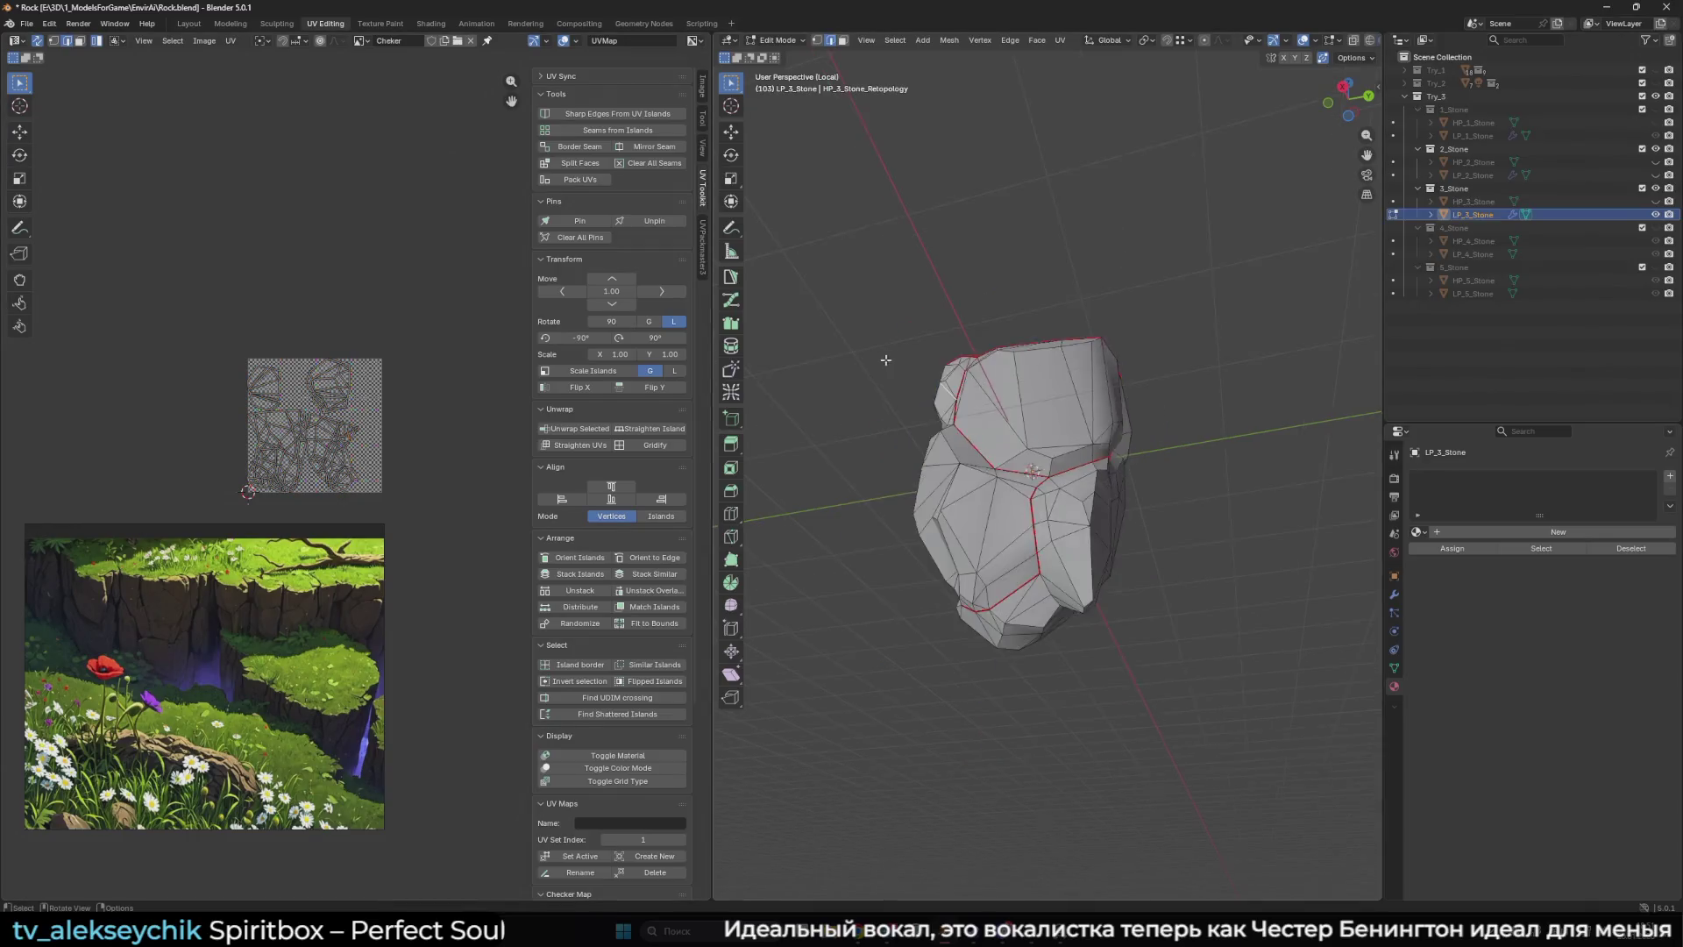
- Select an edge path across LP_3_Stone, from a bottom edge up to the top rim, for a new seam
scroll(1126, 435, up, 3)
drag(1126, 434, 1134, 614)
click(1135, 620)
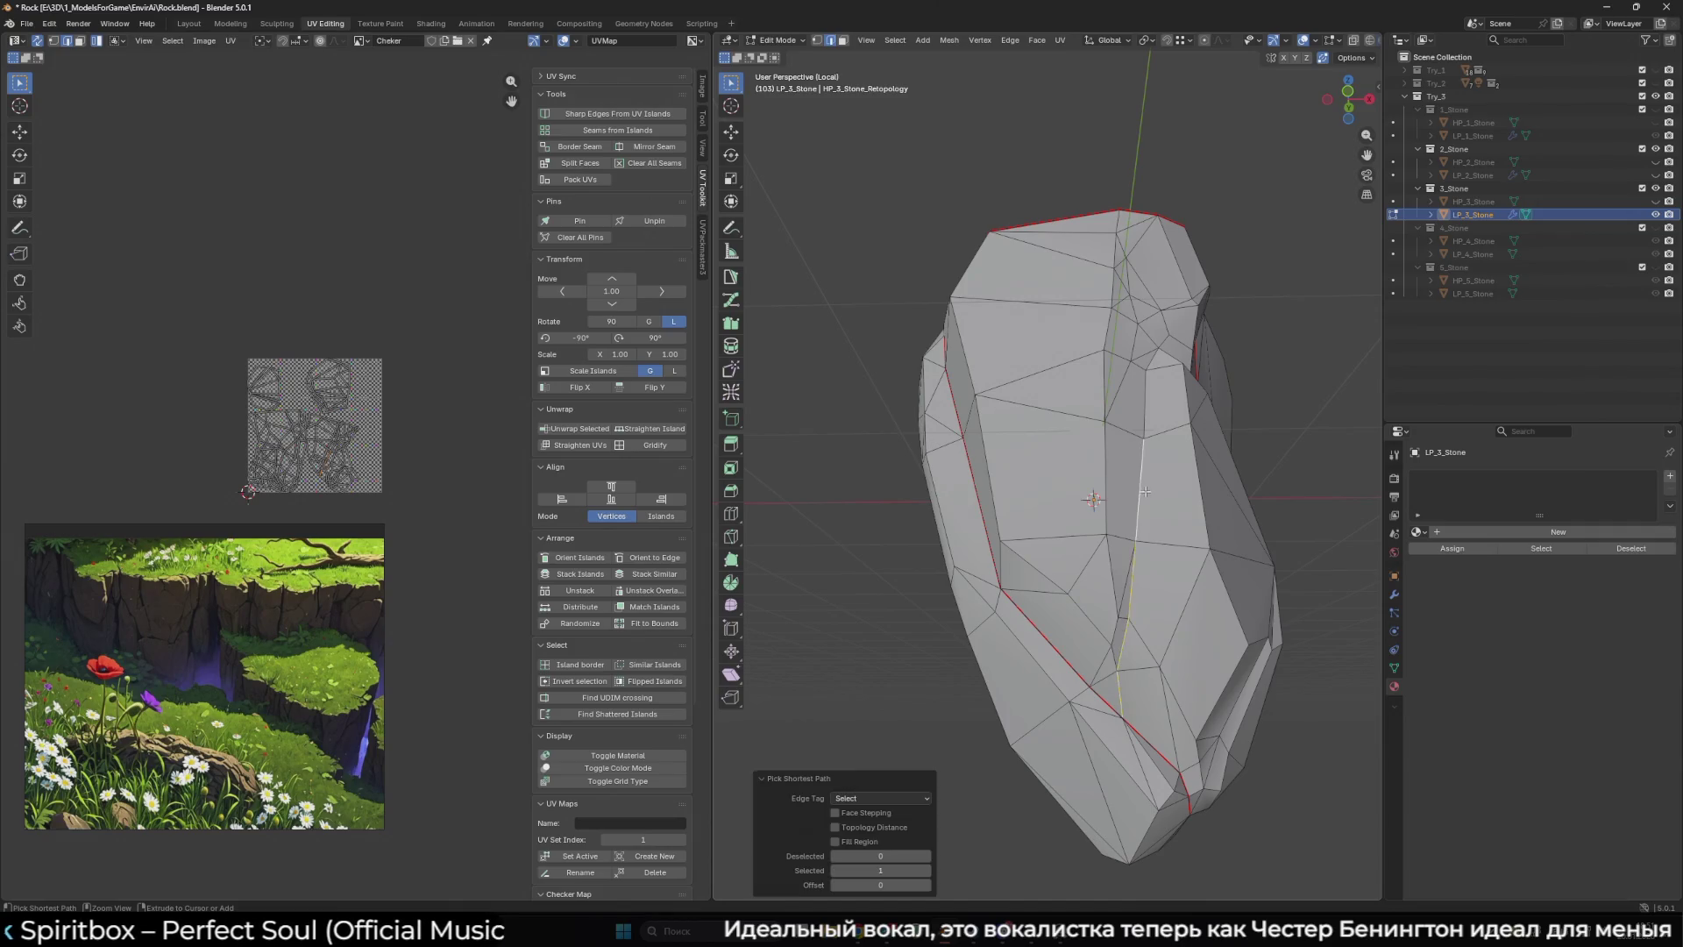
ctrl+click(1110, 412)
mouse_move(1110, 412)
mouse_down()
mouse_move(1089, 421)
mouse_move(1165, 358)
mouse_move(1107, 487)
mouse_move(1043, 464)
mouse_up()
ctrl+click(1165, 357)
shift+click(1106, 487)
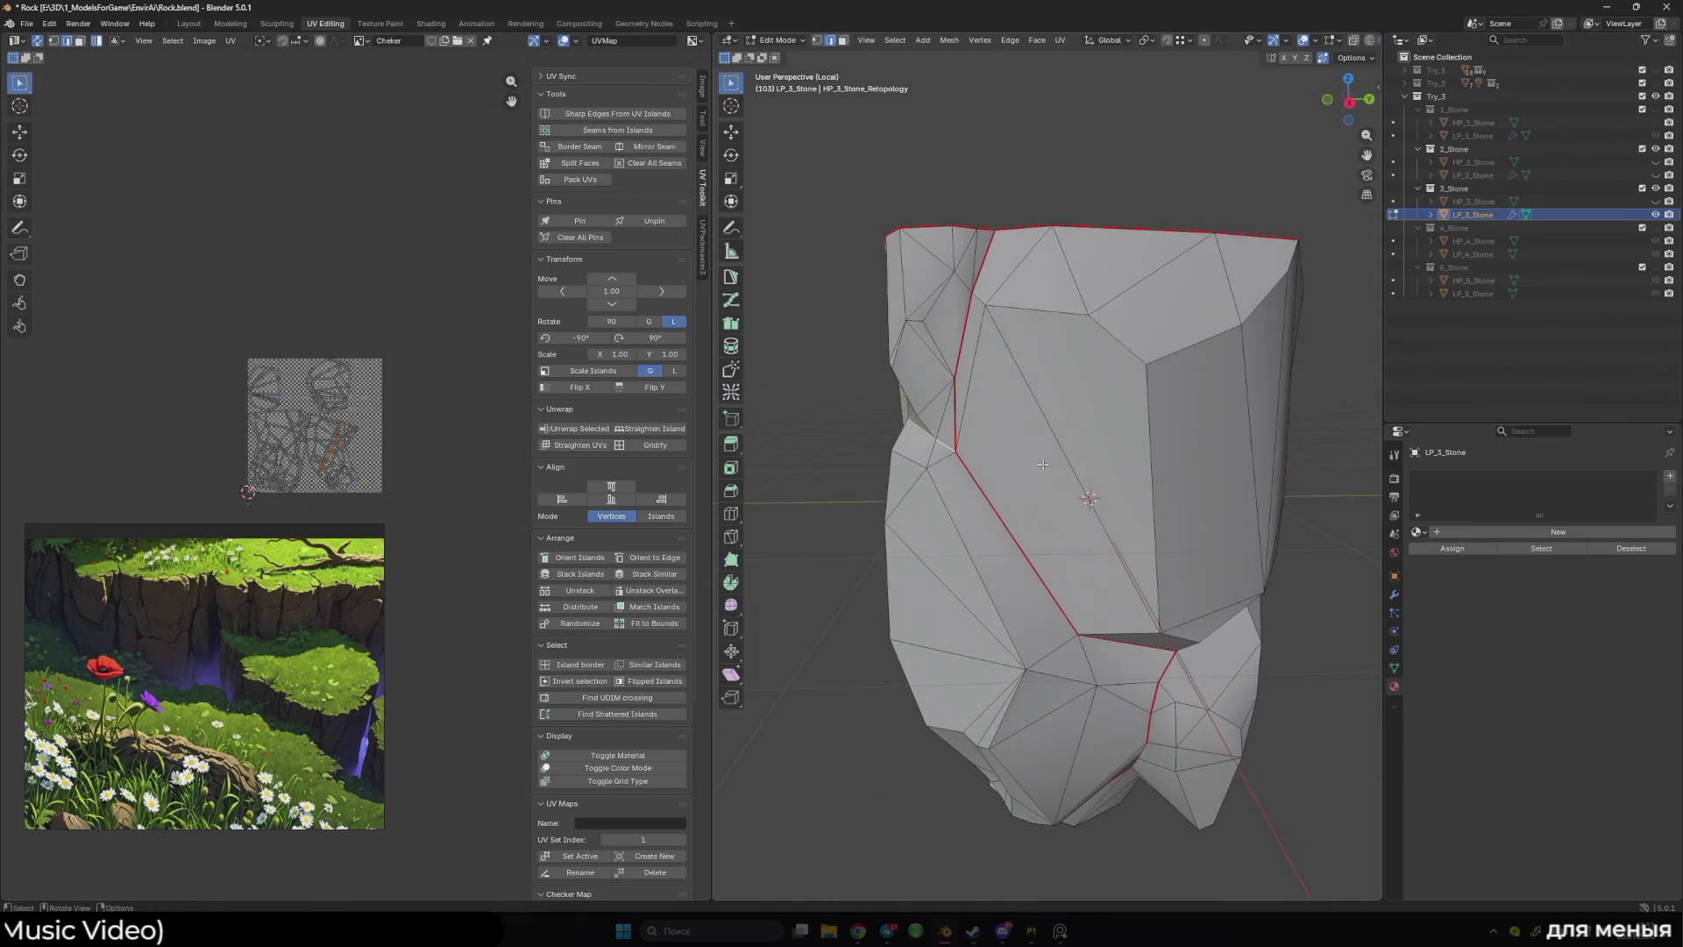
- Select the whole mesh, unwrap LP_3_Stone into new UV islands, and inspect the result
key(a)
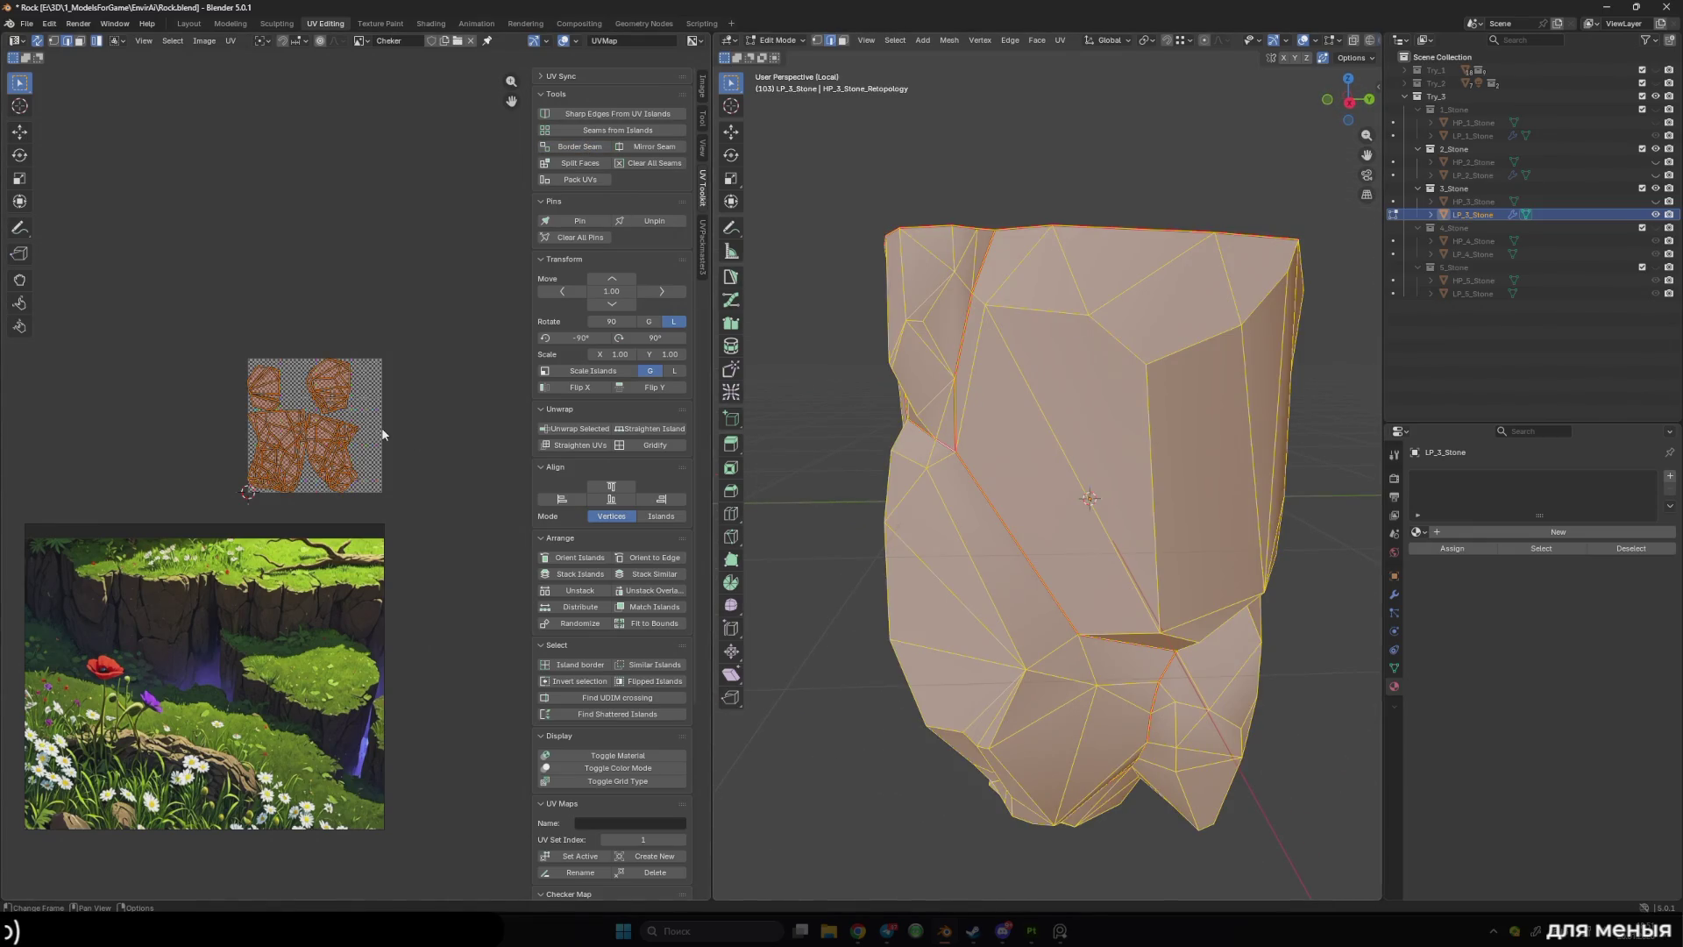
key(ctrl+p)
key(alt+a)
mouse_move(886, 385)
mouse_down()
mouse_move(865, 375)
mouse_move(894, 385)
mouse_move(981, 342)
mouse_move(1030, 285)
mouse_up()
scroll(923, 394, up, 3)
scroll(923, 395, down, 3)
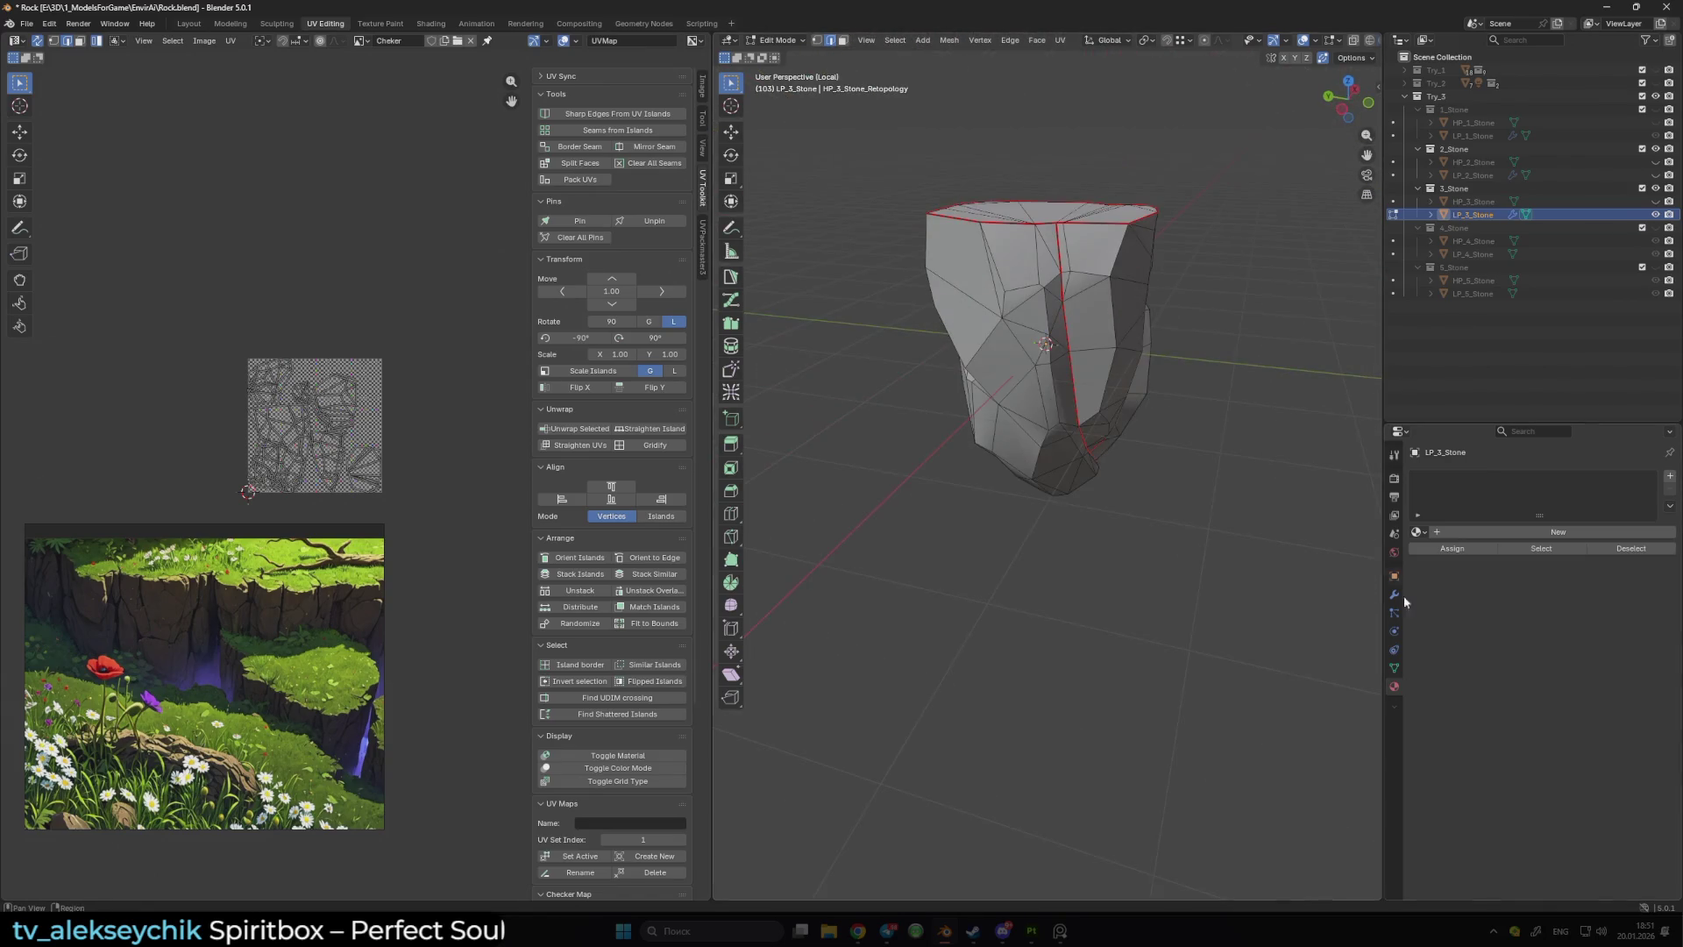
- Assign the Cheker material to LP_3_Stone and frame the stone in local view
click(1418, 531)
click(1446, 561)
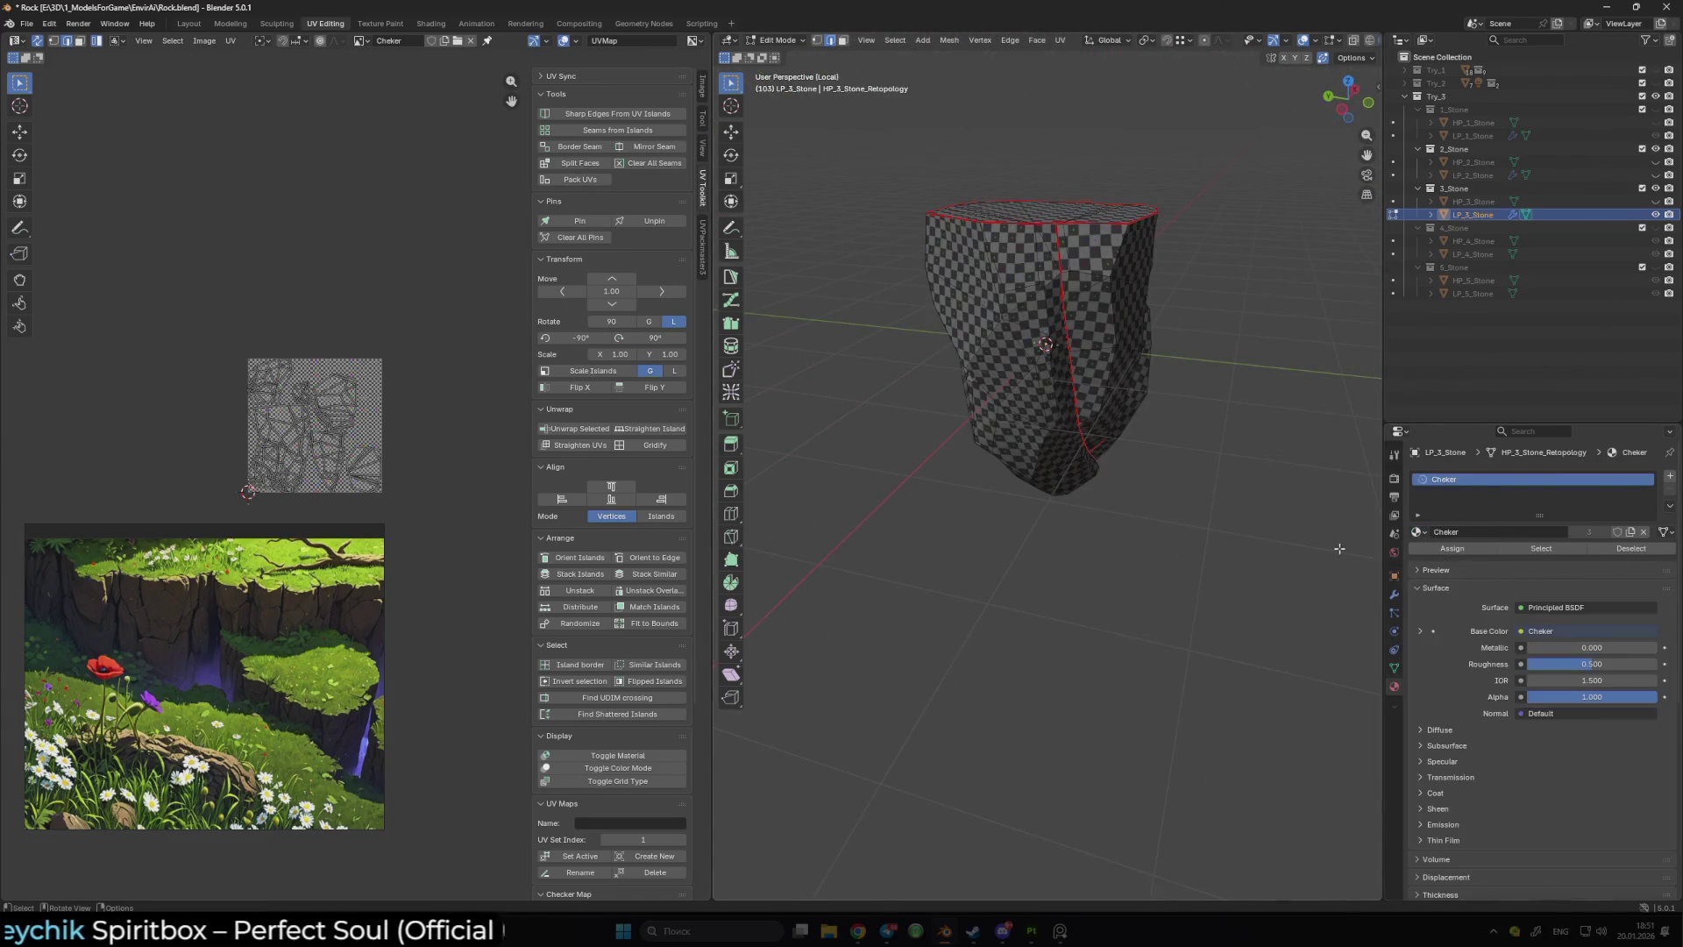
drag(1163, 527, 864, 522)
key(KP_Divide)
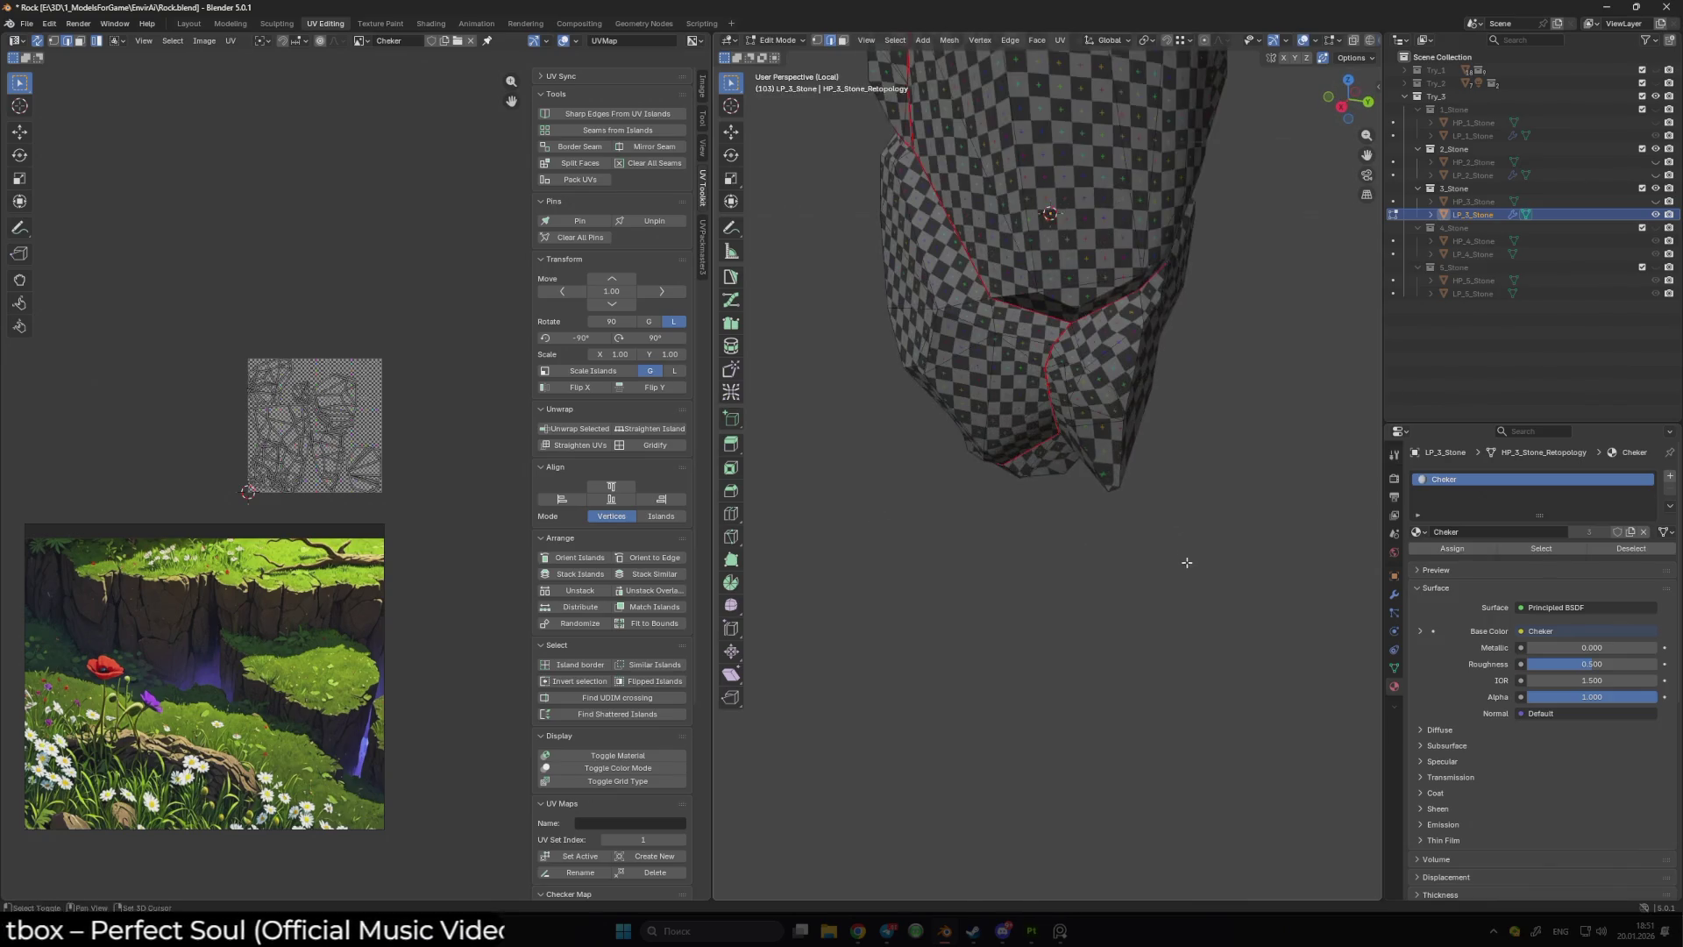
scroll(1121, 446, down, 3)
mouse_move(1121, 447)
mouse_down()
mouse_move(1107, 441)
mouse_move(1057, 550)
mouse_up()
- Pick a new seam edge path, re-unwrap the whole stone, and check the checker pattern
ctrl+click(1107, 441)
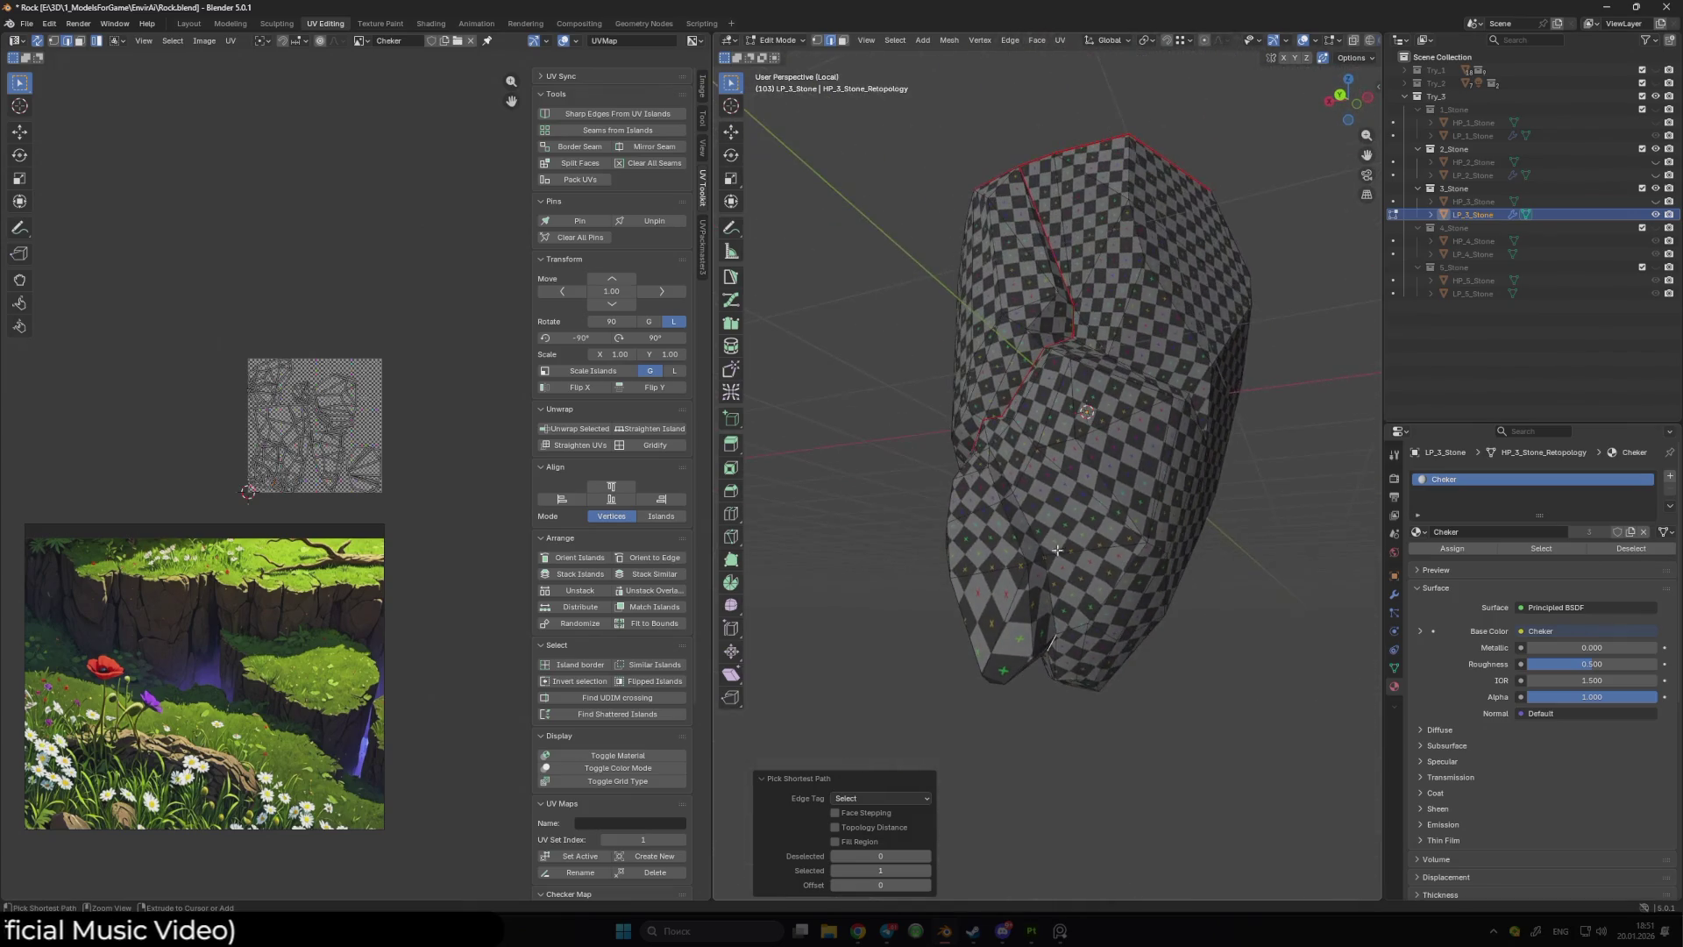
drag(989, 432, 1116, 474)
key(alt+a)
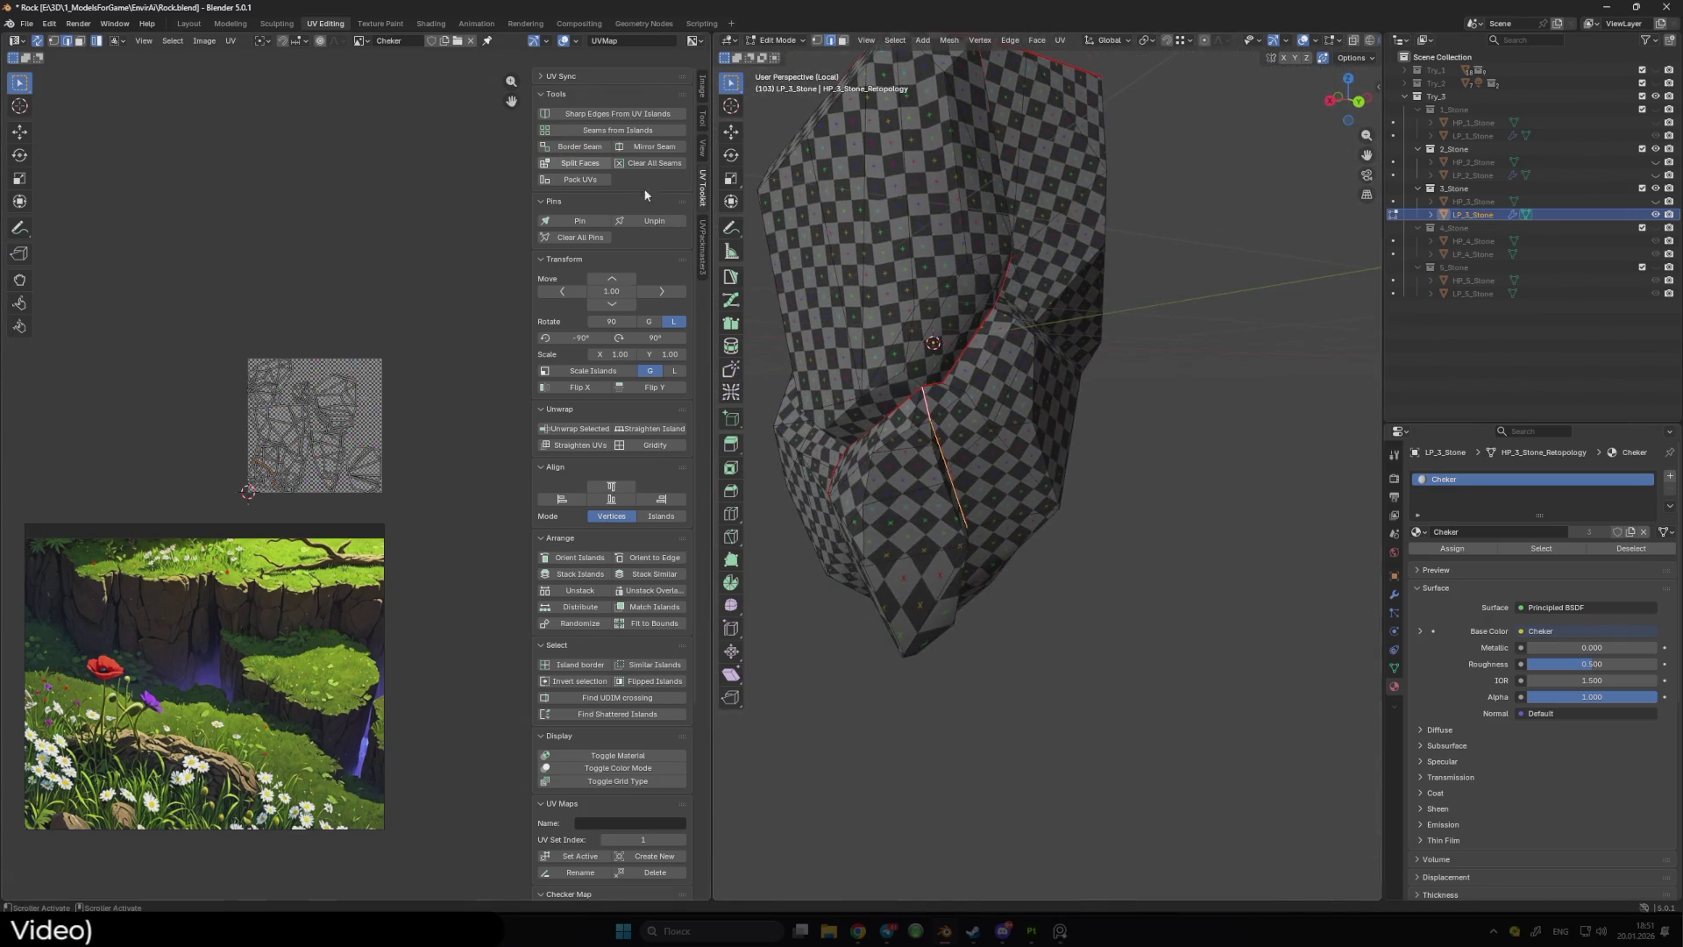
key(a)
key(alt+a)
key(a)
key(u)
click(427, 323)
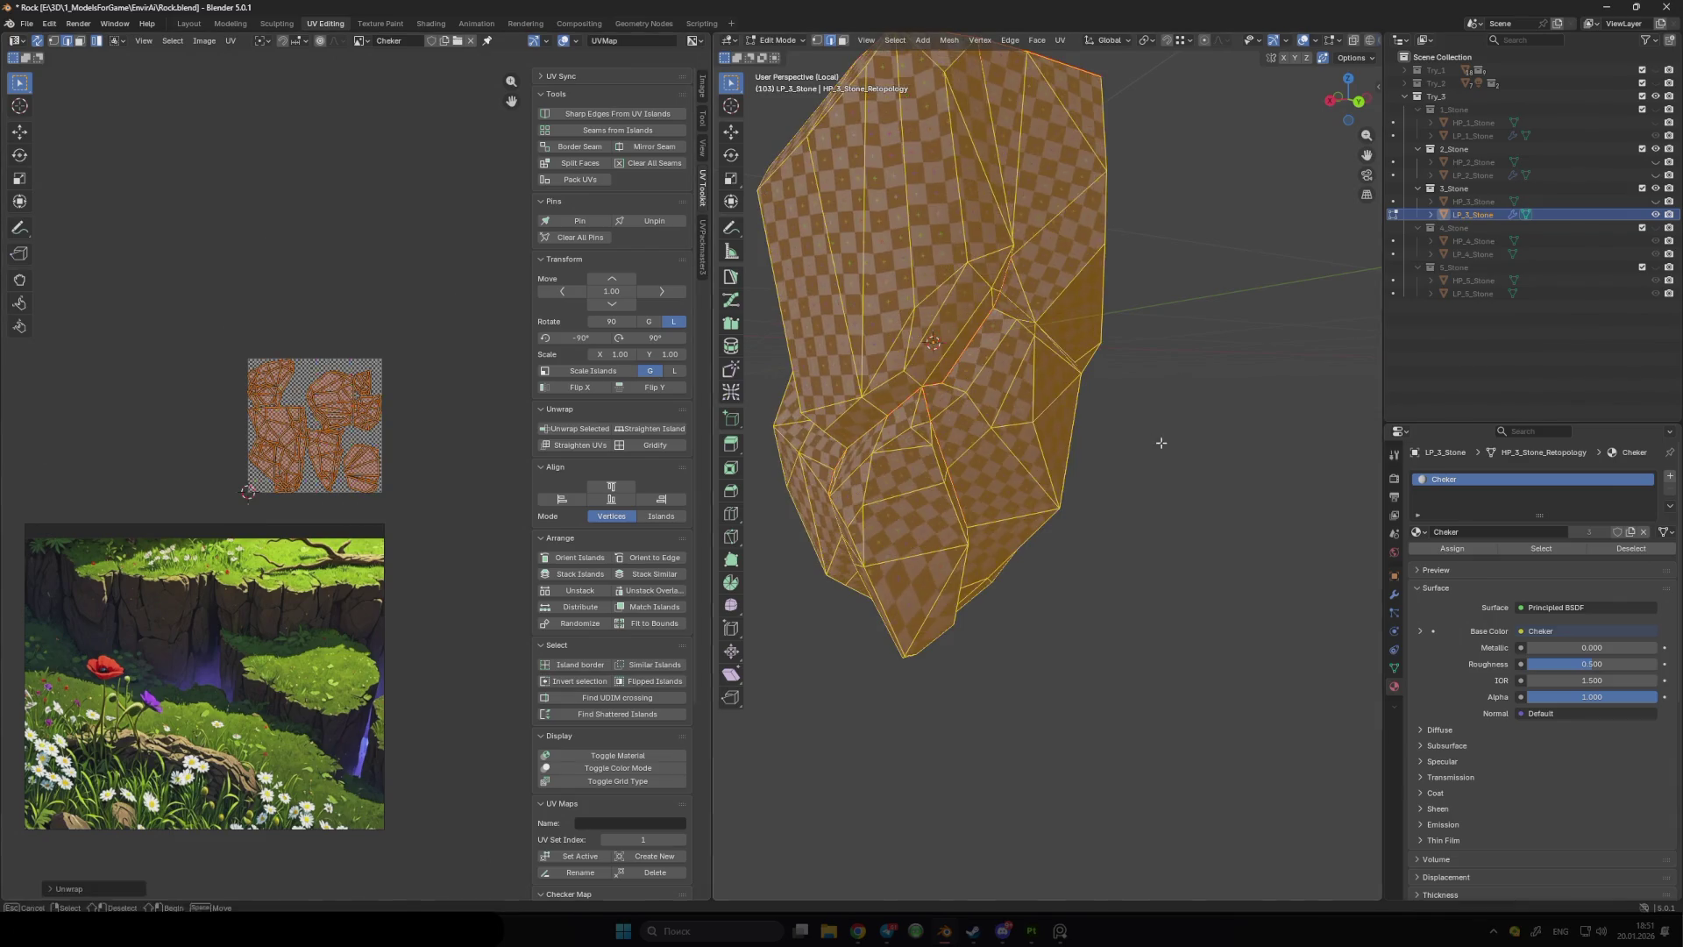
key(alt+a)
mouse_move(964, 438)
mouse_down()
mouse_move(956, 469)
mouse_move(933, 448)
mouse_up()
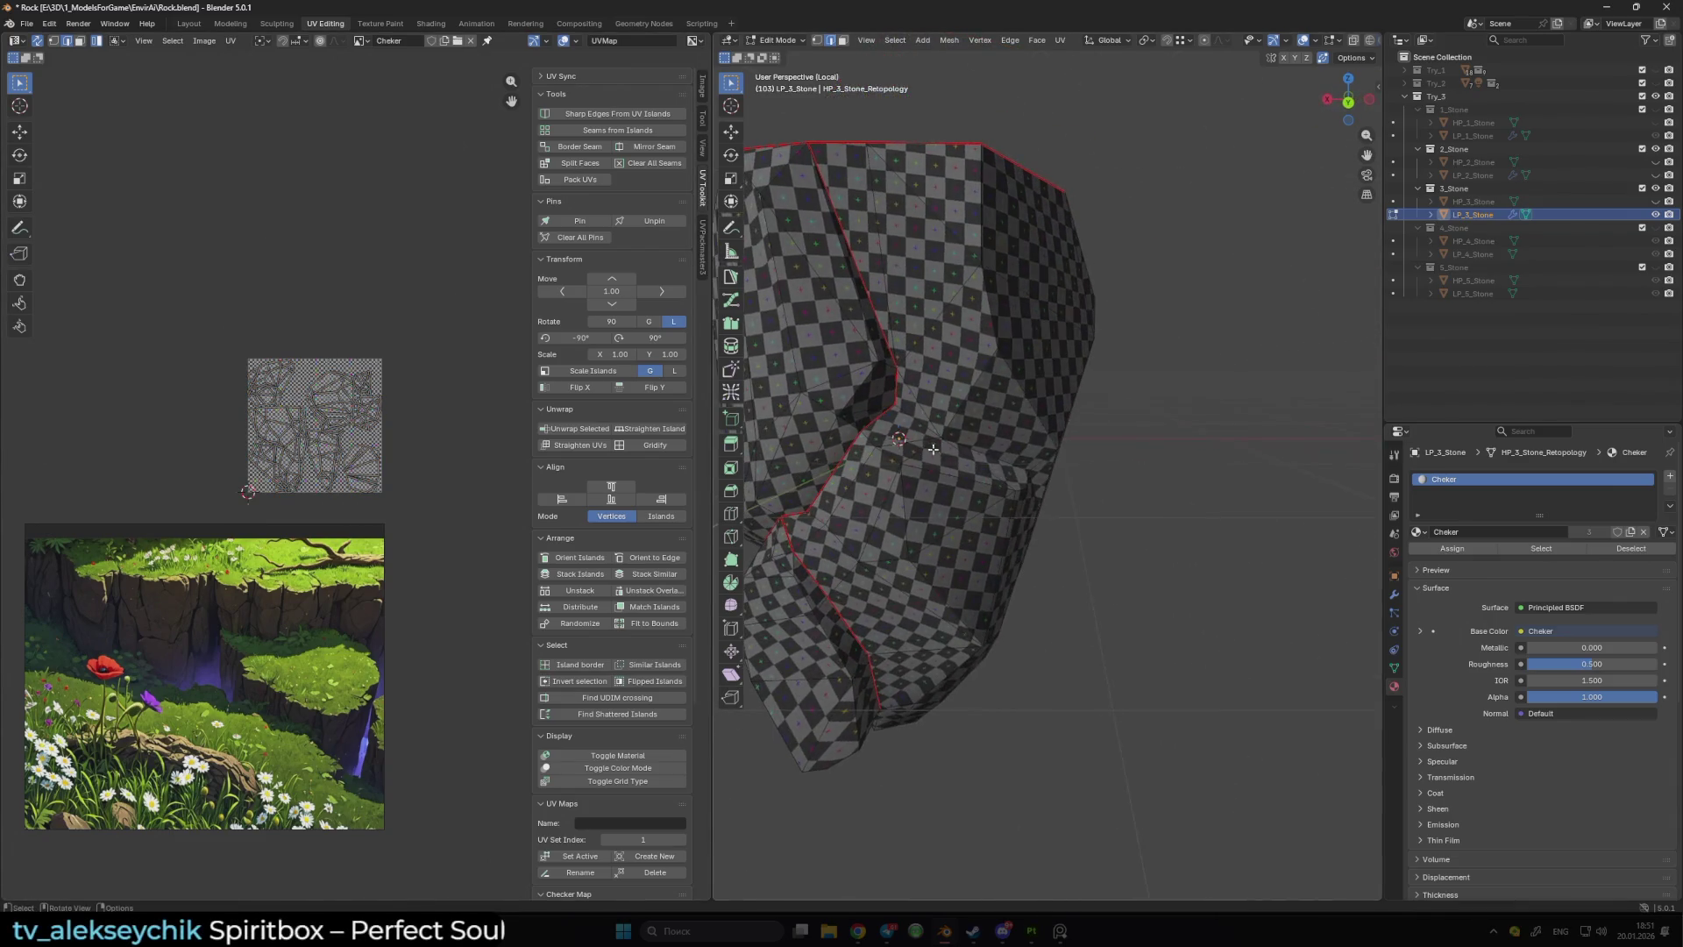
mouse_move(1045, 462)
mouse_down()
mouse_move(1071, 456)
mouse_move(950, 455)
mouse_move(1058, 479)
mouse_move(1025, 465)
mouse_move(1028, 436)
mouse_move(1026, 490)
mouse_move(993, 417)
mouse_move(1226, 552)
mouse_move(1233, 525)
mouse_move(1320, 518)
mouse_move(1022, 441)
mouse_move(1124, 413)
mouse_move(1092, 556)
mouse_up()
scroll(1026, 490, up, 4)
scroll(1039, 495, down, 3)
scroll(1100, 455, up, 3)
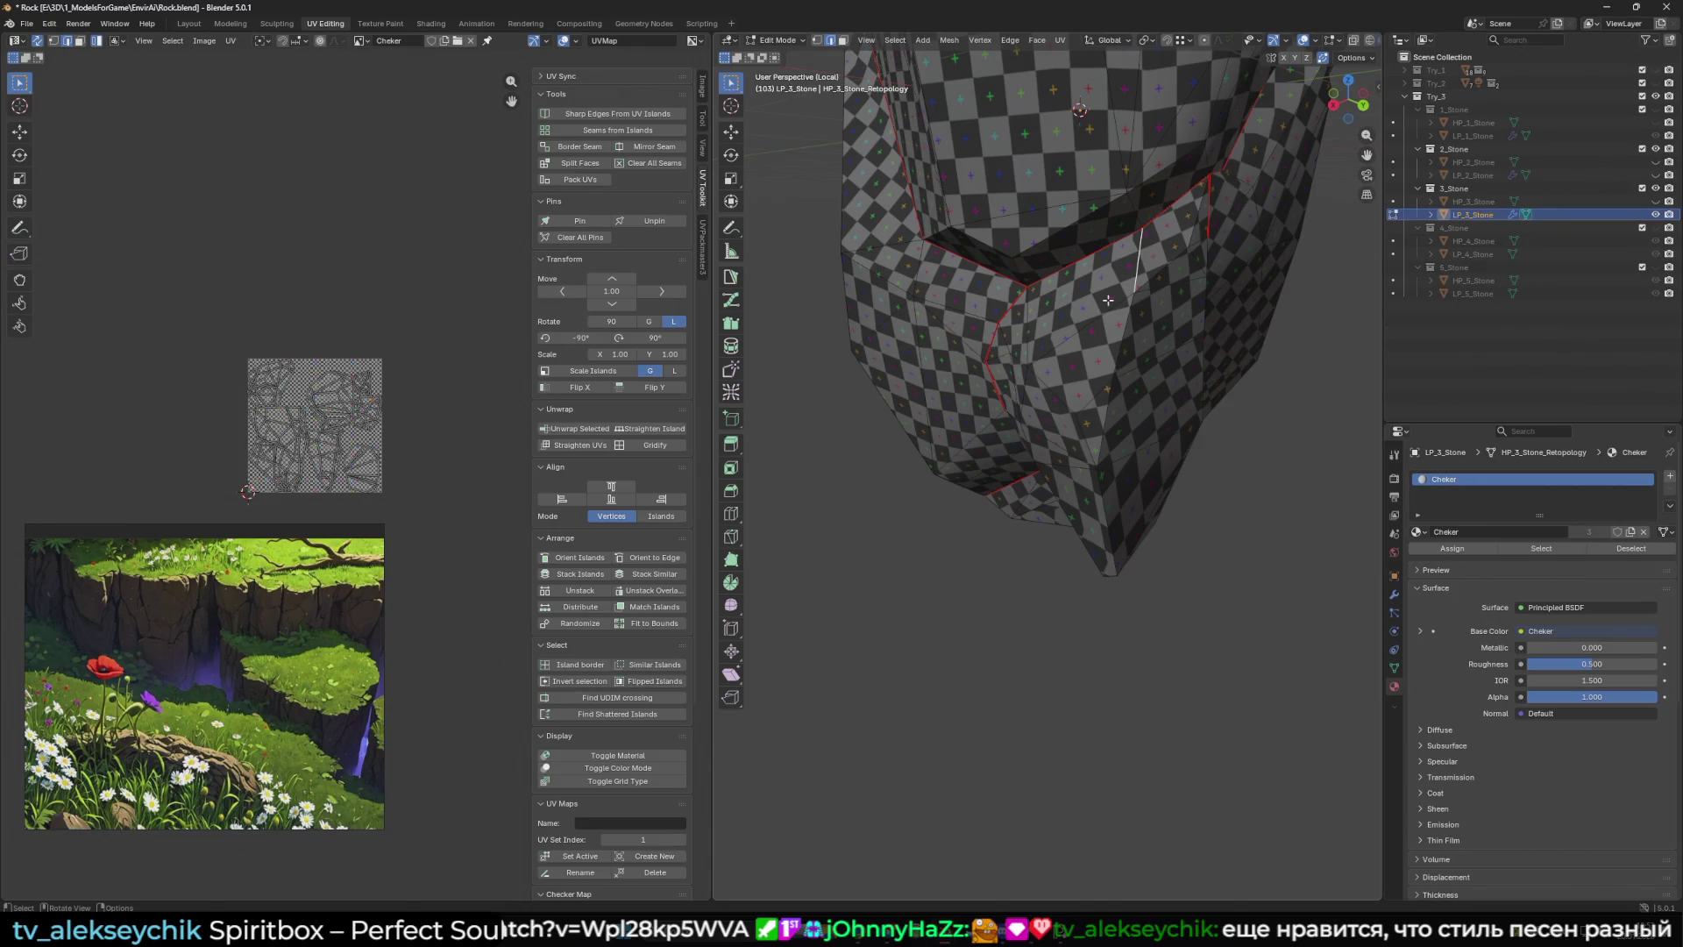
- Pick an edge path along the stone's lower part and mark it as a seam
scroll(1108, 300, down, 6)
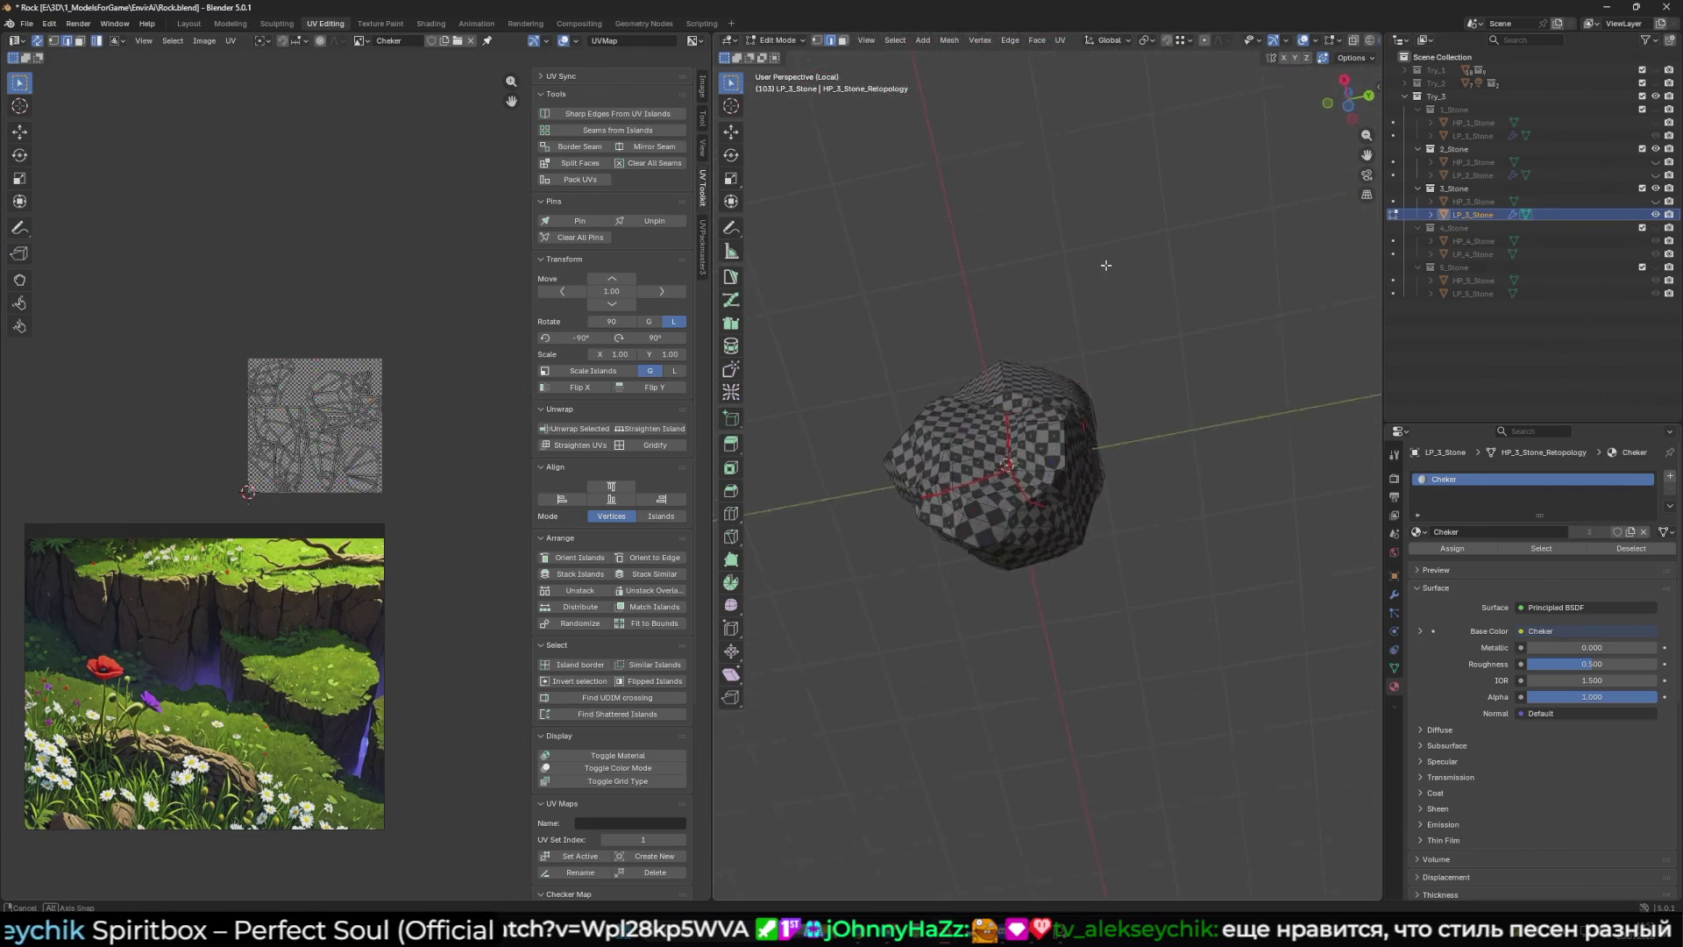
ctrl+click(1075, 440)
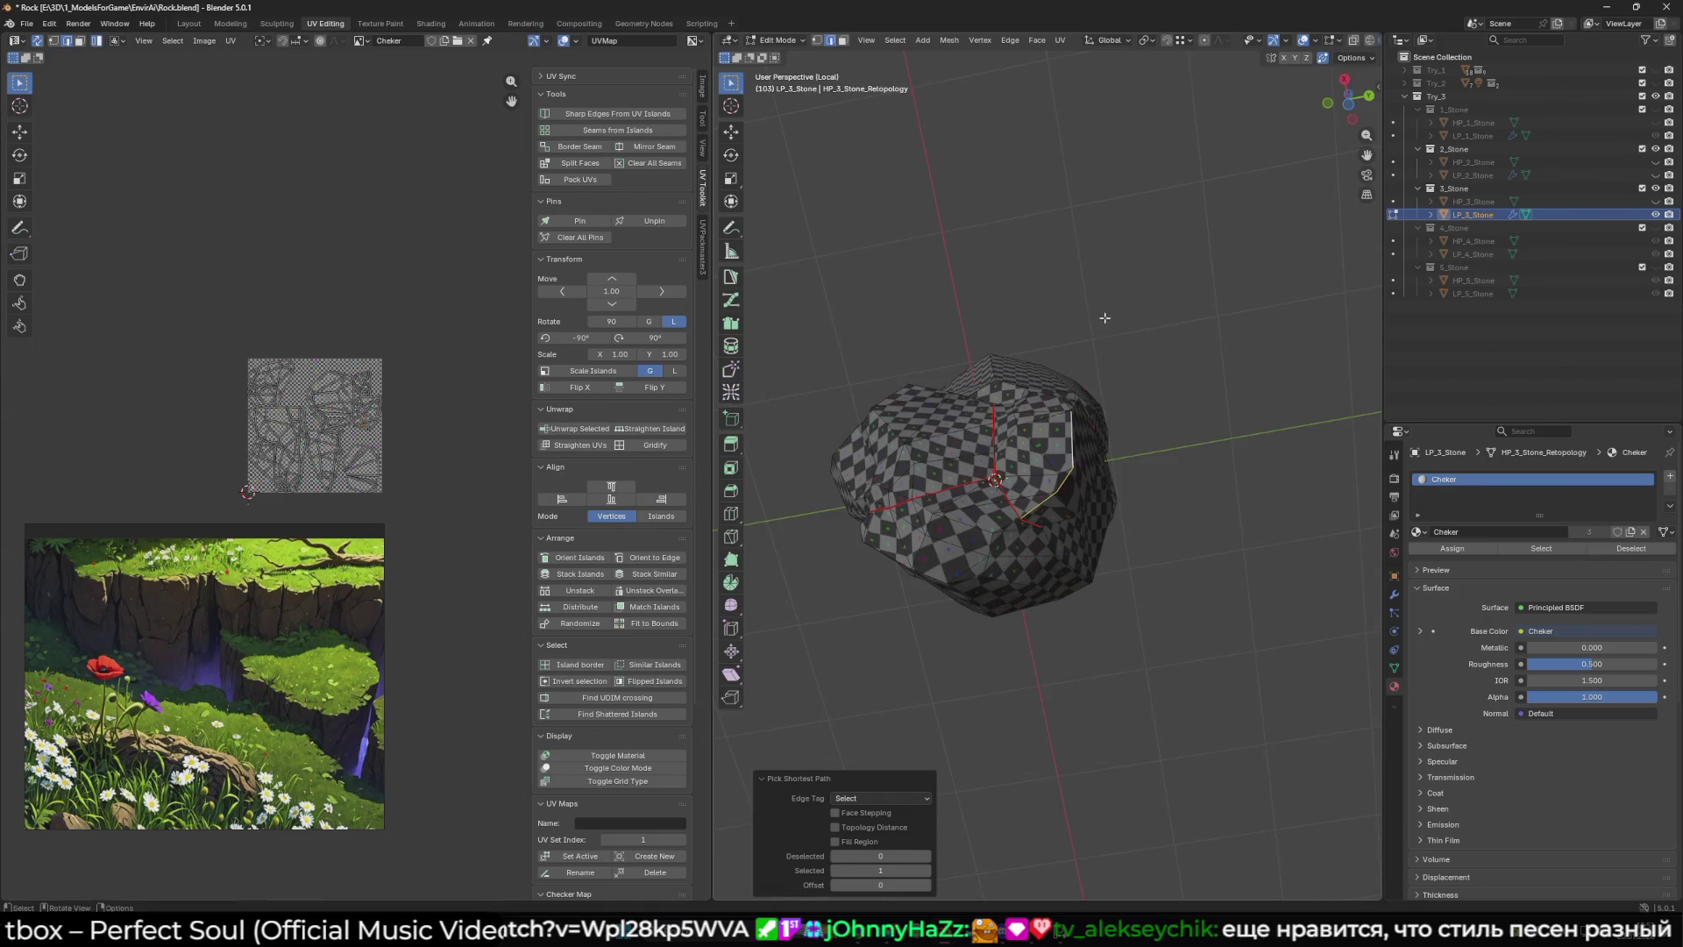
scroll(1105, 318, up, 5)
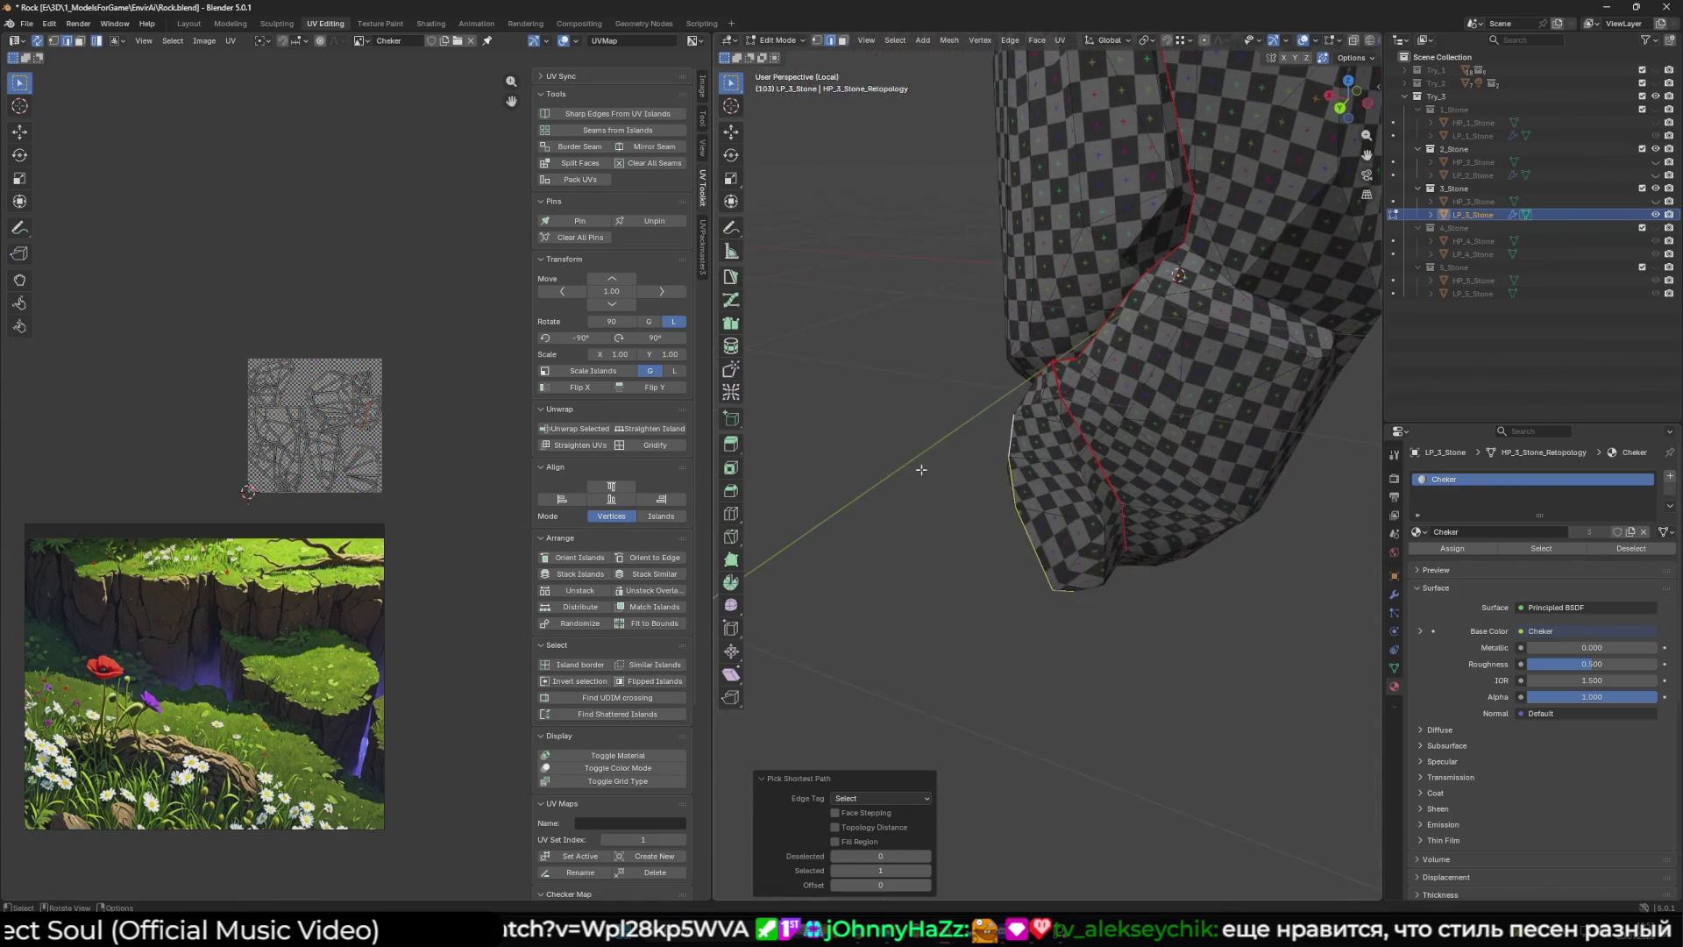
drag(921, 469, 1048, 389)
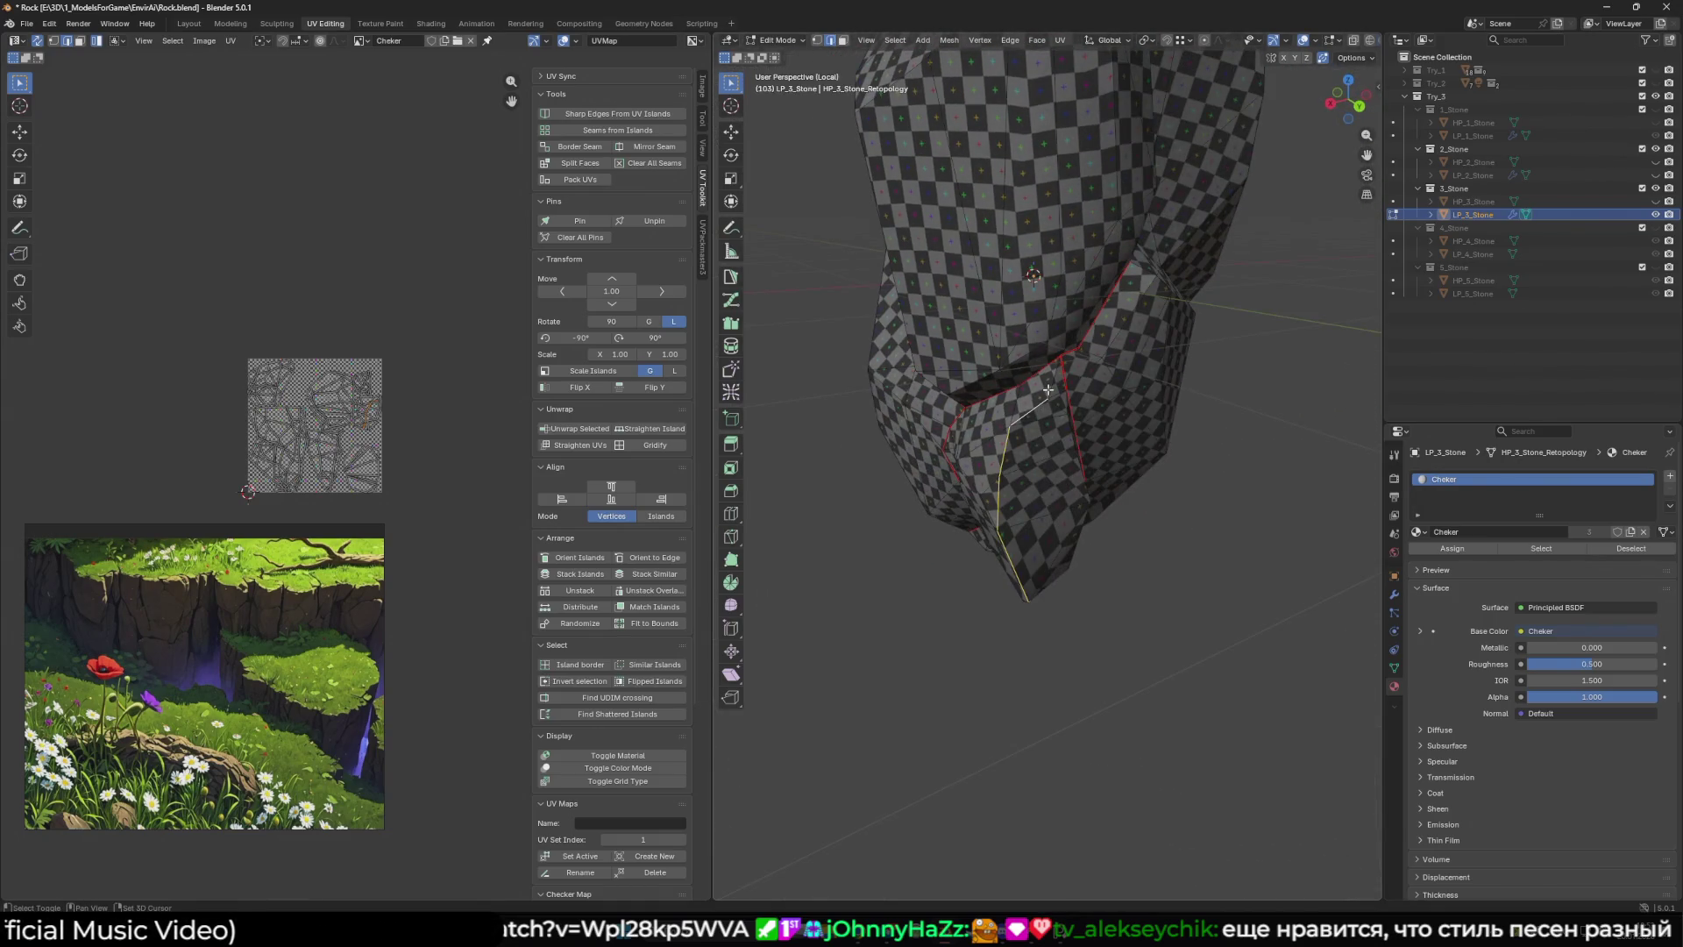
click(575, 150)
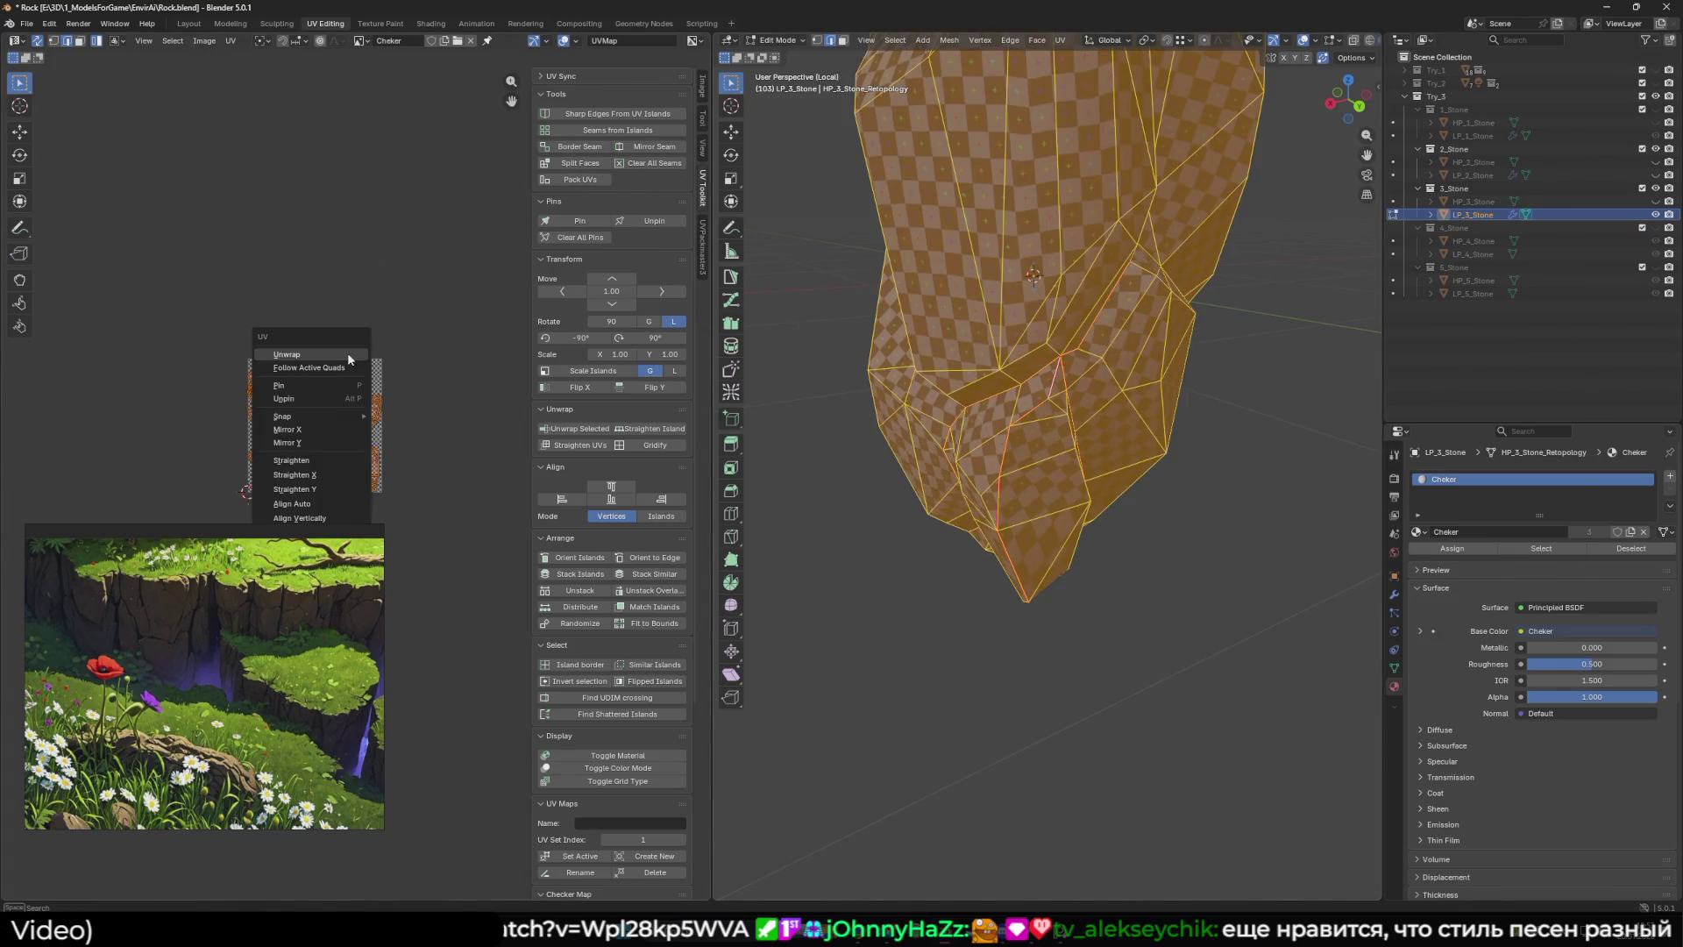
- Select the whole mesh for unwrapping and restore the viewport overlays to check the rock
key(alt+a)
mouse_move(1048, 509)
mouse_down()
mouse_move(923, 469)
mouse_move(953, 457)
mouse_move(947, 484)
mouse_move(1221, 504)
mouse_up()
scroll(929, 477, down, 3)
key(shift+alt+z)
key(shift+alt+z)
key(shift+alt+z)
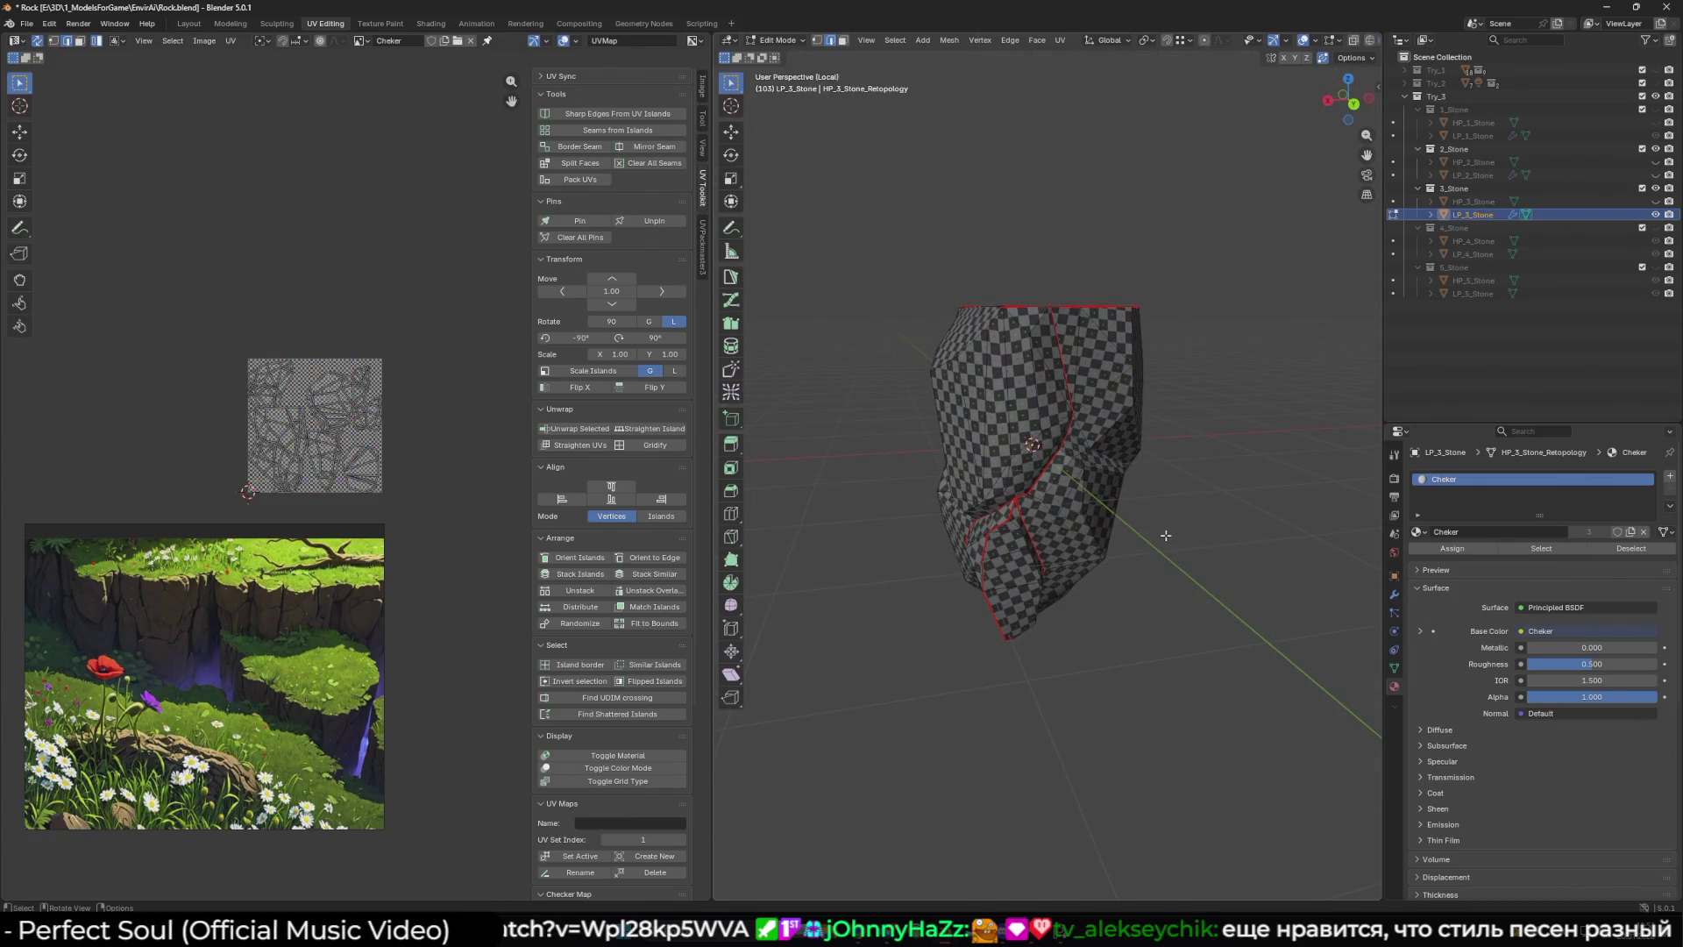
scroll(1058, 516, up, 3)
mouse_move(1058, 516)
mouse_down()
mouse_move(1119, 518)
mouse_move(1125, 482)
mouse_move(1019, 477)
mouse_up()
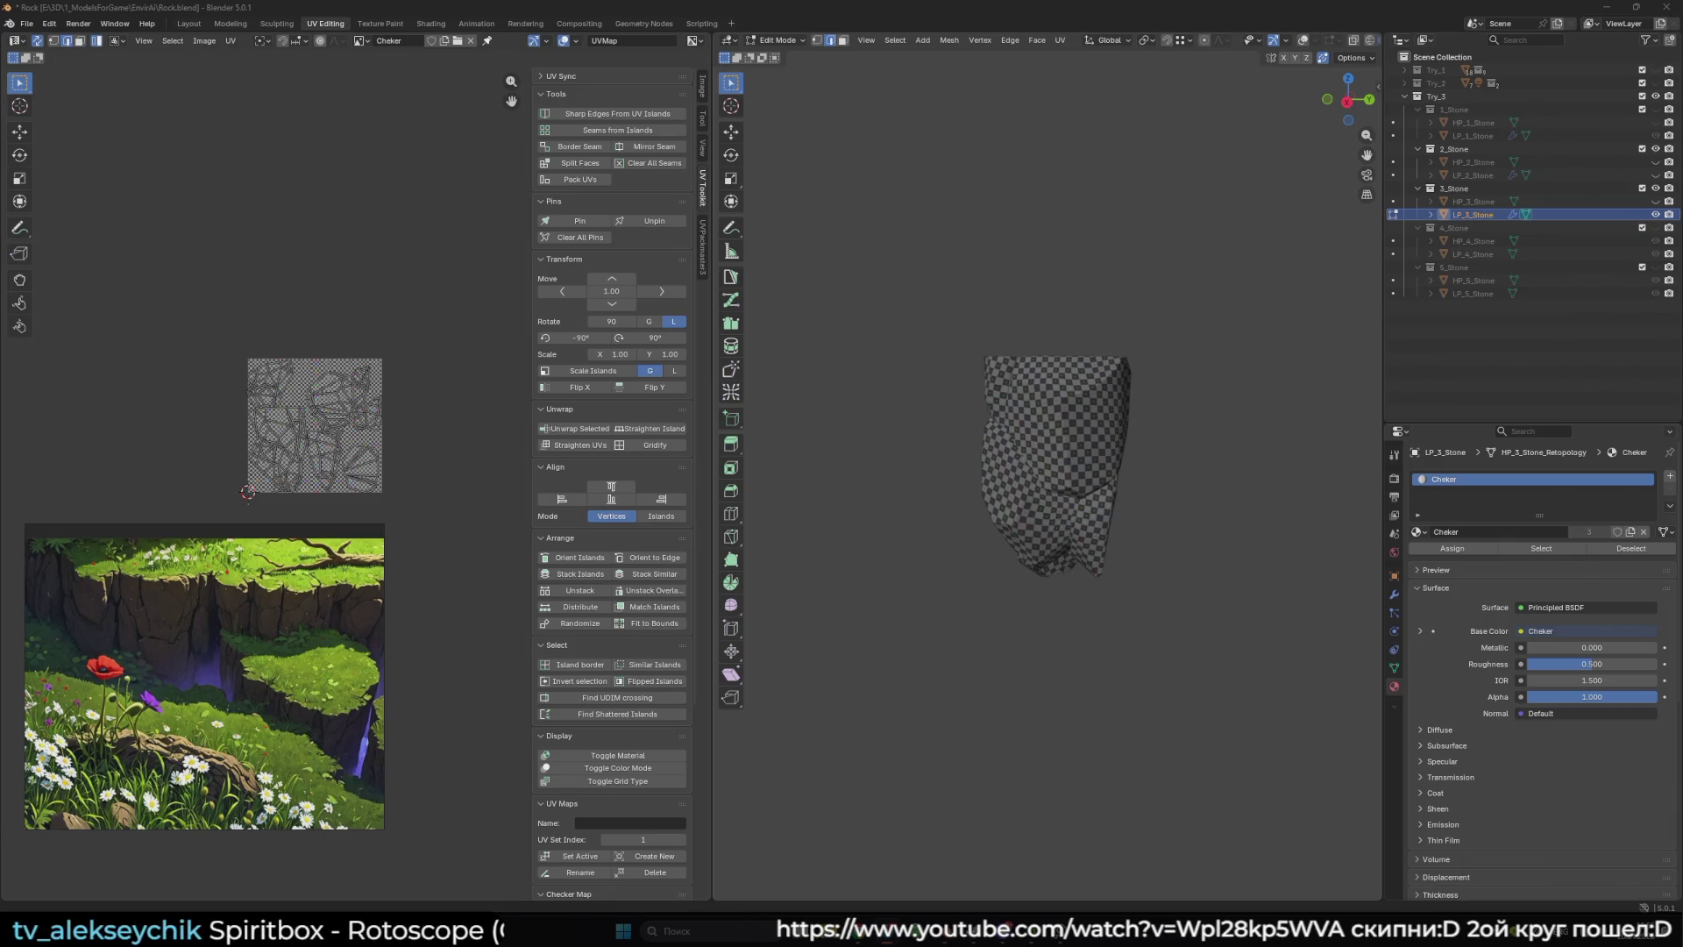
- Select the shortest edge path to an edge on LP_3_Stone's front, with overlays toggled while orbiting
mouse_move(1015, 526)
mouse_down()
mouse_move(1304, 539)
mouse_move(969, 480)
mouse_move(1100, 524)
mouse_up()
key(shift+alt+z)
key(shift+alt+z)
key(shift+alt+z)
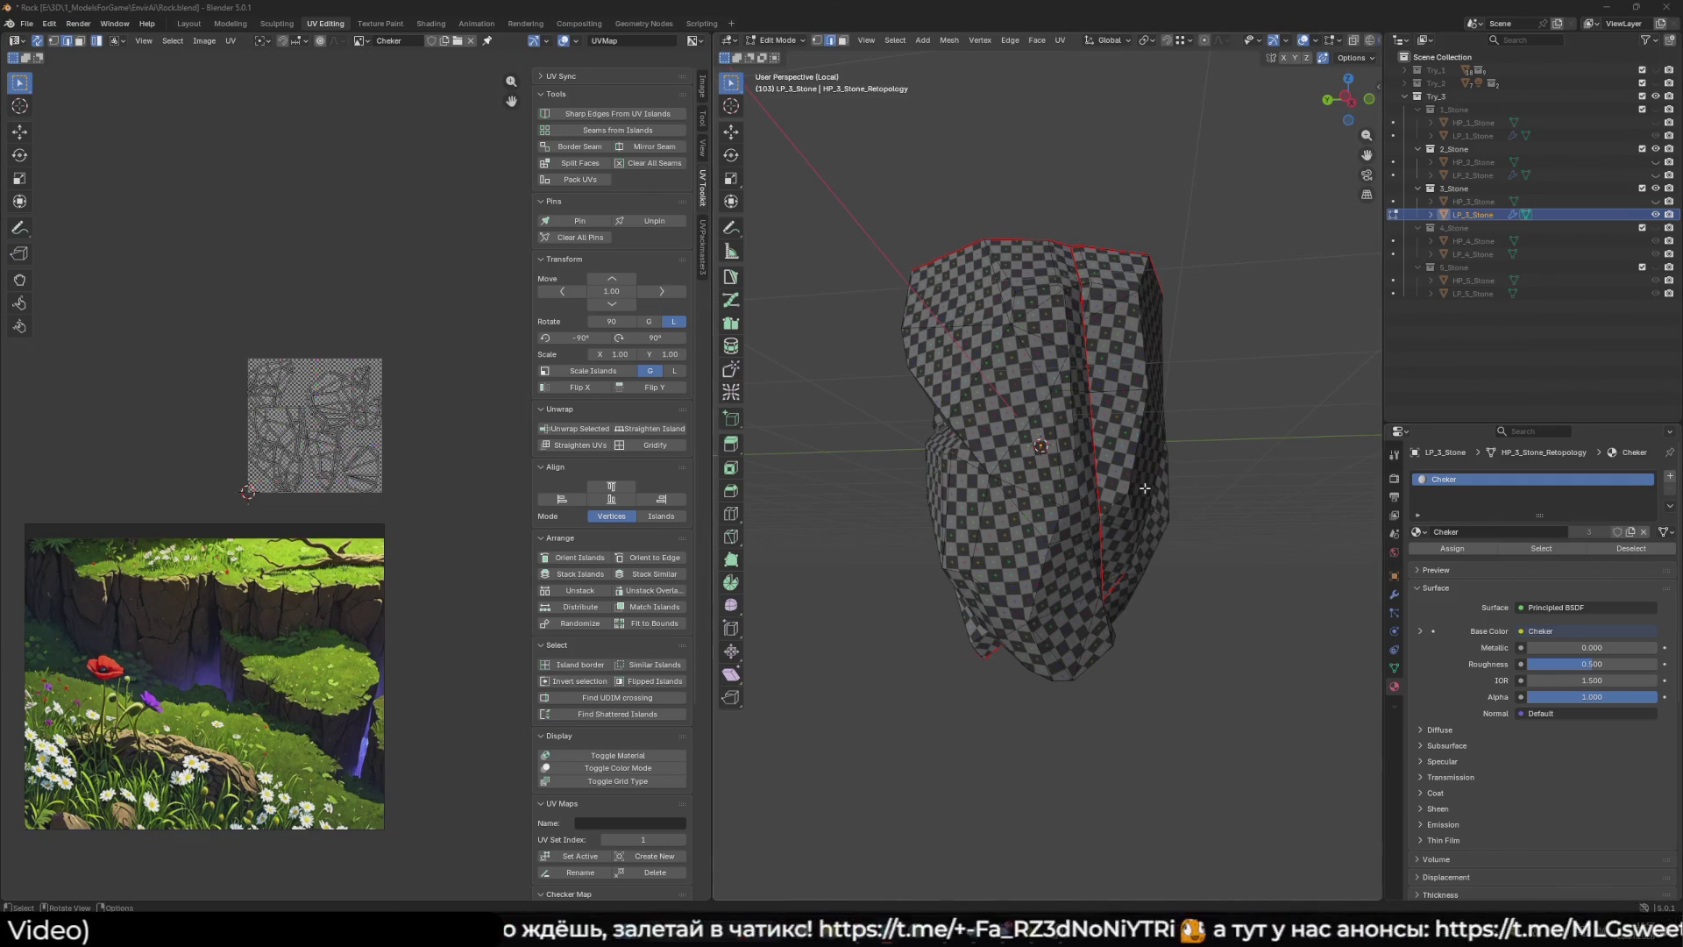
mouse_move(1145, 486)
mouse_down()
mouse_move(1083, 440)
mouse_move(1134, 460)
mouse_move(932, 481)
mouse_move(1071, 465)
mouse_move(1026, 481)
mouse_move(947, 458)
mouse_move(1063, 439)
mouse_move(986, 365)
mouse_move(1007, 302)
mouse_up()
key(shift+alt+z)
key(shift+alt+z)
ctrl+click(1007, 302)
mouse_move(1001, 360)
mouse_down()
mouse_move(926, 300)
mouse_move(880, 340)
mouse_move(857, 404)
mouse_move(841, 391)
mouse_move(1035, 433)
mouse_move(1024, 324)
mouse_up()
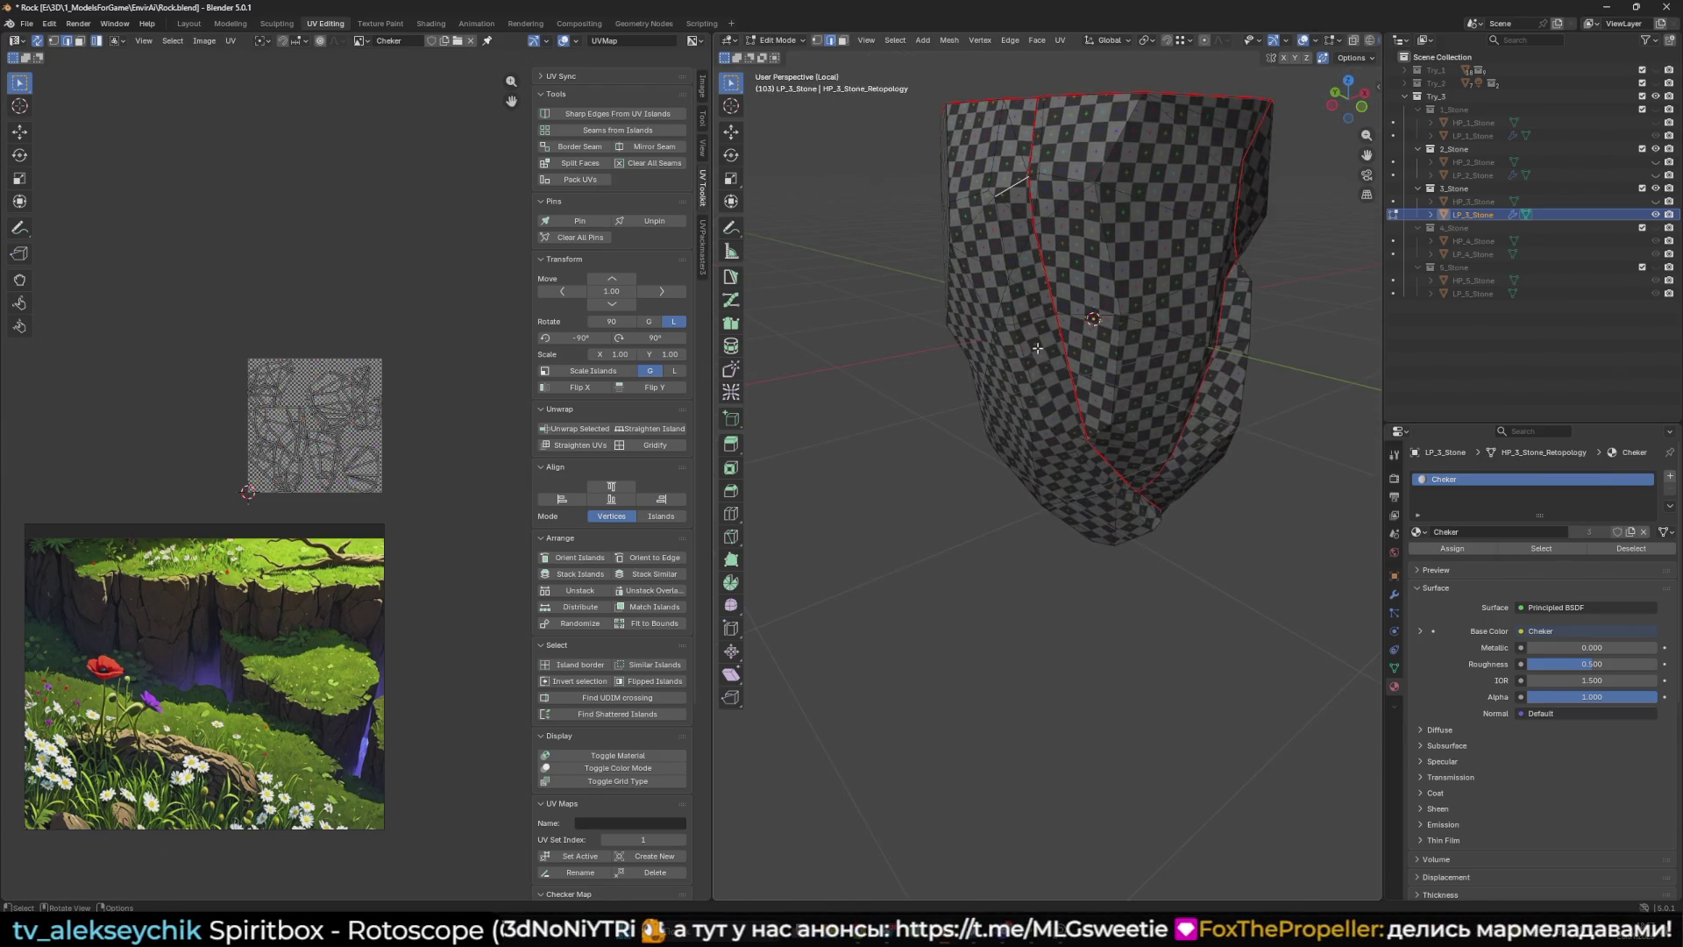
drag(990, 380, 989, 367)
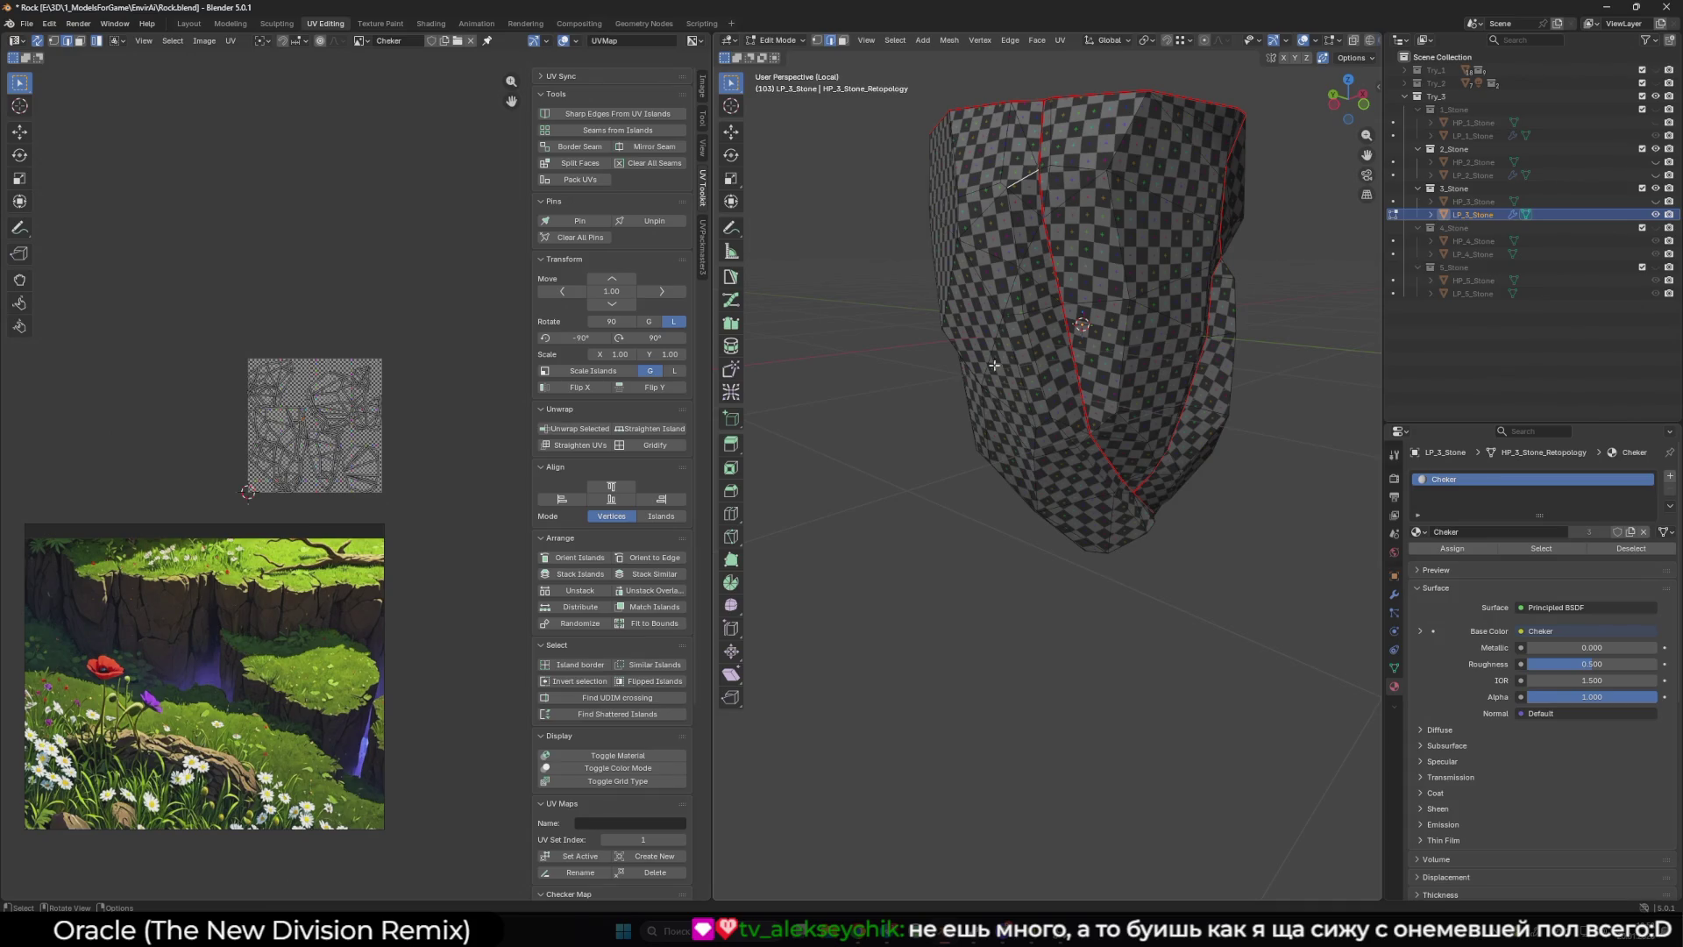
key(Tab)
click(1655, 189)
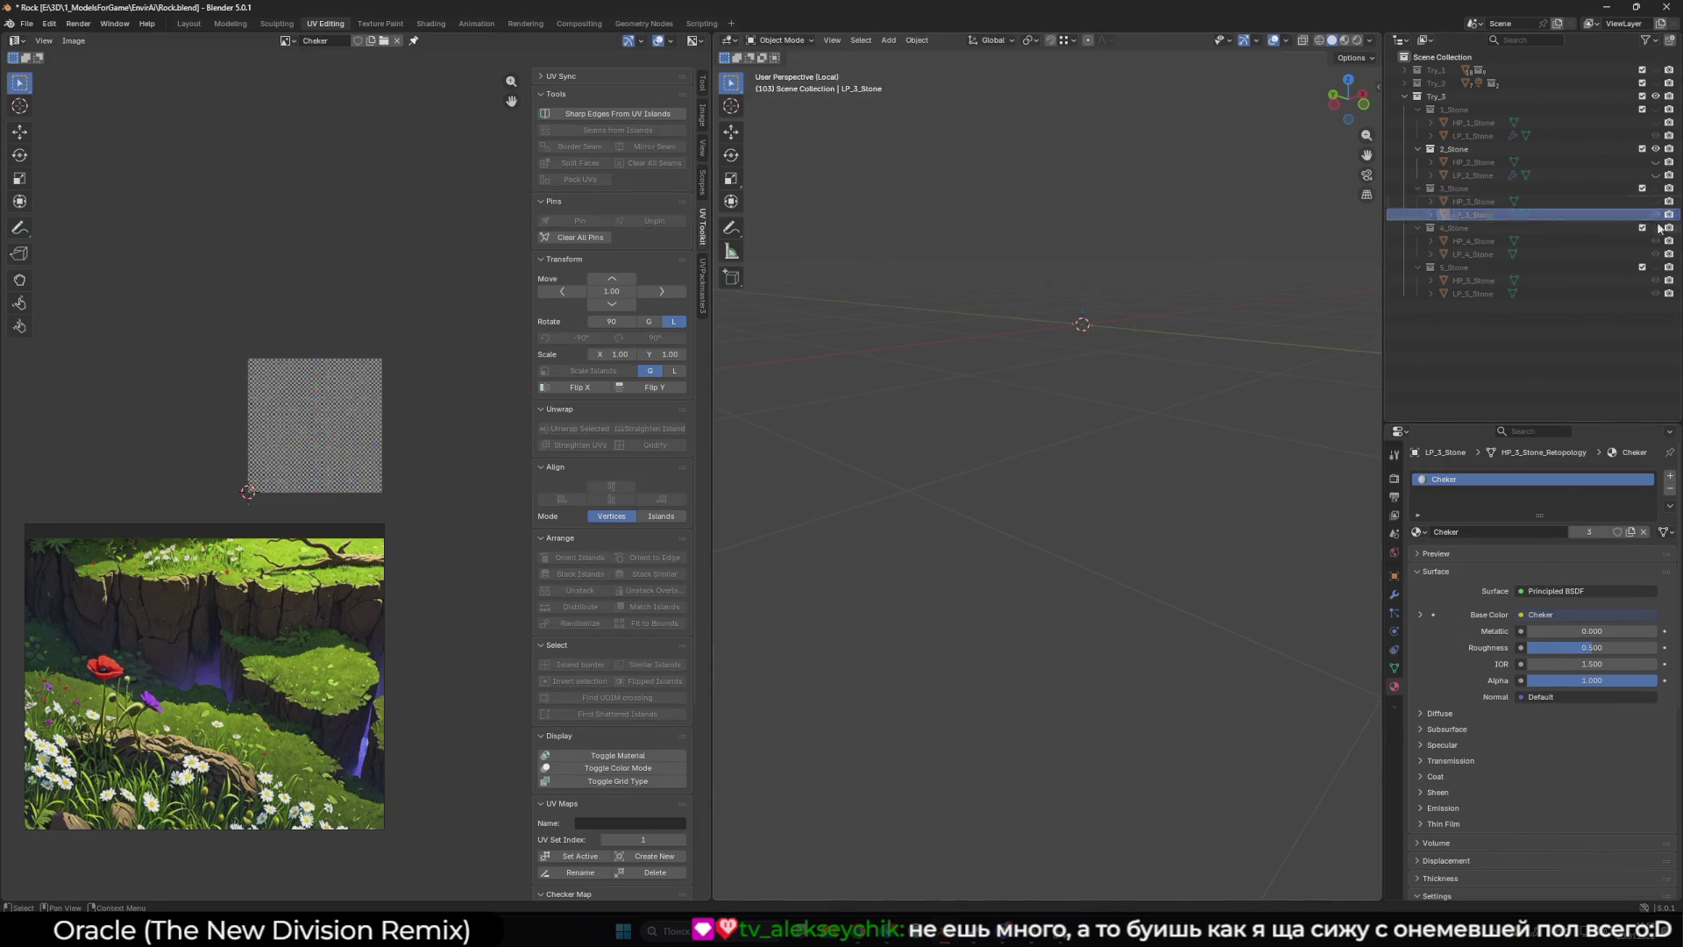
click(1656, 228)
click(1074, 326)
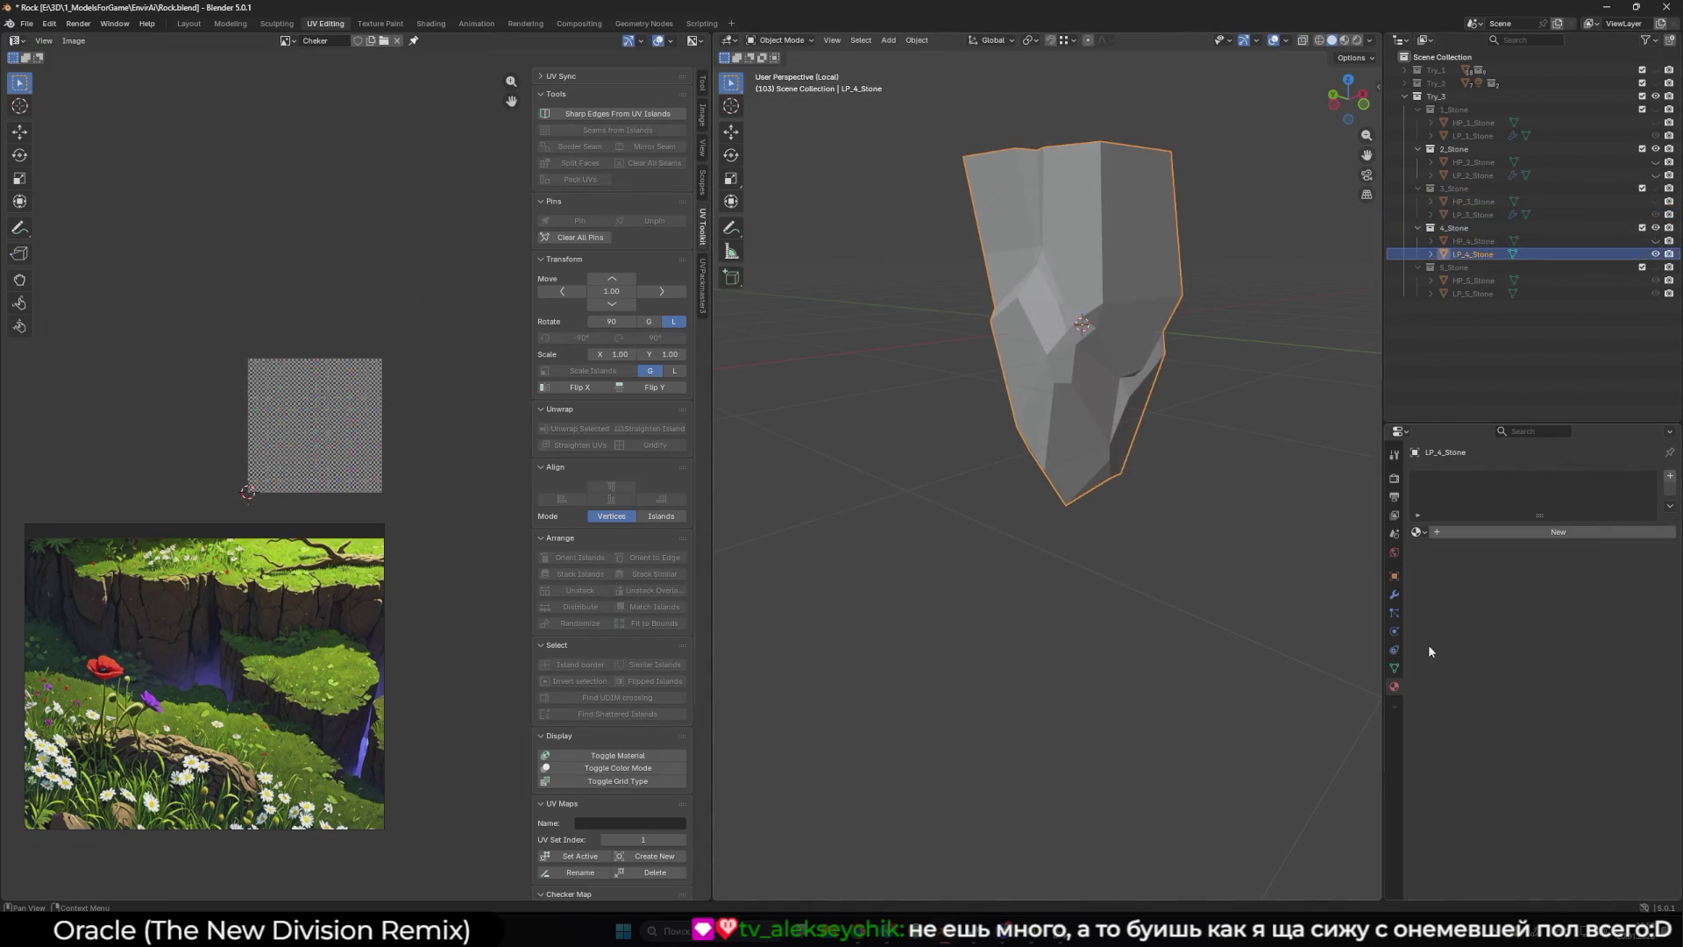
click(1394, 668)
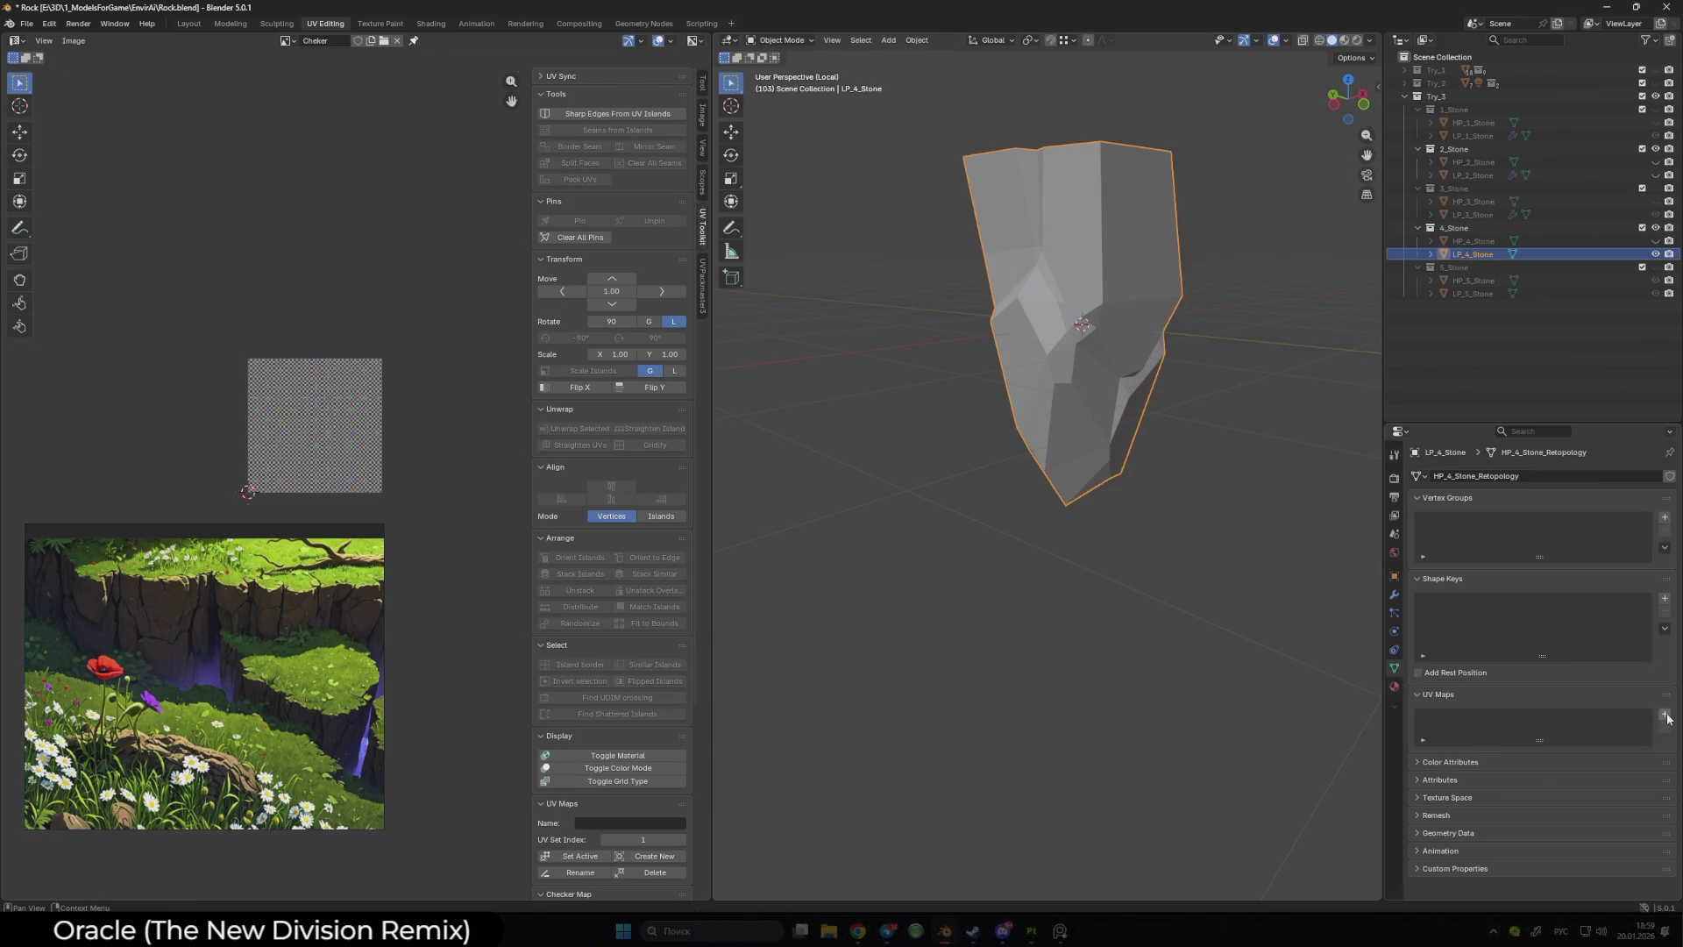
click(1667, 716)
click(1394, 686)
click(1418, 532)
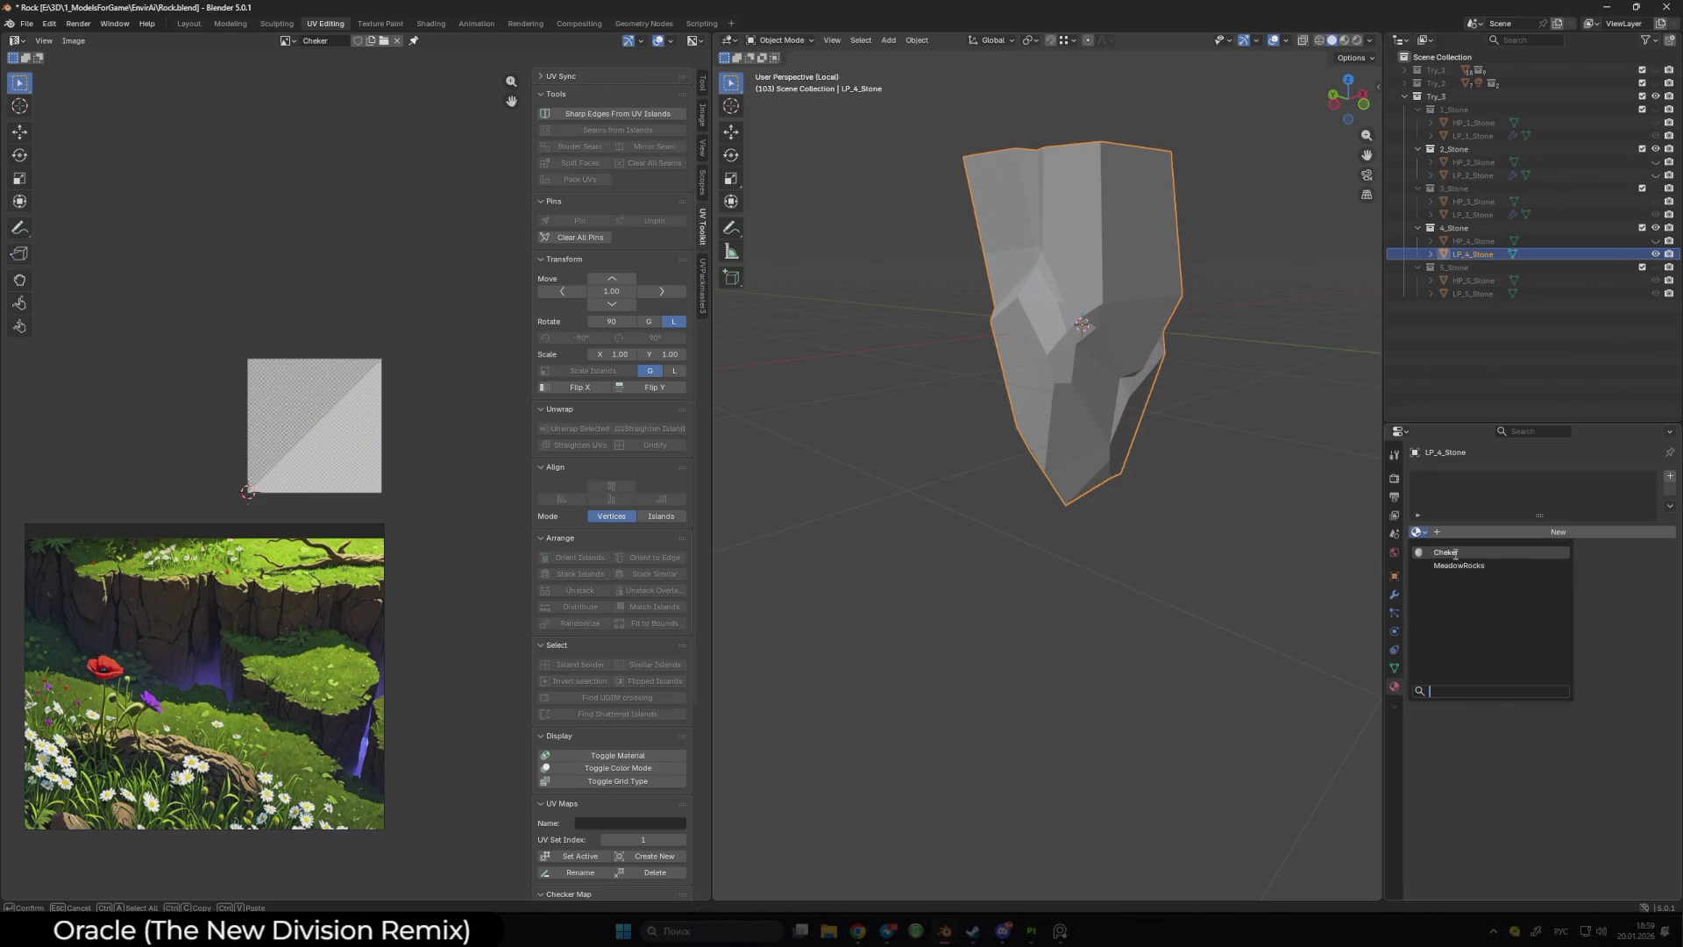
click(1455, 553)
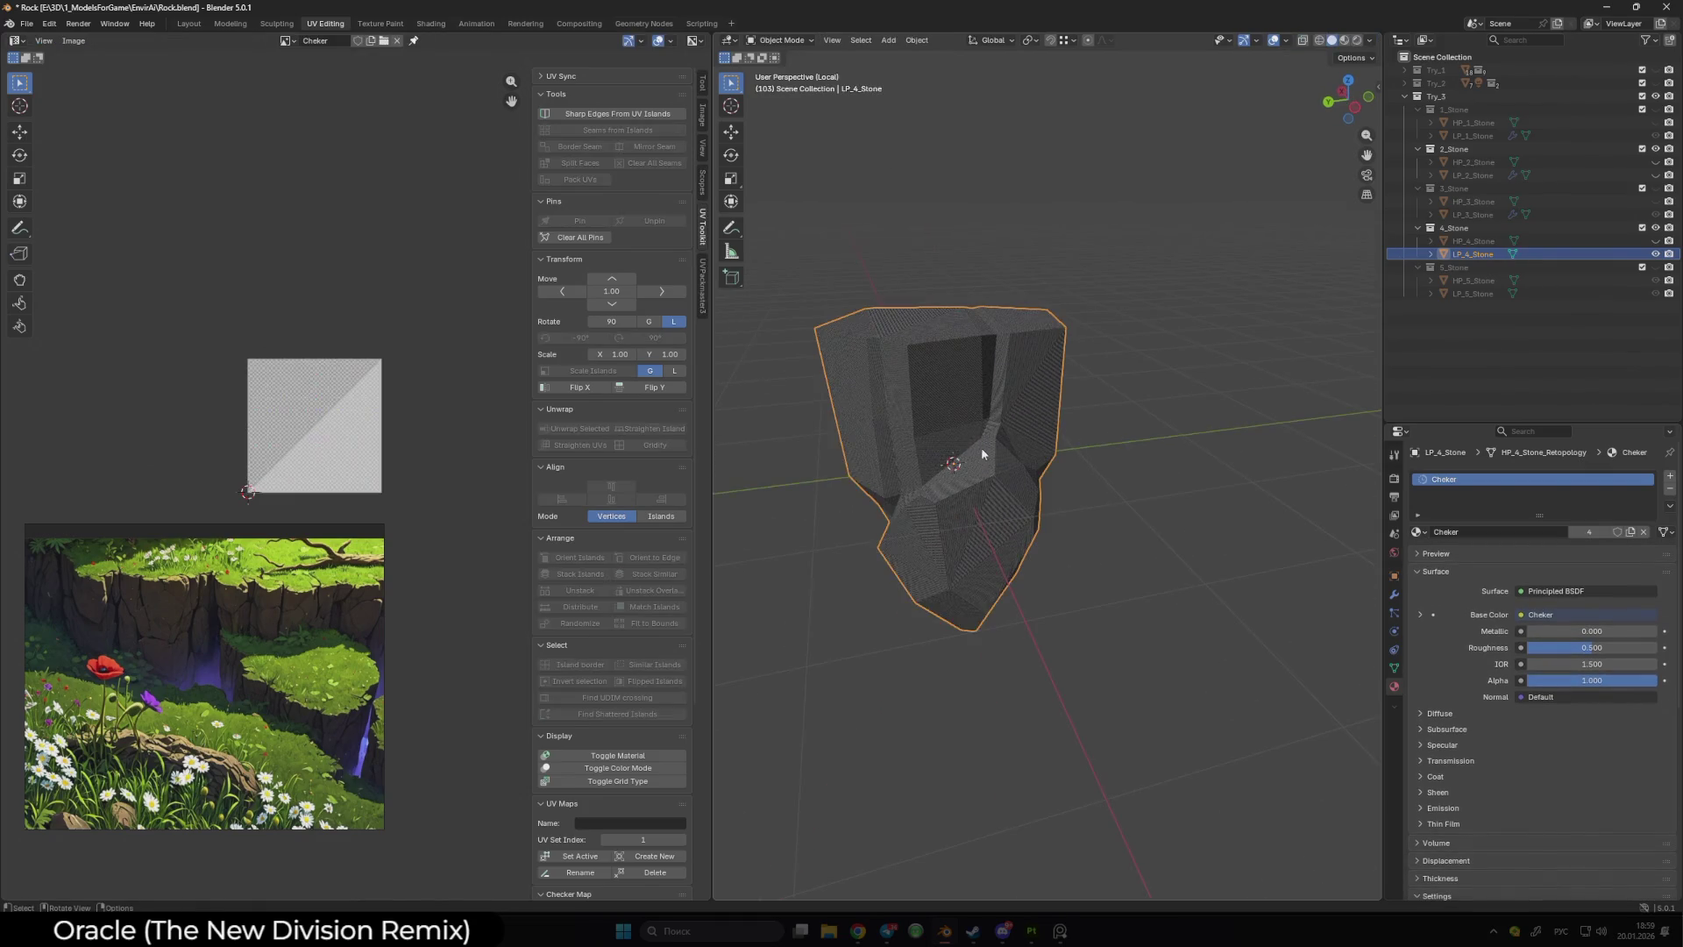
right_click(983, 454)
click(991, 454)
key(Tab)
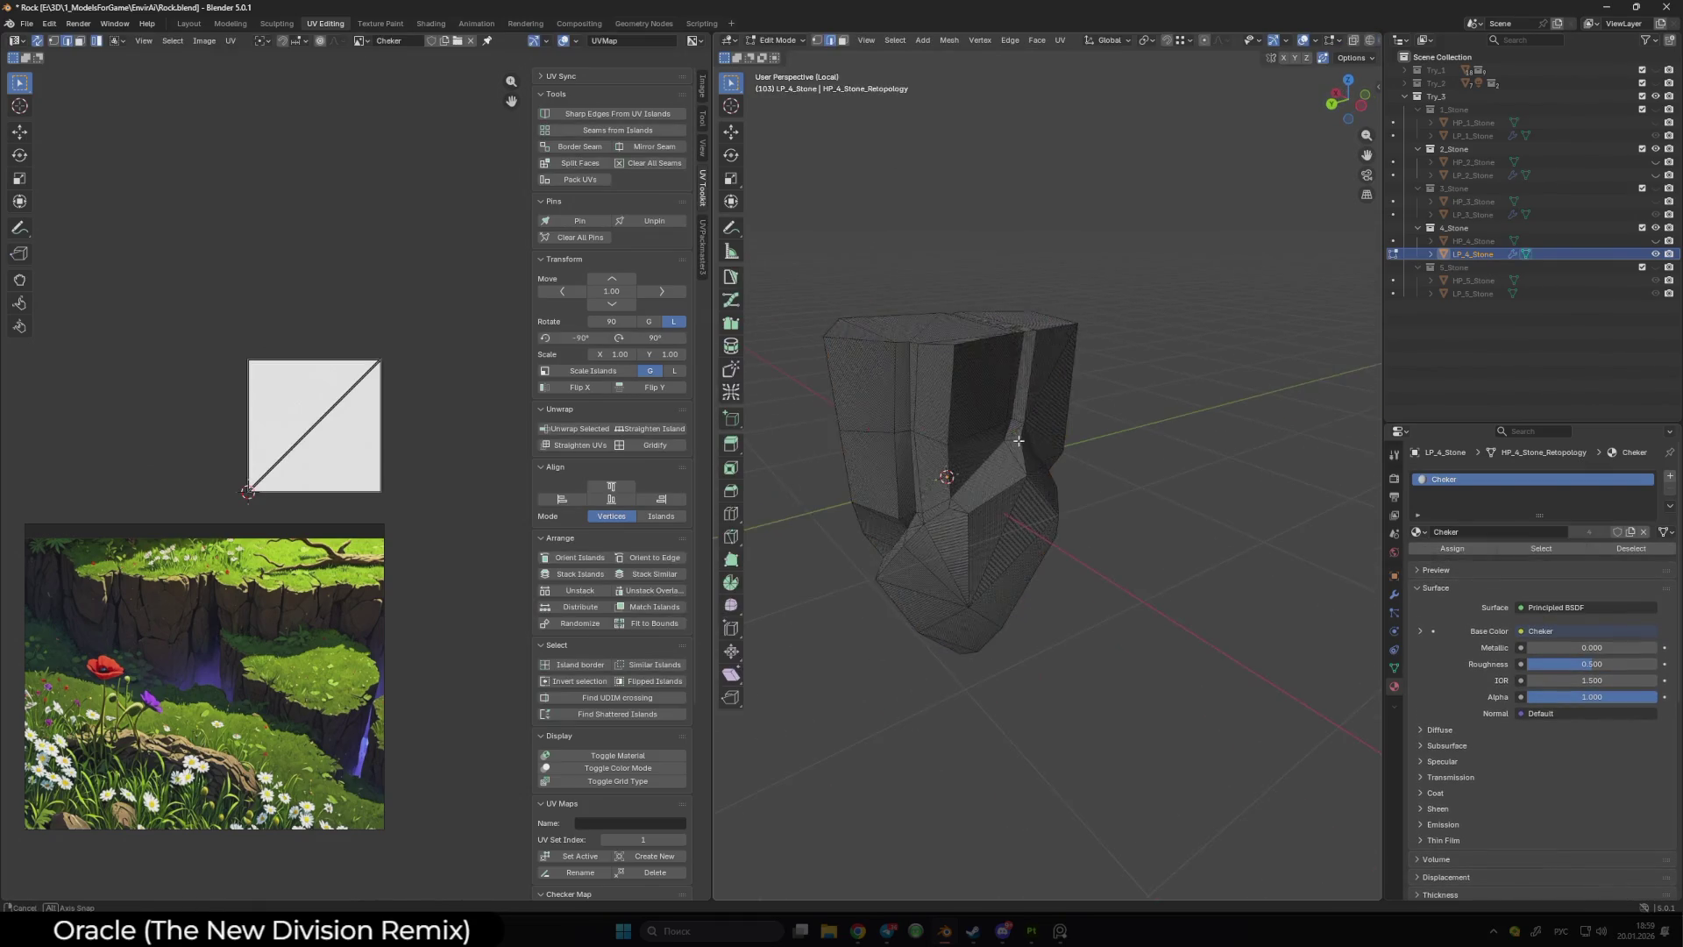
drag(1018, 440, 1065, 434)
scroll(1065, 434, up, 3)
scroll(1360, 43, down, 2)
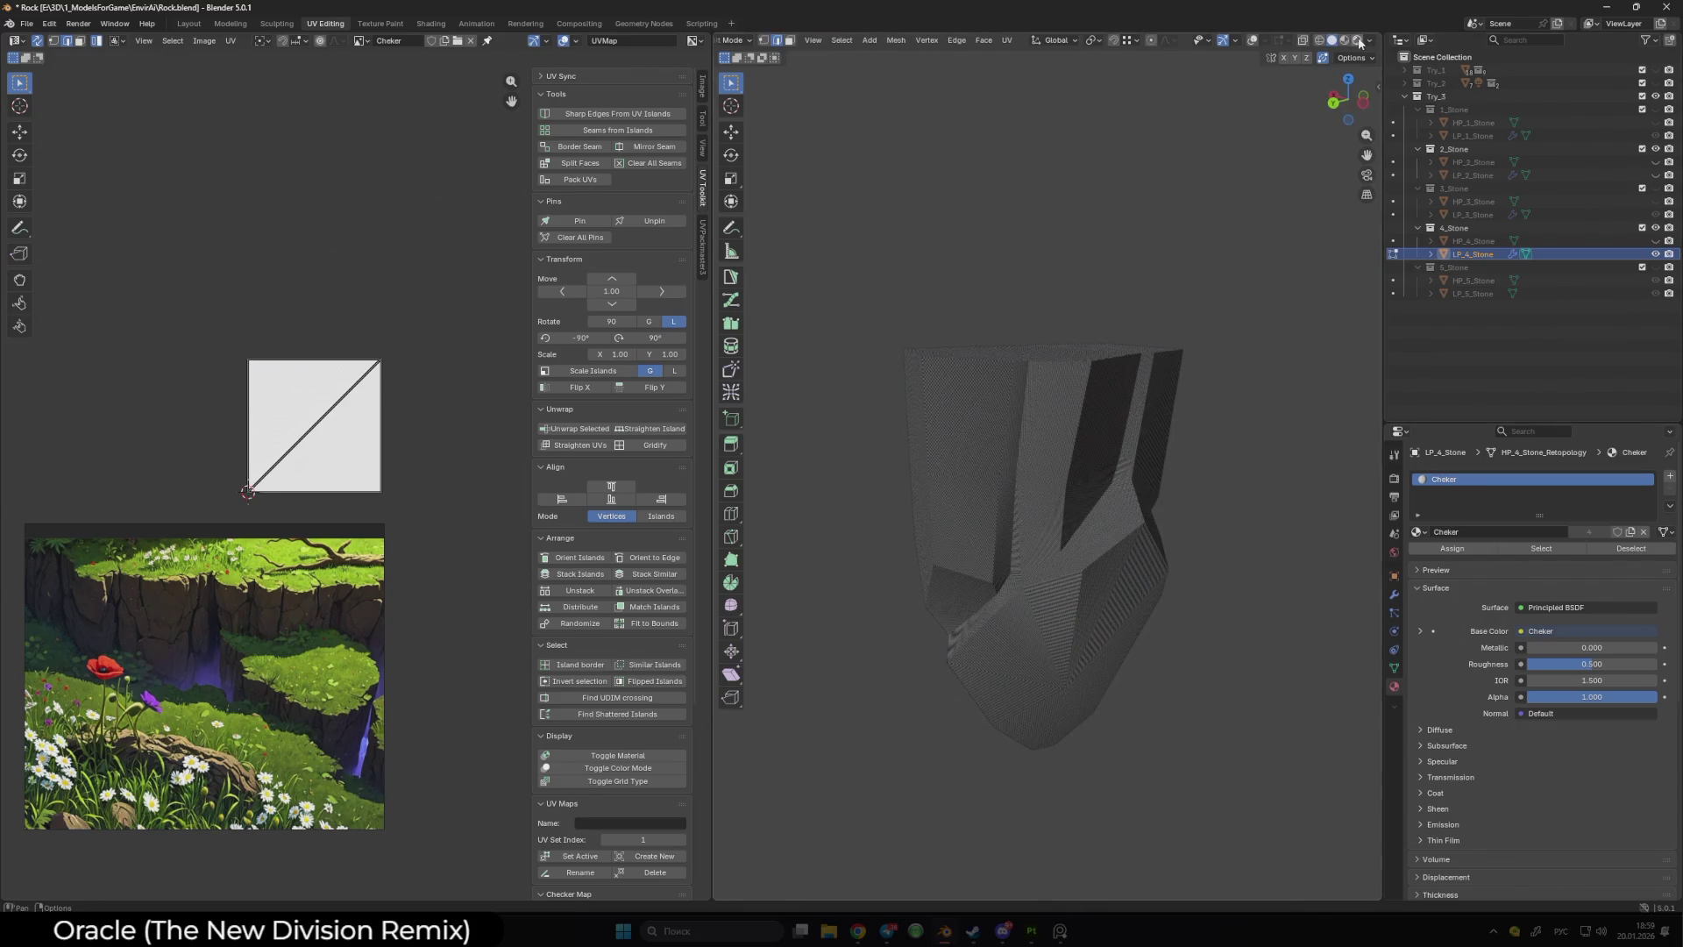
click(1344, 42)
click(1332, 42)
click(1370, 42)
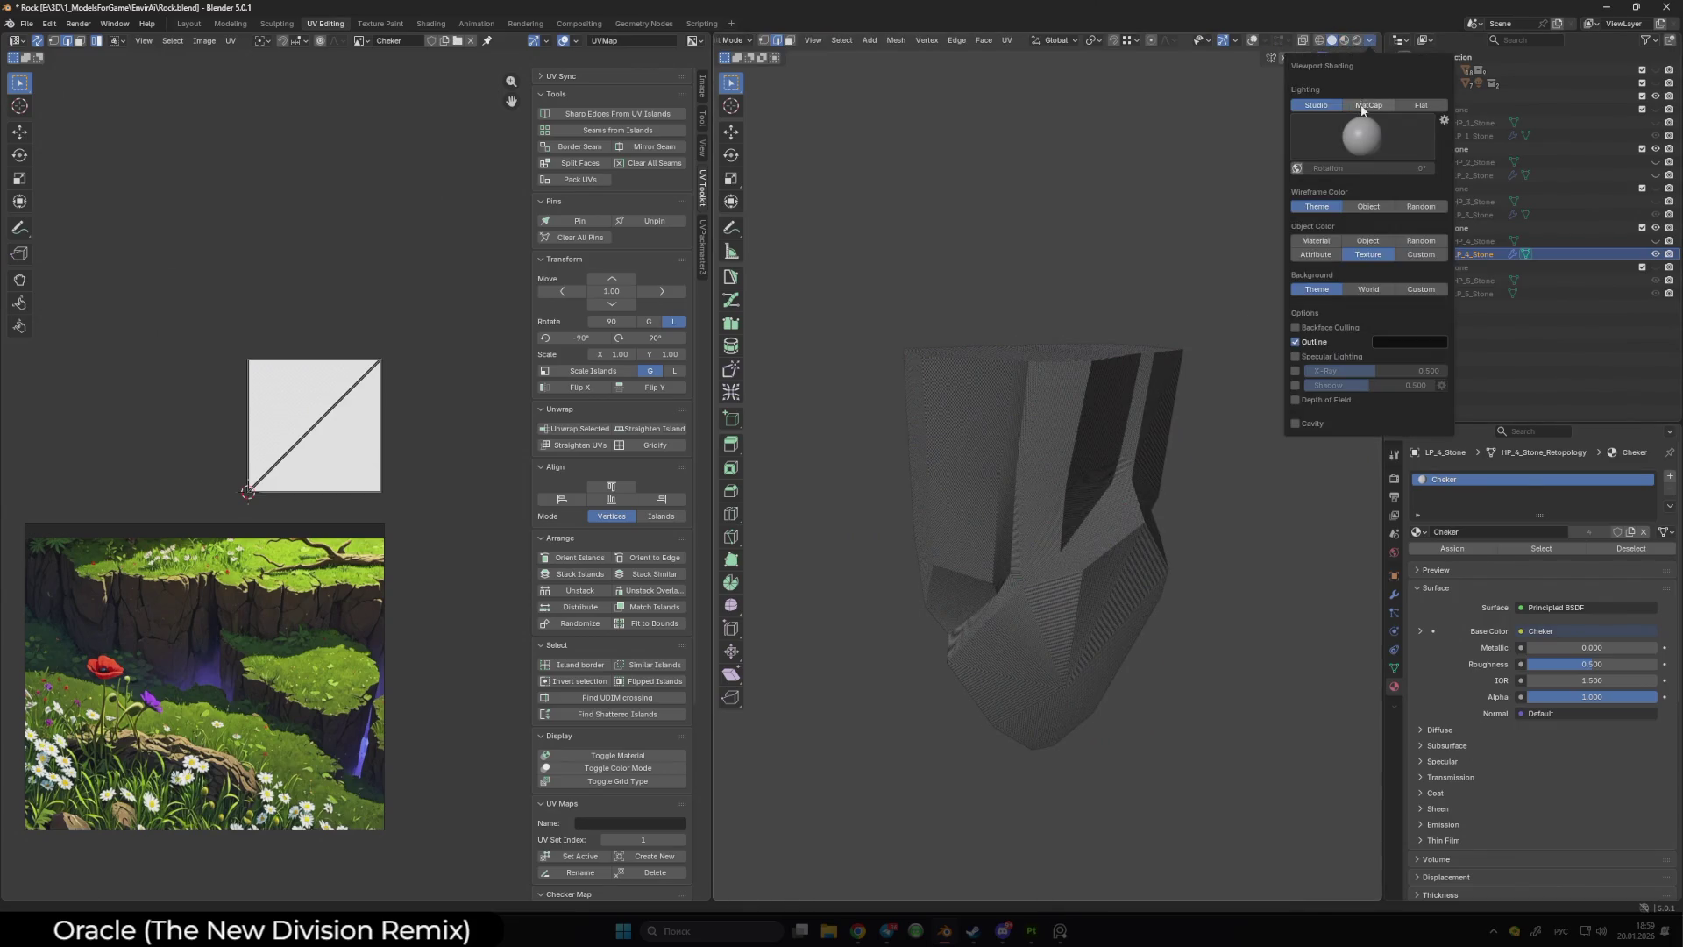
click(1348, 106)
click(1328, 225)
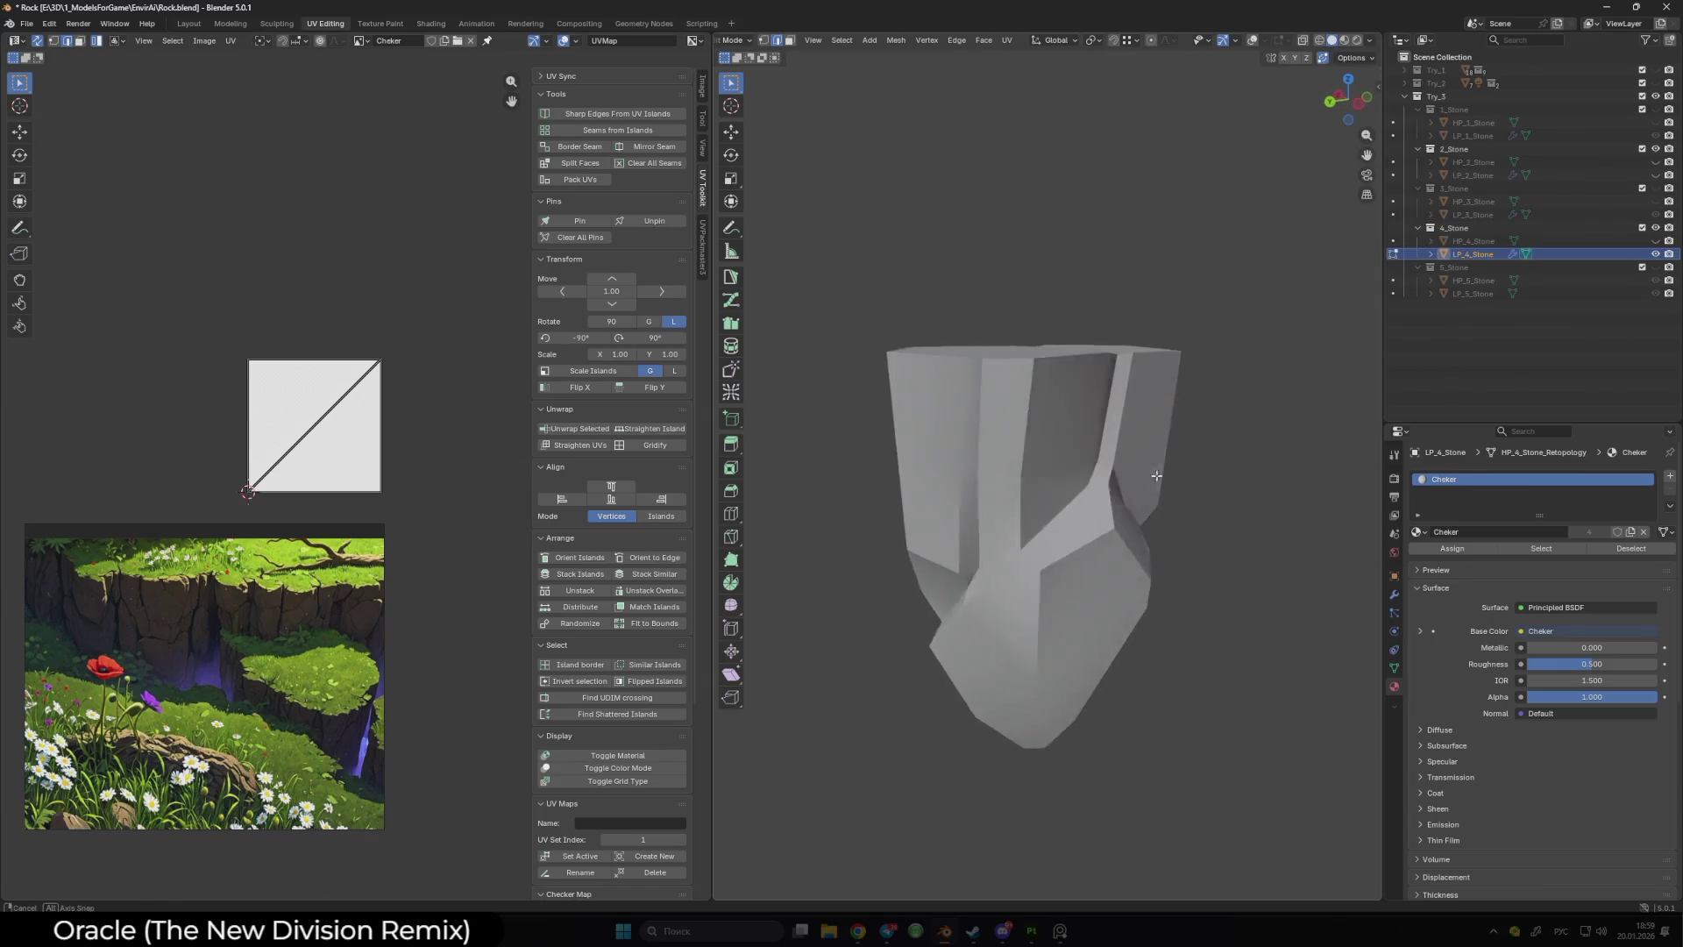
mouse_move(1074, 506)
mouse_down()
mouse_move(1080, 430)
mouse_move(1029, 441)
mouse_move(1065, 487)
mouse_move(1087, 447)
mouse_up()
- Select edge loops on the rock, then switch to LP_3_Stone for comparison and hide it
alt+click(1093, 435)
alt+shift+click(1095, 429)
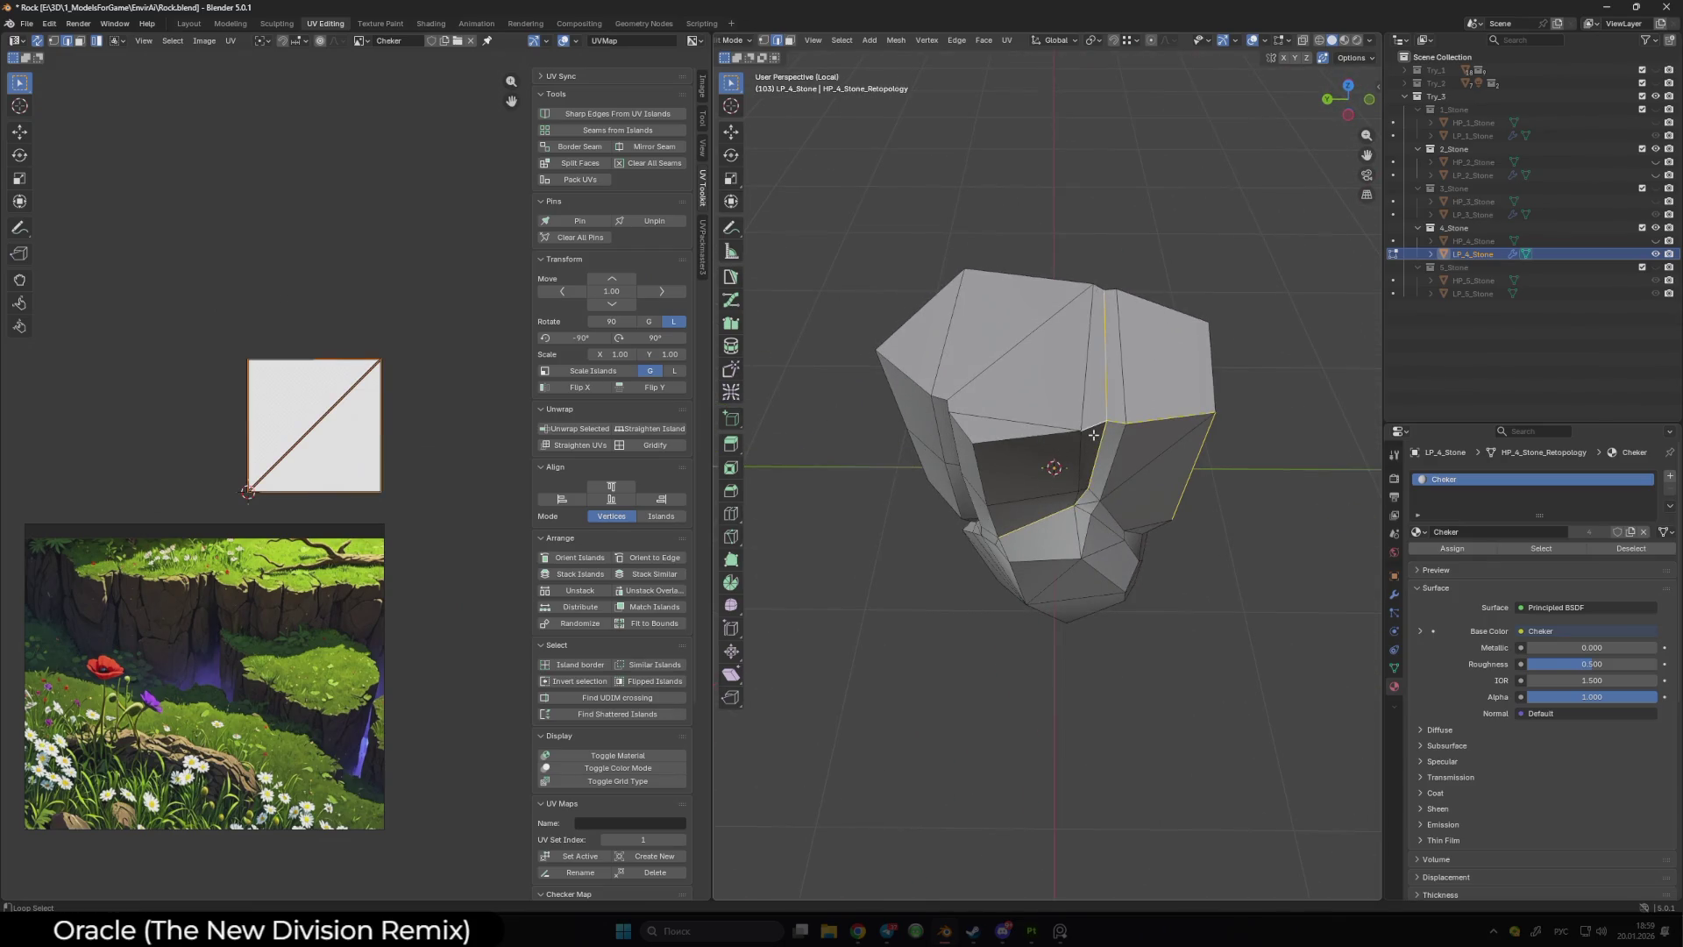
click(1657, 213)
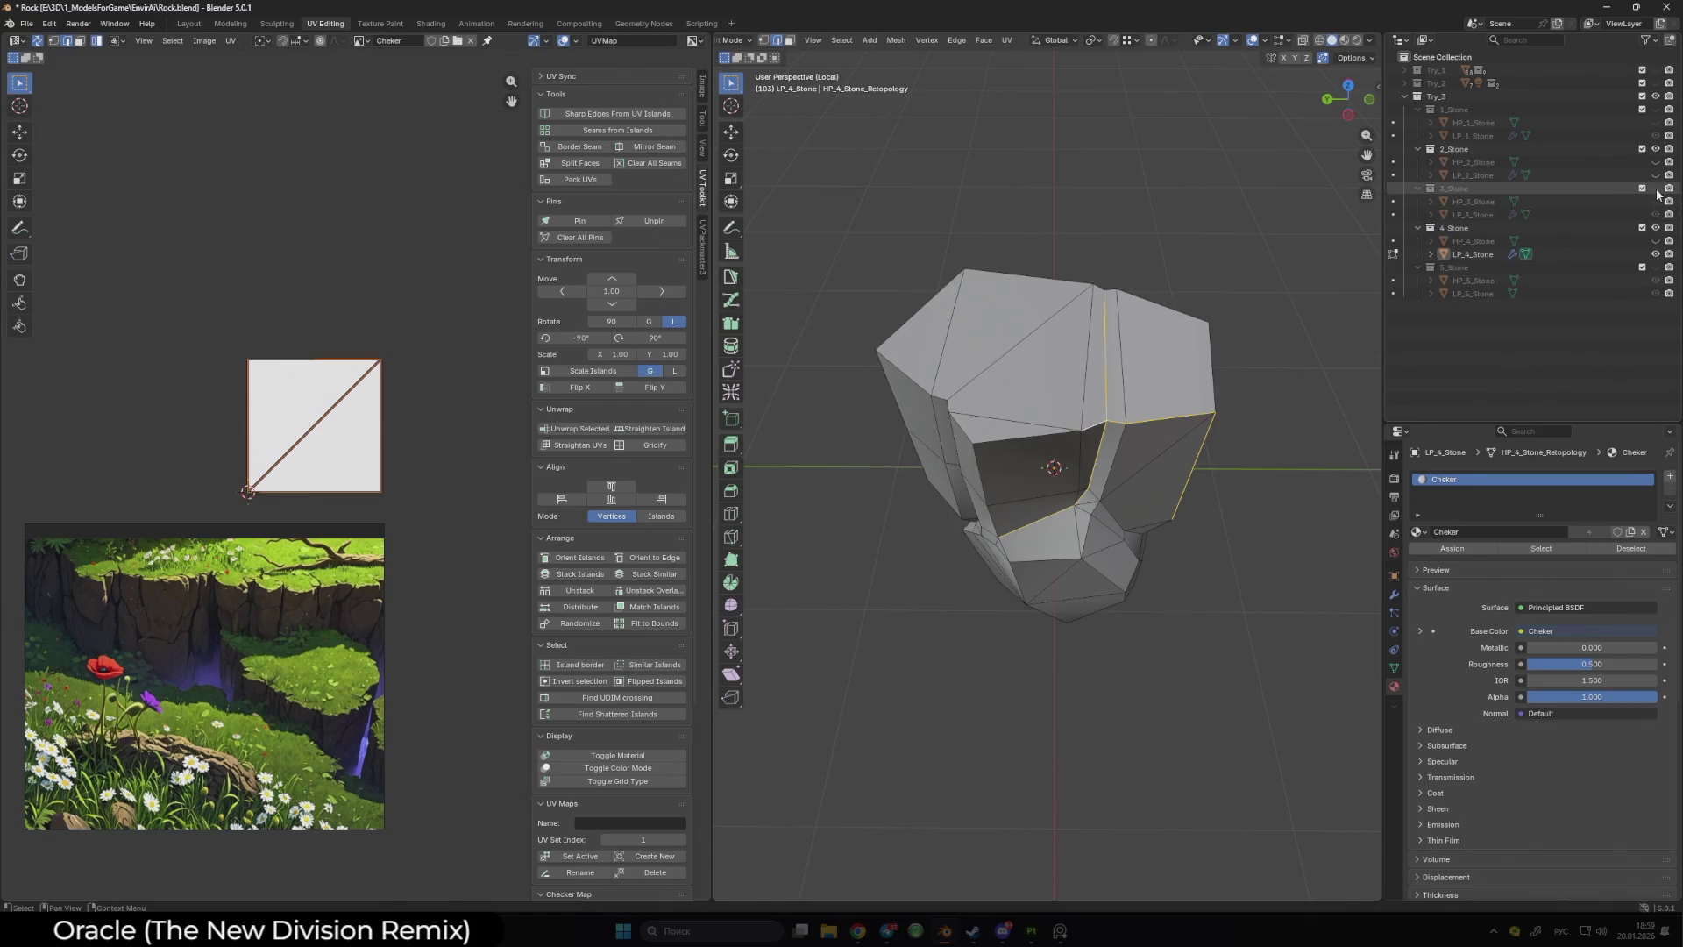
key(a)
key(Tab)
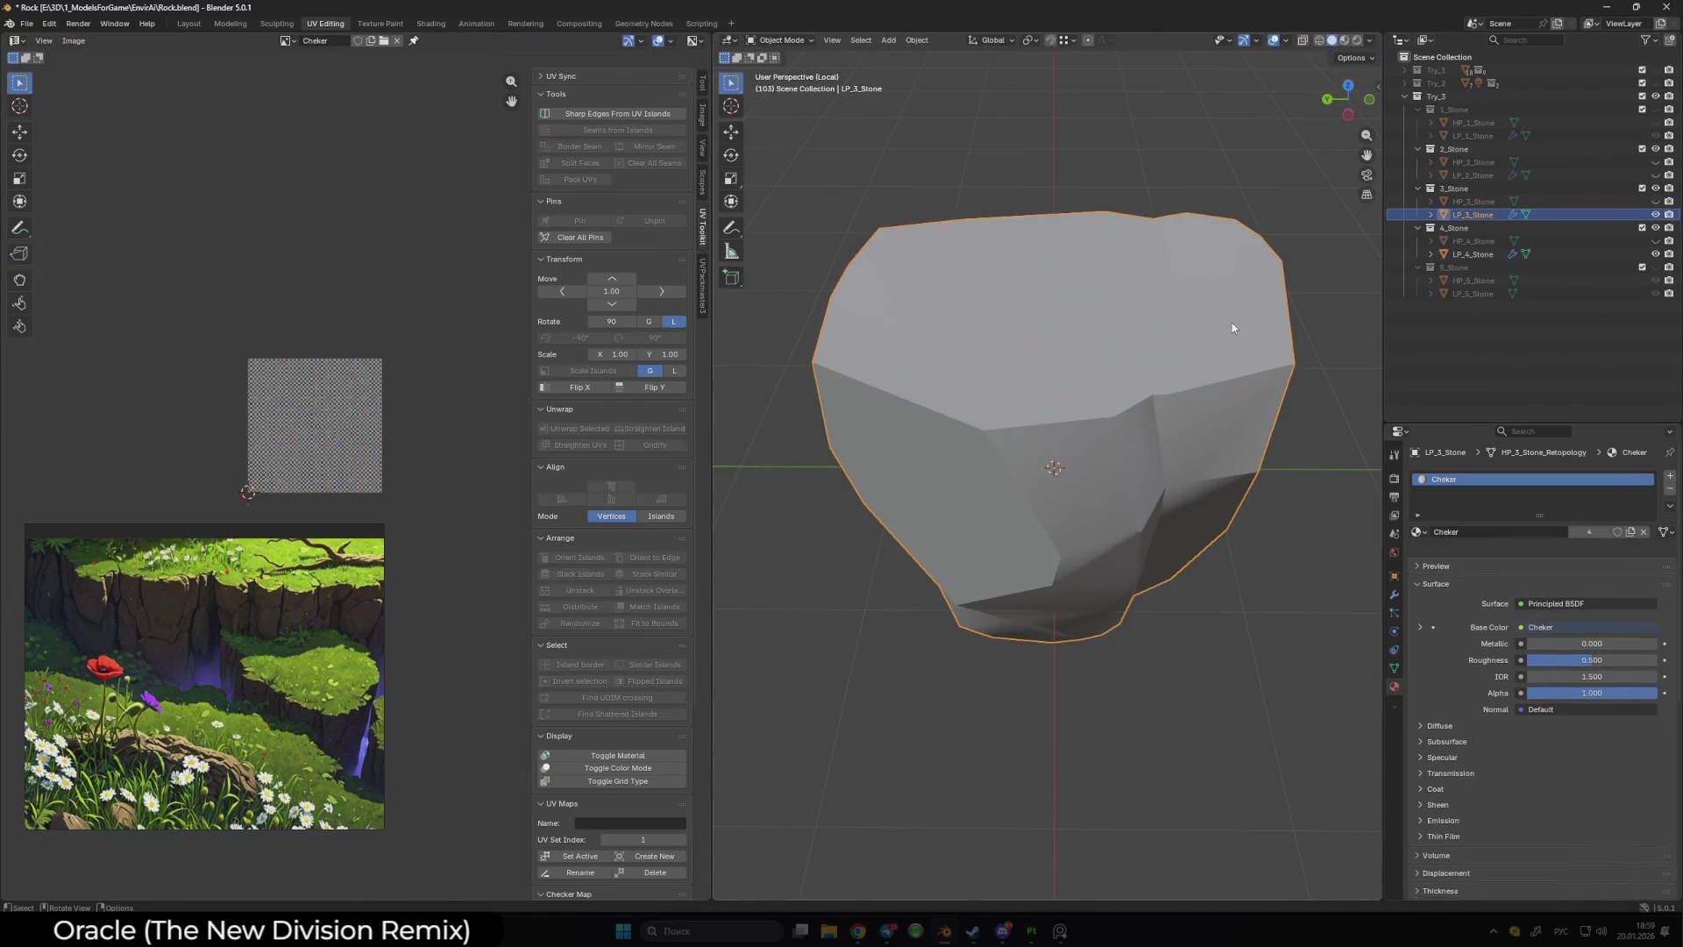
key(h)
- Make LP_4_Stone active, enter Edit Mode and select an edge path along it
click(1152, 441)
key(Tab)
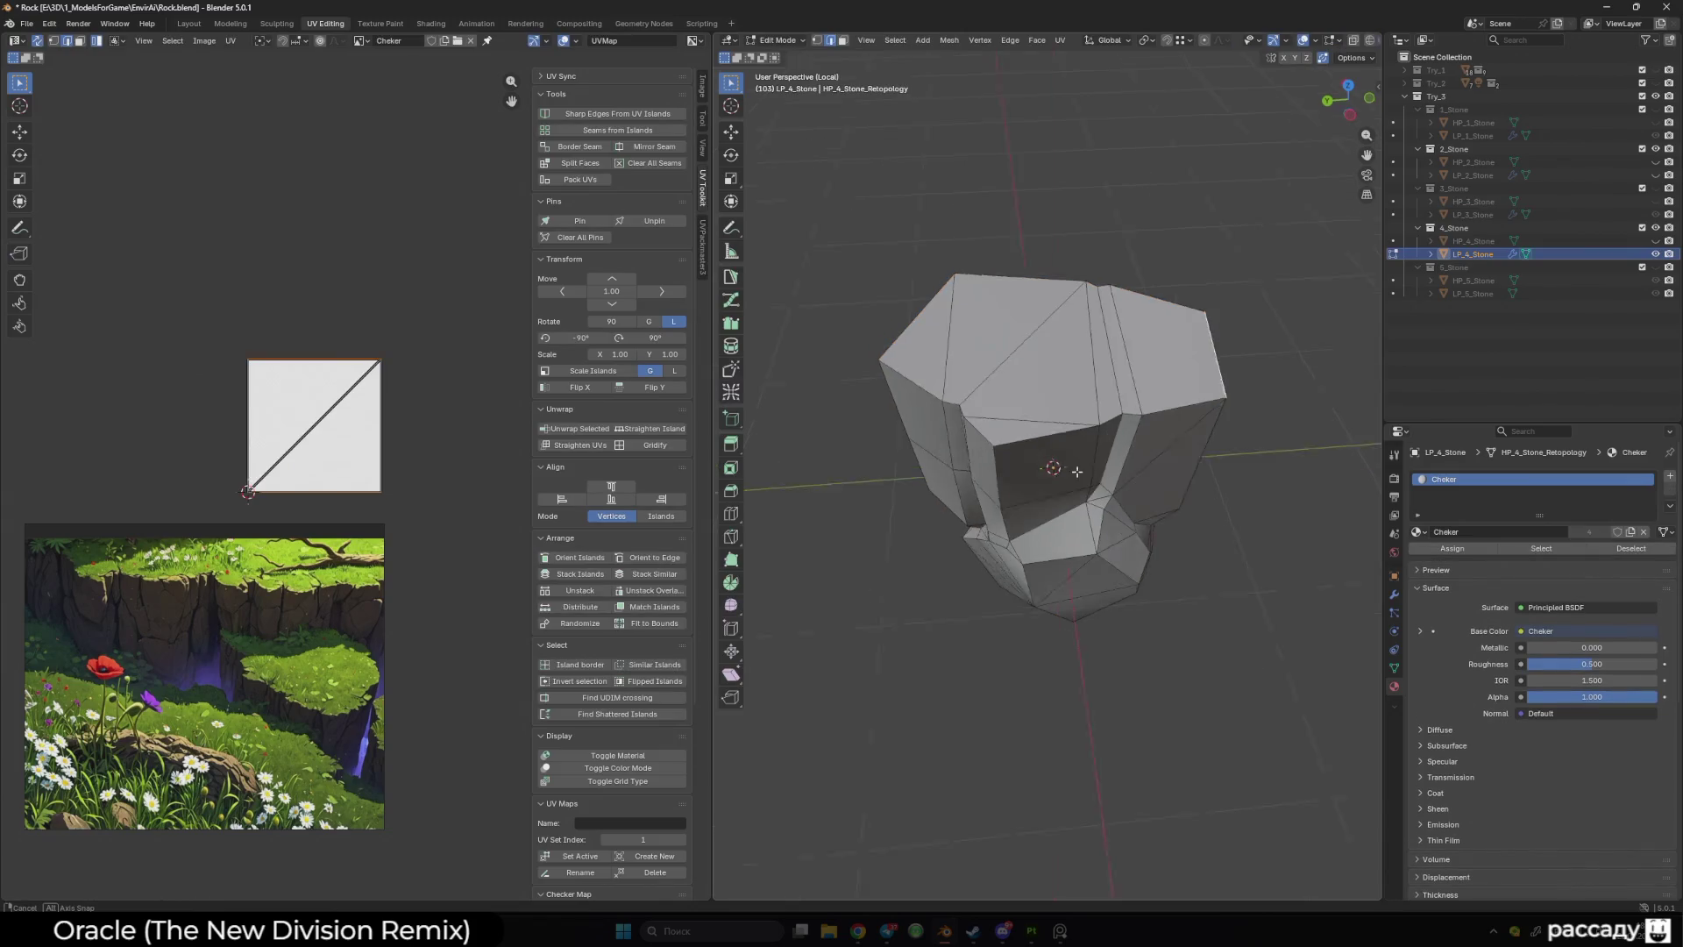
alt+click(1008, 430)
alt+shift+click(1000, 436)
alt+shift+click(992, 433)
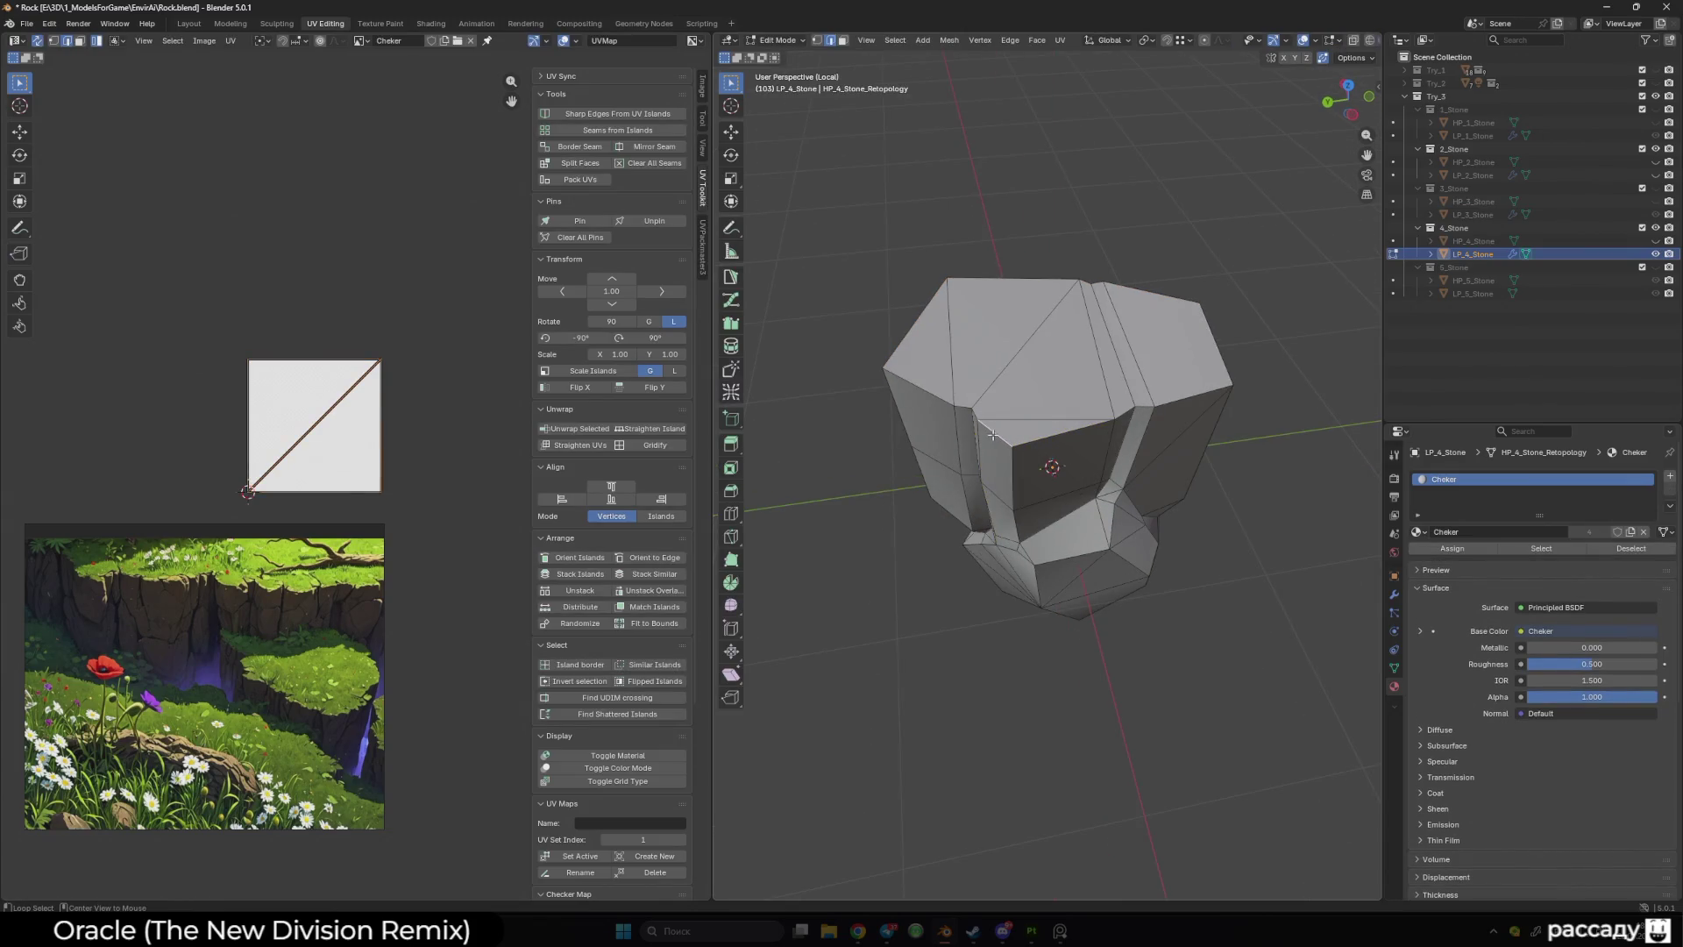
ctrl+click(992, 433)
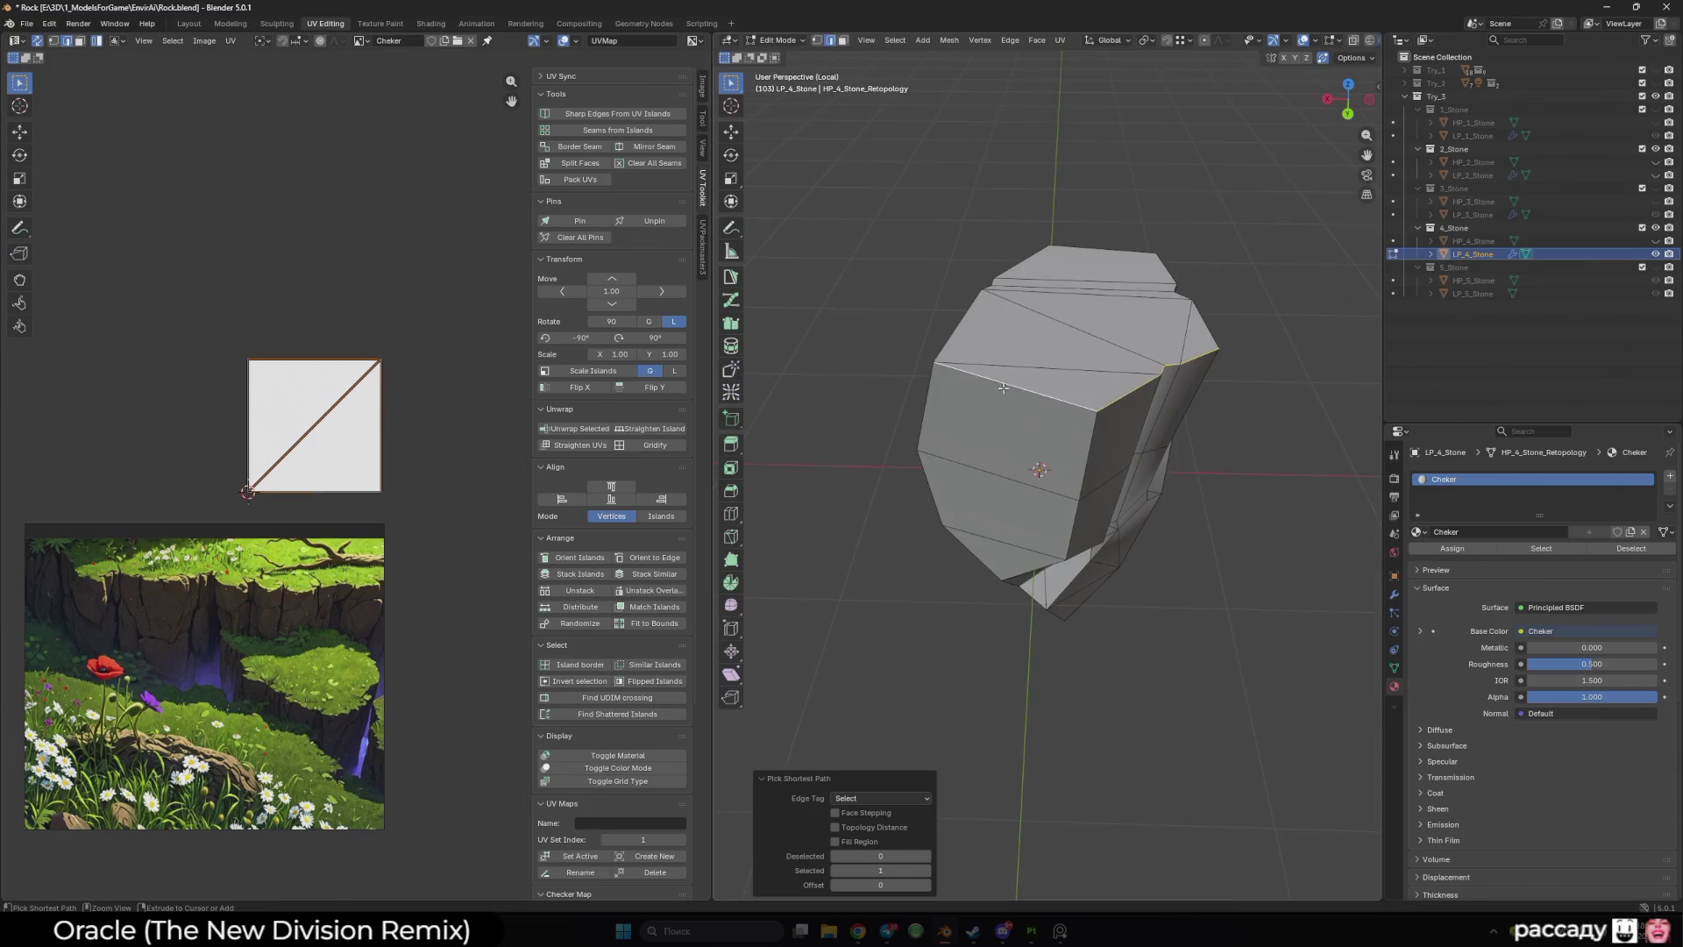
mouse_move(1016, 399)
mouse_down()
mouse_move(1056, 495)
mouse_move(1041, 367)
mouse_move(1067, 367)
mouse_up()
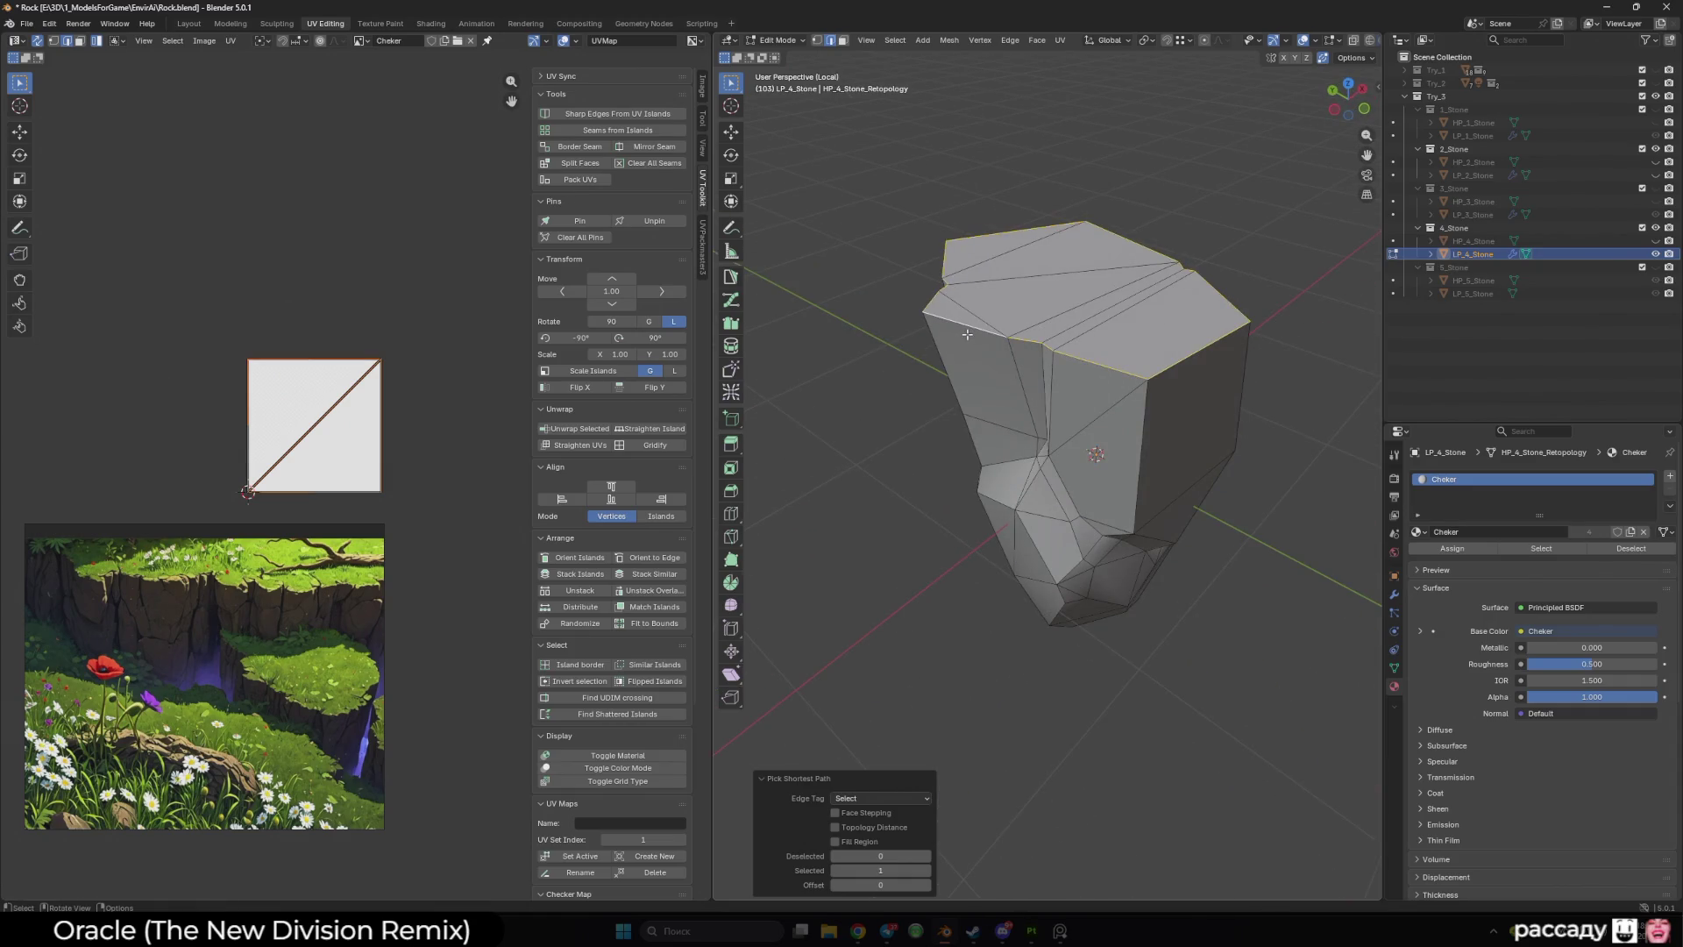
- Select all of LP_4_Stone and run UV > Unwrap on it
key(a)
key(u)
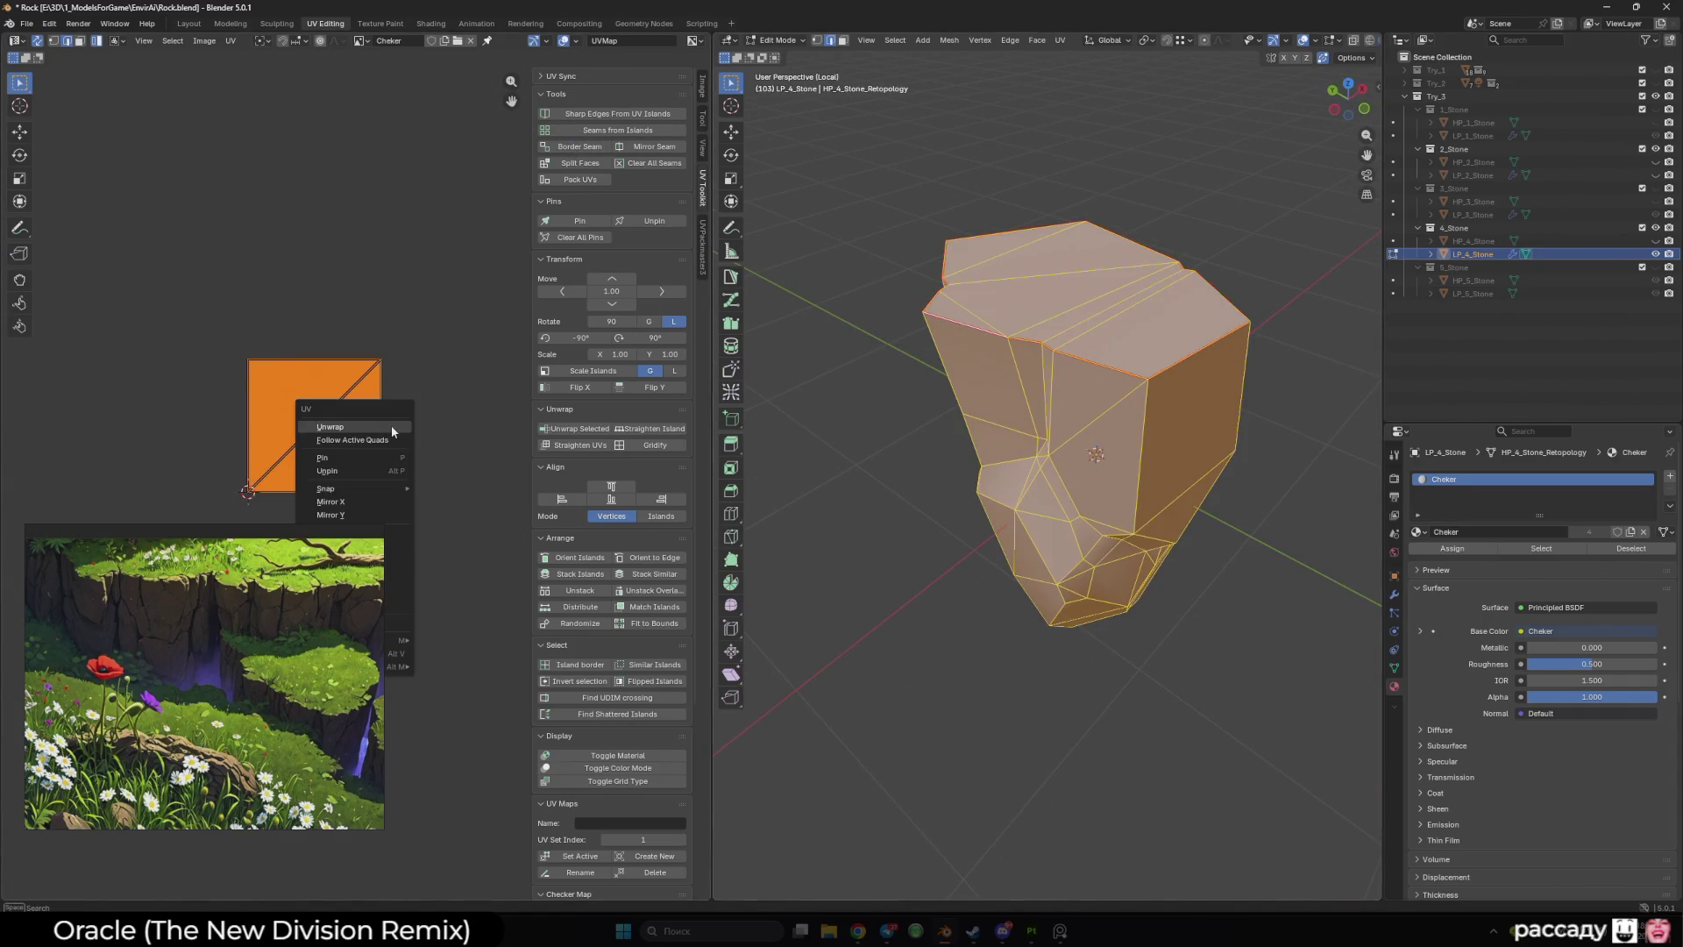
click(391, 424)
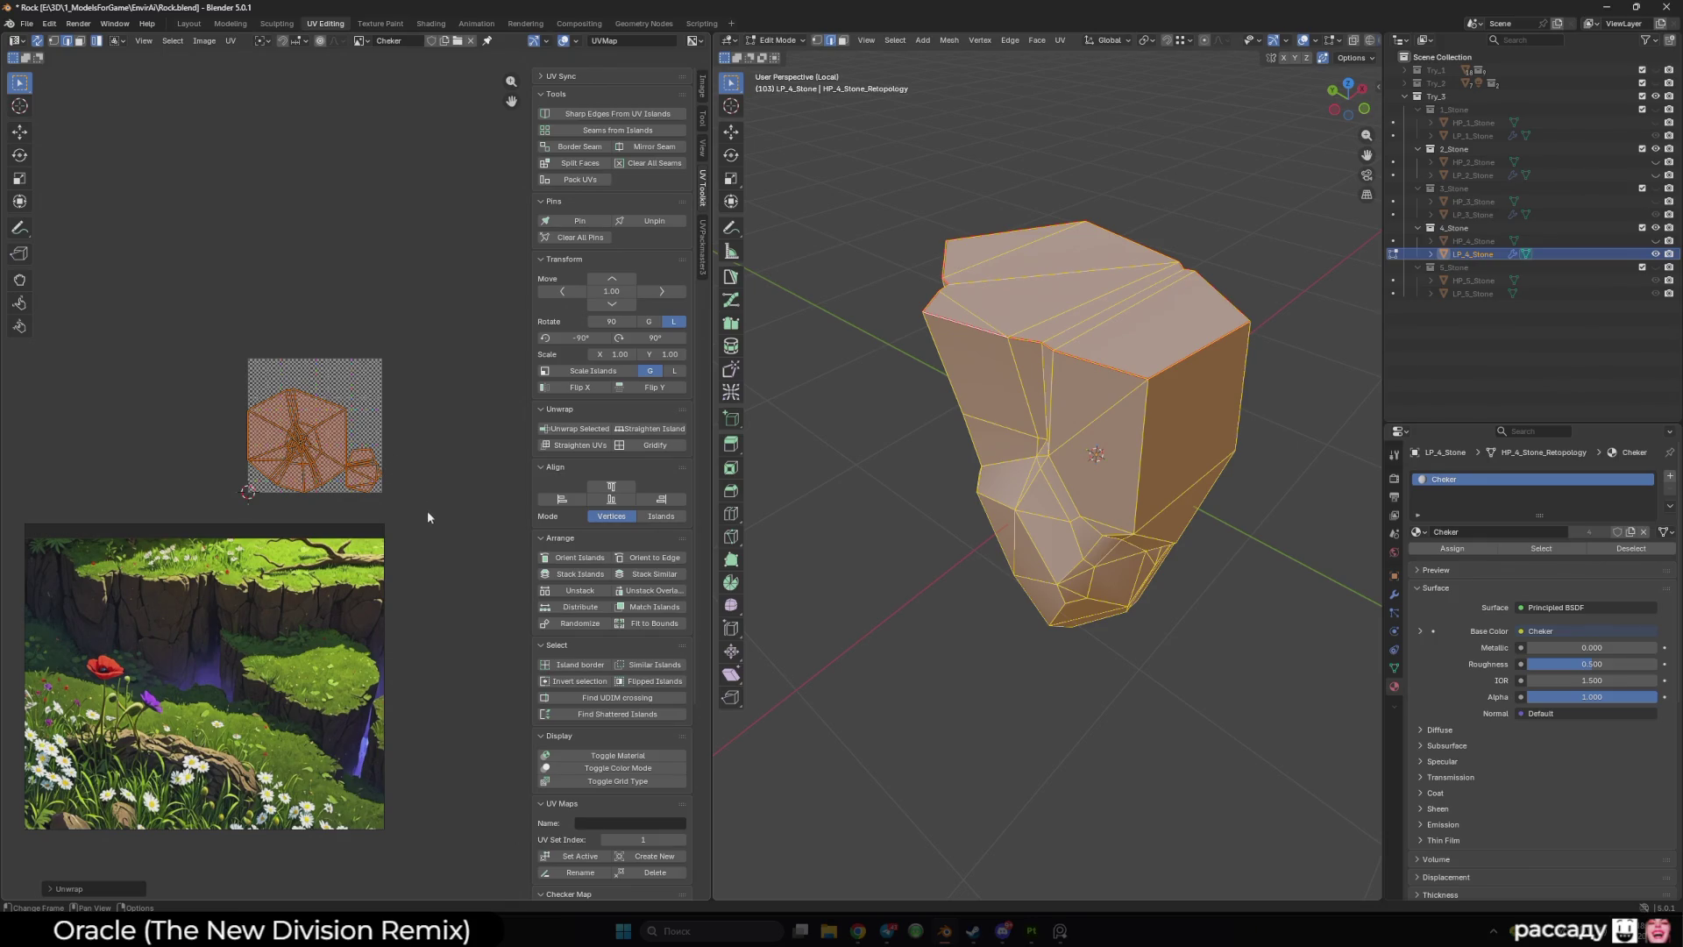
mouse_move(1052, 455)
mouse_down()
mouse_move(1148, 448)
mouse_move(1026, 529)
mouse_move(1115, 476)
mouse_up()
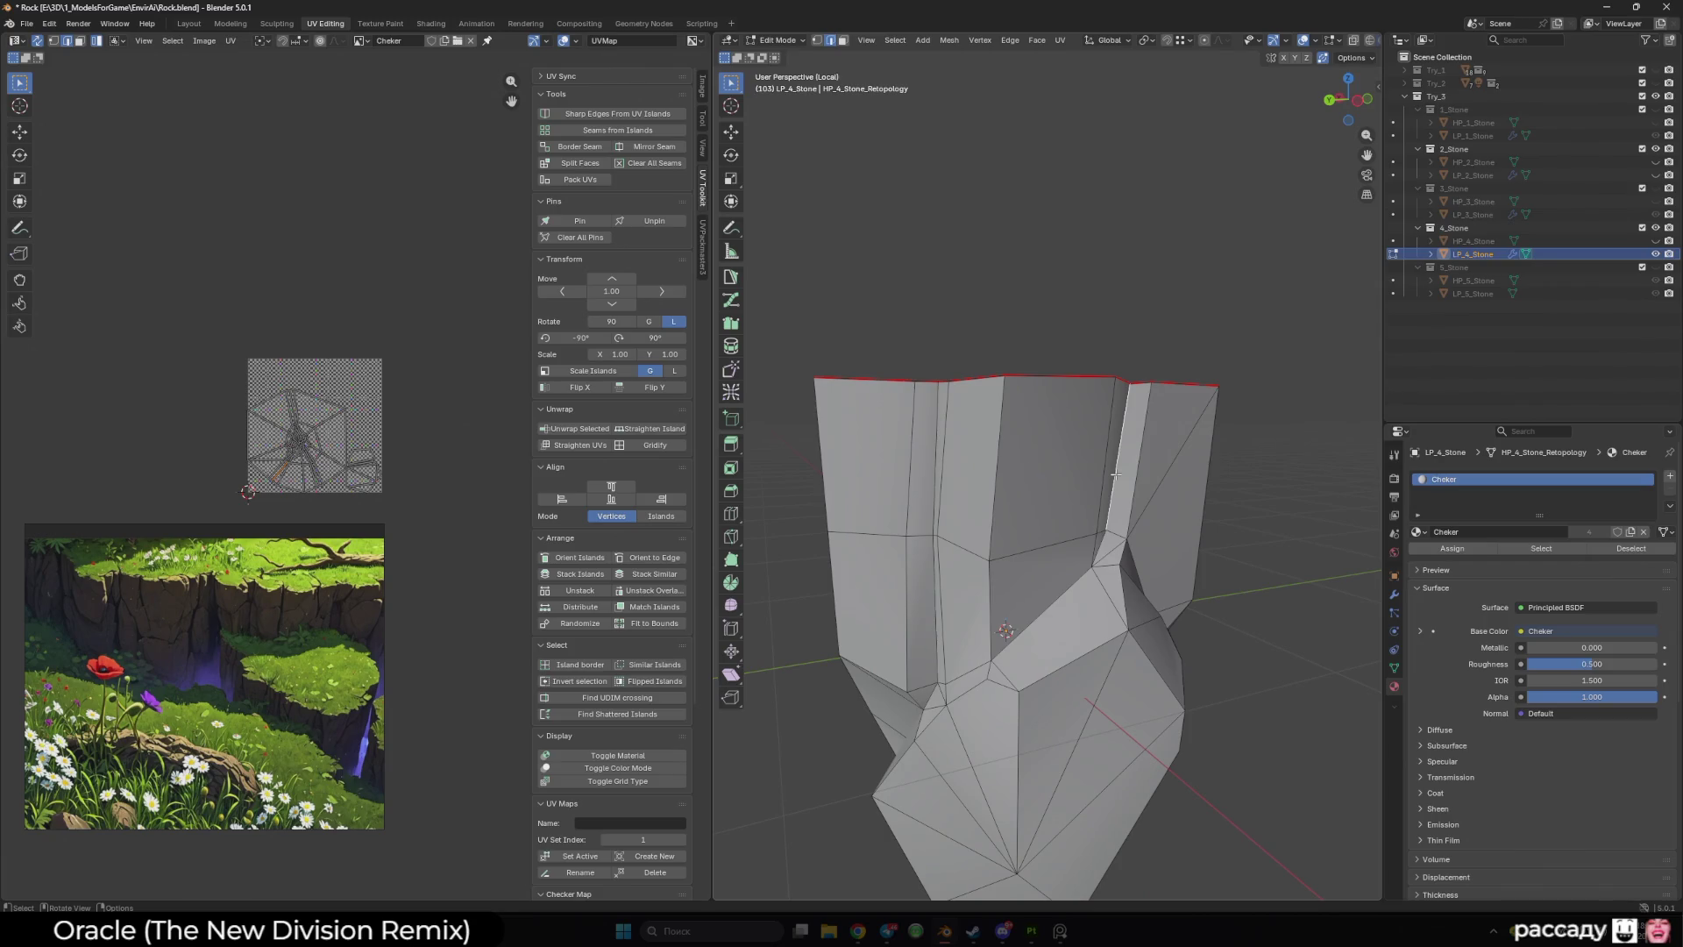
- Mark a seam up the rock's crease to the top rim and re-unwrap LP_4_Stone
mouse_move(1115, 476)
mouse_down()
mouse_move(1055, 568)
mouse_move(1047, 554)
mouse_up()
ctrl+click(1070, 545)
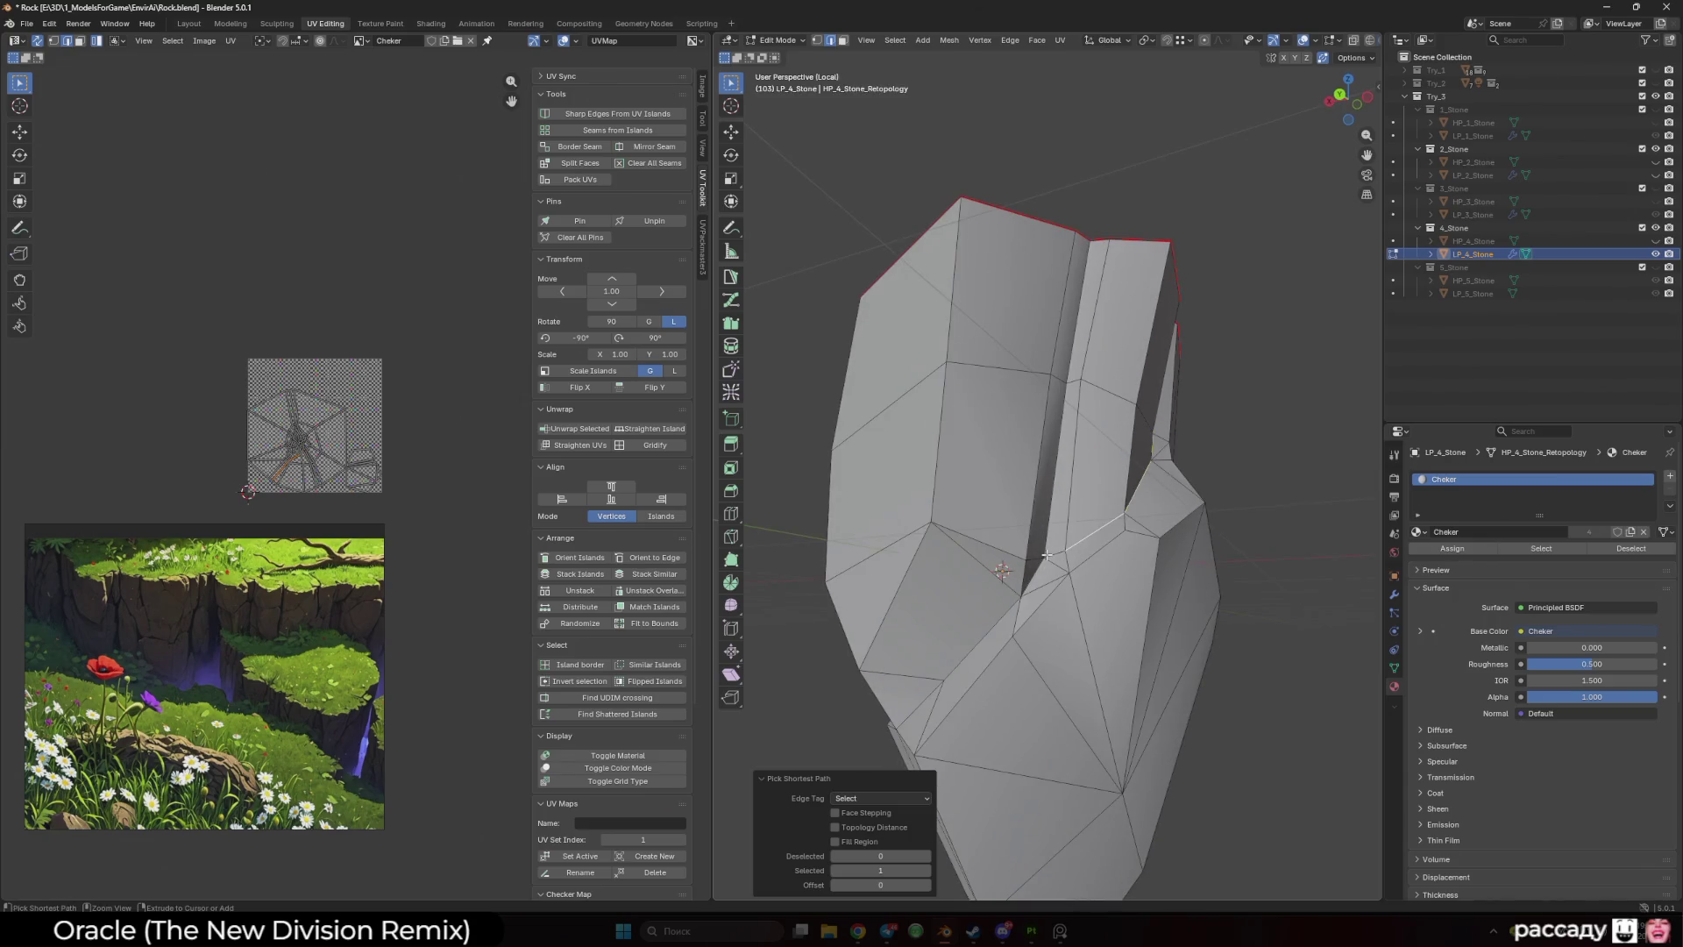
ctrl+click(1077, 330)
click(568, 143)
key(a)
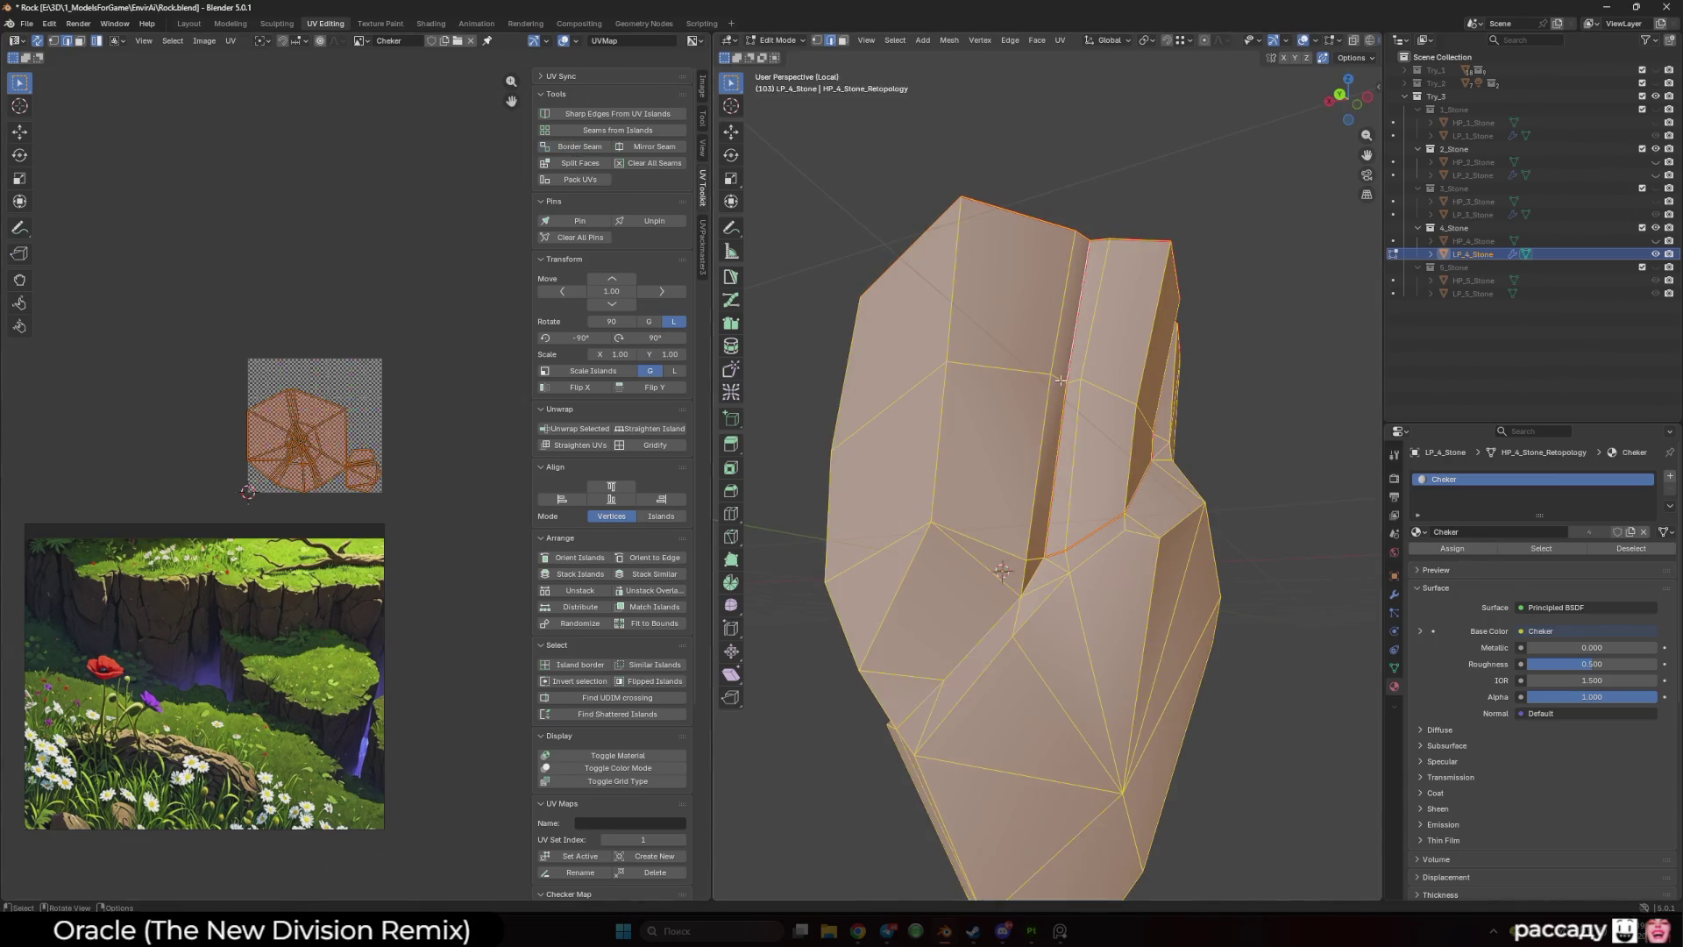
key(u)
click(412, 359)
key(alt+a)
- Inspect the new seams from several angles, toggling X-ray, wireframe and overlays
mouse_move(1051, 491)
mouse_down()
mouse_move(955, 480)
mouse_move(940, 448)
mouse_move(991, 440)
mouse_move(1078, 477)
mouse_up()
key(alt+z)
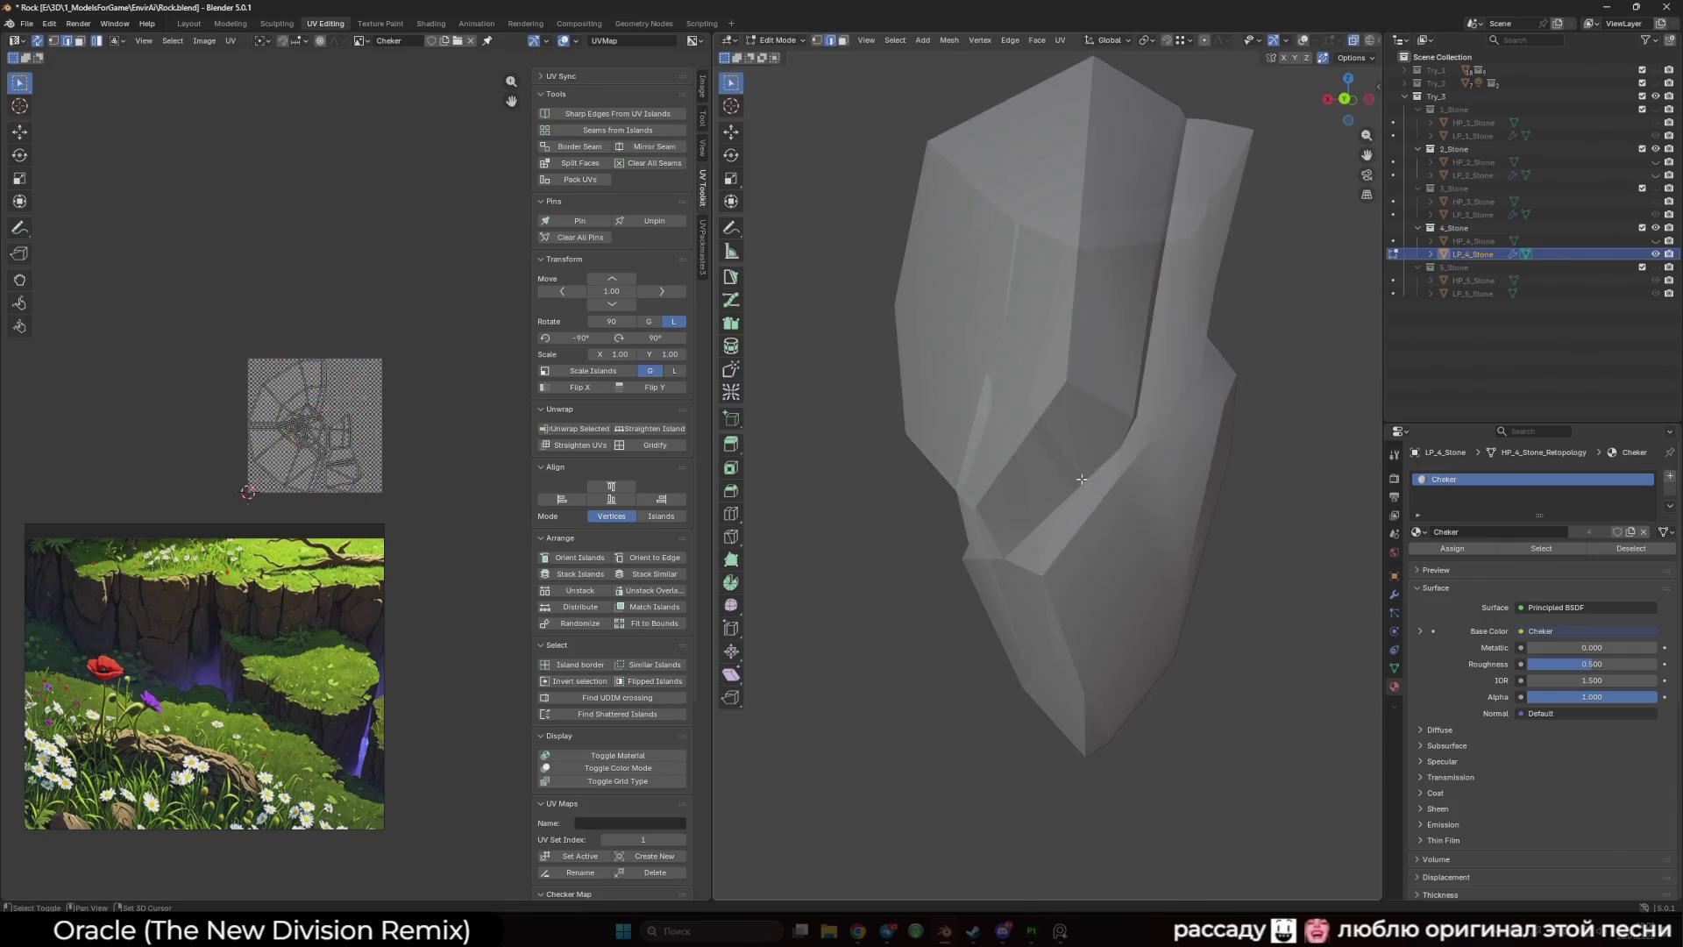
key(shift+z)
key(shift+z)
key(shift+alt+z)
key(alt+z)
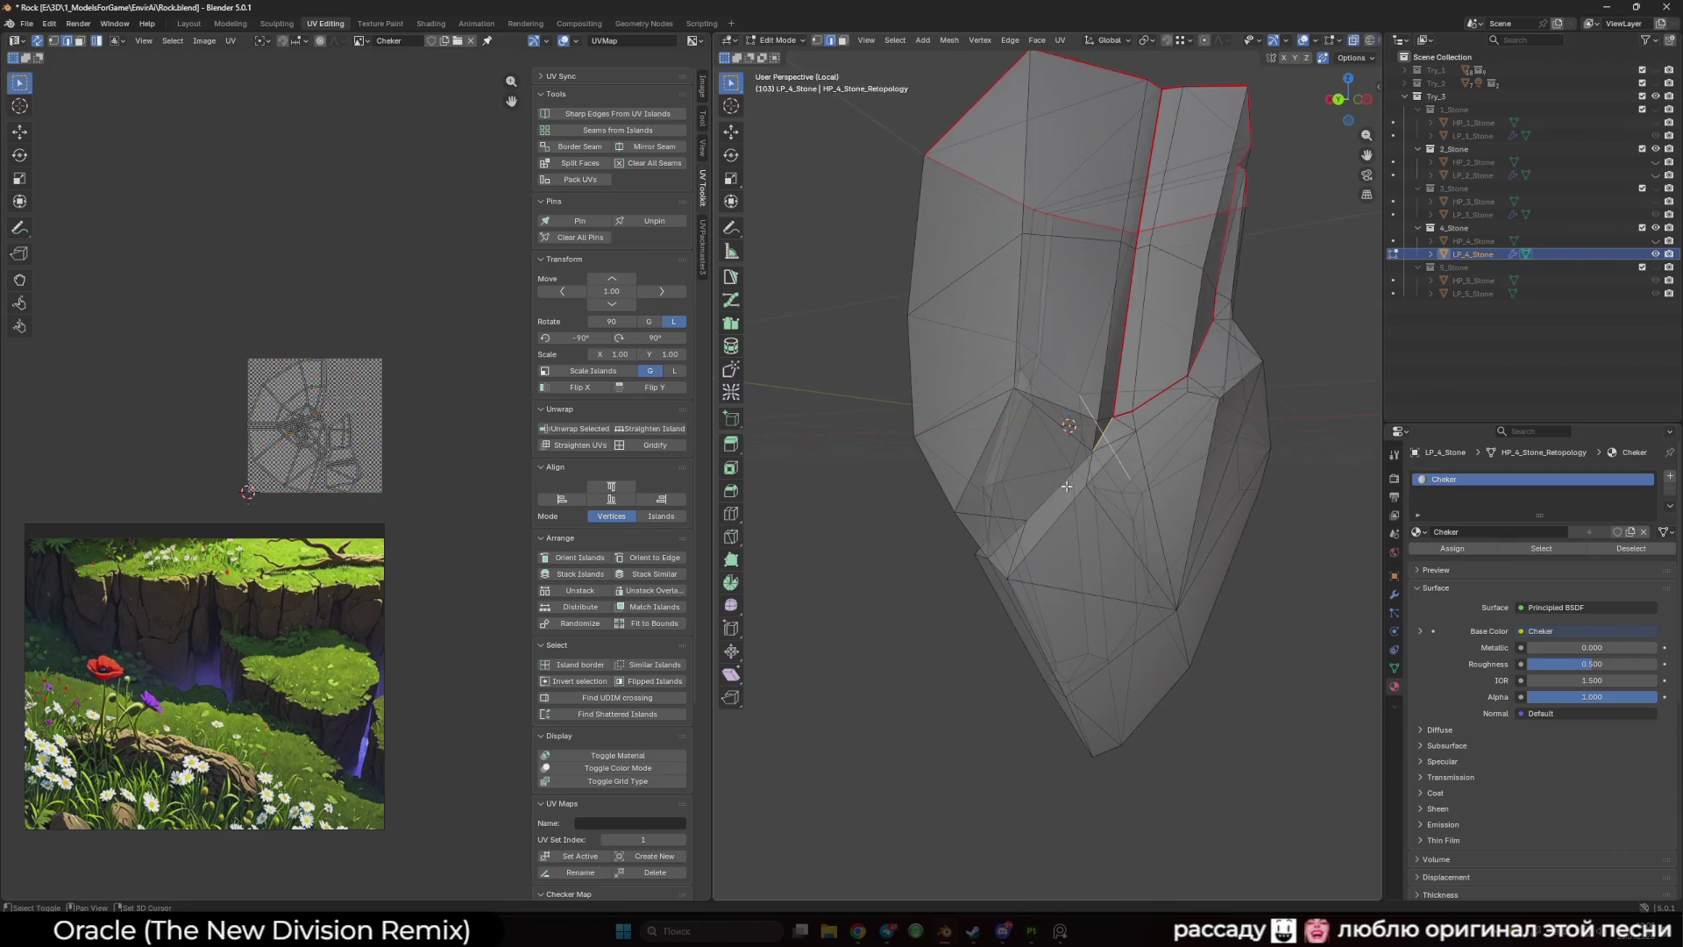
key(alt+z)
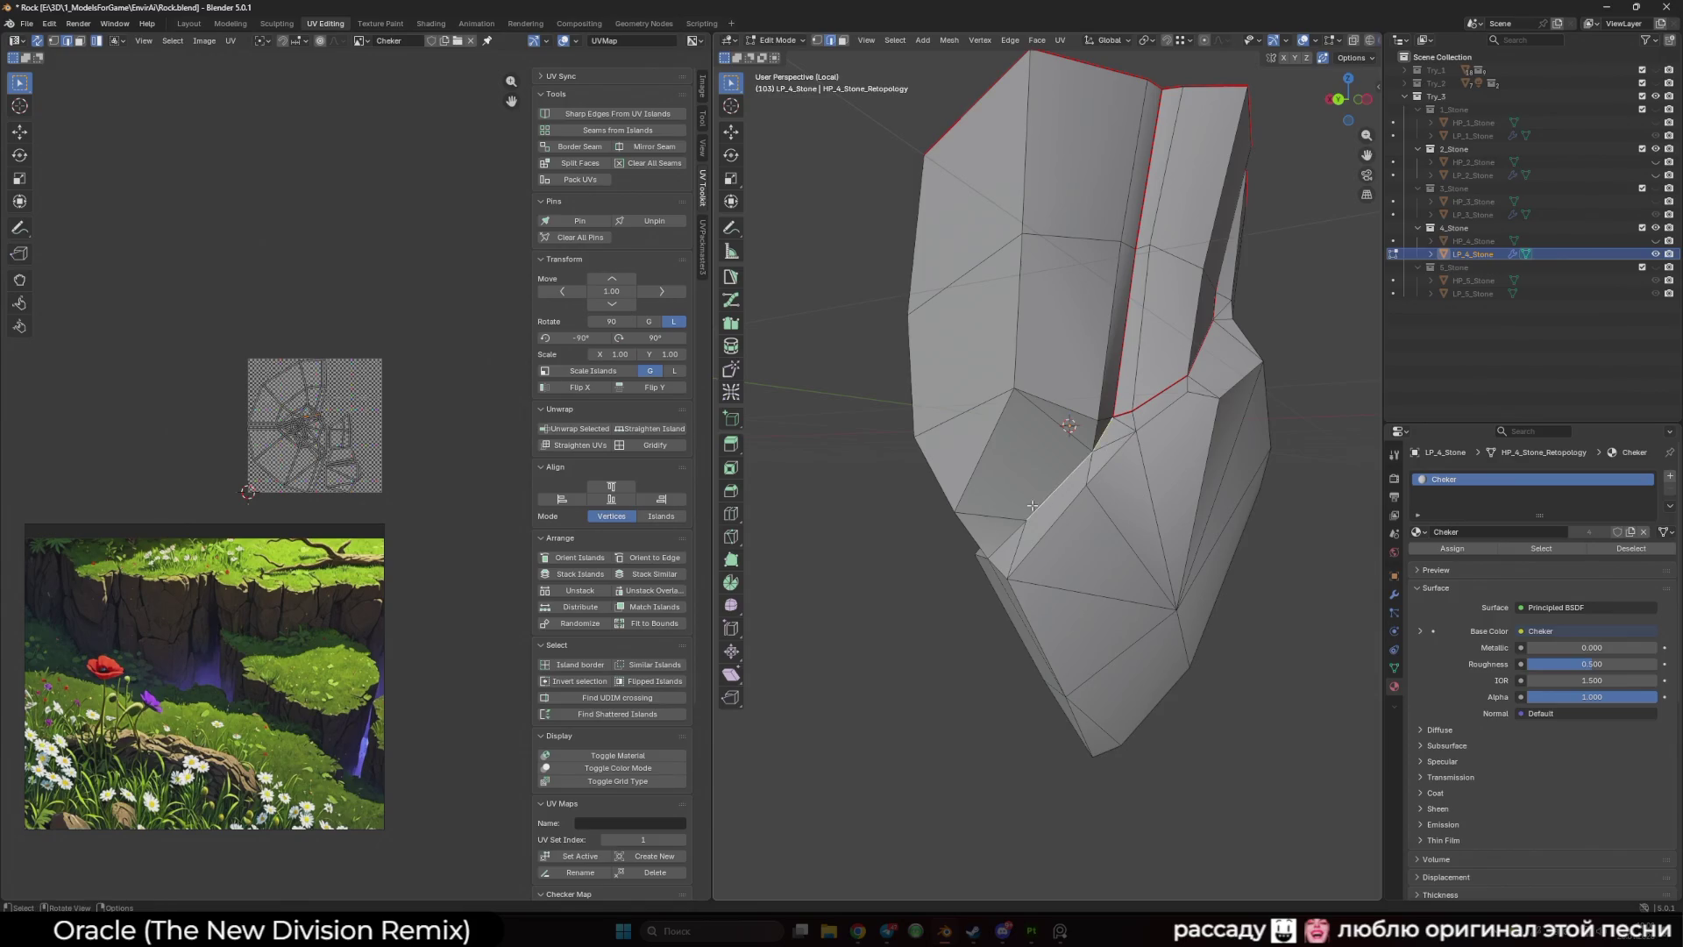
mouse_move(1032, 506)
mouse_down()
mouse_move(947, 473)
mouse_move(1037, 471)
mouse_move(999, 463)
mouse_up()
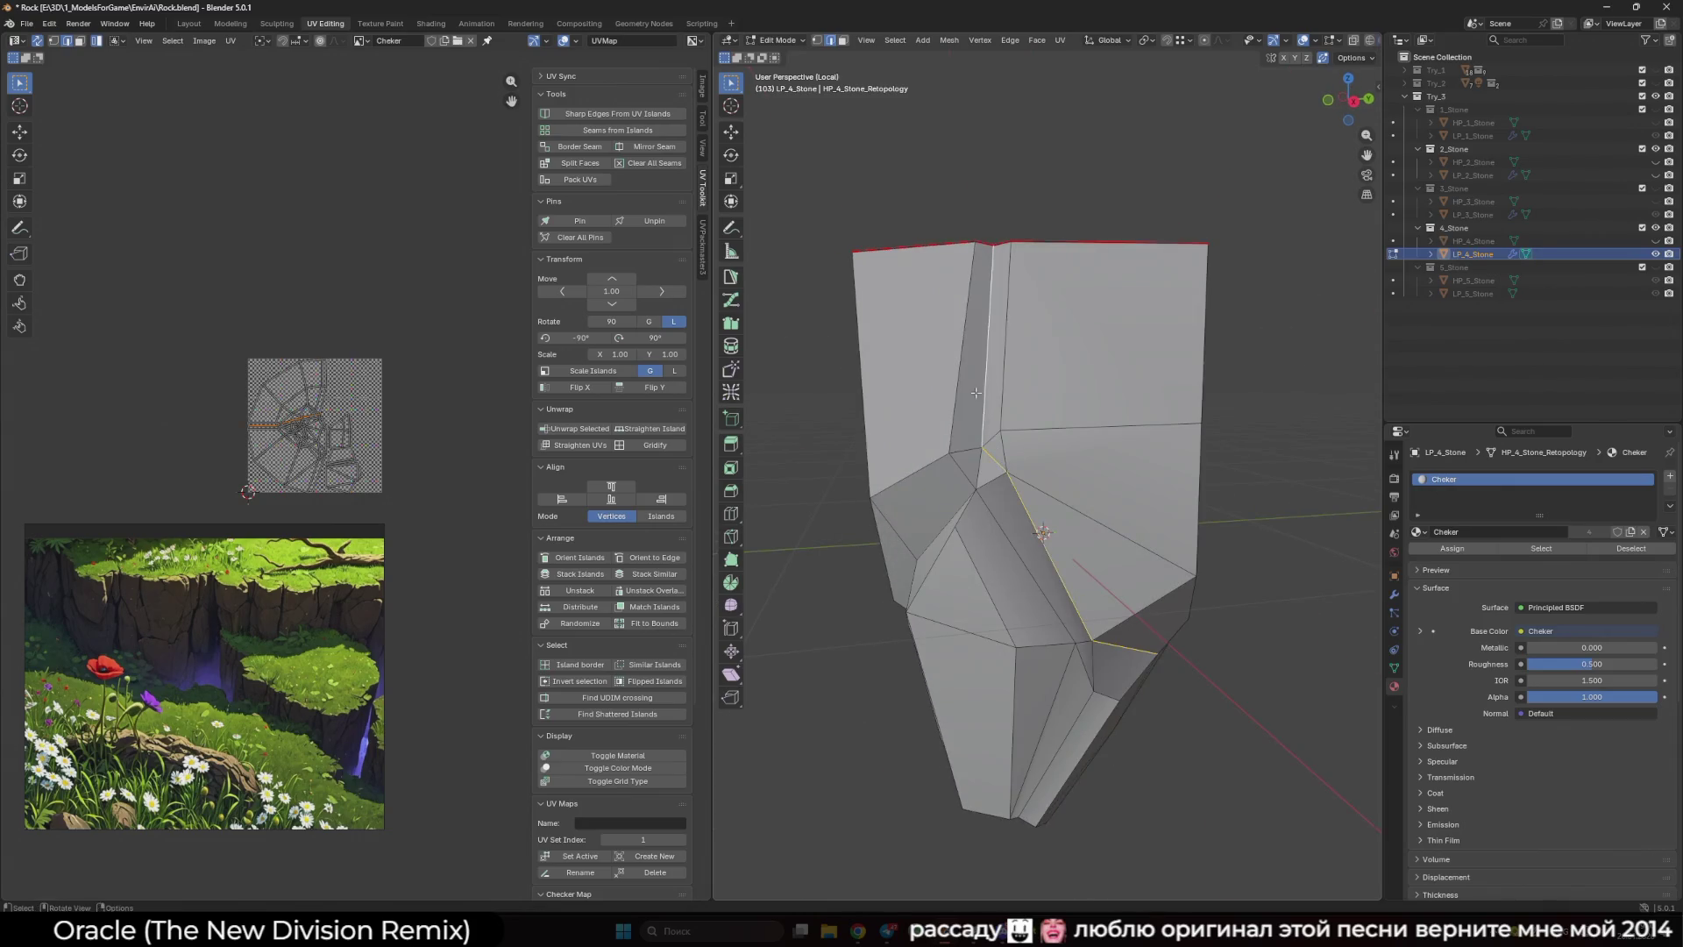
mouse_move(975, 392)
mouse_down()
mouse_move(1033, 422)
mouse_move(1008, 491)
mouse_move(1025, 551)
mouse_move(990, 493)
mouse_move(1025, 472)
mouse_up()
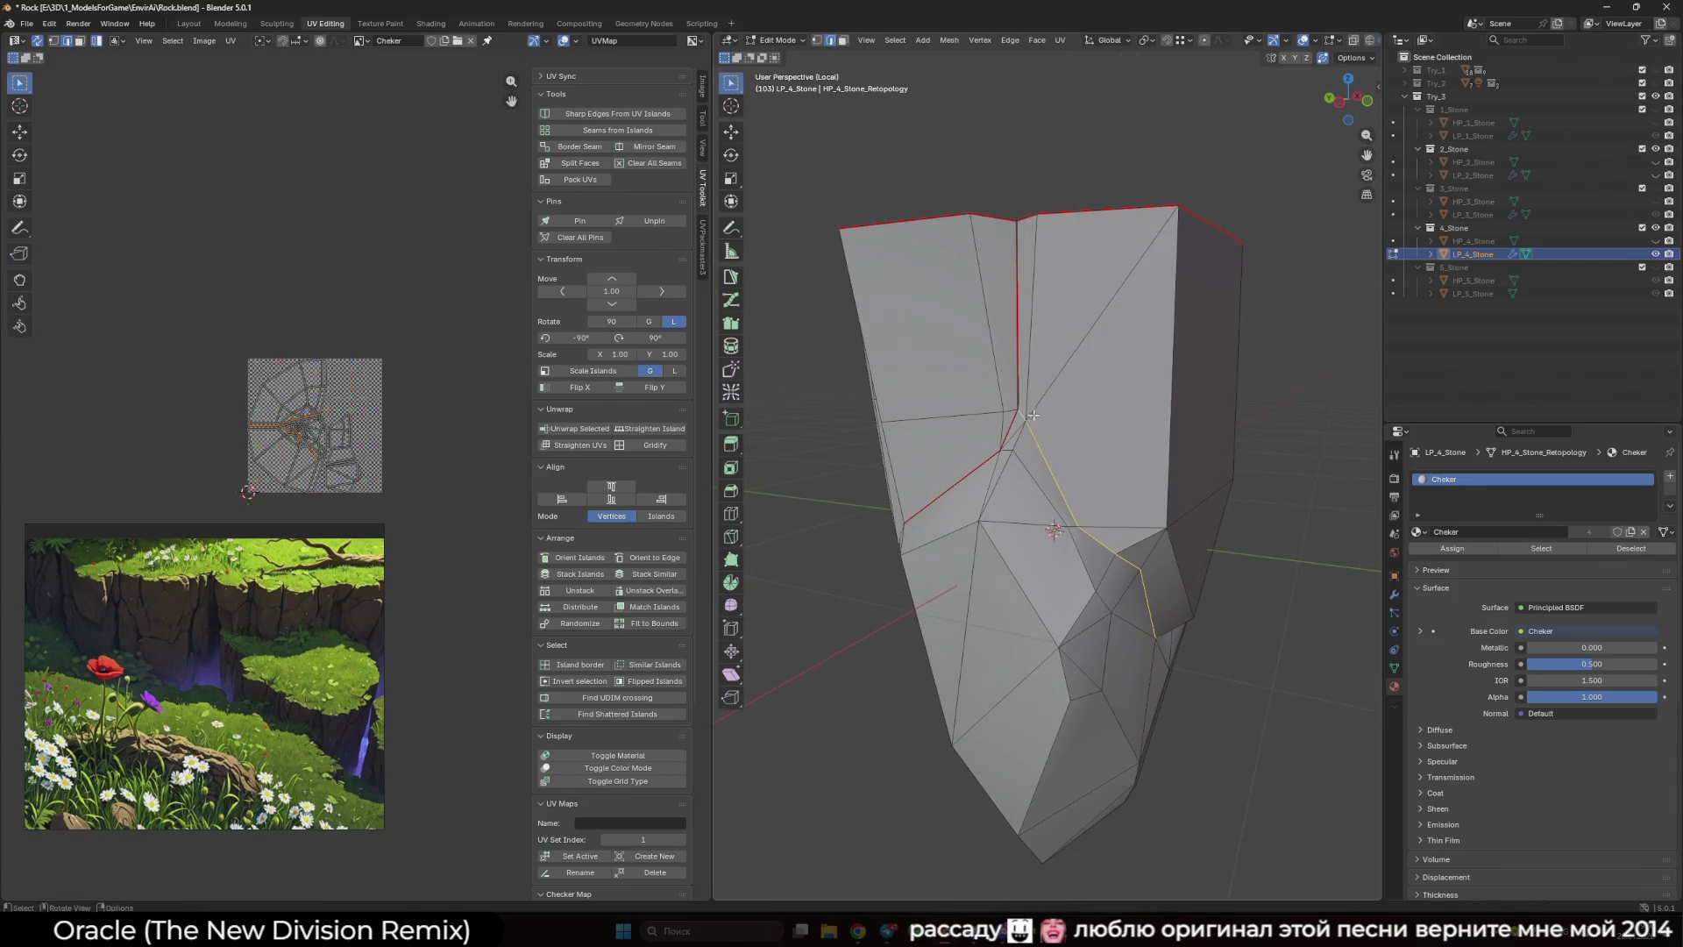
mouse_move(1033, 415)
mouse_down()
mouse_move(962, 497)
mouse_move(815, 404)
mouse_up()
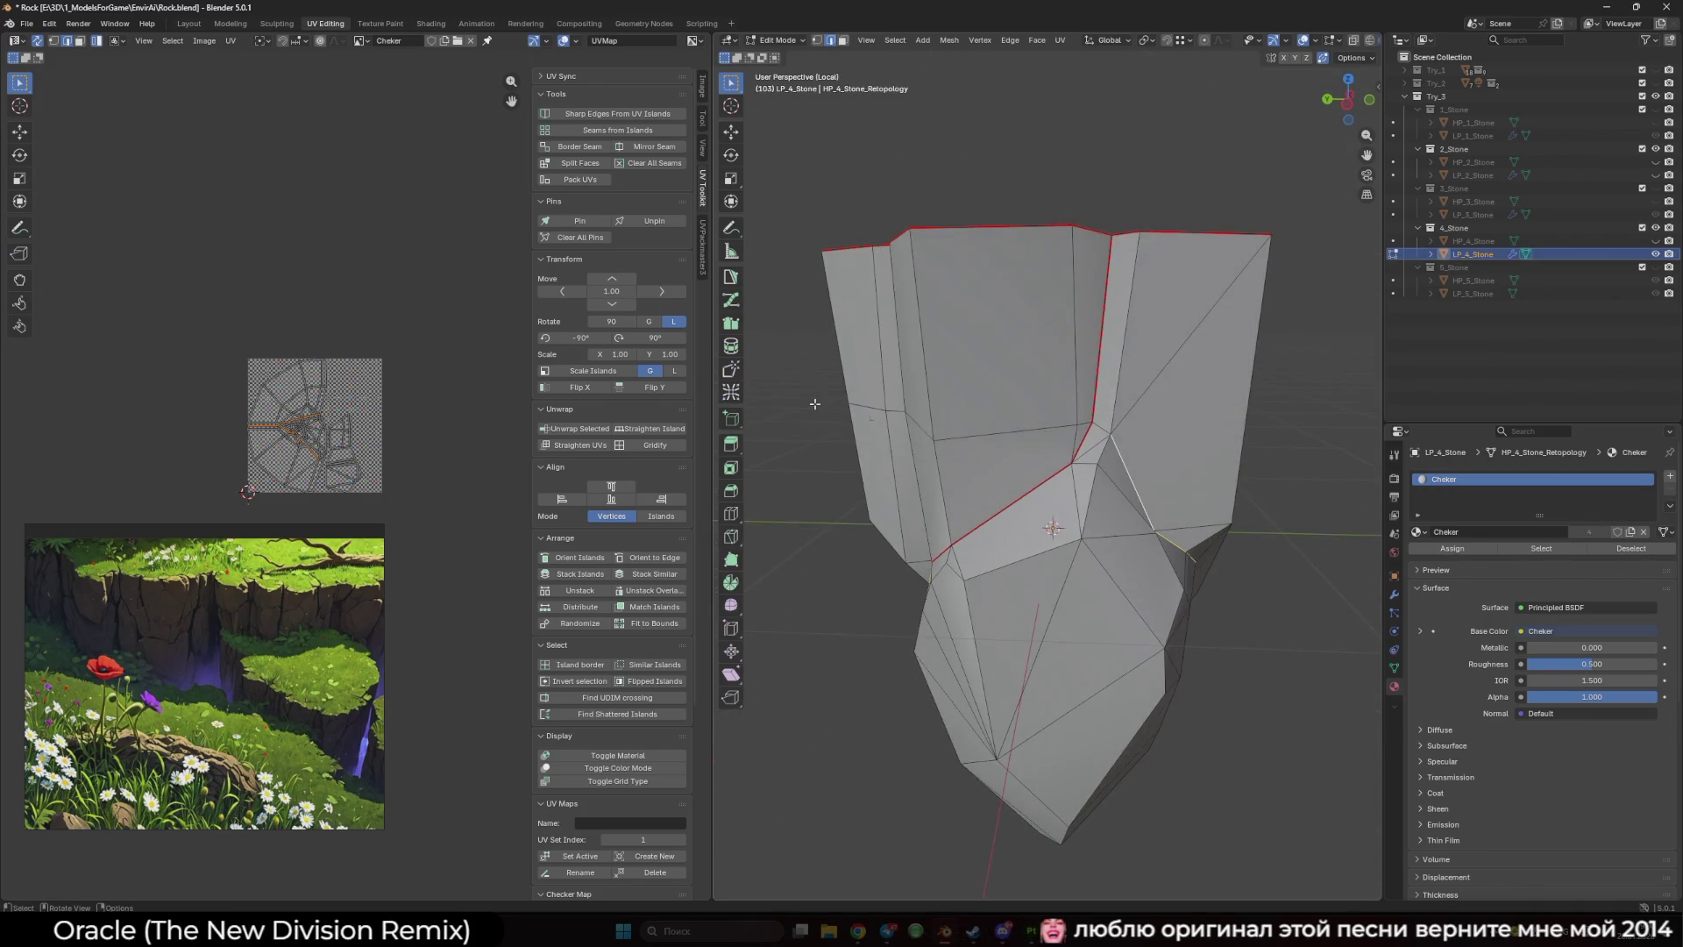
key(shift+alt+z)
drag(1038, 469, 1100, 438)
key(shift+alt+z)
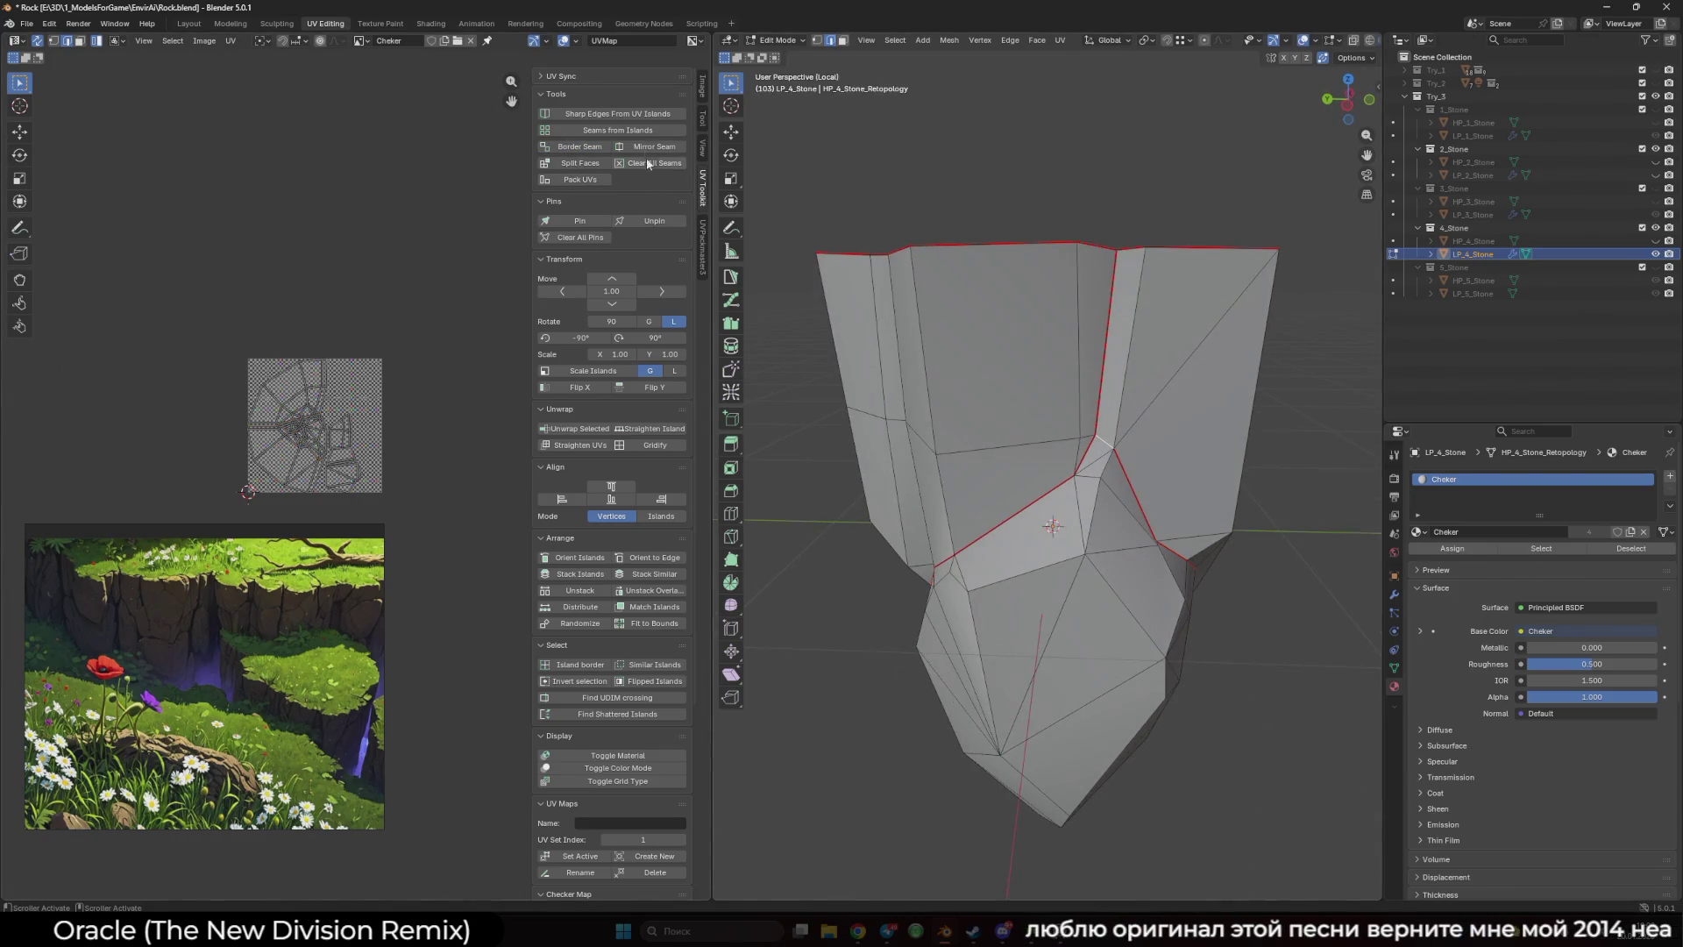
- Select the whole mesh and unwrap it again, then check the result
key(a)
key(u)
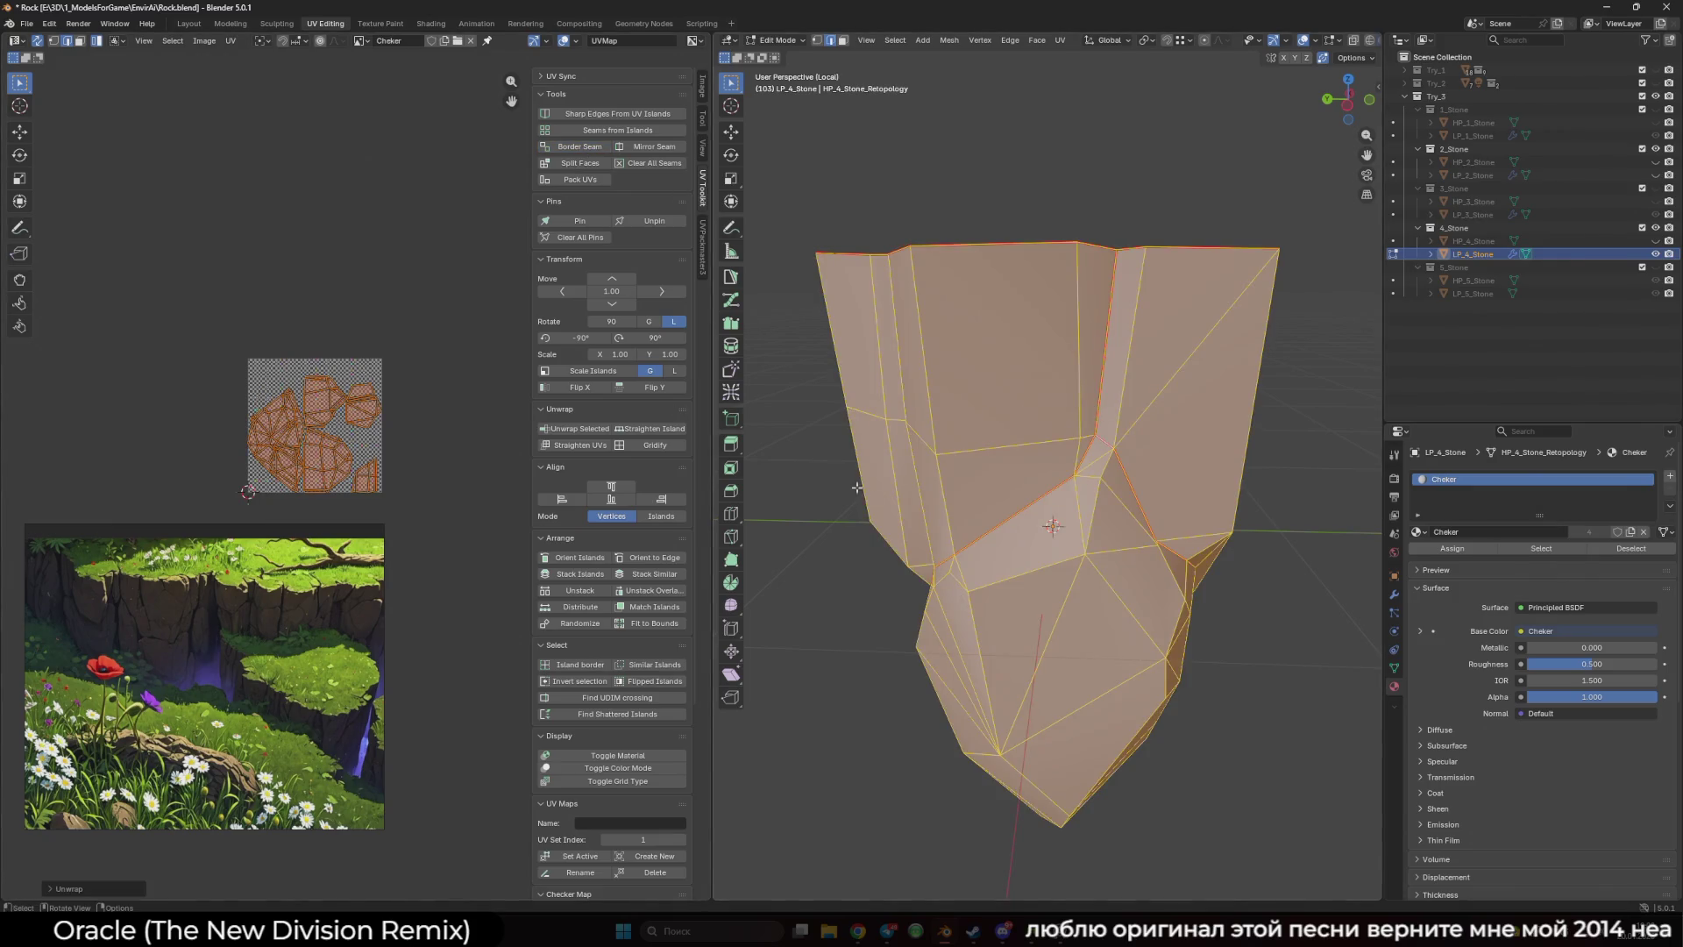
key(shift+alt+z)
mouse_move(857, 487)
mouse_down()
mouse_move(1162, 491)
mouse_move(1057, 425)
mouse_up()
key(alt+a)
key(shift+alt+z)
- Mark seams on an edge loop around the rock's ledge plus a vertical edge, then unwrap
scroll(1163, 491, up, 4)
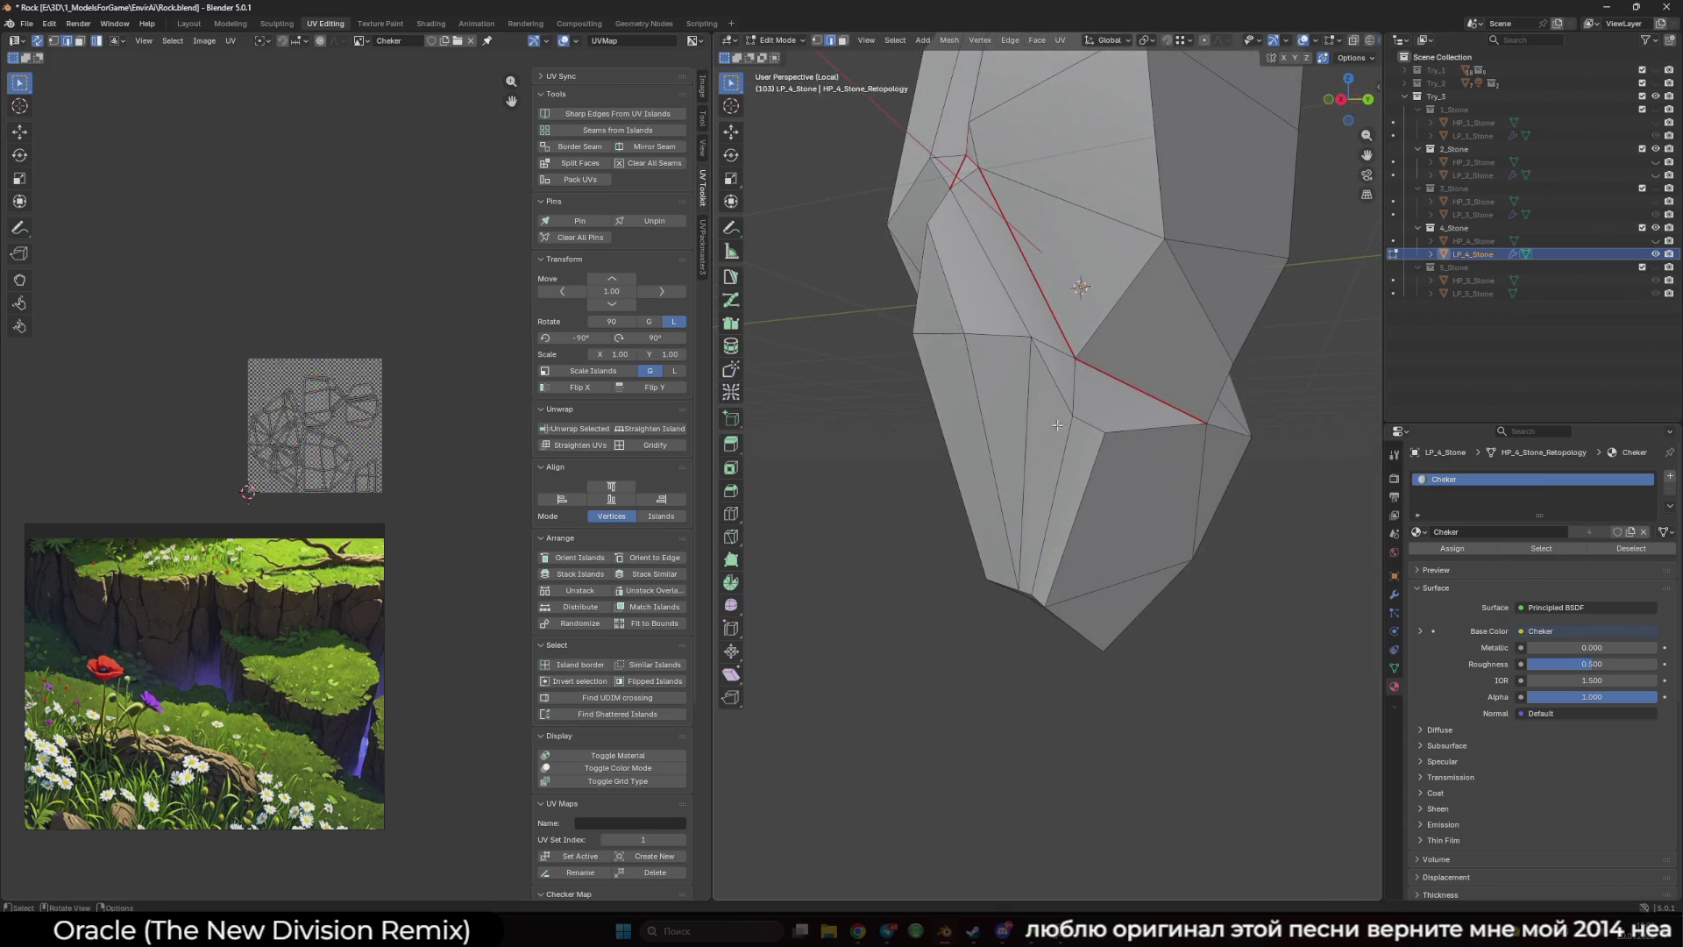
scroll(1026, 522, down, 2)
ctrl+click(1043, 513)
drag(1043, 513, 1116, 496)
alt+click(1096, 500)
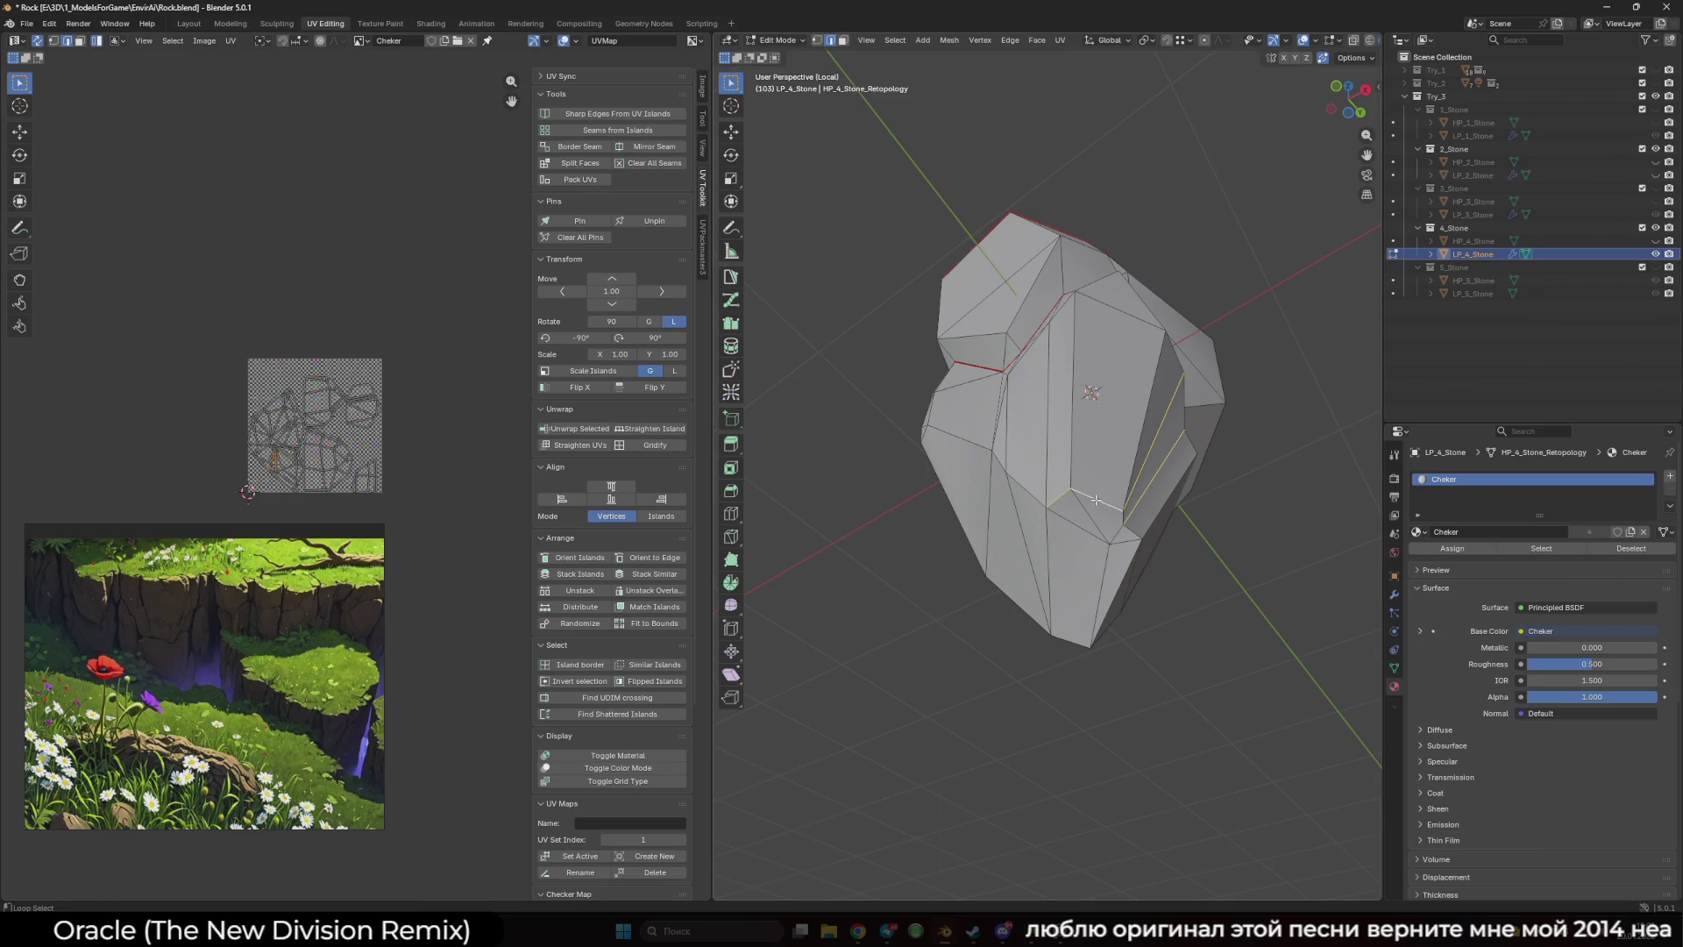
shift+click(1051, 600)
click(580, 147)
key(a)
key(u)
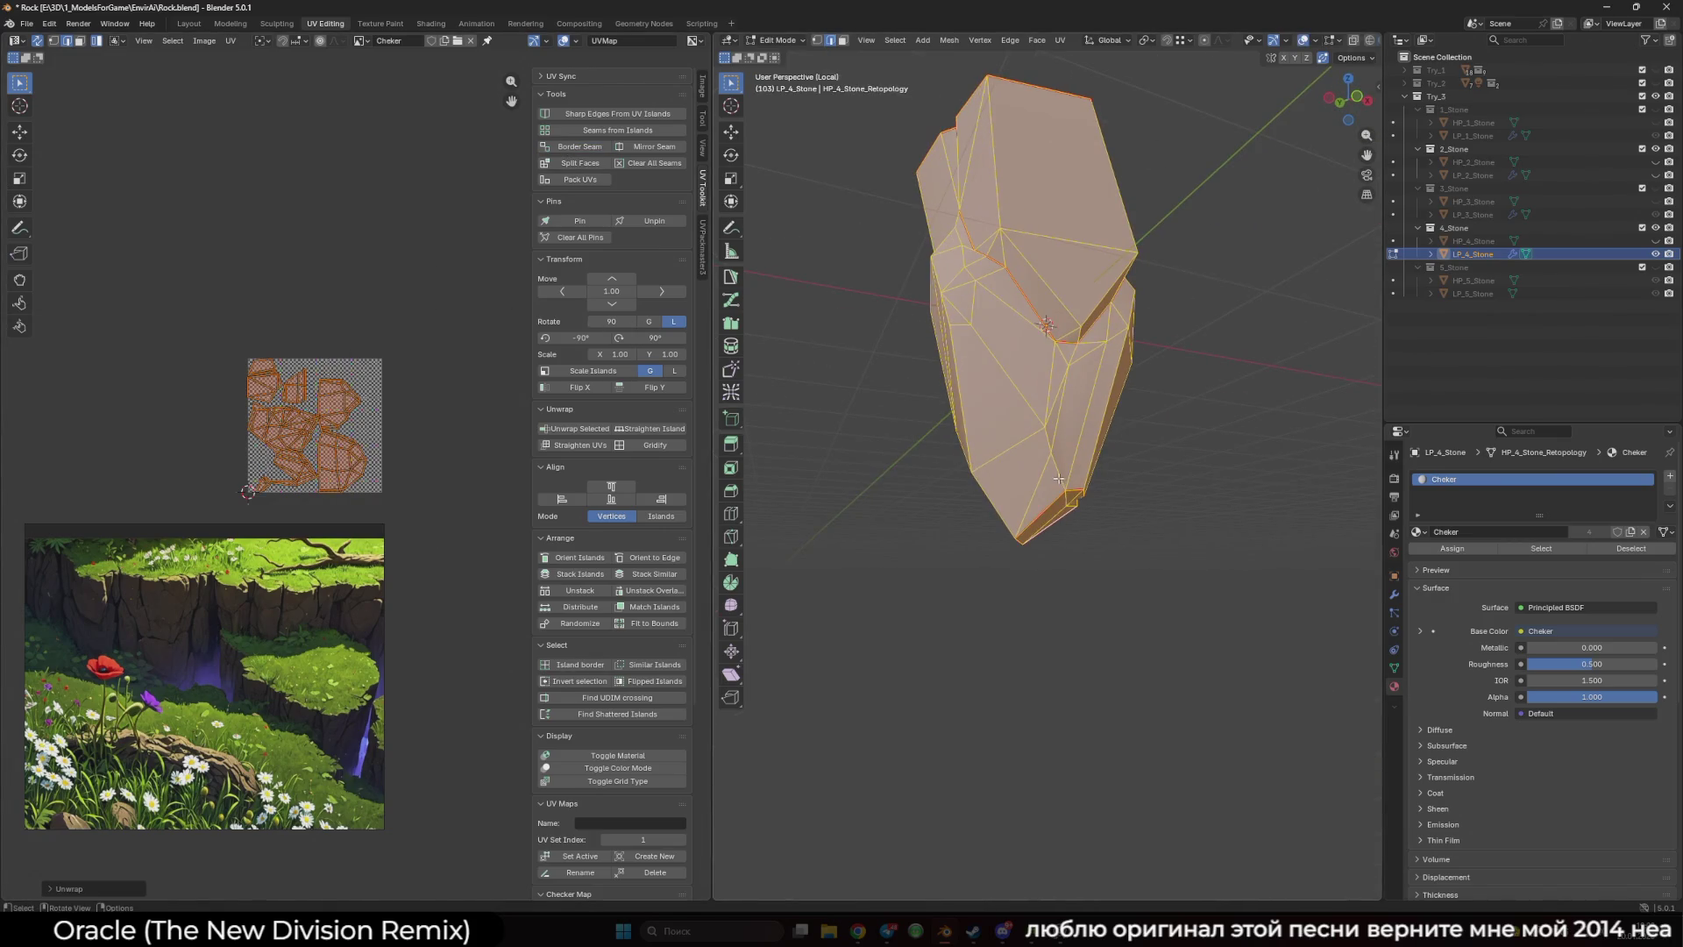
key(alt+a)
- Add a seam down the rock's front face and unwrap LP_4_Stone again
mouse_move(1059, 479)
mouse_down()
mouse_move(1139, 359)
mouse_move(1119, 401)
mouse_move(1073, 210)
mouse_move(1026, 206)
mouse_up()
ctrl+click(1037, 238)
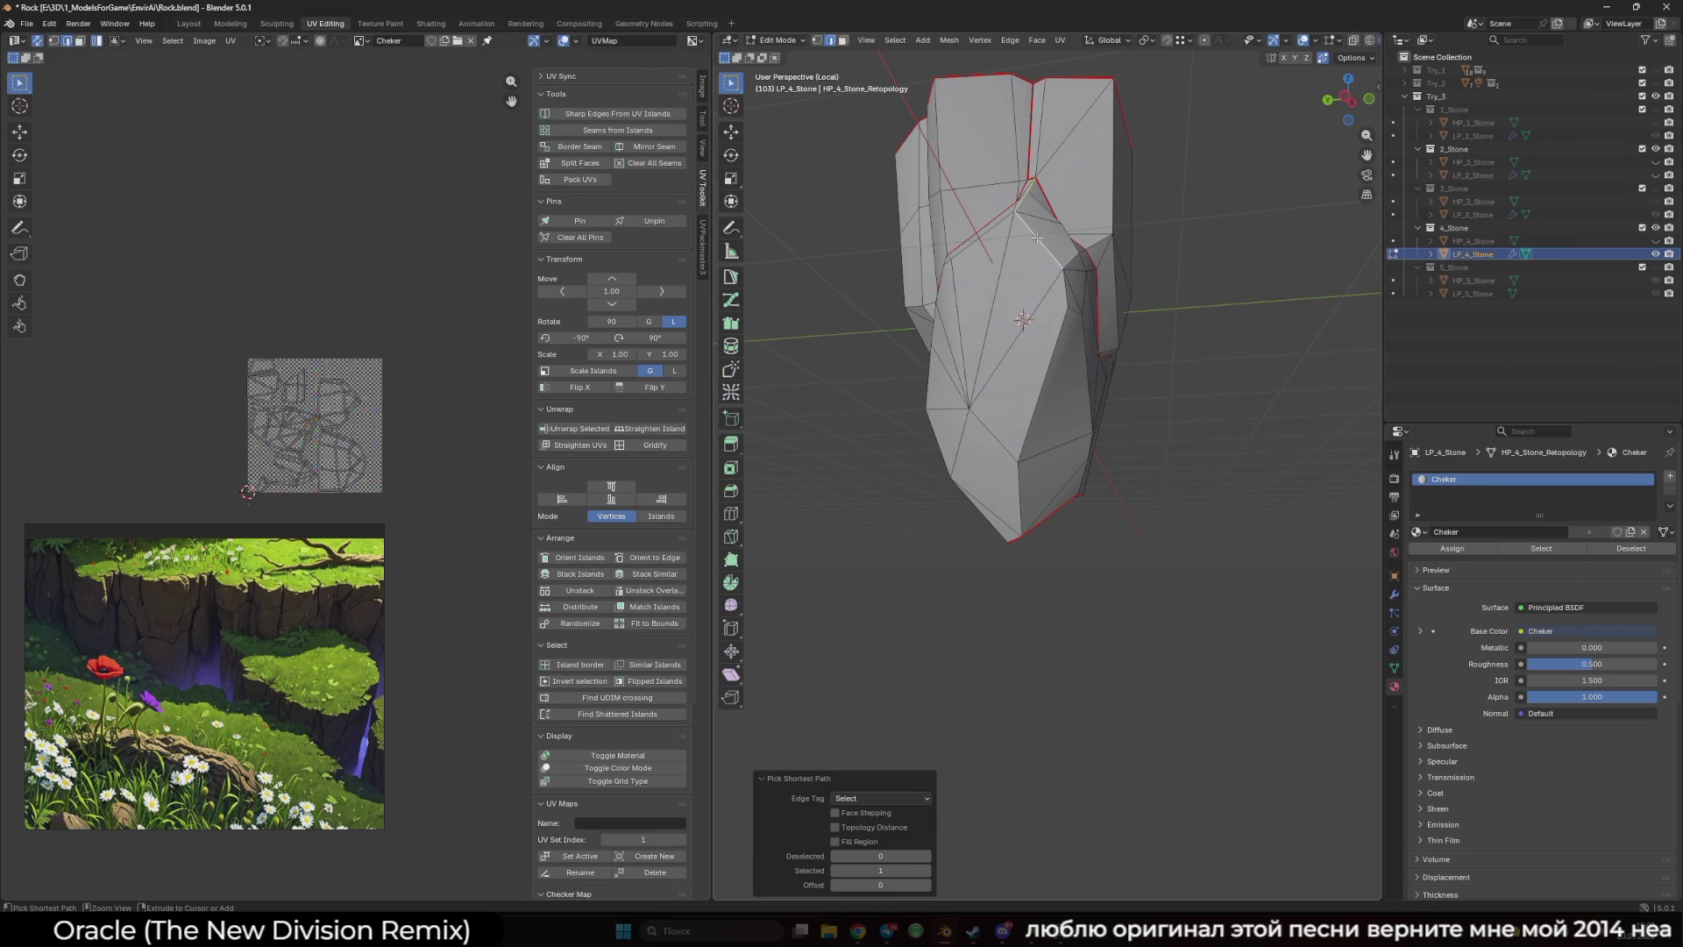
ctrl+click(1030, 415)
click(568, 146)
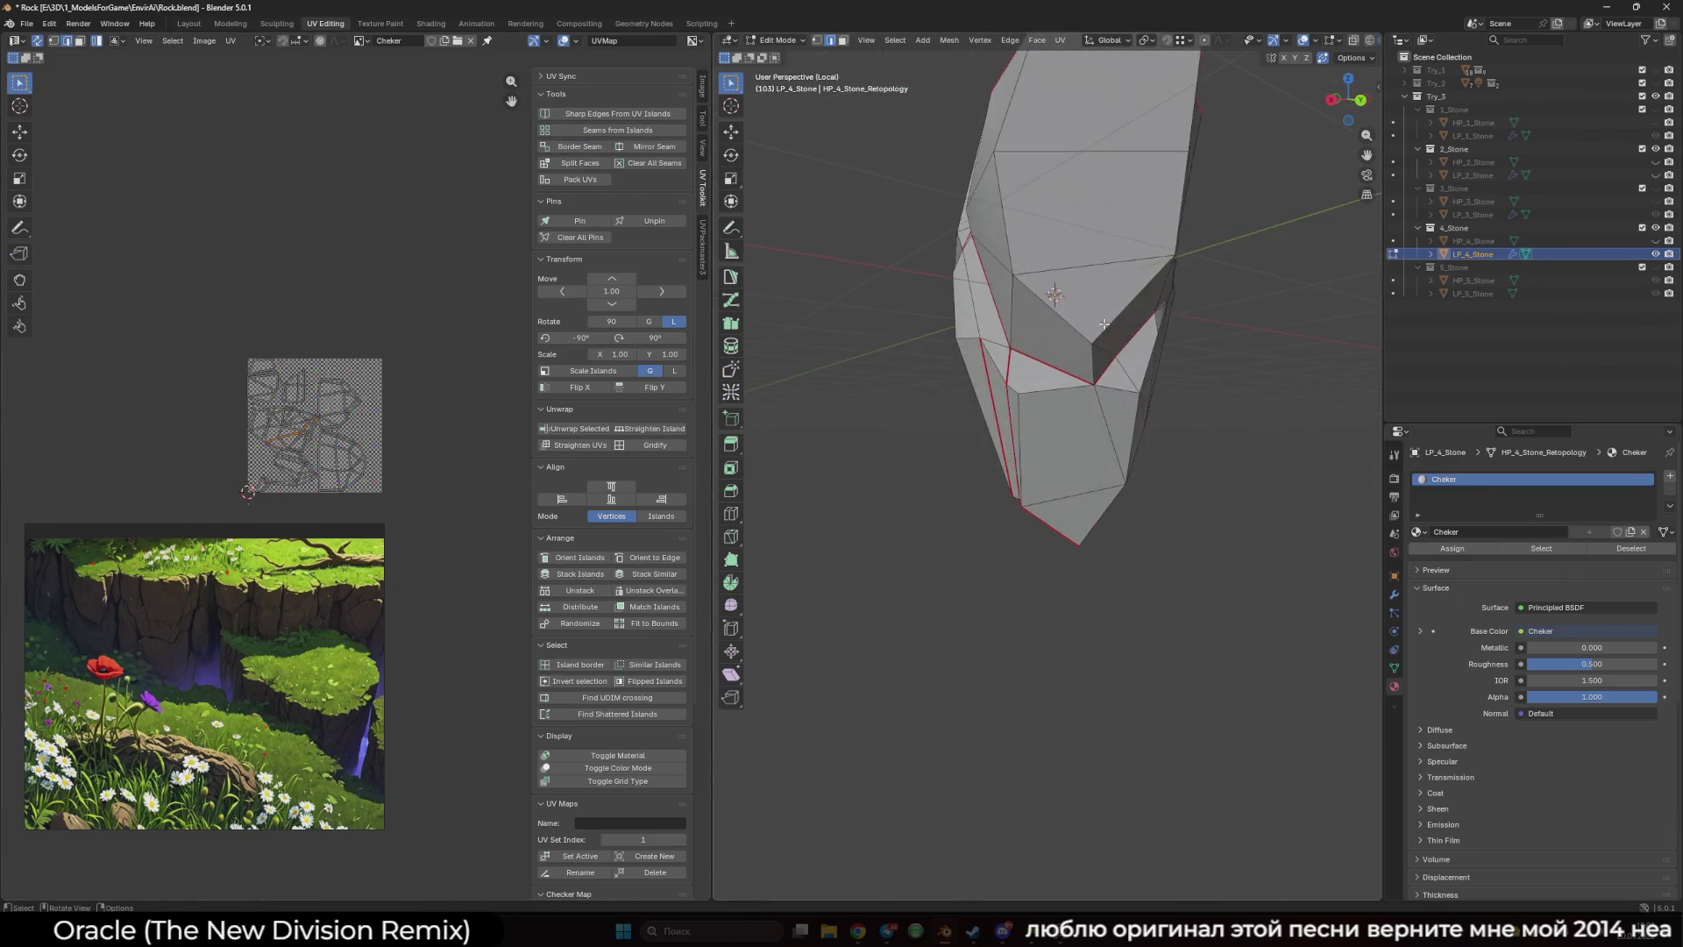
key(a)
key(u)
click(481, 219)
click(480, 218)
scroll(1165, 442, down, 5)
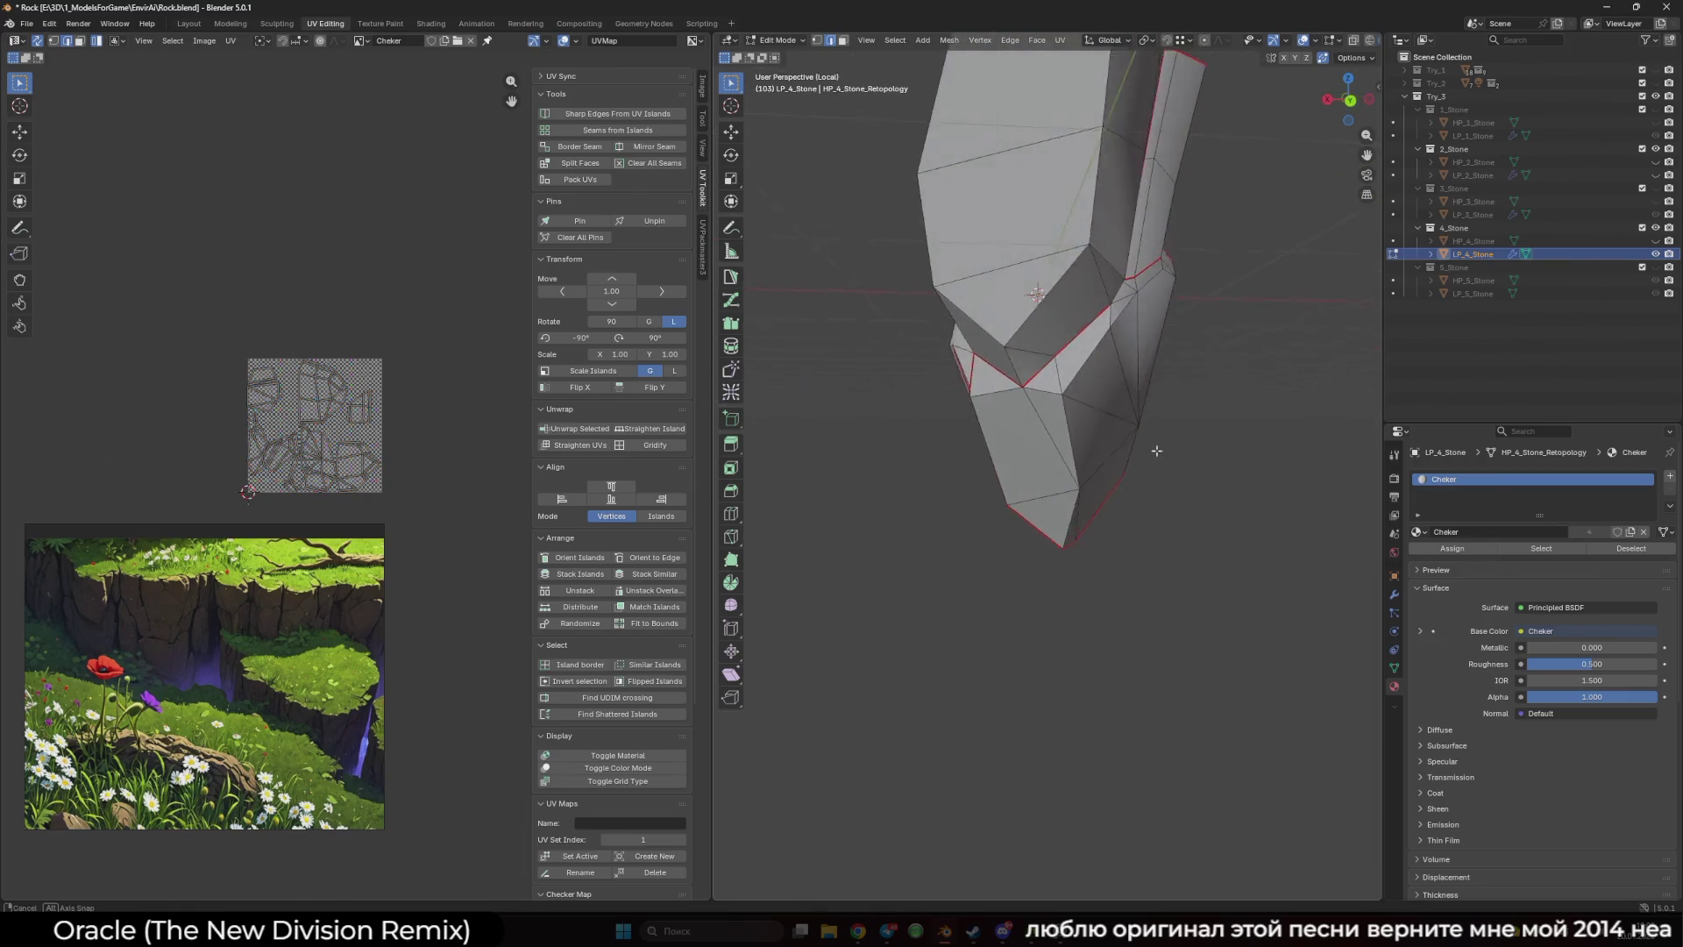
drag(1155, 400, 1368, 517)
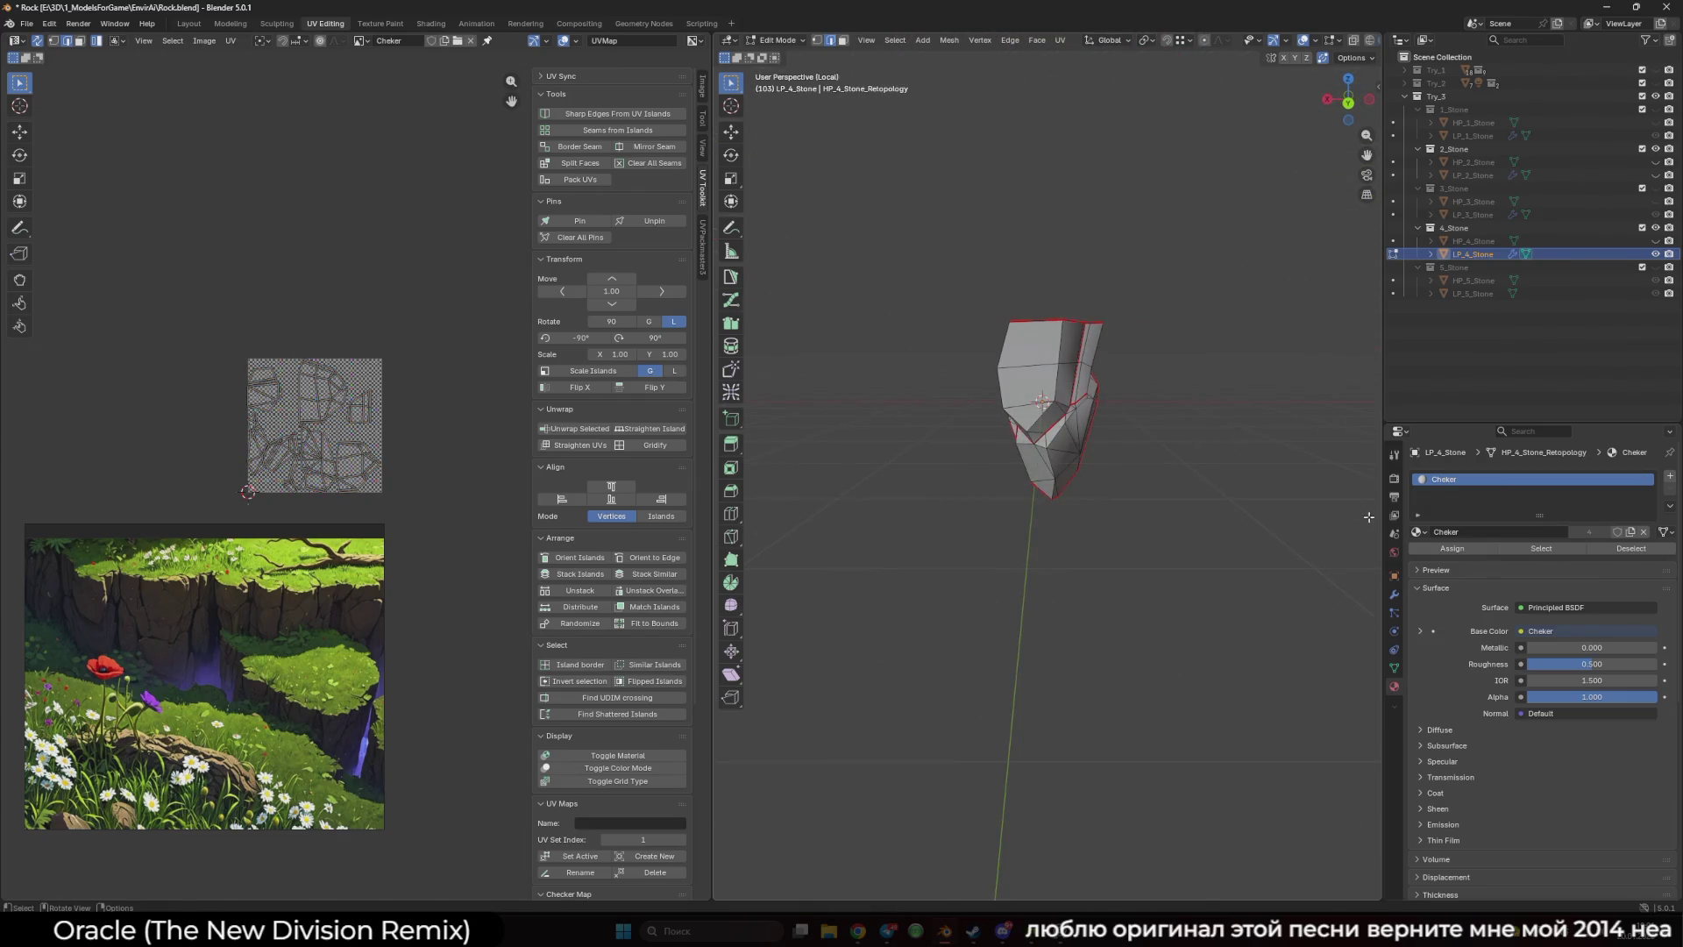
scroll(1335, 46, down, 2)
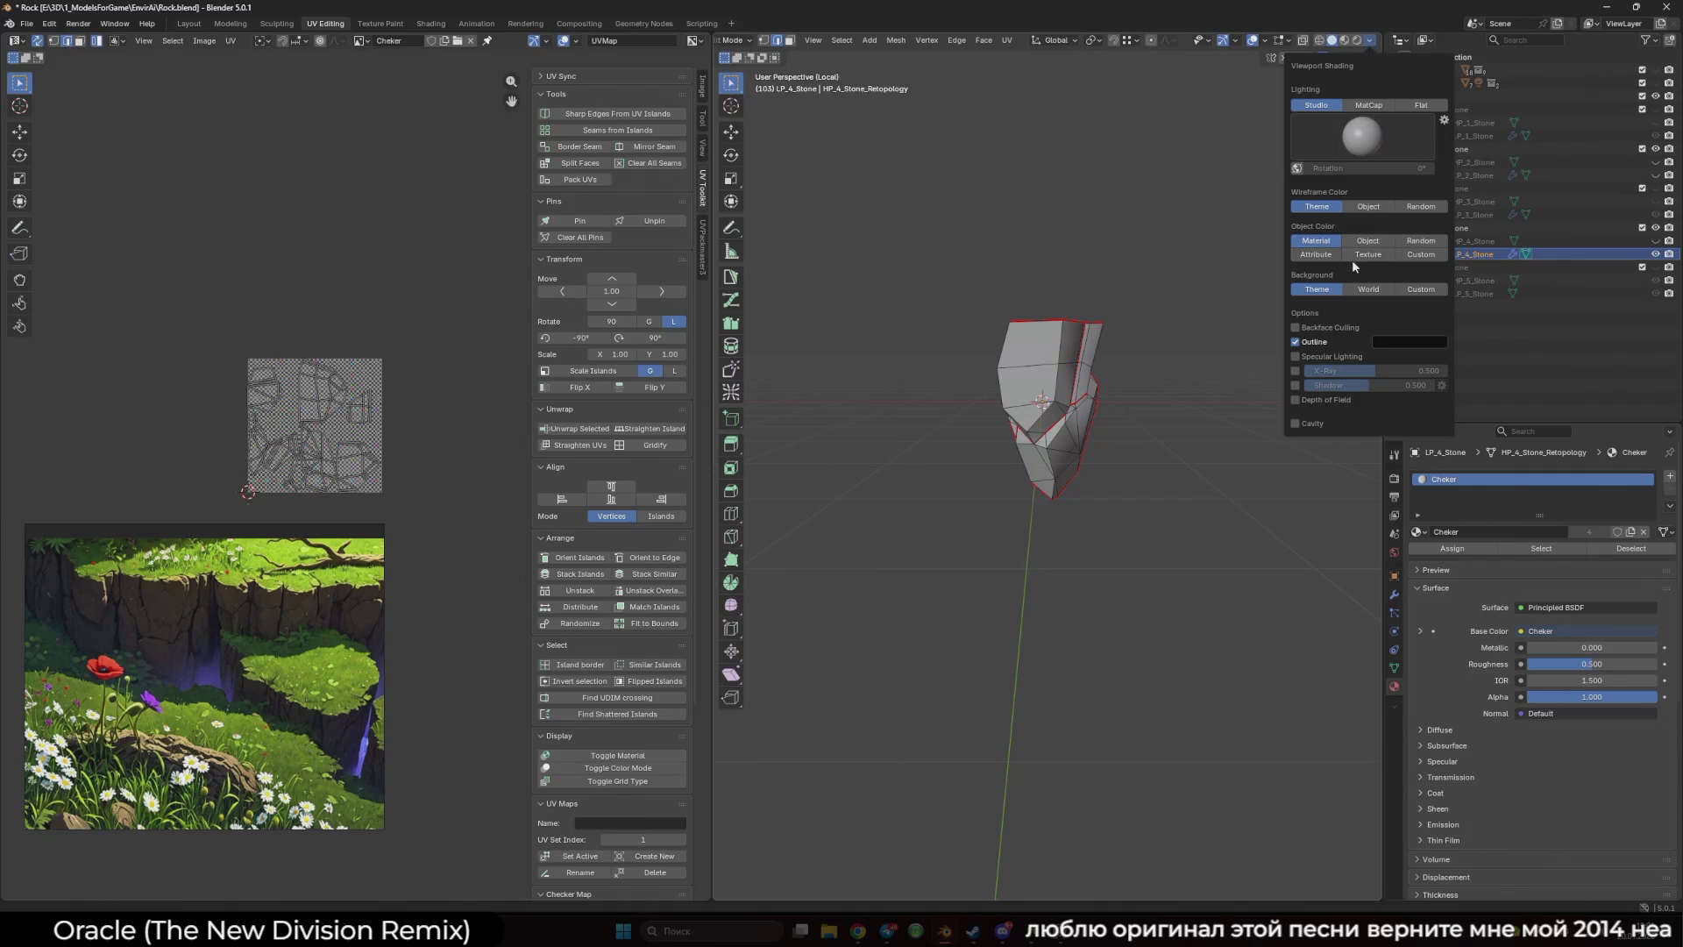
- Display the checker texture on LP_4_Stone and orbit to inspect it
click(1351, 260)
scroll(1218, 352, up, 3)
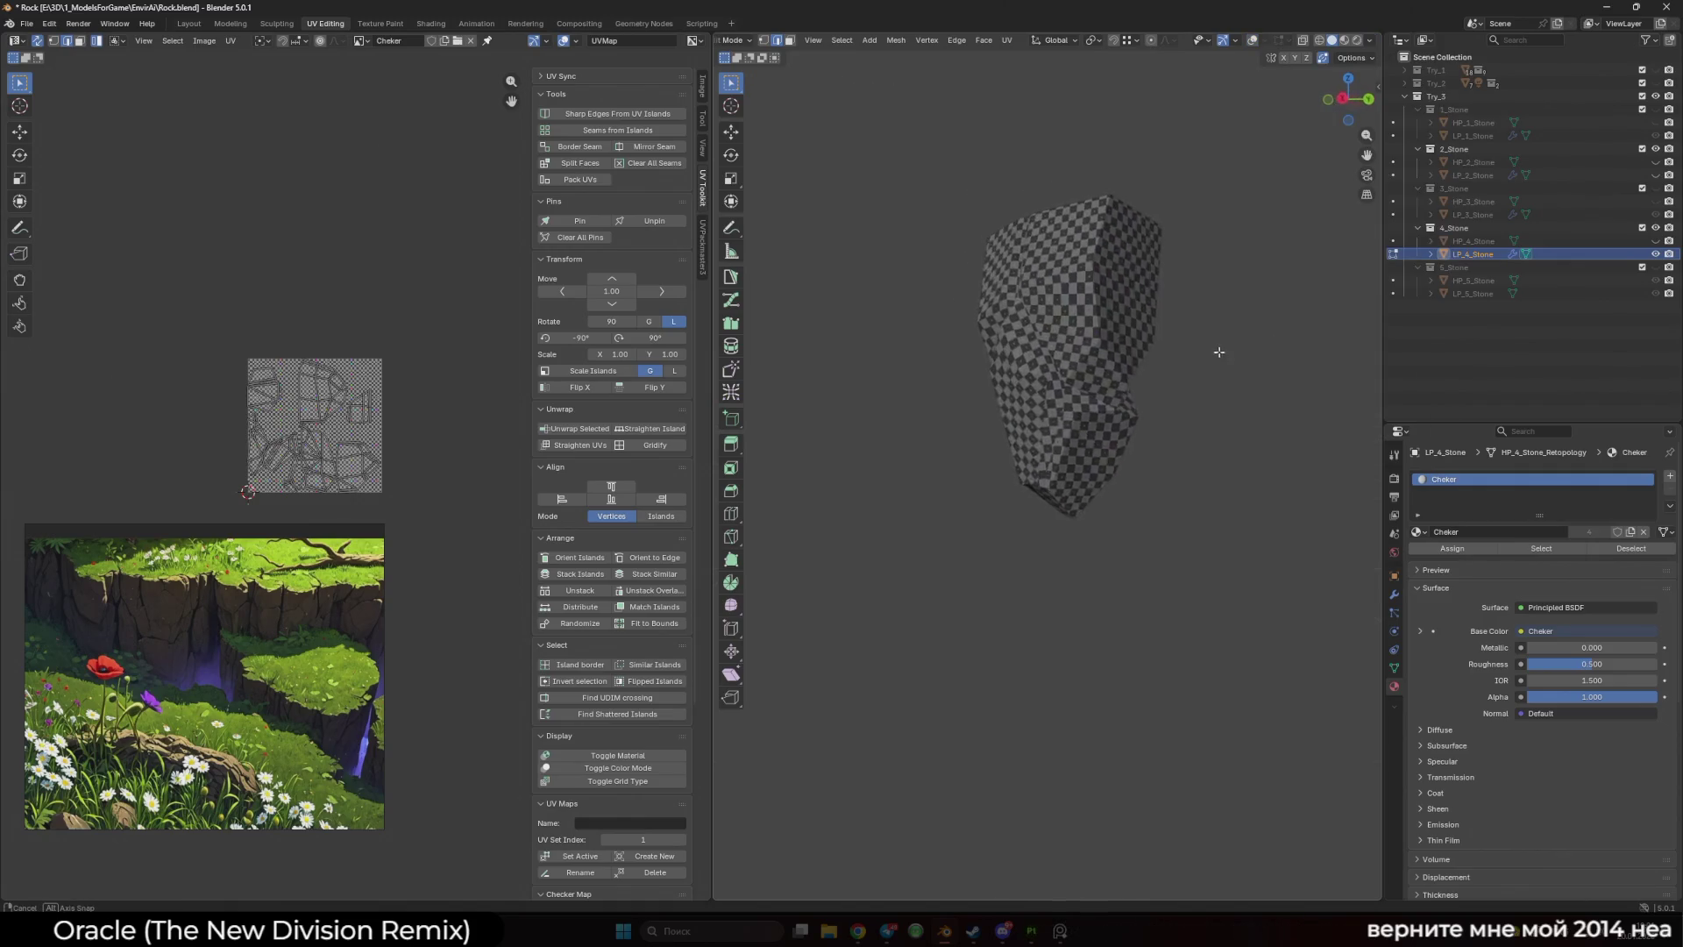
mouse_move(1219, 351)
mouse_down()
mouse_move(838, 413)
mouse_move(807, 439)
mouse_move(777, 376)
mouse_move(789, 386)
mouse_up()
scroll(1054, 399, up, 2)
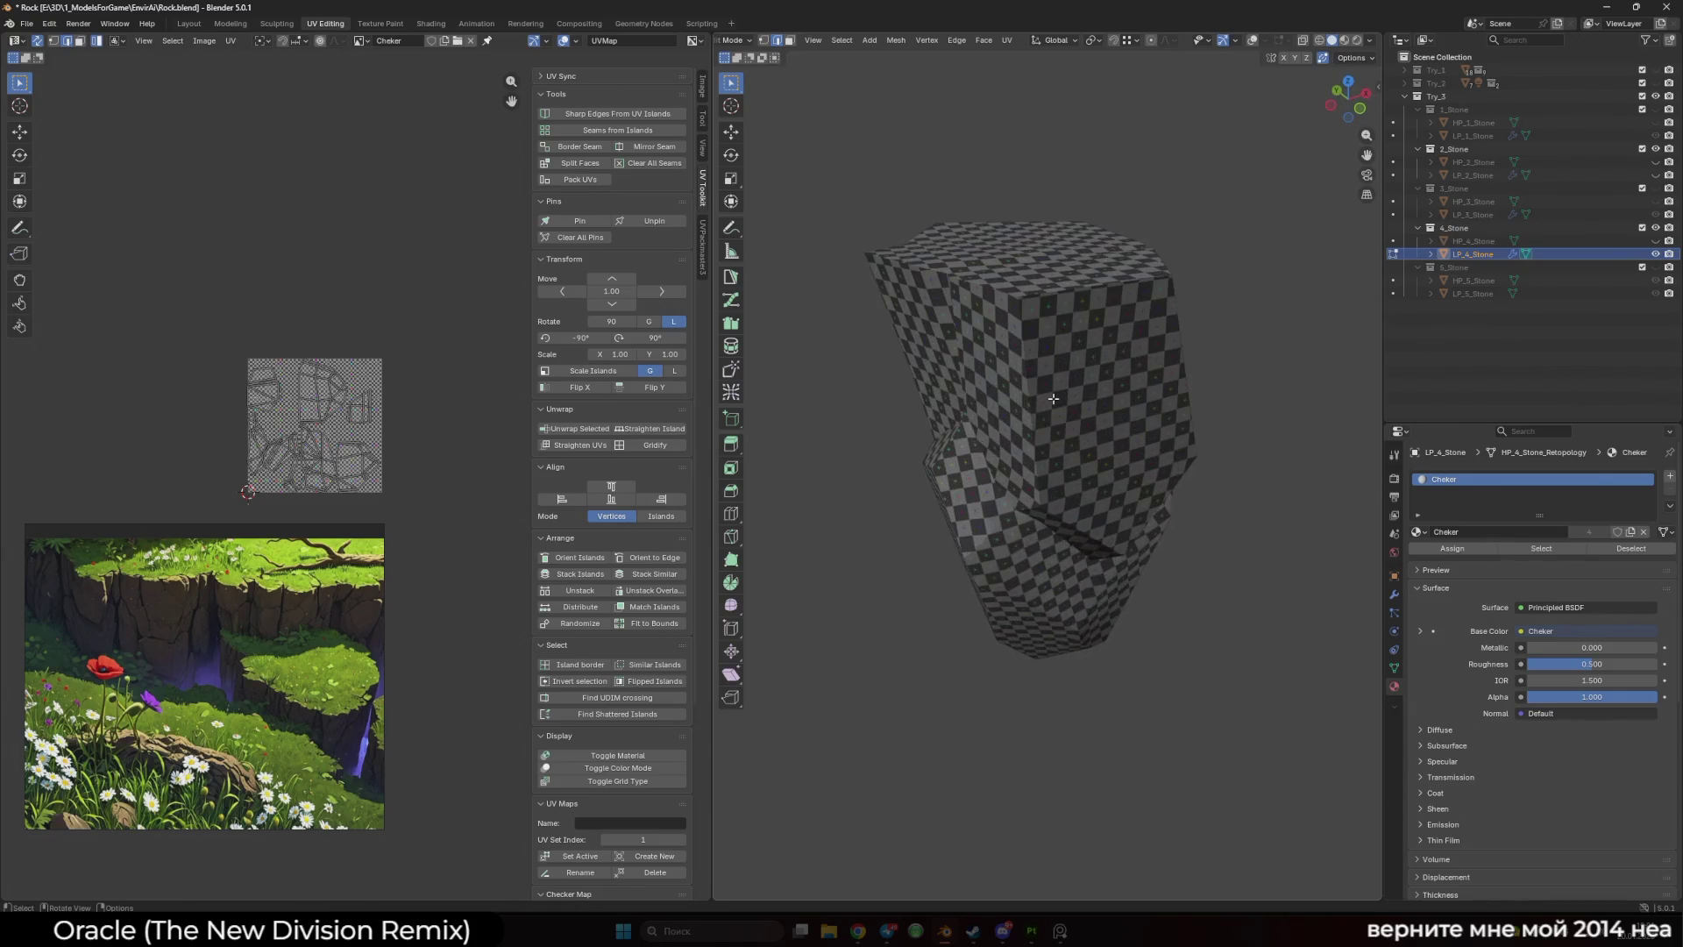
scroll(1054, 399, down, 3)
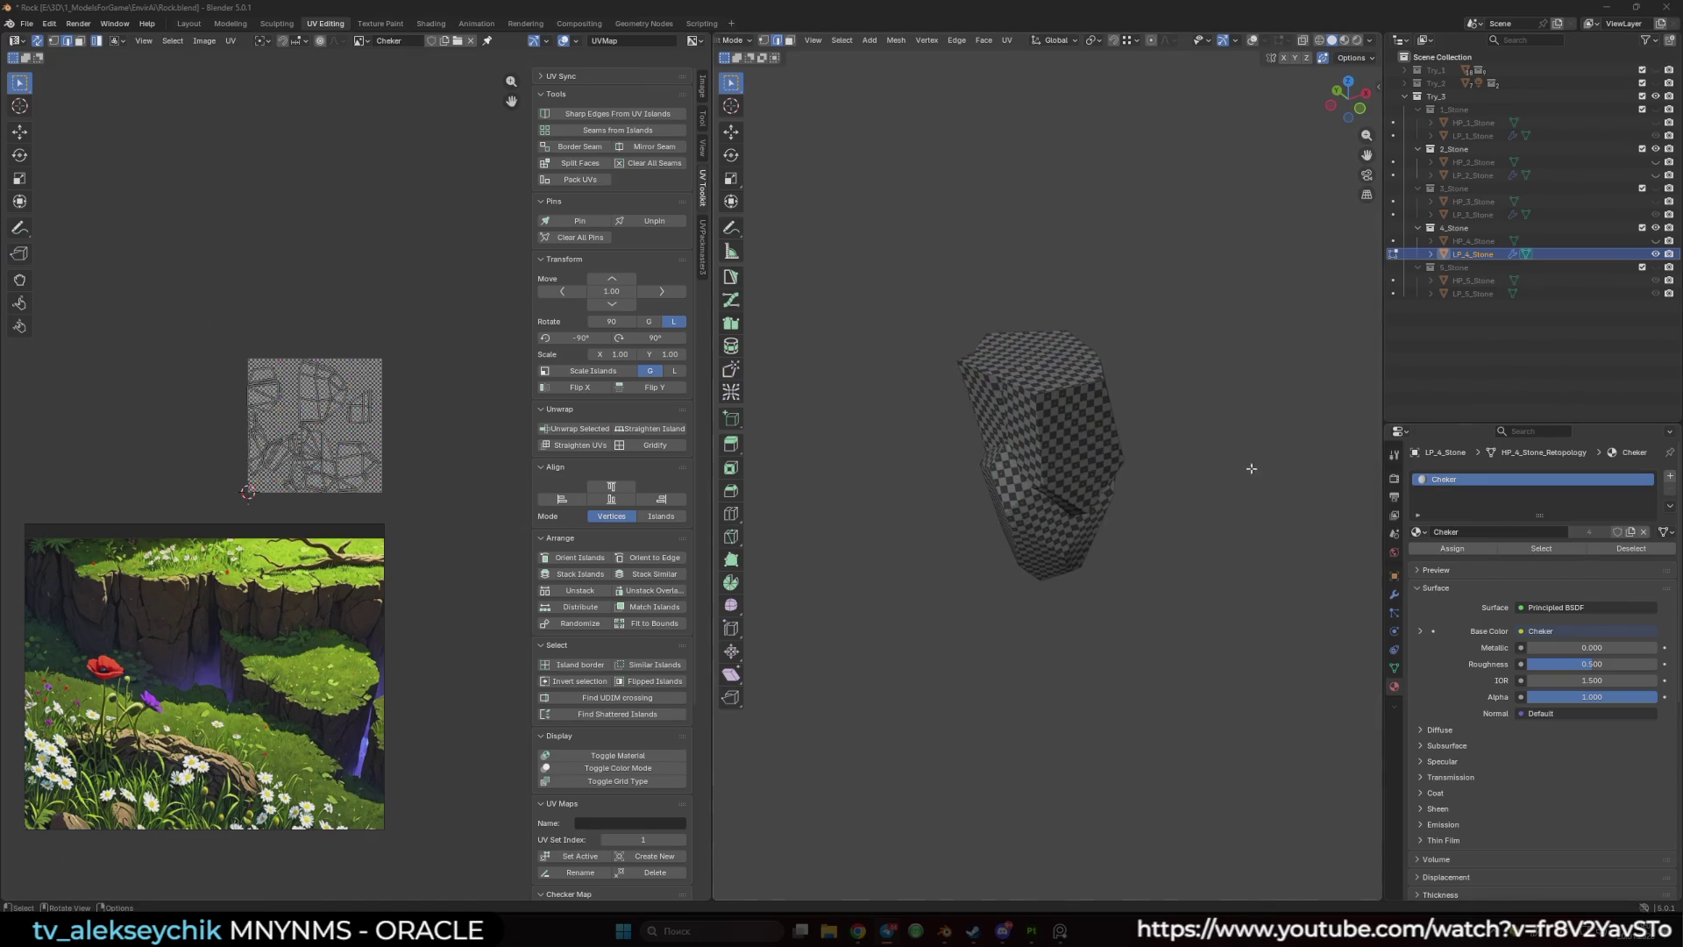
- Inspect the rock in local view, then hide LP_4_Stone and show 5_Stone in the Outliner
drag(1175, 424, 1377, 324)
key(KP_Divide)
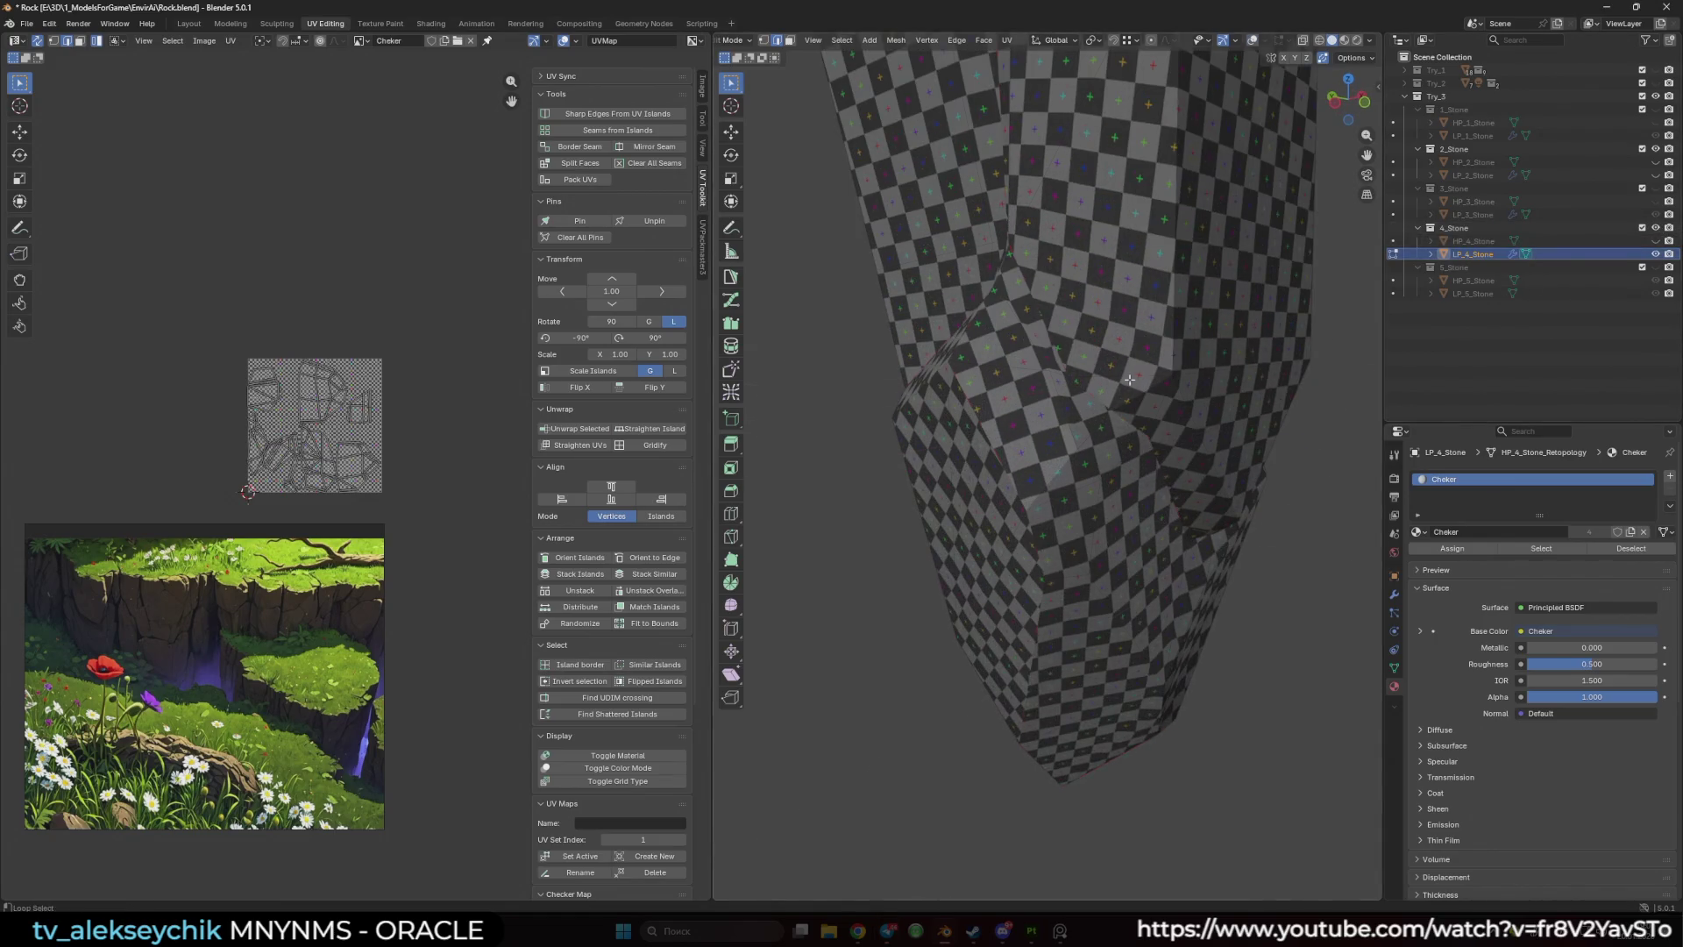
drag(1139, 368, 1047, 386)
key(shift+alt+z)
scroll(1143, 375, down, 5)
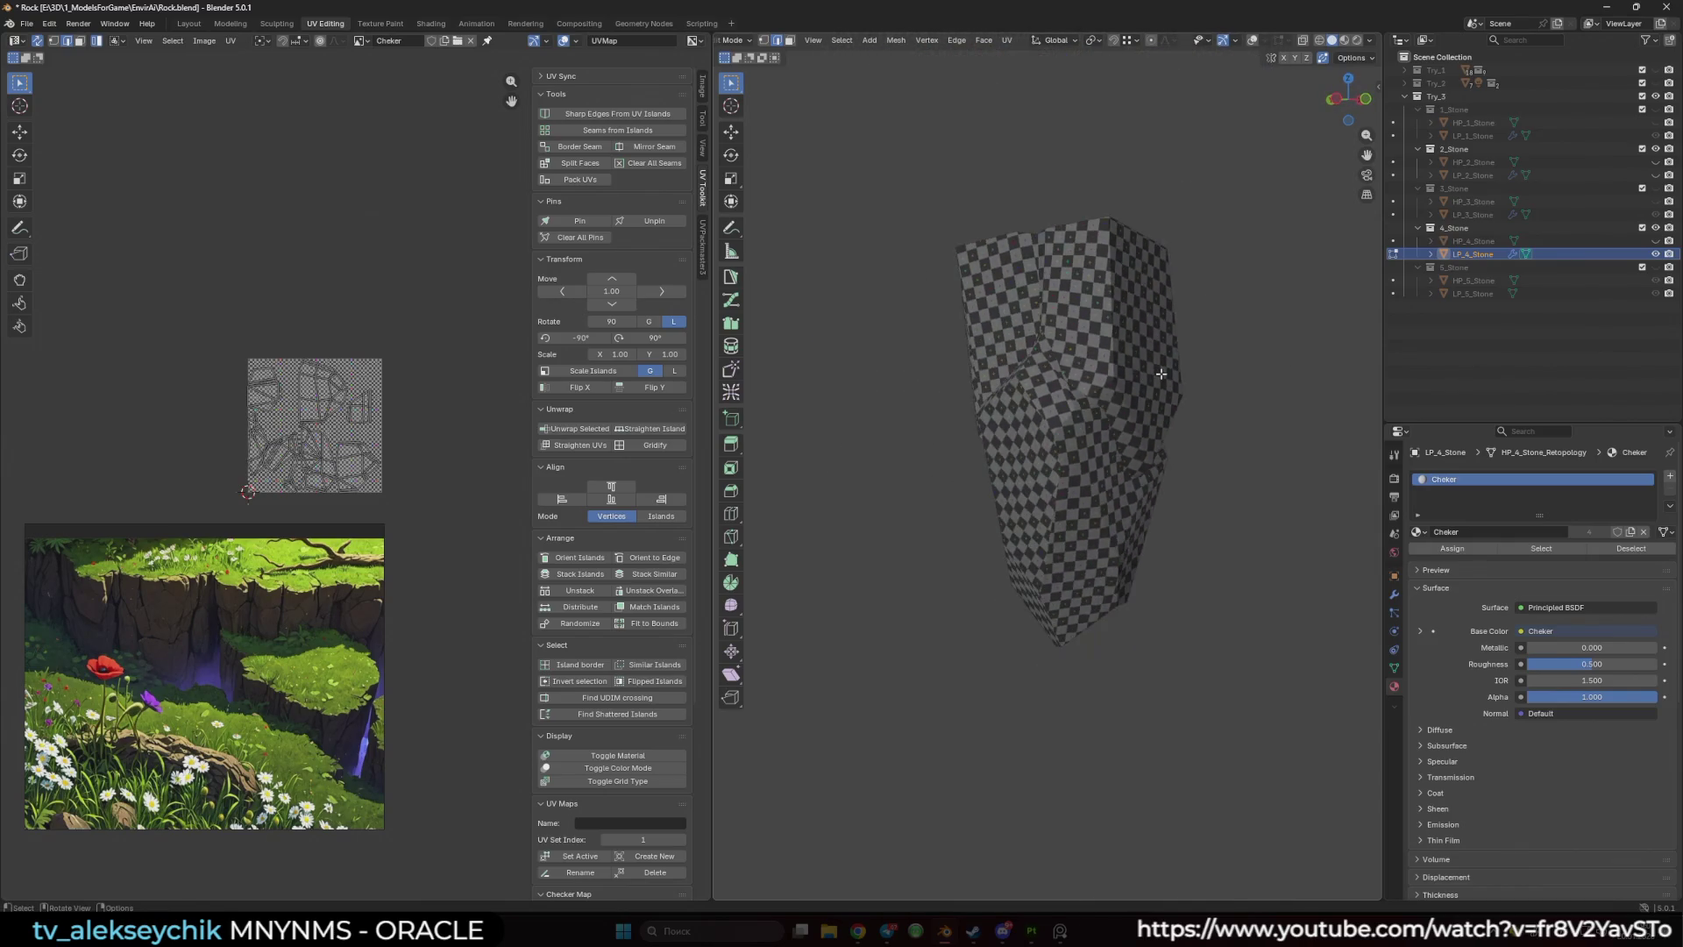
scroll(1174, 370, down, 2)
click(1655, 253)
click(1655, 266)
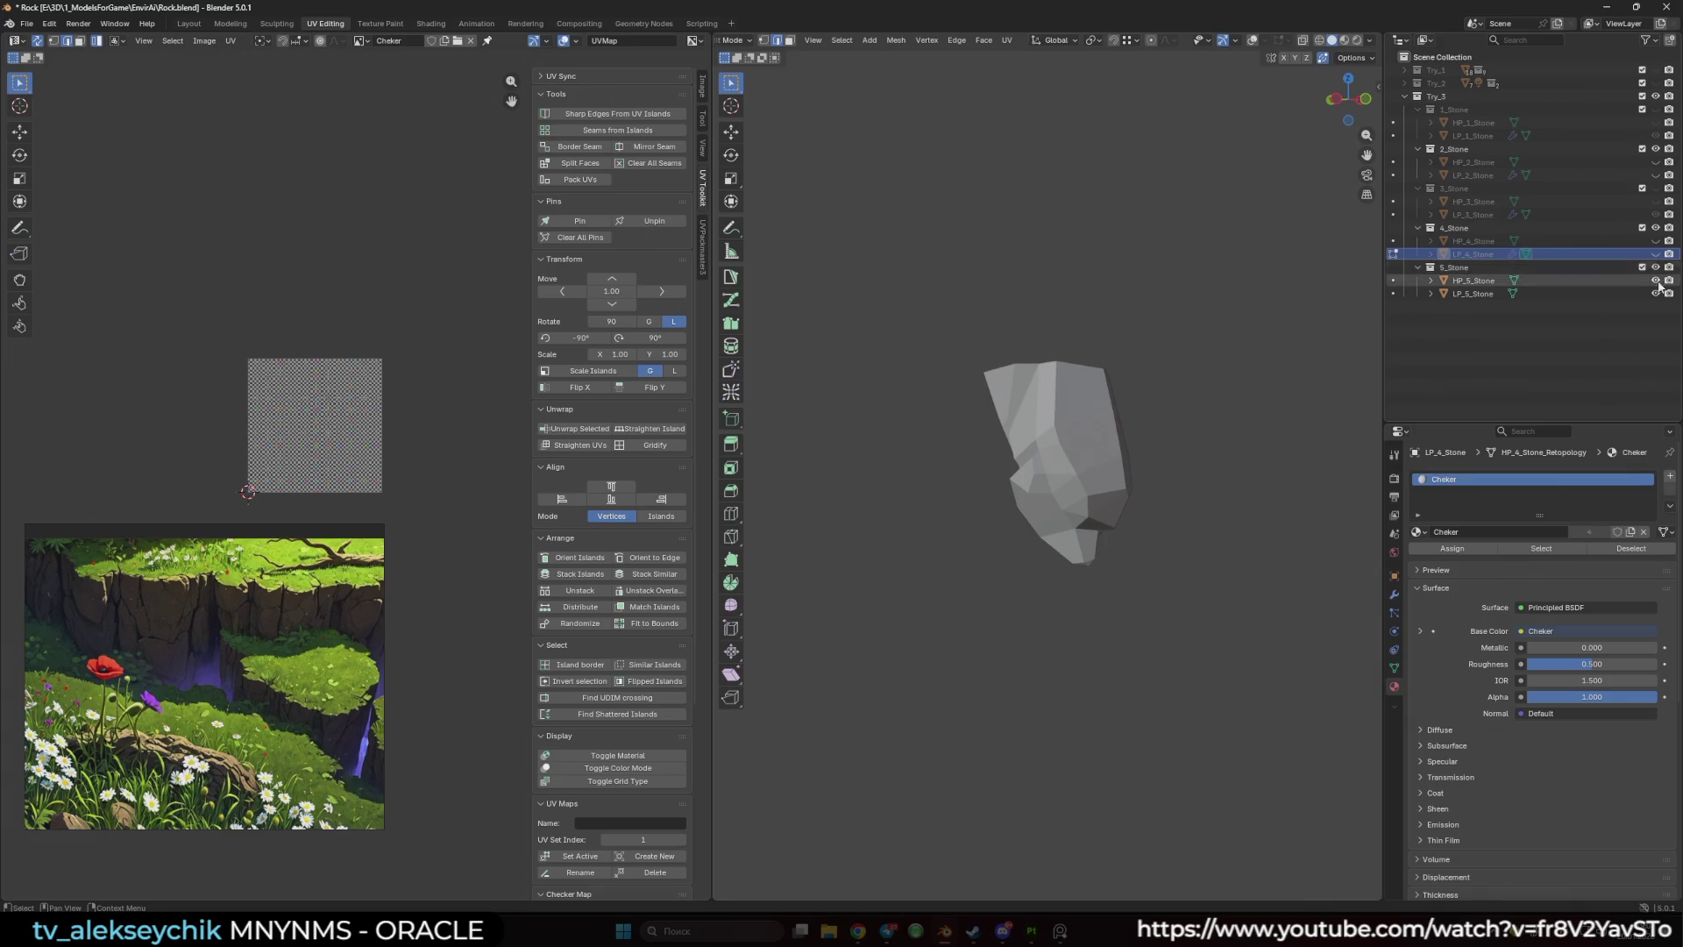
- Select the LP_5_Stone rock and switch it into Edit Mode
scroll(1109, 447, up, 1)
key(shift+alt+z)
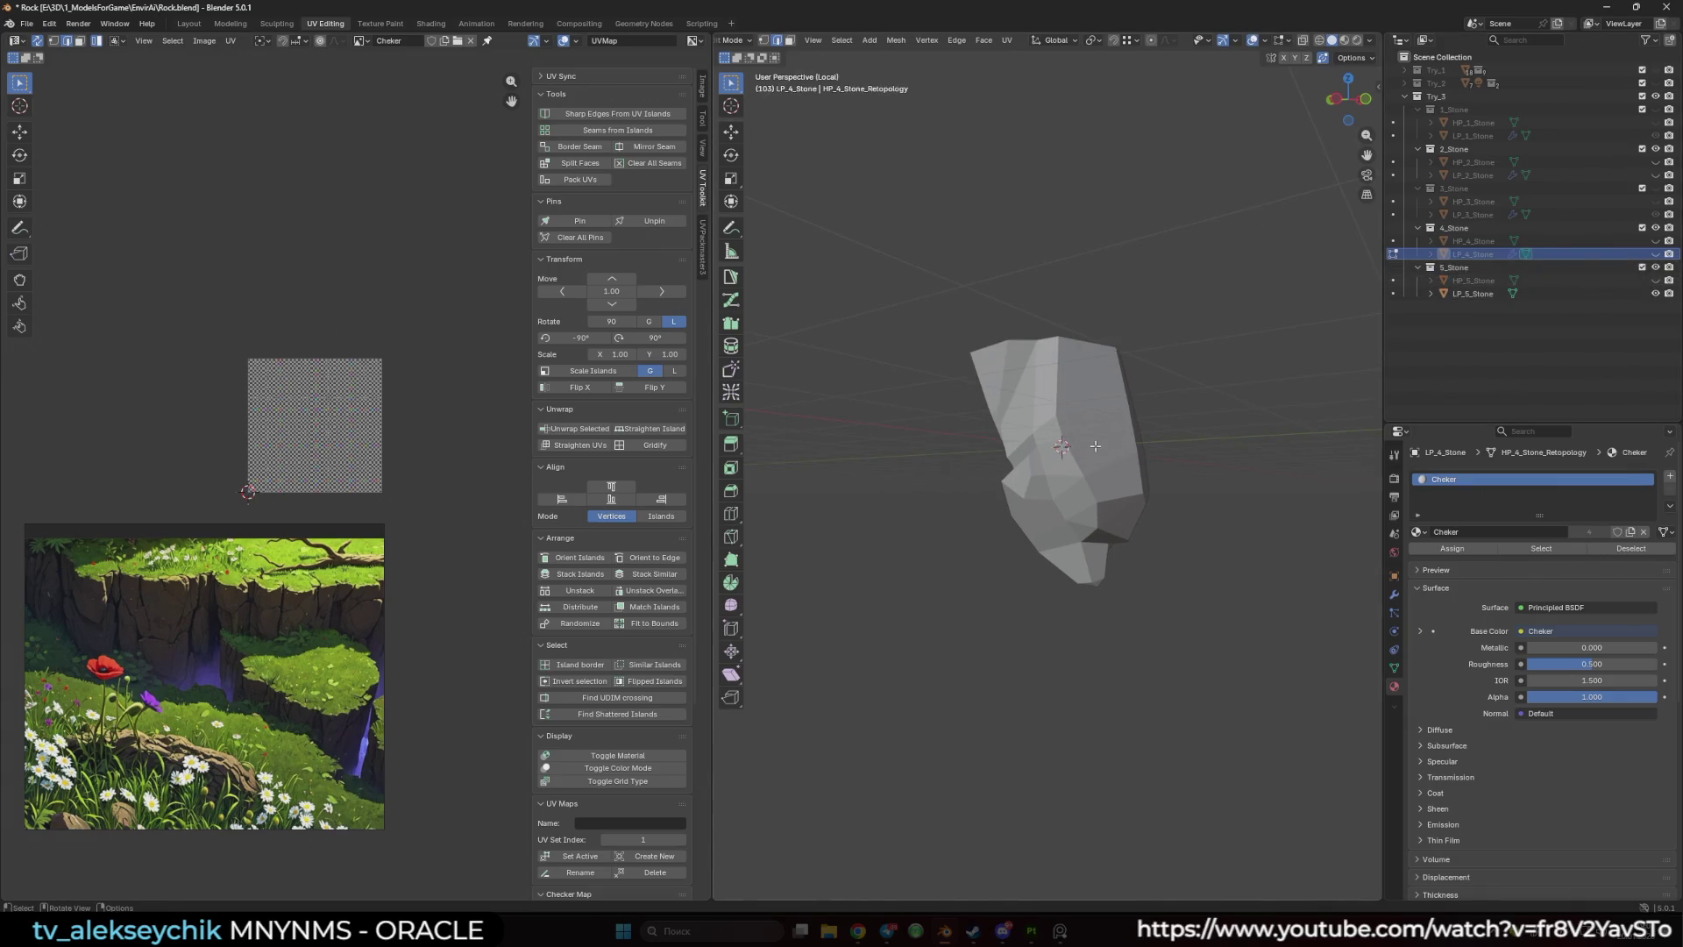
key(Tab)
click(1097, 475)
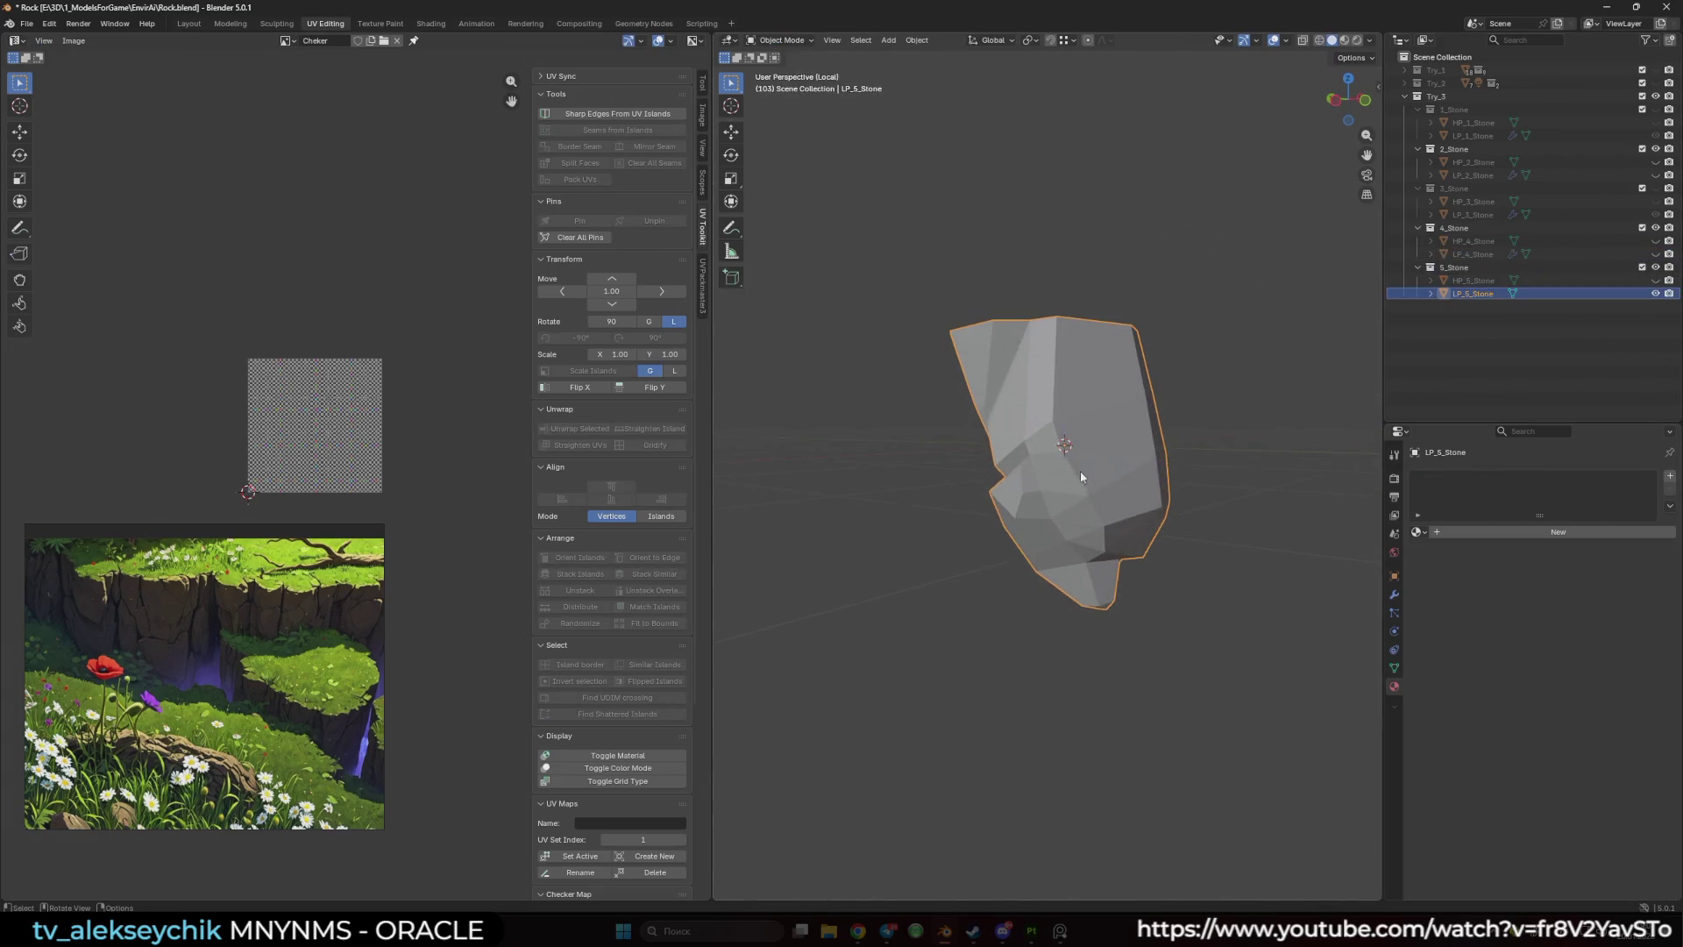
right_click(1080, 471)
click(1108, 465)
key(Tab)
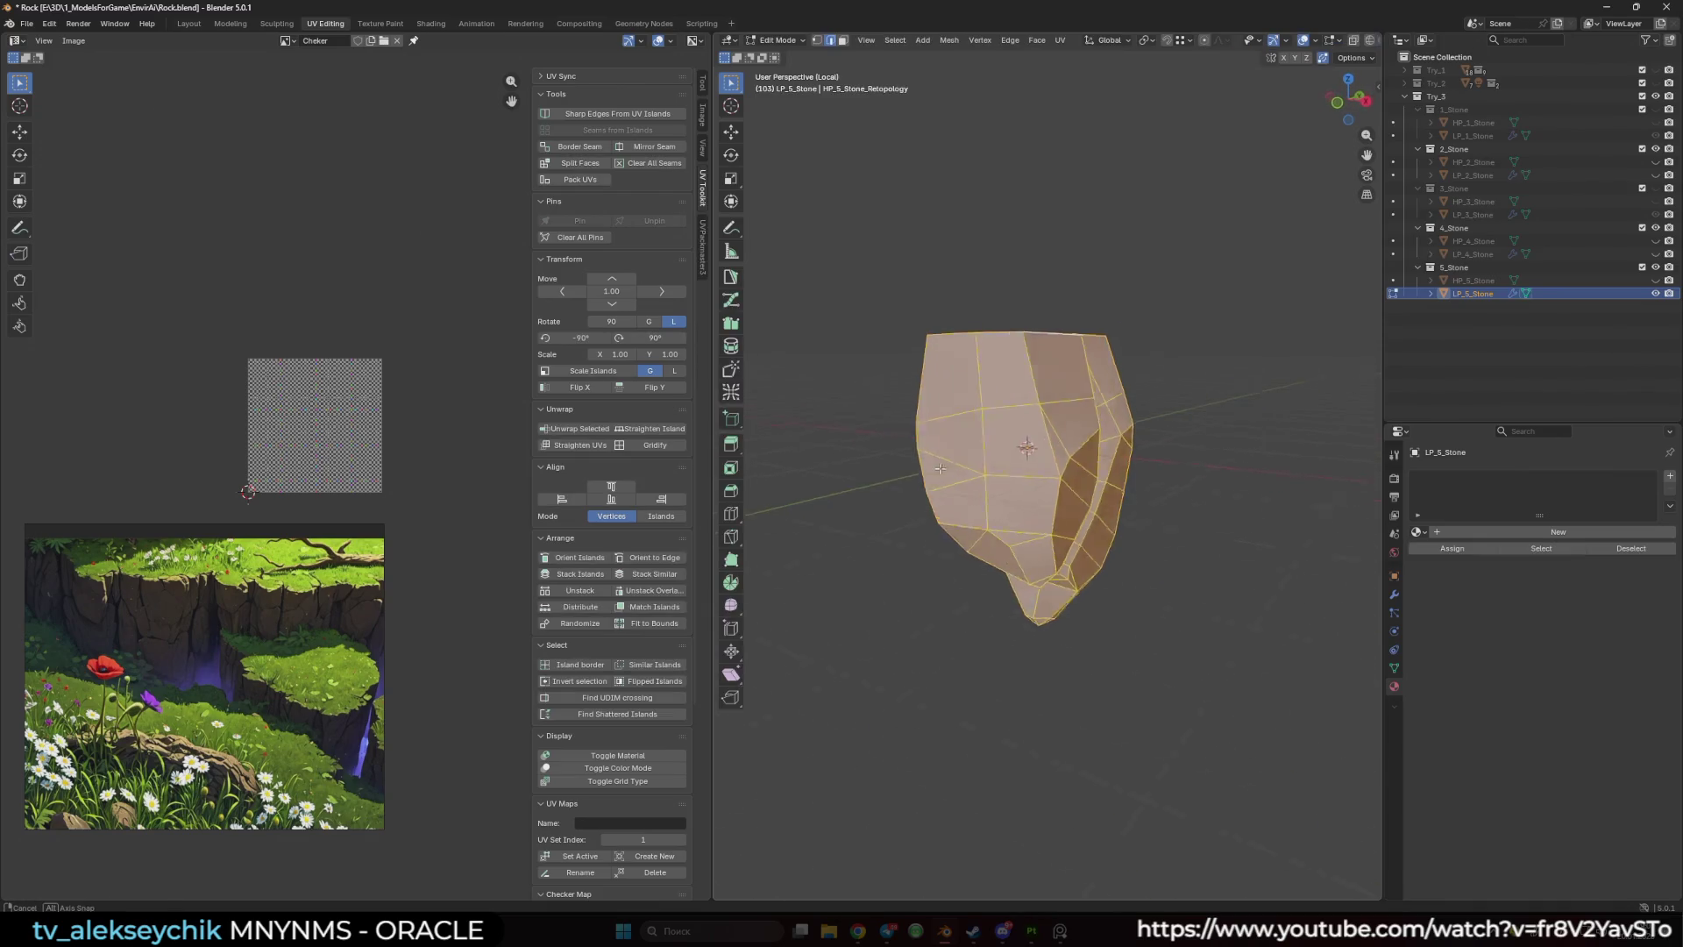
- Mark seams along a shortest edge path on the rock and add a new UVMap
mouse_move(940, 469)
mouse_down()
mouse_move(1013, 466)
mouse_move(1102, 379)
mouse_move(1063, 465)
mouse_move(976, 468)
mouse_move(1043, 491)
mouse_move(1076, 462)
mouse_up()
key(shift+alt+z)
key(shift+alt+z)
key(alt+a)
ctrl+click(1065, 526)
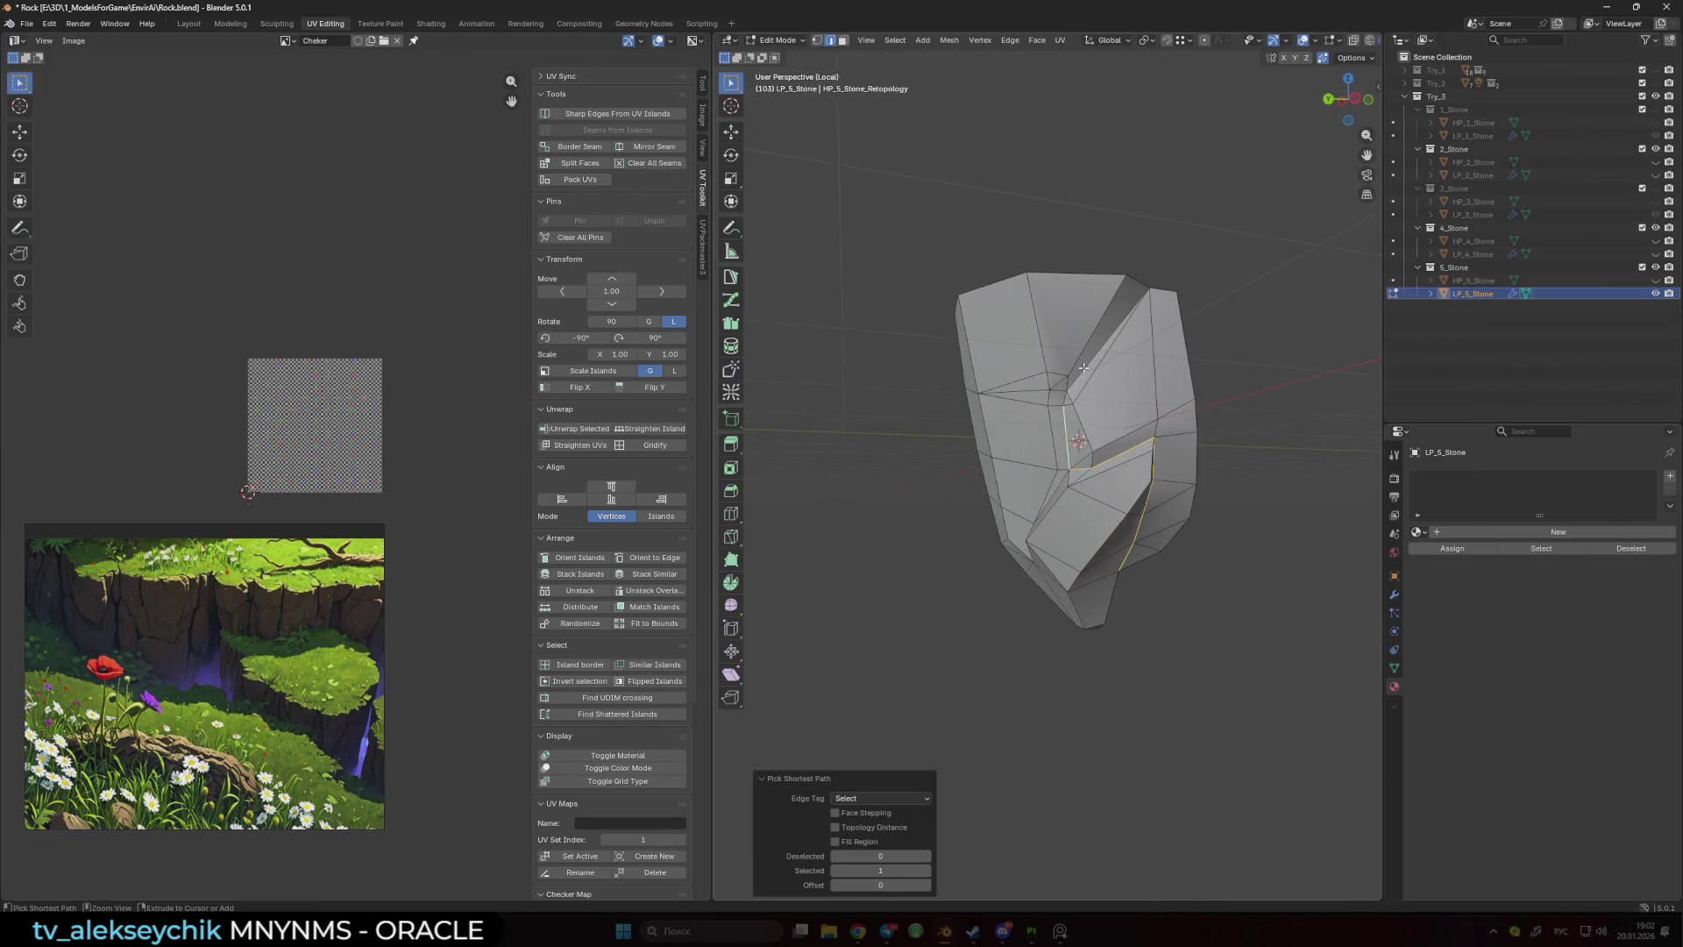
mouse_move(1084, 368)
mouse_down()
mouse_move(1102, 401)
mouse_move(1139, 364)
mouse_move(1056, 425)
mouse_move(1091, 425)
mouse_move(1056, 412)
mouse_up()
ctrl+click(1052, 411)
click(594, 143)
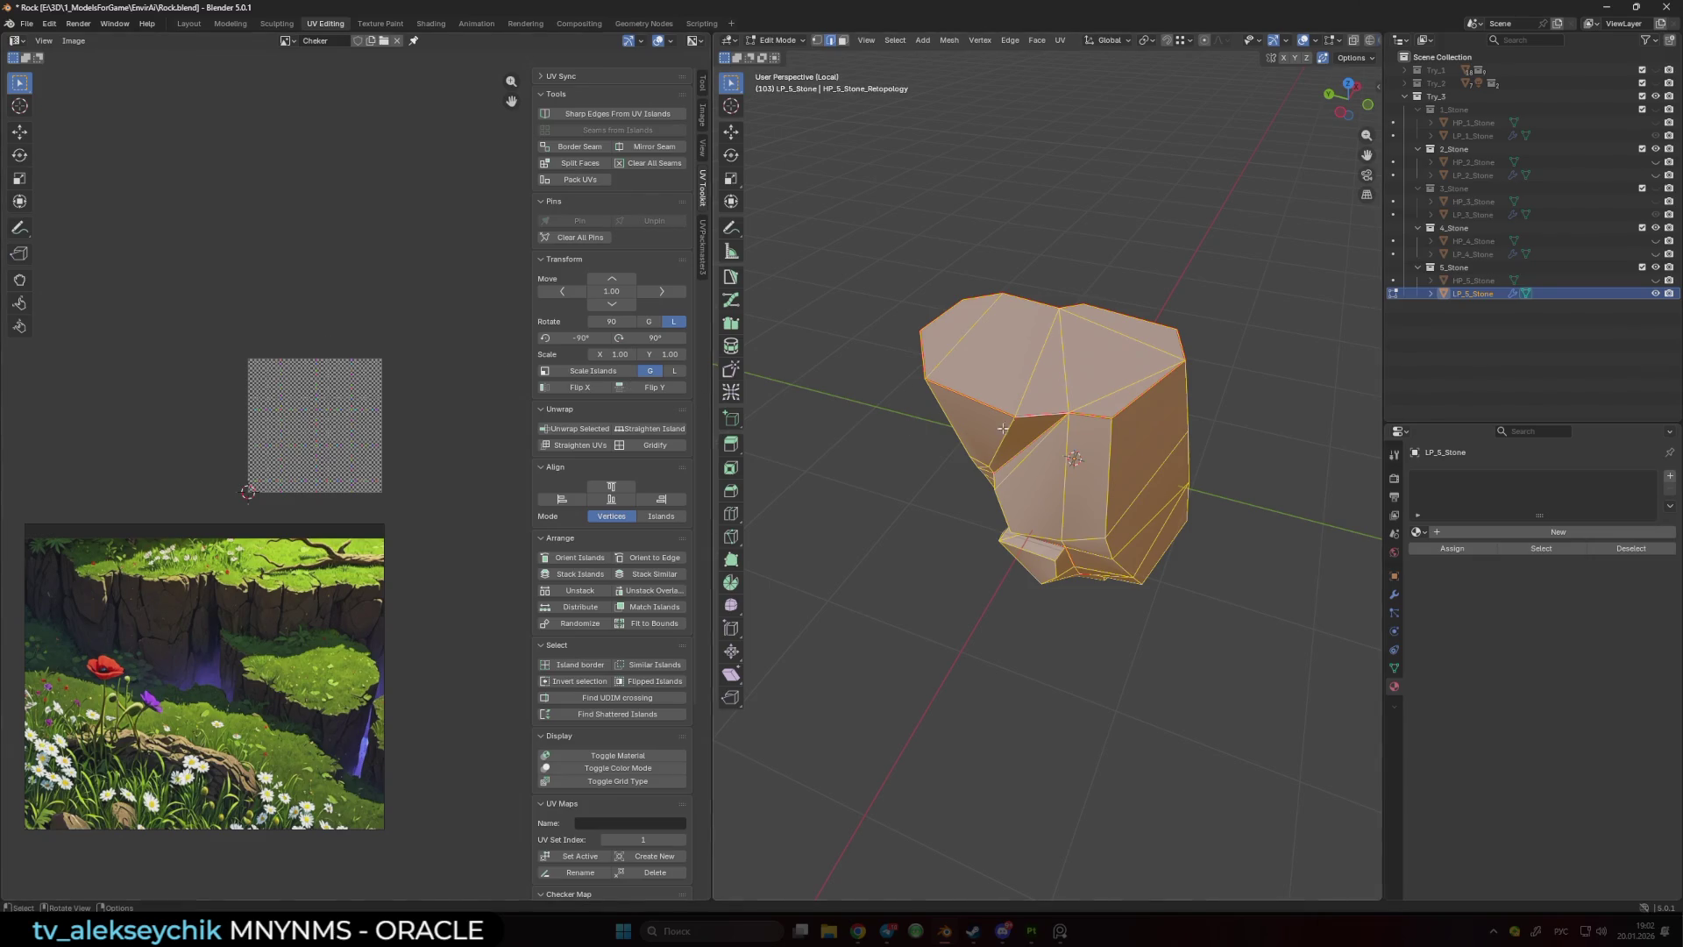
click(1395, 668)
click(1664, 714)
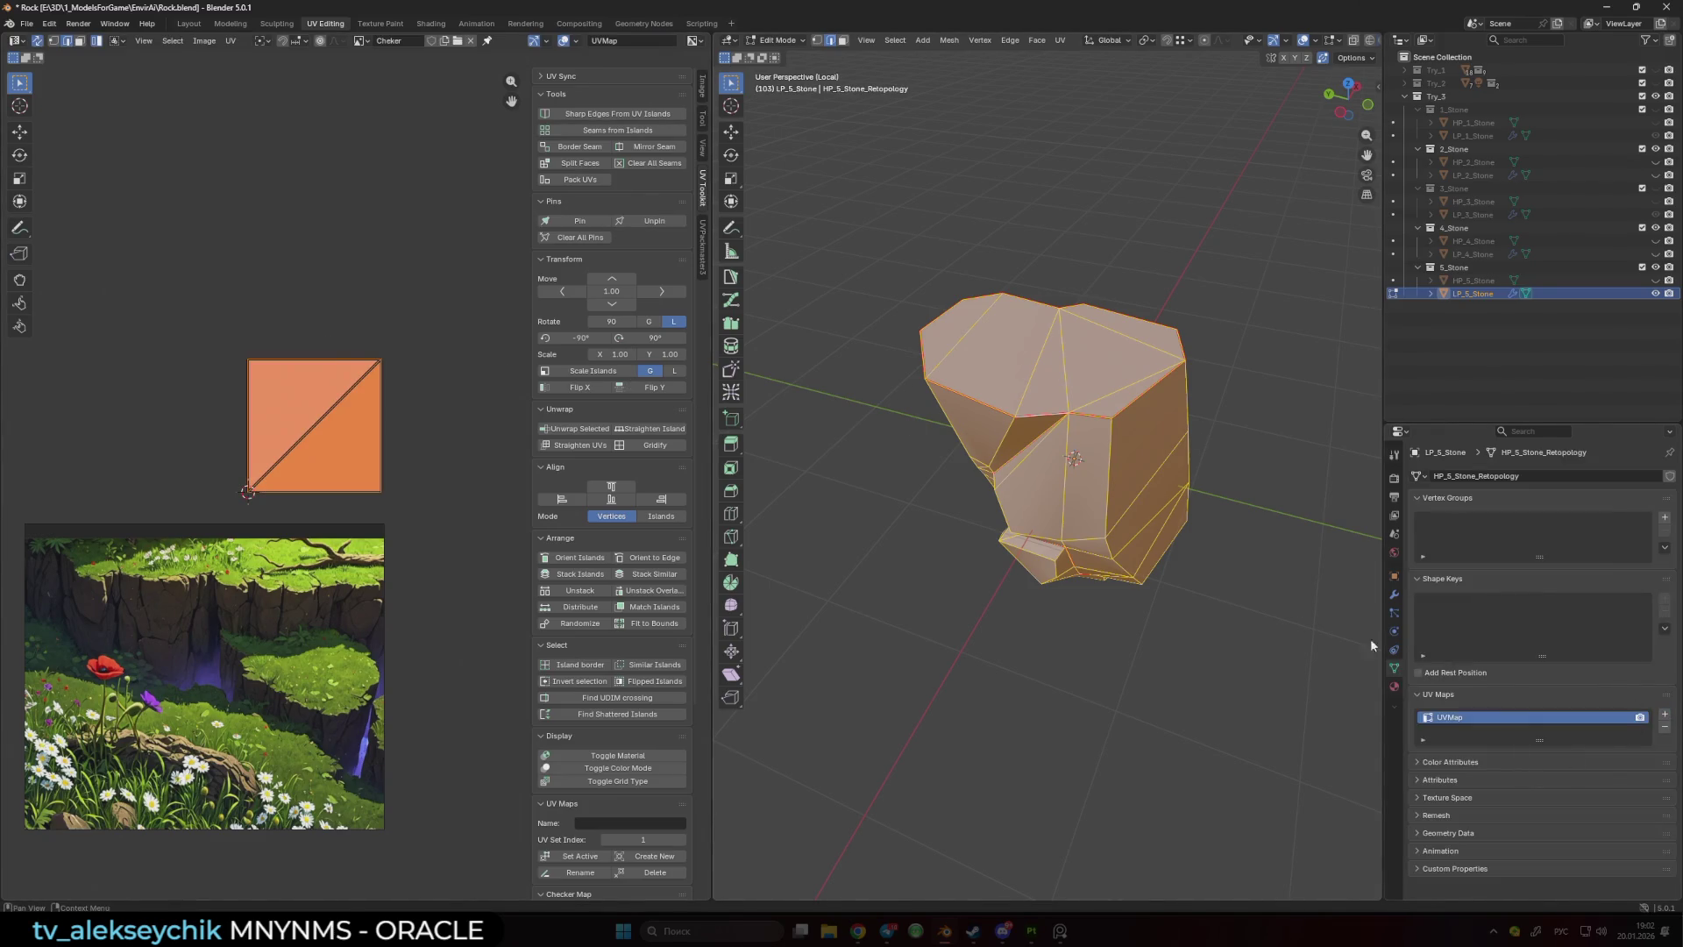
key(shift+alt+z)
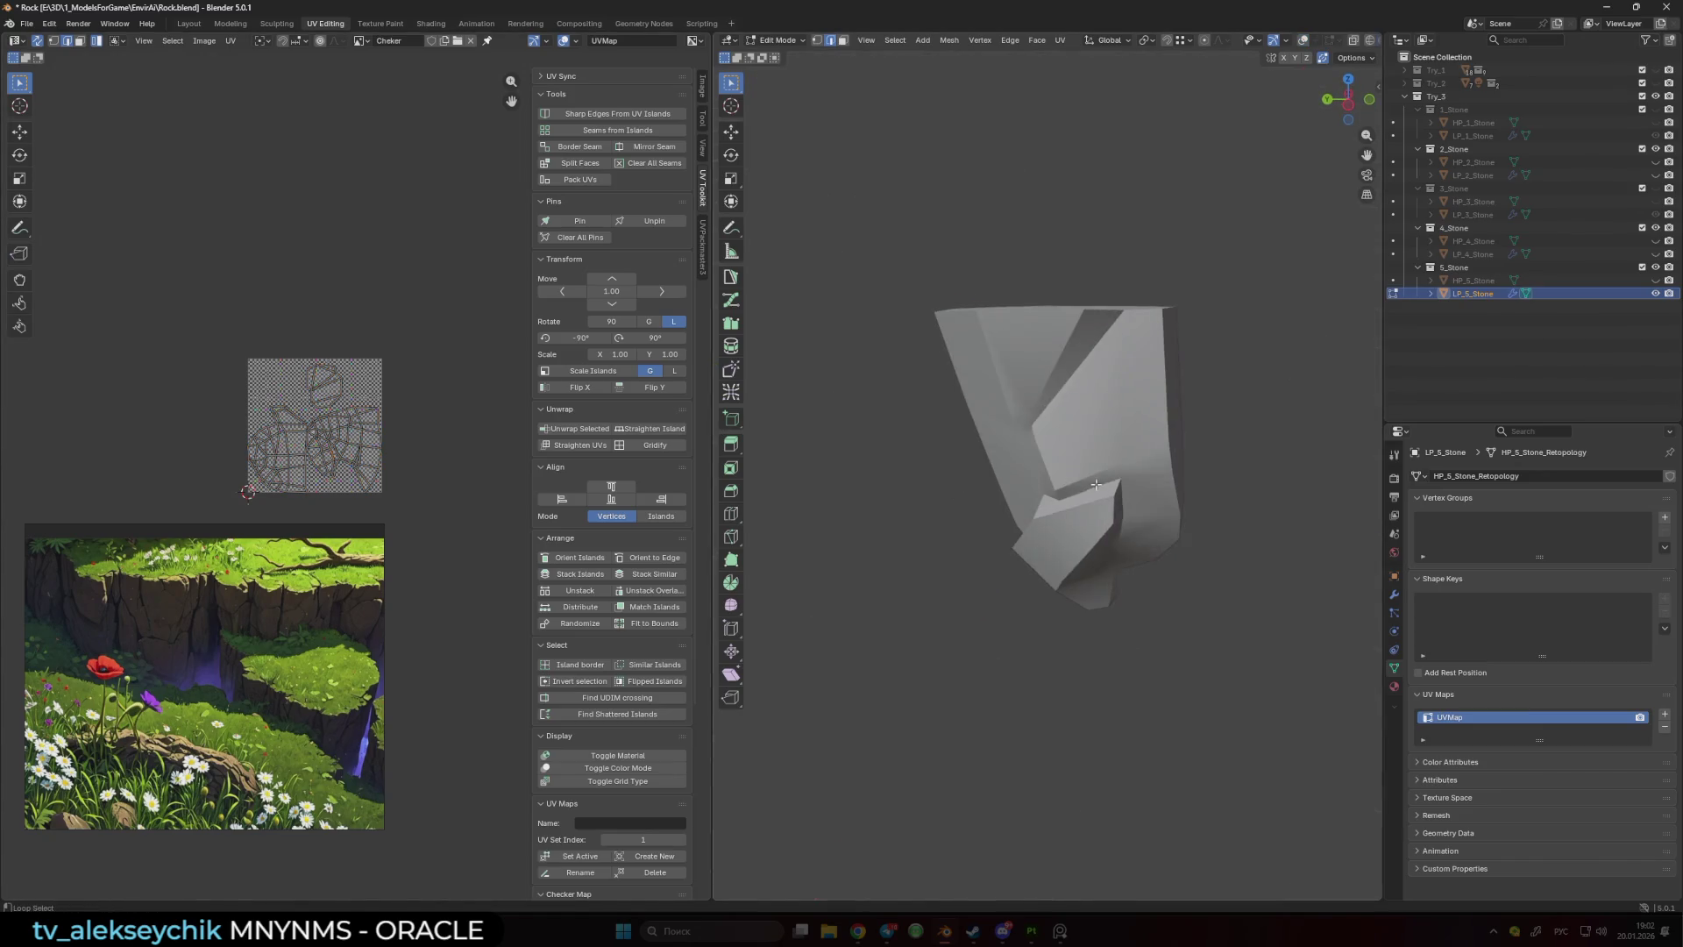
key(shift+alt+z)
mouse_move(1096, 483)
mouse_down()
mouse_move(890, 425)
mouse_move(778, 441)
mouse_move(959, 531)
mouse_up()
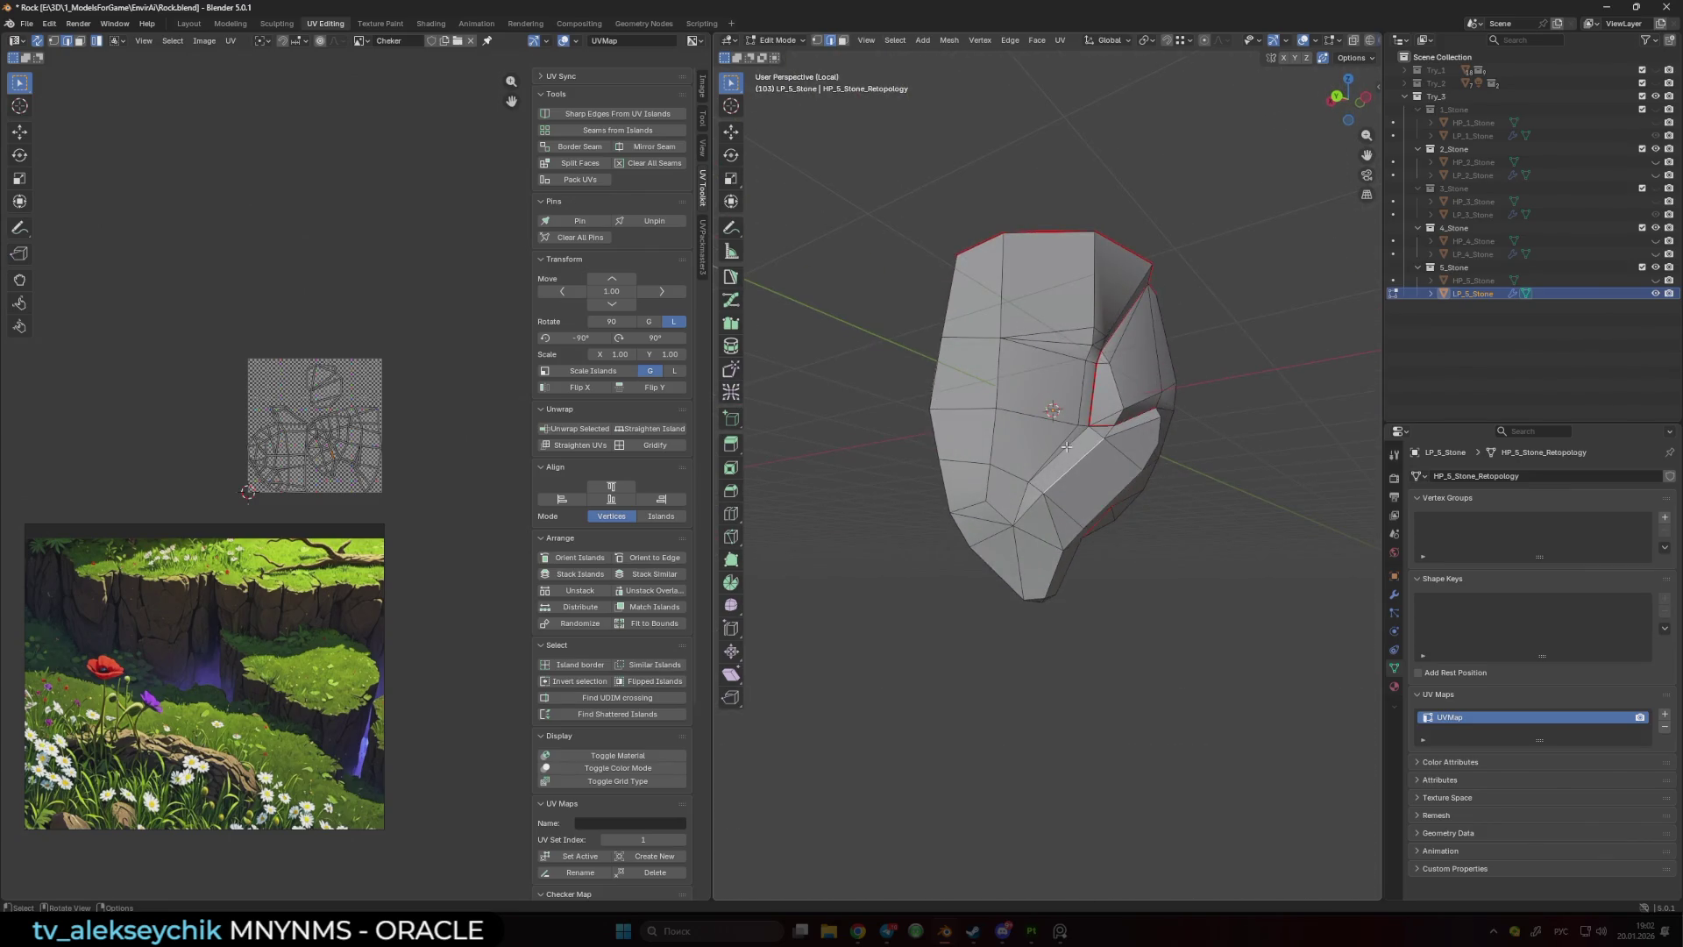
mouse_move(1067, 447)
mouse_down()
mouse_move(952, 507)
mouse_move(1139, 442)
mouse_move(1096, 494)
mouse_move(1057, 474)
mouse_move(1375, 608)
mouse_up()
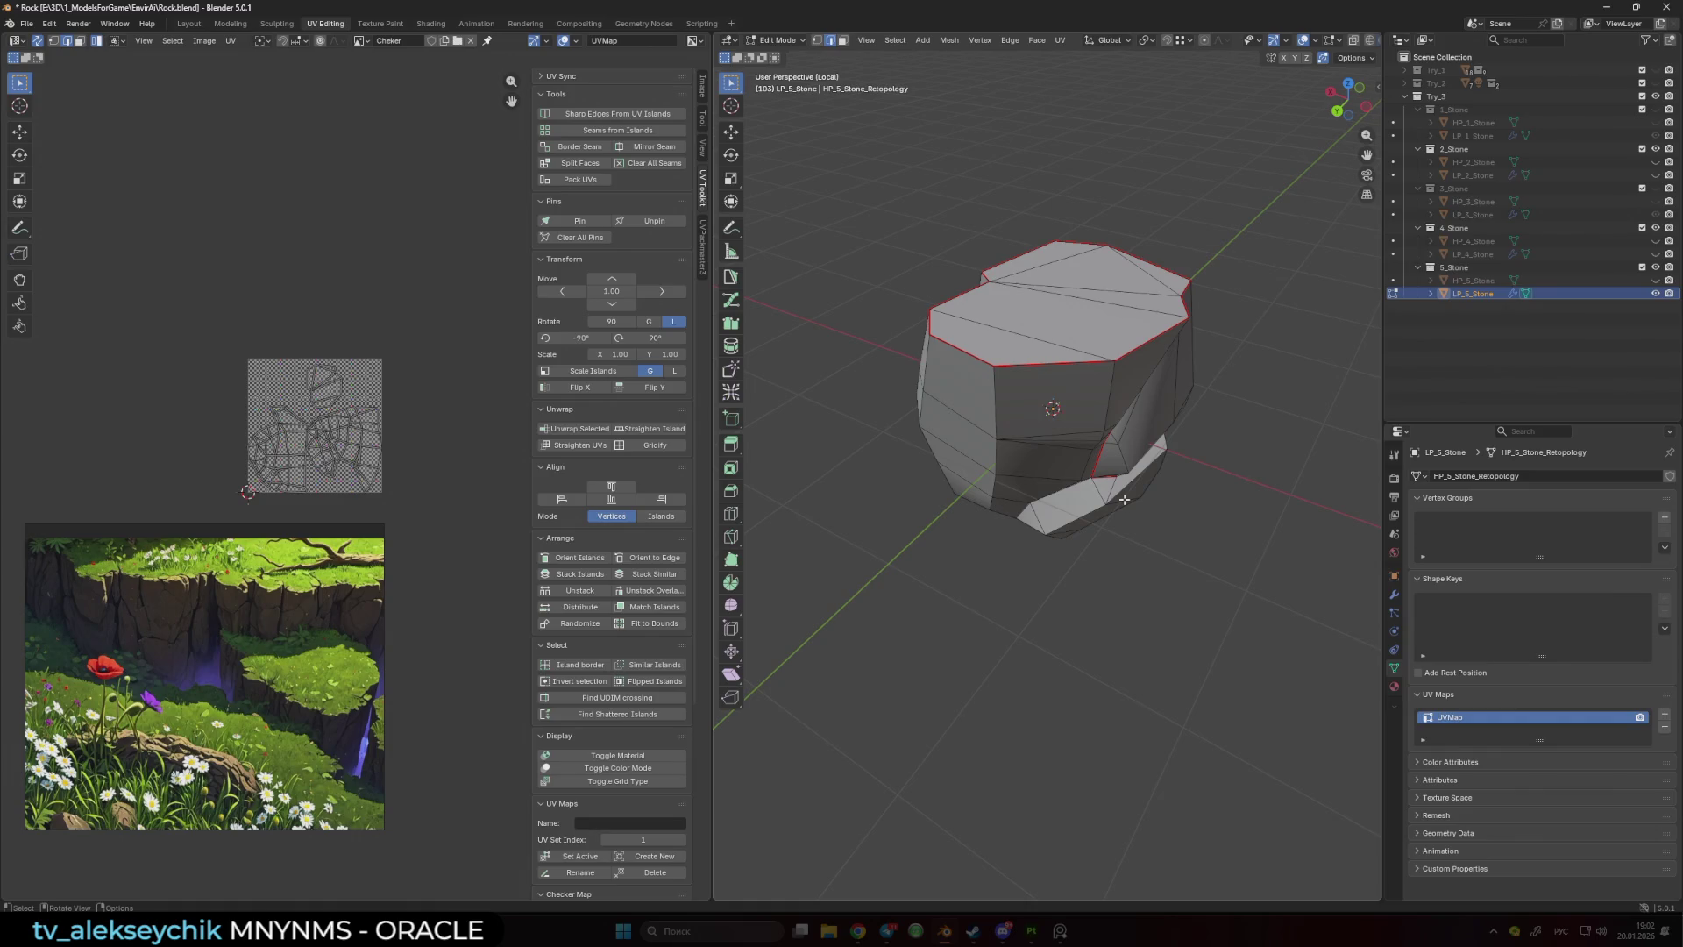
mouse_move(1121, 486)
mouse_down()
mouse_move(1157, 499)
mouse_move(1066, 493)
mouse_up()
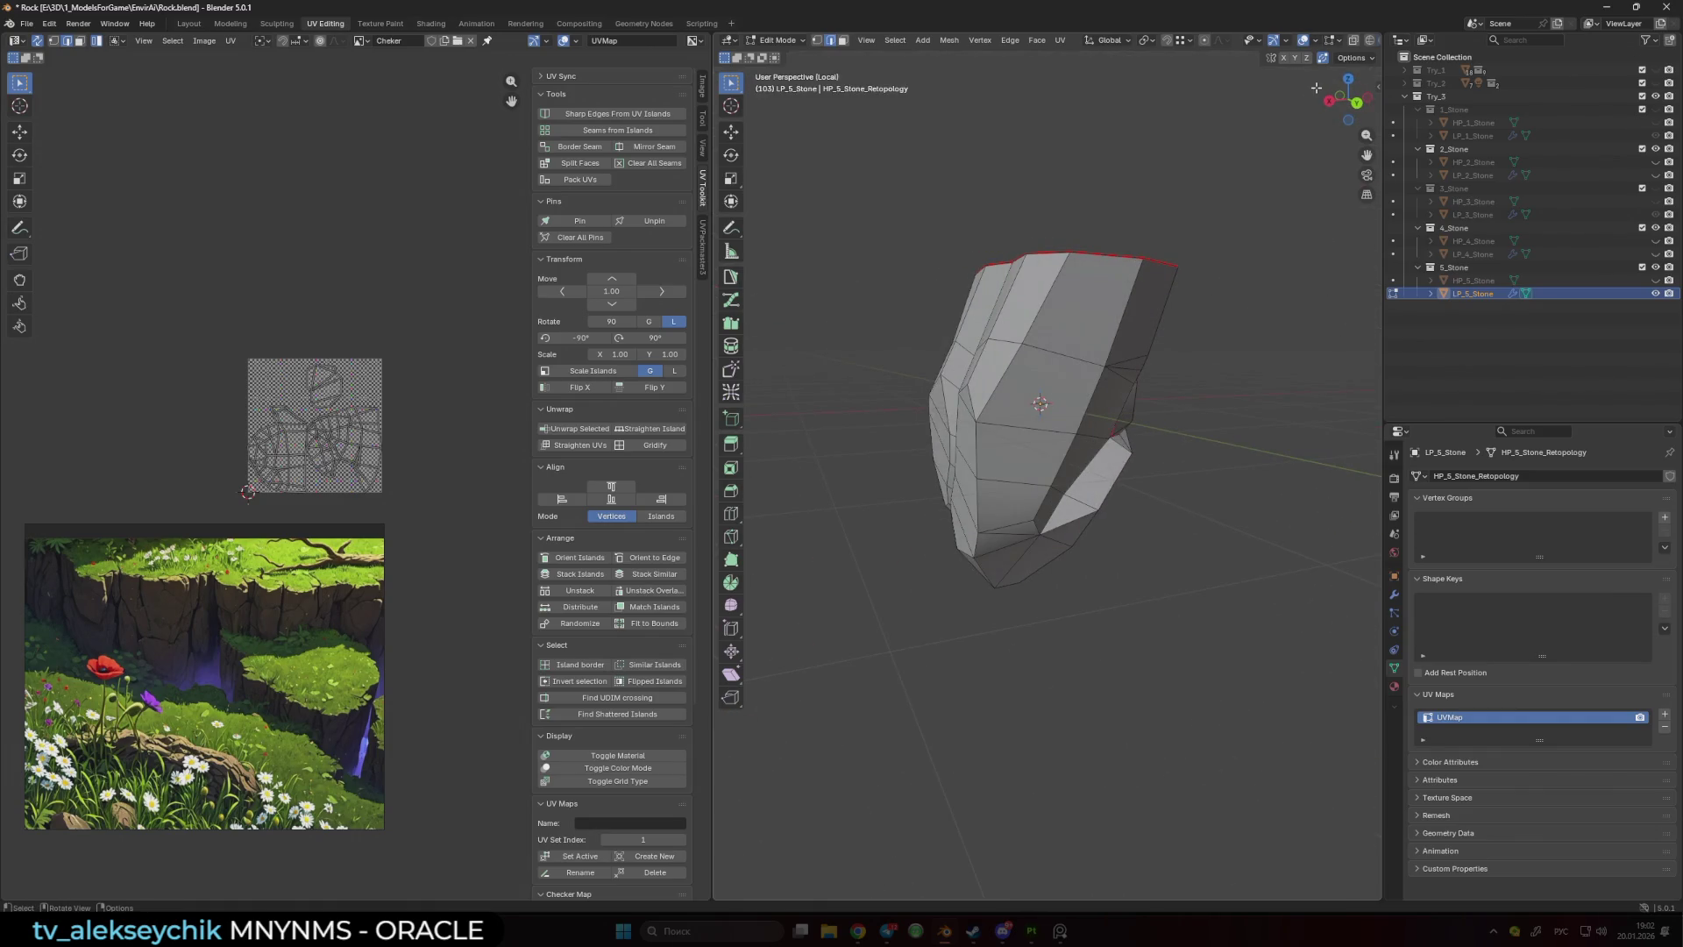
- Assign the MeadowRocks material to LP_5_Stone and preview it in material shading
click(1394, 686)
click(1416, 531)
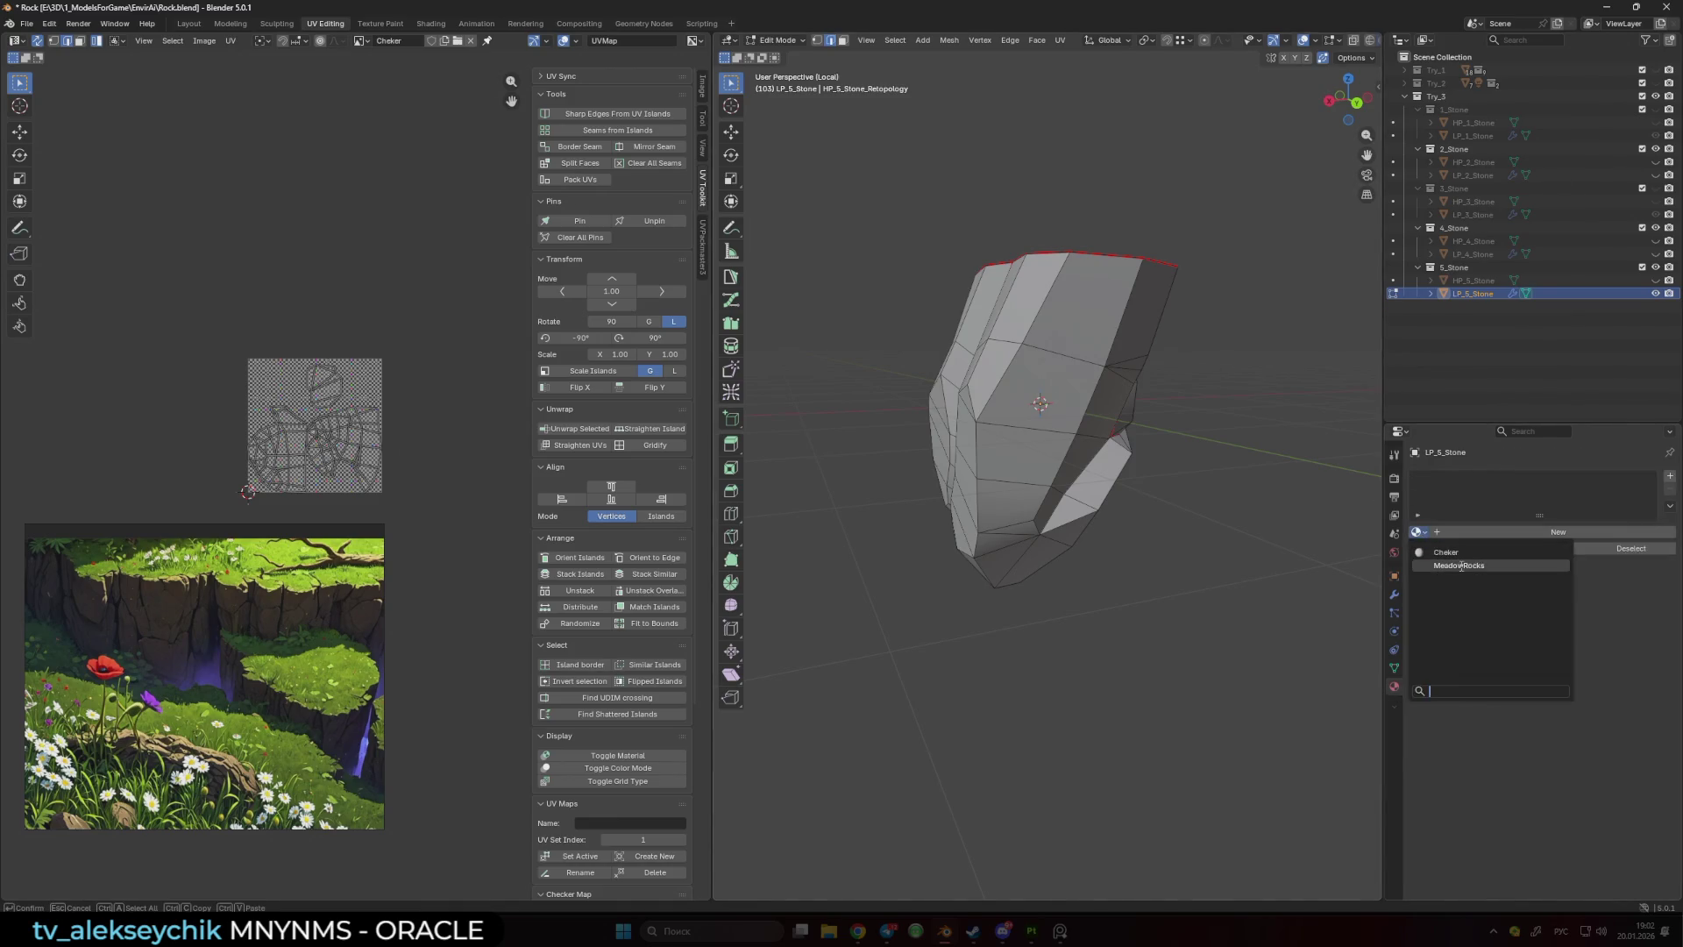
click(1459, 566)
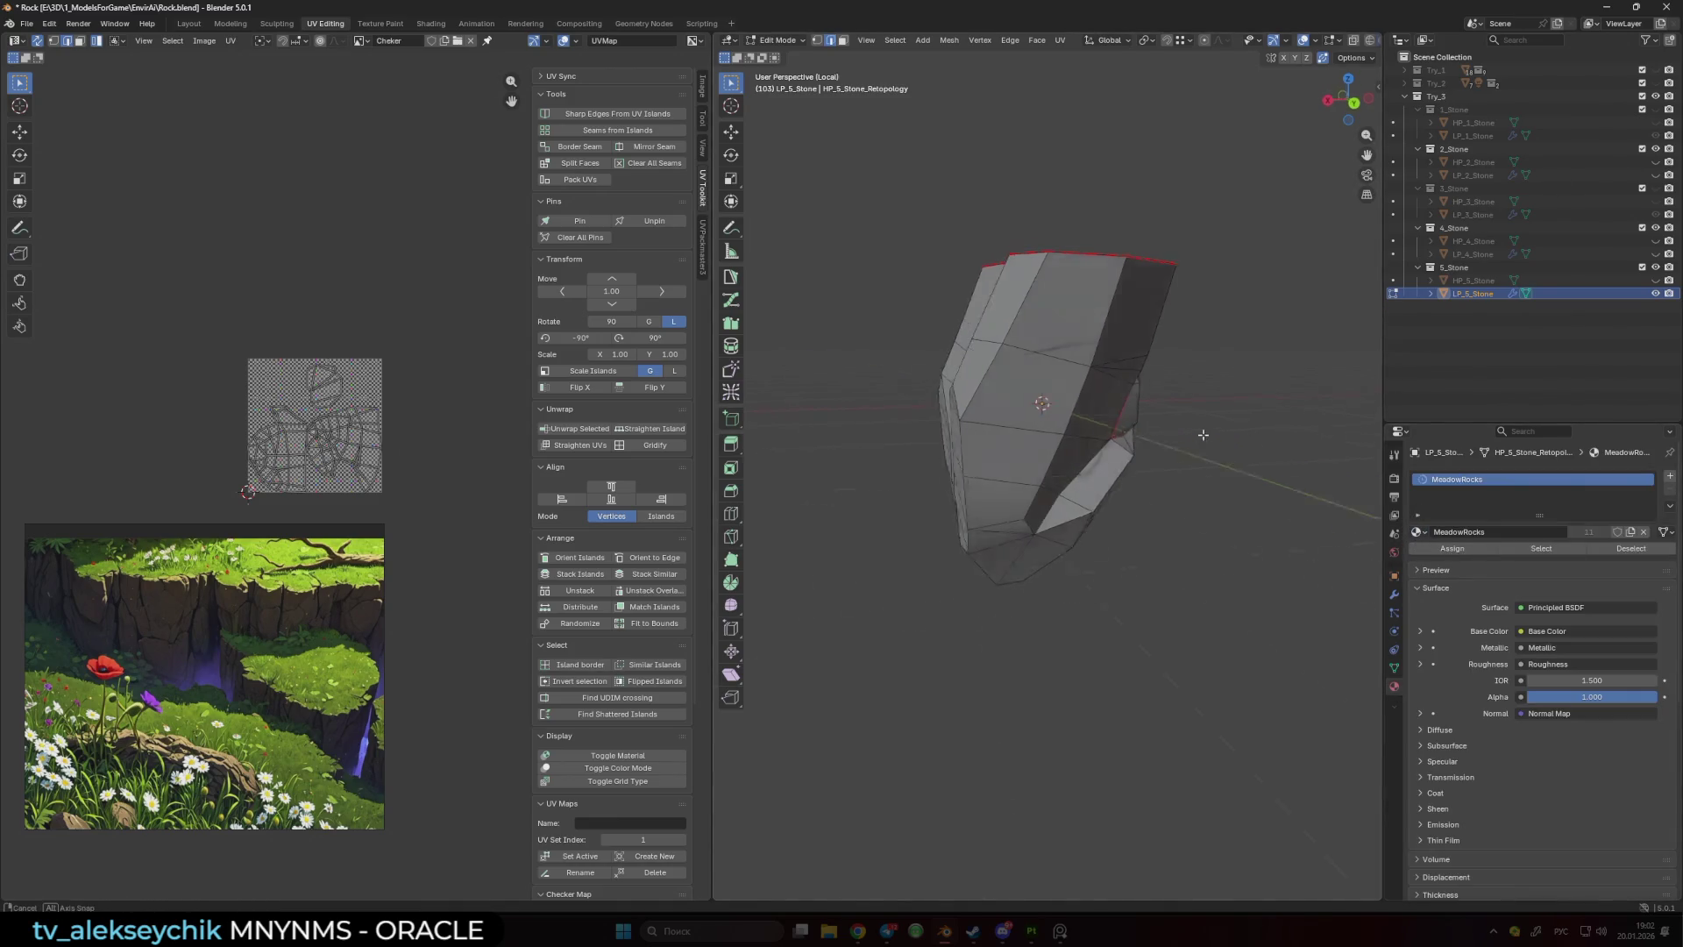
drag(1350, 98, 1341, 95)
click(1304, 40)
scroll(1343, 44, down, 2)
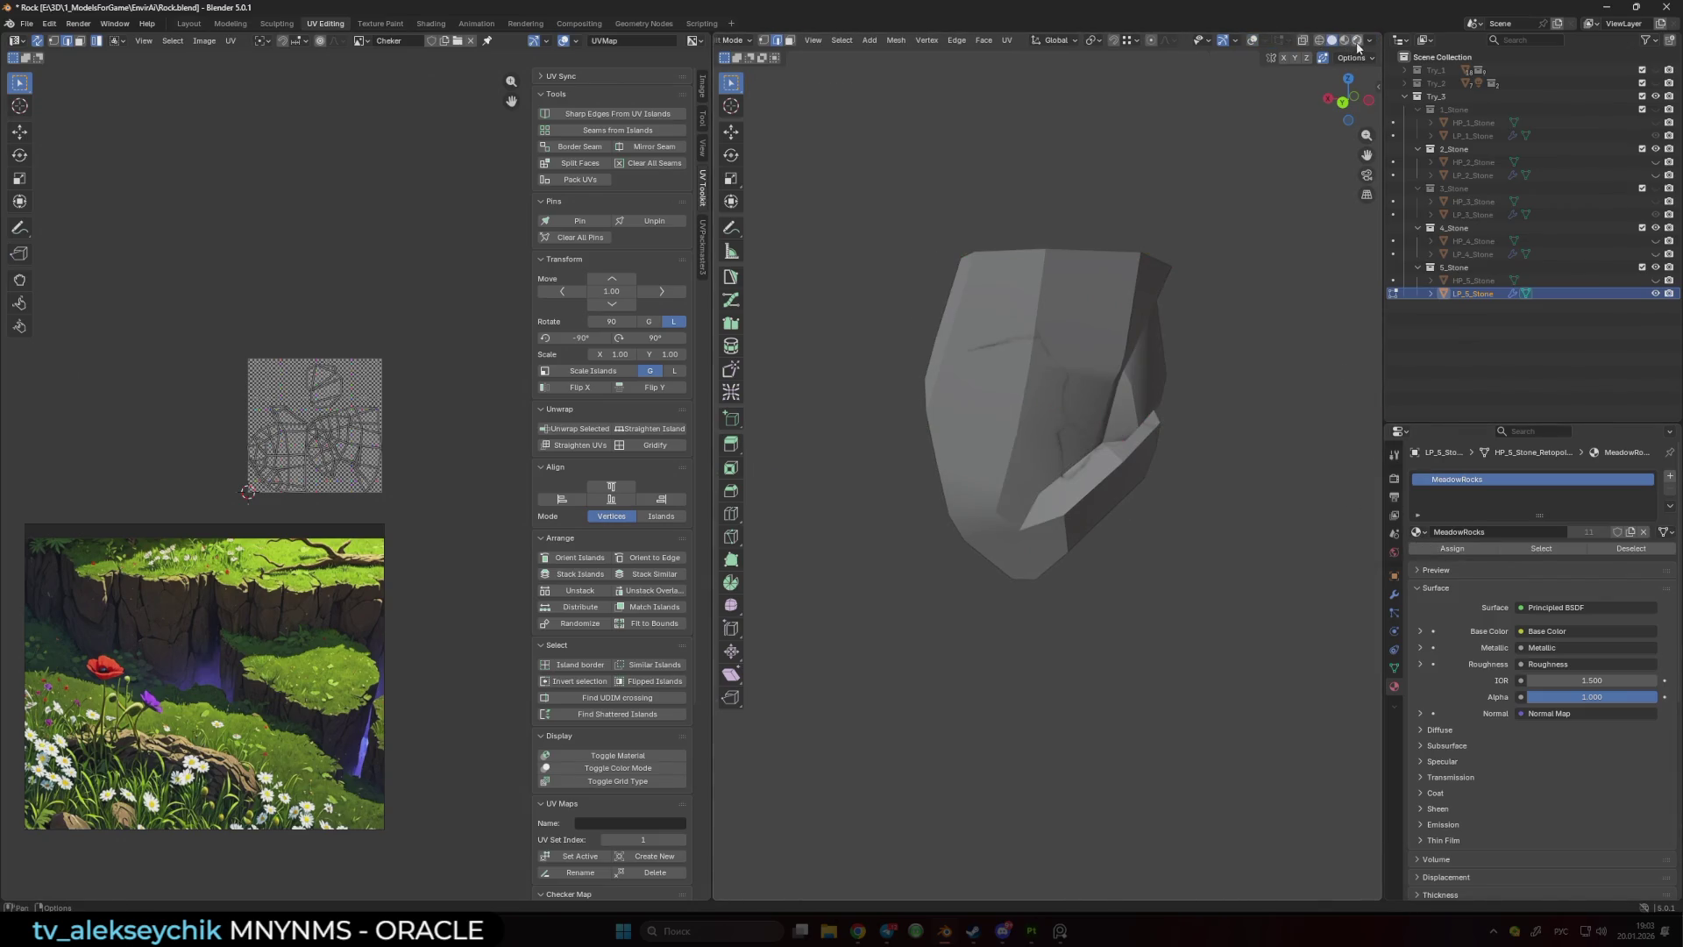
click(1344, 40)
click(1332, 41)
- Swap the rock's material to Cheker and view the checker pattern from several angles
click(1418, 532)
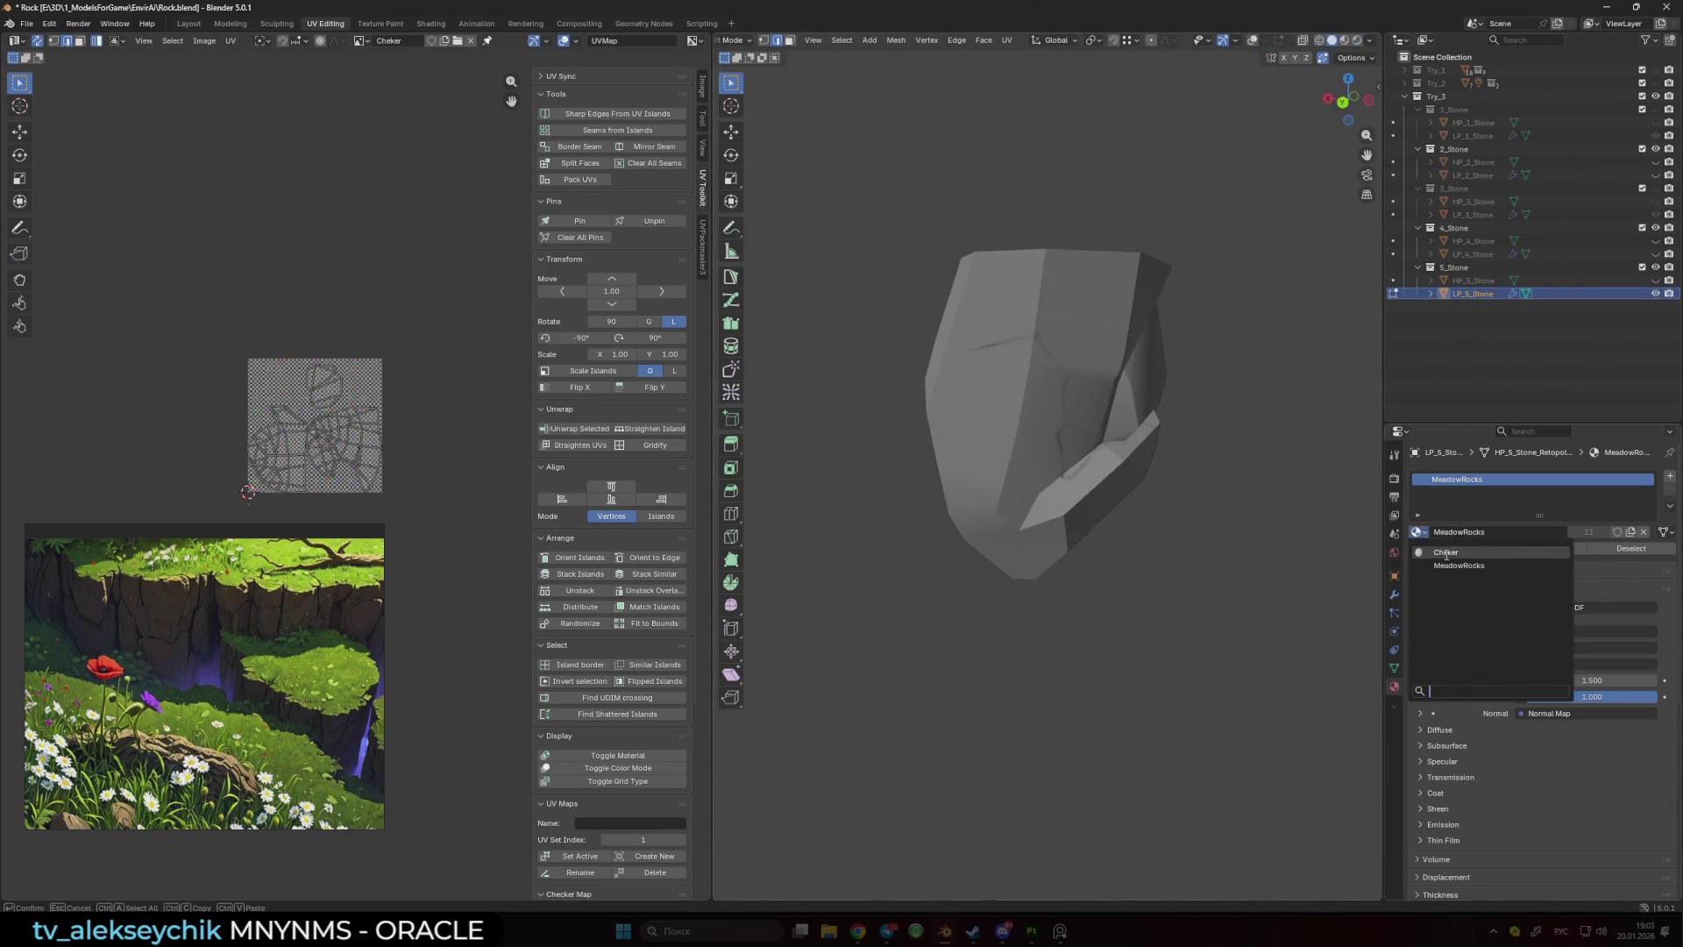
click(1455, 561)
mouse_move(1210, 387)
mouse_down()
mouse_move(1149, 380)
mouse_move(1159, 429)
mouse_move(1011, 499)
mouse_move(1021, 453)
mouse_up()
scroll(1159, 429, up, 4)
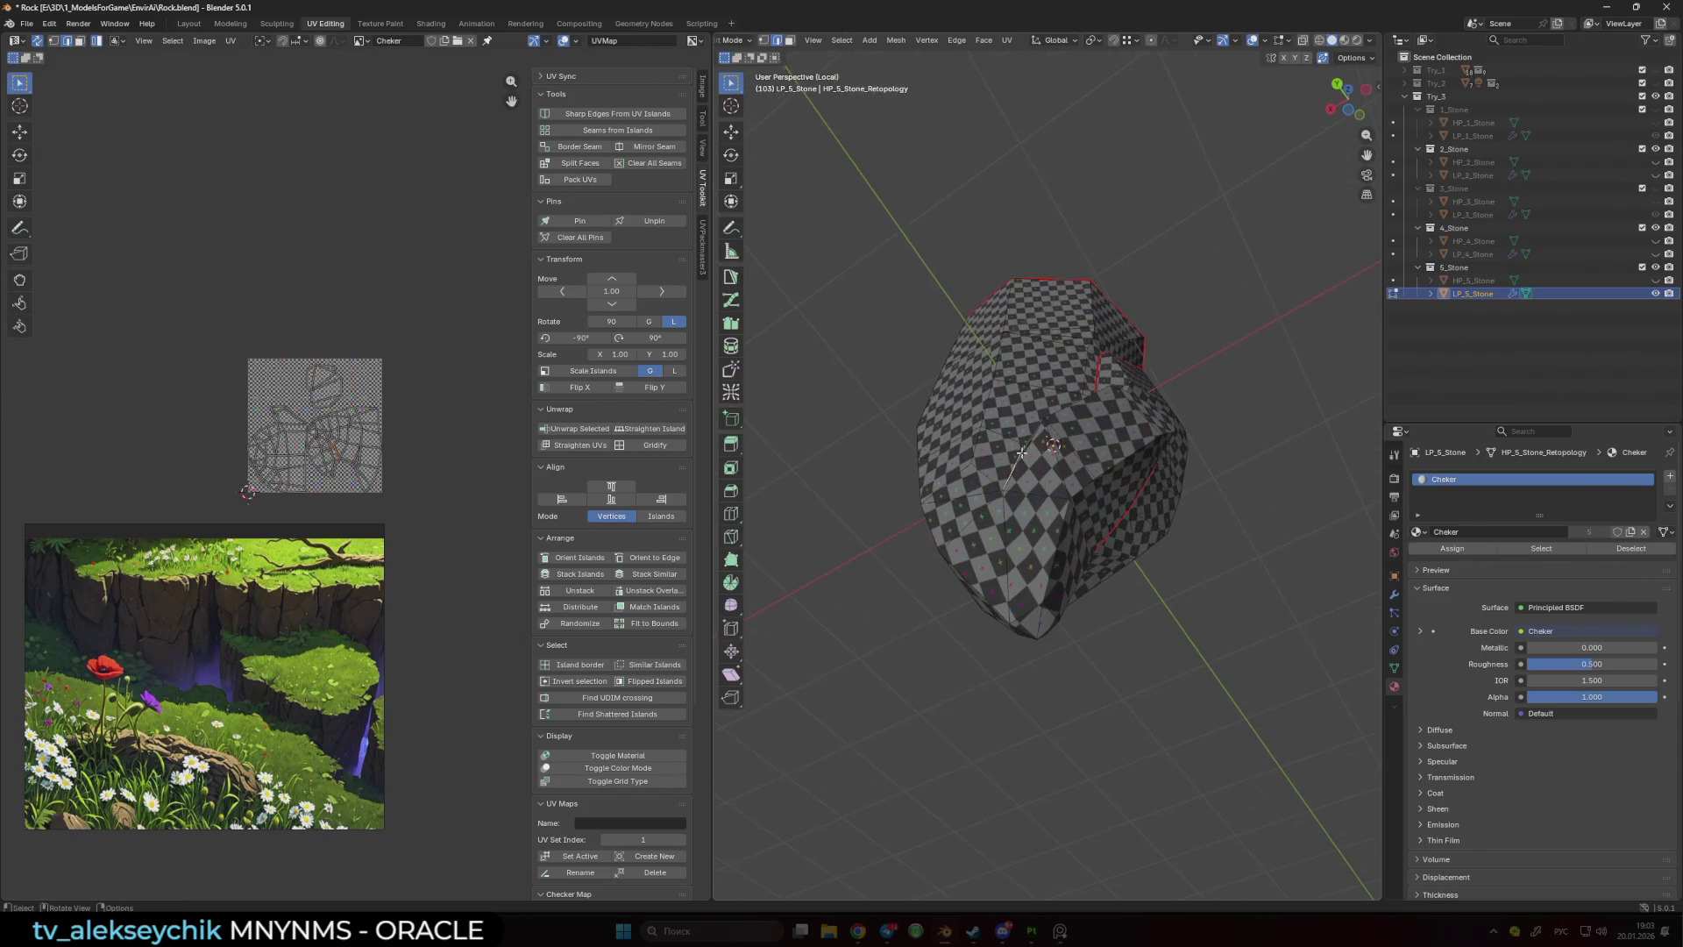
drag(1034, 549, 1128, 585)
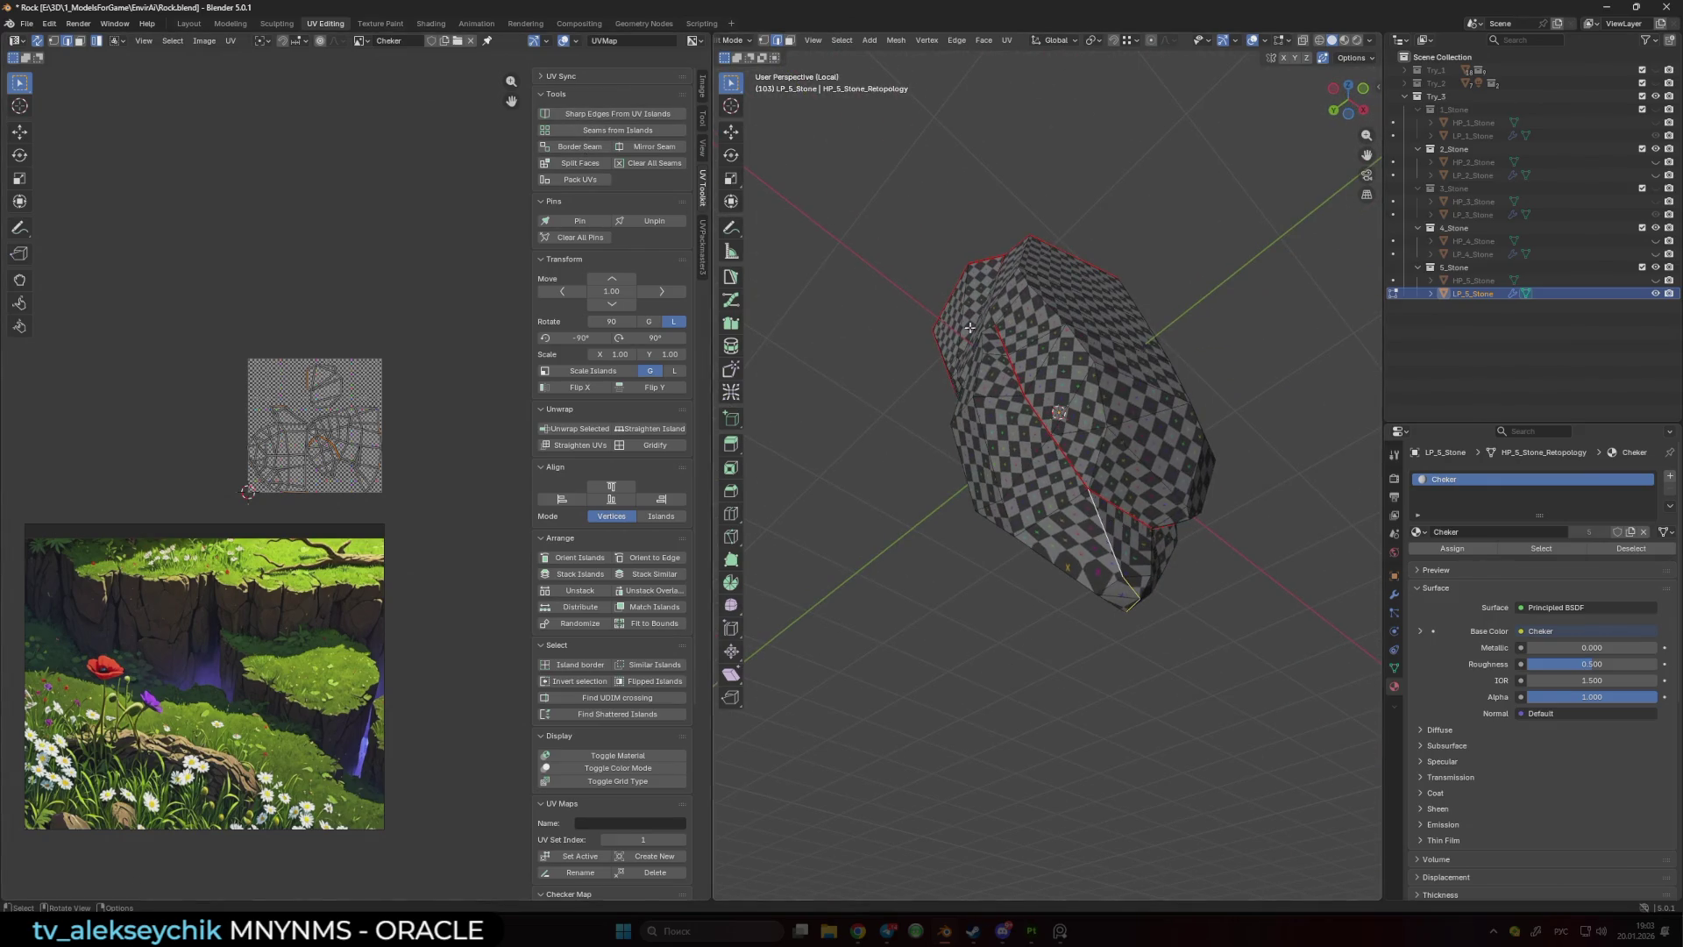
- Select the whole LP_5_Stone mesh and unwrap it along its seams
key(a)
key(u)
click(785, 430)
key(alt+a)
key(a)
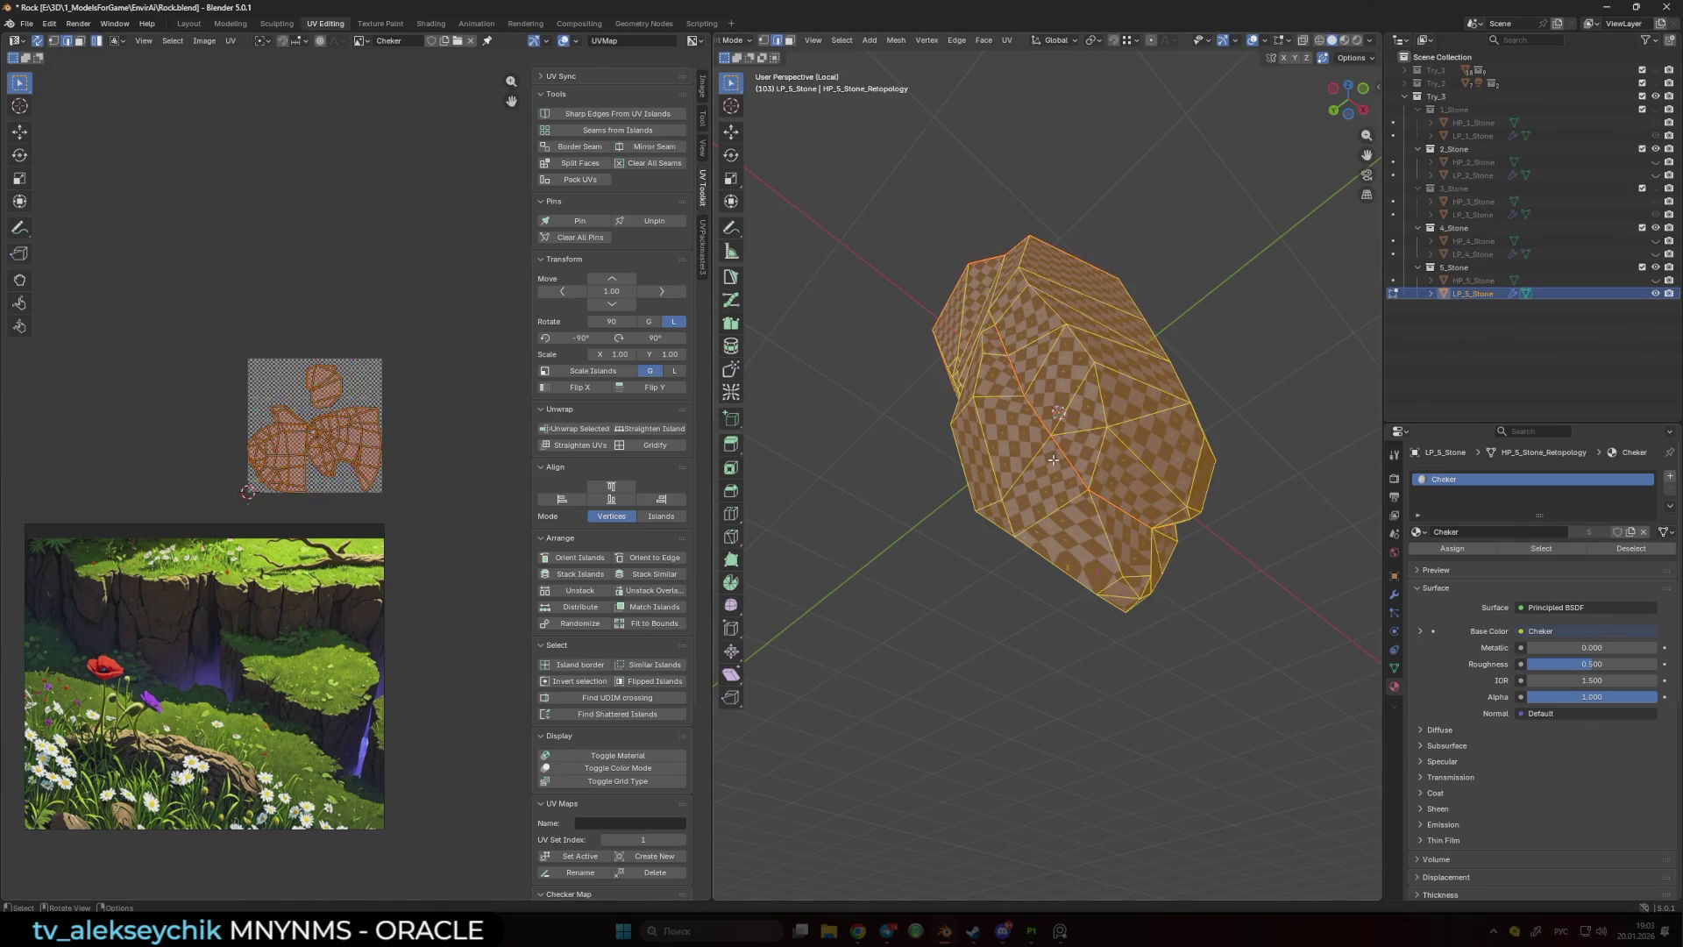
key(alt+a)
- Inspect the unwrapped checker and red seams, briefly previewing wireframe and restoring overlays
drag(1101, 529, 1109, 485)
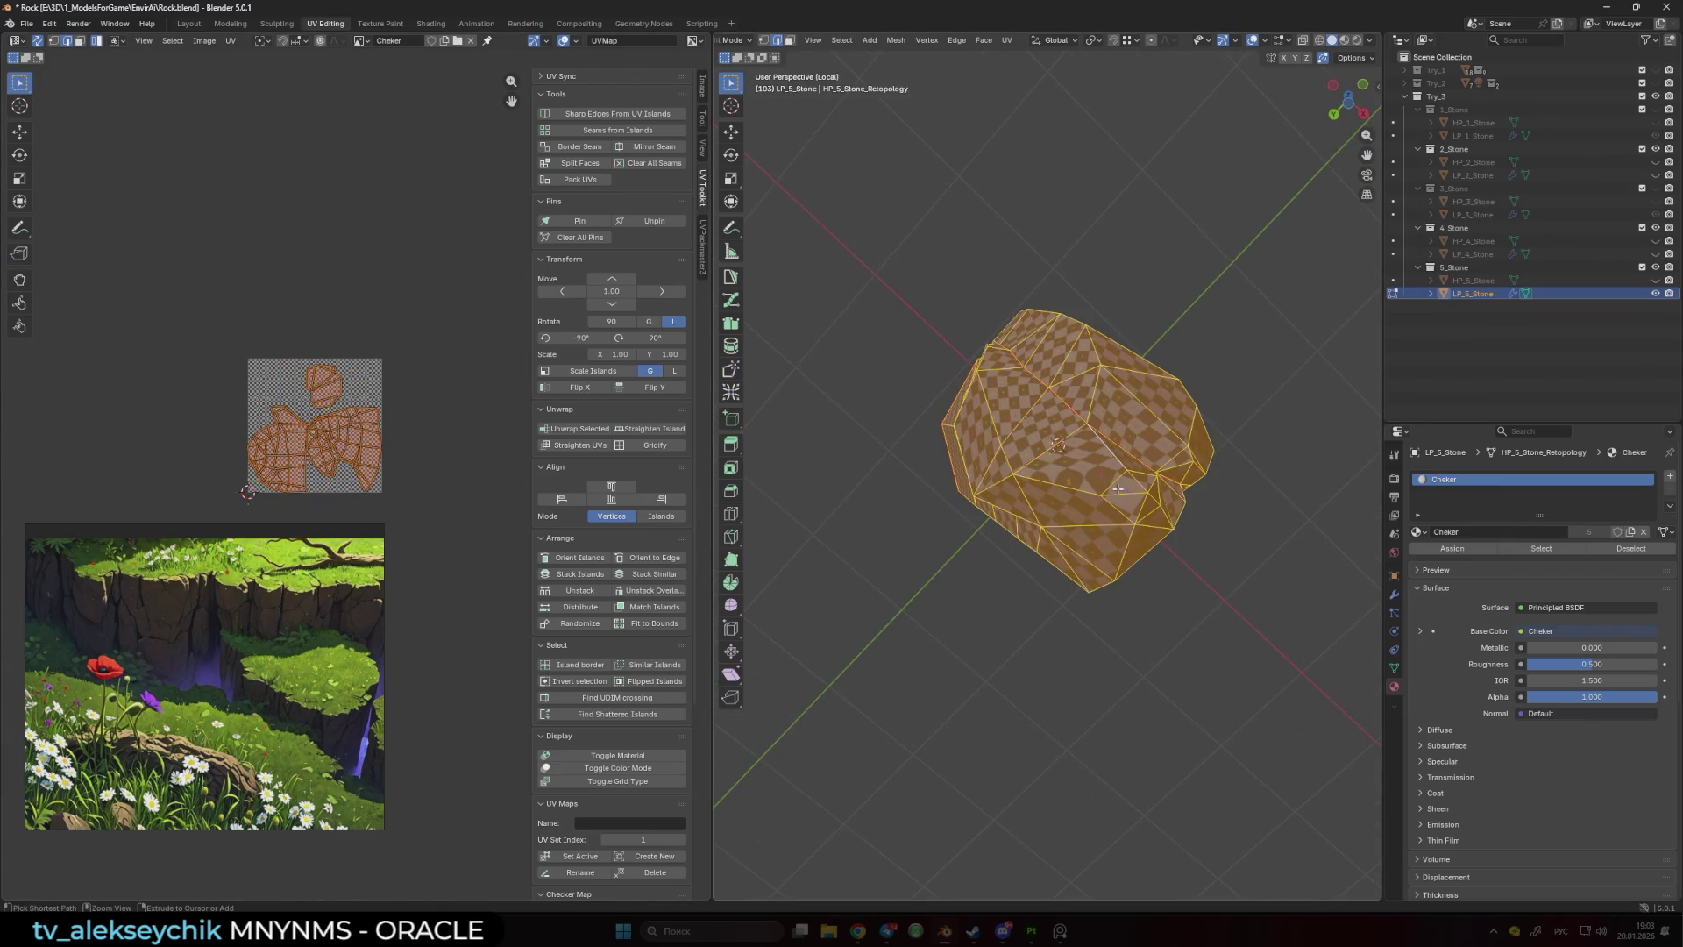
key(a)
key(alt+a)
drag(912, 624, 1091, 611)
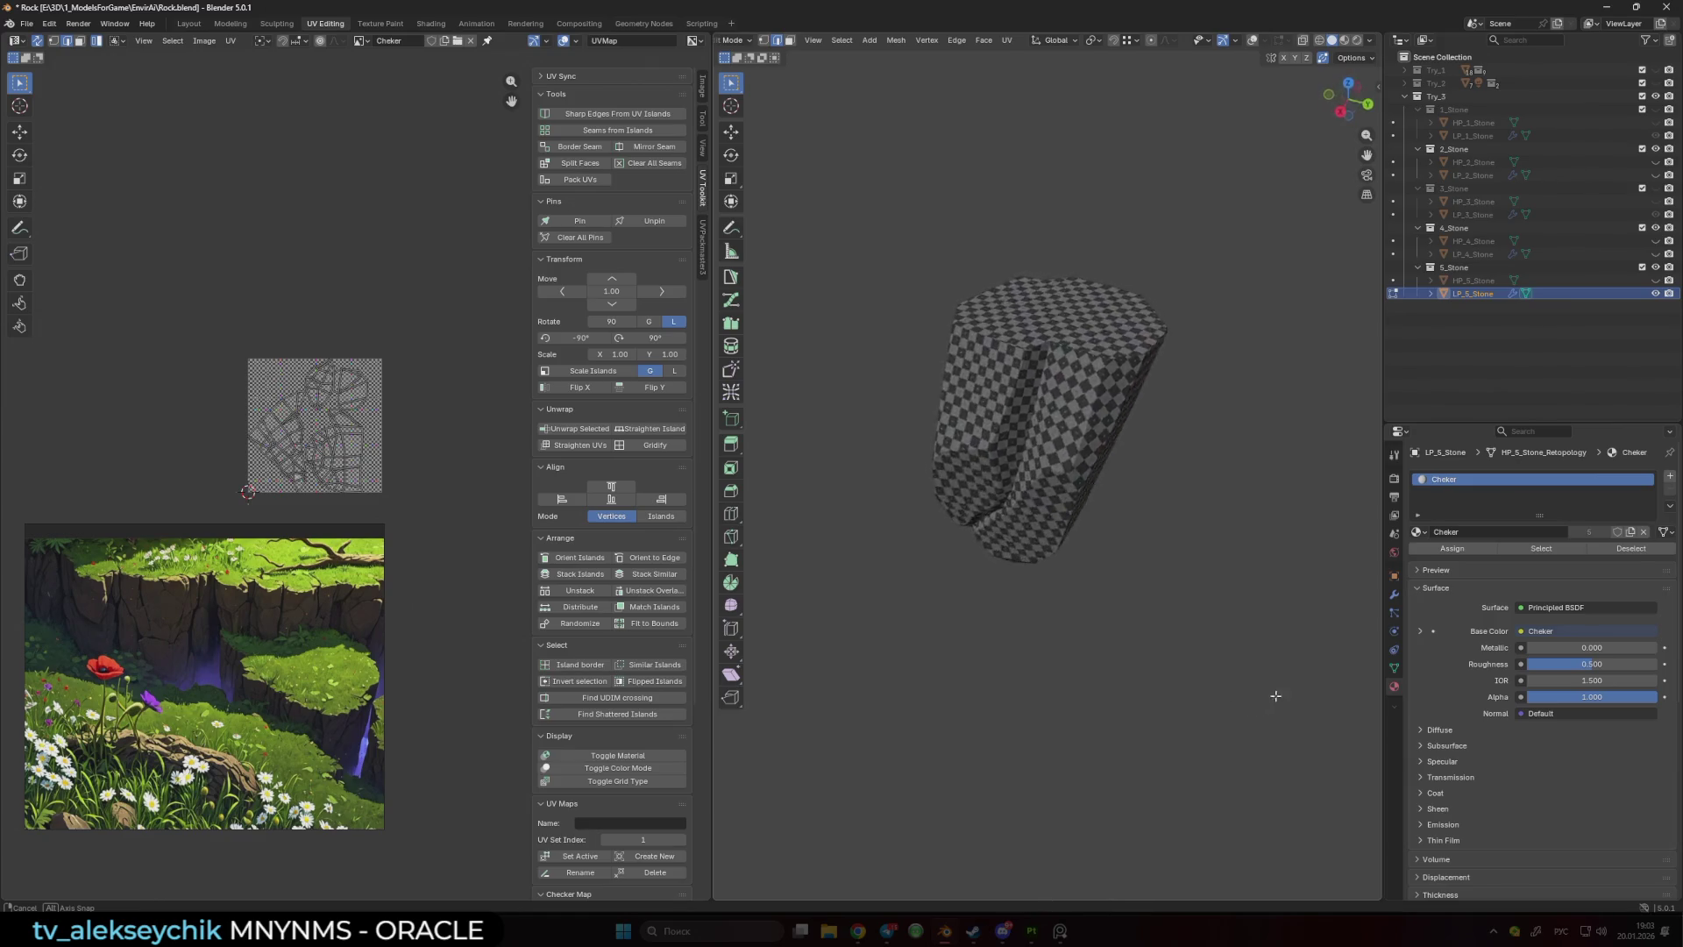
drag(1276, 695, 1355, 636)
mouse_move(1058, 617)
mouse_down()
mouse_move(1063, 582)
mouse_move(1089, 574)
mouse_move(1144, 603)
mouse_move(1015, 614)
mouse_move(876, 479)
mouse_move(1211, 505)
mouse_move(1051, 479)
mouse_move(1037, 541)
mouse_move(1123, 613)
mouse_move(843, 584)
mouse_up()
key(shift+z)
key(shift+z)
key(shift+alt+z)
key(shift+alt+z)
key(shift+alt+z)
scroll(877, 479, down, 3)
scroll(1212, 505, up, 3)
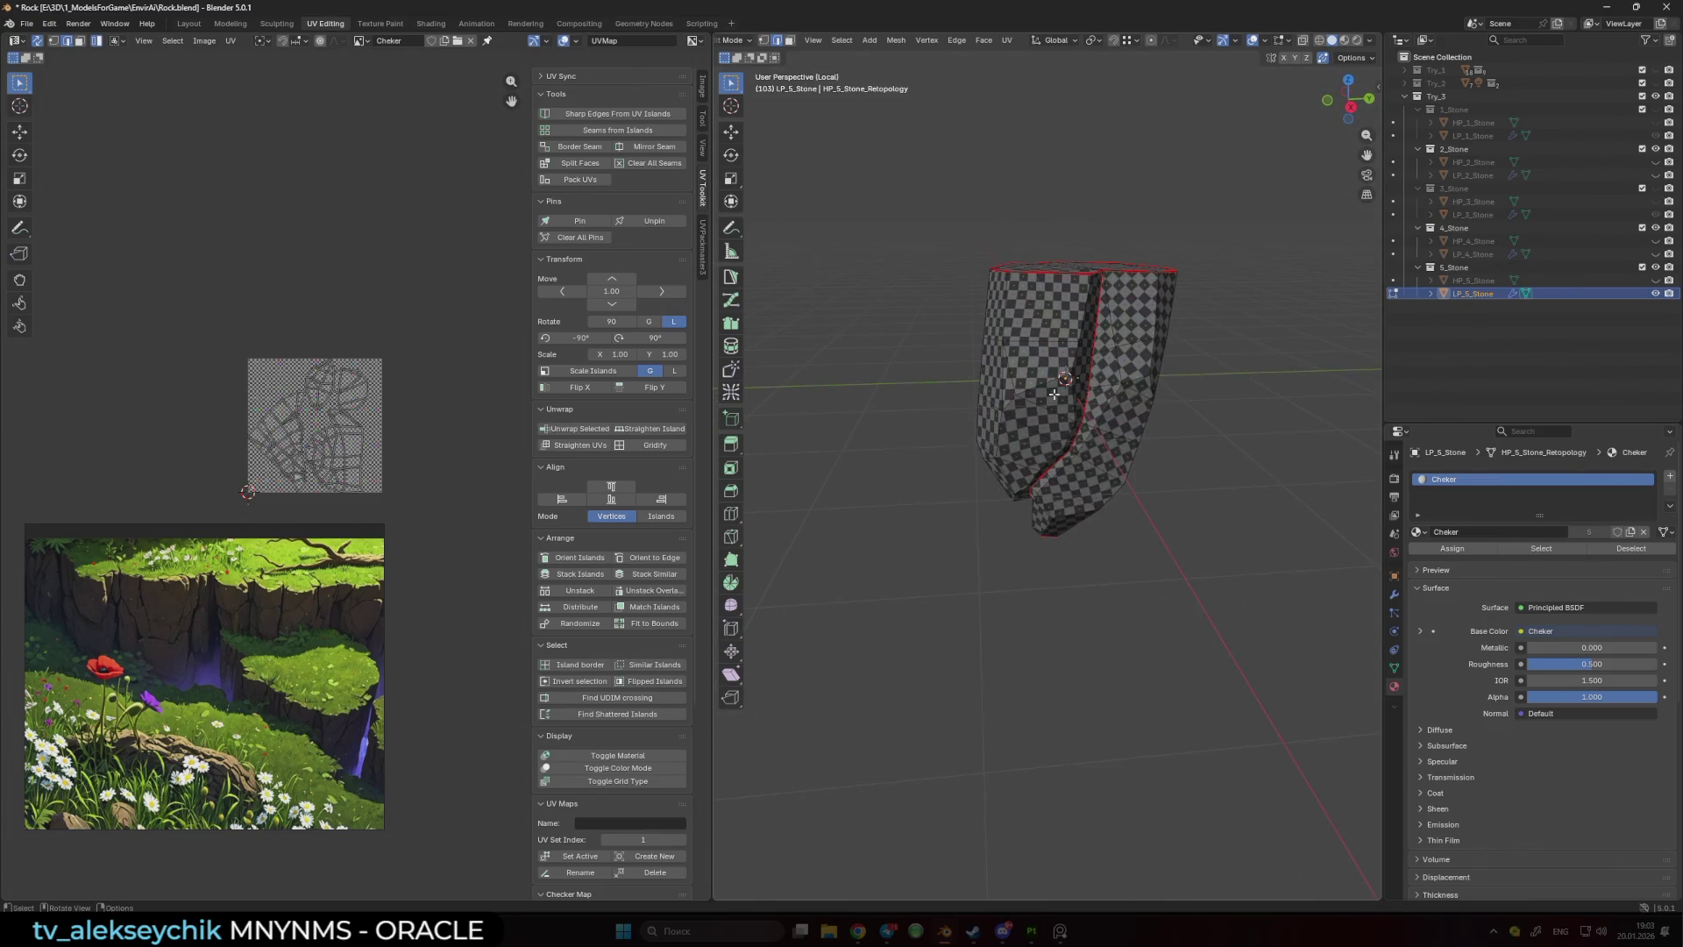
drag(1064, 375, 1041, 401)
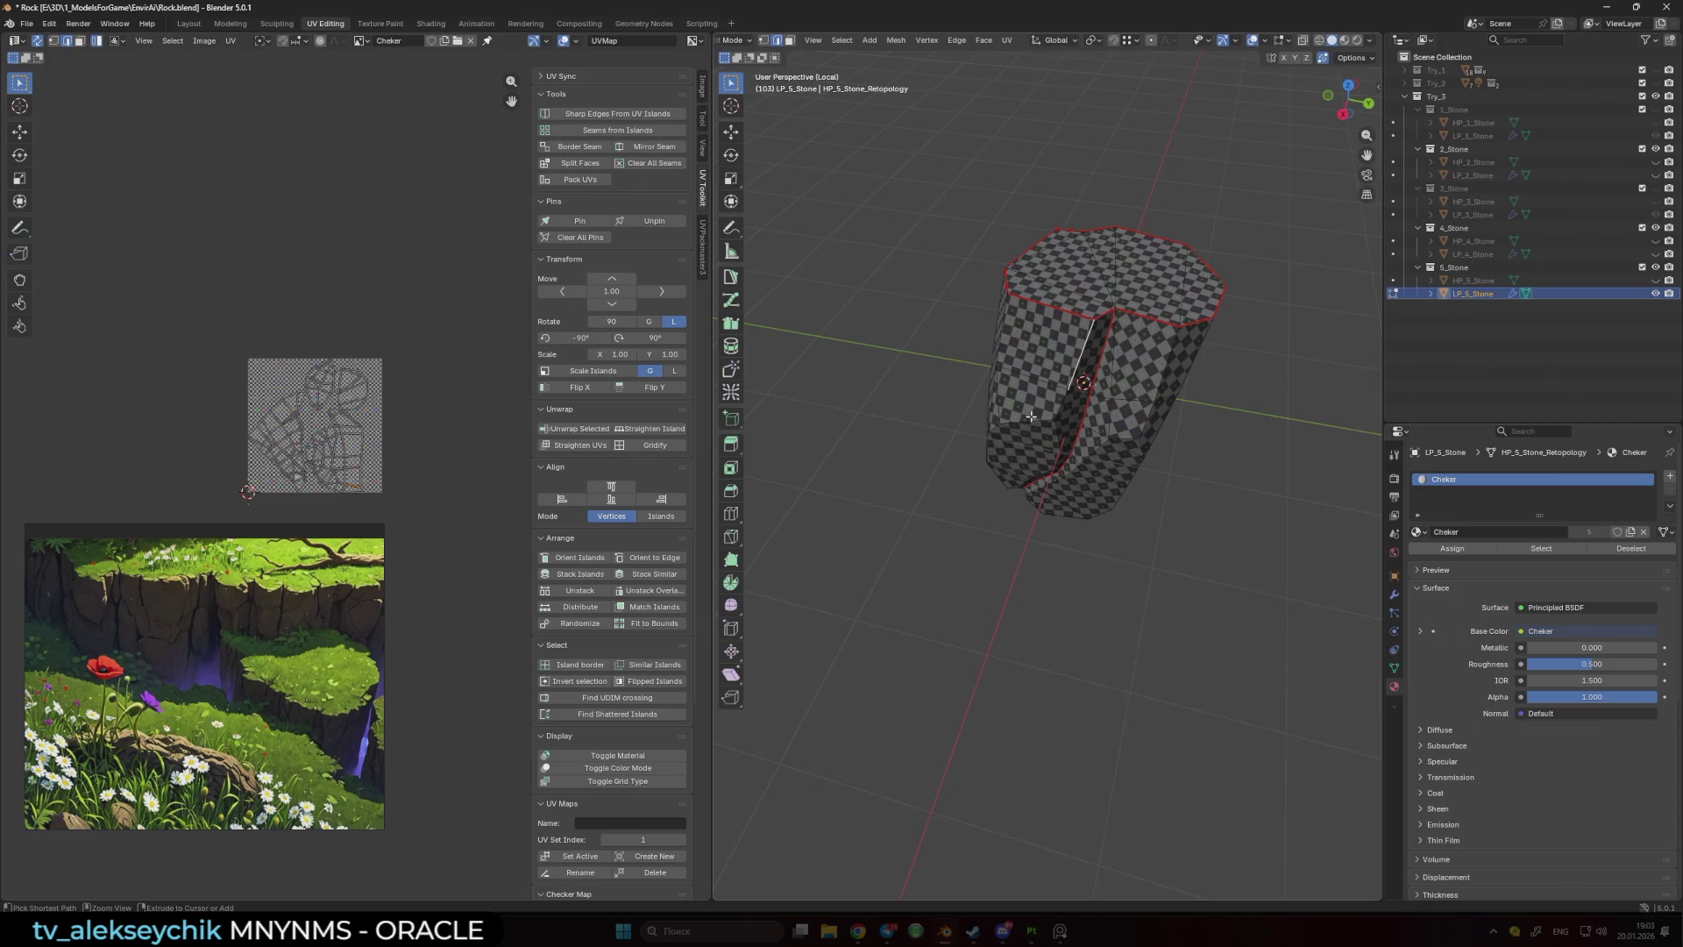
- Select the whole mesh and unwrap LP_5_Stone again into new UV islands
ctrl+click(1100, 305)
mouse_move(1100, 305)
mouse_down()
mouse_move(1022, 470)
mouse_move(1046, 401)
mouse_up()
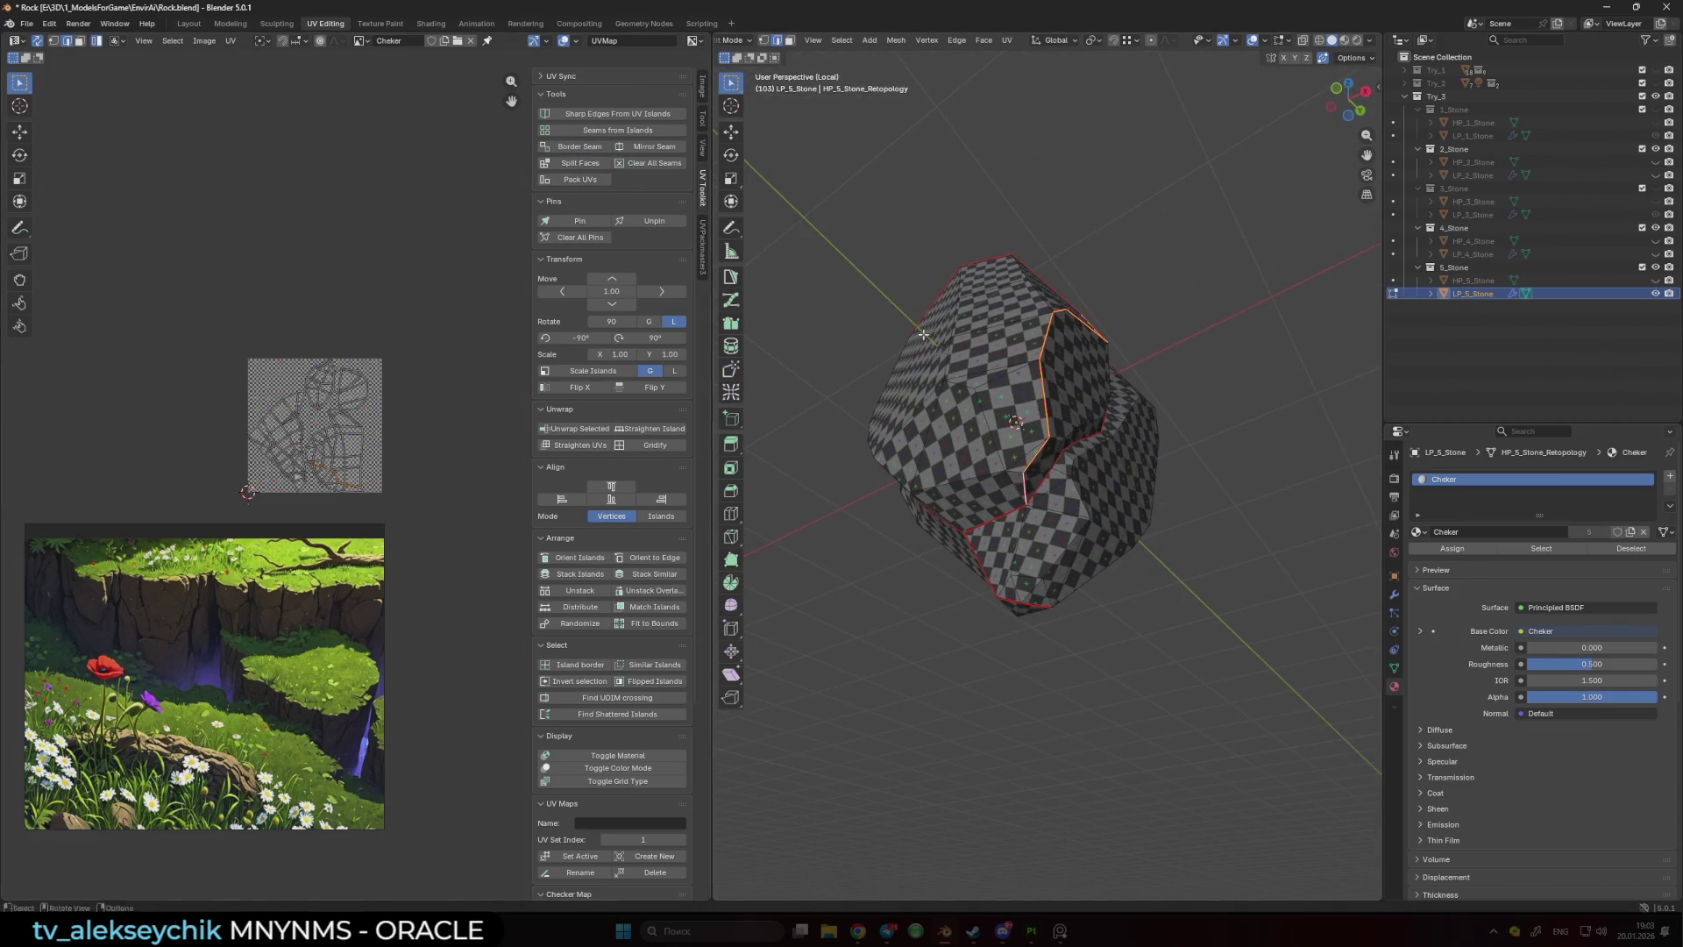
key(a)
click(573, 428)
key(alt+a)
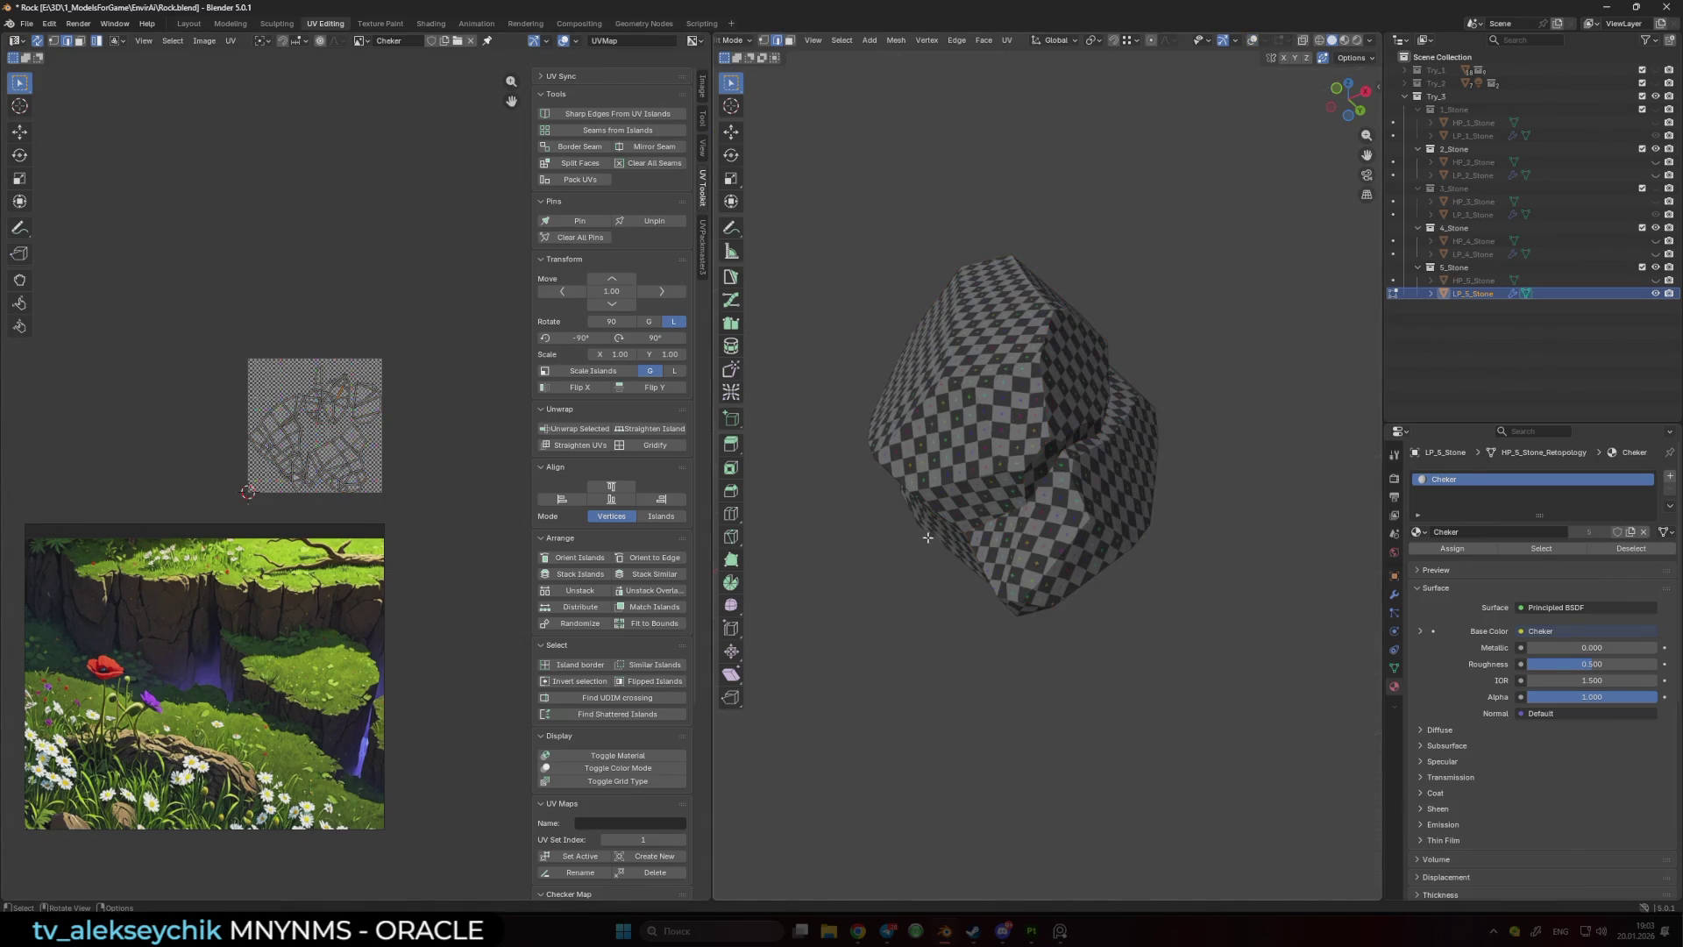
mouse_move(972, 473)
mouse_down()
mouse_move(894, 593)
mouse_move(981, 613)
mouse_move(1123, 593)
mouse_move(1086, 561)
mouse_move(1058, 471)
mouse_move(1084, 529)
mouse_move(1162, 460)
mouse_up()
- Inspect the checker with overlays hidden, return to Object Mode, and launch Chrome
scroll(922, 604, down, 6)
scroll(1090, 576, up, 5)
scroll(1085, 561, up, 3)
scroll(1058, 471, up, 5)
click(1169, 451)
key(alt+a)
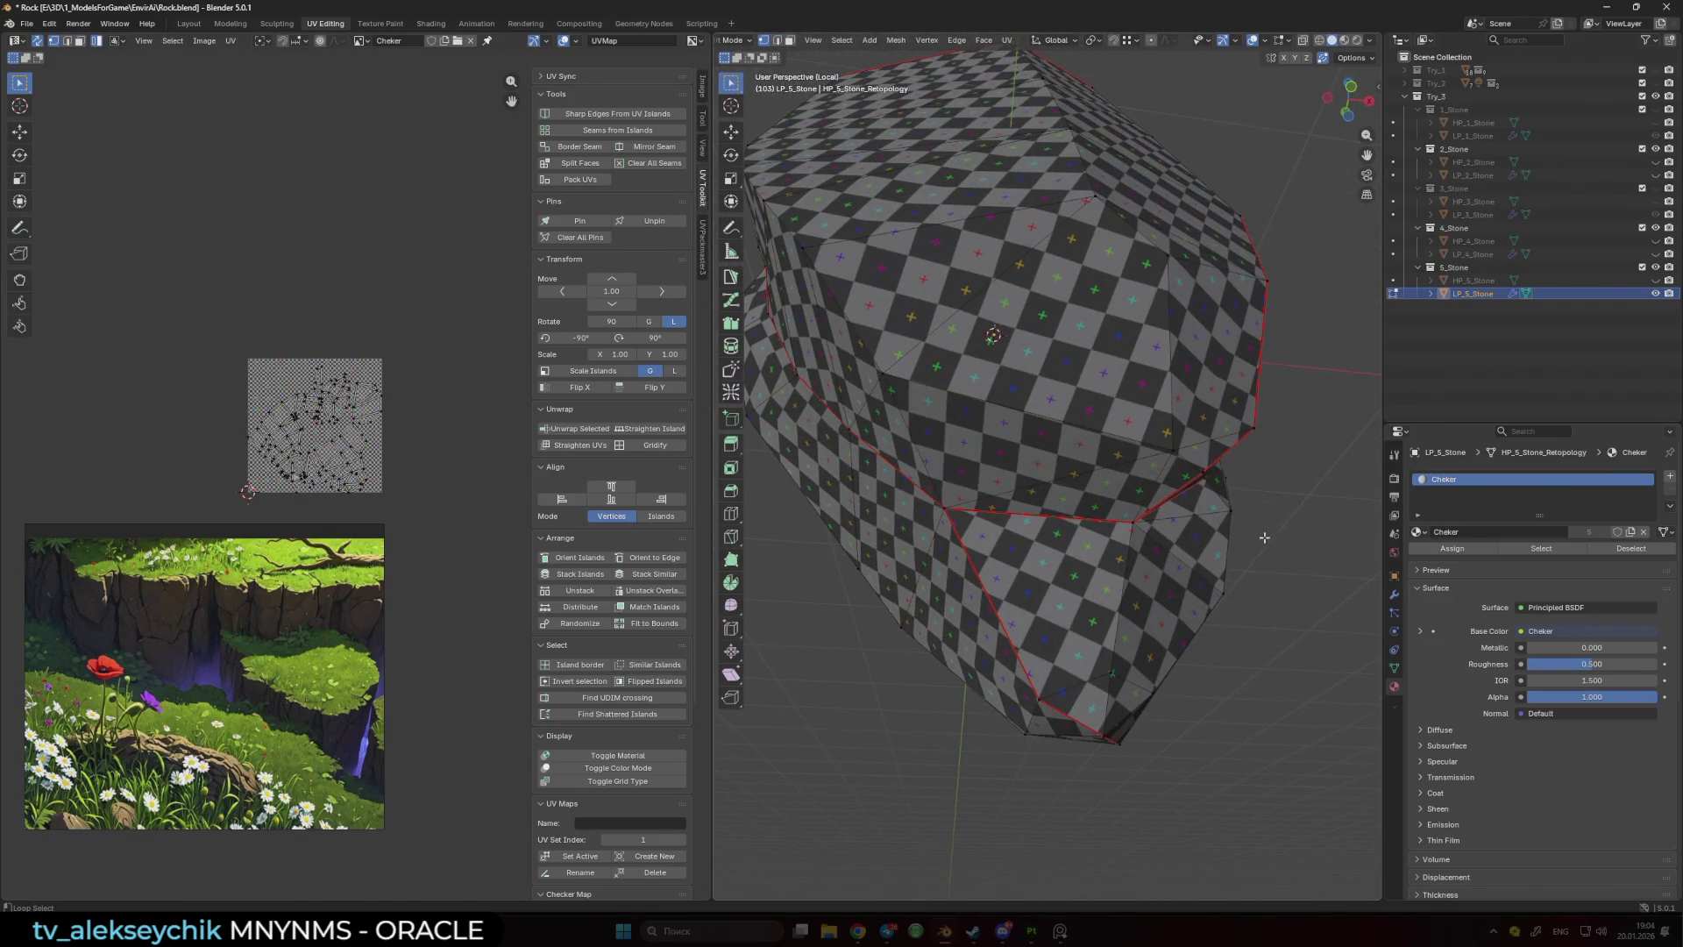
key(shift+alt+z)
scroll(1193, 526, down, 5)
scroll(1193, 526, down, 2)
drag(1193, 526, 1210, 590)
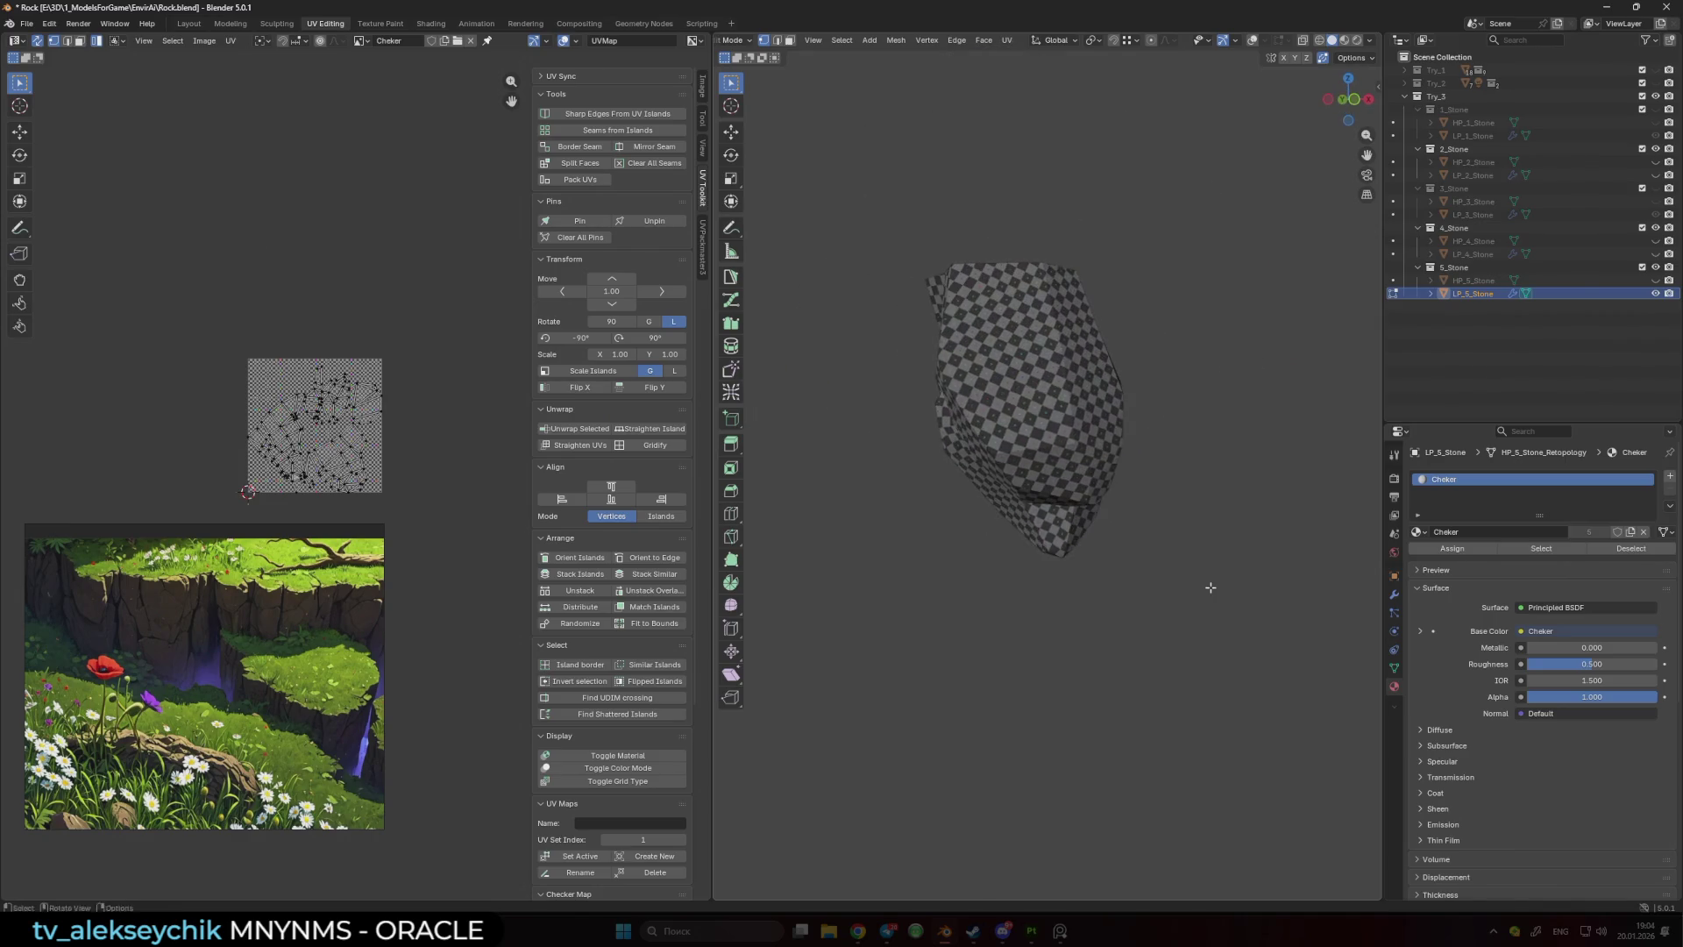
key(shift+alt+z)
key(Tab)
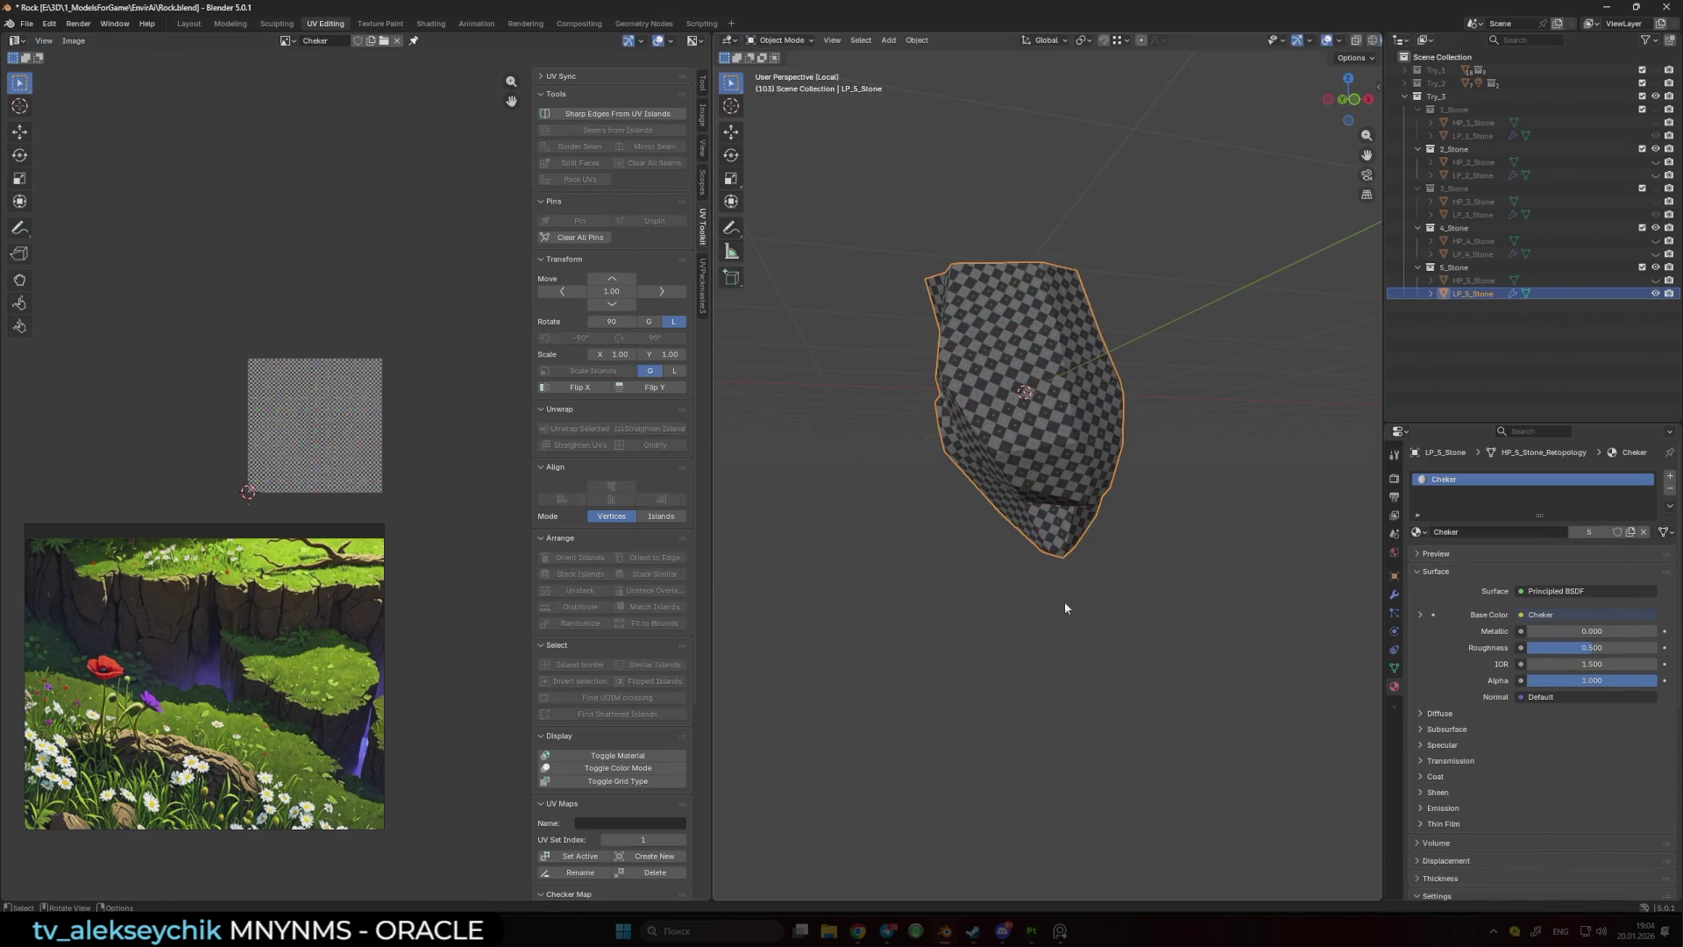
click(859, 930)
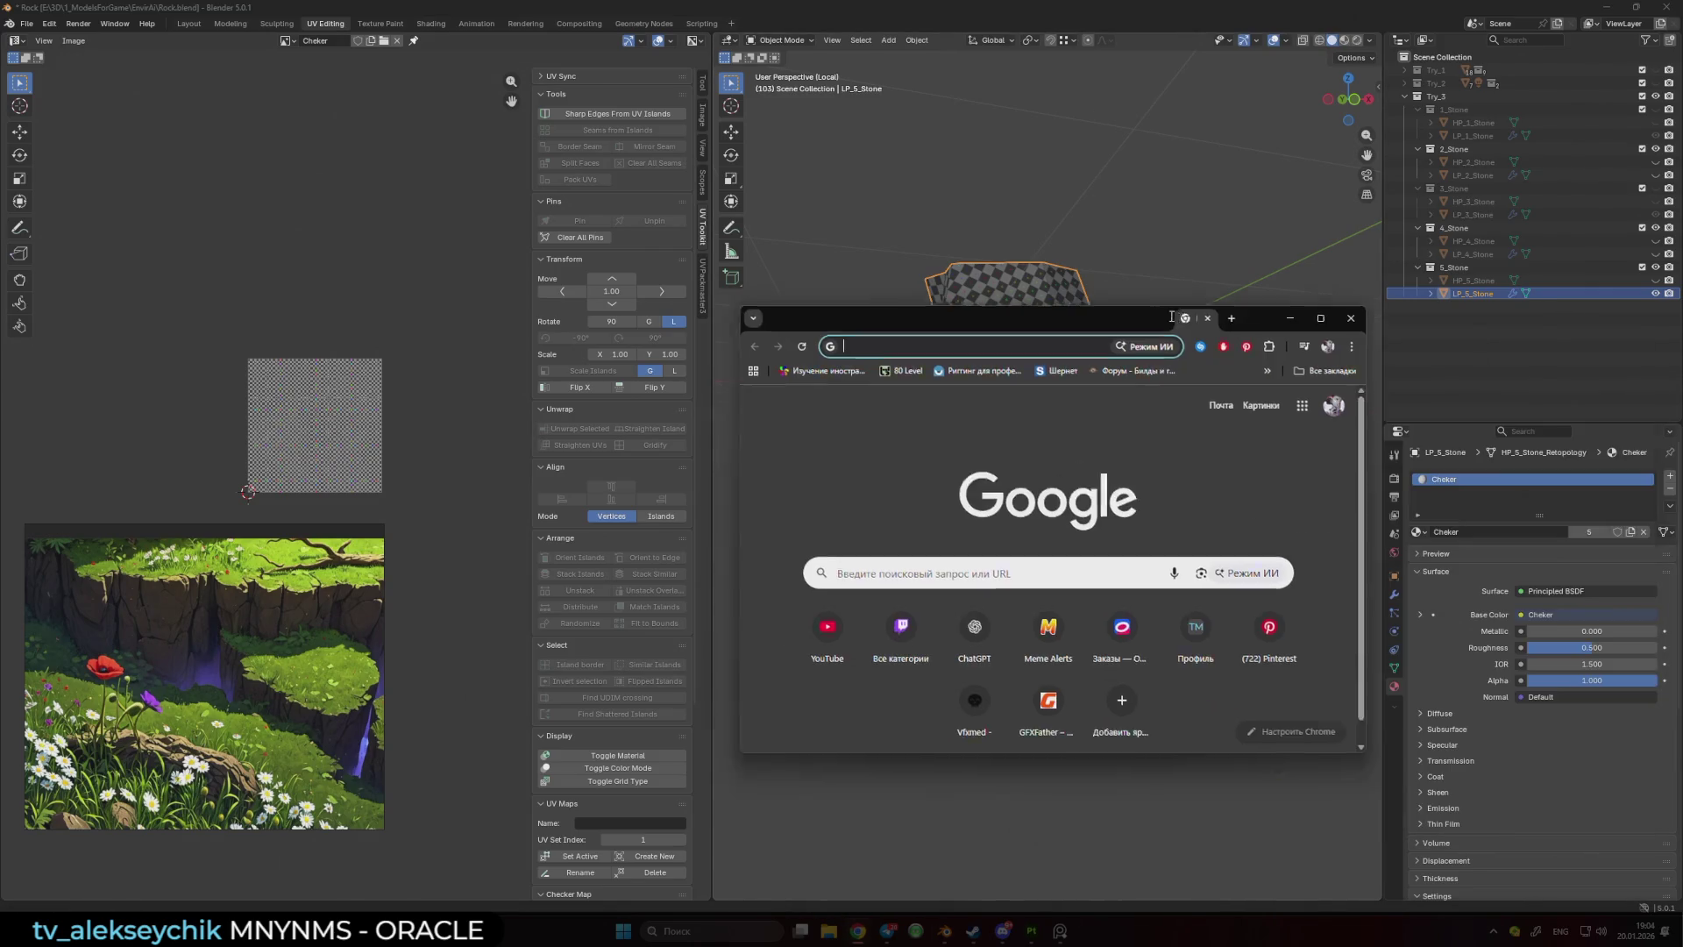
- Maximize Chrome, type 'Blender extensio' into the address bar, then minimize it
click(1291, 303)
text(Blen)
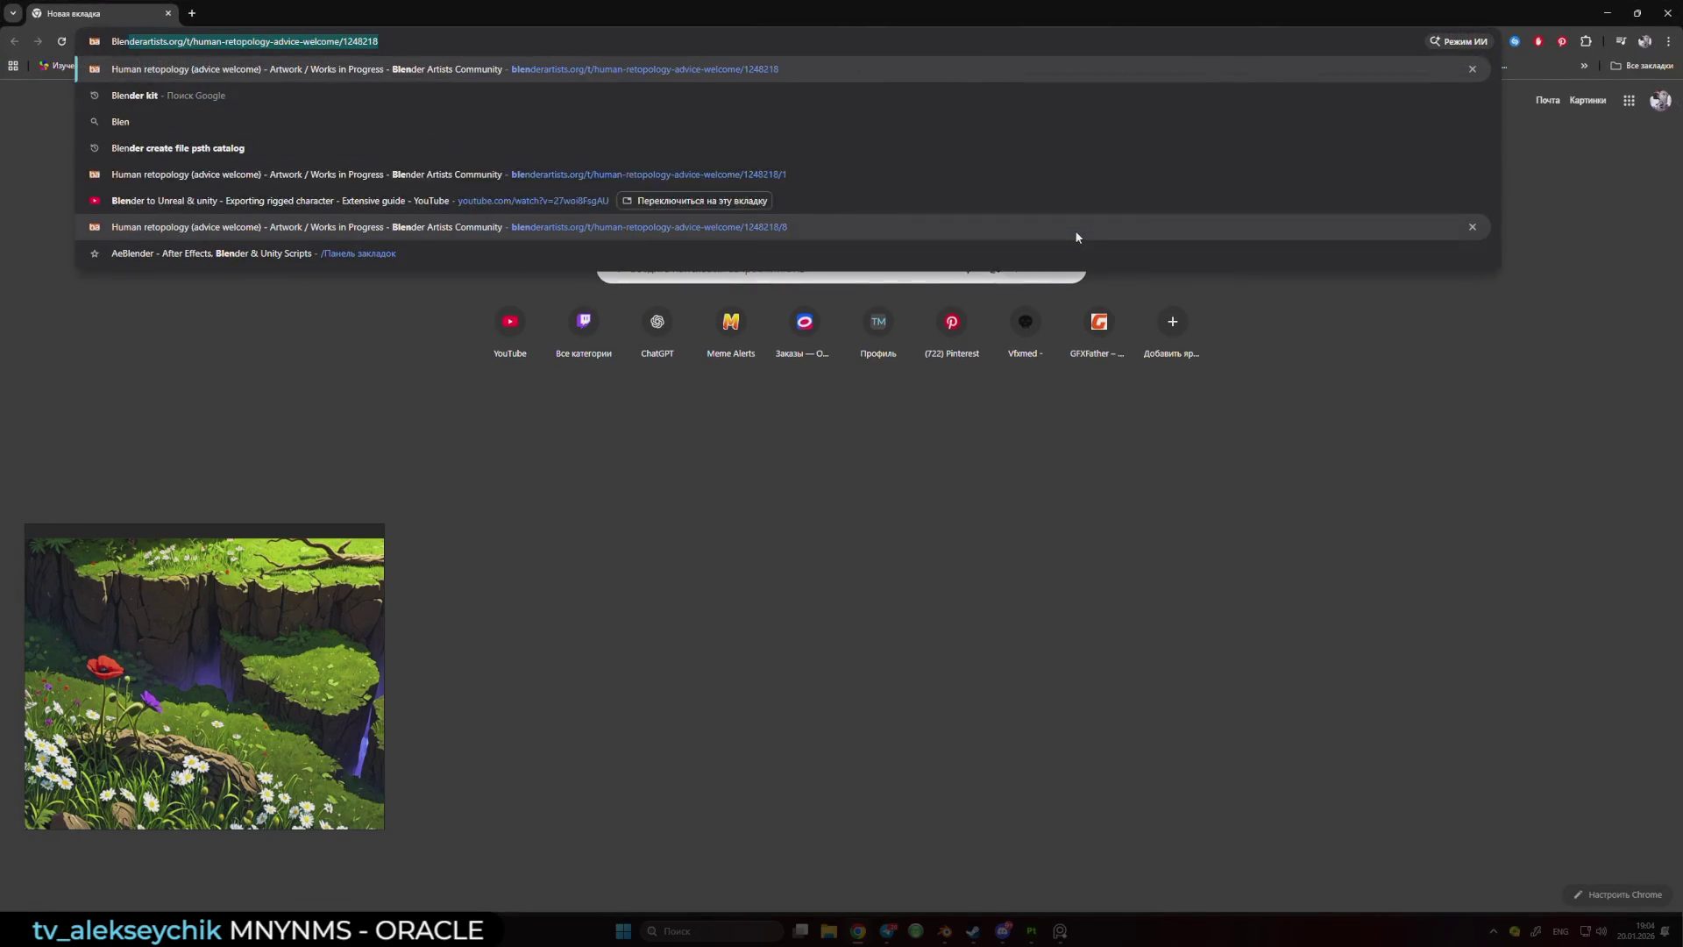
text(der ex)
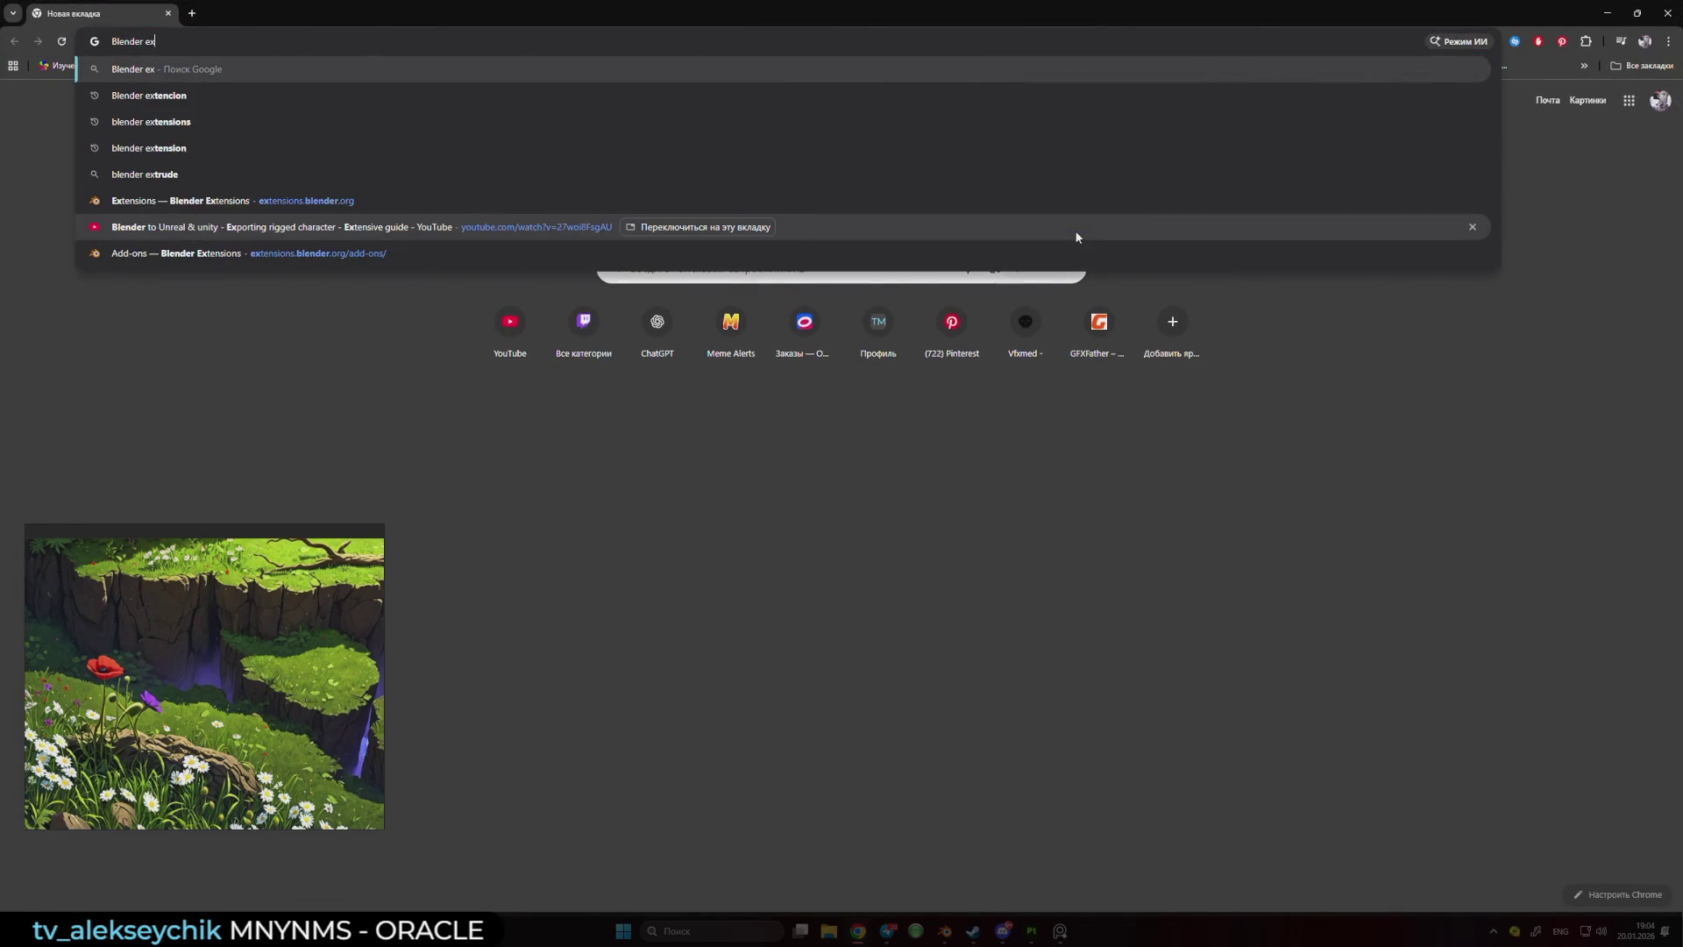
text(tensio)
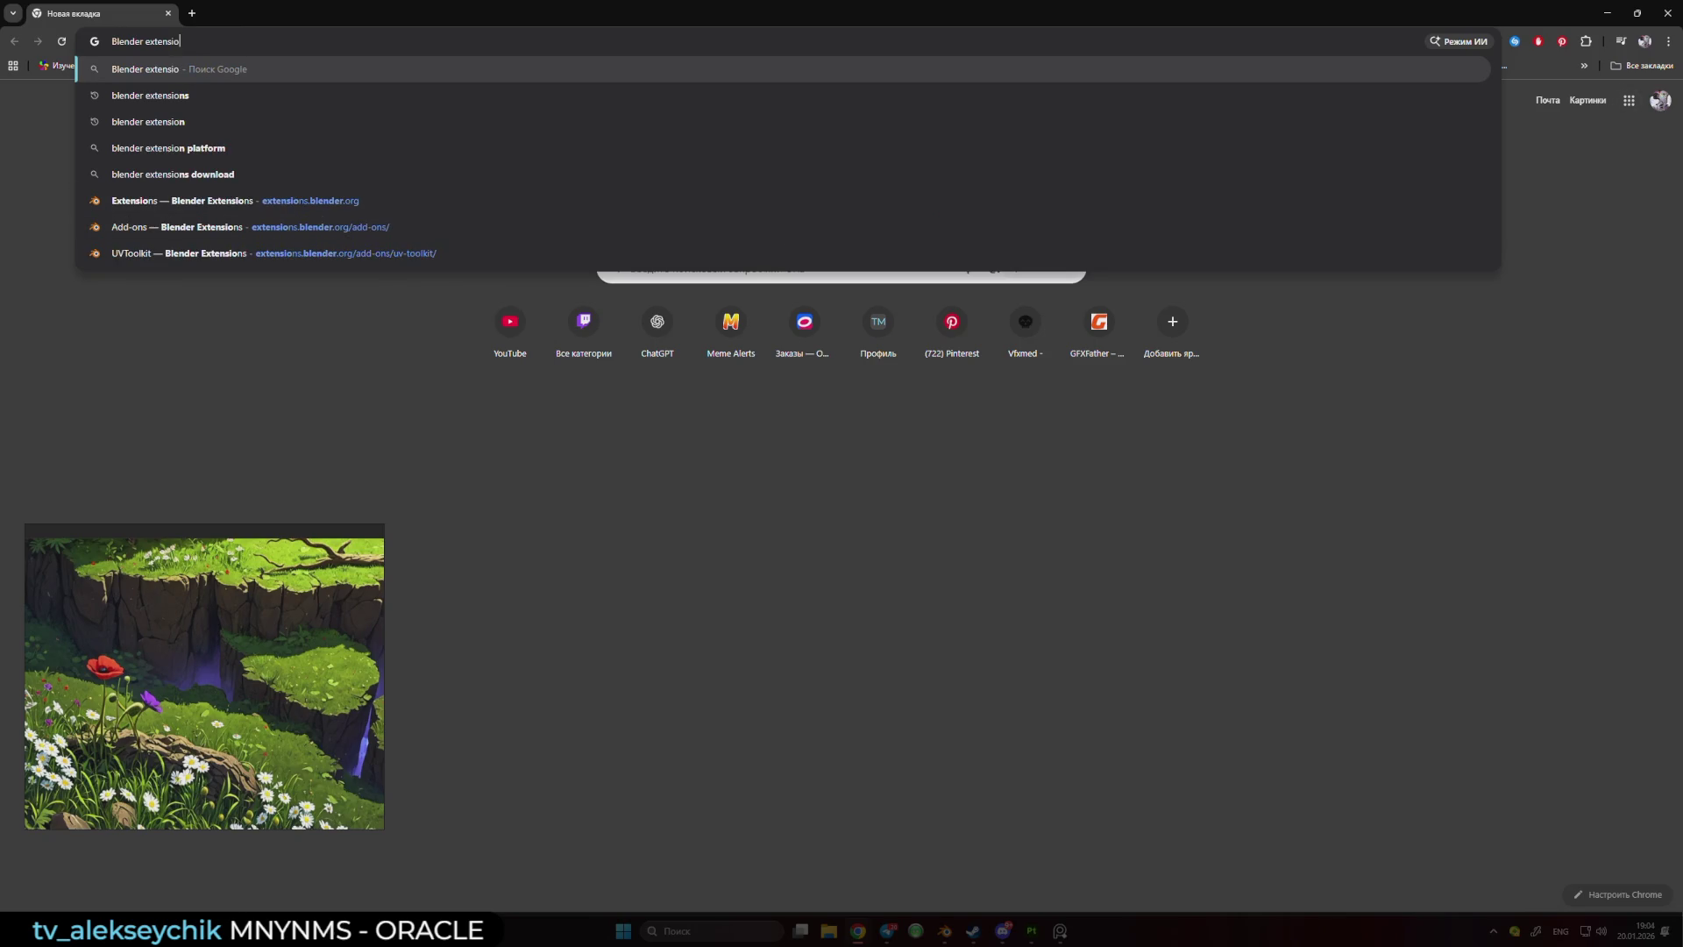
click(1654, 6)
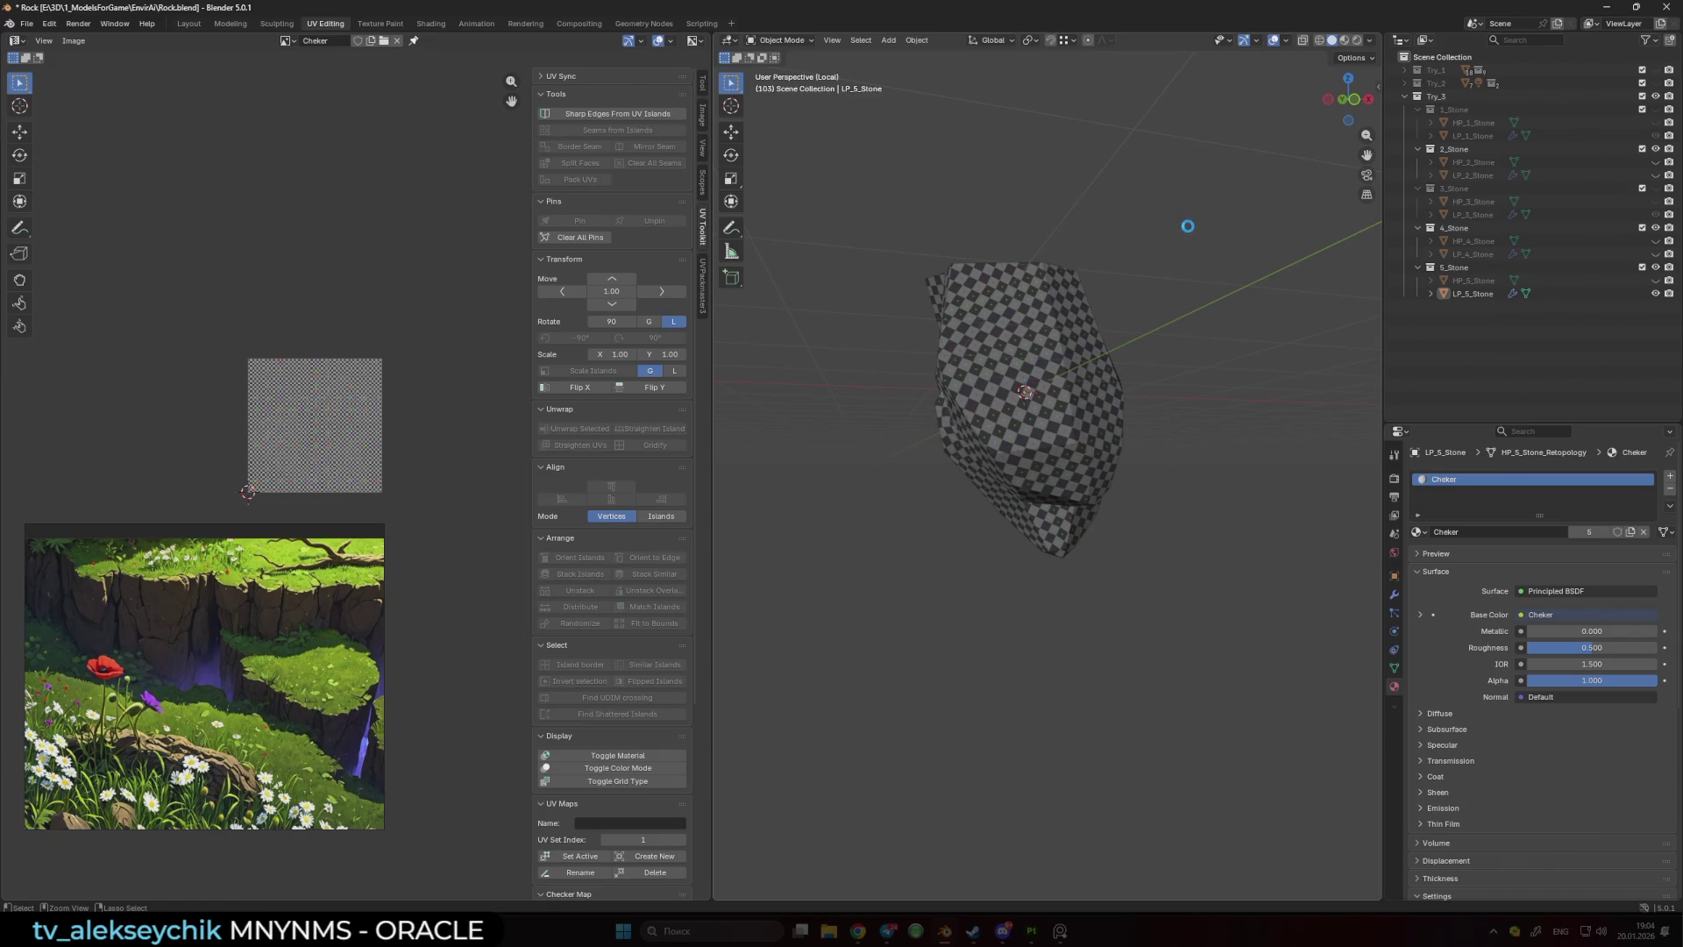
- Save Rock.blend and show the Transform sidebar with LP_5_Stone's 1.93 × 2.14 × 2.91 m dimensions
key(ctrl+s)
key(n)
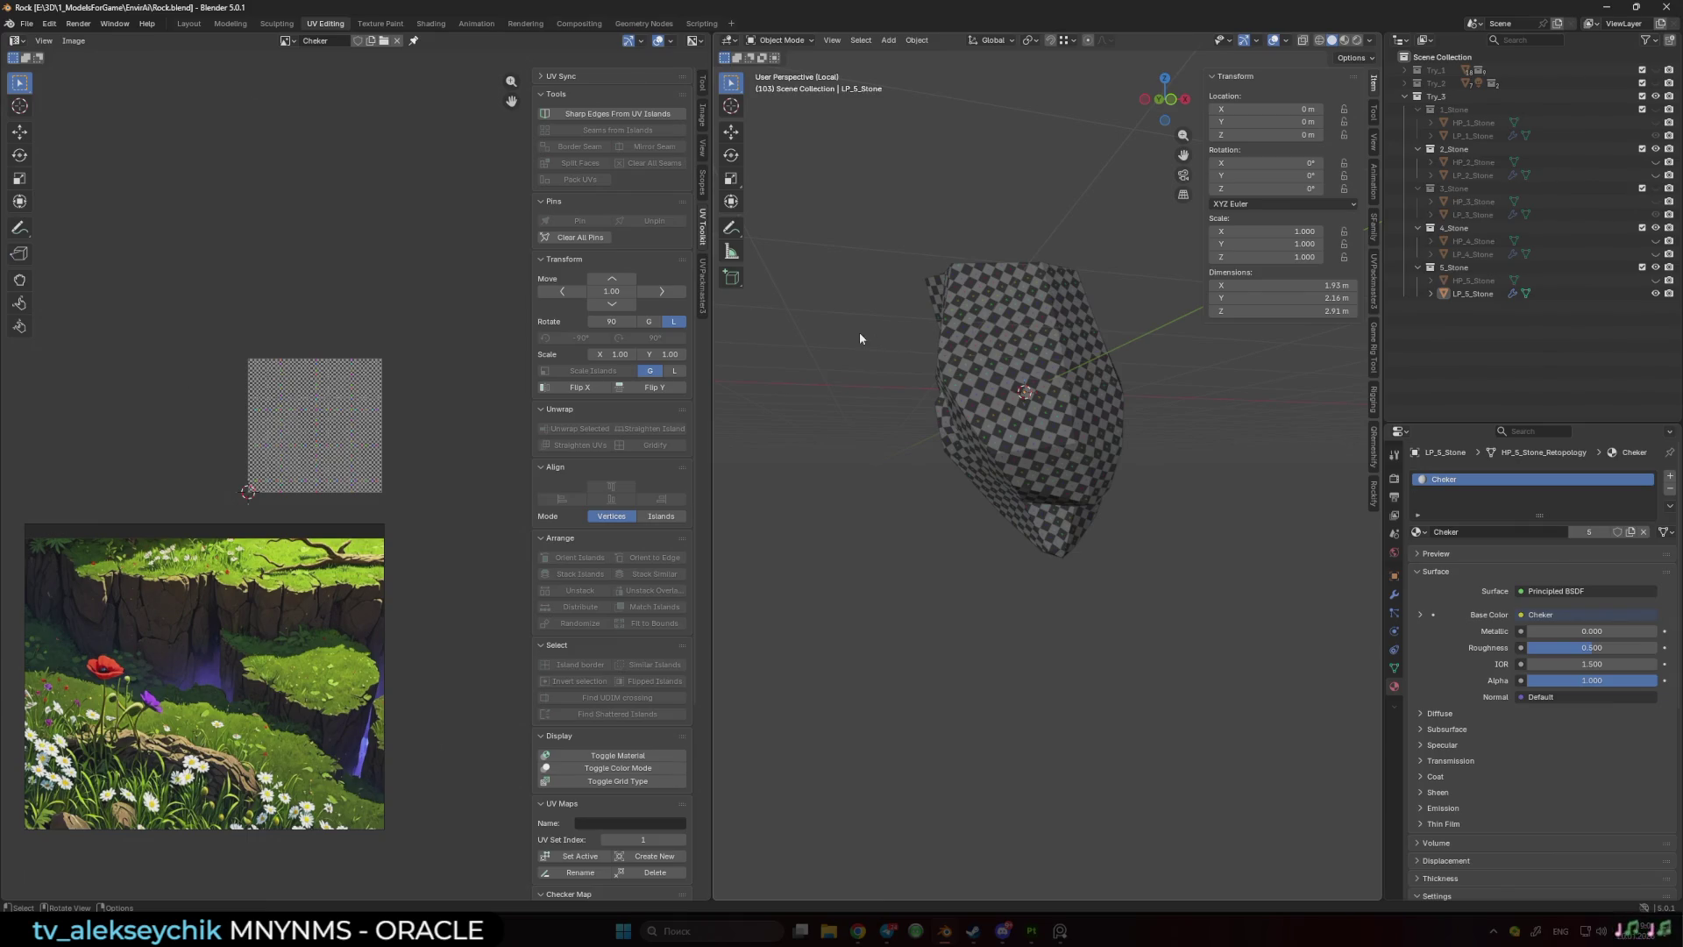
click(26, 24)
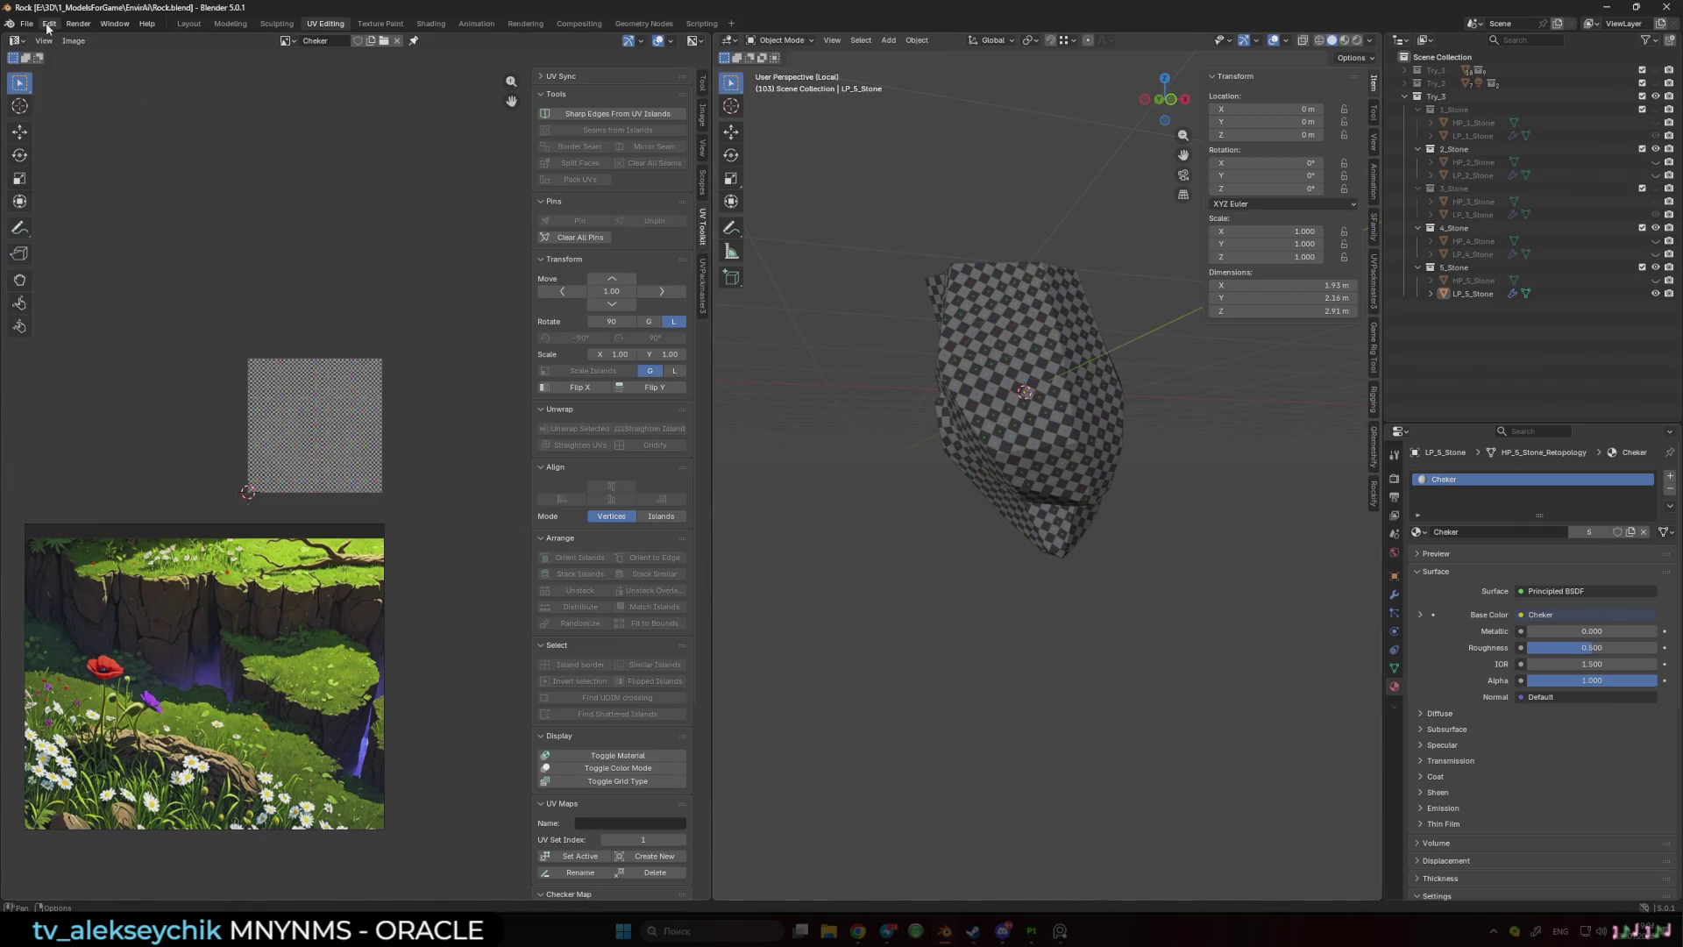
- Open Preferences > Add-ons and choose Install from Disk
click(48, 23)
click(83, 184)
click(551, 408)
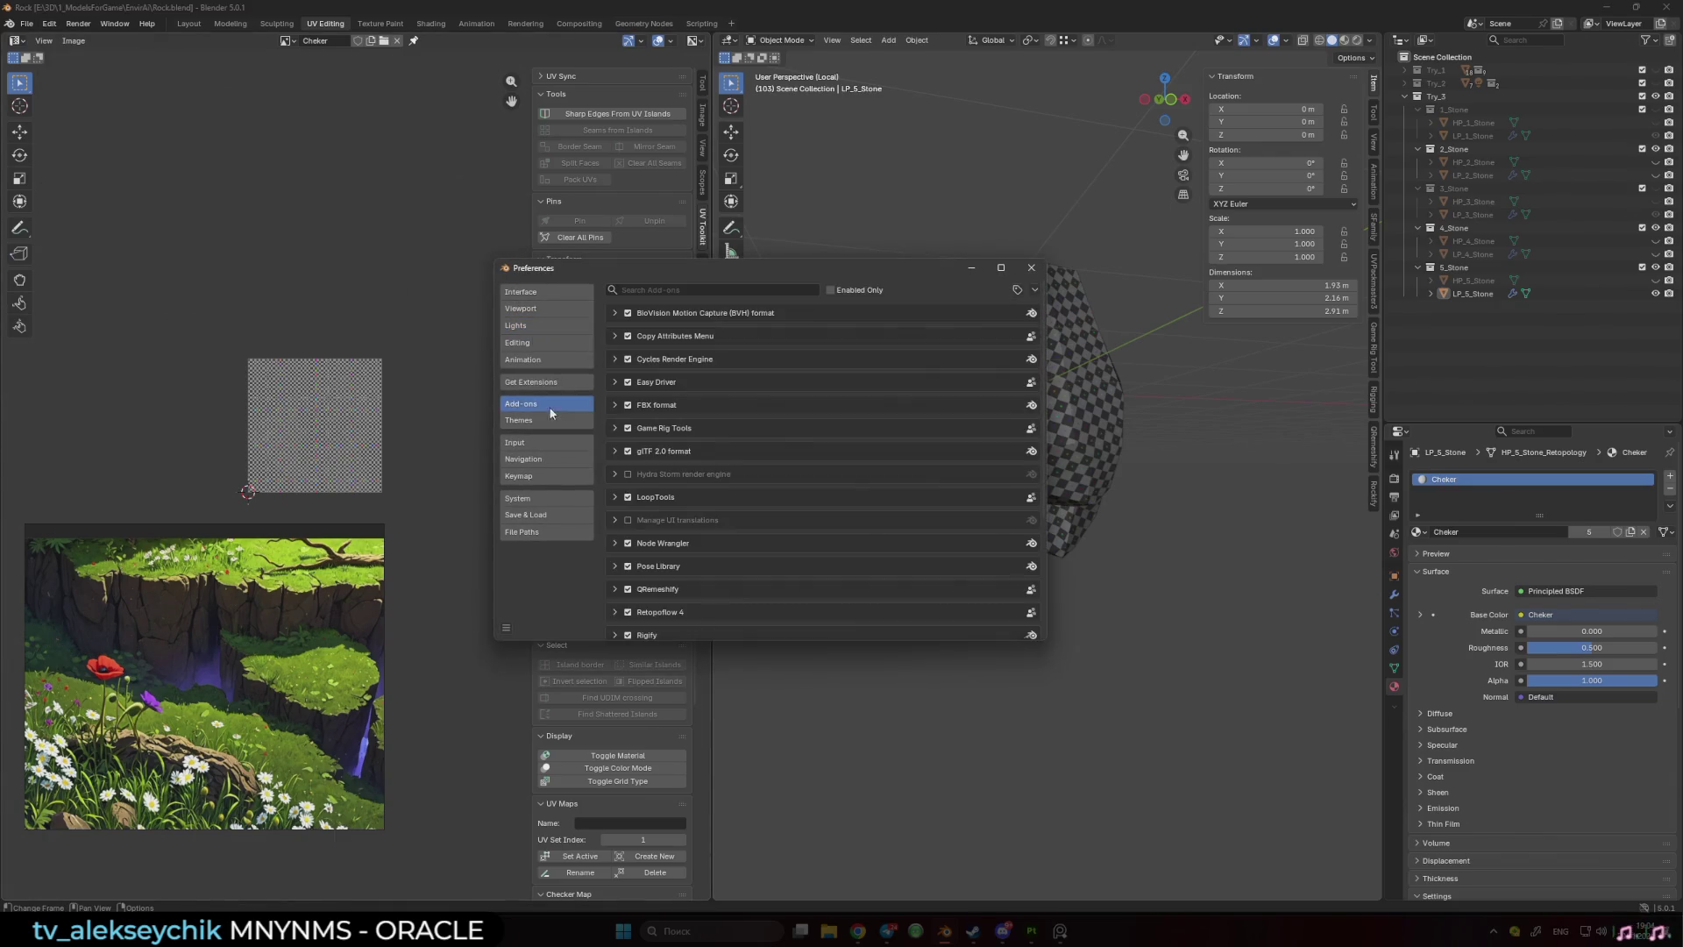
click(1034, 289)
click(1012, 324)
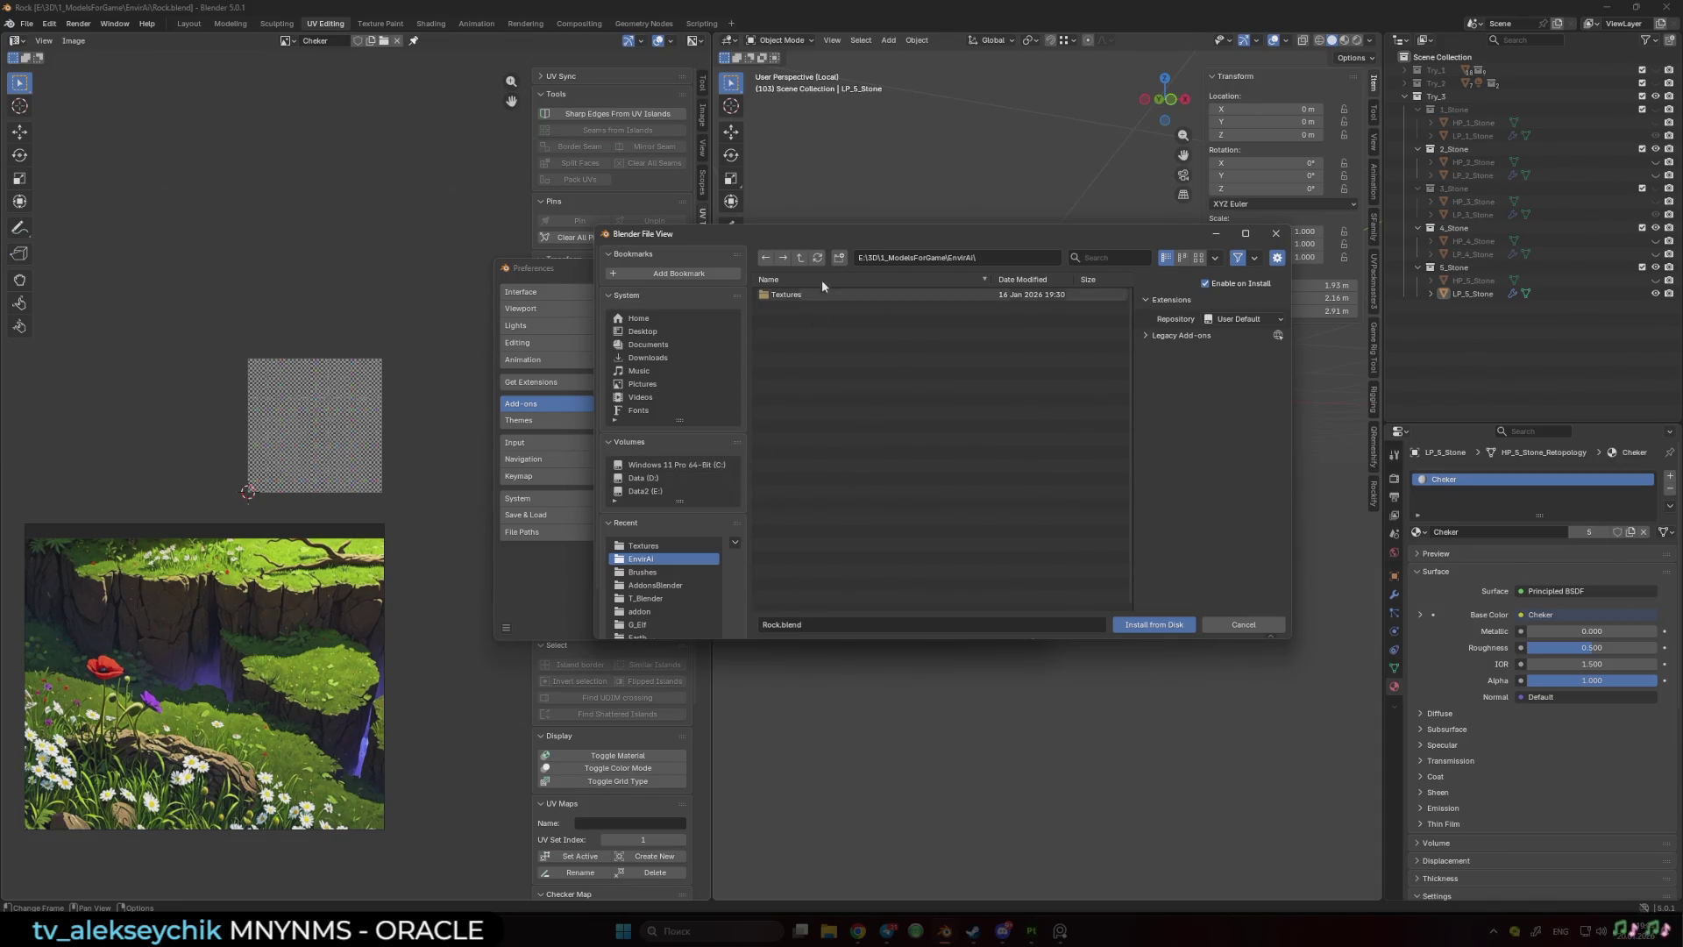
- Install the texel-density-checker zip from E:\AddonsBlender and close Preferences
click(800, 256)
click(800, 257)
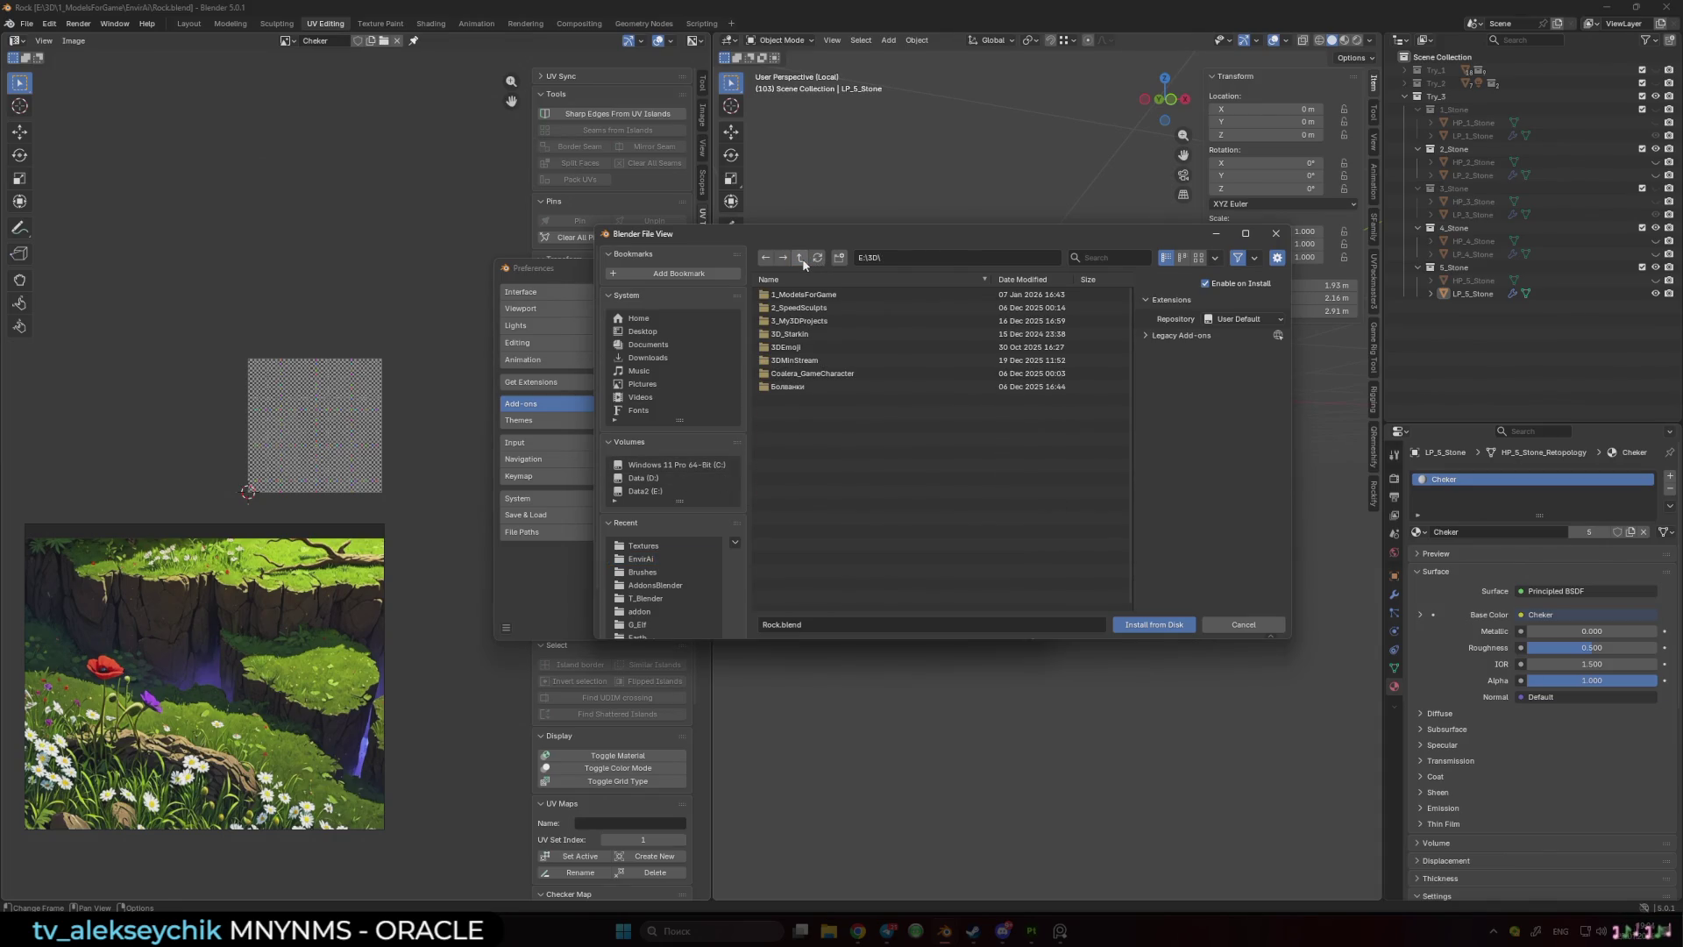
click(645, 491)
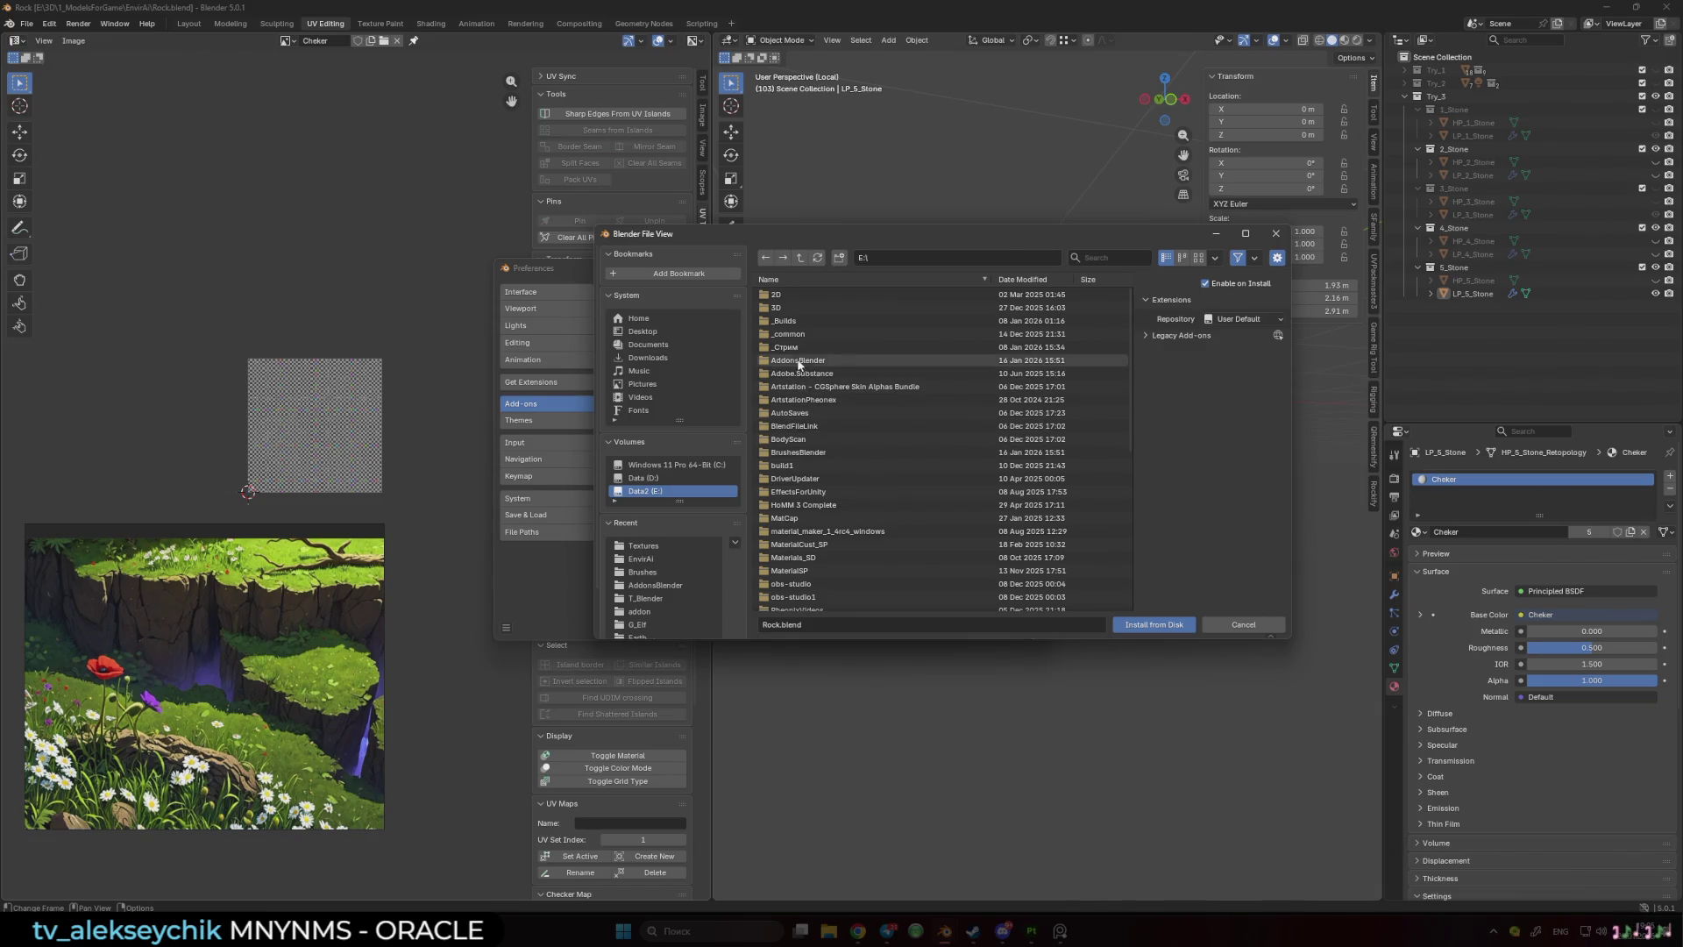
double_click(799, 362)
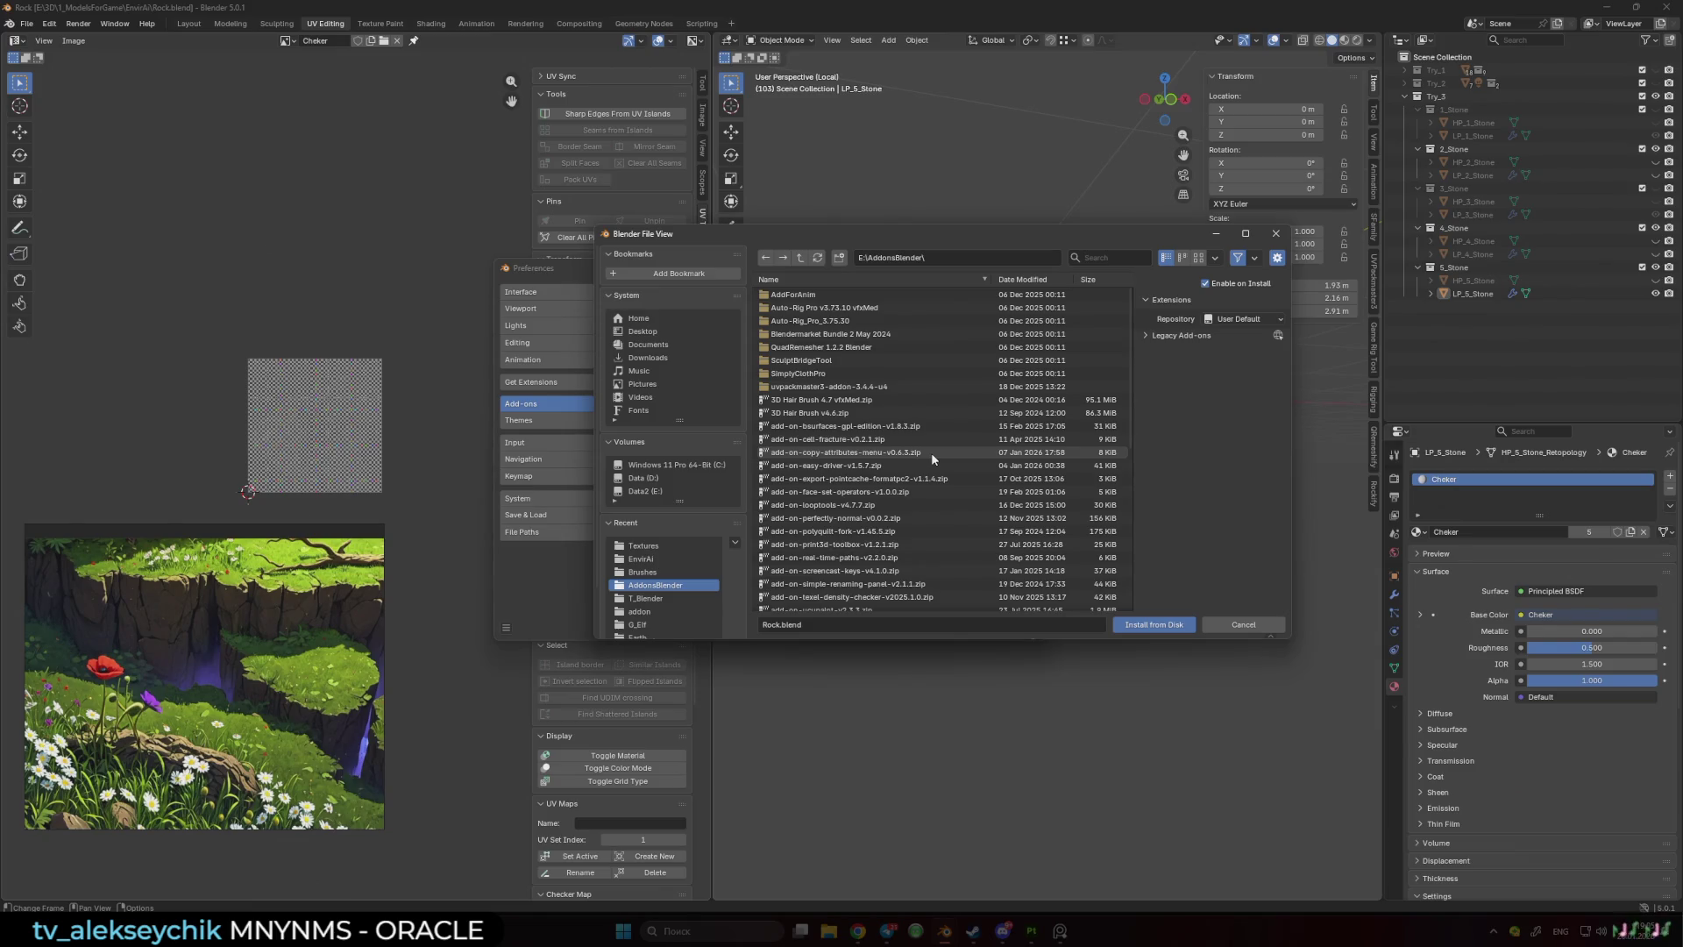
click(1022, 280)
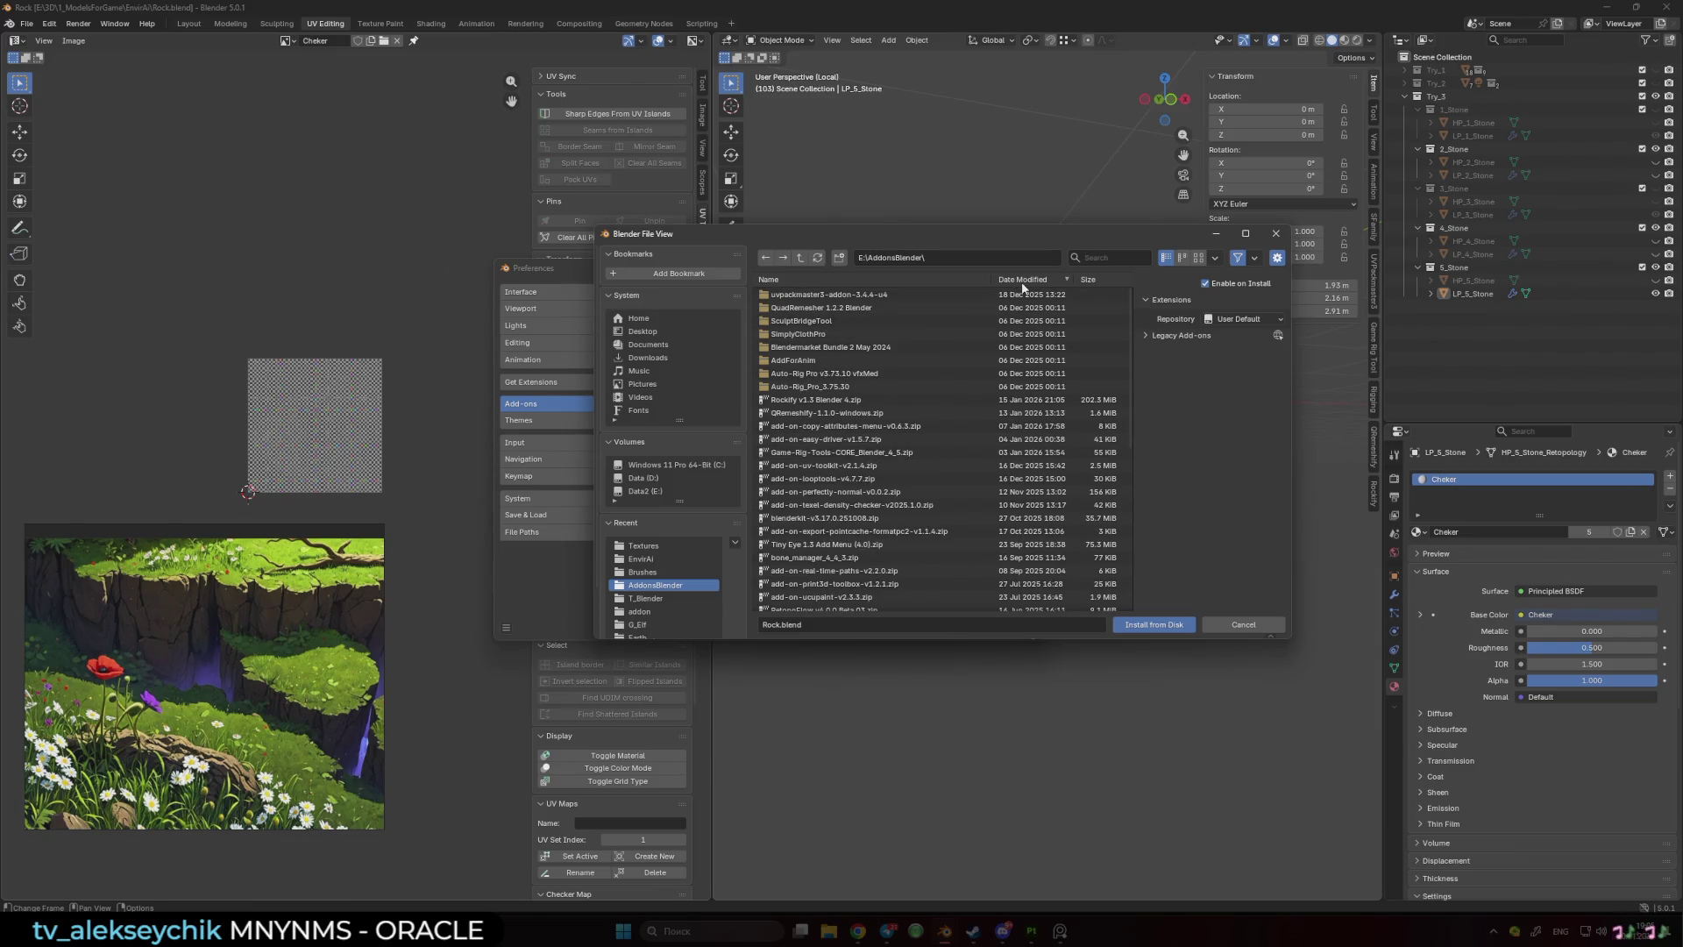
scroll(887, 433, down, 2)
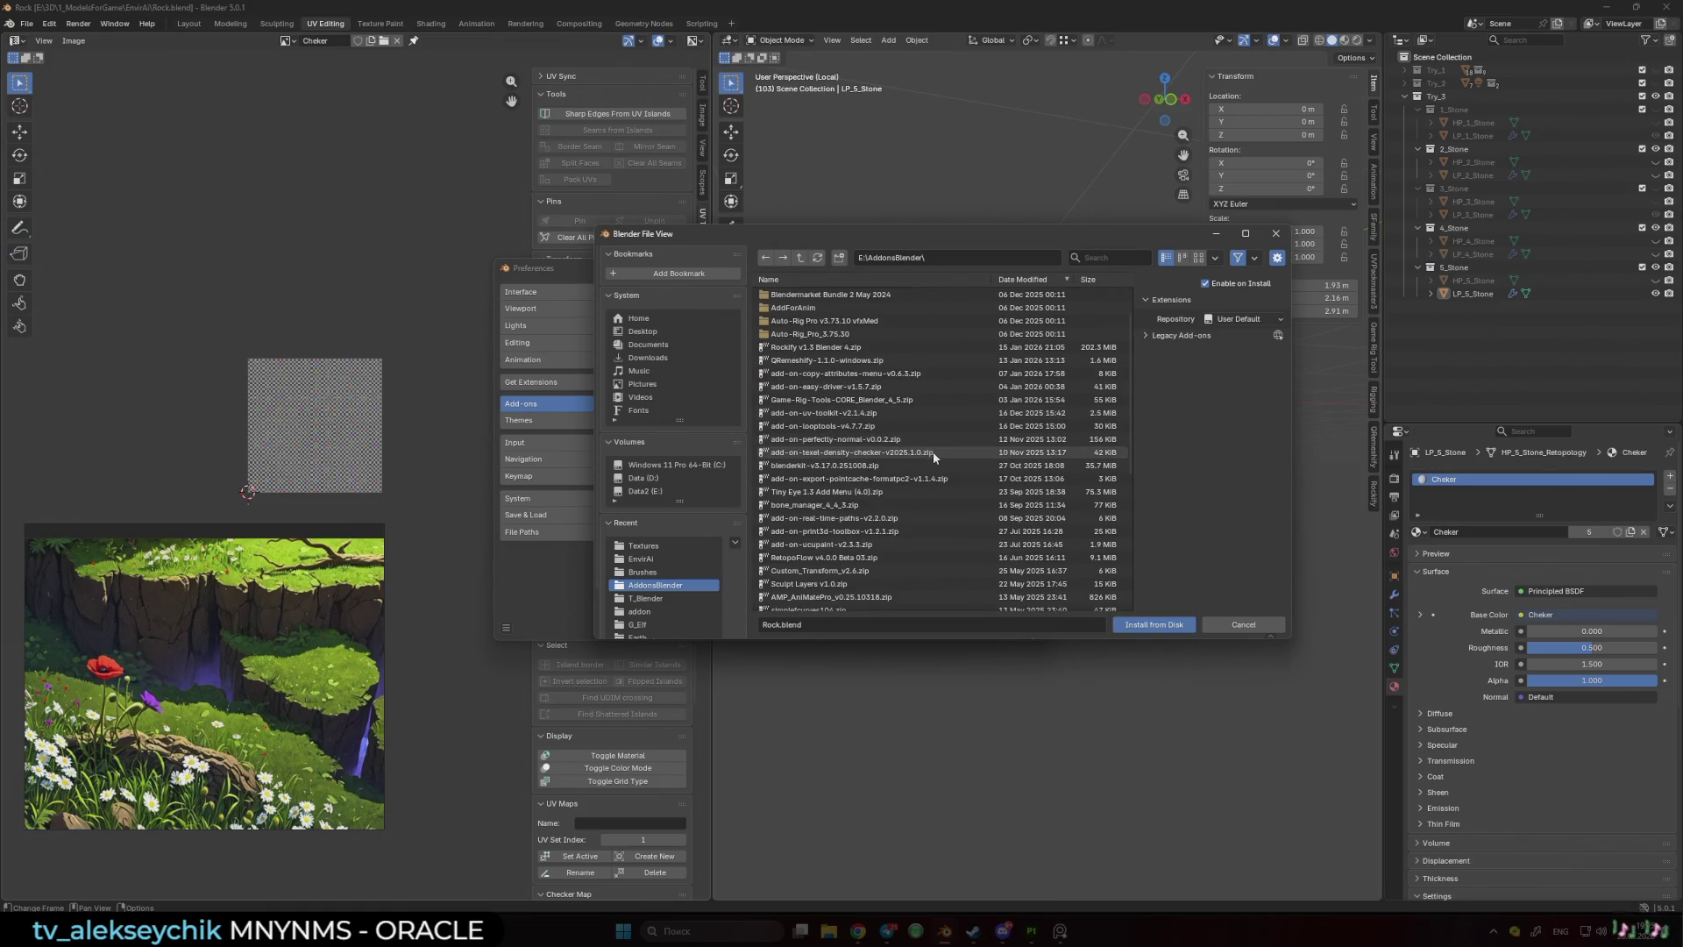
click(932, 451)
click(1146, 627)
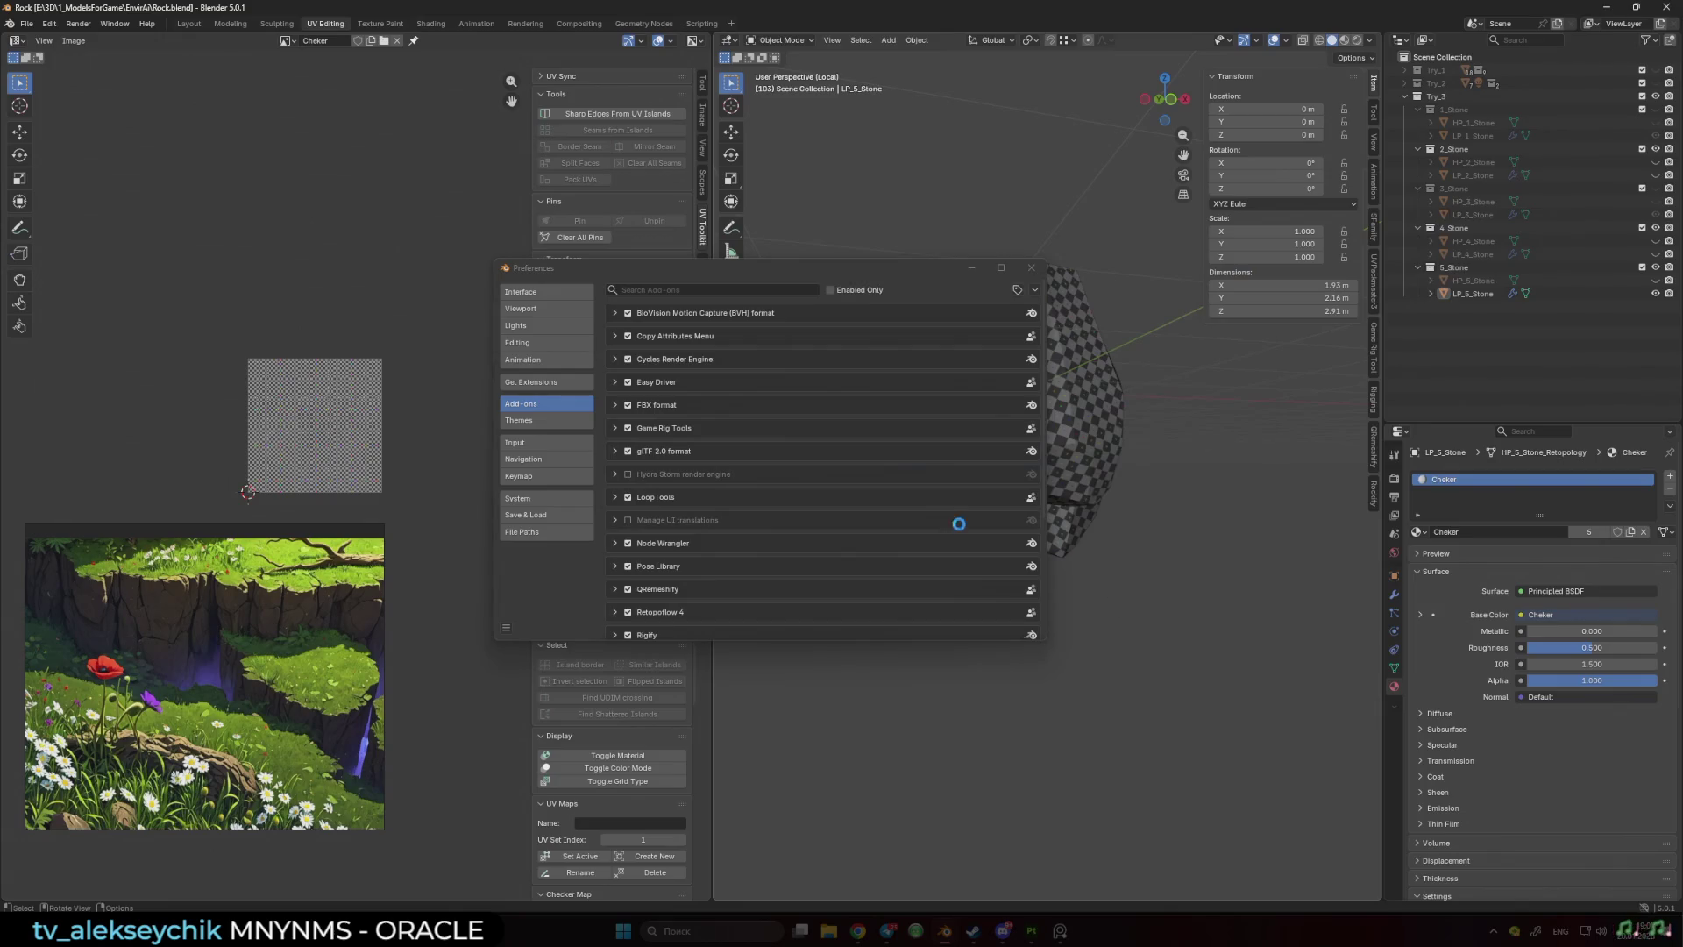
click(1031, 267)
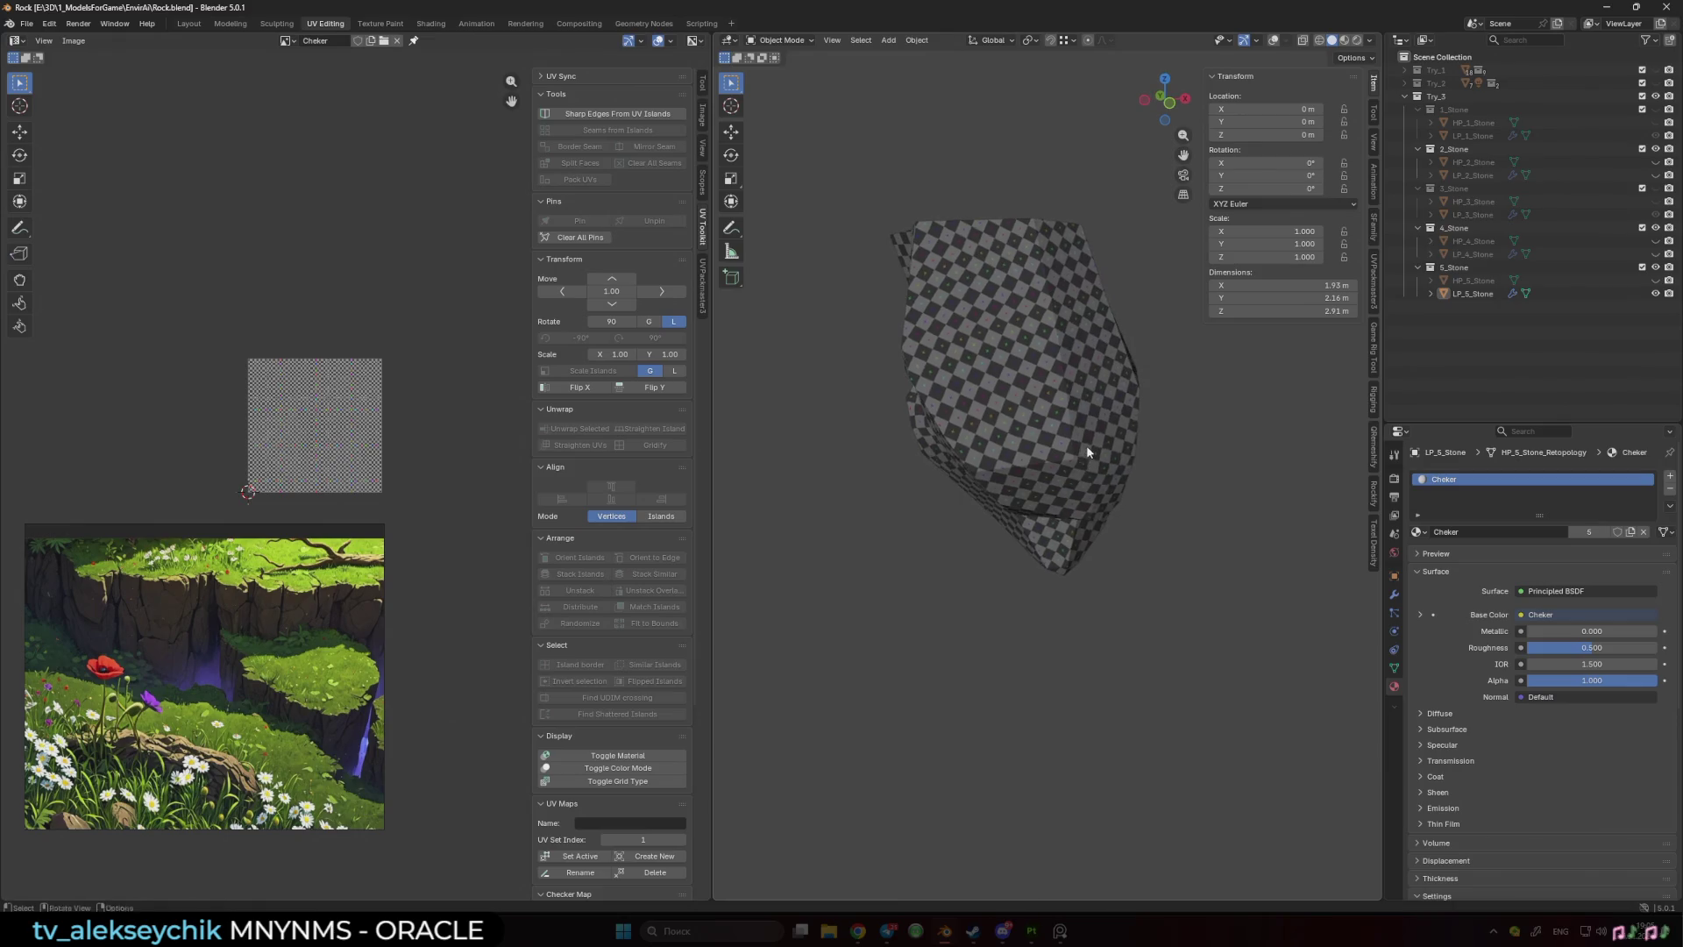
- Make LP_1_Rock the active object via the Try_1 collection in the Outliner
click(1021, 436)
key(shift+z)
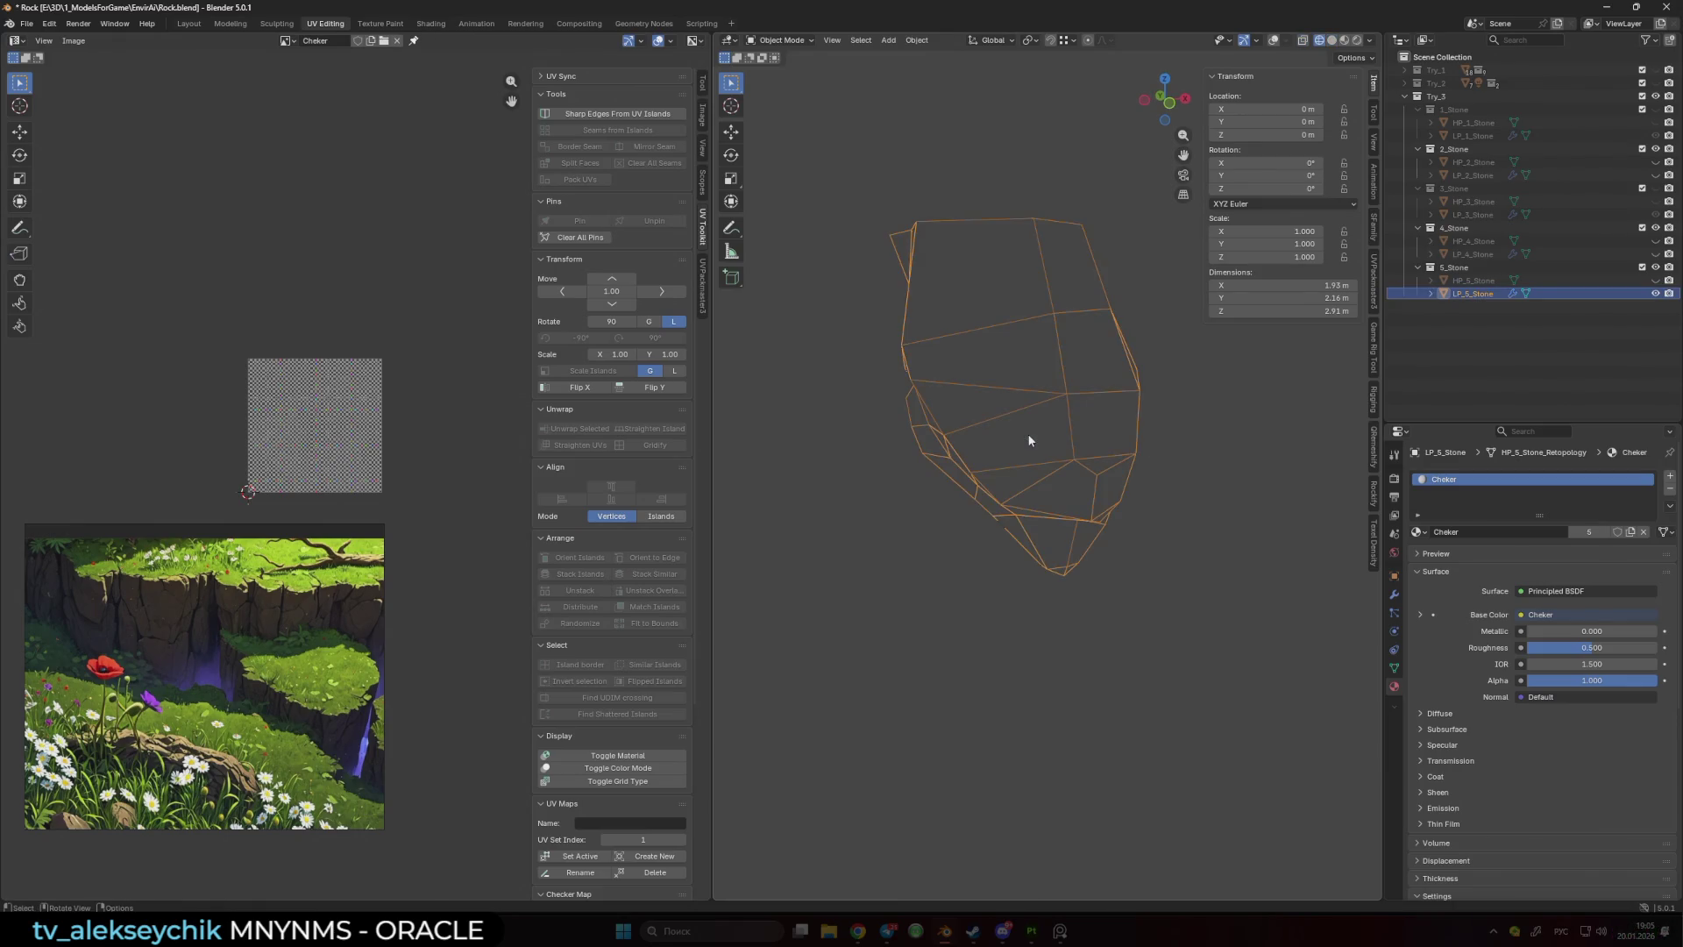
key(alt+shift+z)
key(shift+z)
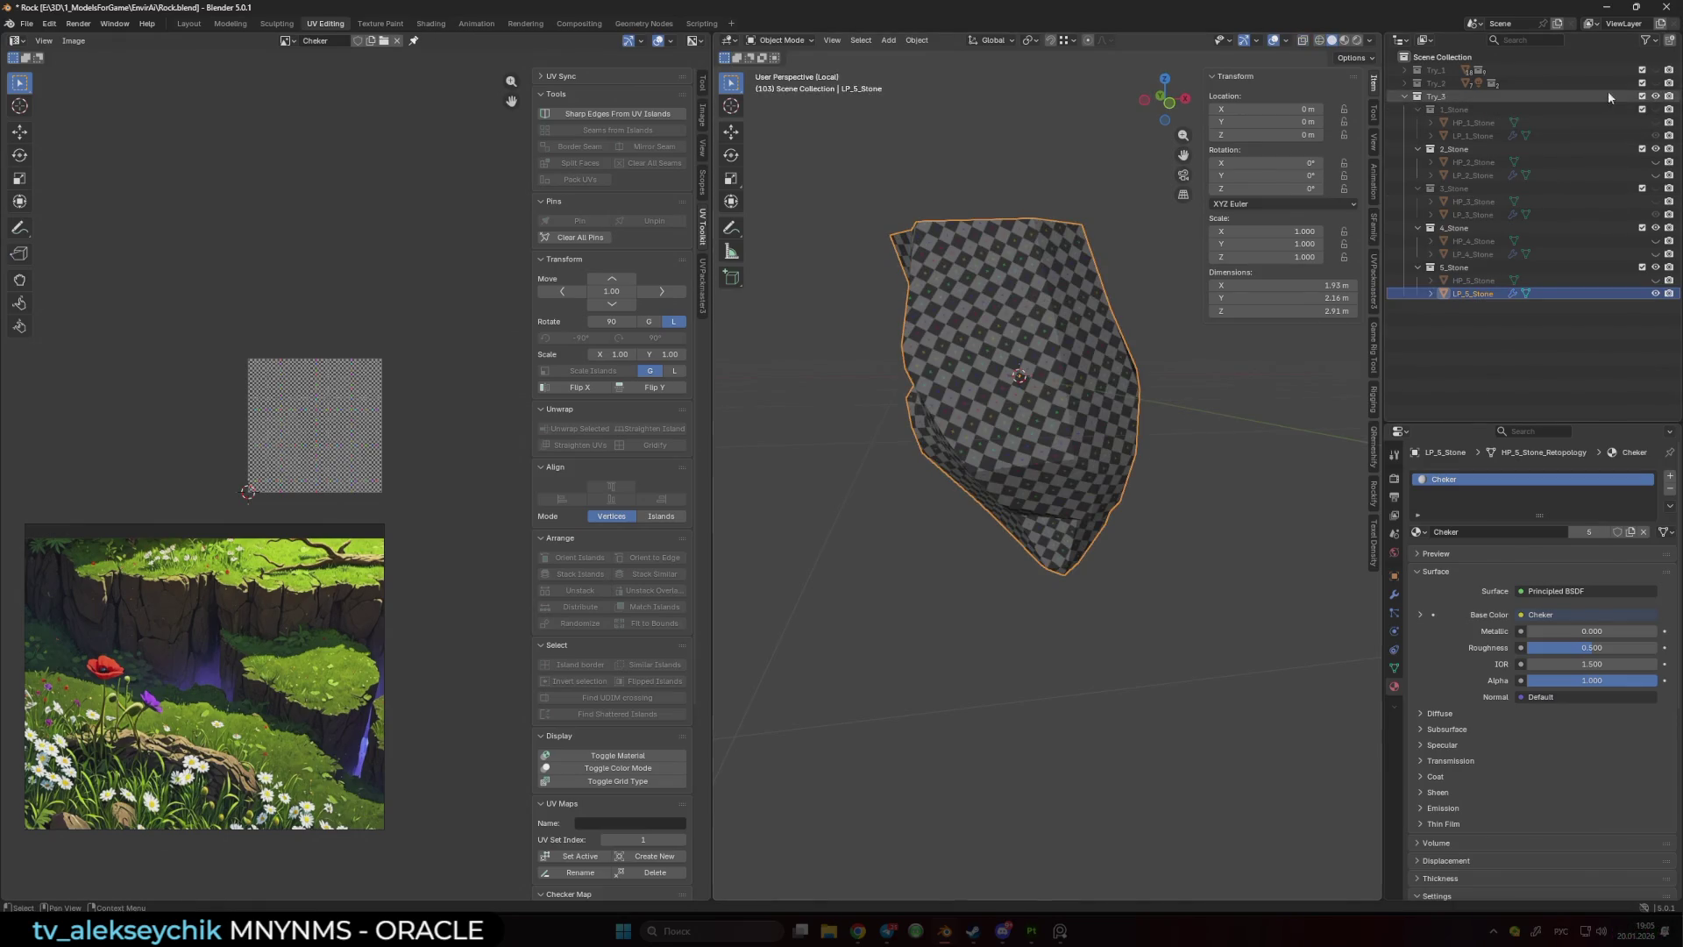
click(1404, 70)
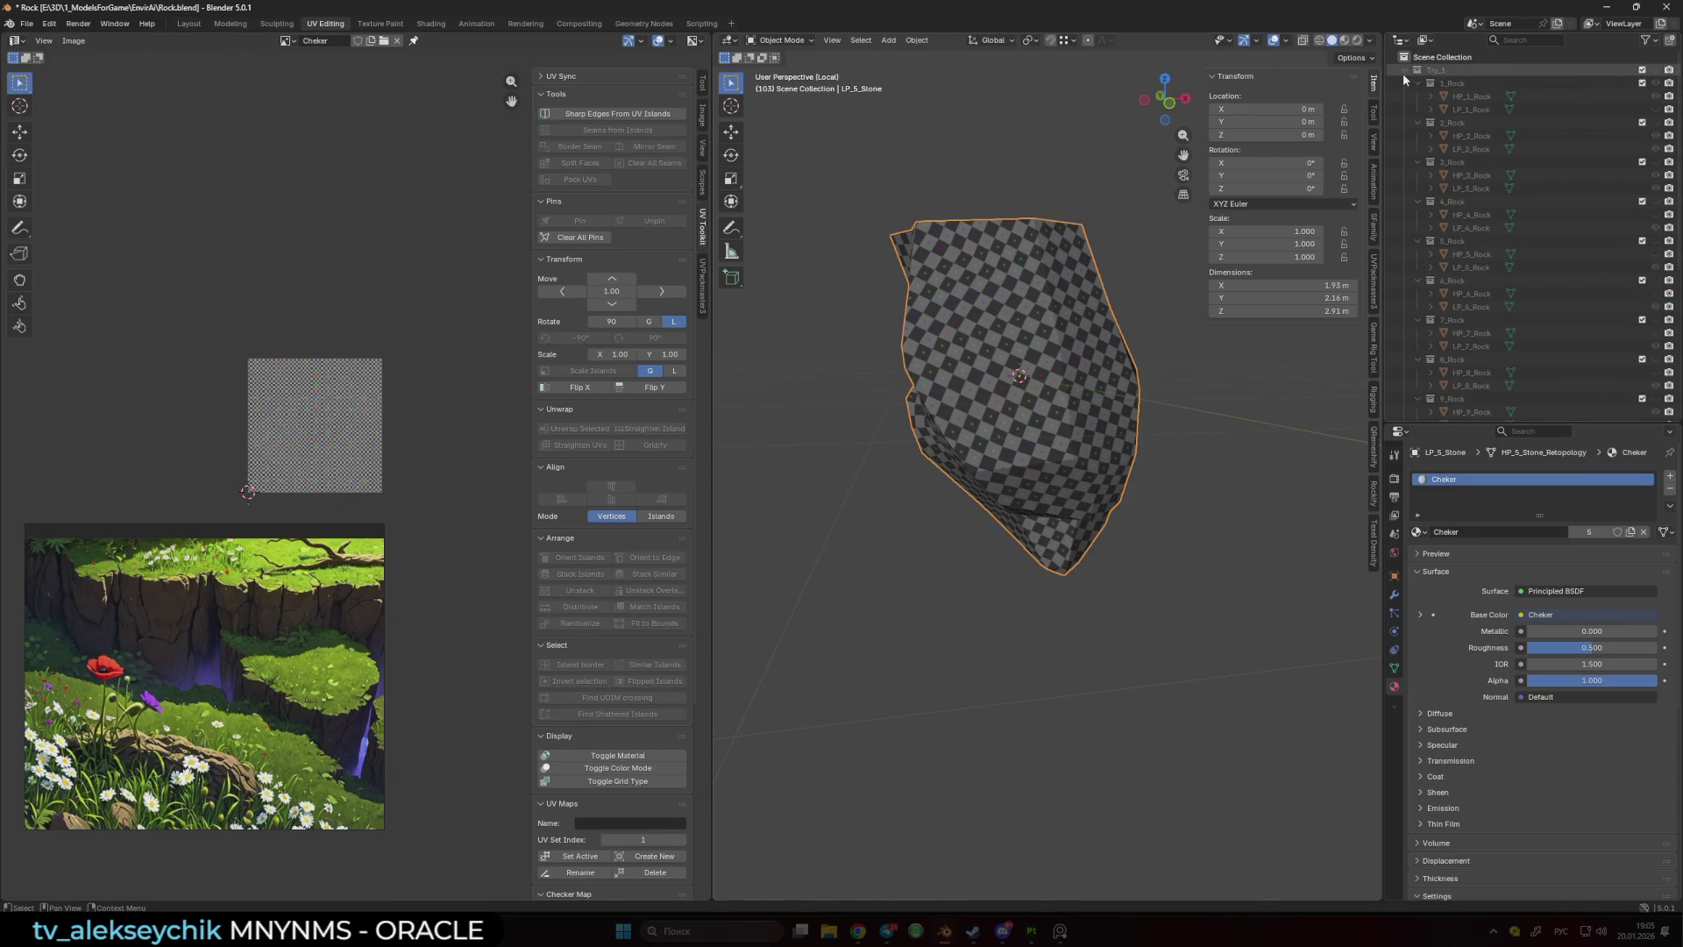
ctrl+click(1475, 112)
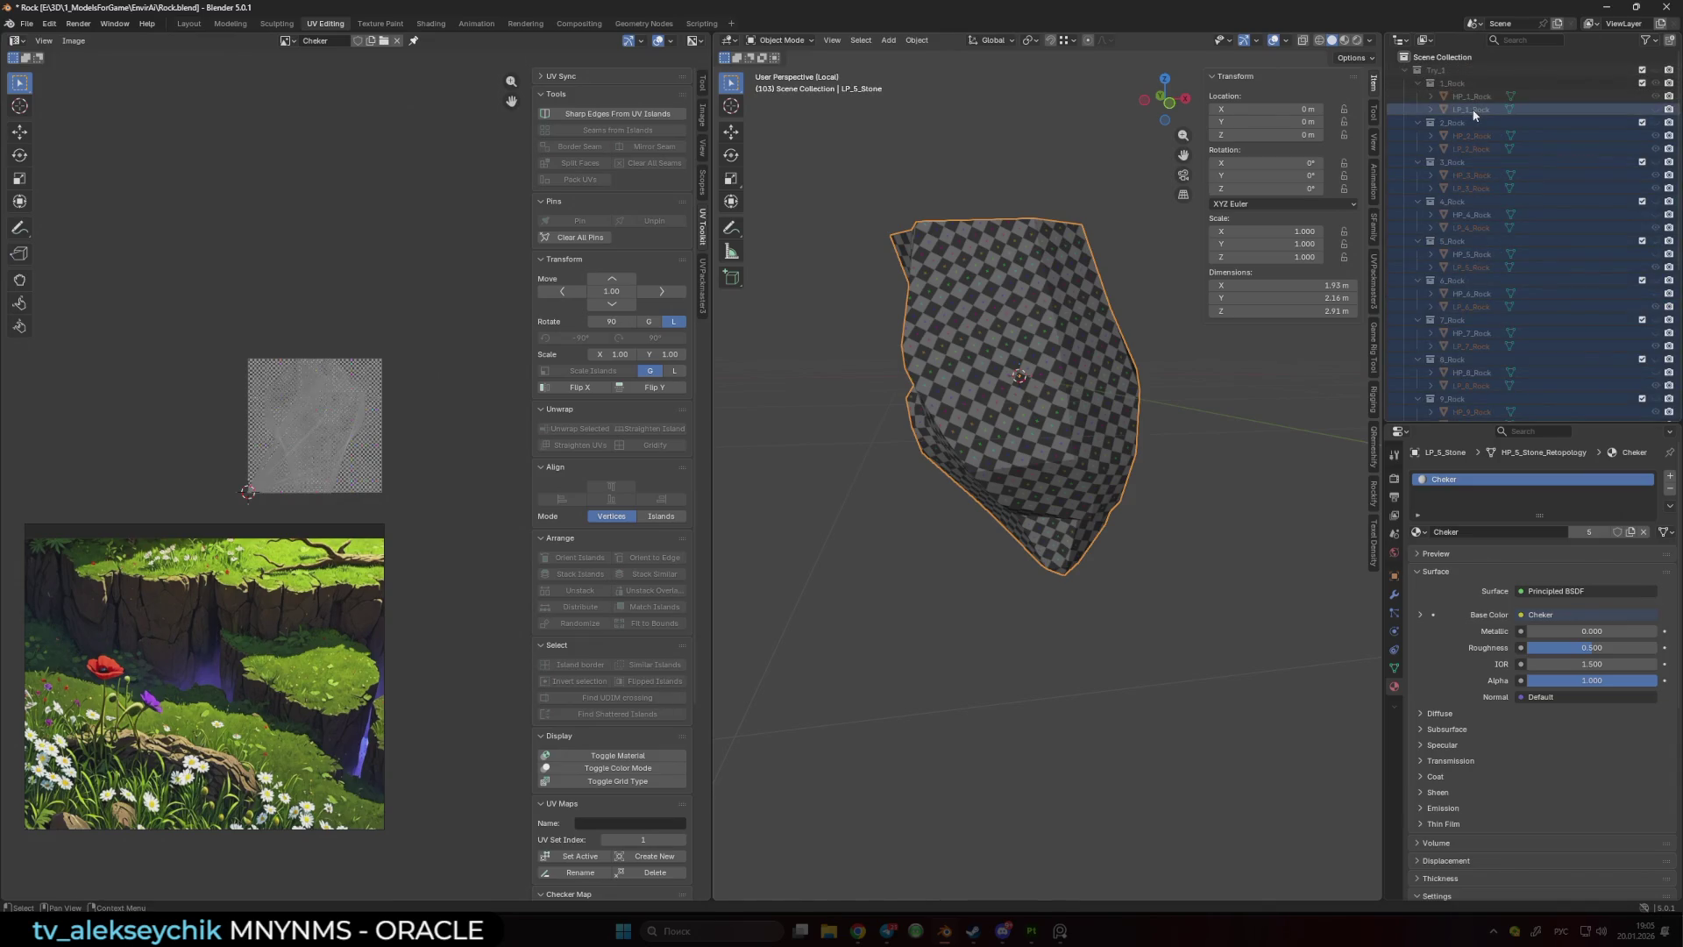
click(1474, 110)
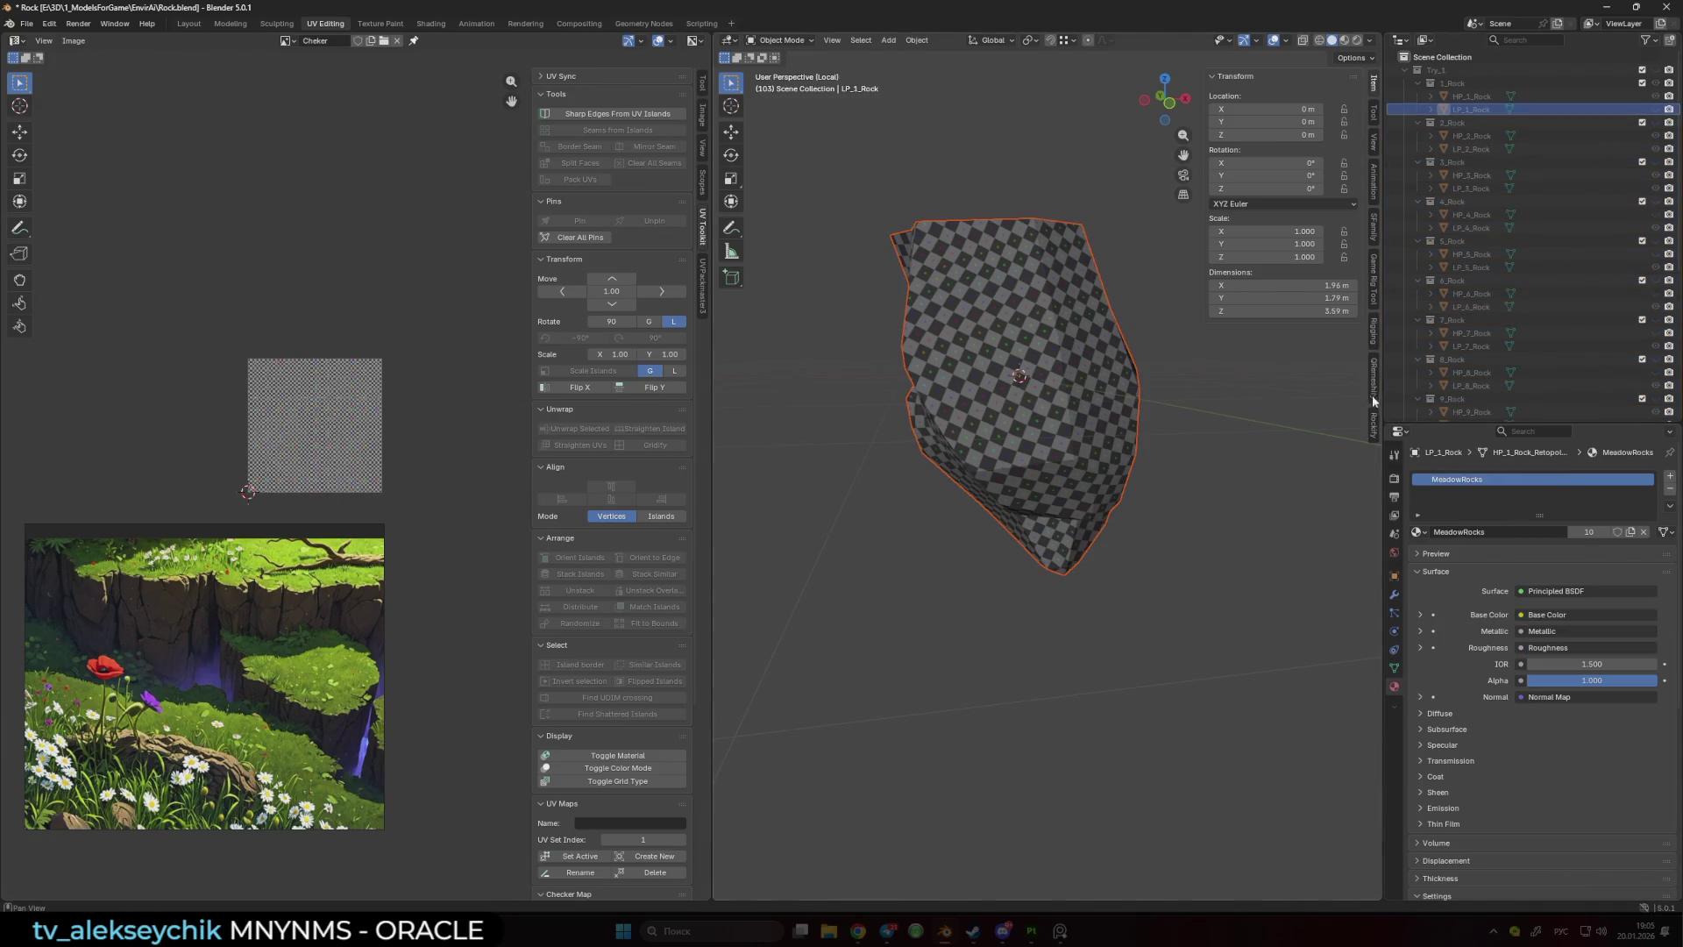
key(ctrl+z)
click(1374, 552)
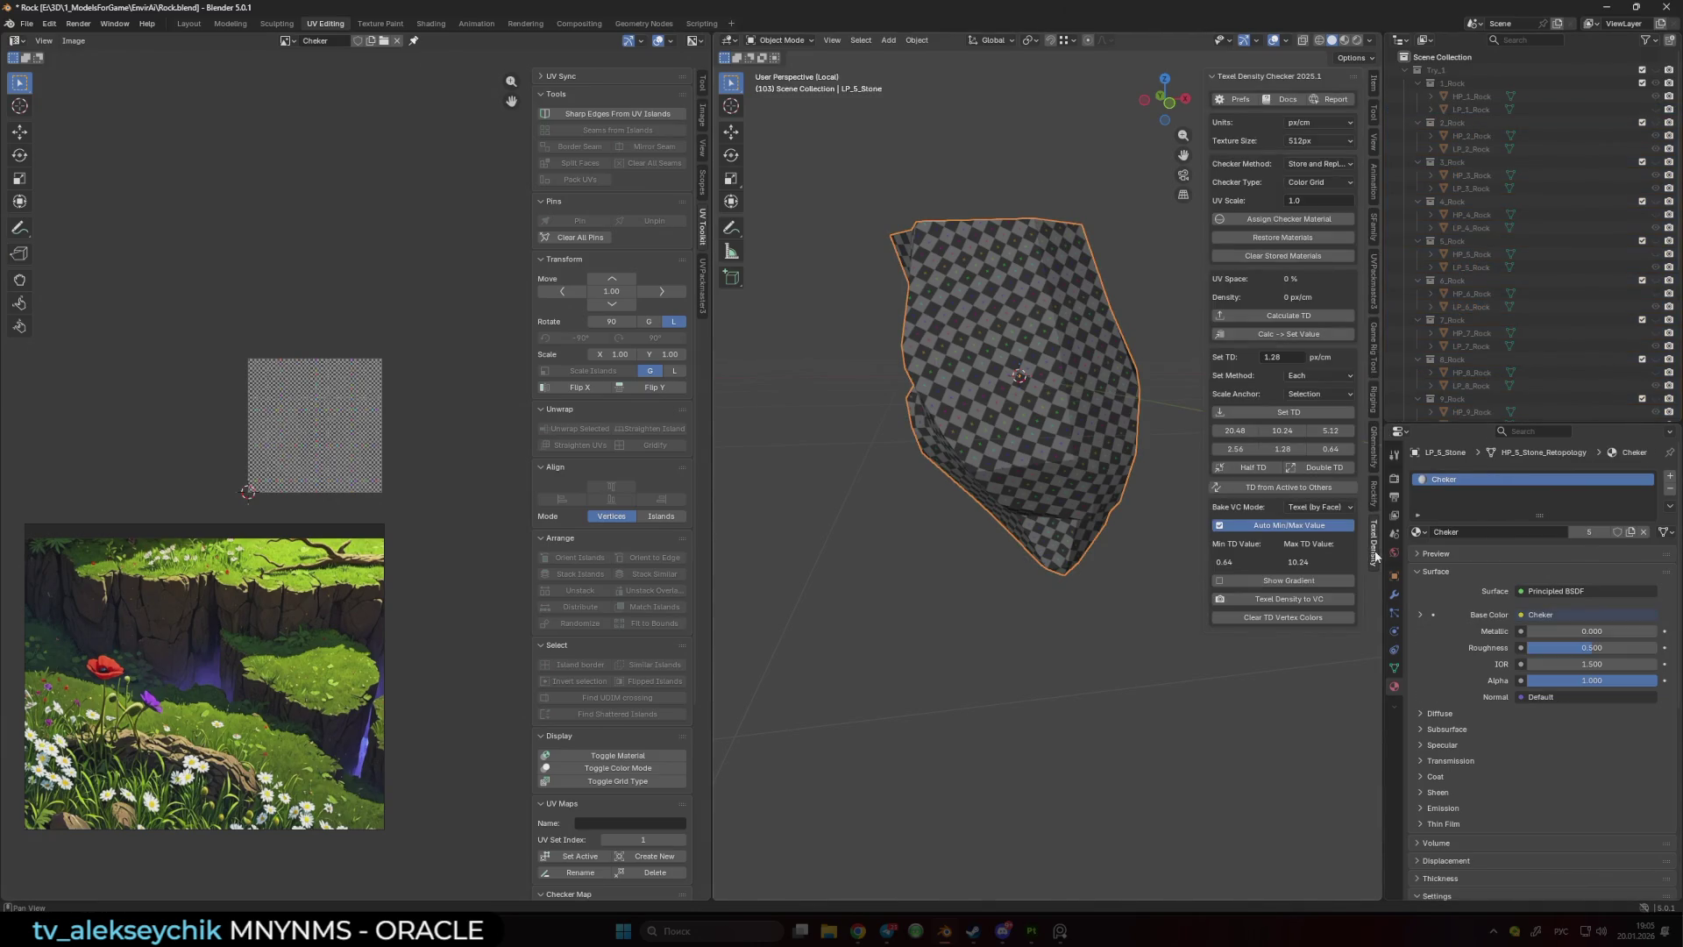
click(1124, 575)
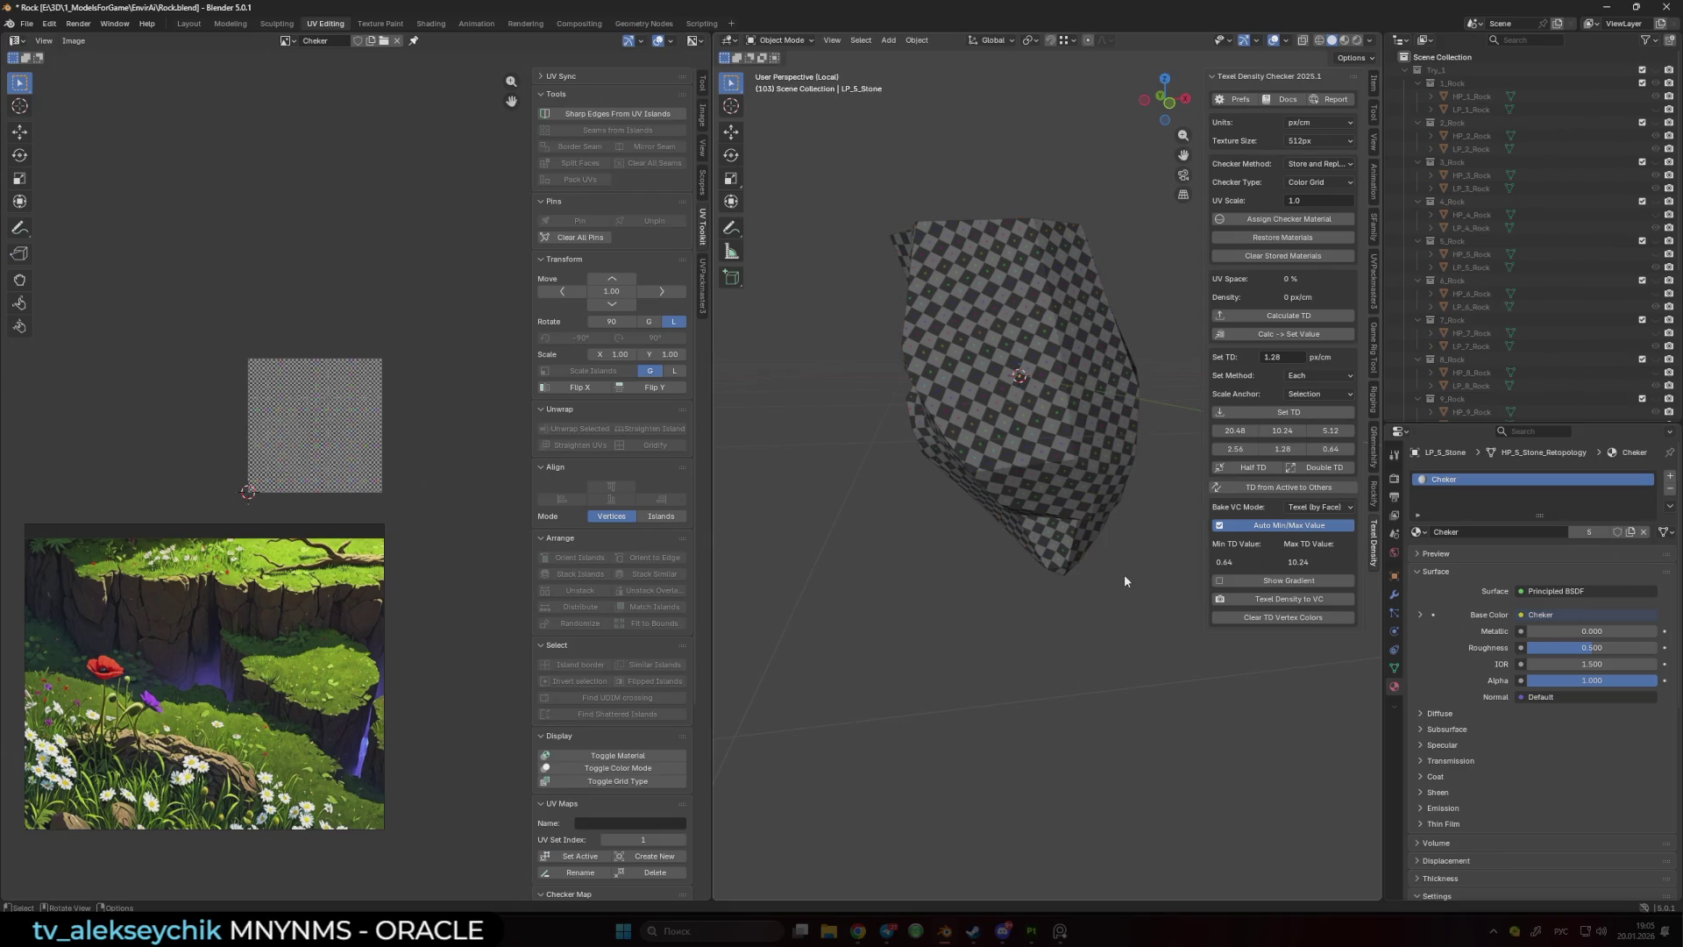
click(1499, 108)
click(1373, 424)
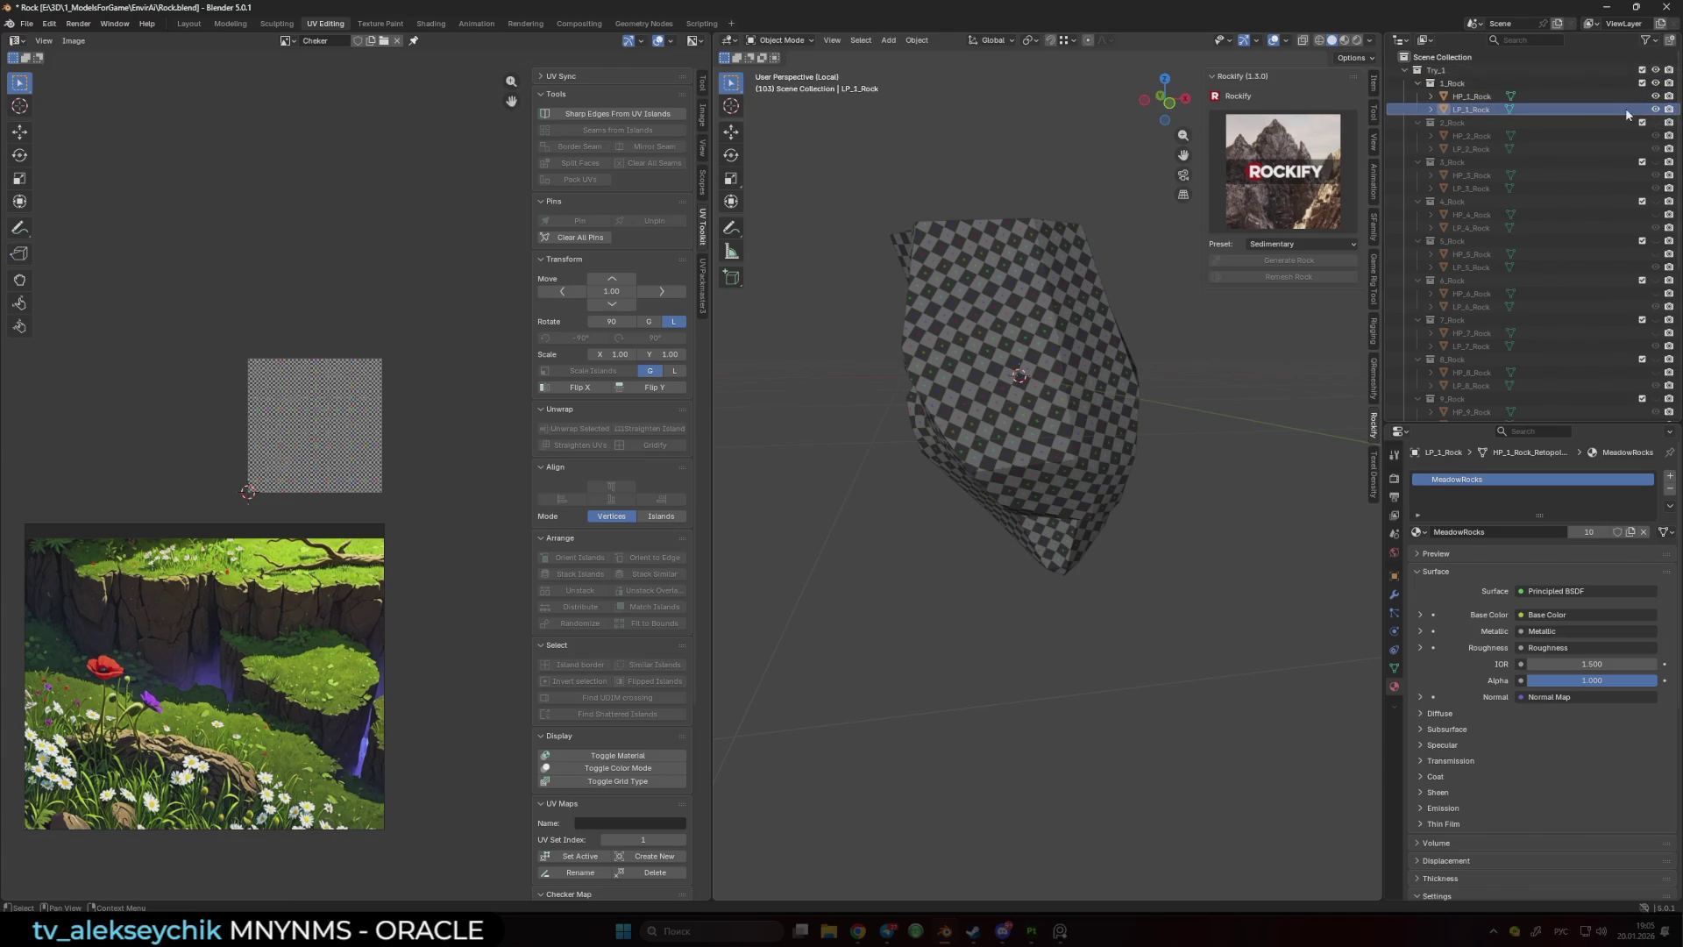
- Leave local view, calculate LP_1_Rock's texel density of 0.278 px/cm, and copy it as target
key(KP_Divide)
key(KP_Divide)
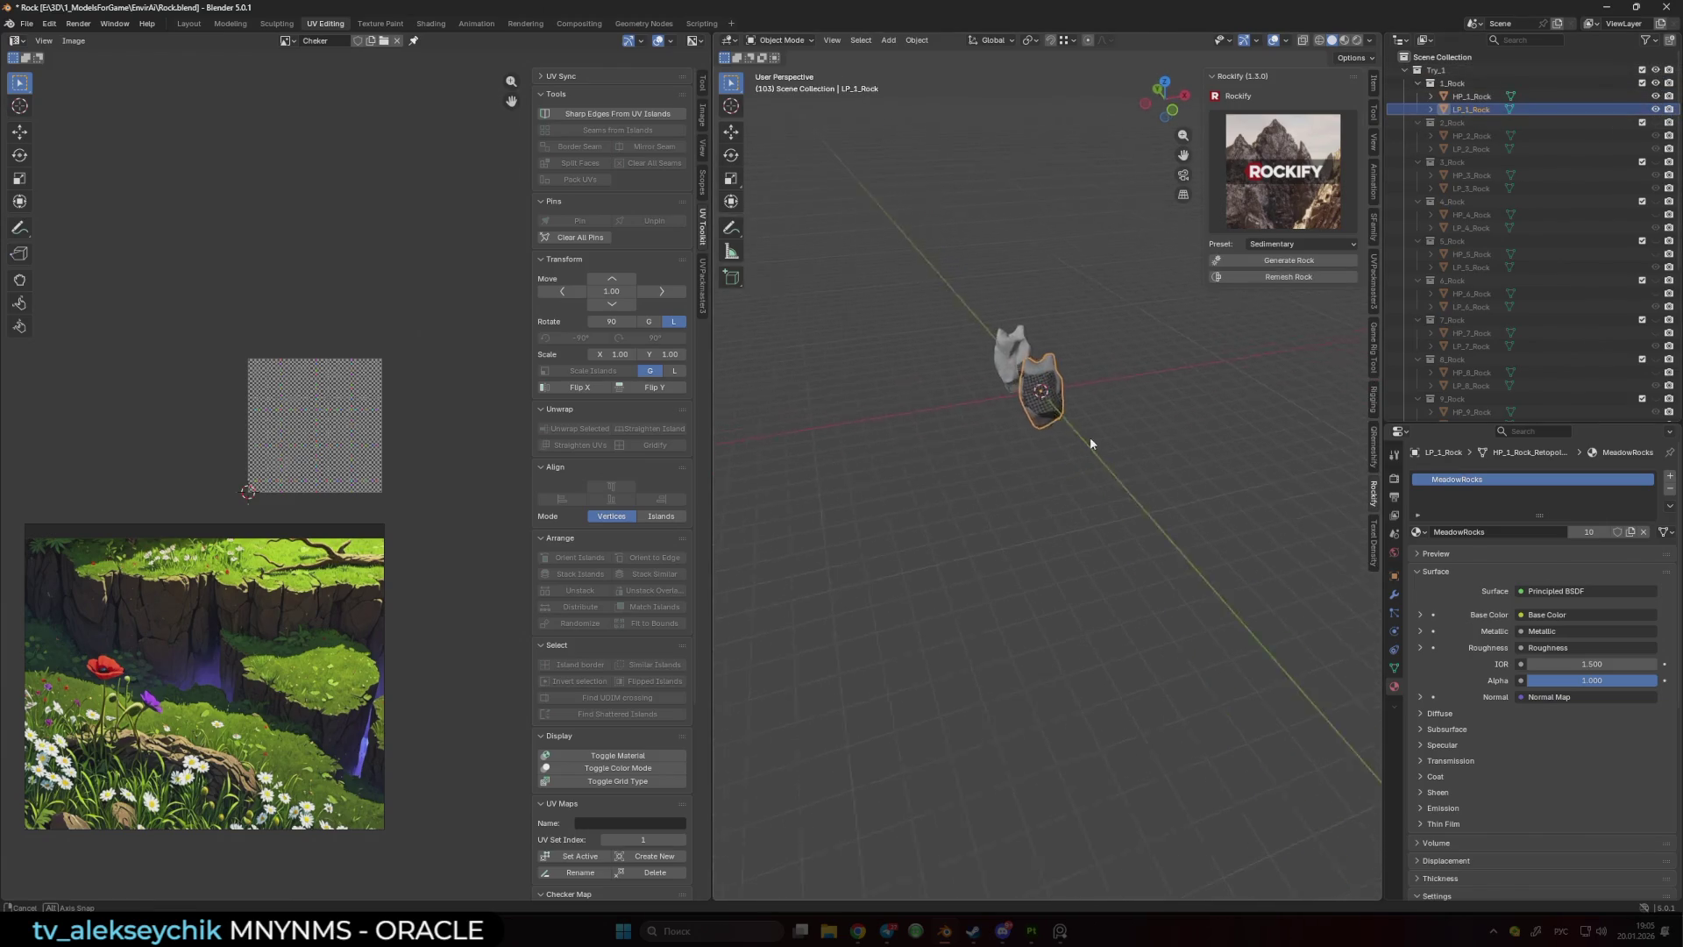
scroll(1106, 493, down, 2)
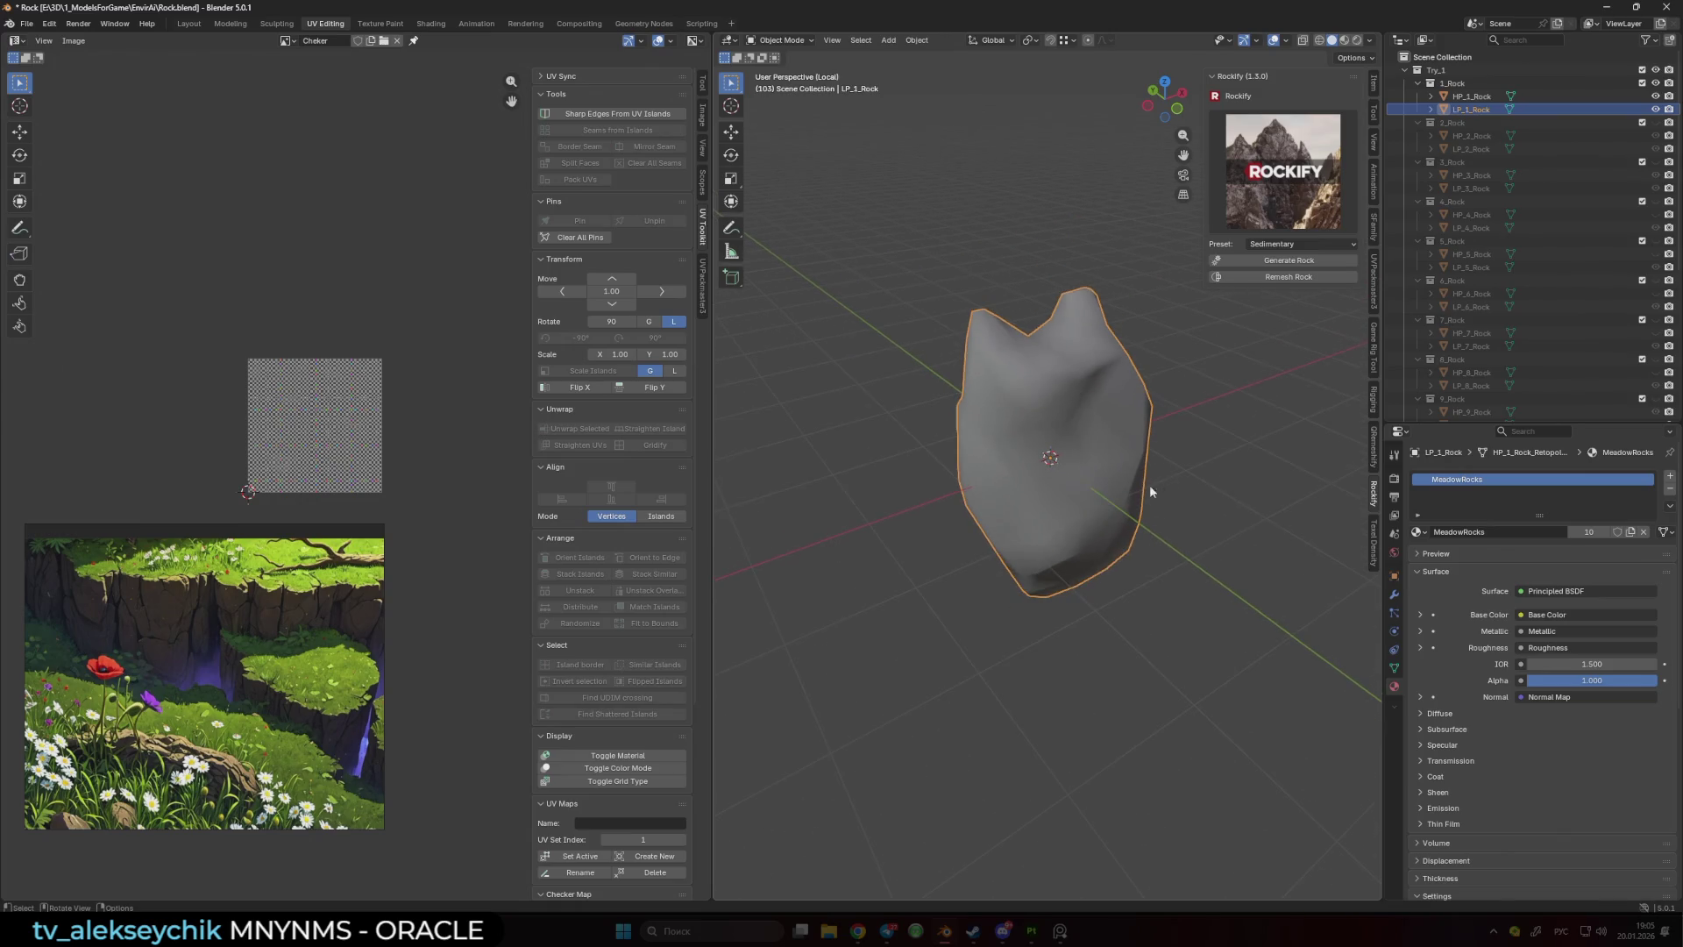
click(1369, 548)
click(1265, 317)
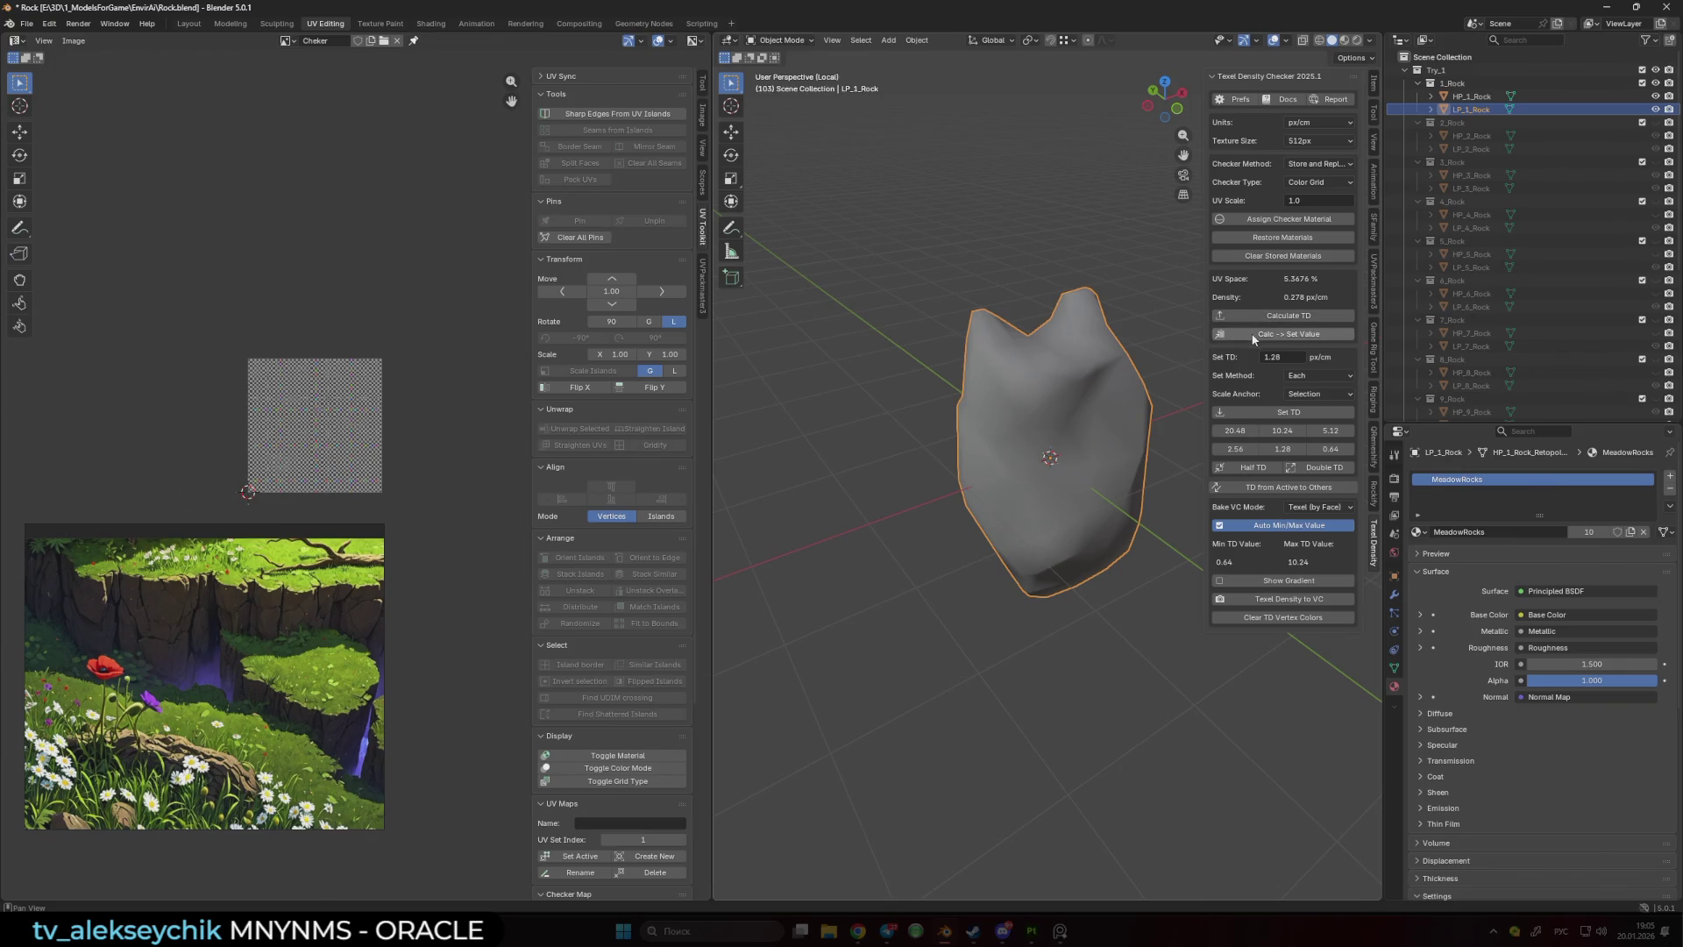
click(1255, 337)
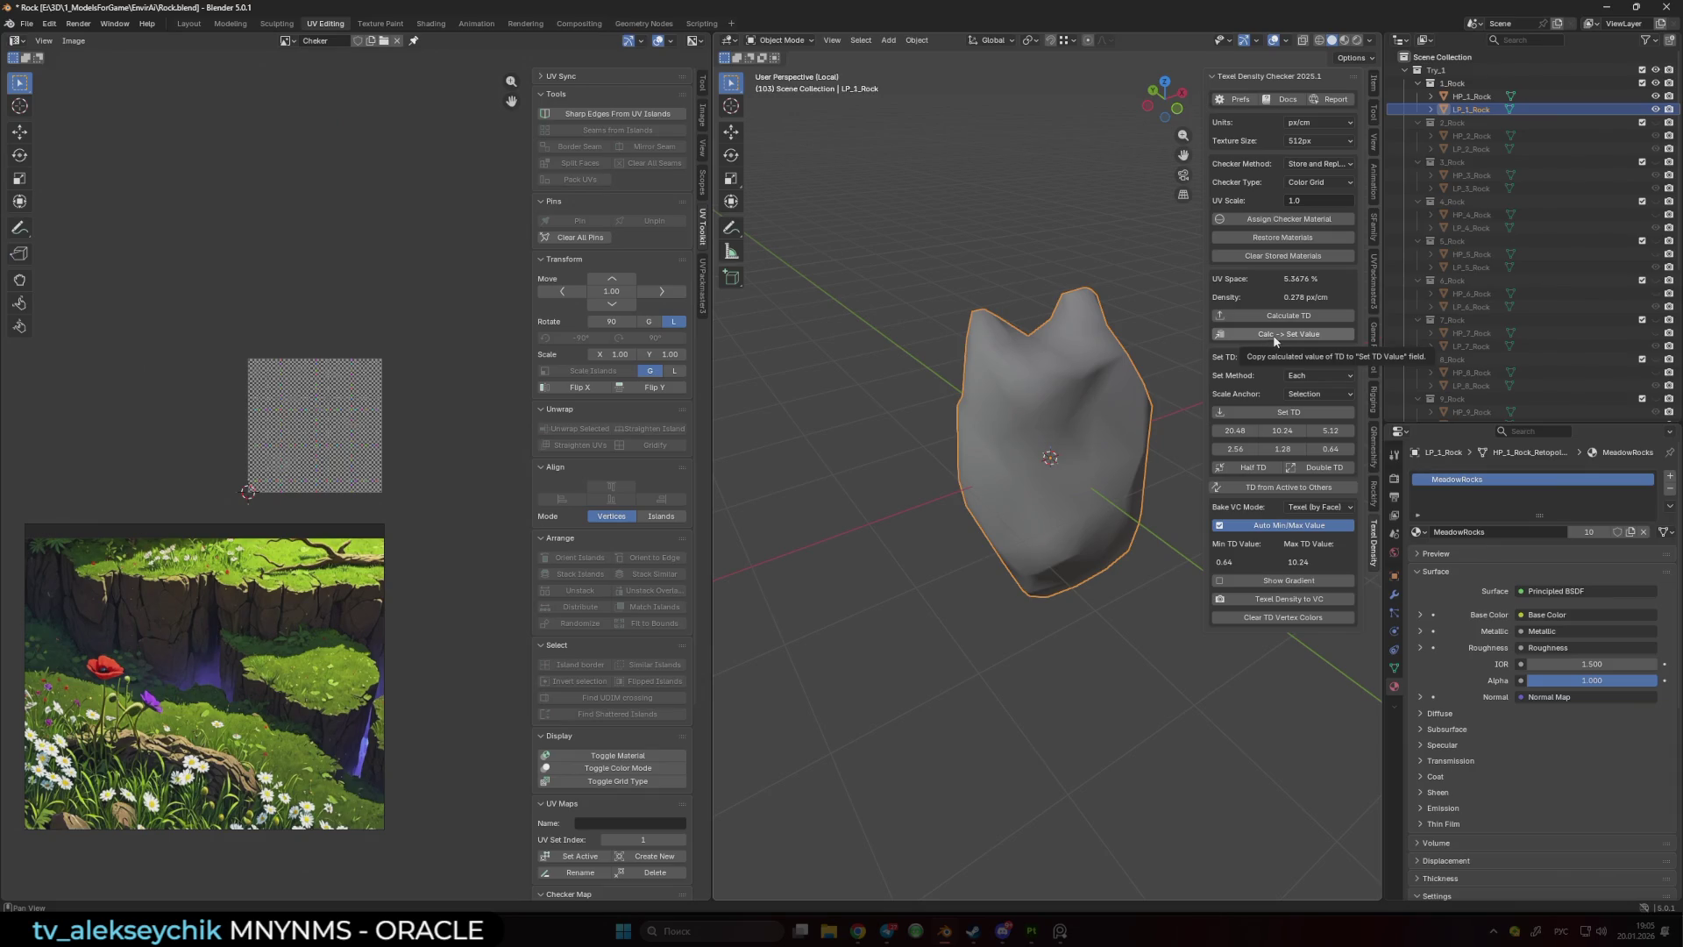
click(1293, 342)
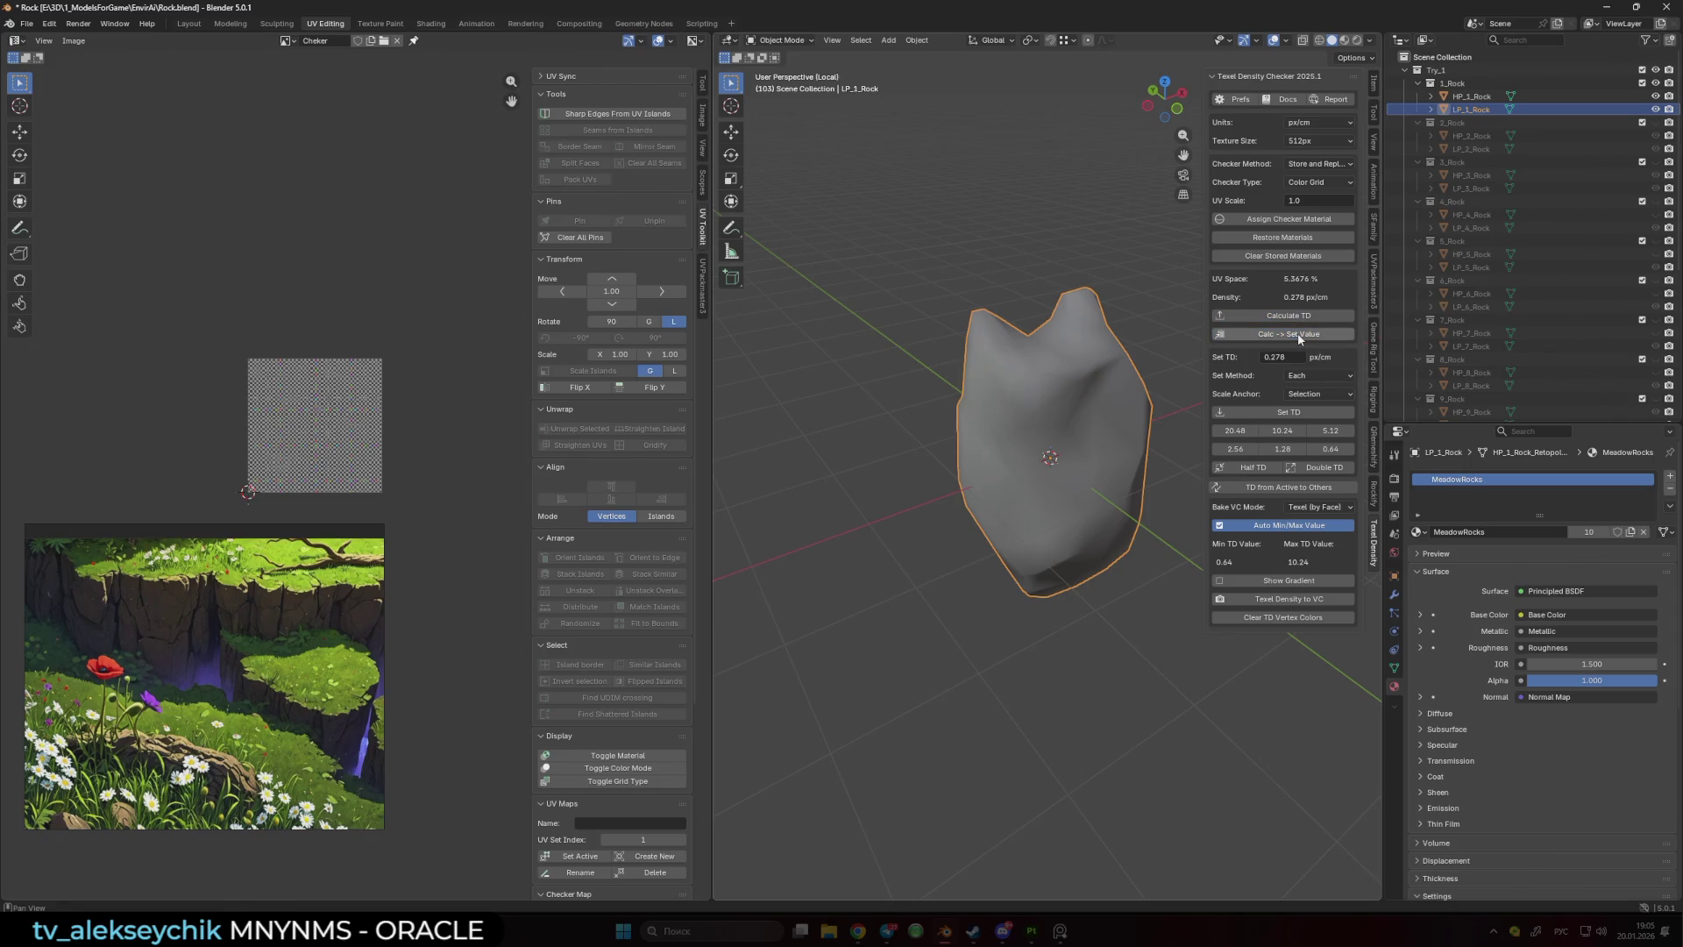
- Deselect LP_1_Rock, leave isolation, and select all of LP_5_Stone's faces in Edit Mode
ctrl+click(1578, 107)
click(1657, 110)
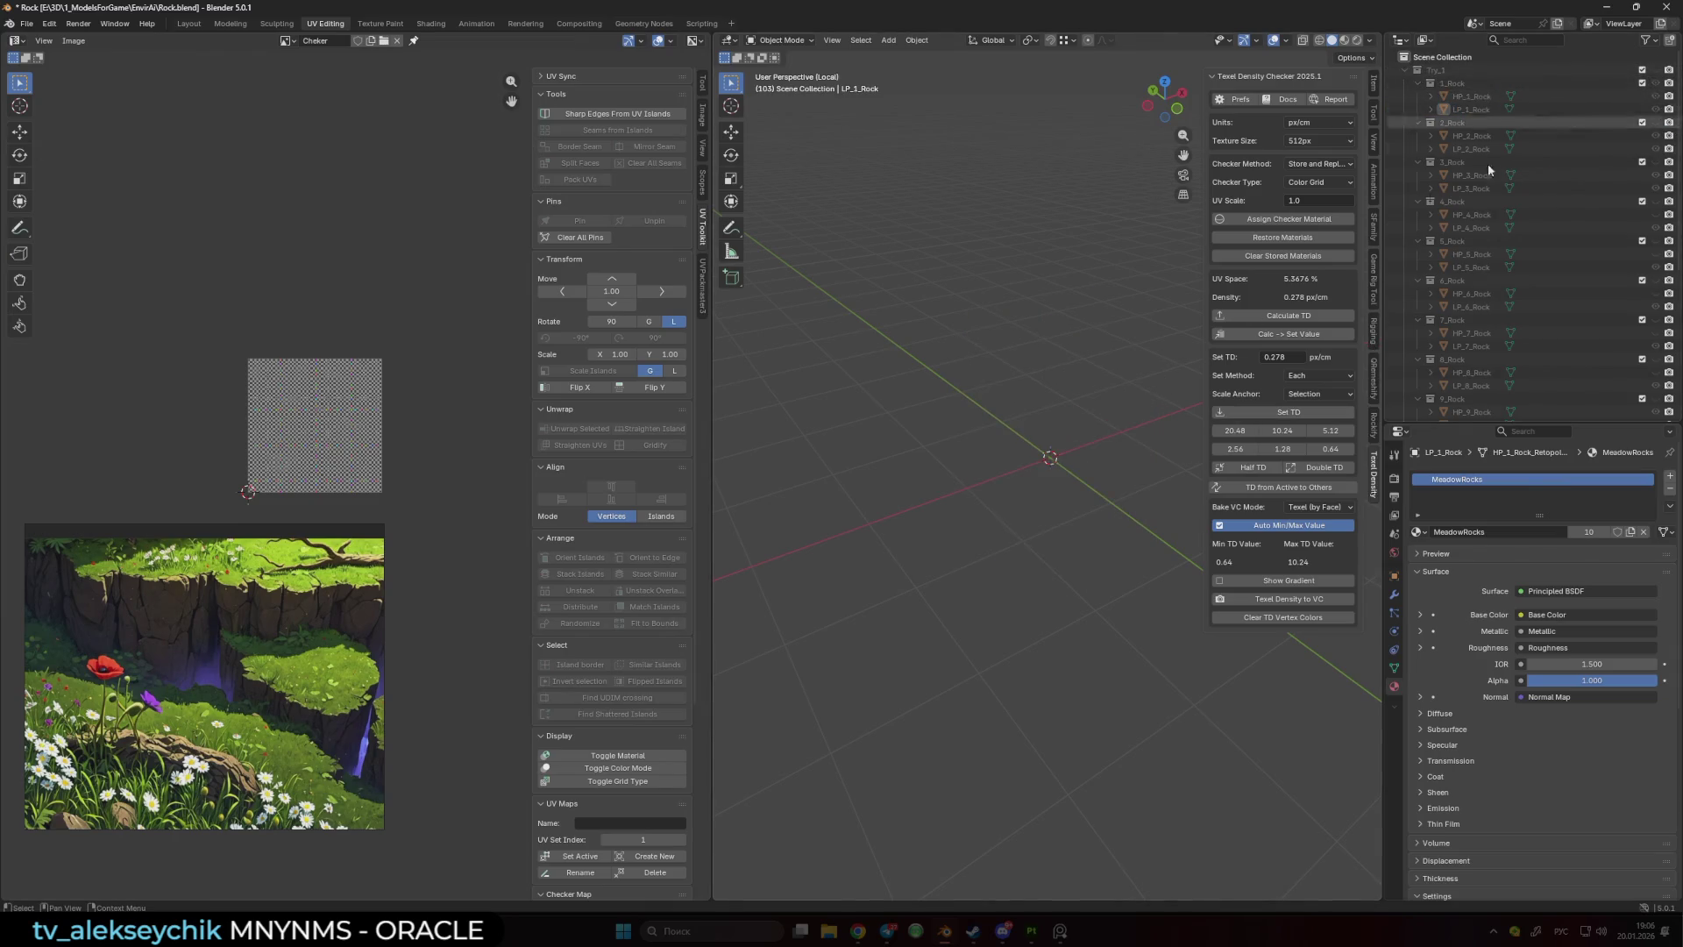
click(1035, 454)
scroll(1034, 454, up, 3)
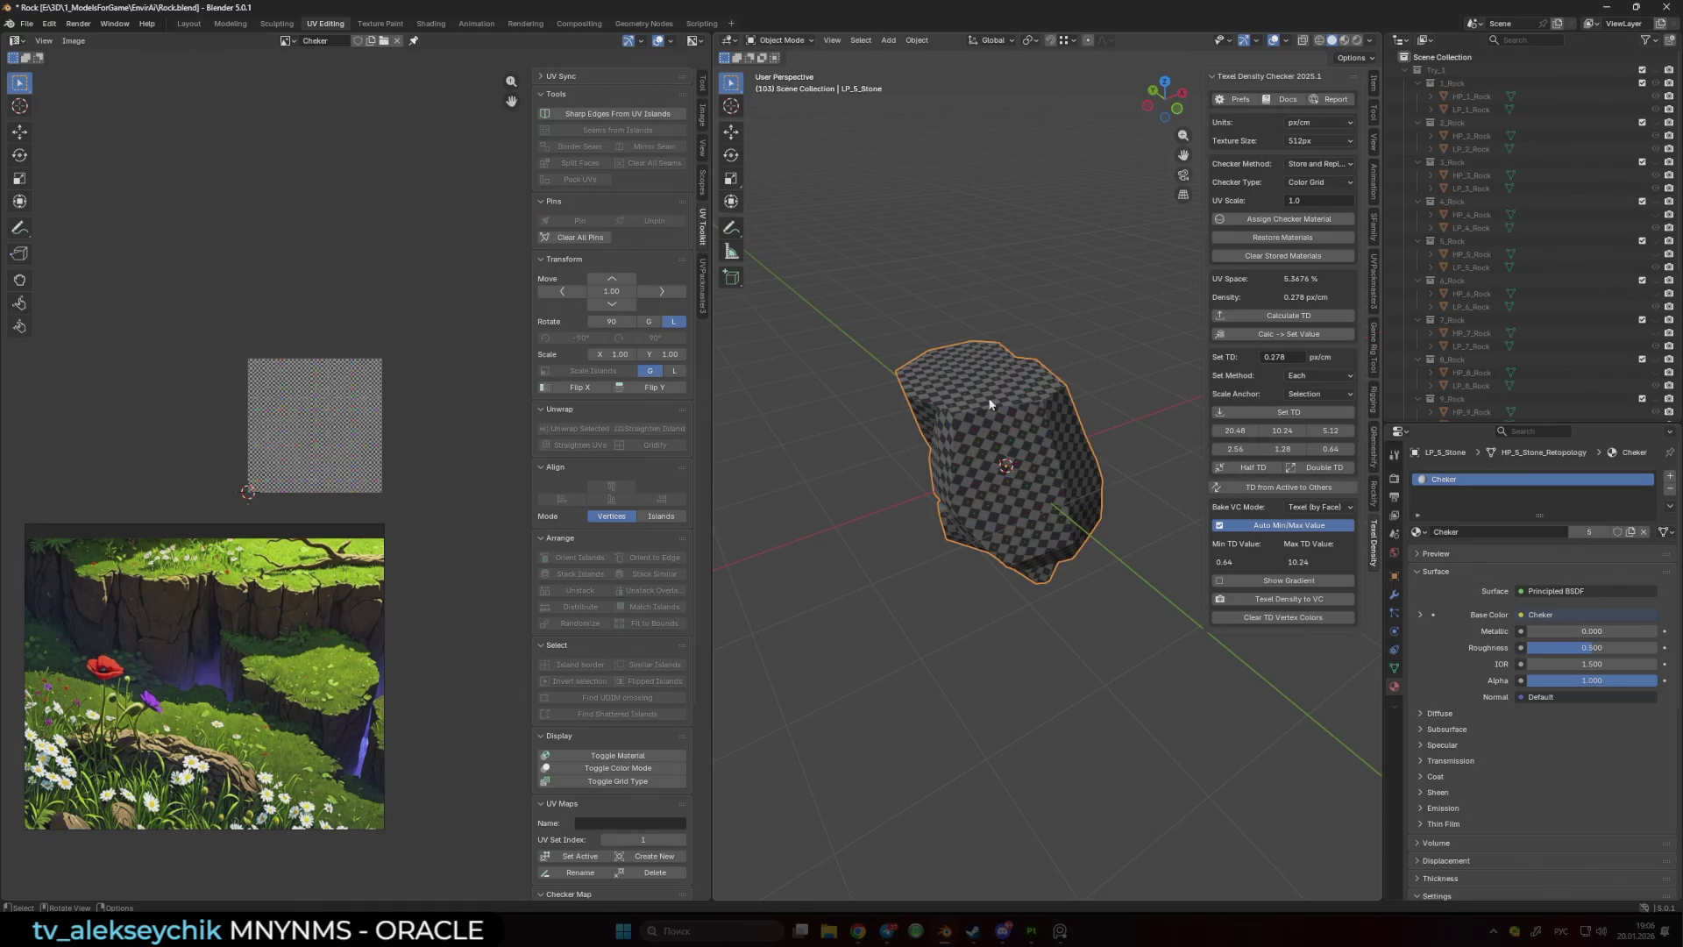
key(Tab)
key(a)
click(425, 435)
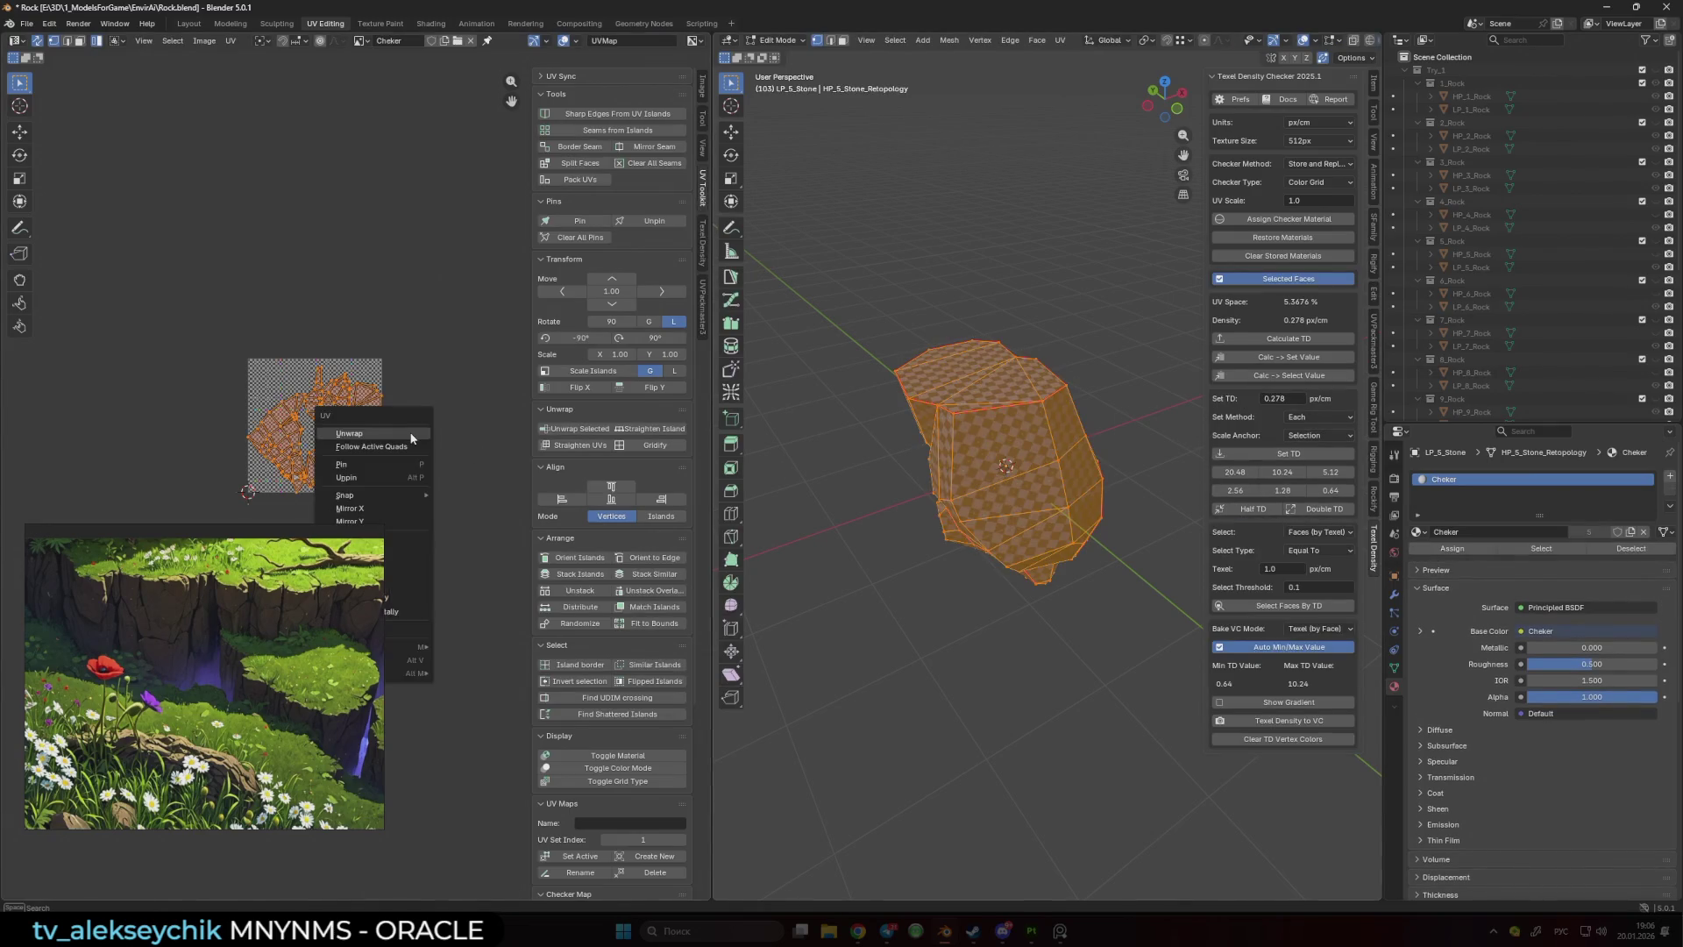
- Select individual UV islands of the stone to inspect its UV layout
key(Tab)
key(Tab)
click(350, 430)
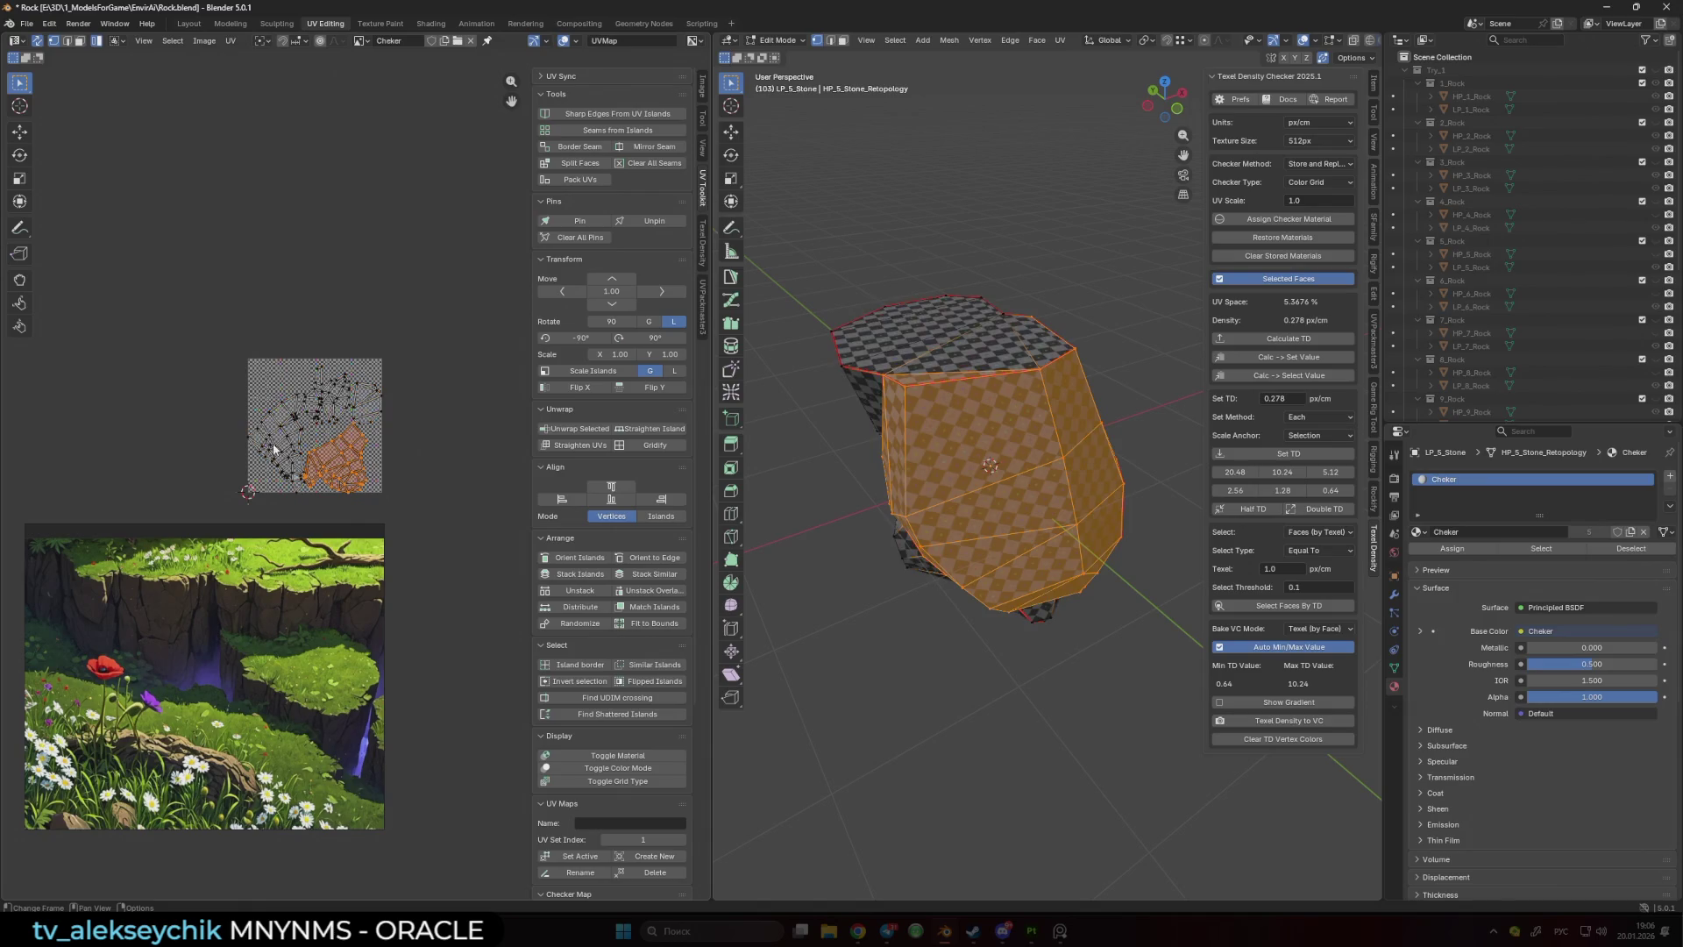
scroll(272, 368, up, 2)
click(389, 324)
key(alt+a)
key(Tab)
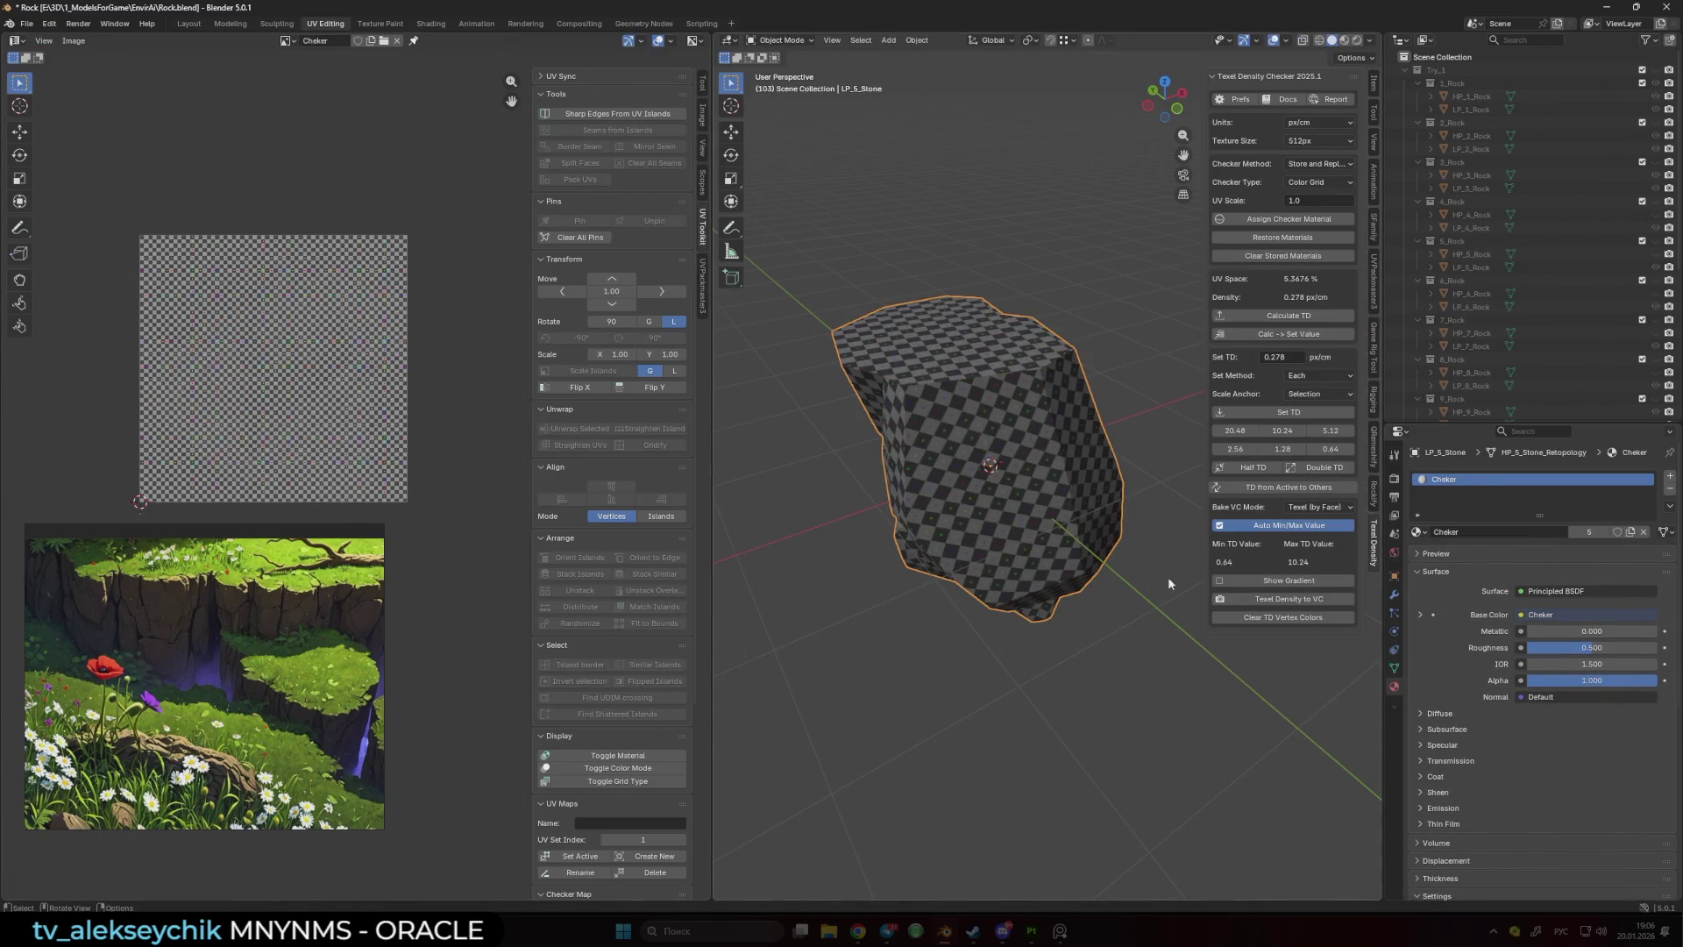
- Apply the 0.278 px/cm target texel density to LP_5_Stone and check its UVs
click(1290, 413)
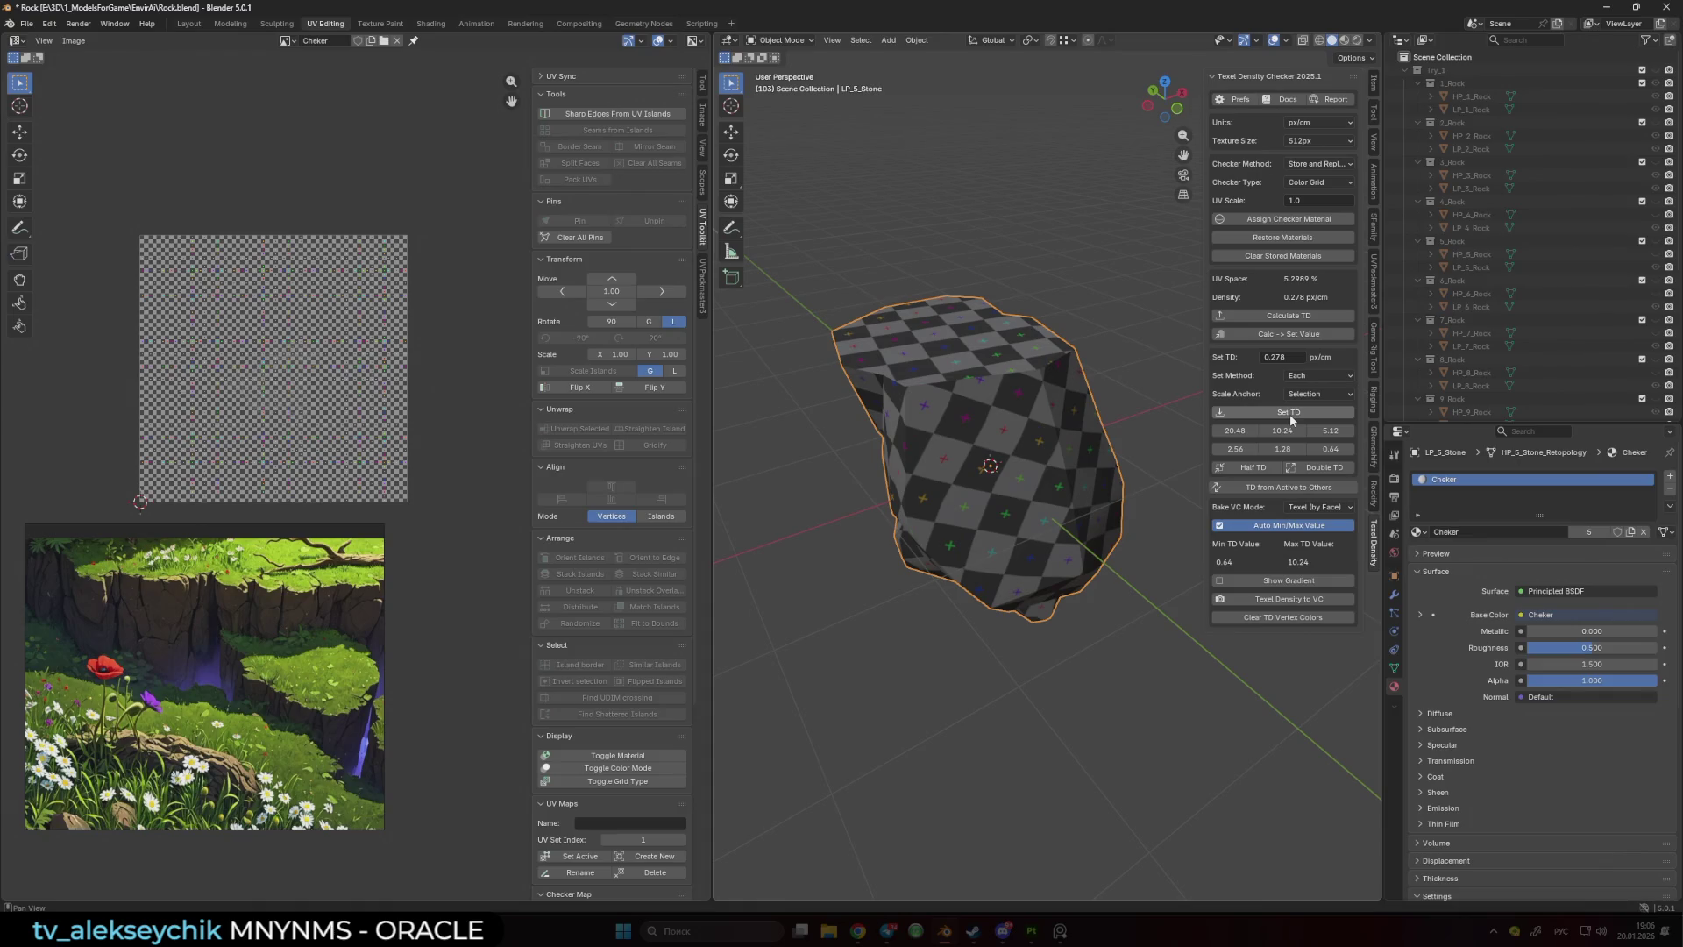
key(Tab)
key(a)
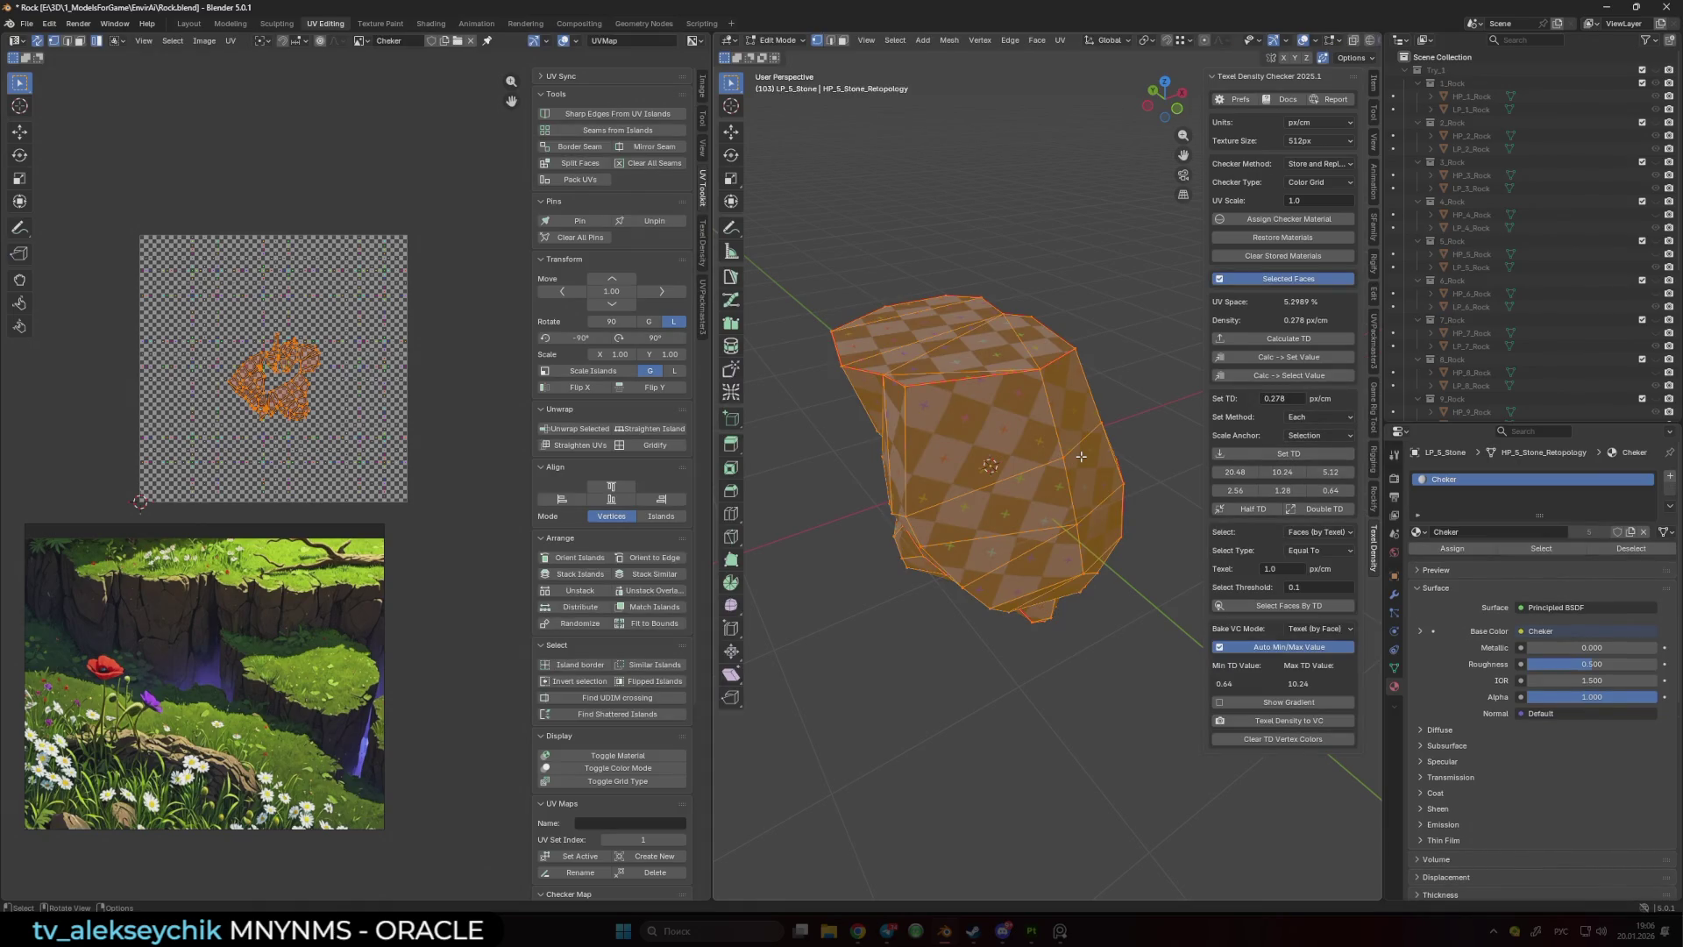
key(Tab)
scroll(1499, 296, down, 7)
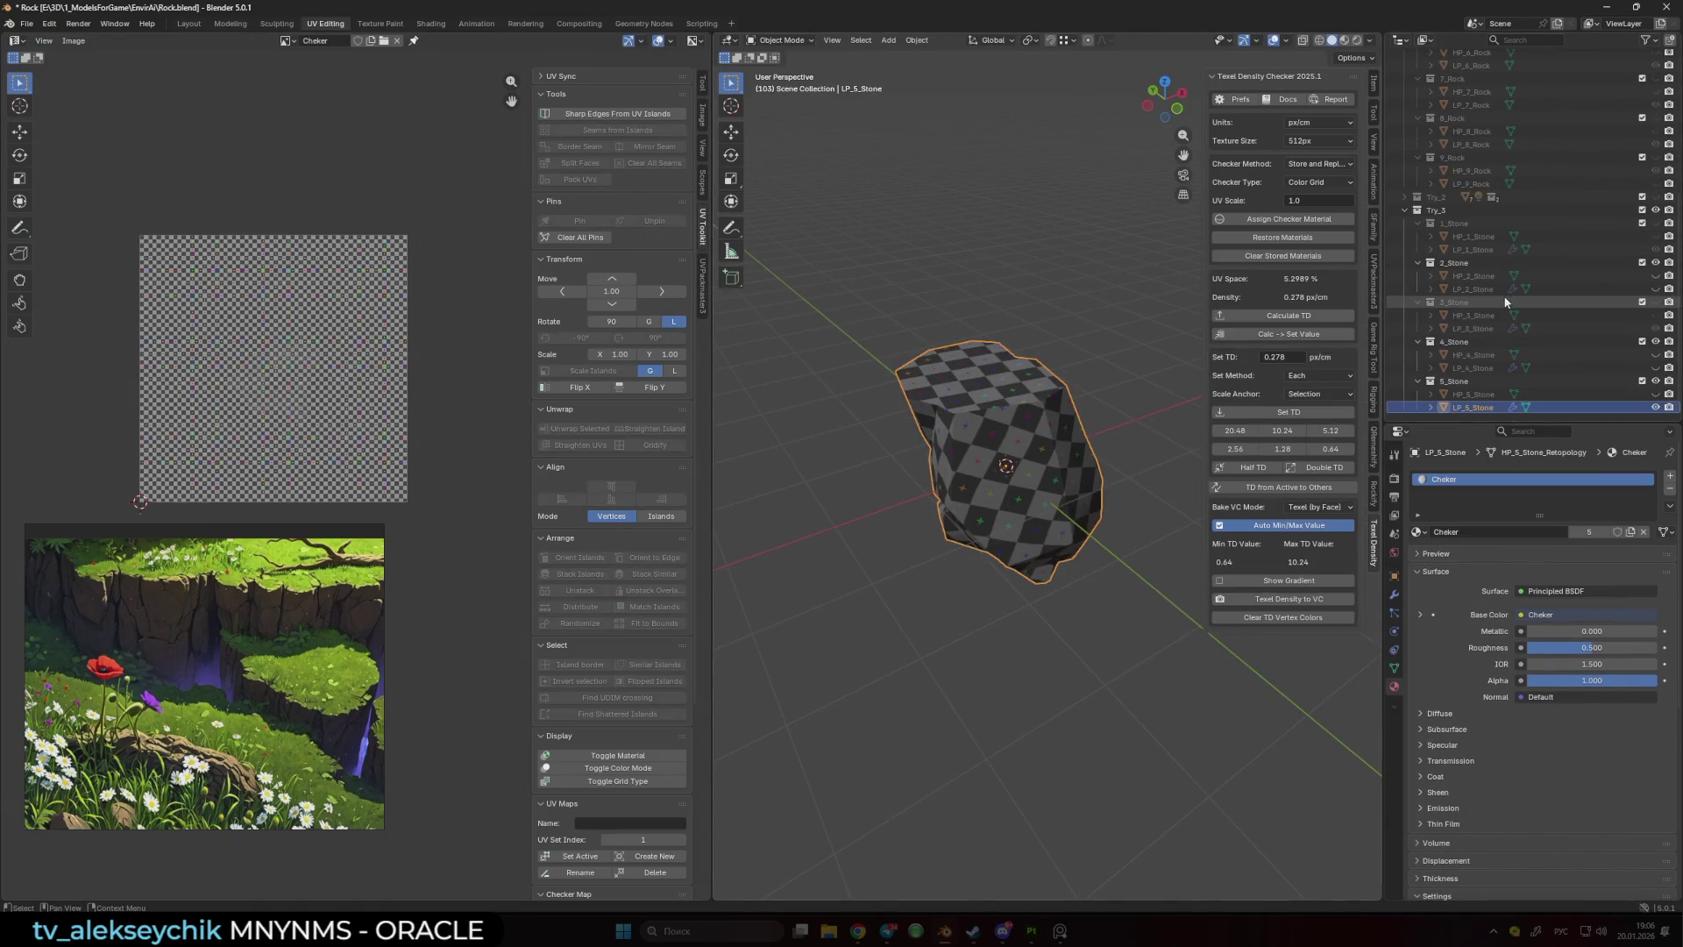
- Unhide LP_4, LP_3, LP_2 and LP_1_Stone in the Outliner
click(1655, 367)
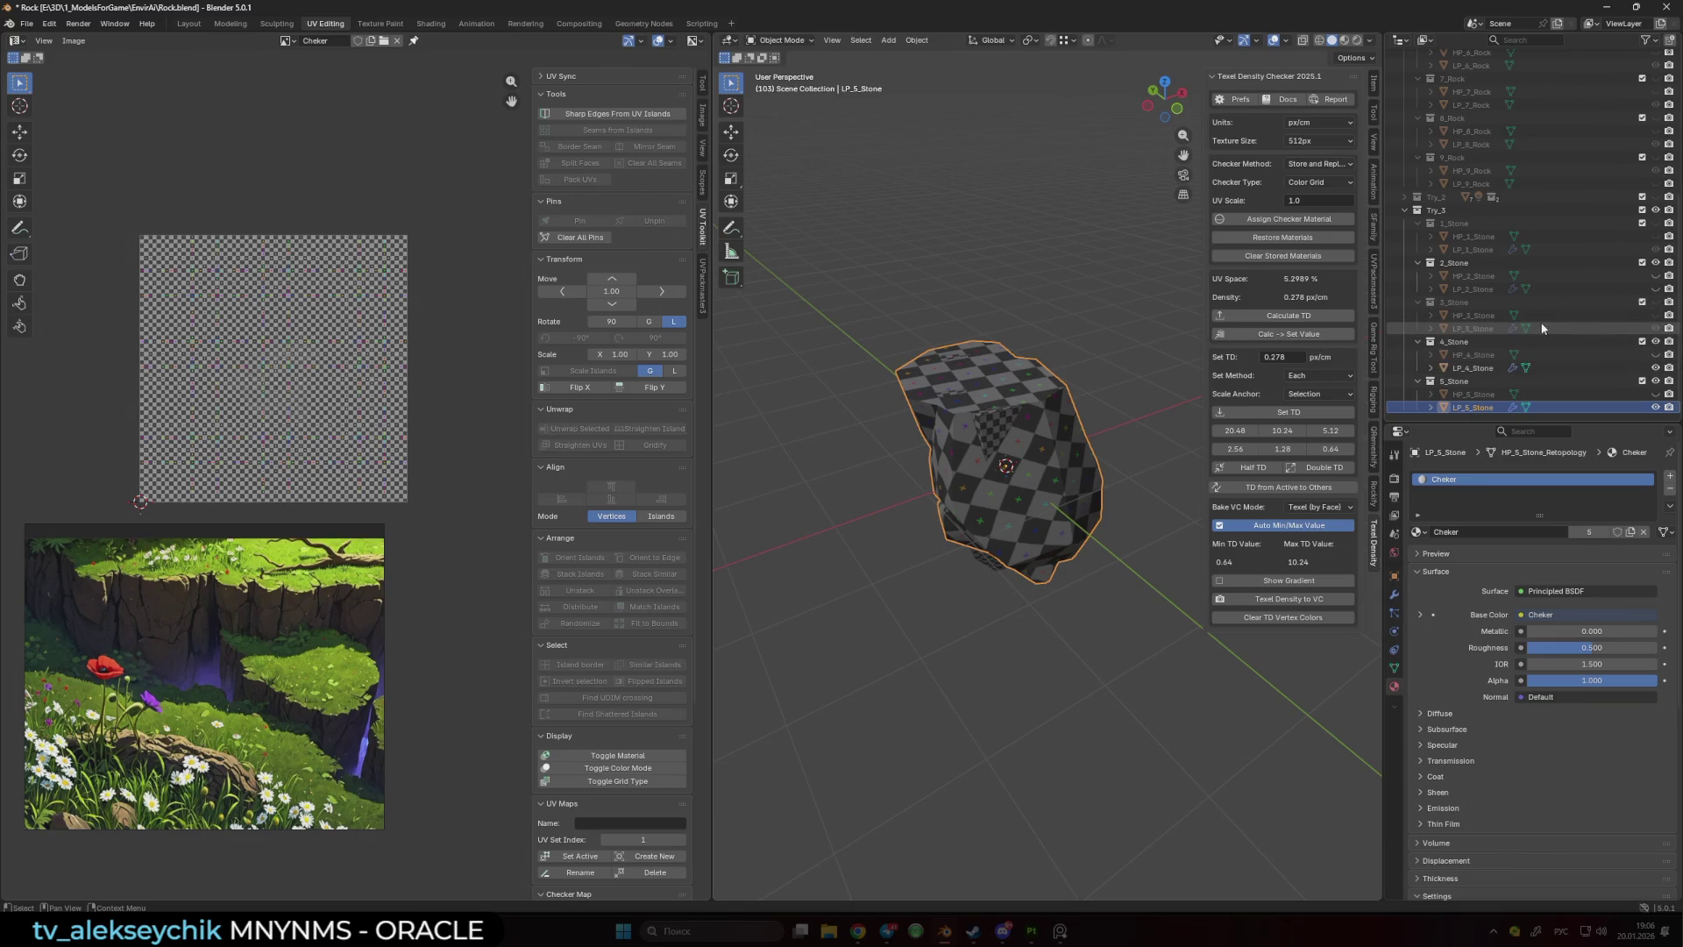
click(1655, 328)
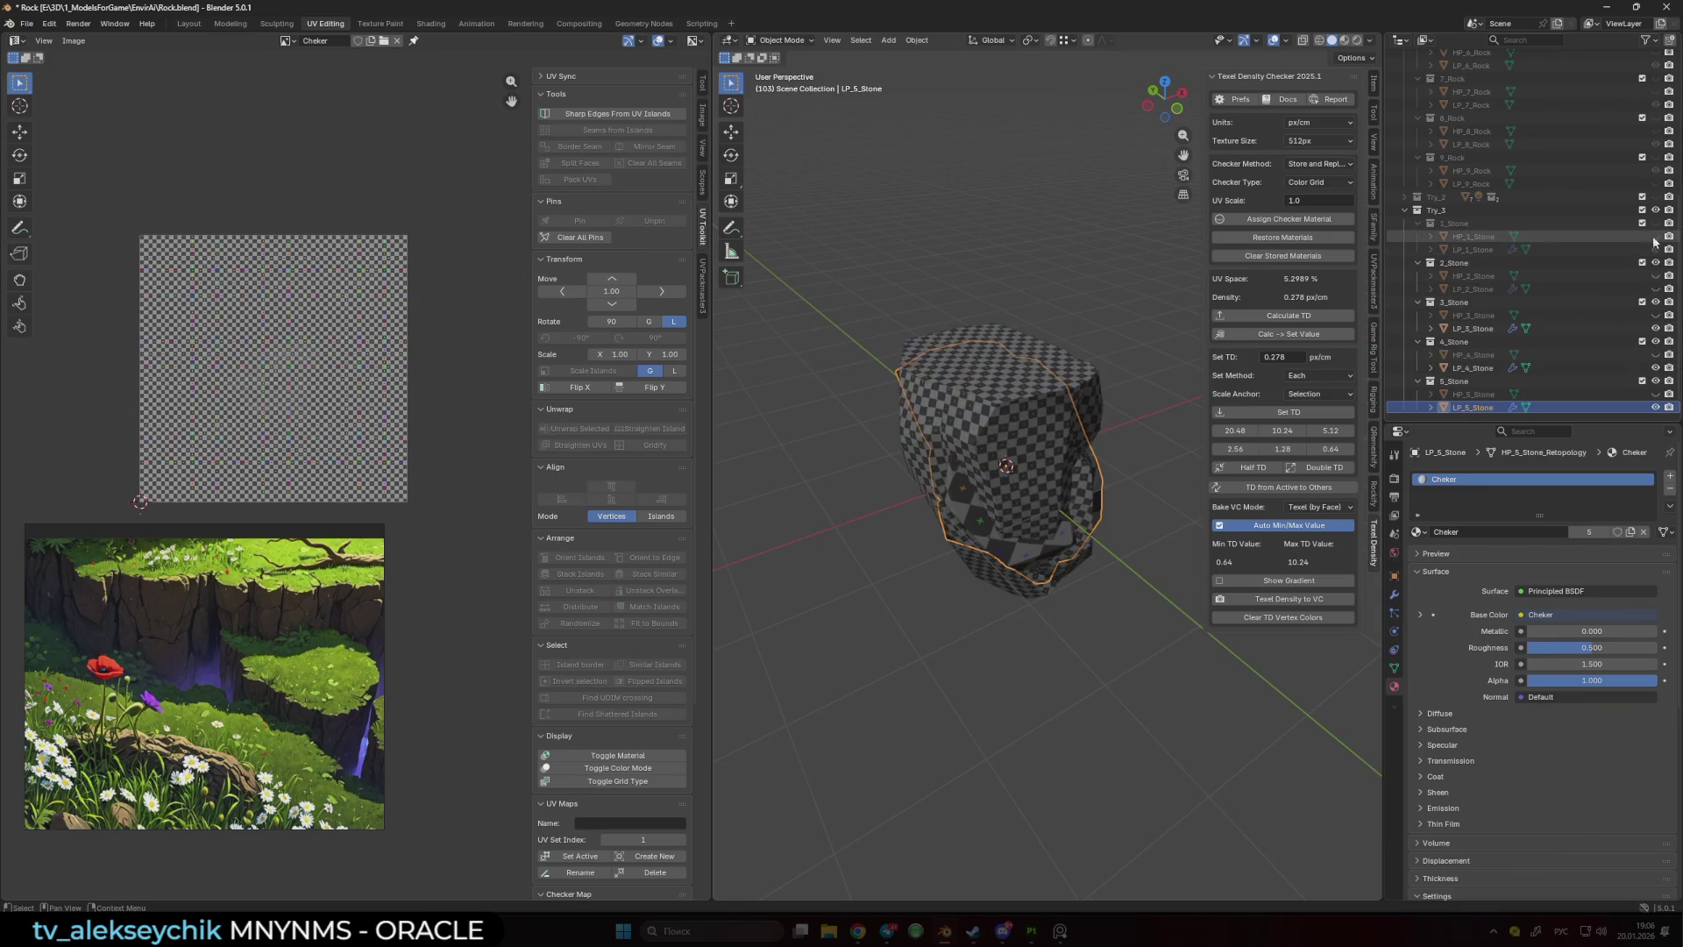
click(1655, 288)
click(1655, 249)
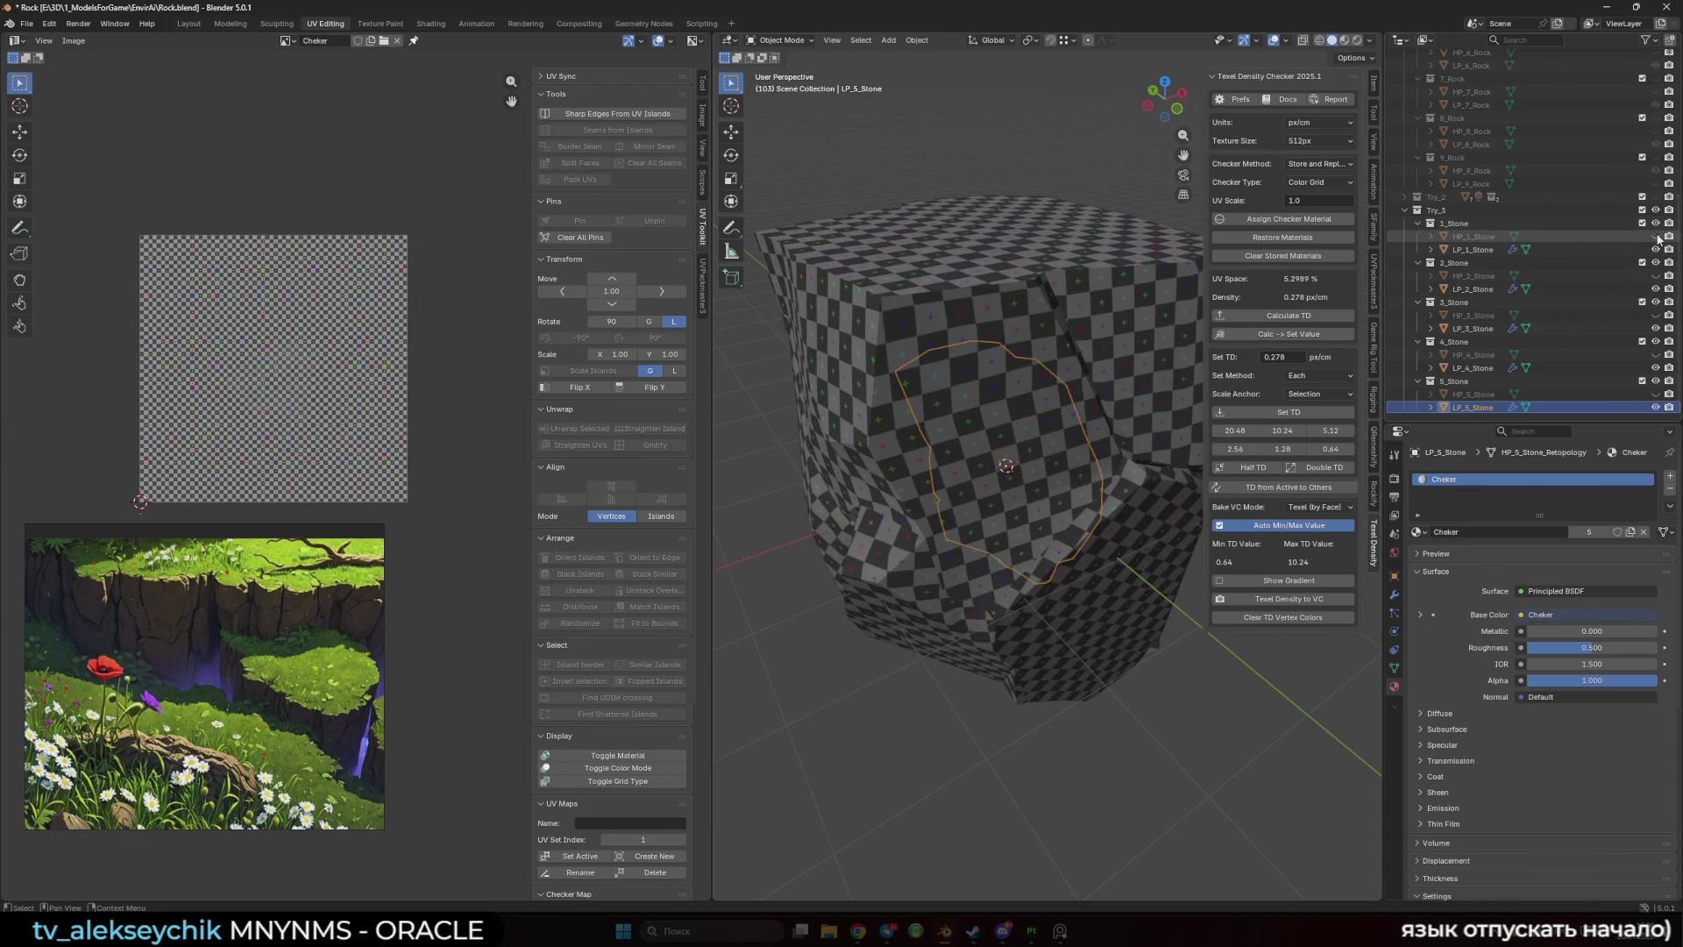
- Select all five low-poly stones and set them to the 0.278 px/cm texel density
key(a)
scroll(1074, 545, up, 3)
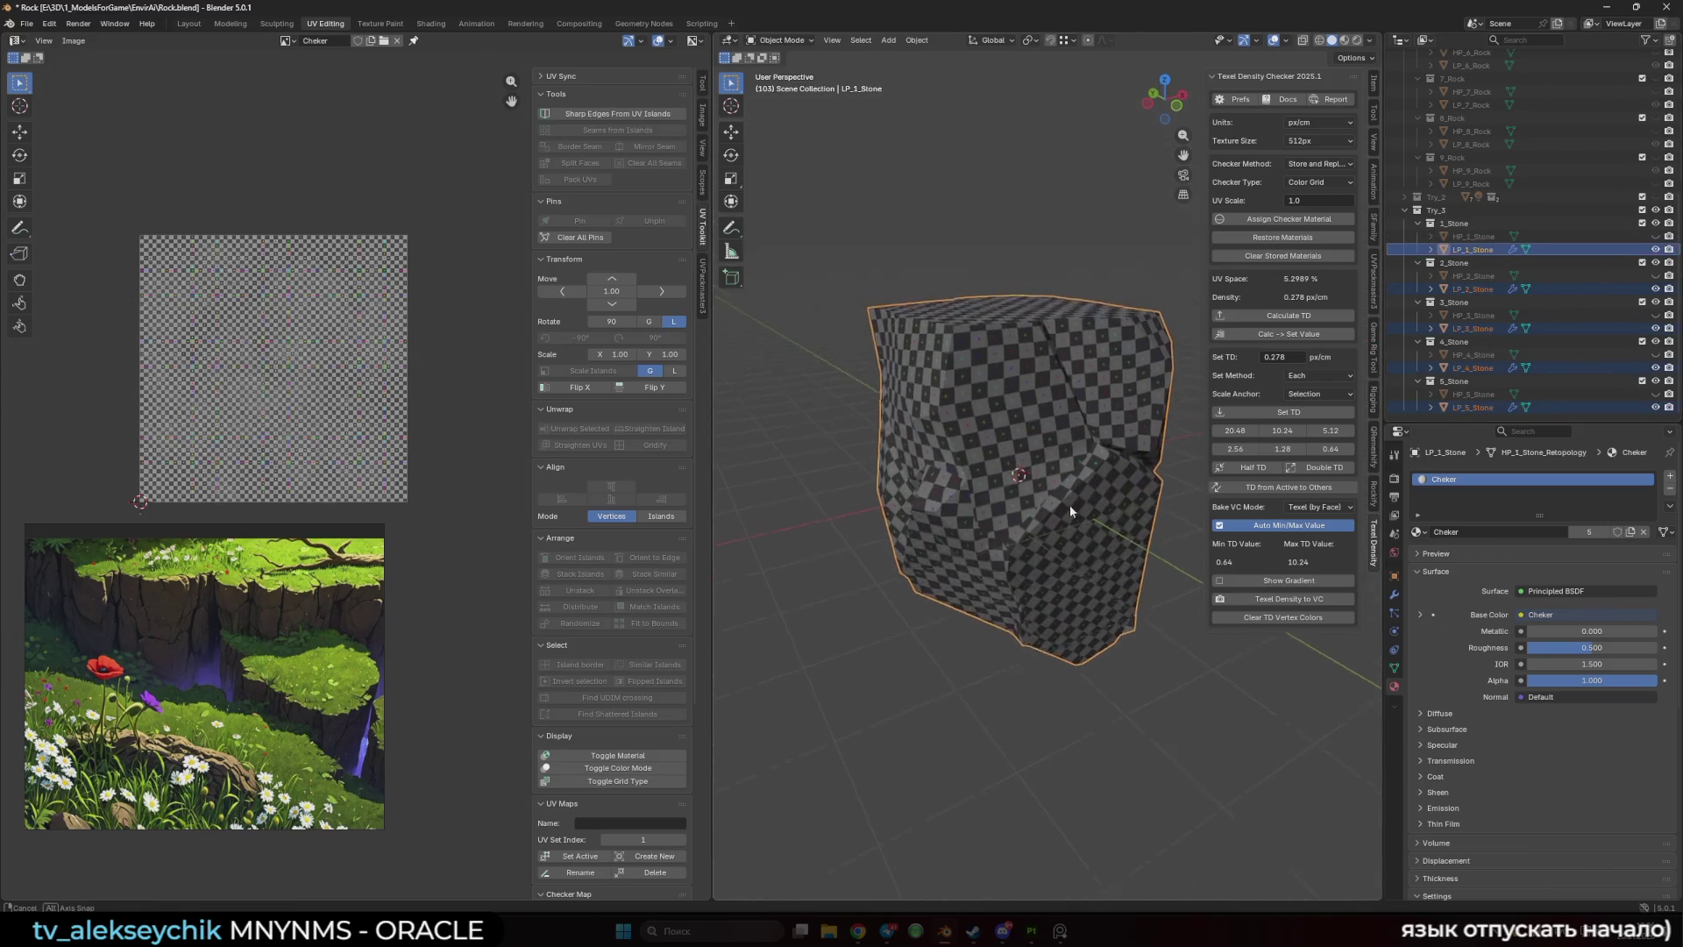
drag(1069, 503, 1087, 496)
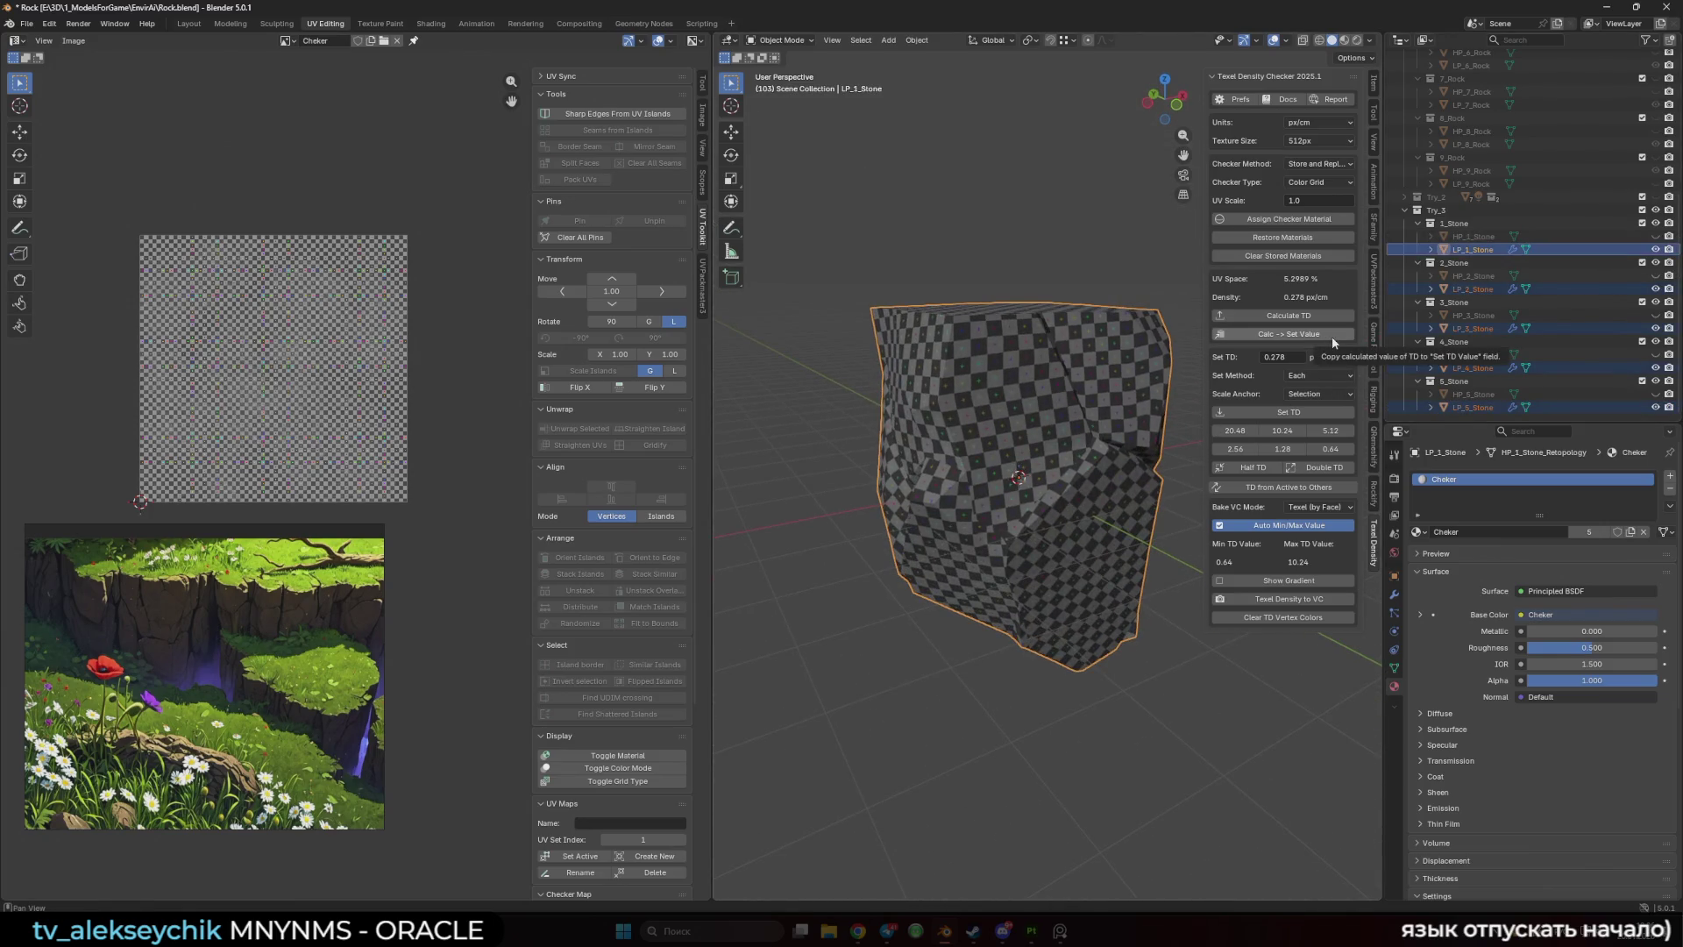
click(1286, 412)
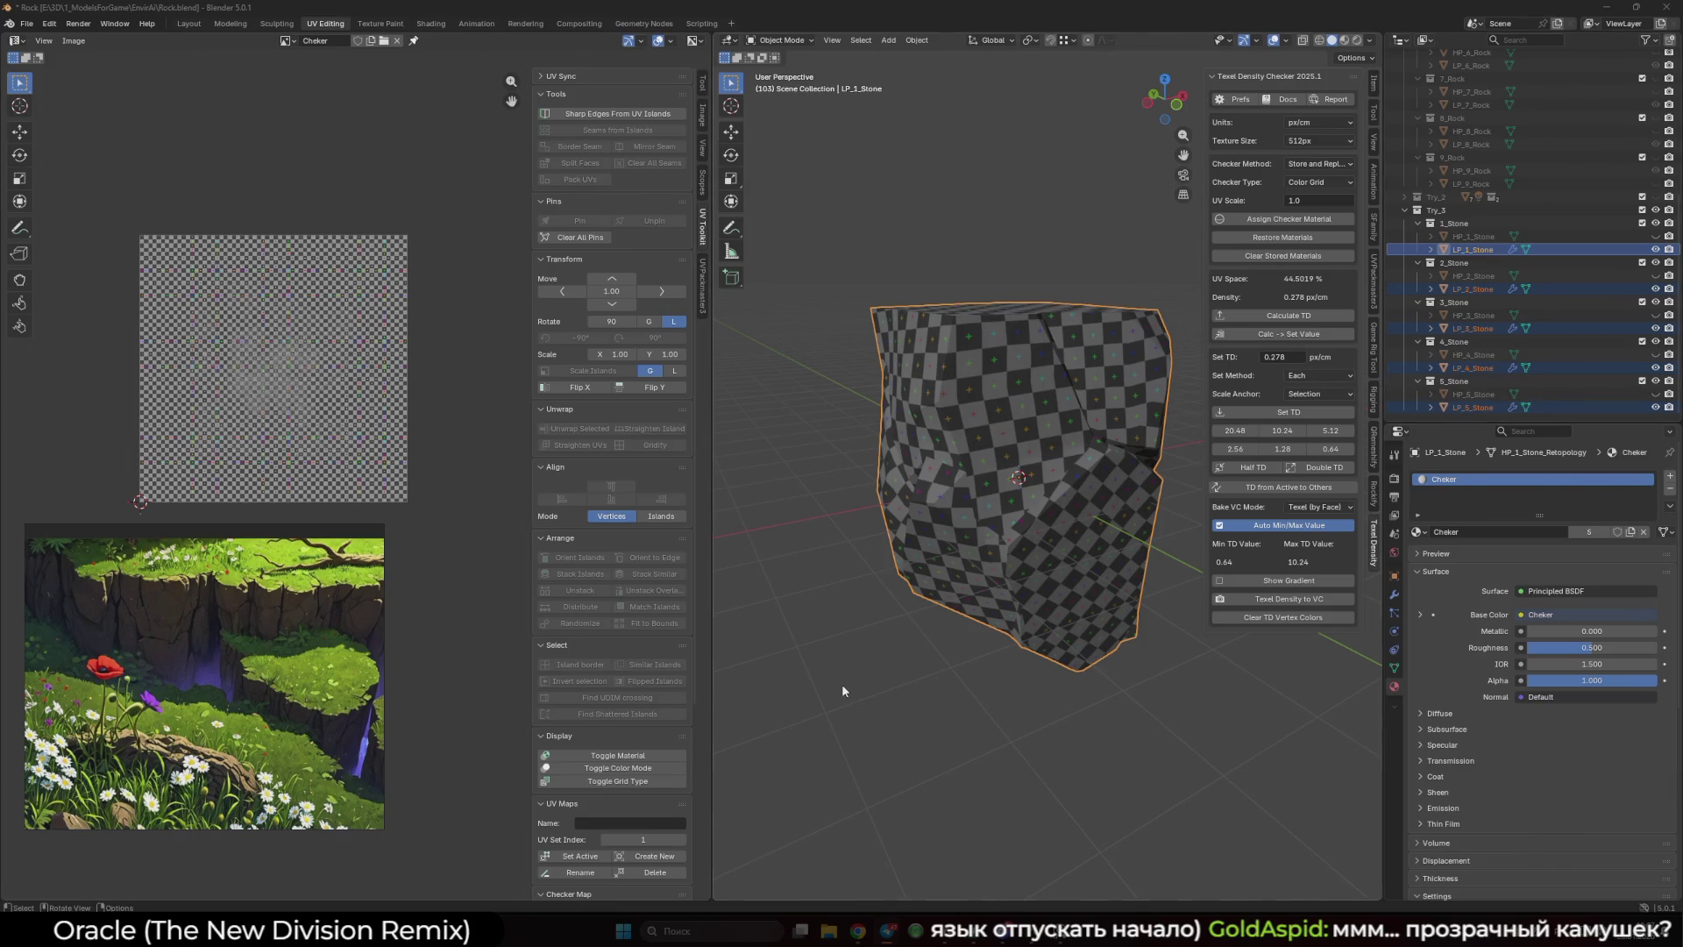
mouse_move(801, 677)
mouse_down()
mouse_move(848, 389)
mouse_move(859, 460)
mouse_move(936, 474)
mouse_up()
- Select all faces of the five stones in Edit Mode and pack their UV islands with UVPackmaster3
key(Tab)
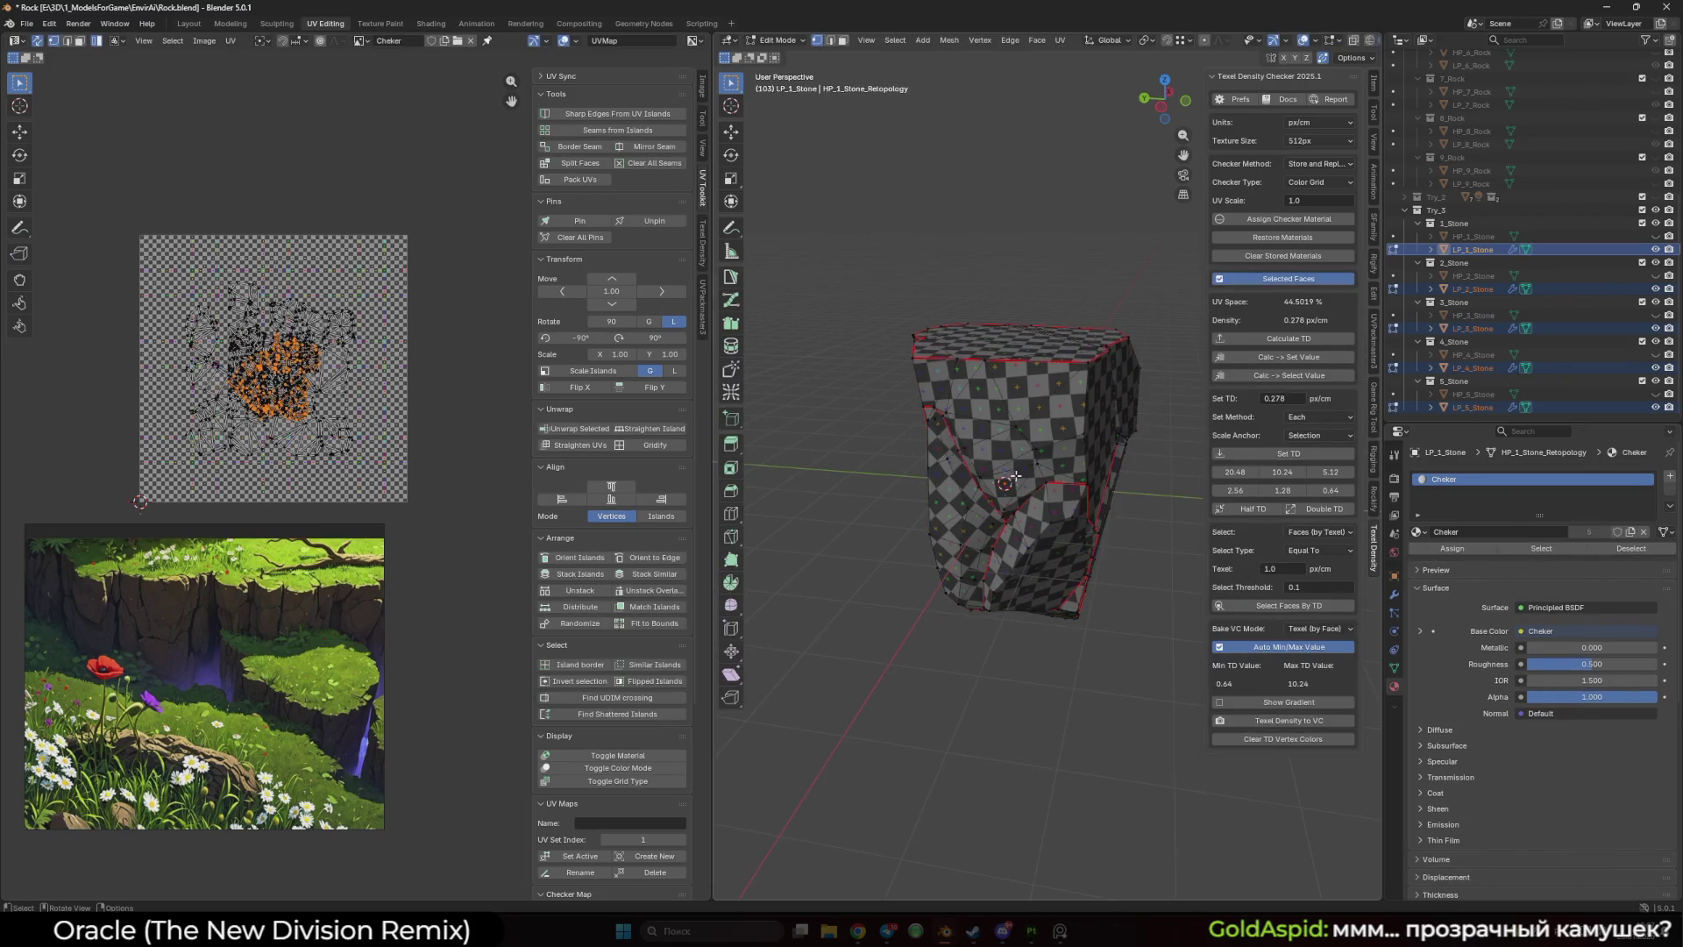
key(a)
scroll(260, 317, up, 1)
scroll(260, 318, up, 2)
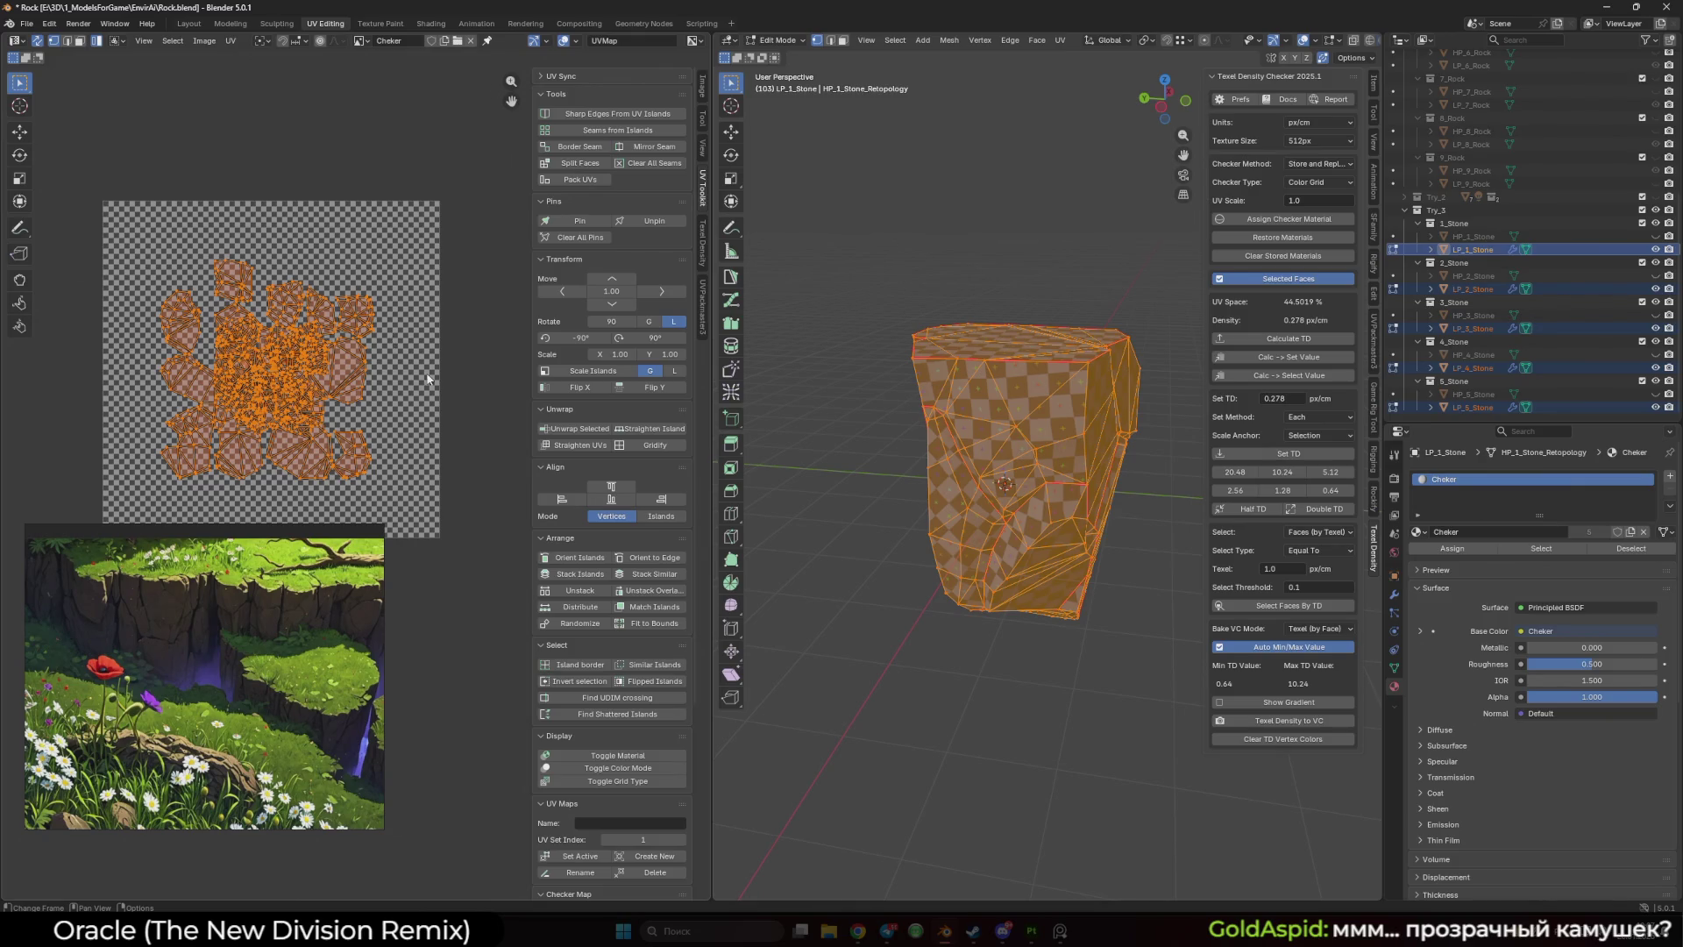
click(703, 327)
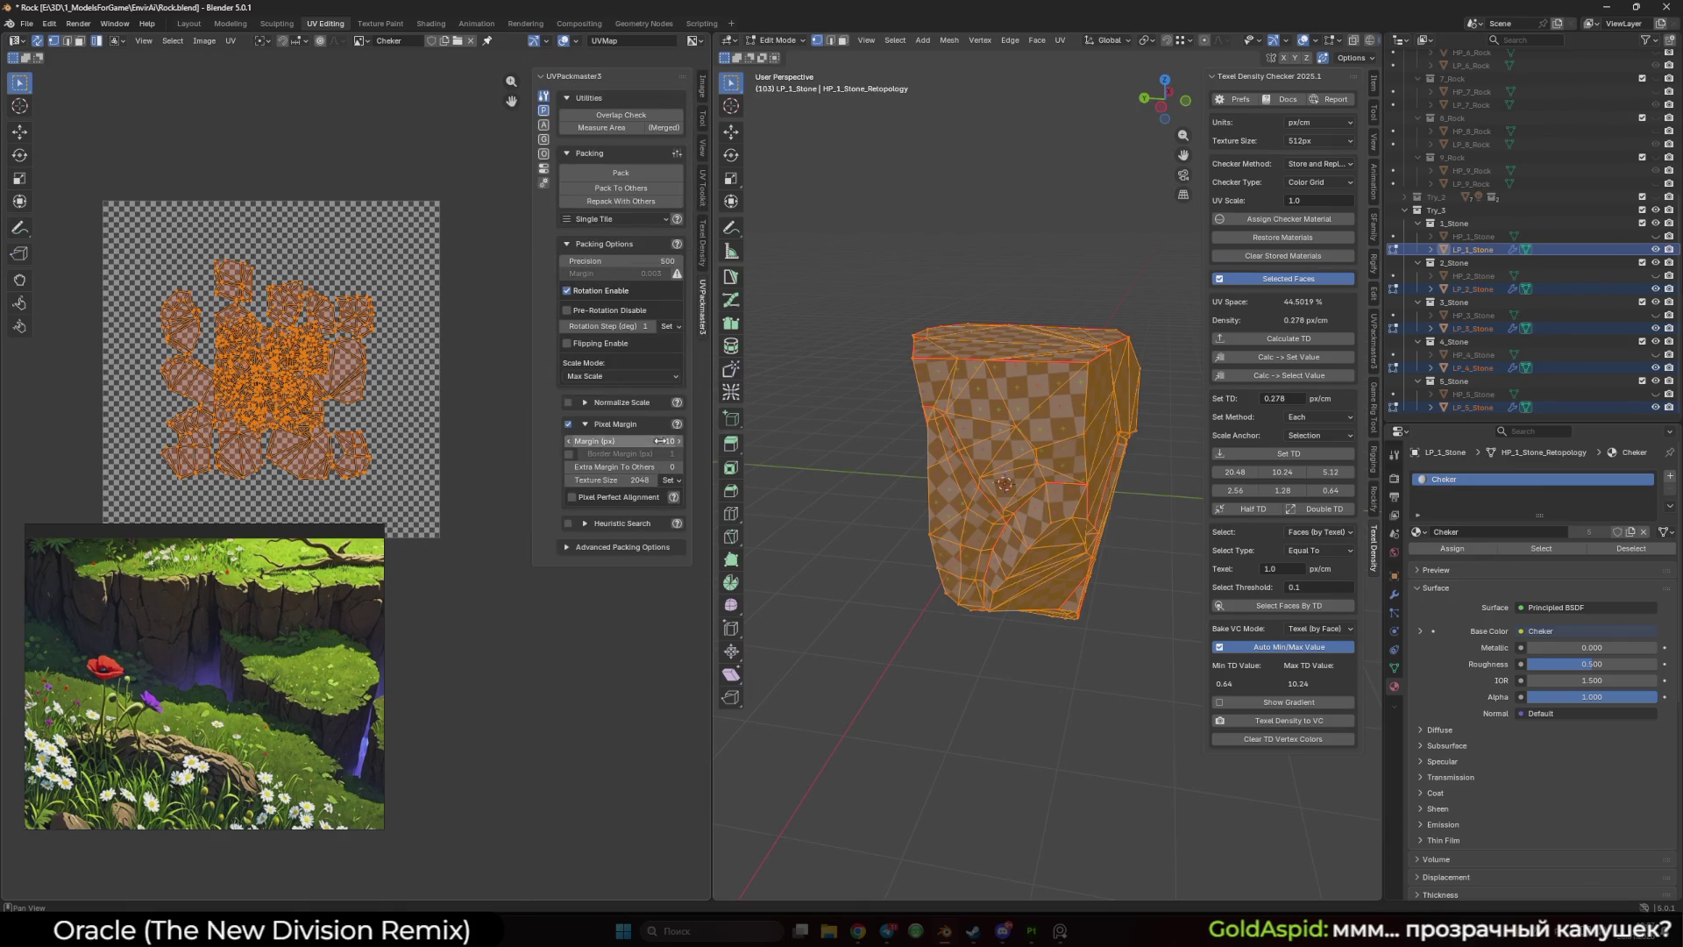
click(633, 175)
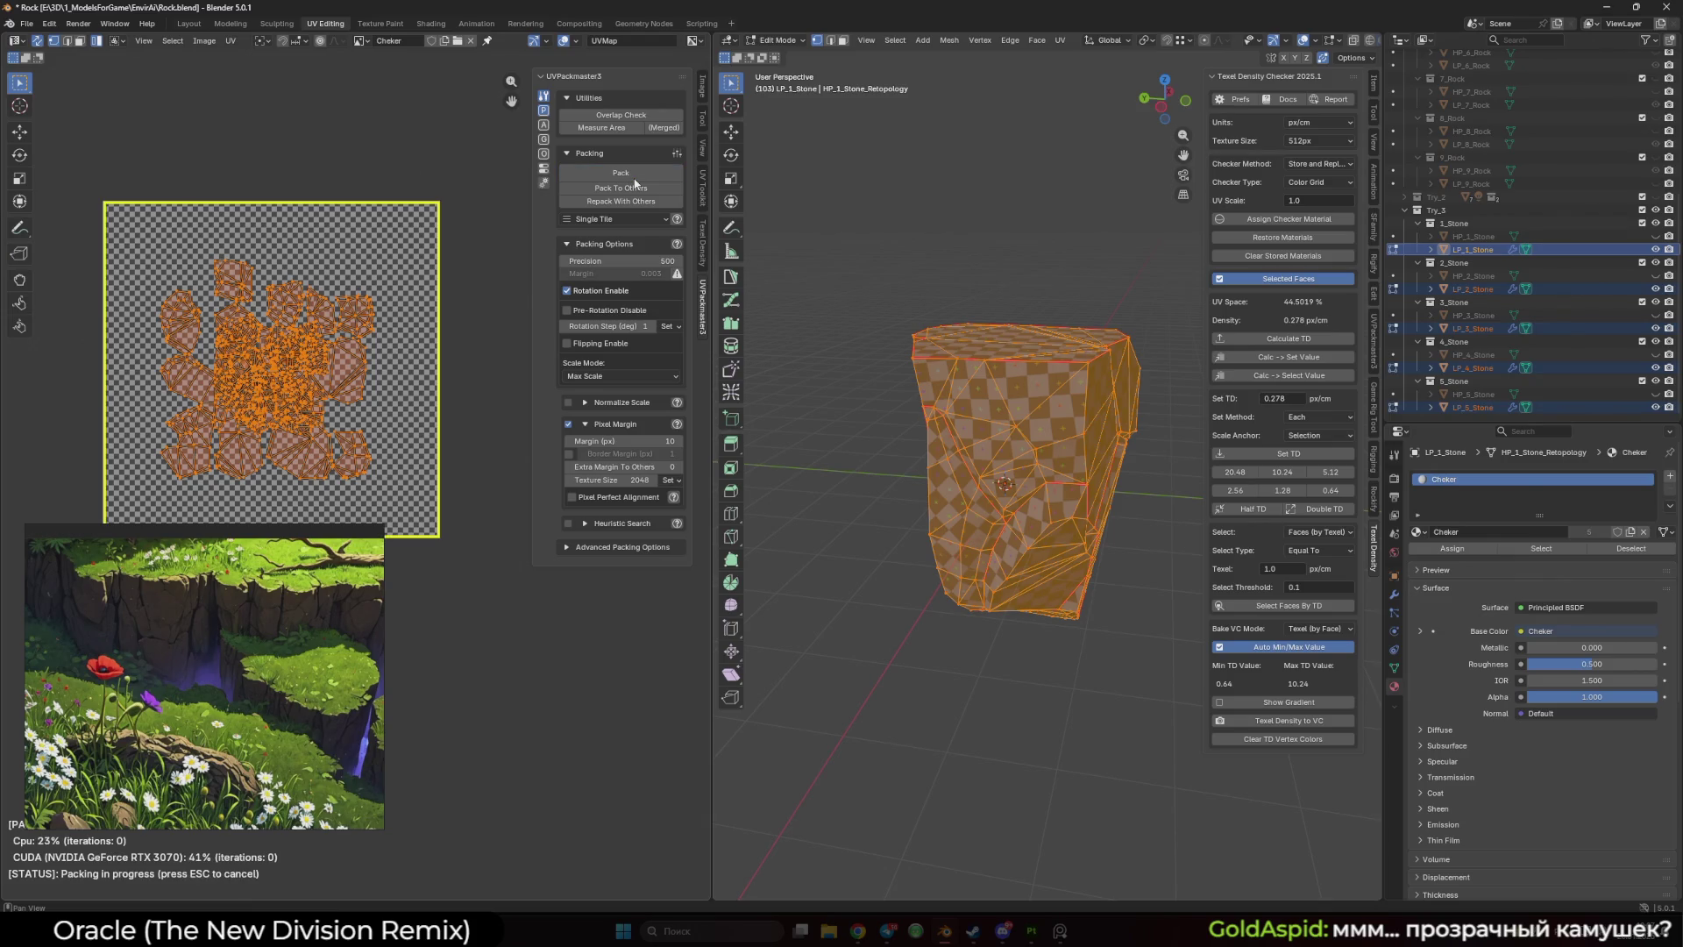
scroll(379, 308, down, 1)
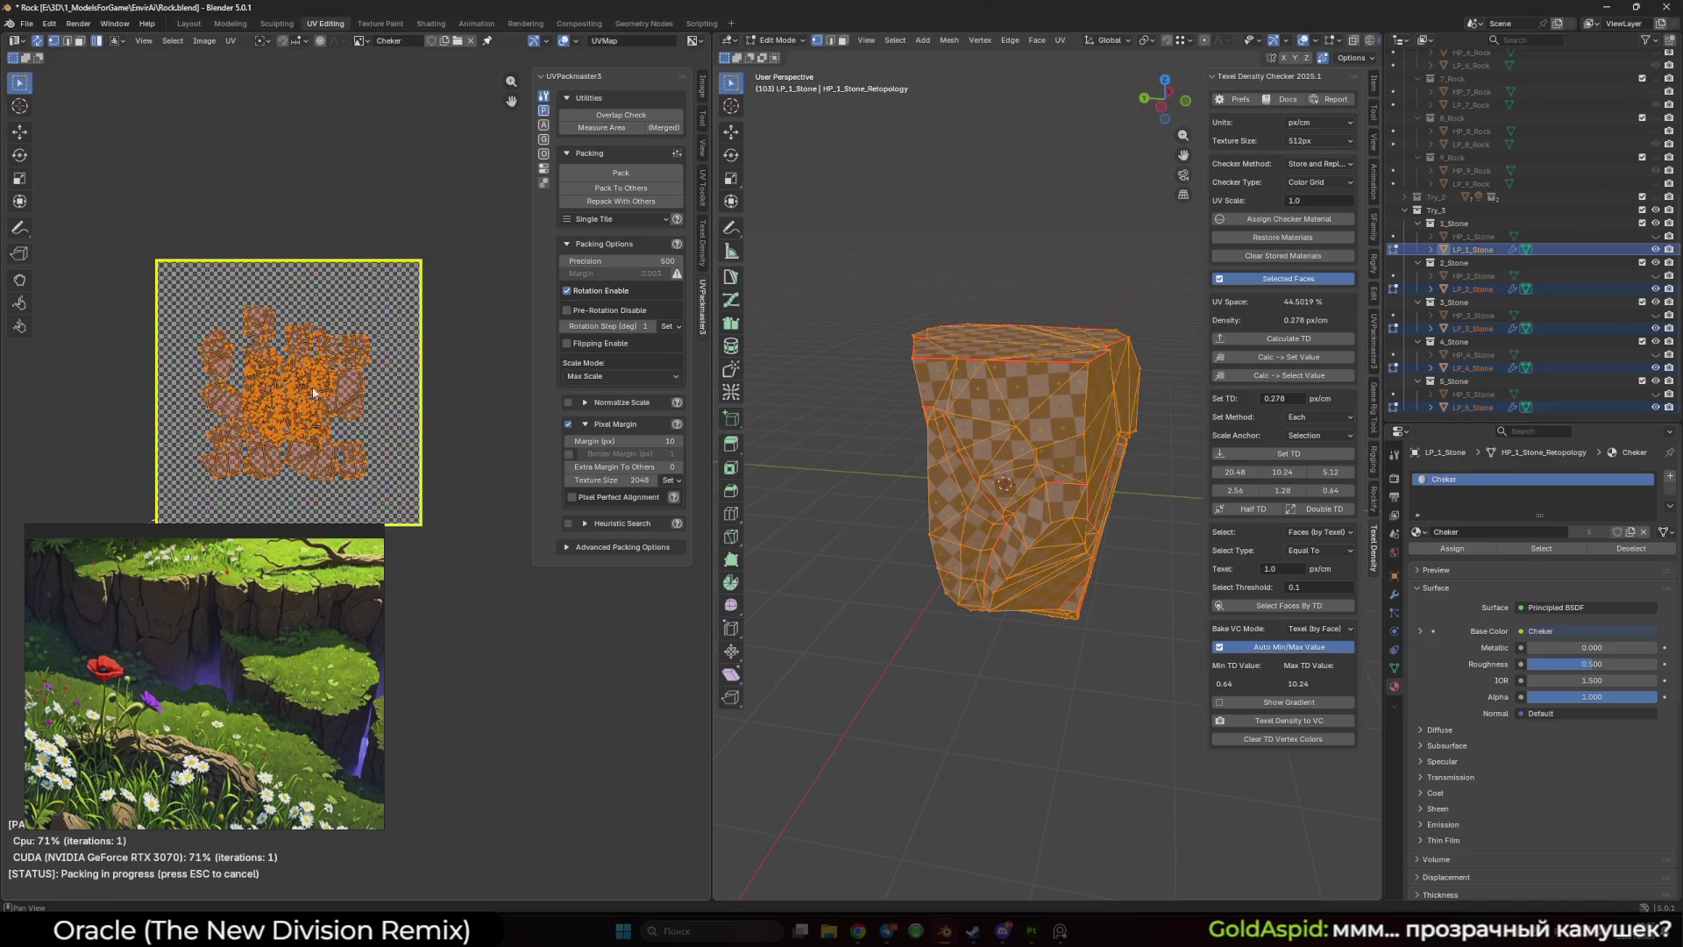
scroll(385, 324, left, 3)
scroll(398, 346, up, 2)
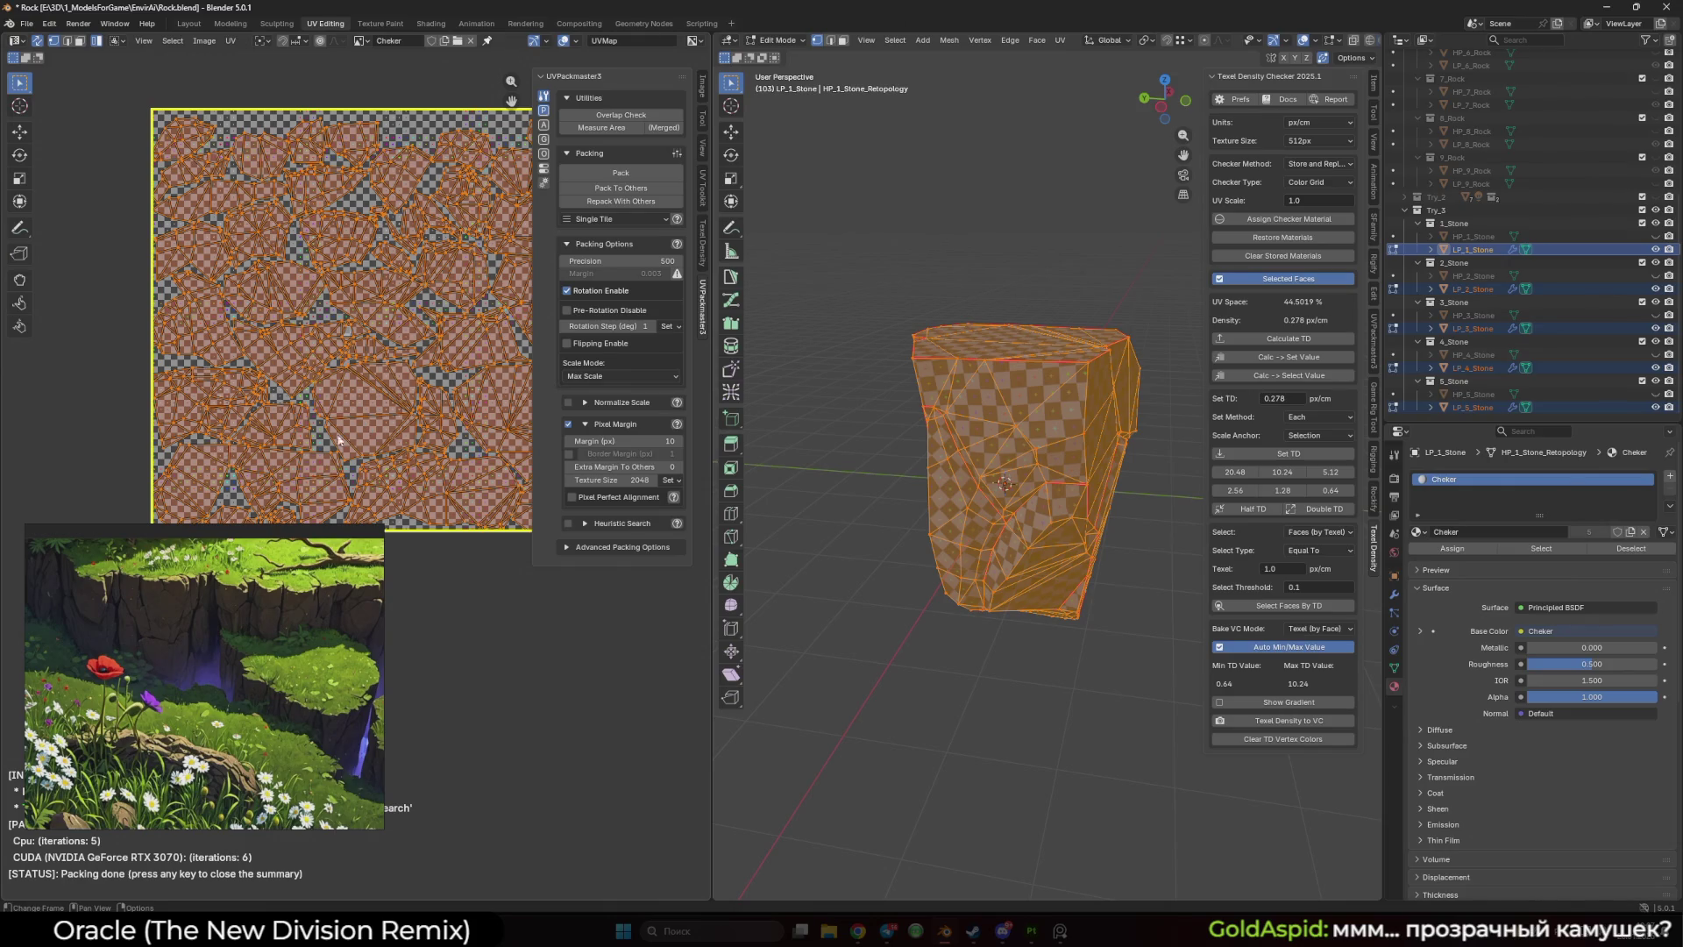
drag(402, 420, 292, 338)
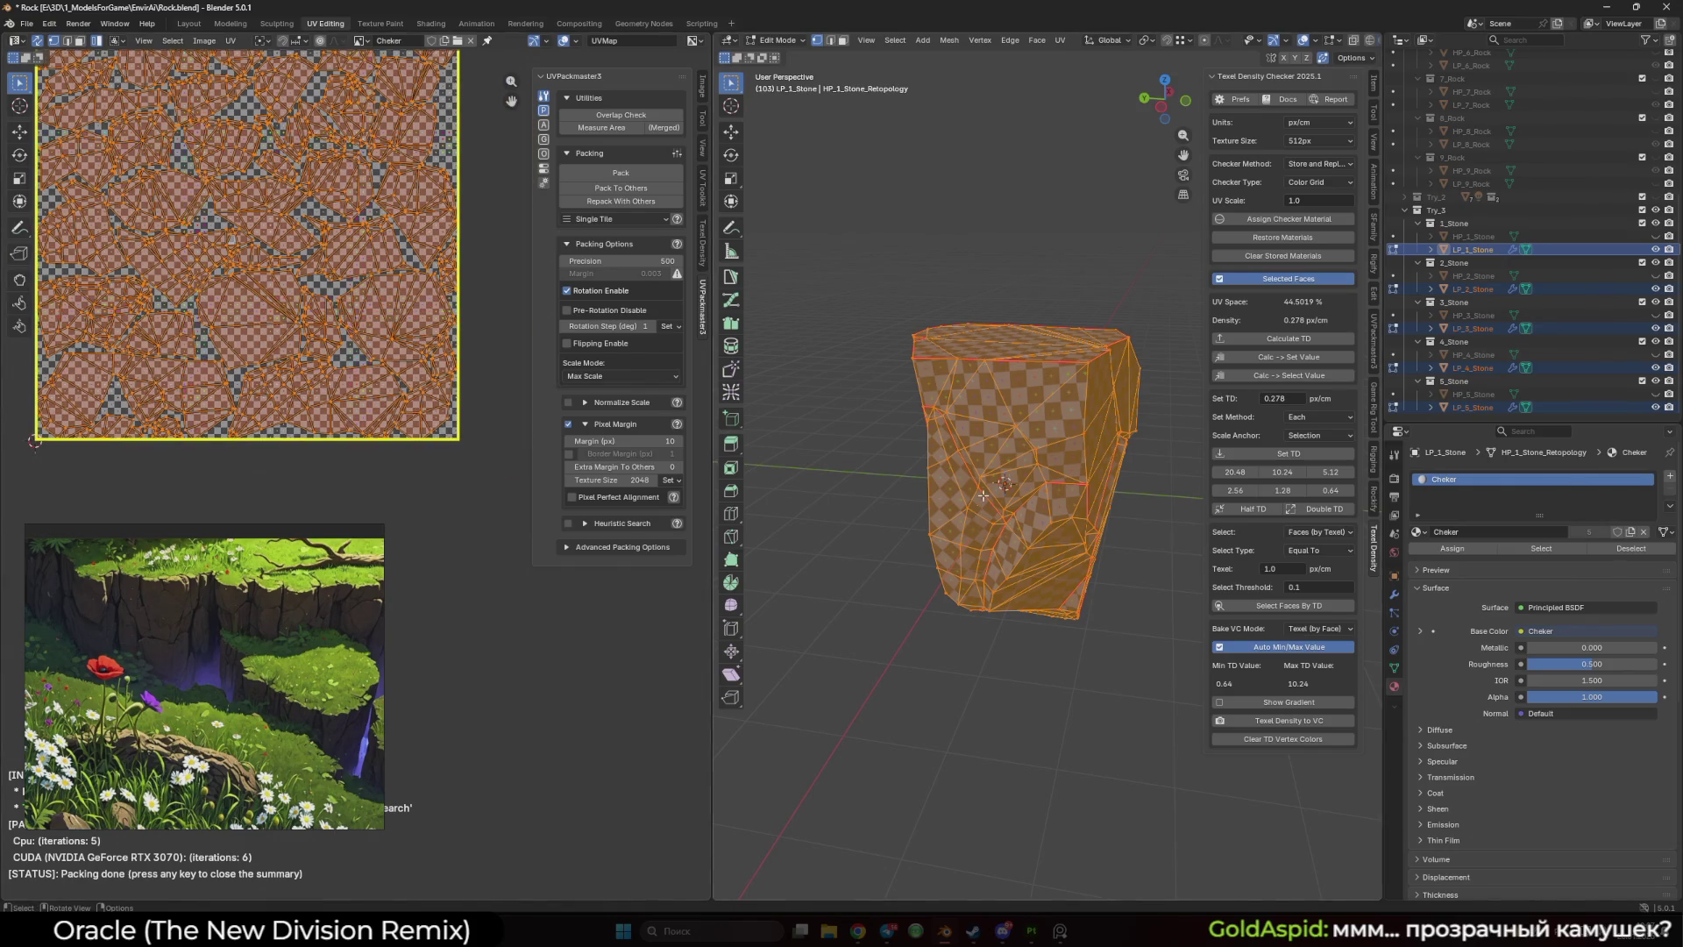
key(Tab)
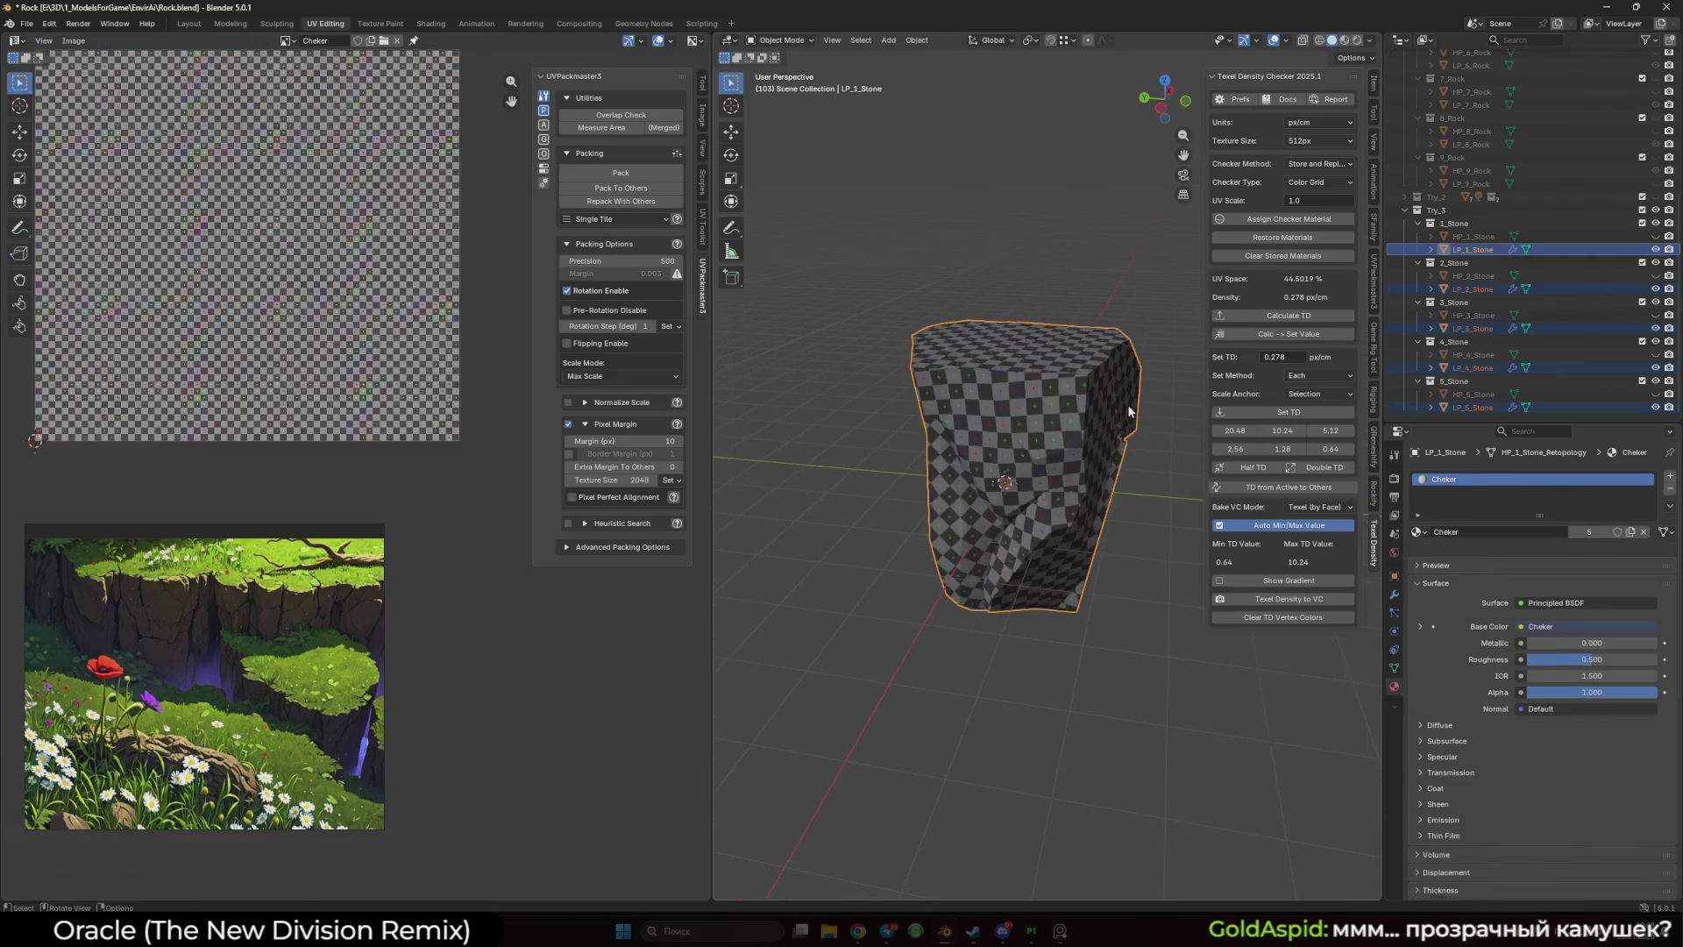
- Reapply the texel density and compare the unpacked and packed UV layouts using undo and redo
click(1310, 414)
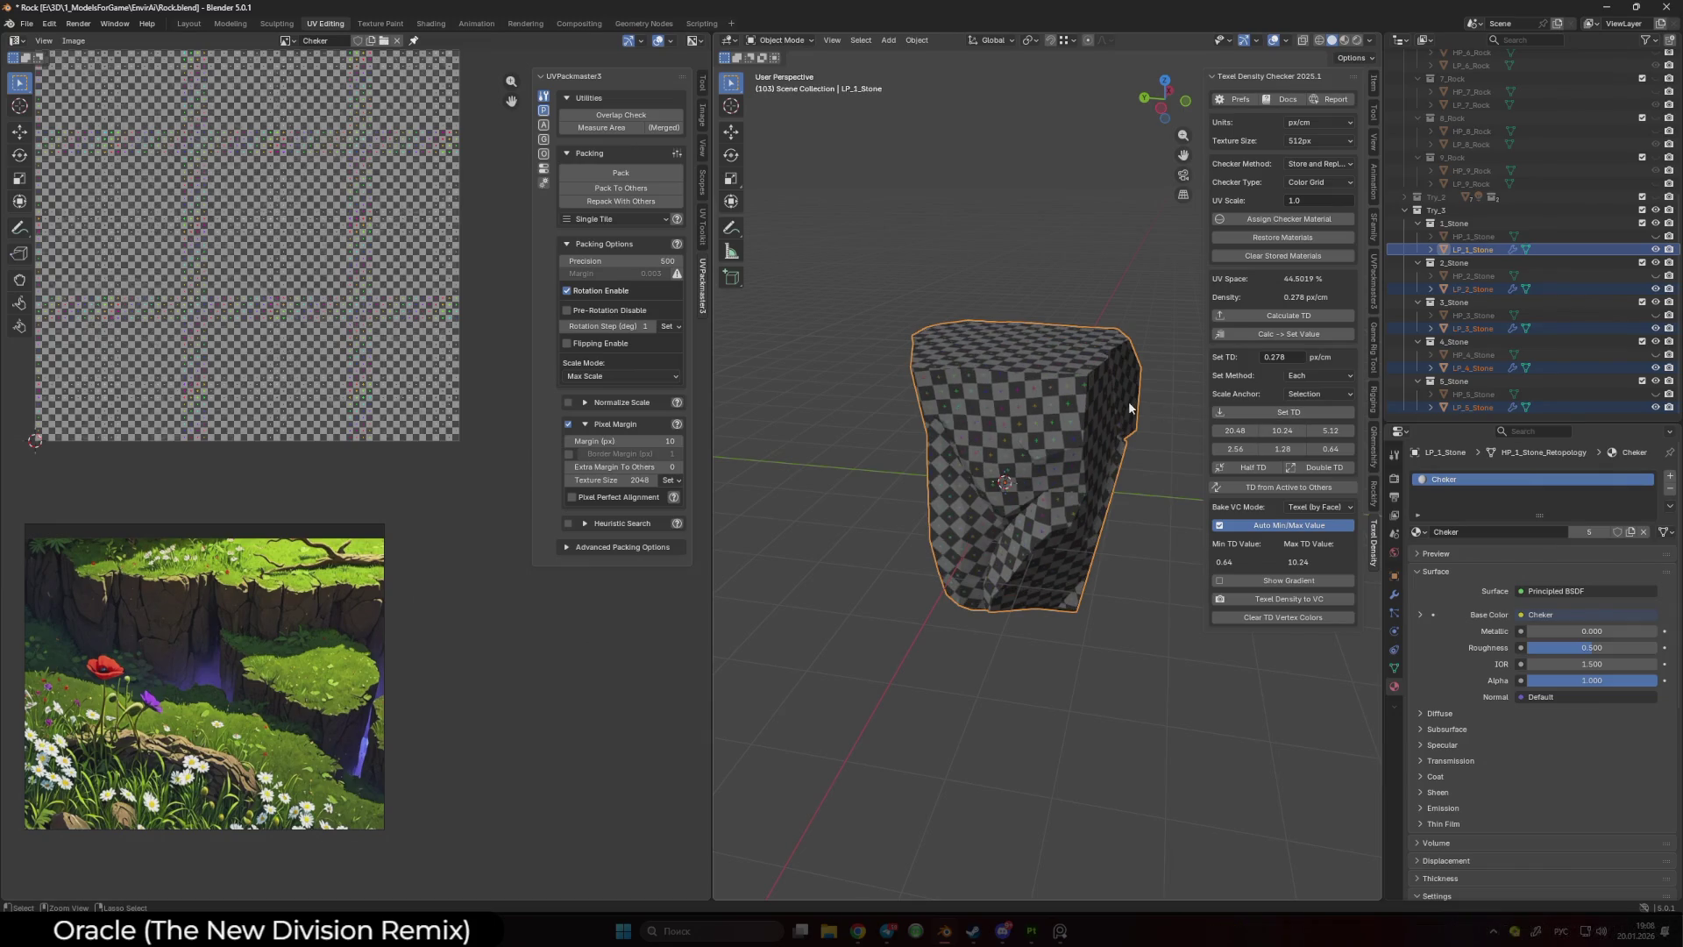
key(Tab)
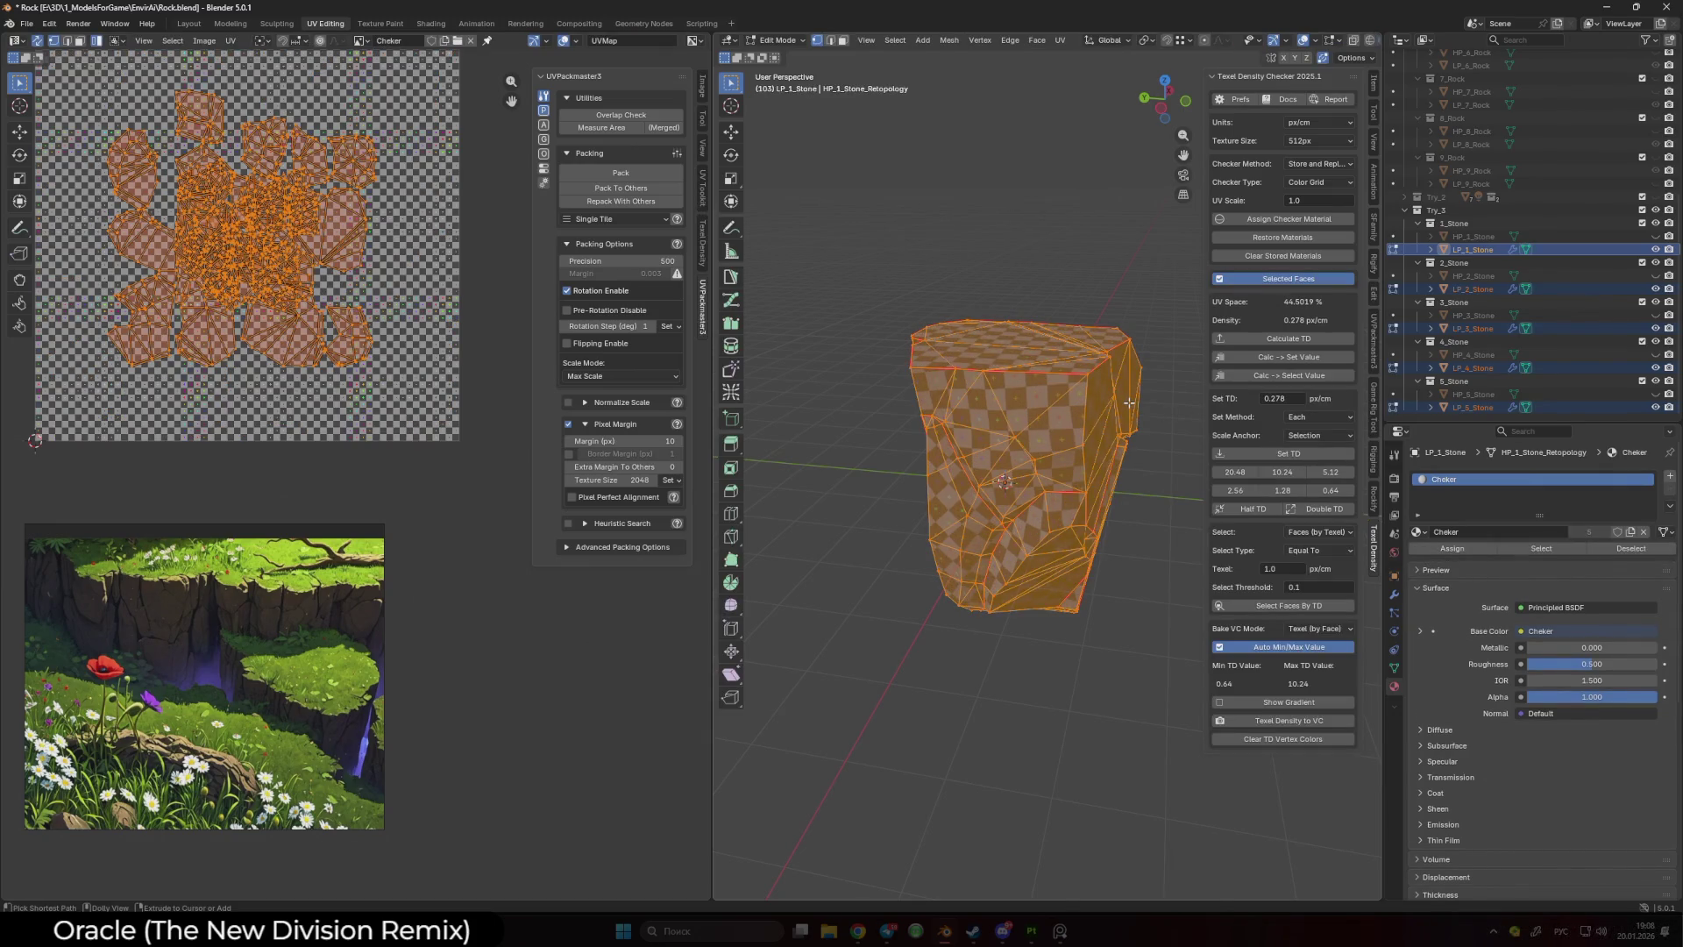
key(ctrl+shift+z)
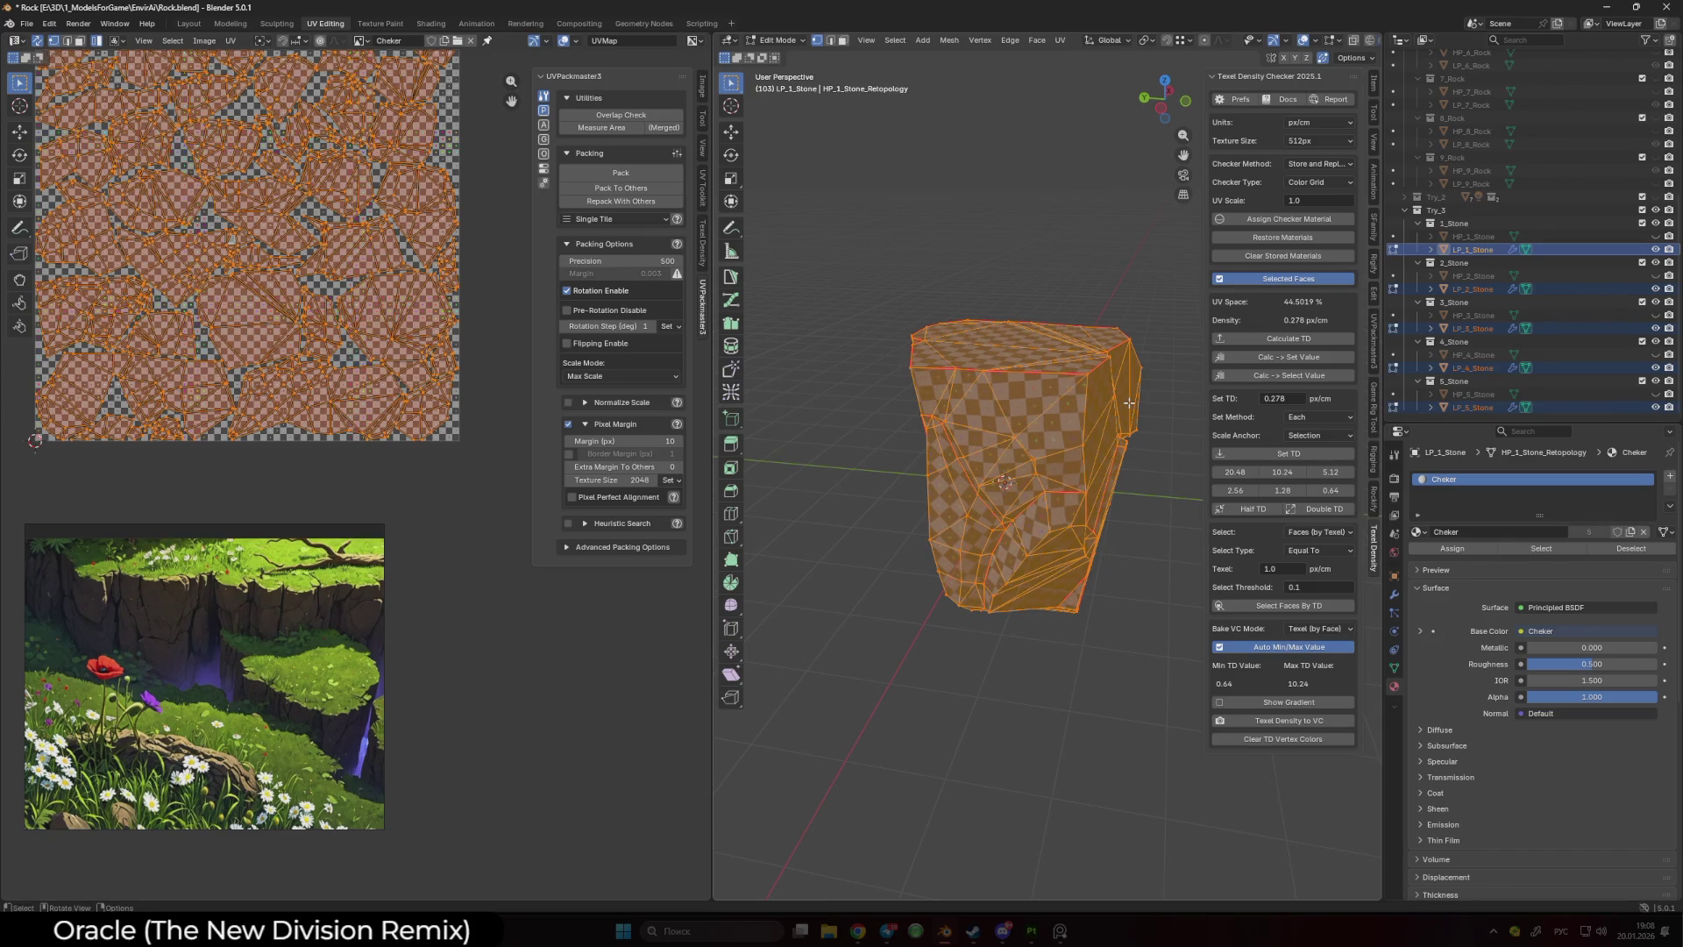
key(ctrl+z)
key(ctrl+shift+z)
key(ctrl+shift+z)
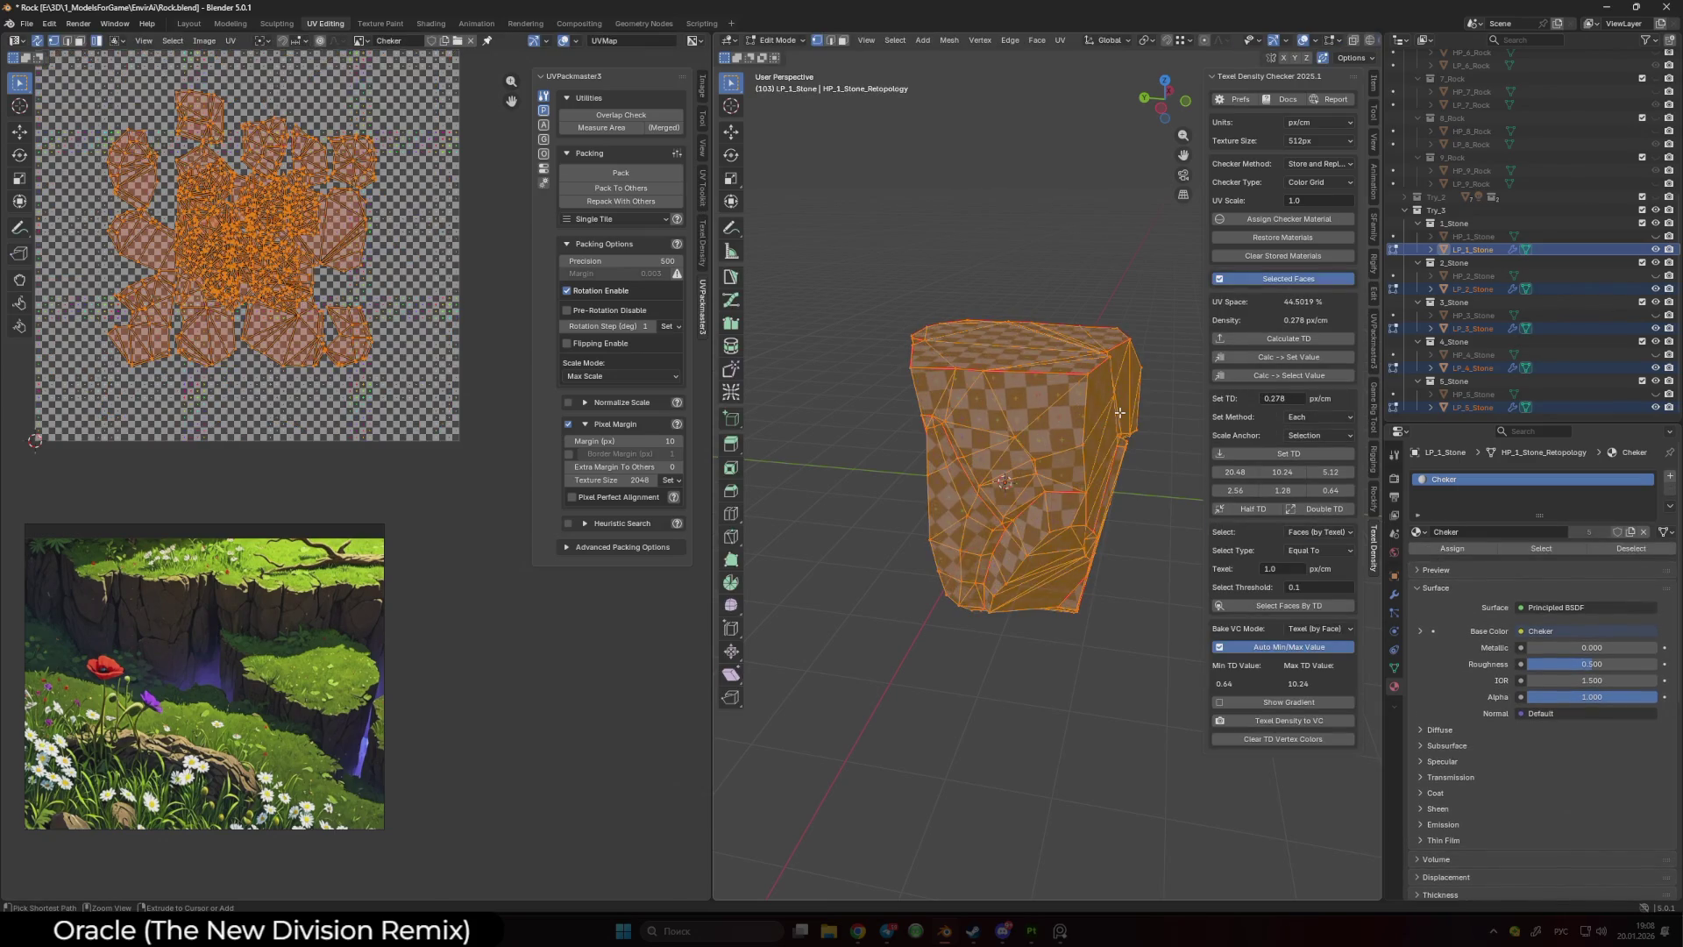
key(ctrl+z)
key(ctrl+z)
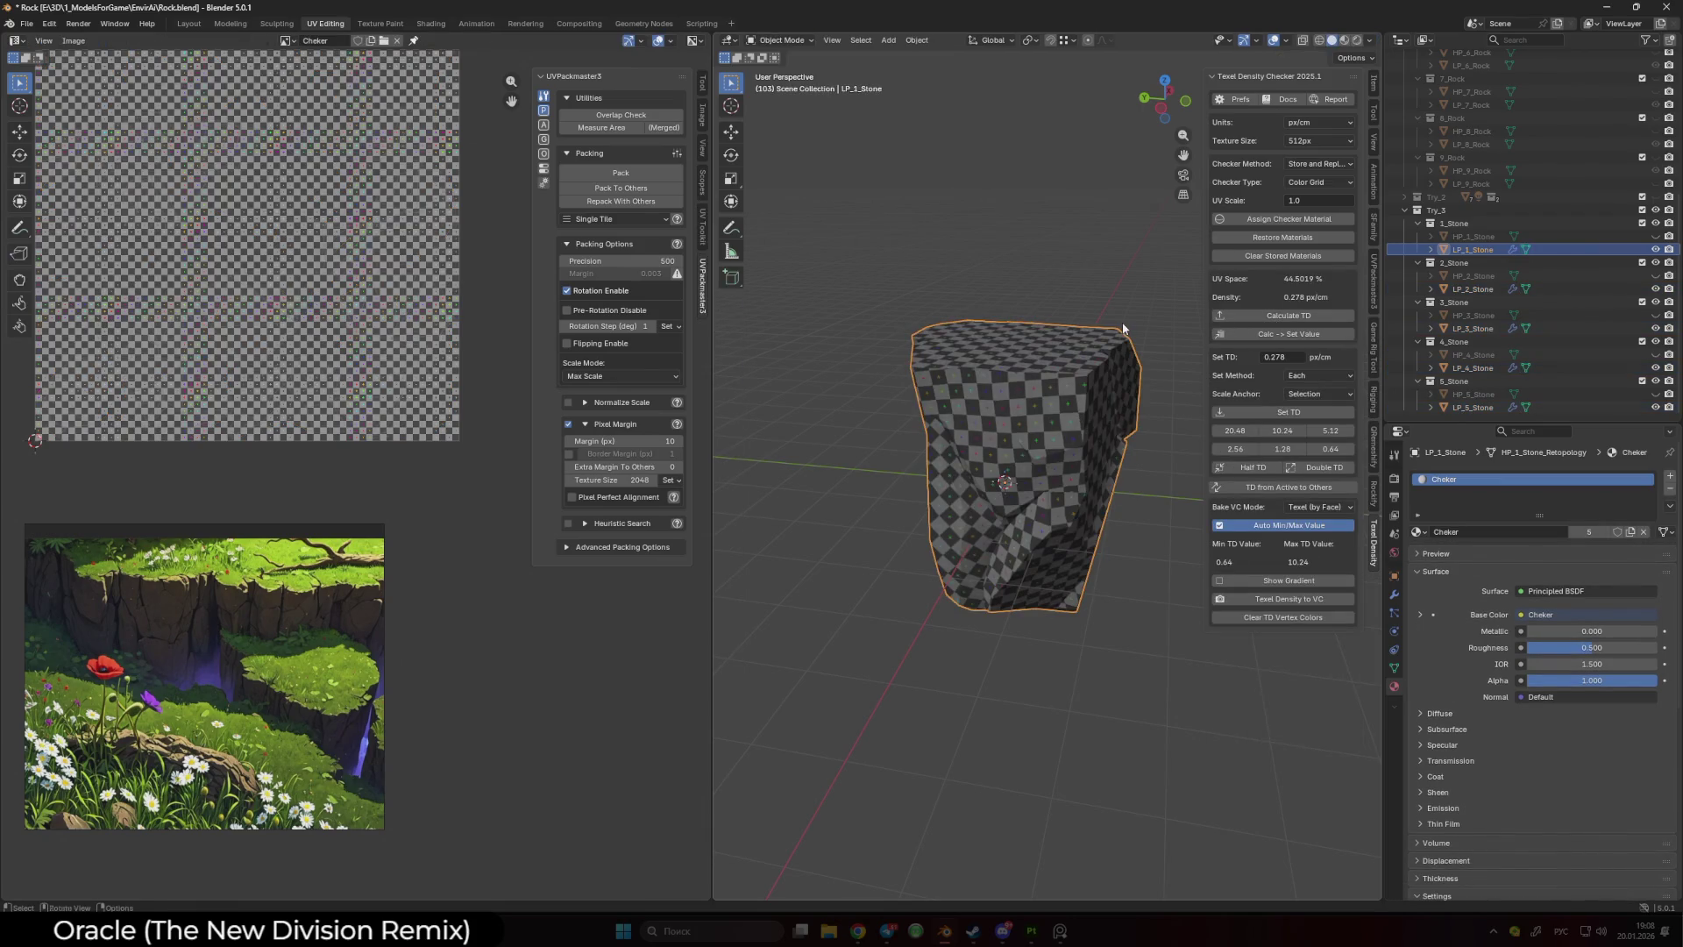
- Keep the packed UV layout, deselect the stones, and save Rock.blend
key(ctrl+z)
scroll(1113, 341, down, 3)
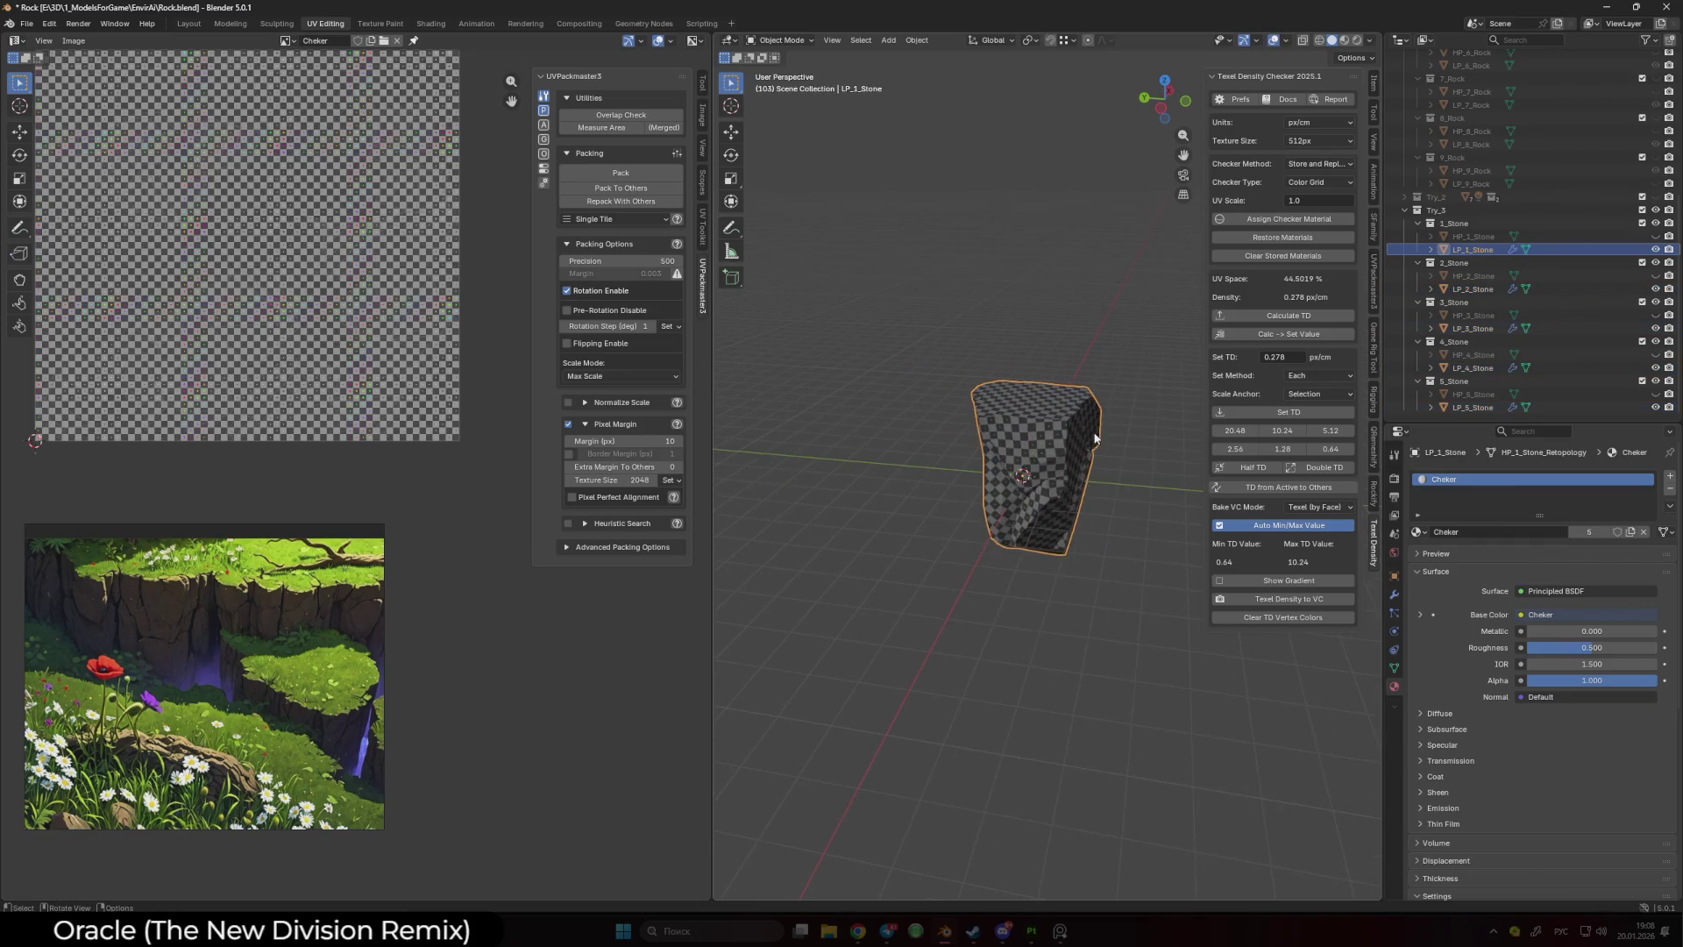
key(ctrl+z)
key(ctrl+s)
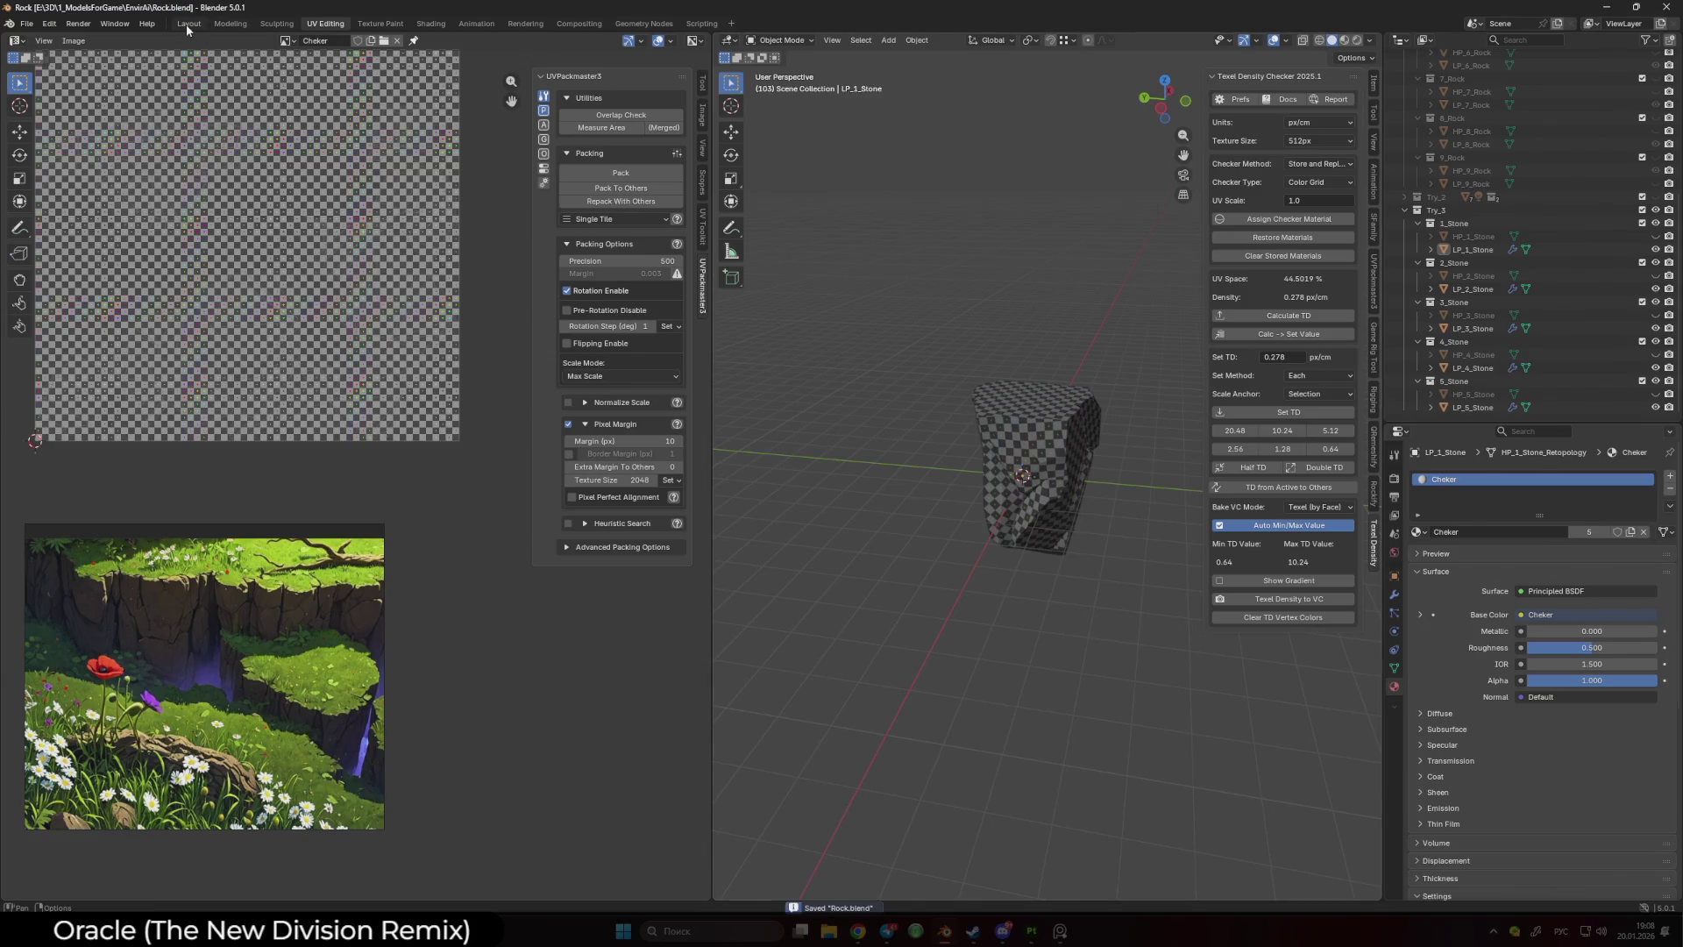
- Hide collections 2–5, remove LP_1_Stone's Smooth by Angle modifier, and move the first stone 5 m along Y
click(187, 25)
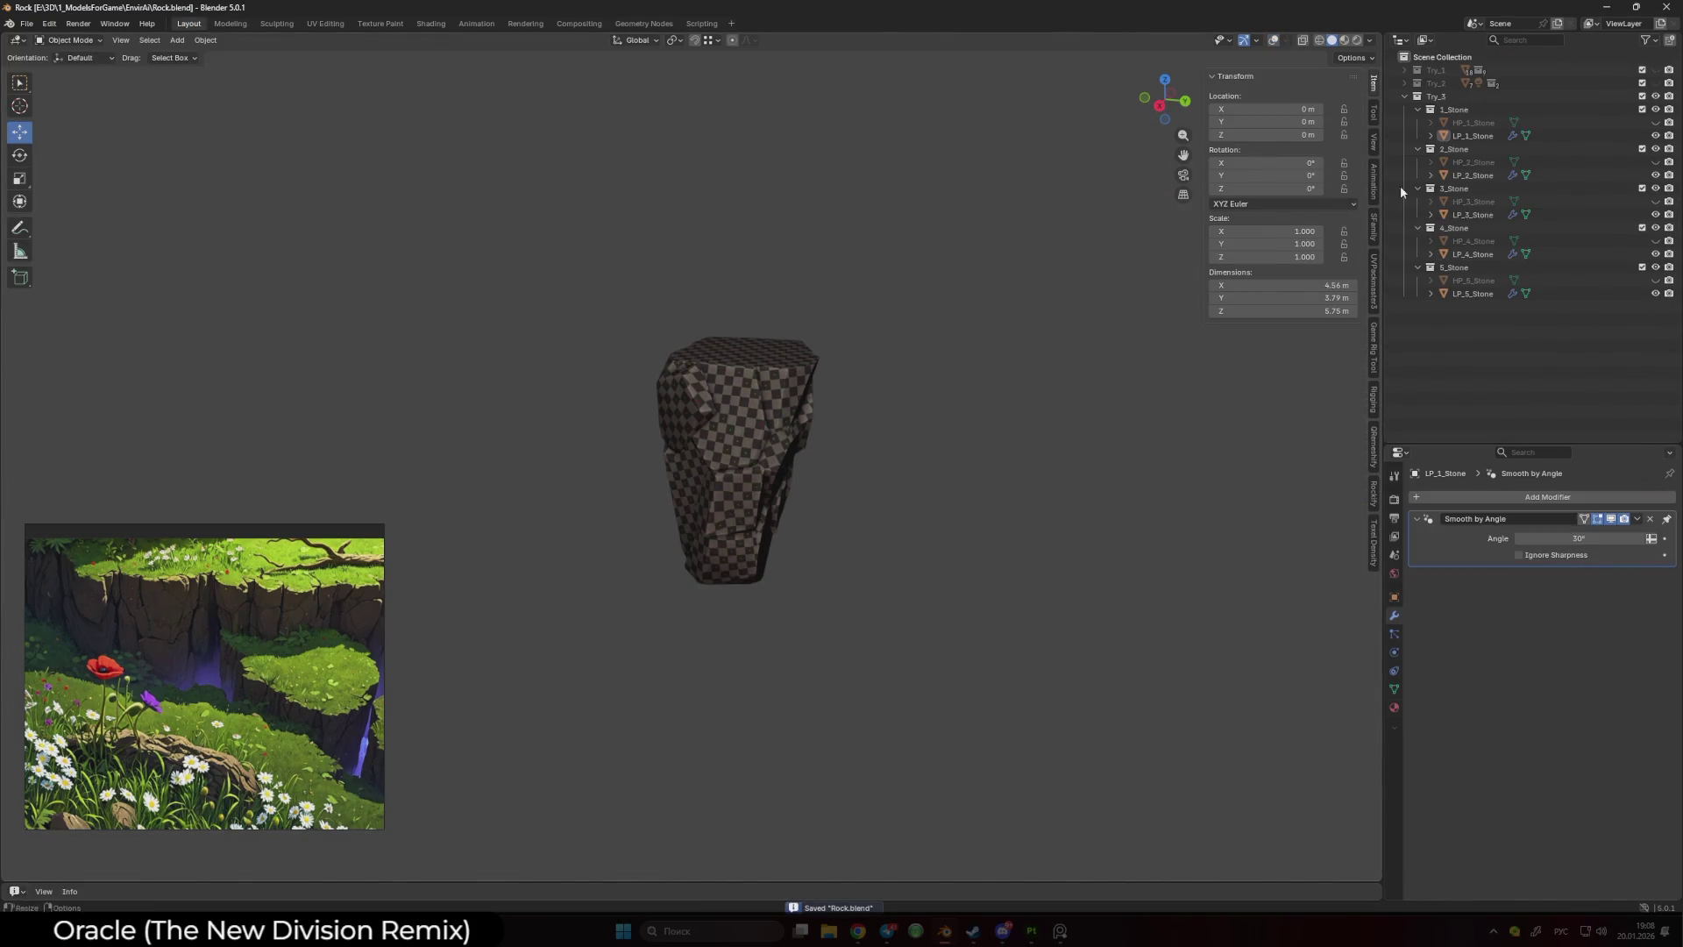
mouse_move(838, 227)
mouse_down()
mouse_move(938, 402)
mouse_move(1095, 333)
mouse_up()
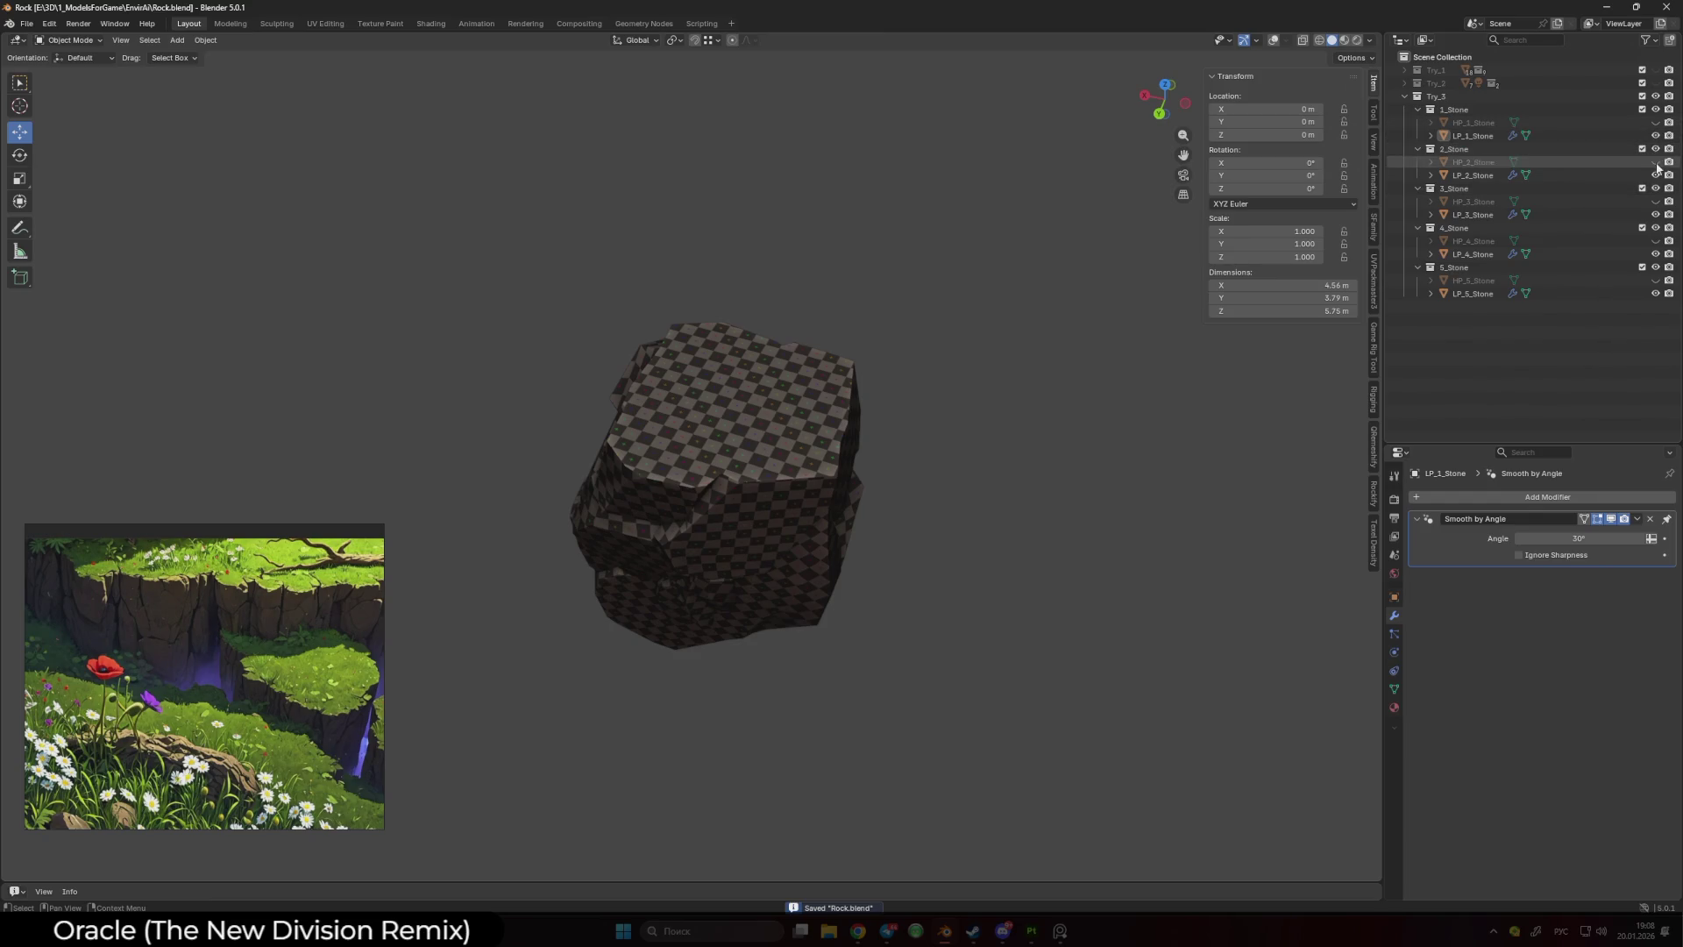
drag(1655, 267, 1656, 147)
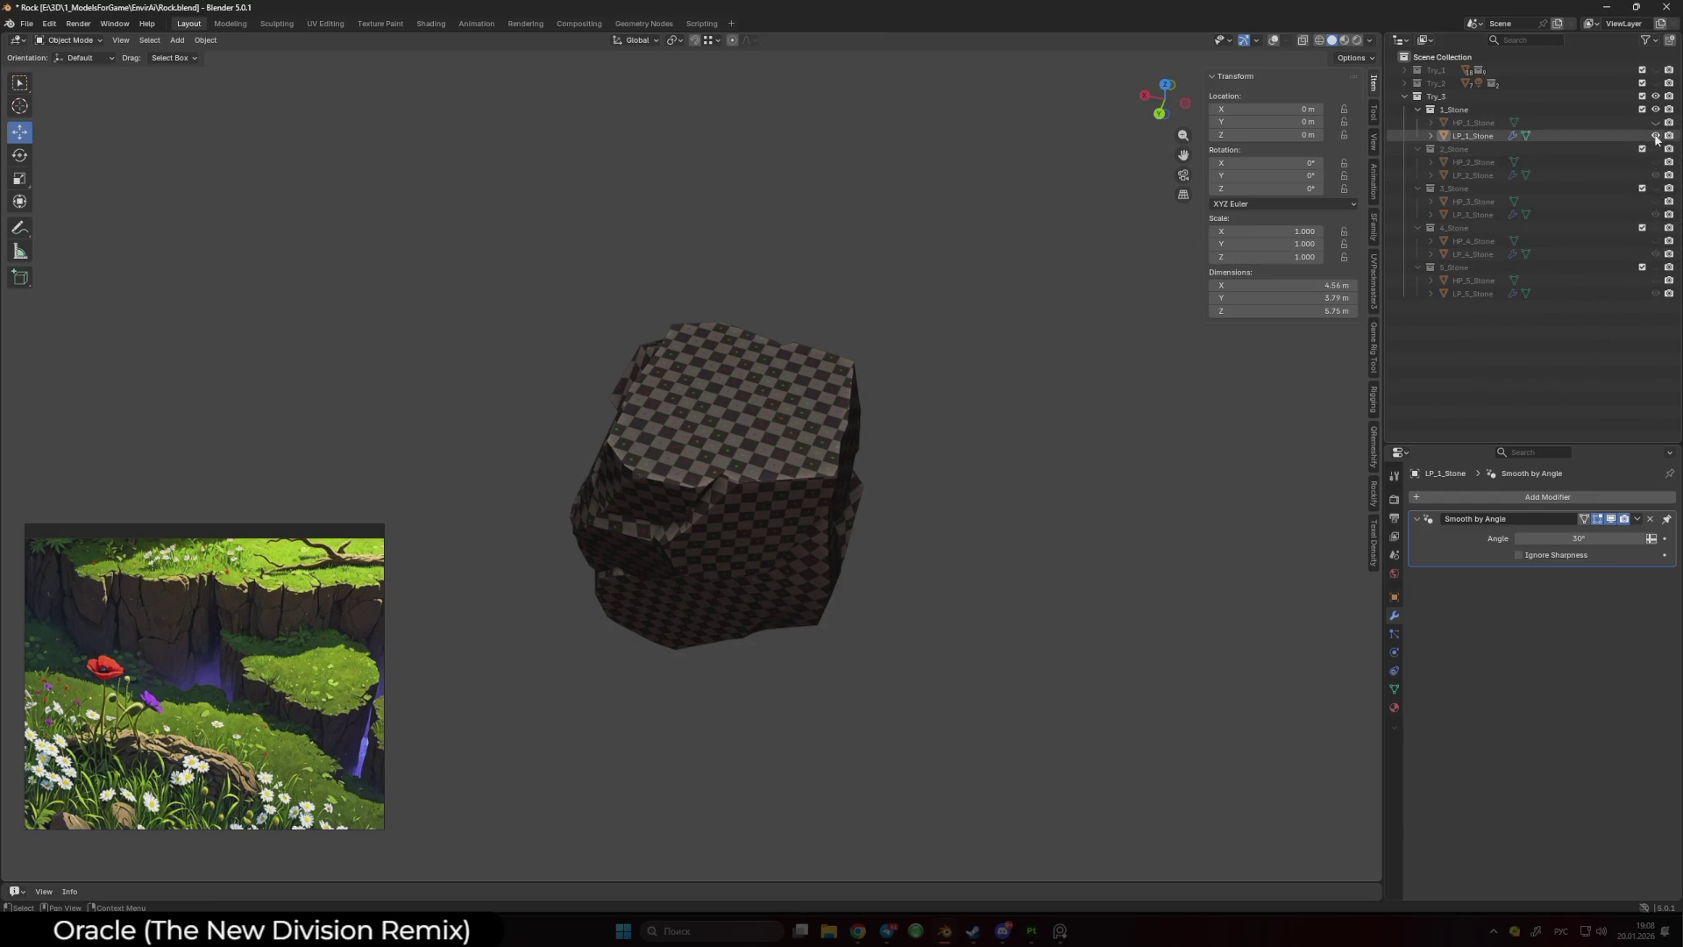
click(1655, 123)
mouse_move(526, 307)
mouse_down()
mouse_move(781, 603)
mouse_move(785, 566)
mouse_move(931, 615)
mouse_up()
click(732, 508)
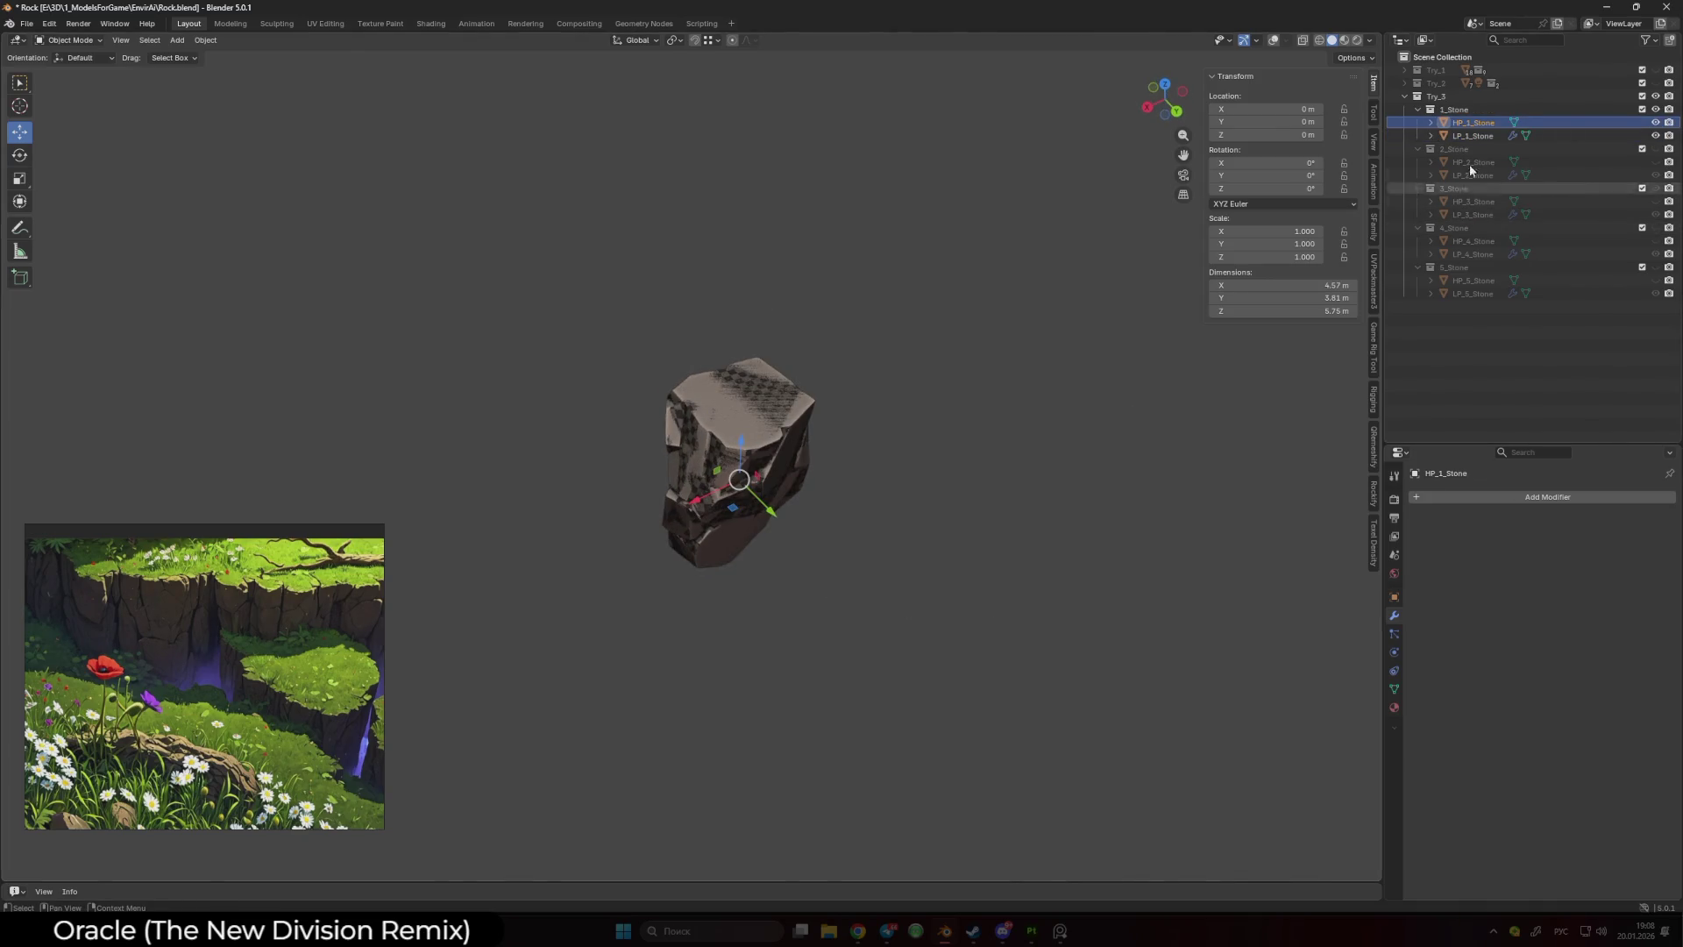
click(1472, 136)
click(1653, 519)
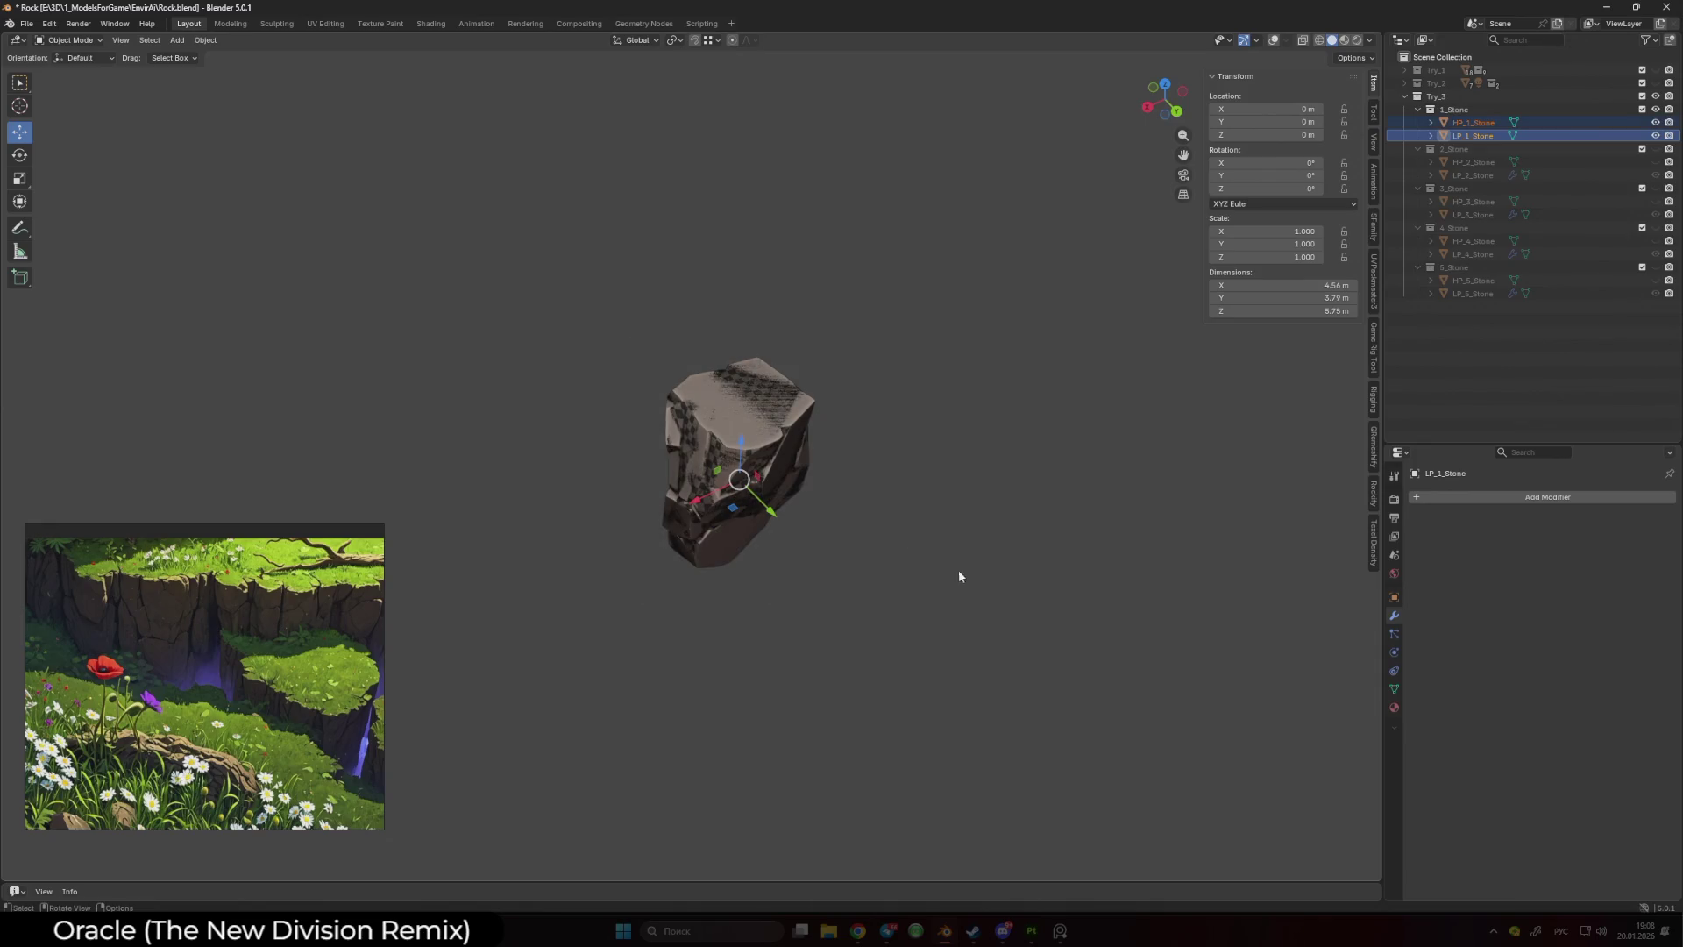
text(gy)
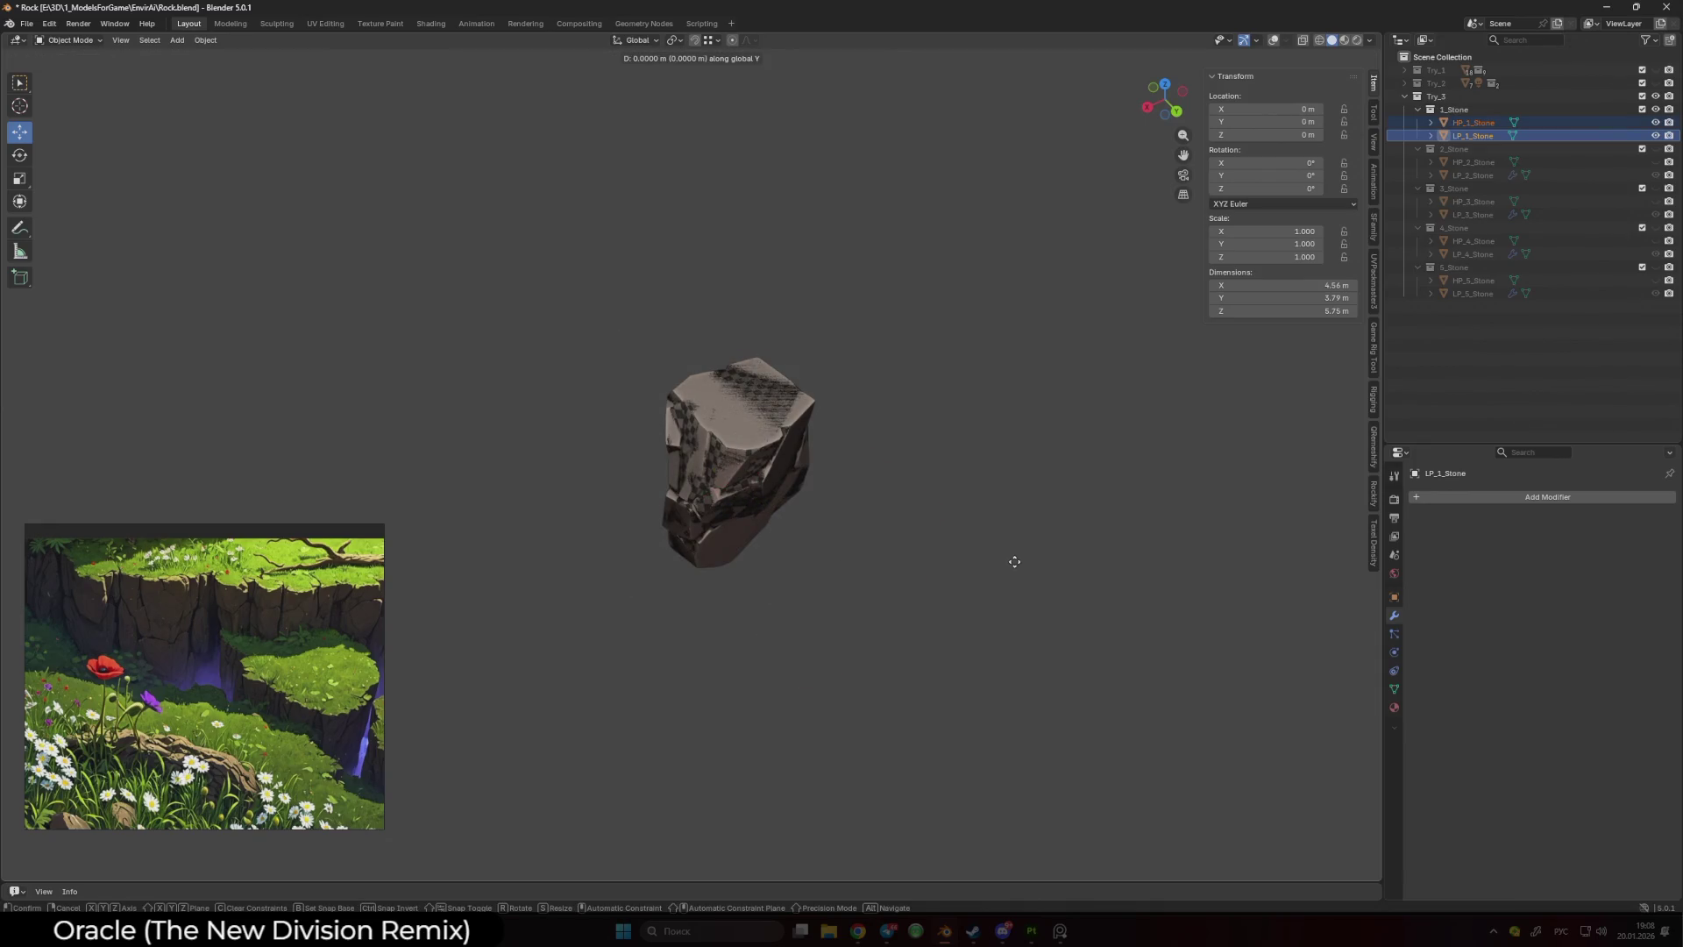
text(5)
key(Return)
- Show the second stone pair and move it 5 m along negative Y
click(1655, 174)
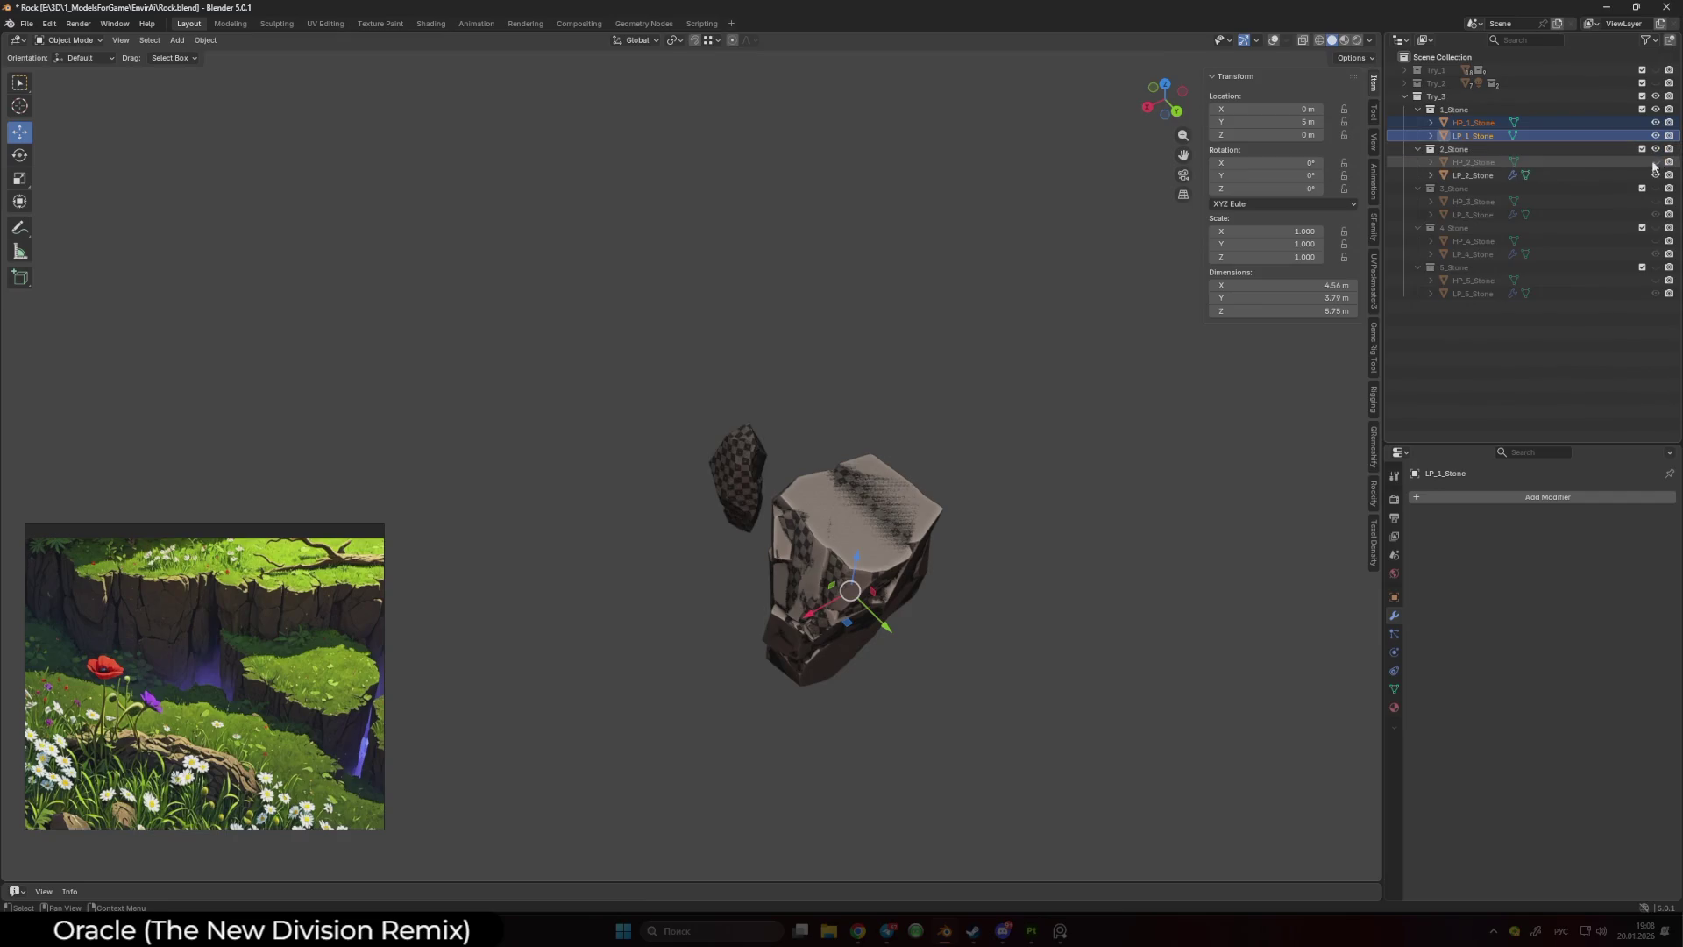
click(1655, 162)
scroll(1023, 417, up, 2)
mouse_move(675, 397)
mouse_down()
mouse_move(753, 509)
mouse_move(785, 515)
mouse_up()
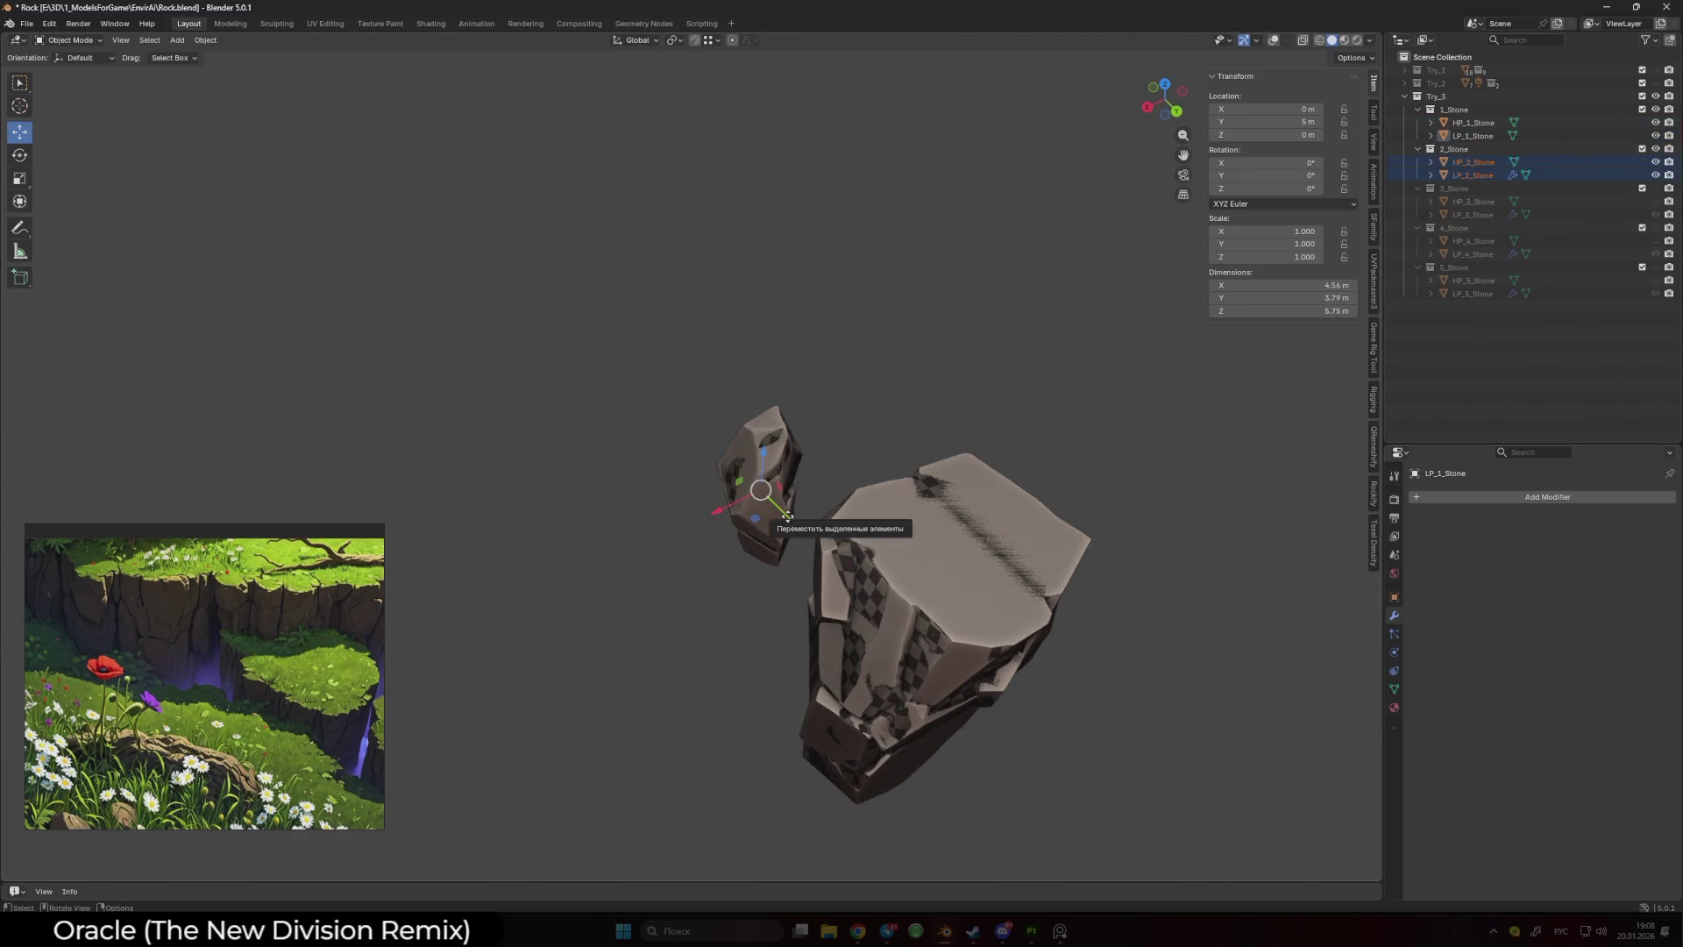
text(gx-5)
key(Escape)
key(g)
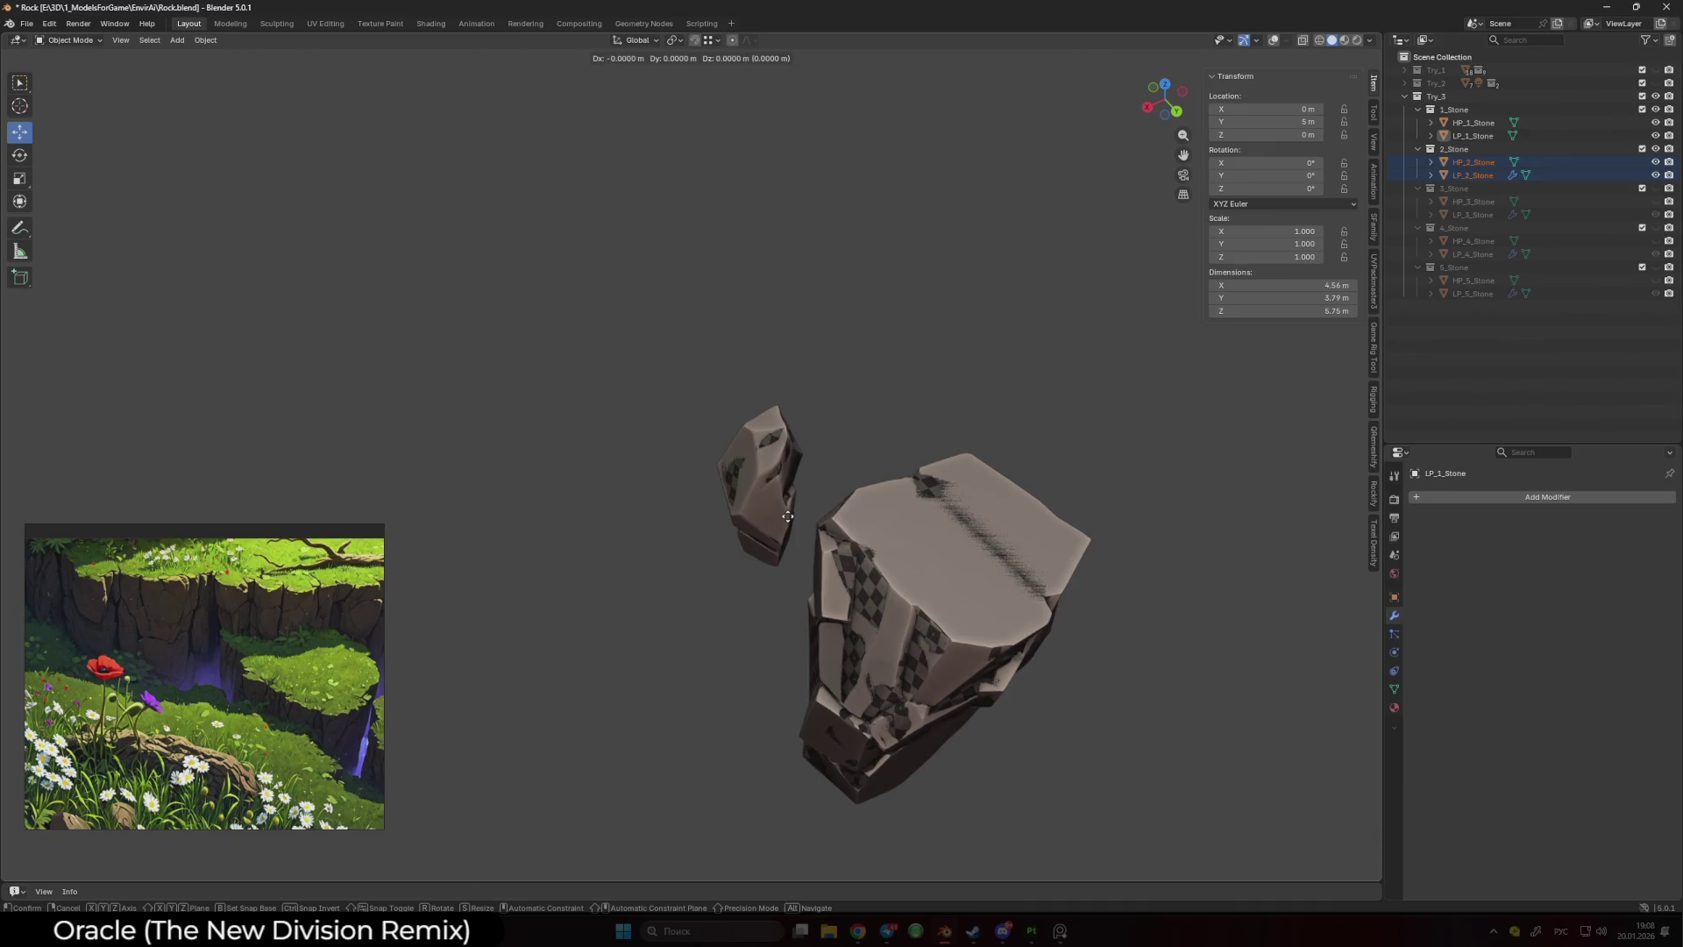
key(Escape)
key(h)
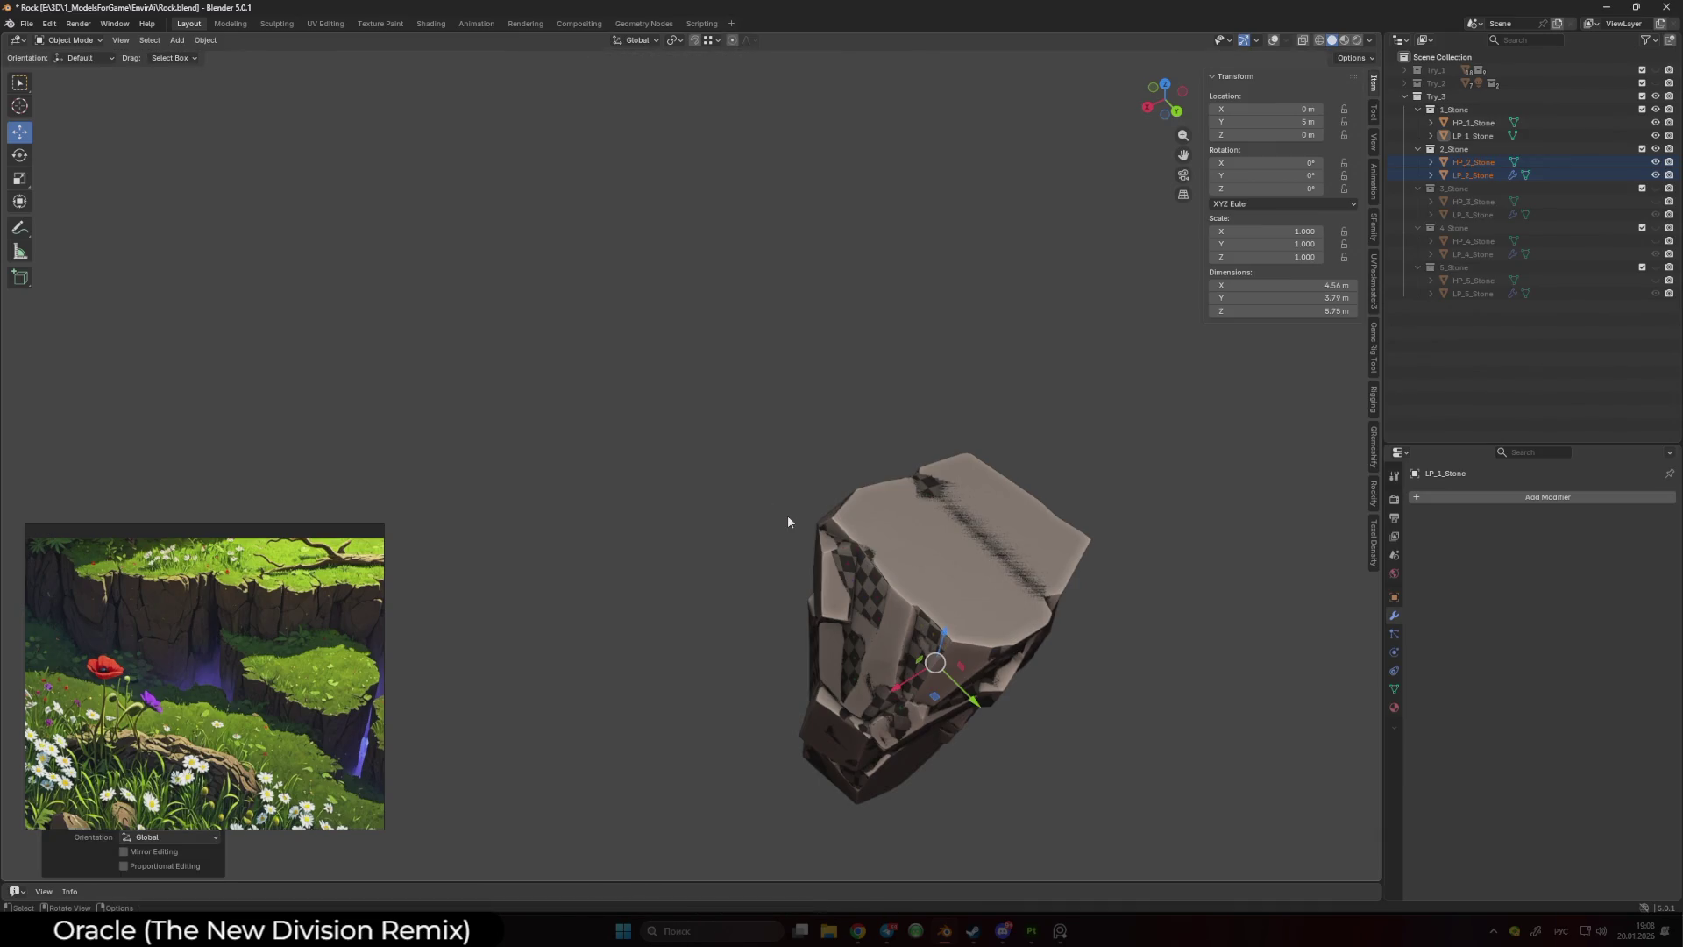
key(ctrl+z)
text(g)
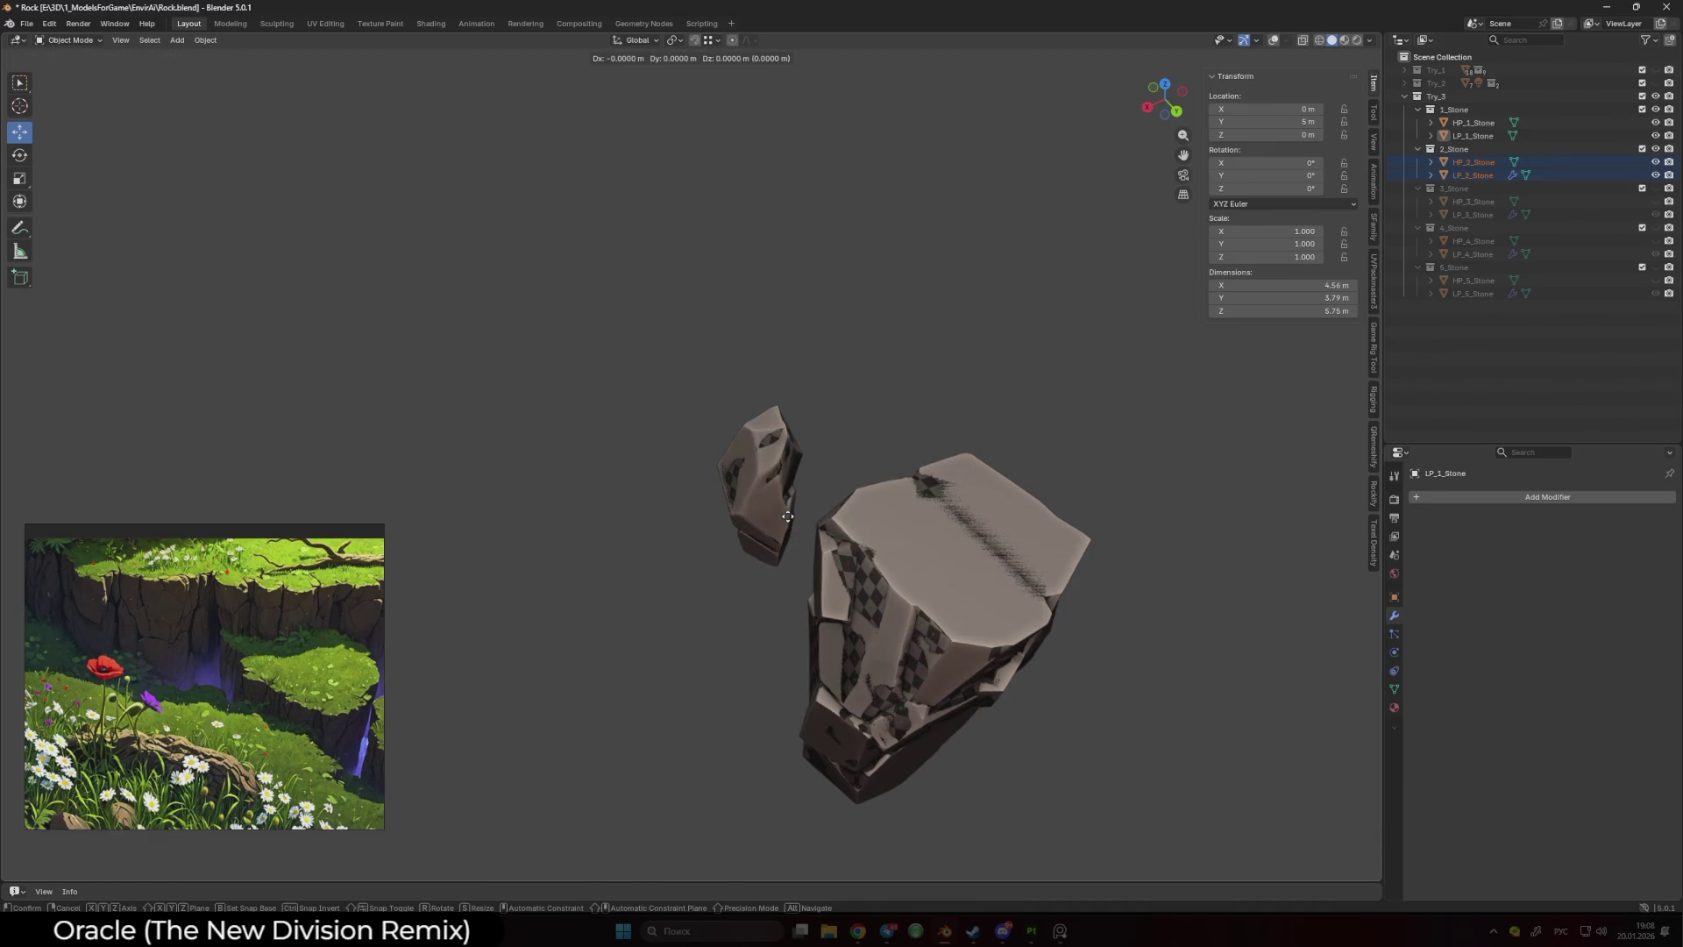
text(y5)
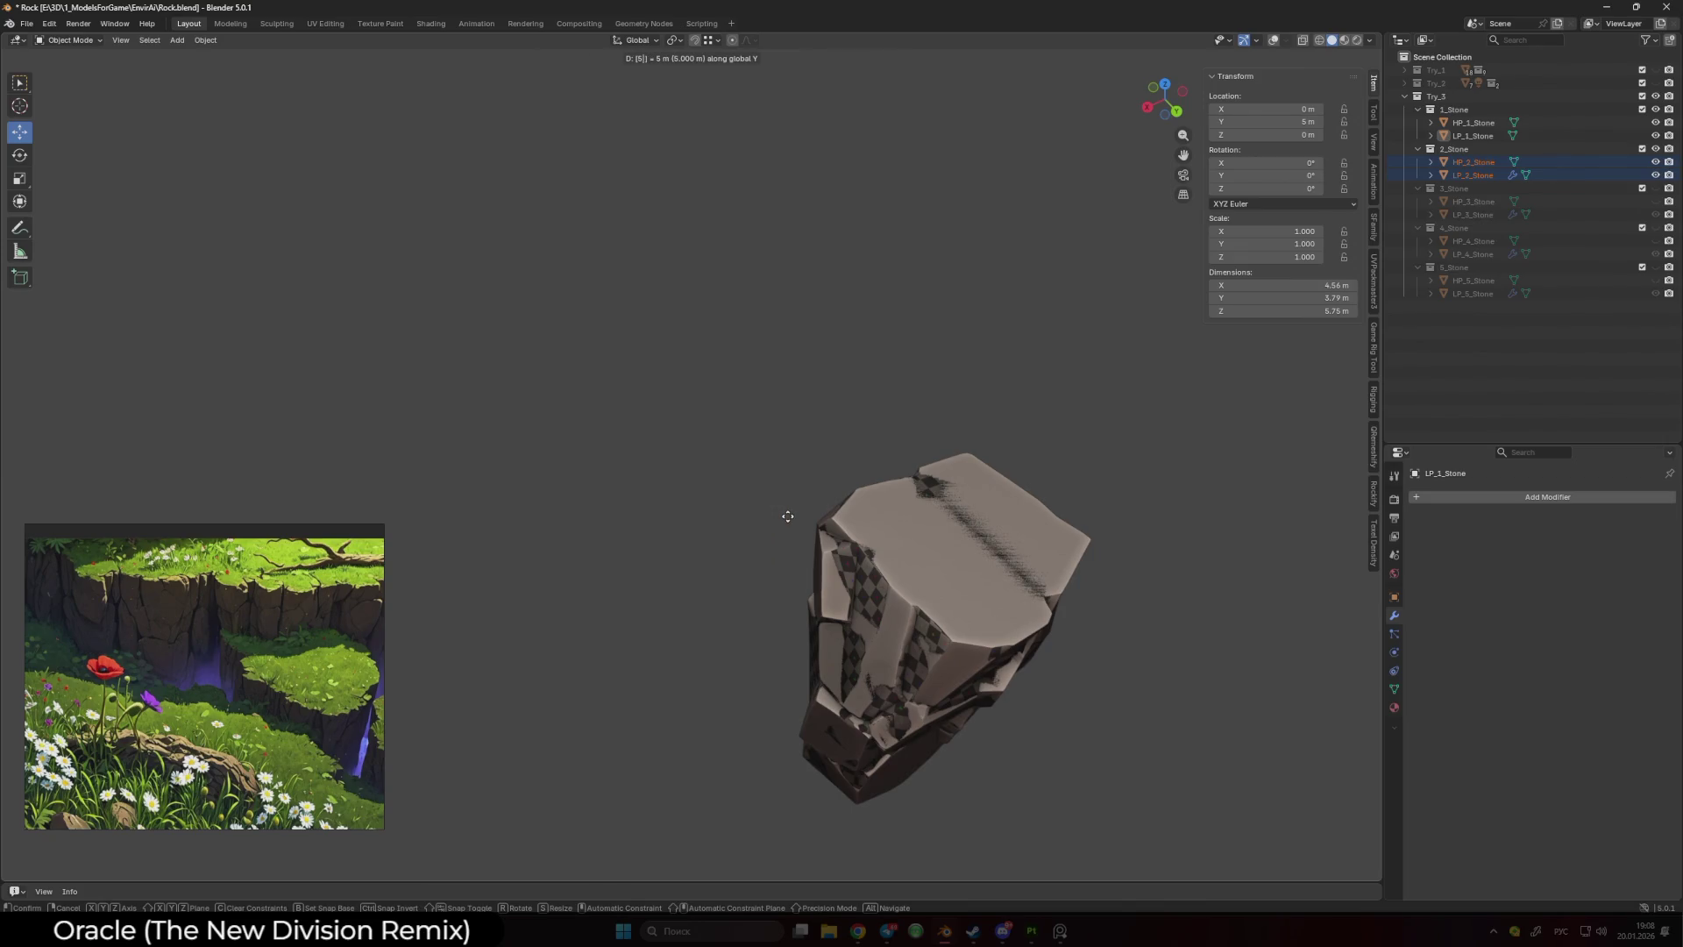
key(BackSpace)
text(-5)
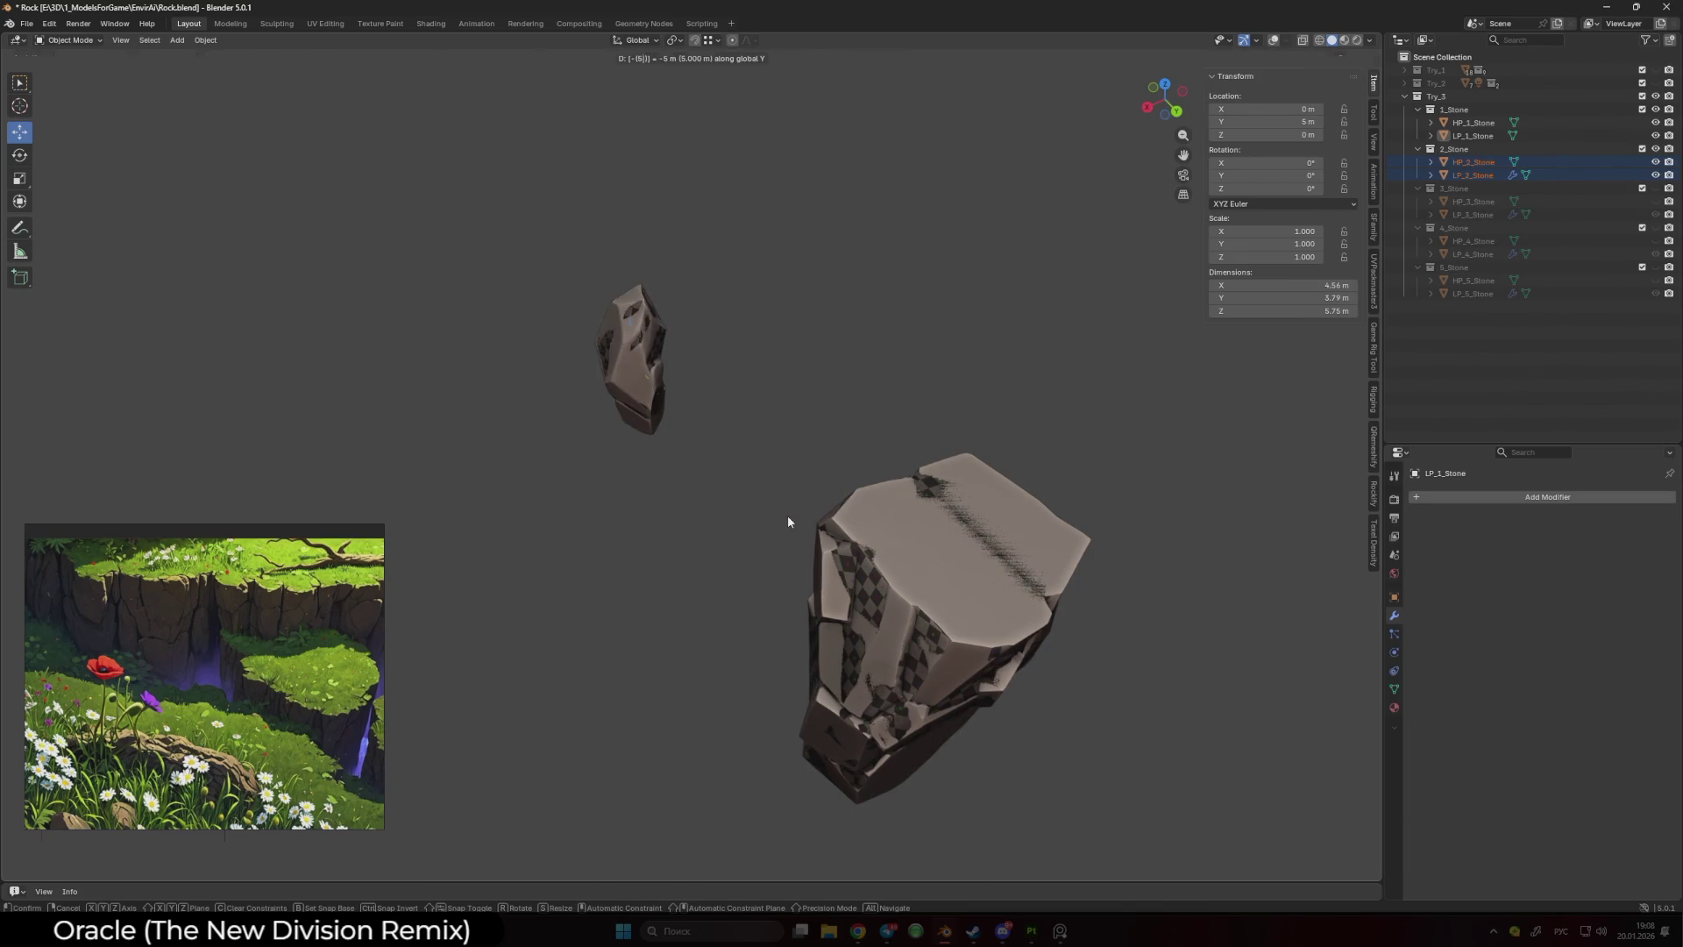
key(Return)
- Restore viewport overlays, show the third stone pair and move it 5 m along X
key(shift+alt+z)
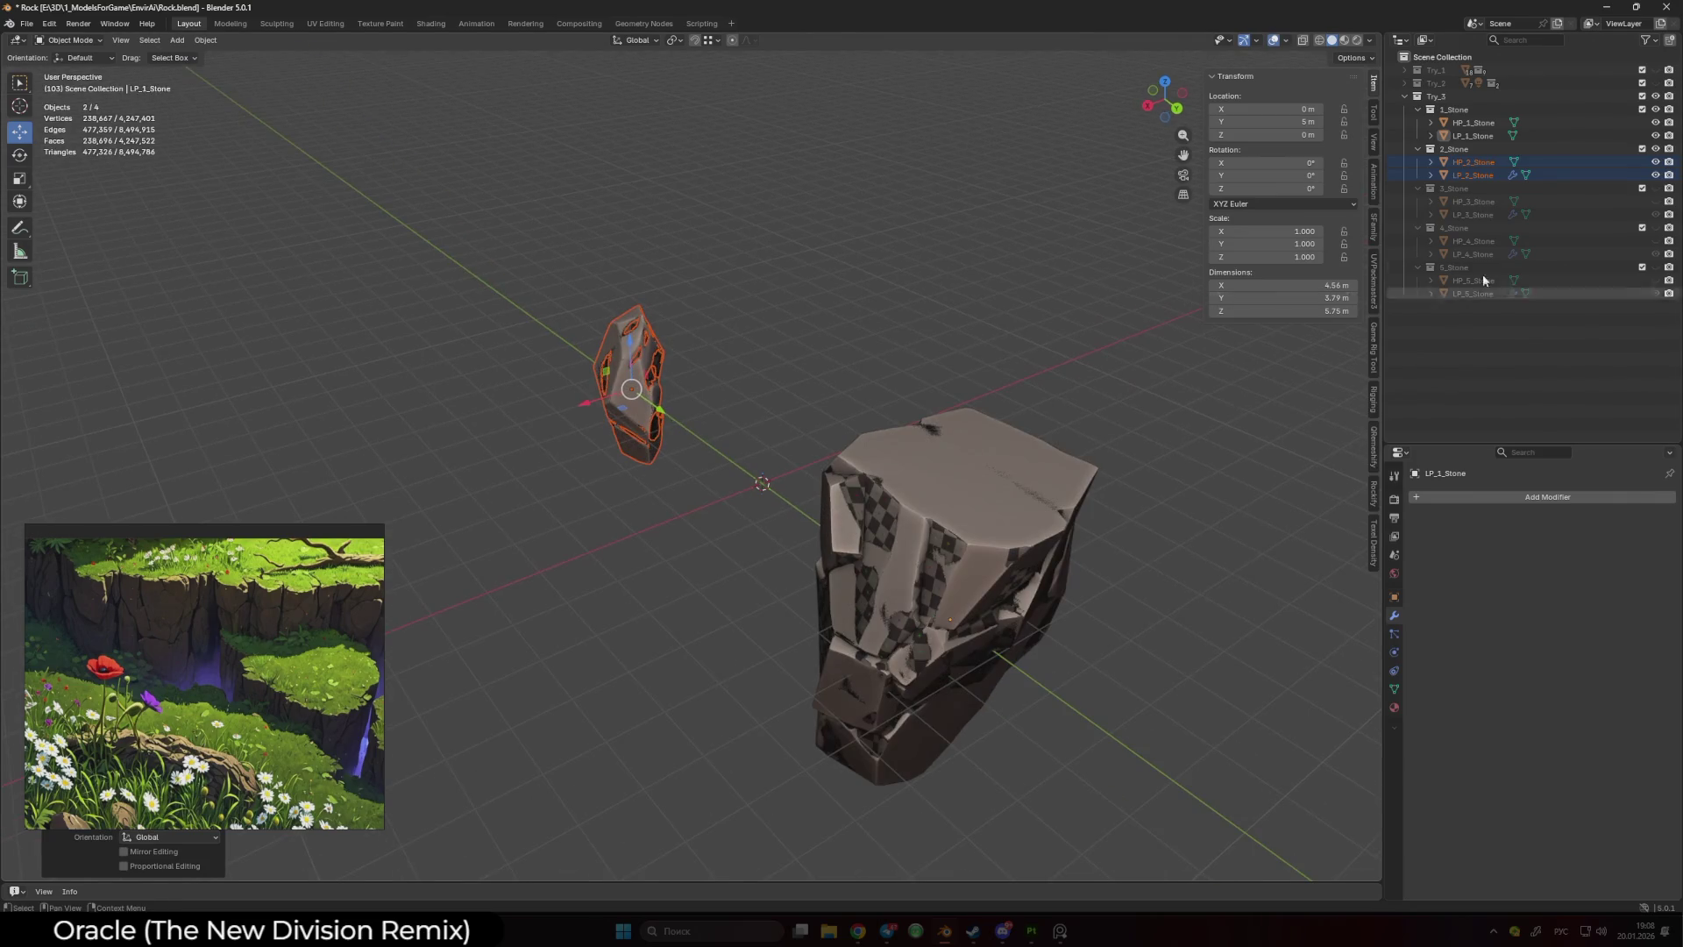
click(1656, 201)
click(1656, 201)
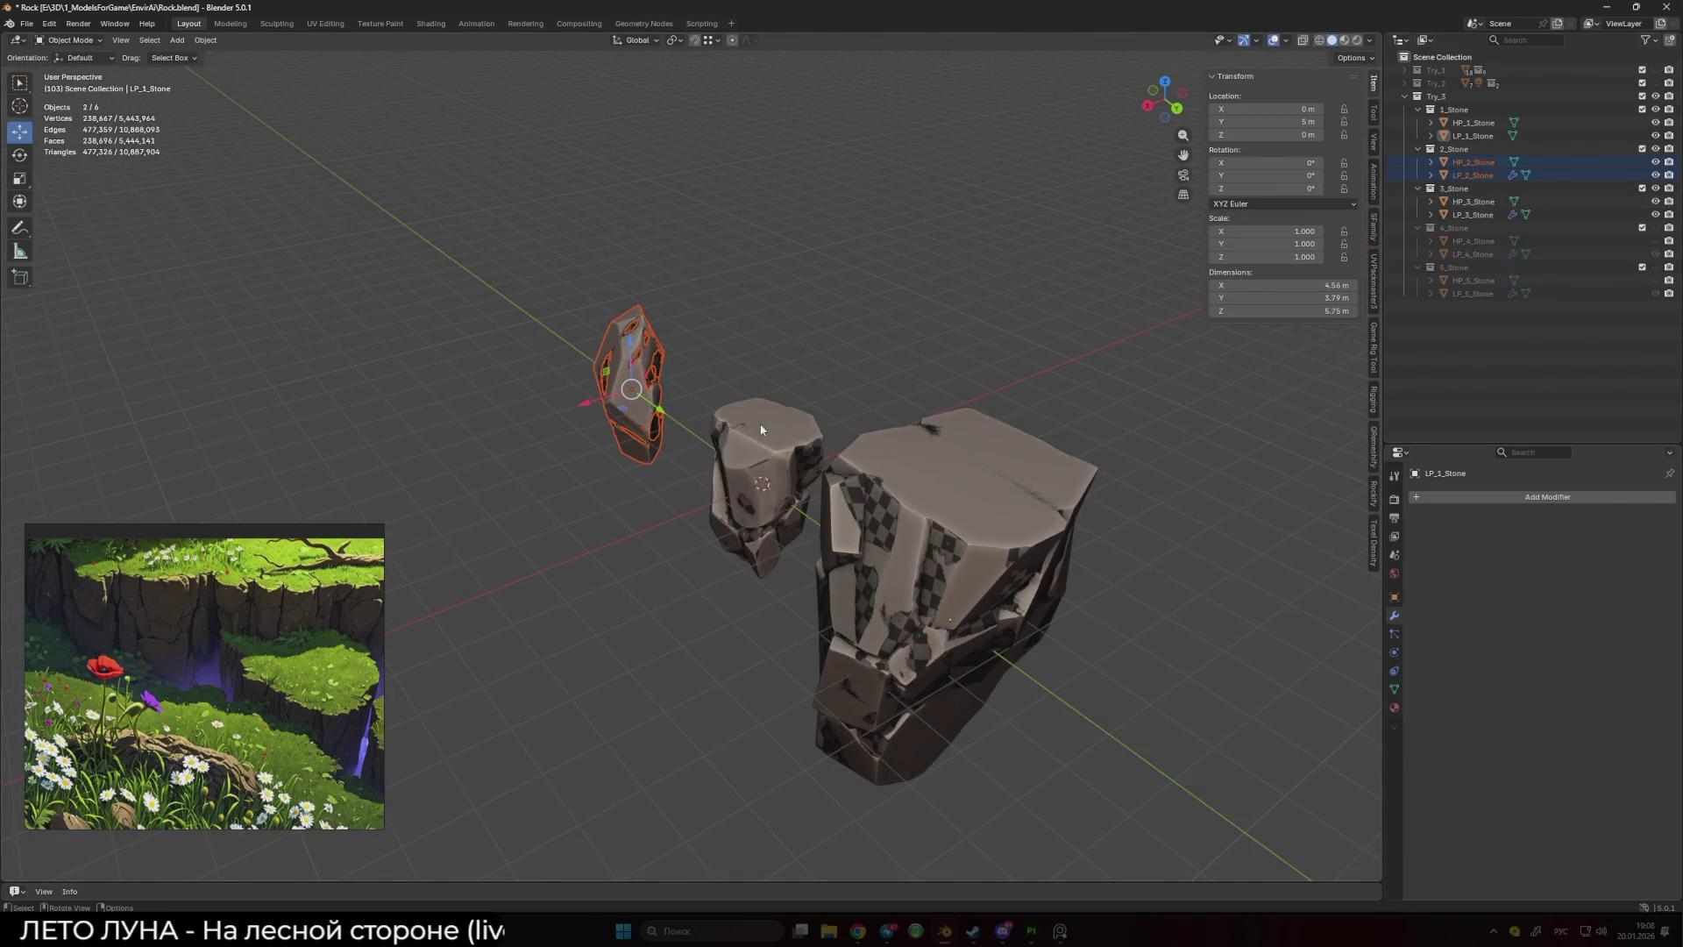
drag(684, 377, 841, 596)
text(gx)
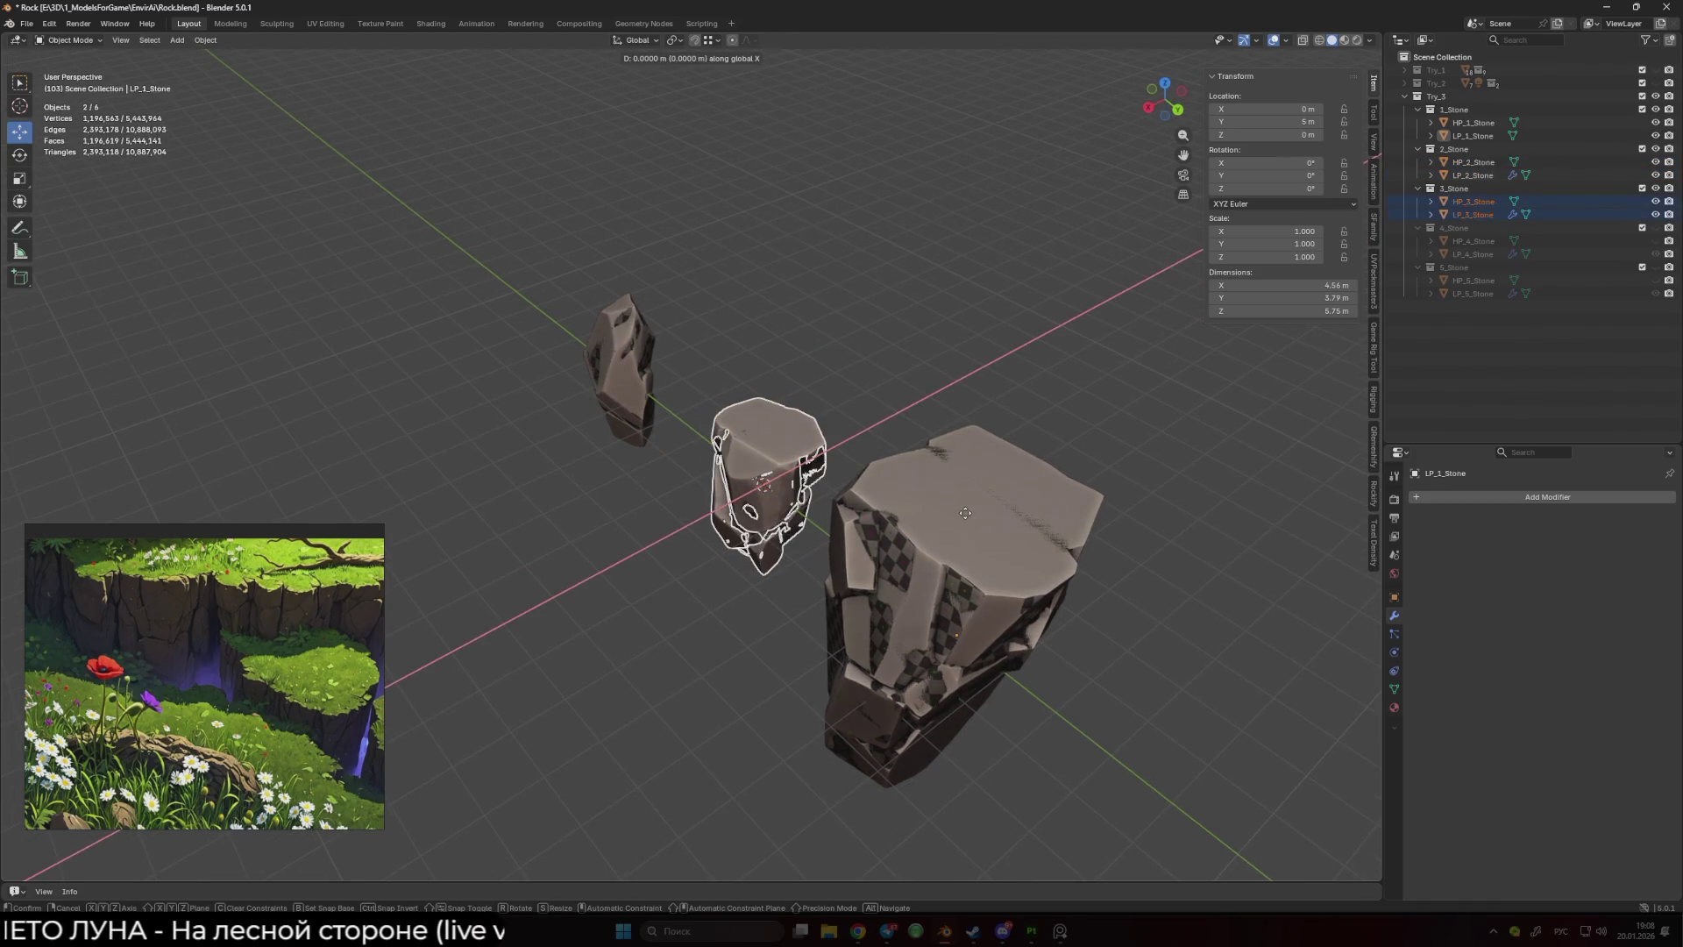
text(5)
key(Return)
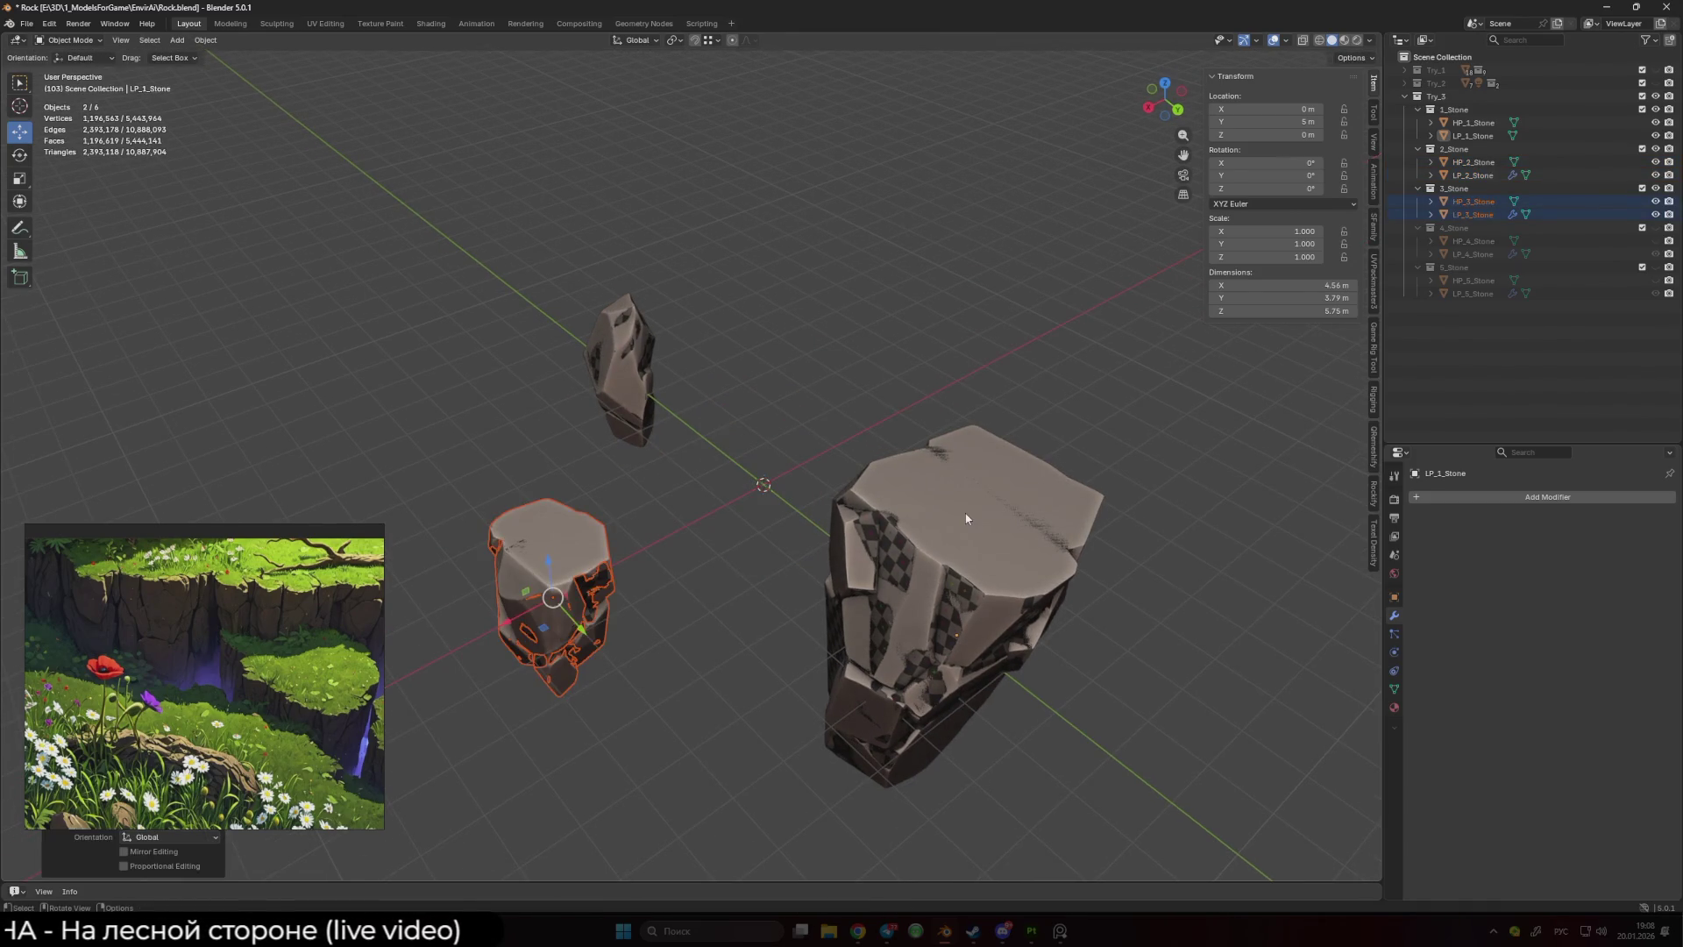
- Show the fourth stone pair and move it to X −5 m, then reveal the fifth stone pair
click(1656, 228)
click(1655, 240)
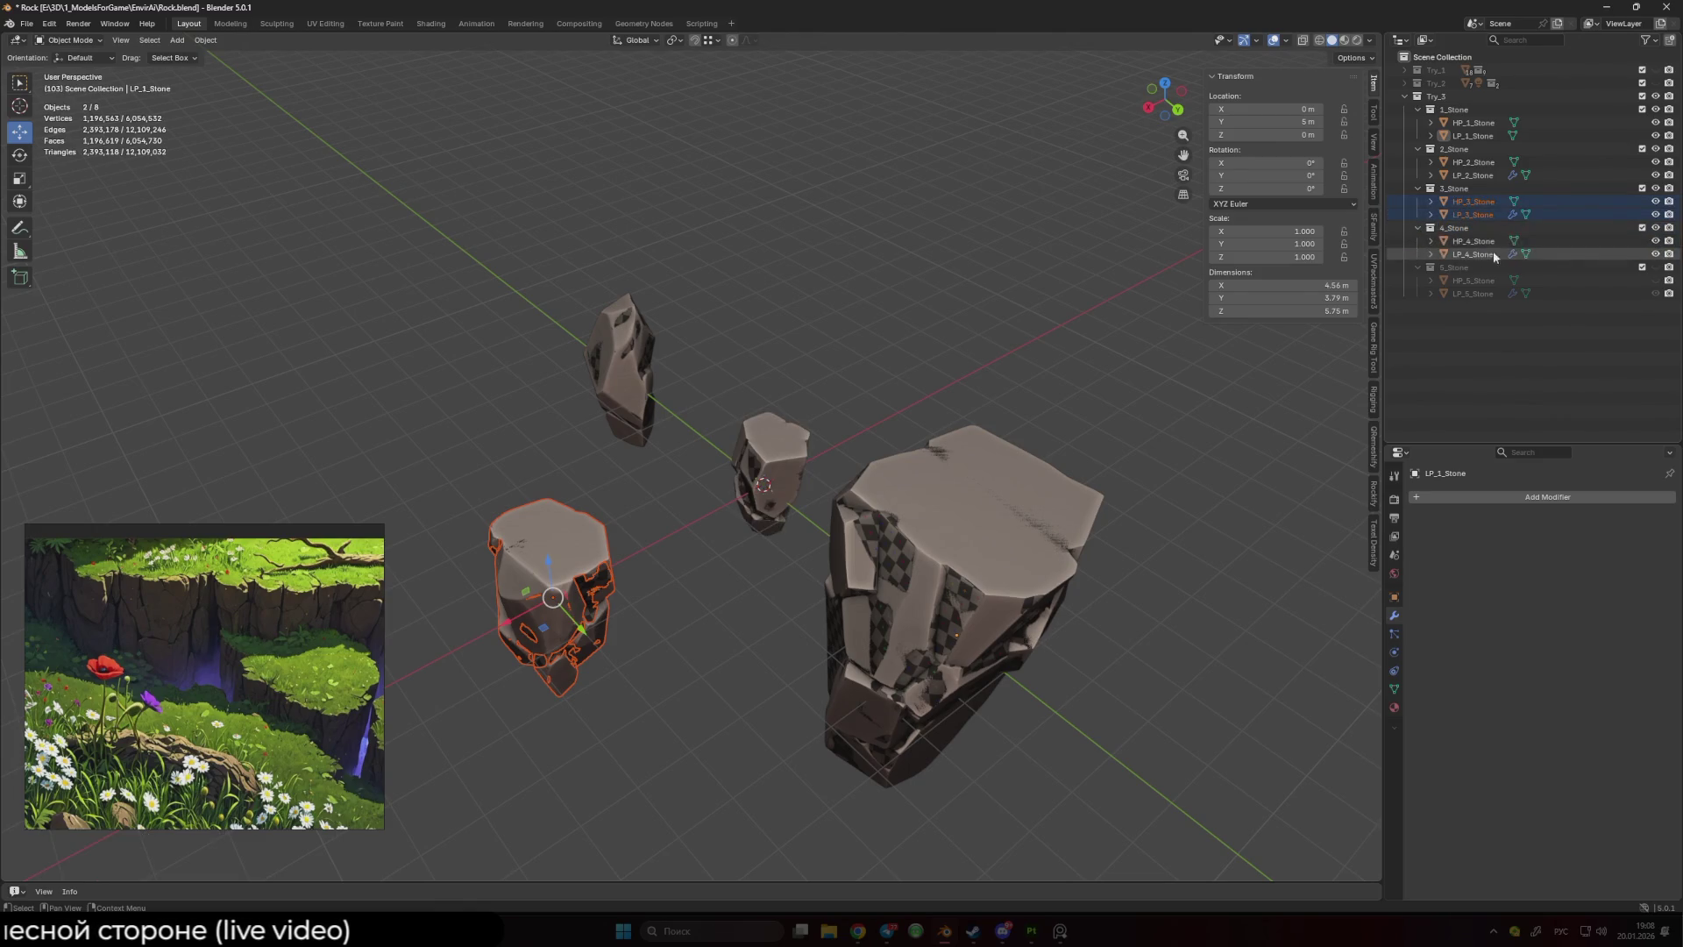
text(gx)
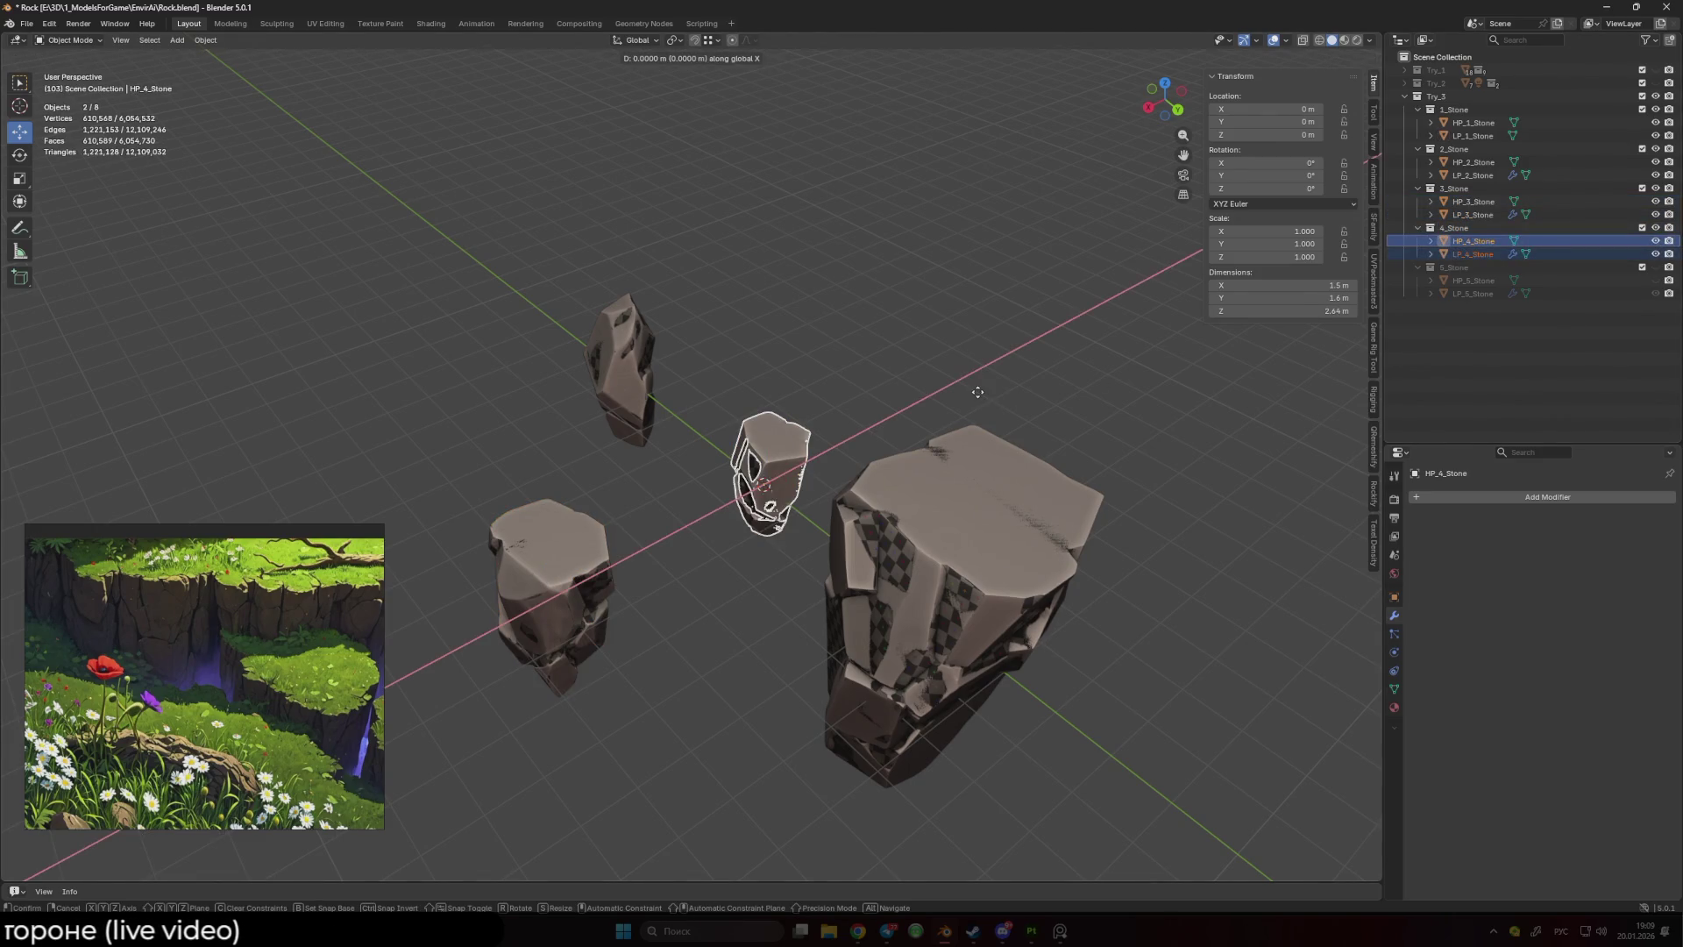
text(-5)
key(Return)
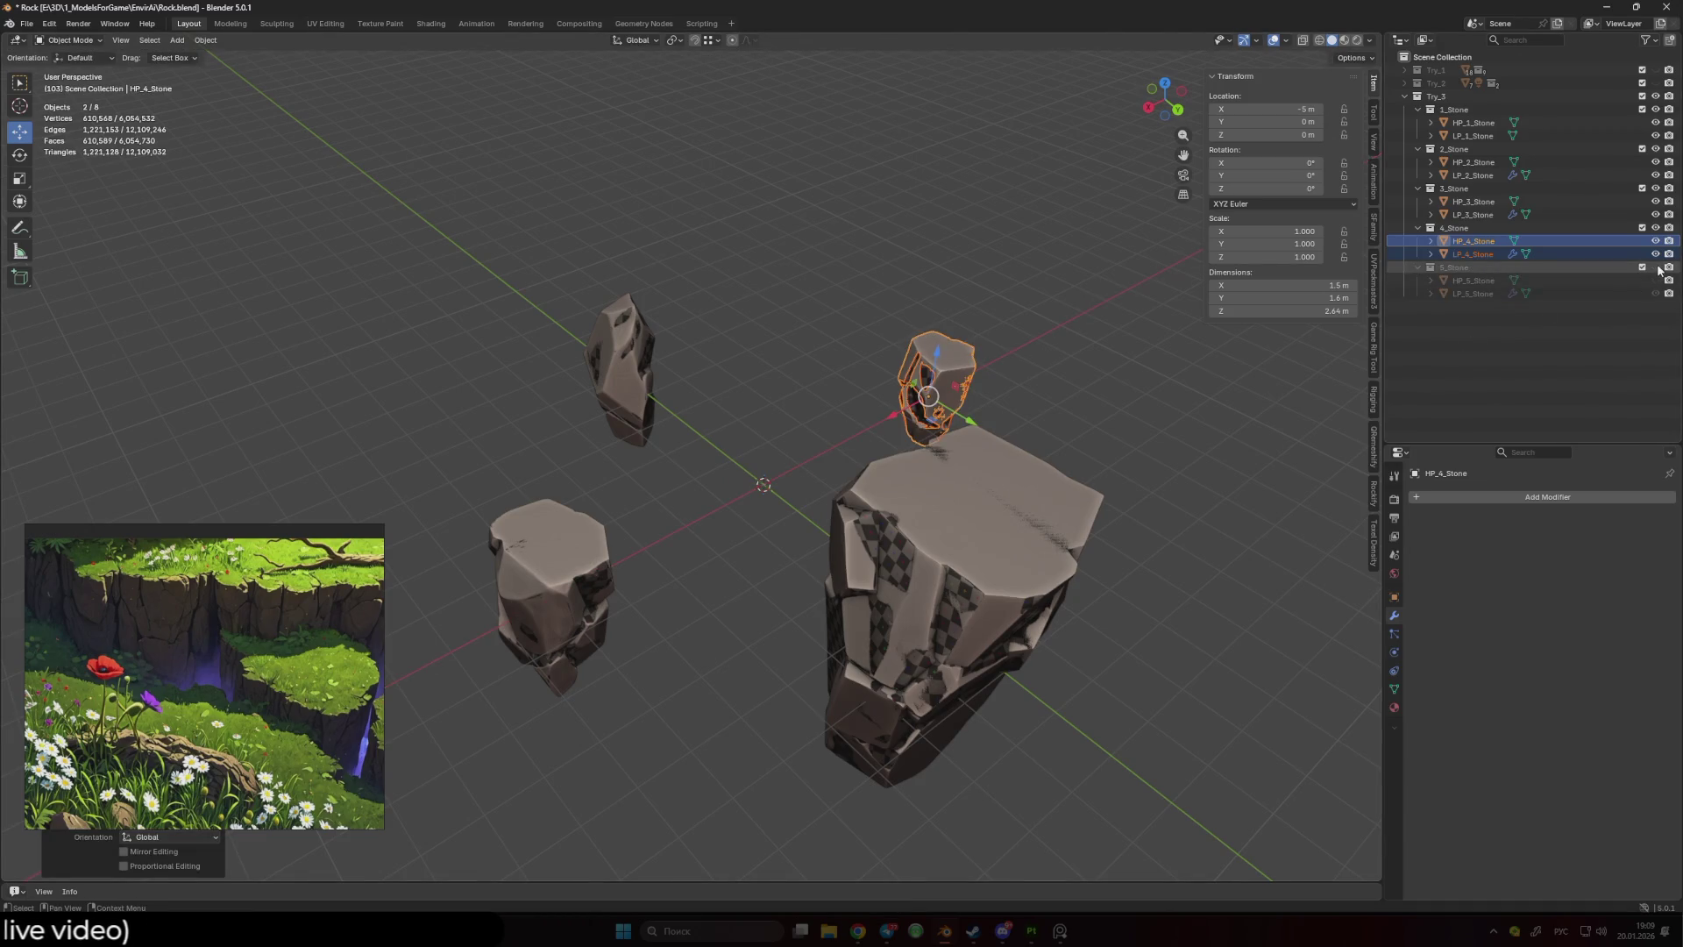
click(1655, 267)
click(1656, 280)
click(1630, 350)
scroll(877, 456, down, 5)
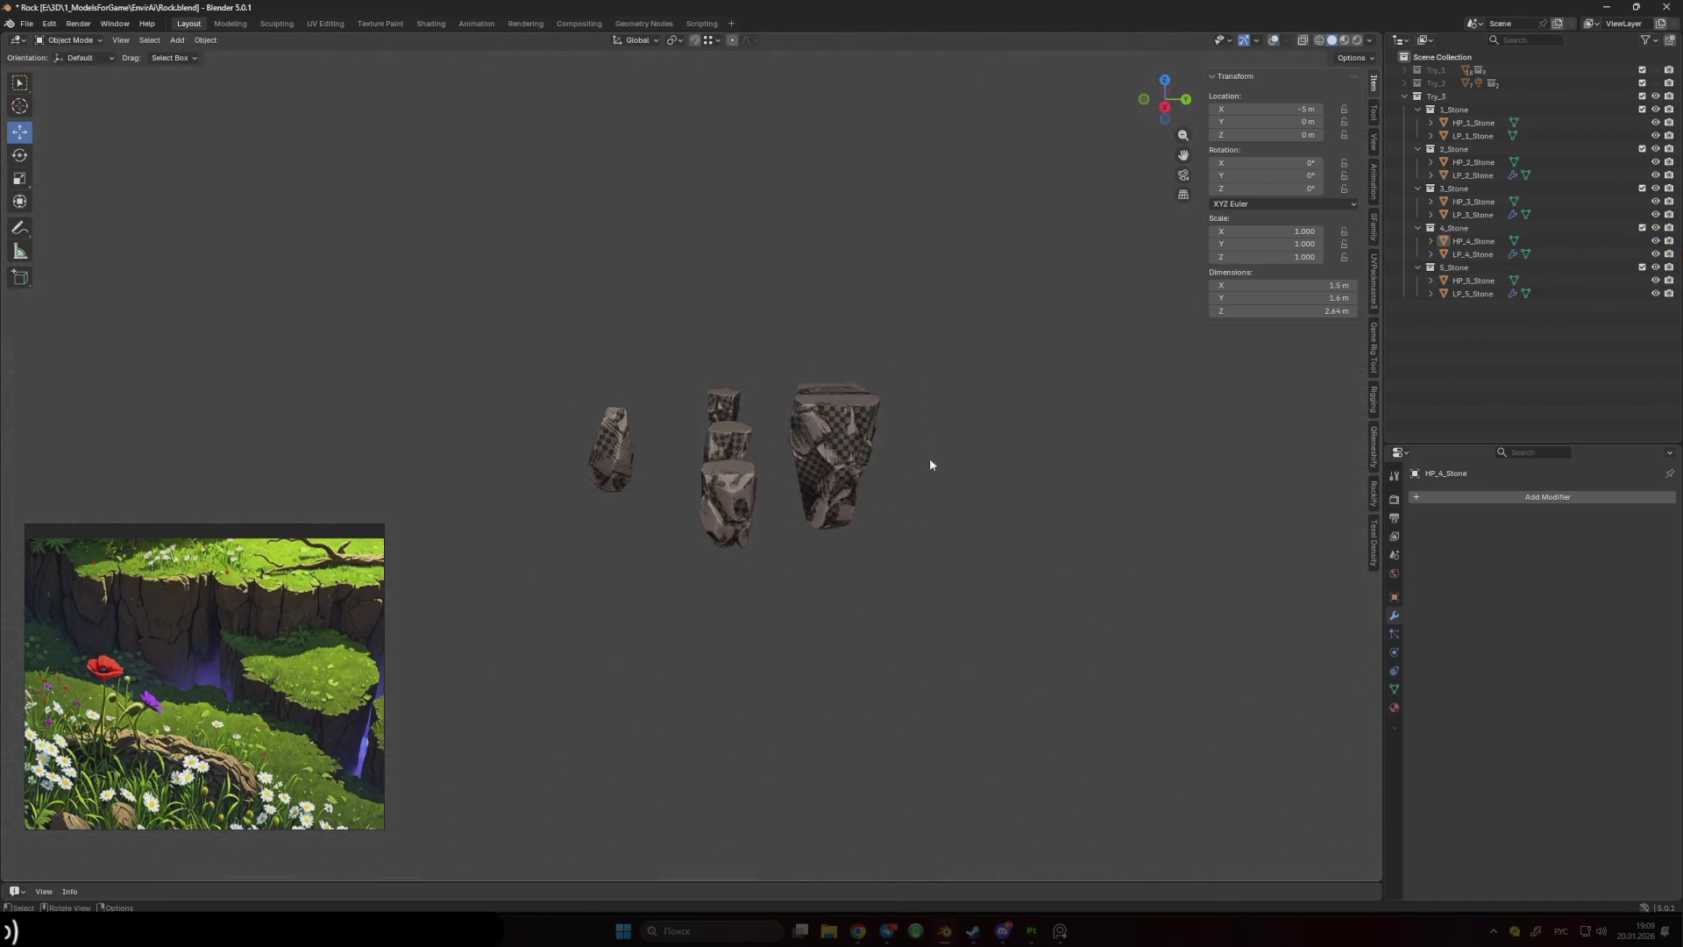
key(KP_3)
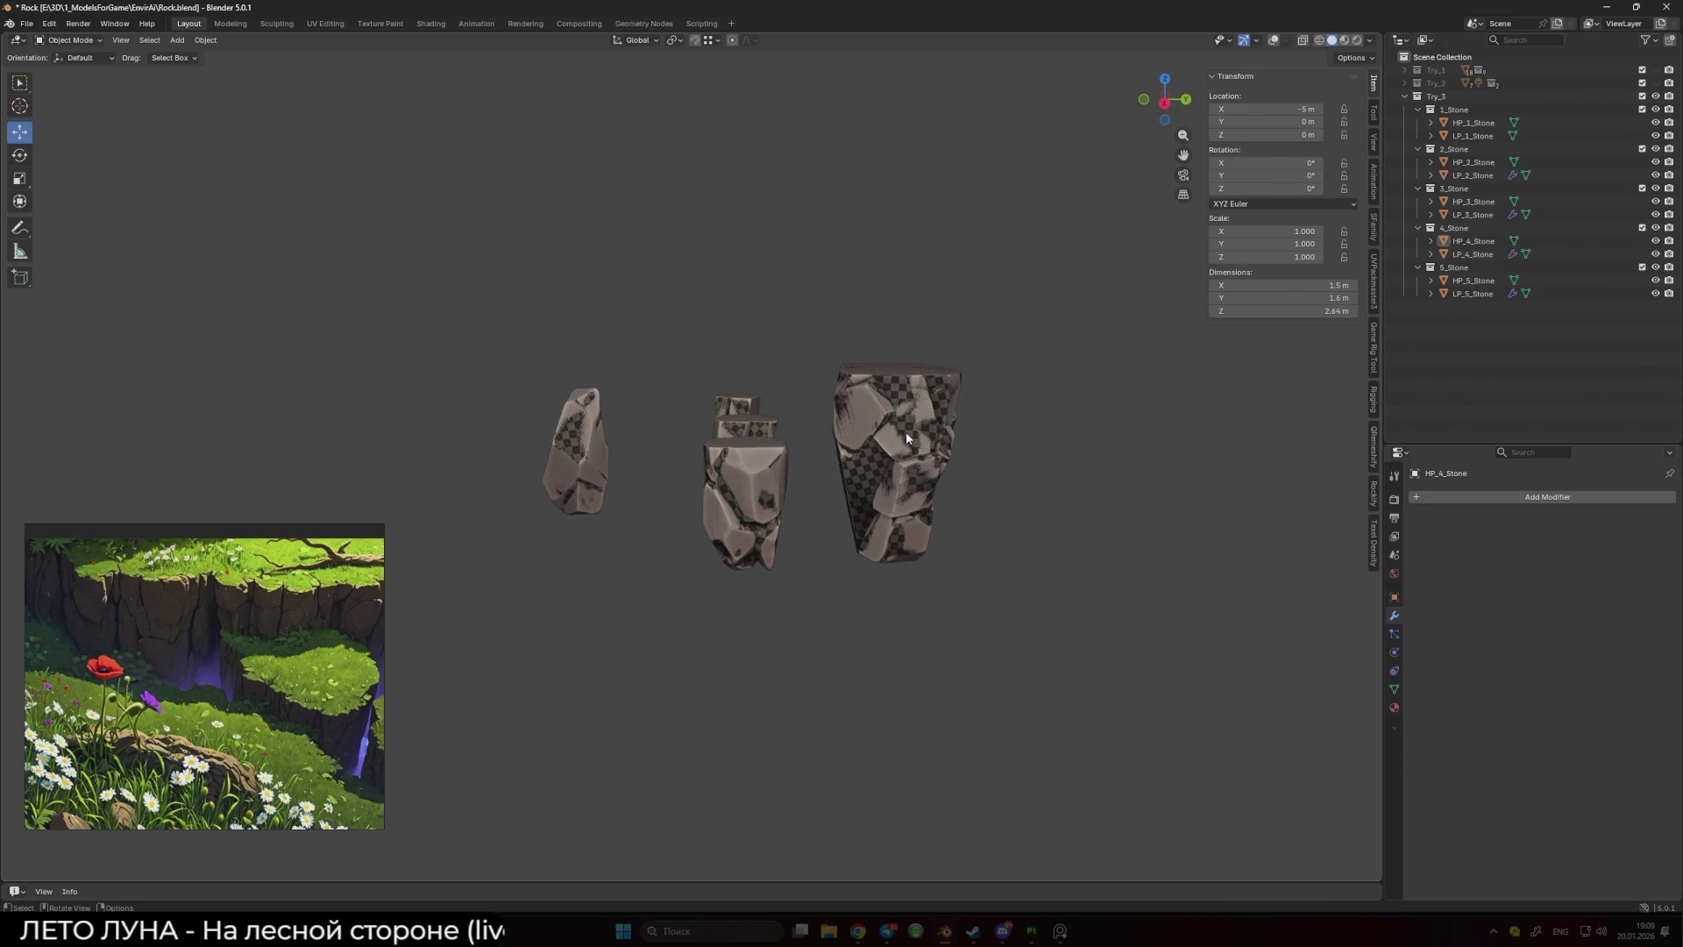
- Remove the Smooth by Angle modifier from LP_5_Stone, LP_4_Stone, LP_3_Stone and LP_2_Stone
click(1473, 293)
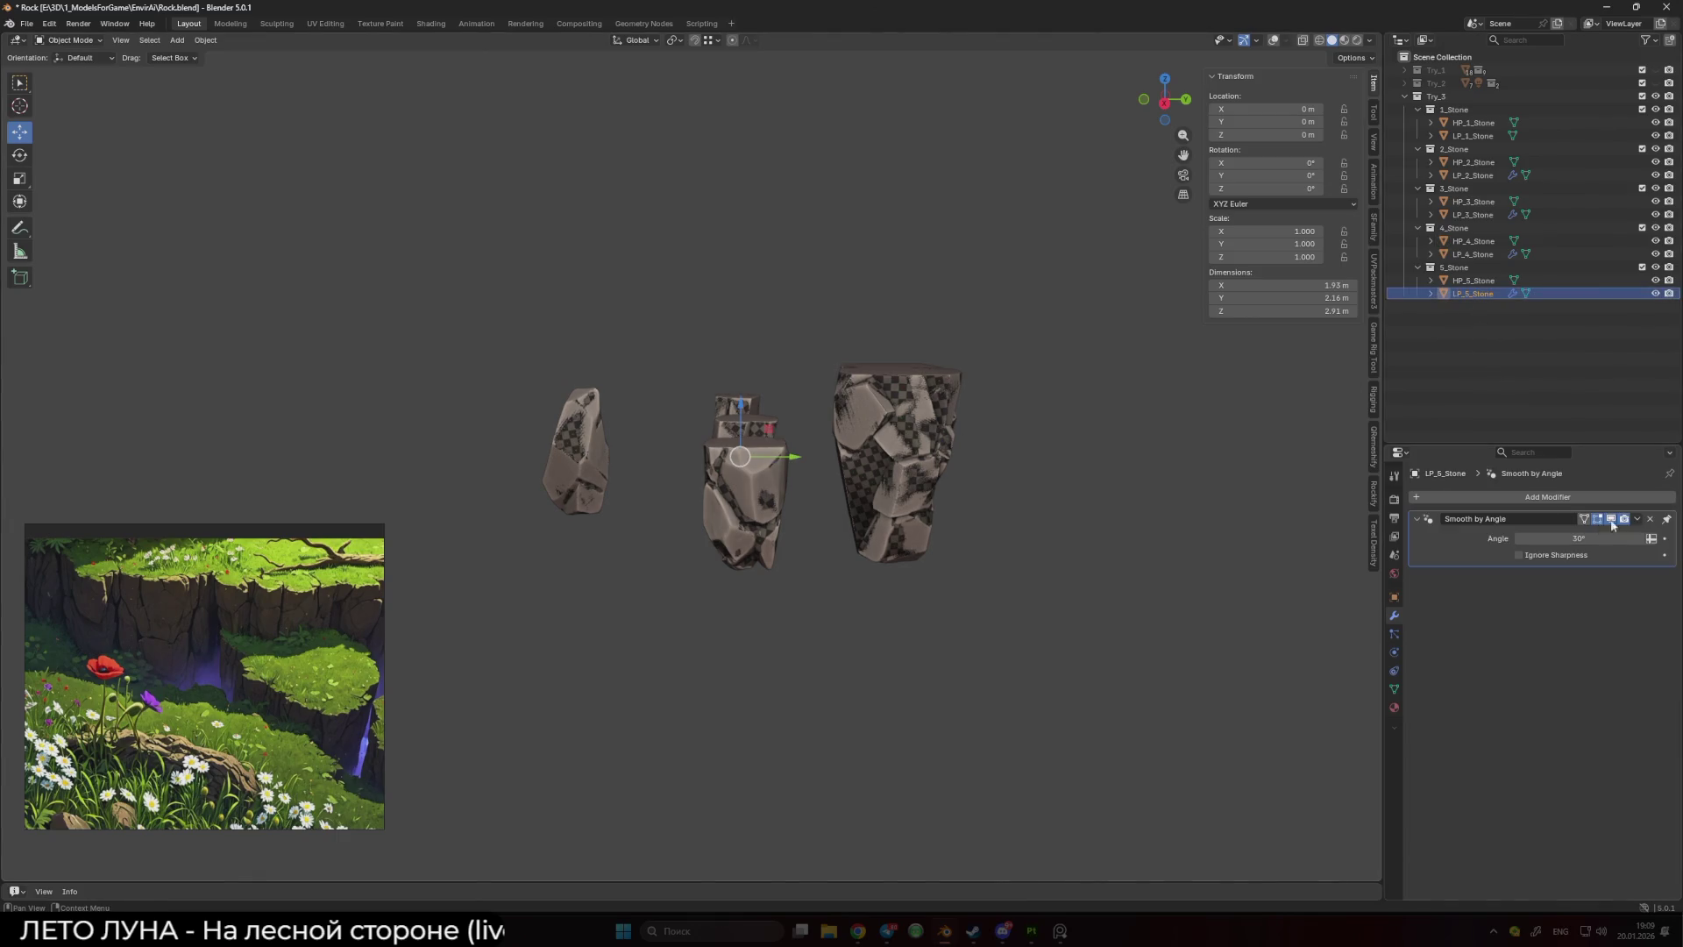
click(1650, 518)
click(1473, 254)
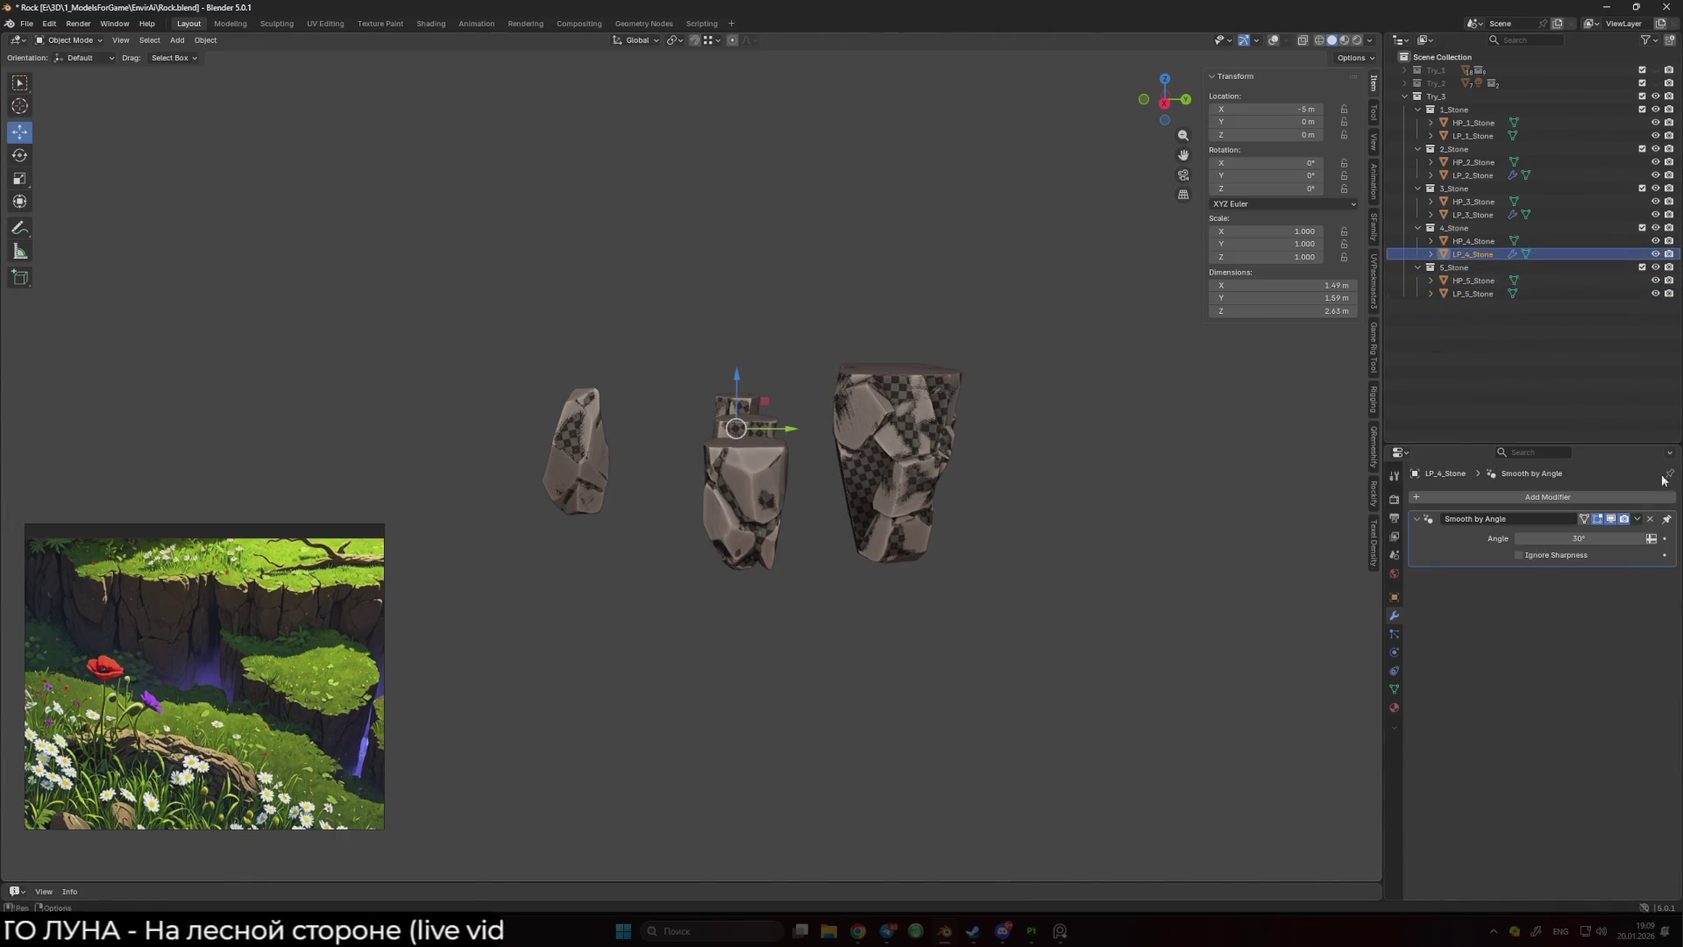
click(1650, 518)
click(1472, 214)
click(1651, 519)
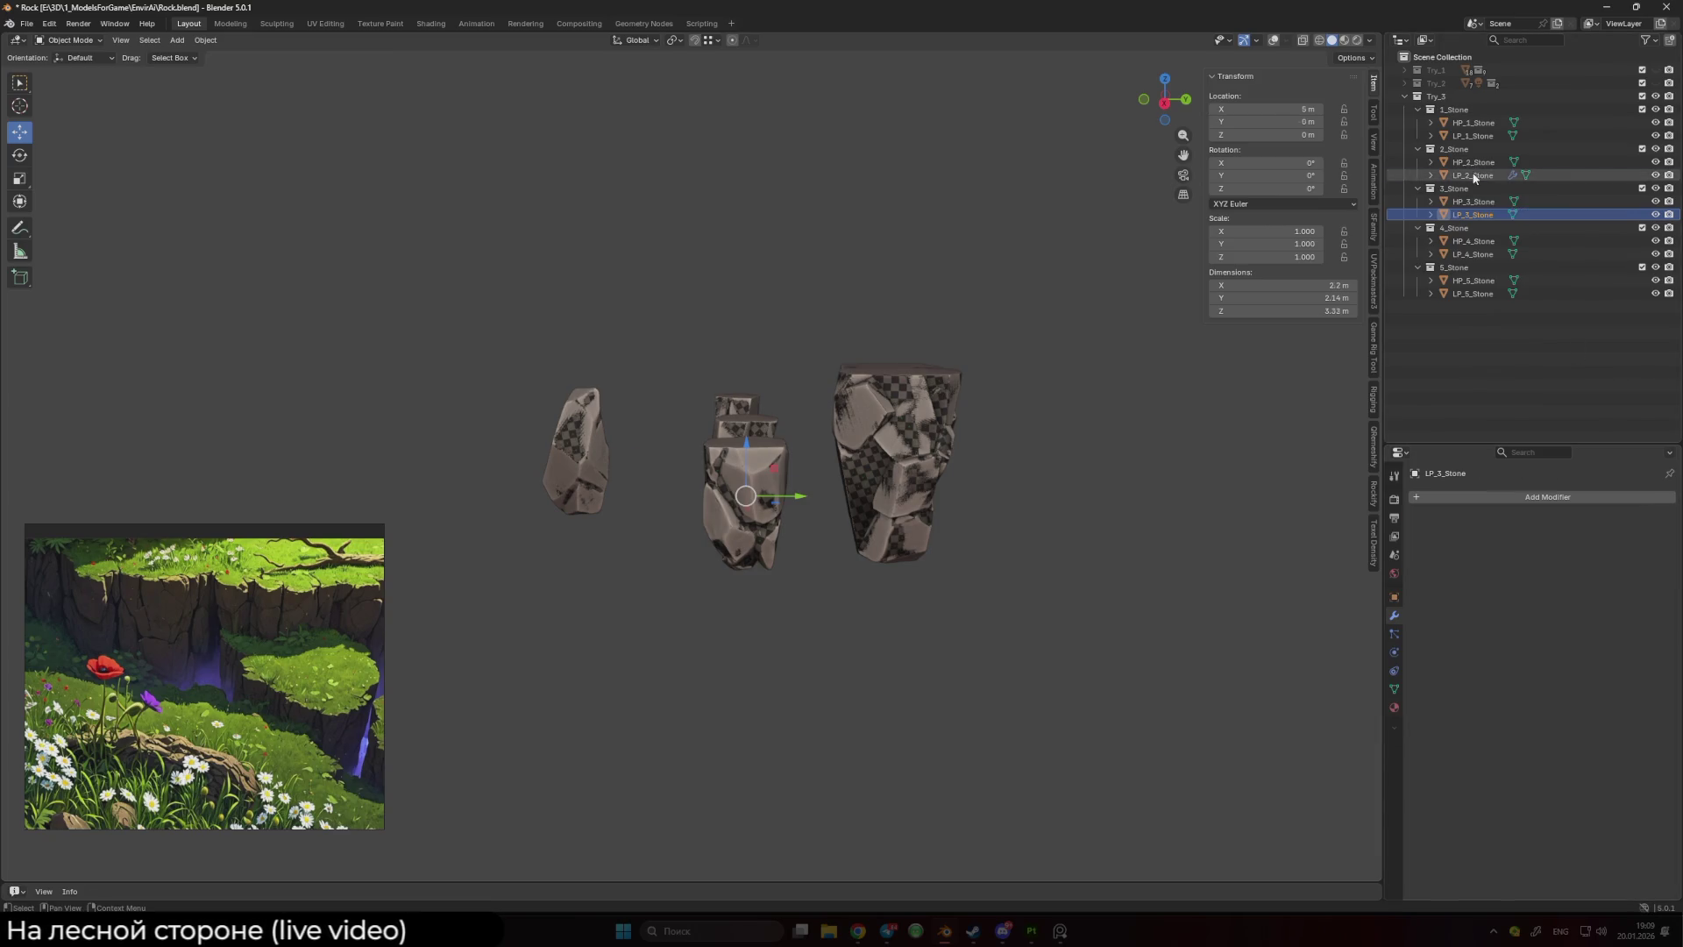
click(1472, 175)
click(1650, 519)
- Select all five low-poly stones, LP_1_Stone through LP_5_Stone
ctrl+click(1473, 136)
ctrl+click(1472, 214)
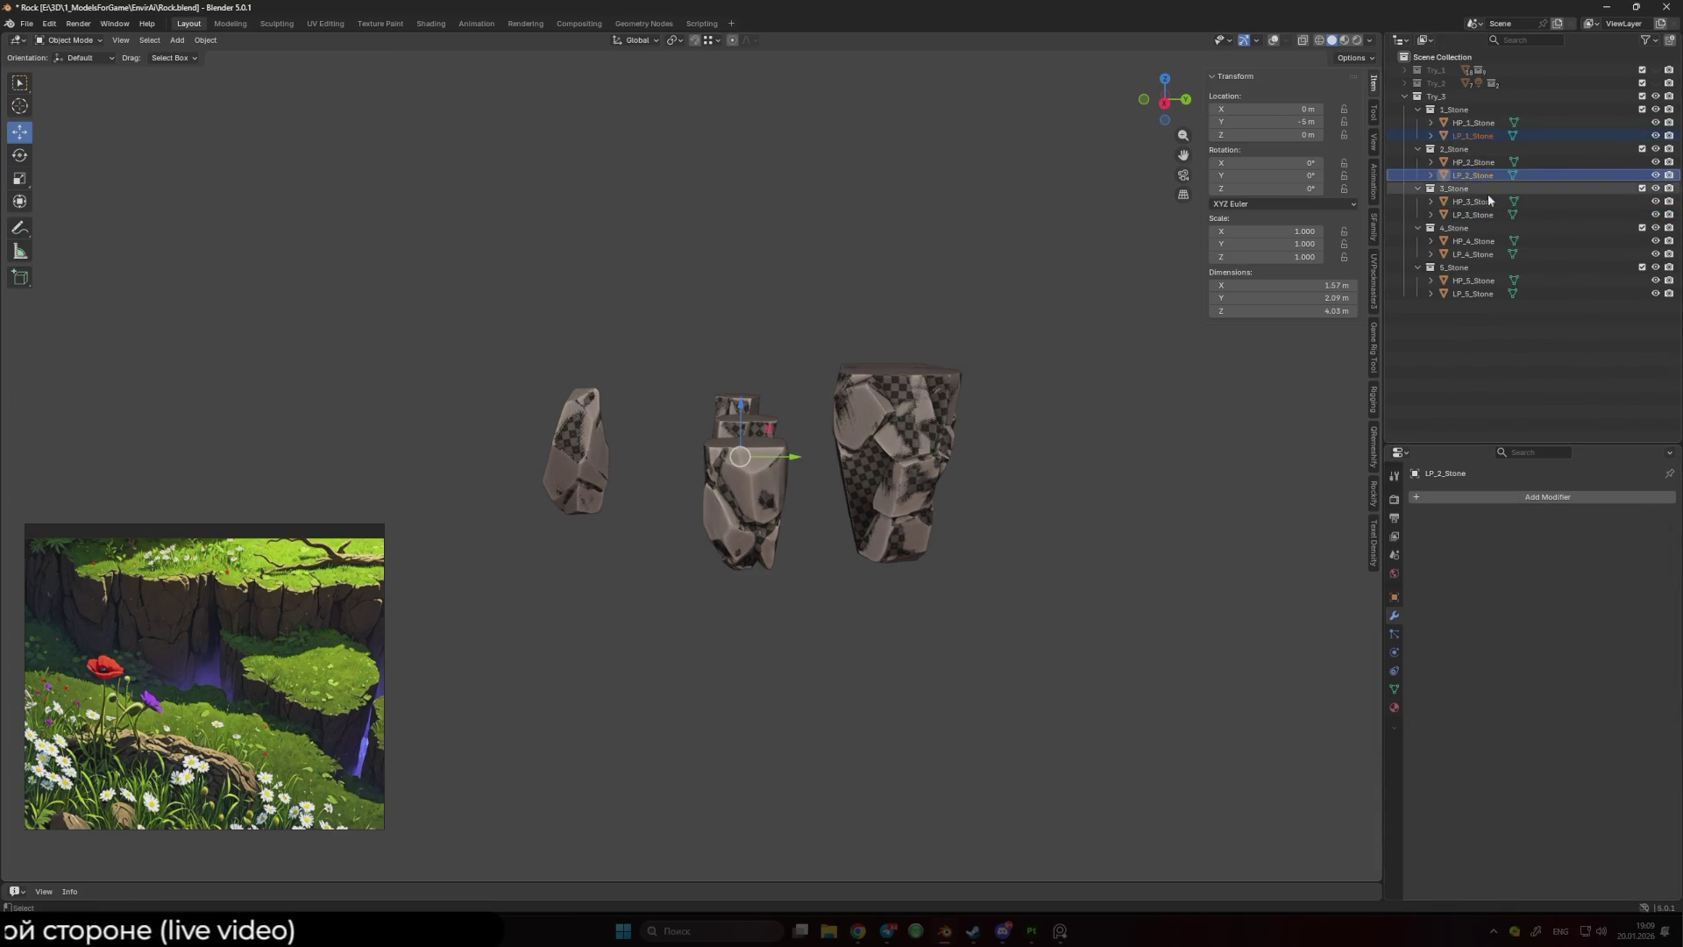
ctrl+click(1472, 255)
ctrl+click(1472, 293)
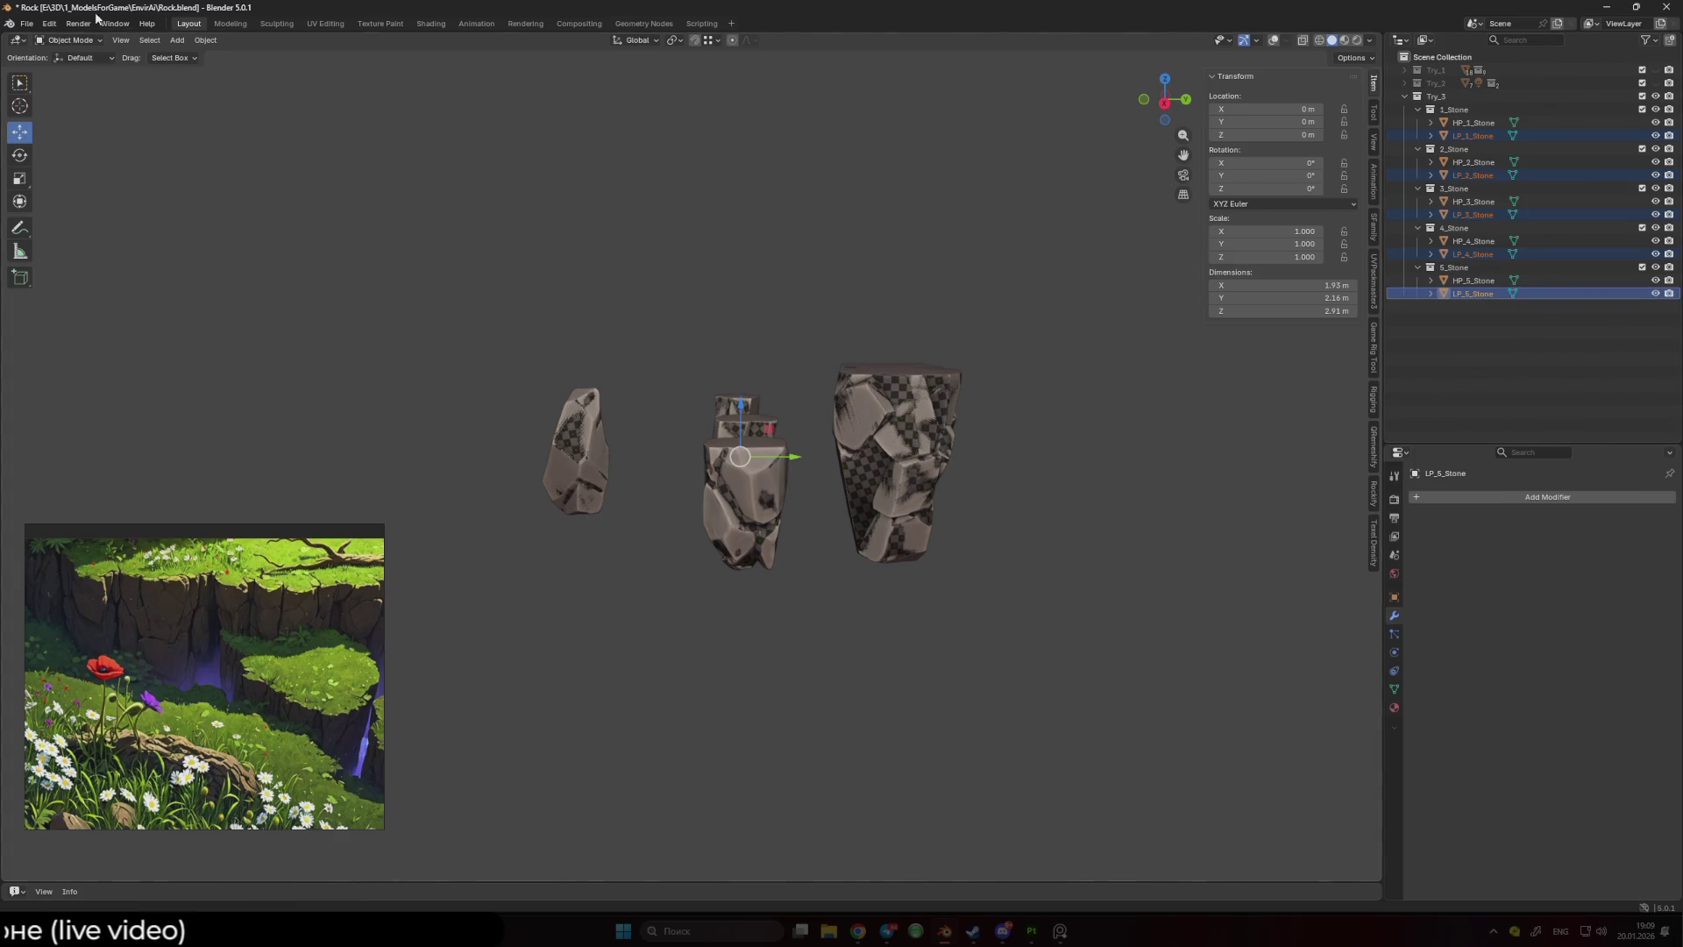
- Export the selected low-poly stones as LP_Stone.fbx using the saved FBX export preset
click(24, 28)
mouse_move(94, 228)
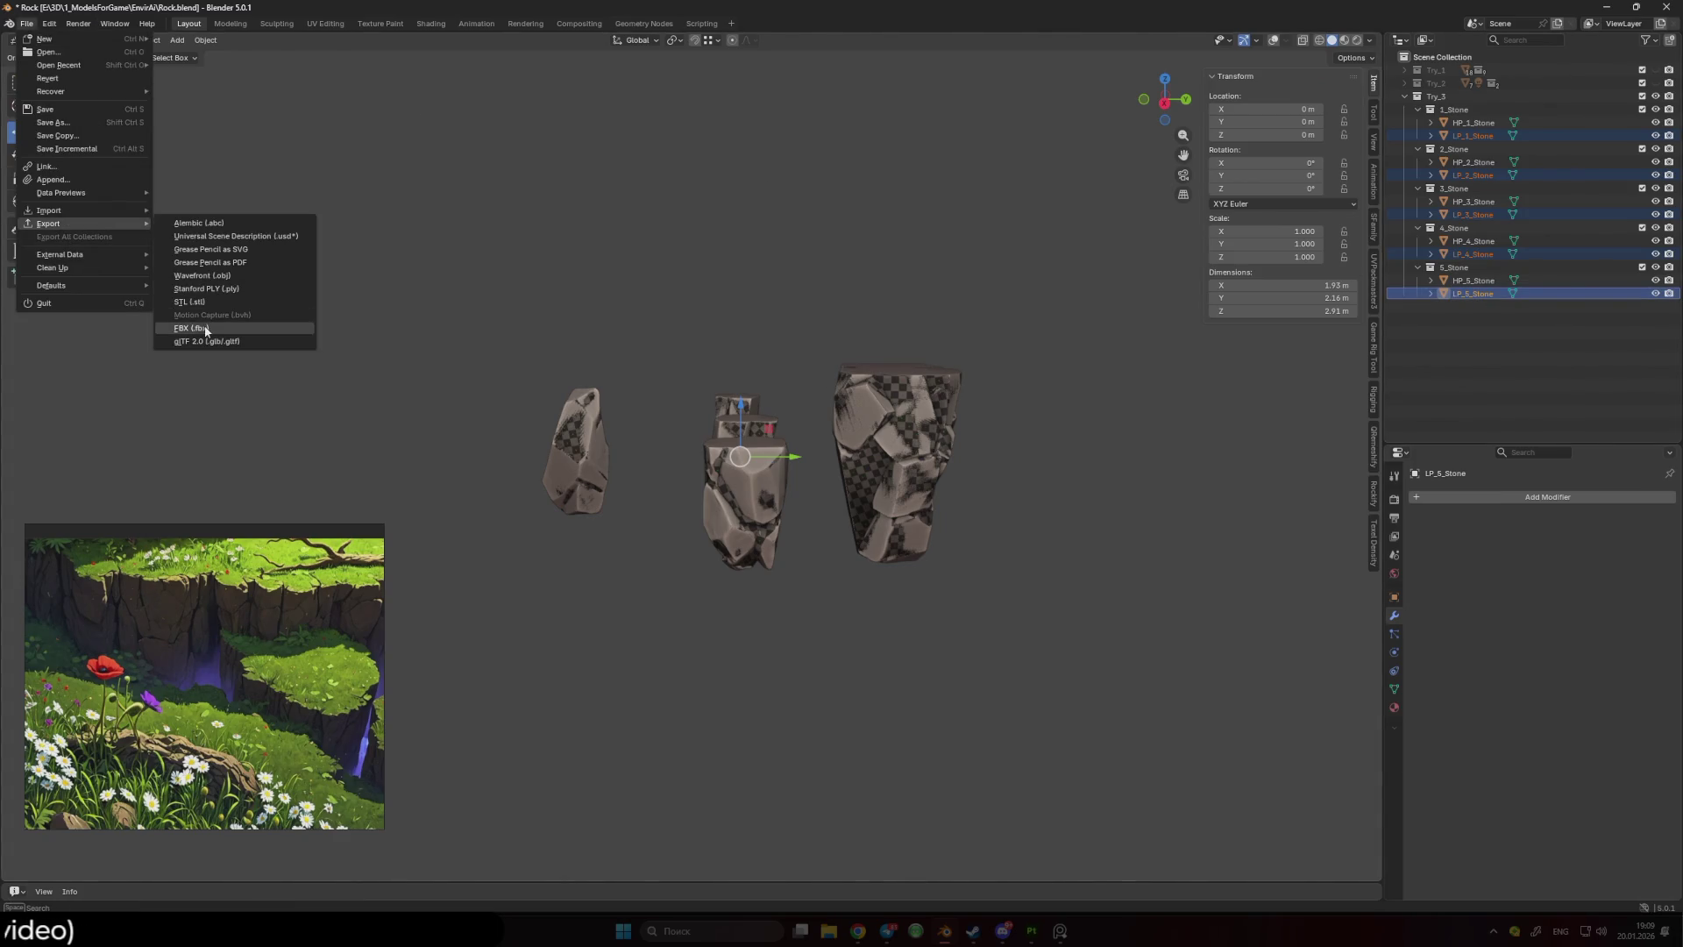
click(207, 329)
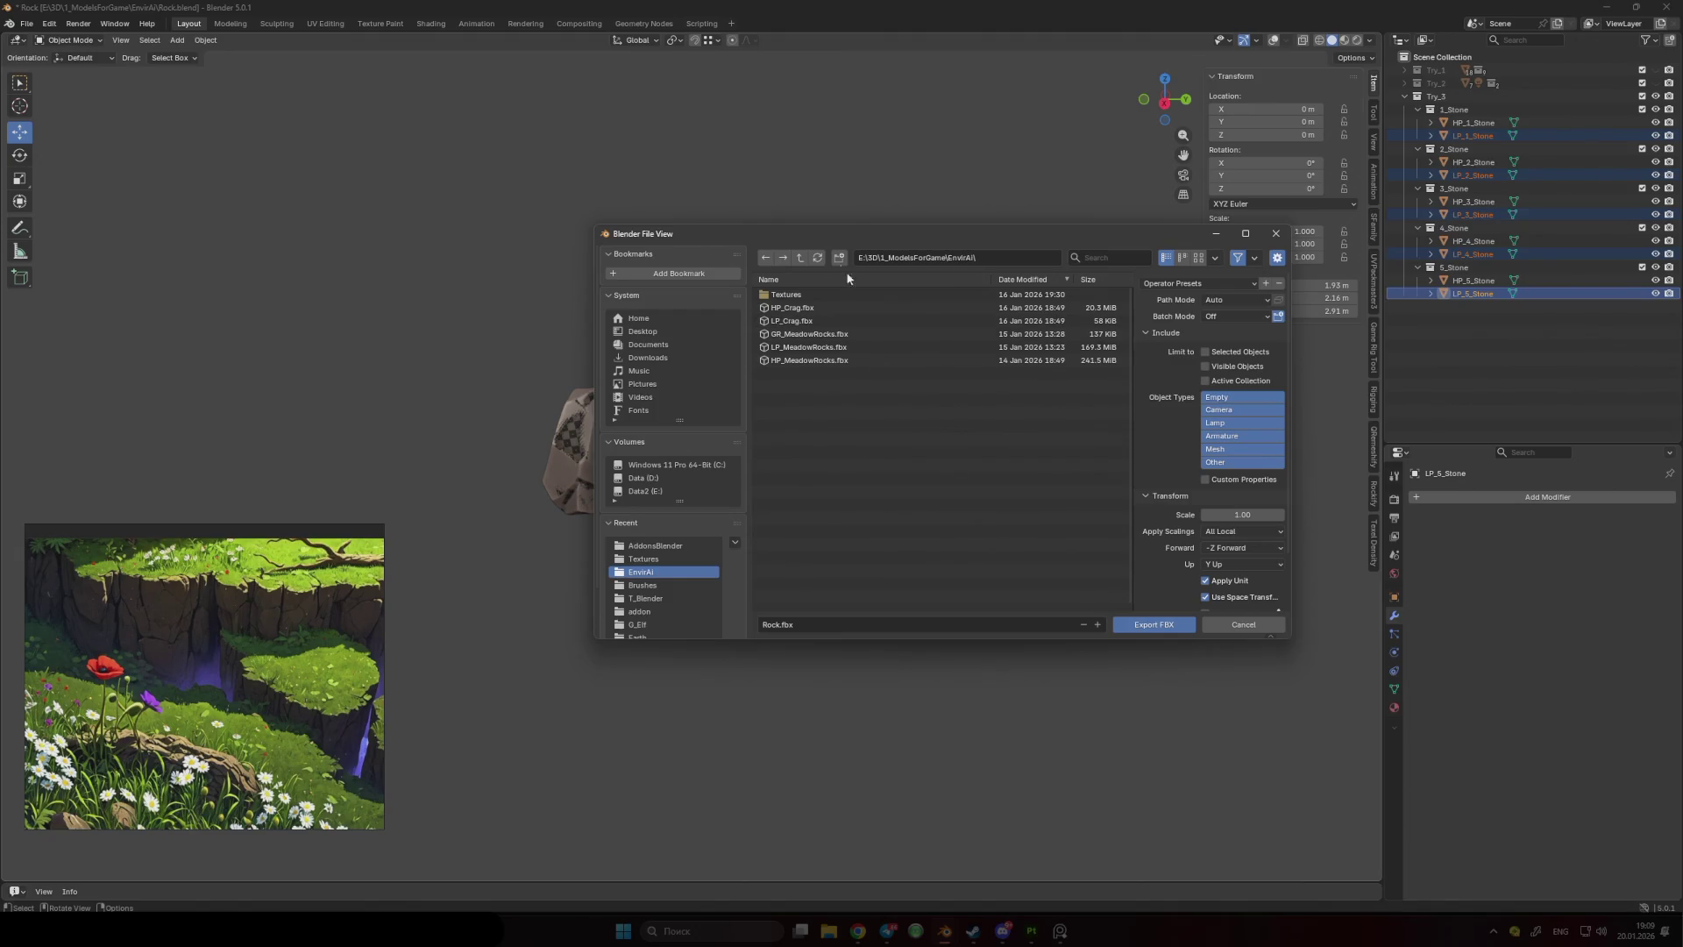
click(811, 625)
text(LP_S)
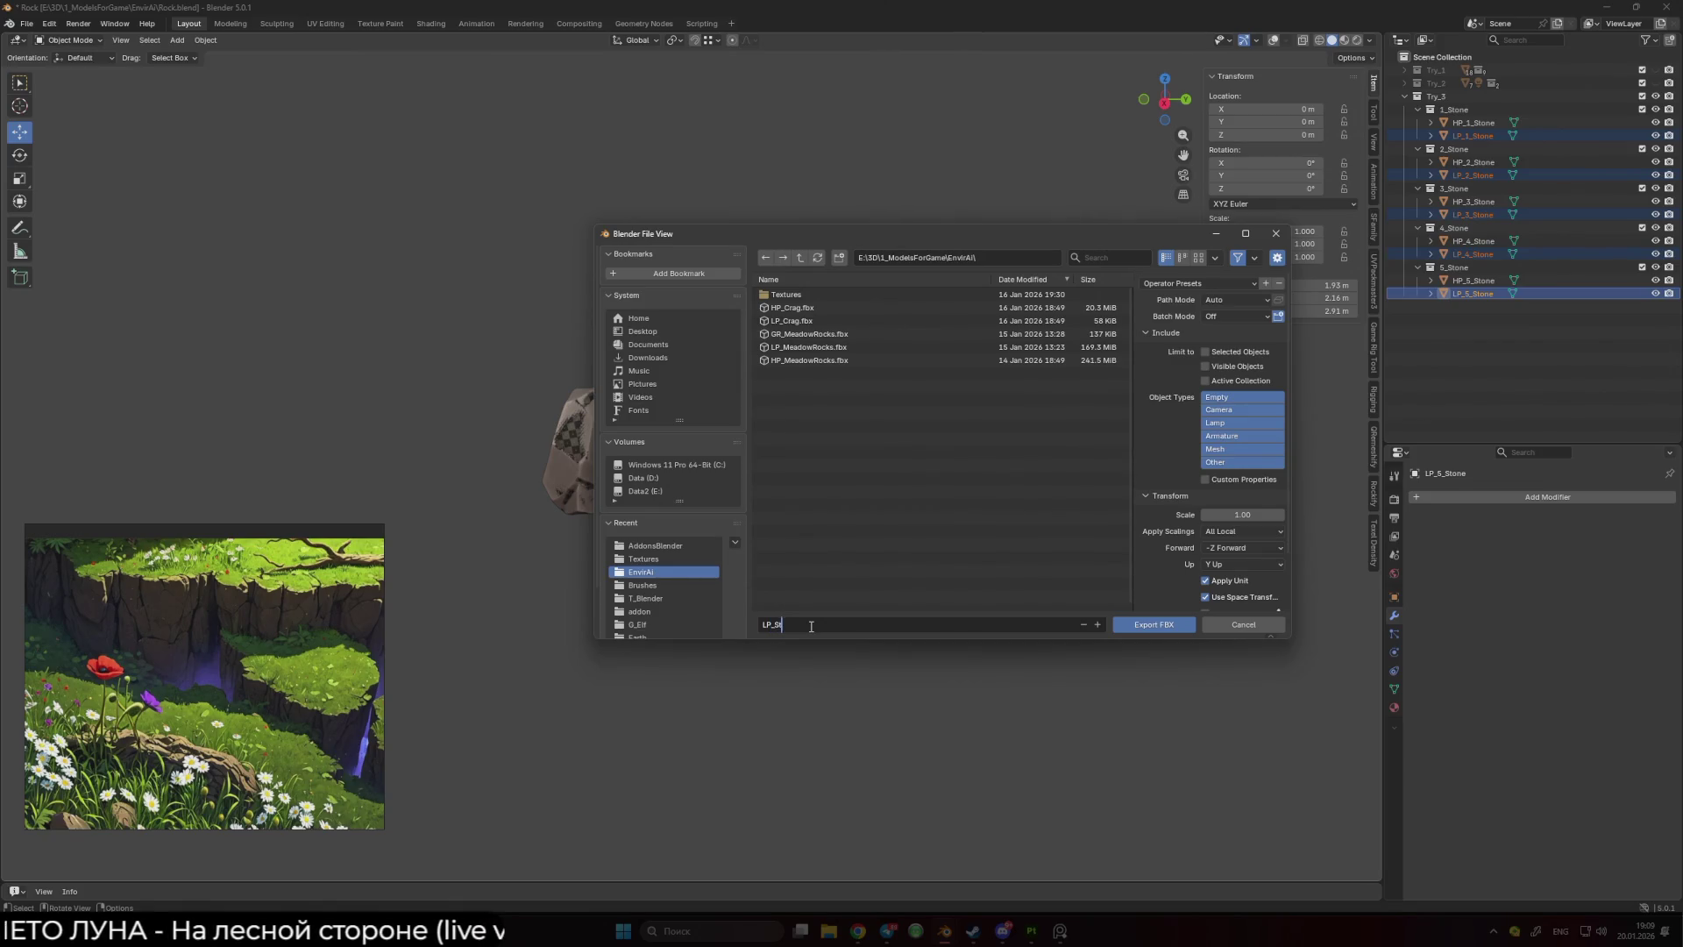
text(tone.fbx)
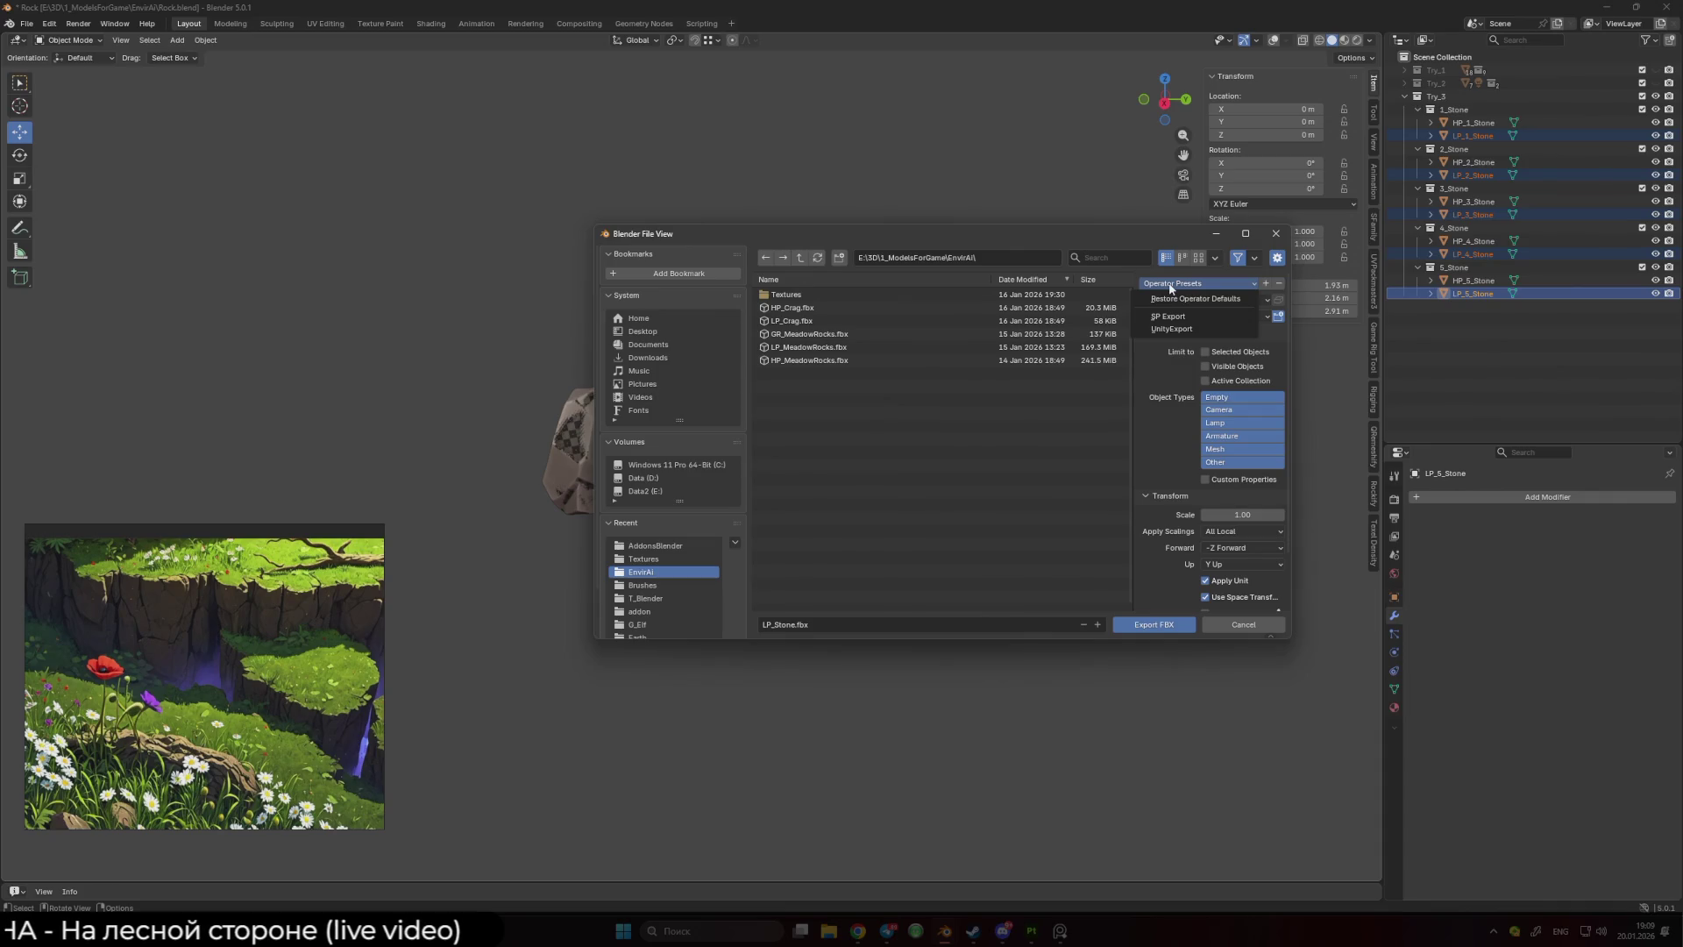
click(1171, 283)
click(1174, 316)
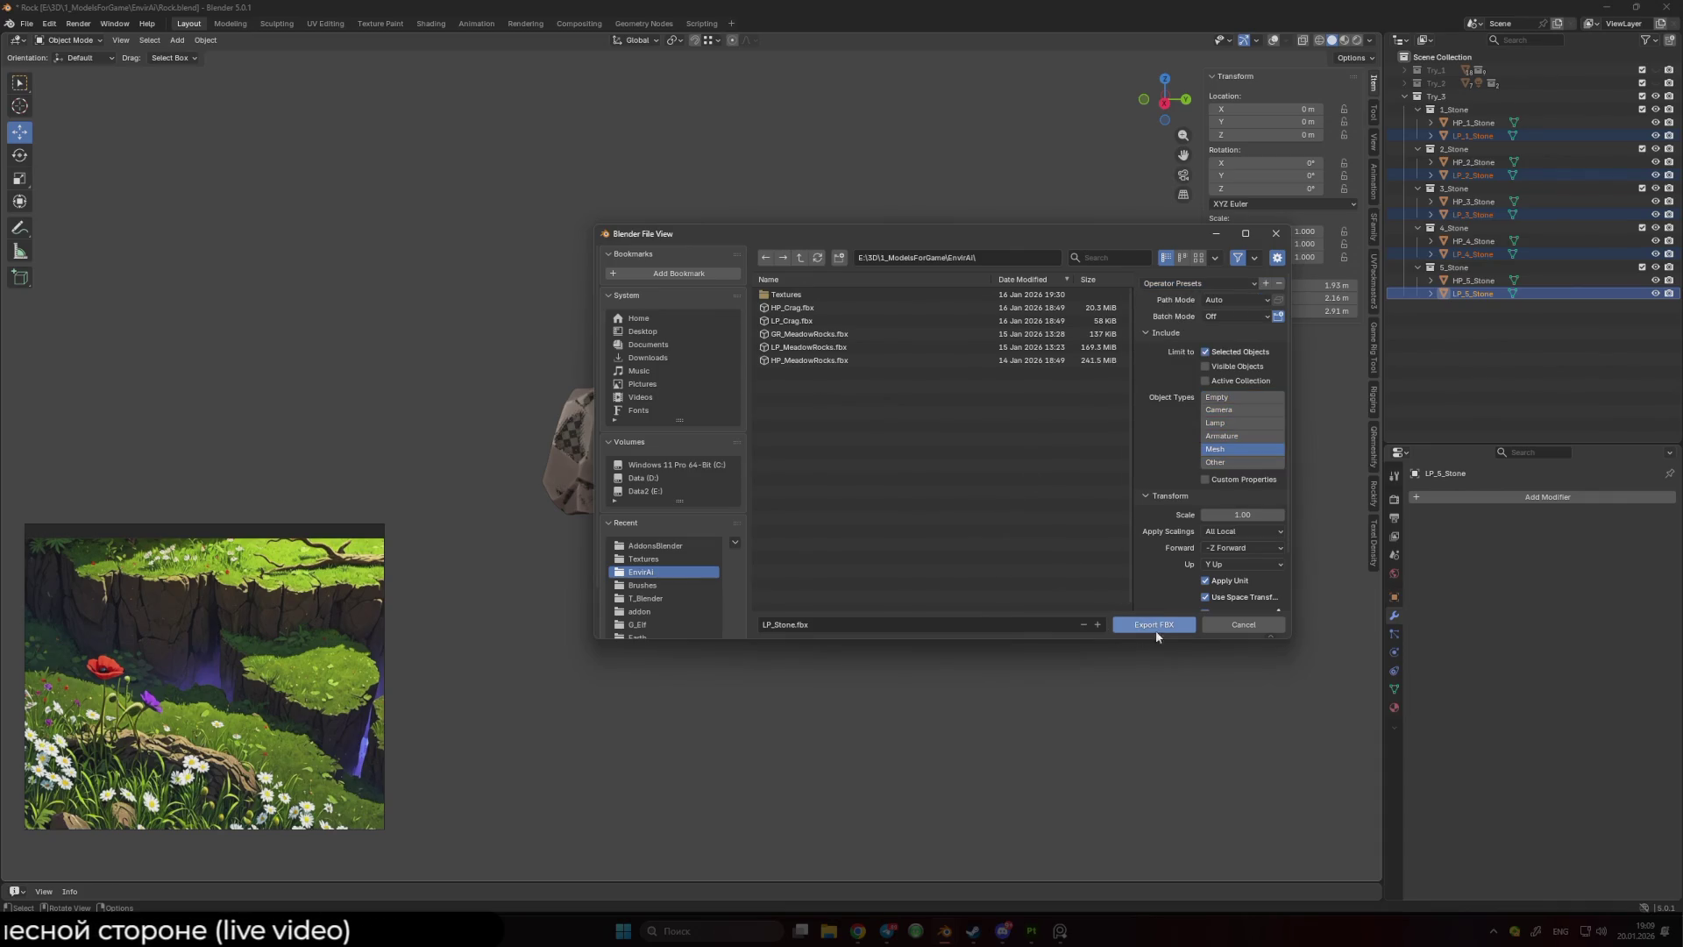
click(1155, 626)
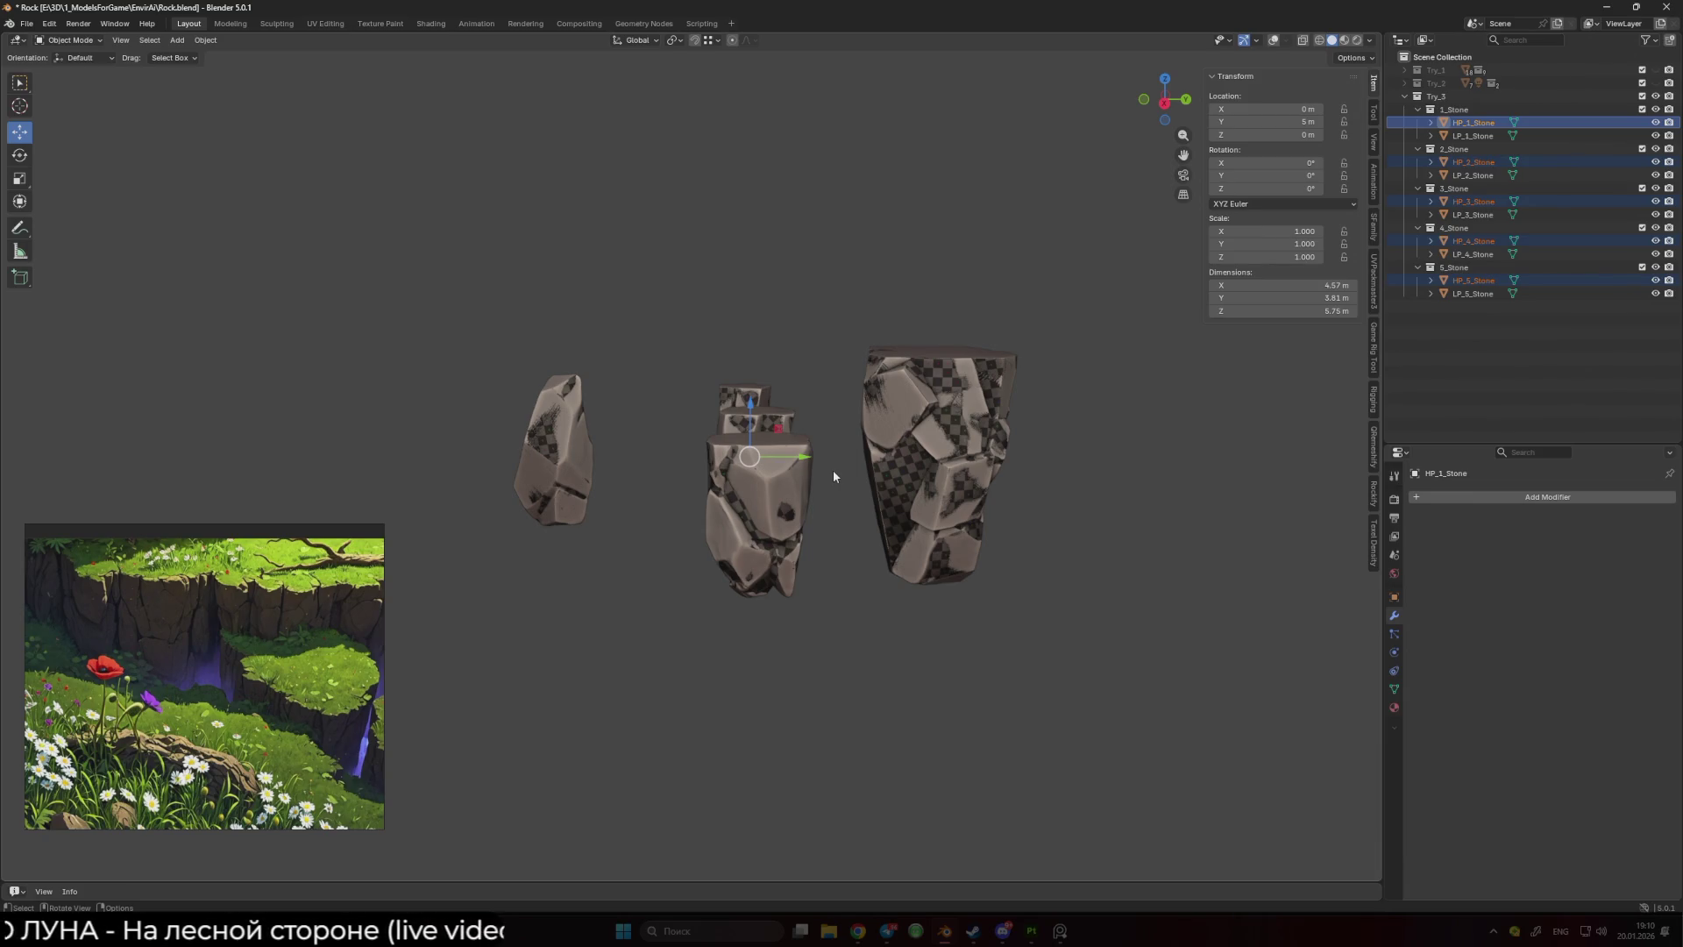
- Deselect everything in the Blender scene and switch to Substance 3D Painter's File menu
scroll(833, 470, down, 5)
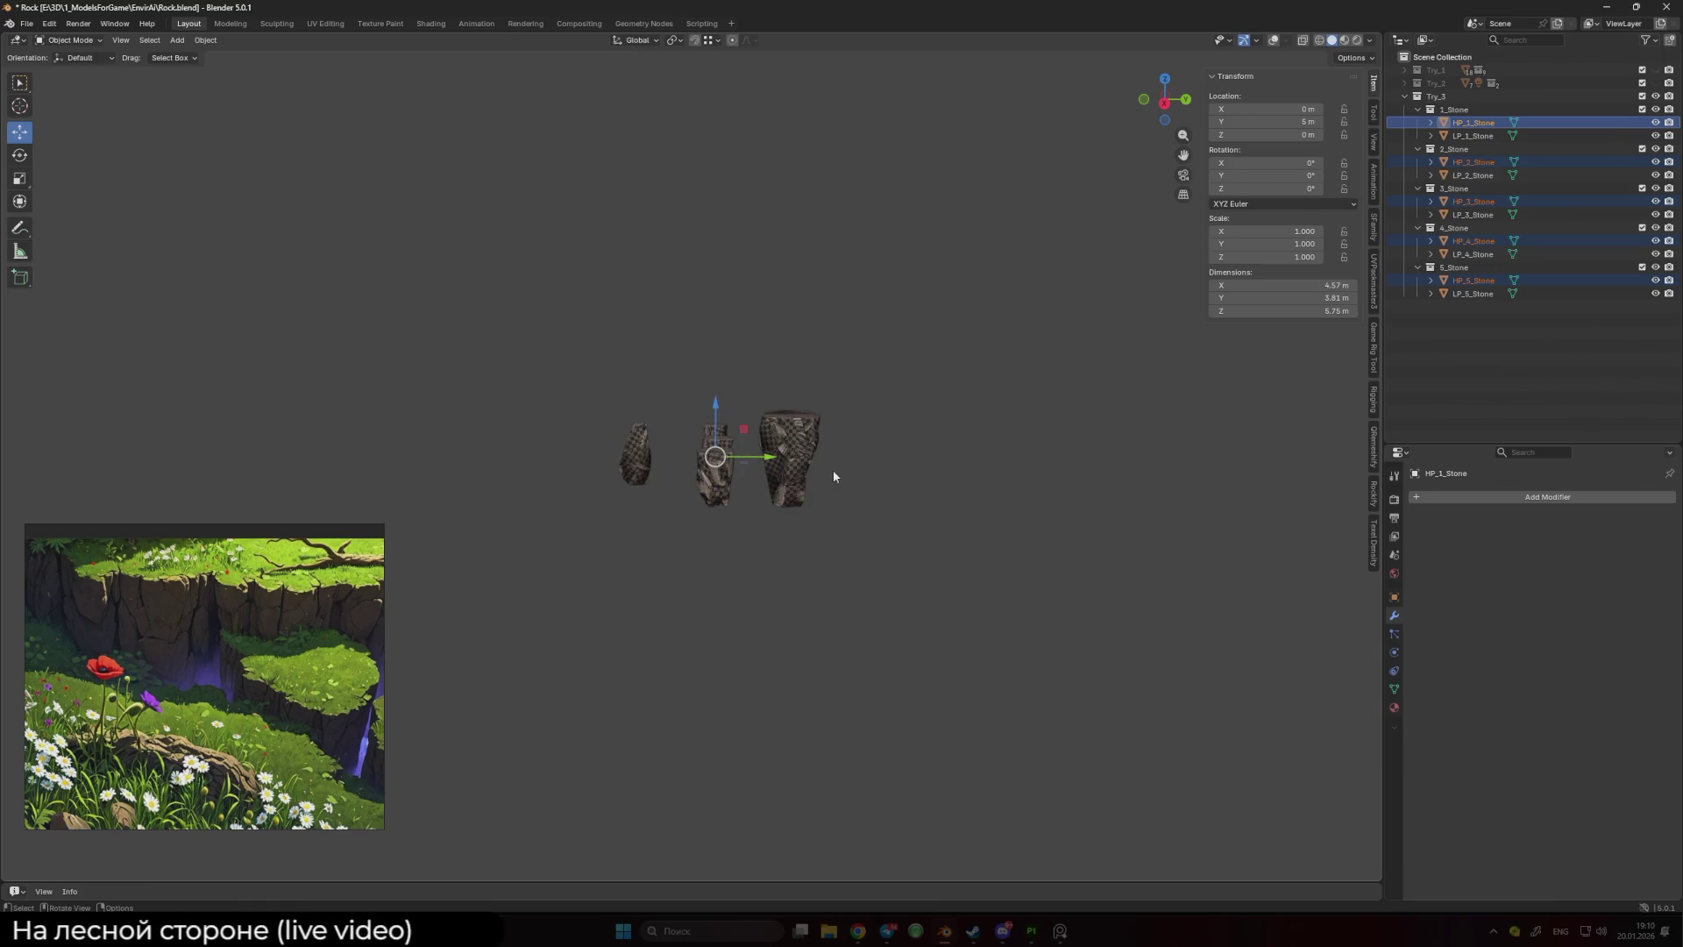
scroll(833, 476, up, 5)
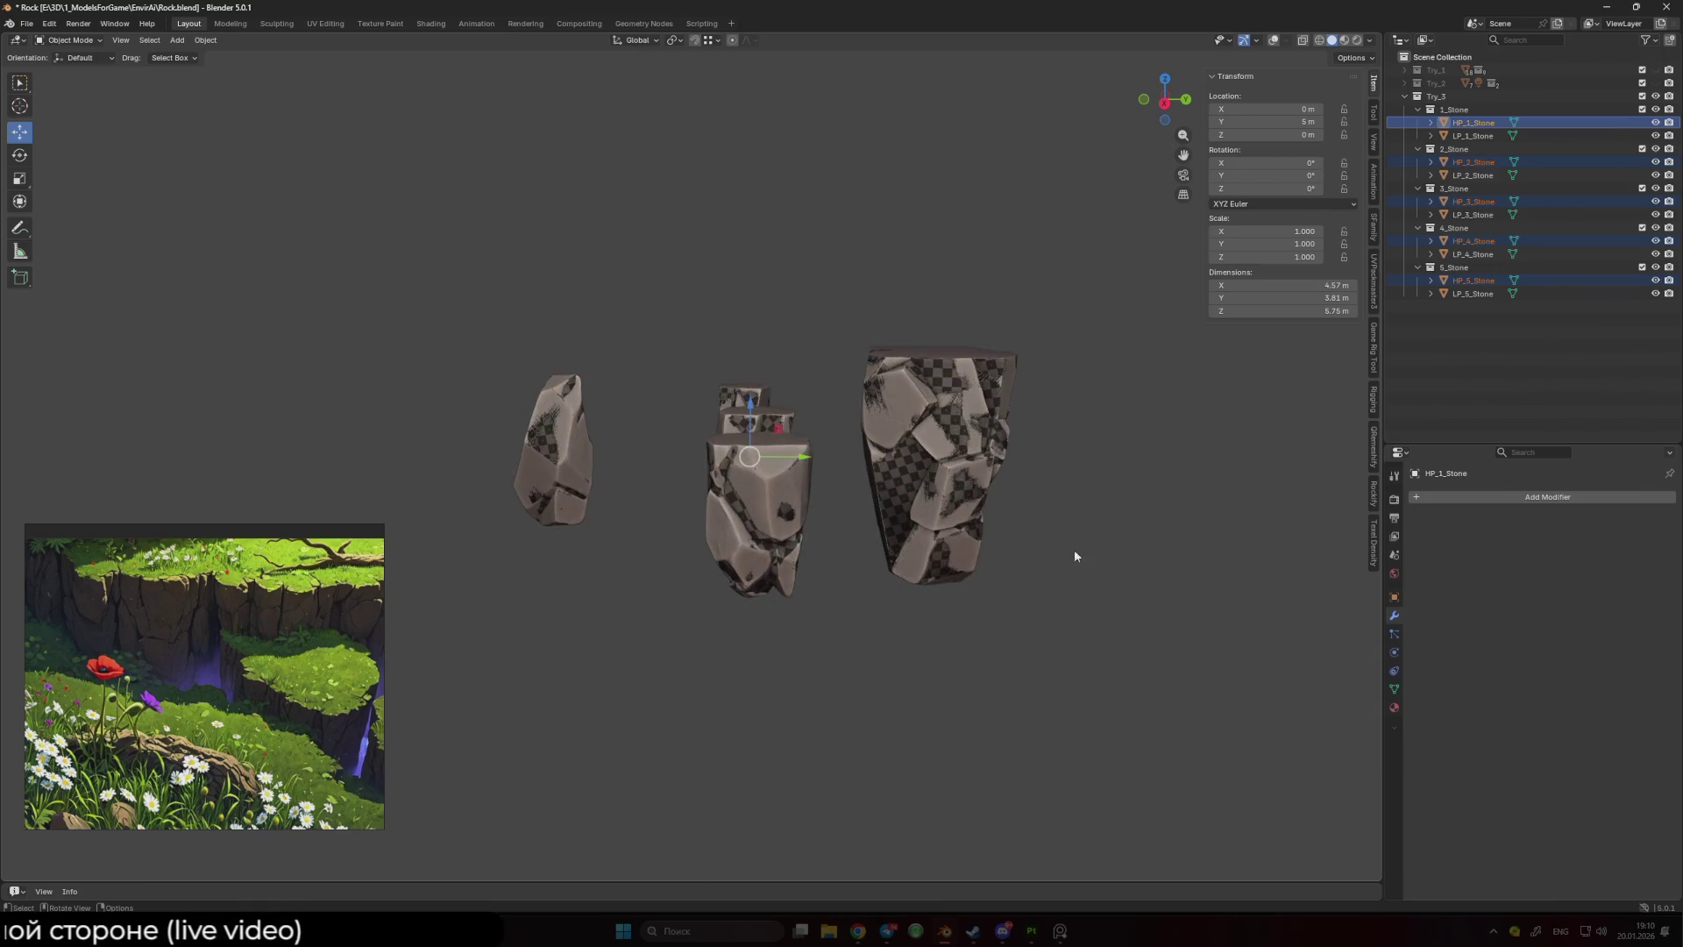
click(1199, 644)
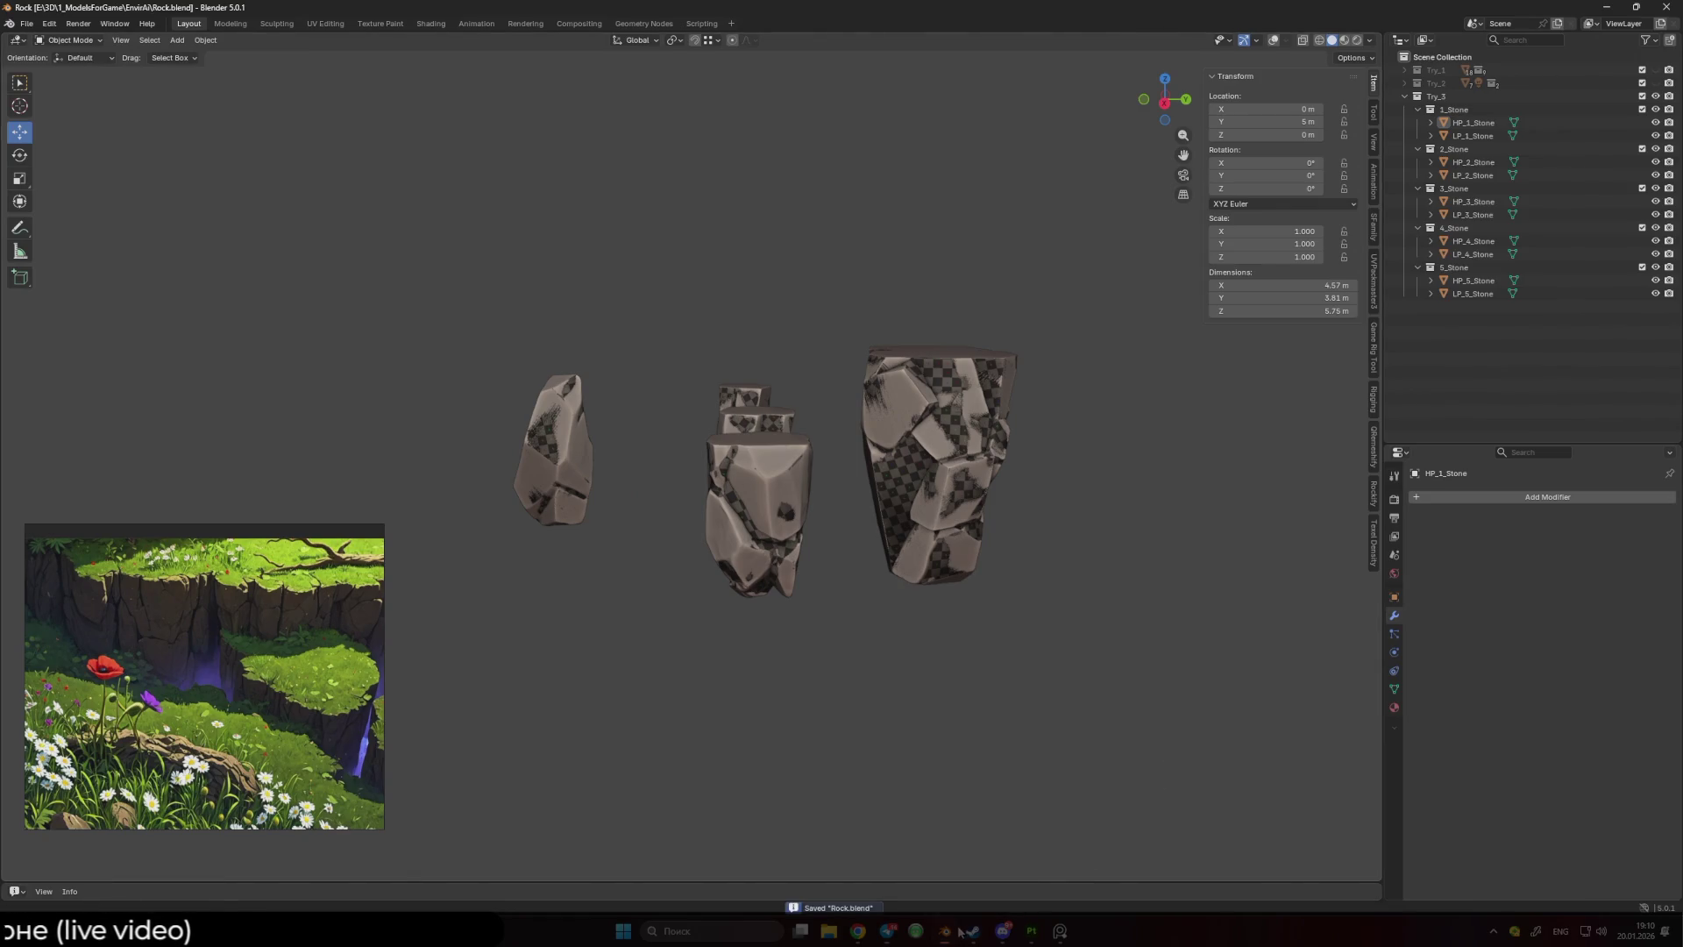
click(1022, 936)
click(12, 24)
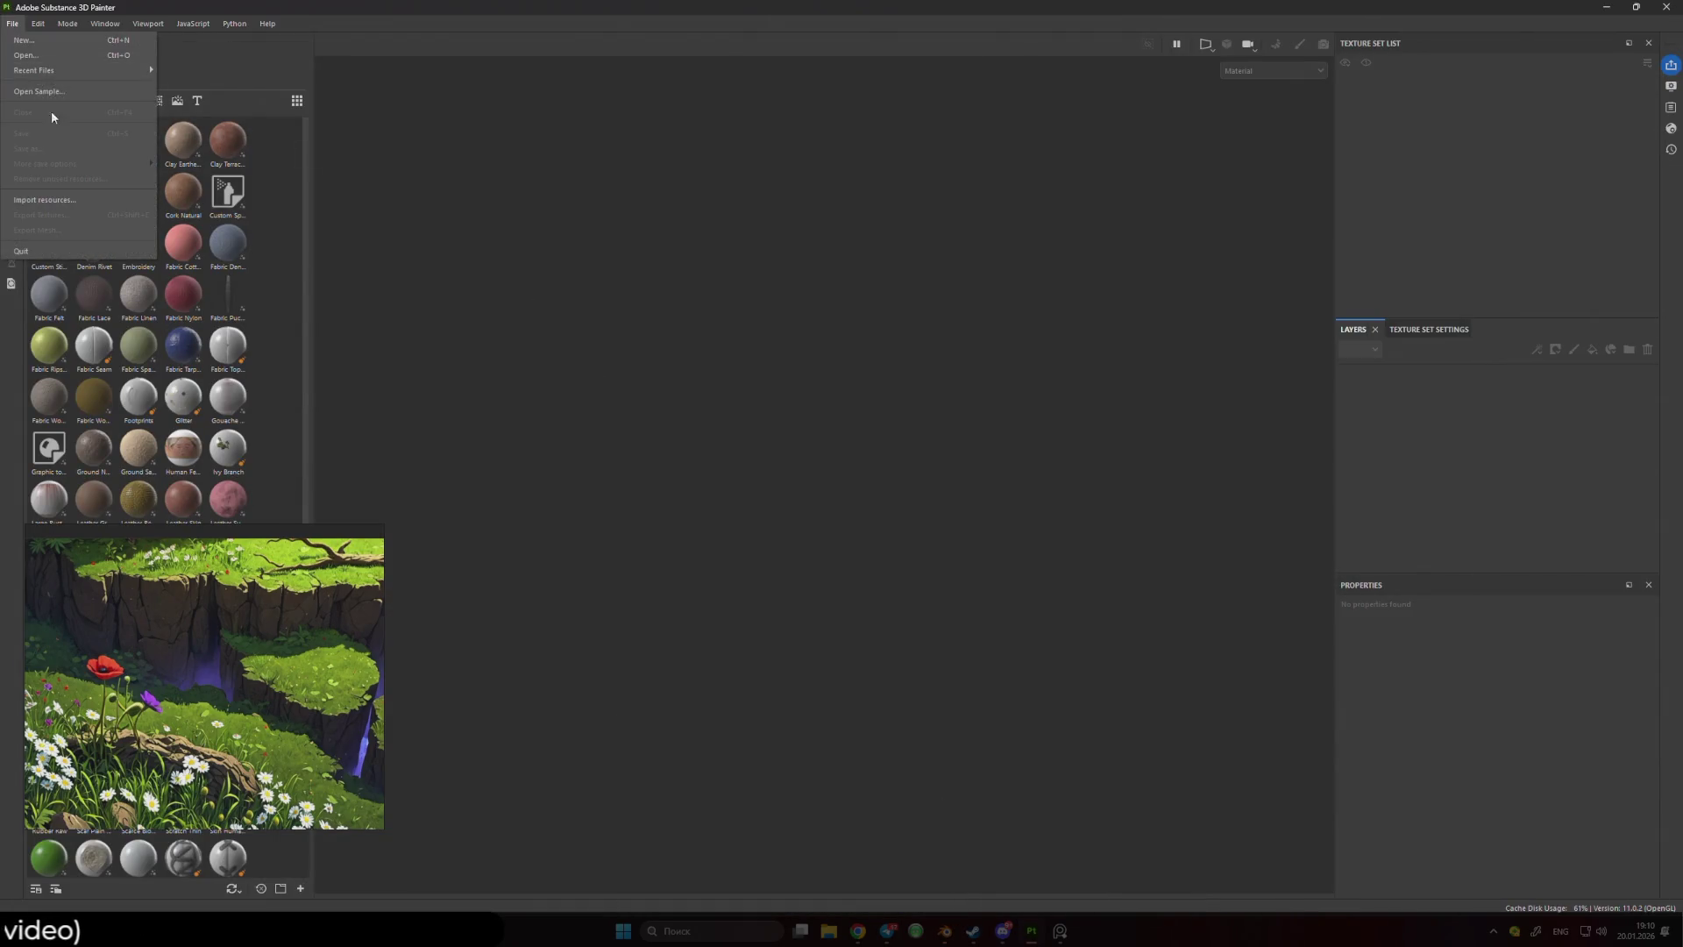
- Create a new Substance Painter project using LP_Stone.fbx as the mesh
key(Escape)
key(ctrl+n)
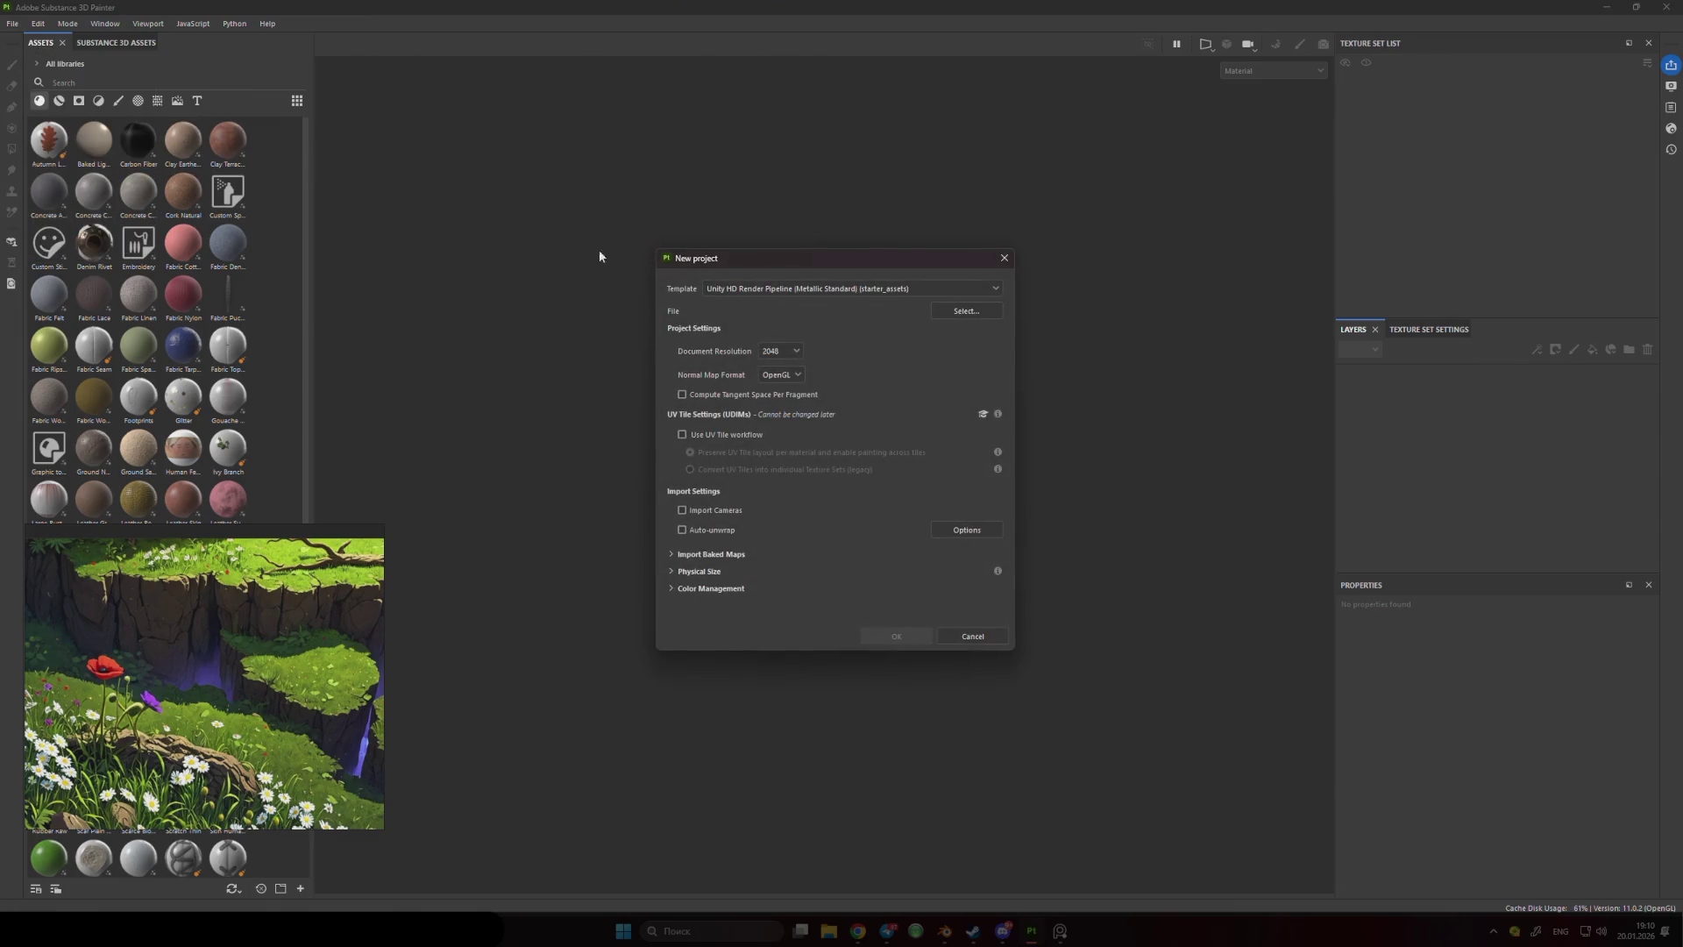
click(966, 310)
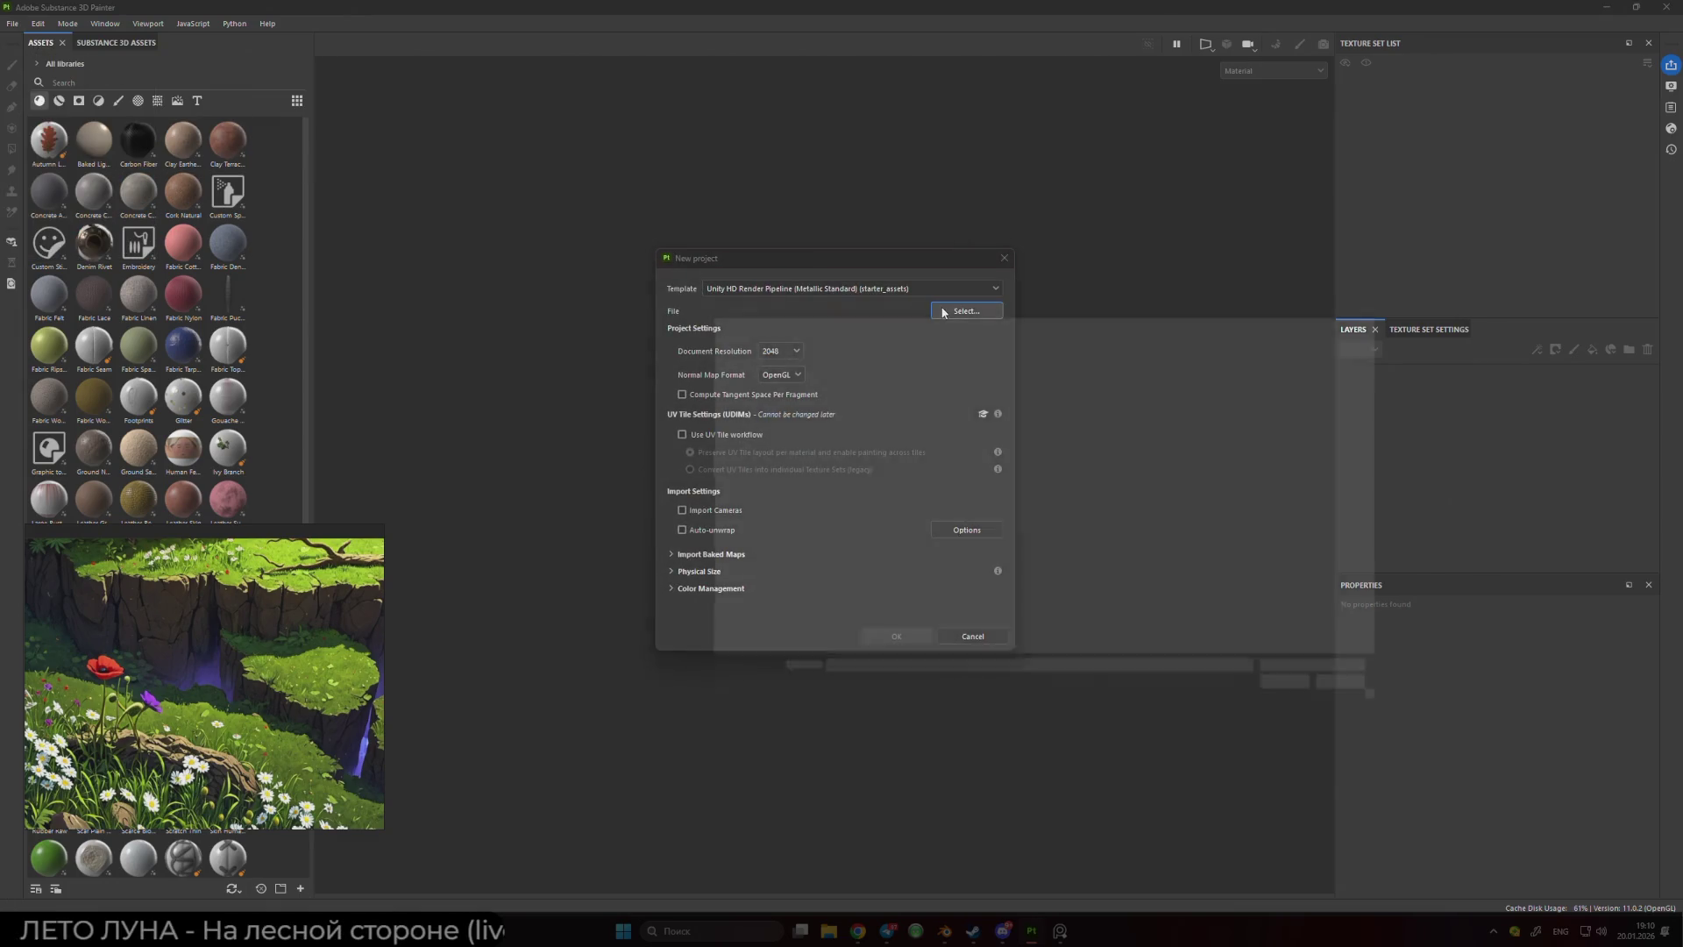
double_click(861, 474)
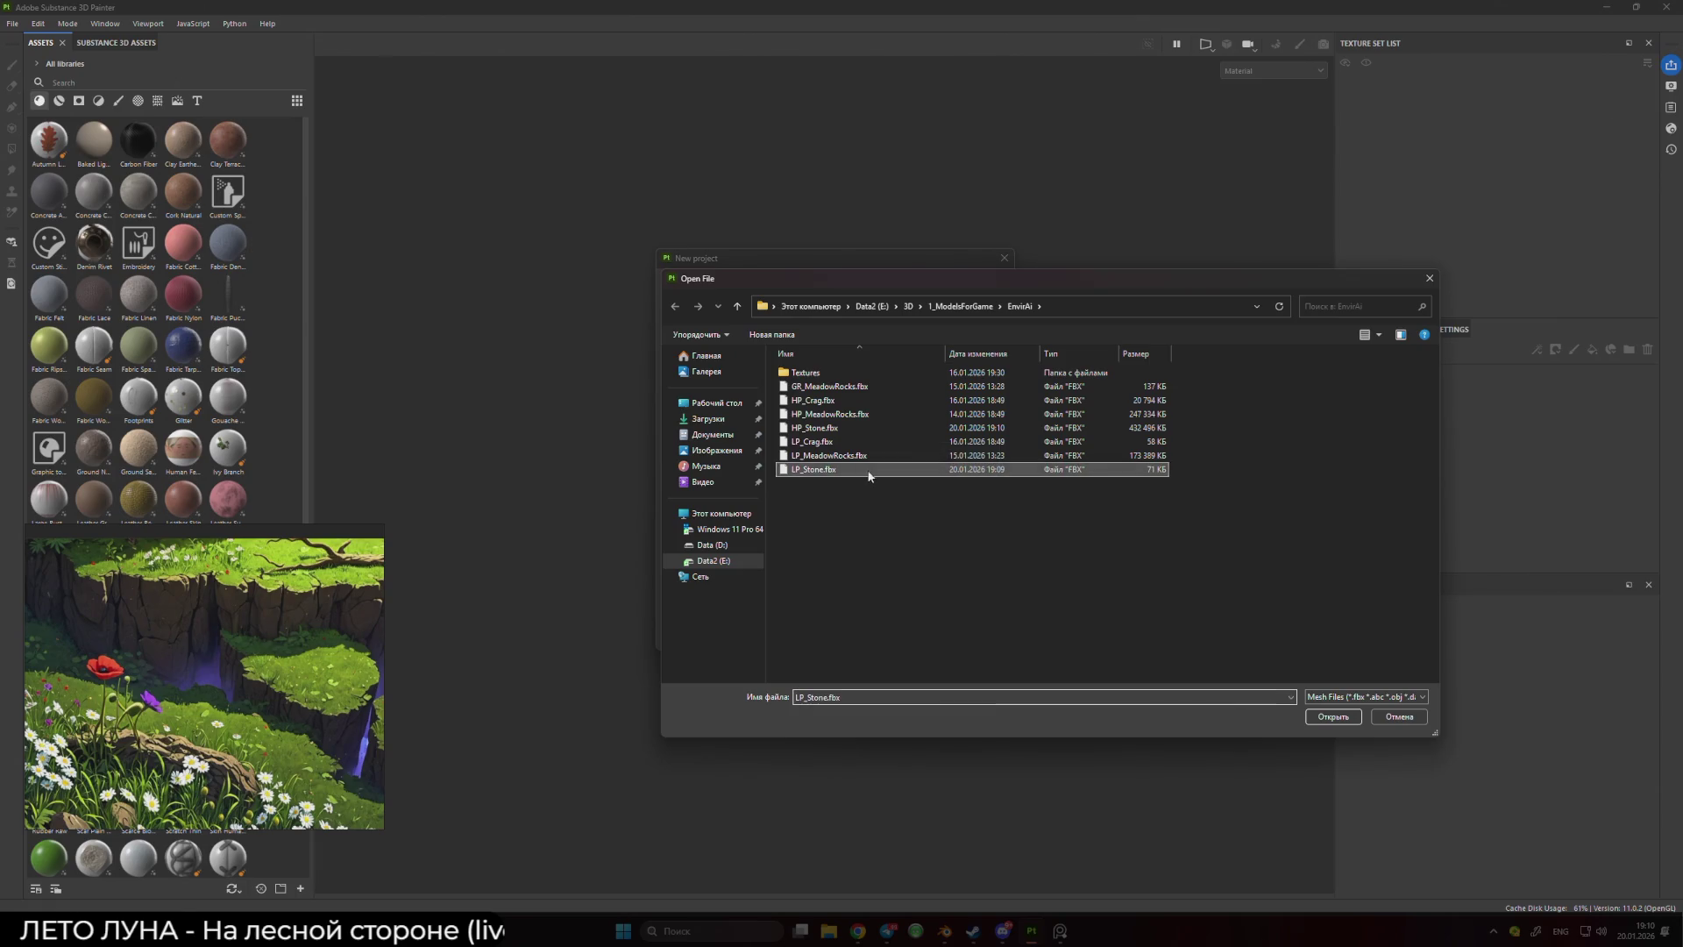
click(887, 635)
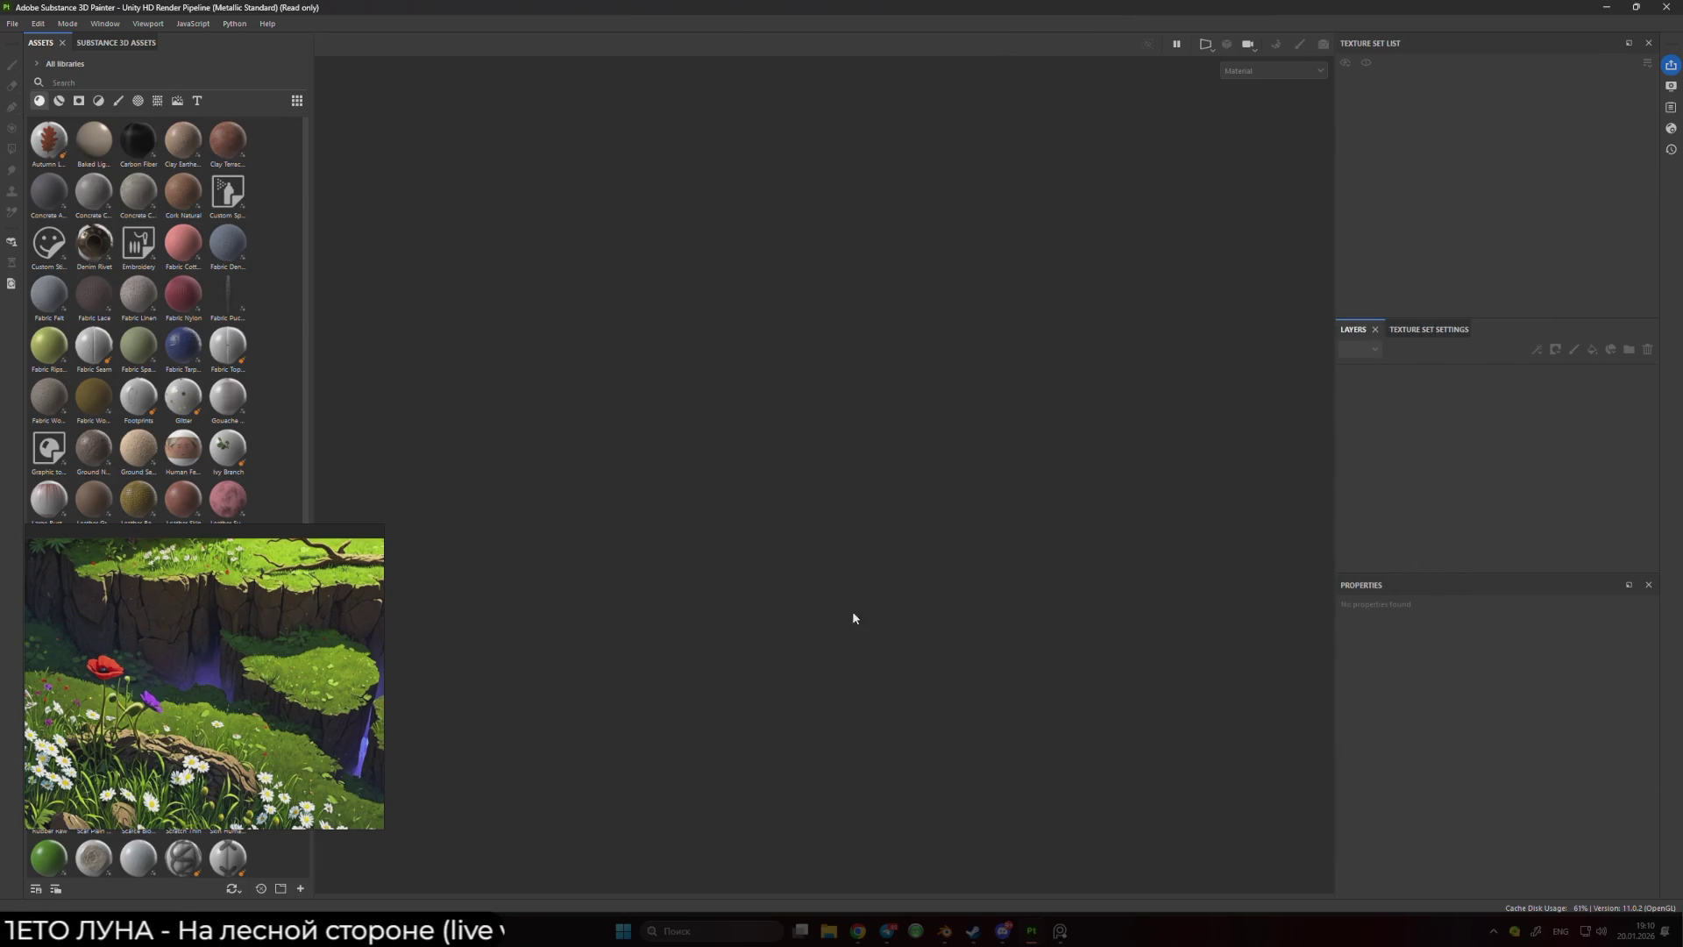
drag(815, 473, 737, 476)
- Enter mesh map baking mode from the Texture Set Settings
click(1428, 329)
scroll(1569, 421, down, 5)
click(1602, 380)
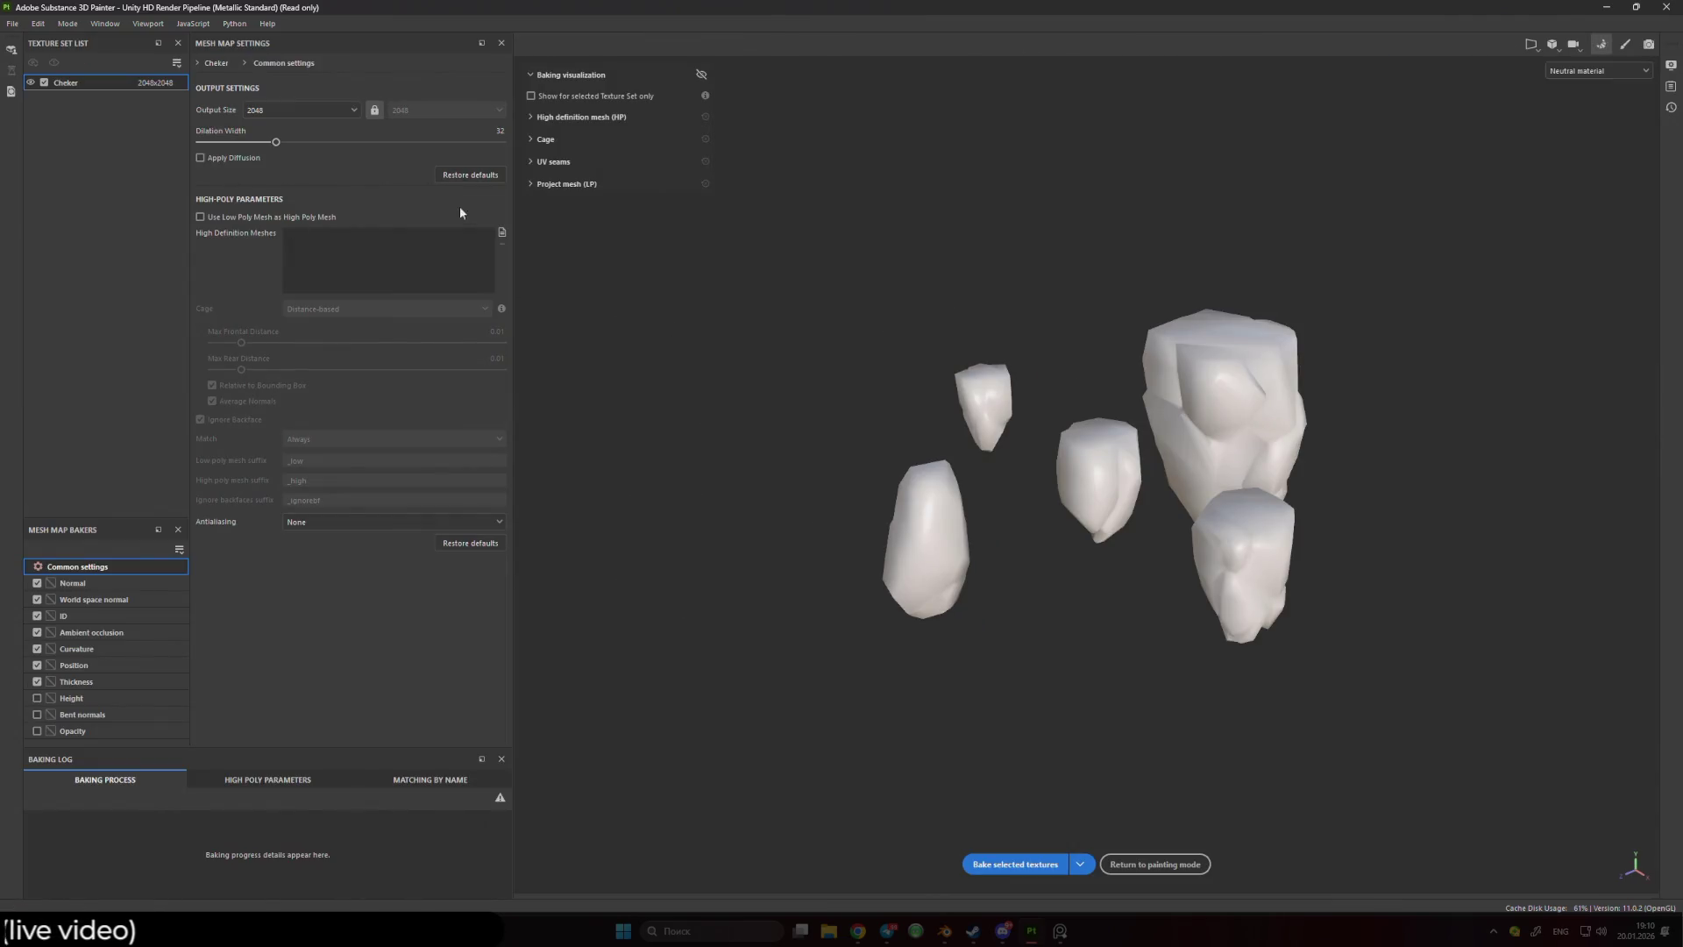
- Add HP_Stone.fbx as the high-definition mesh and set the cage to Automatic (experimental)
click(501, 231)
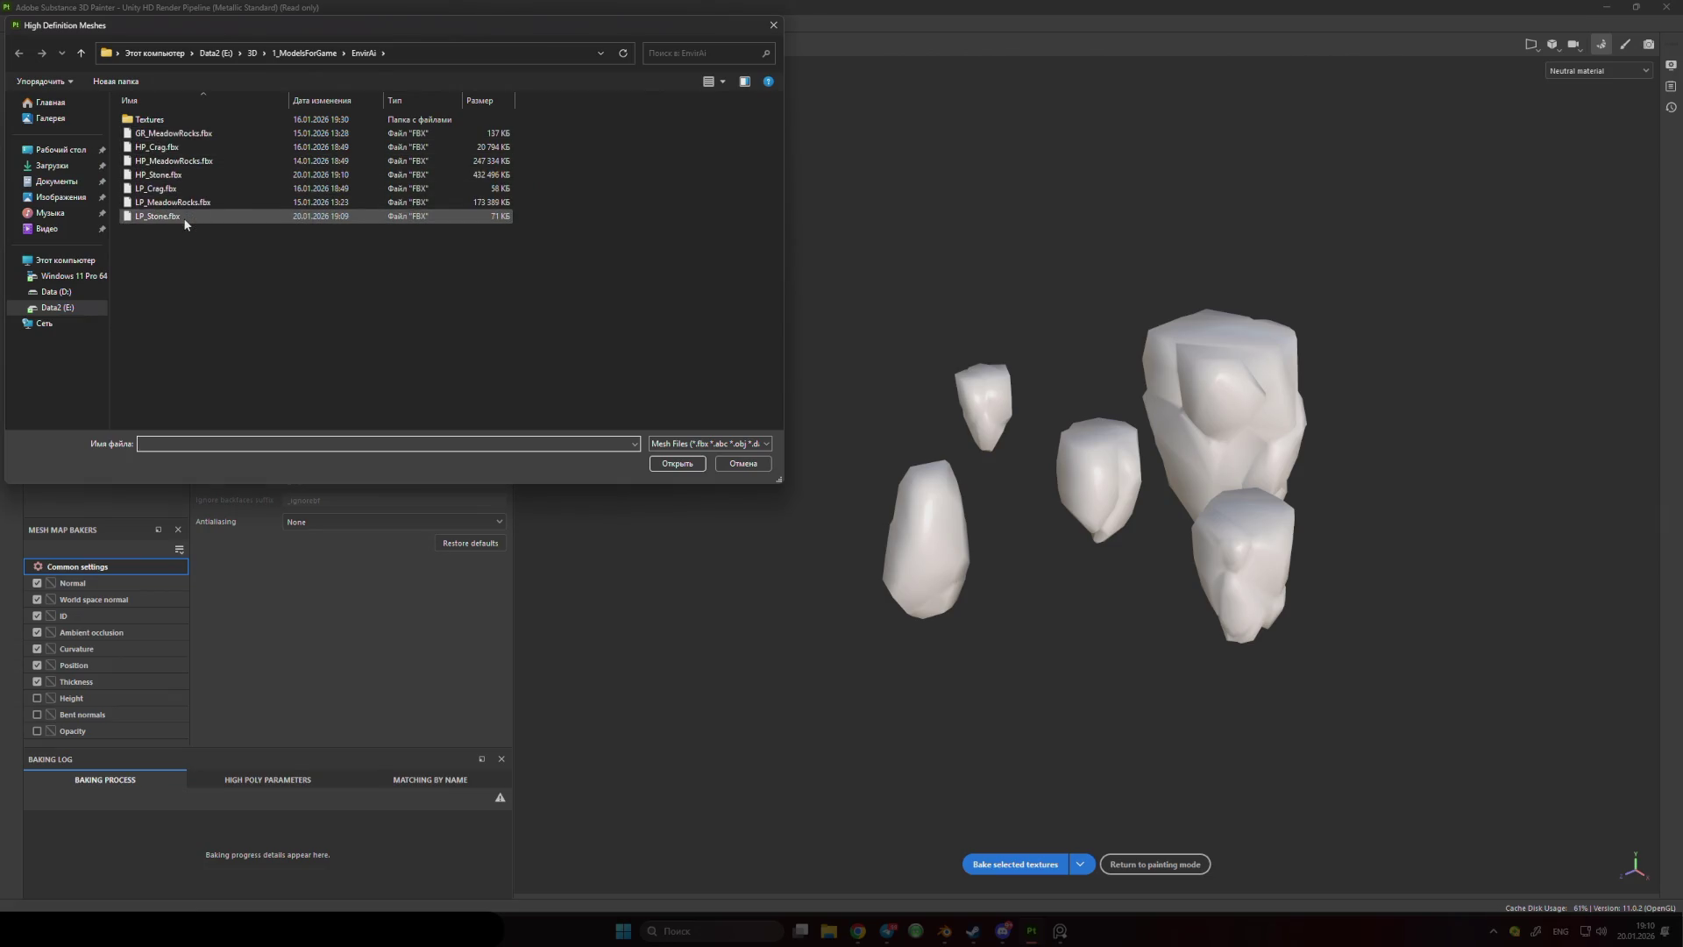
click(159, 175)
click(671, 464)
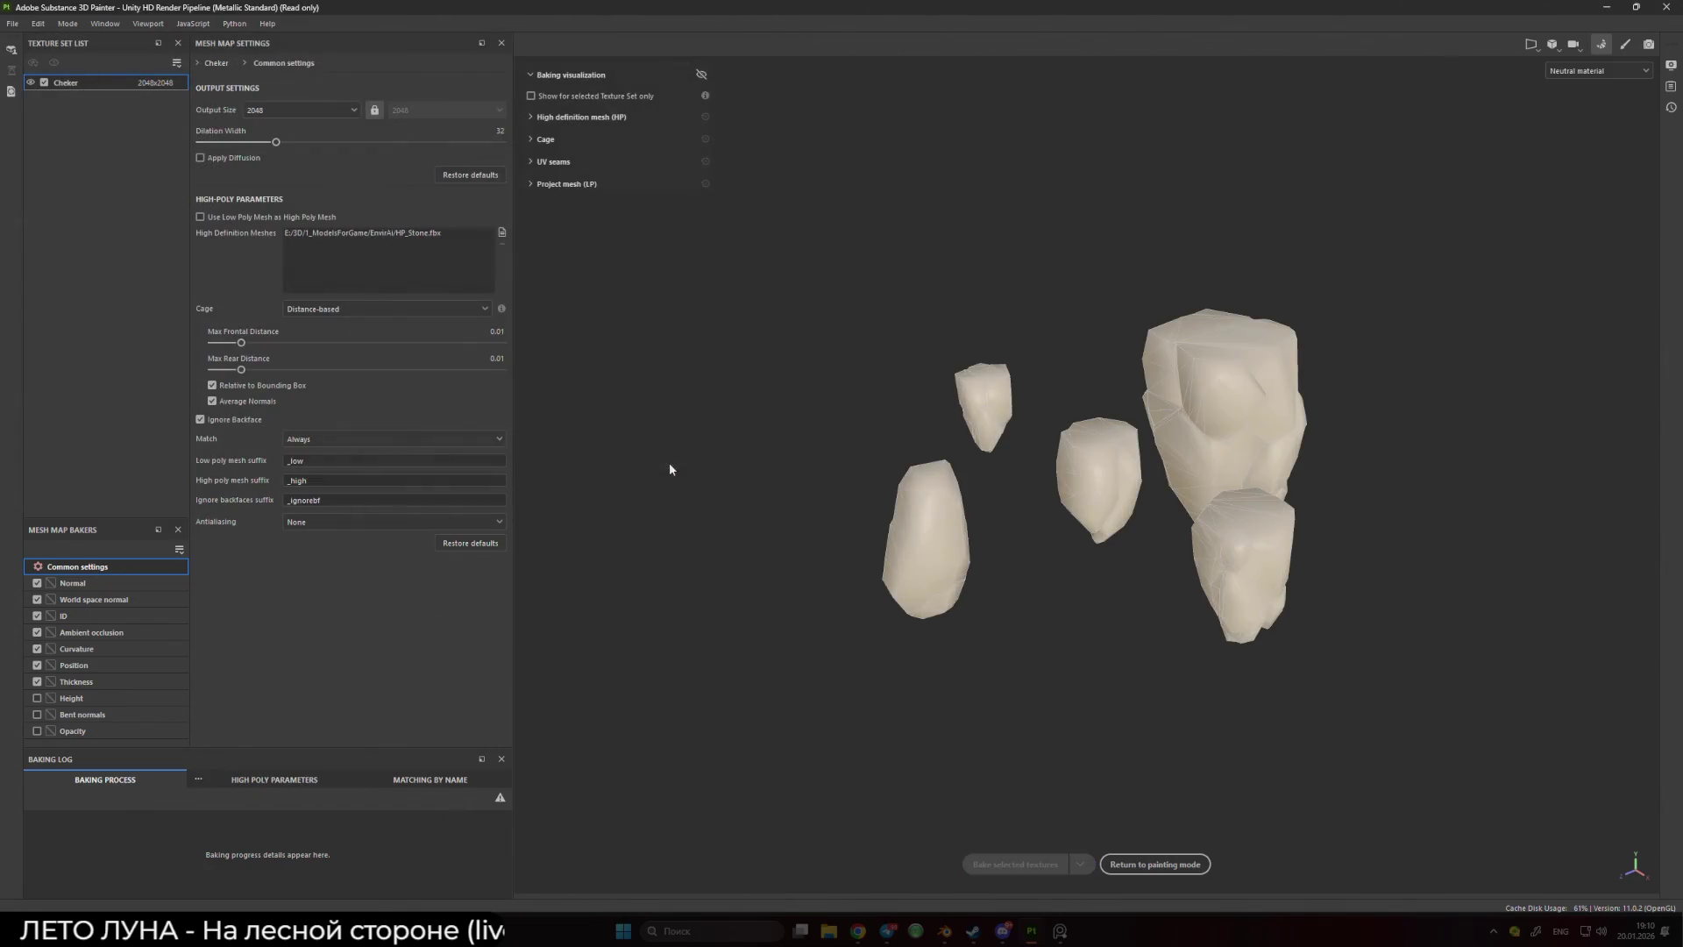
click(382, 307)
click(365, 335)
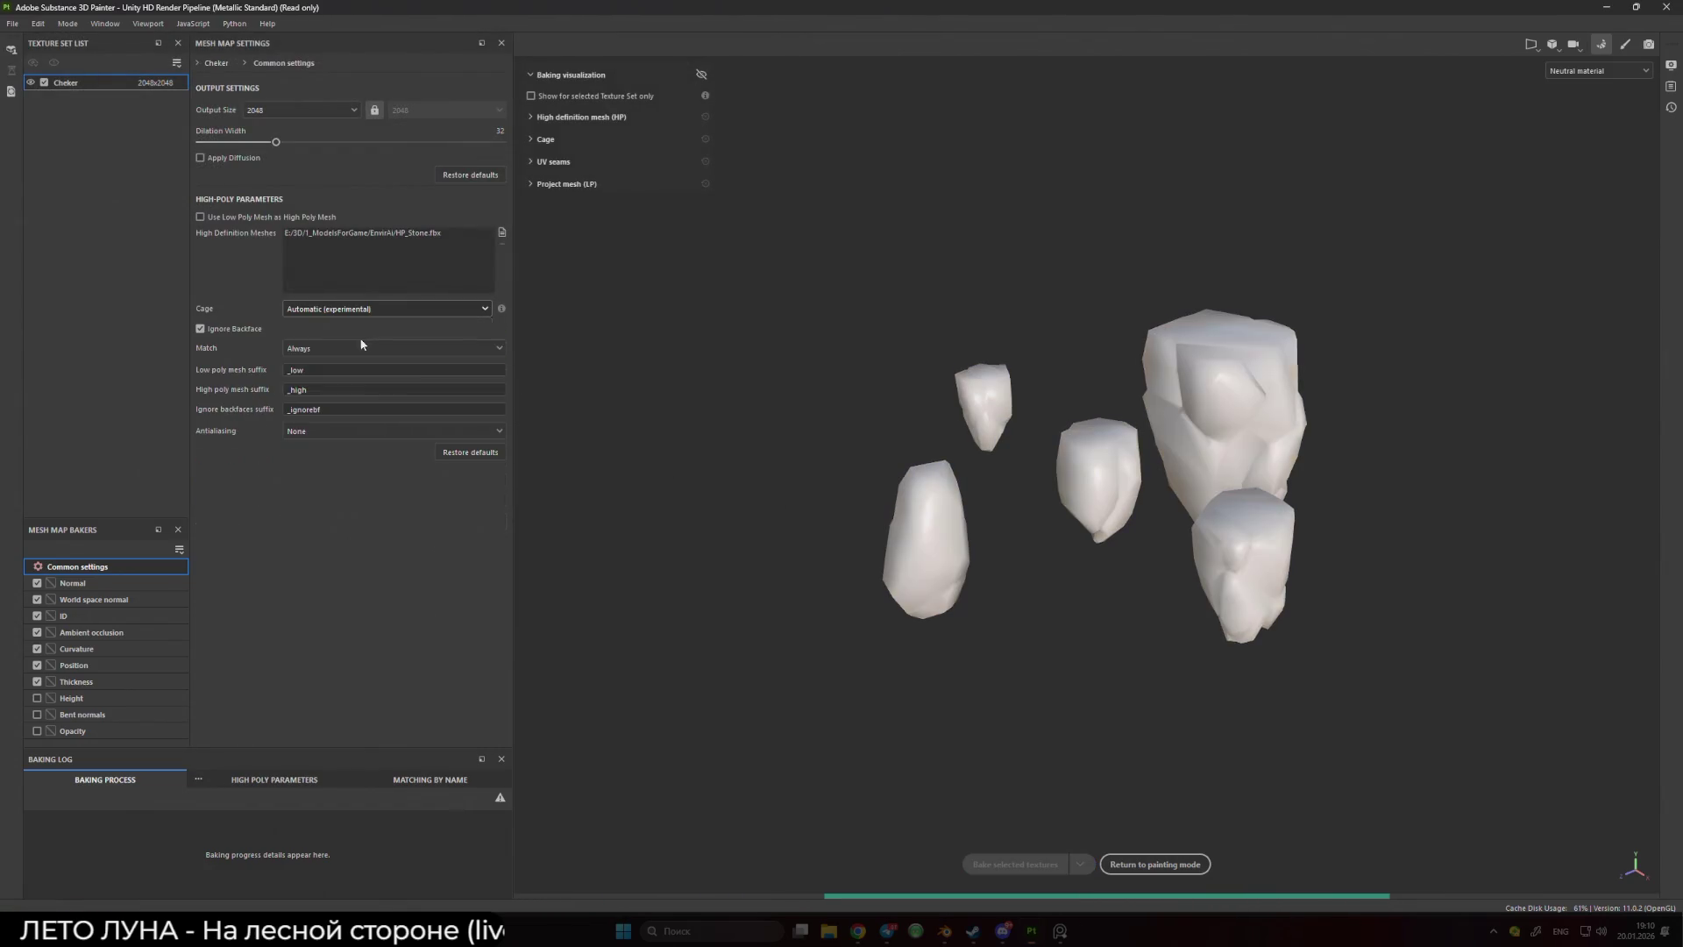
- Set the low- and high-poly suffixes to LP_ and HP_ and match meshes By Mesh Name
double_click(296, 369)
text(_LP)
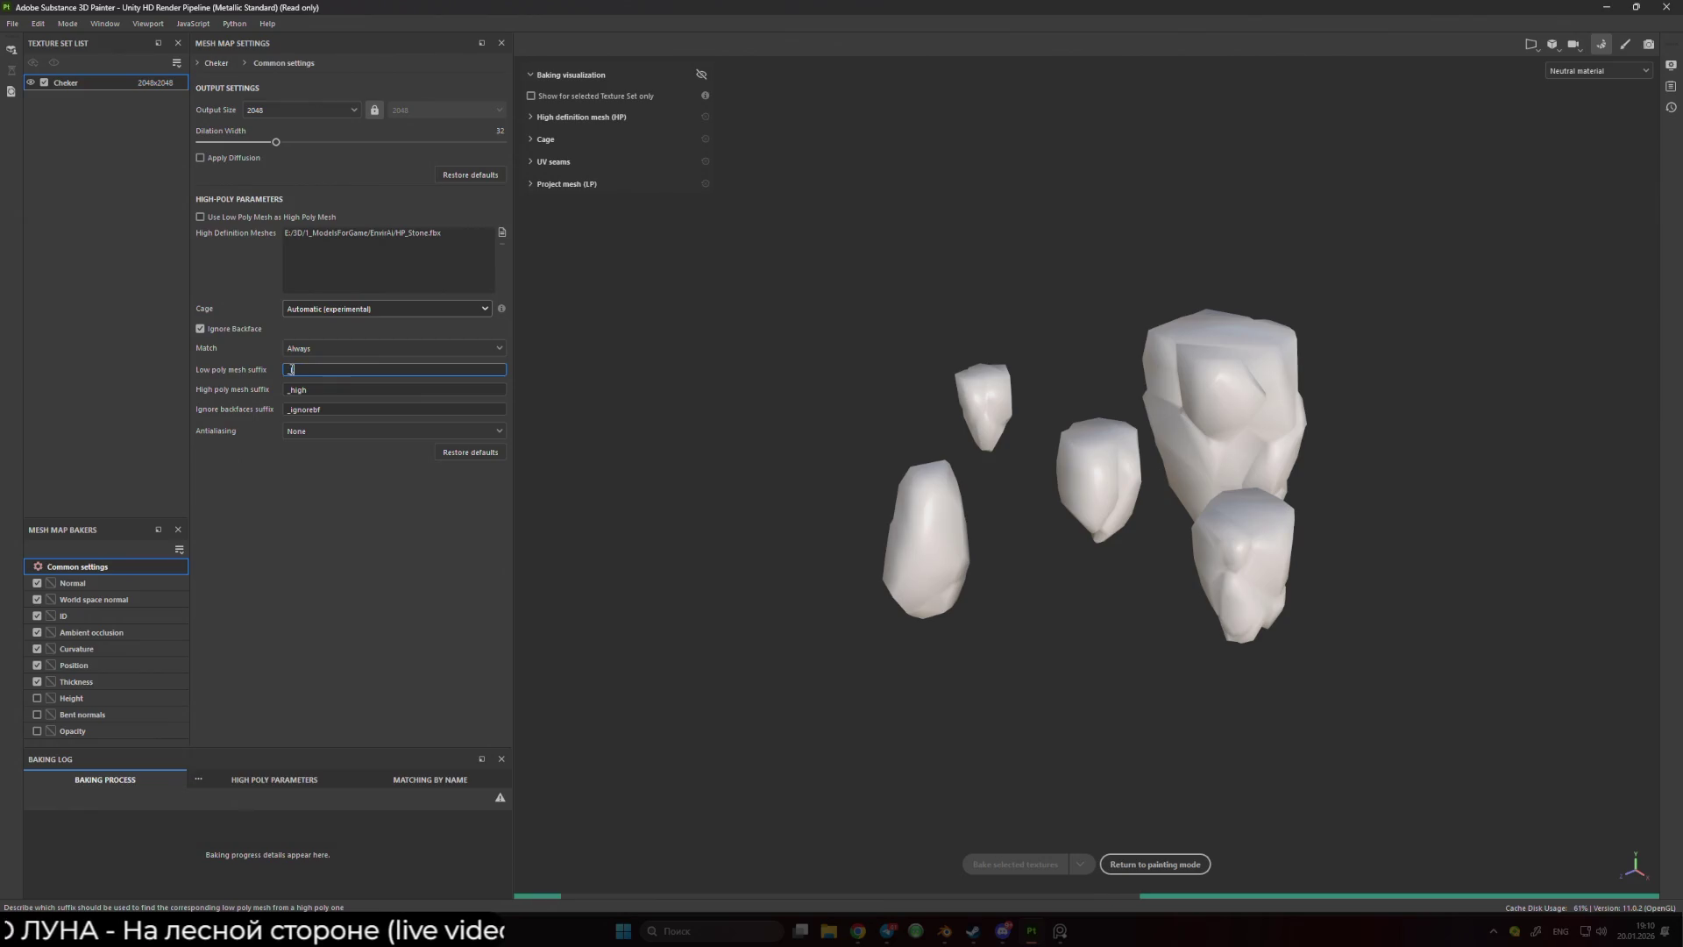
key(Tab)
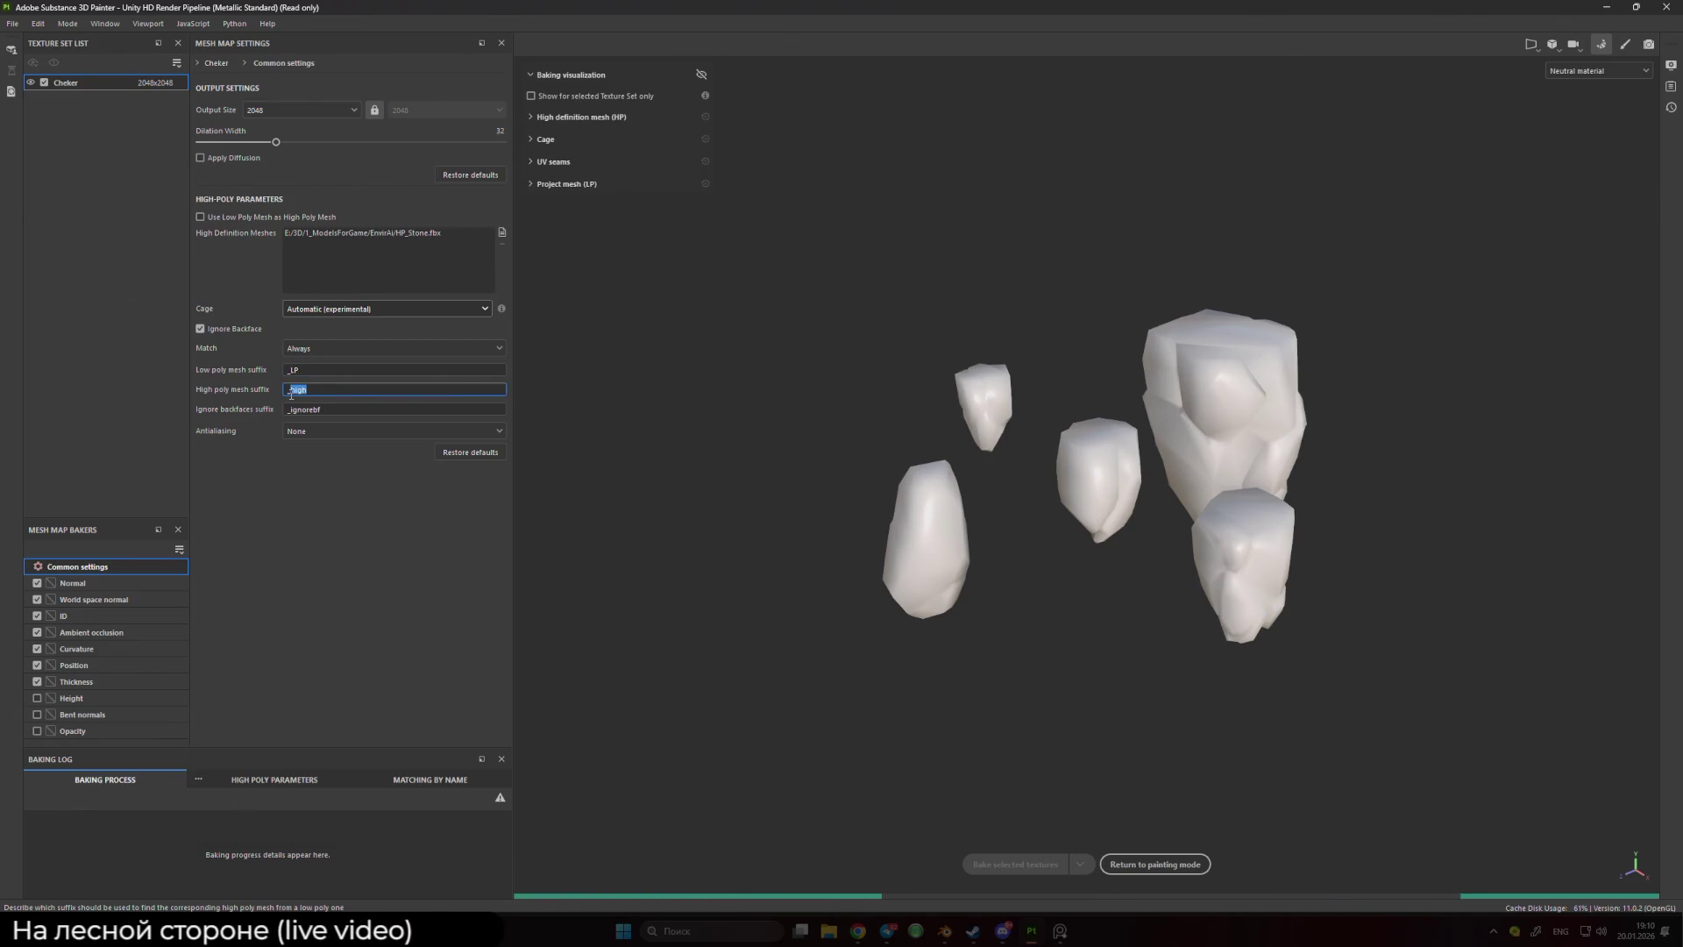
key(shift+Tab)
text(L)
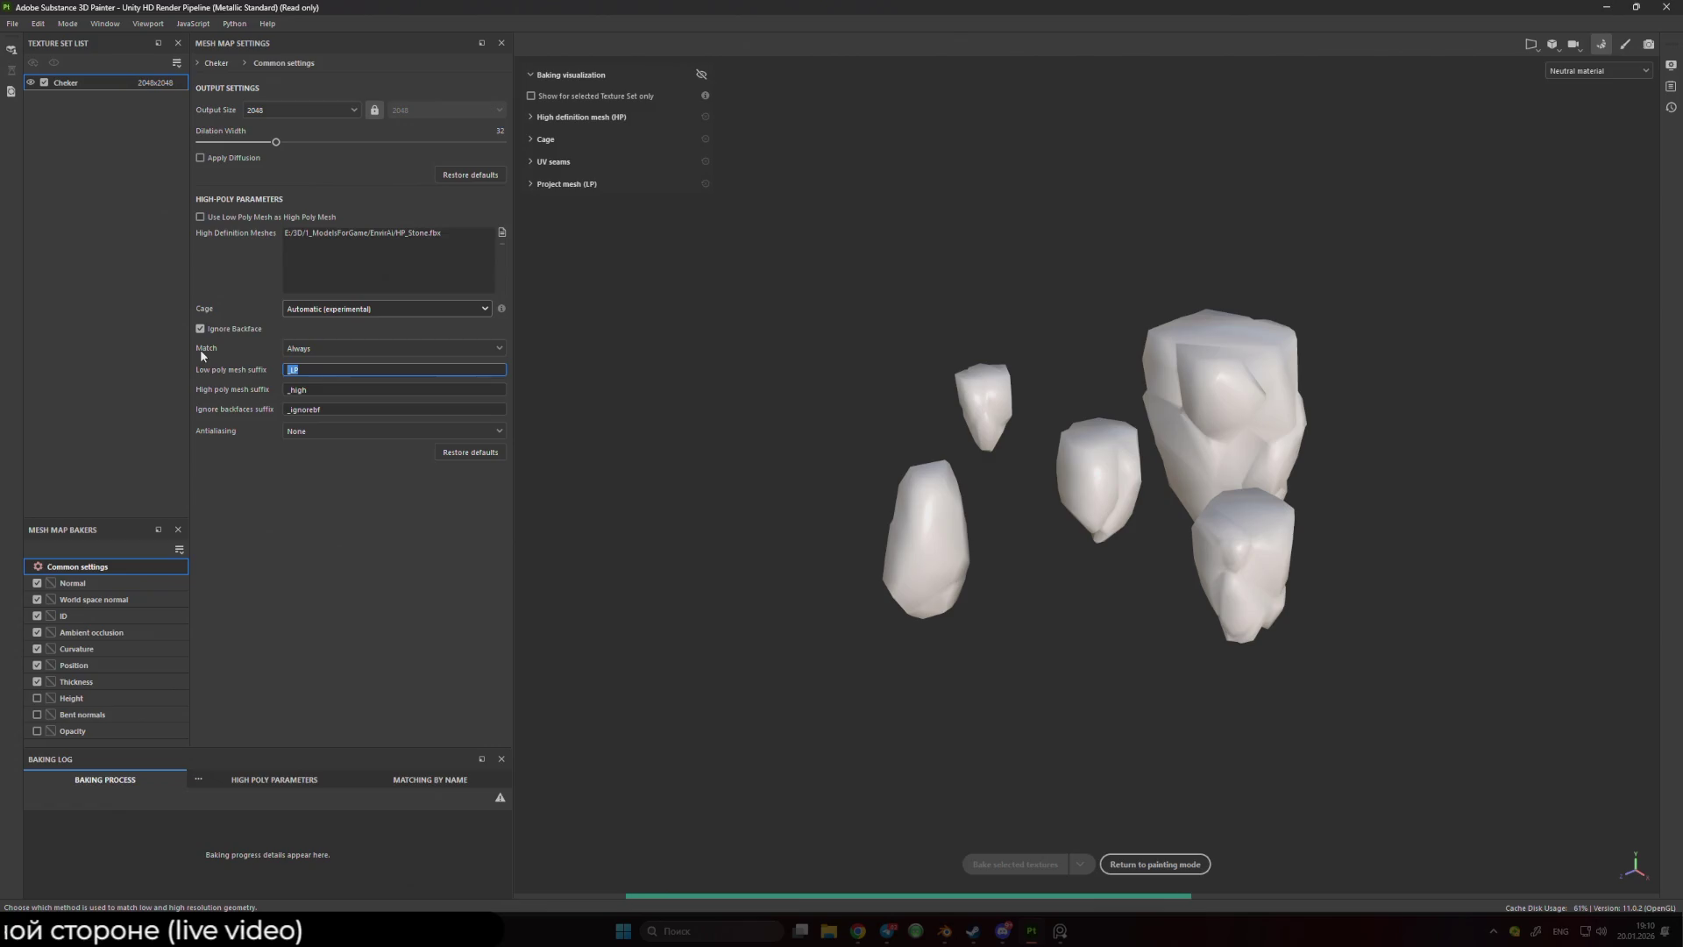
text(P_)
key(Tab)
text(H)
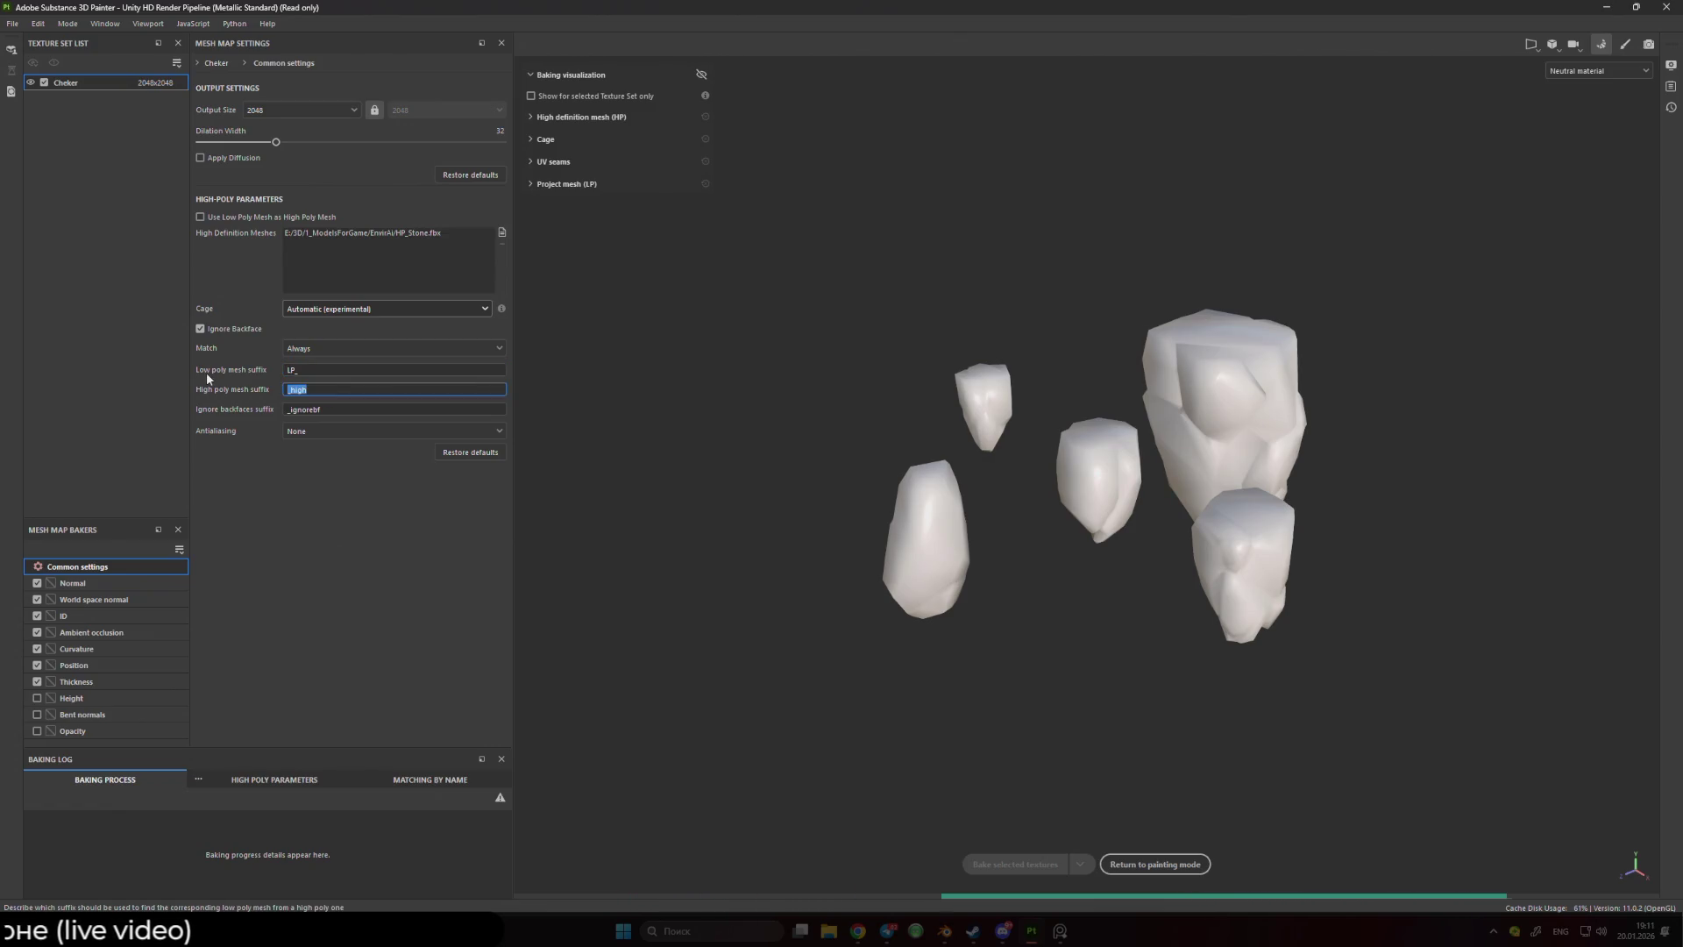
text(P_)
click(333, 348)
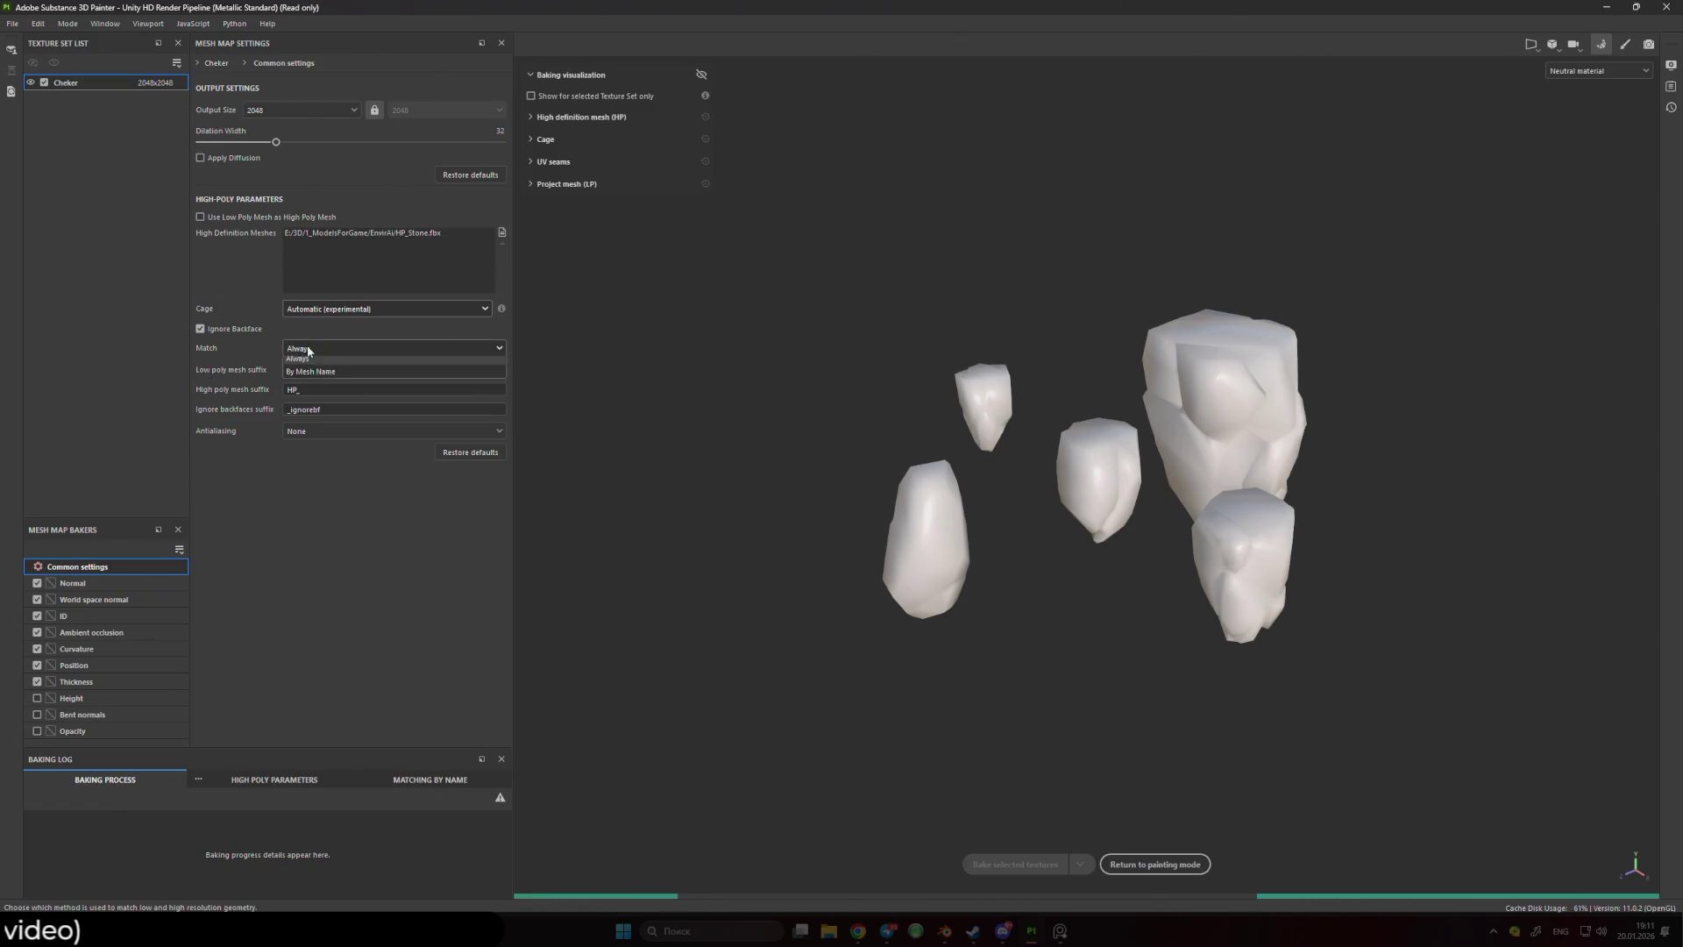
click(333, 378)
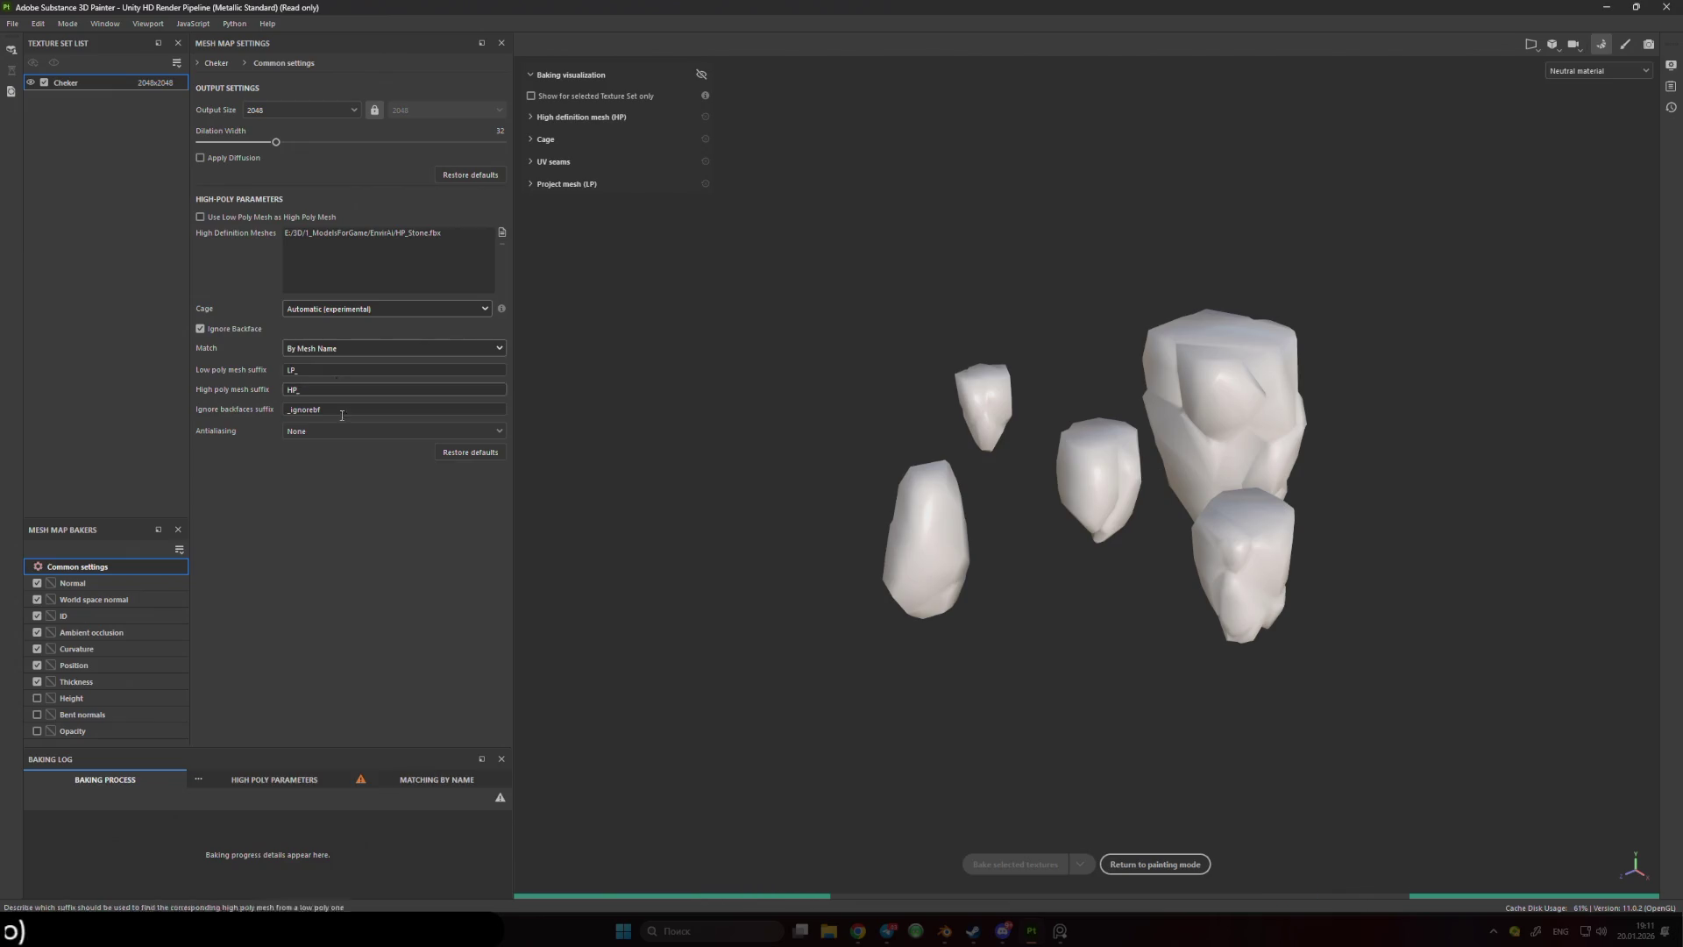
click(386, 430)
- Set antialiasing to Supersampling 64x and review the by-name mesh matching log
click(359, 489)
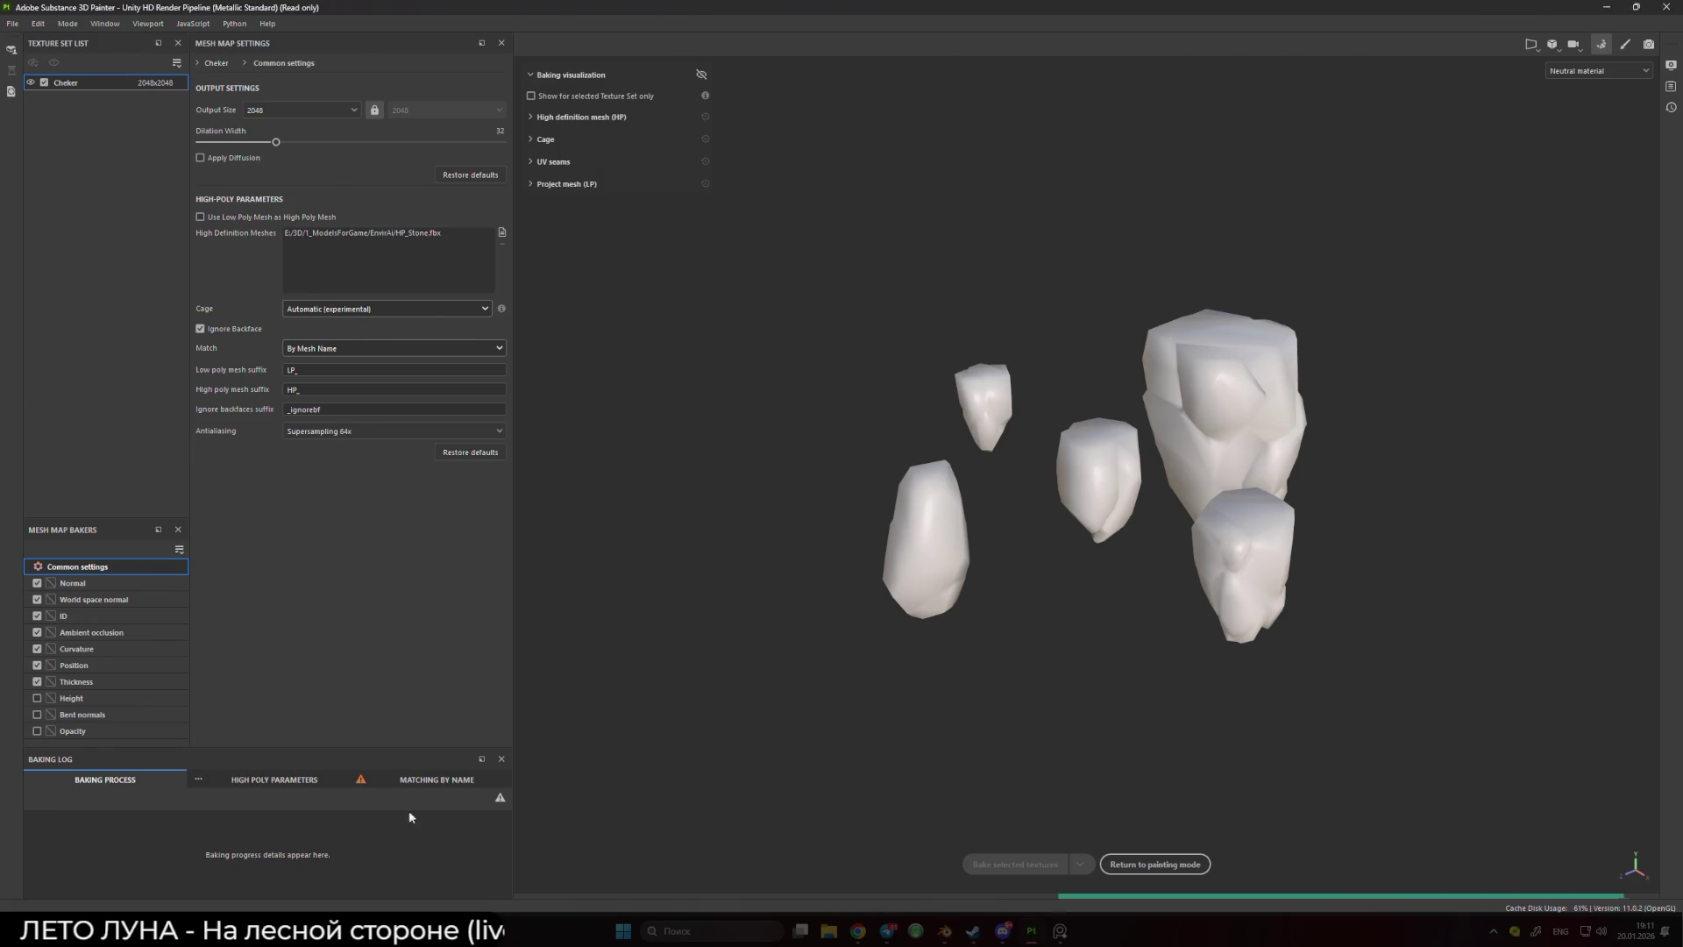
click(430, 779)
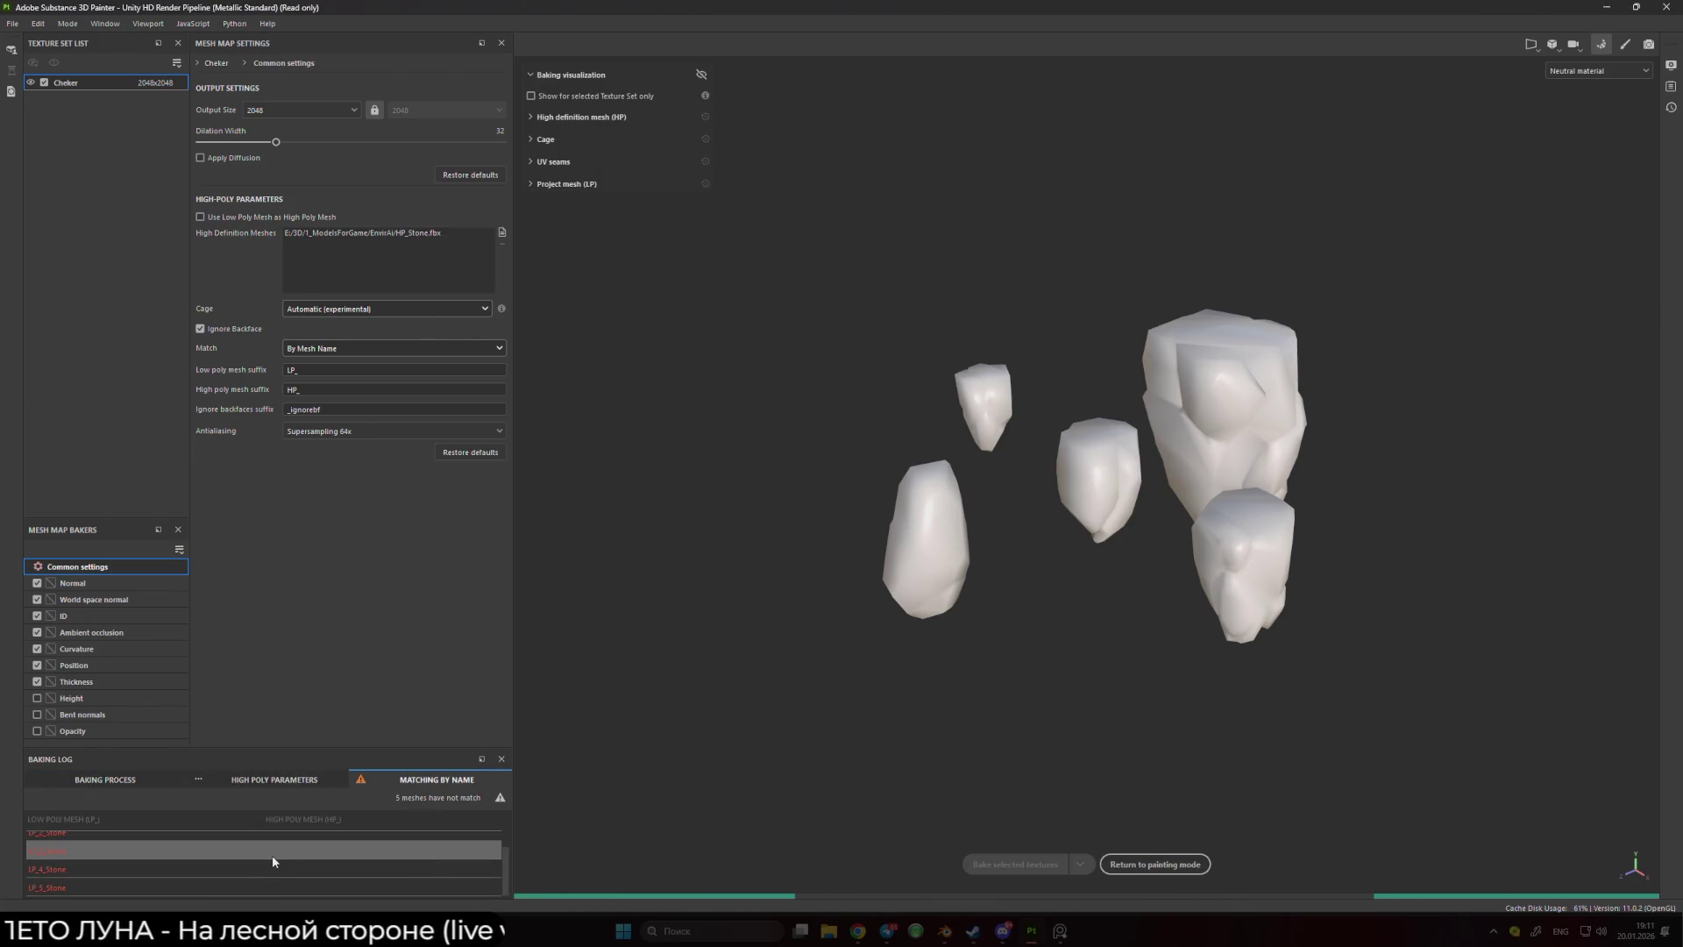
scroll(272, 861, up, 2)
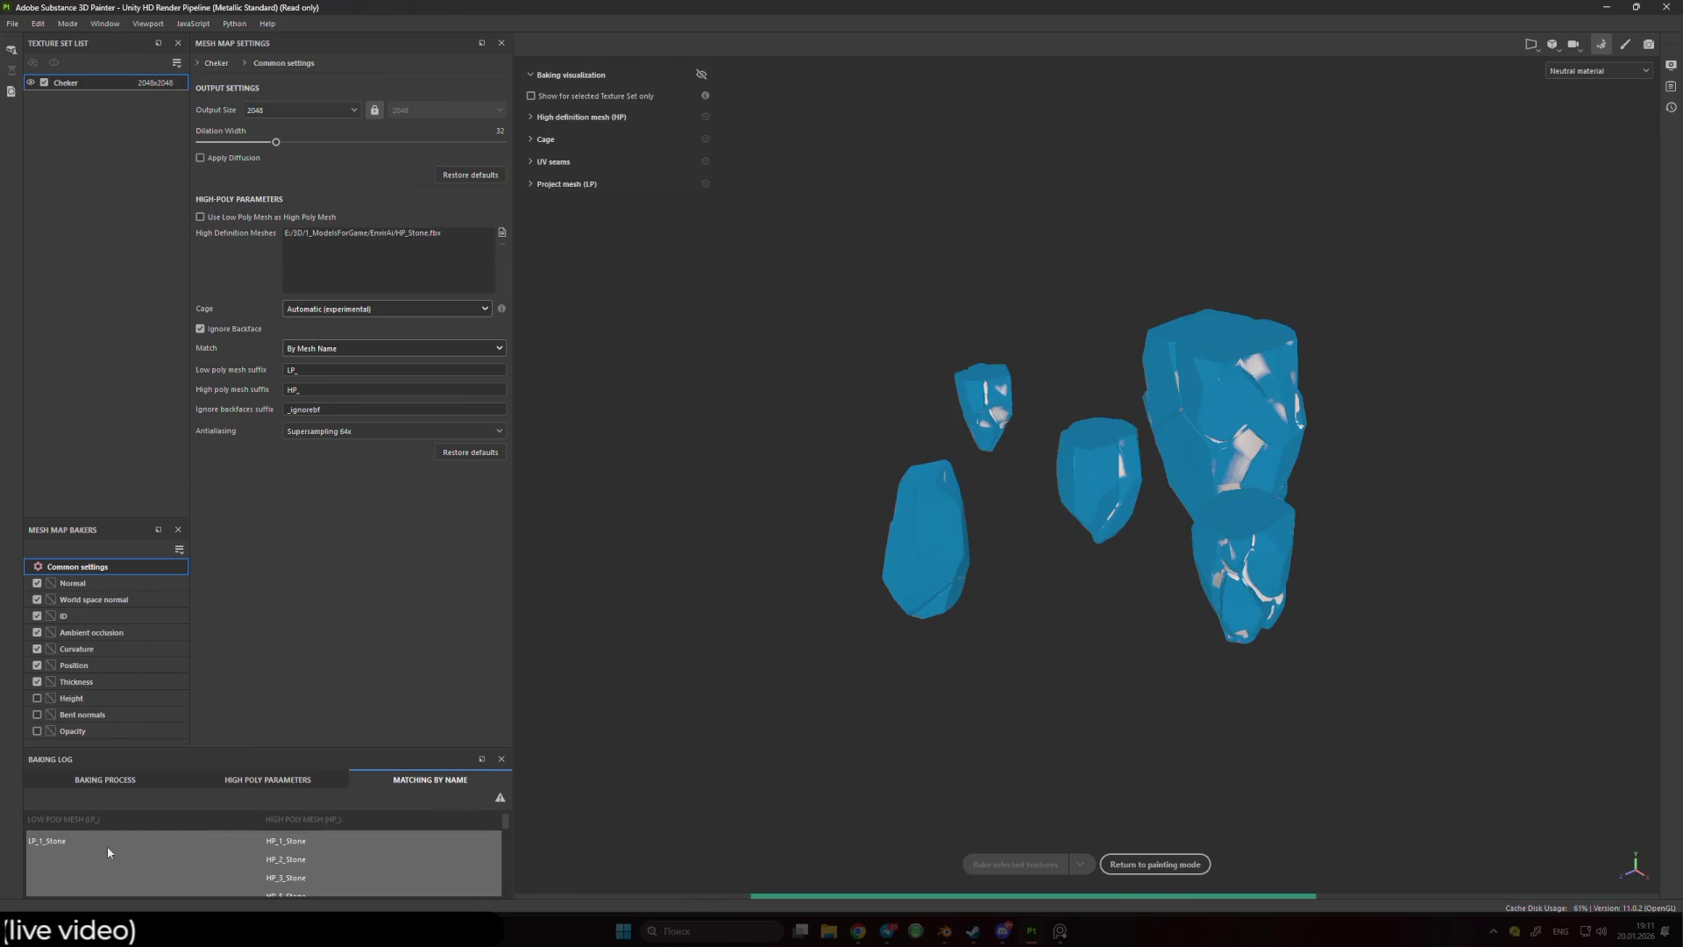
scroll(1275, 420, up, 2)
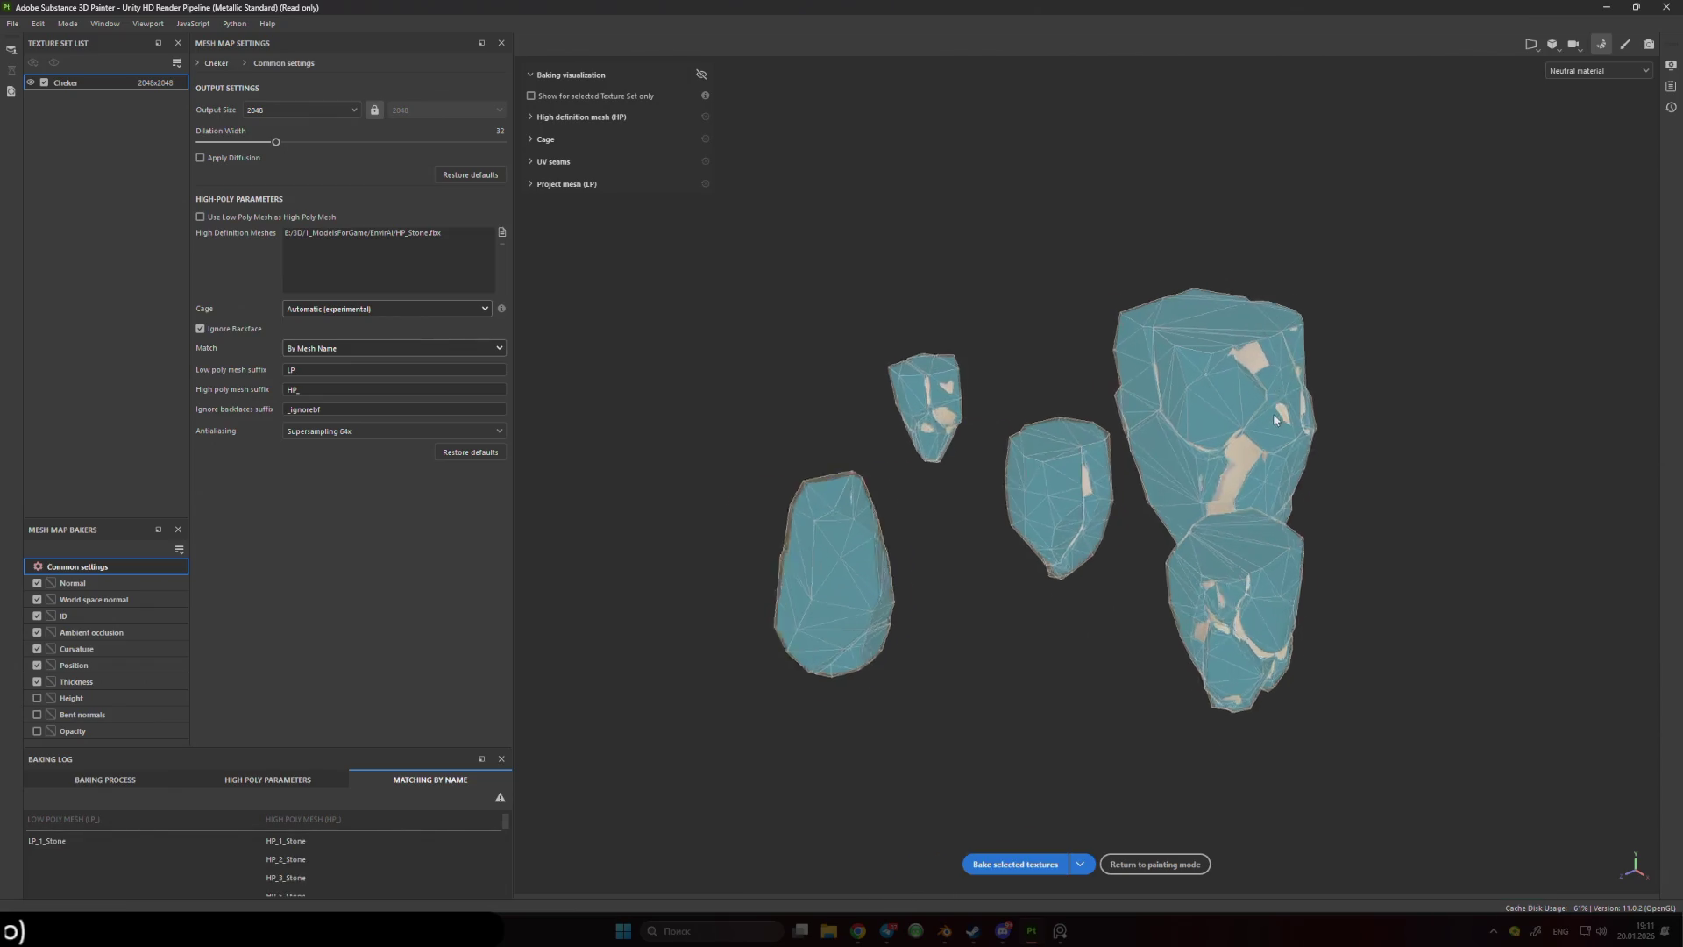
scroll(1275, 420, up, 3)
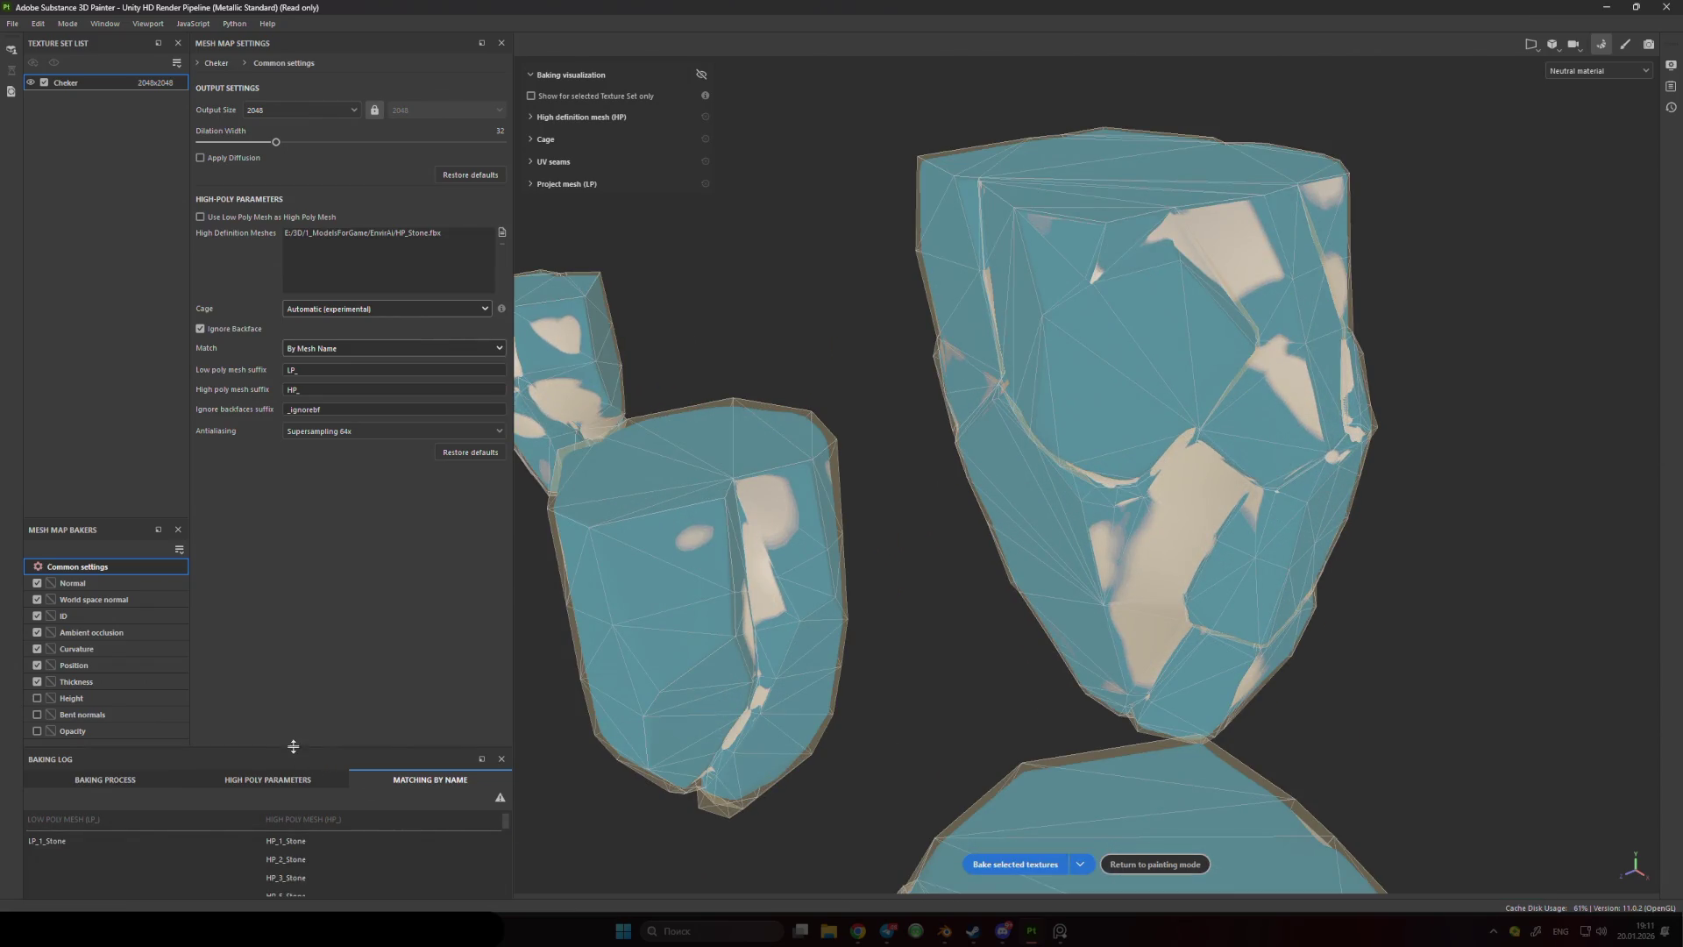
drag(293, 746, 294, 532)
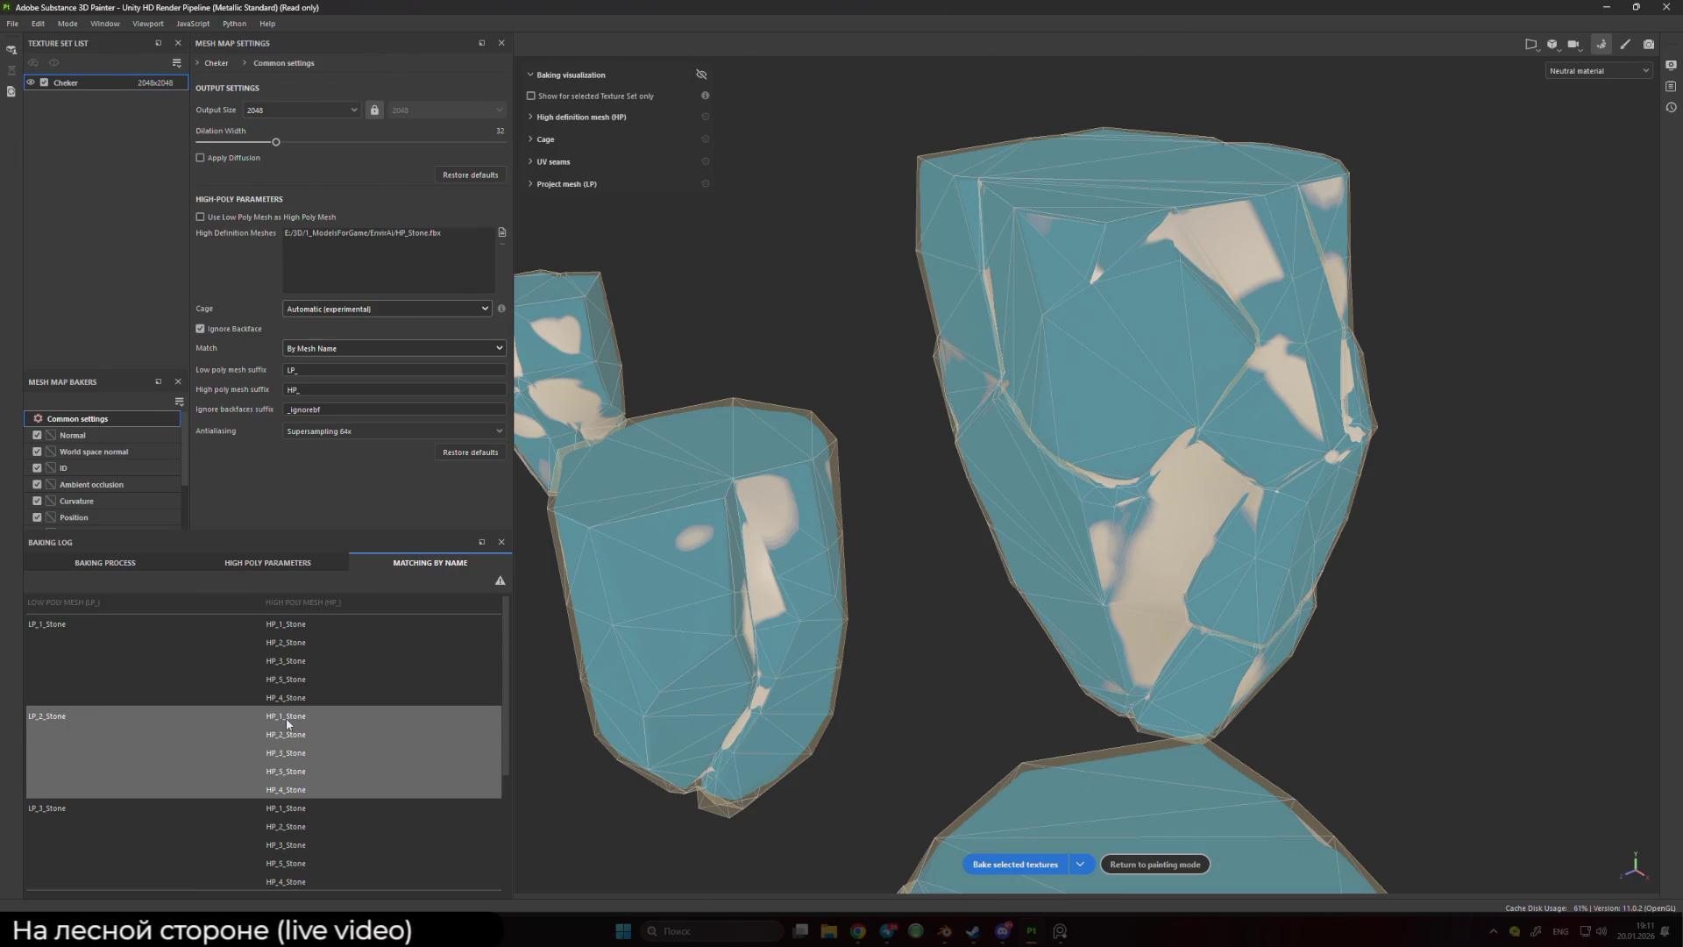
- Check the baking logs and low-poly suffix value, then bake the mesh maps
right_click(358, 407)
click(310, 470)
scroll(983, 483, down, 10)
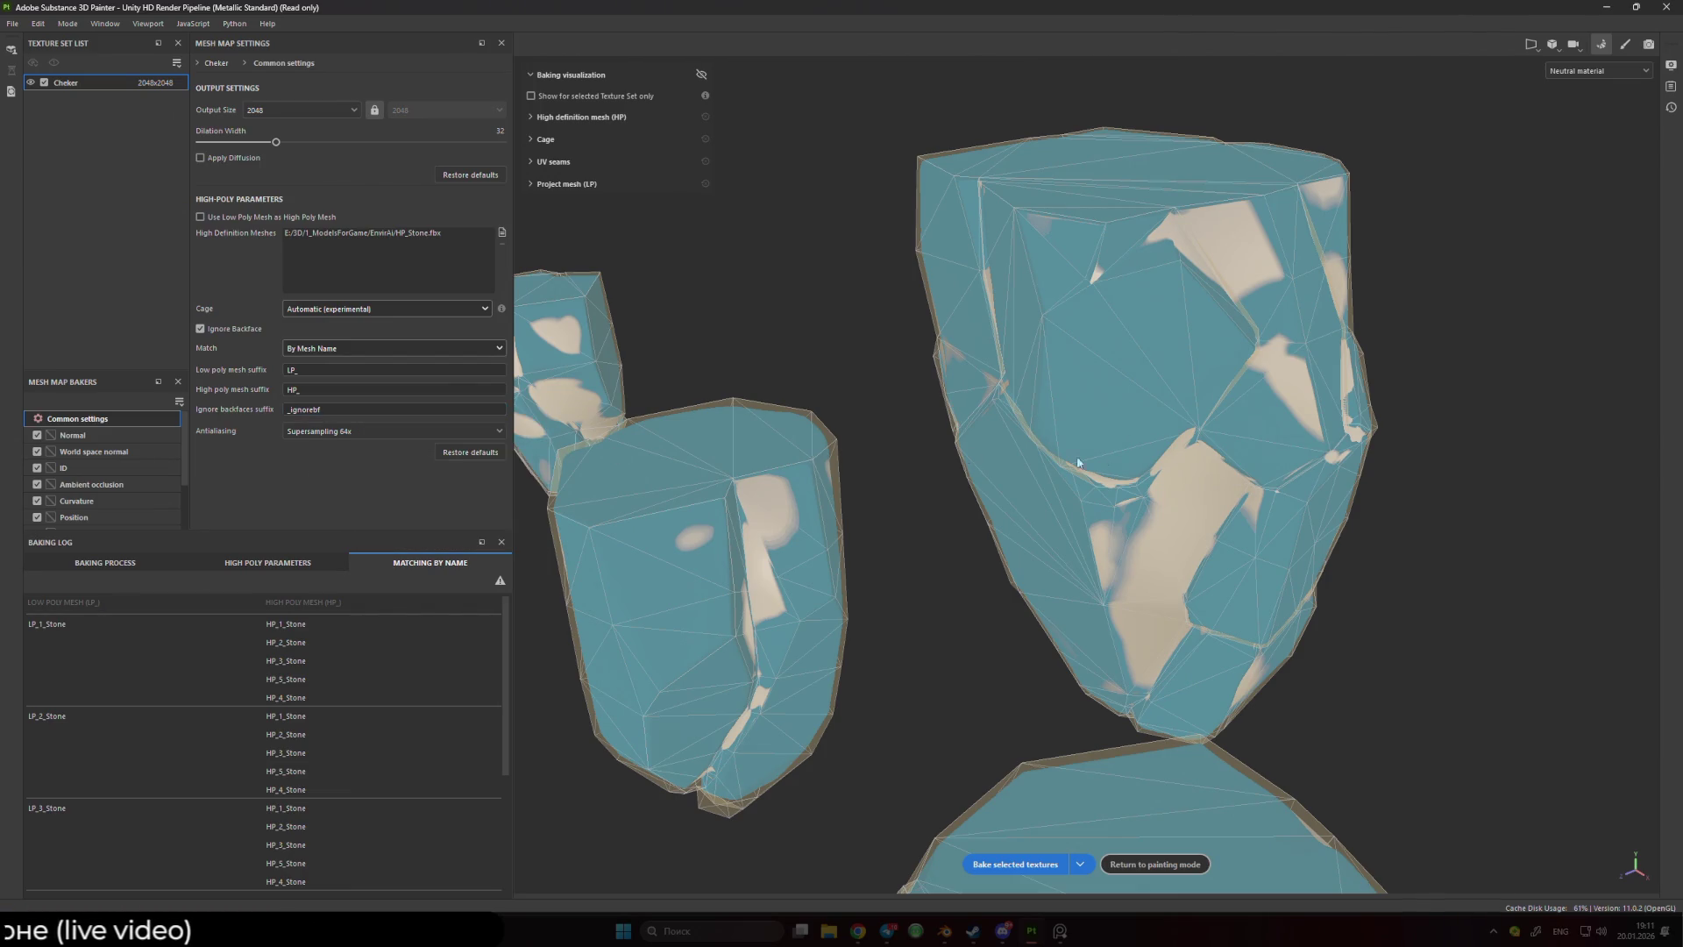
mouse_move(876, 482)
mouse_down()
mouse_move(983, 483)
mouse_move(885, 482)
mouse_up()
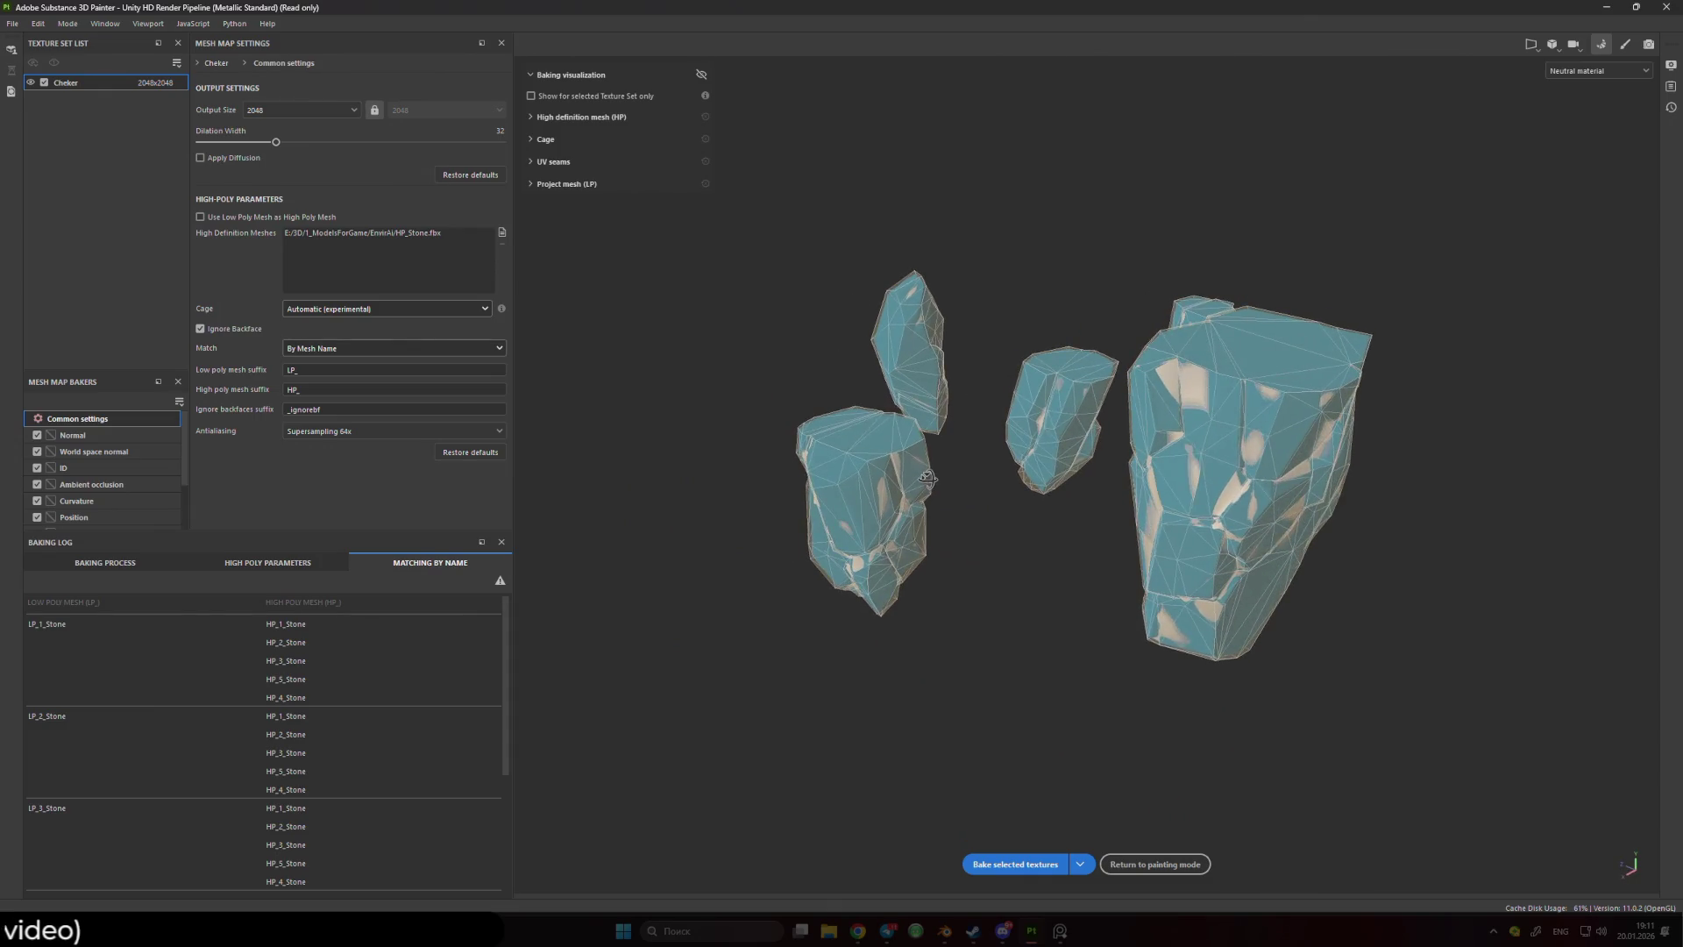
click(307, 568)
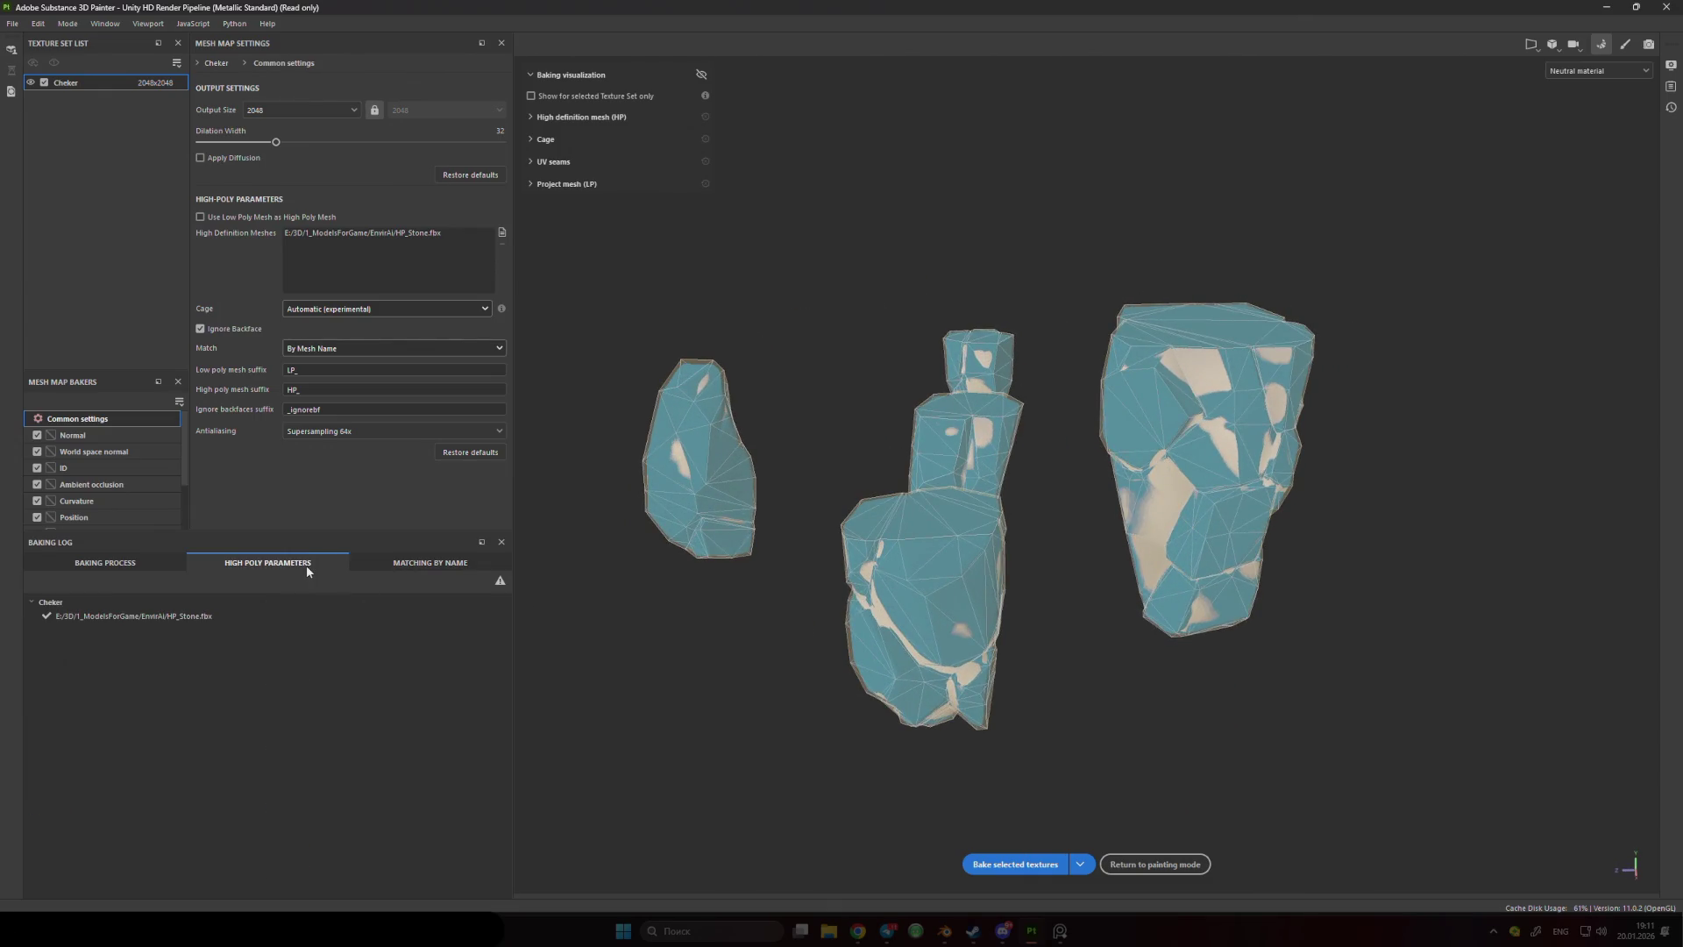
click(132, 563)
click(427, 565)
click(332, 369)
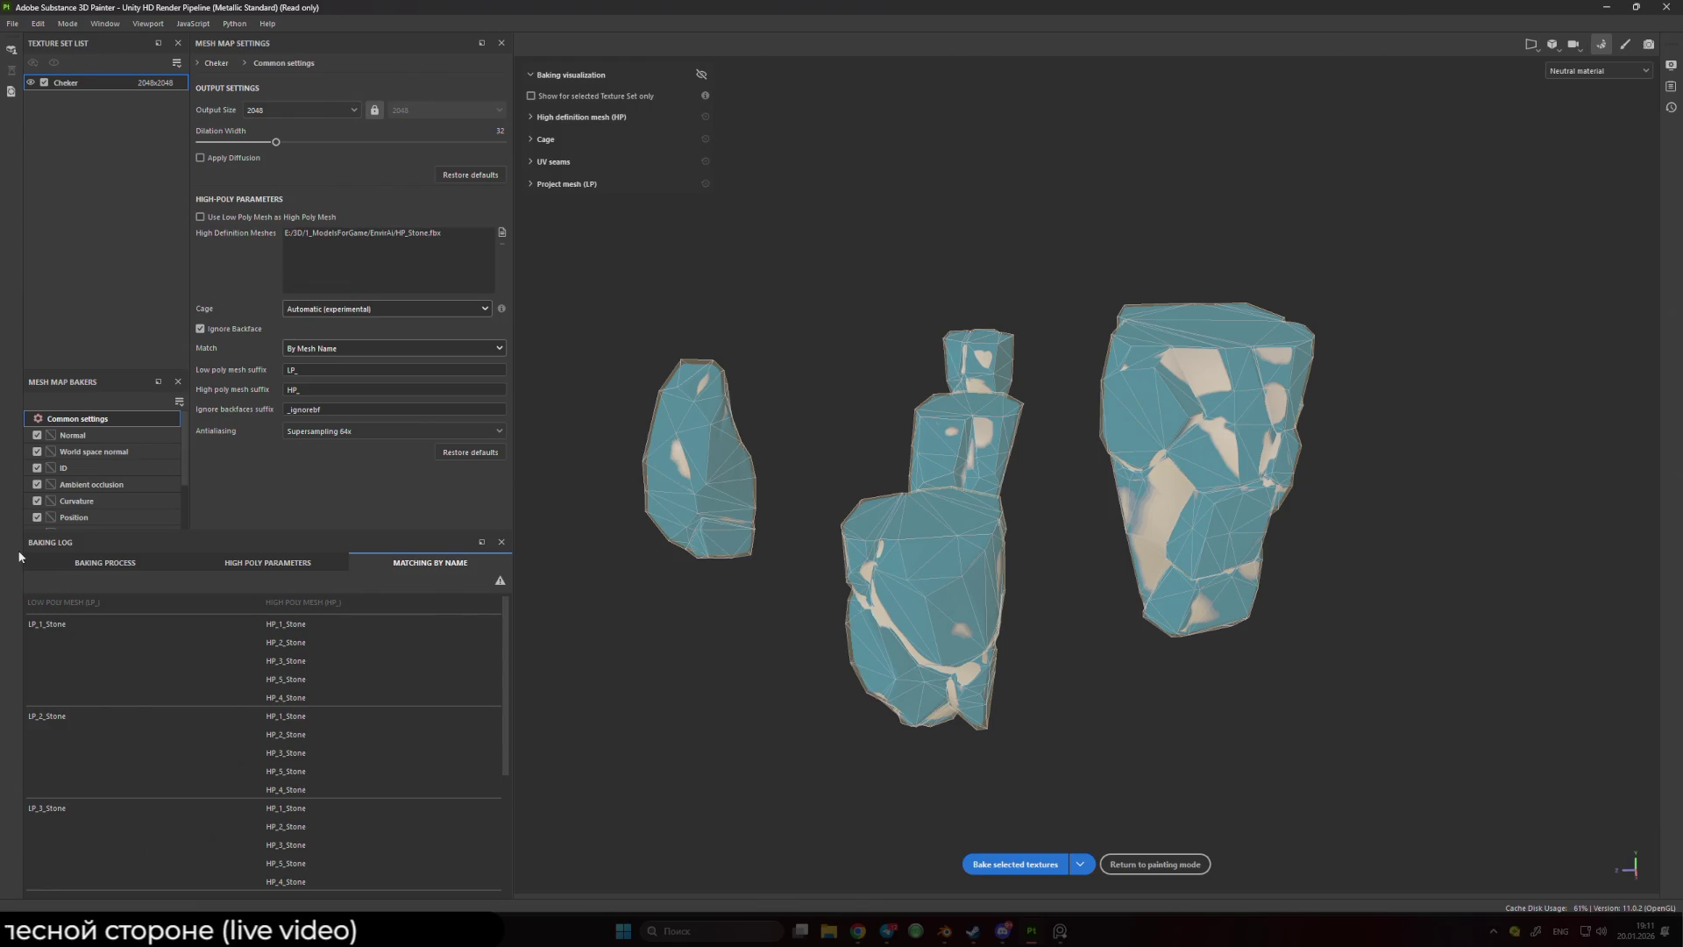
scroll(310, 659, down, 2)
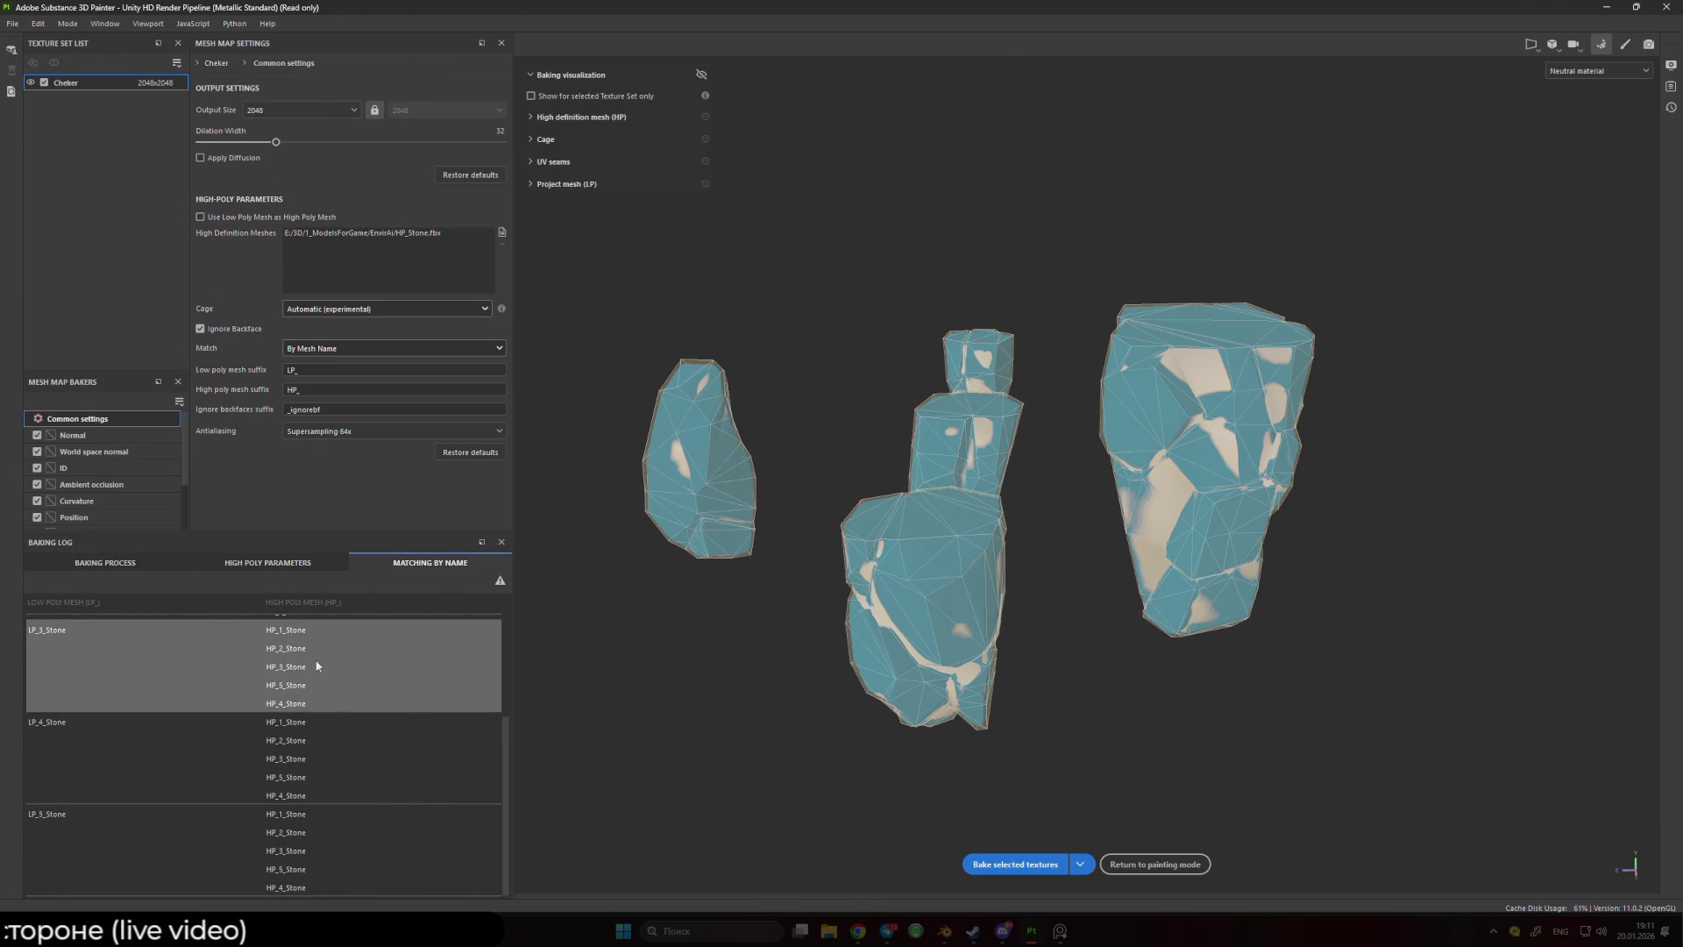
click(1017, 863)
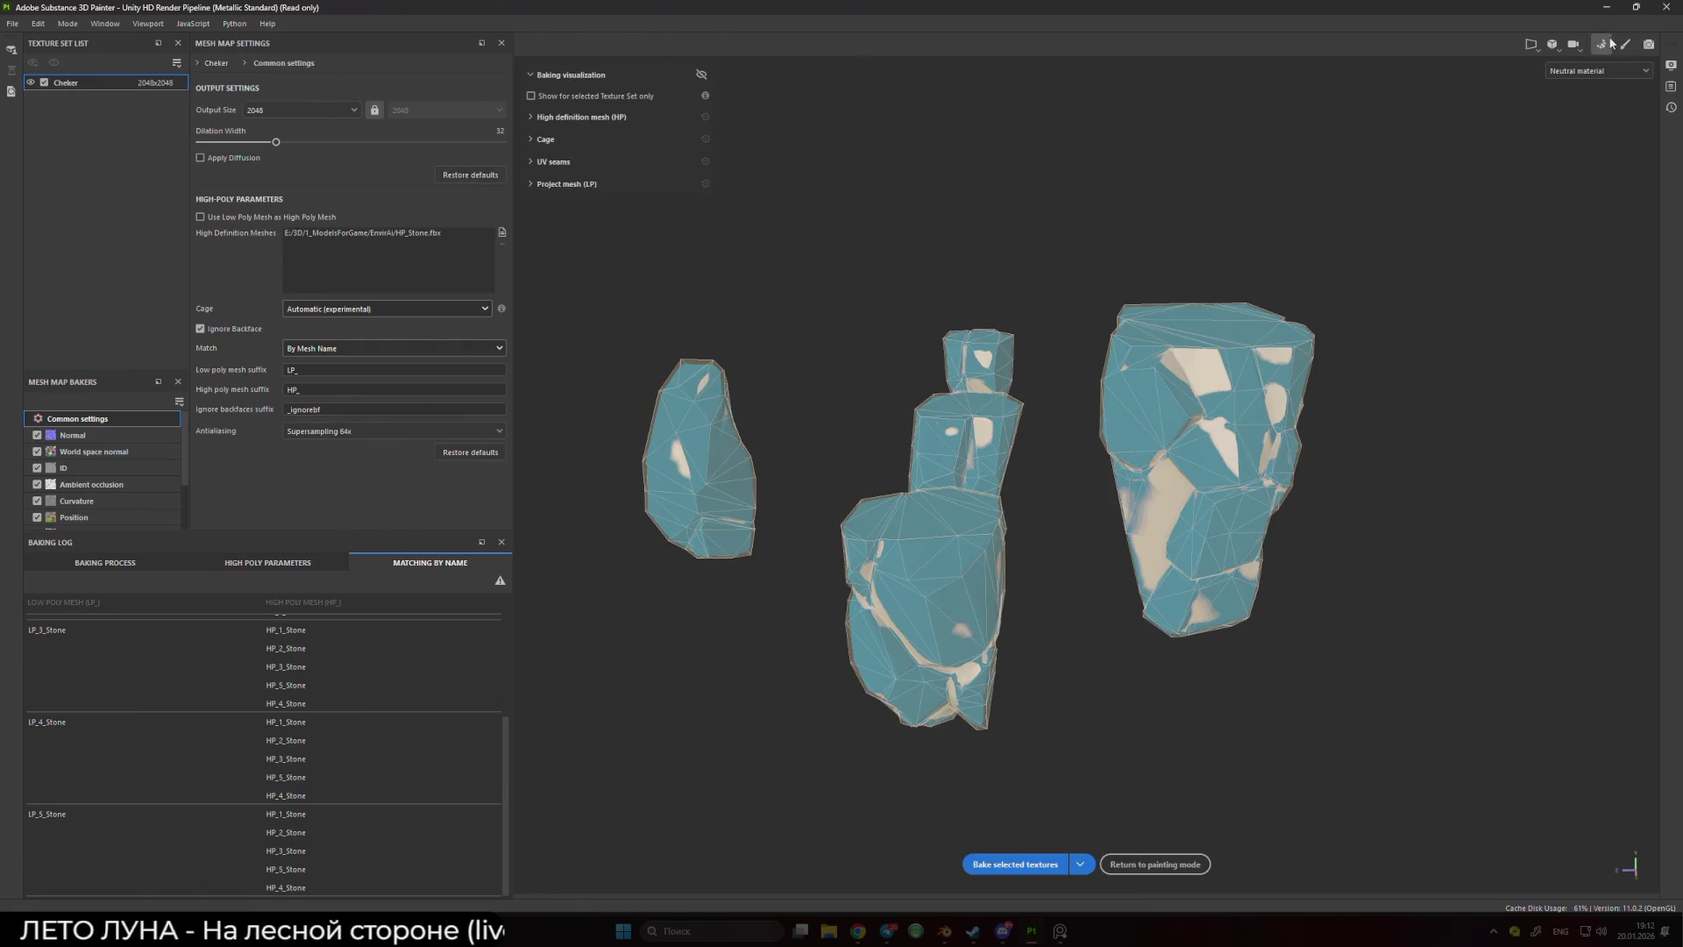
- Leave baking for the painting workspace and bring up the layer stack
key(Escape)
scroll(999, 397, up, 5)
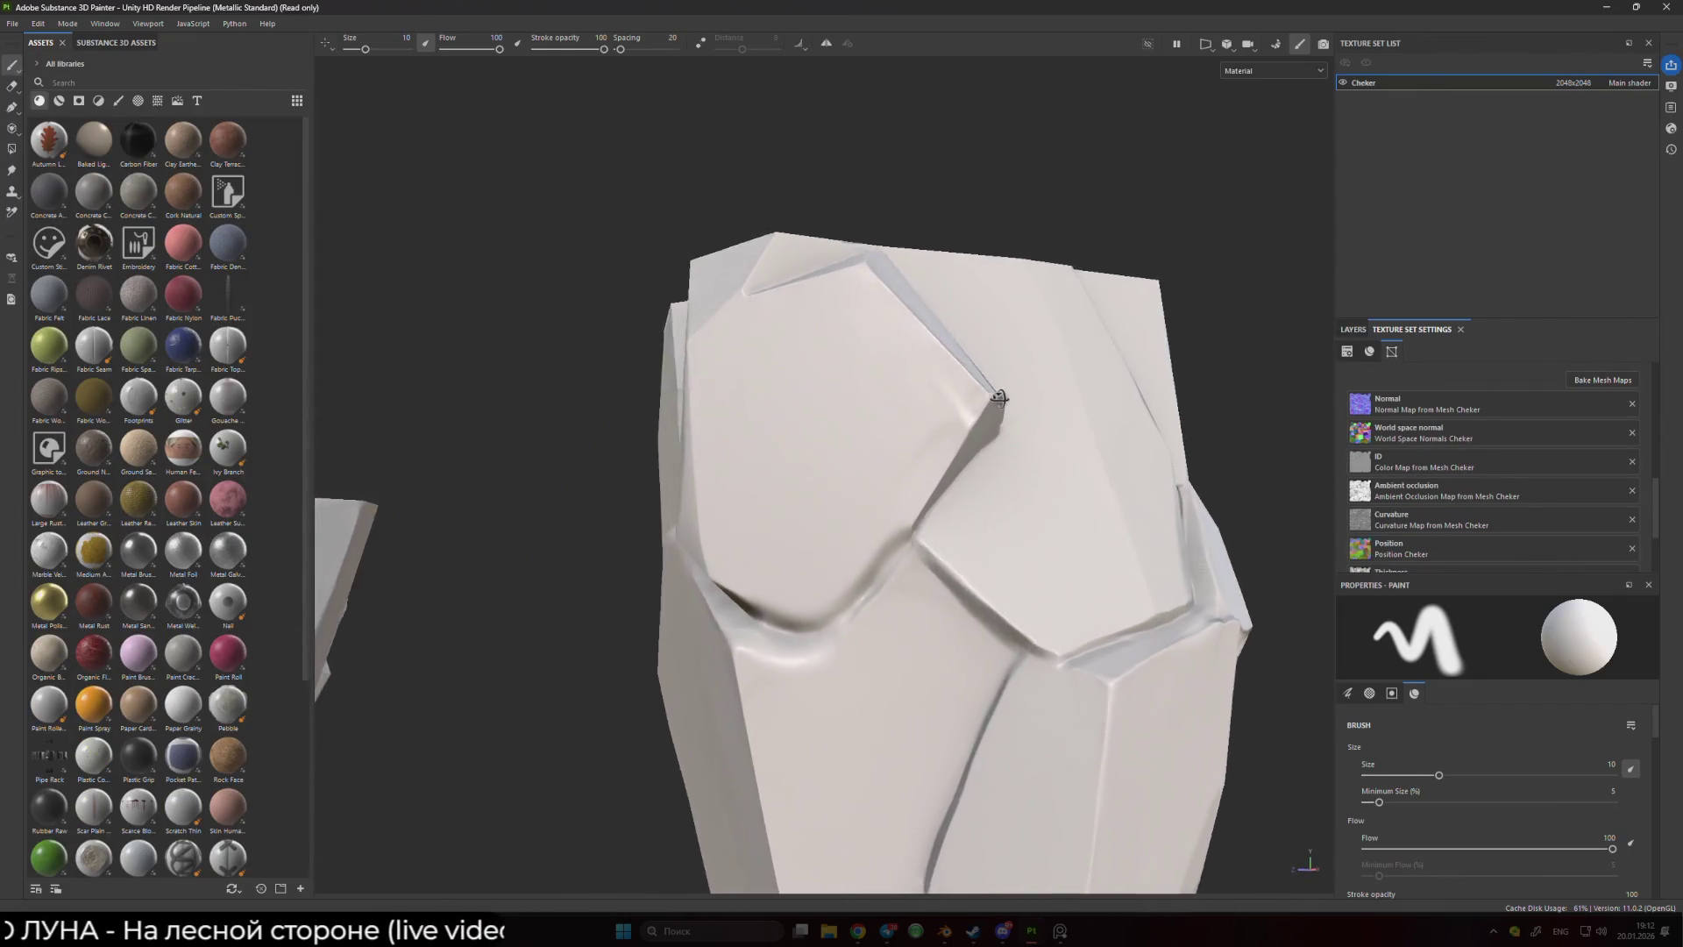
scroll(999, 397, down, 10)
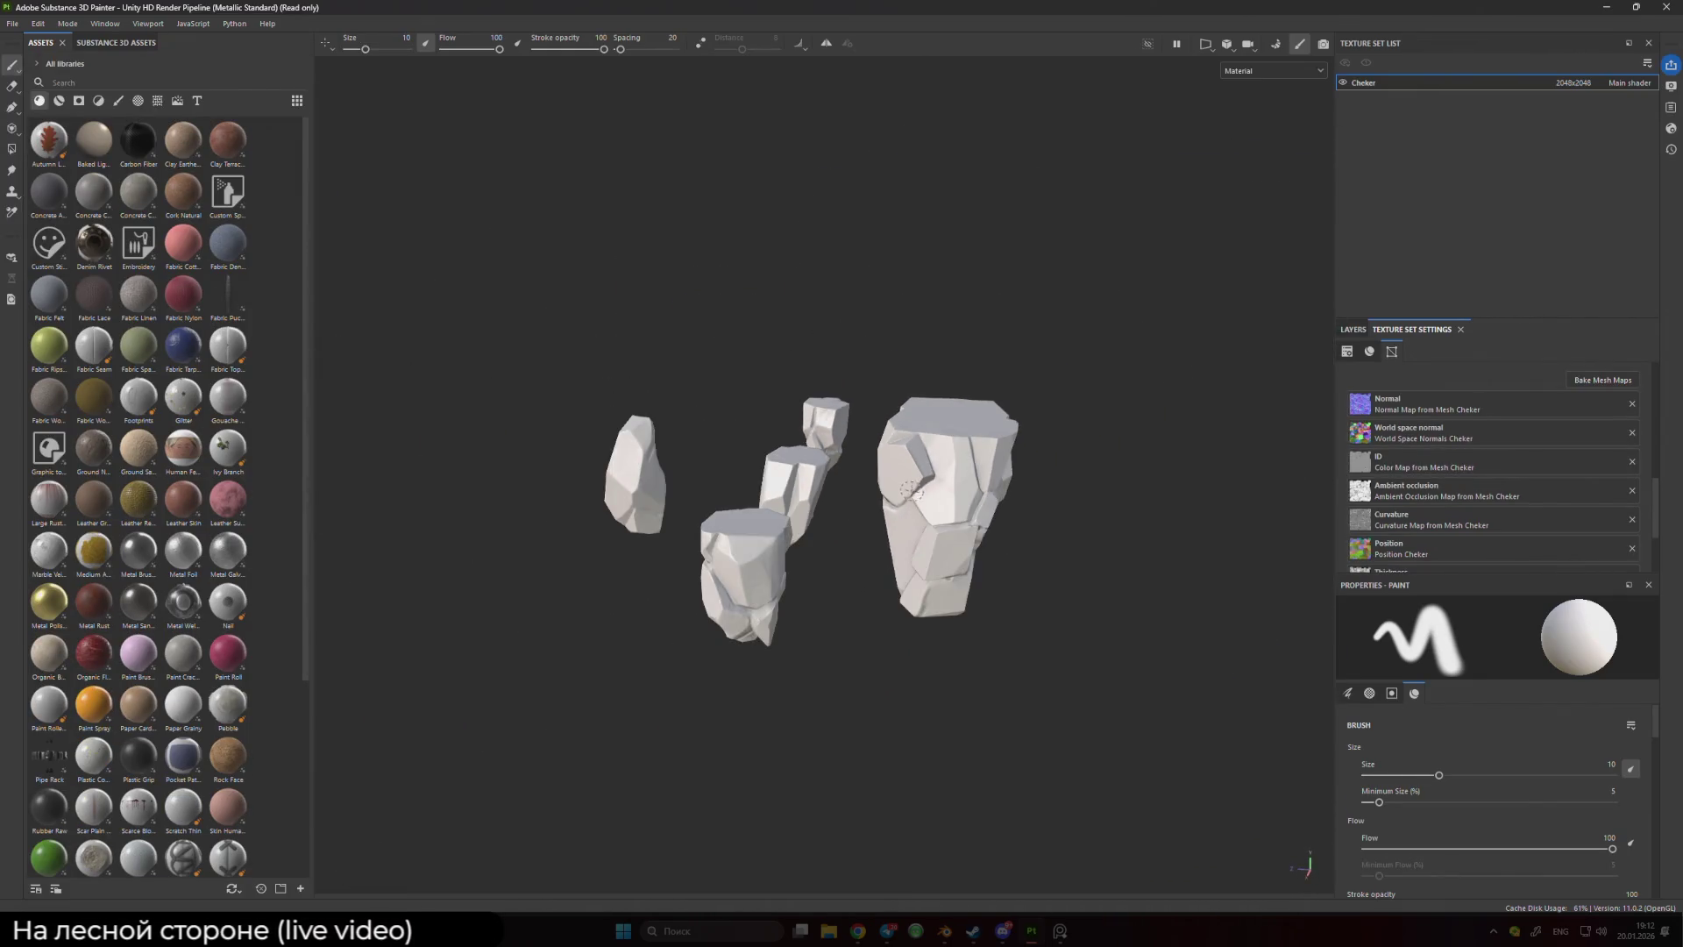
scroll(911, 489, up, 3)
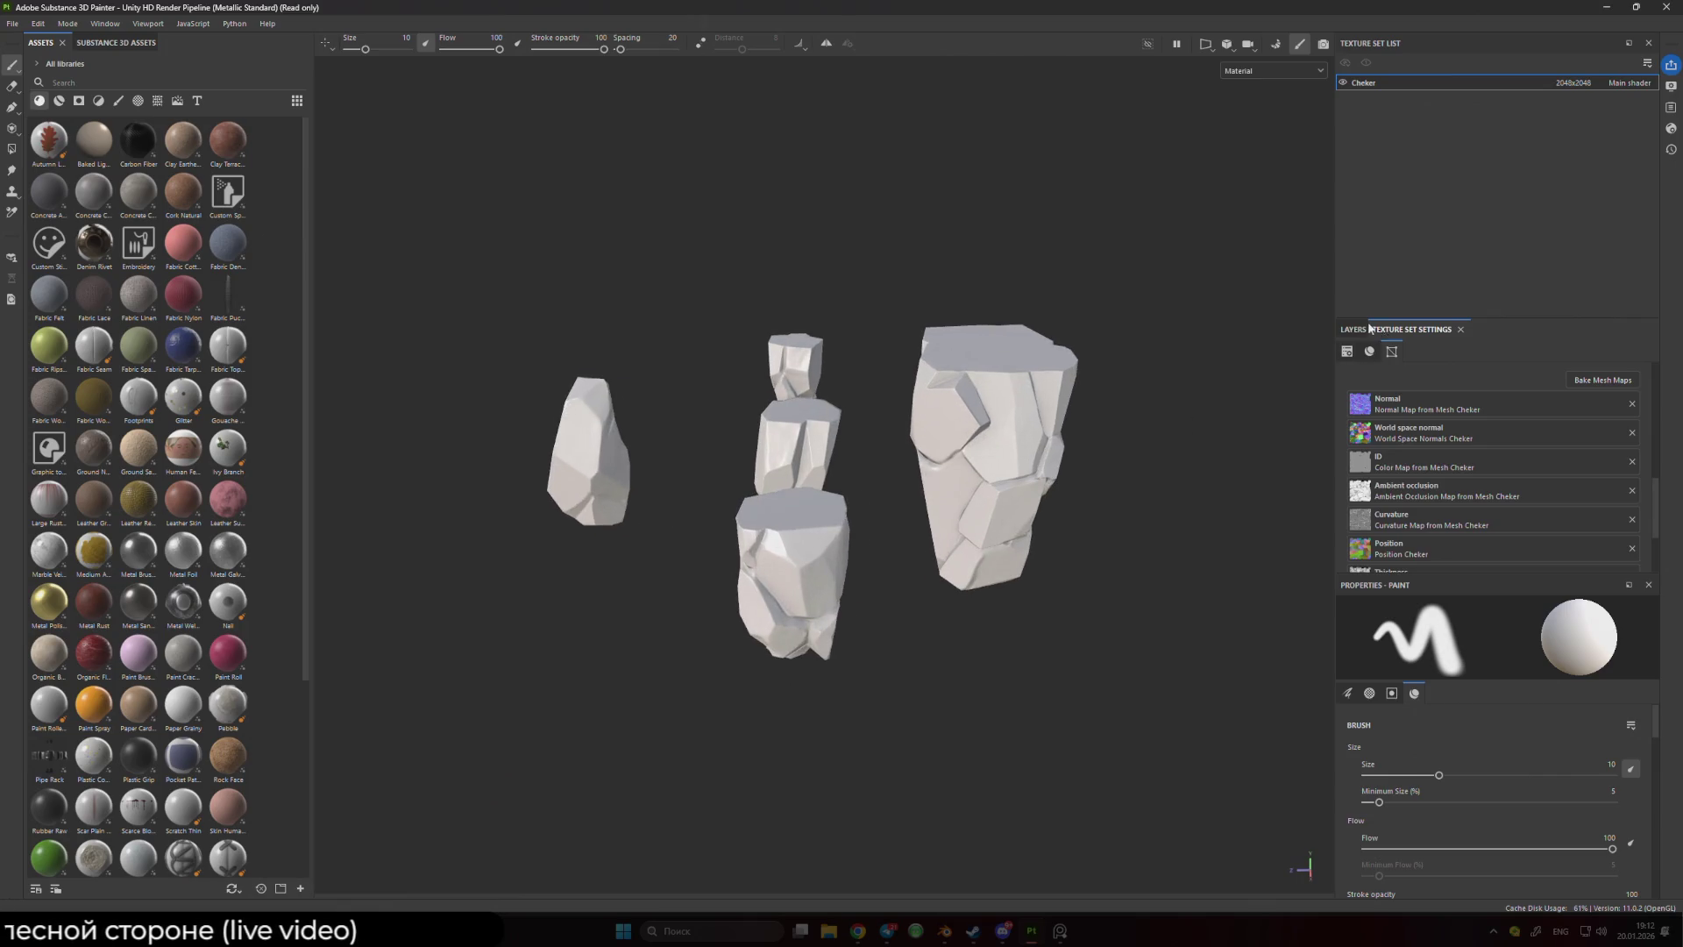
click(1353, 329)
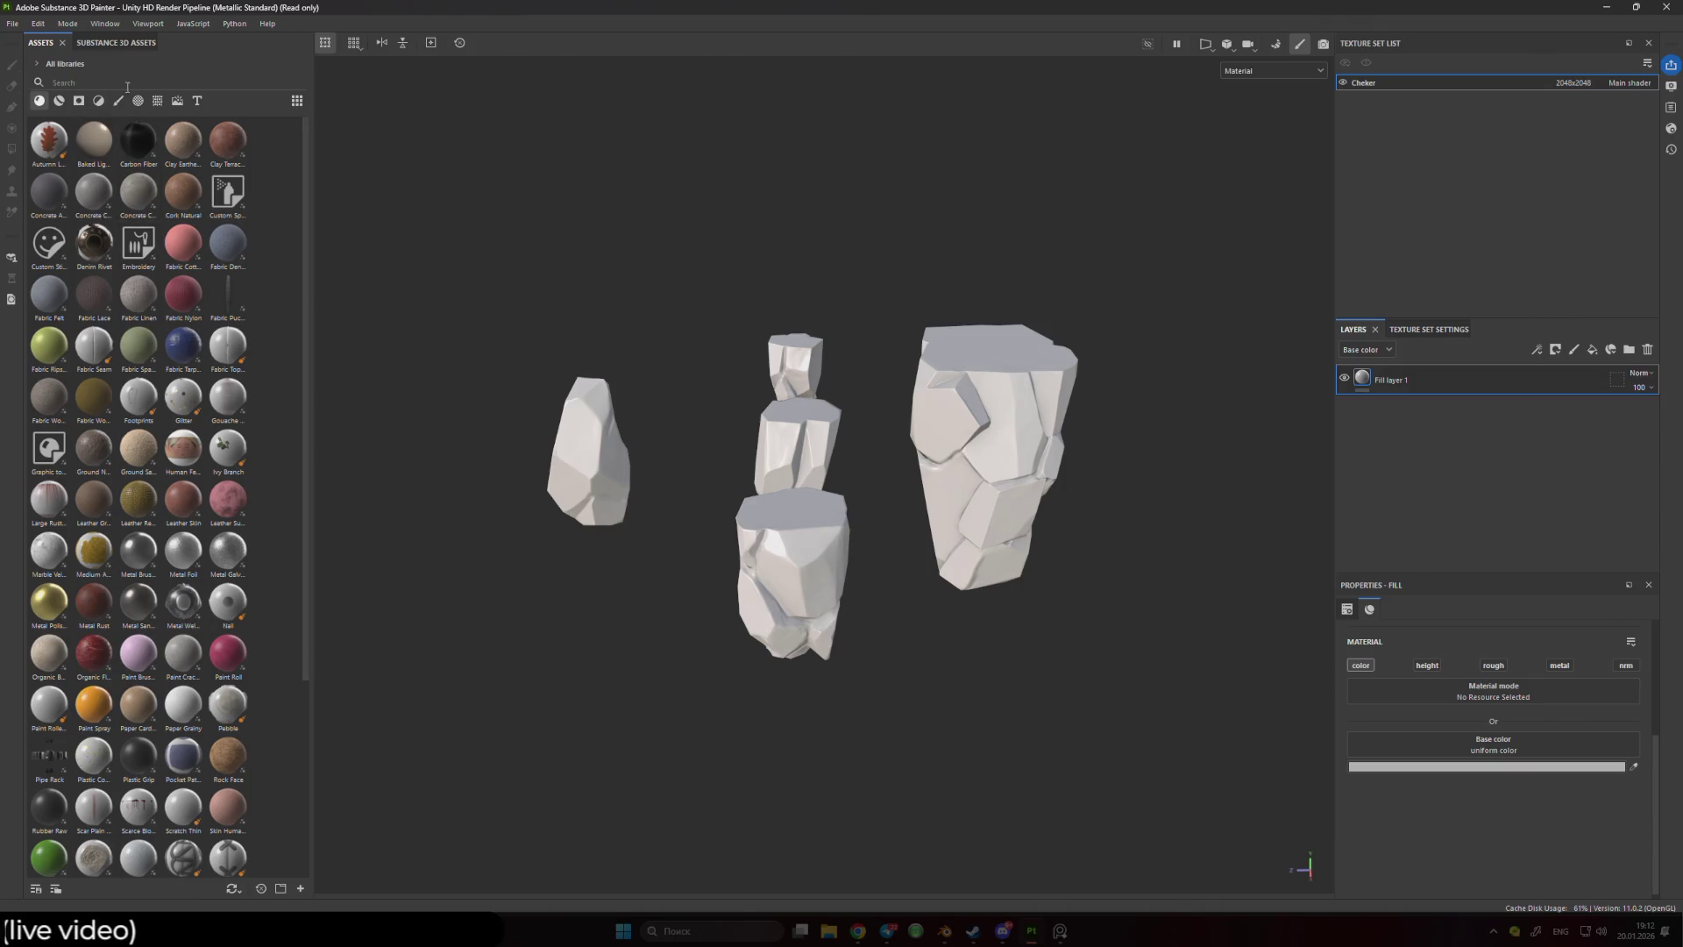
text(r)
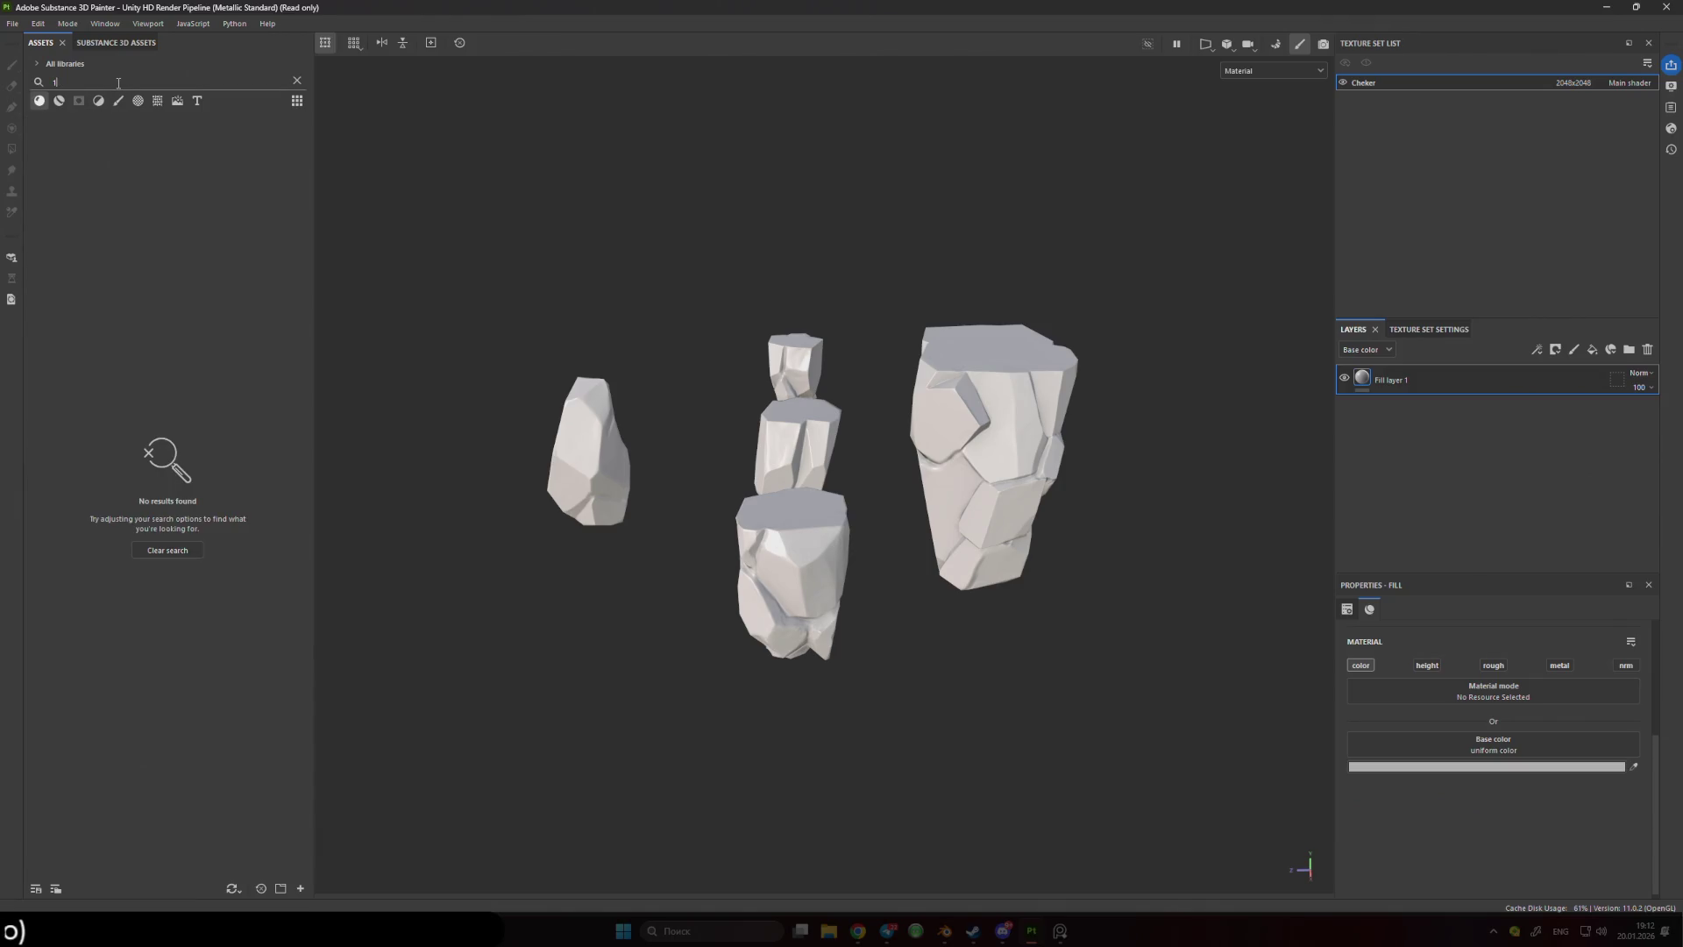
click(184, 552)
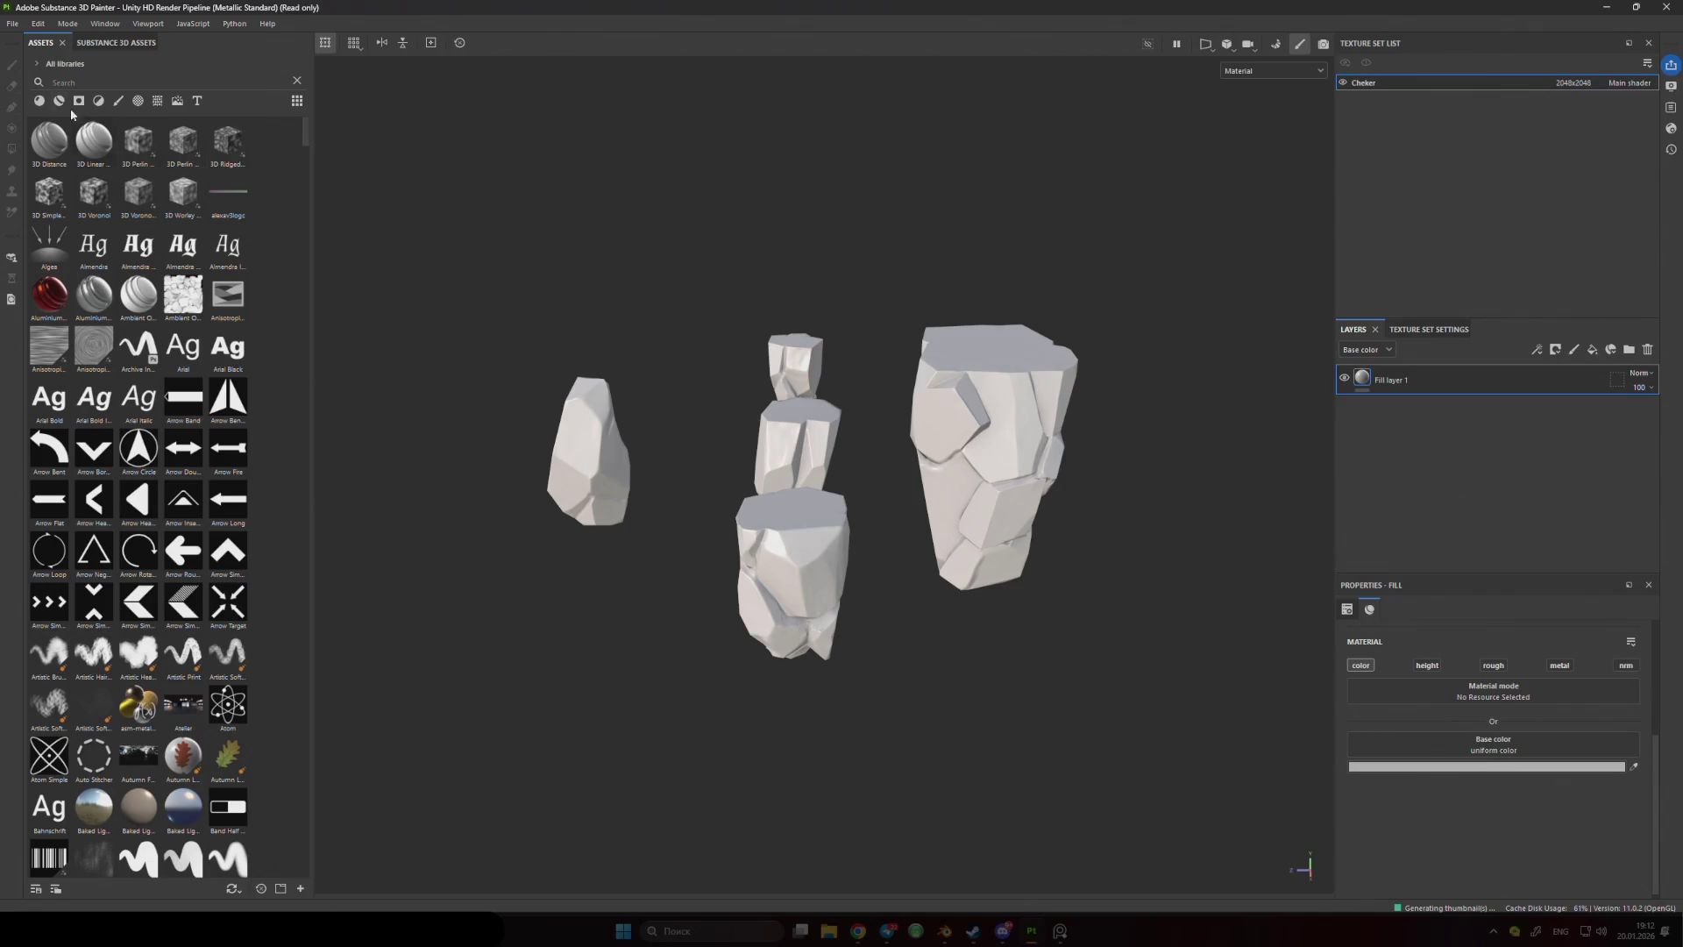
mouse_move(295, 176)
mouse_down()
mouse_move(345, 794)
mouse_move(375, 561)
mouse_move(308, 88)
mouse_up()
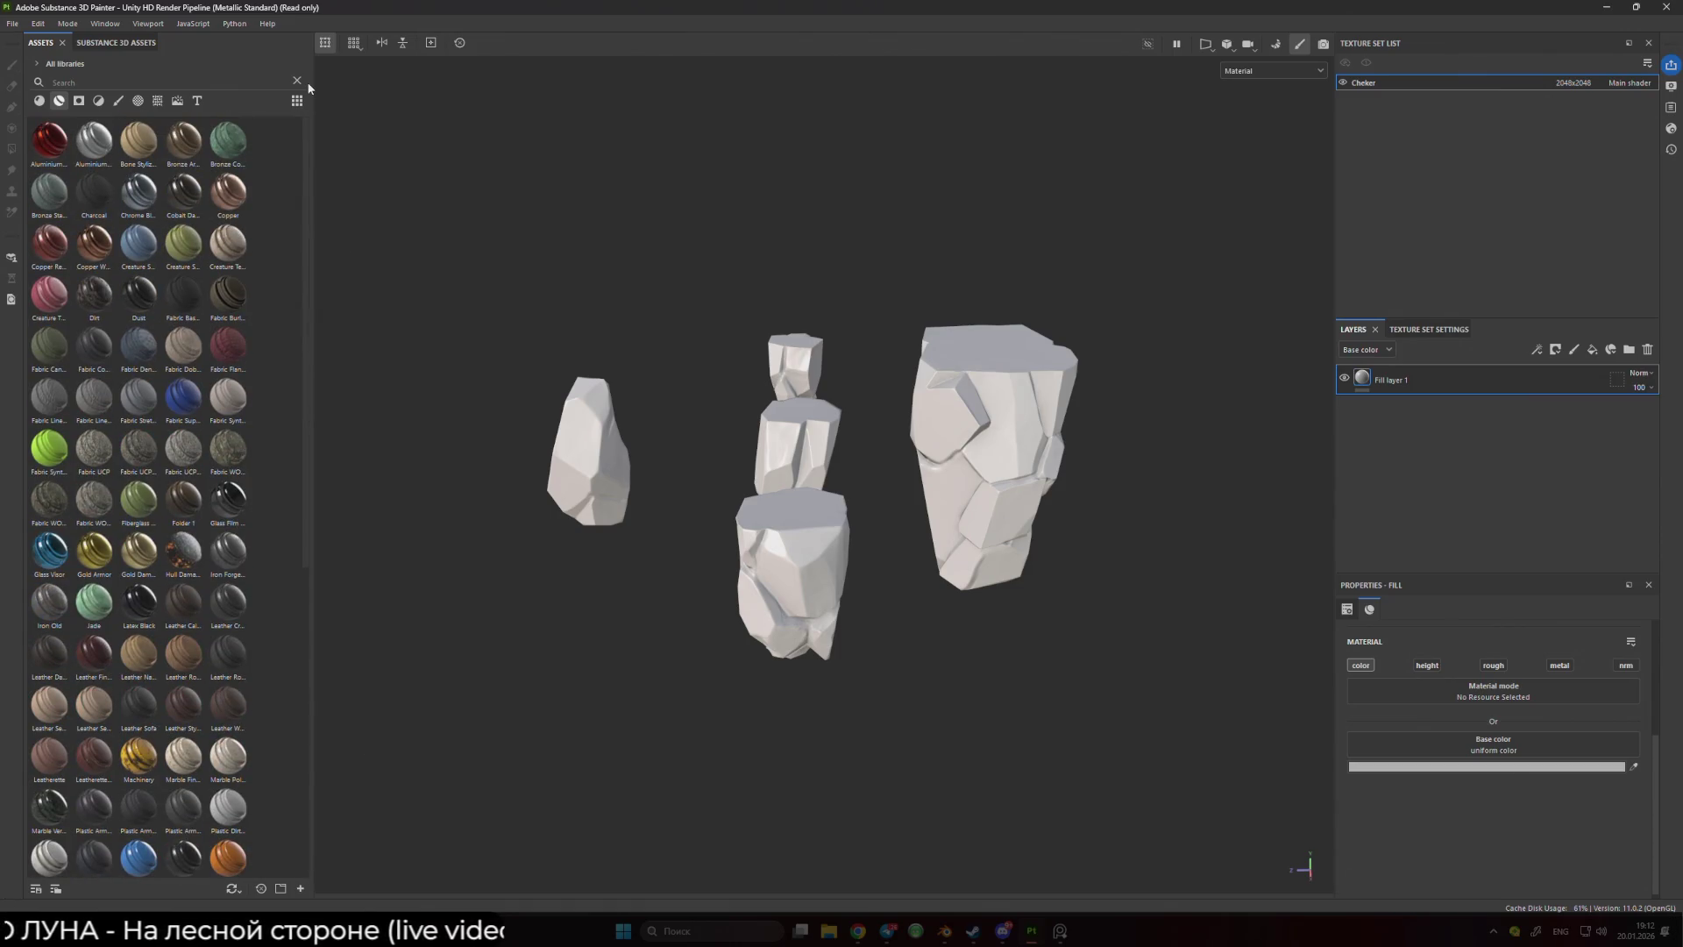
- Filter the assets for '1' and drop the Folder 1 material onto the stones, tinting them brown
click(227, 79)
text(1)
mouse_move(49, 140)
mouse_down()
mouse_move(980, 386)
mouse_move(917, 424)
mouse_move(912, 364)
mouse_up()
scroll(985, 489, up, 5)
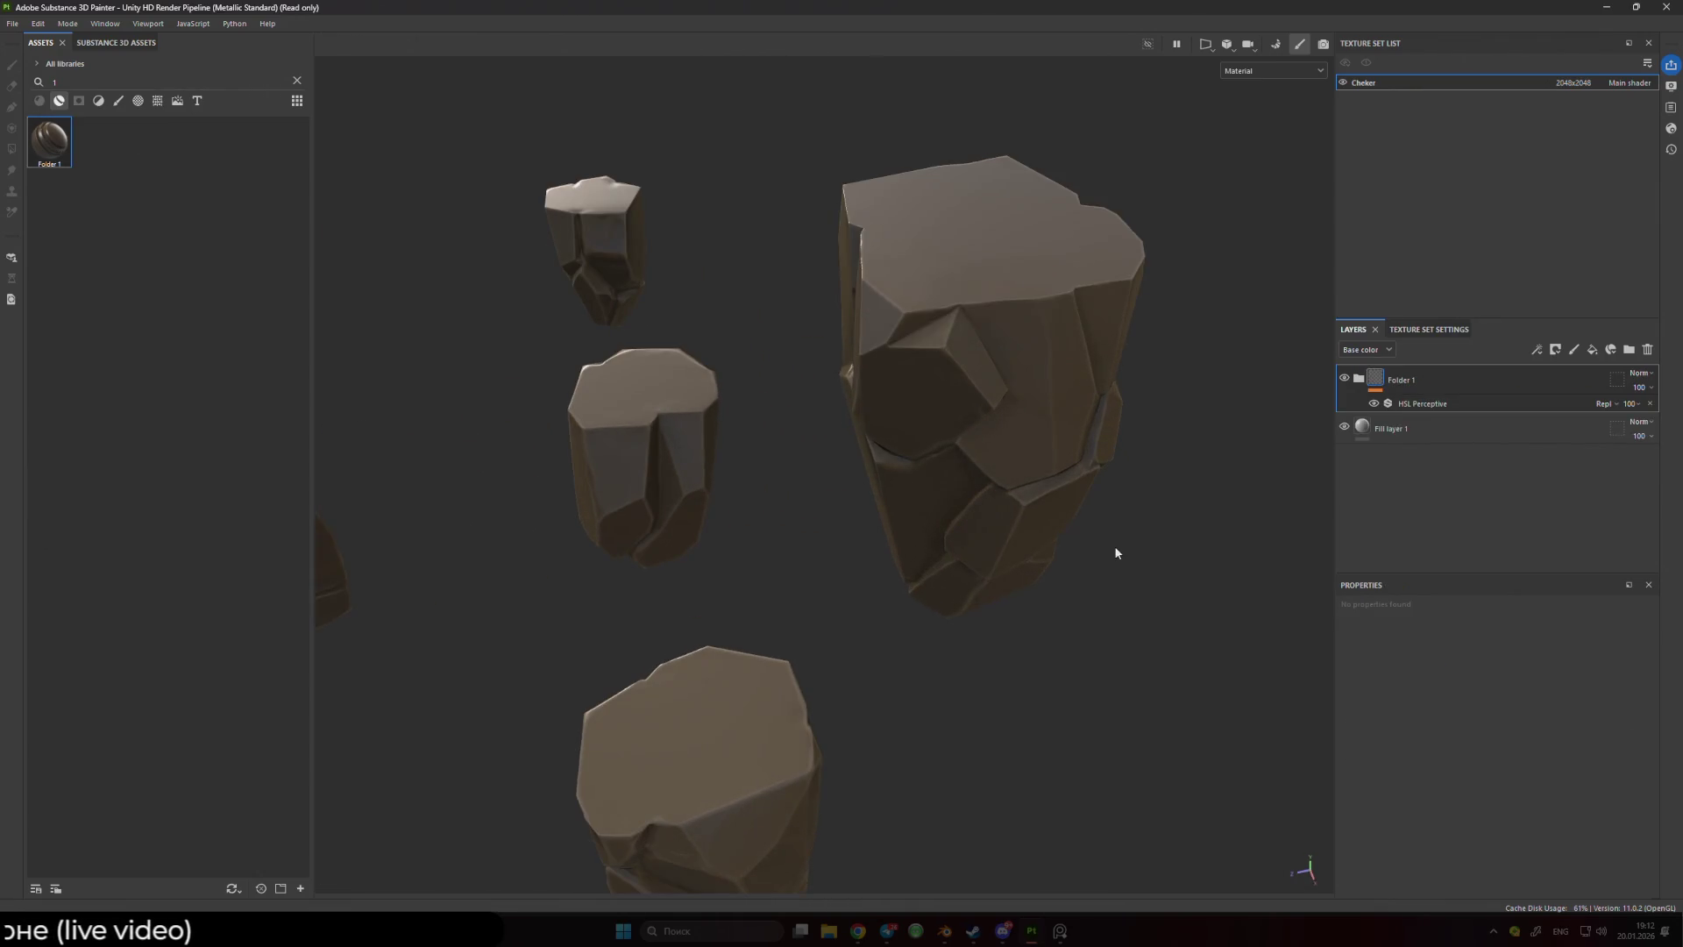
scroll(1007, 488, down, 5)
- Frame all five stones and delete the brown Folder 1 layer
mouse_move(1007, 488)
mouse_down()
mouse_move(1101, 447)
mouse_move(1051, 473)
mouse_move(729, 444)
mouse_move(841, 488)
mouse_move(1014, 514)
mouse_move(973, 466)
mouse_move(938, 462)
mouse_up()
scroll(939, 462, up, 3)
drag(800, 424, 1018, 509)
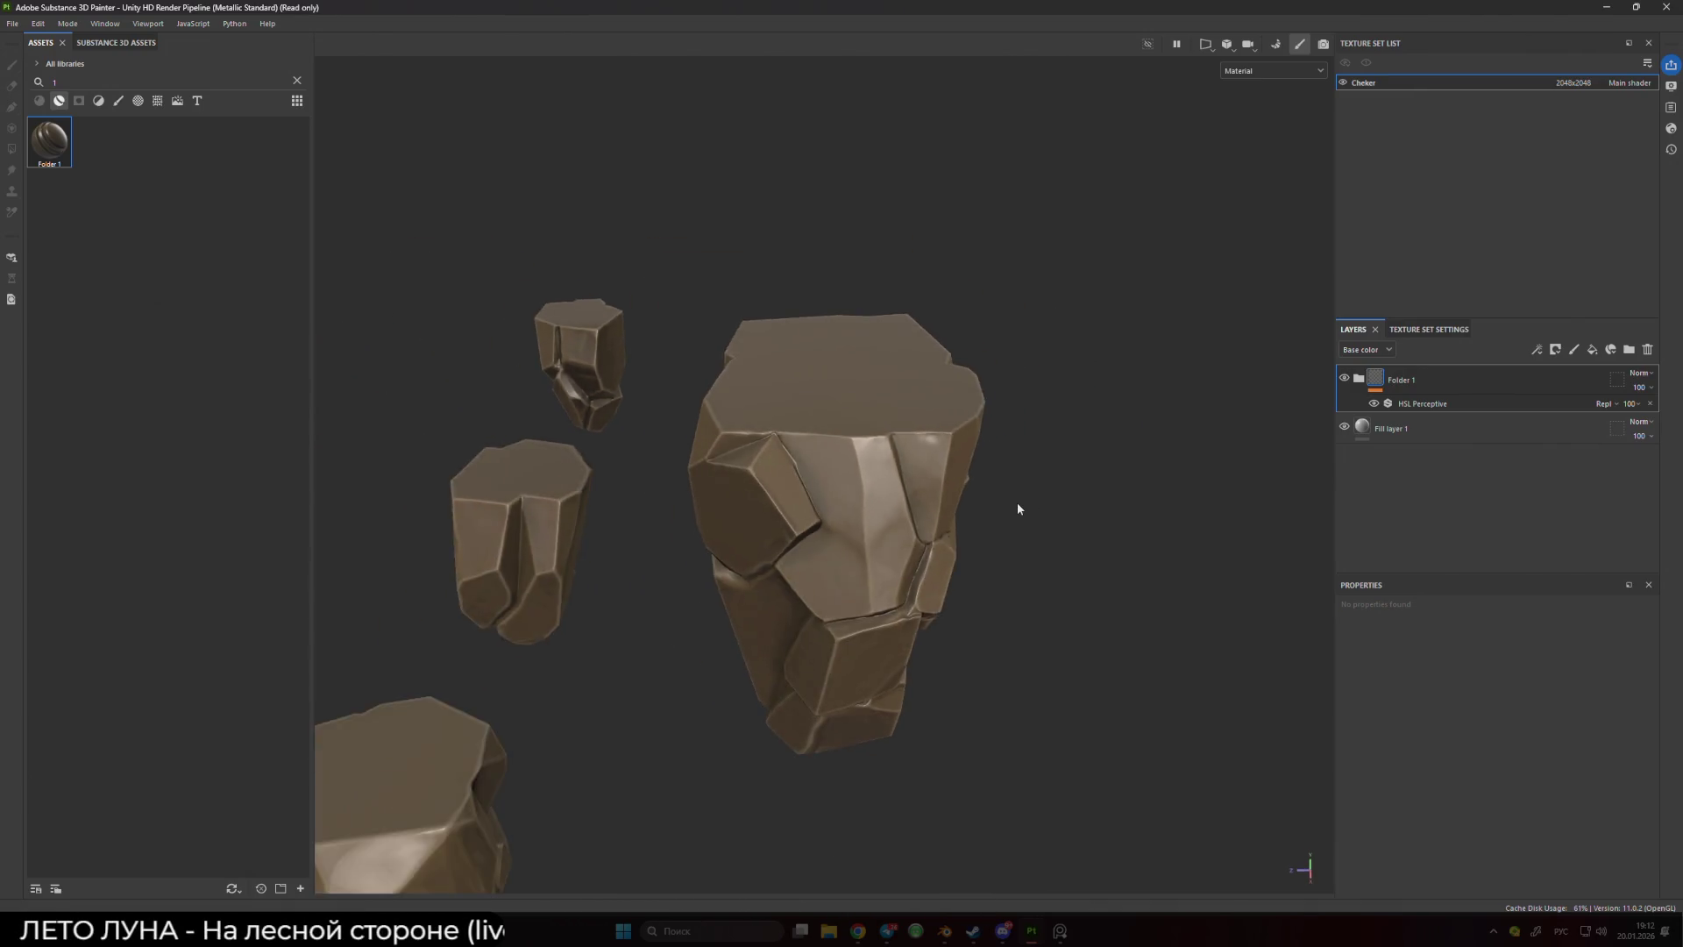
key(f)
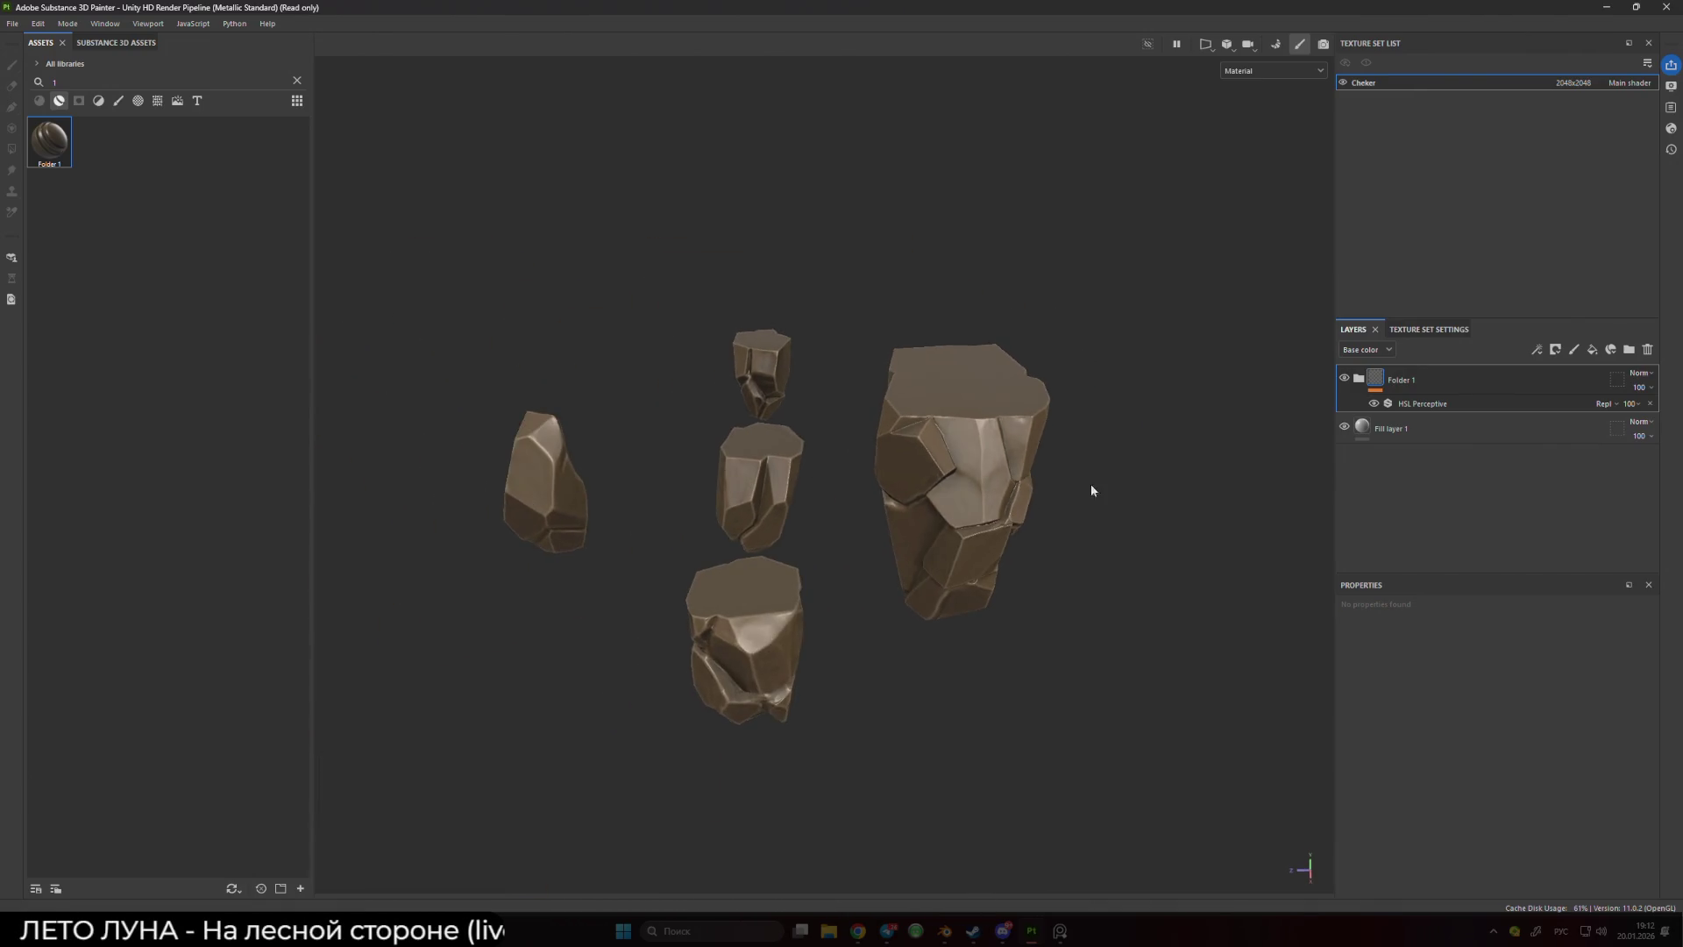
click(1364, 382)
key(Delete)
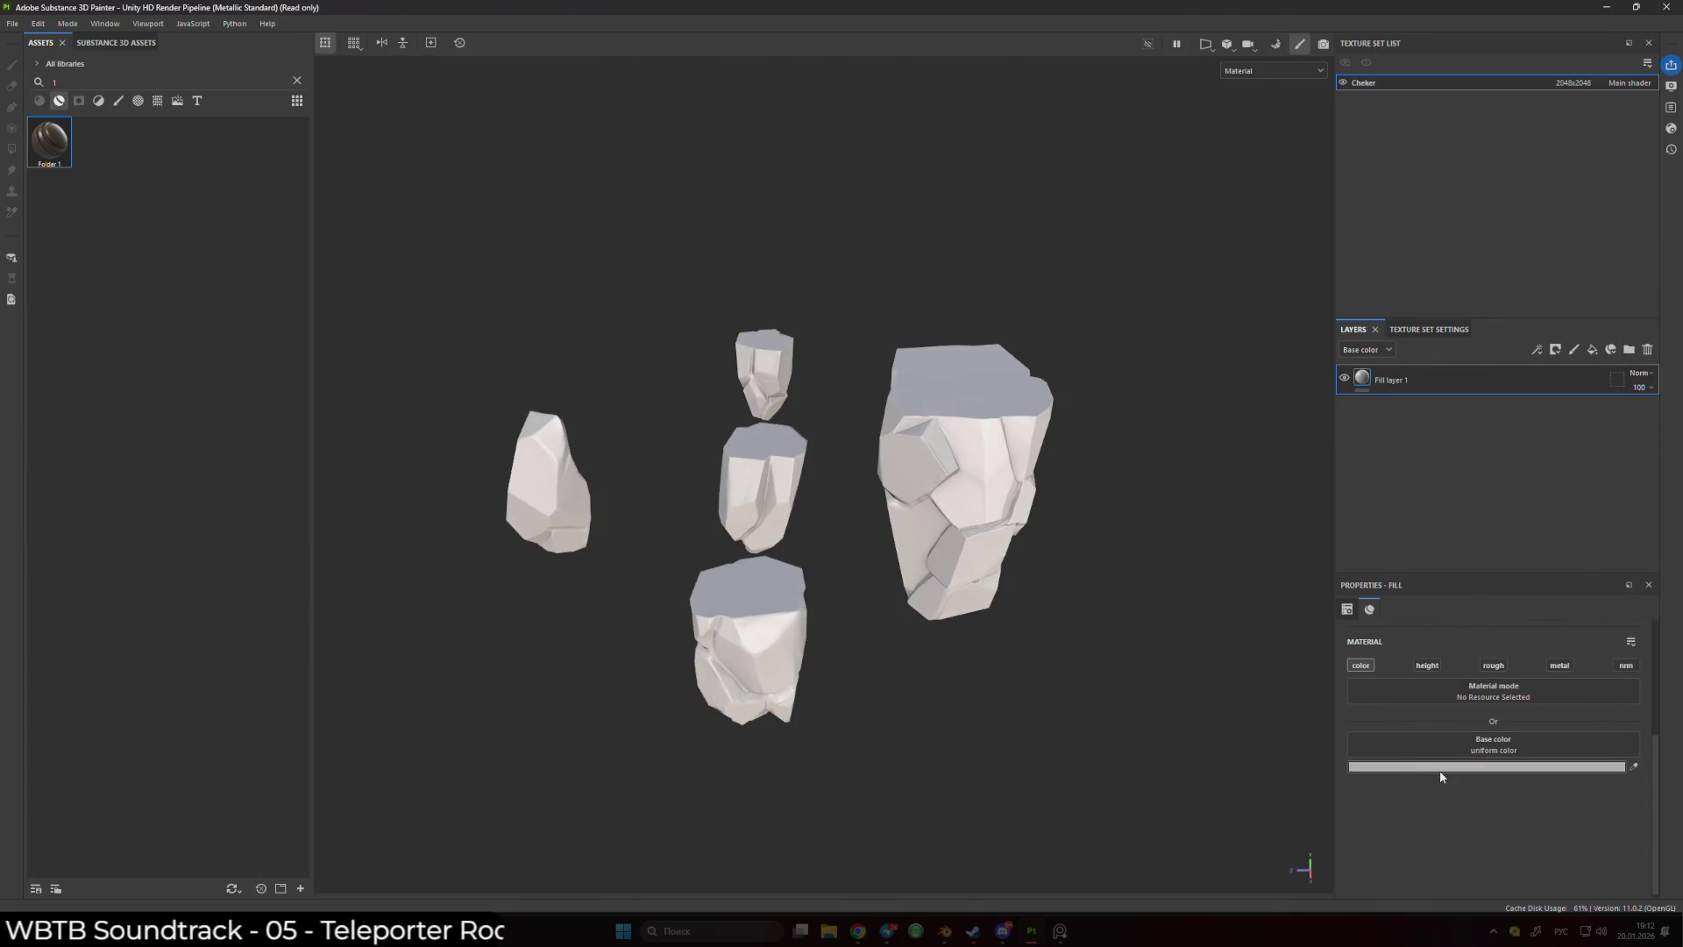
- Set Fill layer 1's base colour to #262626 and add Fill layer 2 with a black mask
click(1487, 766)
drag(1482, 776, 1411, 828)
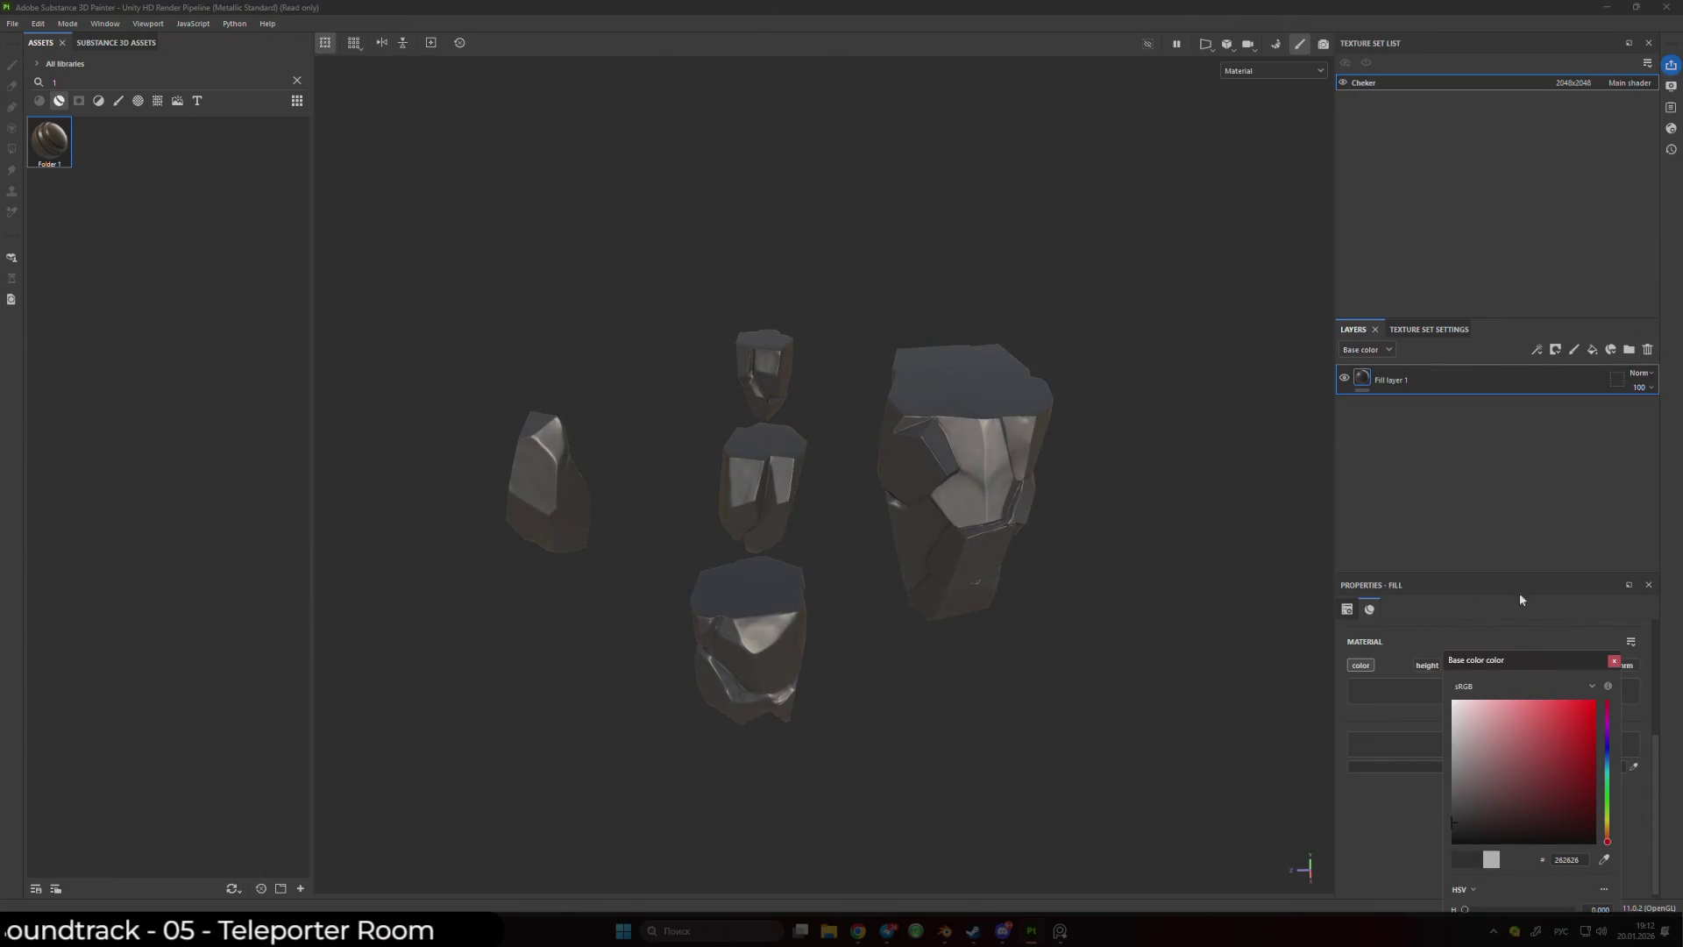
click(1592, 349)
right_click(1406, 376)
click(1465, 35)
drag(1128, 550, 1108, 496)
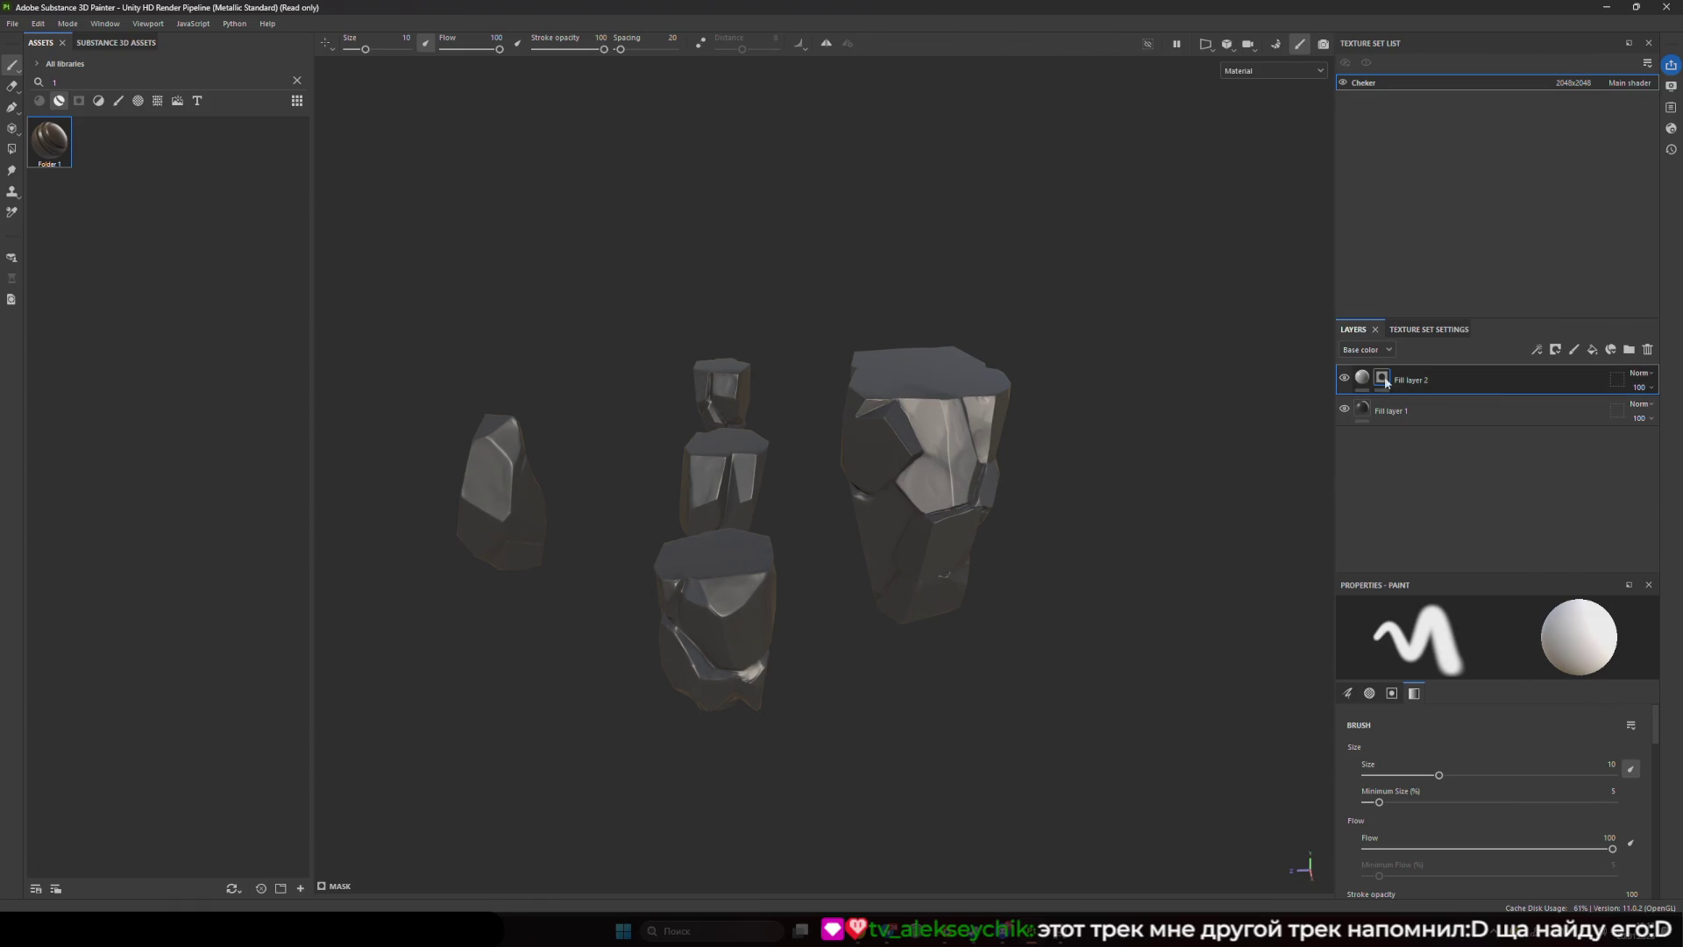
- Add a Light generator to Fill layer 2's black mask and display the mask
right_click(1414, 383)
click(1472, 487)
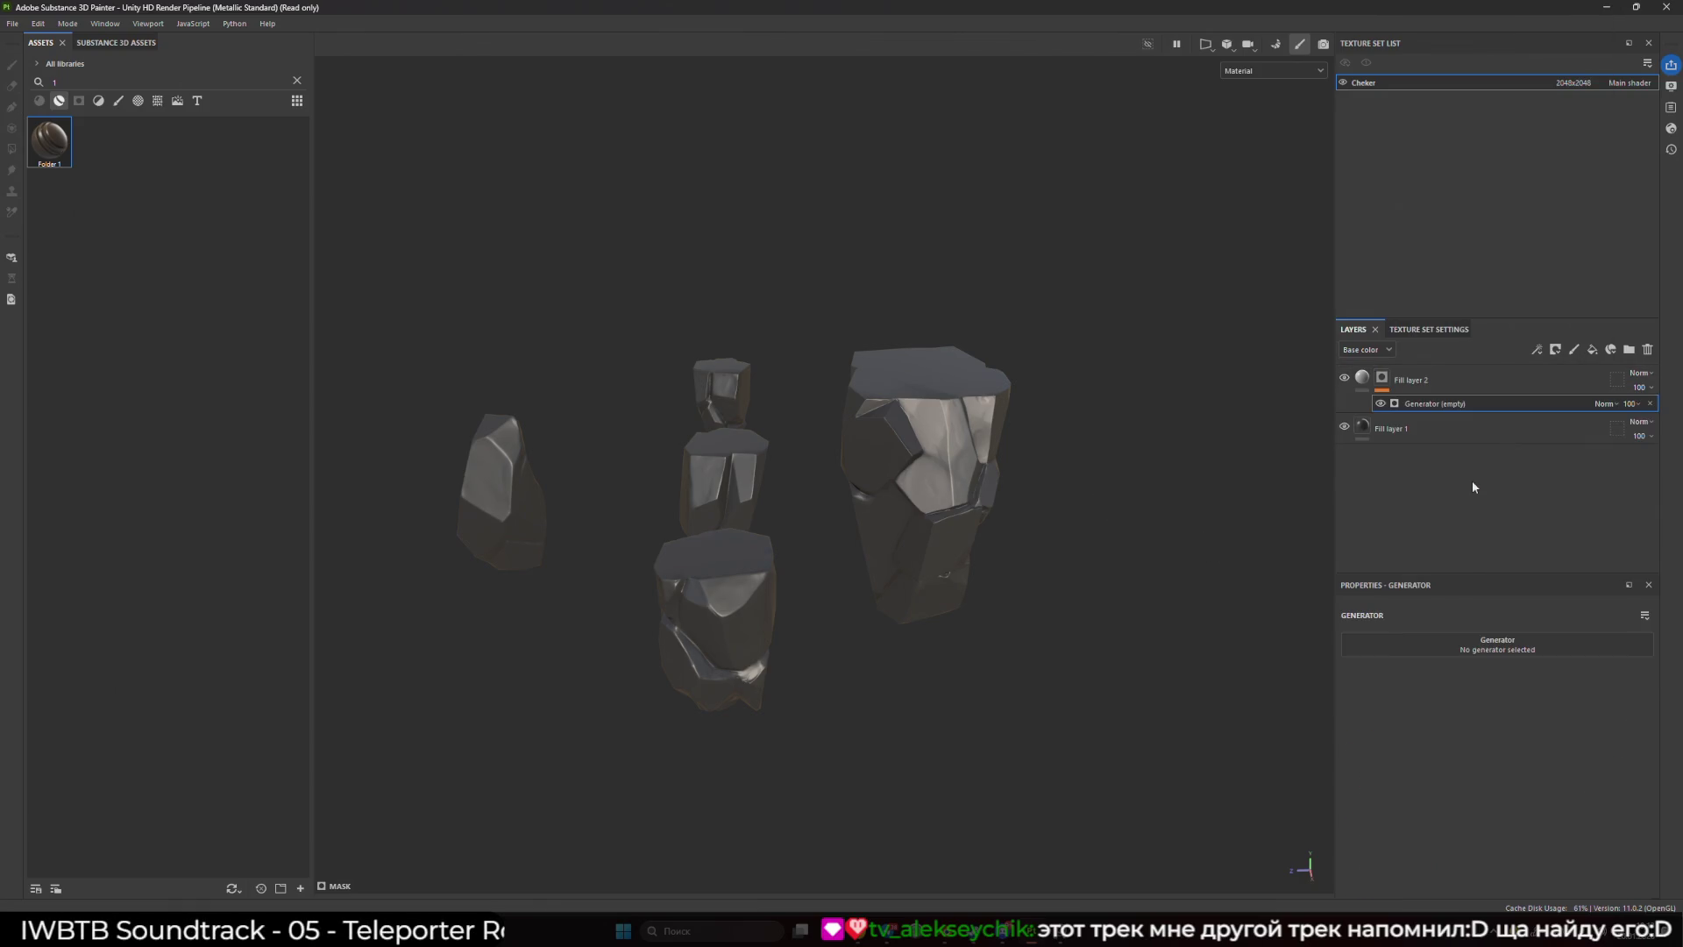
click(1510, 641)
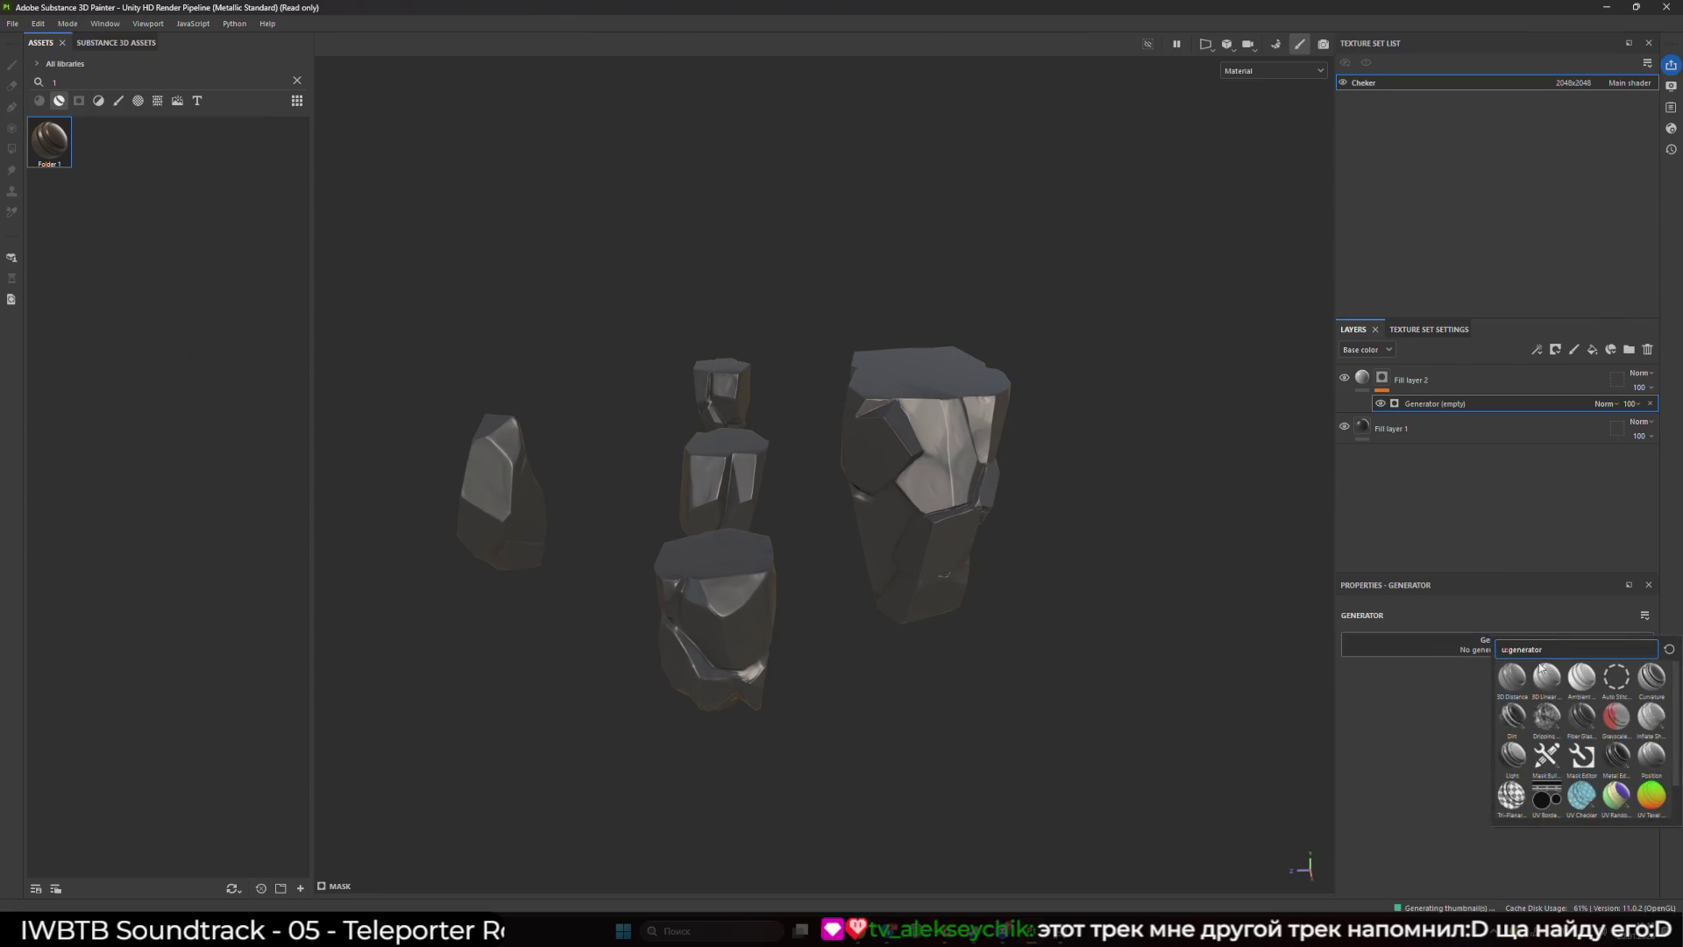
click(1512, 754)
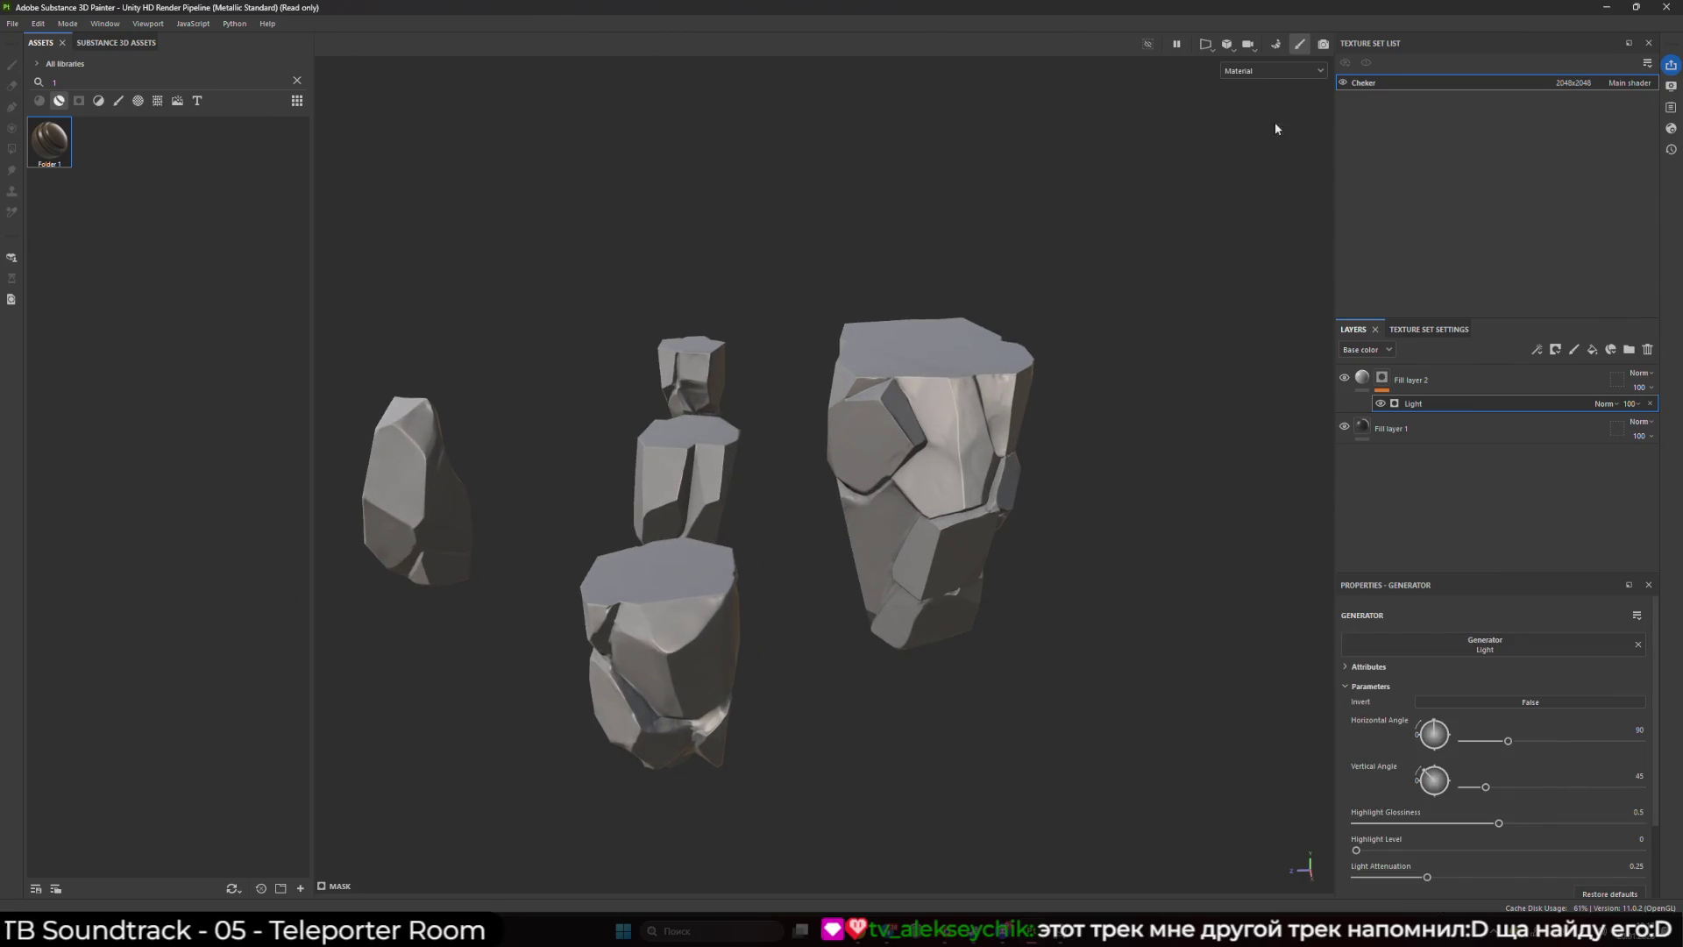
alt+click(1385, 401)
scroll(1442, 623, down, 1)
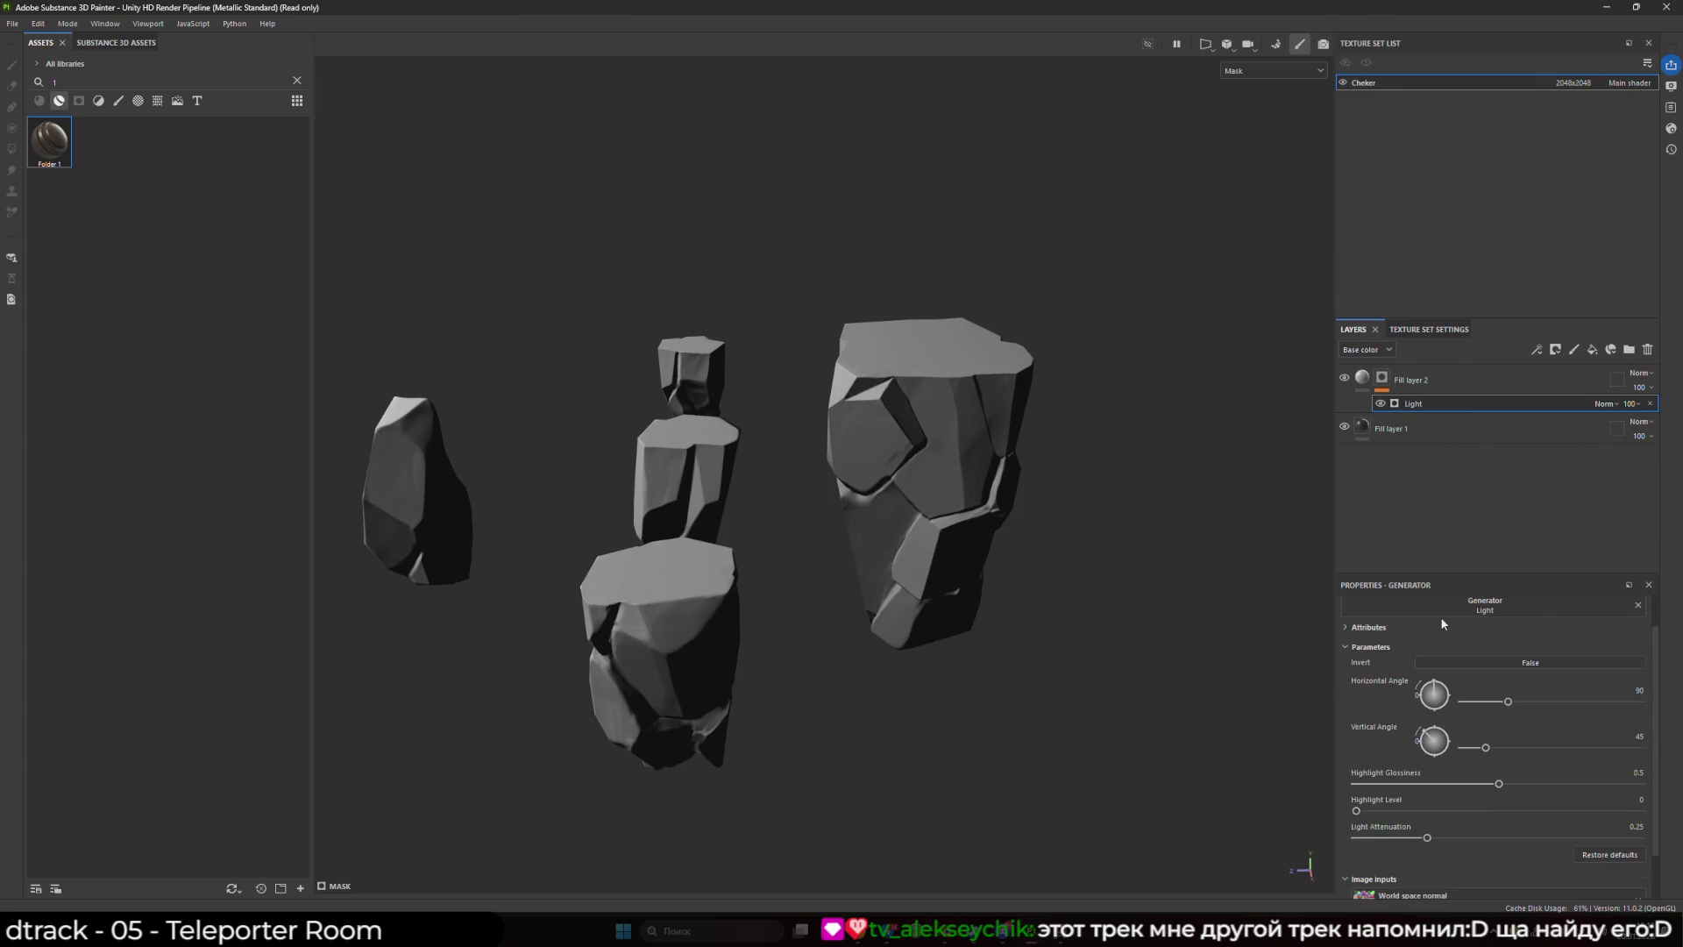
- Set the Light generator's vertical angle to 90 and light attenuation to 0
mouse_move(1434, 692)
mouse_down()
mouse_move(1389, 685)
mouse_move(1443, 683)
mouse_move(1454, 737)
mouse_up()
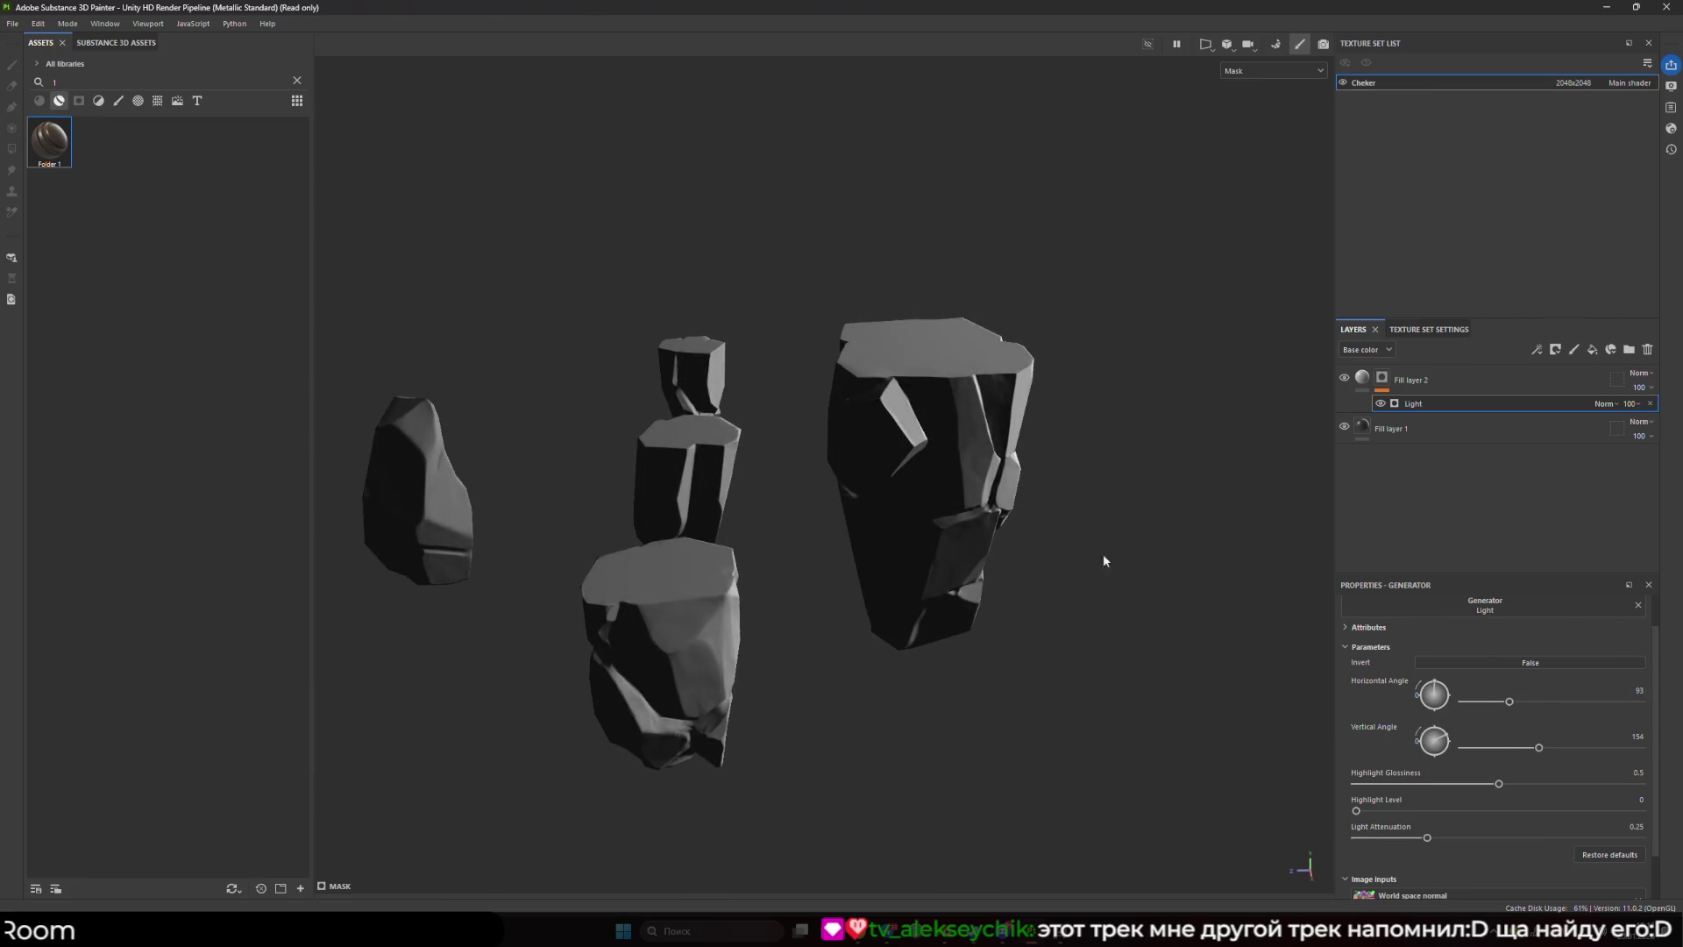
scroll(1103, 559, down, 2)
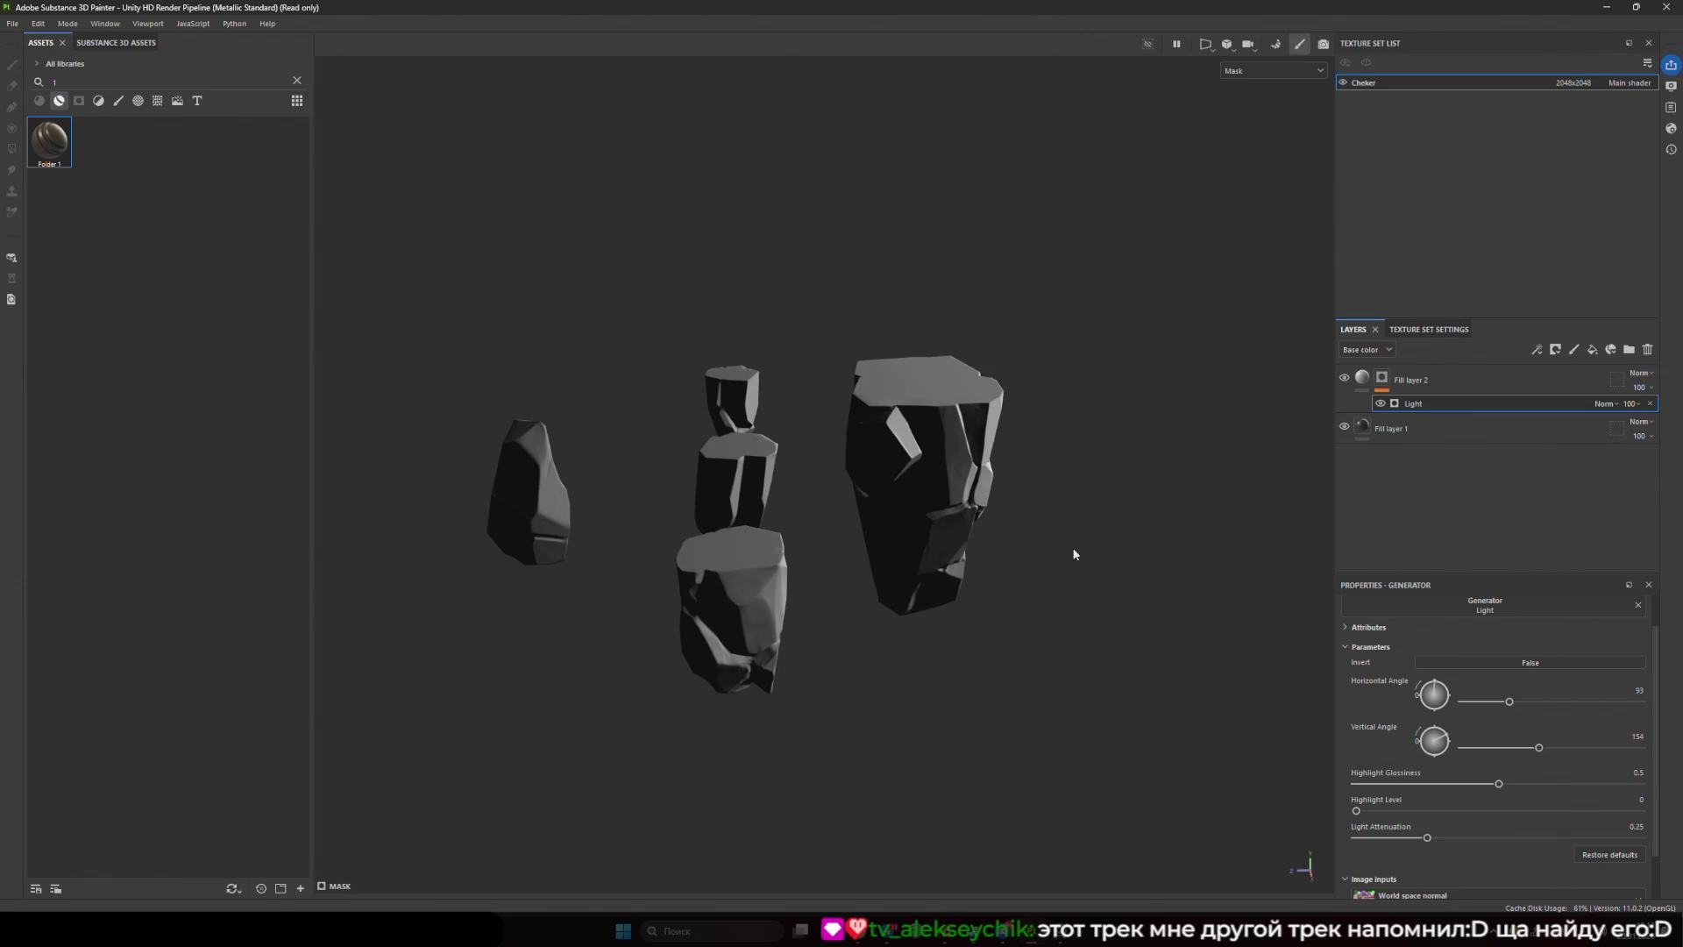
mouse_move(1064, 536)
mouse_down()
mouse_move(1071, 450)
mouse_move(939, 608)
mouse_move(1016, 532)
mouse_move(1034, 548)
mouse_up()
mouse_move(1434, 744)
mouse_down()
mouse_move(1499, 754)
mouse_move(1411, 742)
mouse_move(1446, 748)
mouse_move(1448, 712)
mouse_up()
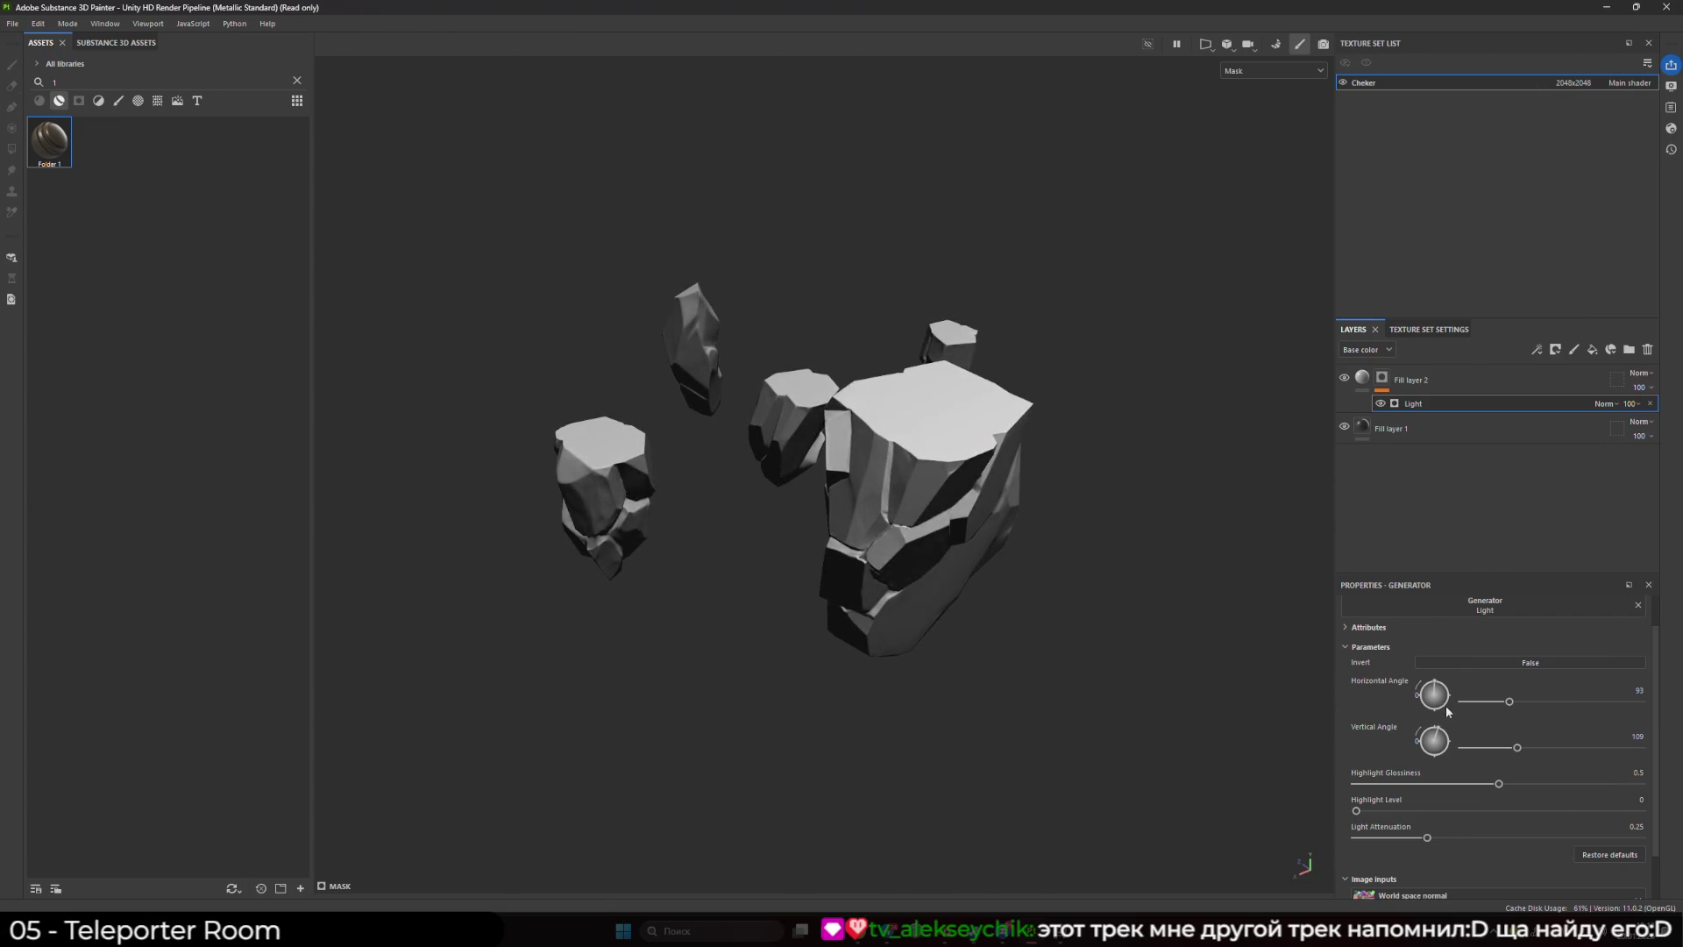
drag(740, 523, 983, 521)
drag(1512, 749, 1666, 740)
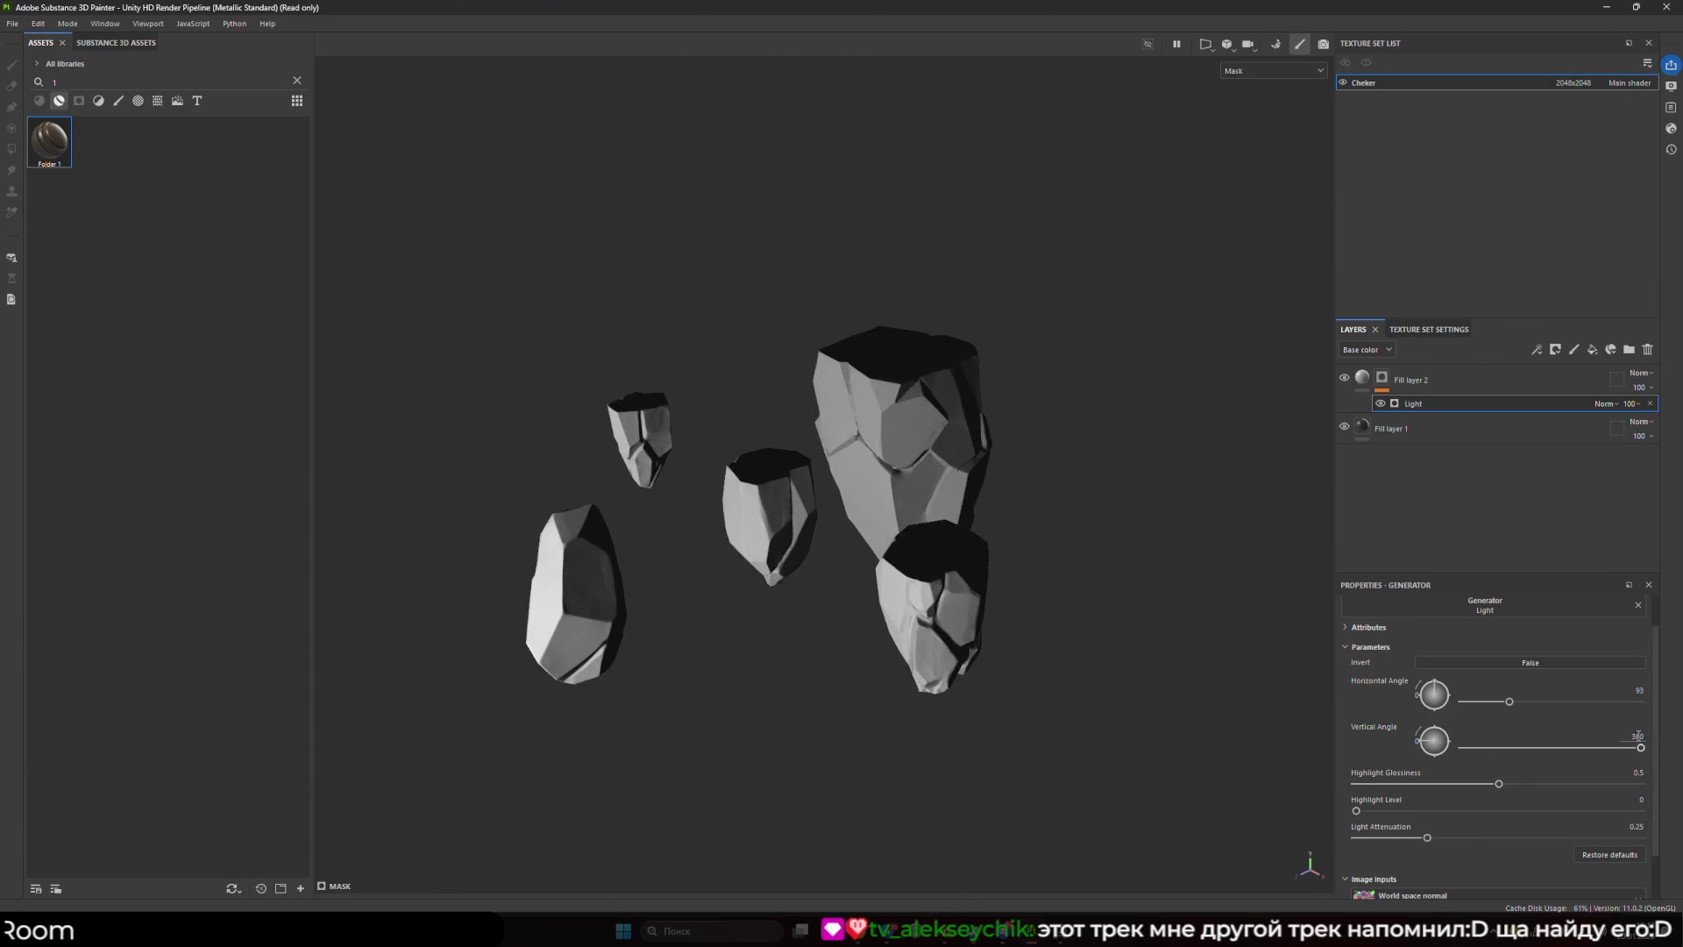
text(0)
key(Return)
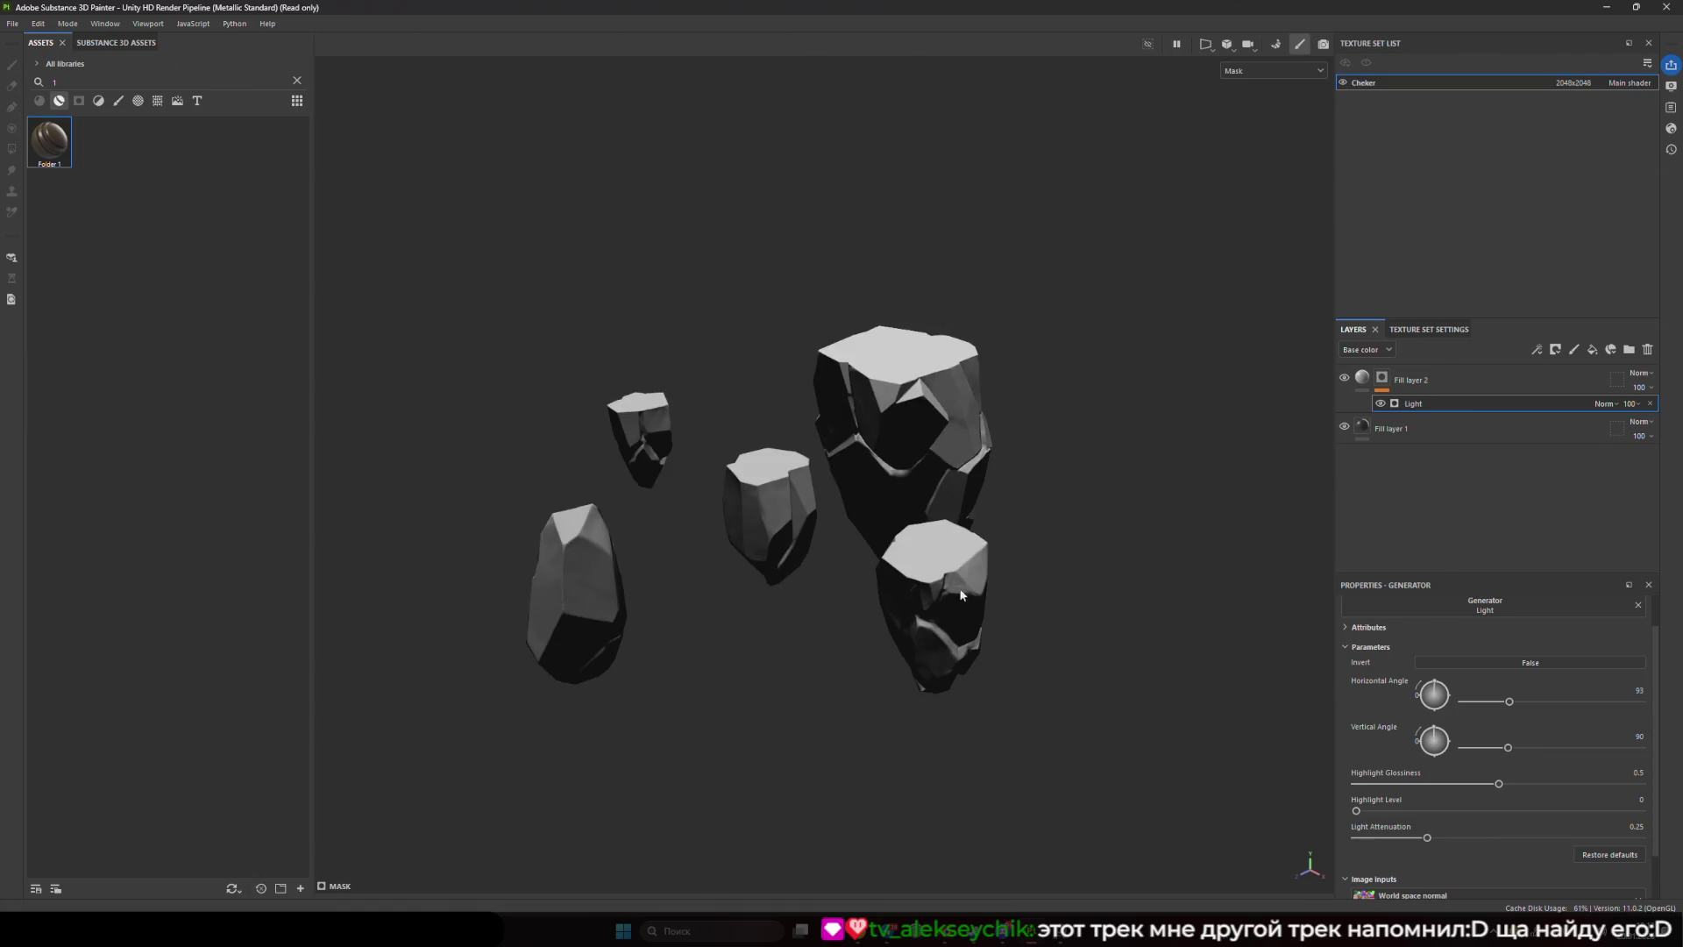
mouse_move(1427, 837)
mouse_down()
mouse_move(1510, 841)
mouse_move(1355, 838)
mouse_up()
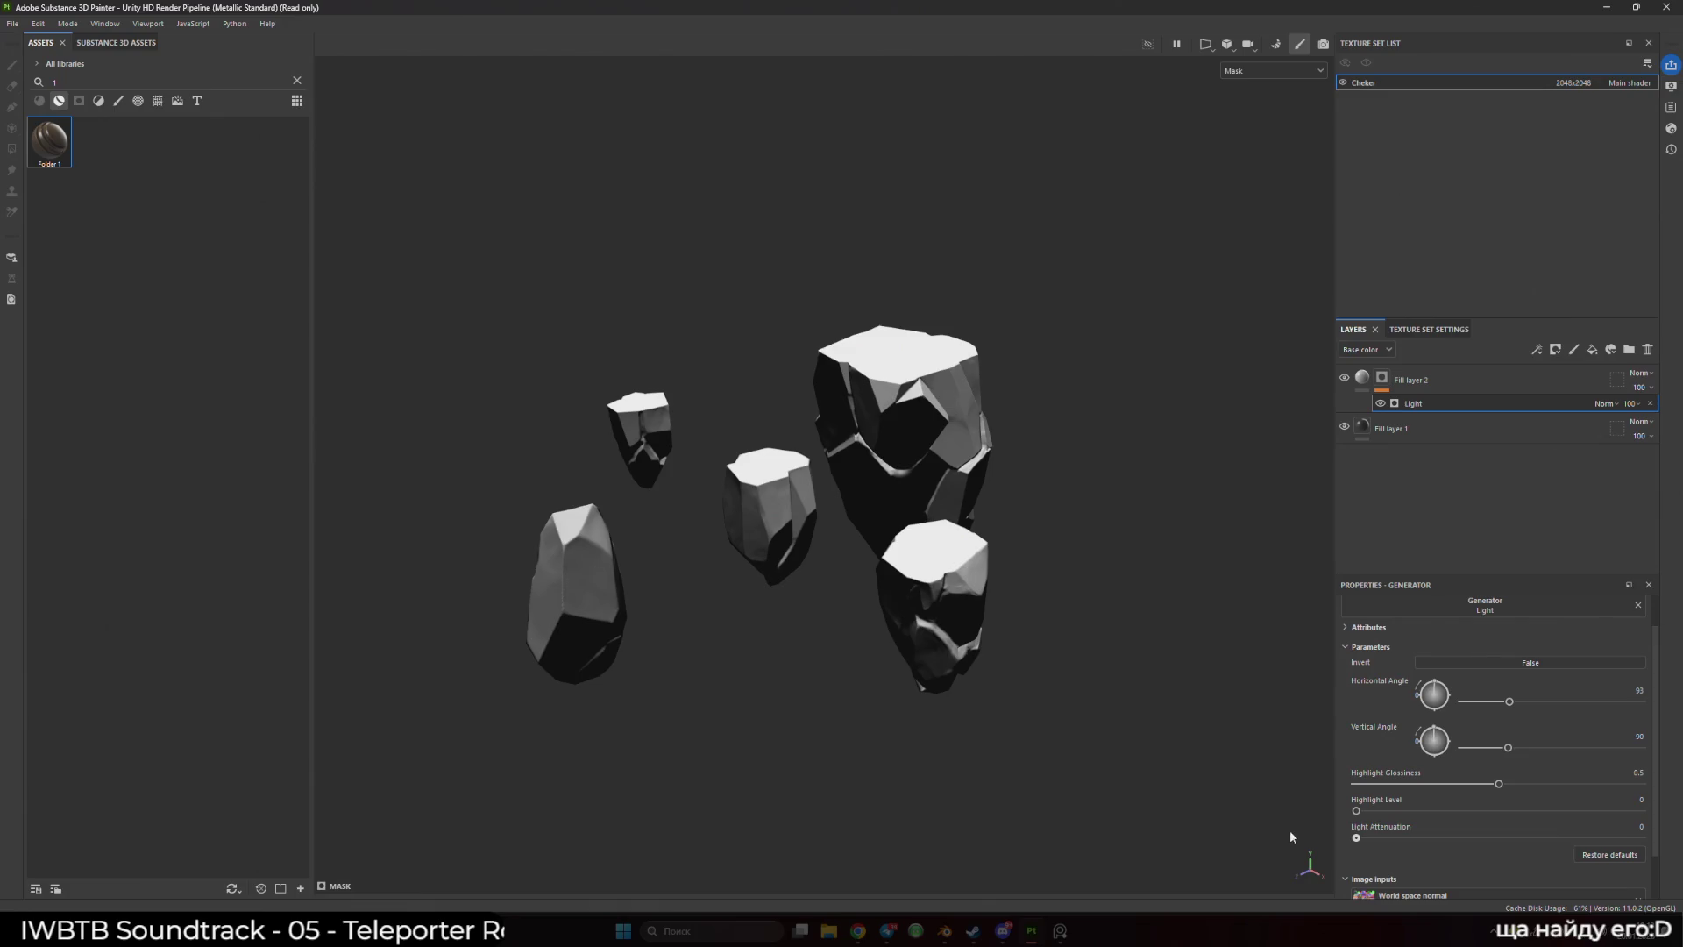
key(Delete)
mouse_move(1087, 649)
mouse_down()
mouse_move(958, 470)
mouse_move(908, 471)
mouse_move(973, 452)
mouse_move(1015, 477)
mouse_up()
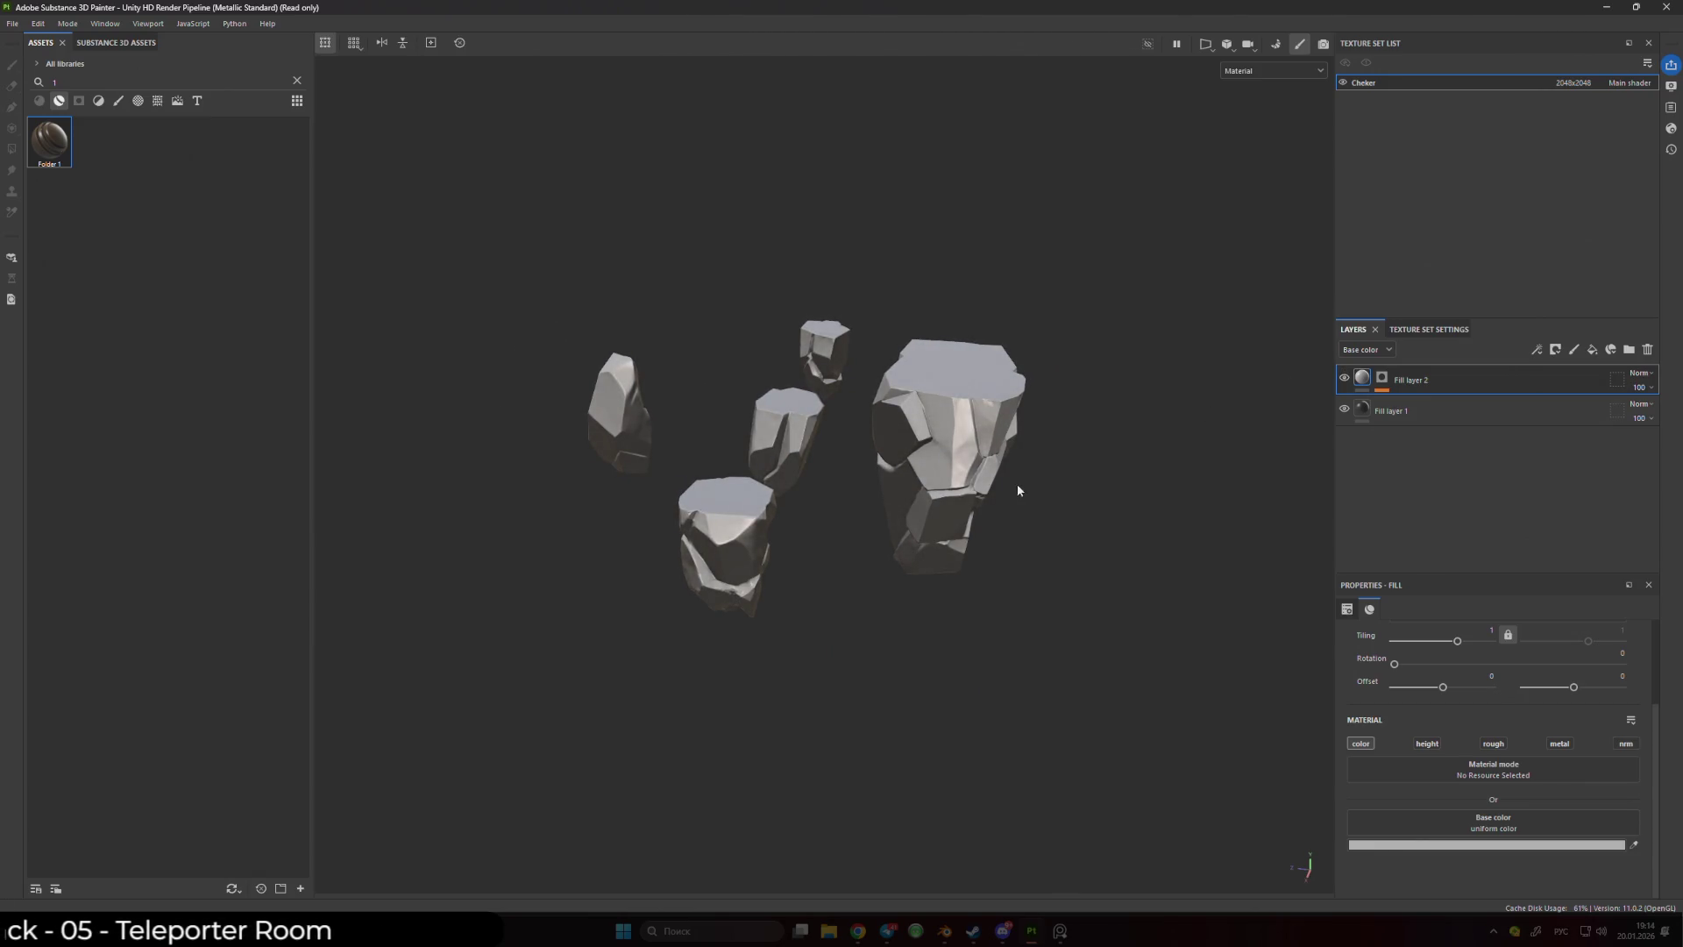
- Hide Fill layer 2, add a new fill layer below Fill layer 1, and begin renaming it
click(1344, 377)
click(1402, 411)
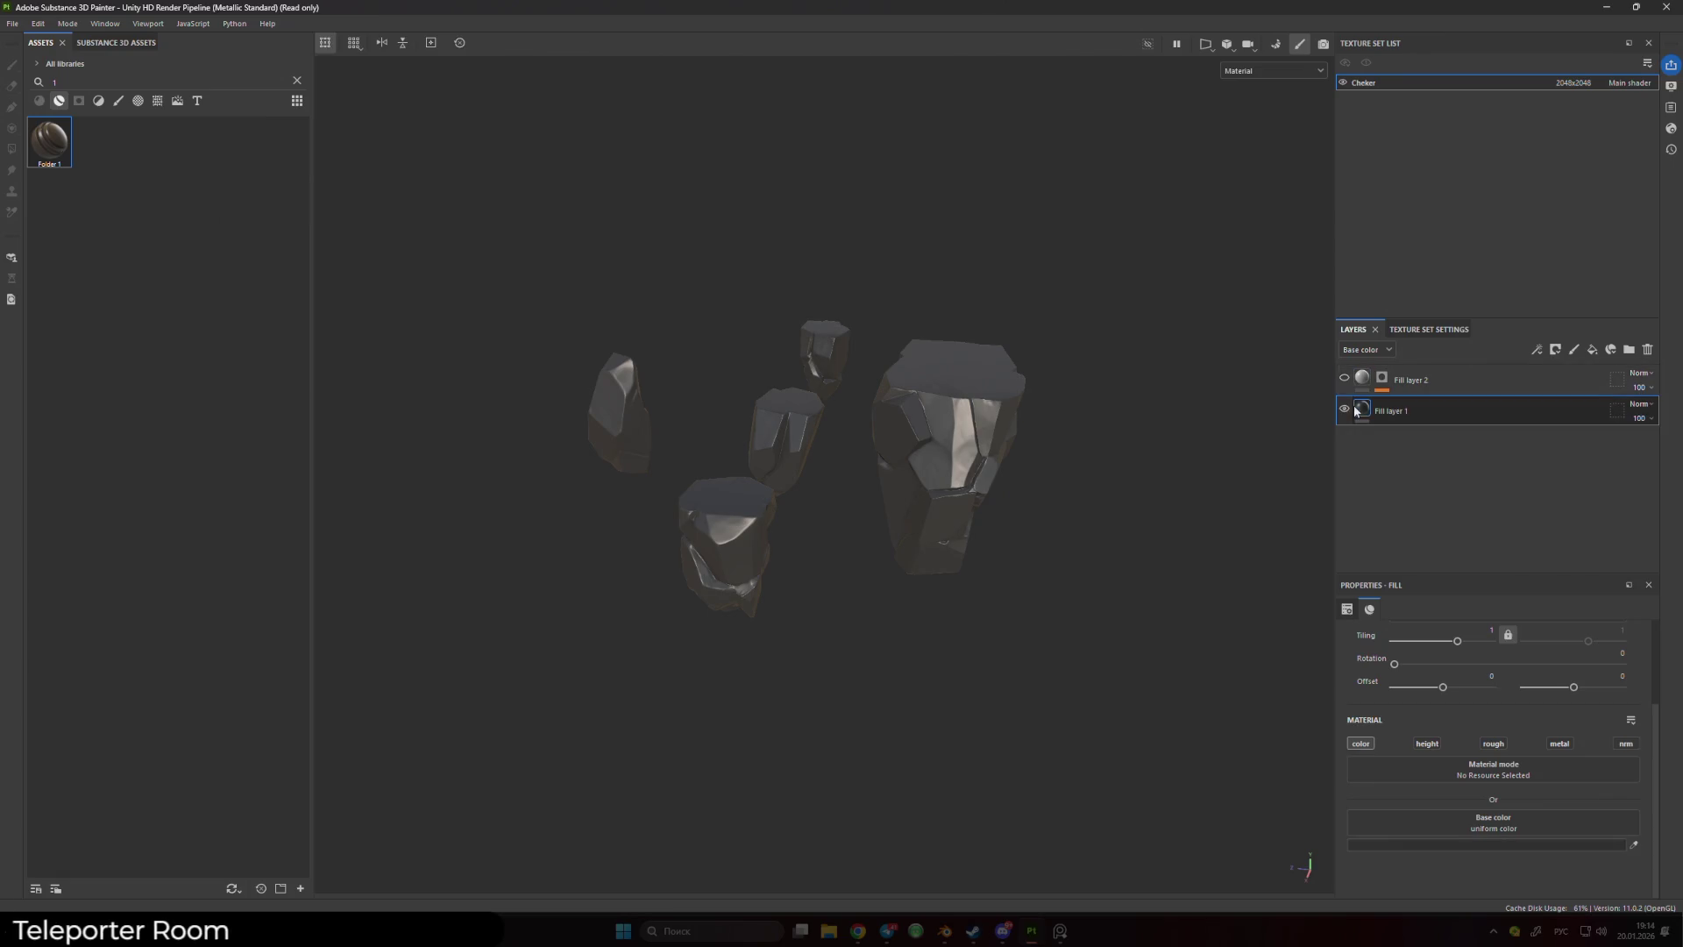
click(1592, 350)
drag(1422, 416, 1396, 459)
double_click(1390, 443)
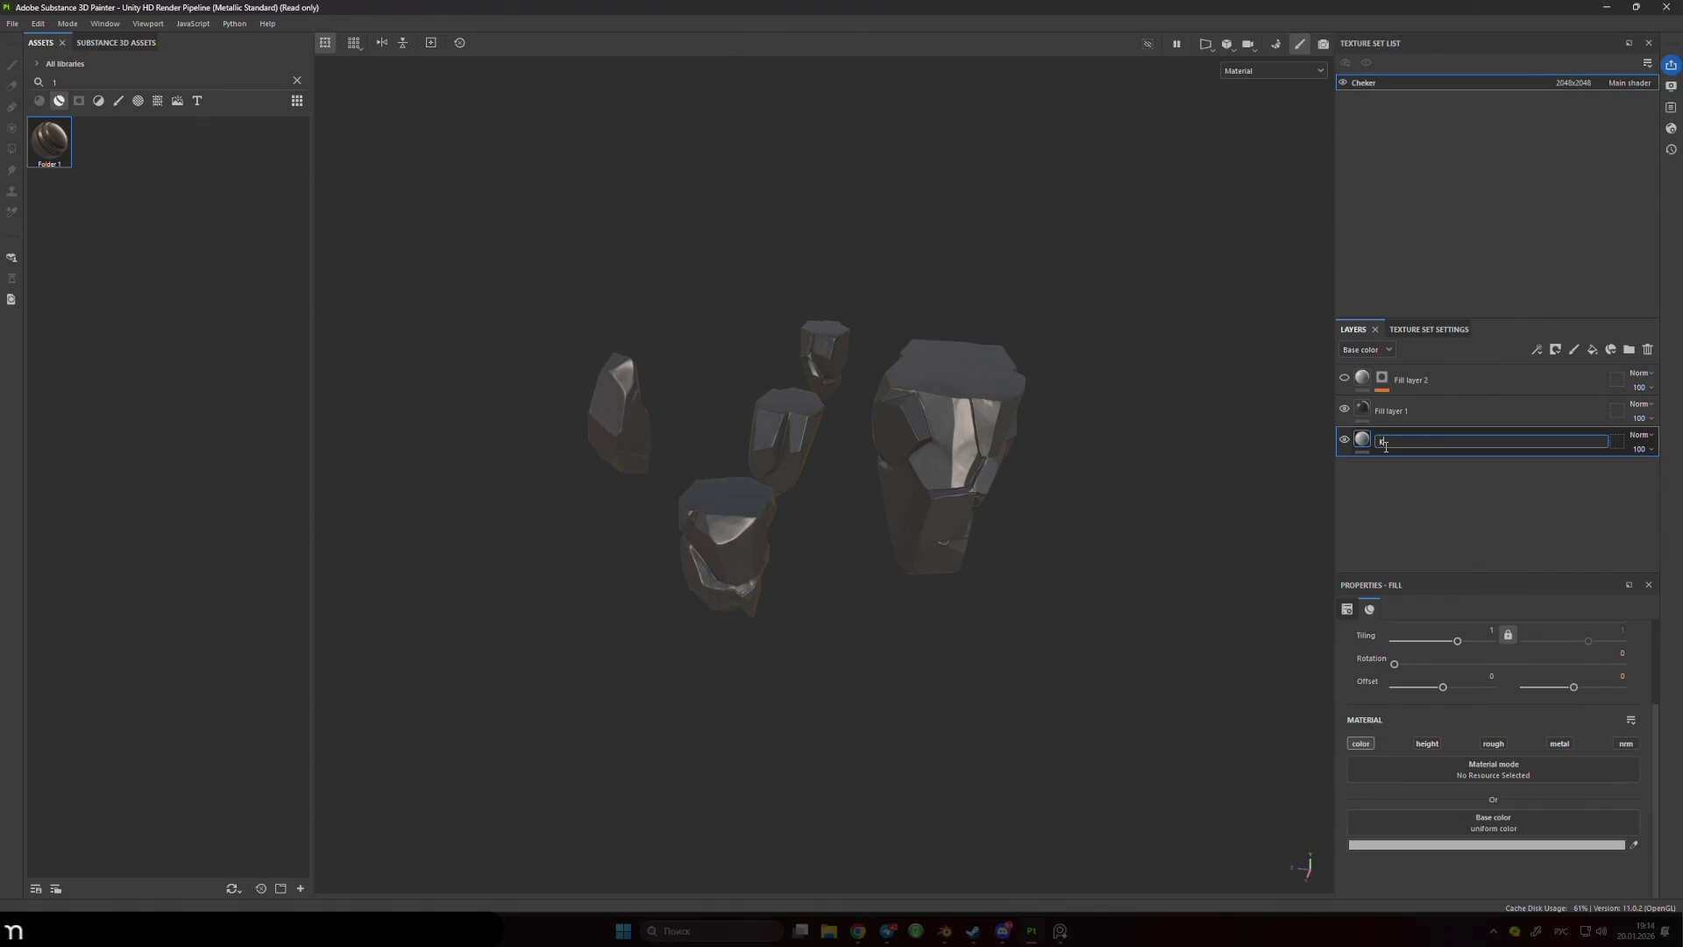
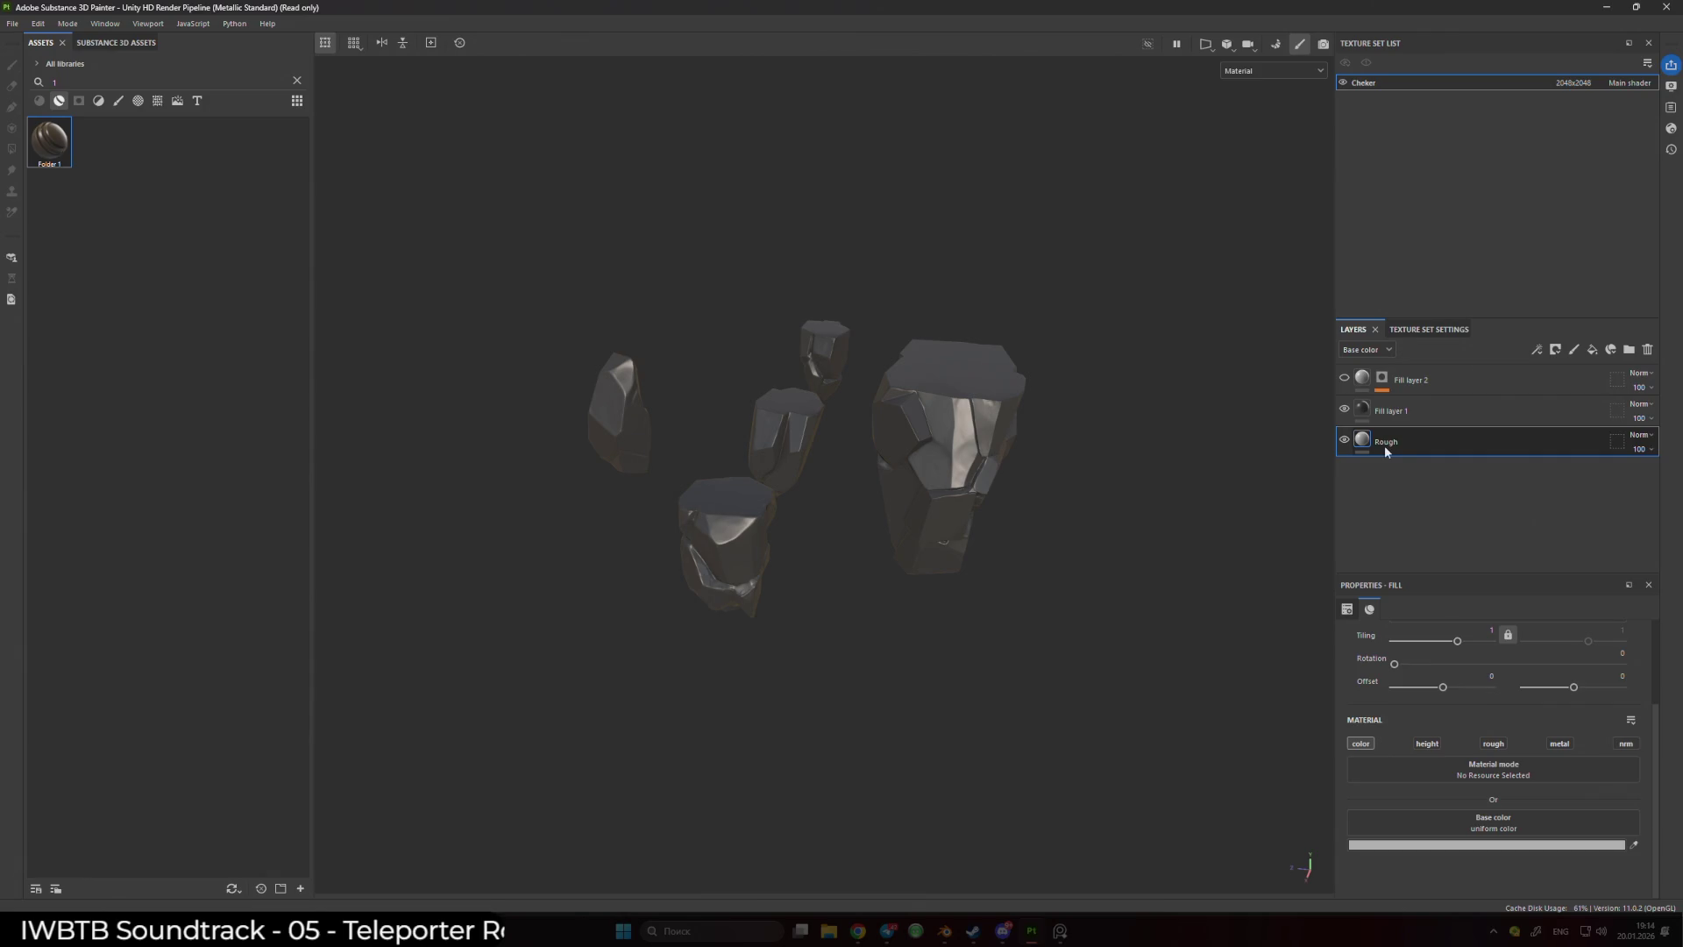
- Make the Rough layer drive only roughness, with Roughness set to 0.7
click(1364, 744)
click(1493, 744)
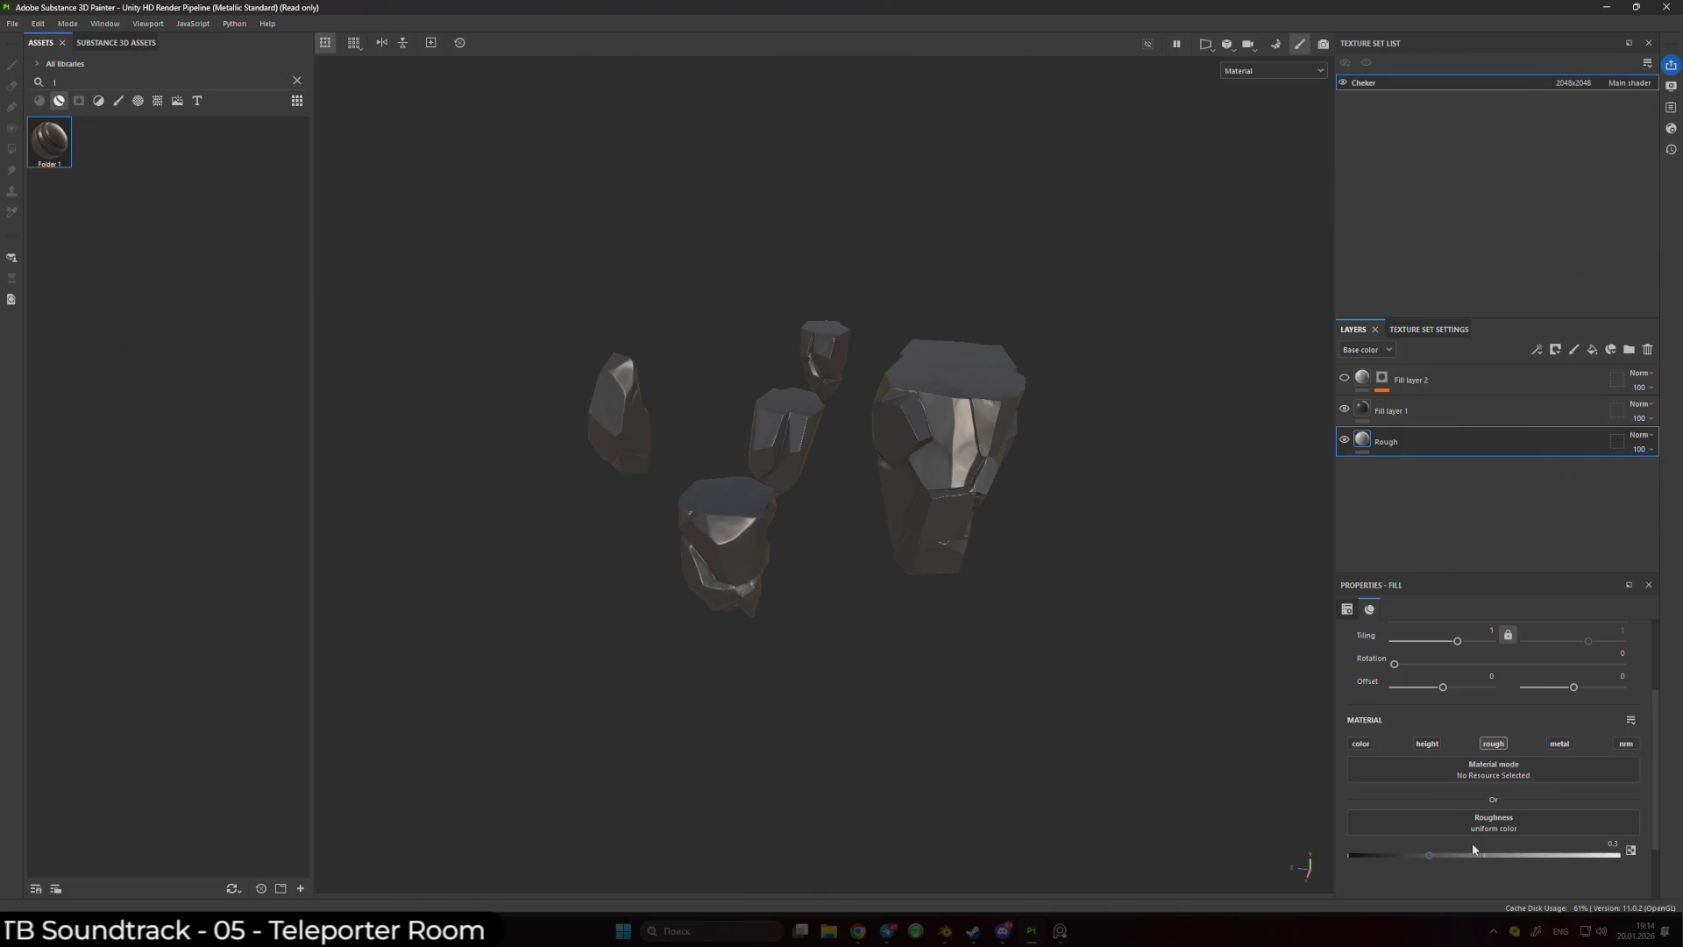
drag(1354, 854, 1562, 859)
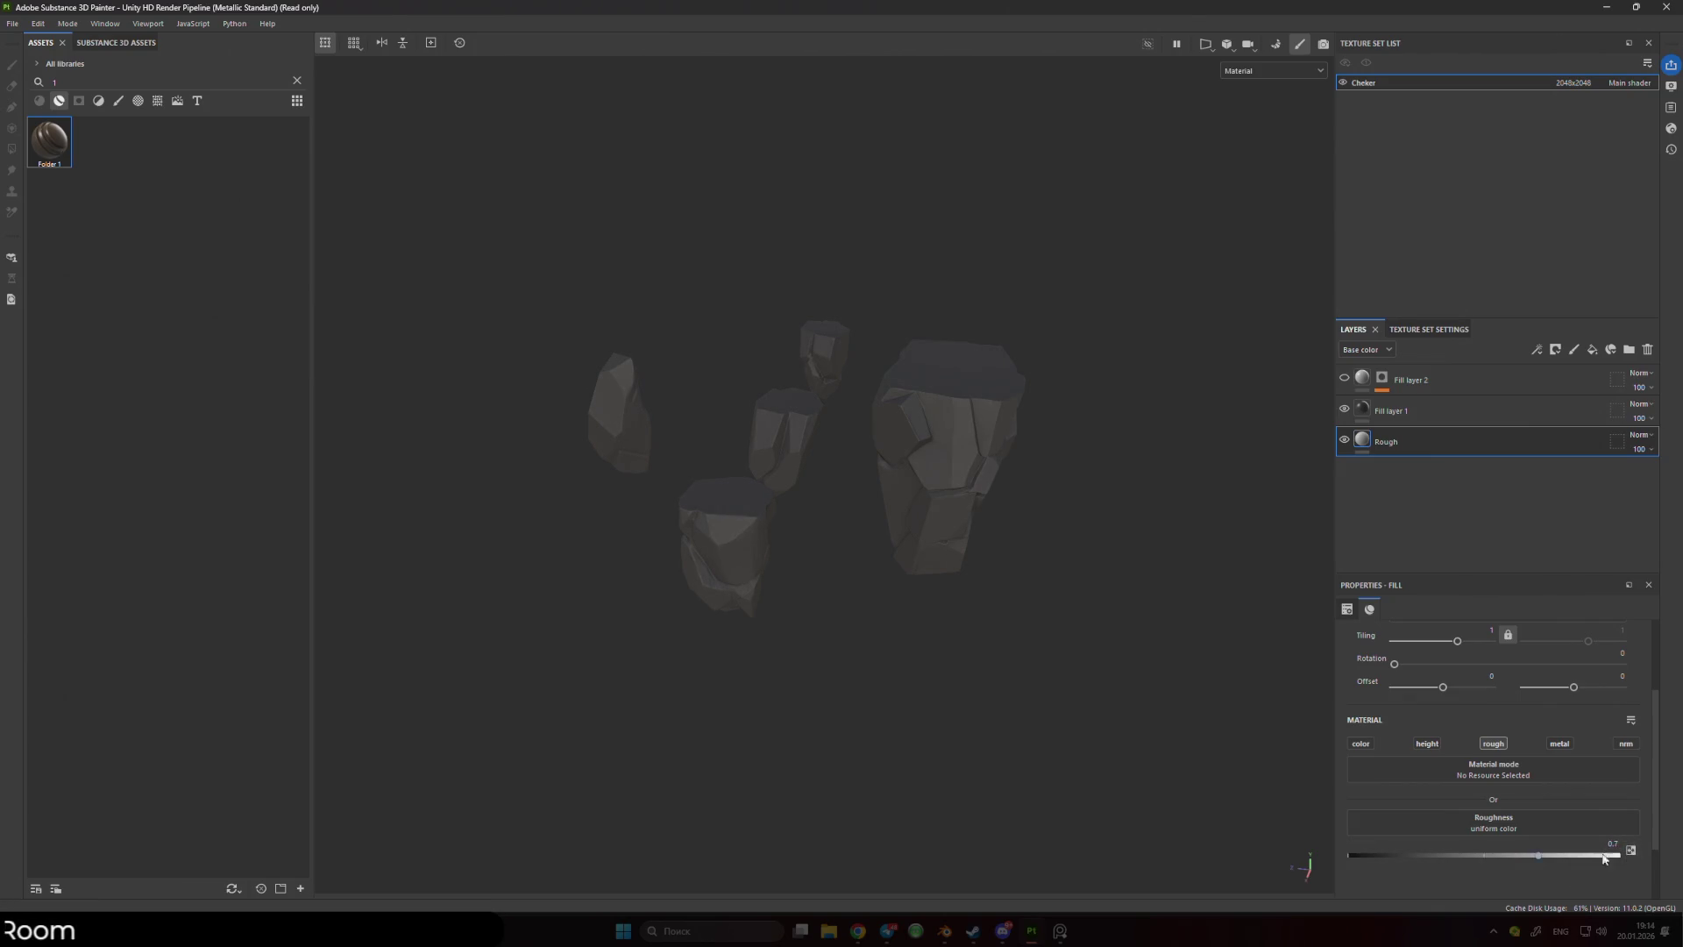
mouse_move(1089, 655)
alt+mouse_down()
mouse_move(1037, 541)
mouse_move(895, 552)
alt+mouse_up()
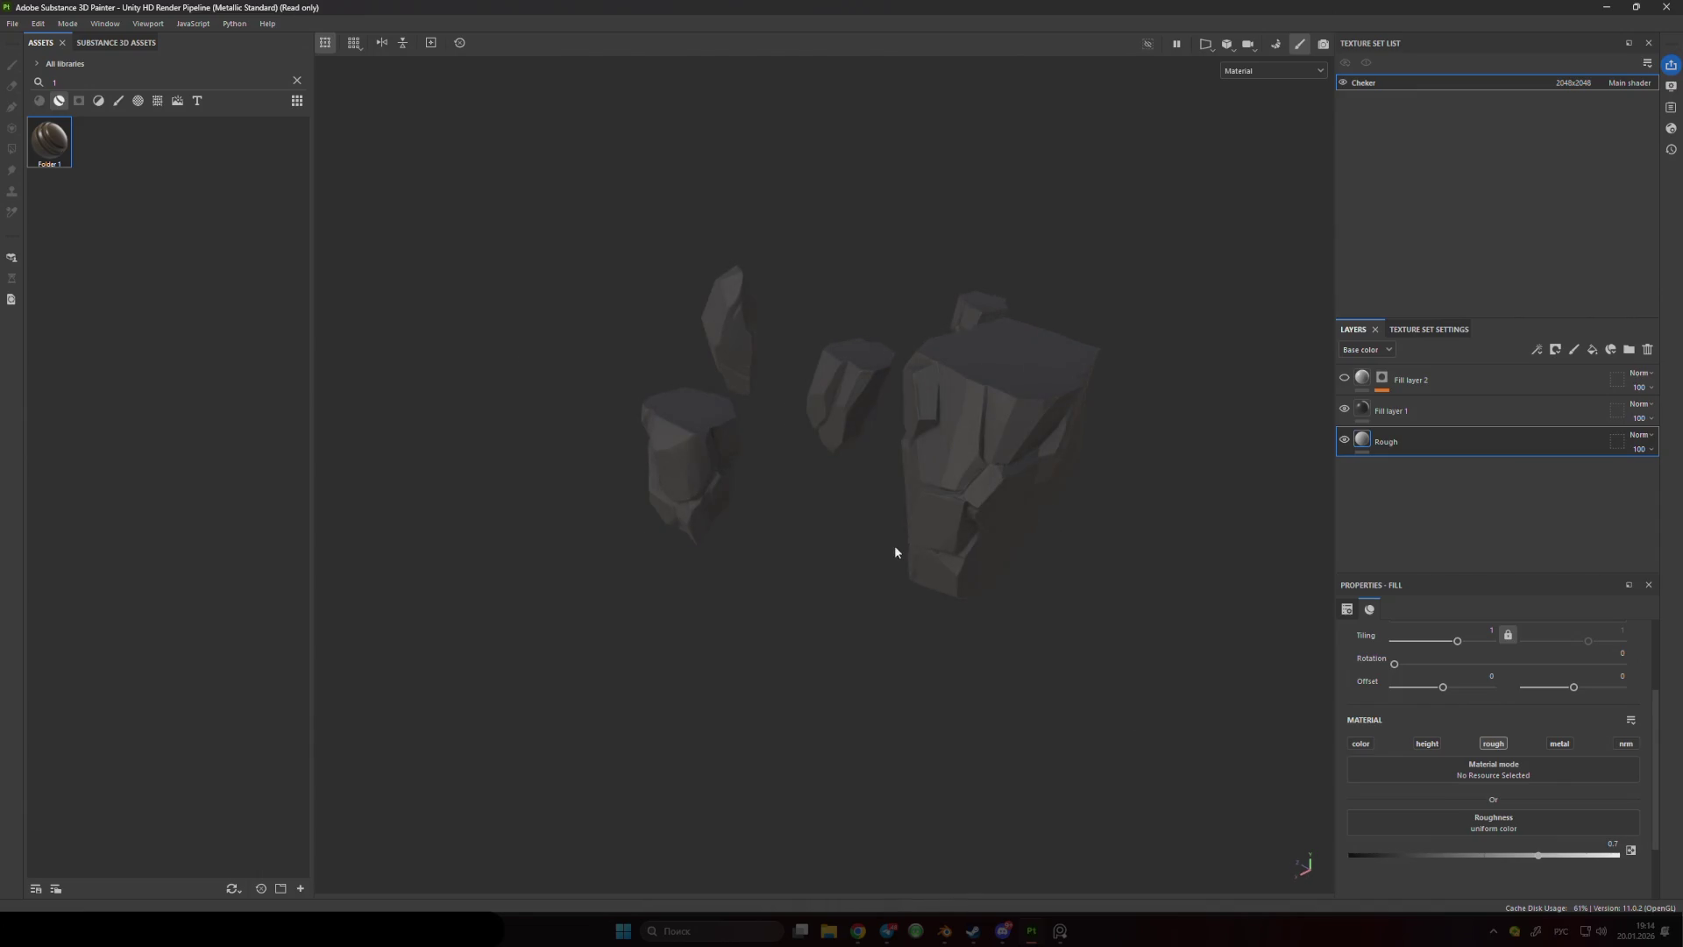
- Switch the environment map to Soft 1Front and select Fill layer 1
click(1669, 87)
click(1529, 208)
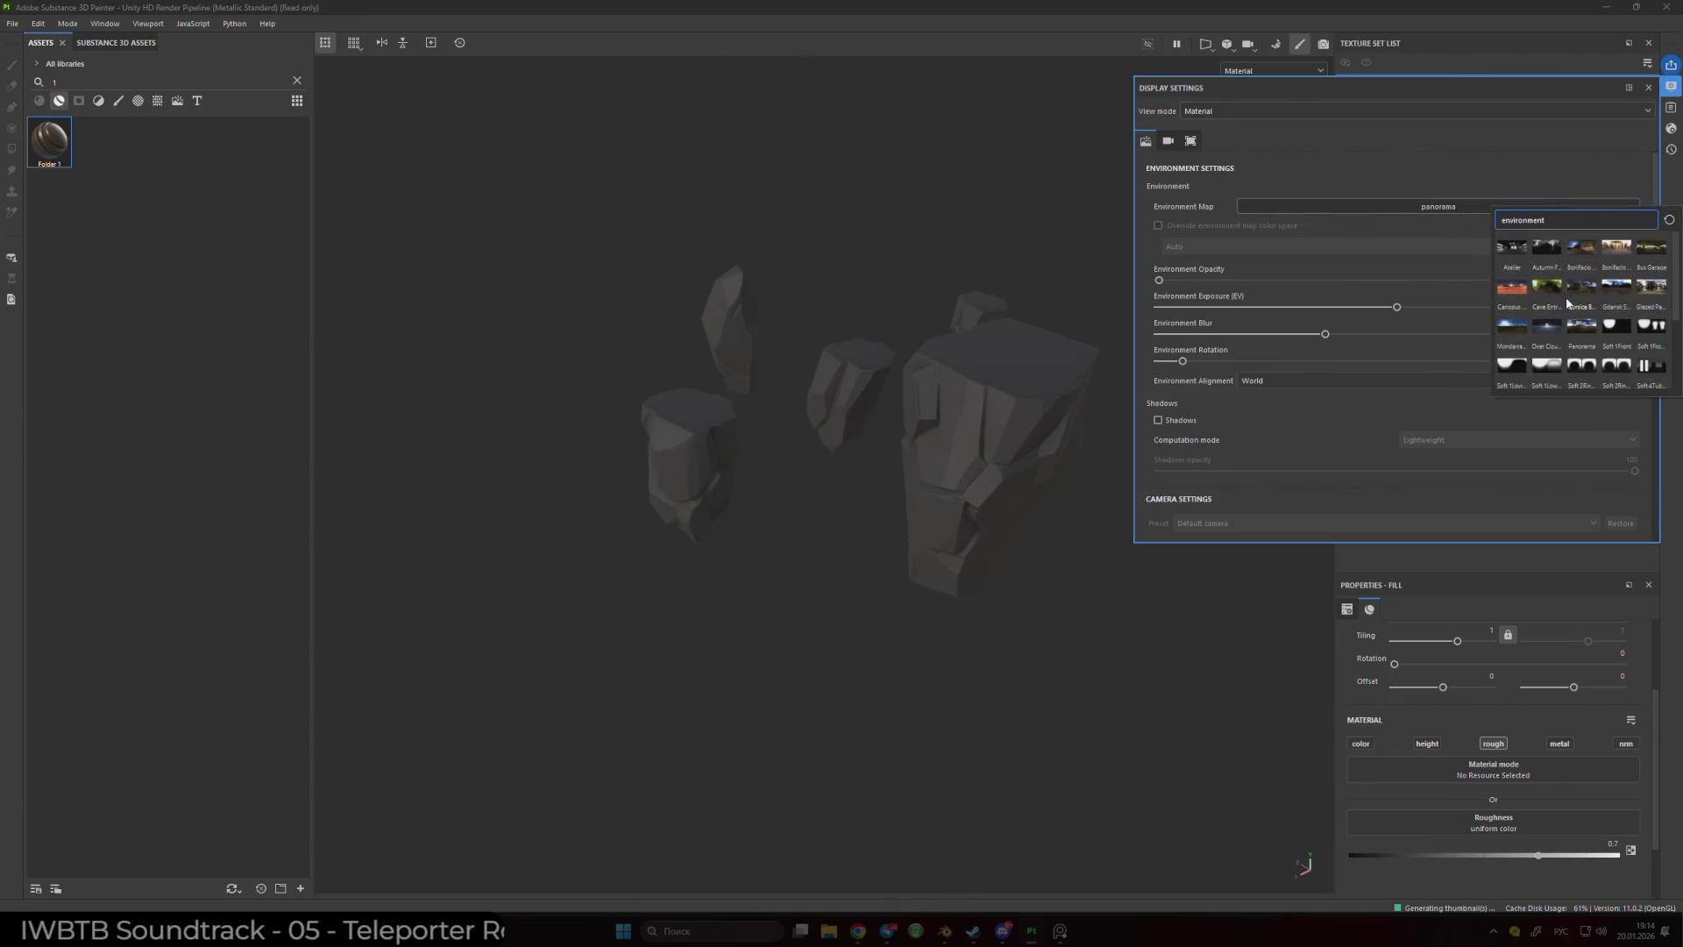
click(1617, 334)
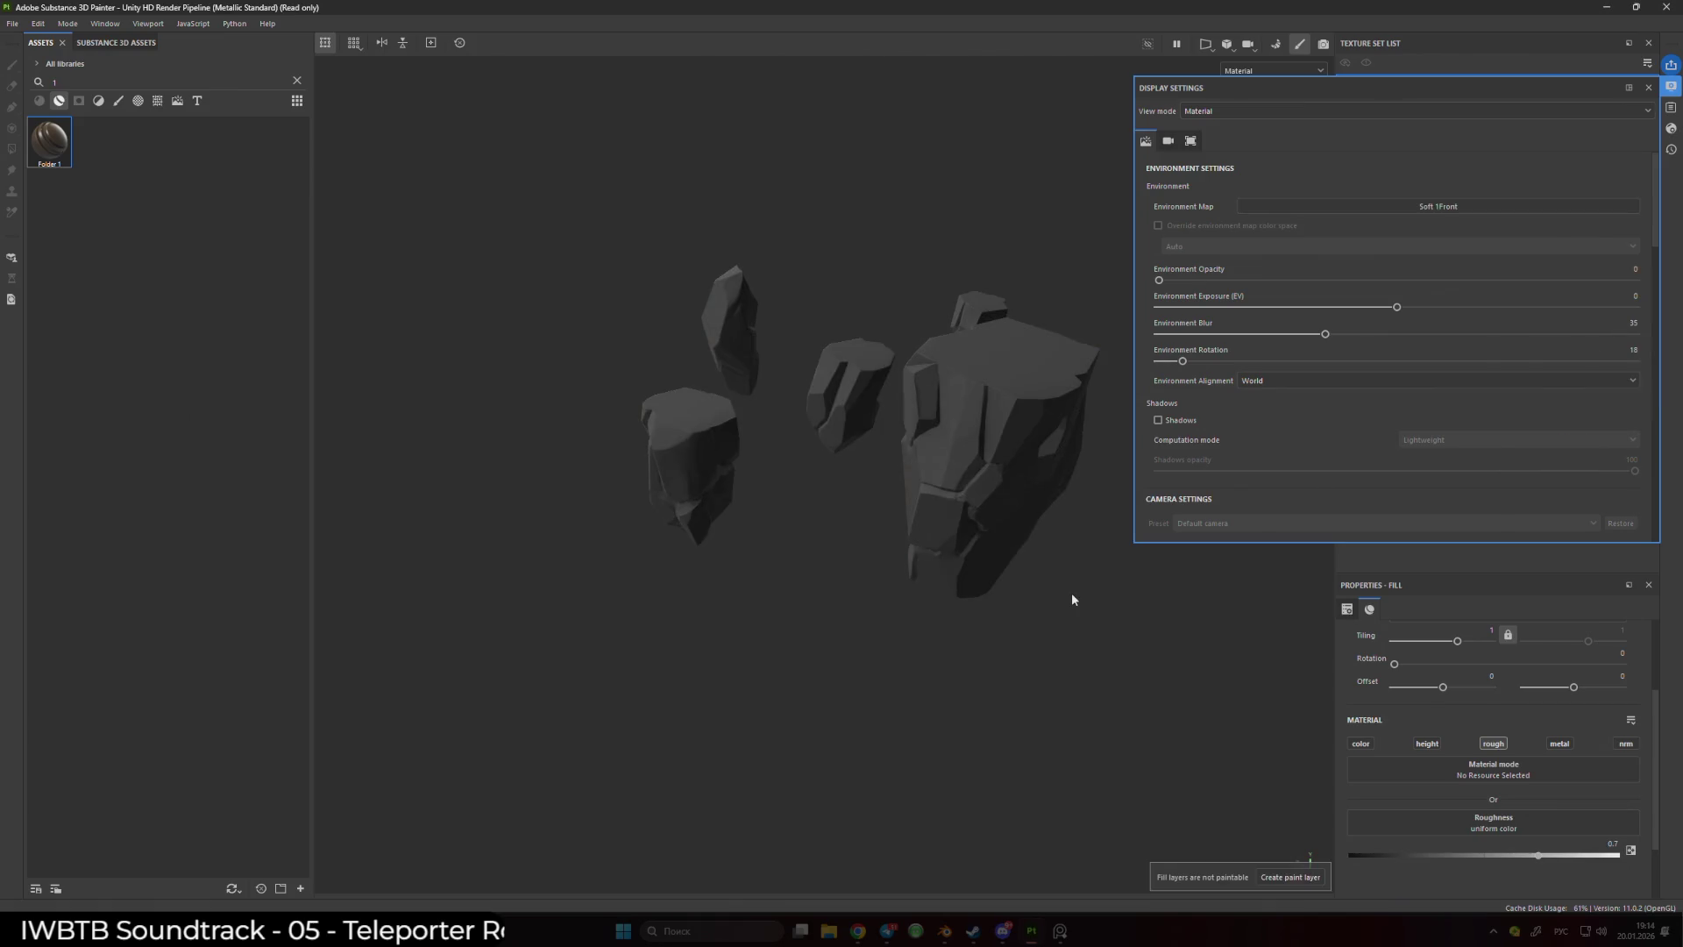
alt+drag(1071, 592, 1065, 570)
click(1647, 88)
mouse_move(1131, 455)
alt+mouse_down()
mouse_move(1034, 451)
mouse_move(1104, 463)
alt+mouse_up()
click(1411, 410)
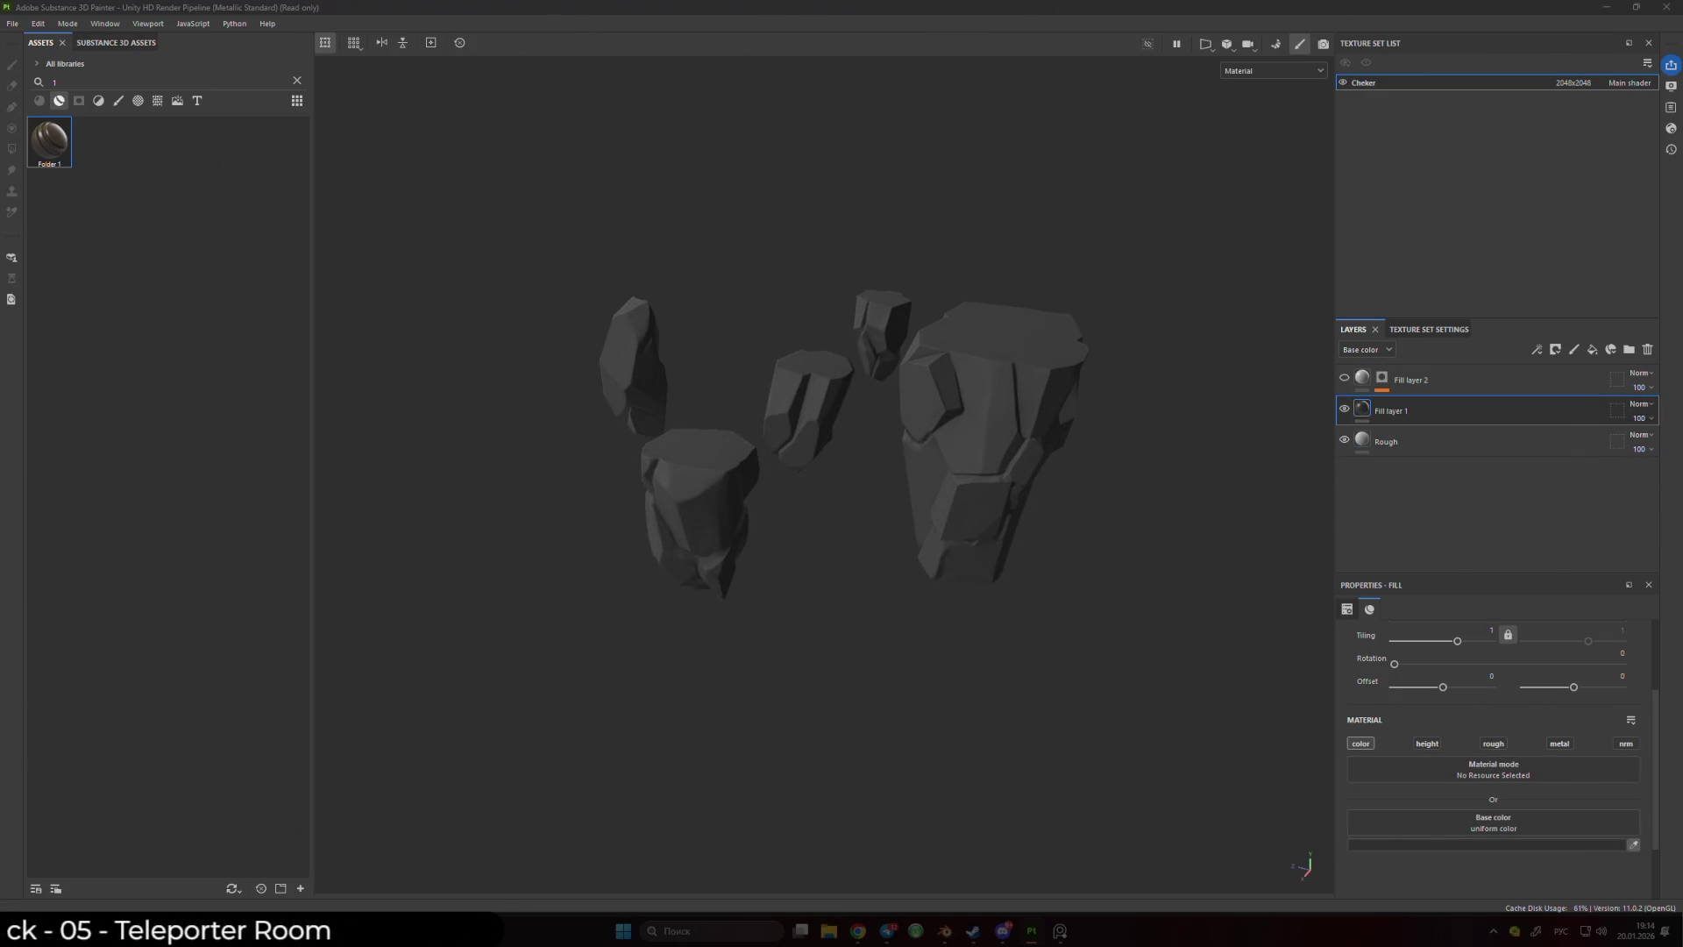
- Tint Fill layer 2's base colour pale yellow and paste a Light generator into its mask
mouse_move(1204, 452)
alt+mouse_down()
mouse_move(1131, 436)
mouse_move(1052, 452)
mouse_move(1076, 462)
mouse_move(718, 552)
alt+mouse_up()
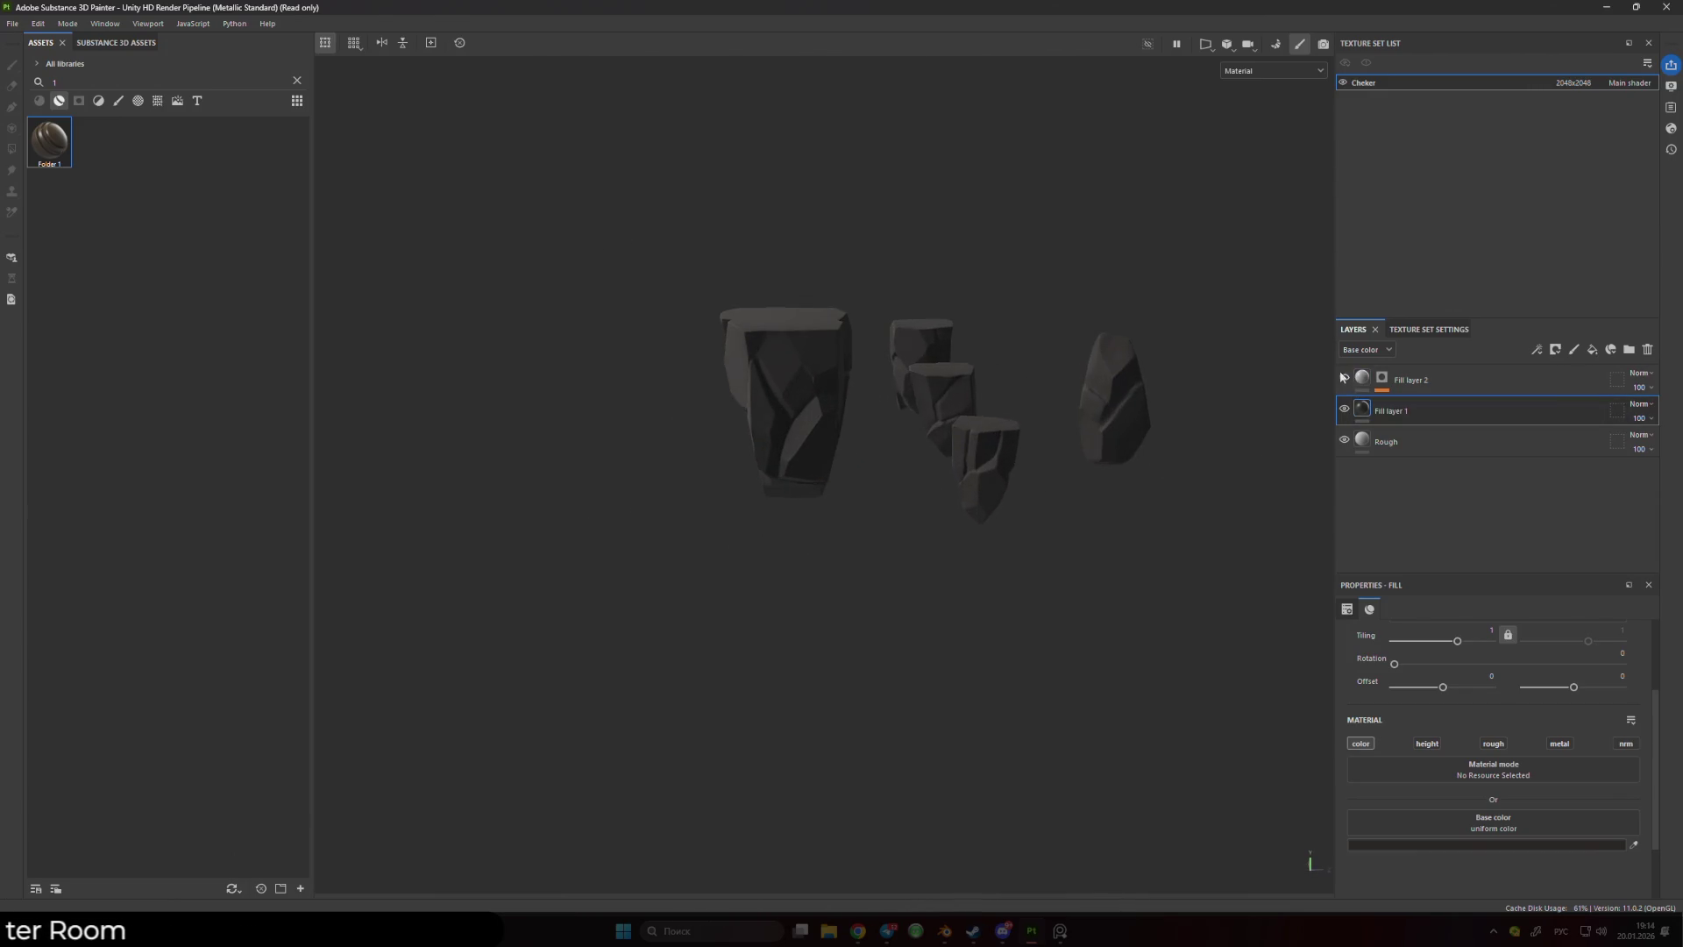
click(1438, 379)
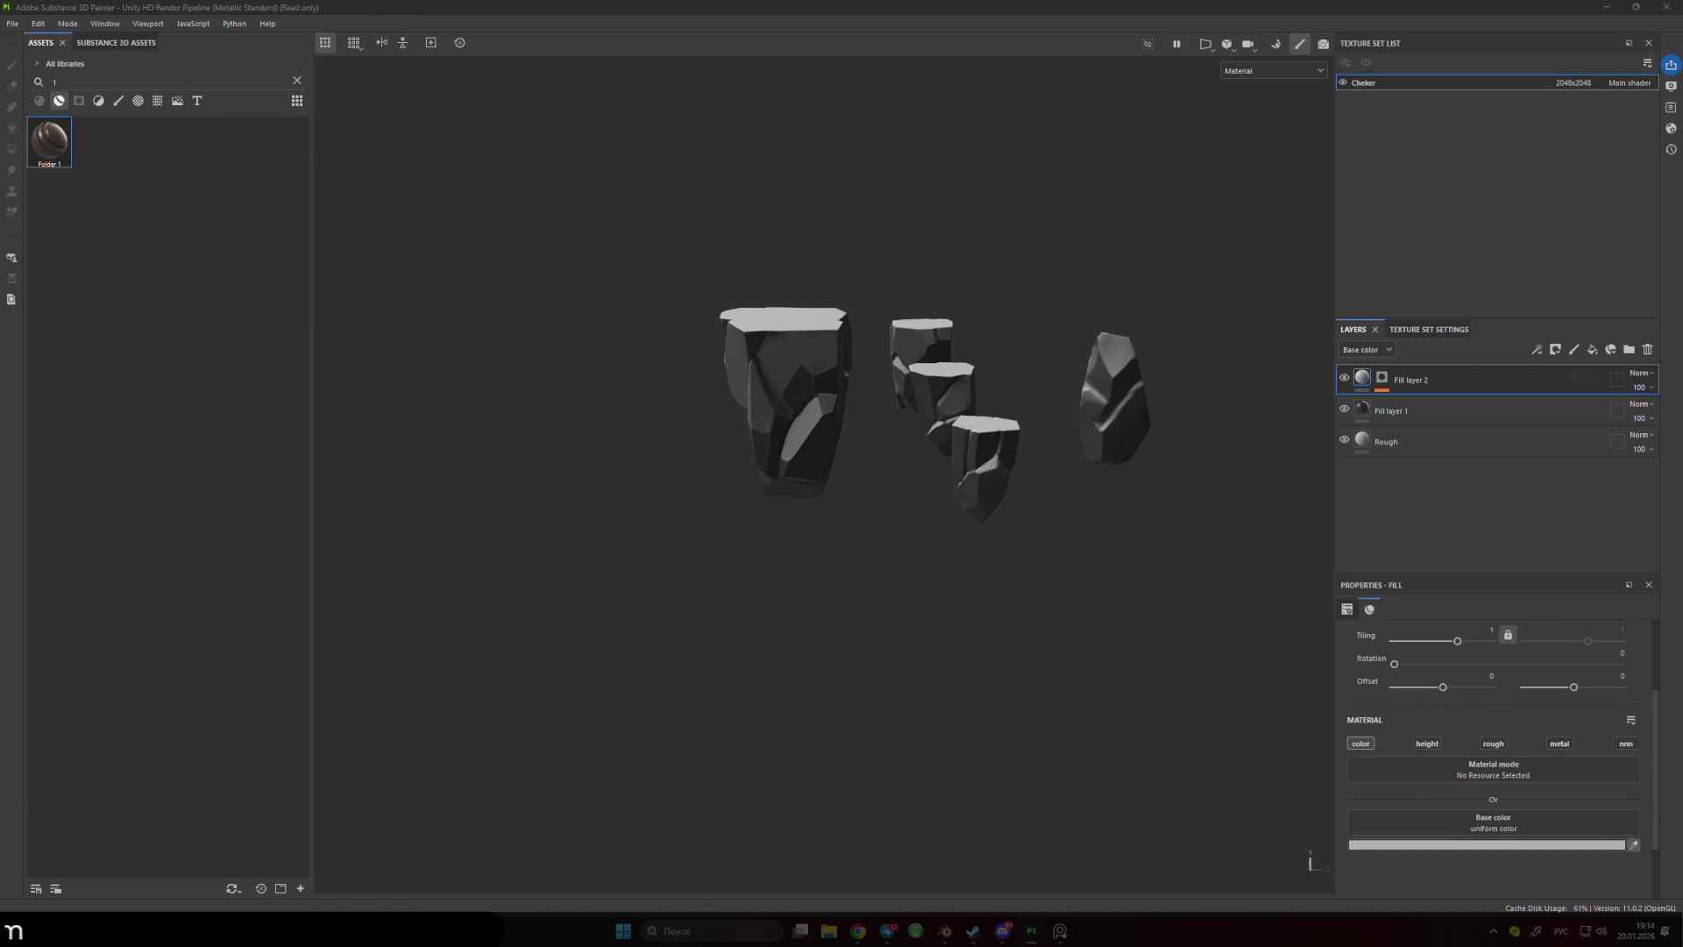
alt+drag(1034, 298, 1037, 374)
mouse_move(983, 294)
mouse_down()
mouse_move(1089, 349)
mouse_move(1339, 714)
mouse_up()
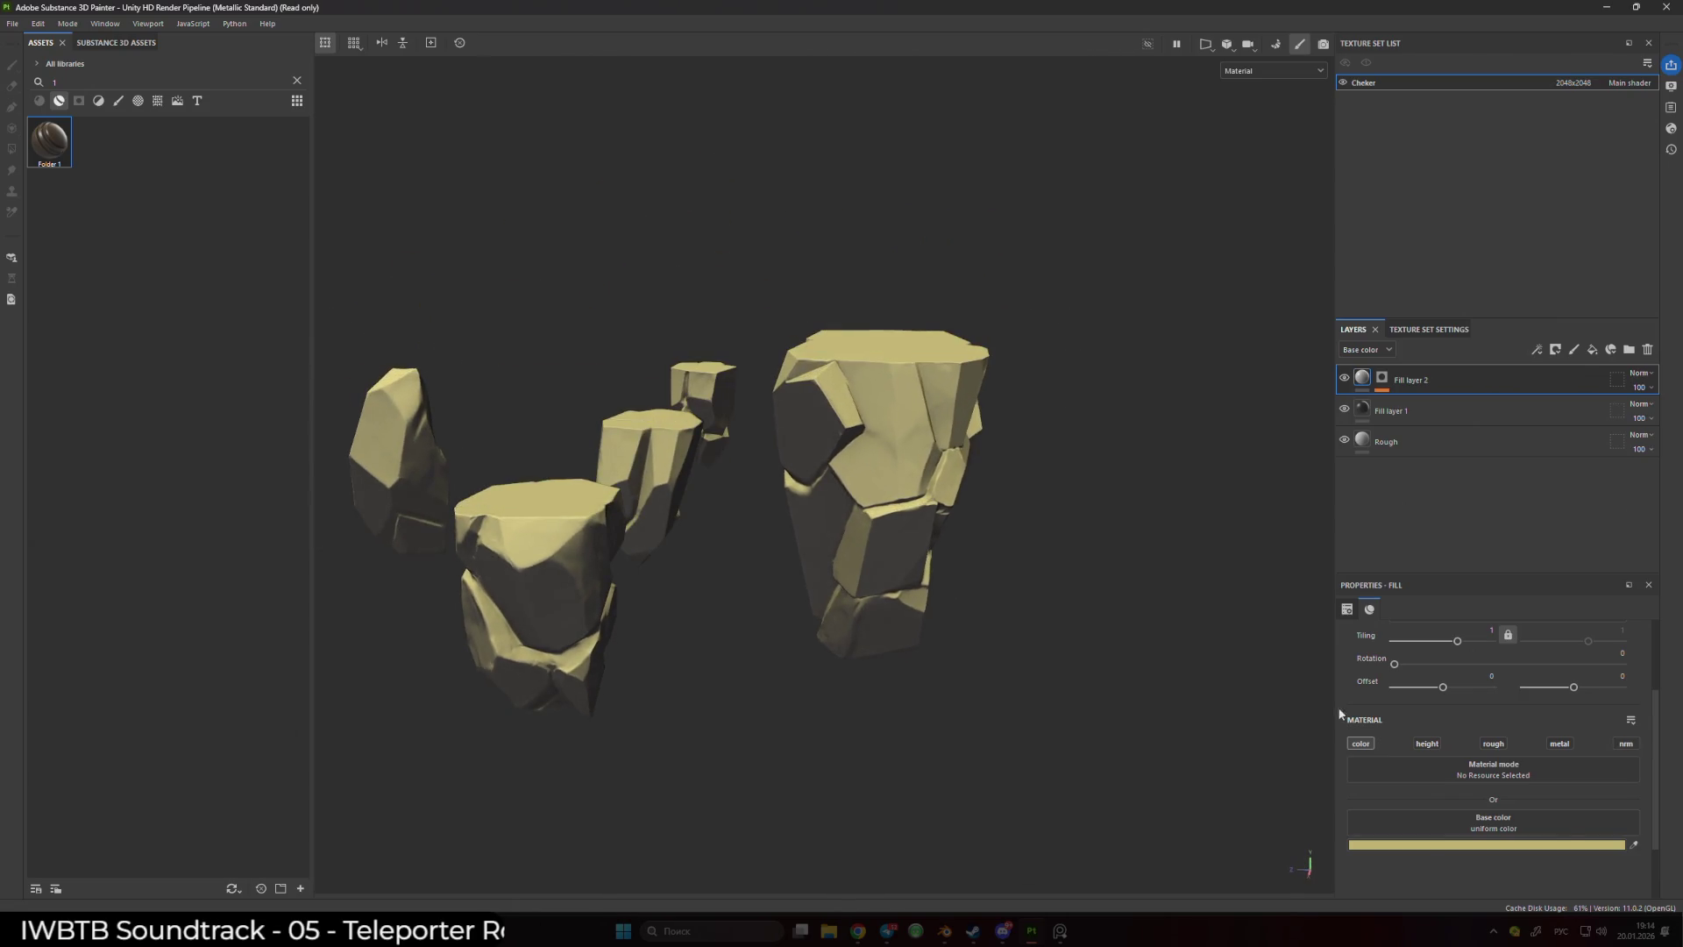
click(1634, 845)
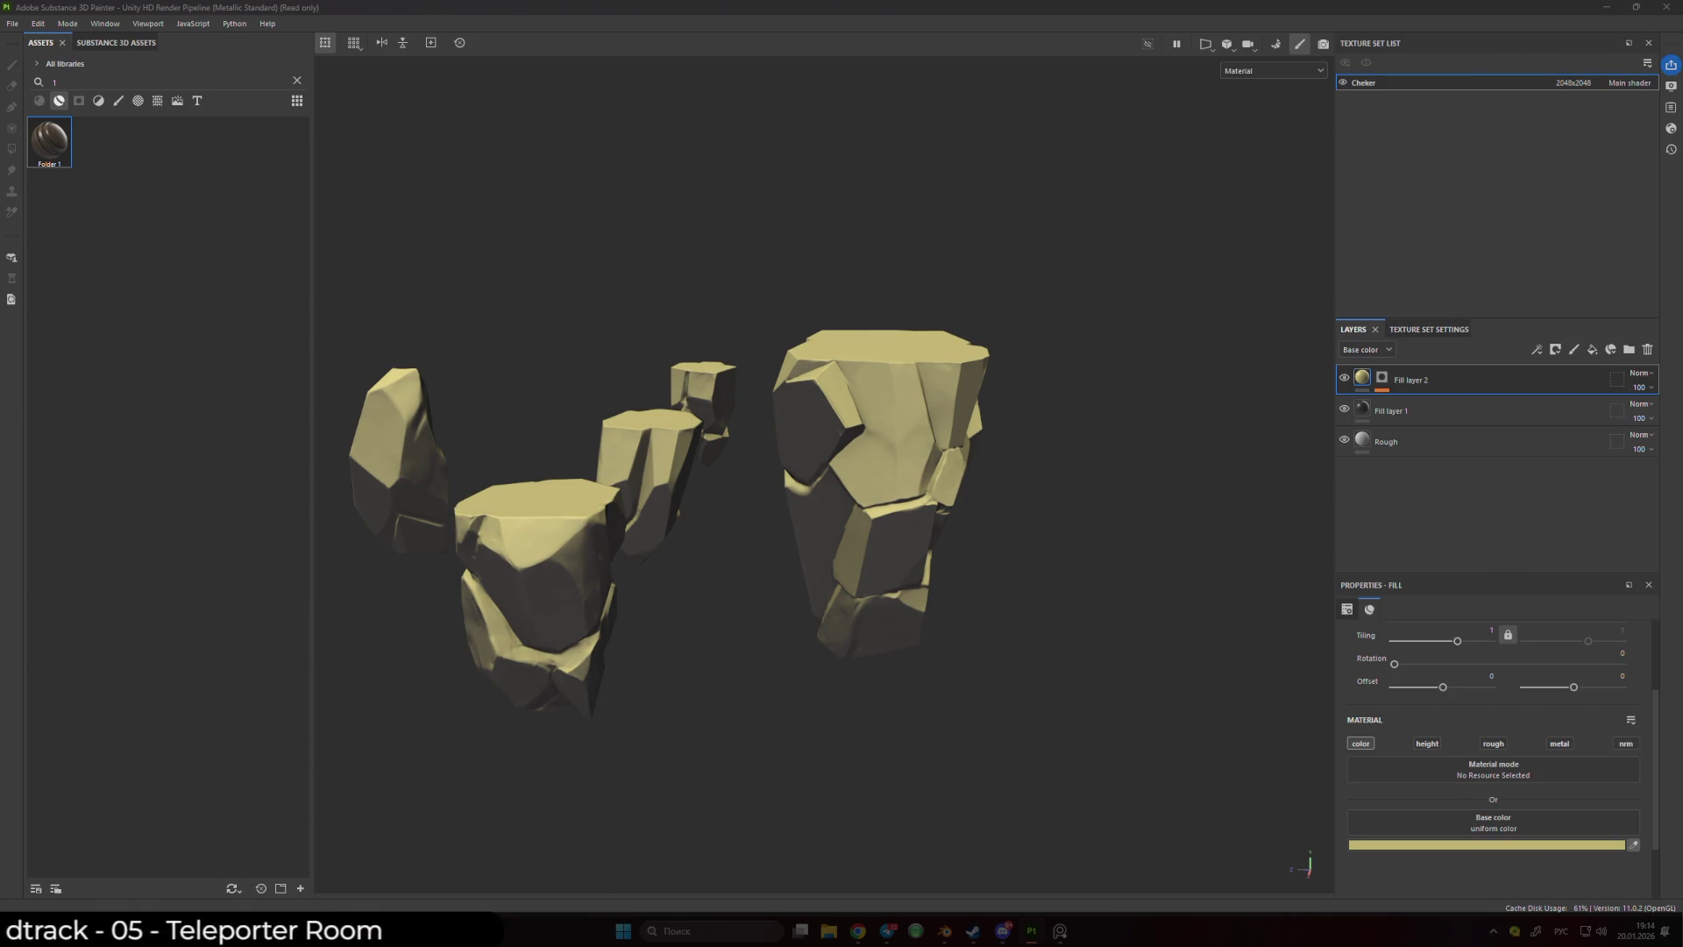
scroll(939, 514, down, 3)
scroll(939, 514, up, 1)
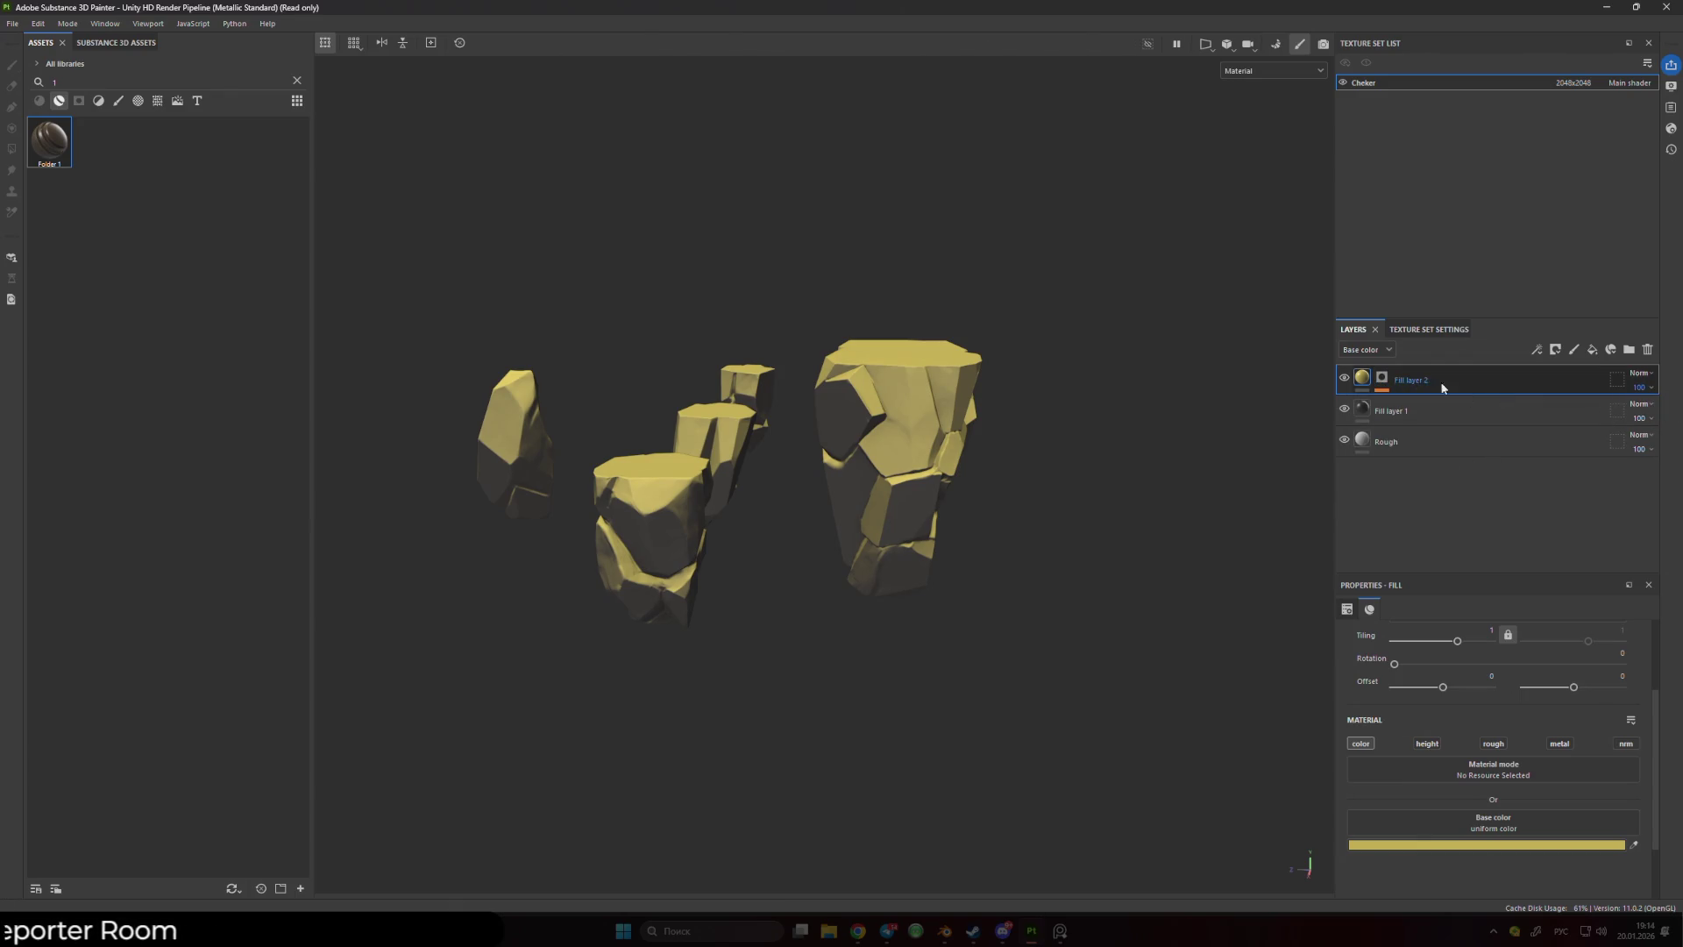
key(ctrl+v)
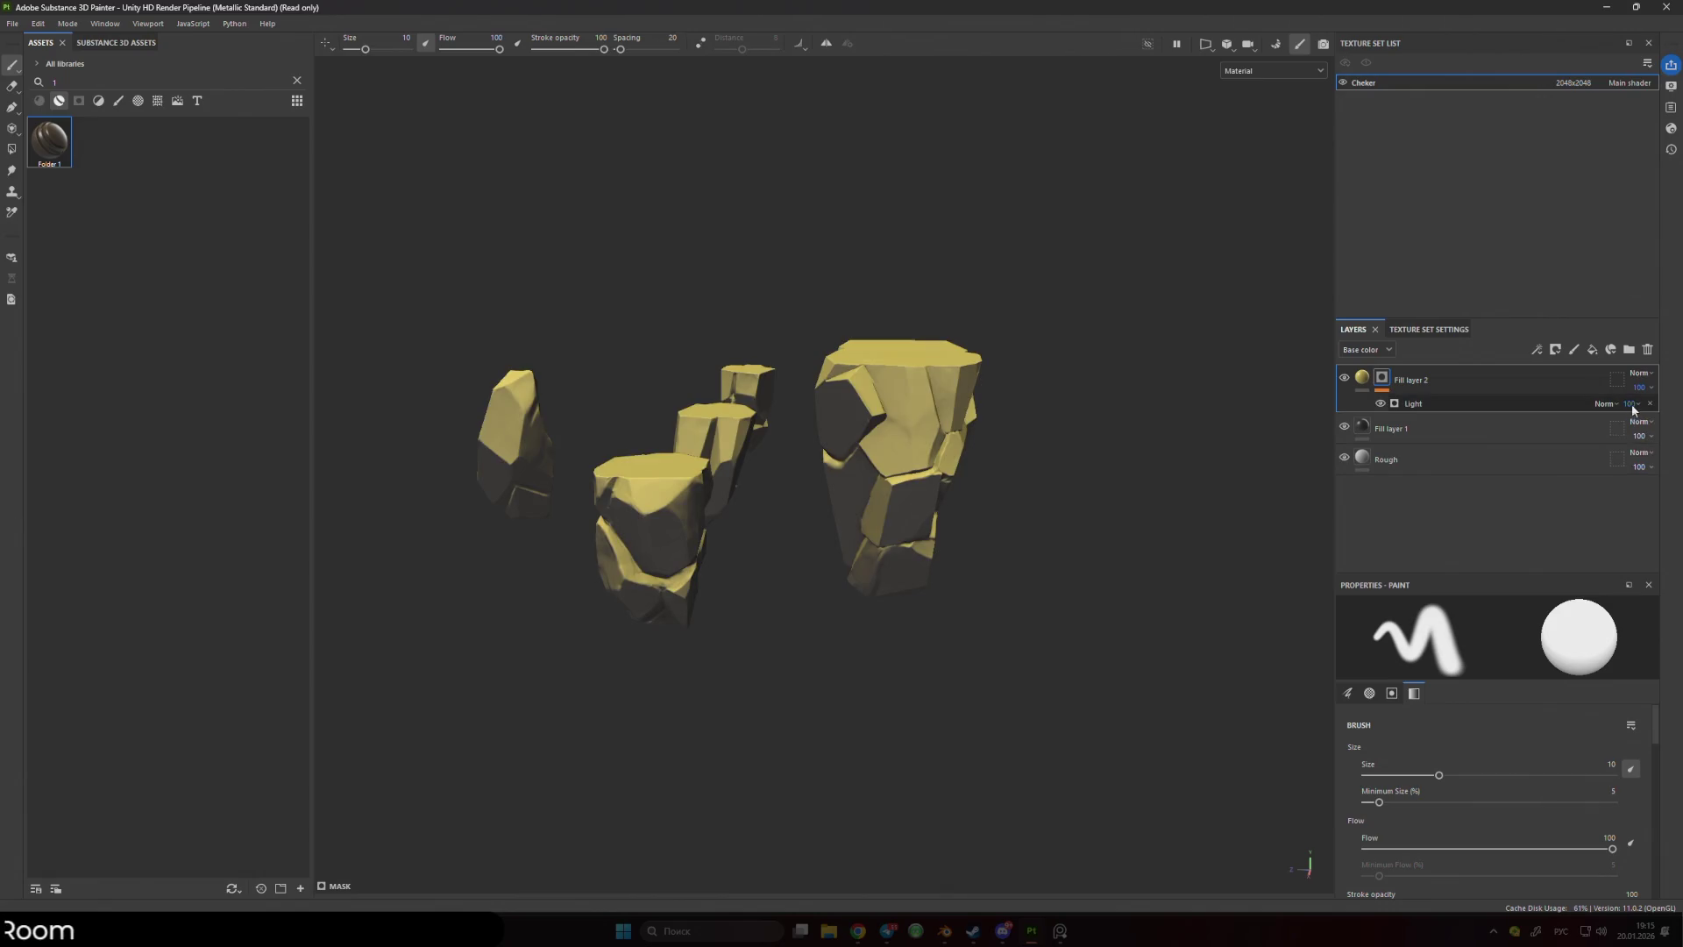
- Adjust the opacity of the Light effect on Fill layer 2's mask
click(1617, 403)
click(1524, 489)
drag(1663, 431, 1622, 430)
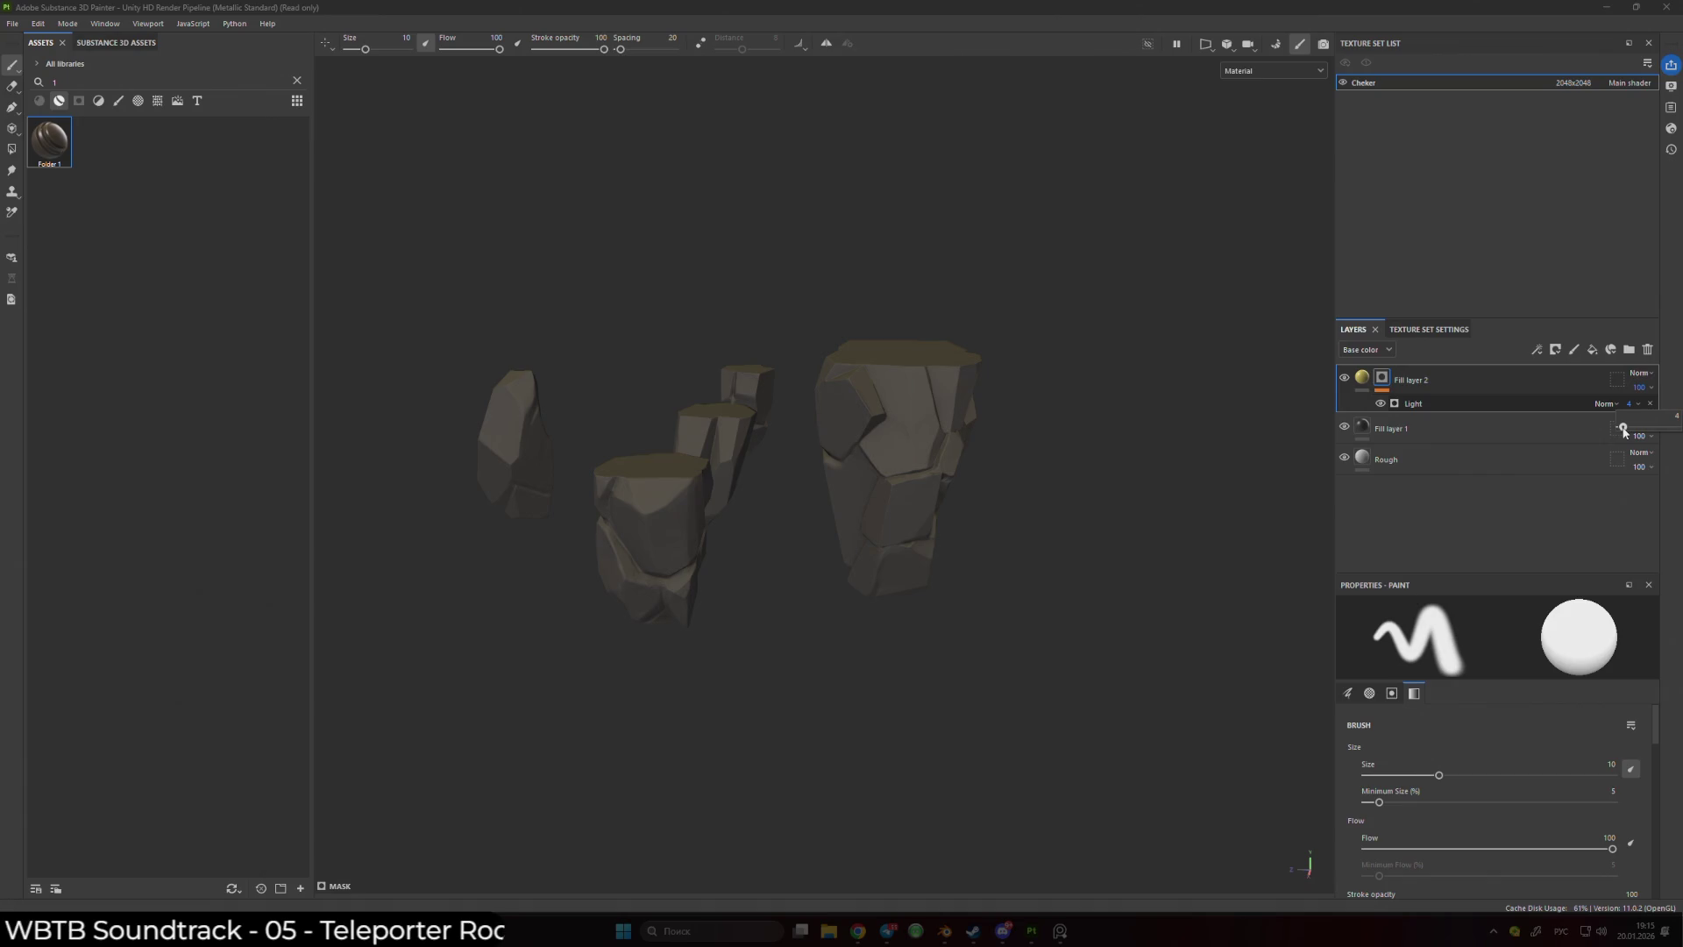
drag(1622, 430, 1619, 429)
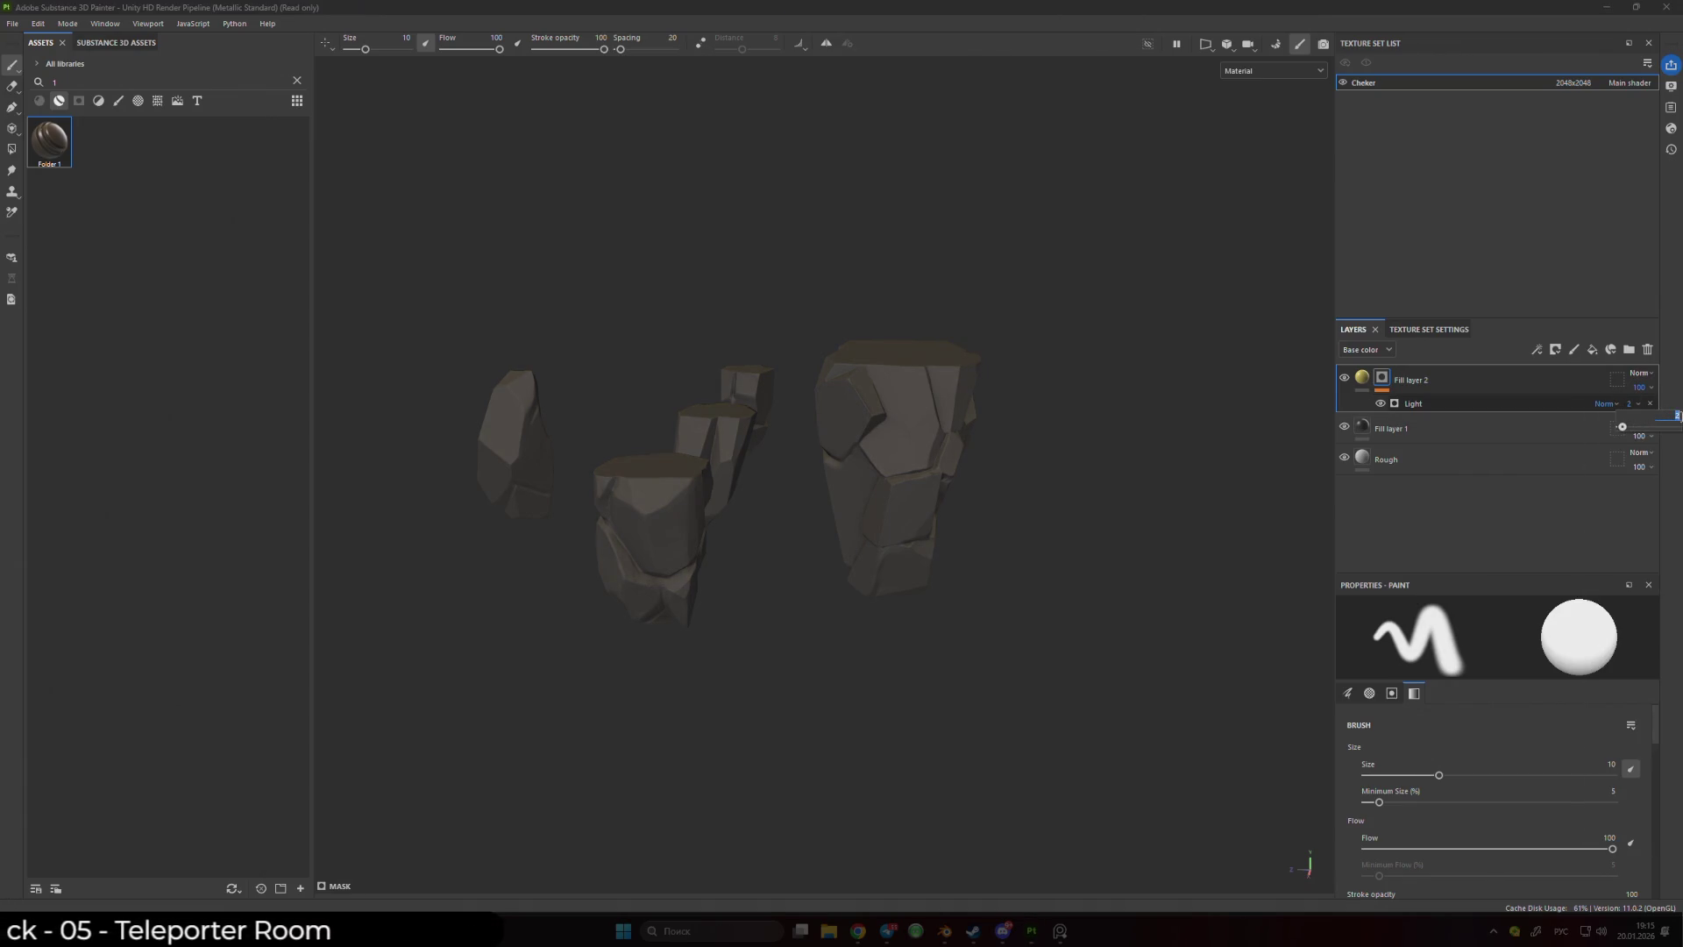
mouse_move(1088, 536)
mouse_down()
mouse_move(702, 491)
mouse_move(797, 522)
mouse_move(680, 365)
mouse_move(752, 409)
mouse_move(938, 402)
mouse_move(794, 400)
mouse_move(709, 464)
mouse_move(1064, 474)
mouse_move(1168, 752)
mouse_up()
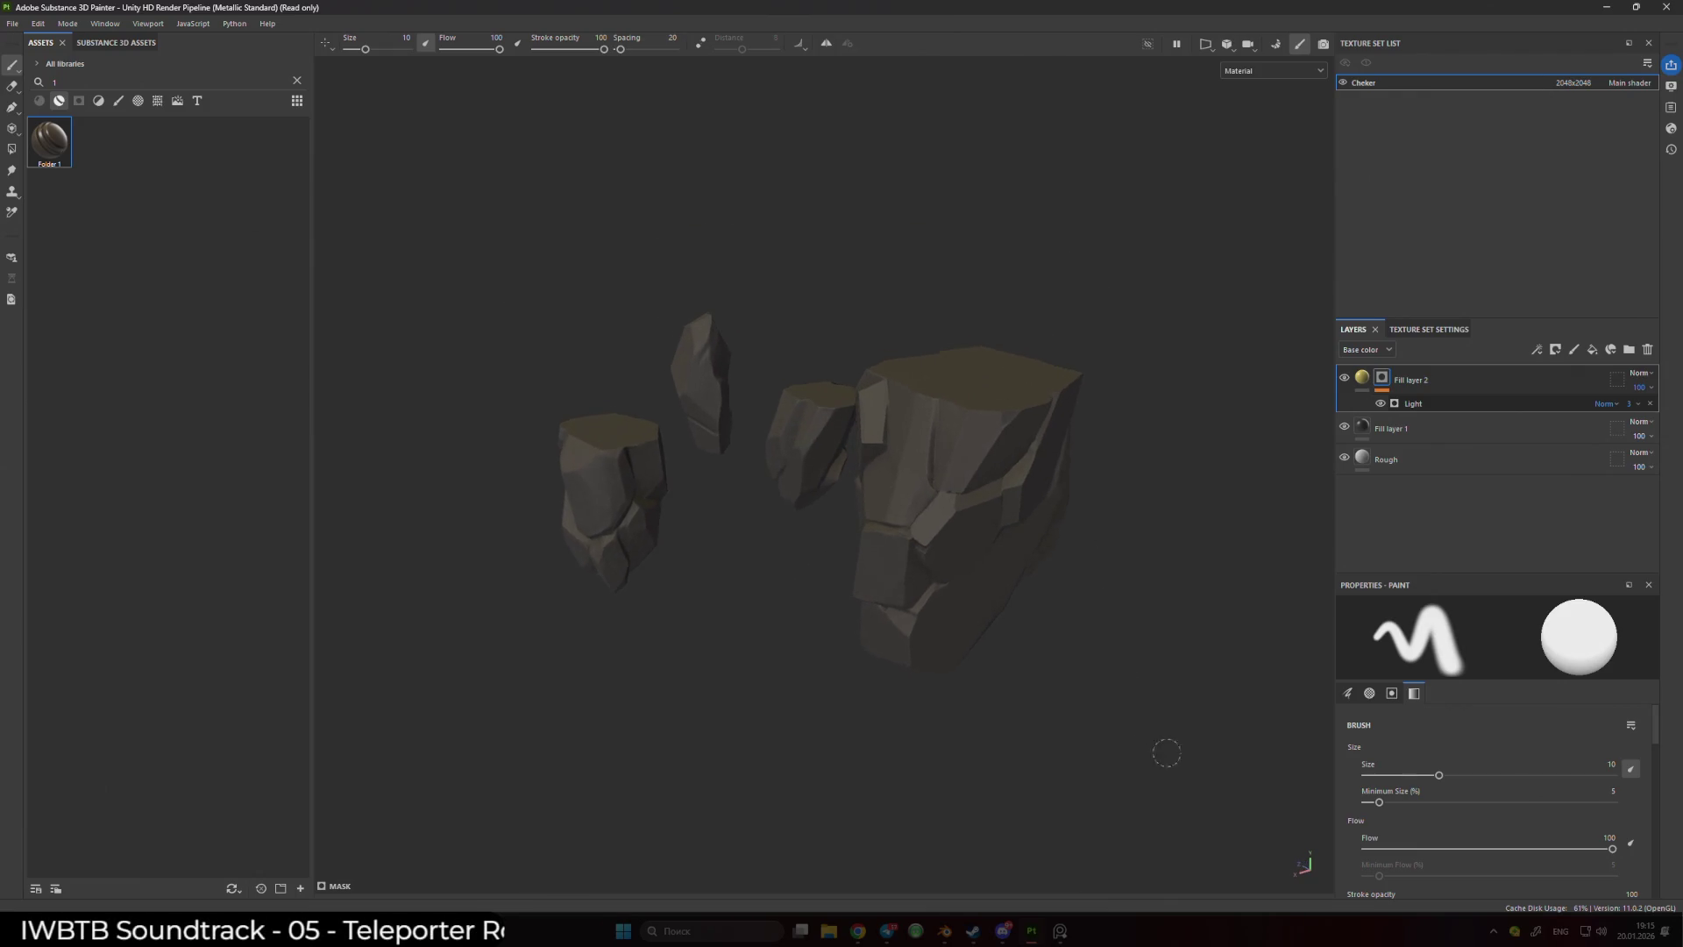
- Change the Light generator's Vertical Angle and preview Fill layer 2's mask
click(1439, 408)
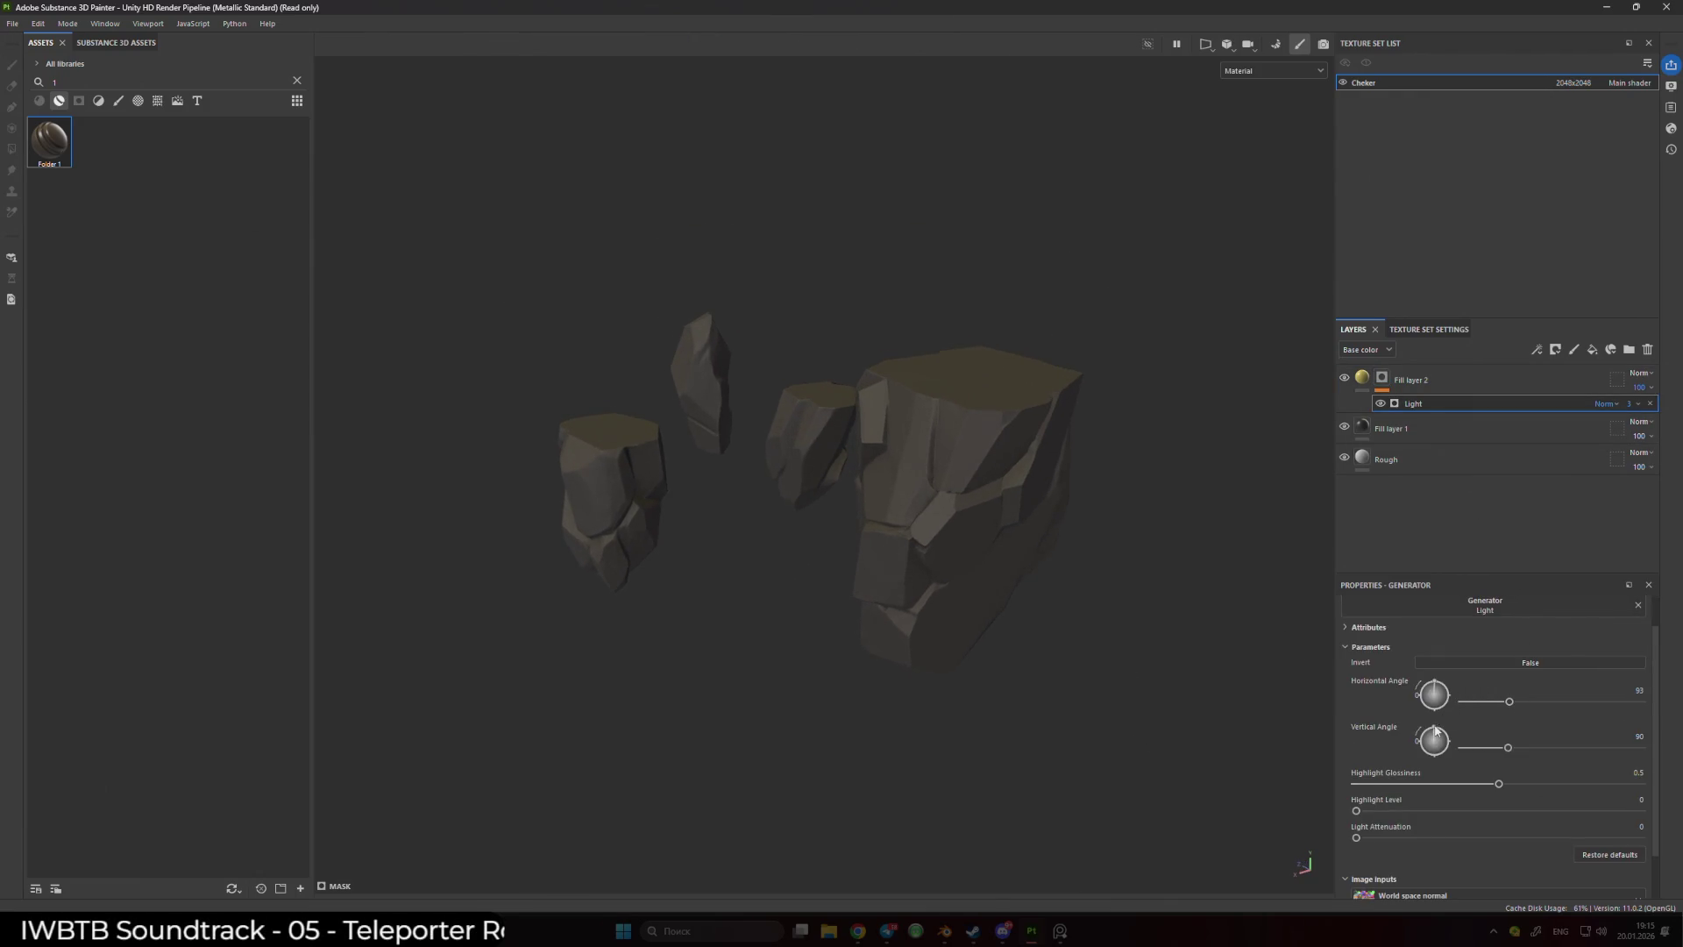
drag(1446, 735, 1438, 742)
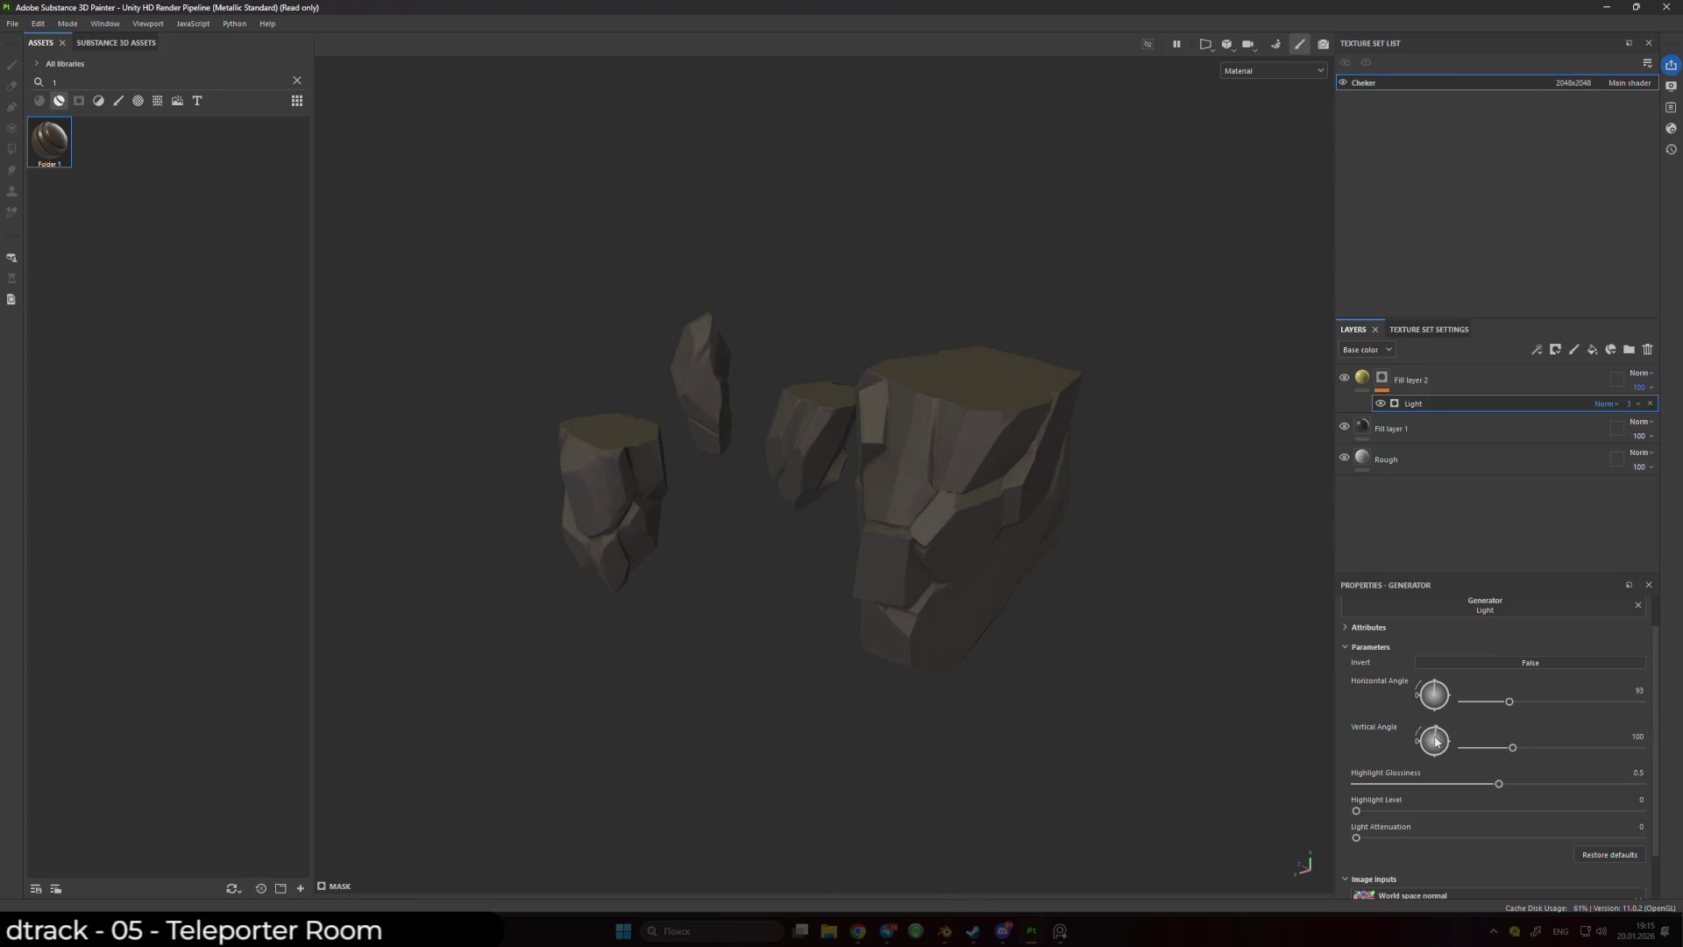
mouse_move(1227, 685)
alt+mouse_down()
mouse_move(763, 571)
mouse_move(856, 556)
mouse_move(1051, 605)
mouse_move(924, 590)
mouse_move(939, 614)
mouse_move(875, 612)
mouse_move(877, 592)
mouse_move(981, 601)
alt+mouse_up()
alt+click(1381, 378)
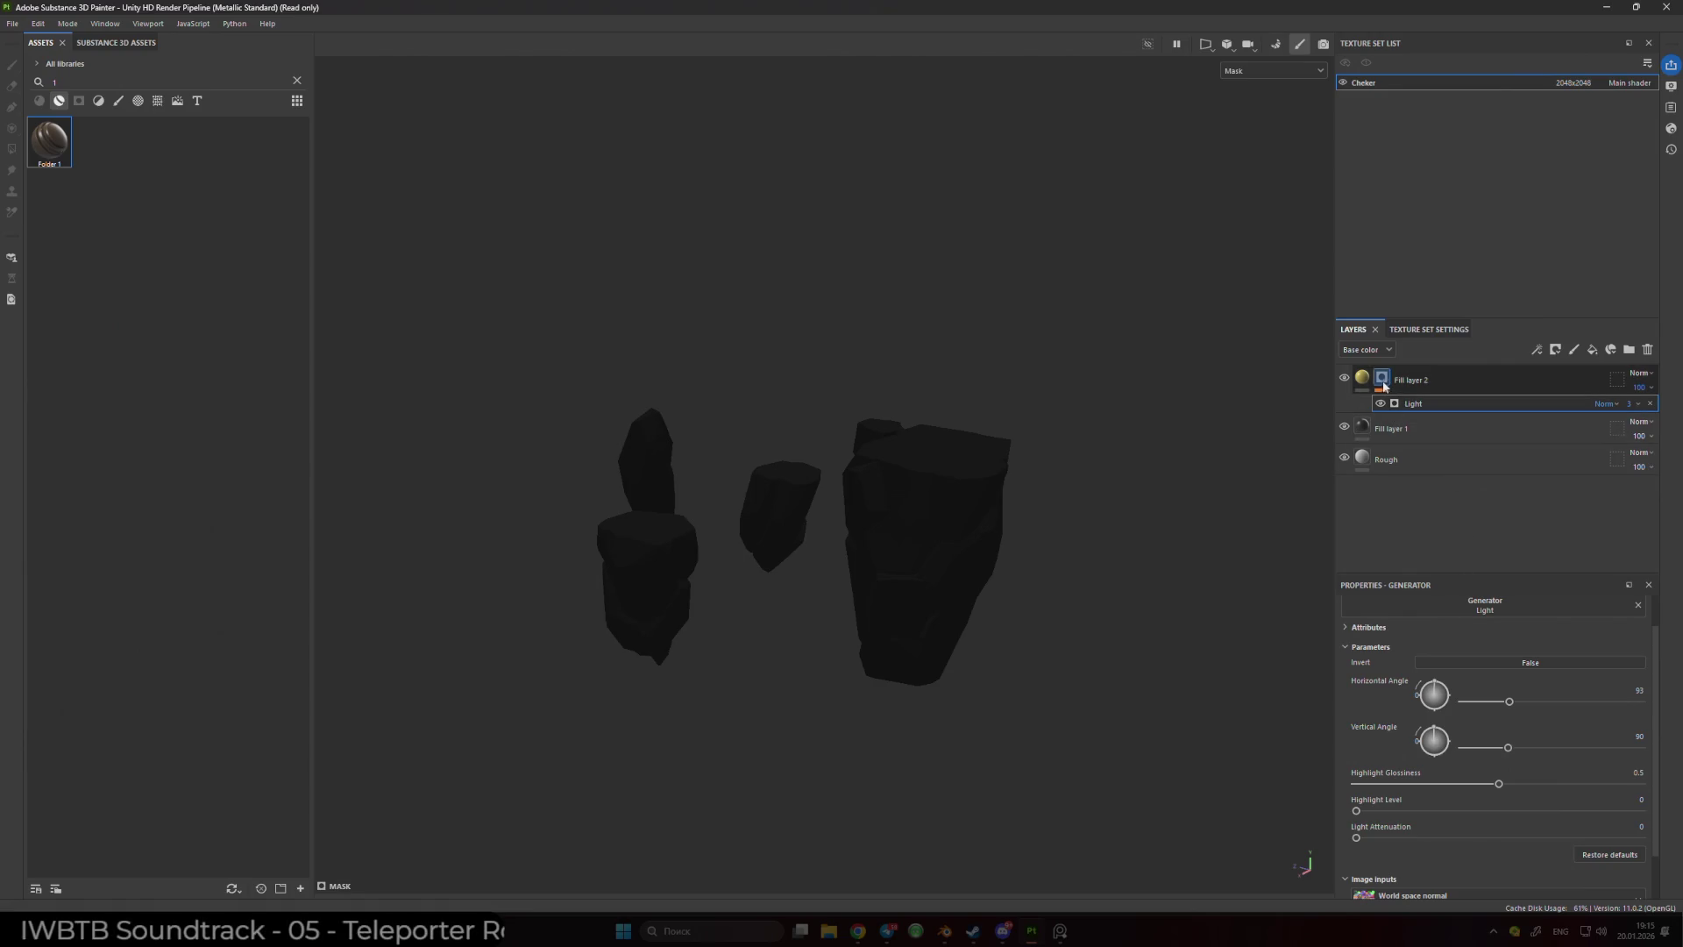
click(1363, 380)
click(1420, 405)
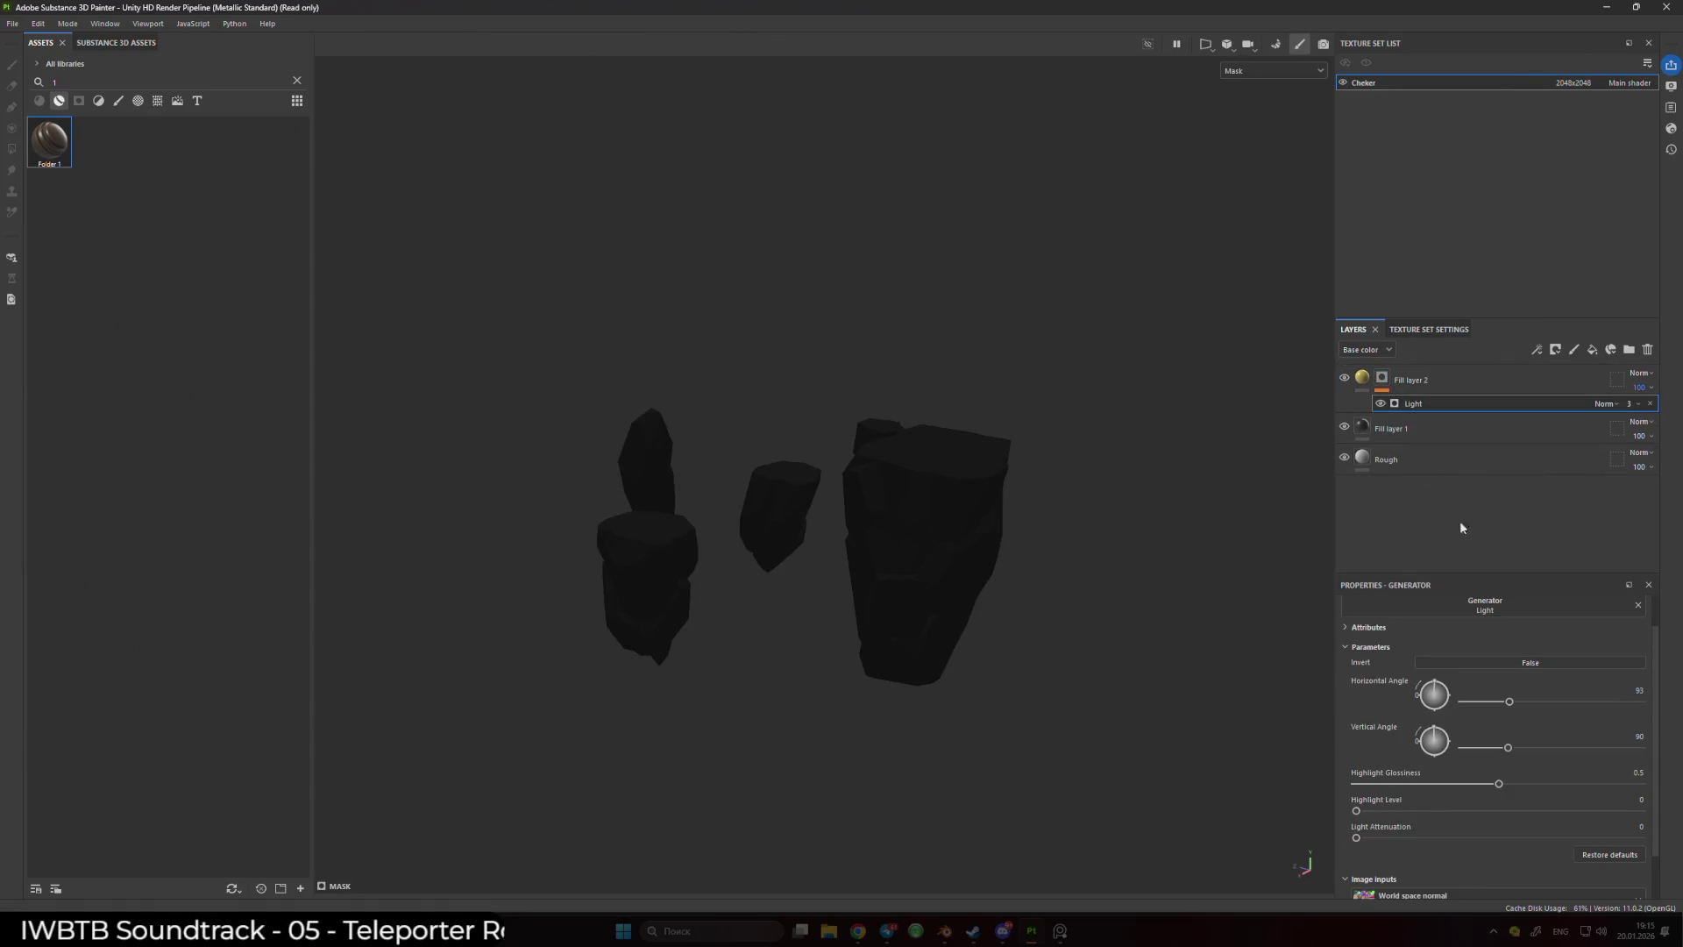
- Set Highlight Glossiness and Highlight Level to 0 and Light Attenuation to 0.74
drag(1642, 410, 1670, 409)
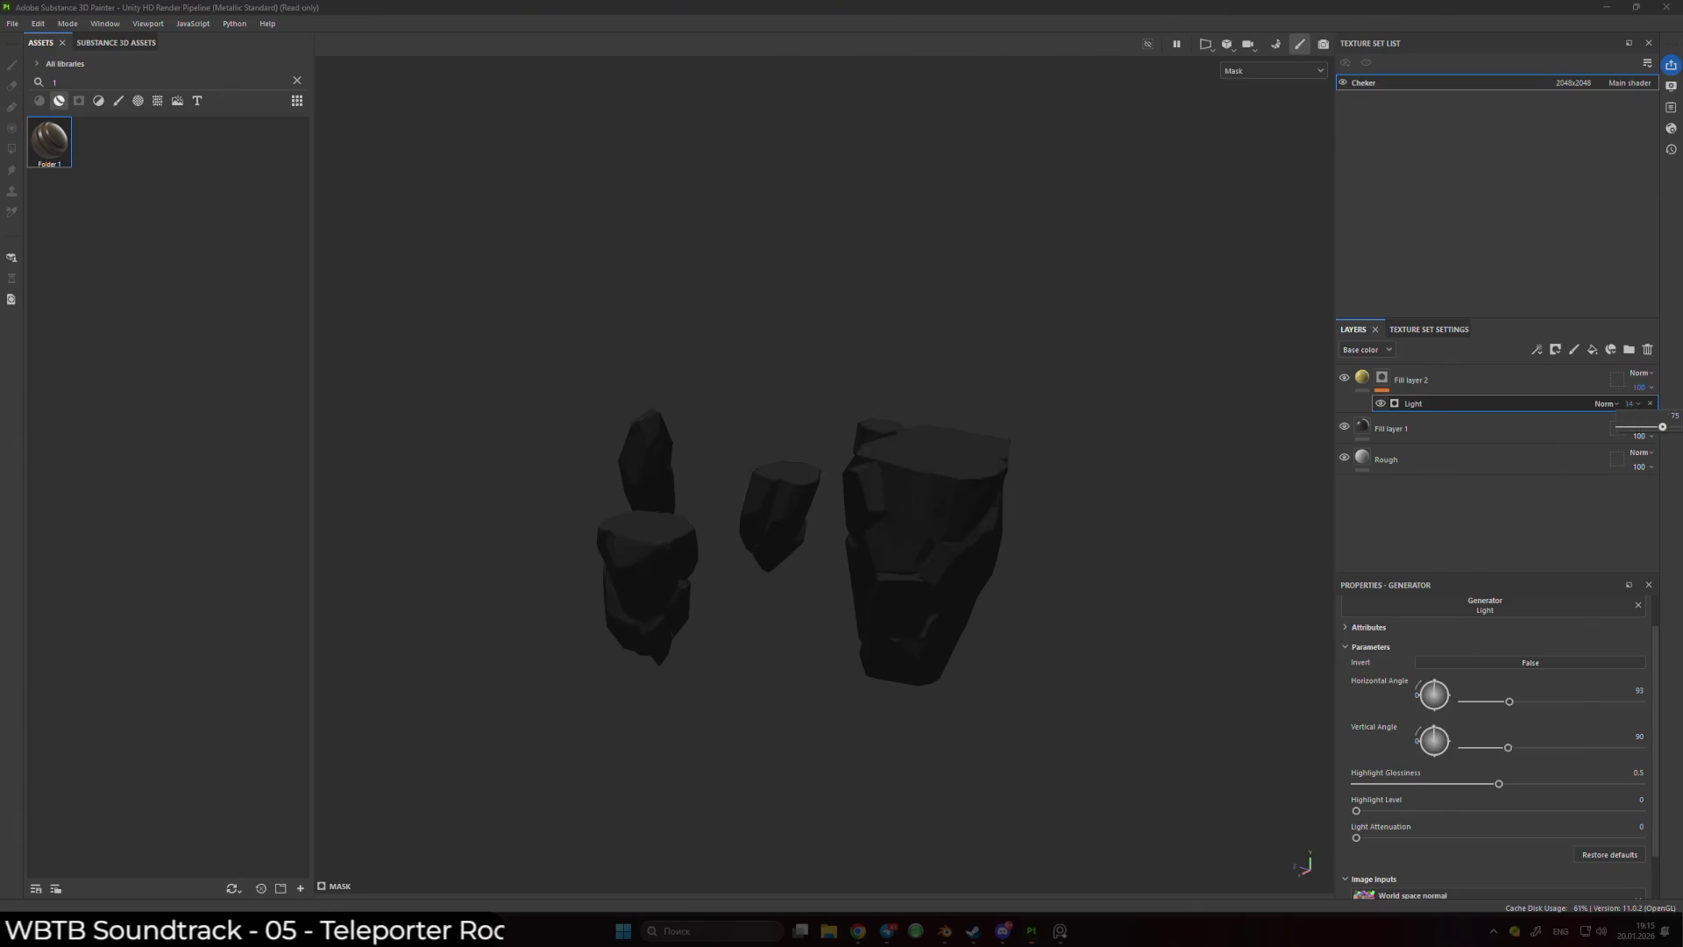
scroll(1506, 701, down, 2)
mouse_move(1363, 759)
mouse_down()
mouse_move(1578, 759)
mouse_move(1298, 755)
mouse_move(1413, 787)
mouse_move(1569, 786)
mouse_move(1323, 776)
mouse_up()
mouse_move(1498, 728)
mouse_down()
mouse_move(1557, 731)
mouse_move(1402, 730)
mouse_move(1332, 754)
mouse_move(1607, 792)
mouse_move(1518, 782)
mouse_up()
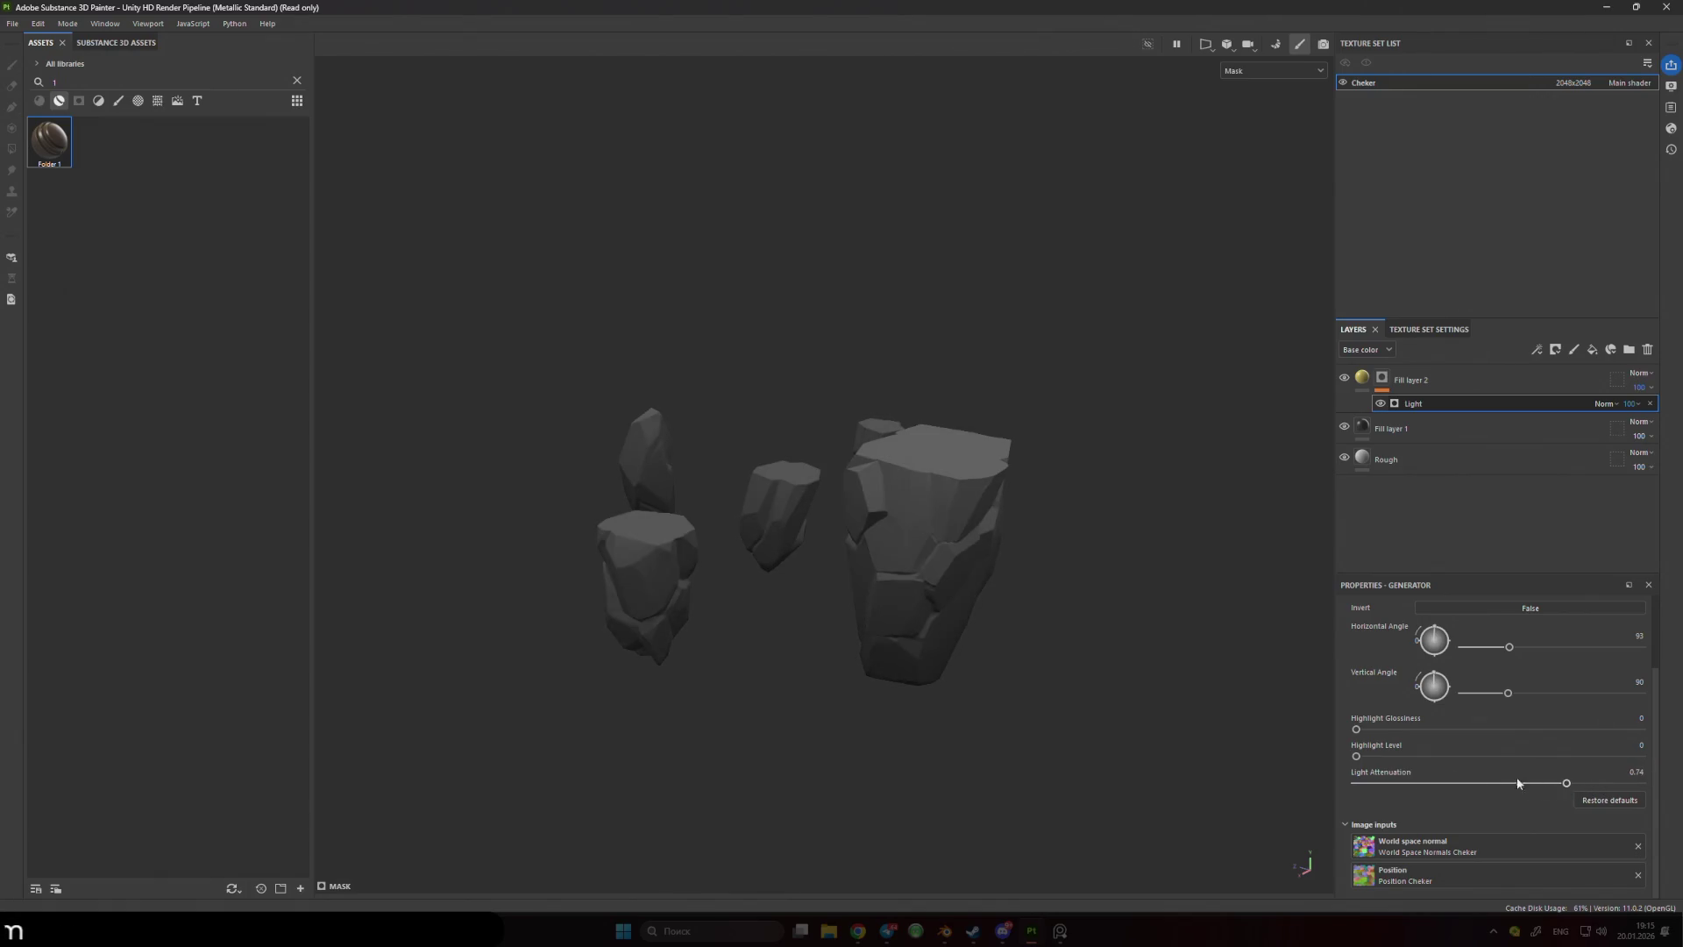
mouse_move(1370, 754)
mouse_down()
mouse_move(1446, 754)
mouse_move(1315, 752)
mouse_up()
- Fade Fill layer 2's opacity nearly to zero and set the Rough layer's roughness to 0.7
click(1363, 378)
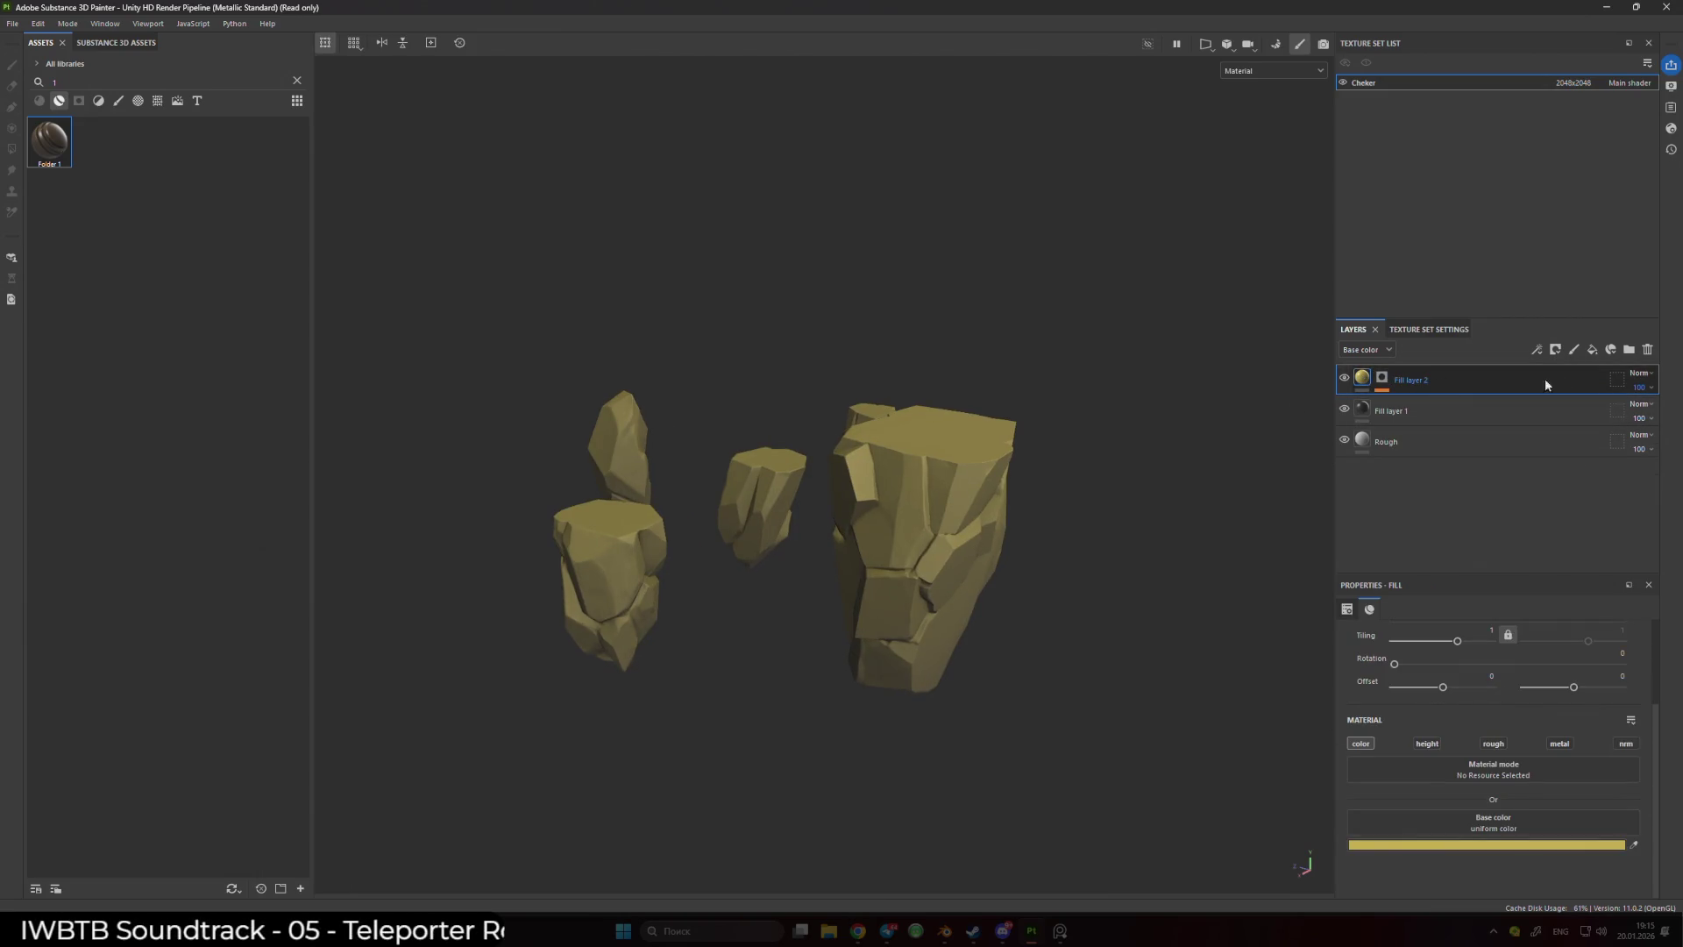
drag(1677, 414, 1622, 412)
mouse_move(1227, 480)
mouse_down()
mouse_move(1019, 487)
mouse_move(1131, 470)
mouse_move(1103, 442)
mouse_move(983, 428)
mouse_move(1271, 437)
mouse_up()
click(1411, 445)
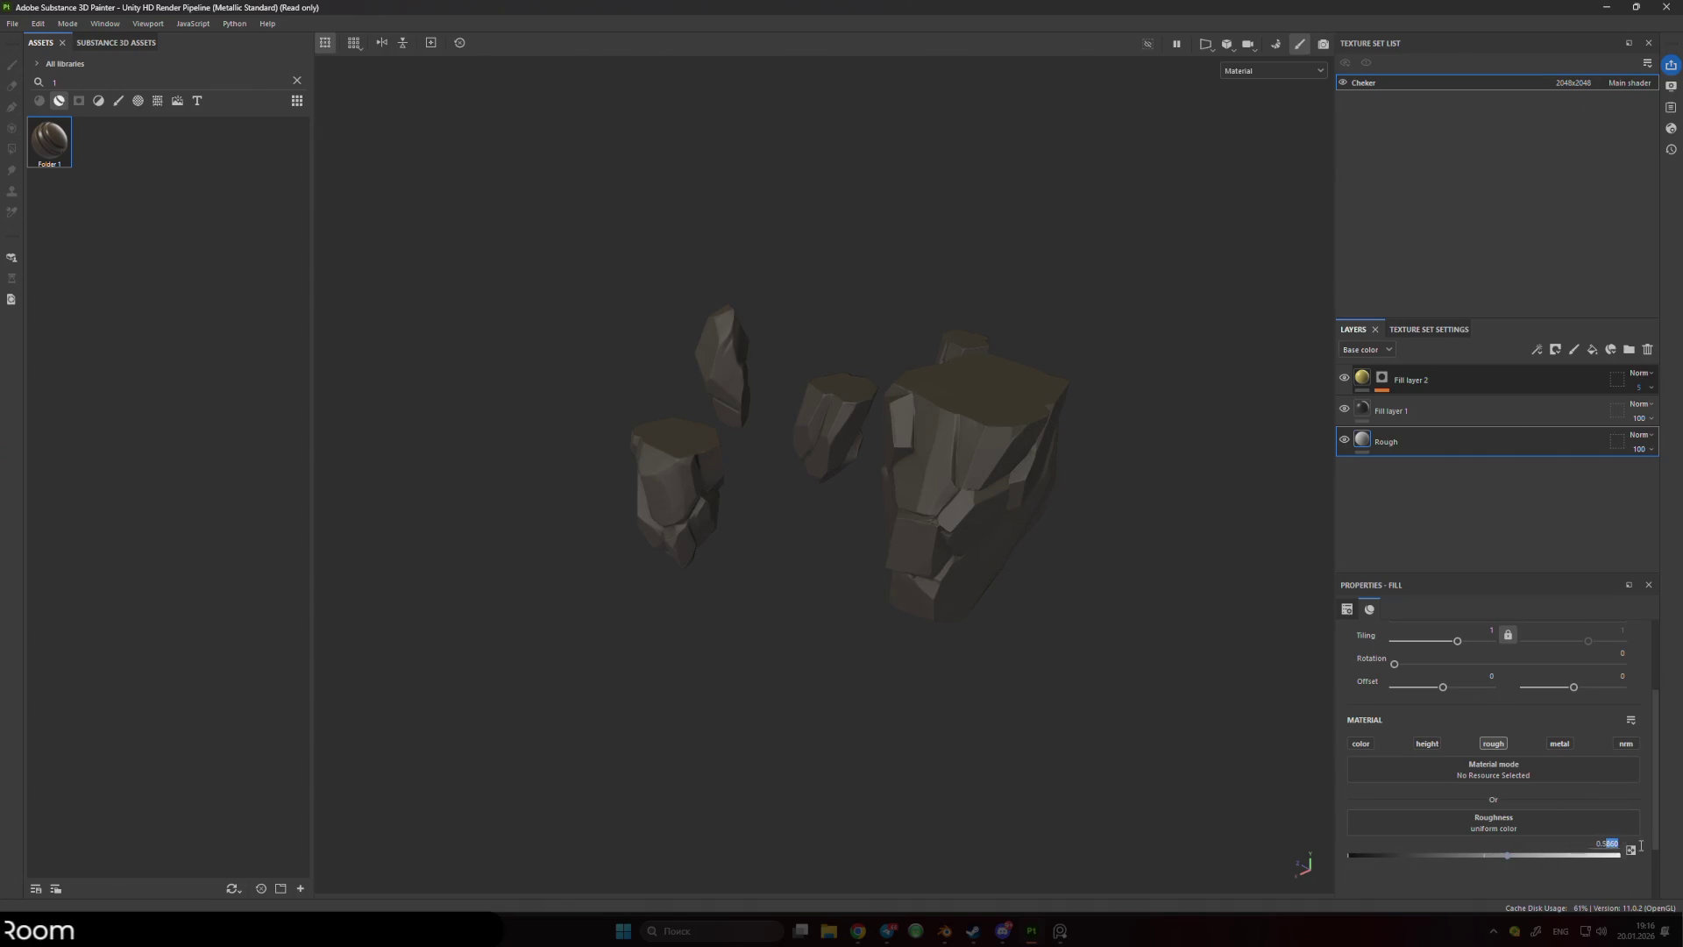
mouse_move(955, 593)
mouse_down()
mouse_move(867, 552)
mouse_move(868, 499)
mouse_move(931, 487)
mouse_move(942, 541)
mouse_up()
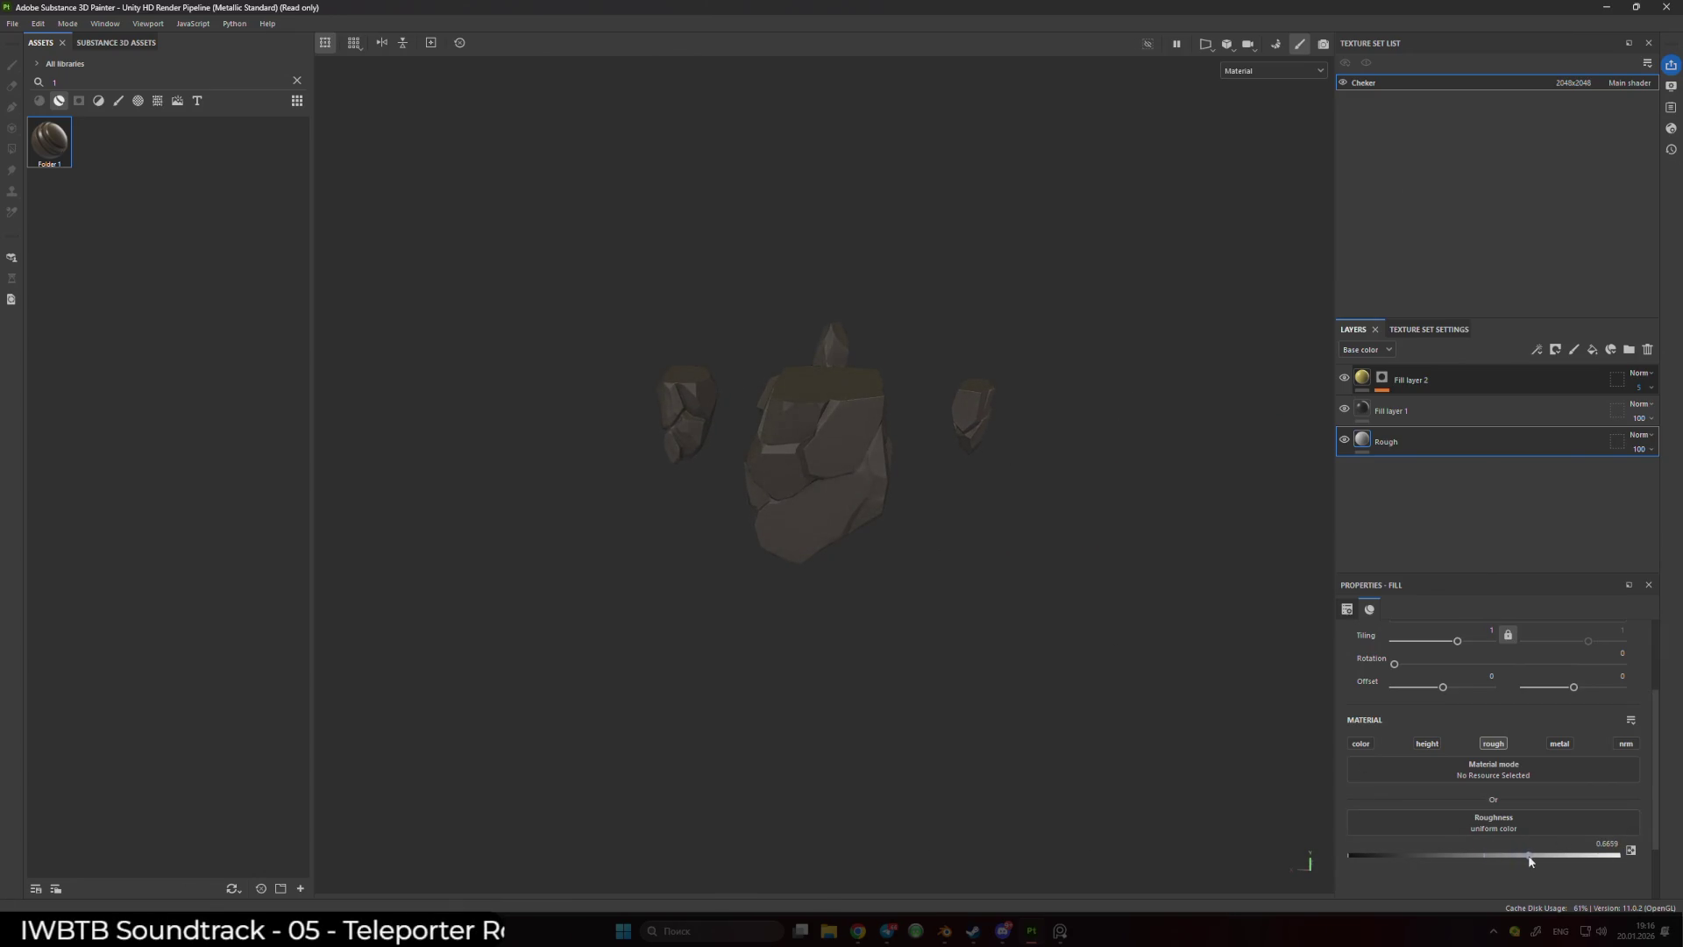
text(0.7)
key(Return)
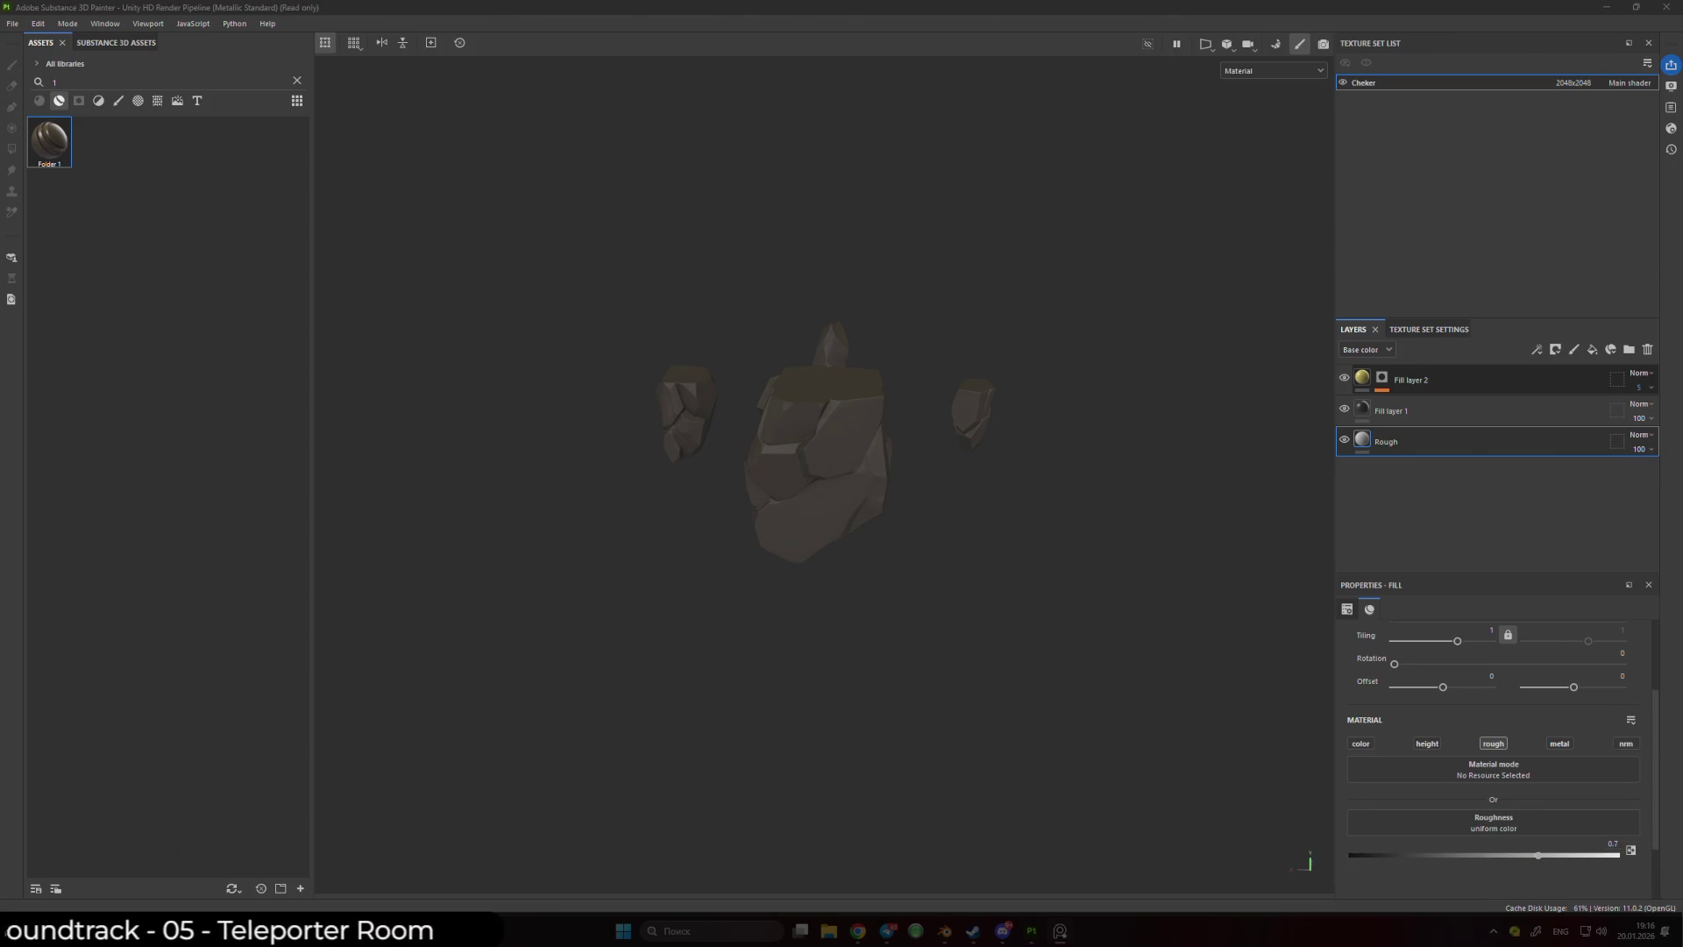
- Apply the Folder 1 smart material to the rocks and hide Fill layers 1 and 2
mouse_move(909, 420)
mouse_down()
mouse_move(818, 465)
mouse_move(1046, 470)
mouse_up()
drag(29, 160, 760, 405)
click(1344, 427)
click(1344, 457)
mouse_move(1240, 454)
mouse_down()
mouse_move(886, 488)
mouse_move(901, 498)
mouse_move(871, 458)
mouse_move(717, 395)
mouse_move(488, 409)
mouse_move(826, 473)
mouse_move(891, 451)
mouse_move(871, 459)
mouse_up()
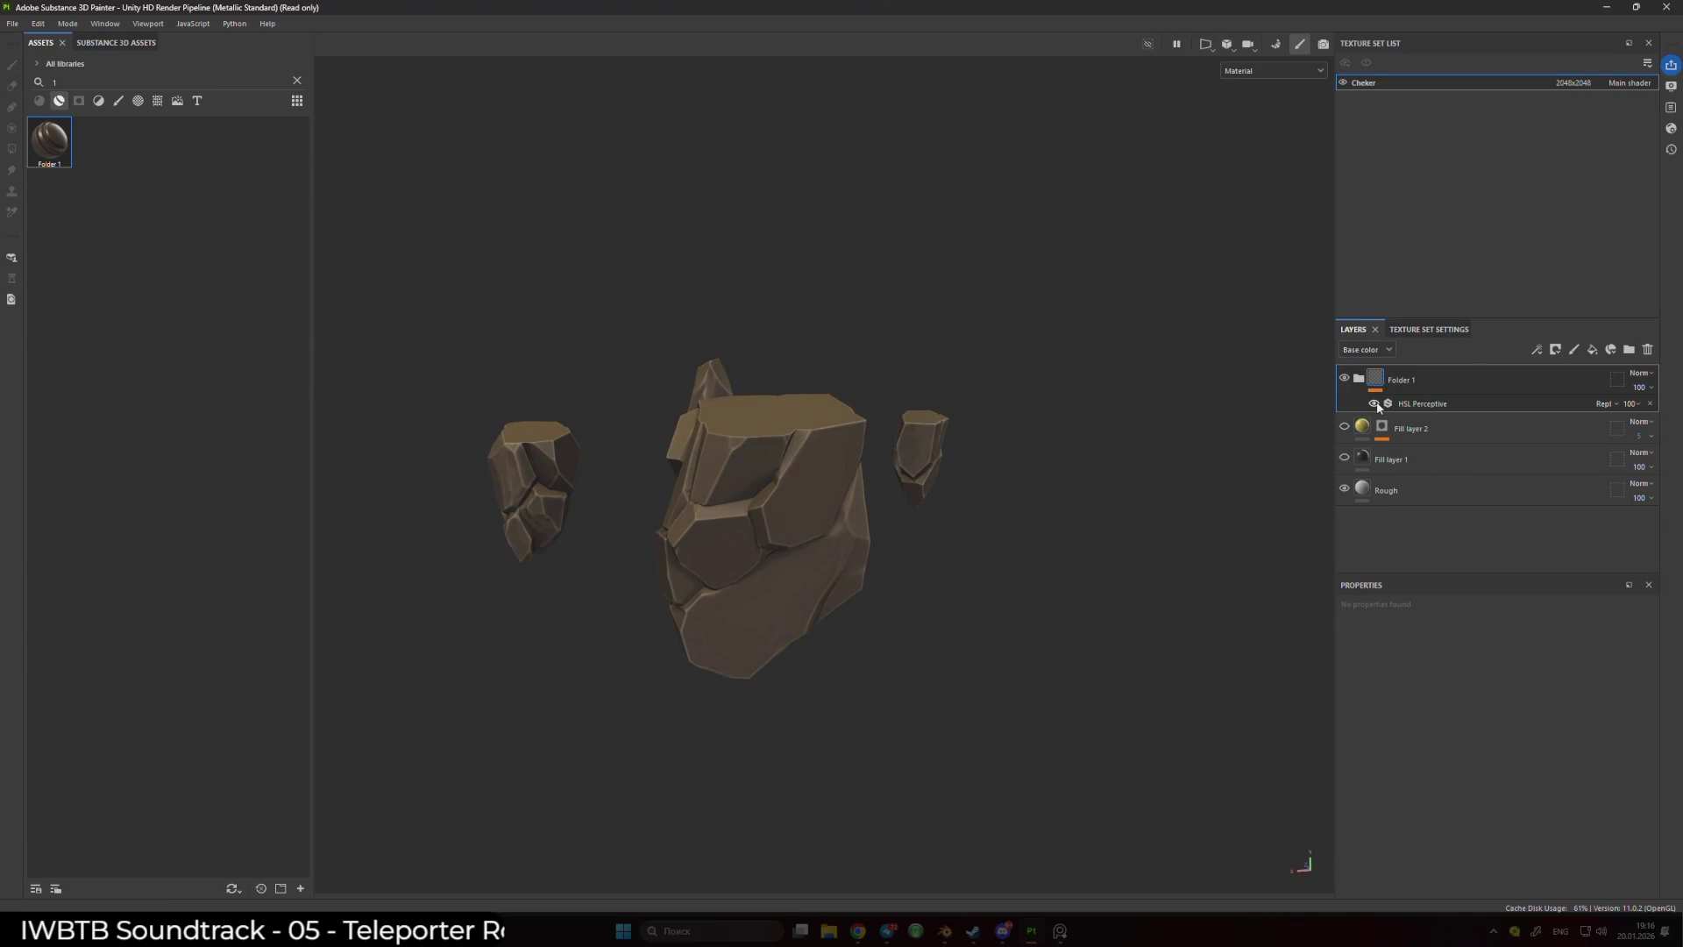
- Expand Folder 1 and compare the rocks with its Fill layer 1 copies hidden and shown
mouse_move(832, 521)
mouse_down()
mouse_move(981, 544)
mouse_move(988, 447)
mouse_move(800, 424)
mouse_move(899, 465)
mouse_move(1018, 436)
mouse_move(834, 477)
mouse_move(837, 412)
mouse_move(902, 462)
mouse_move(1256, 451)
mouse_up()
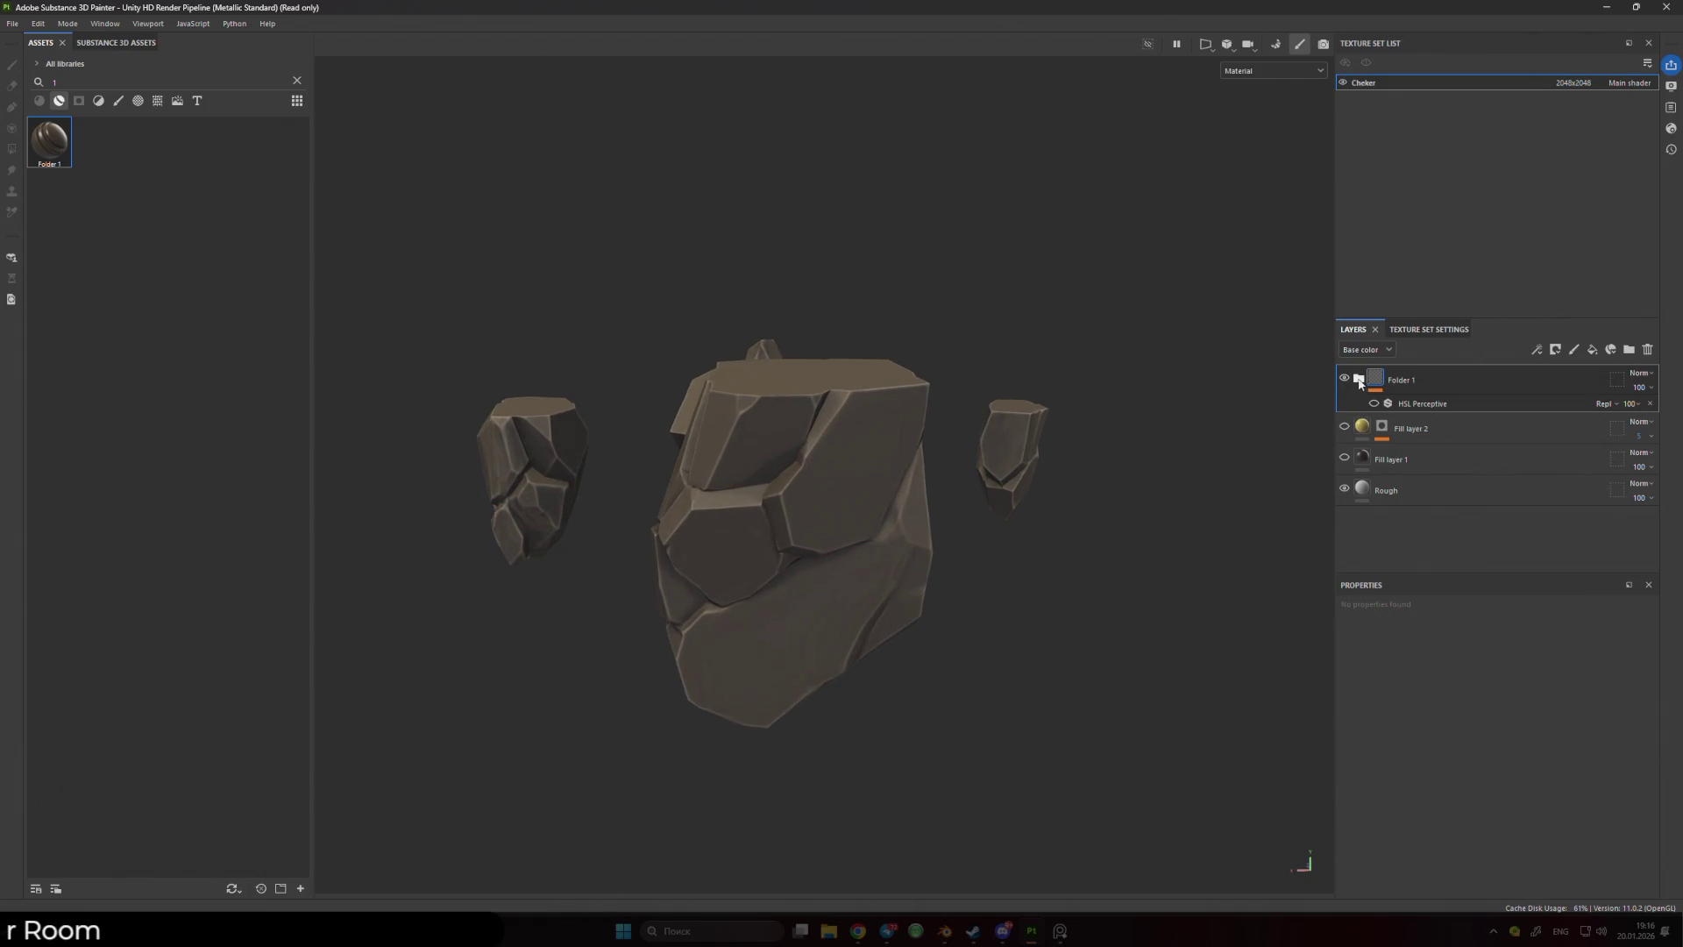
click(1359, 379)
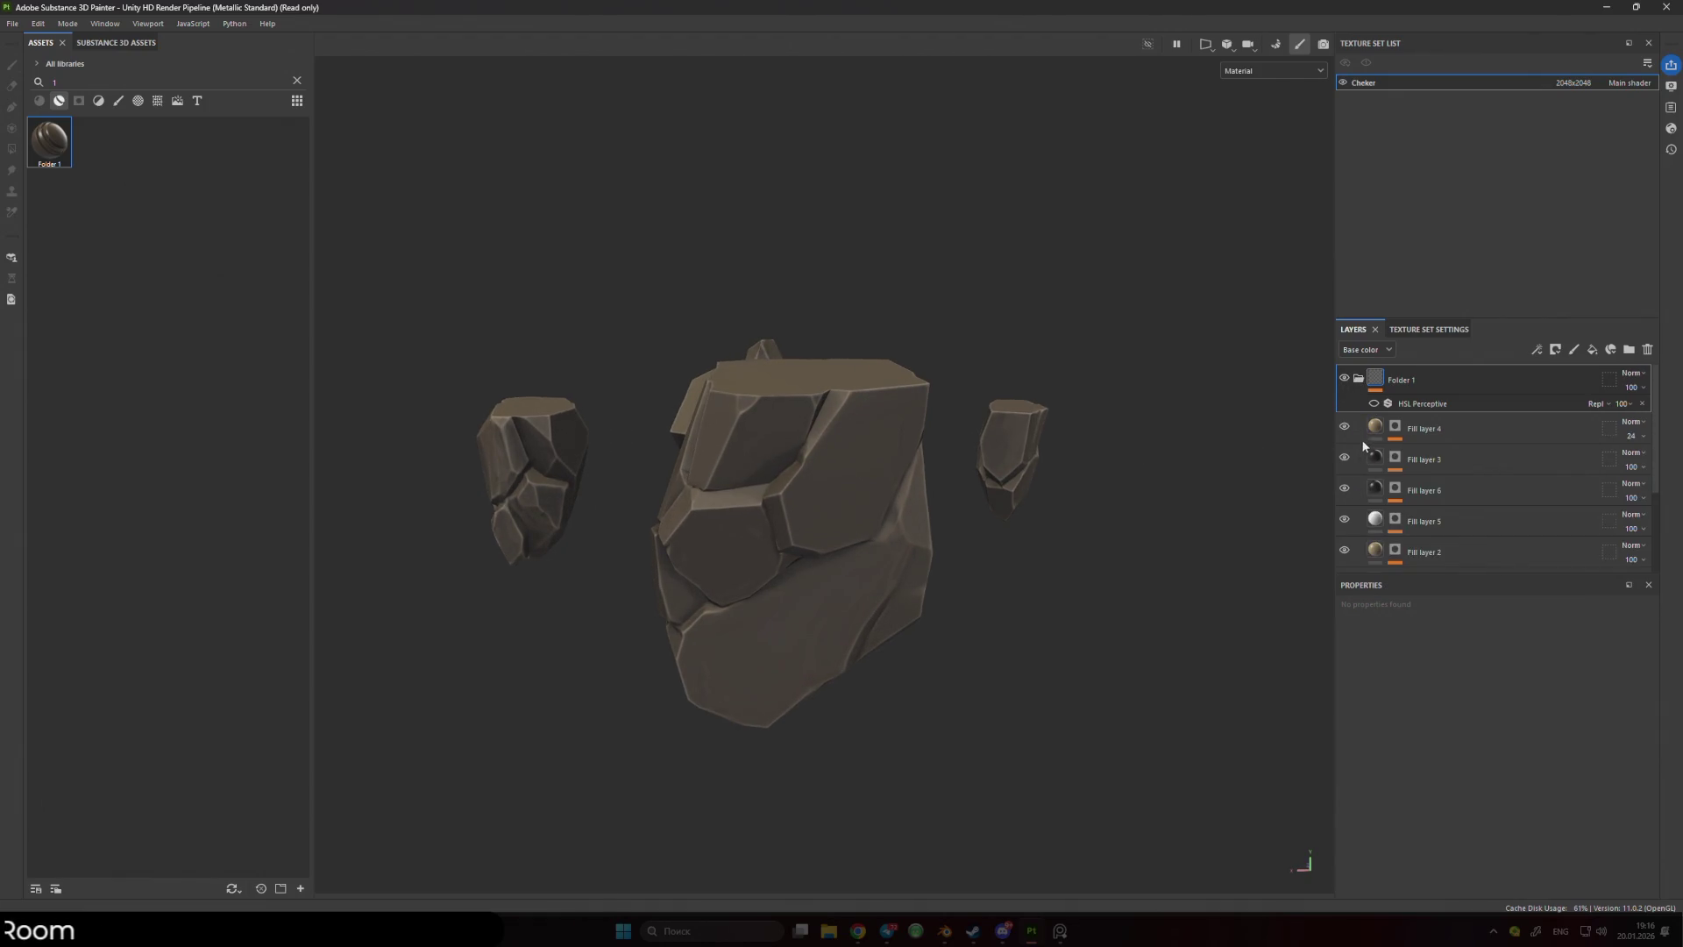
scroll(1348, 427, down, 2)
click(1346, 455)
click(1345, 455)
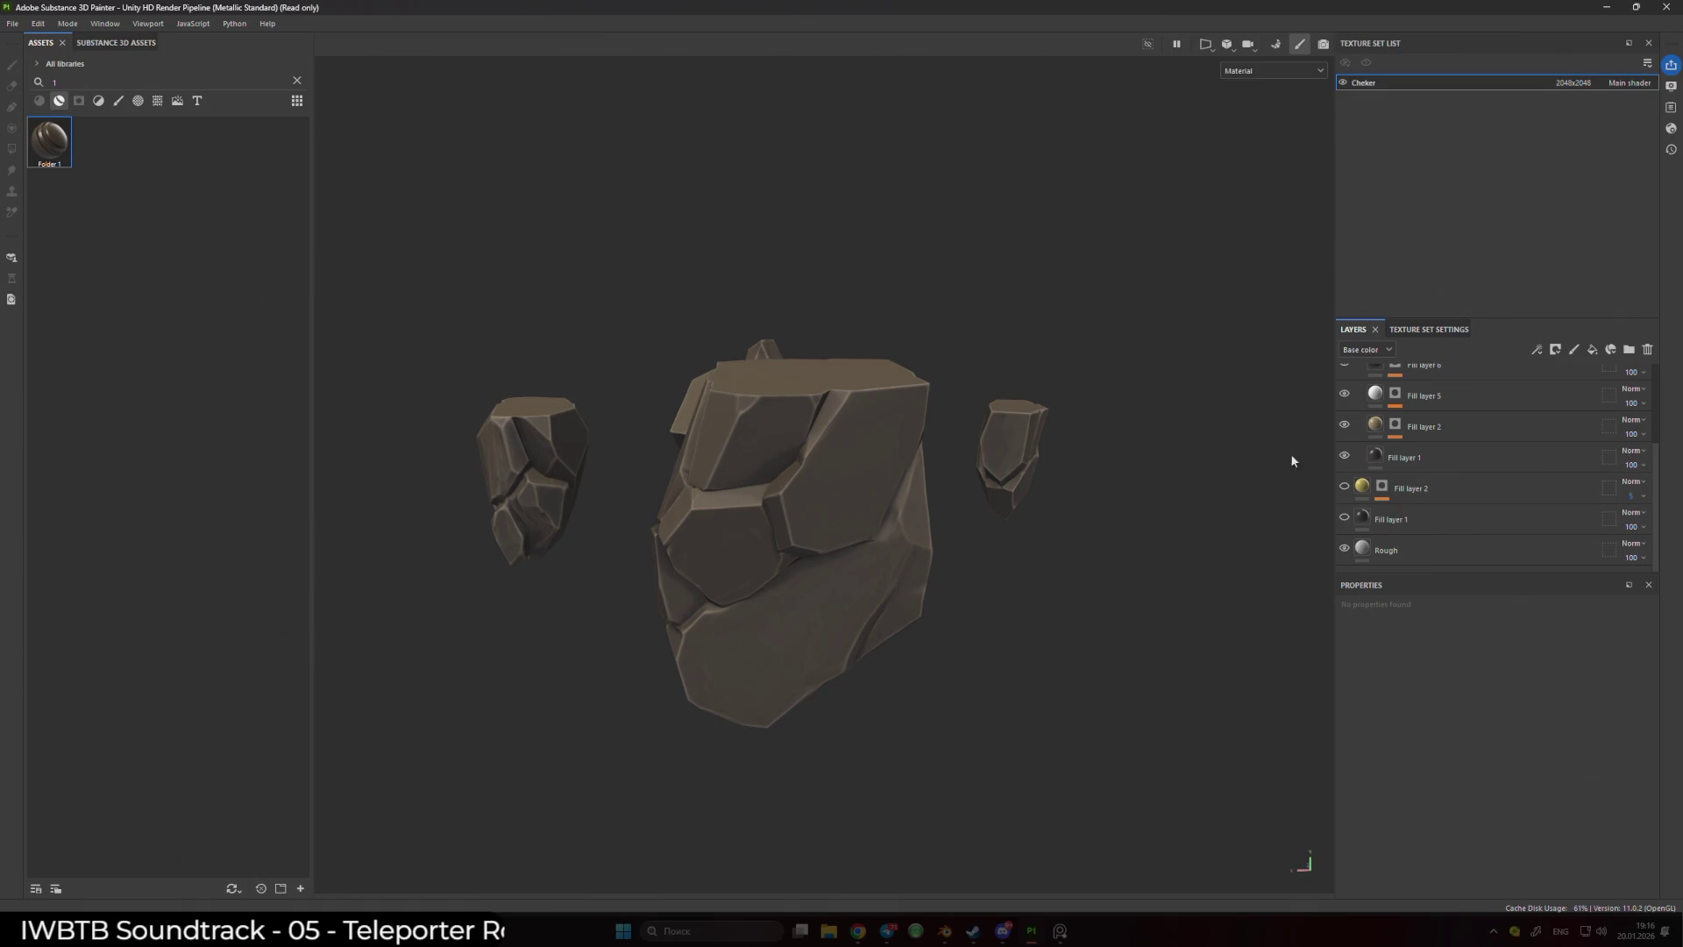
double_click(1346, 456)
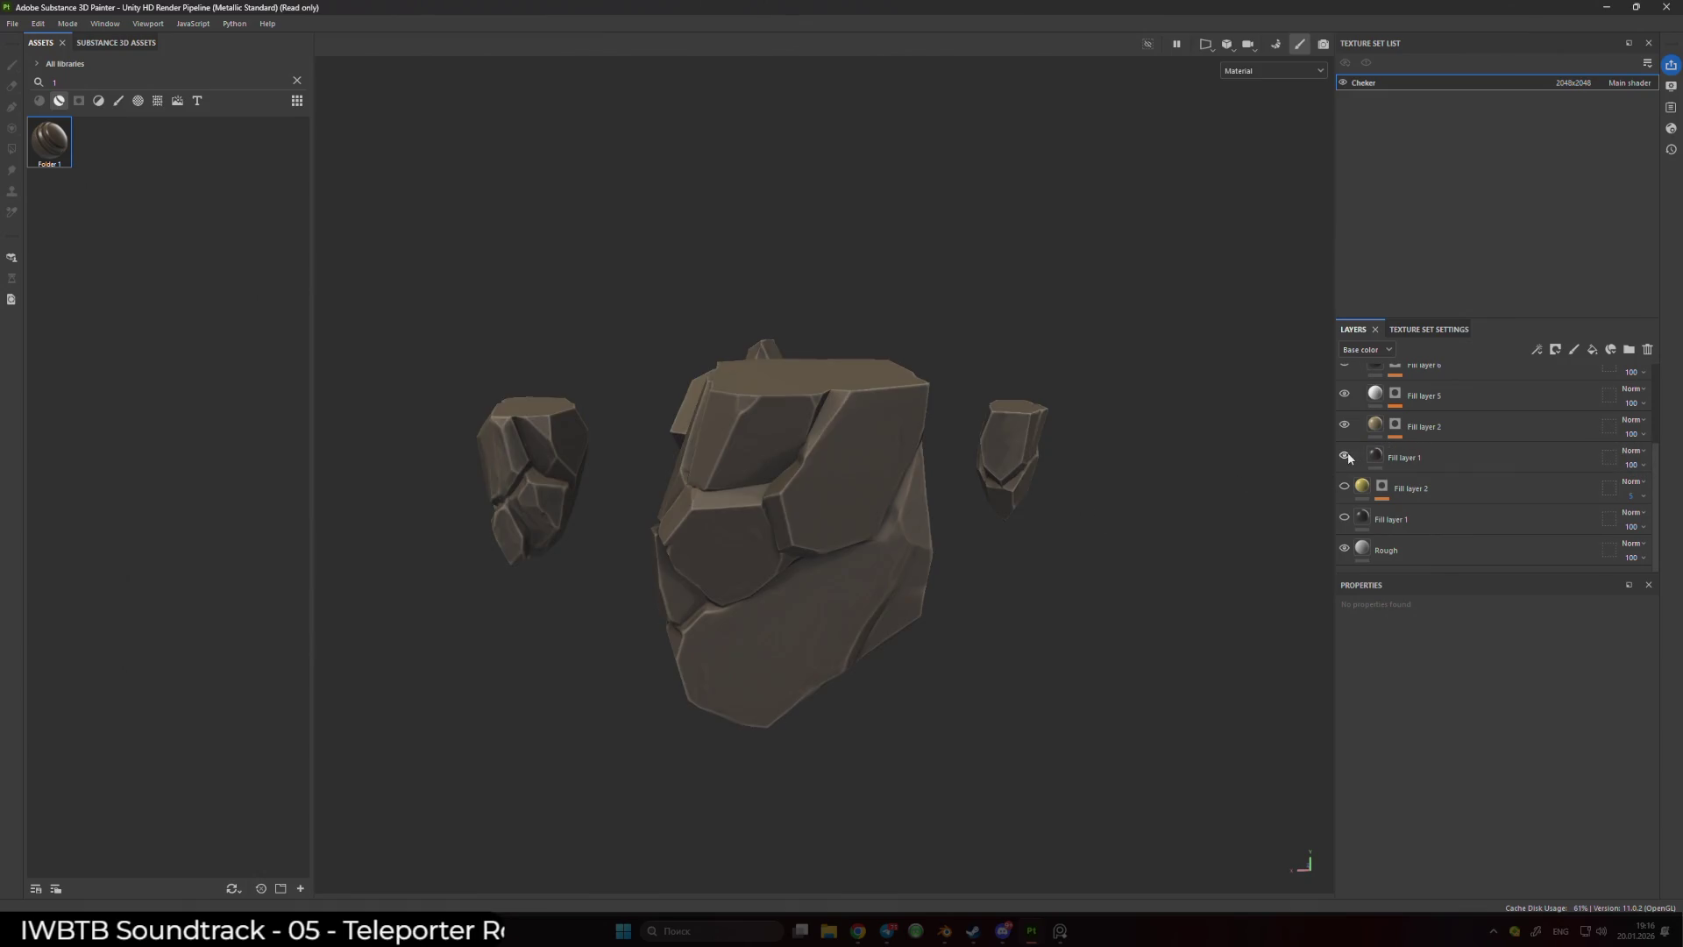
click(1346, 519)
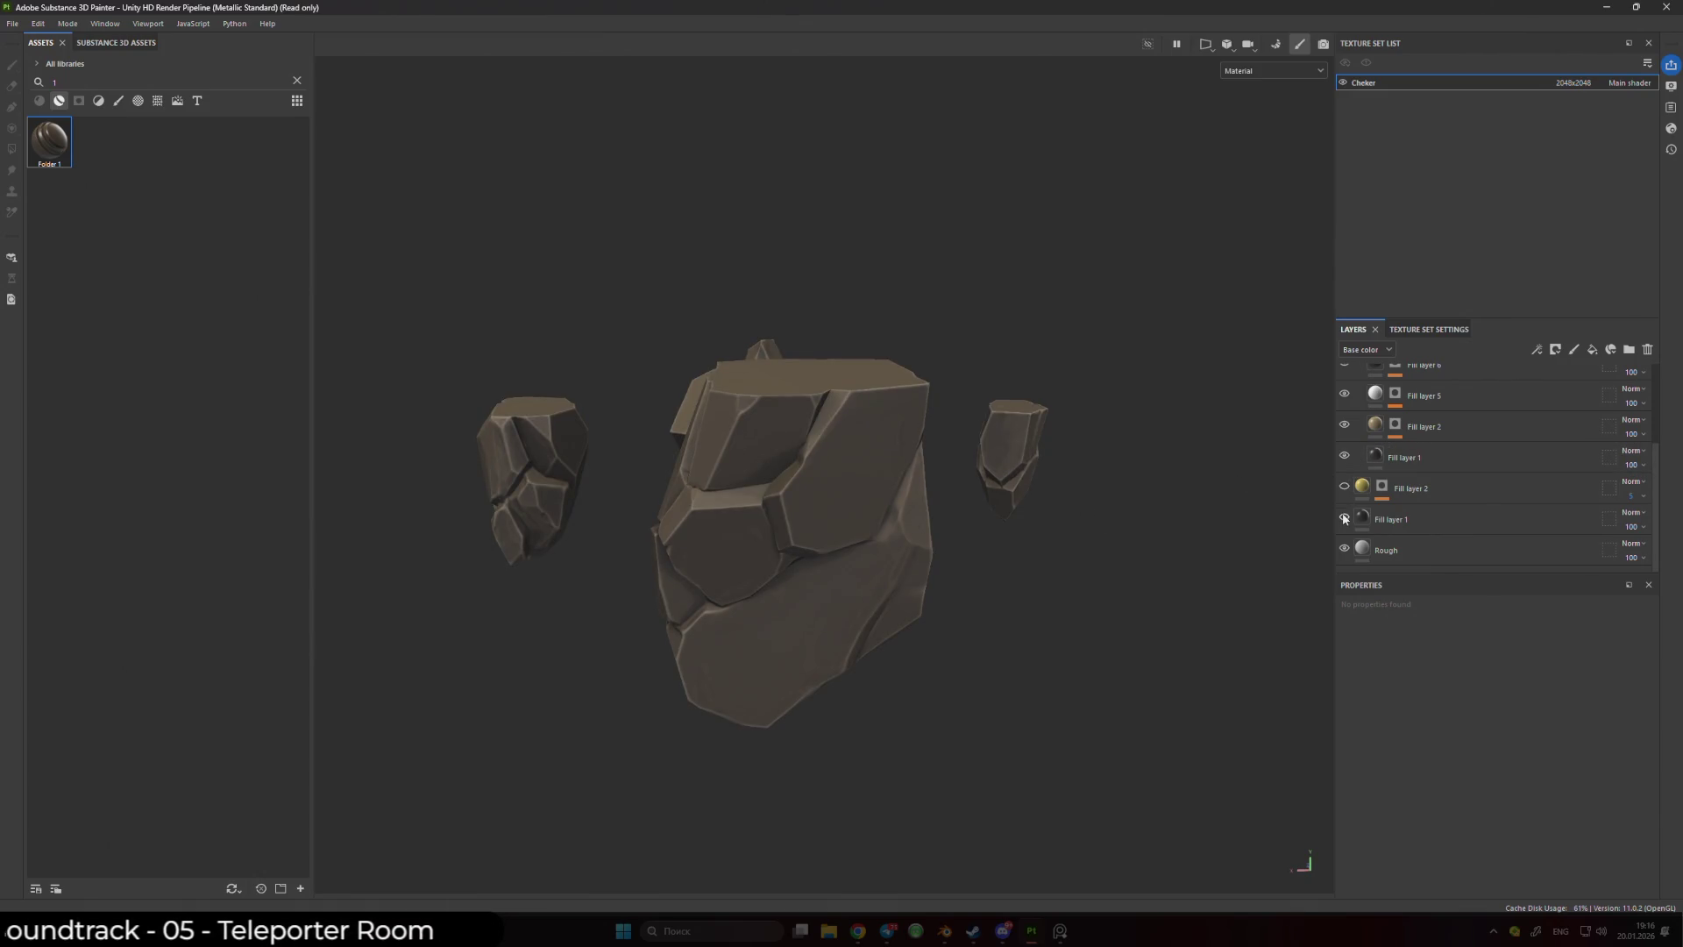
scroll(1345, 517, up, 3)
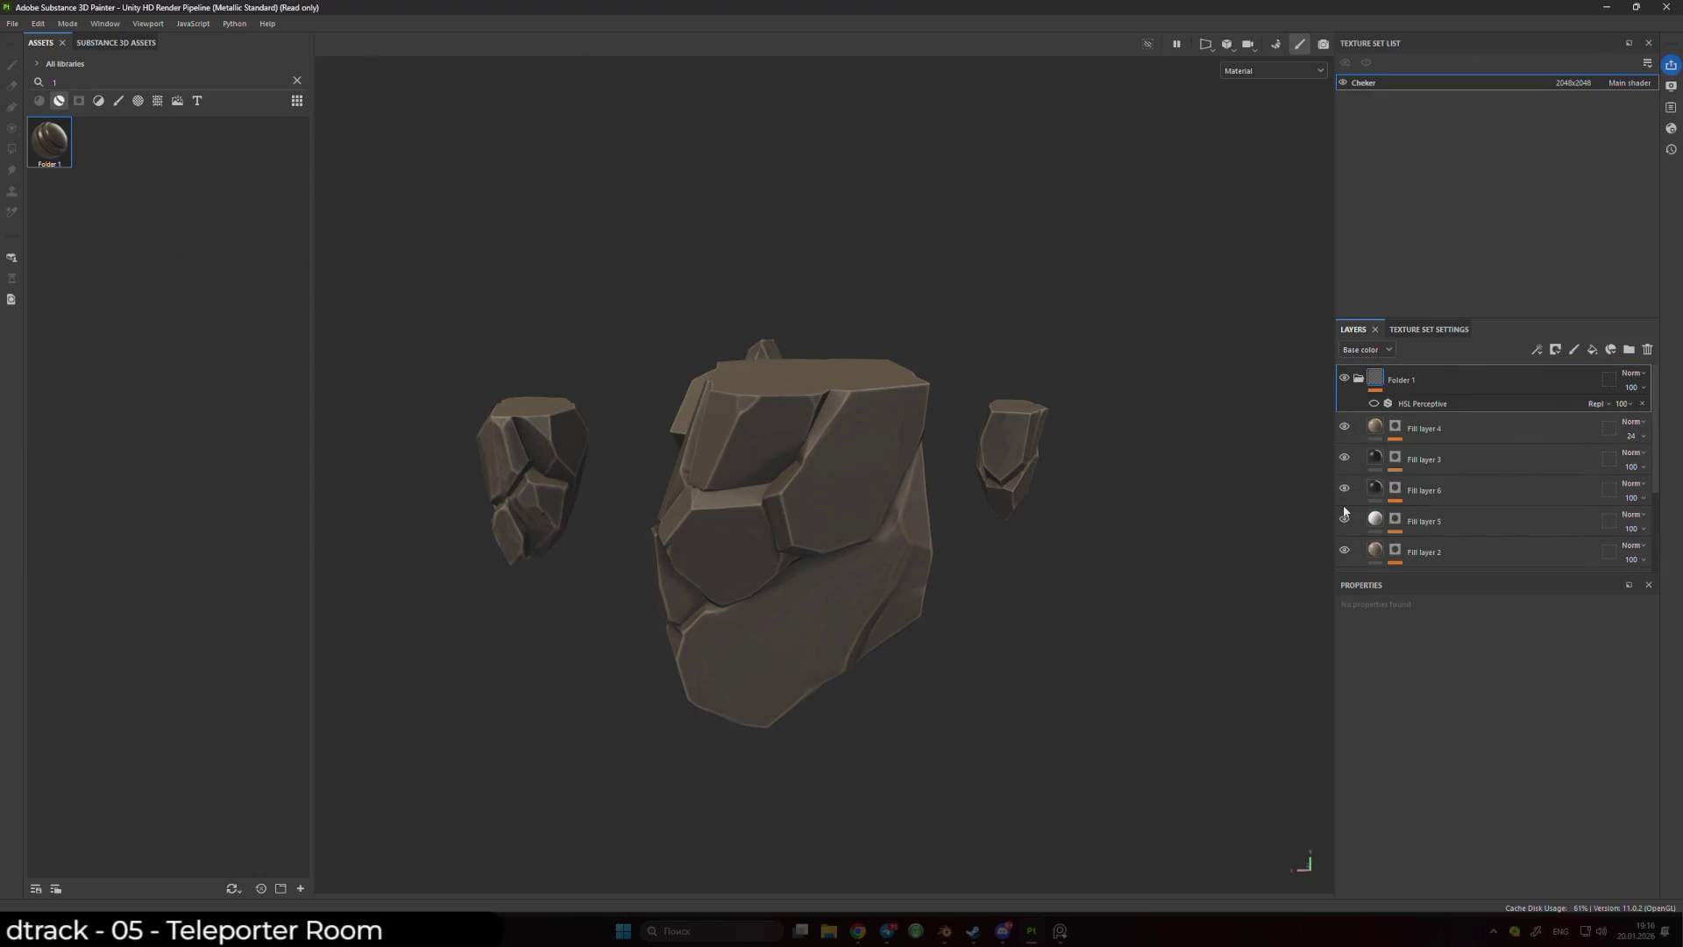
click(1357, 379)
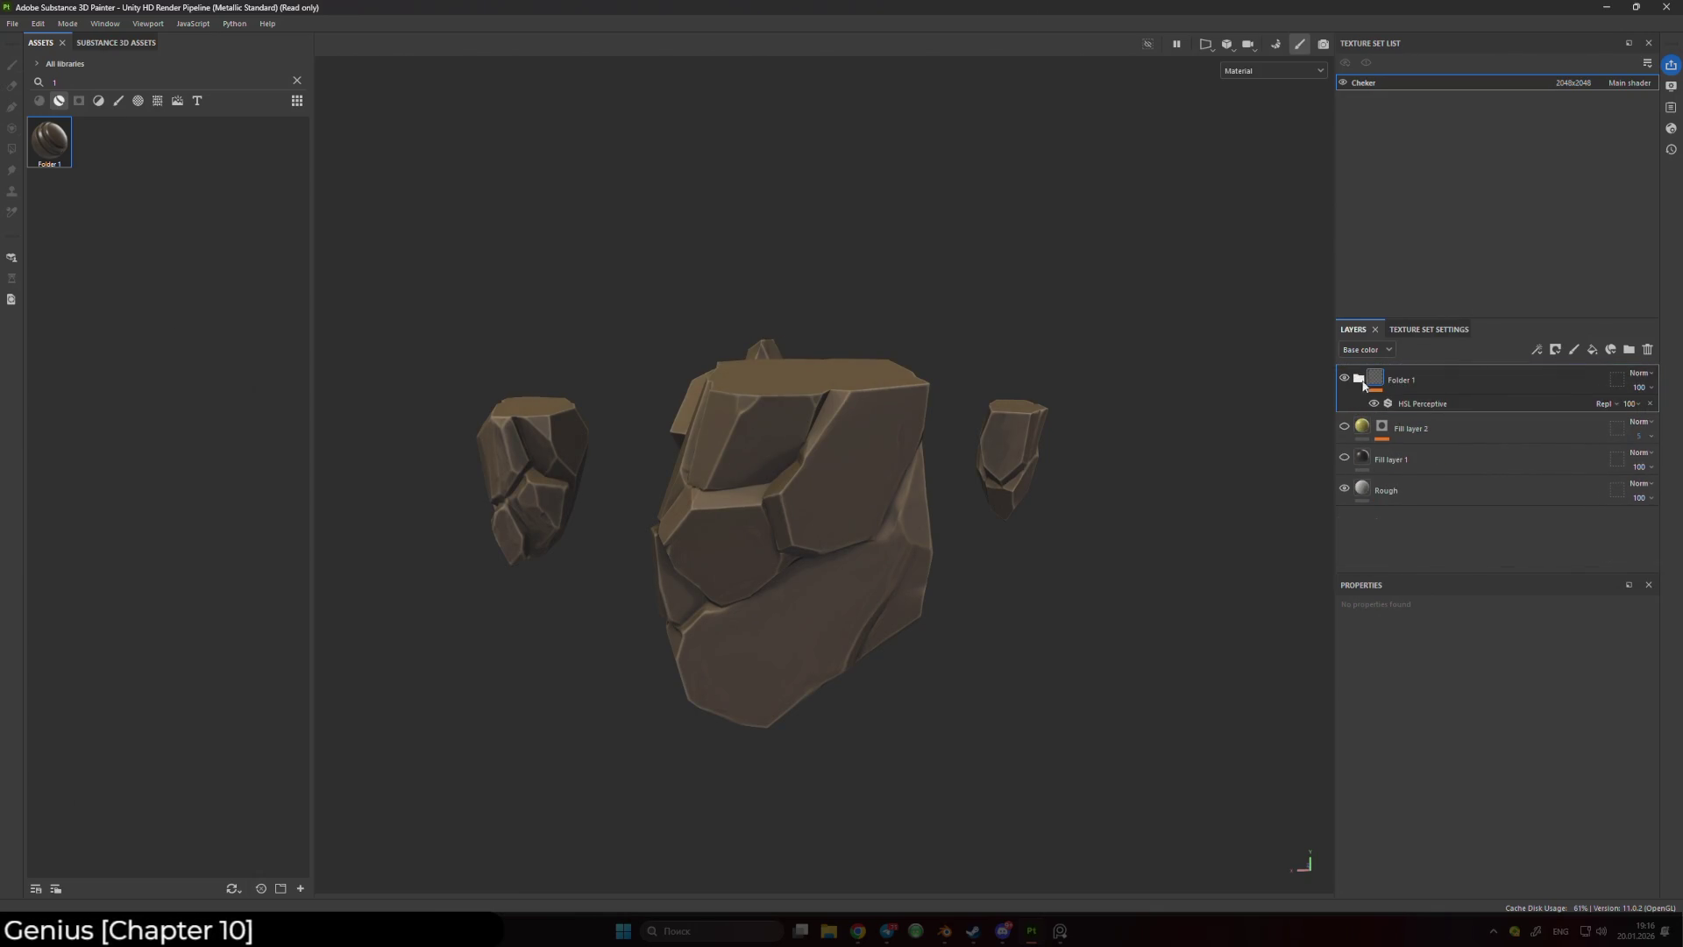
click(1359, 380)
- Lower Fill layer 4's opacity from 24 to 1
click(1345, 428)
drag(1297, 429, 1008, 596)
click(1635, 444)
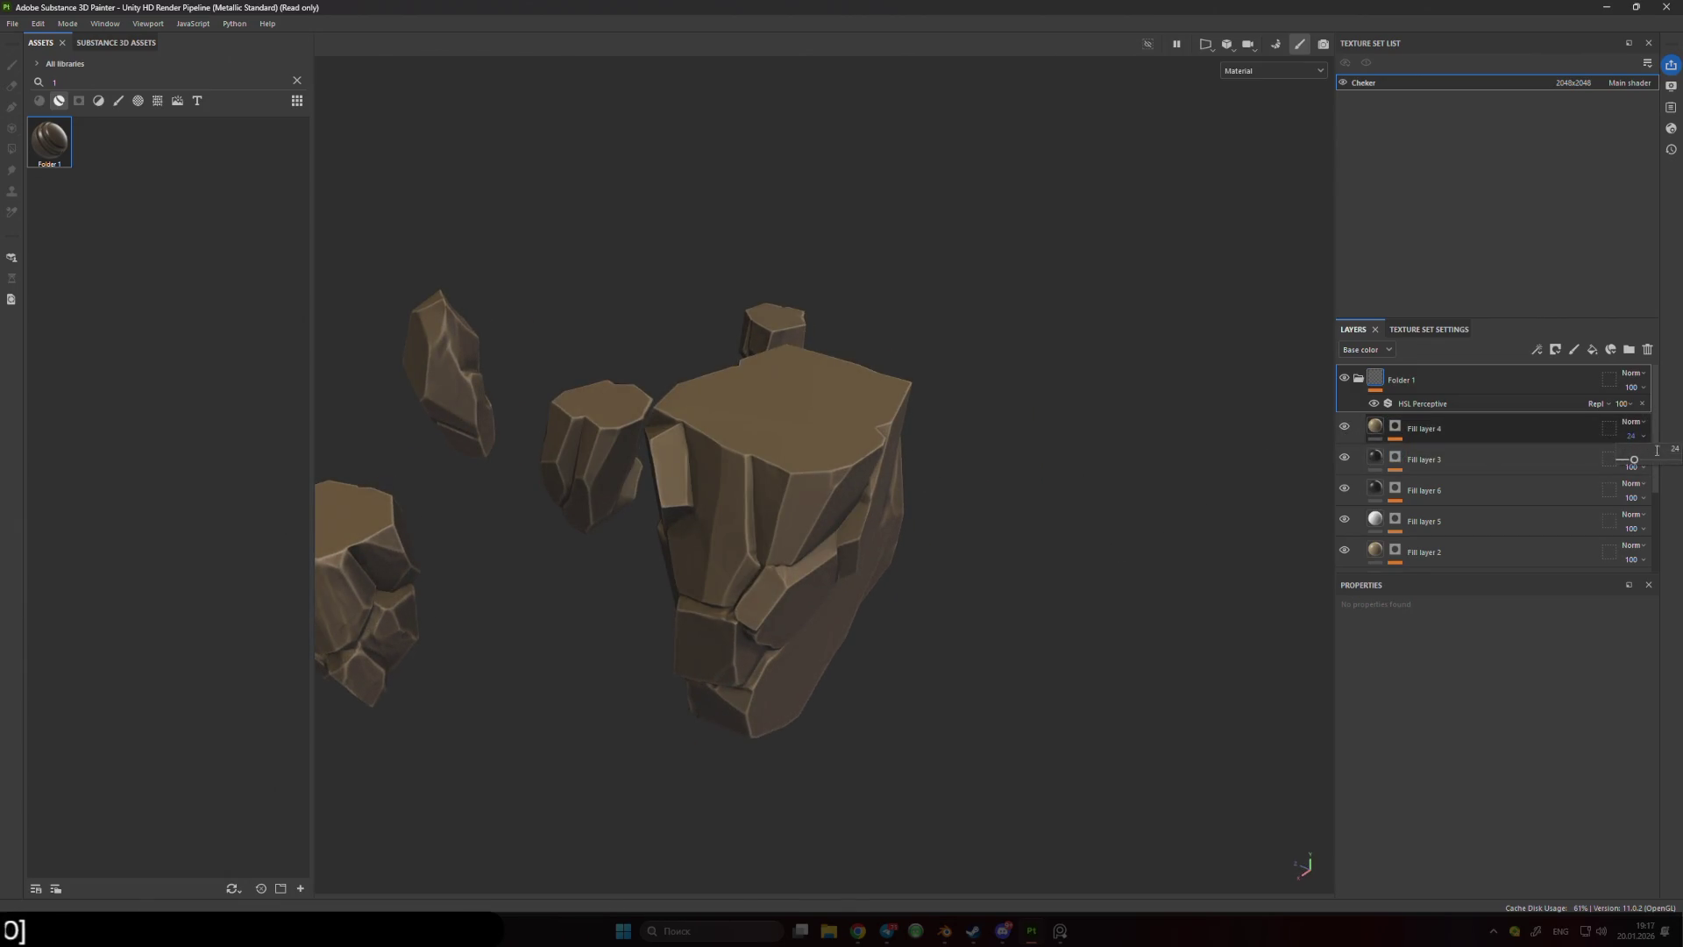
drag(1633, 463, 1622, 463)
mouse_move(1146, 492)
mouse_down()
mouse_move(980, 466)
mouse_move(1127, 380)
mouse_move(1113, 386)
mouse_up()
- View only base colour, toggle Fill layer 3, and hide Fill layer 6
click(1271, 70)
click(1255, 130)
mouse_move(1008, 263)
mouse_down()
mouse_move(553, 362)
mouse_move(1258, 365)
mouse_move(1517, 394)
mouse_move(1427, 419)
mouse_up()
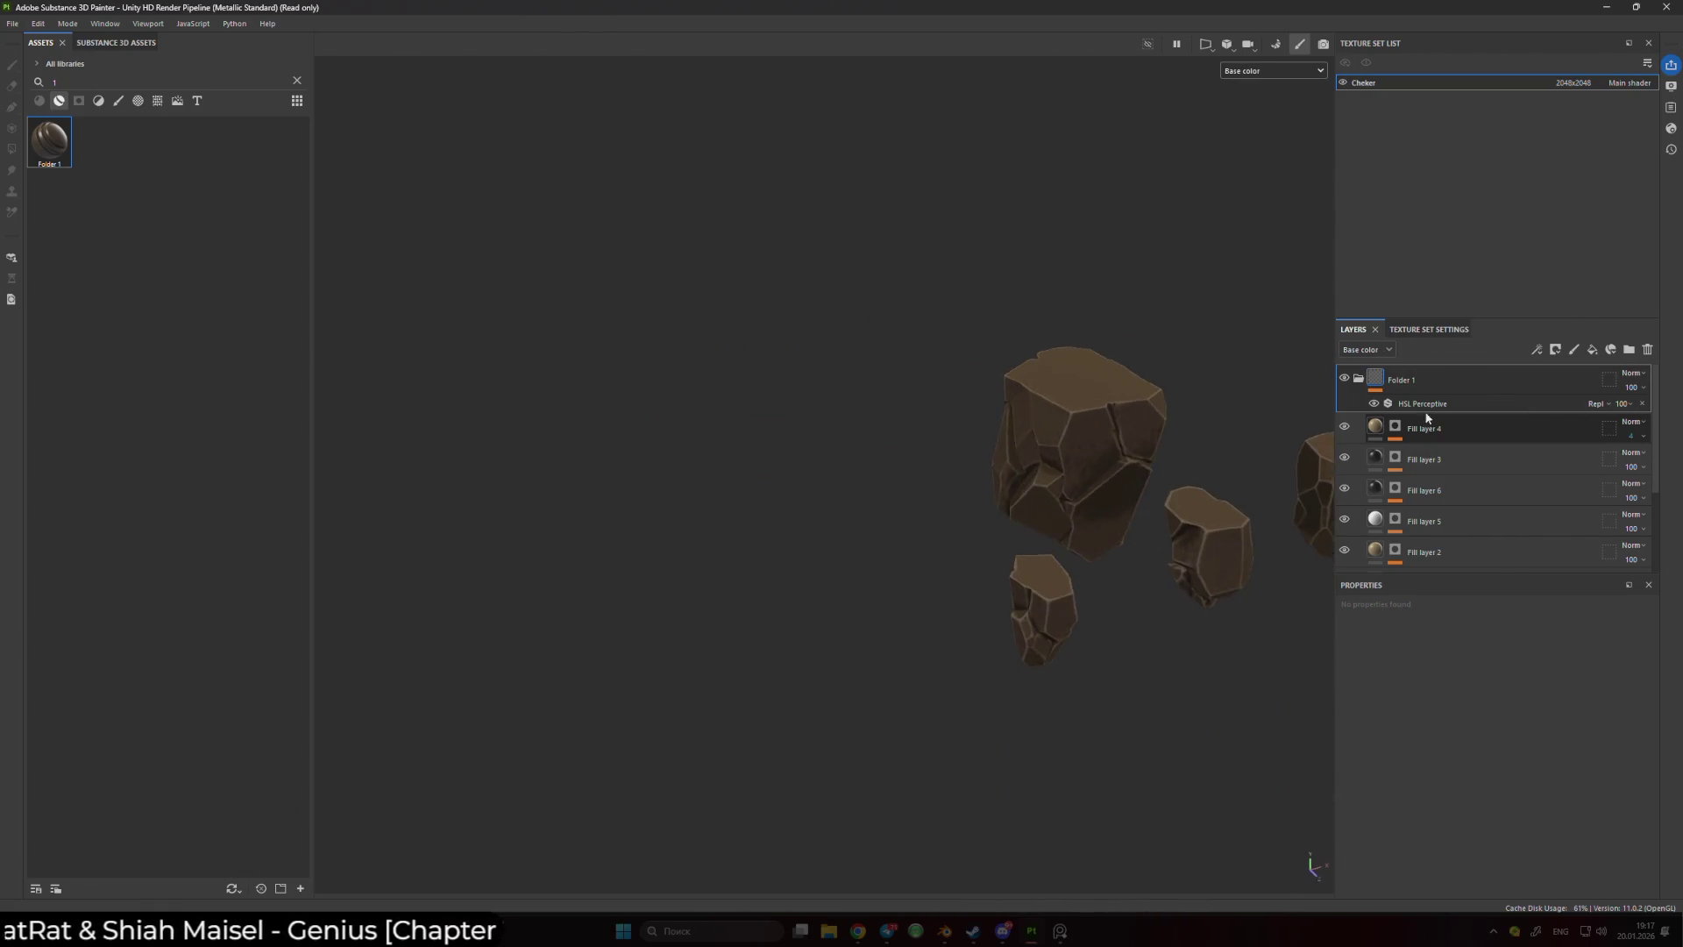
scroll(932, 376, up, 10)
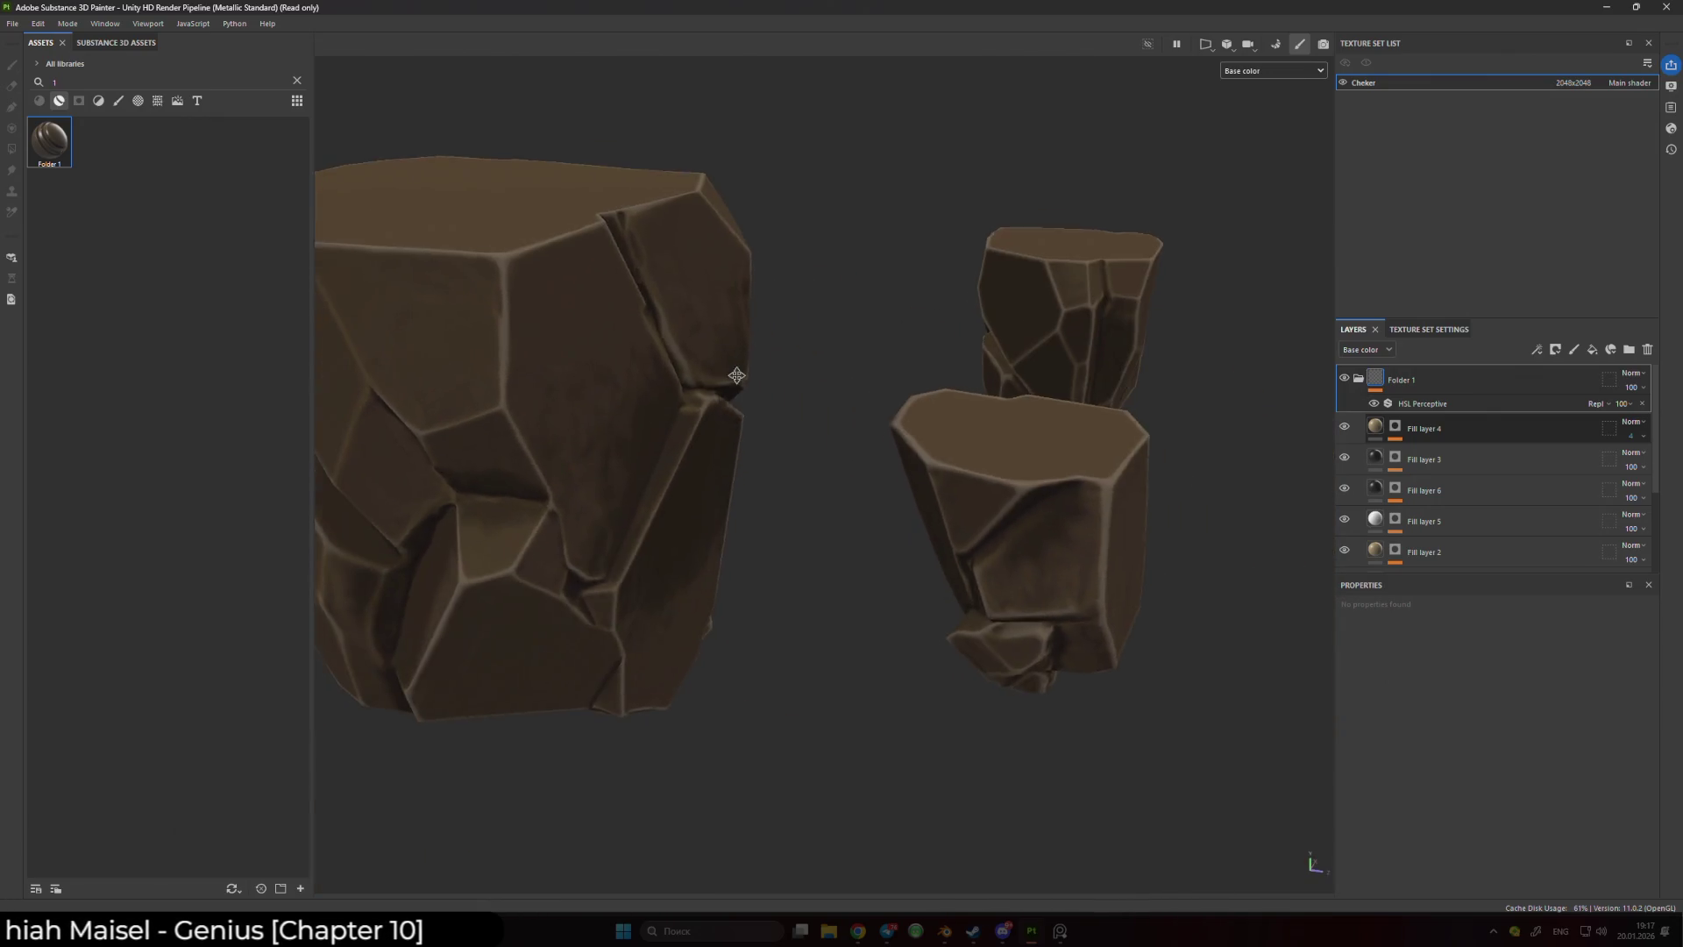
click(1344, 456)
click(1344, 457)
click(1345, 488)
click(1344, 487)
scroll(902, 413, down, 5)
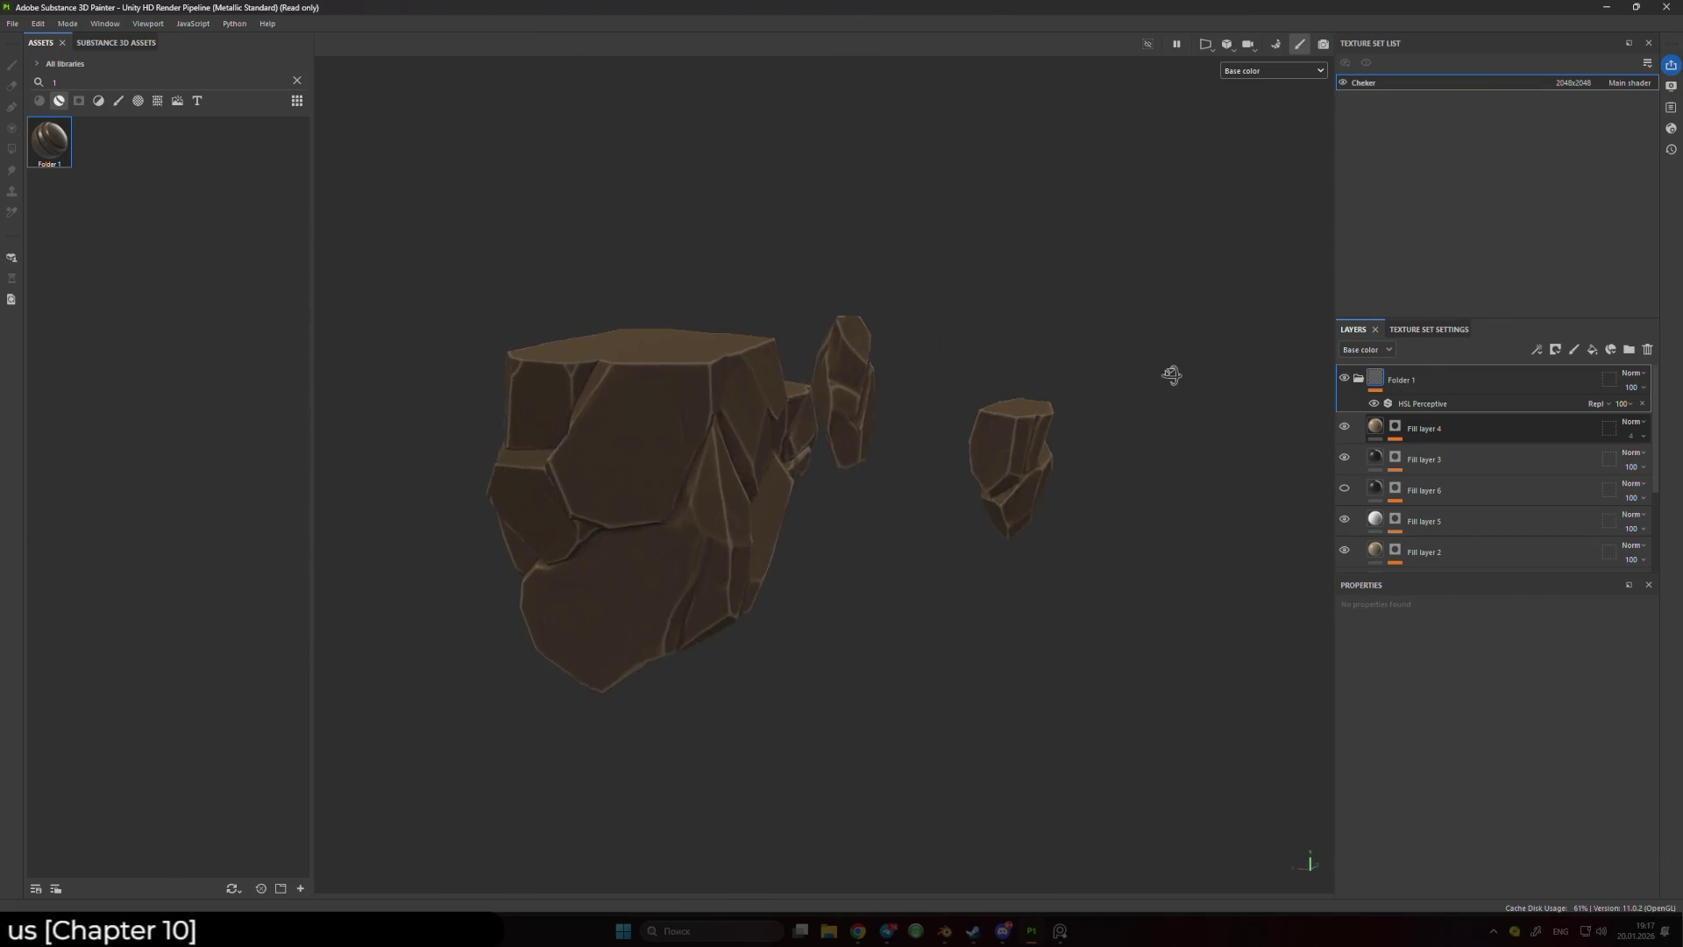
click(1344, 488)
mouse_move(1020, 438)
mouse_down()
mouse_move(932, 386)
mouse_move(1149, 334)
mouse_up()
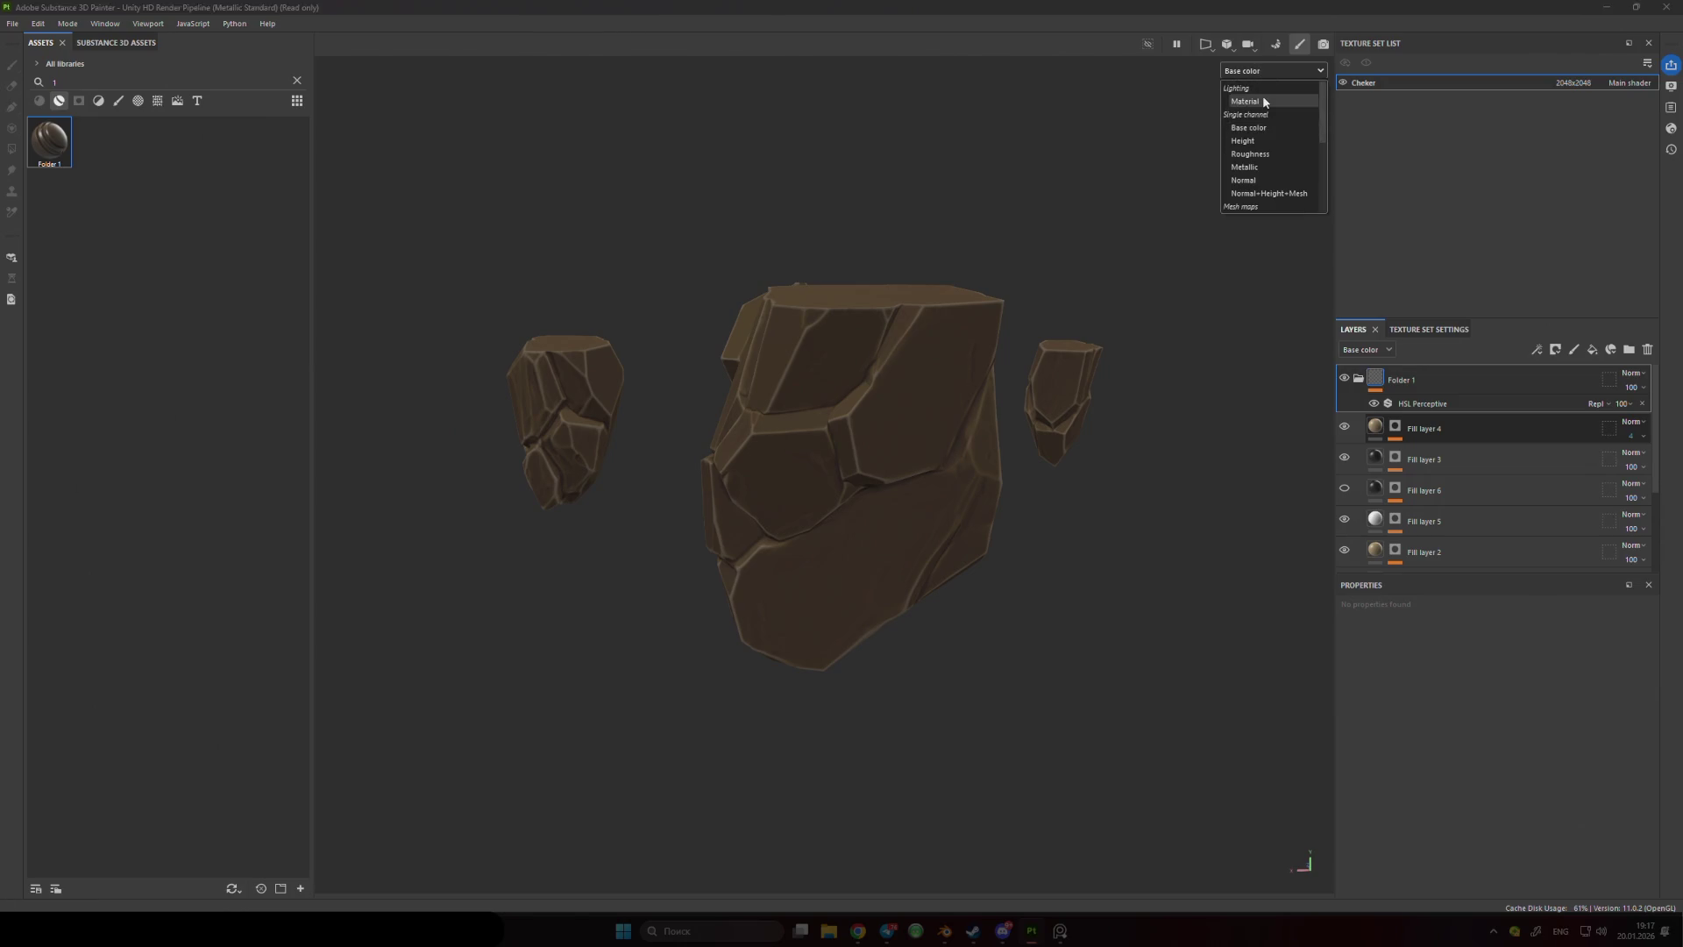
- Show the base colour channel in the viewport and select Fill layer 6's mask
click(1263, 94)
scroll(1032, 339, up, 3)
click(1260, 74)
click(1268, 127)
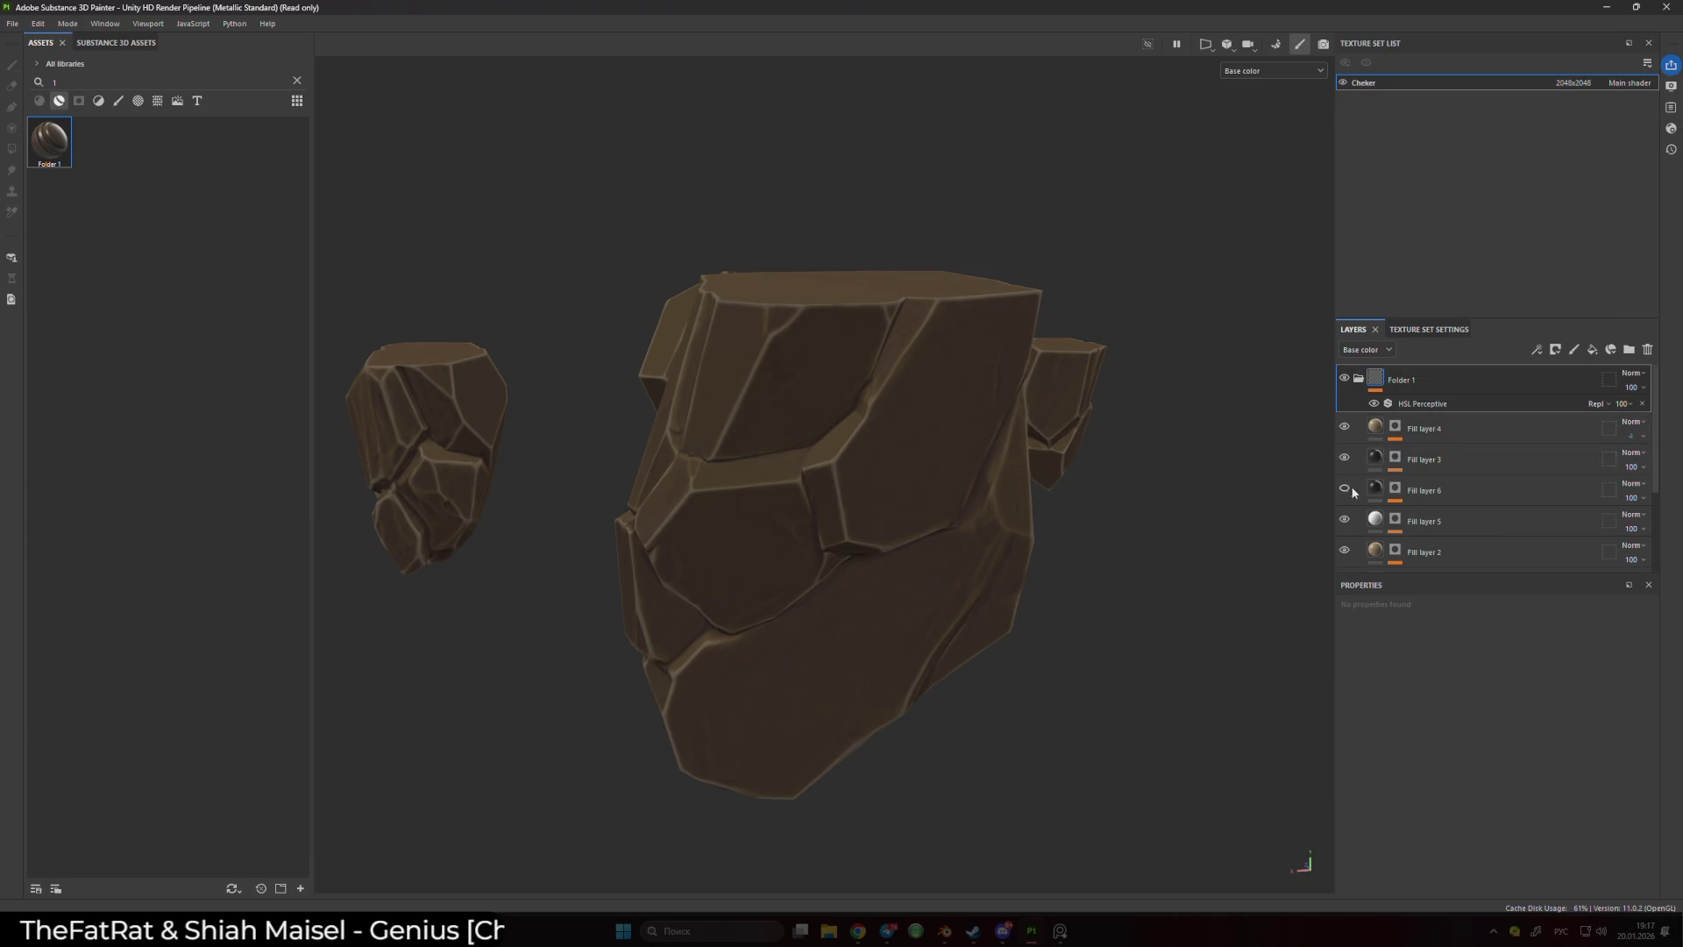
alt+click(1399, 488)
mouse_move(903, 544)
mouse_down()
mouse_move(921, 559)
mouse_move(931, 502)
mouse_move(871, 530)
mouse_move(1139, 525)
mouse_up()
- Try an inverted Curvature generator on Fill layer 6's mask with Global Balance 0.71
click(1429, 528)
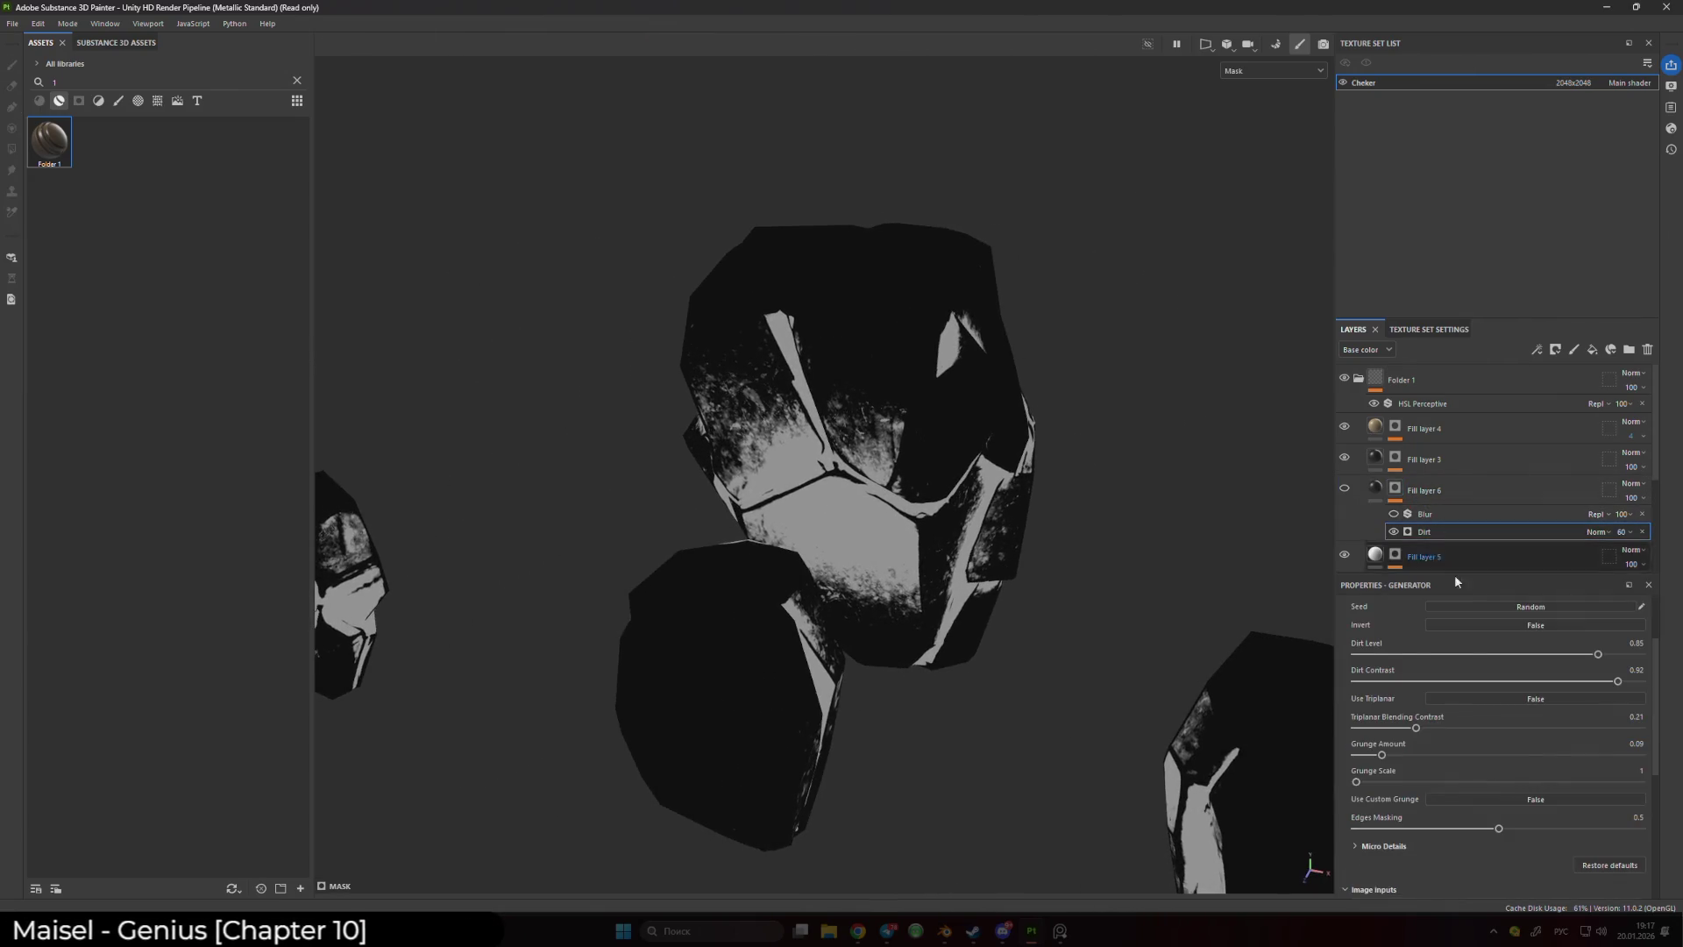
scroll(951, 638, down, 2)
scroll(951, 638, down, 1)
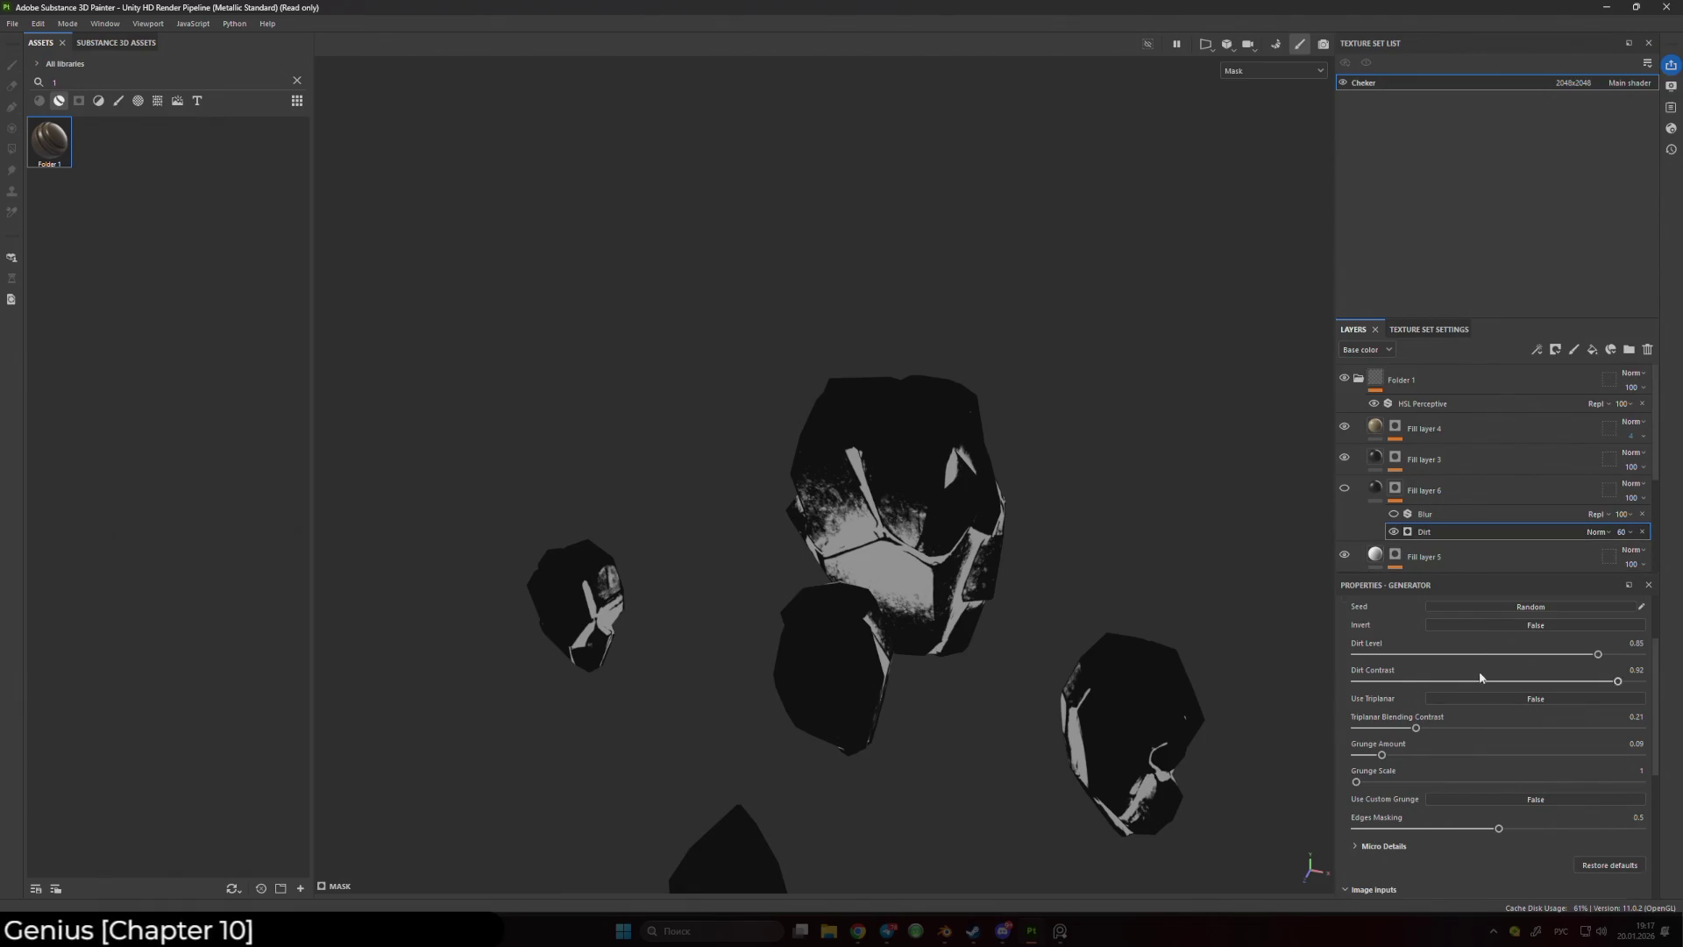
scroll(1494, 631, up, 3)
click(1555, 647)
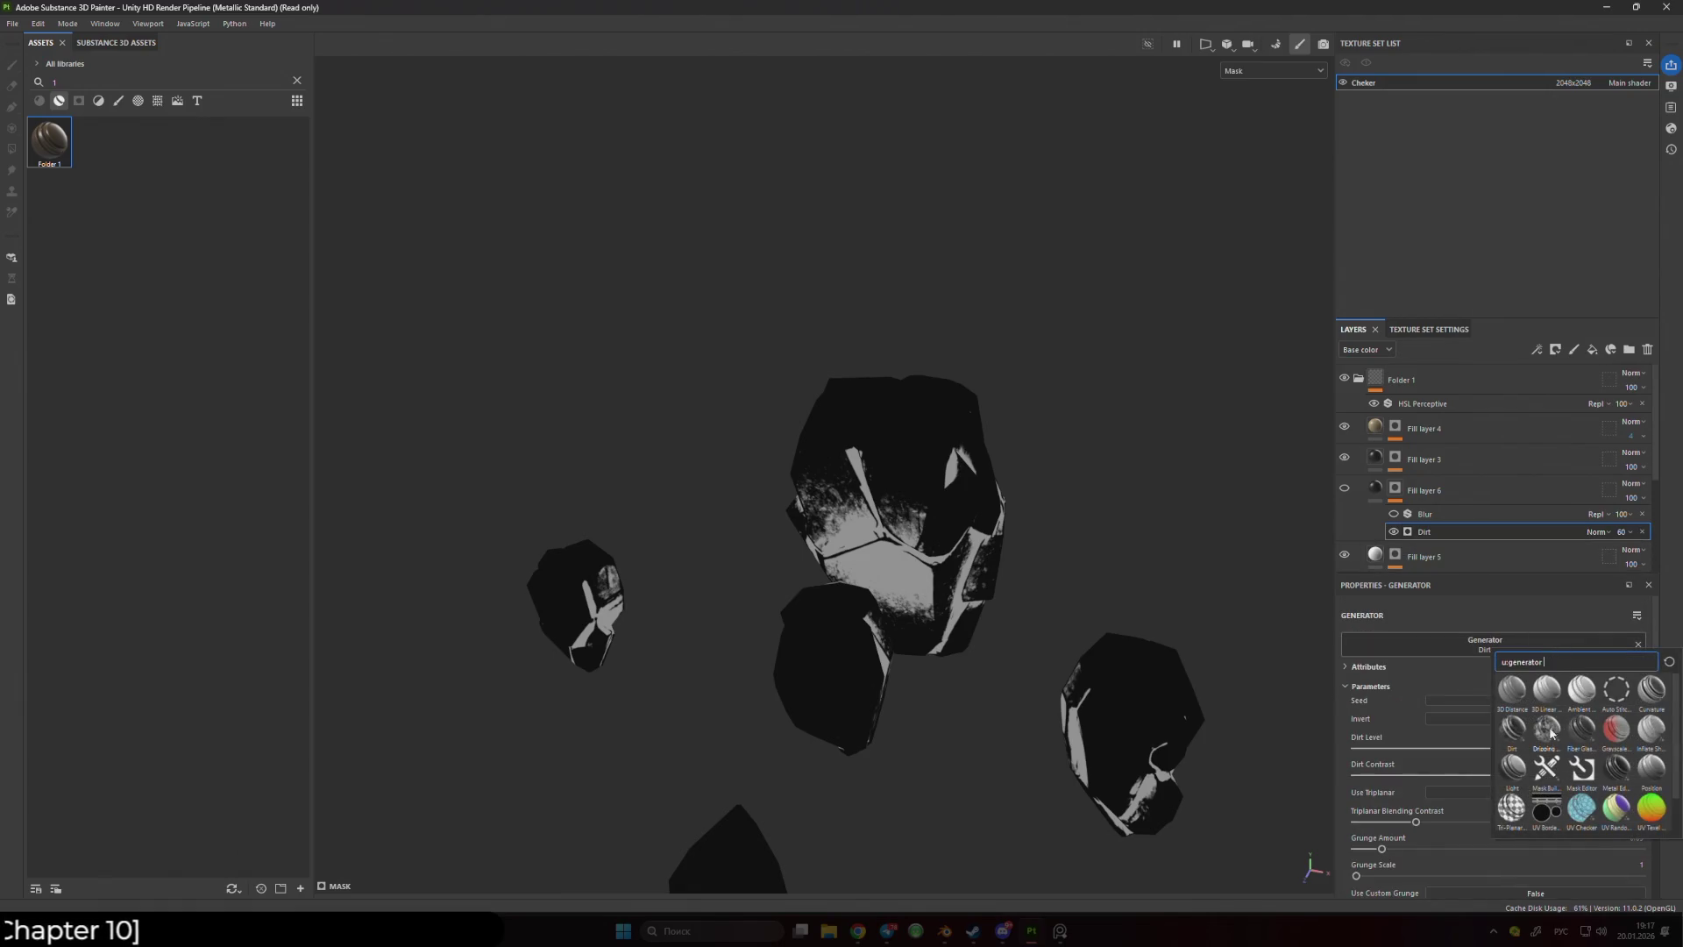
click(1646, 691)
mouse_move(1102, 604)
mouse_down()
mouse_move(945, 593)
mouse_move(1183, 631)
mouse_up()
click(1467, 703)
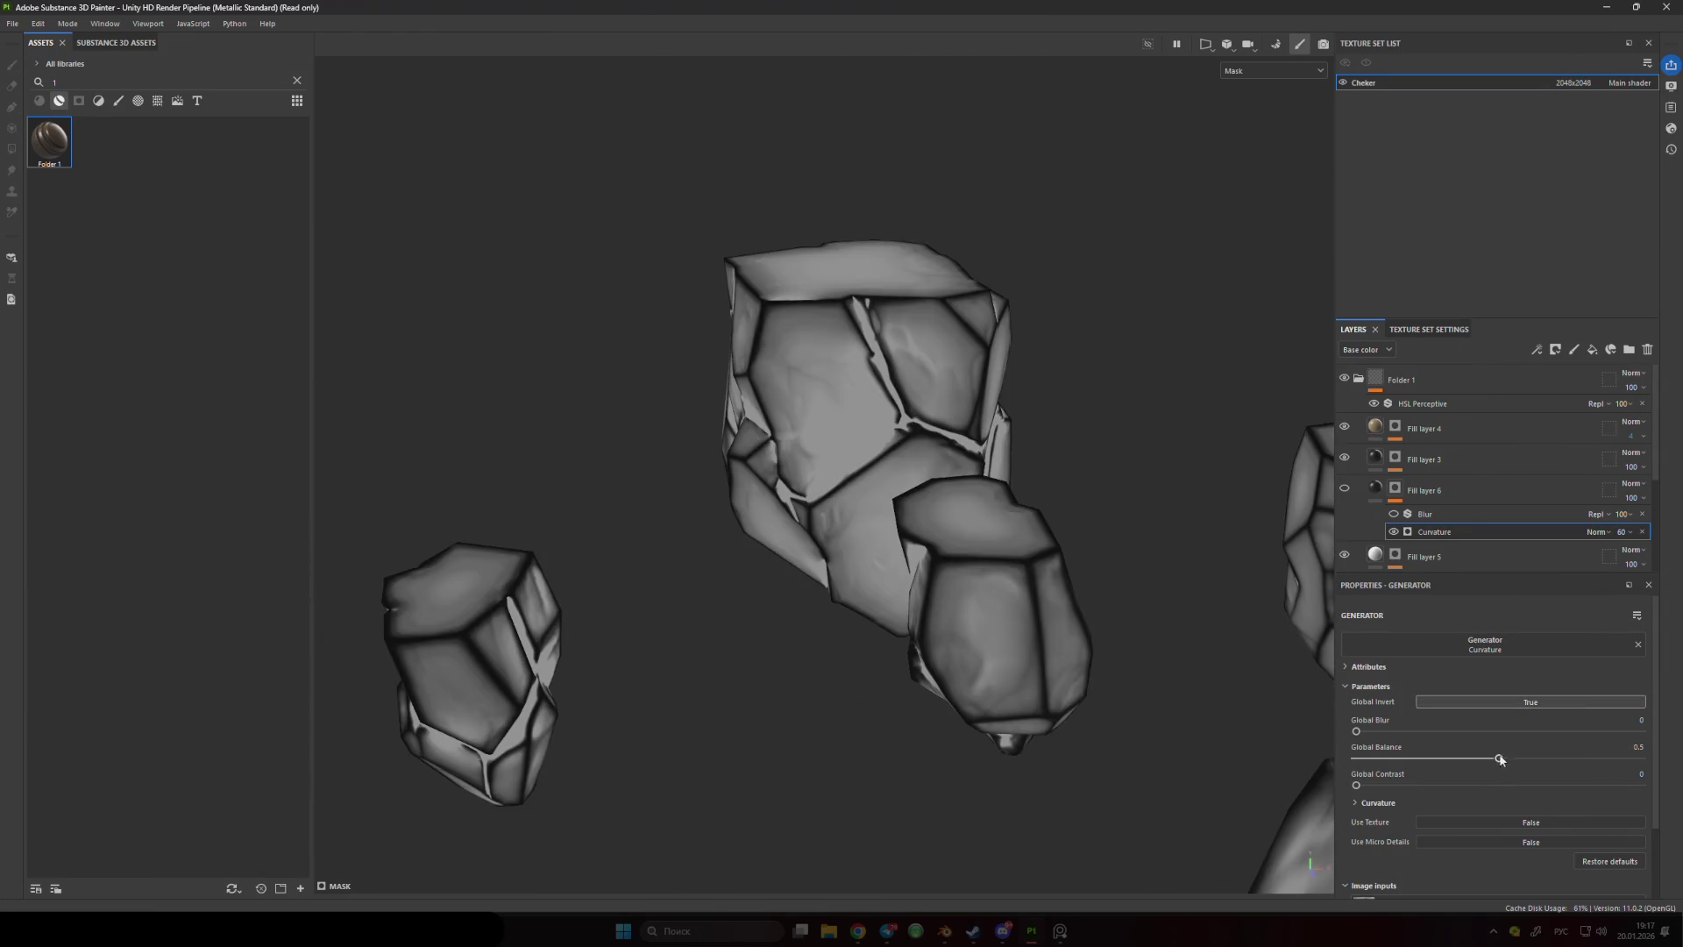
mouse_move(1487, 759)
mouse_down()
mouse_move(1397, 756)
mouse_move(1670, 764)
mouse_move(1558, 758)
mouse_up()
mouse_move(807, 614)
mouse_down()
mouse_move(887, 603)
mouse_move(999, 552)
mouse_move(1248, 524)
mouse_move(1107, 566)
mouse_move(1139, 578)
mouse_move(850, 489)
mouse_move(853, 526)
mouse_move(909, 395)
mouse_move(771, 364)
mouse_move(617, 499)
mouse_move(1040, 466)
mouse_move(912, 451)
mouse_move(780, 494)
mouse_move(810, 482)
mouse_up()
- Switch back to the Dirt generator, lower Dirt Contrast to 0.2 and remove the grunge
click(1484, 644)
click(1490, 720)
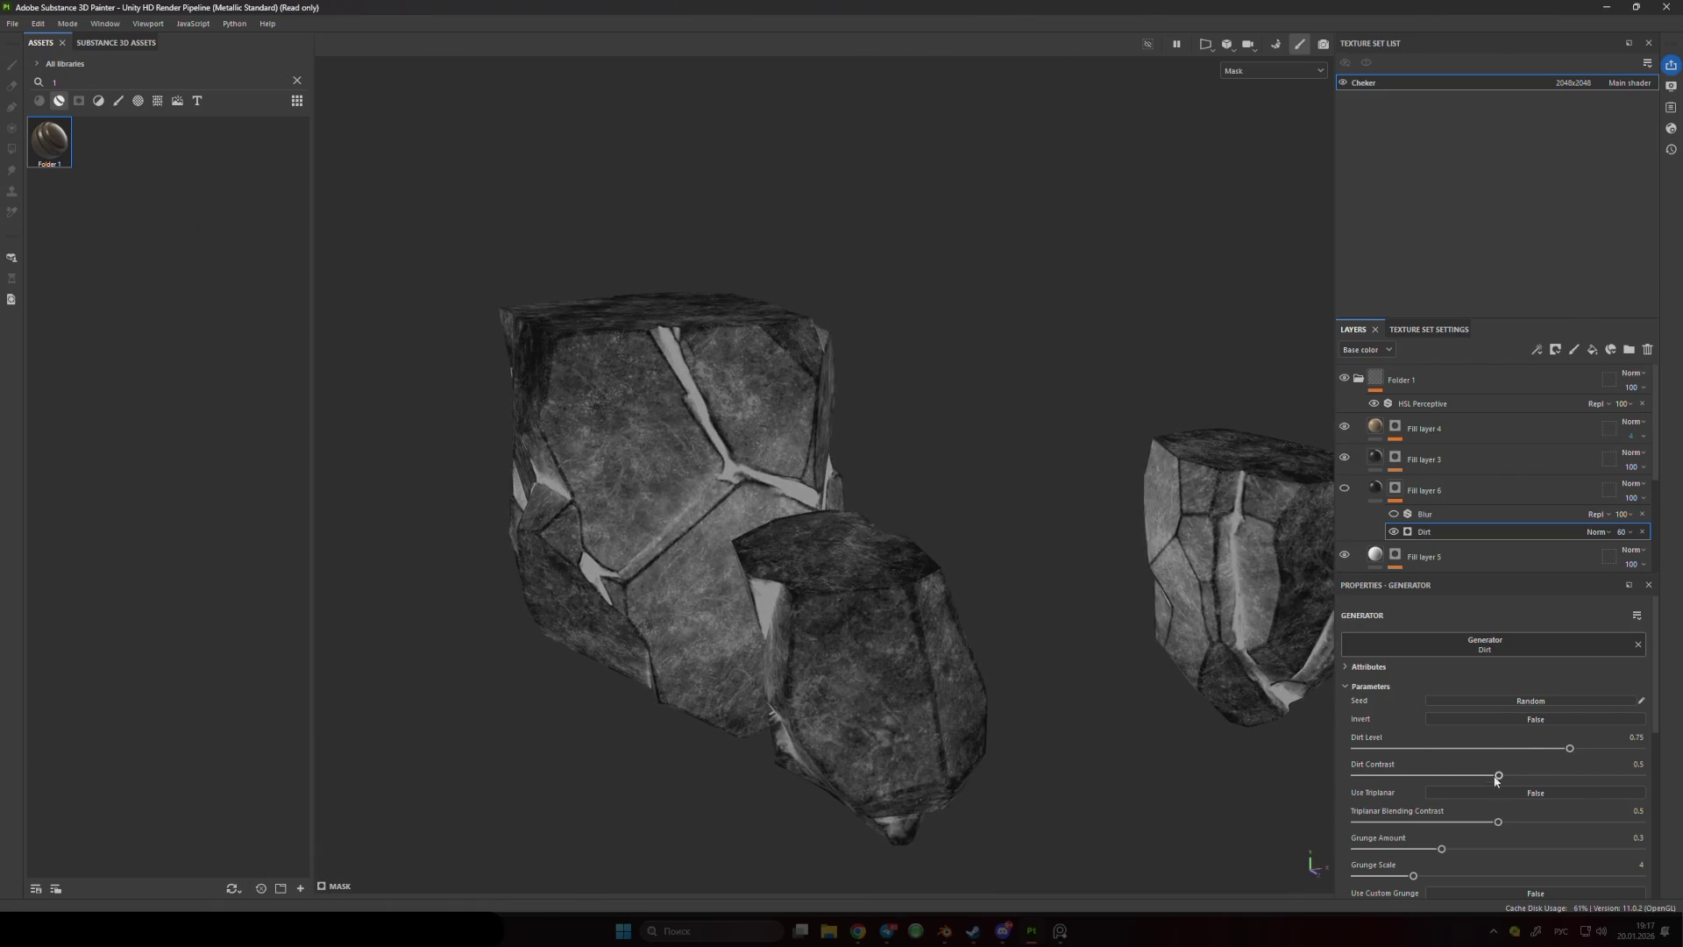
mouse_move(1553, 782)
mouse_down()
mouse_move(1590, 780)
mouse_move(1413, 782)
mouse_up()
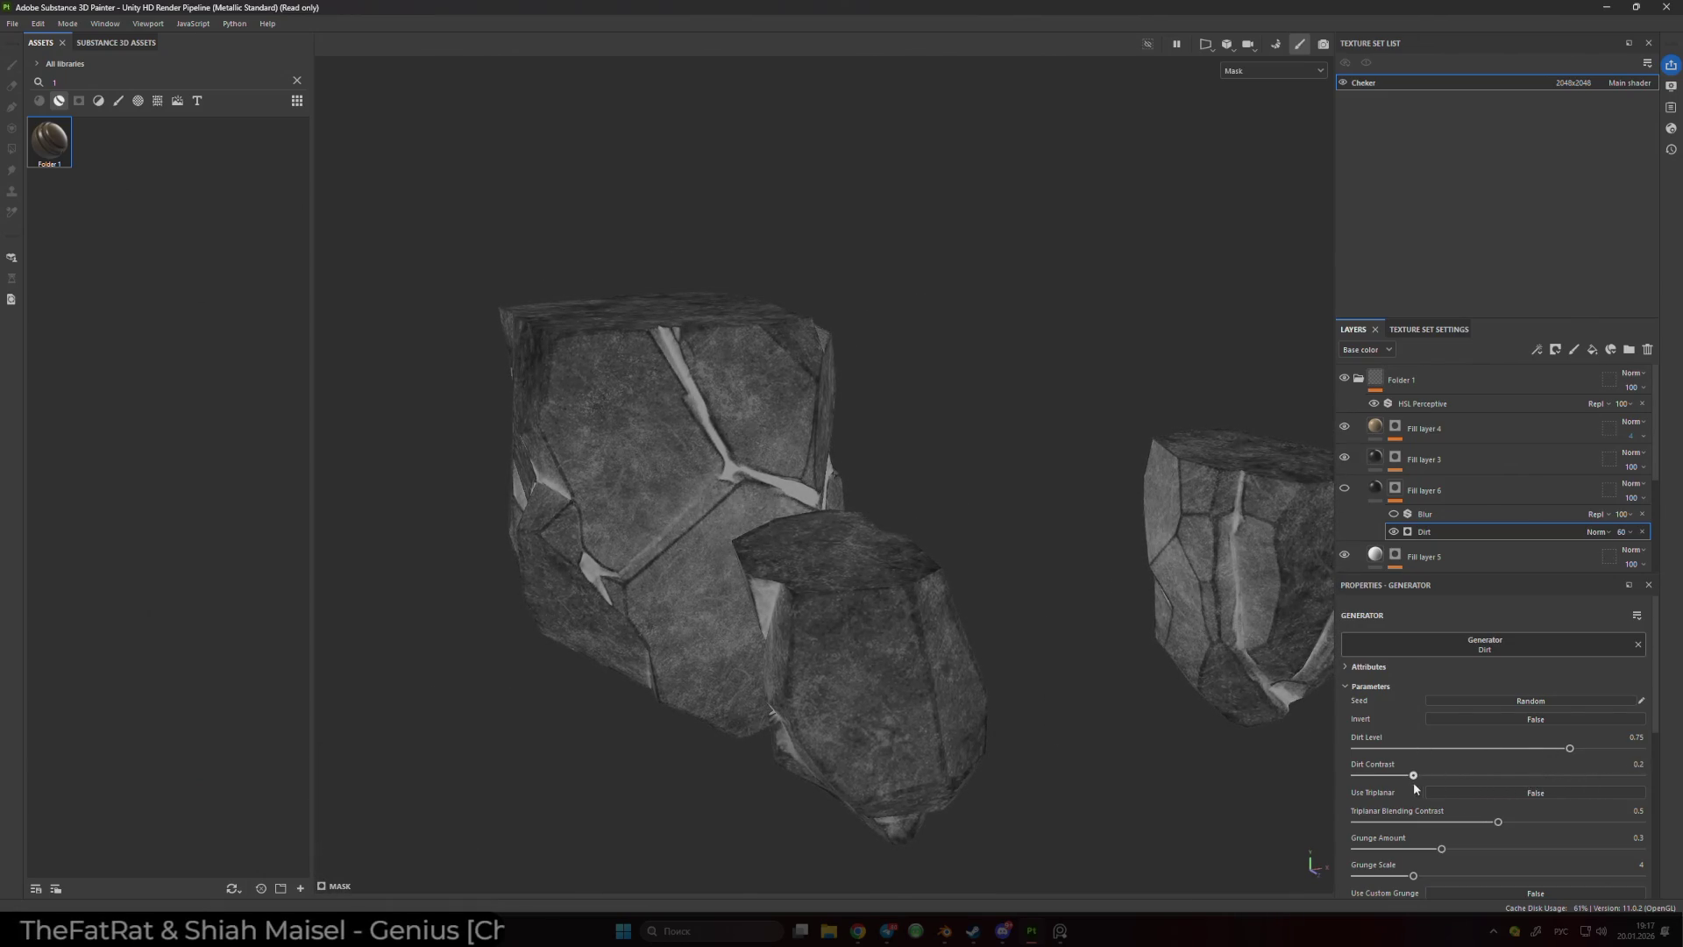
scroll(1457, 766, down, 2)
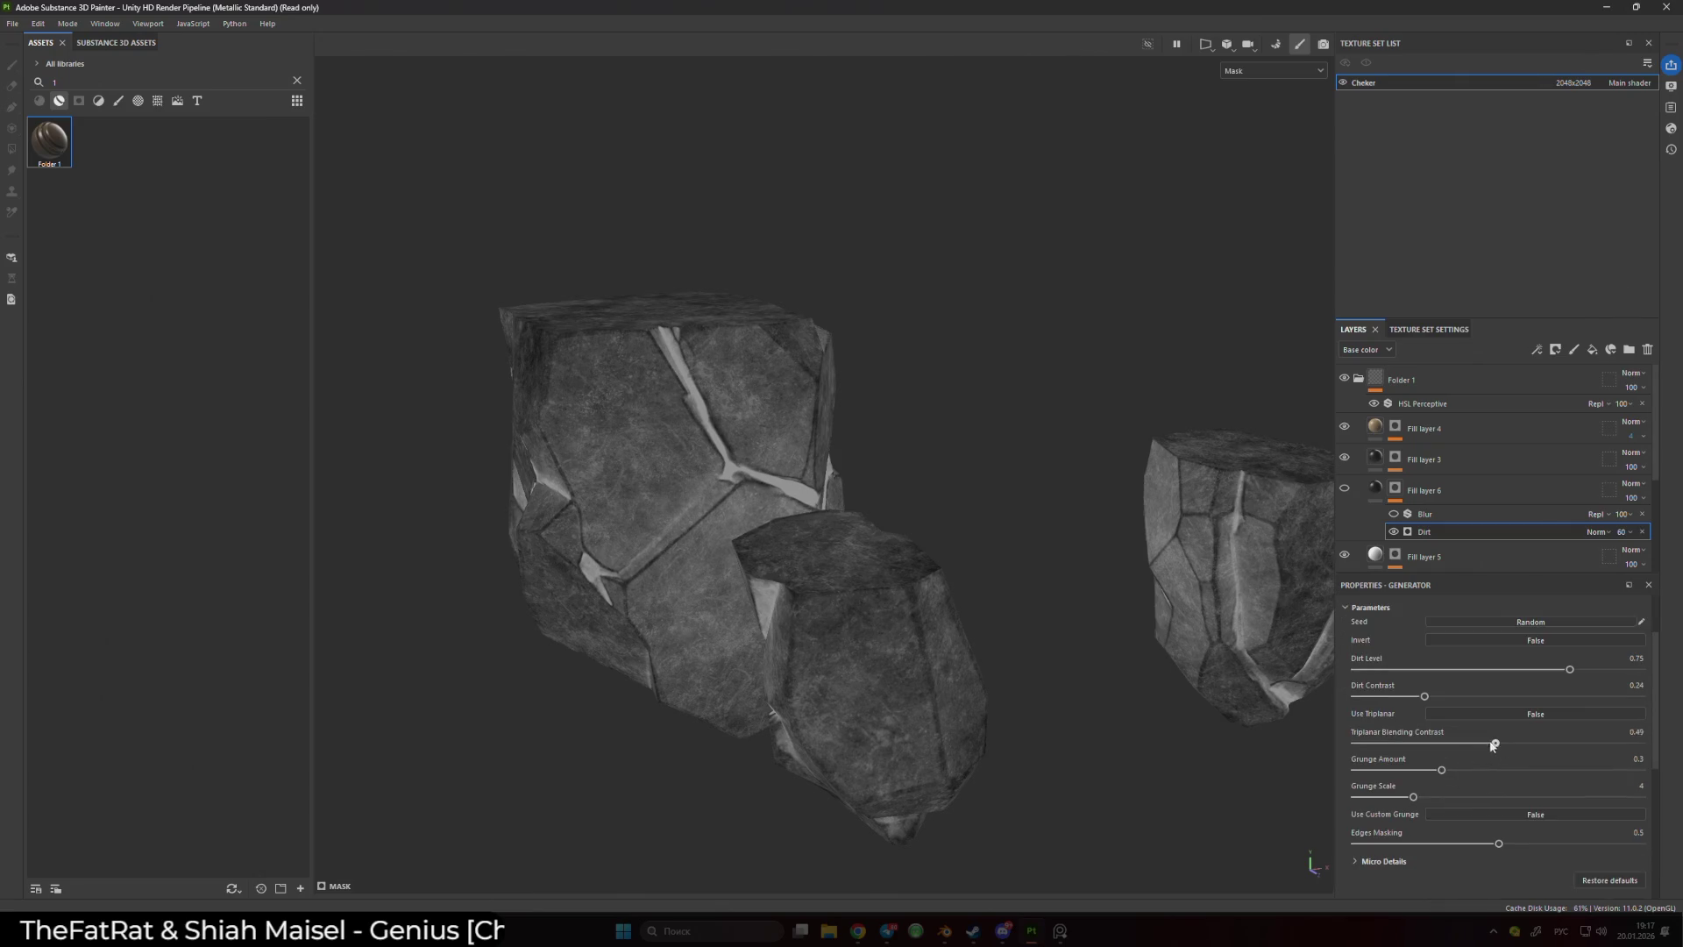
drag(1435, 773, 1338, 771)
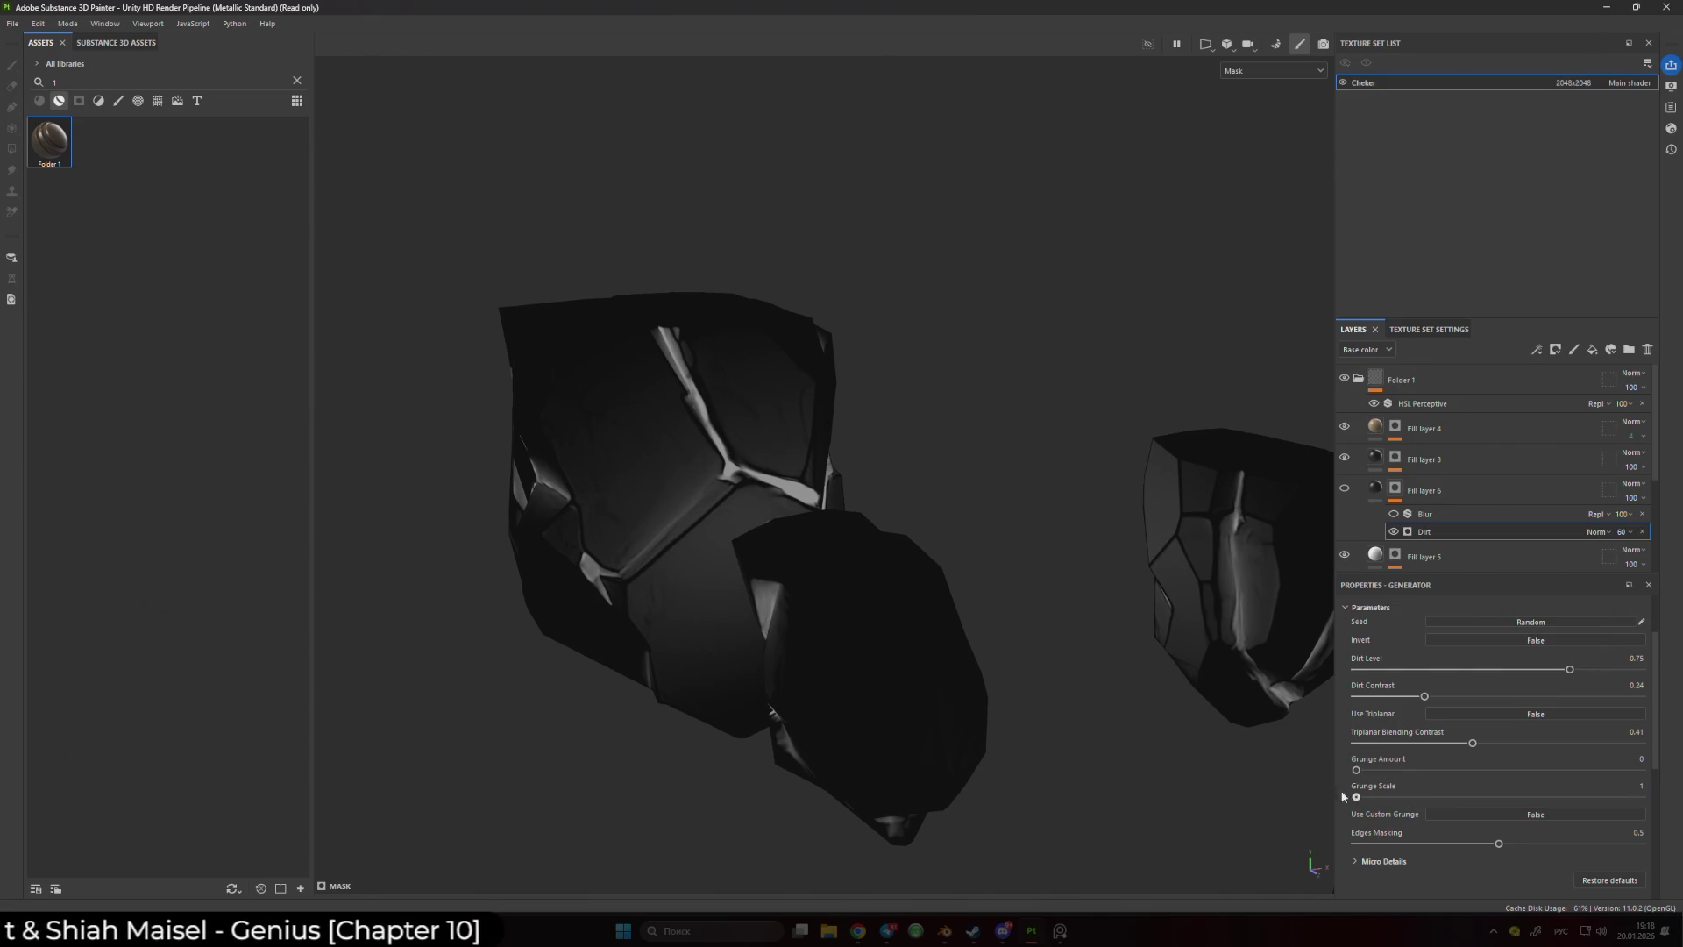
mouse_move(1356, 771)
mouse_down()
mouse_move(1385, 770)
mouse_move(1313, 775)
mouse_up()
- Raise Edges Masking nearly to full and adjust the micro detail intensity
click(1356, 861)
scroll(1474, 736, down, 3)
drag(1362, 725, 1650, 744)
scroll(923, 589, down, 5)
mouse_move(923, 589)
mouse_down()
mouse_move(796, 531)
mouse_move(1139, 614)
mouse_up()
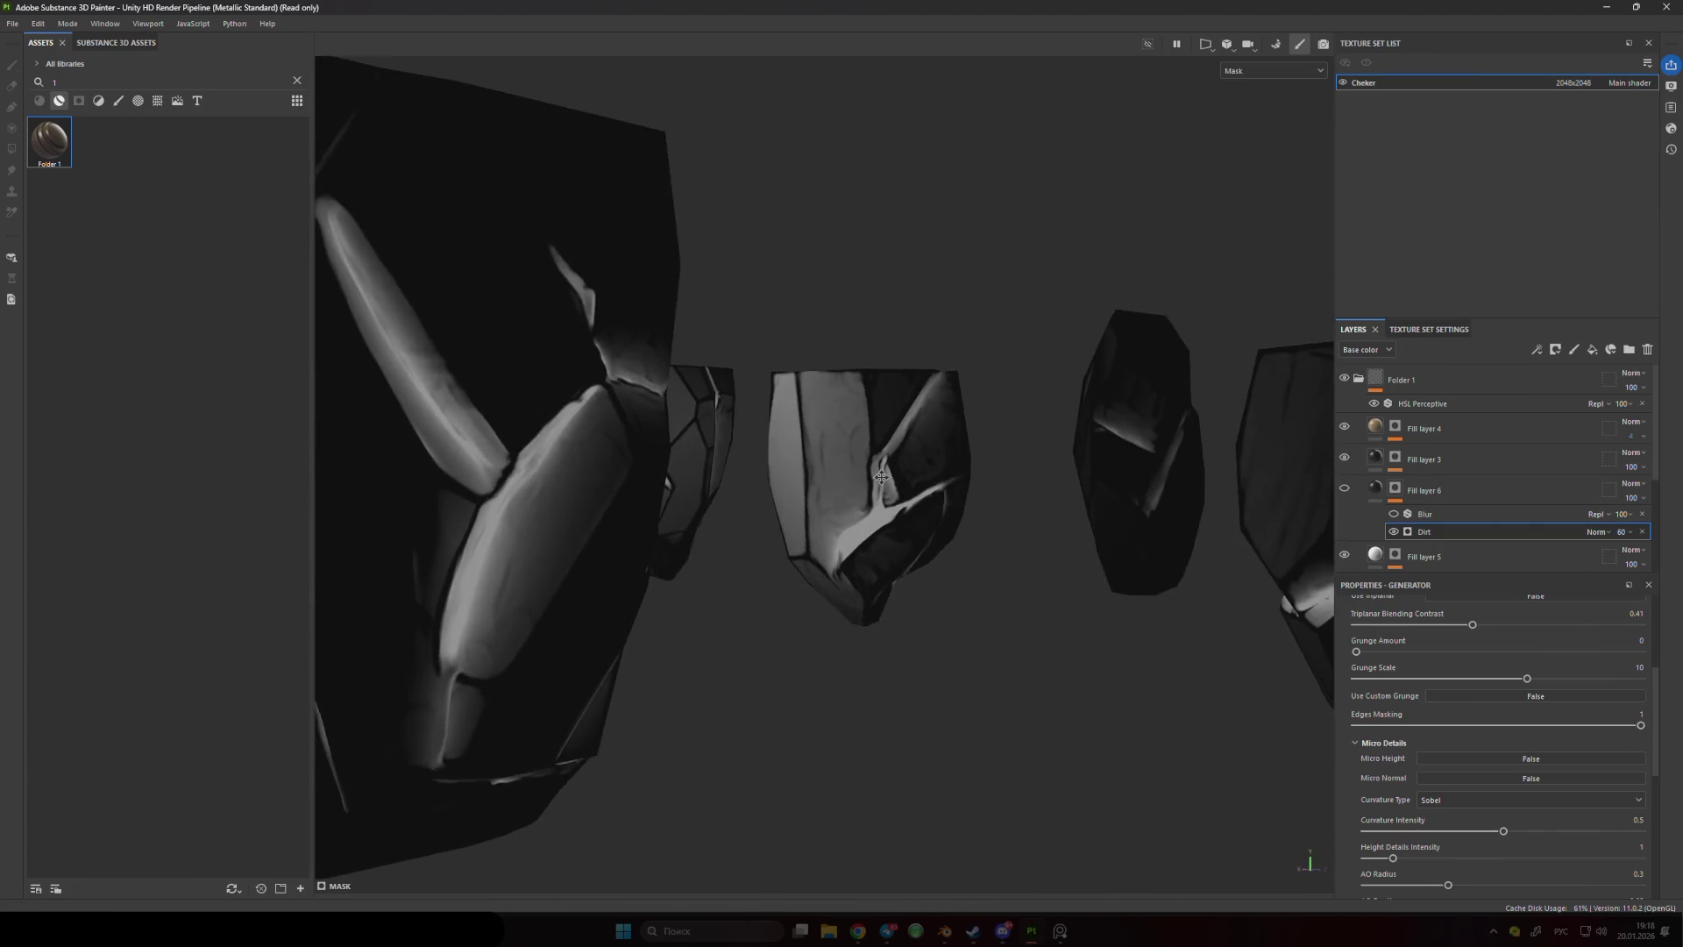
drag(1503, 831, 1561, 831)
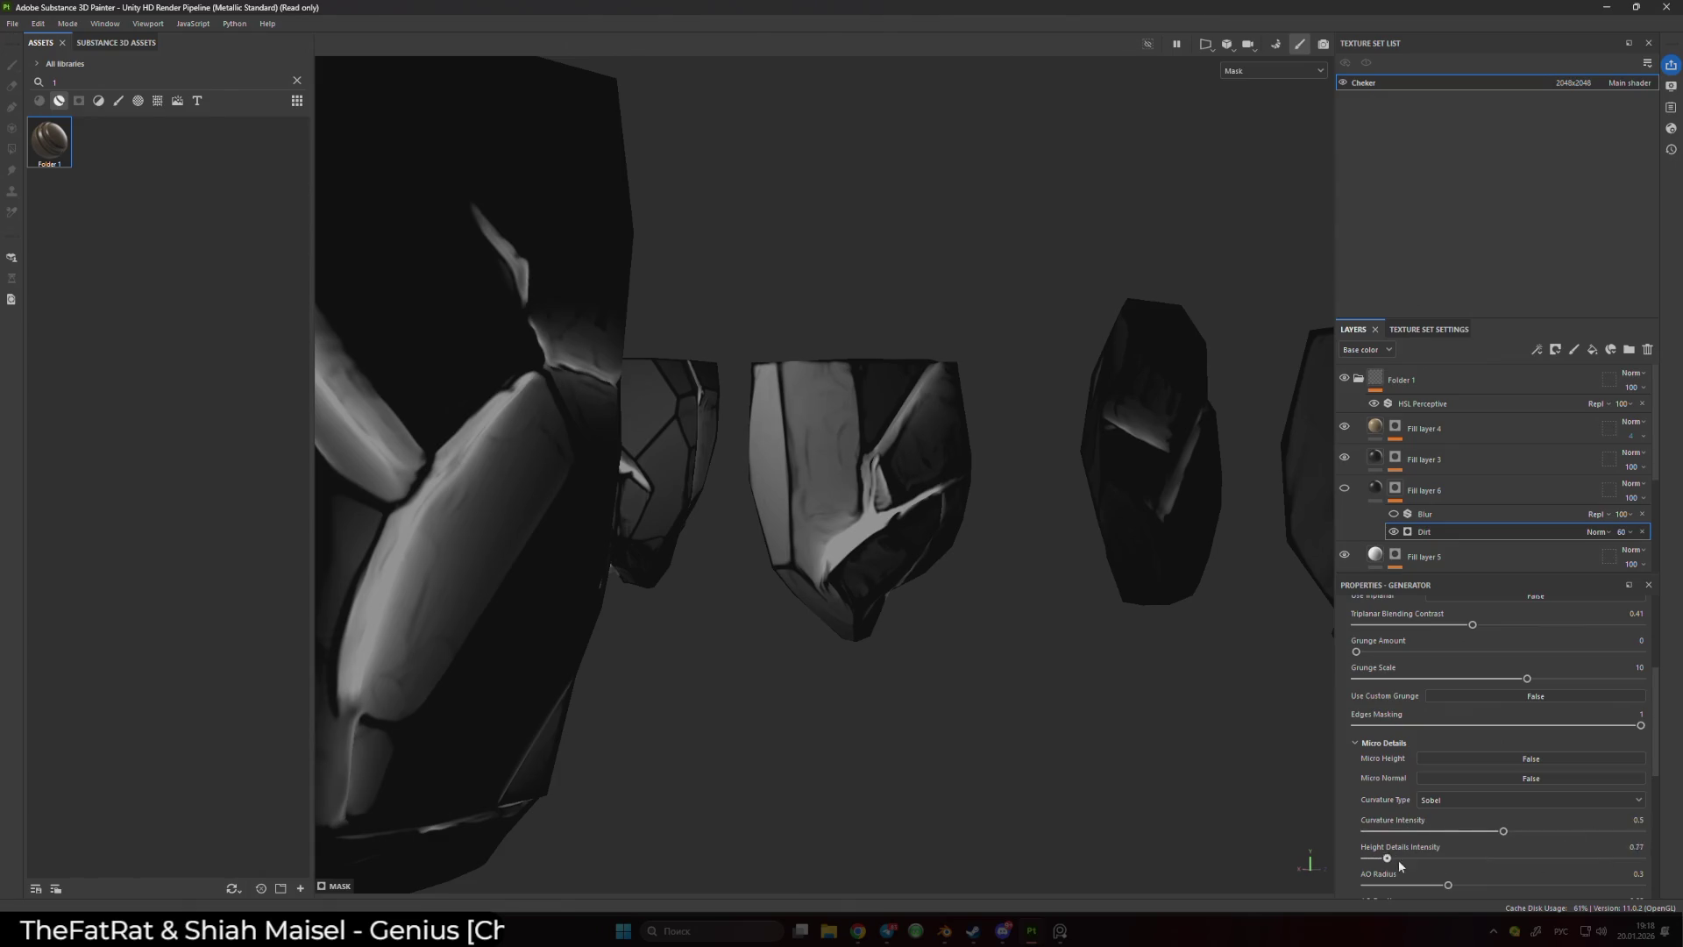
drag(1471, 887, 1455, 885)
scroll(1402, 842, down, 3)
mouse_move(1391, 754)
mouse_down()
mouse_move(1594, 763)
mouse_move(1286, 761)
mouse_up()
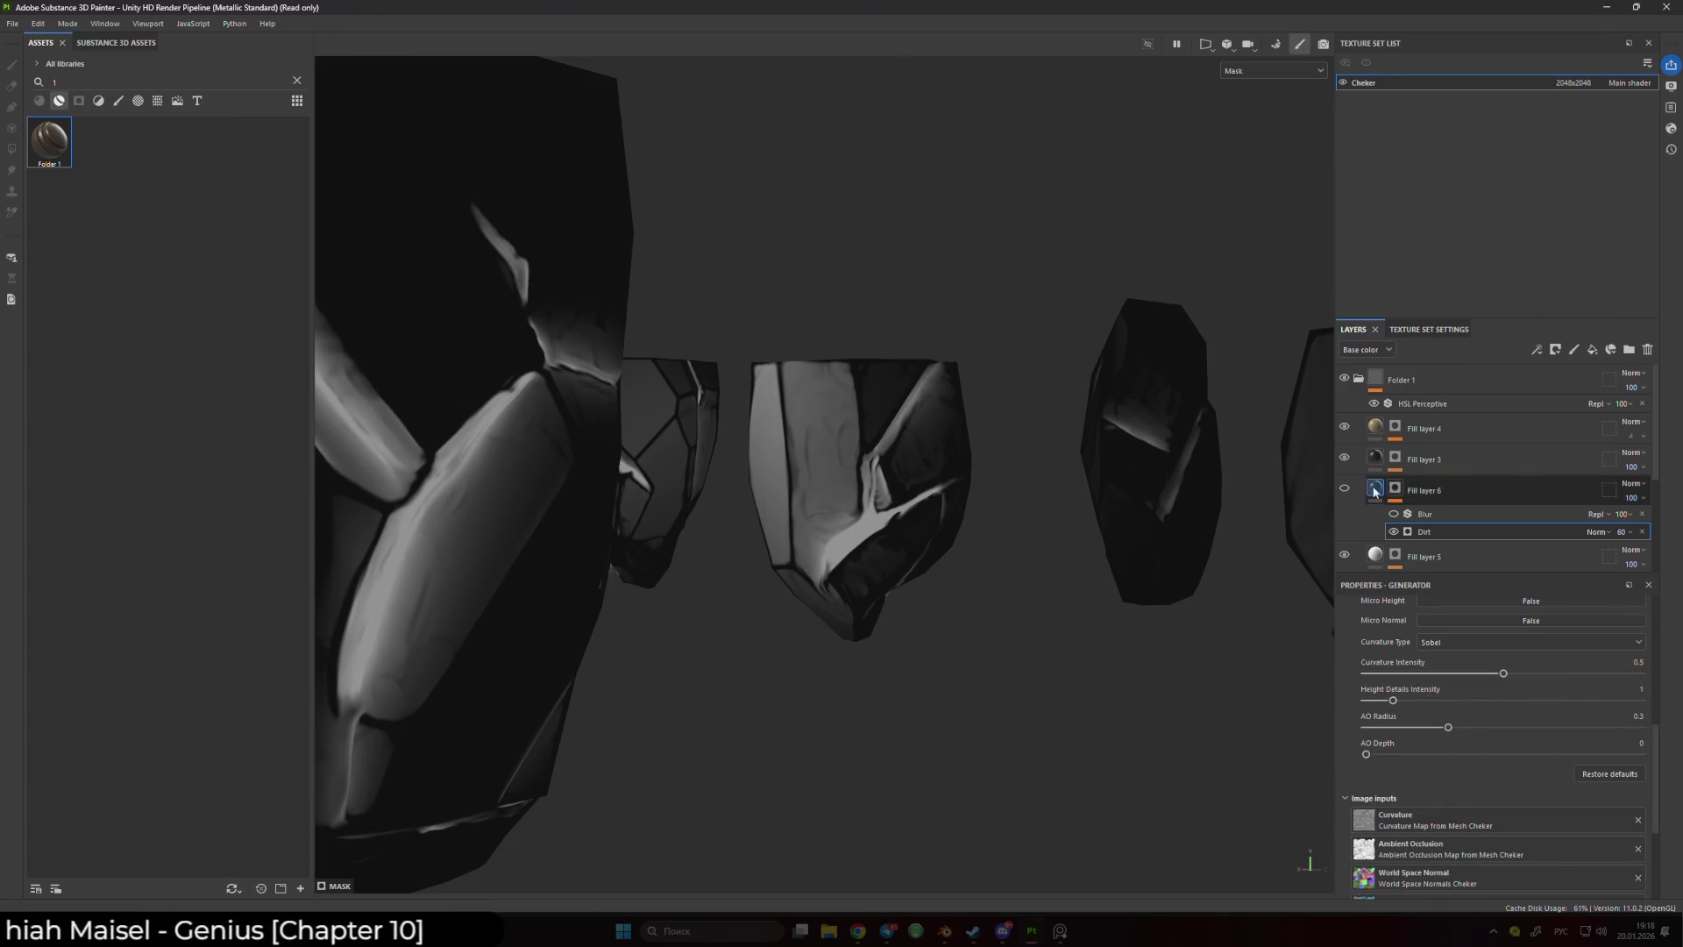
scroll(1482, 670, up, 5)
- Lower the Dirt Level to about 0.46
mouse_move(1482, 670)
mouse_down()
mouse_move(1450, 673)
mouse_move(1485, 676)
mouse_up()
mouse_move(1250, 652)
alt+mouse_down()
mouse_move(961, 687)
mouse_move(1134, 518)
mouse_move(1267, 587)
alt+mouse_up()
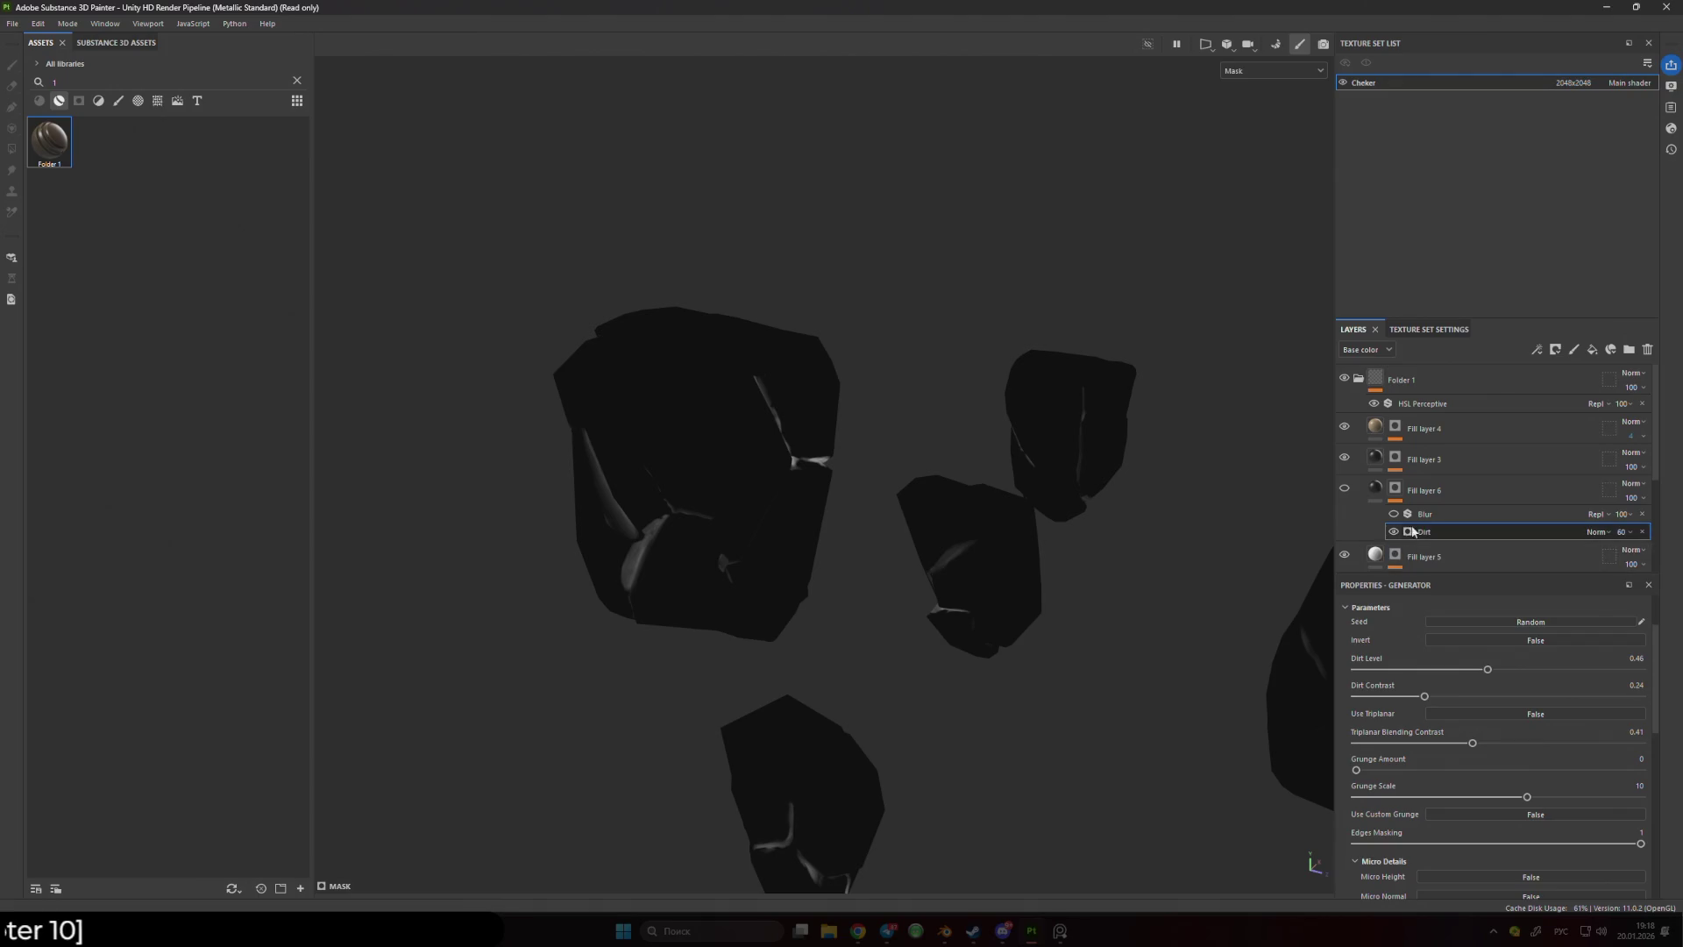
scroll(1446, 648, up, 2)
click(1532, 648)
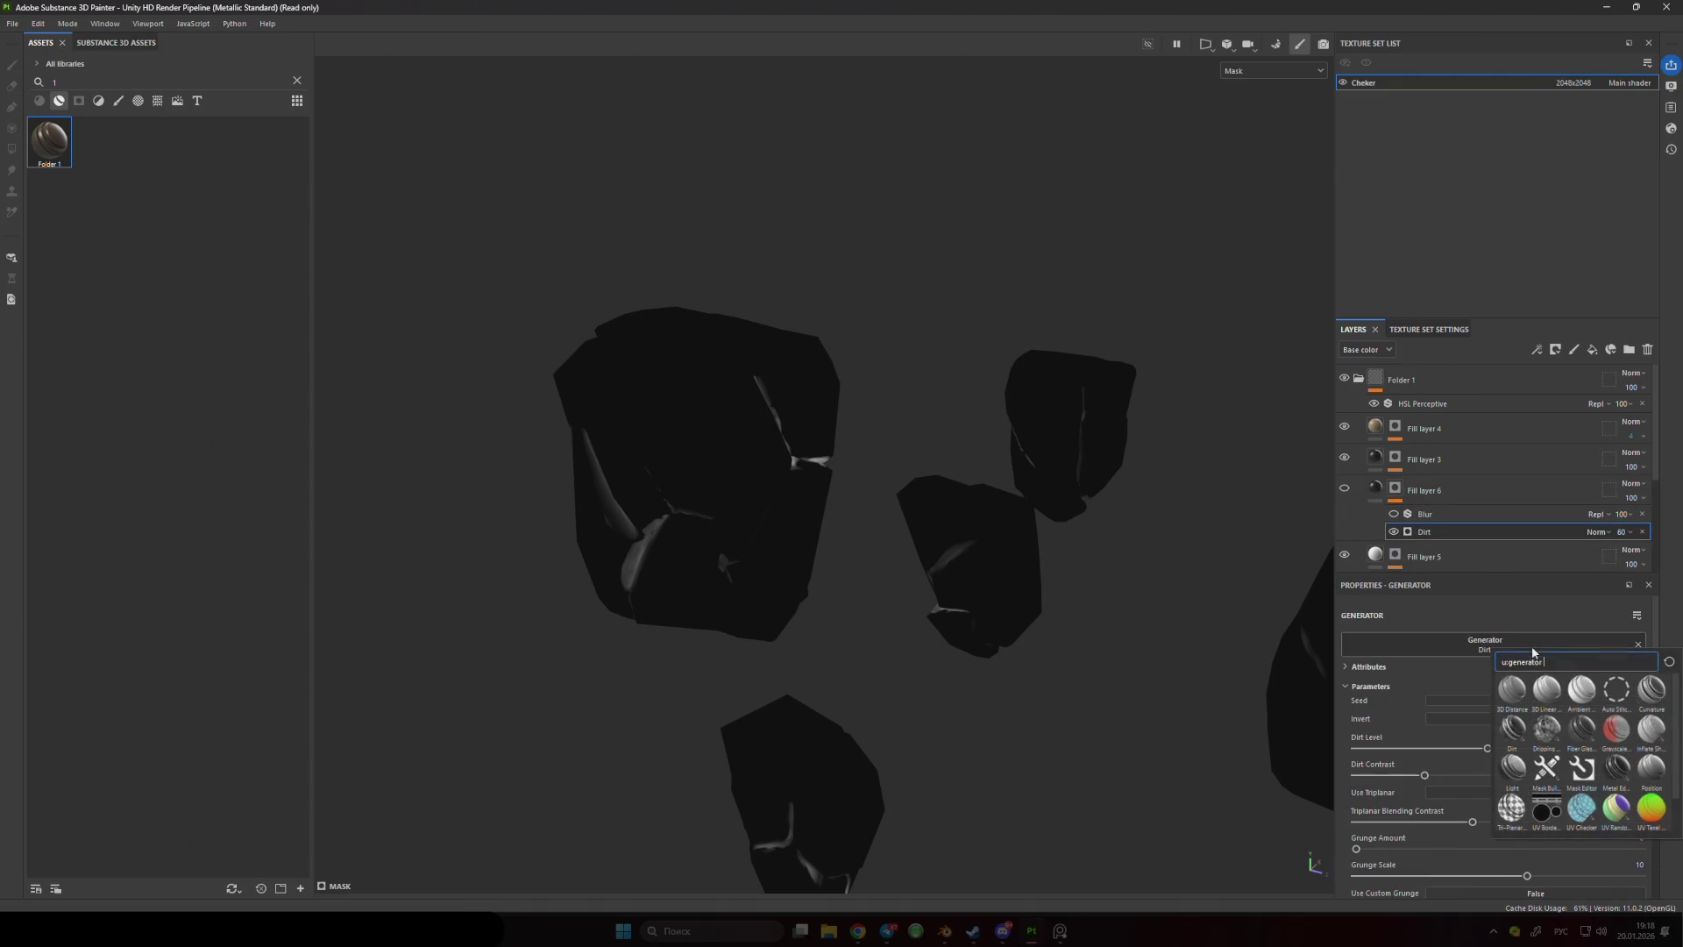
- Swap the Dirt generator for Ambient Occlusion with Global Invert enabled
click(1581, 691)
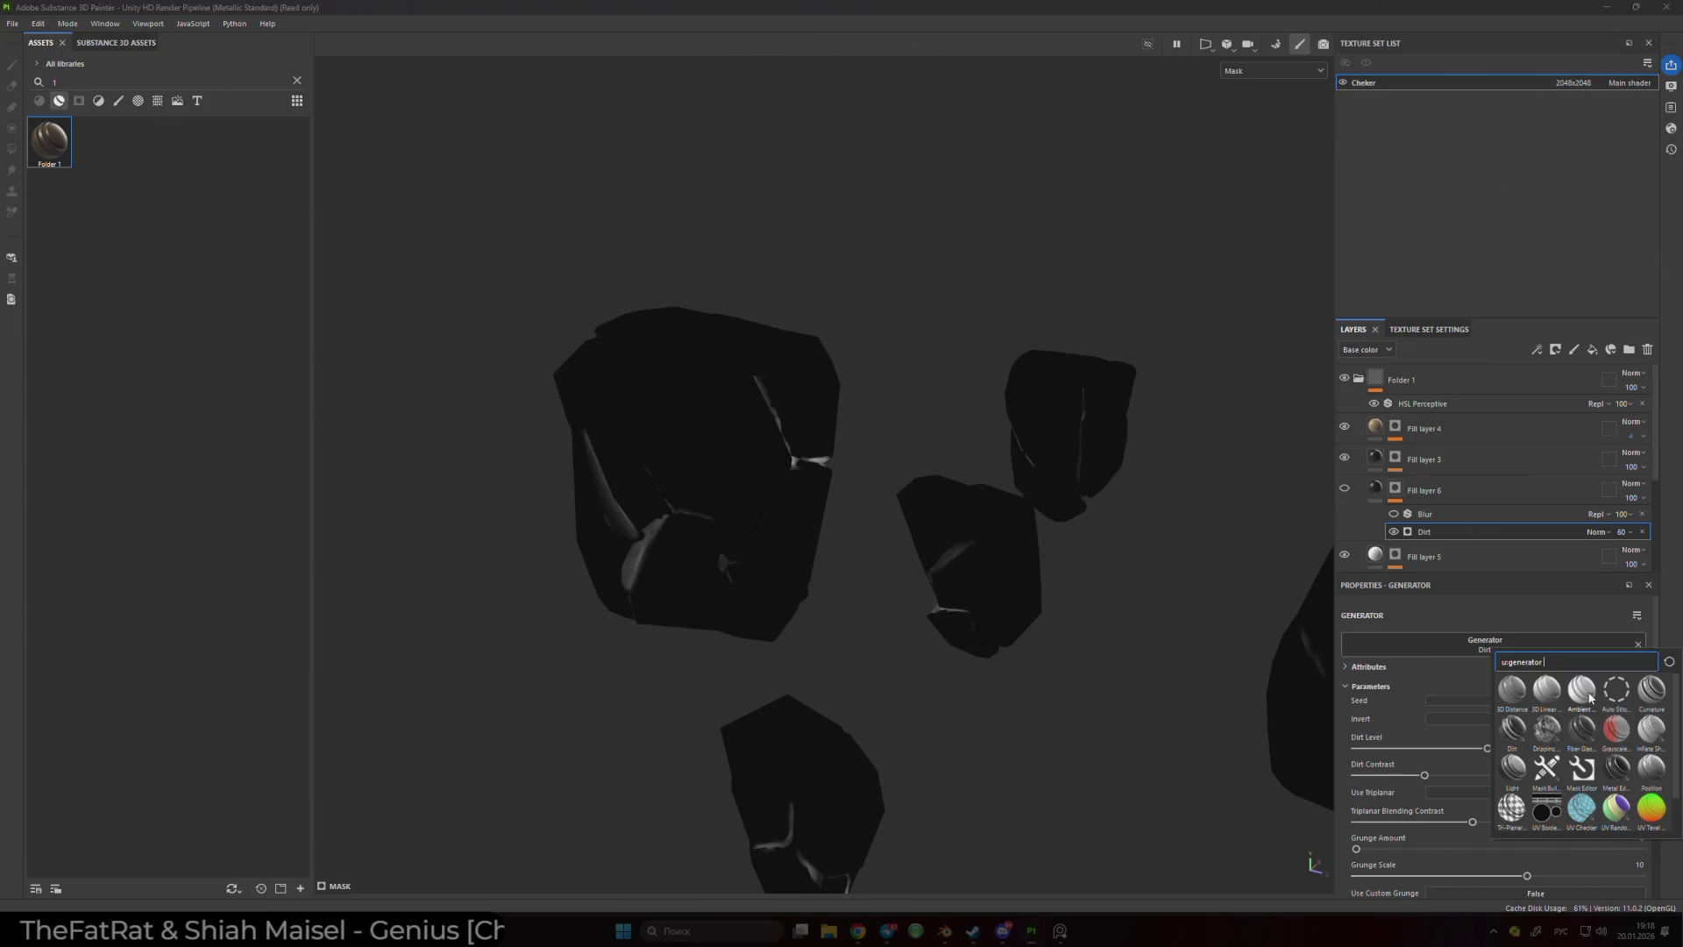
scroll(789, 461, up, 3)
alt+drag(726, 455, 896, 443)
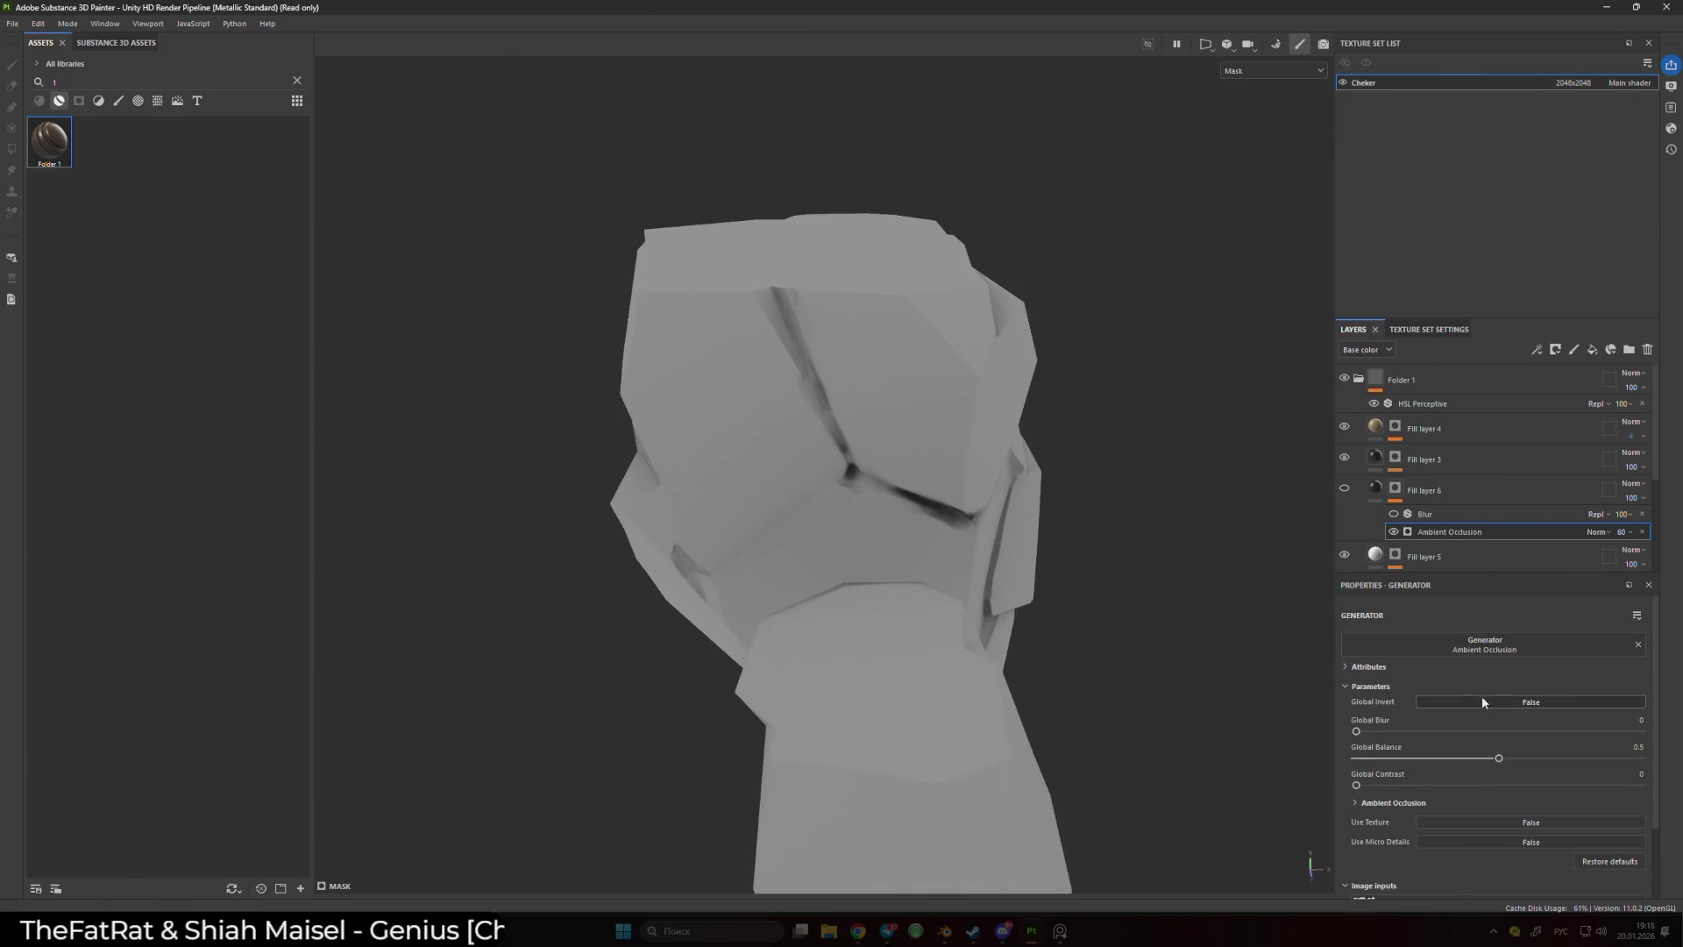
click(1481, 698)
mouse_move(1044, 627)
alt+mouse_down()
mouse_move(1116, 586)
mouse_move(1239, 631)
mouse_move(982, 513)
mouse_move(970, 357)
mouse_move(1270, 432)
mouse_move(1349, 624)
mouse_move(1401, 670)
mouse_move(830, 563)
mouse_move(1502, 762)
mouse_move(1438, 756)
mouse_move(1566, 756)
mouse_move(1547, 759)
alt+mouse_up()
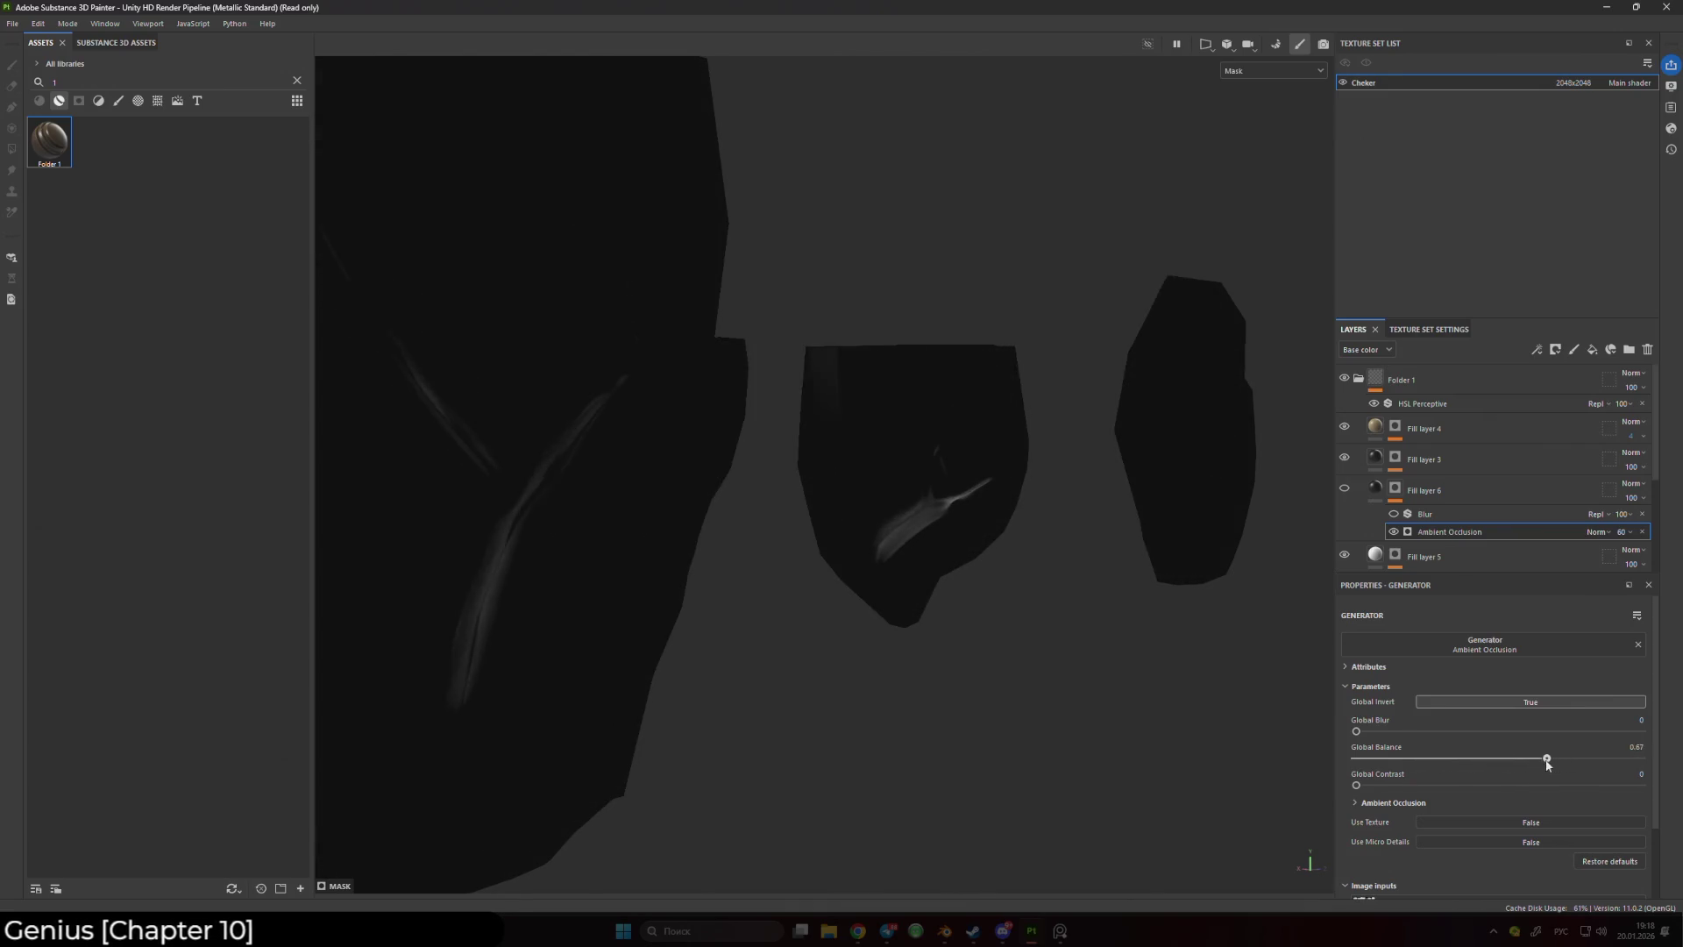
mouse_move(1096, 692)
alt+mouse_down()
mouse_move(841, 661)
mouse_move(660, 526)
alt+mouse_up()
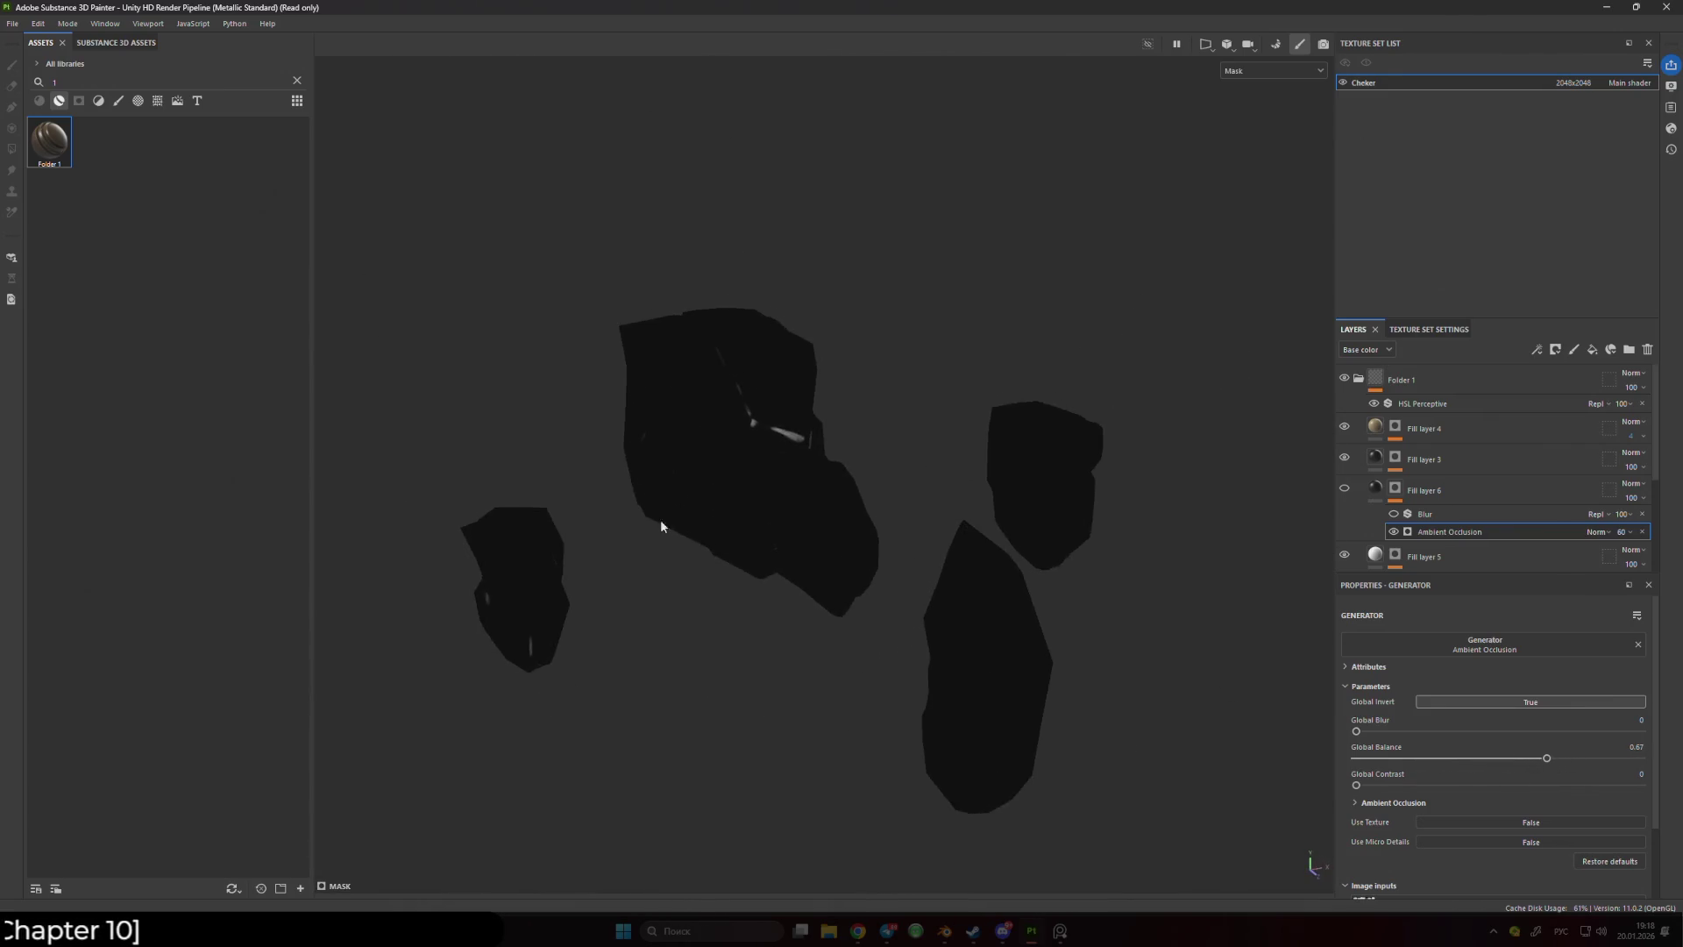
scroll(661, 526, up, 3)
- Replace the generator with Mask Builder - Legacy and check the rock edges
click(1510, 647)
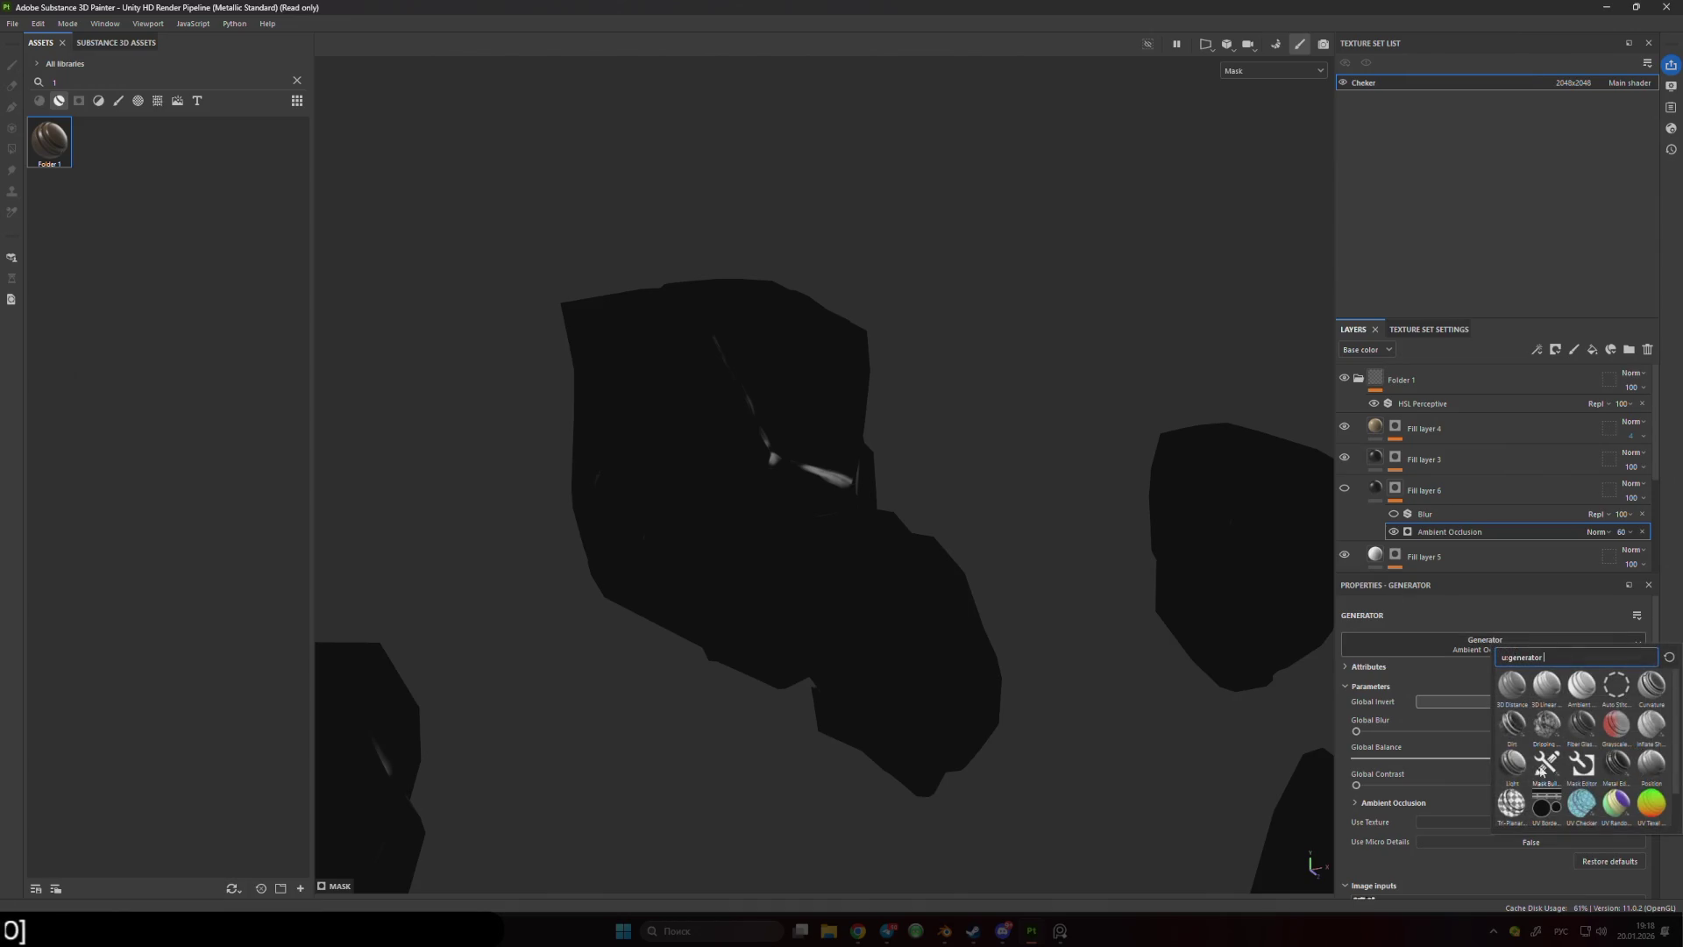
click(1545, 765)
mouse_move(872, 651)
alt+mouse_down()
mouse_move(1239, 582)
mouse_move(934, 544)
mouse_move(676, 475)
mouse_move(1148, 502)
alt+mouse_up()
- Select Fill layer 6's mask and open its Mask Builder - Legacy settings
click(1358, 491)
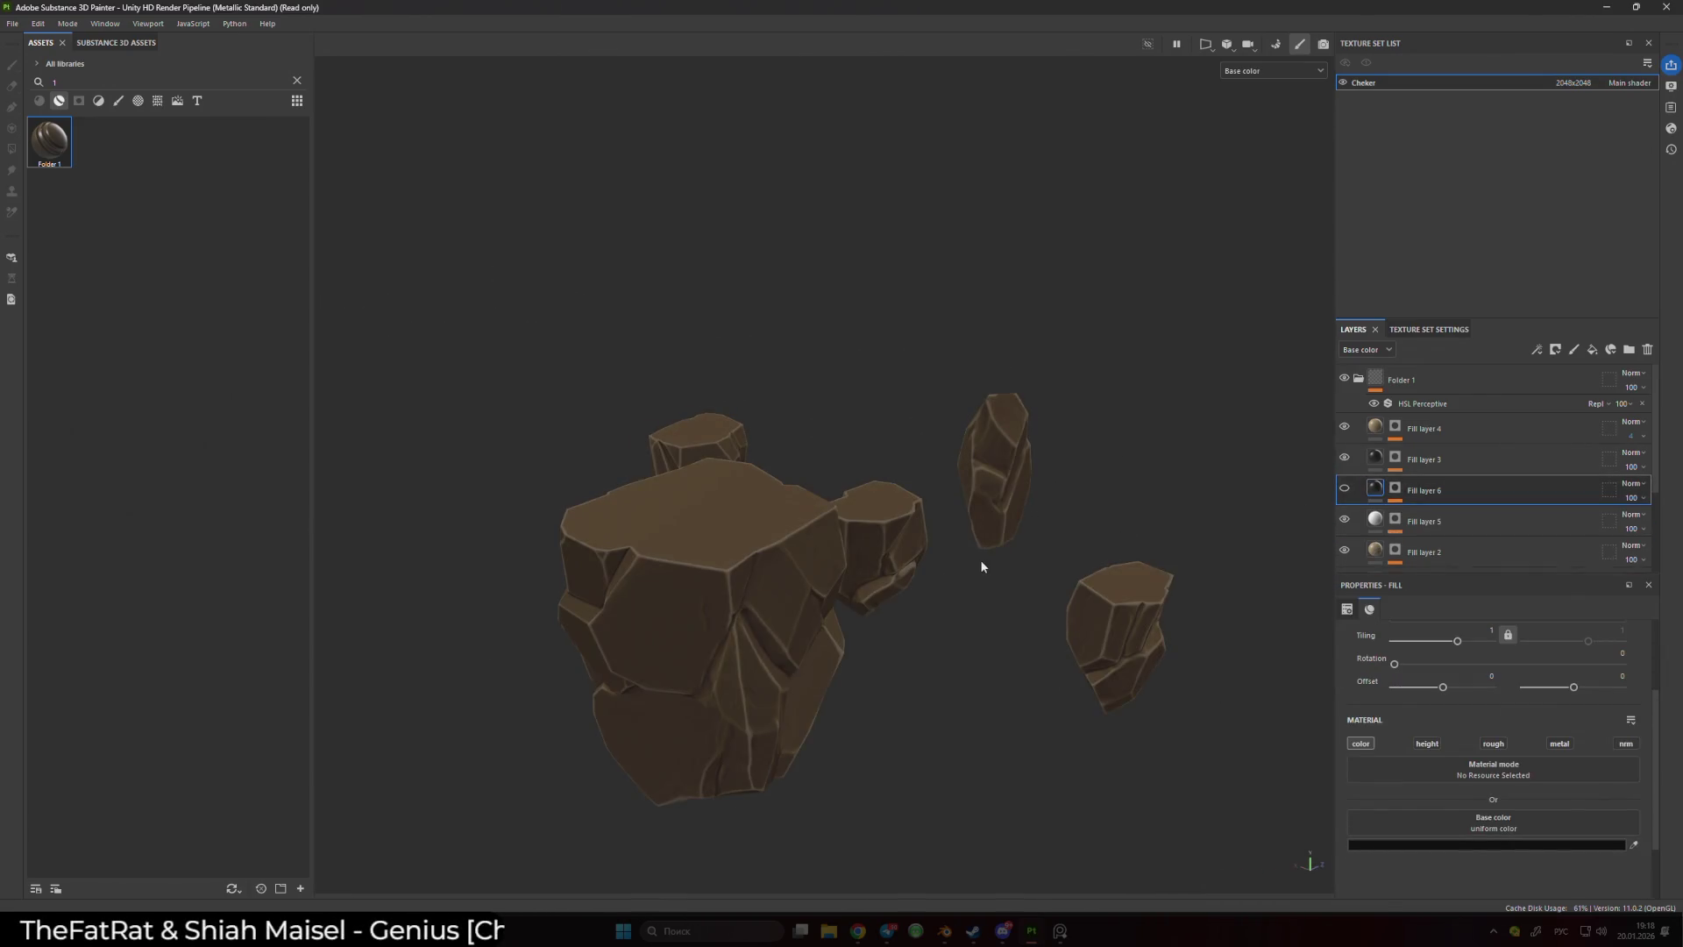
click(1395, 490)
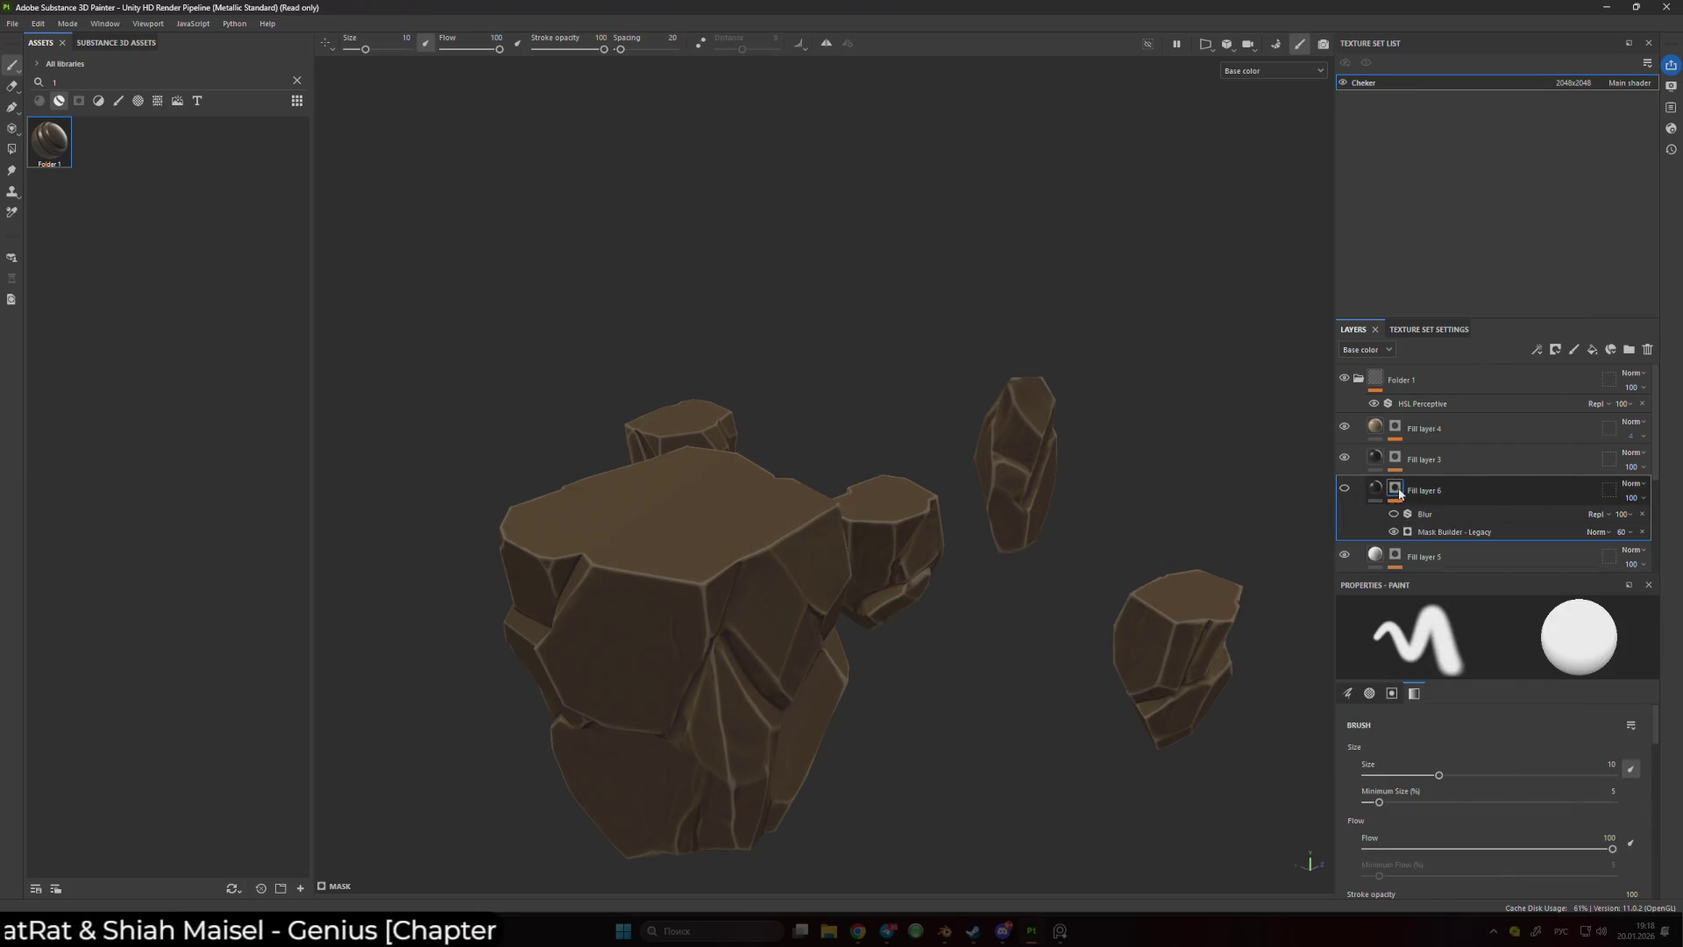
click(1438, 530)
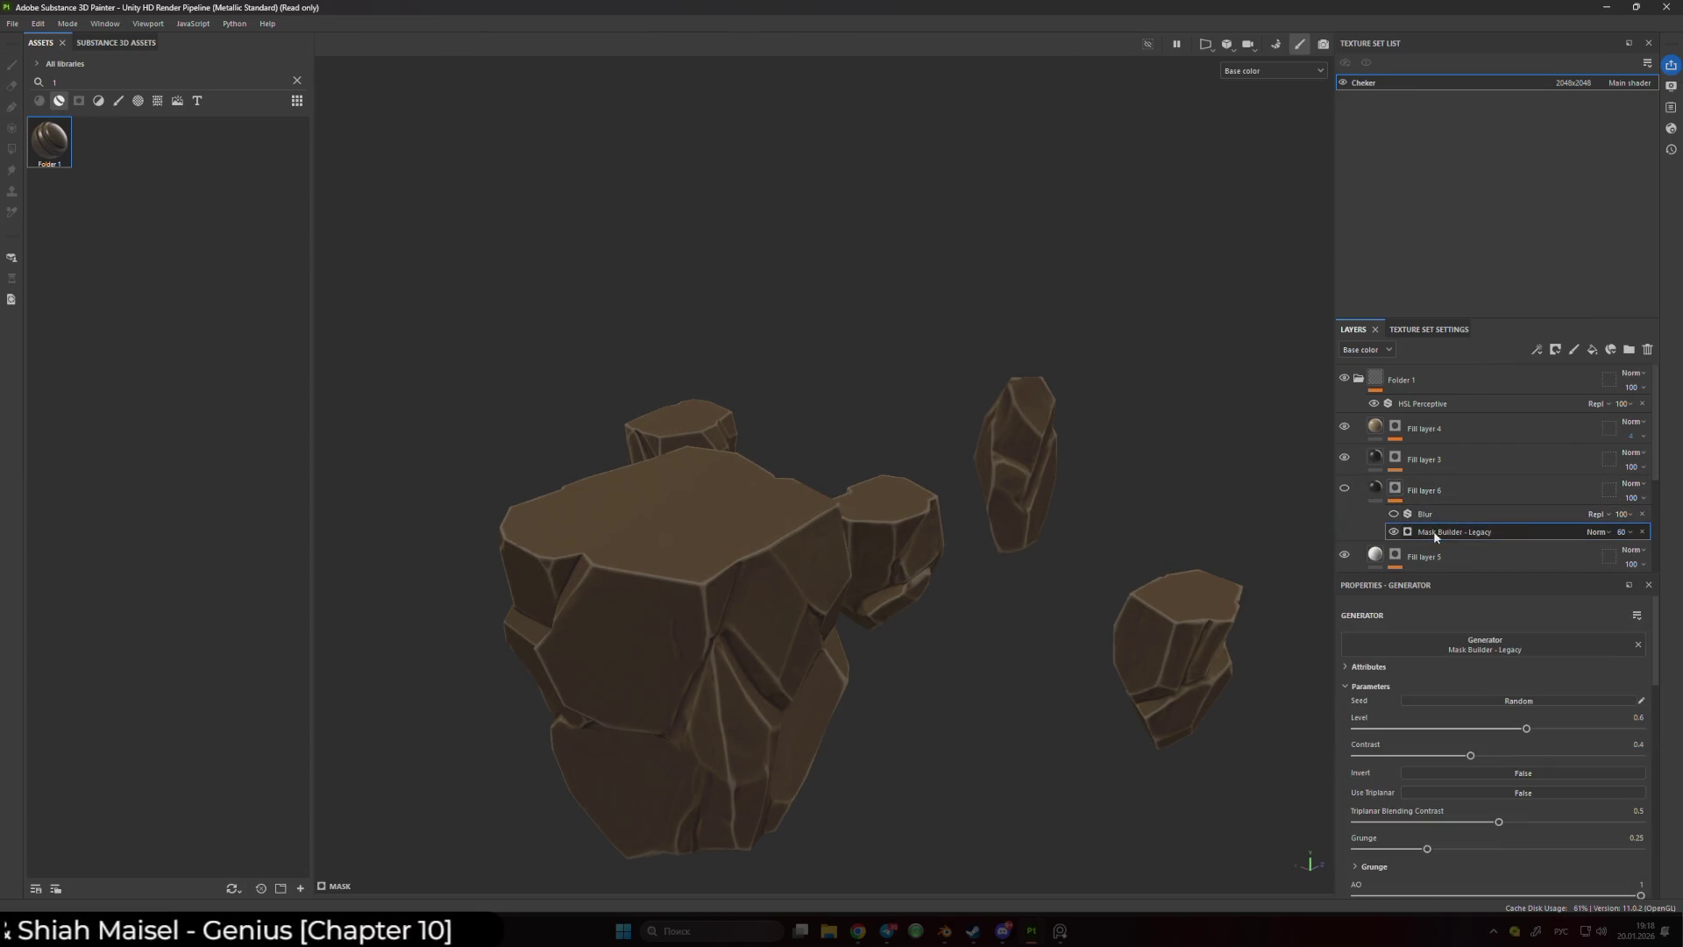
click(1386, 490)
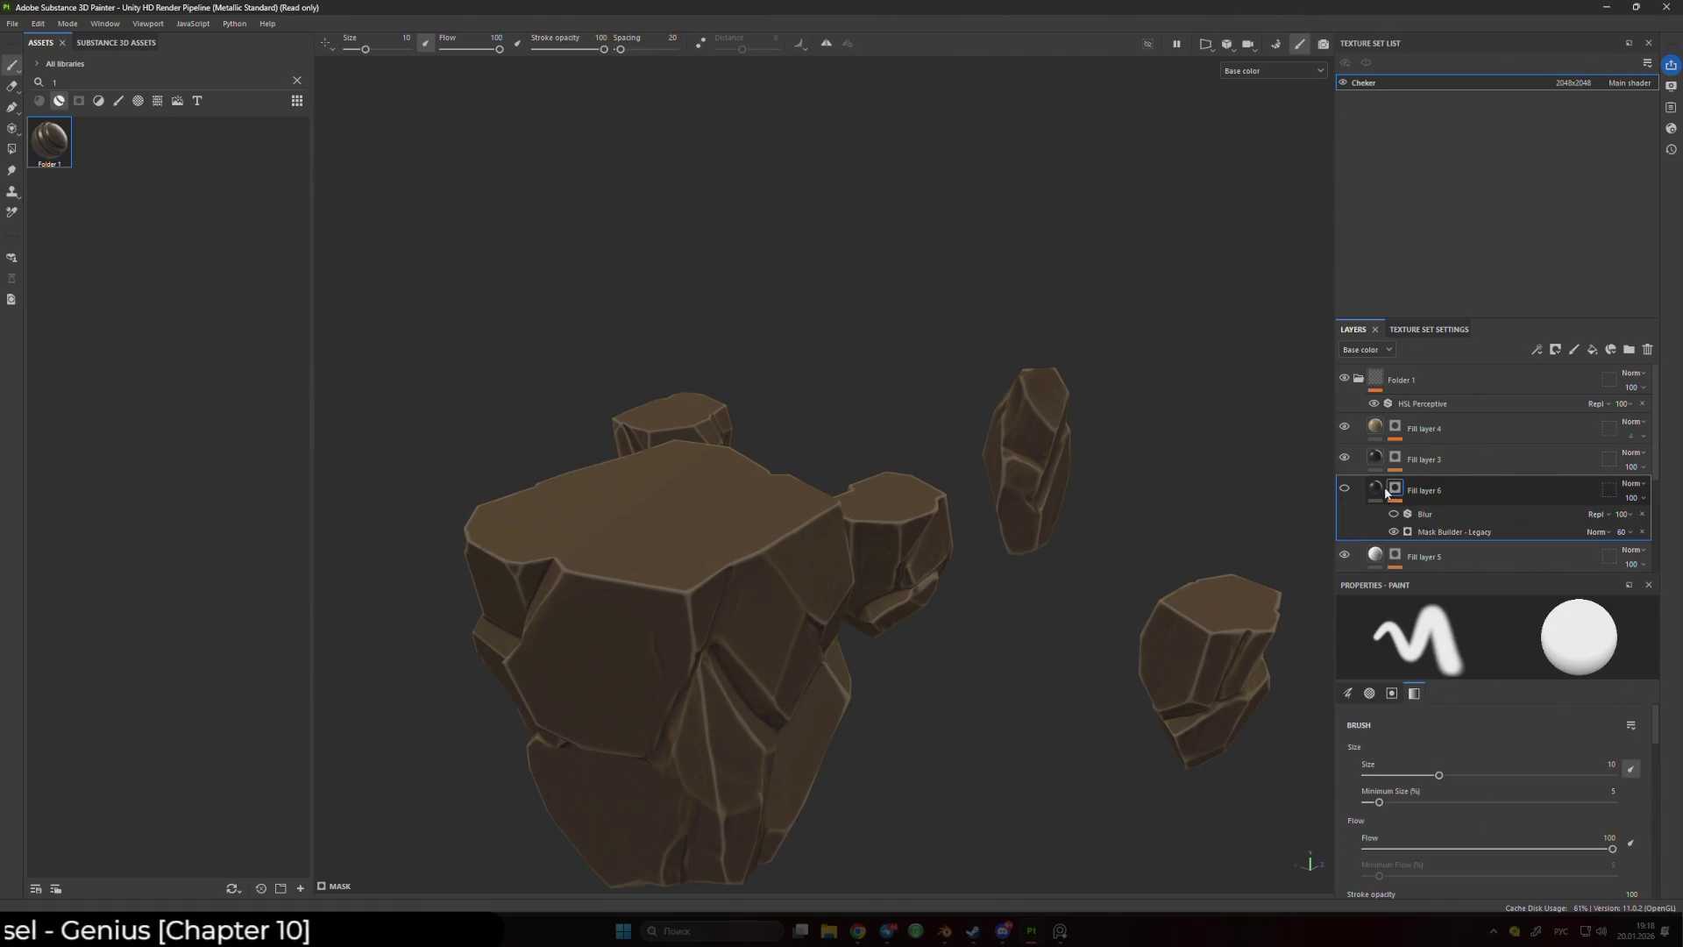
alt+click(1387, 491)
click(1454, 531)
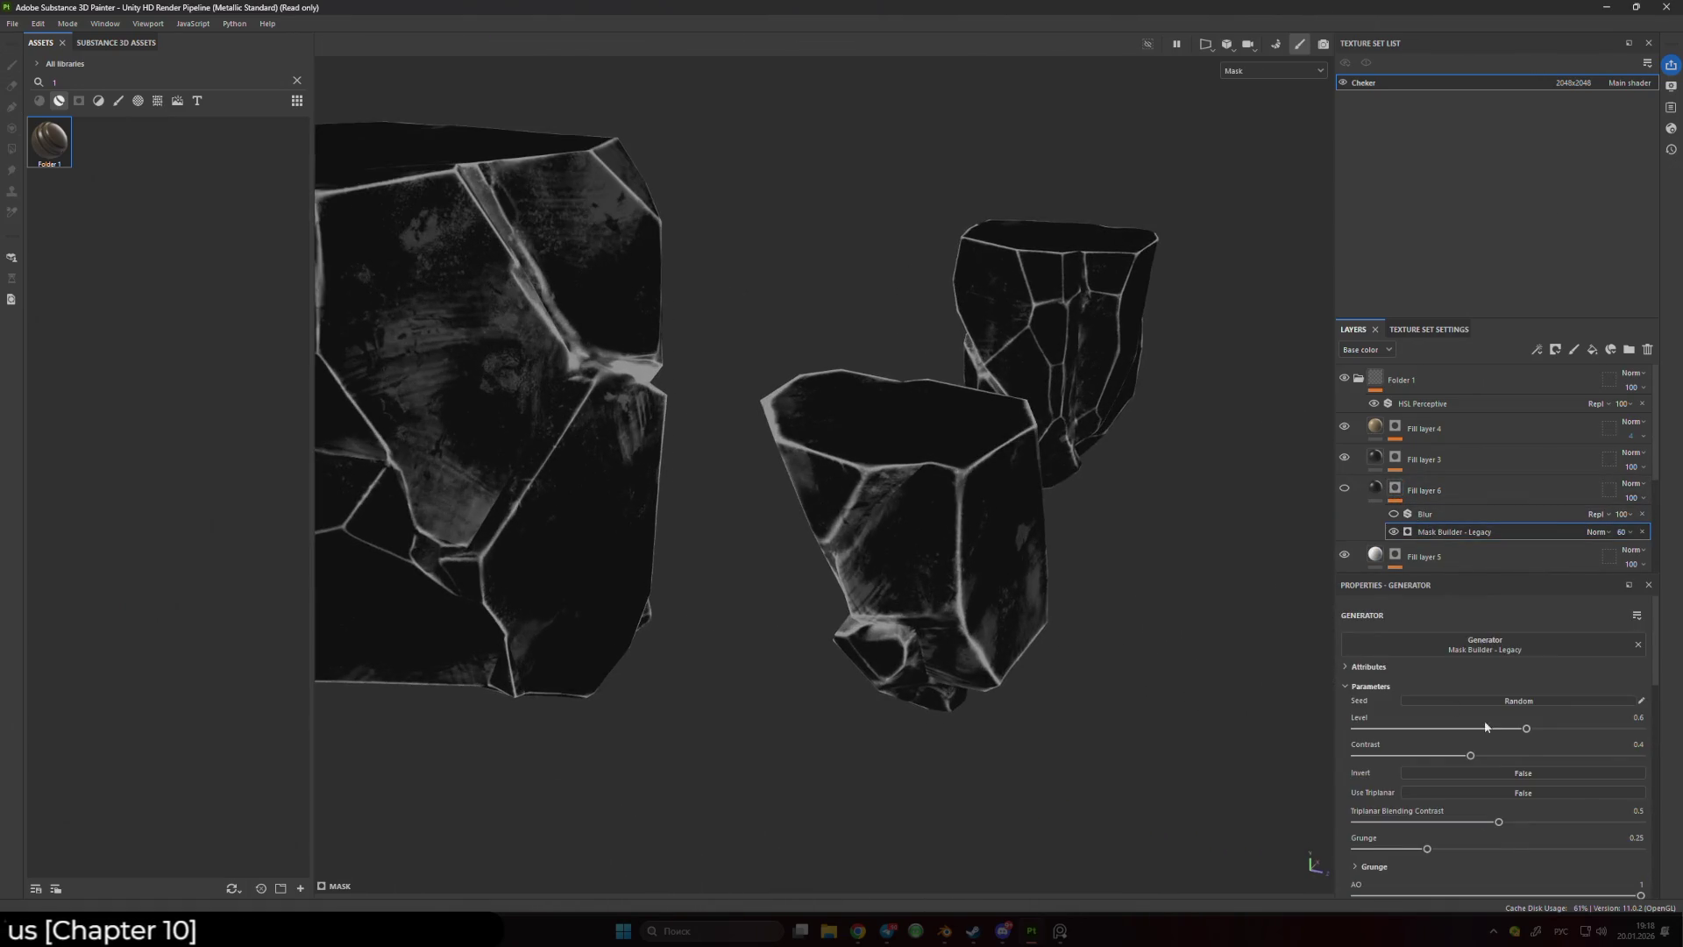
- Adjust the Mask Builder contrast and raise Grunge to 0.67
mouse_move(1469, 755)
mouse_down()
mouse_move(1521, 756)
mouse_move(1362, 754)
mouse_up()
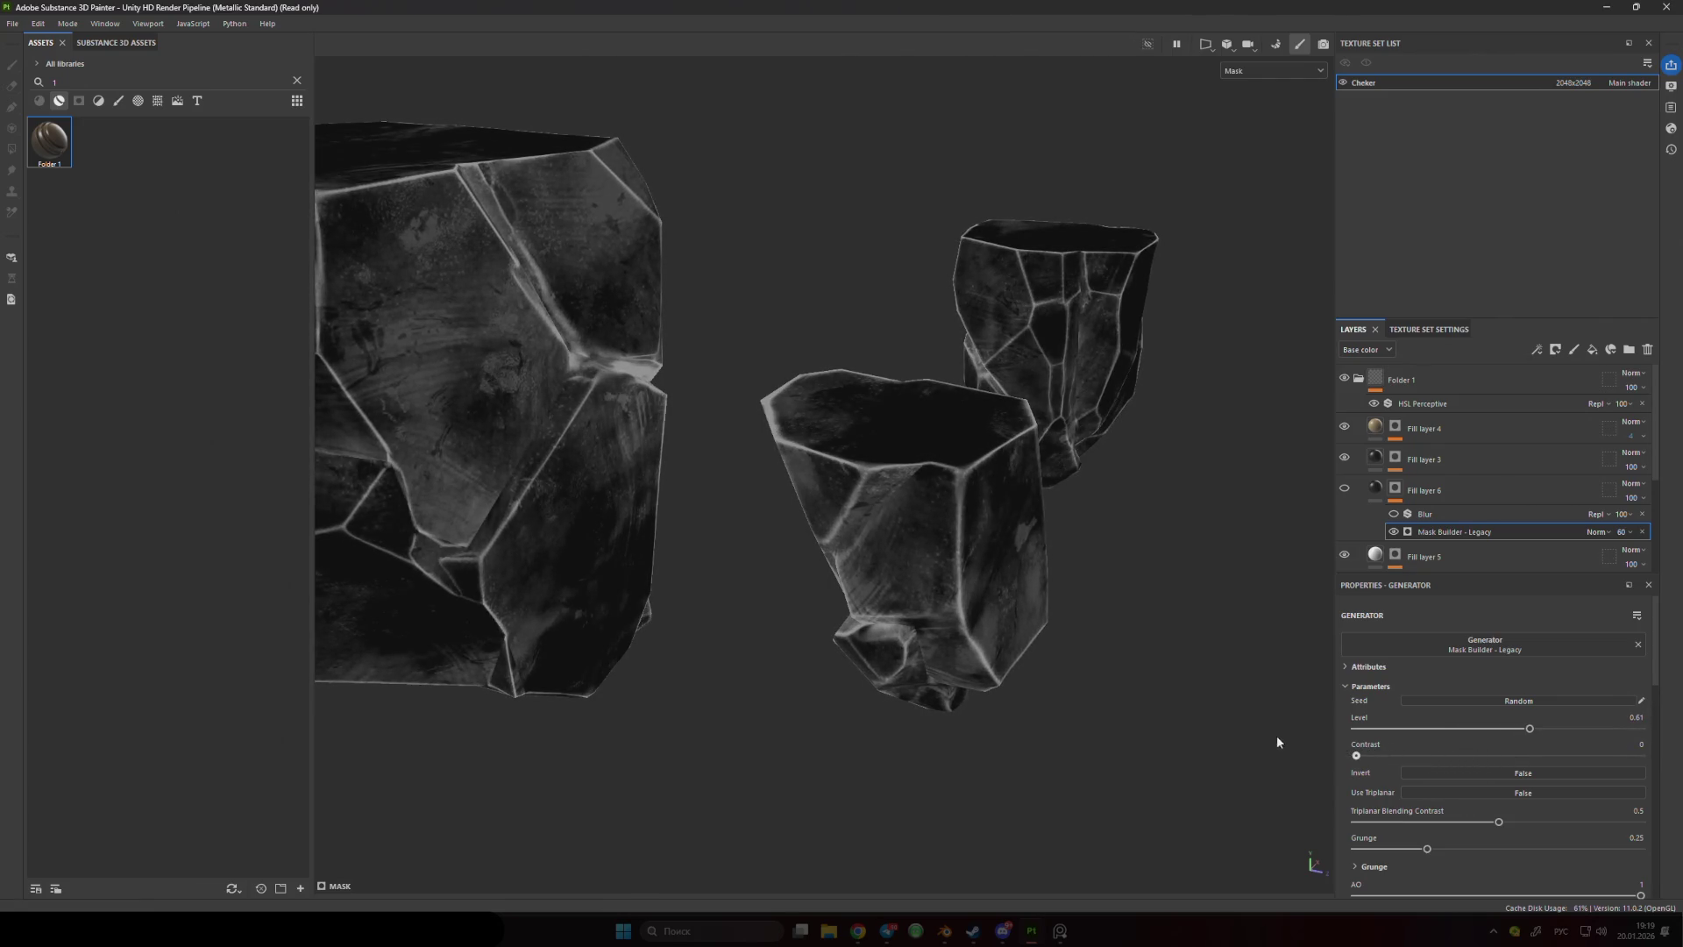
mouse_move(1356, 821)
mouse_down()
mouse_move(1498, 821)
mouse_move(1433, 848)
mouse_move(1546, 850)
mouse_up()
mouse_move(1315, 783)
mouse_down()
mouse_move(1022, 515)
mouse_move(1362, 837)
mouse_up()
scroll(1362, 837, down, 3)
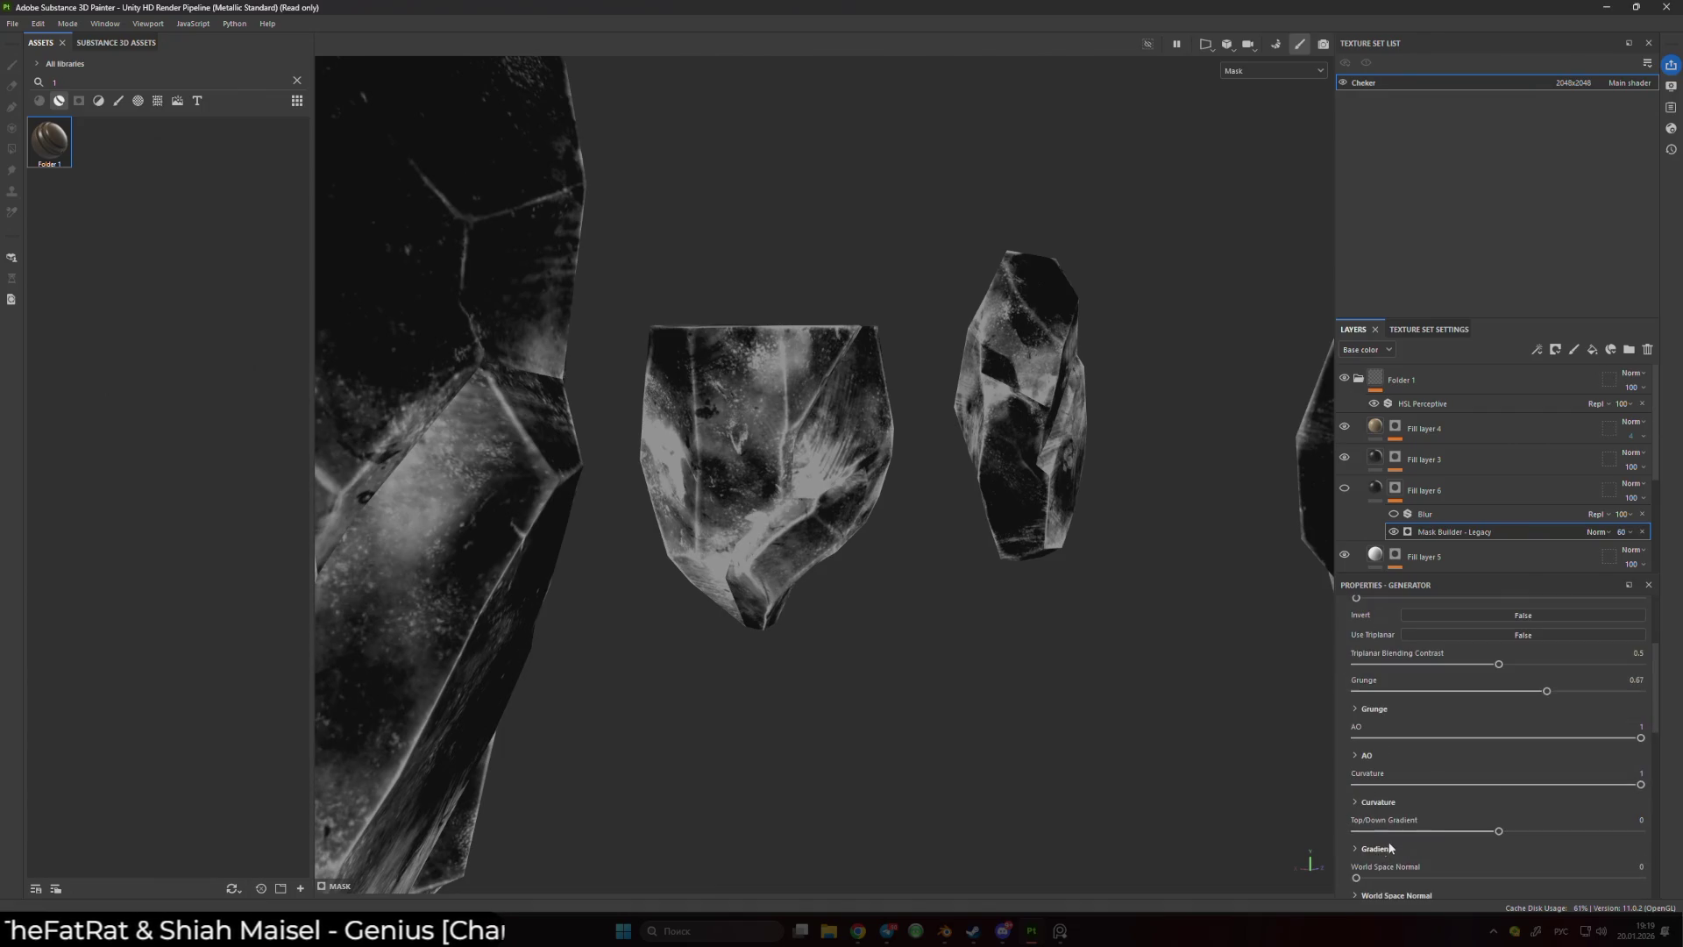
mouse_move(1608, 784)
mouse_down()
mouse_move(1183, 785)
mouse_move(1499, 786)
mouse_move(1356, 783)
mouse_up()
- Remove the curvature and set the Top/Down Gradient to -0.2
mouse_move(1499, 831)
mouse_down()
mouse_move(1368, 831)
mouse_move(1391, 831)
mouse_up()
mouse_move(1120, 706)
mouse_down()
mouse_move(582, 619)
mouse_move(981, 774)
mouse_move(1123, 546)
mouse_up()
drag(1391, 830, 1470, 831)
drag(1054, 780, 915, 548)
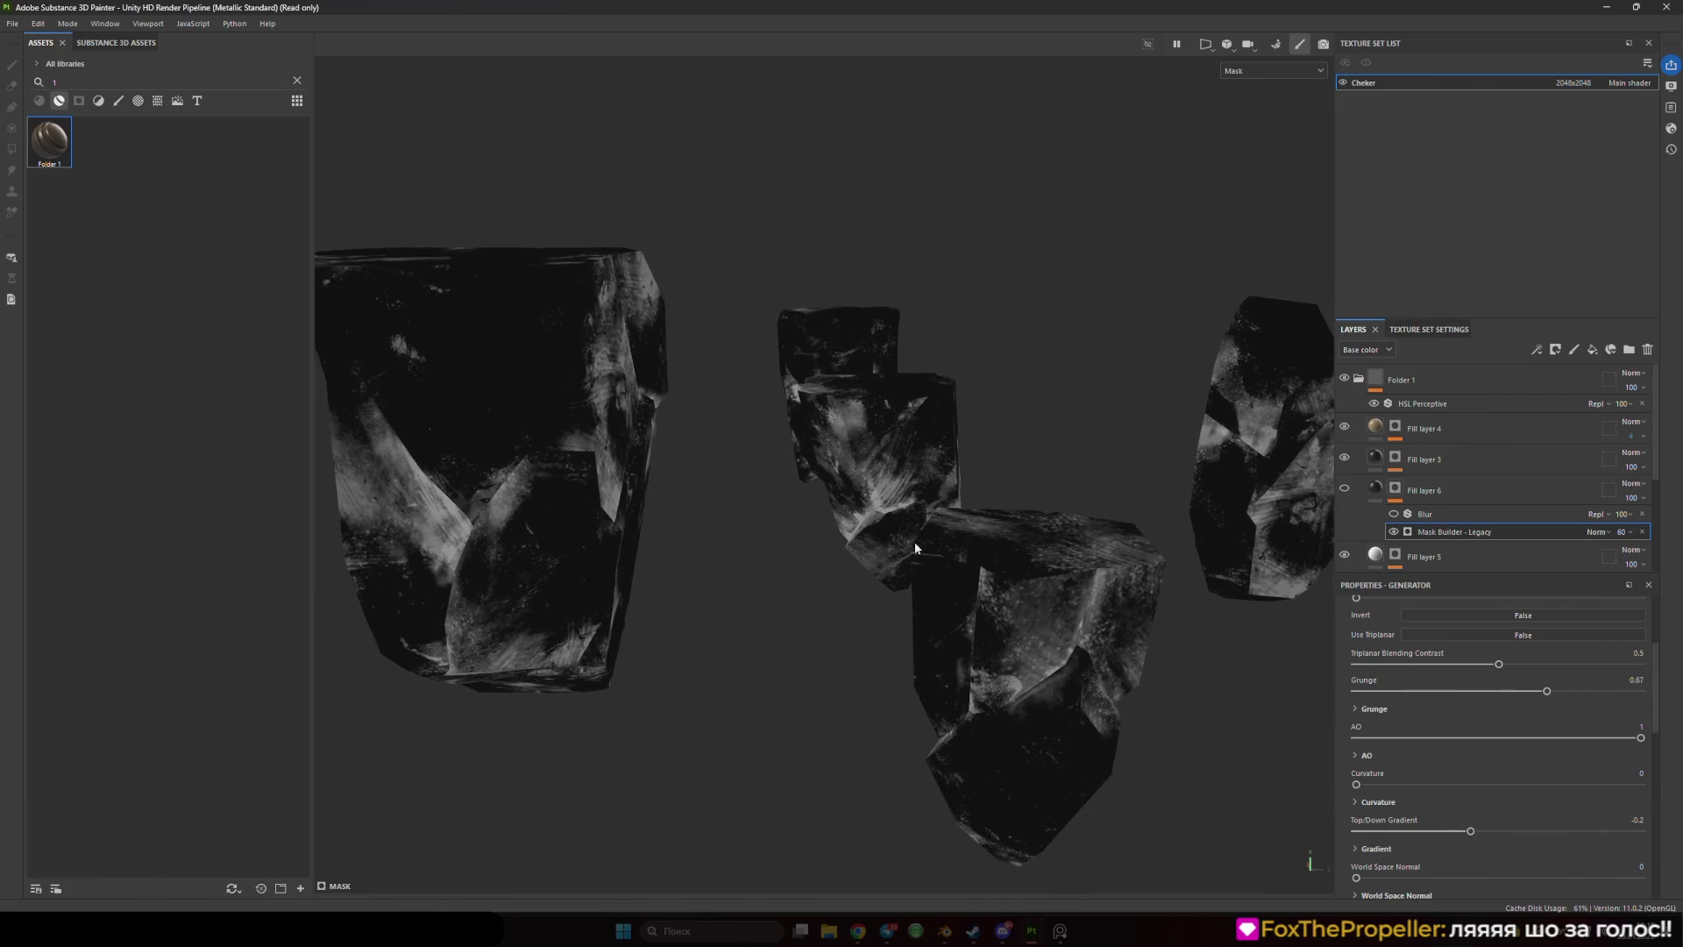
mouse_move(708, 455)
mouse_down()
mouse_move(699, 537)
mouse_move(673, 529)
mouse_move(809, 608)
mouse_up()
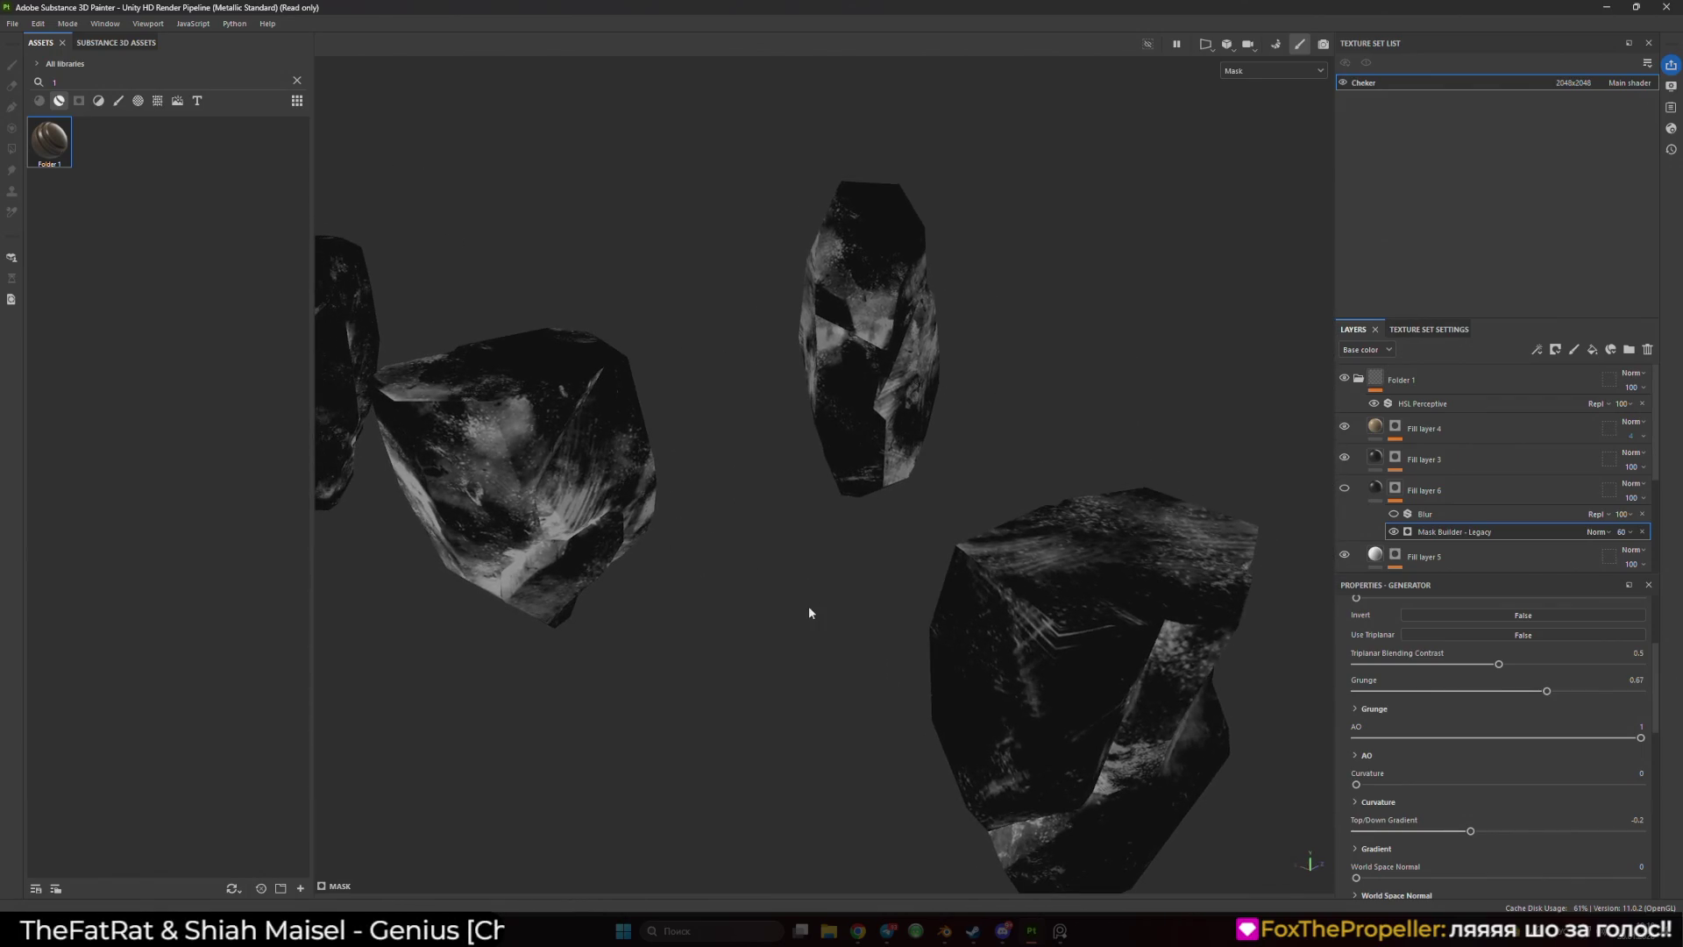
drag(504, 489, 745, 544)
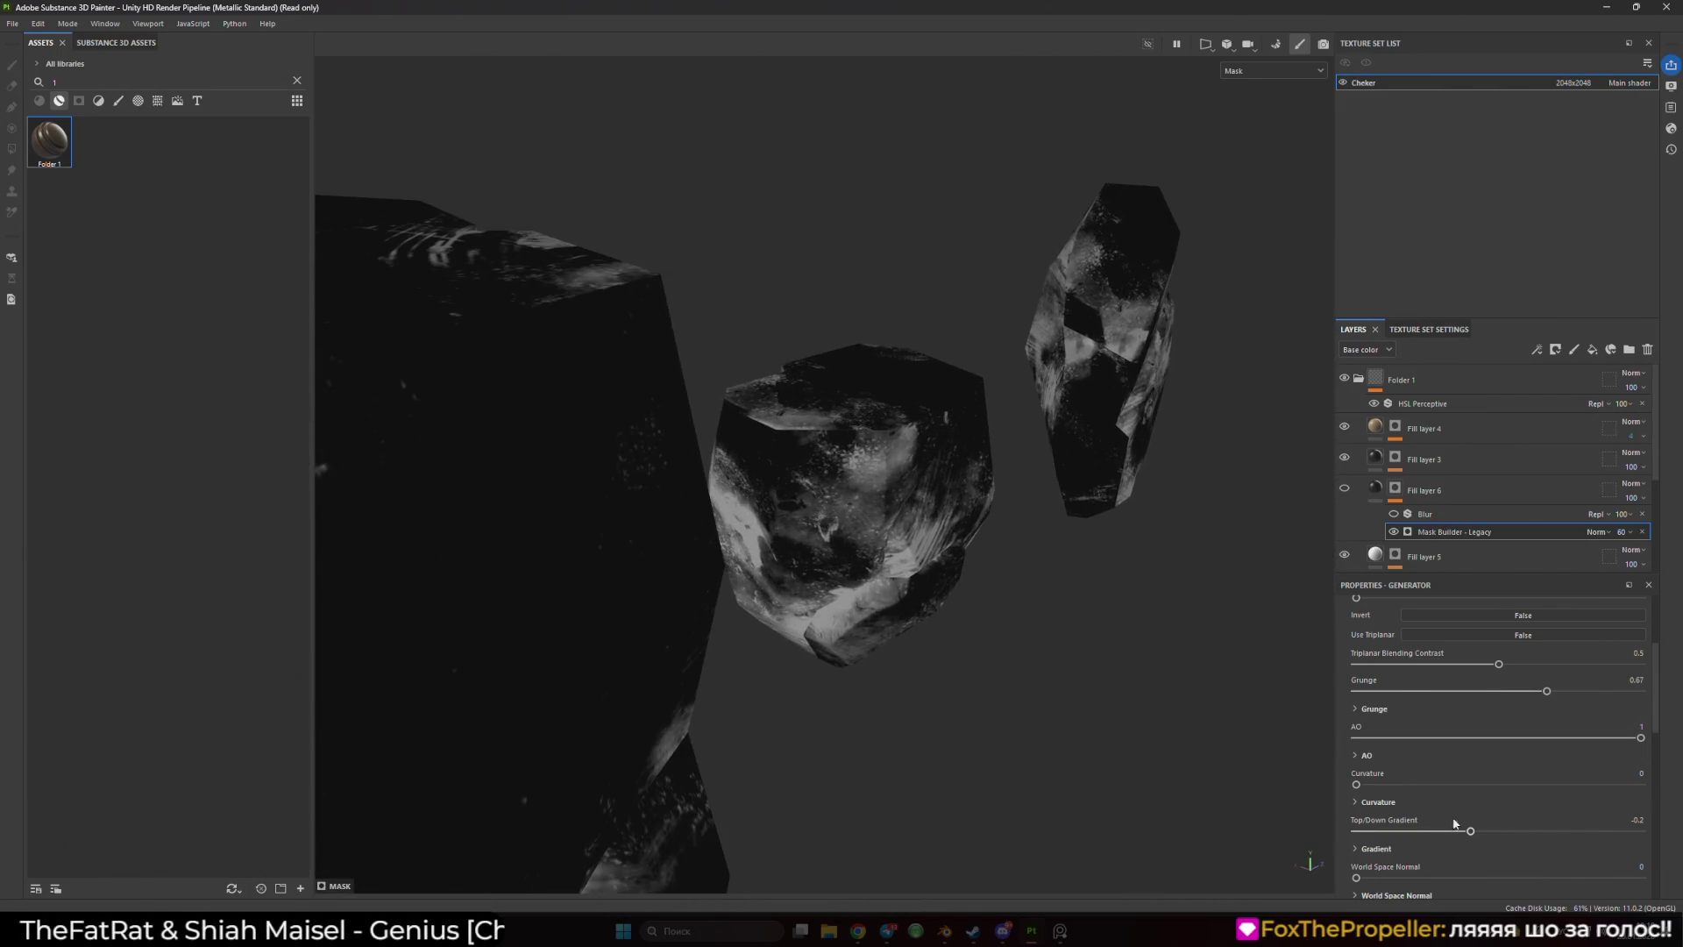
scroll(1439, 824, down, 3)
- Set World Space Normal to 0.12, and try Scratches at full strength before resetting it to 0
drag(1356, 798, 1390, 799)
drag(1497, 845, 1640, 845)
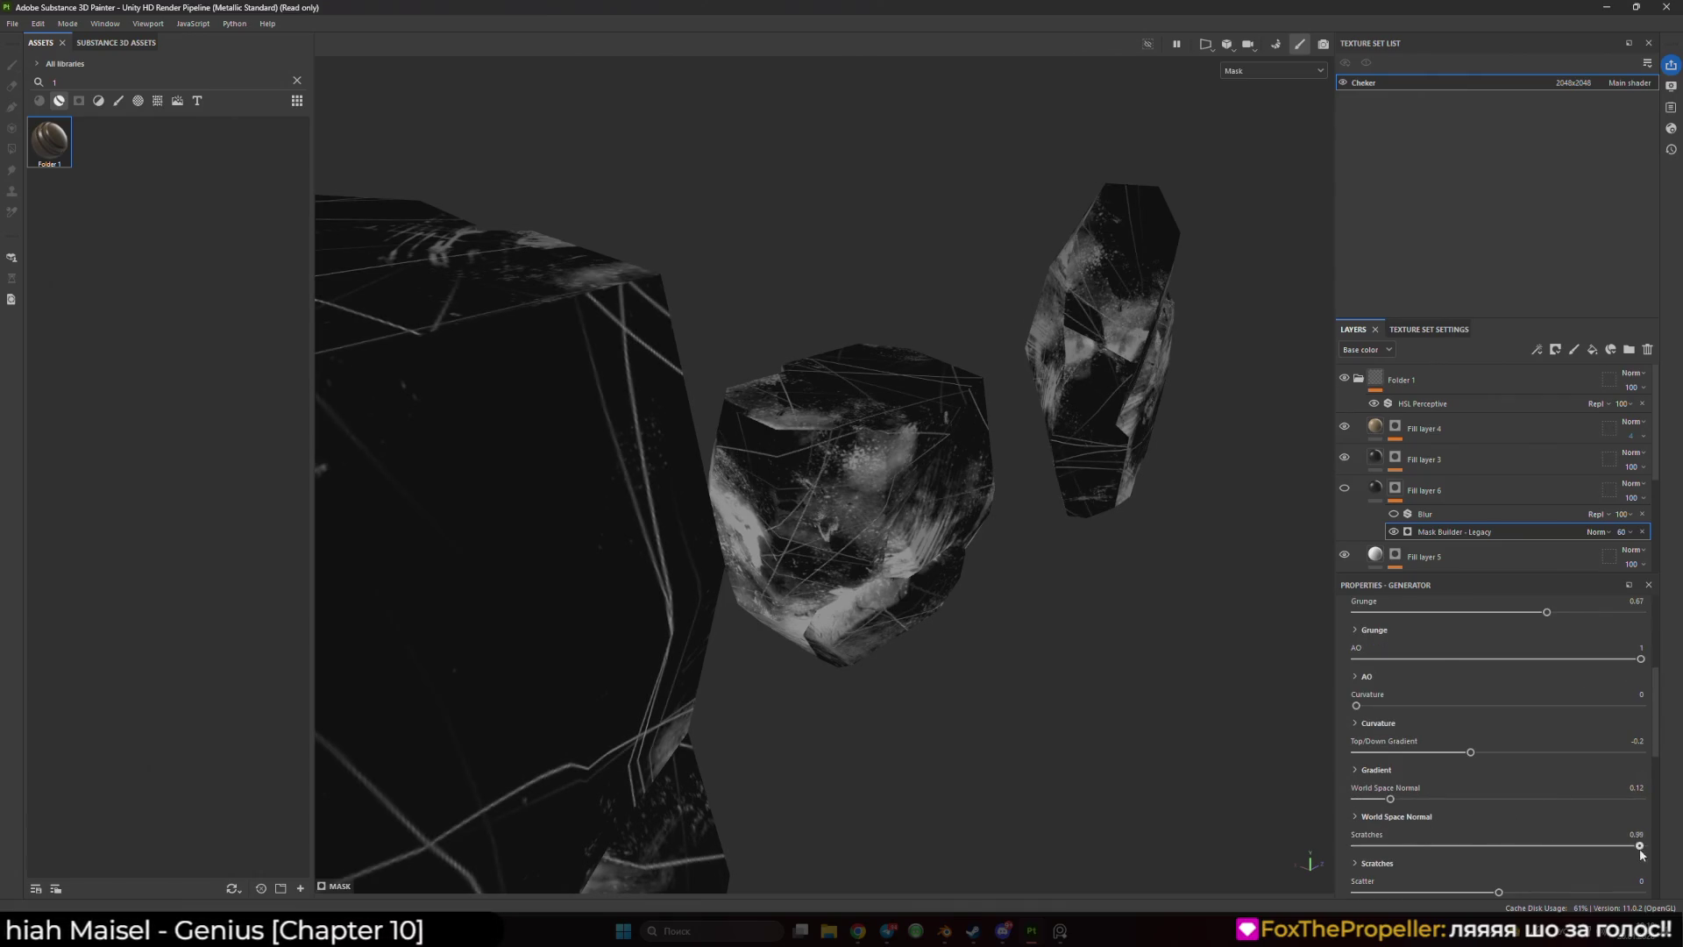
mouse_move(1132, 651)
mouse_down()
mouse_move(778, 620)
mouse_move(1097, 499)
mouse_up()
scroll(1136, 551, up, 3)
drag(1390, 798, 1362, 800)
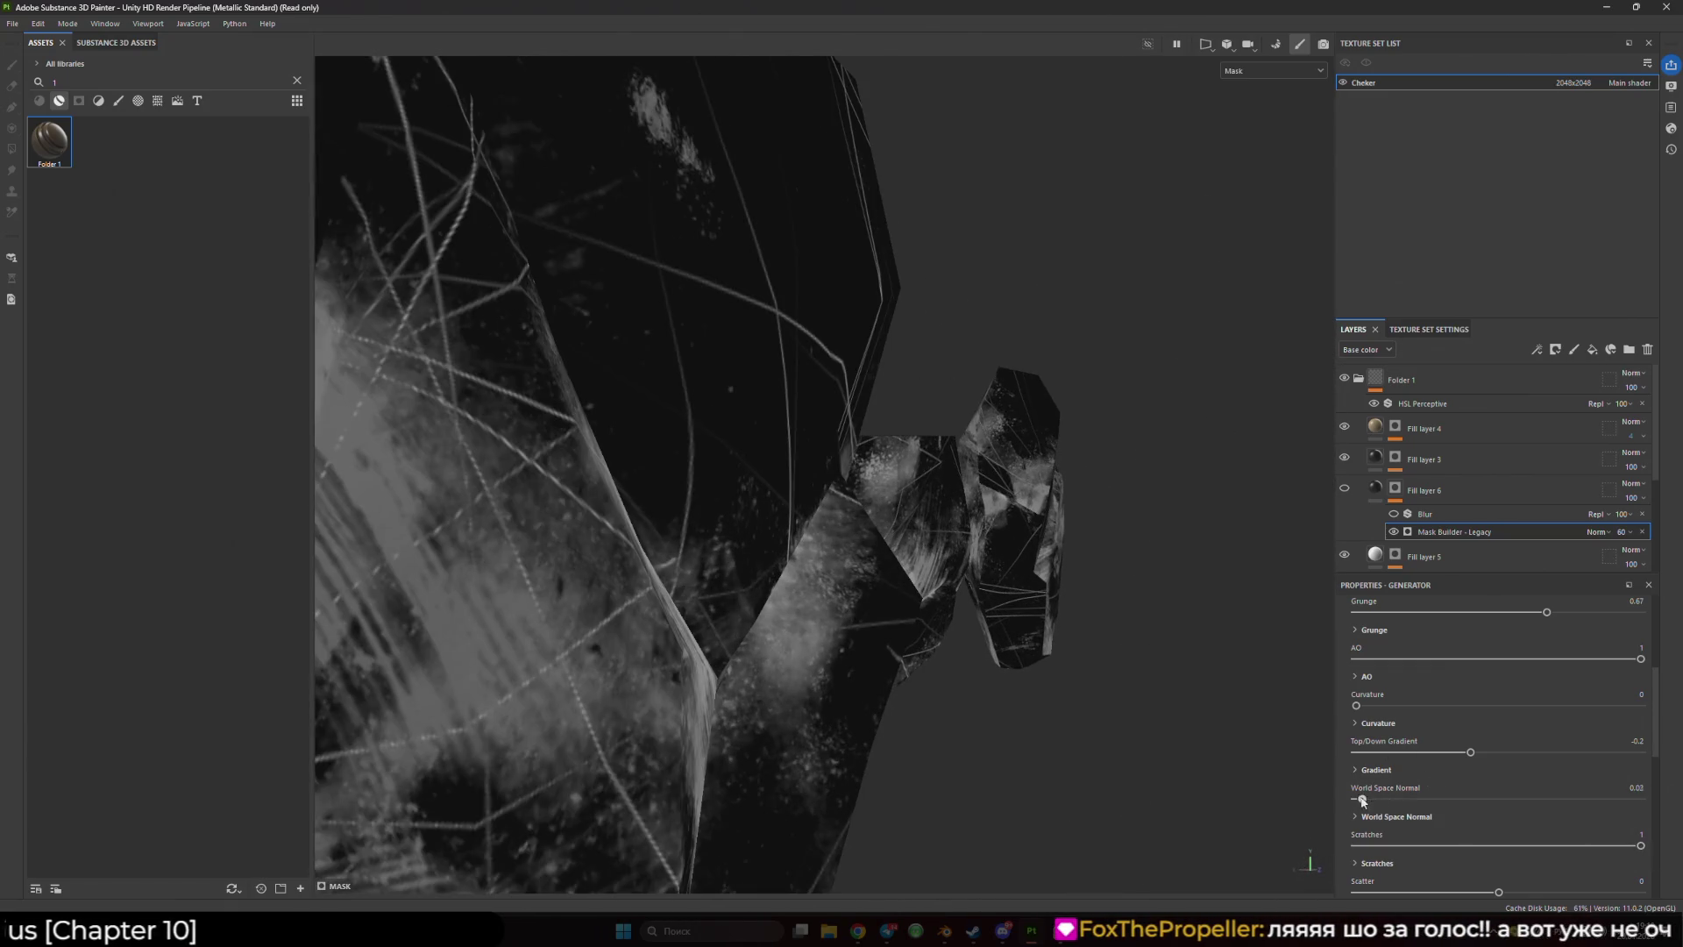
drag(1640, 846, 1315, 844)
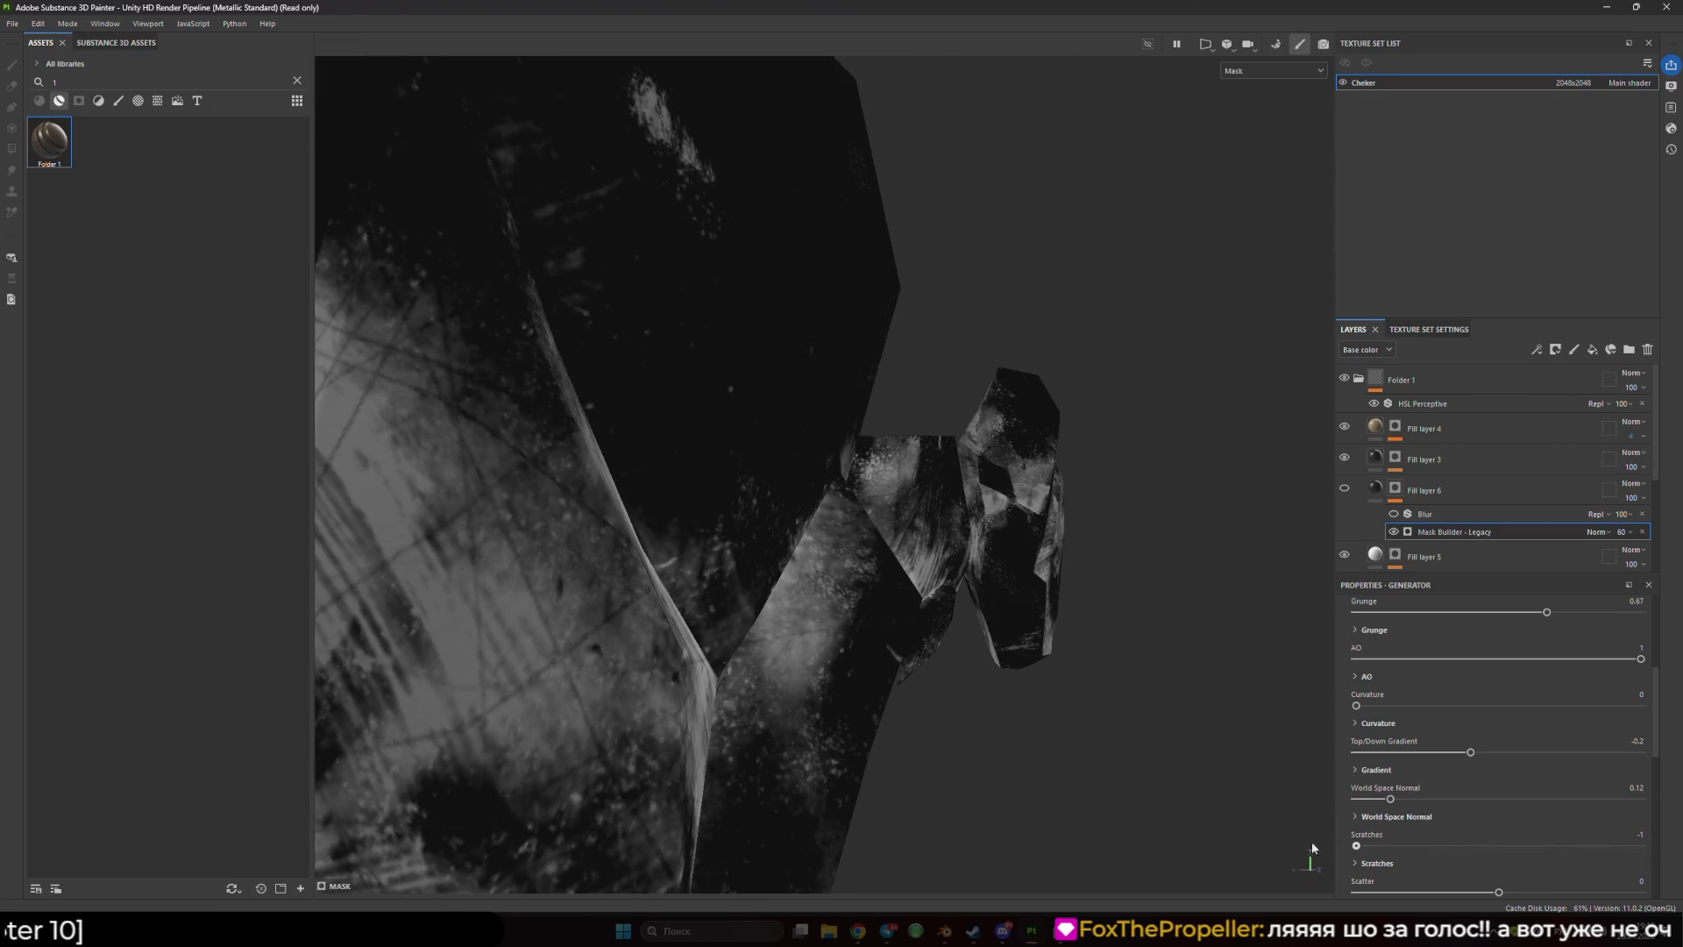
scroll(914, 547, down, 5)
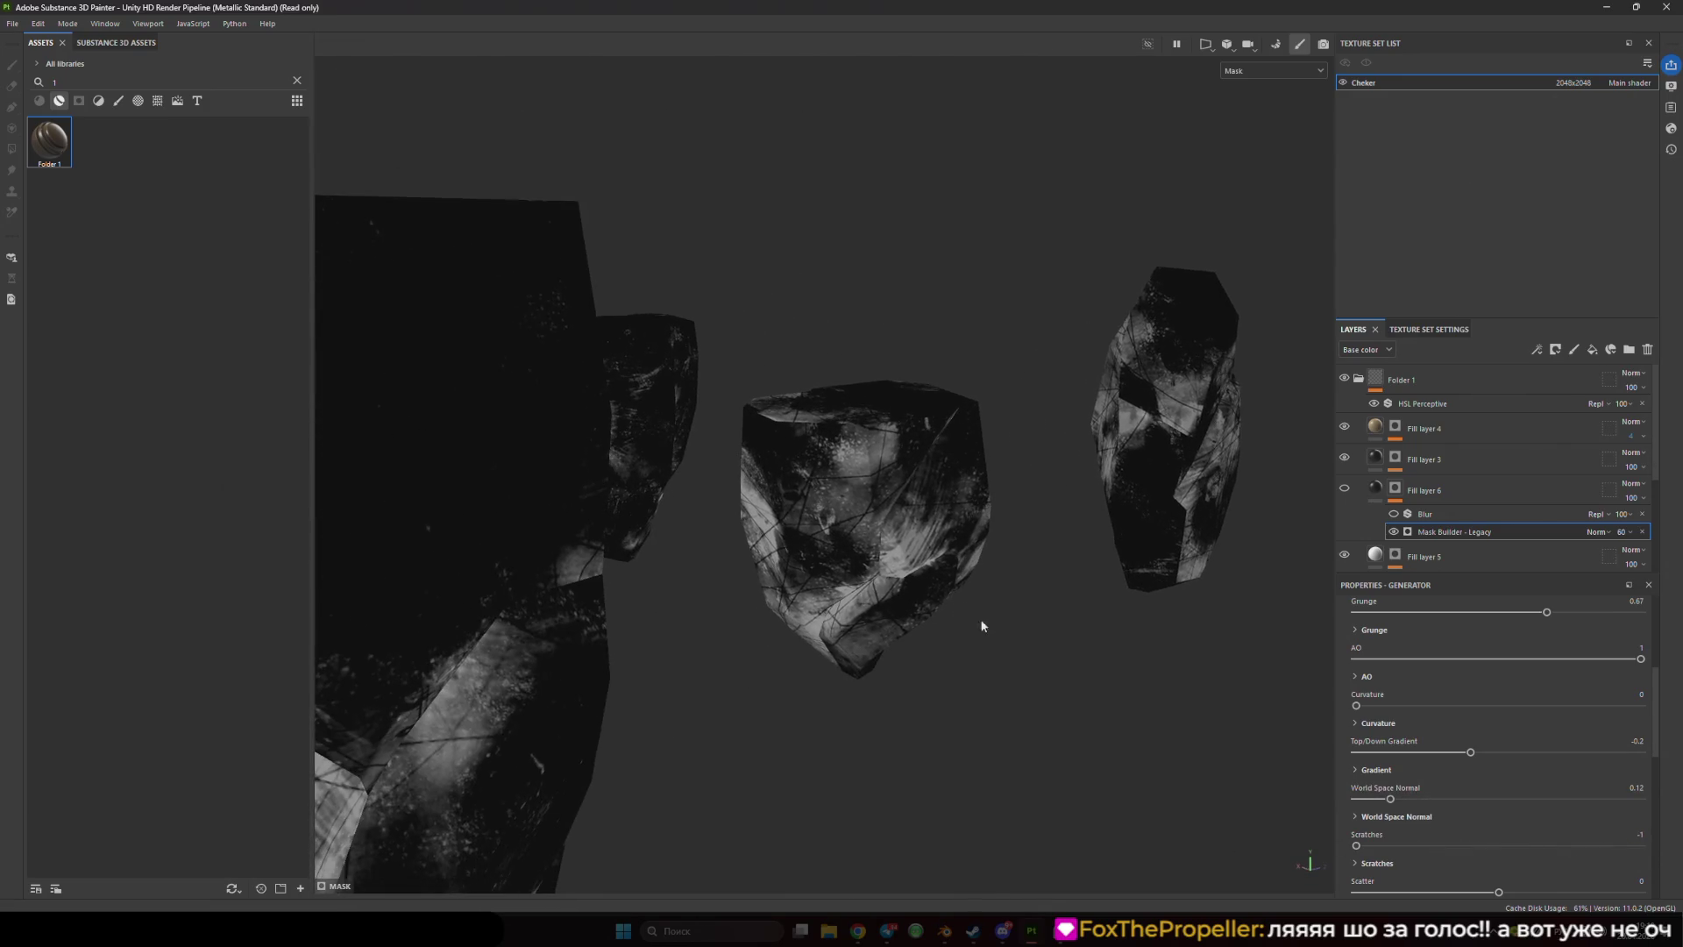
click(1498, 845)
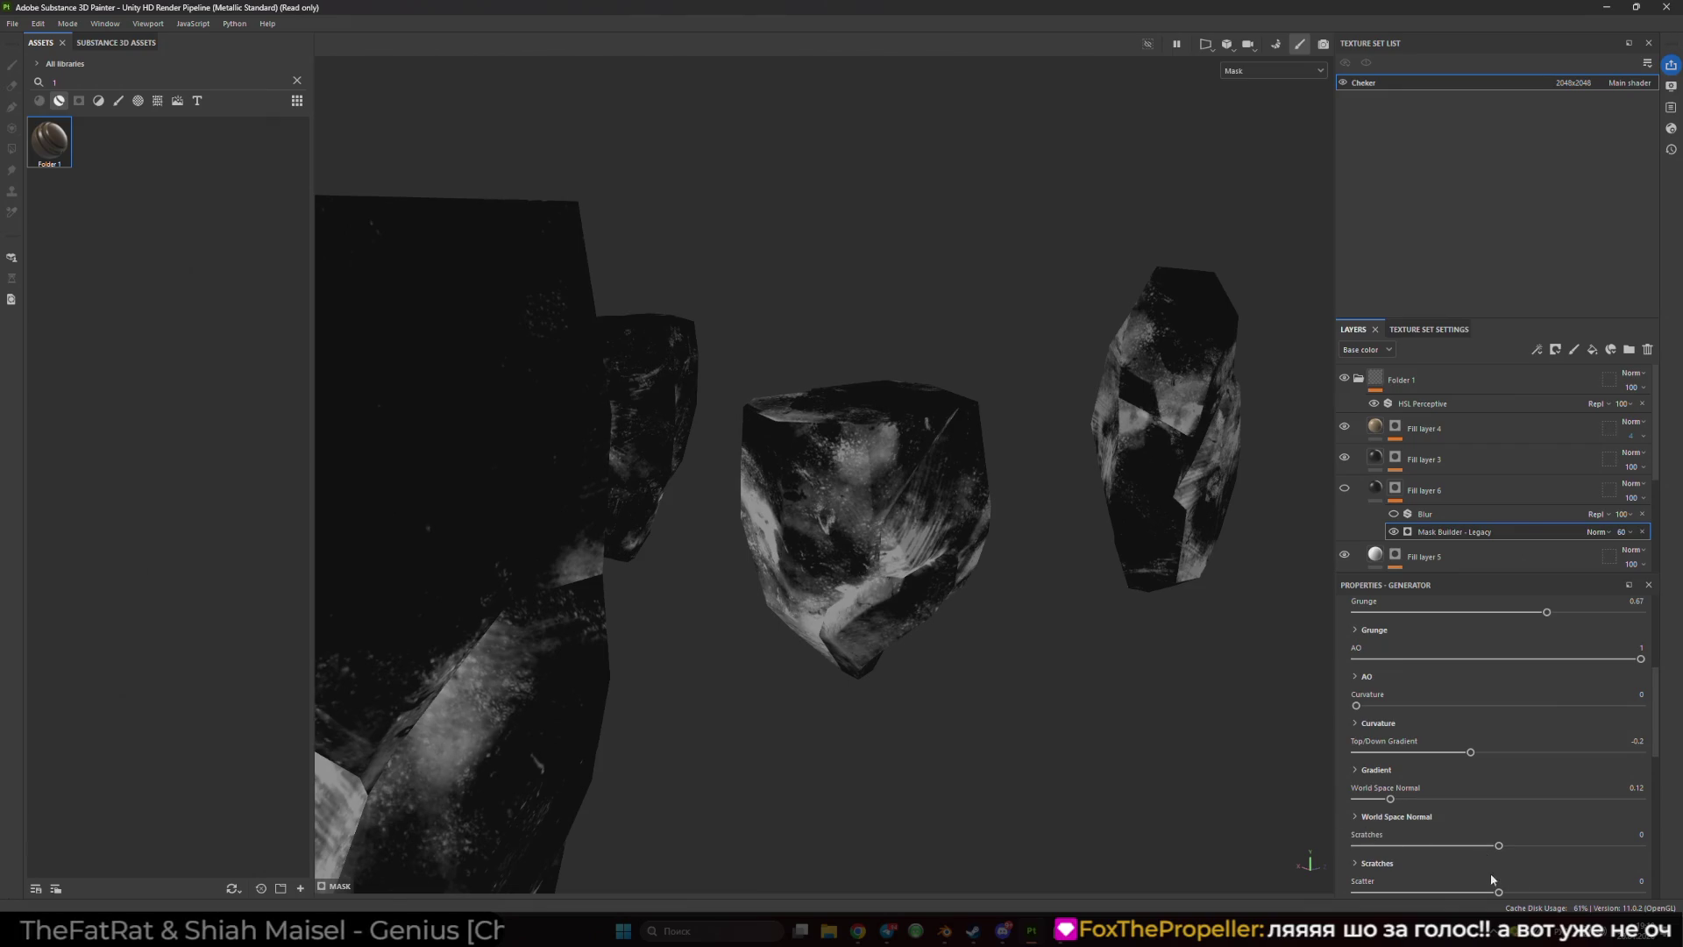
- Check the Scratches and Scatter settings, undoing a trial Scatter change
scroll(1486, 843, down, 1)
click(1355, 785)
click(1354, 784)
click(1561, 819)
key(ctrl+z)
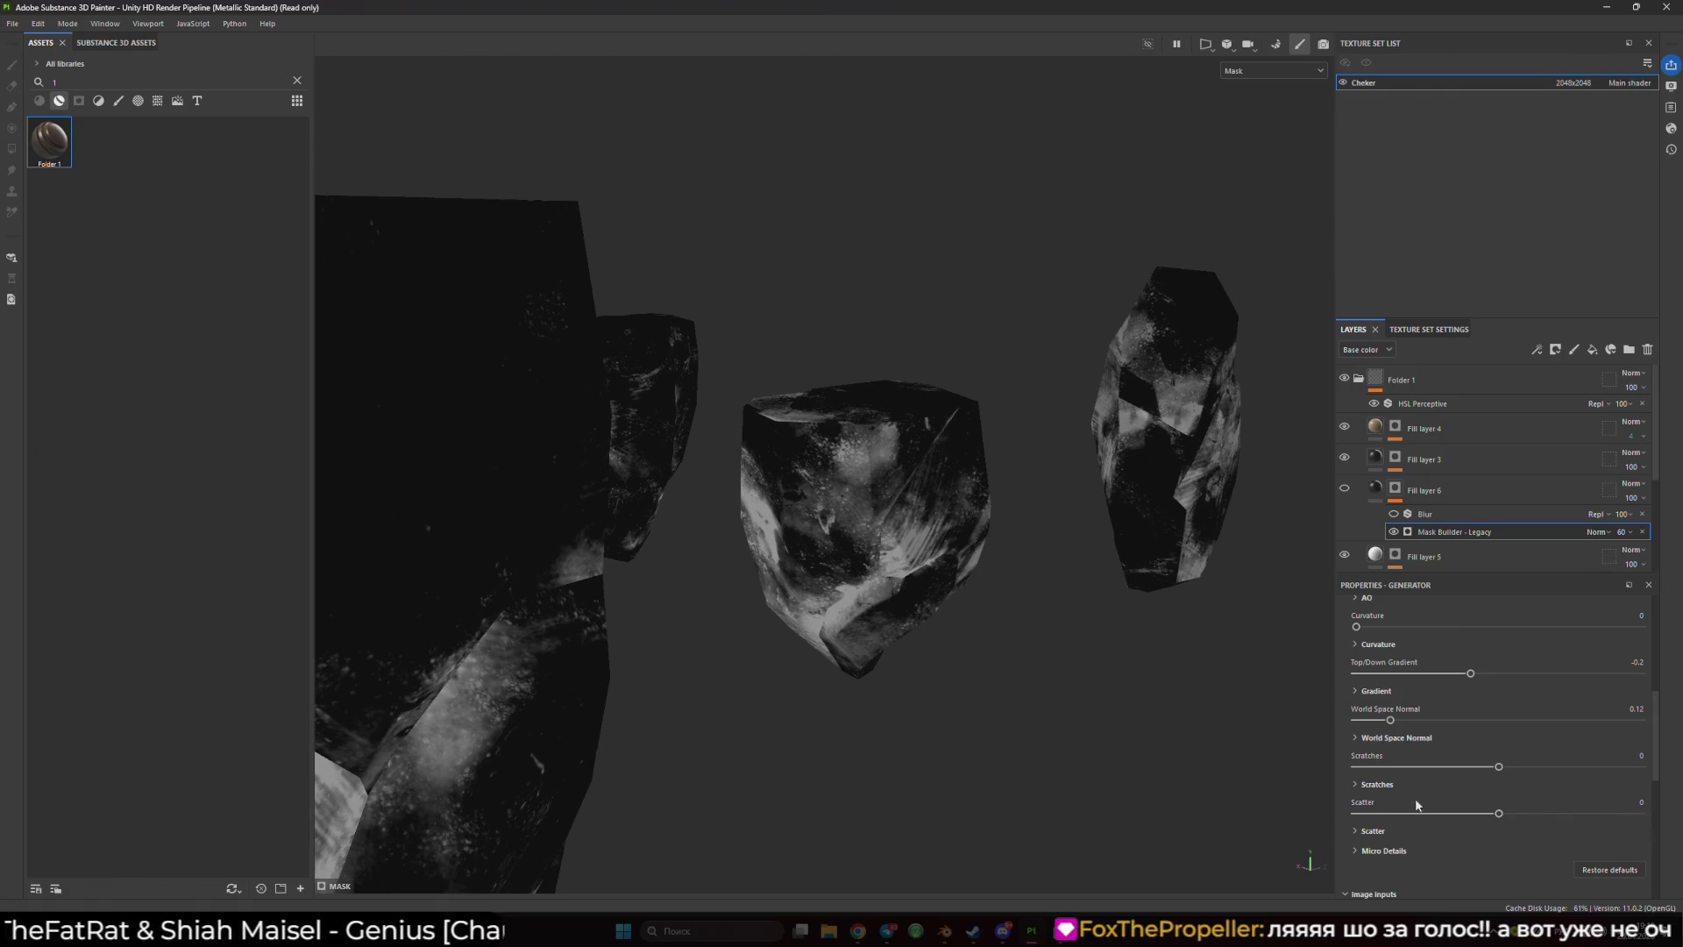
click(1372, 830)
- Raise Custom grunge 1 to about 0.93
scroll(1443, 811, down, 2)
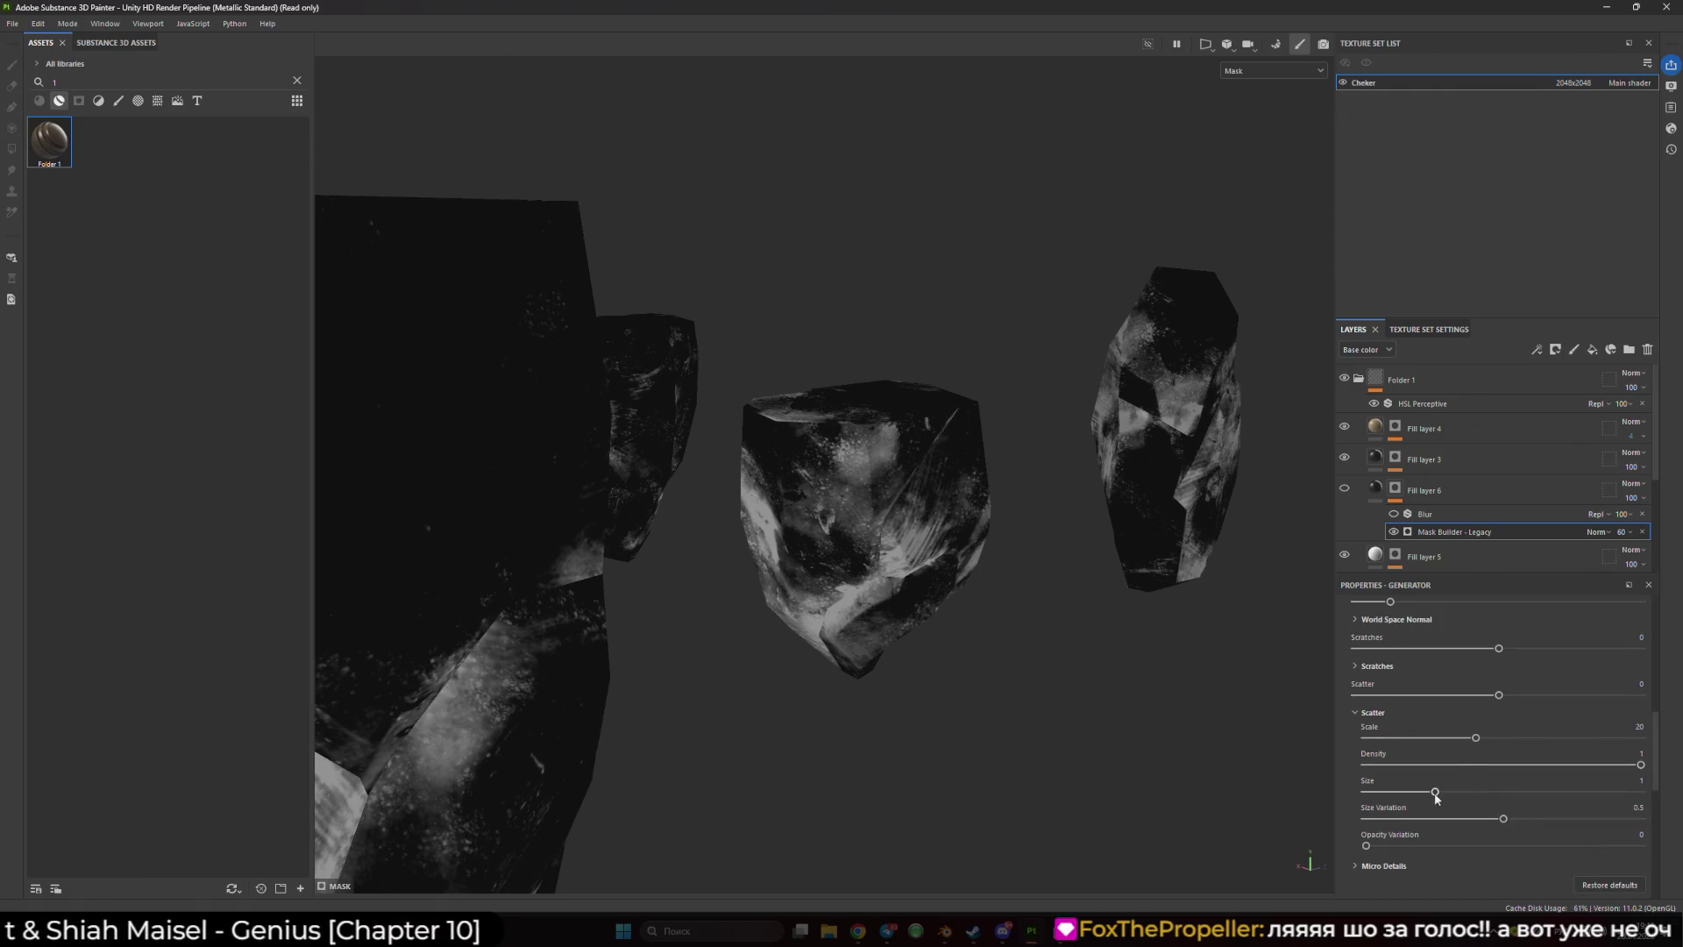
scroll(1416, 785, down, 1)
scroll(1413, 780, down, 1)
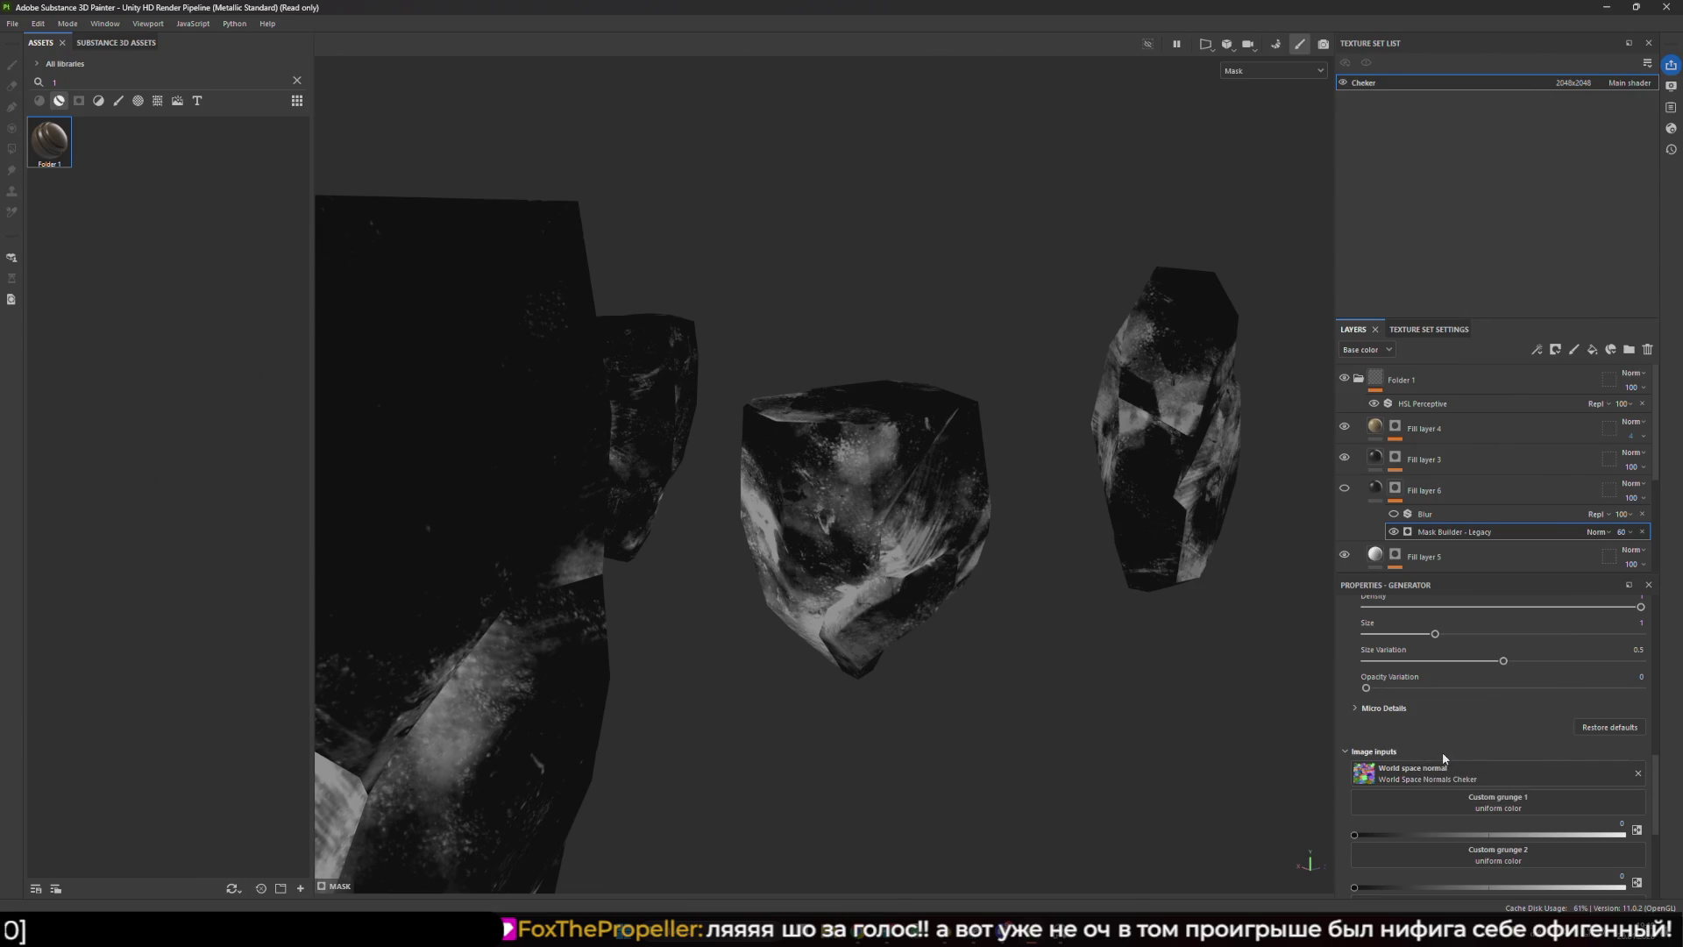
scroll(1450, 743, down, 2)
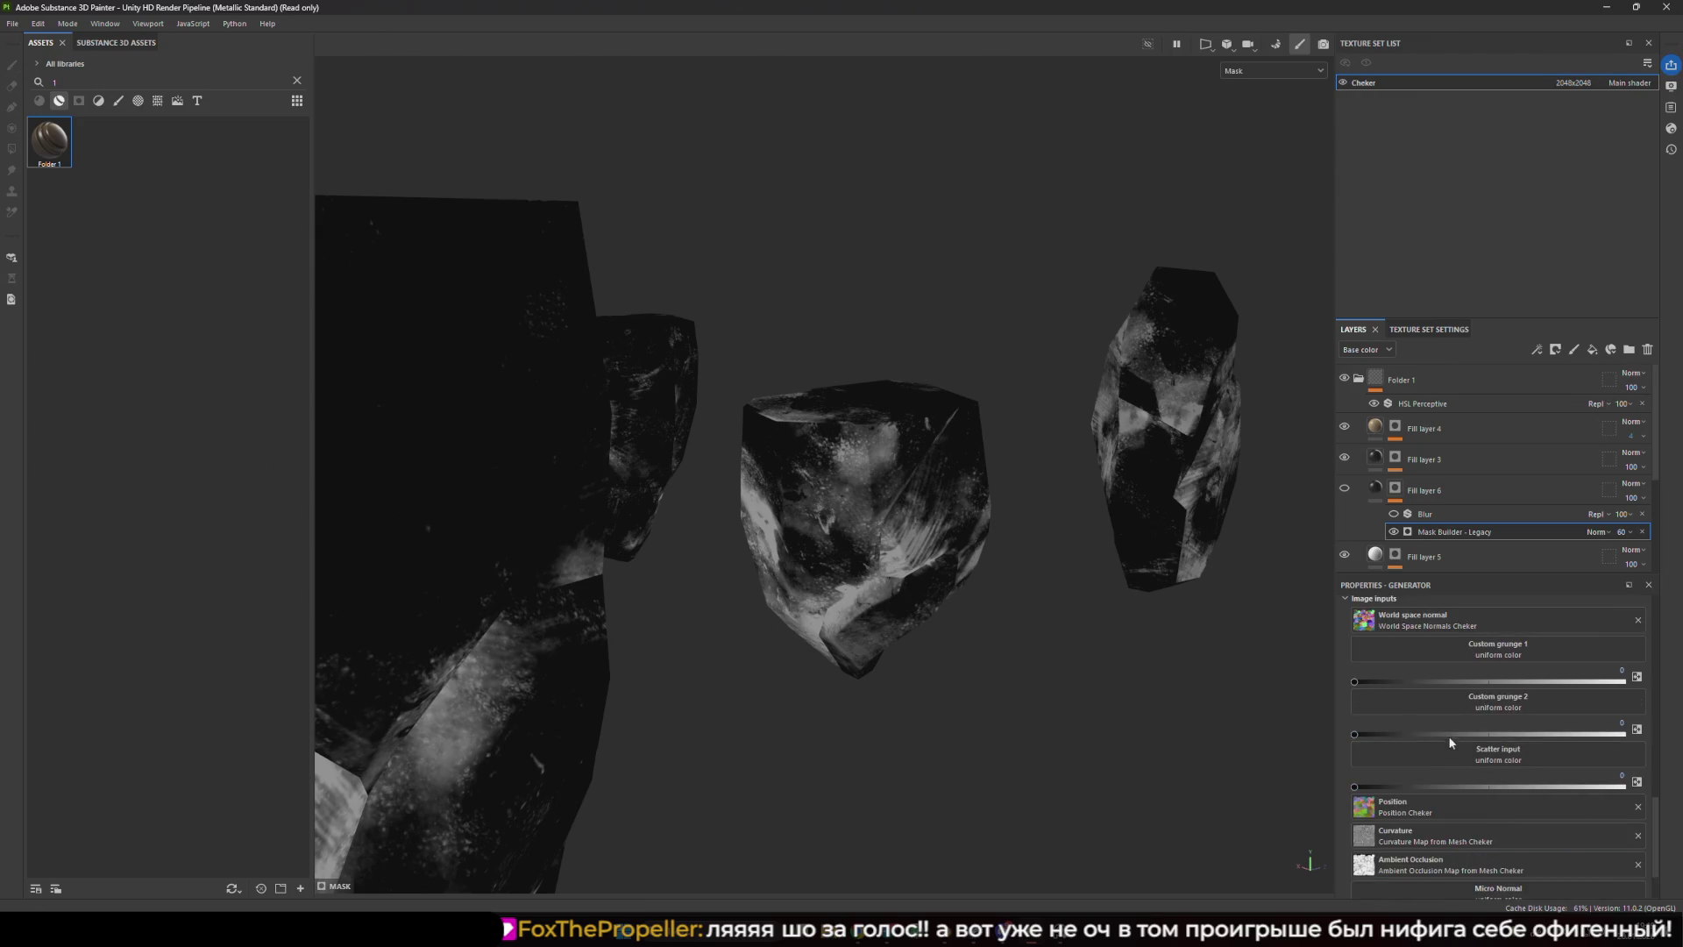
drag(1355, 682, 1606, 681)
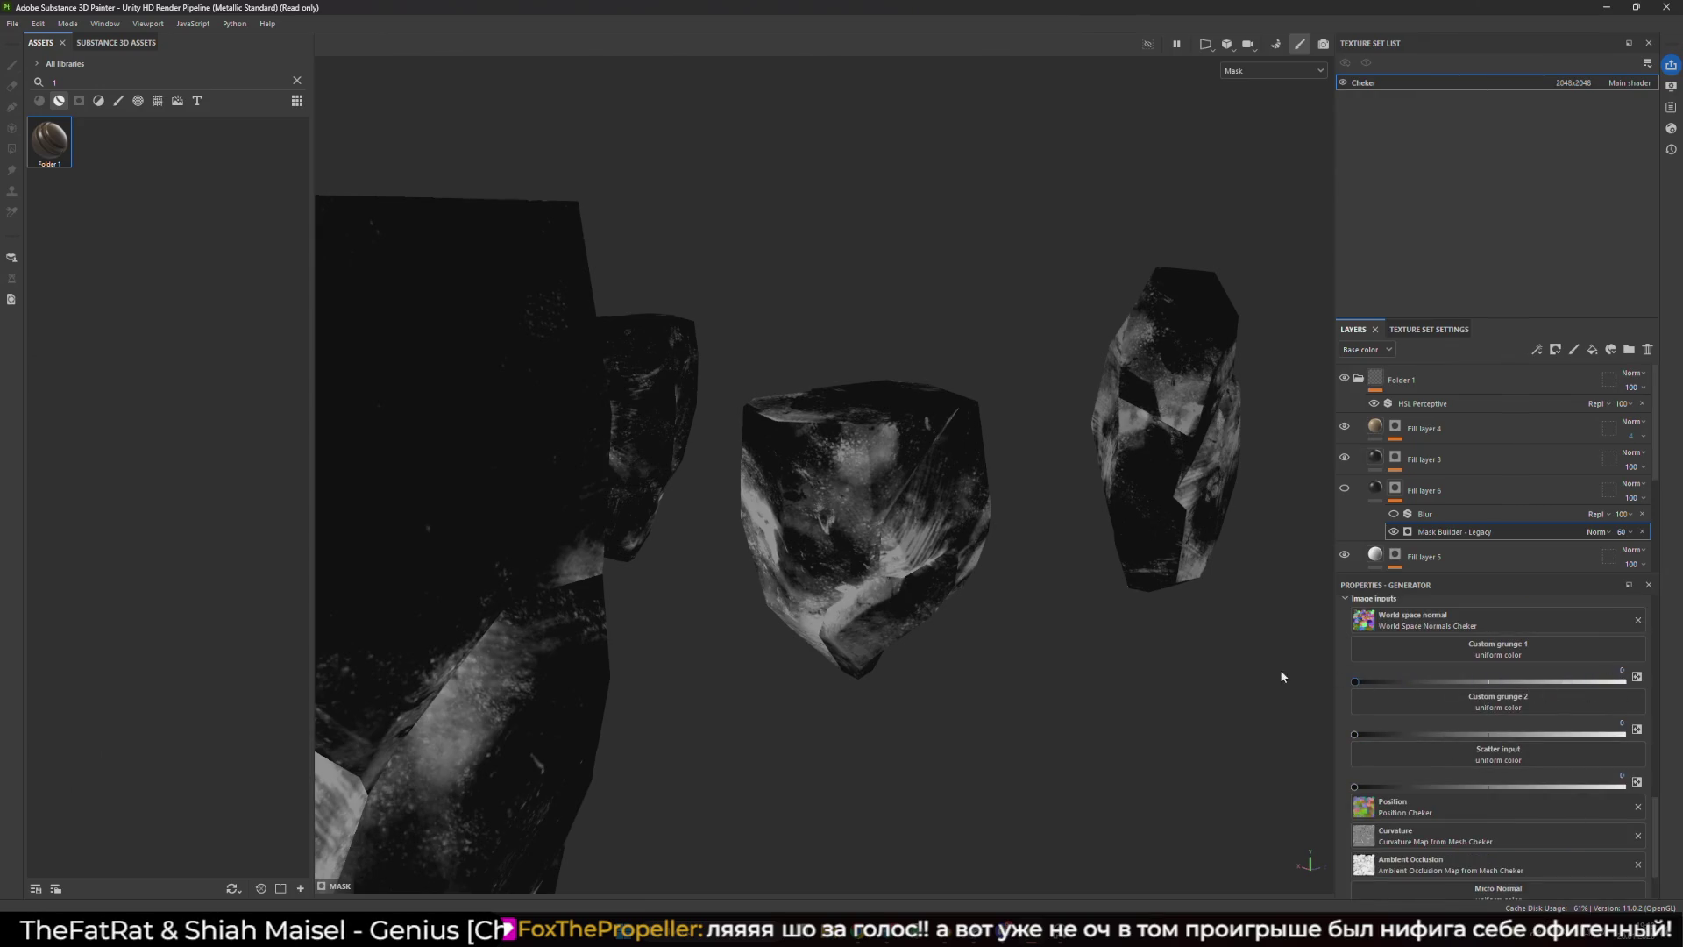
- Select Fill layer 6, toggle its visibility, and orbit back to the rocks' base colour
click(1375, 489)
click(1344, 488)
mouse_move(1270, 512)
mouse_down()
mouse_move(808, 571)
mouse_move(1094, 530)
mouse_up()
mouse_move(885, 545)
mouse_down()
mouse_move(1153, 514)
mouse_move(946, 505)
mouse_move(811, 523)
mouse_move(702, 461)
mouse_move(894, 465)
mouse_move(824, 450)
mouse_move(969, 421)
mouse_move(969, 515)
mouse_move(617, 476)
mouse_up()
- Compare the rocks with and without Fill layer 6's dirt, leaving it hidden
click(1345, 488)
click(1344, 488)
click(1344, 488)
scroll(1119, 487, down, 3)
scroll(1109, 482, up, 5)
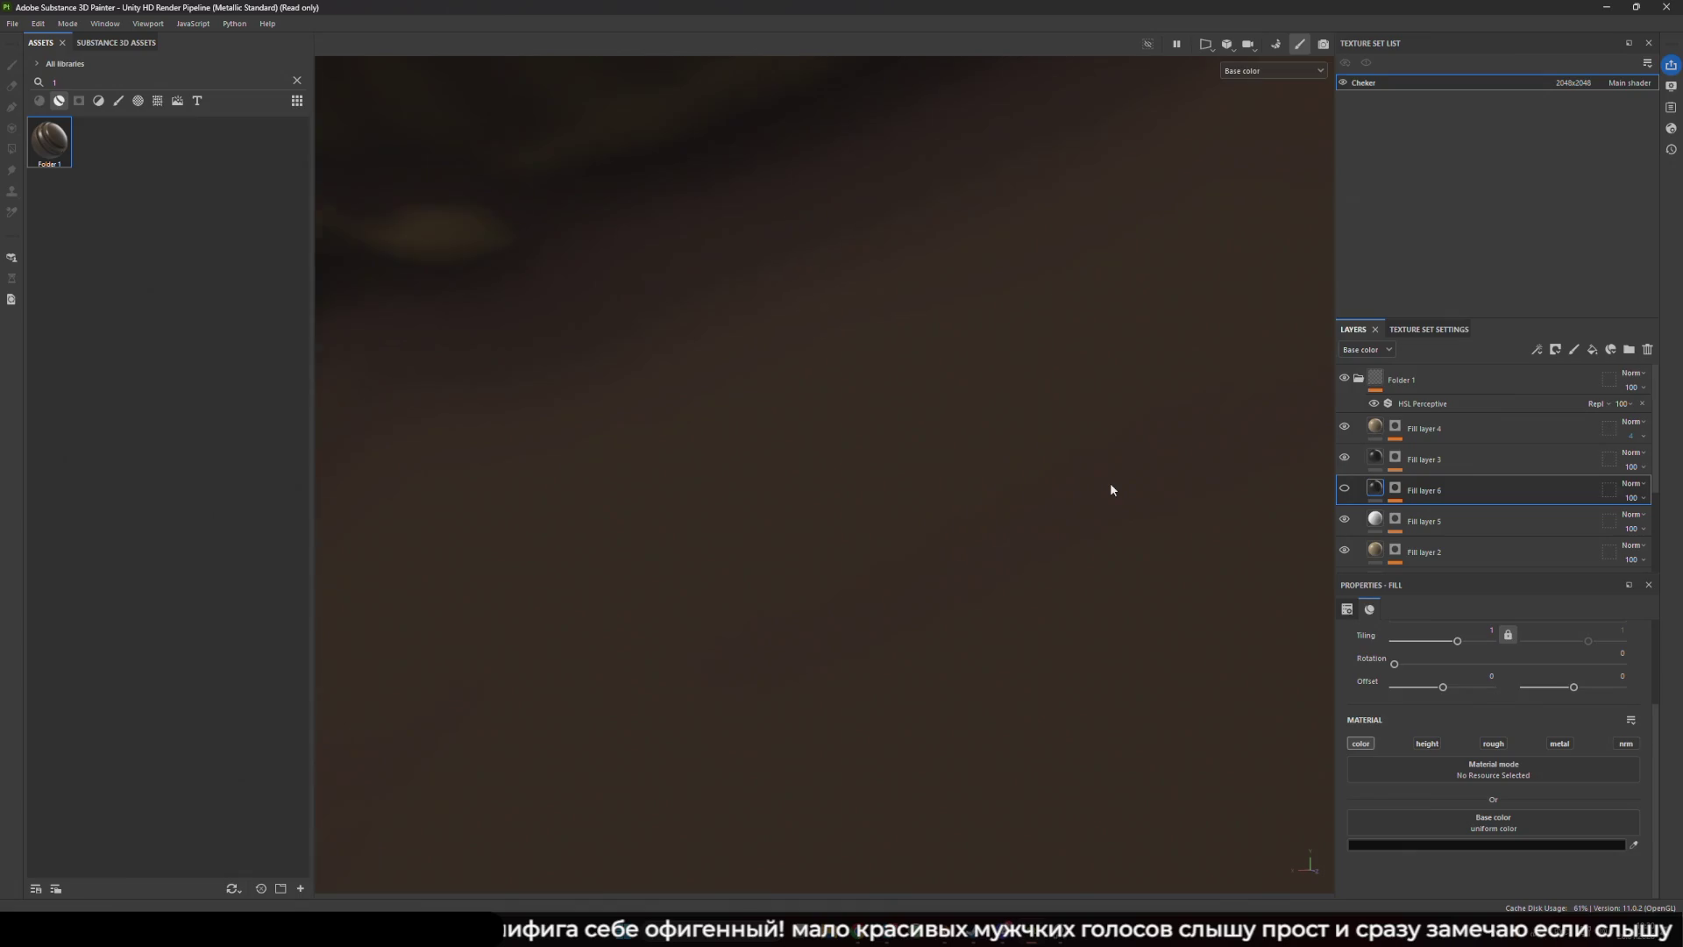
scroll(1111, 482, down, 6)
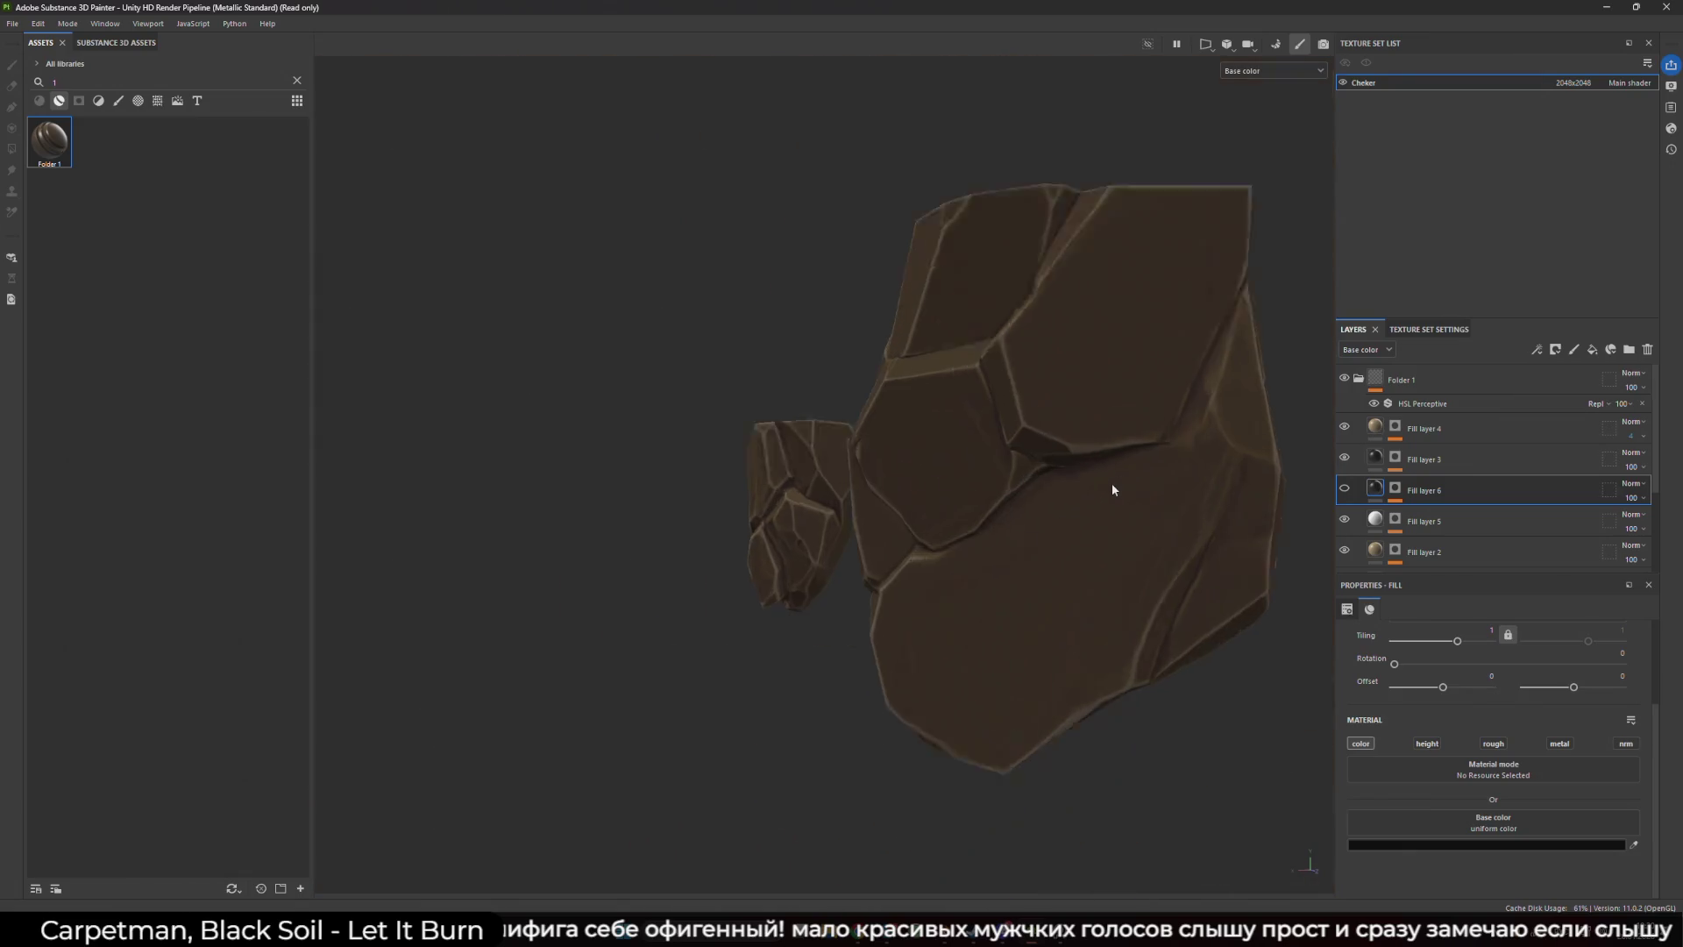
scroll(1111, 489, down, 5)
drag(1082, 473, 1010, 454)
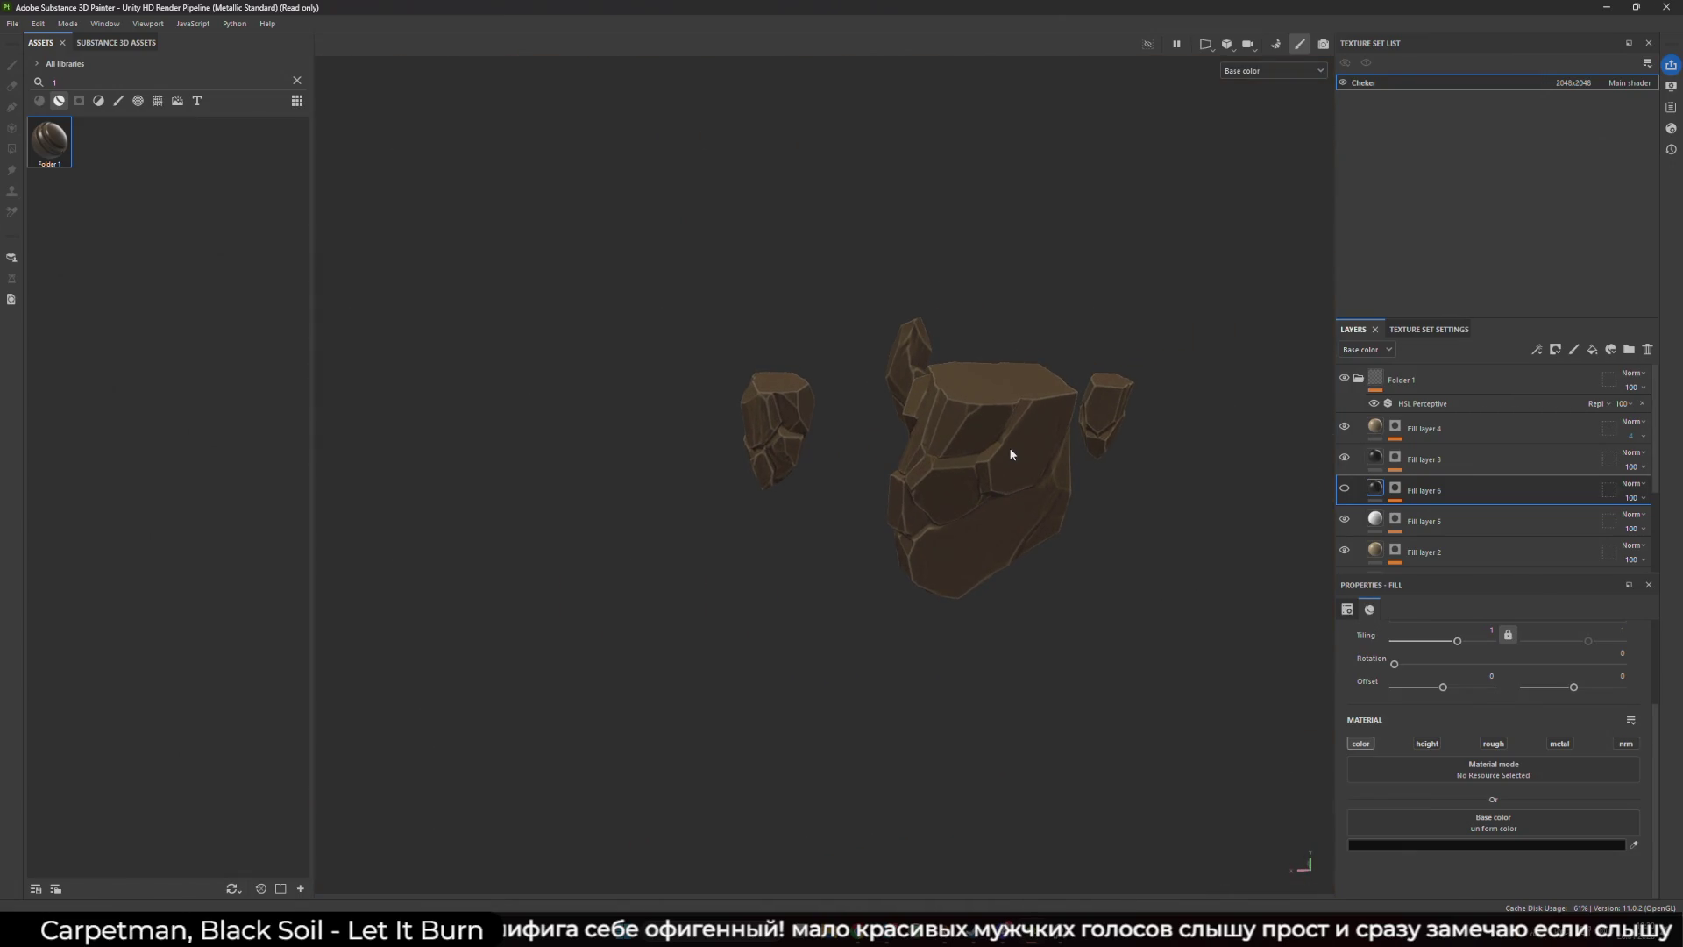
- Switch the viewport to Material view and turn Fill layer 6 back on
click(1271, 70)
click(1259, 112)
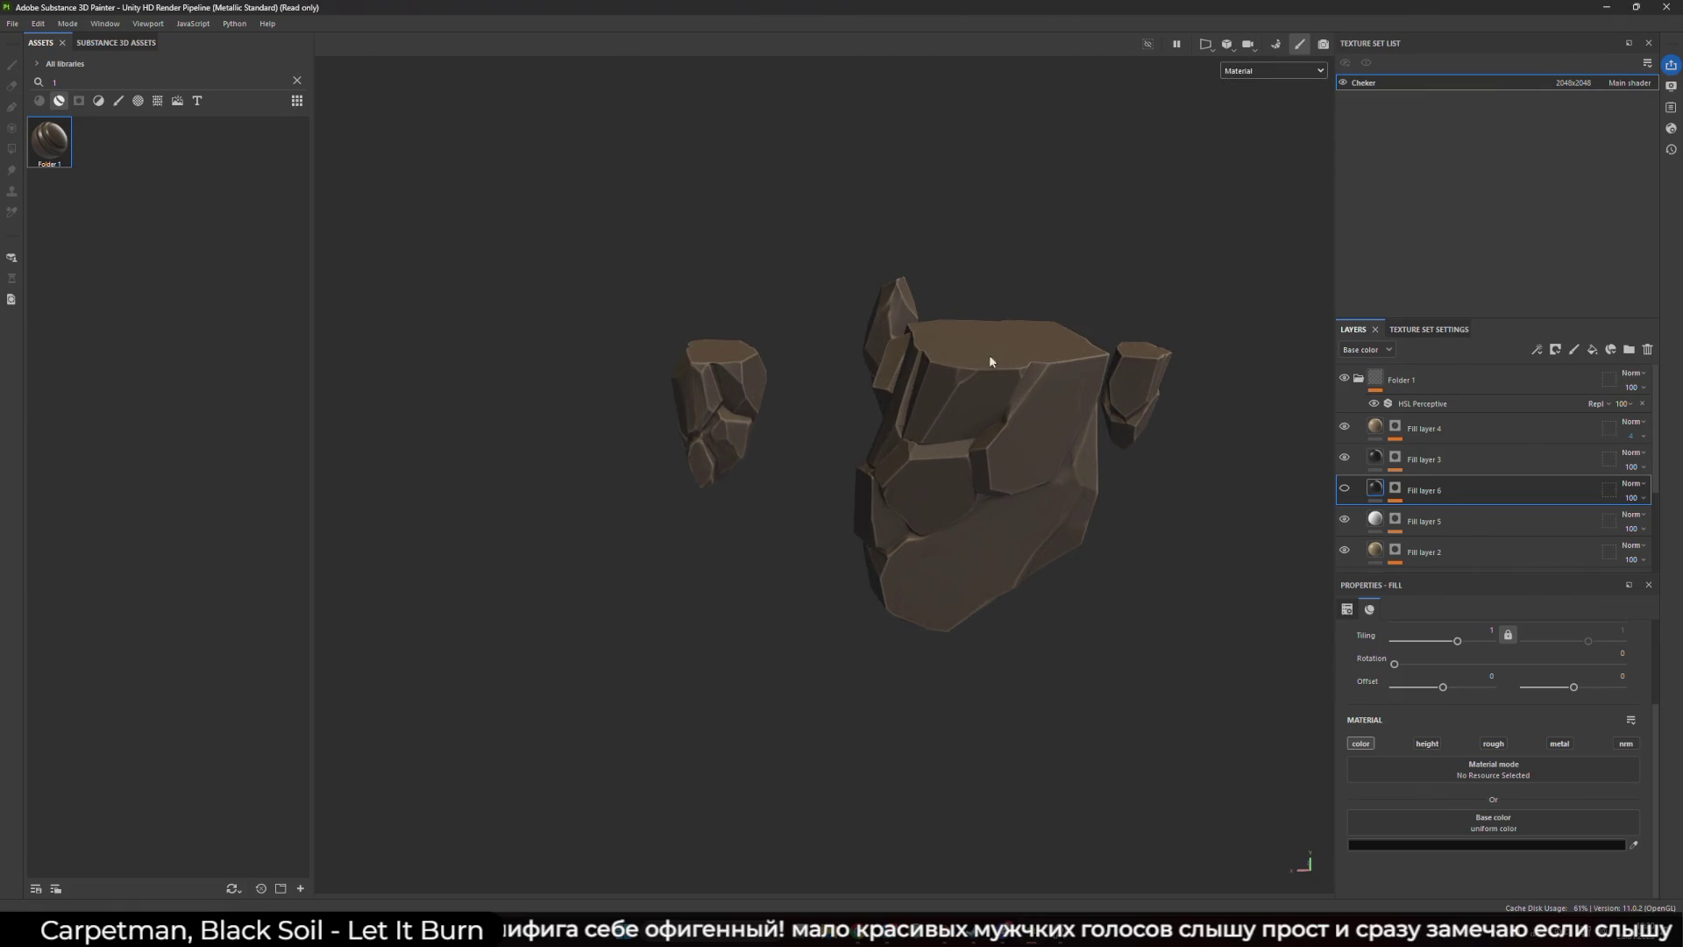
drag(989, 354, 997, 359)
click(1344, 489)
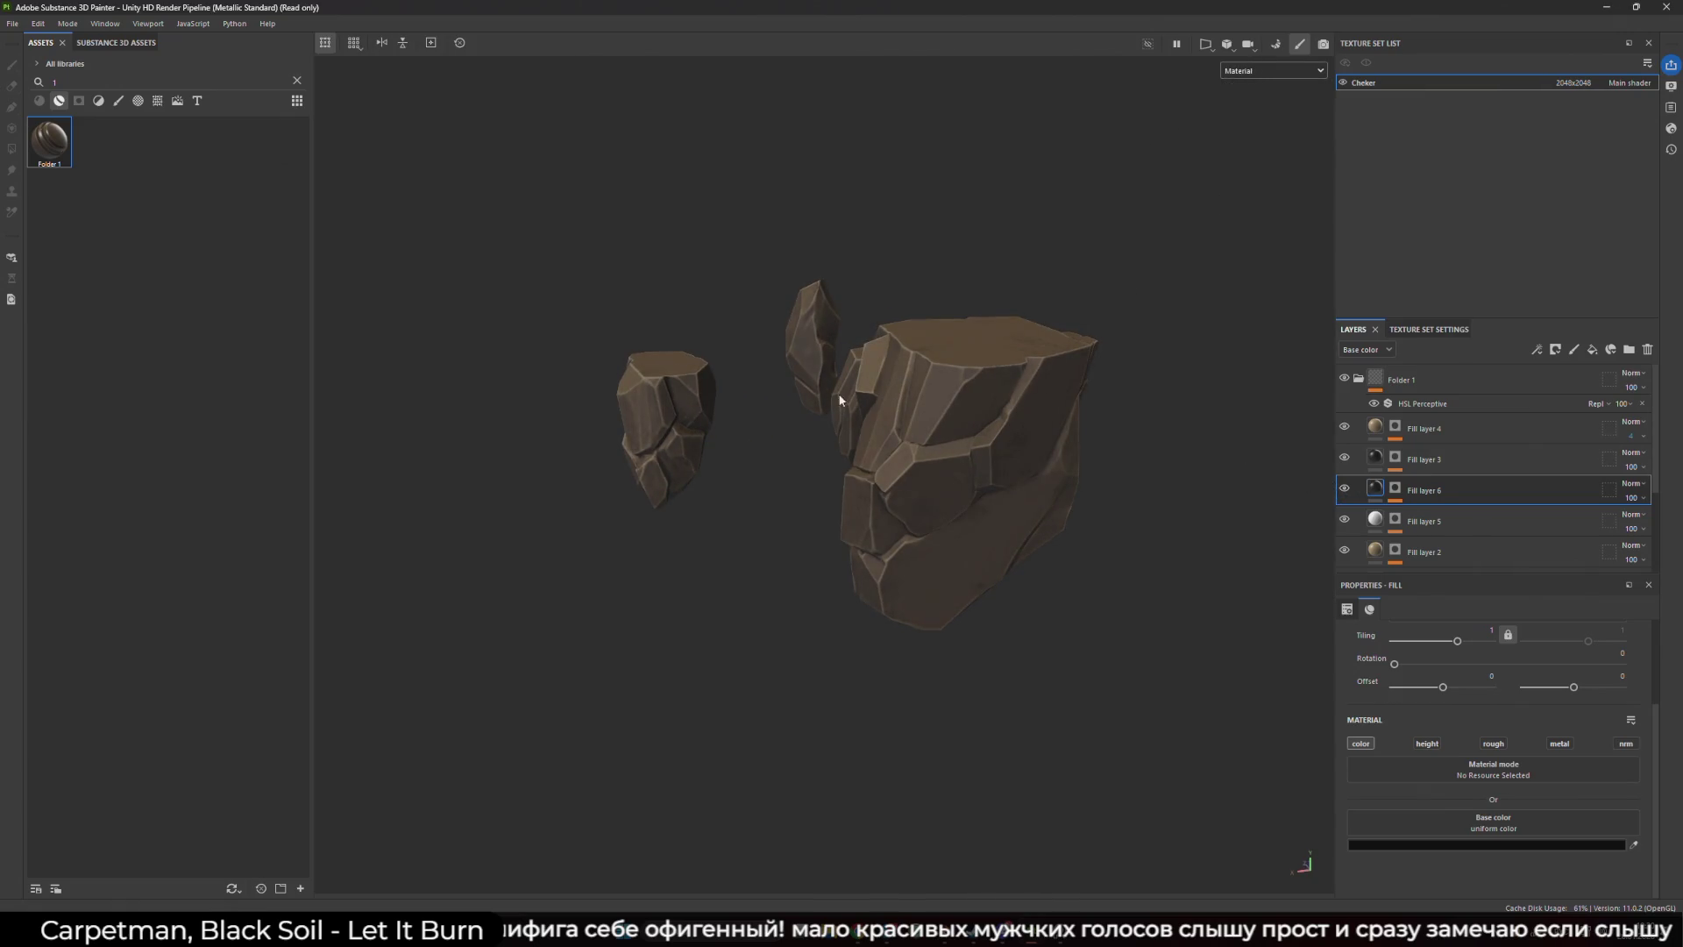
drag(860, 387, 998, 381)
- Inspect the textured rocks, toggling Fill layer 3 off and on to compare
scroll(890, 412, up, 3)
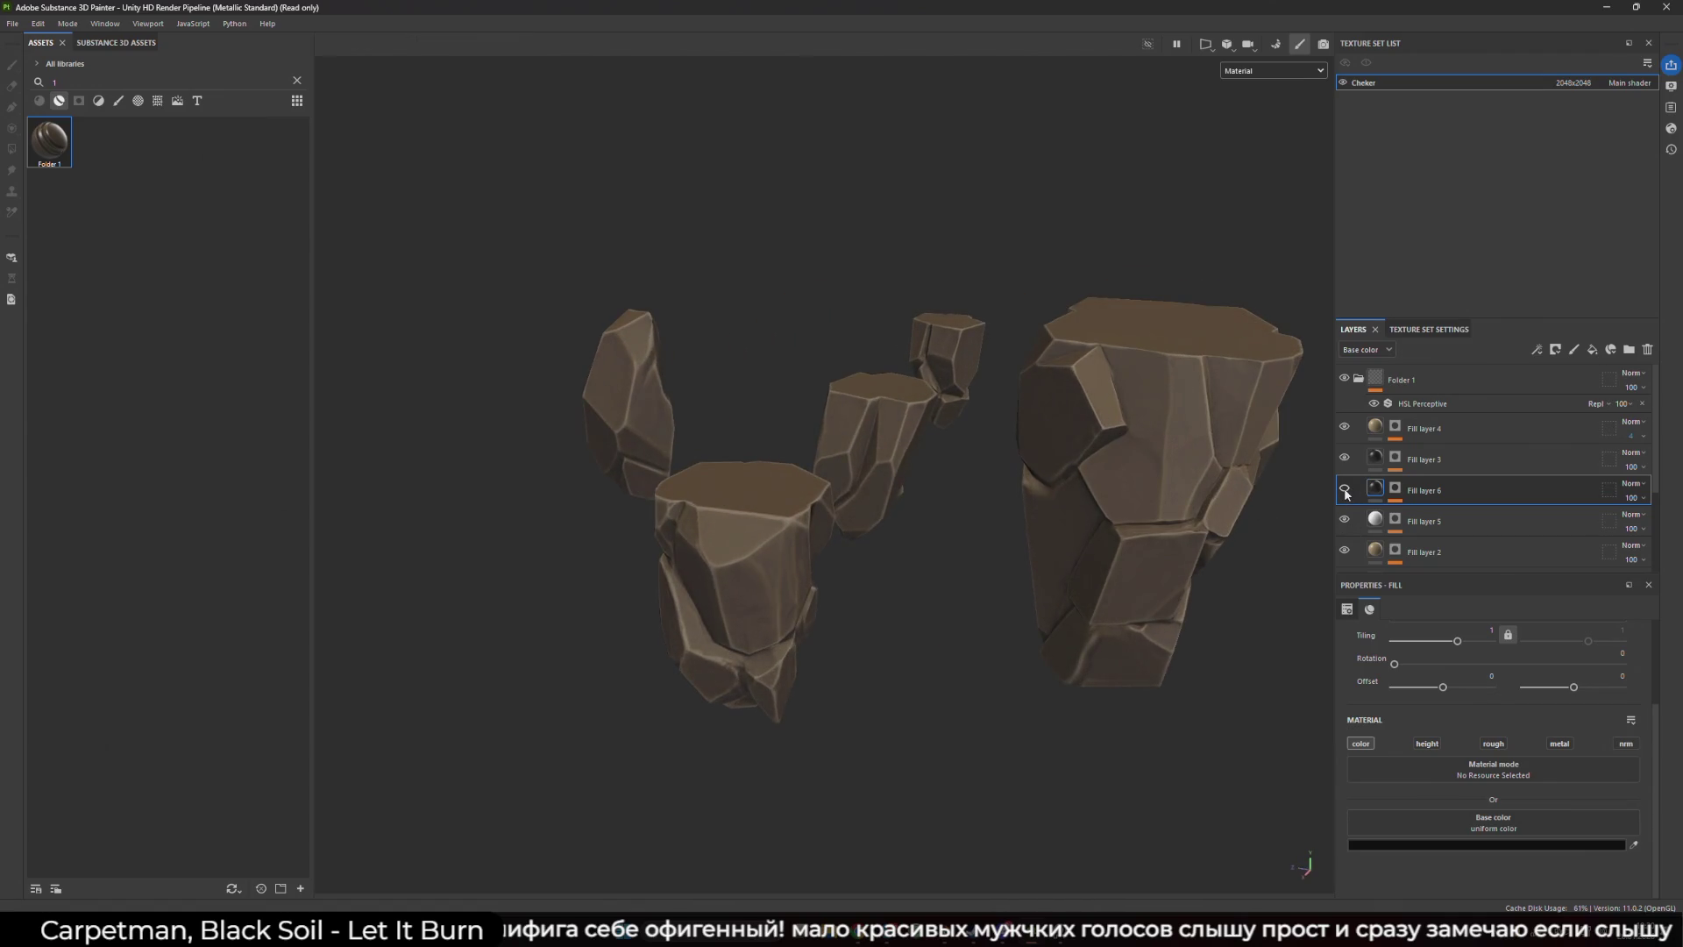
scroll(807, 405, up, 3)
scroll(840, 391, down, 3)
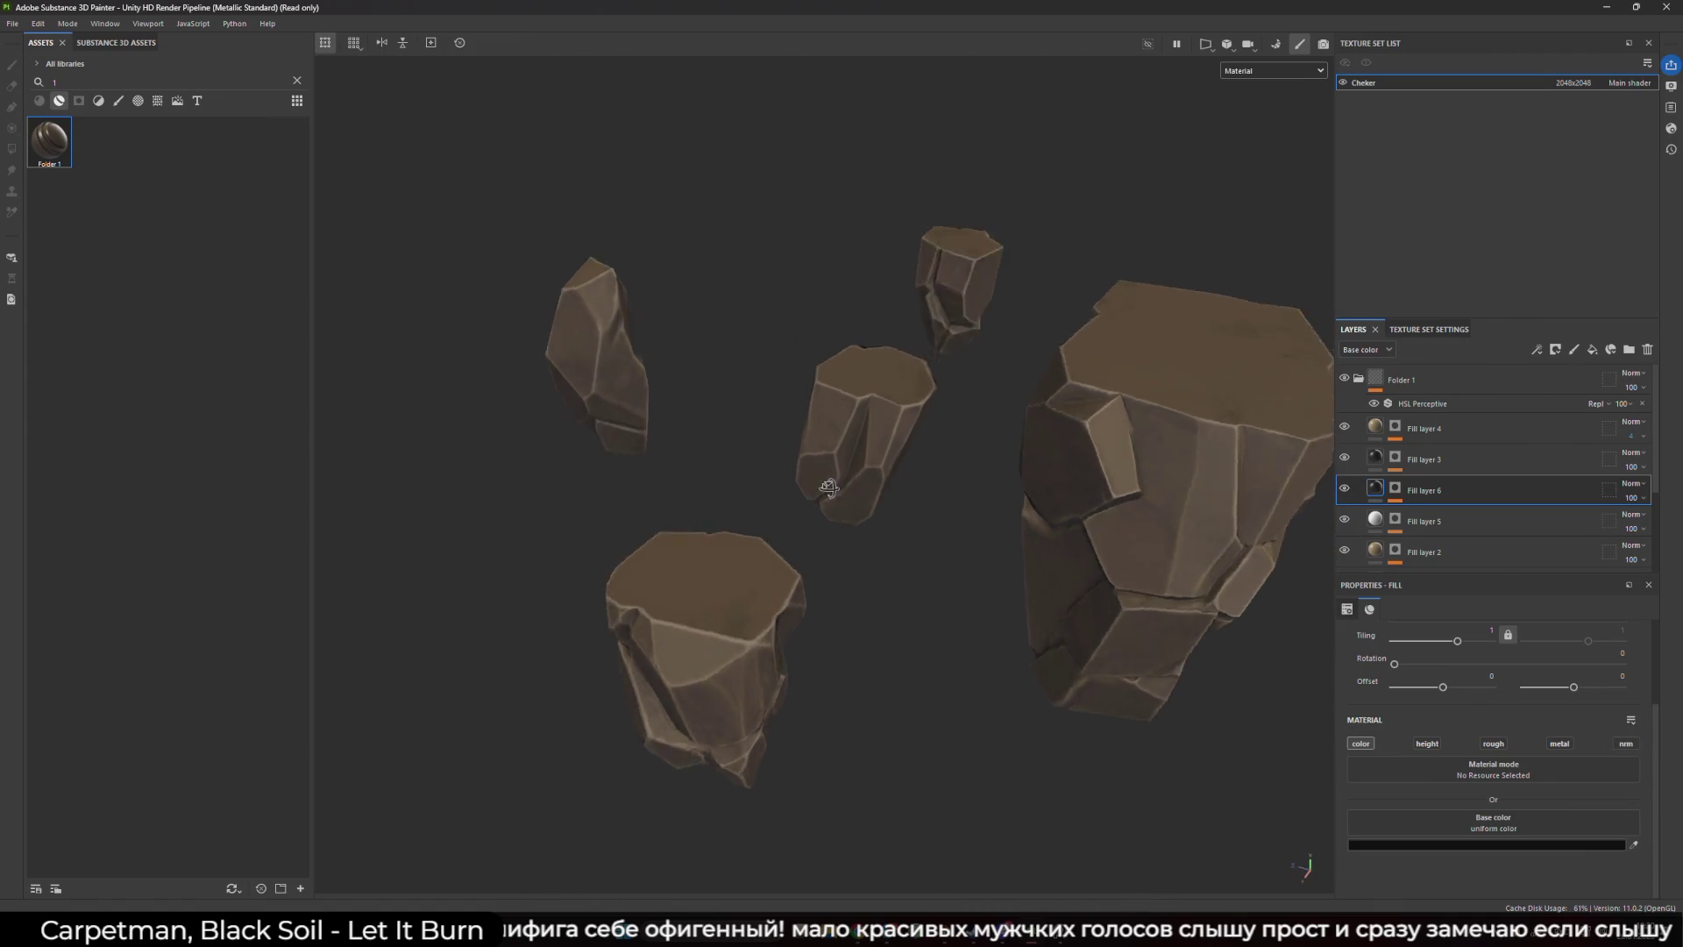
scroll(922, 258, up, 5)
scroll(1008, 342, down, 2)
mouse_move(1014, 339)
alt+mouse_down()
mouse_move(903, 465)
mouse_move(905, 631)
mouse_move(974, 305)
mouse_move(762, 345)
mouse_move(913, 376)
mouse_move(860, 500)
mouse_move(902, 531)
mouse_move(780, 529)
mouse_move(802, 536)
mouse_move(886, 548)
mouse_move(1149, 450)
mouse_move(1007, 455)
mouse_move(985, 568)
mouse_move(877, 442)
mouse_move(944, 386)
mouse_move(1022, 381)
mouse_move(842, 494)
mouse_move(885, 484)
alt+mouse_up()
scroll(866, 515, down, 2)
scroll(980, 570, down, 5)
click(1346, 459)
click(1347, 459)
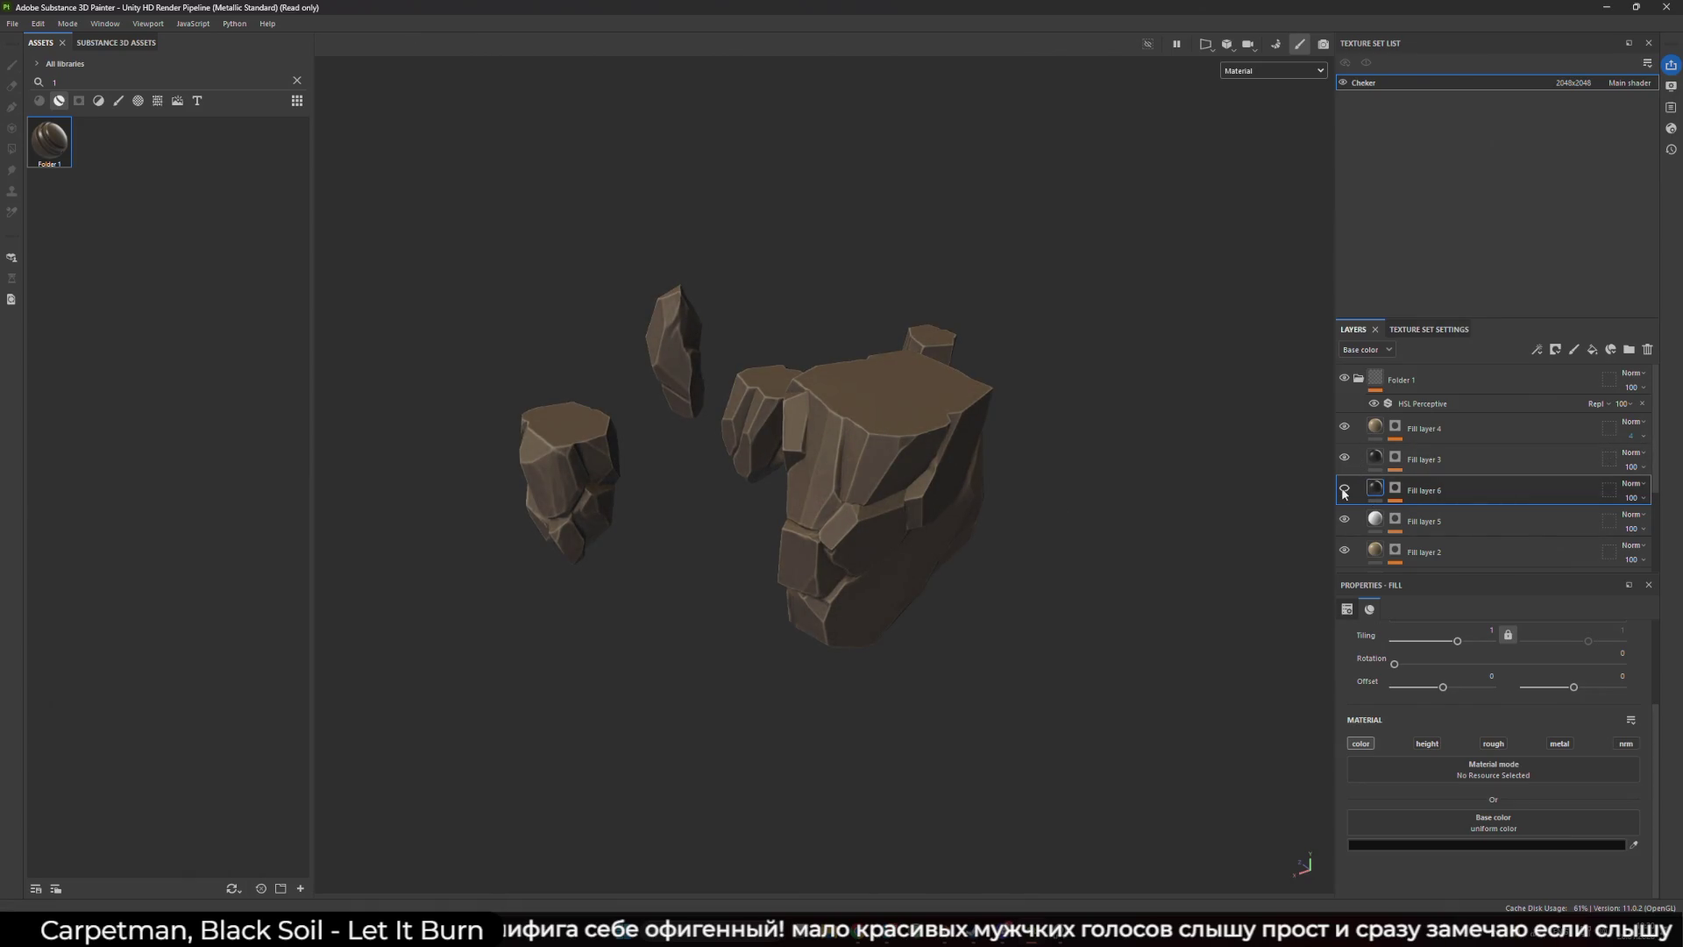
click(1341, 460)
click(1343, 459)
alt+drag(842, 412, 901, 448)
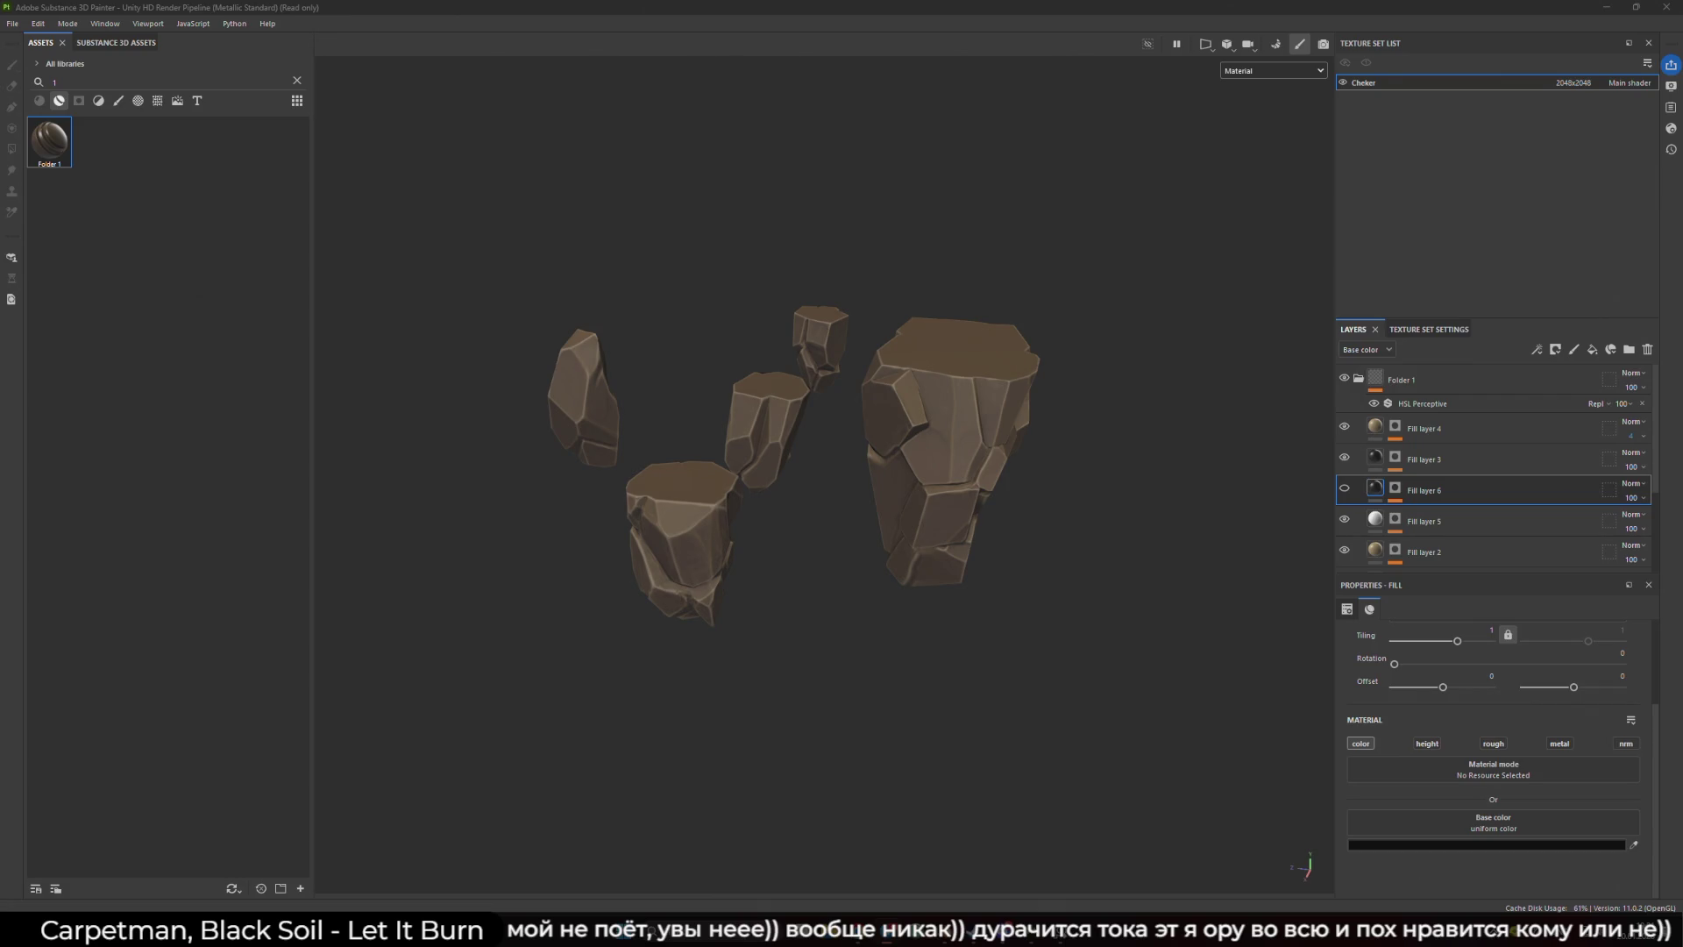
- Orbit around the rock cluster to view Fill layer 6's dark dirt
drag(714, 416, 1107, 481)
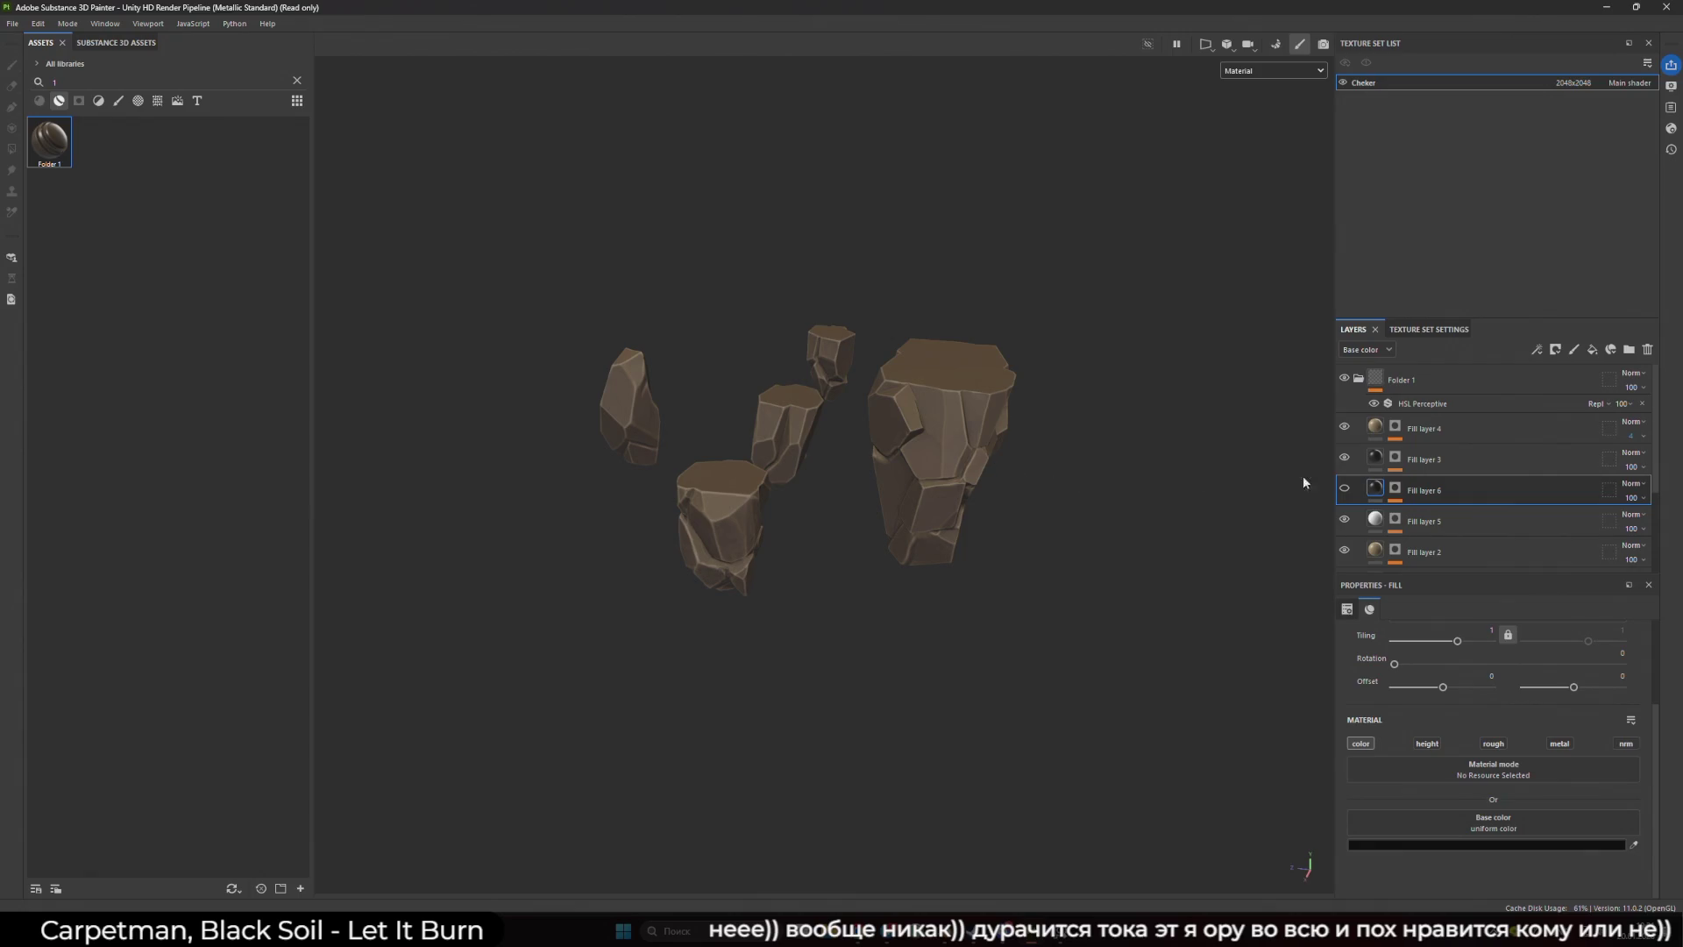
mouse_move(1315, 493)
mouse_down()
mouse_move(1269, 493)
mouse_move(1302, 450)
mouse_move(1120, 461)
mouse_move(1175, 464)
mouse_up()
- Open Fill layer 6's Mask Builder - Legacy settings and reroll its random seed twice
click(1395, 487)
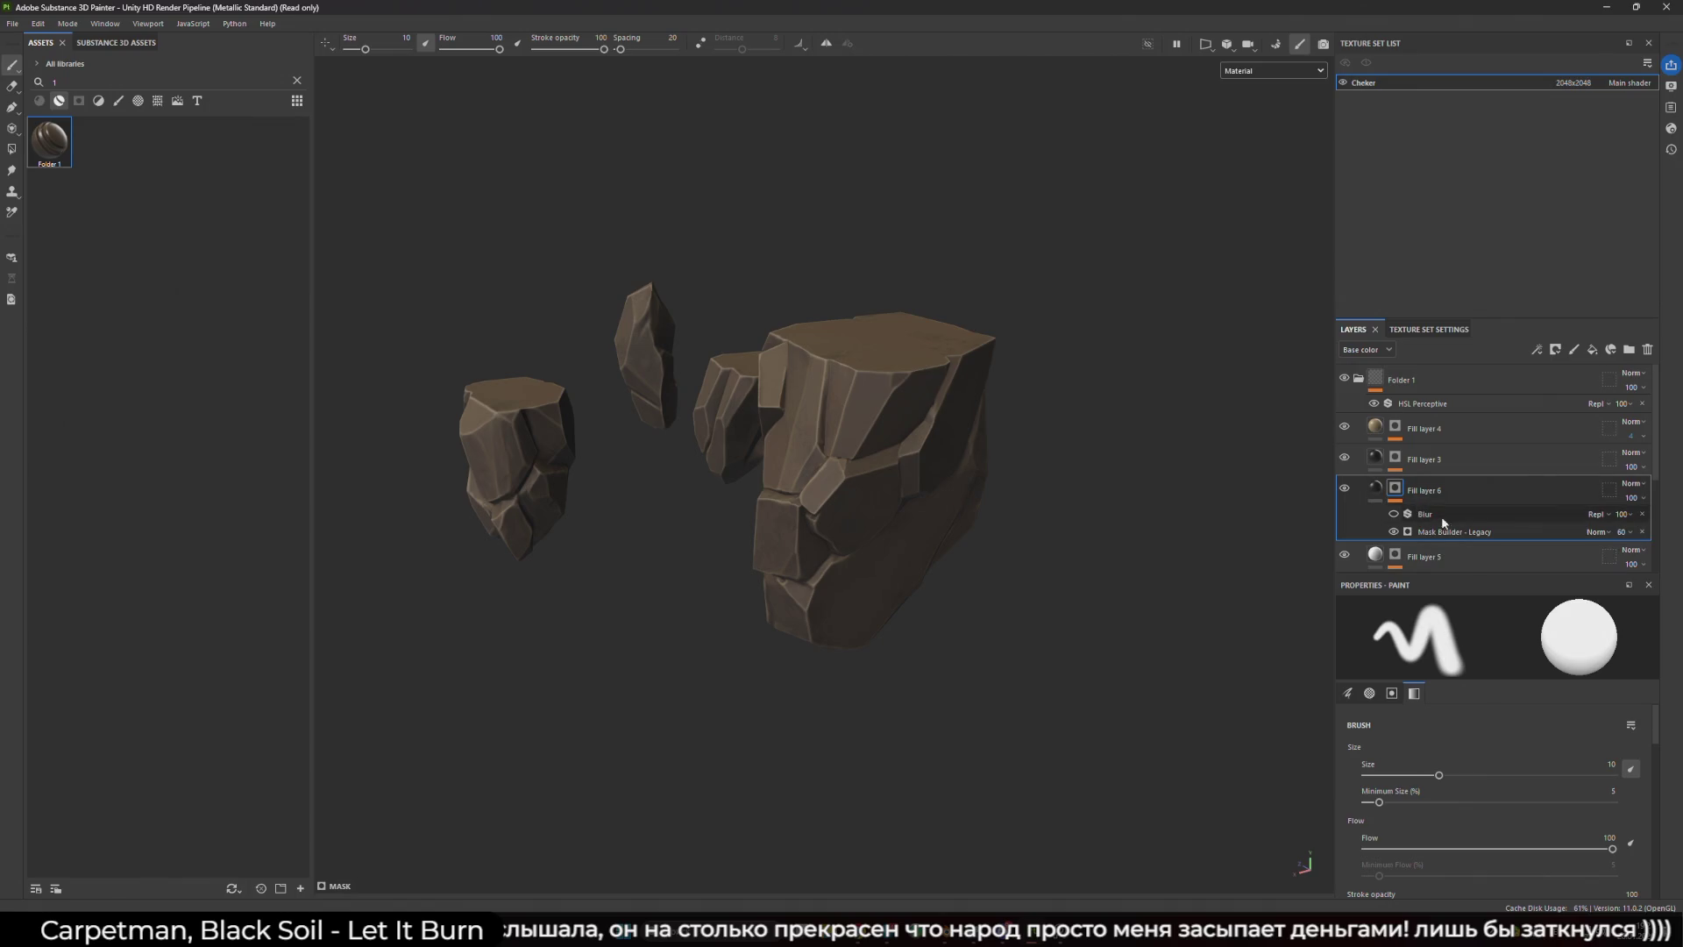
click(1448, 533)
scroll(1422, 684, down, 2)
scroll(1422, 689, up, 5)
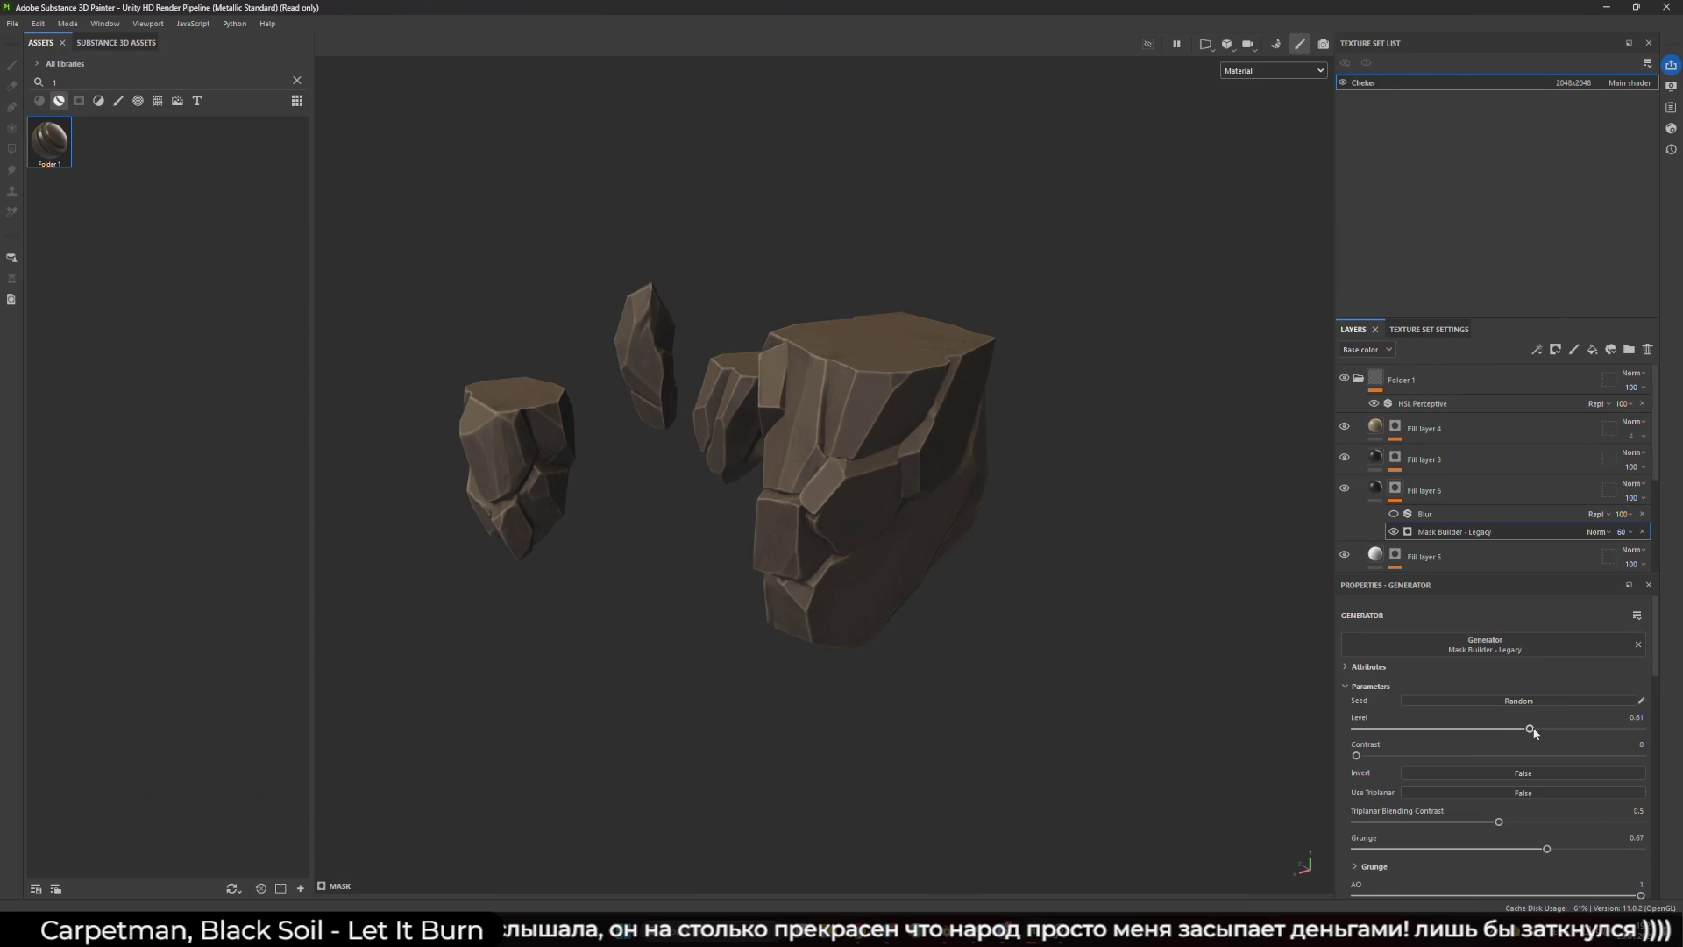
mouse_move(1096, 614)
mouse_down()
mouse_move(965, 575)
mouse_move(1044, 592)
mouse_up()
click(1462, 701)
click(1462, 701)
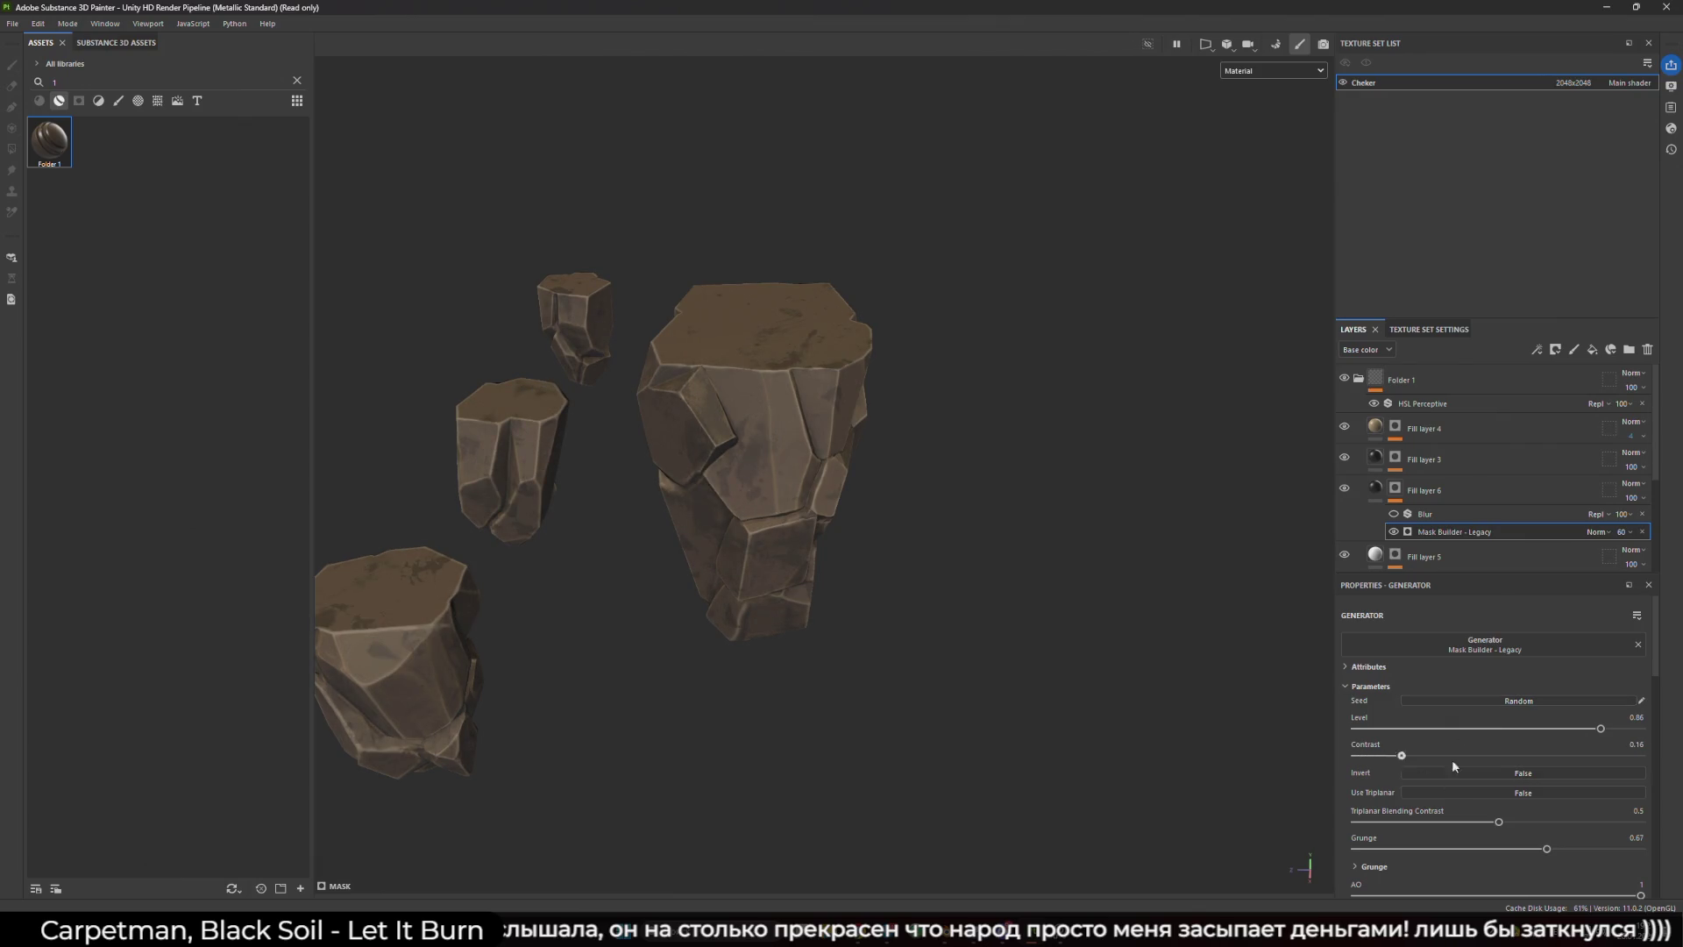
- Set mask Contrast to 0, Triplanar Blending Contrast to 0.6, and reduce Grunge Scale to 1
drag(1460, 755, 1292, 744)
drag(1499, 821, 1521, 821)
scroll(1403, 839, down, 1)
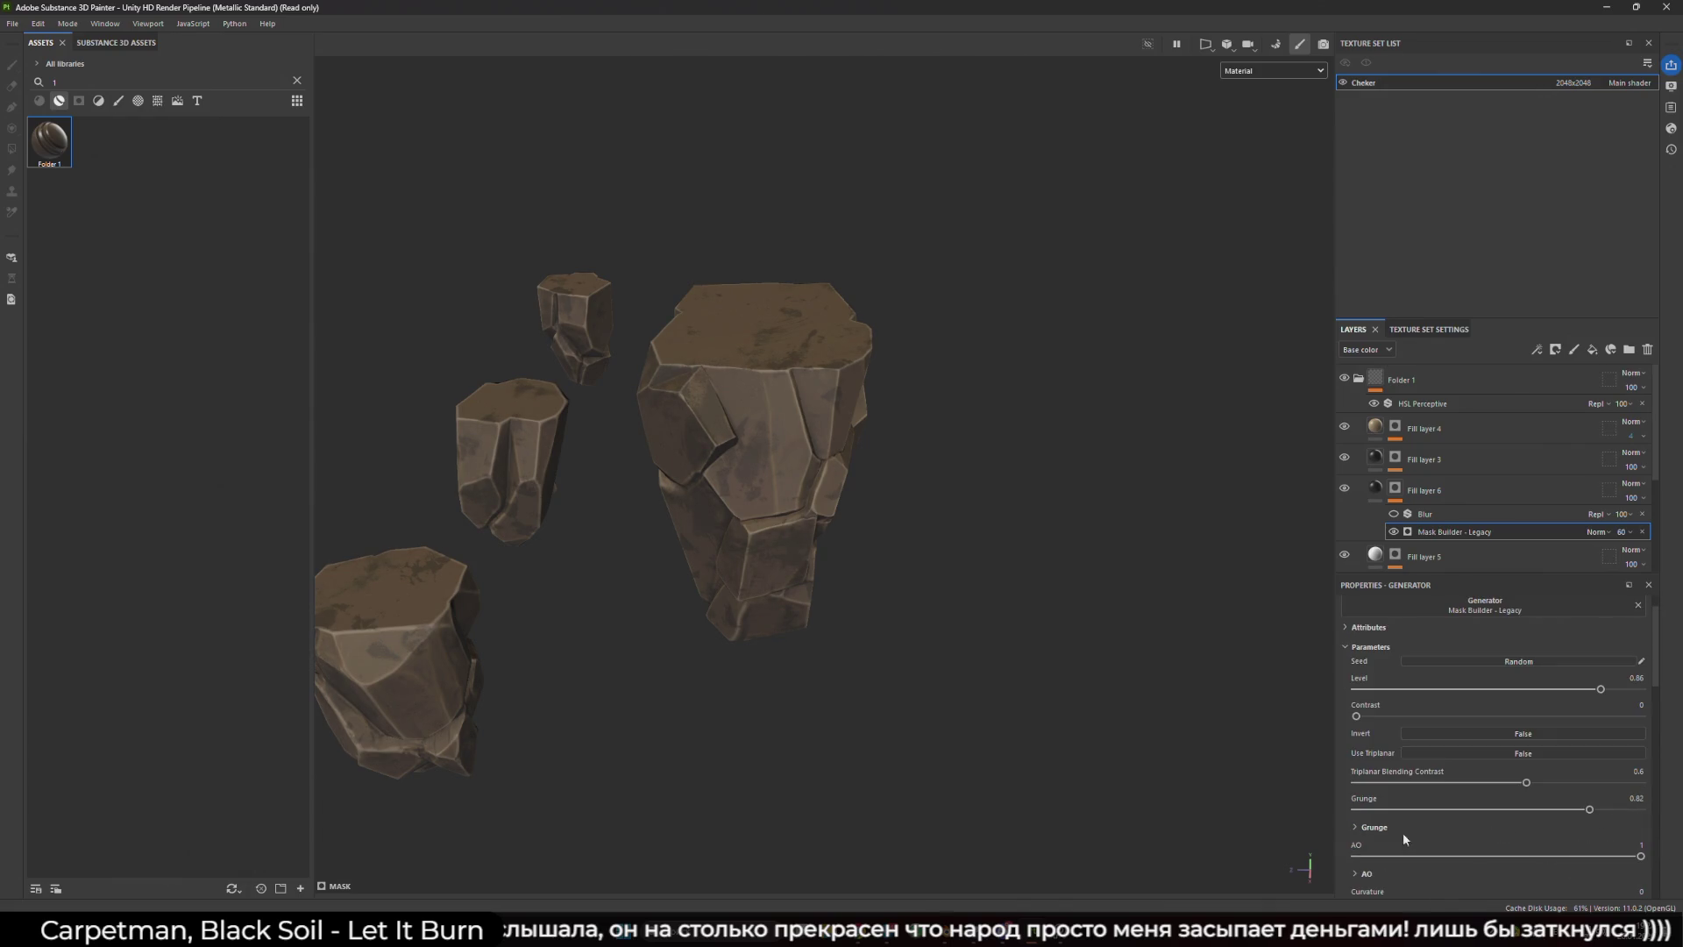
click(1355, 827)
scroll(1411, 772, down, 3)
mouse_move(1443, 738)
mouse_down()
mouse_move(1528, 740)
mouse_move(1348, 751)
mouse_move(1397, 748)
mouse_move(1402, 780)
mouse_move(1453, 780)
mouse_move(1331, 768)
mouse_move(1534, 780)
mouse_up()
- Orbit closer to inspect the dirt, then bring up the generator list
drag(990, 561, 1048, 572)
scroll(1043, 568, up, 3)
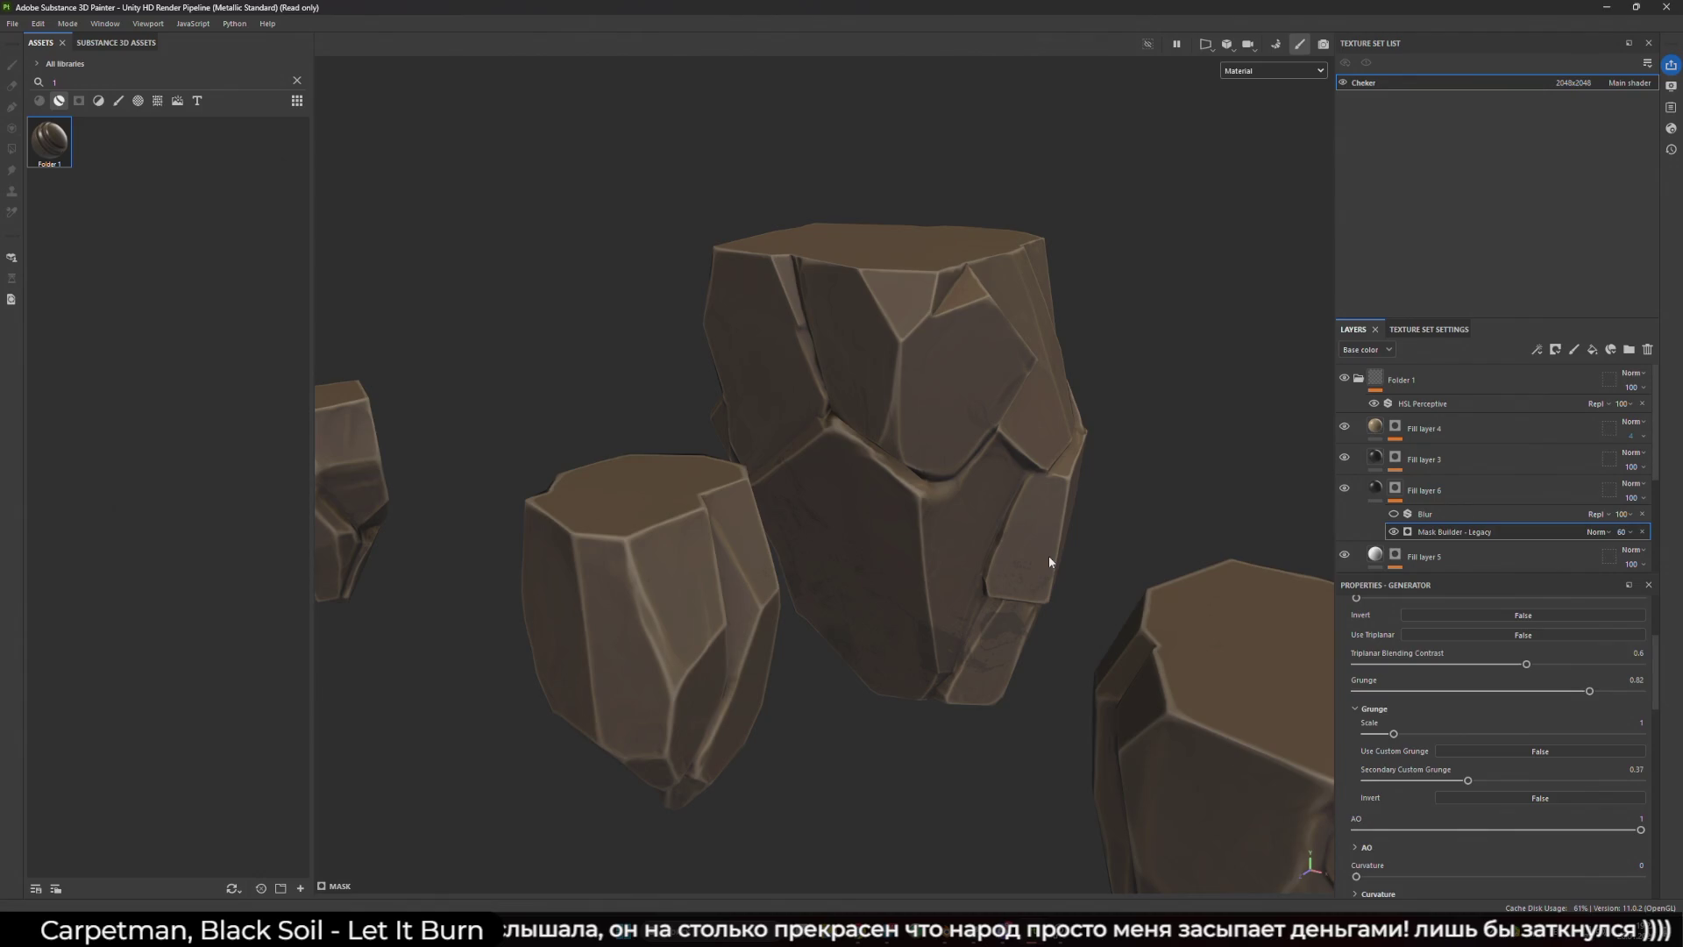
scroll(1443, 674, up, 4)
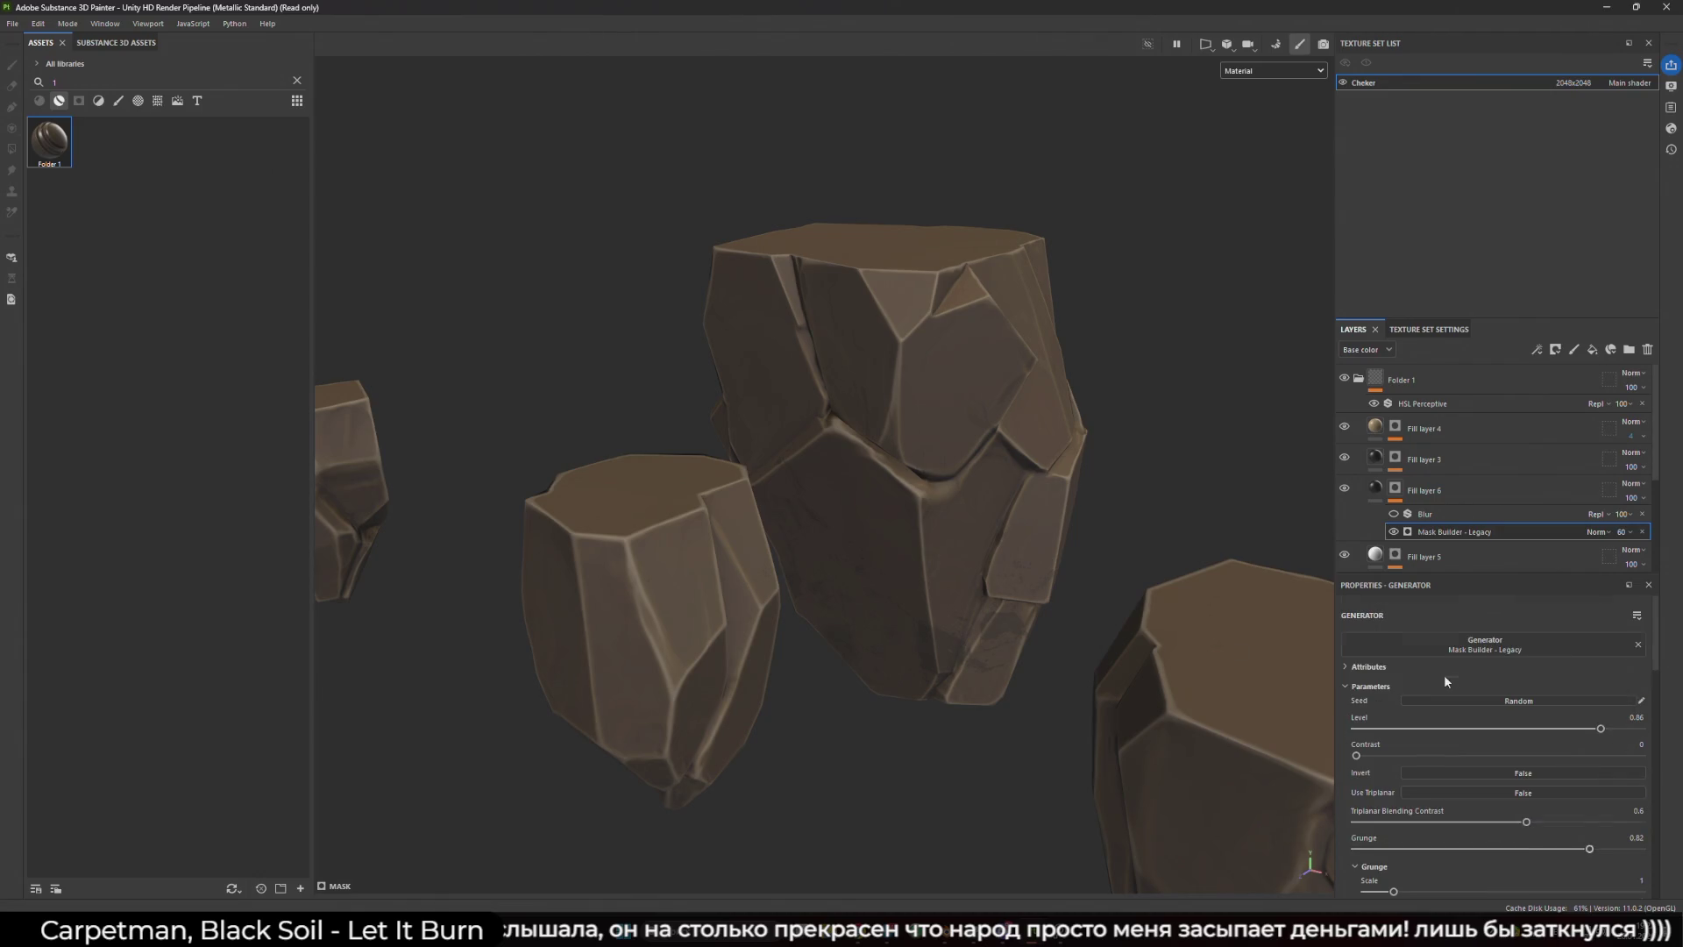
click(1447, 653)
scroll(1543, 723, down, 1)
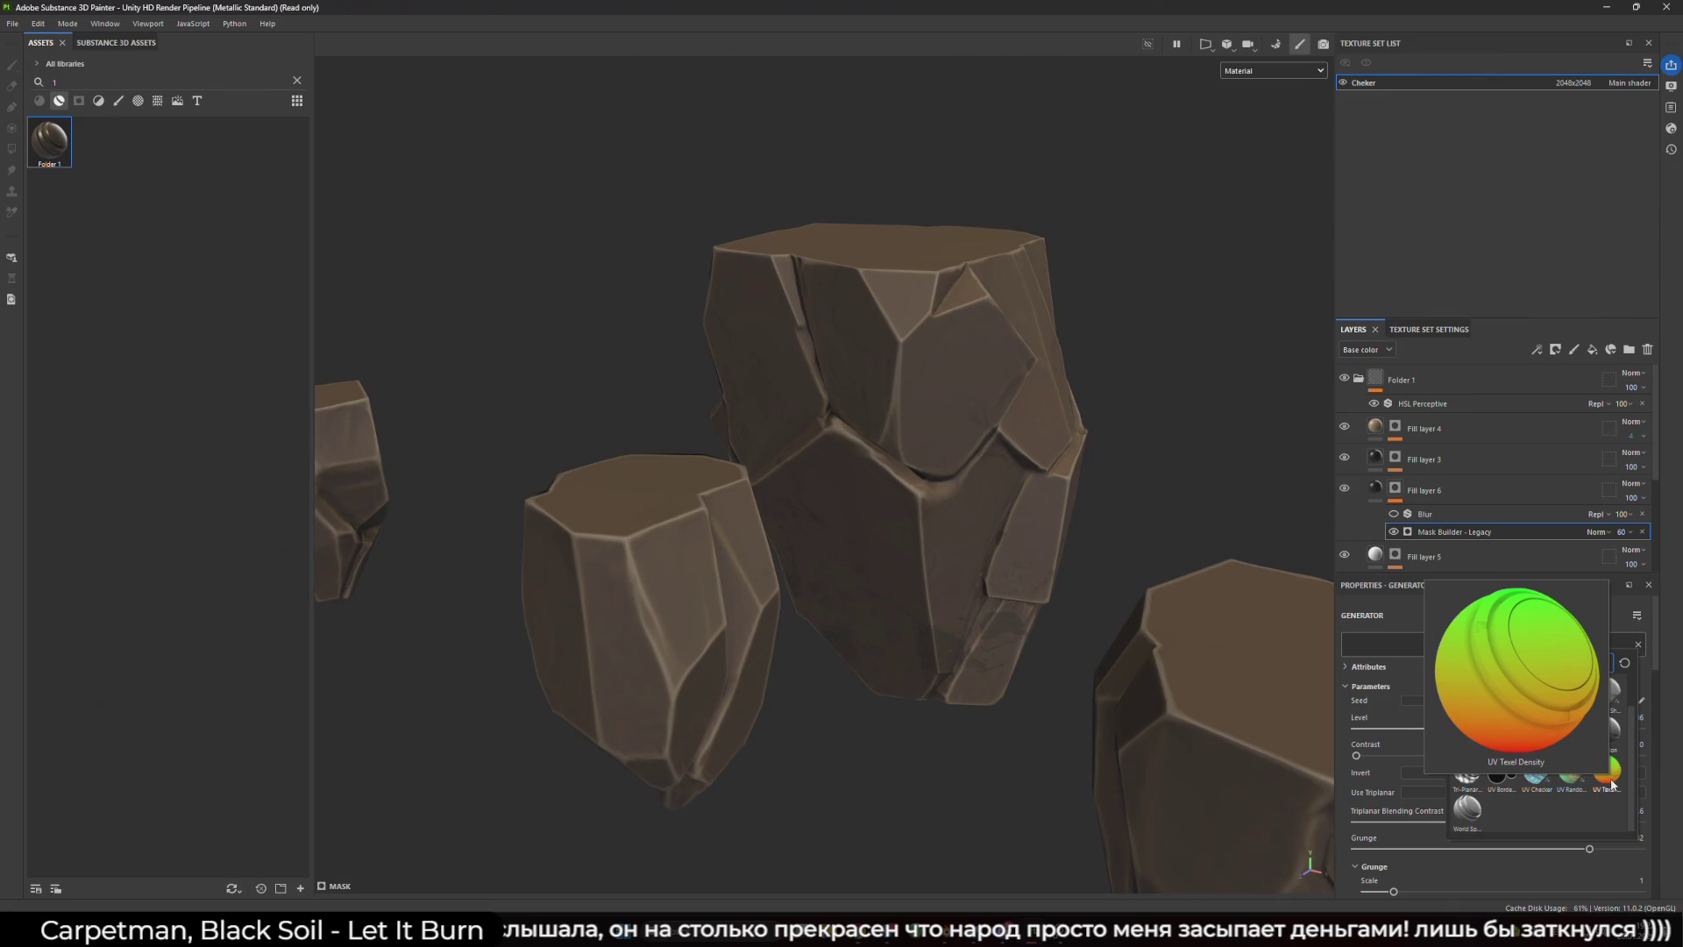
- Close the generator list unchanged and select Fill layer 6, then Fill layer 5
mouse_move(1578, 779)
scroll(1595, 807, up, 1)
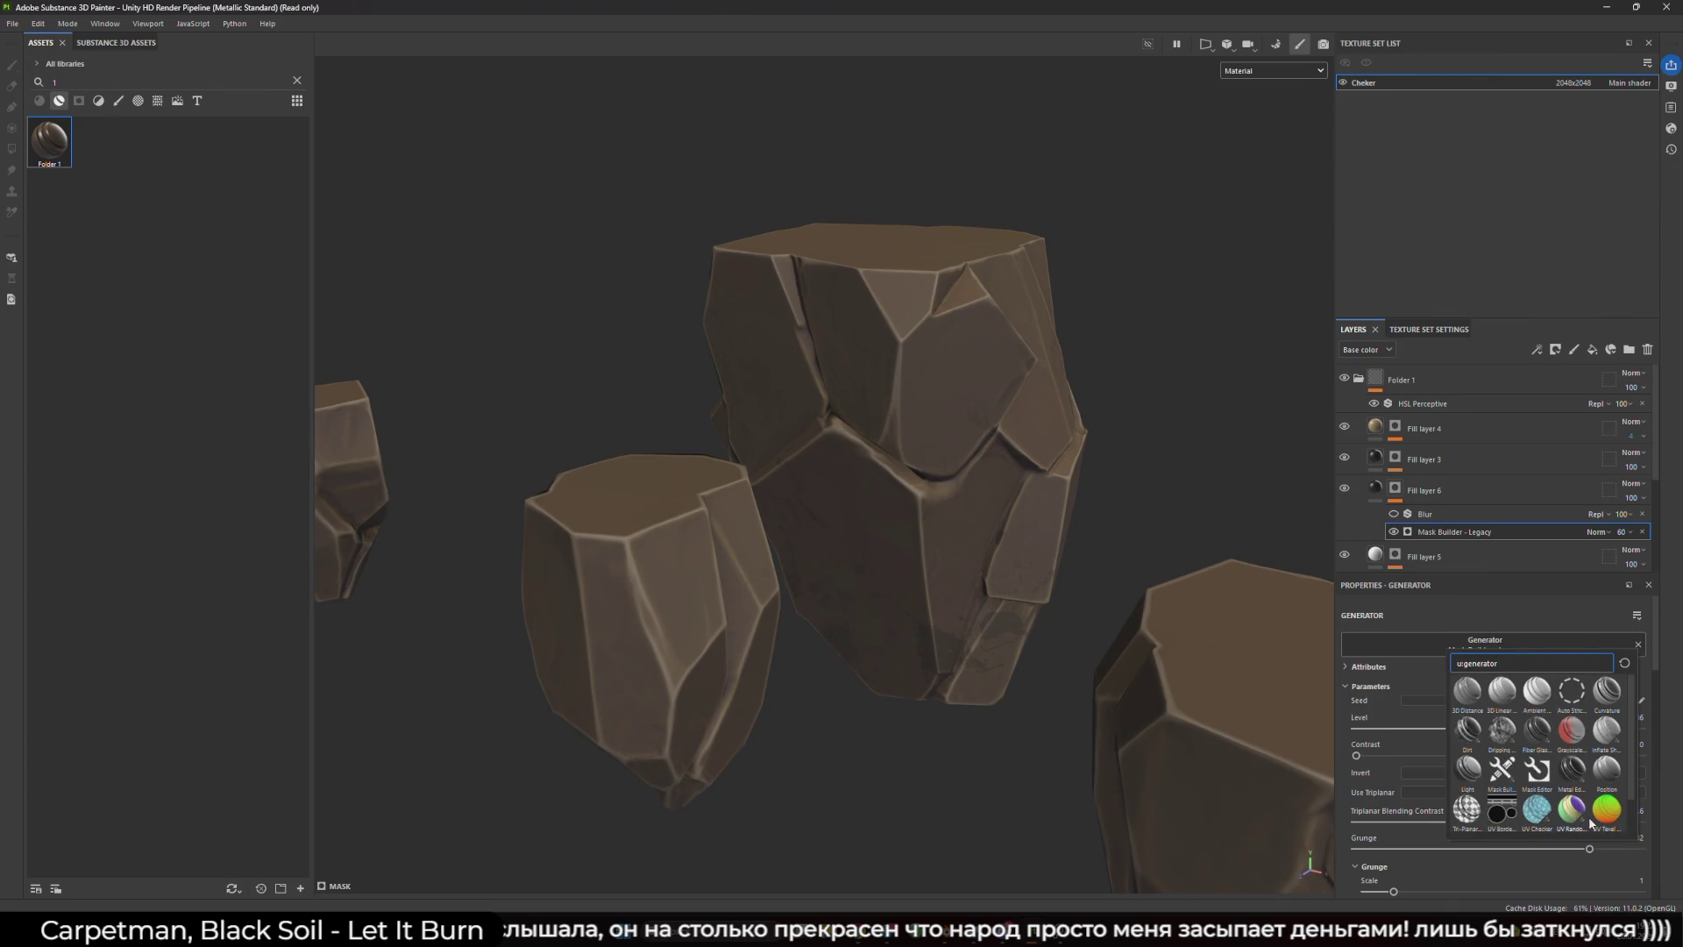
click(1559, 517)
click(1578, 496)
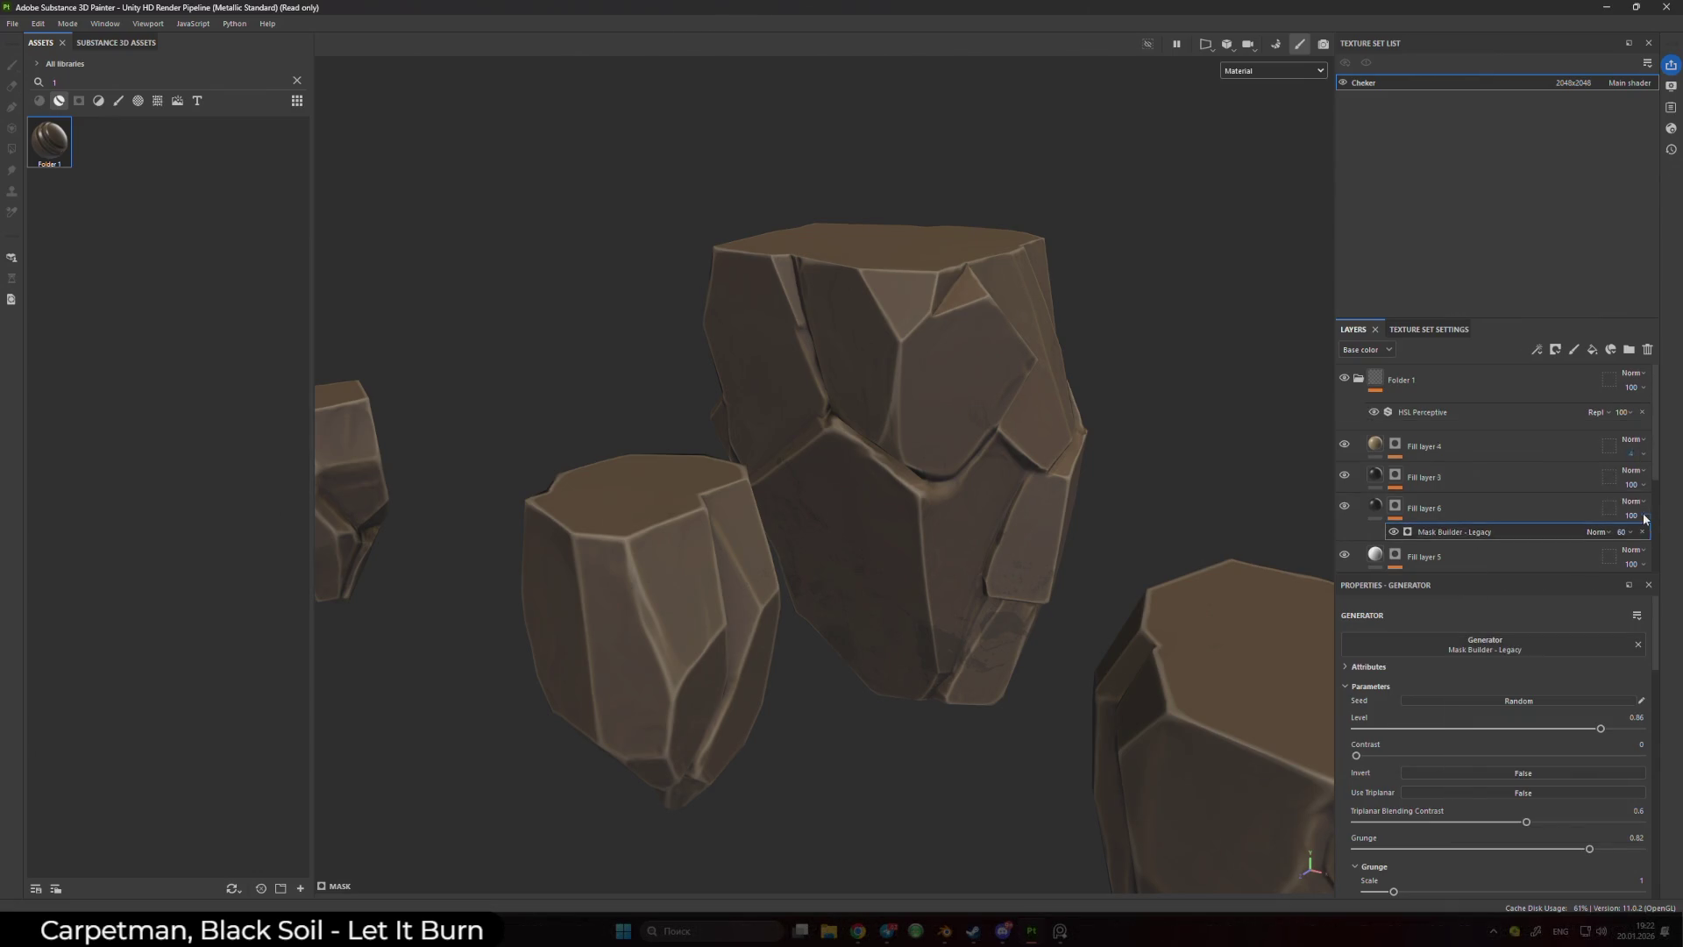
click(1542, 528)
- Add a Fill effect to Fill layer 6's mask from its right-click menu
click(1442, 492)
click(1453, 491)
right_click(1523, 500)
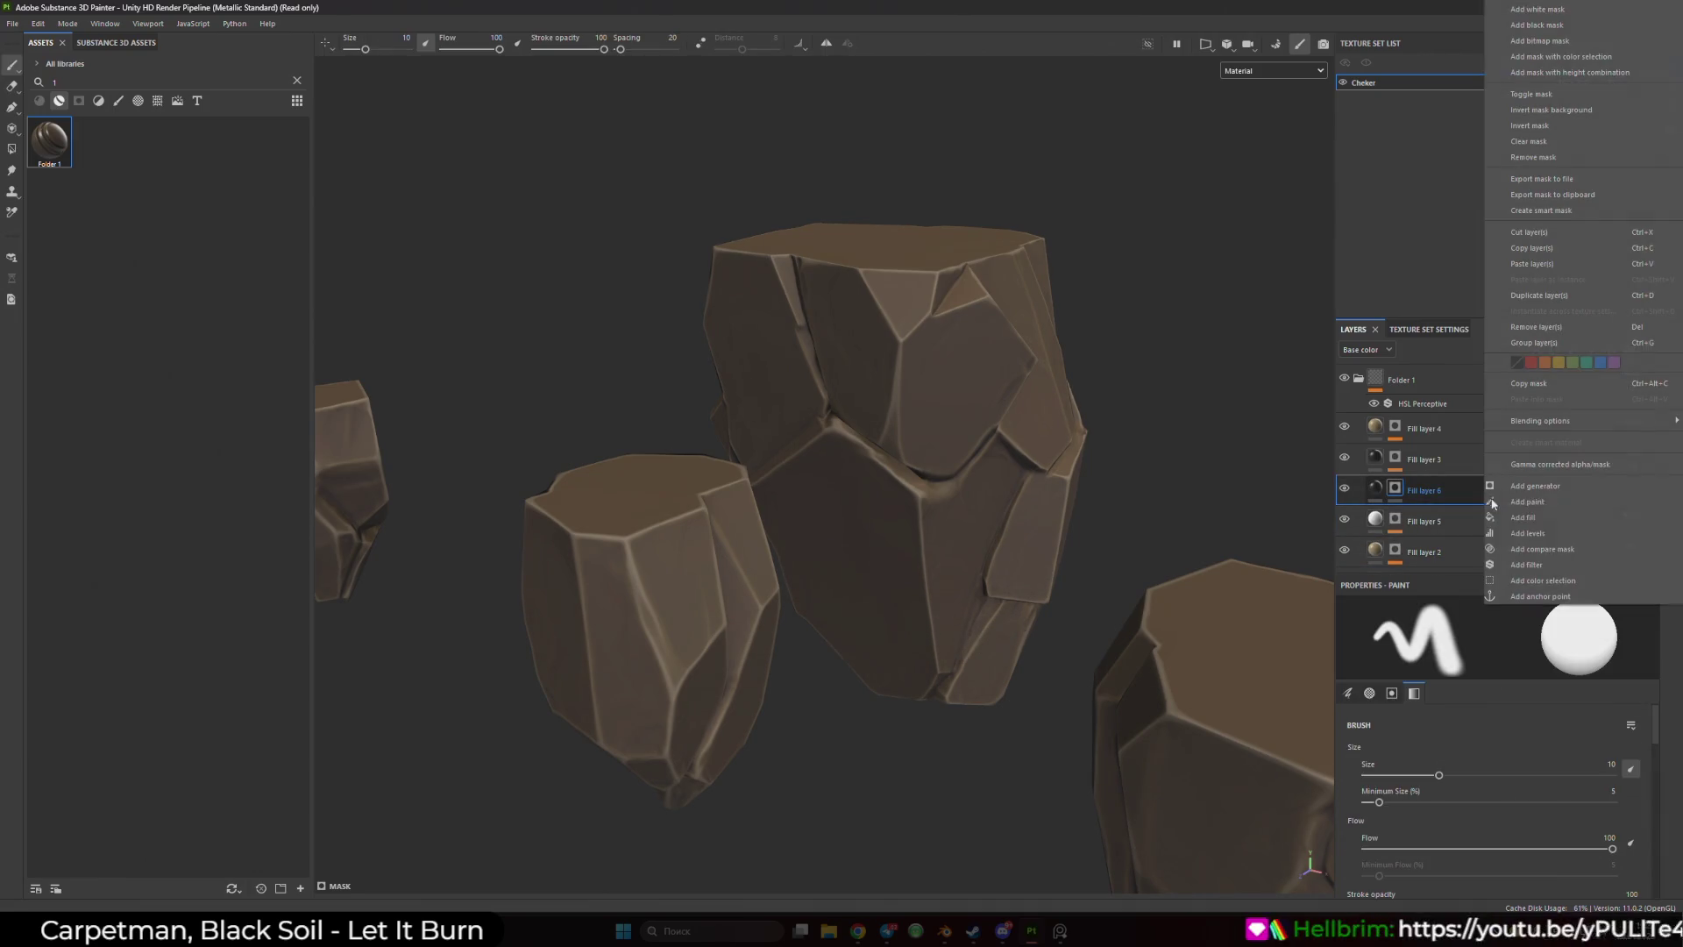
click(1547, 516)
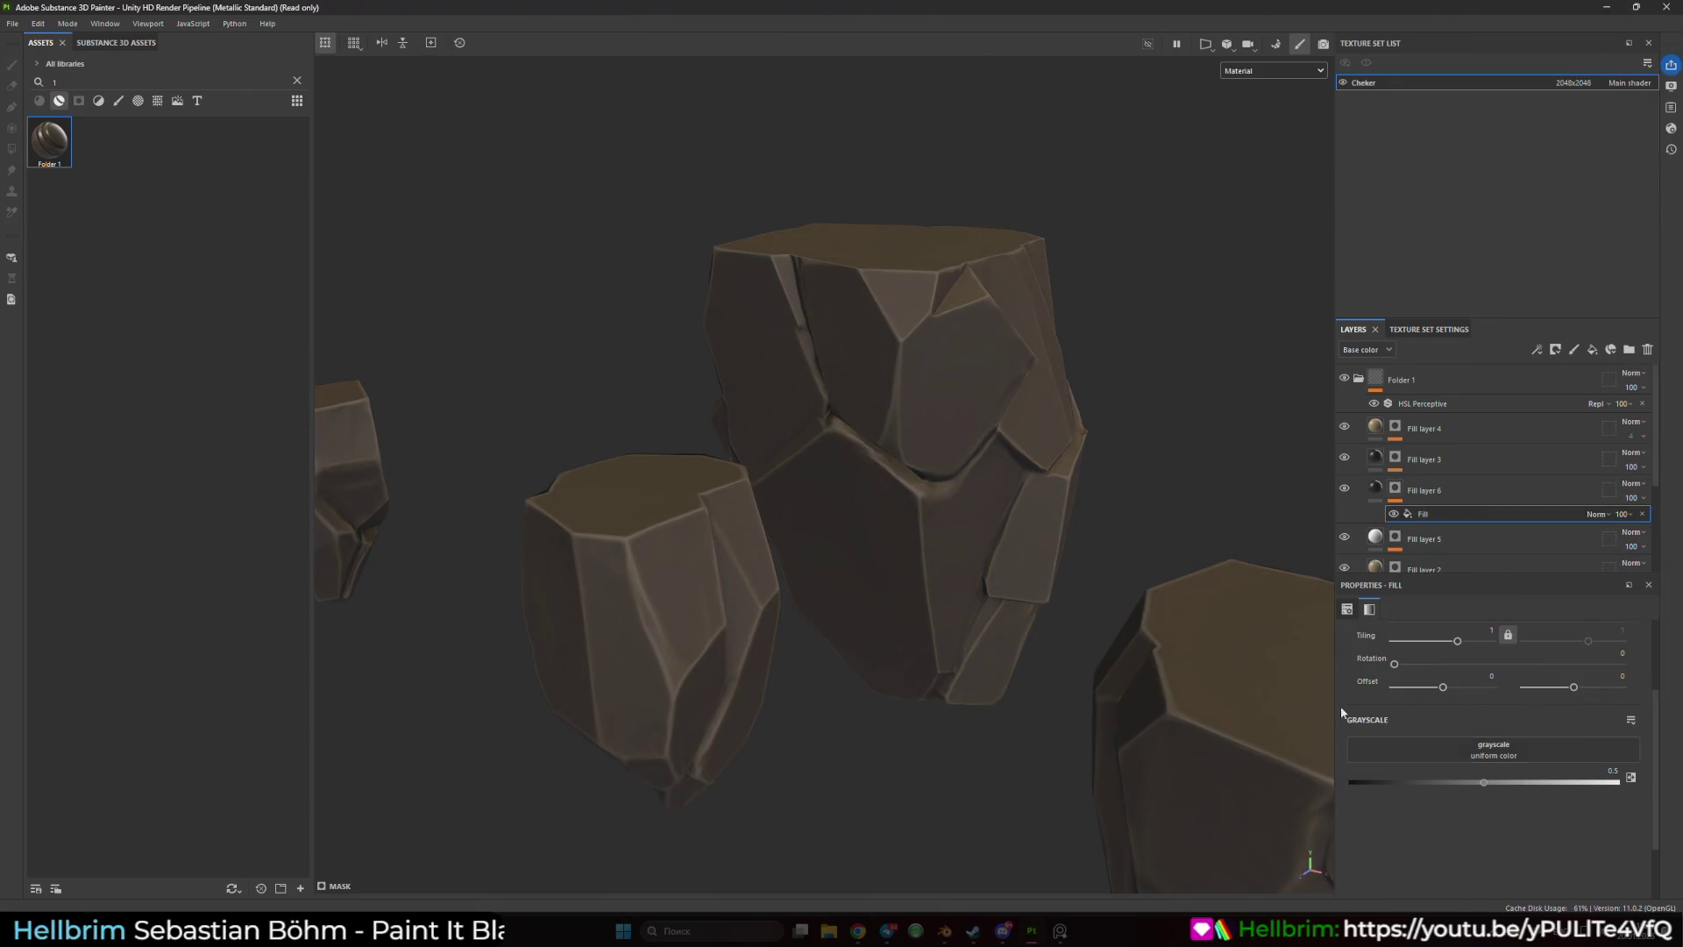
- Browse the Assets panel by type: fonts, alphas, brush presets, filters and materials
click(195, 102)
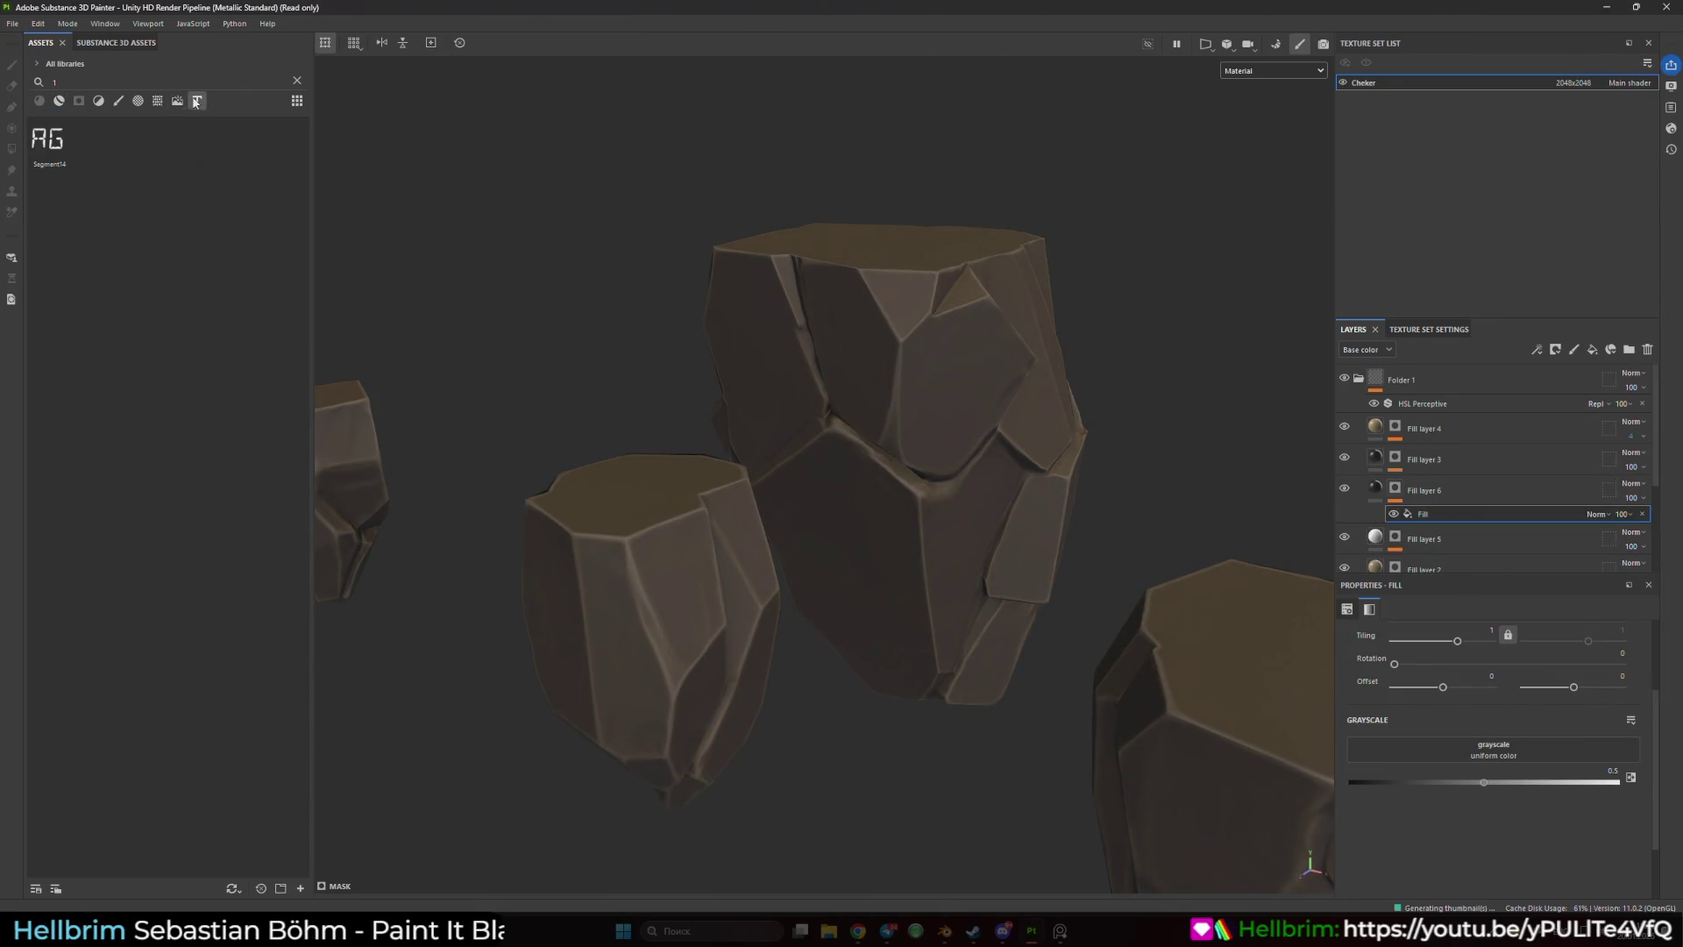
click(138, 101)
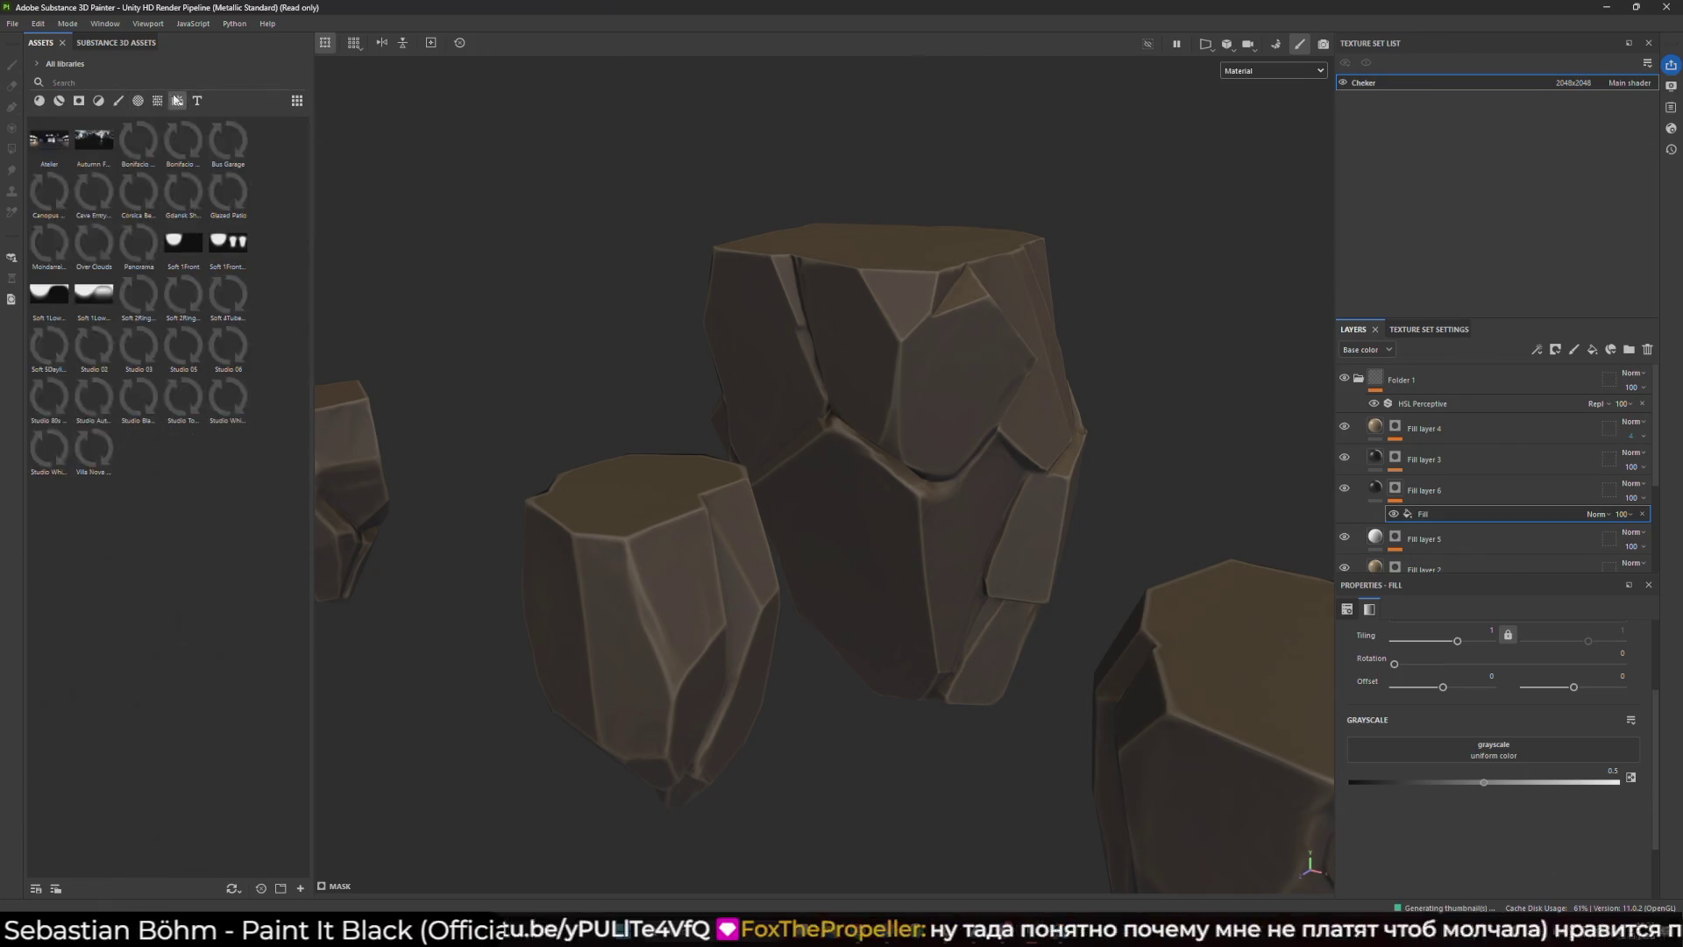
click(139, 101)
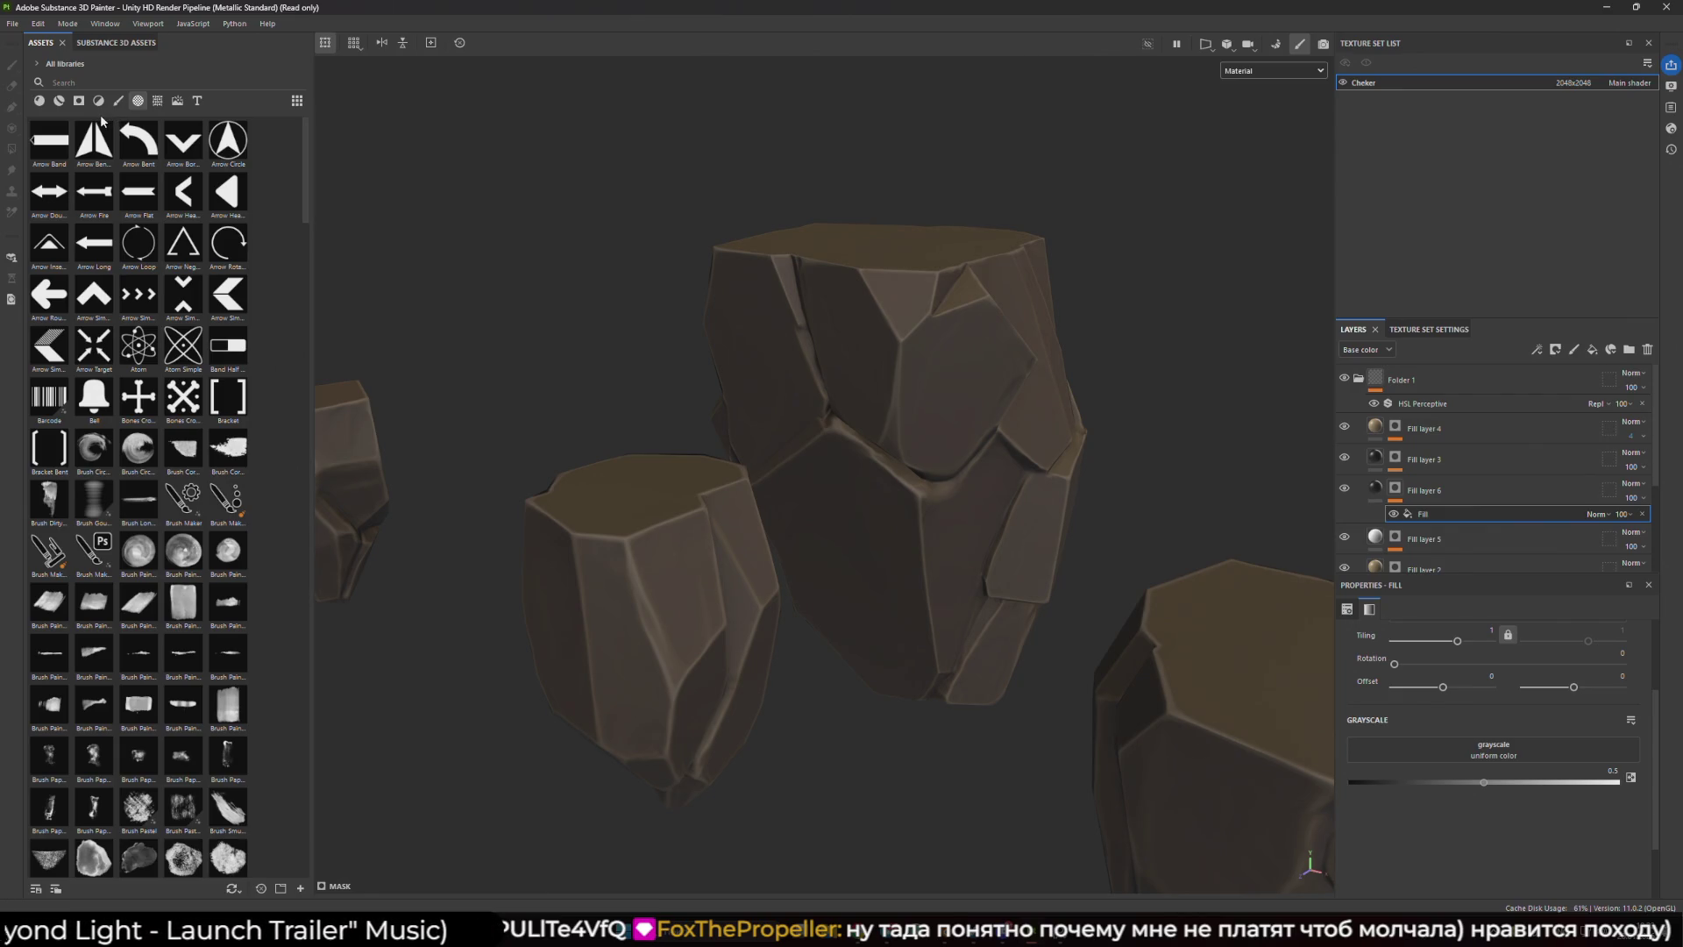
mouse_move(147, 128)
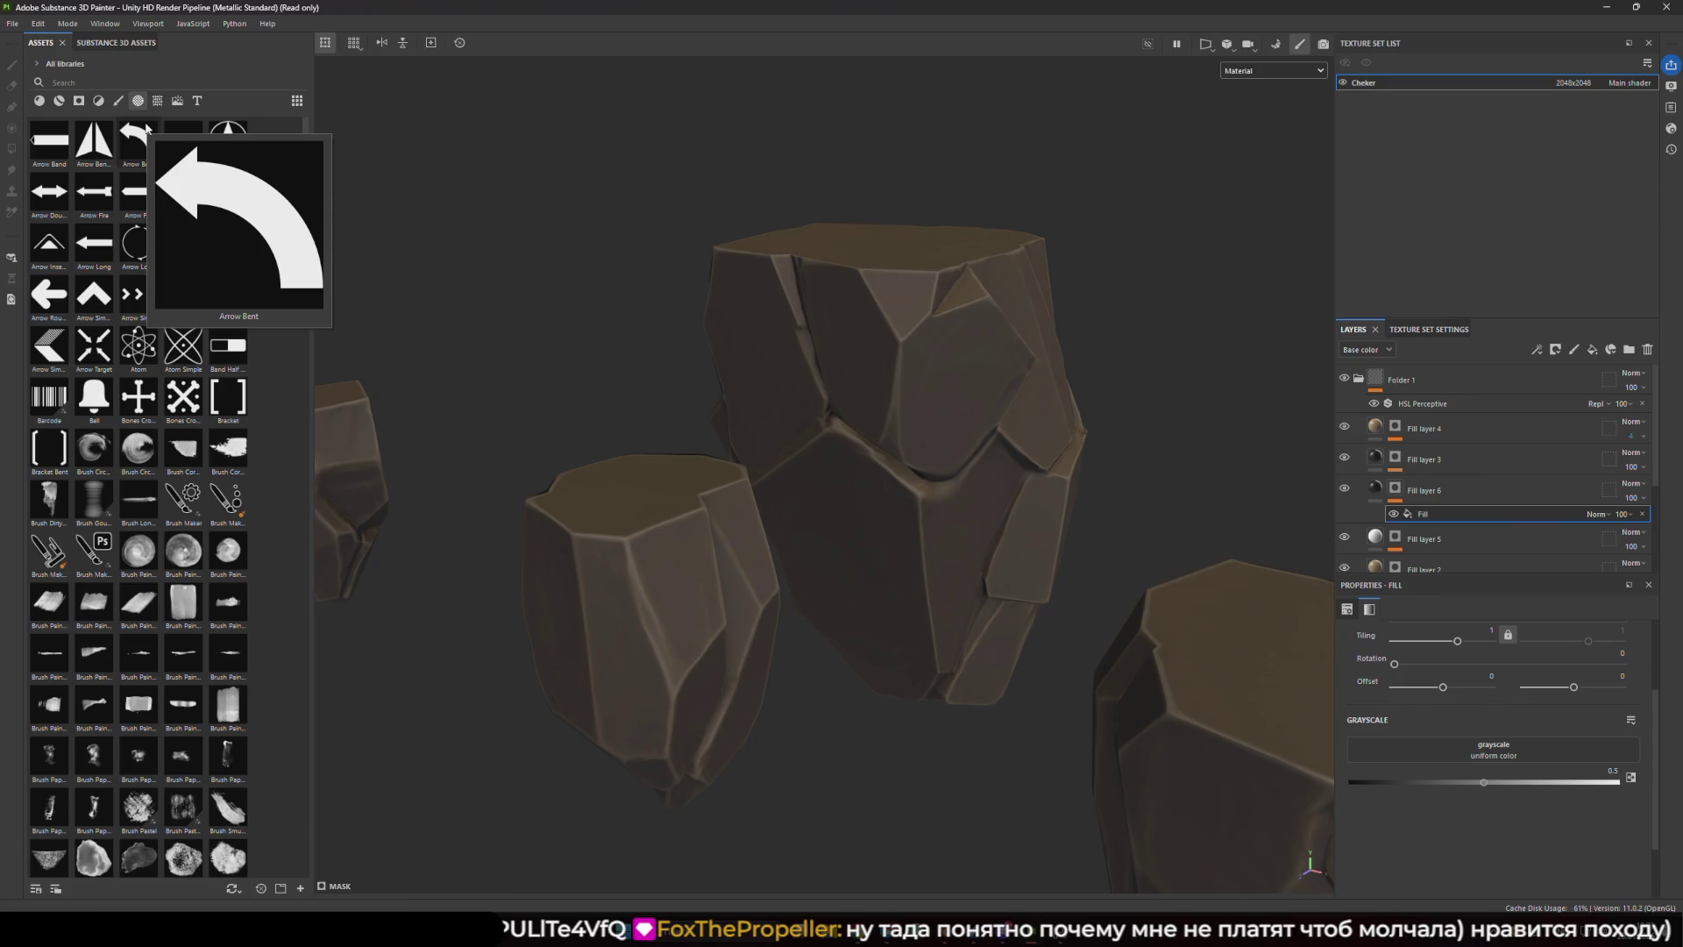
click(119, 101)
click(79, 101)
click(39, 101)
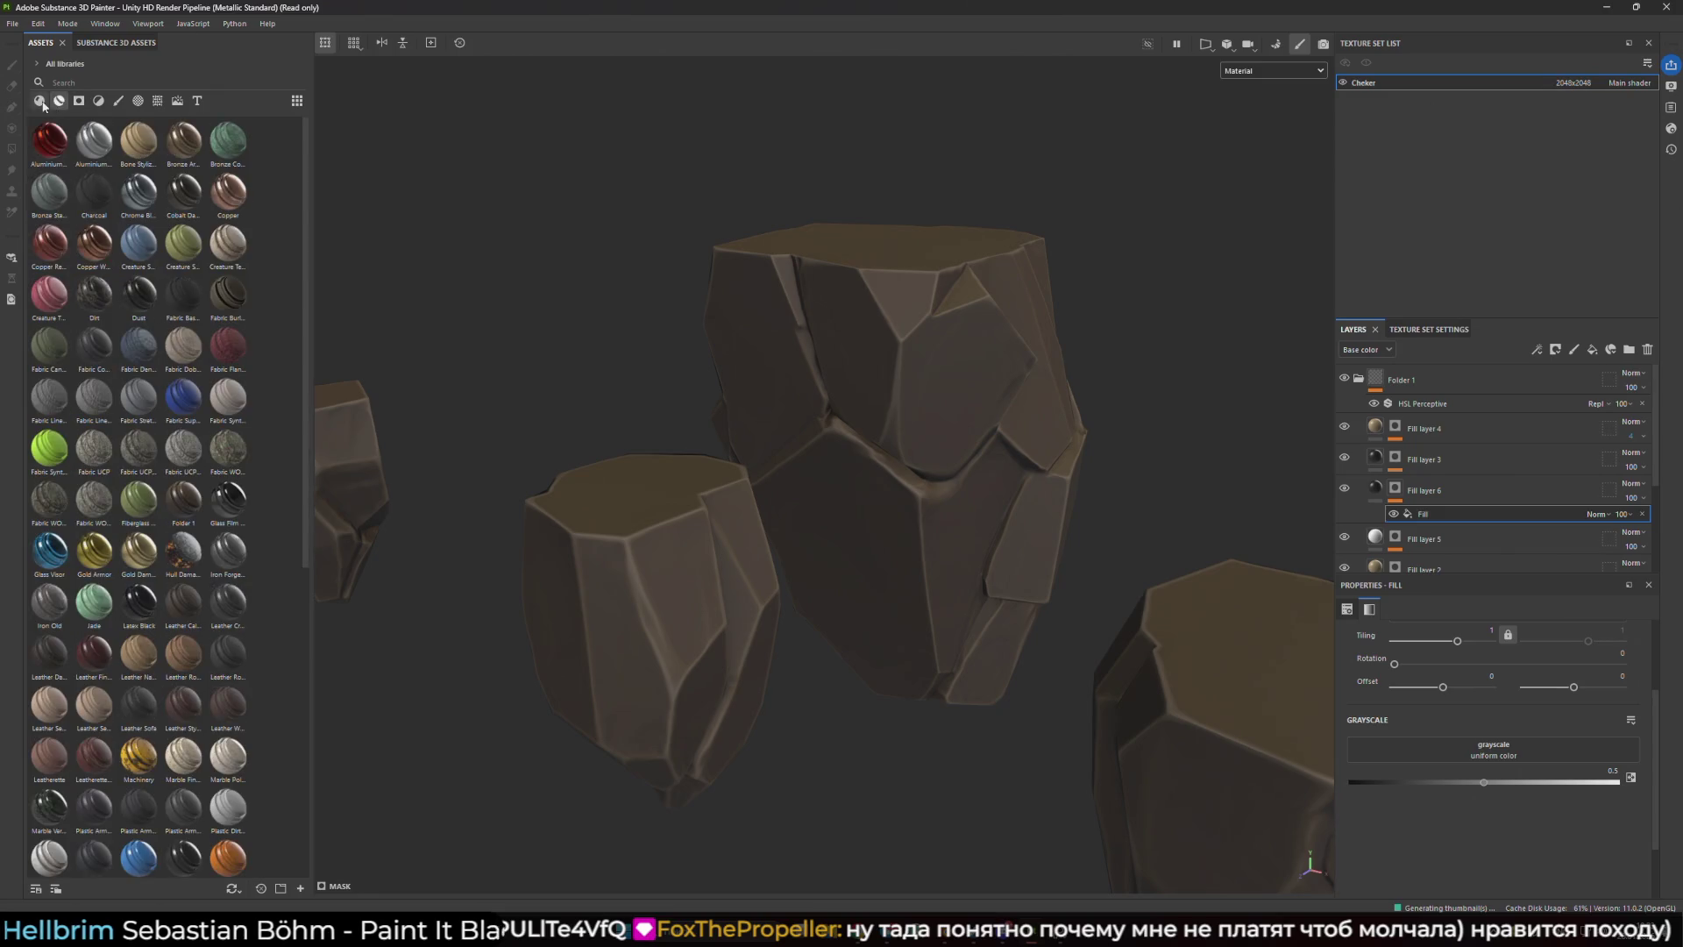
click(197, 101)
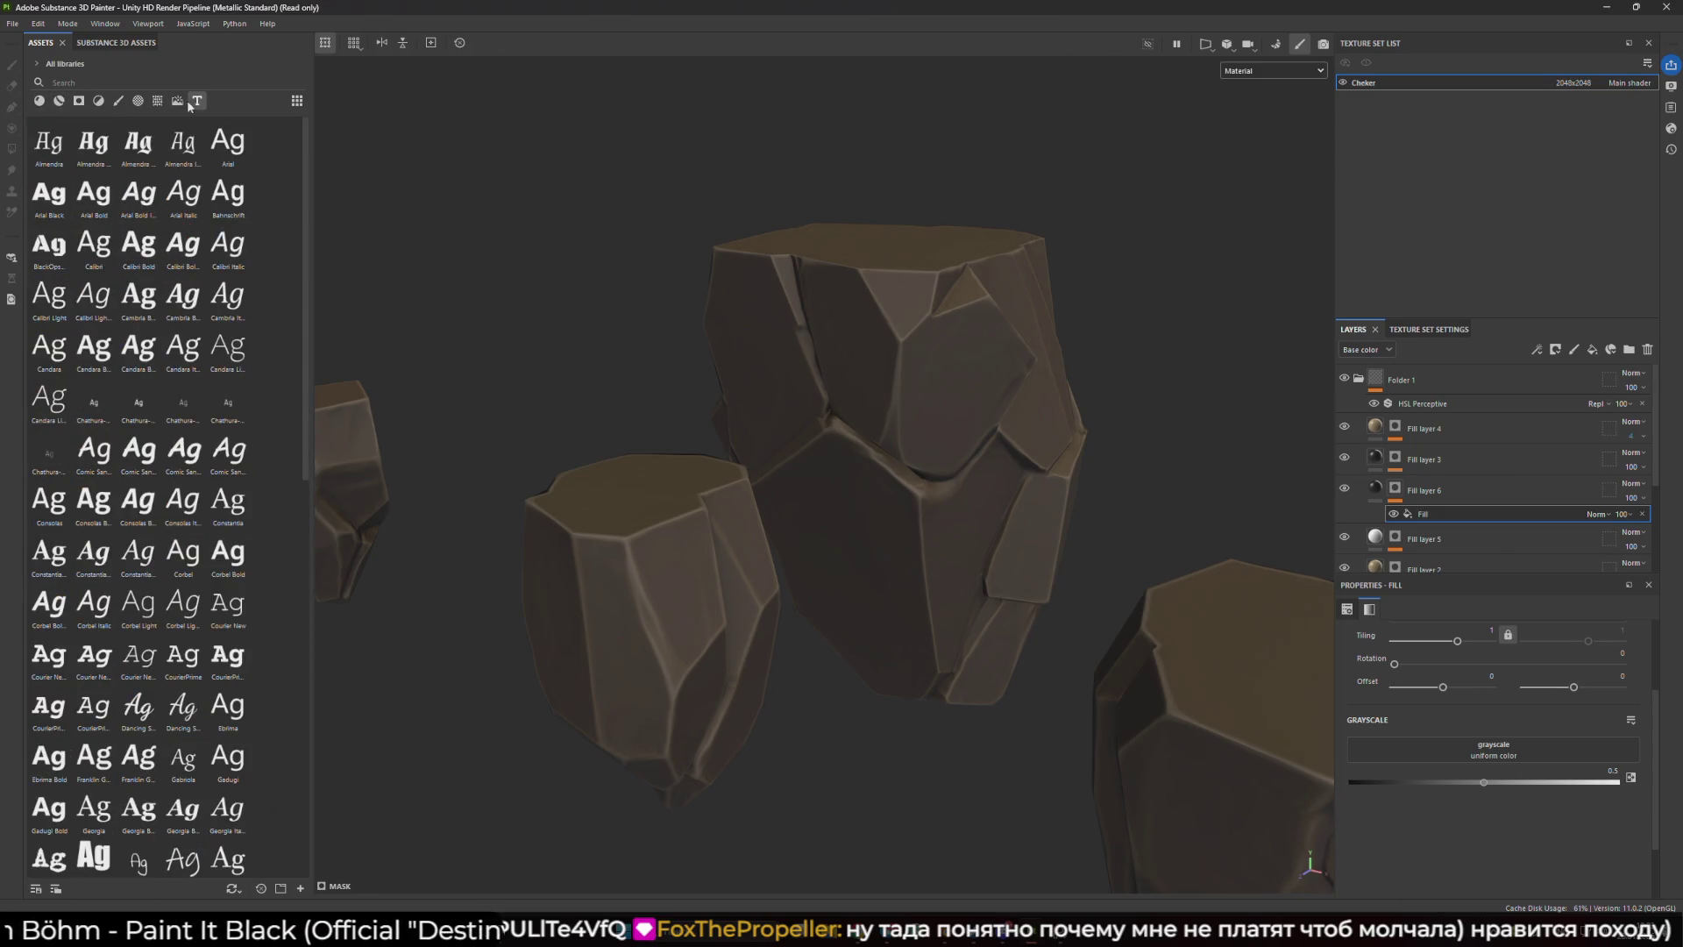
click(297, 101)
click(297, 100)
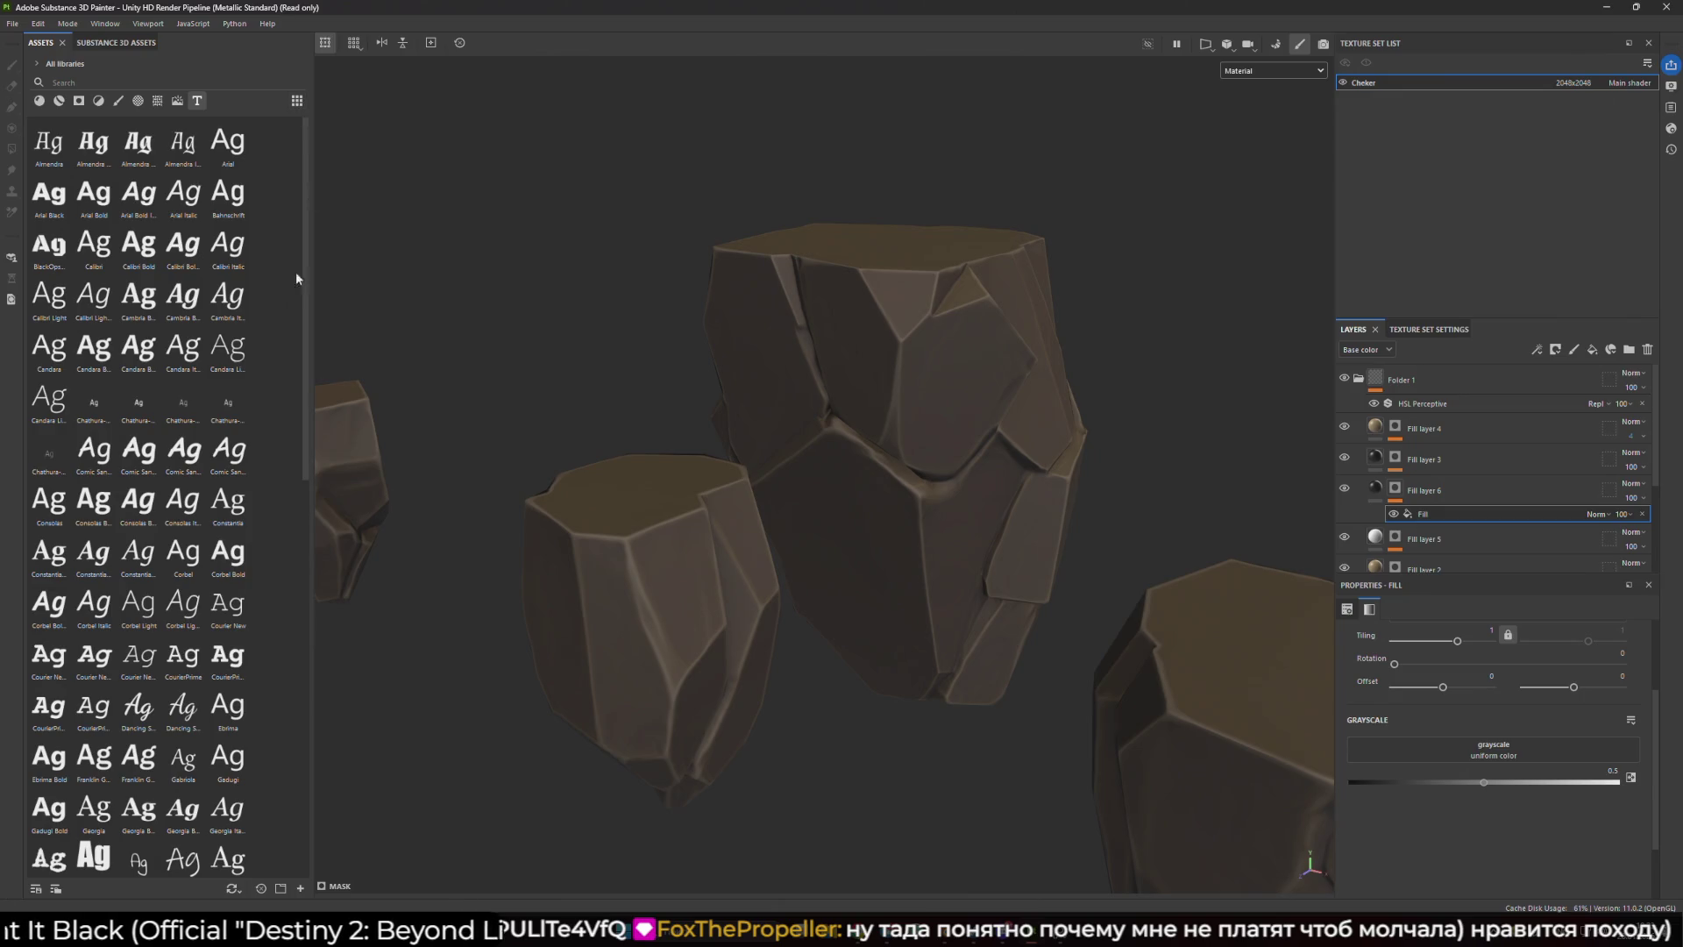
- Explore library path filters, online assets and the 3D Assets saved search, widening the panel
click(55, 888)
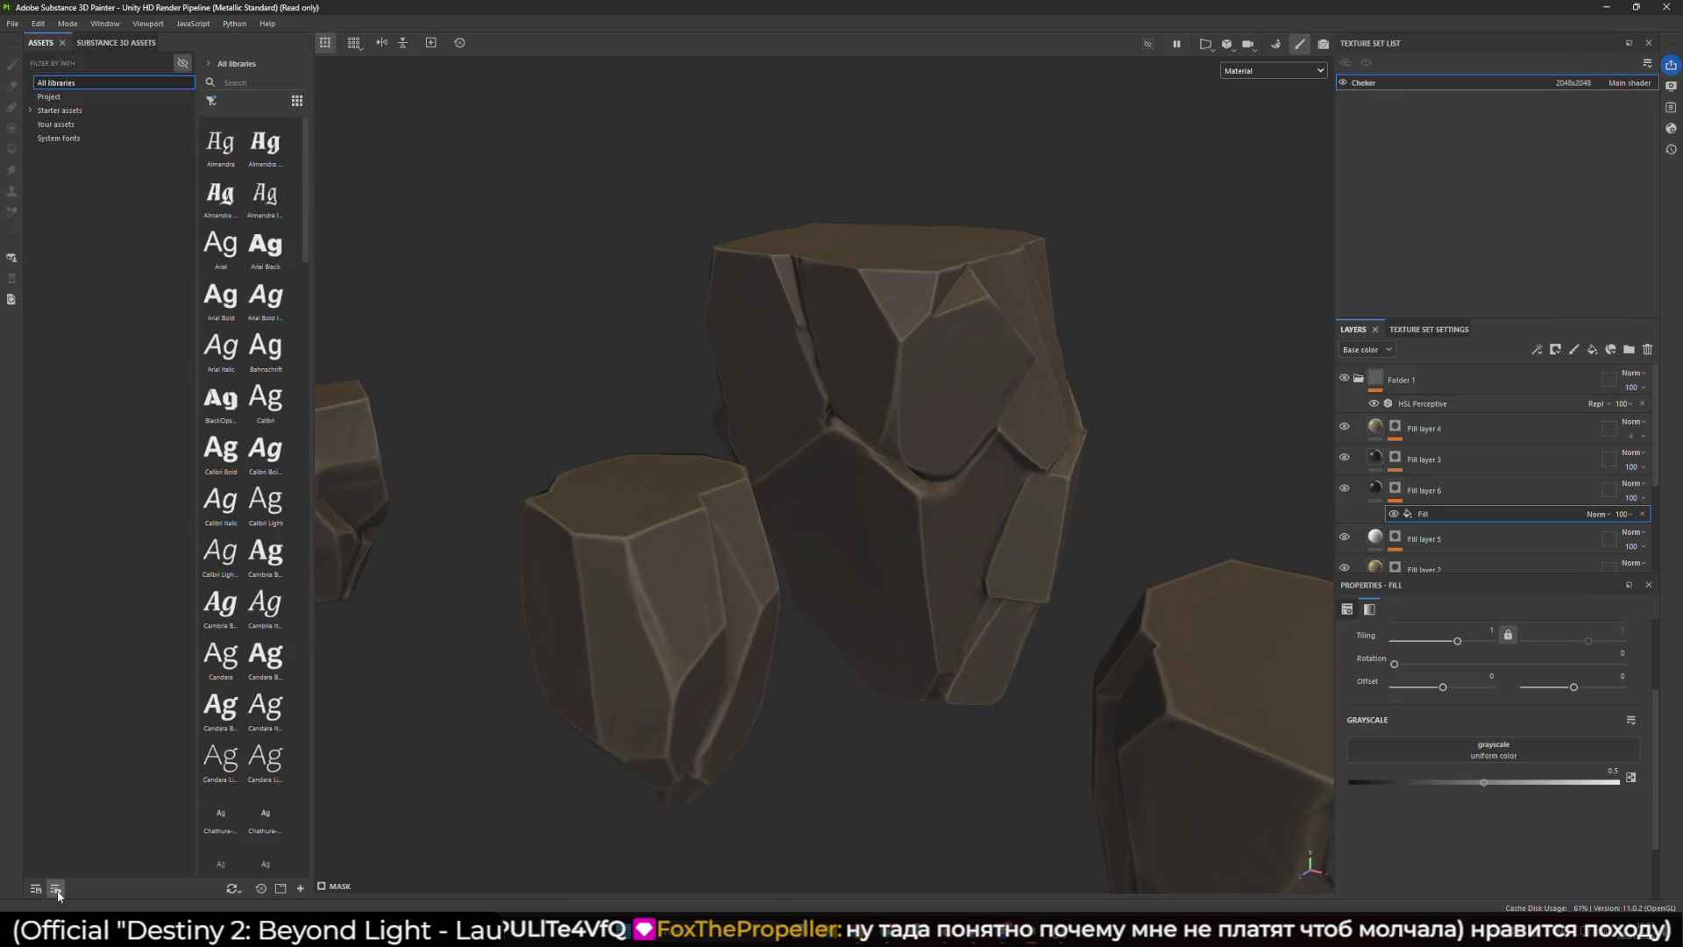
click(82, 137)
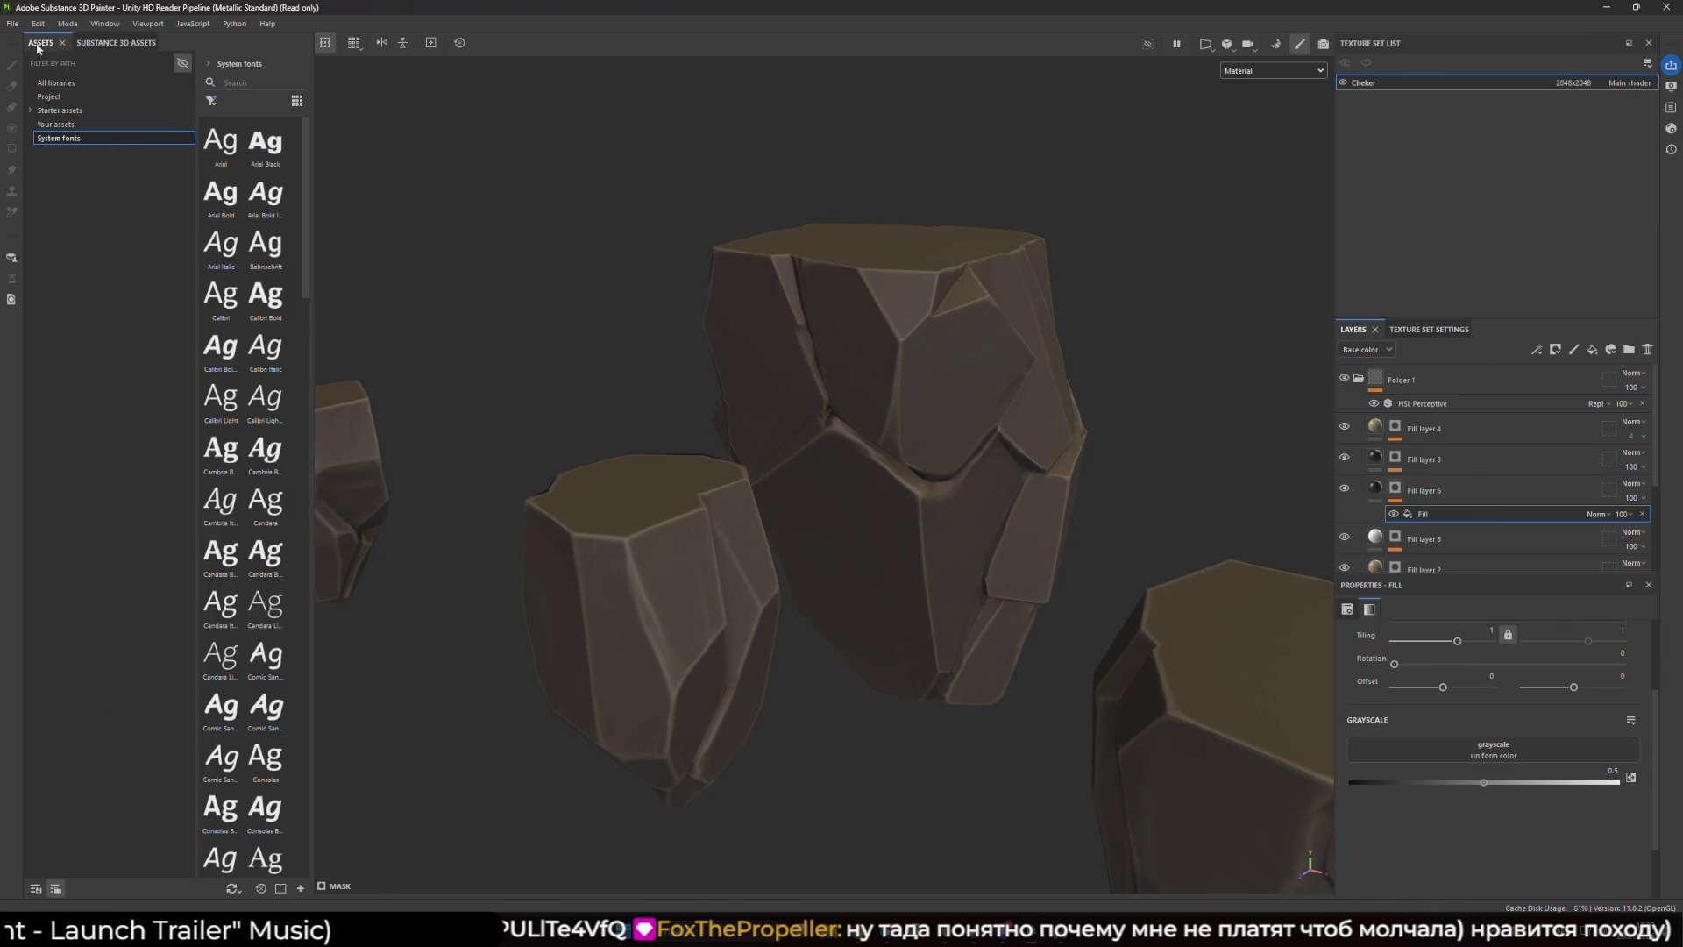
click(115, 42)
click(42, 44)
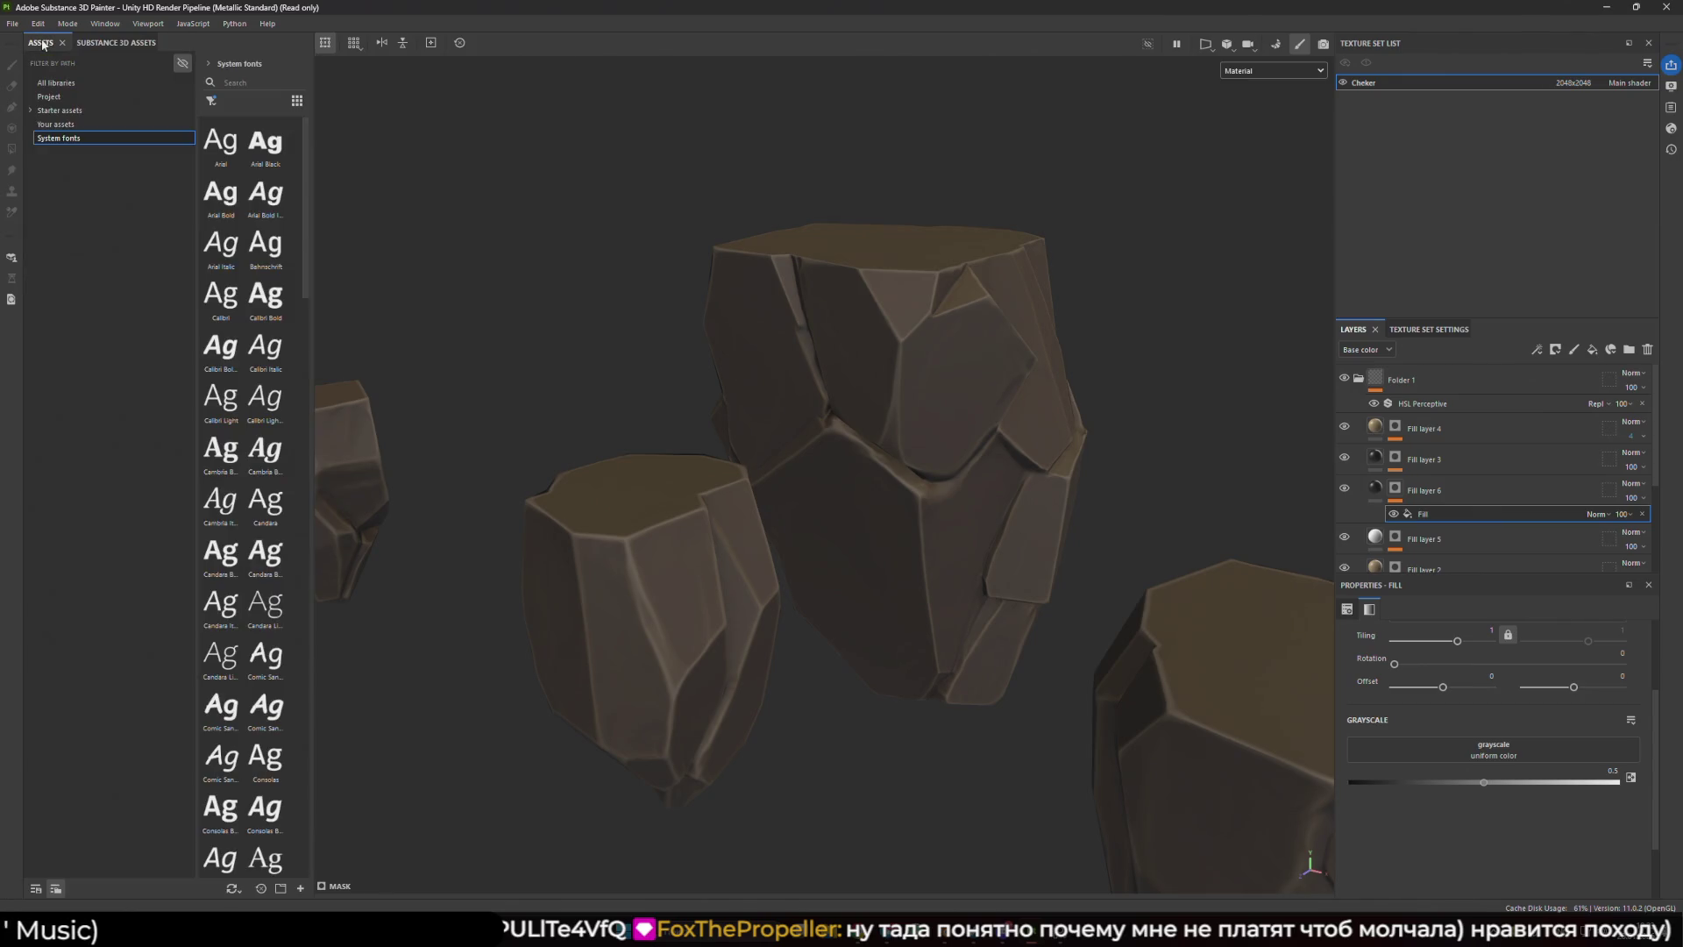
click(35, 889)
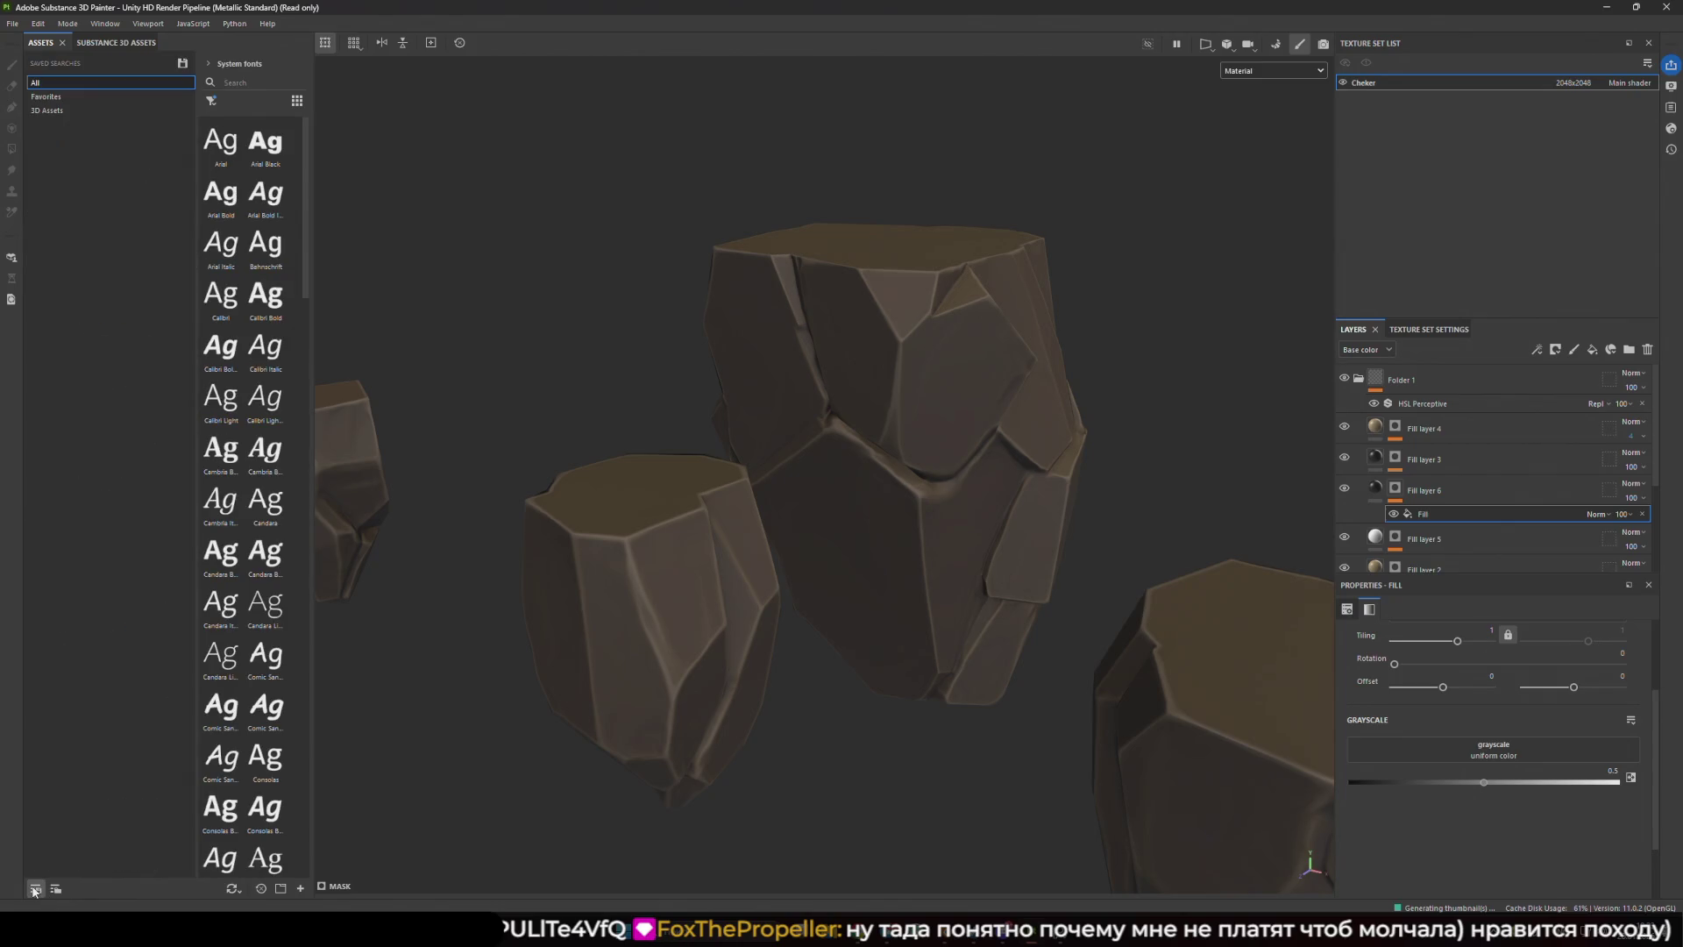
click(41, 889)
click(38, 888)
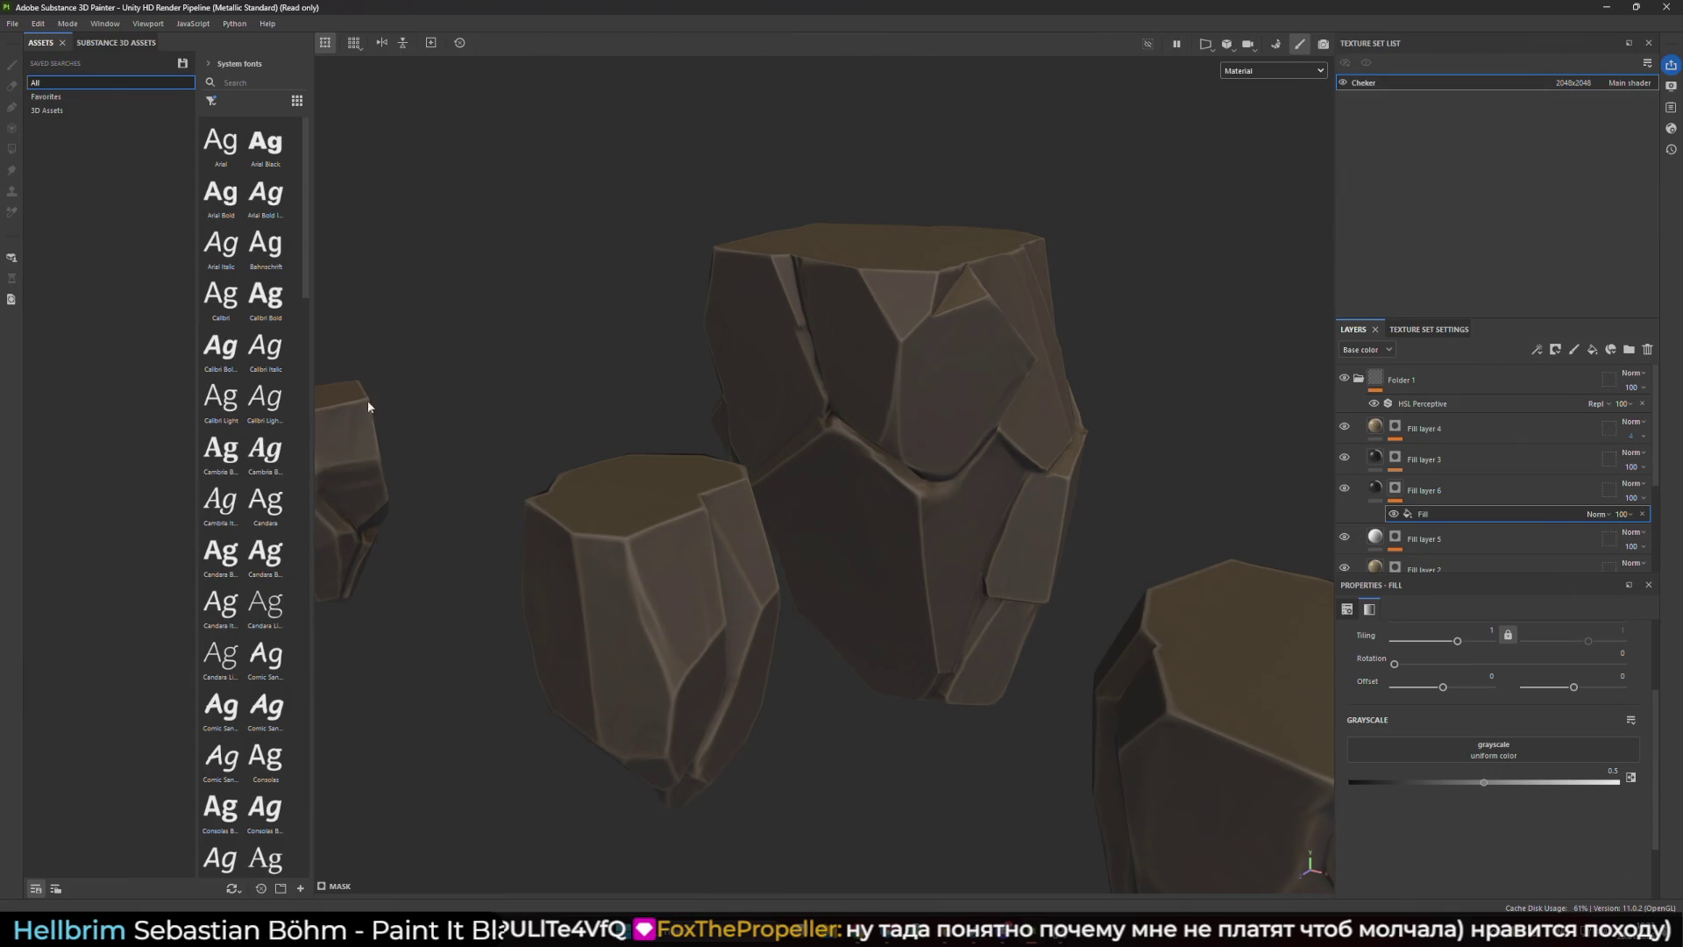
drag(312, 398, 507, 398)
click(68, 112)
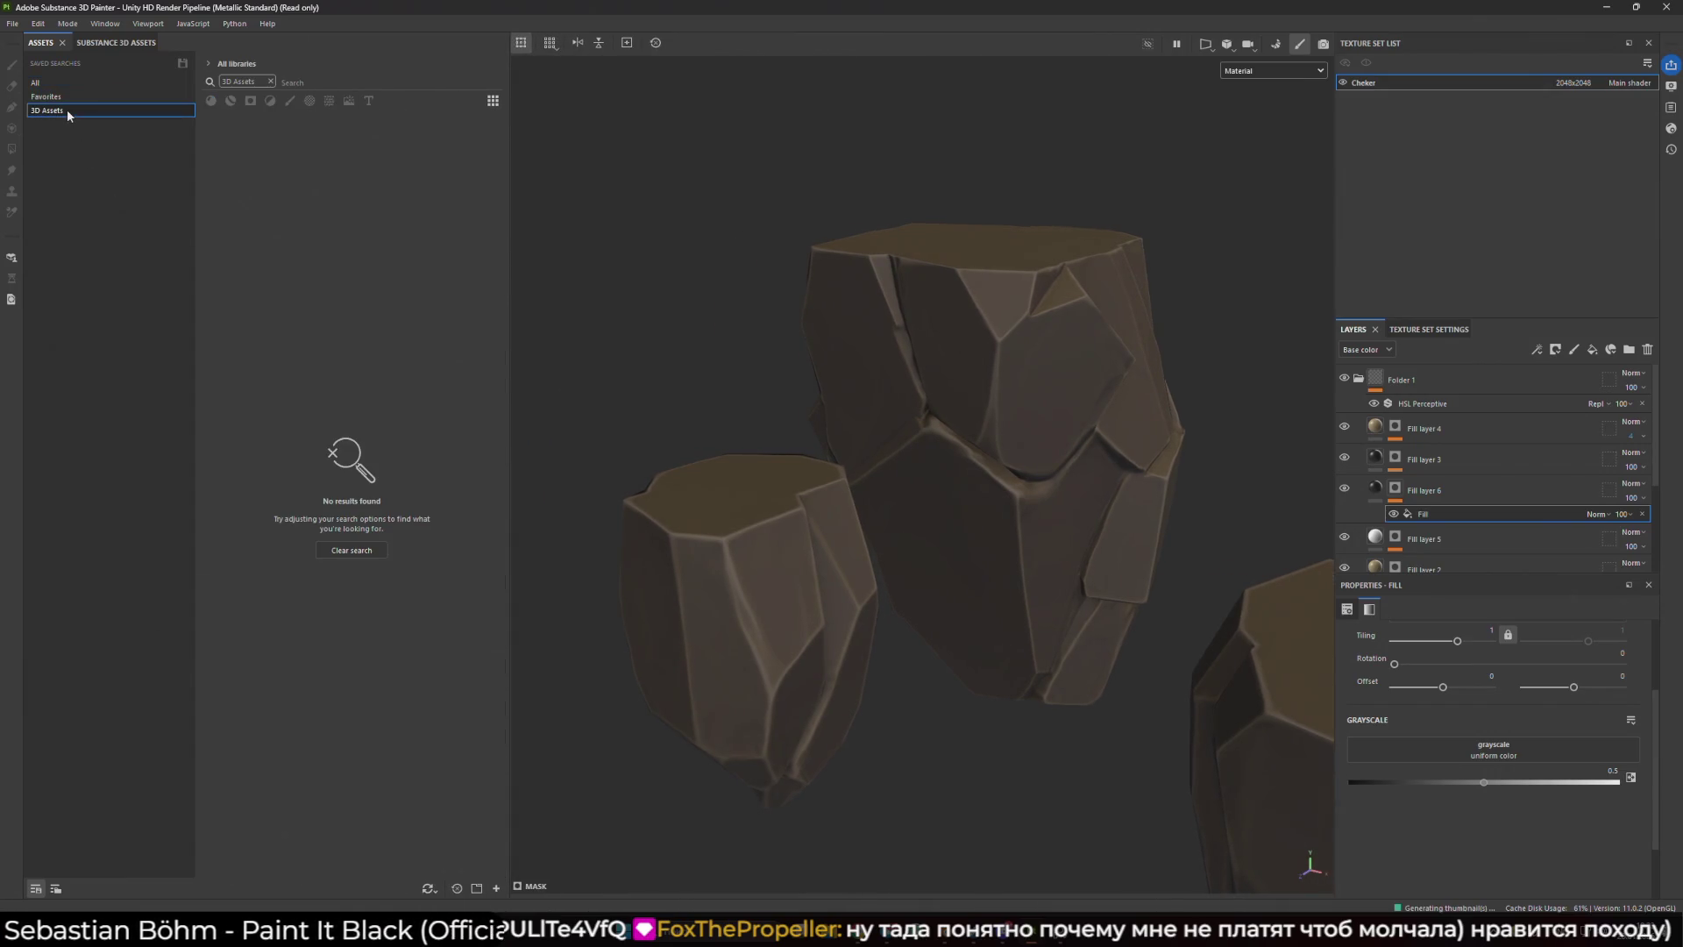
click(271, 81)
click(82, 107)
- Filter assets to Project and drop the Thickness map into the Fill effect's Grayscale slot
click(62, 80)
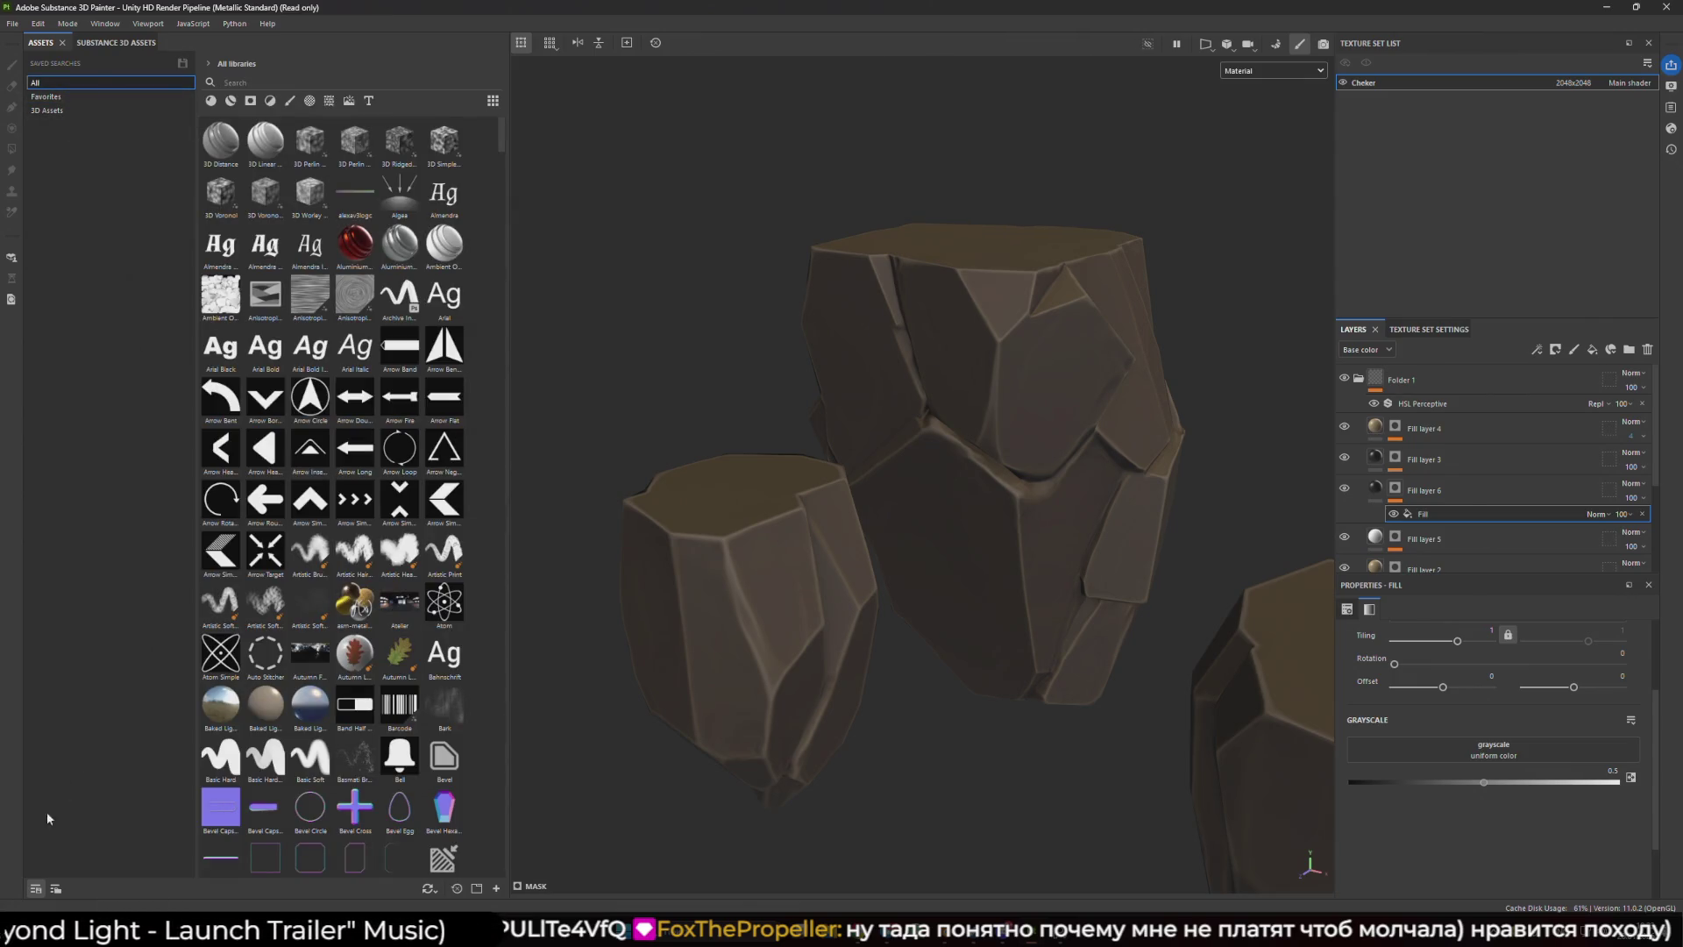
click(35, 887)
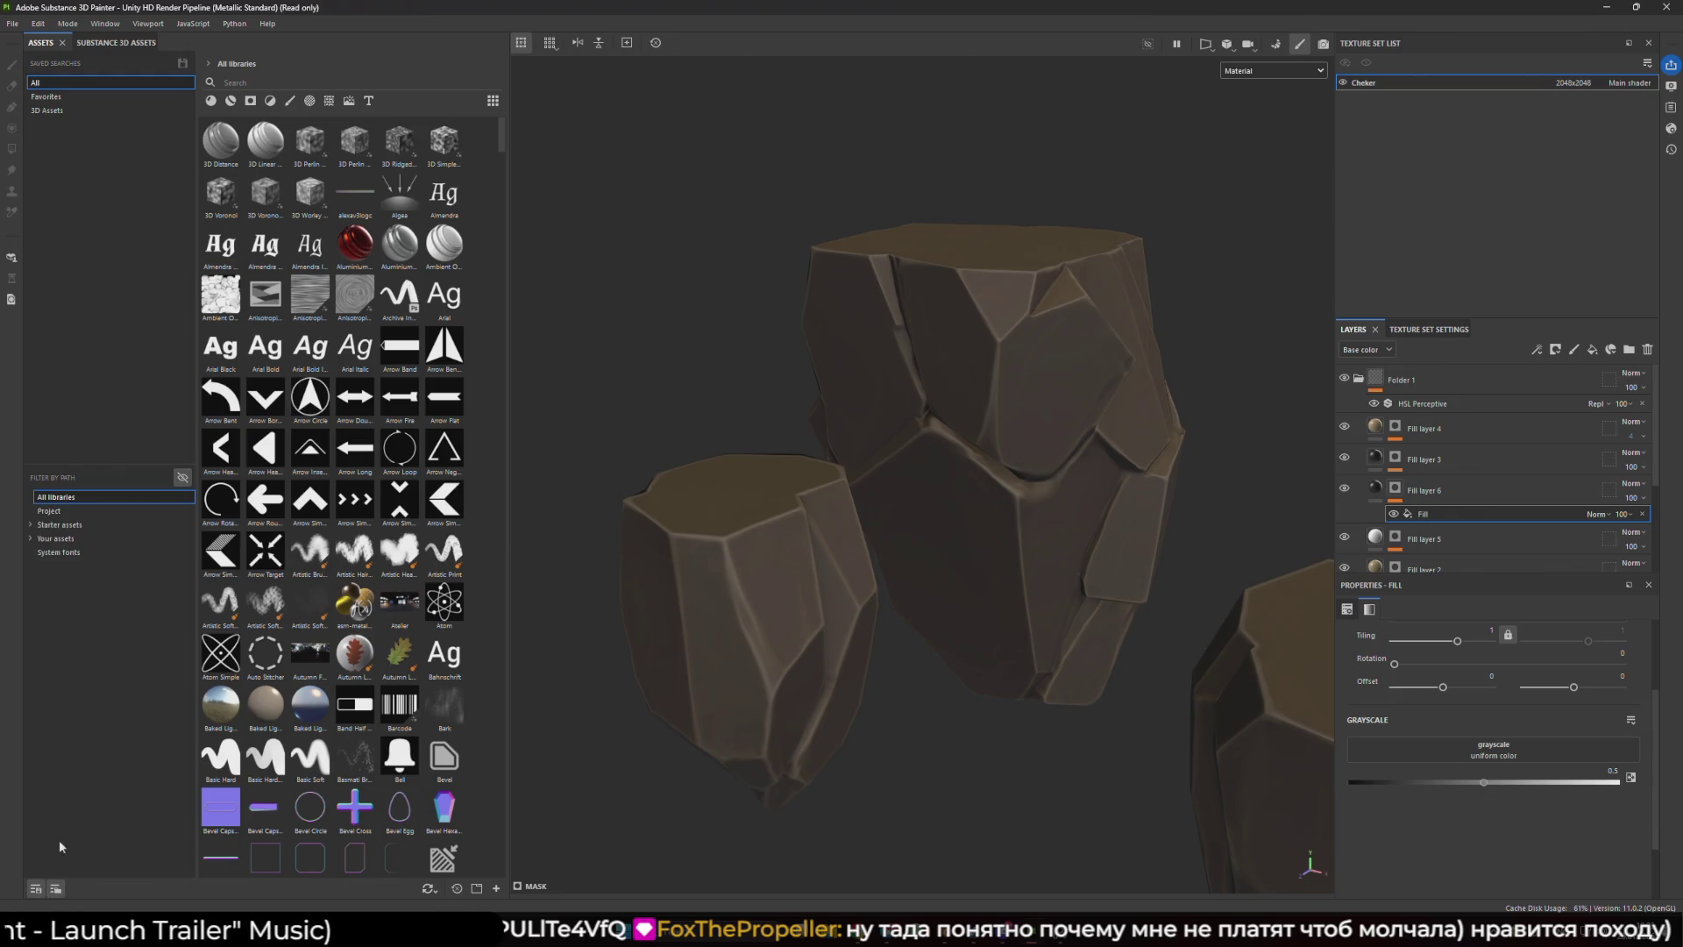
click(88, 508)
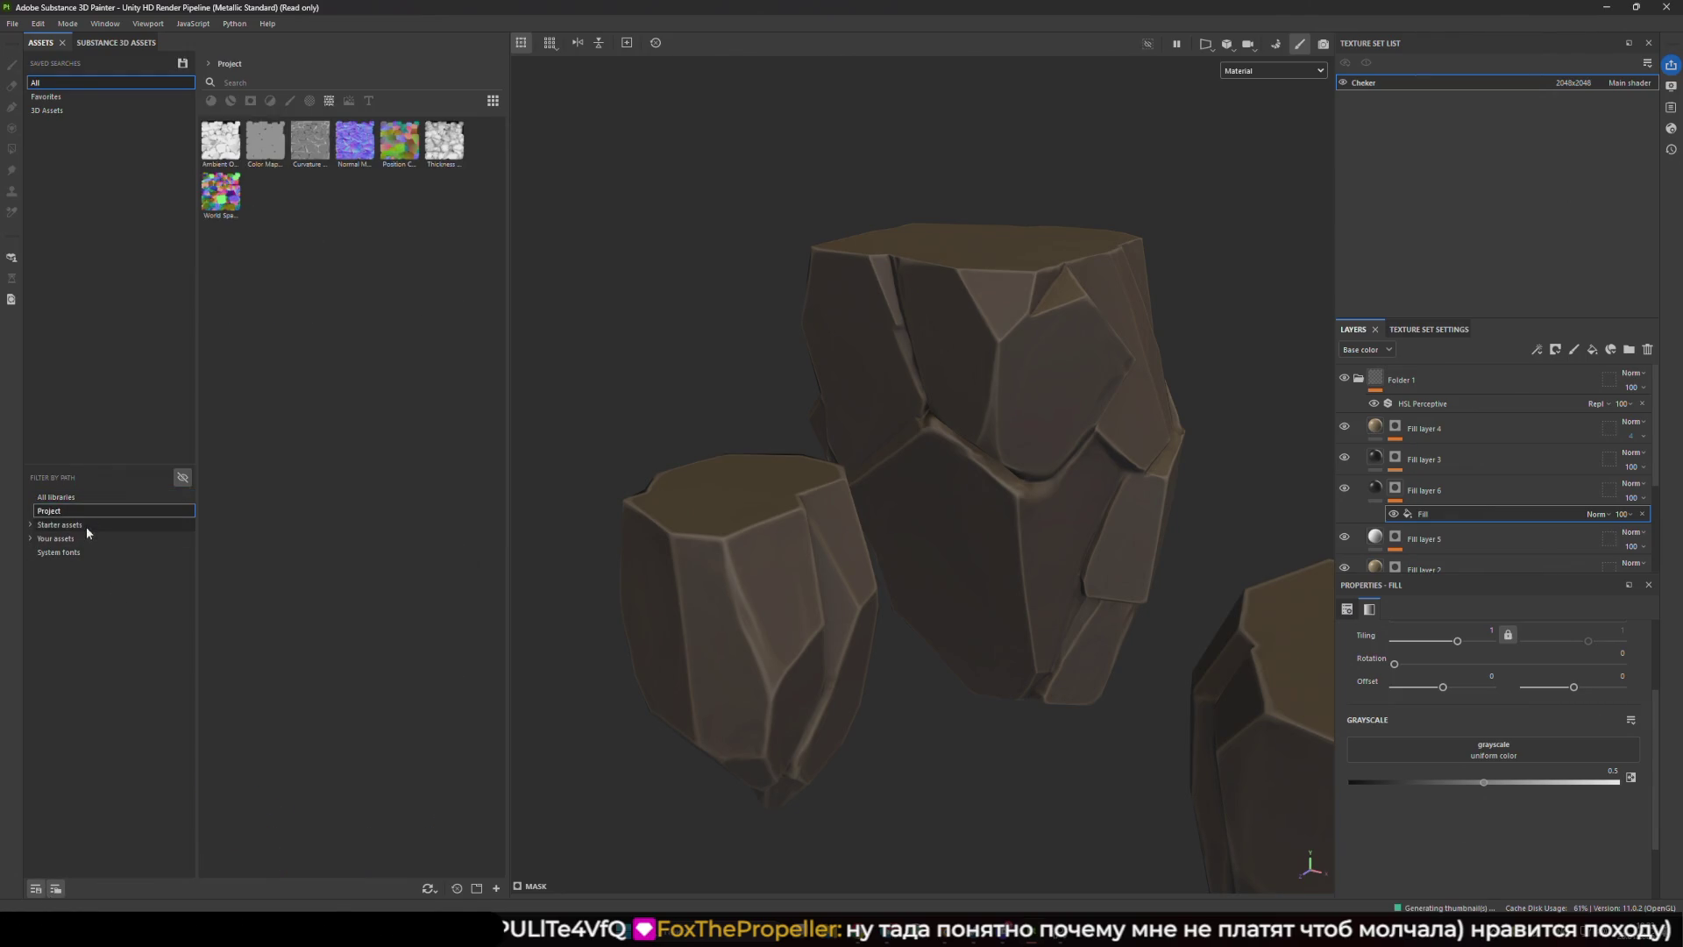
mouse_move(444, 140)
mouse_down()
mouse_move(1404, 508)
mouse_move(1451, 510)
mouse_move(1539, 755)
mouse_up()
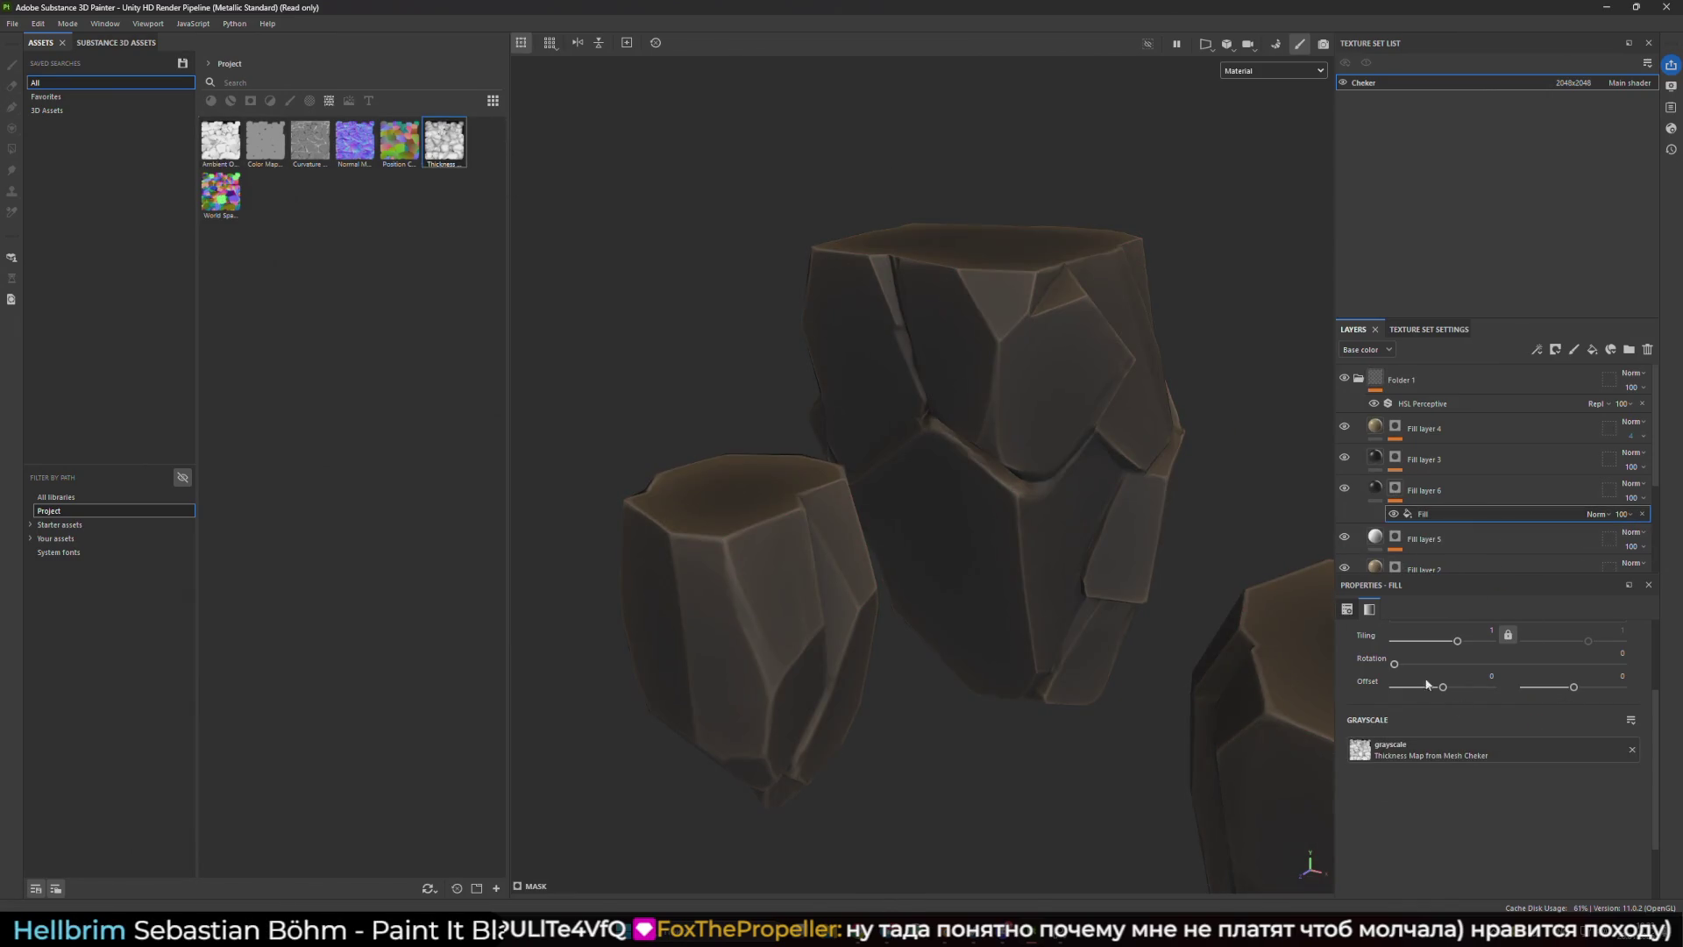
- Select Fill layer 6's mask fill effect and view the mask channel on the rocks
click(1376, 488)
click(1394, 487)
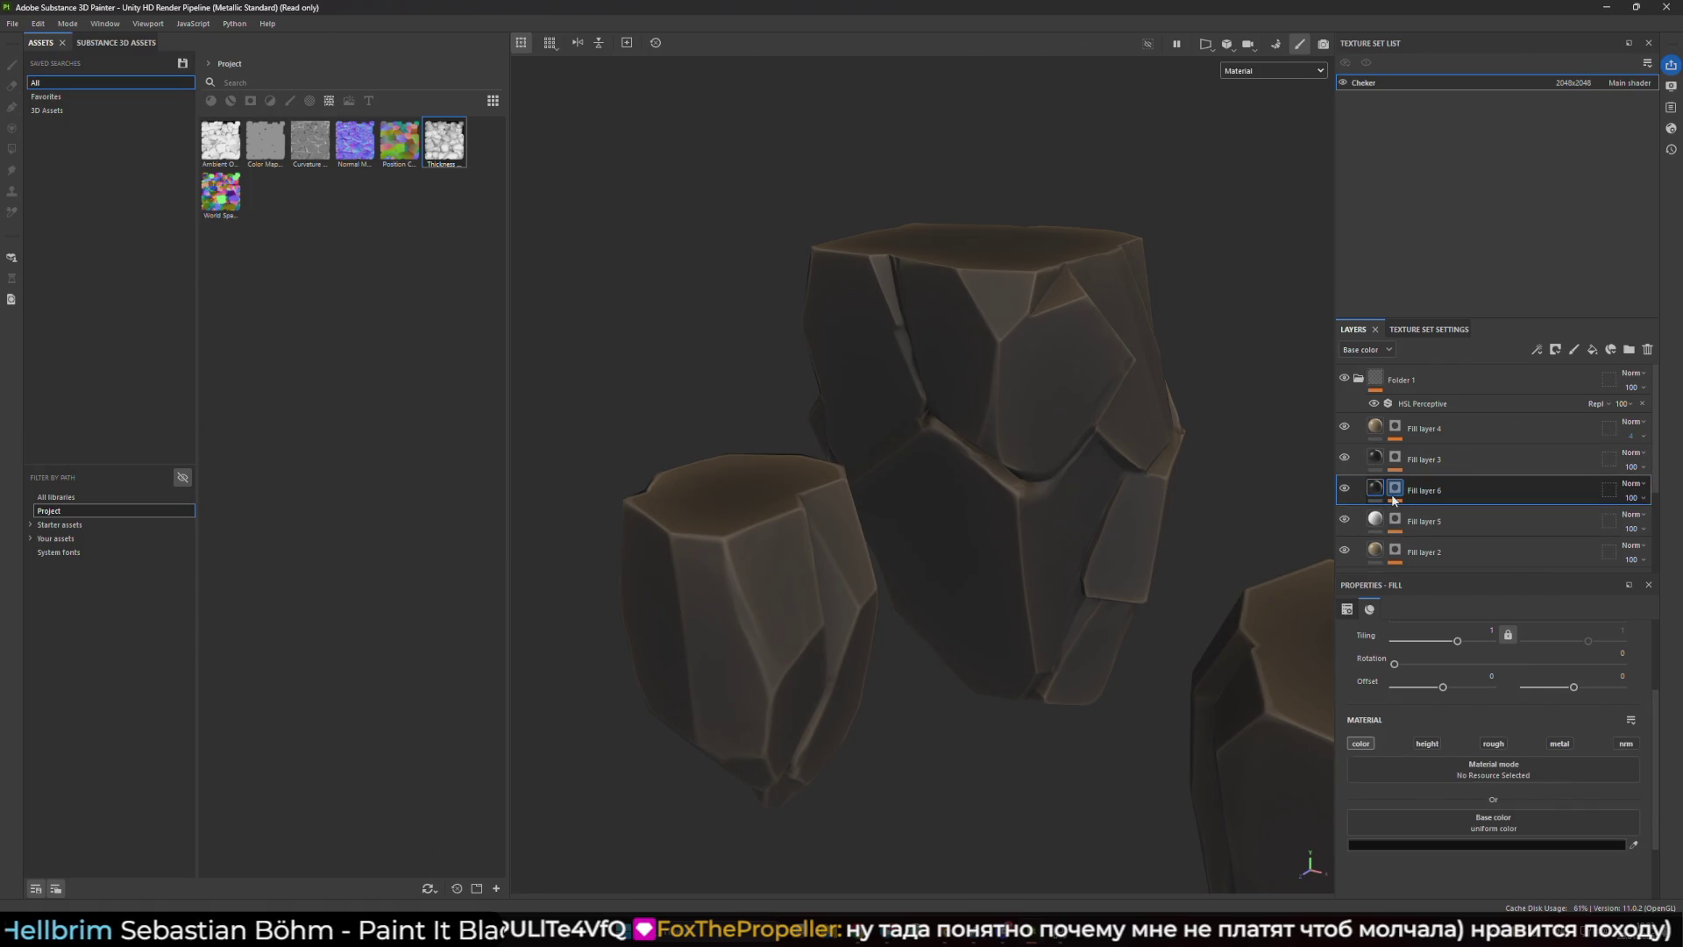
click(1434, 514)
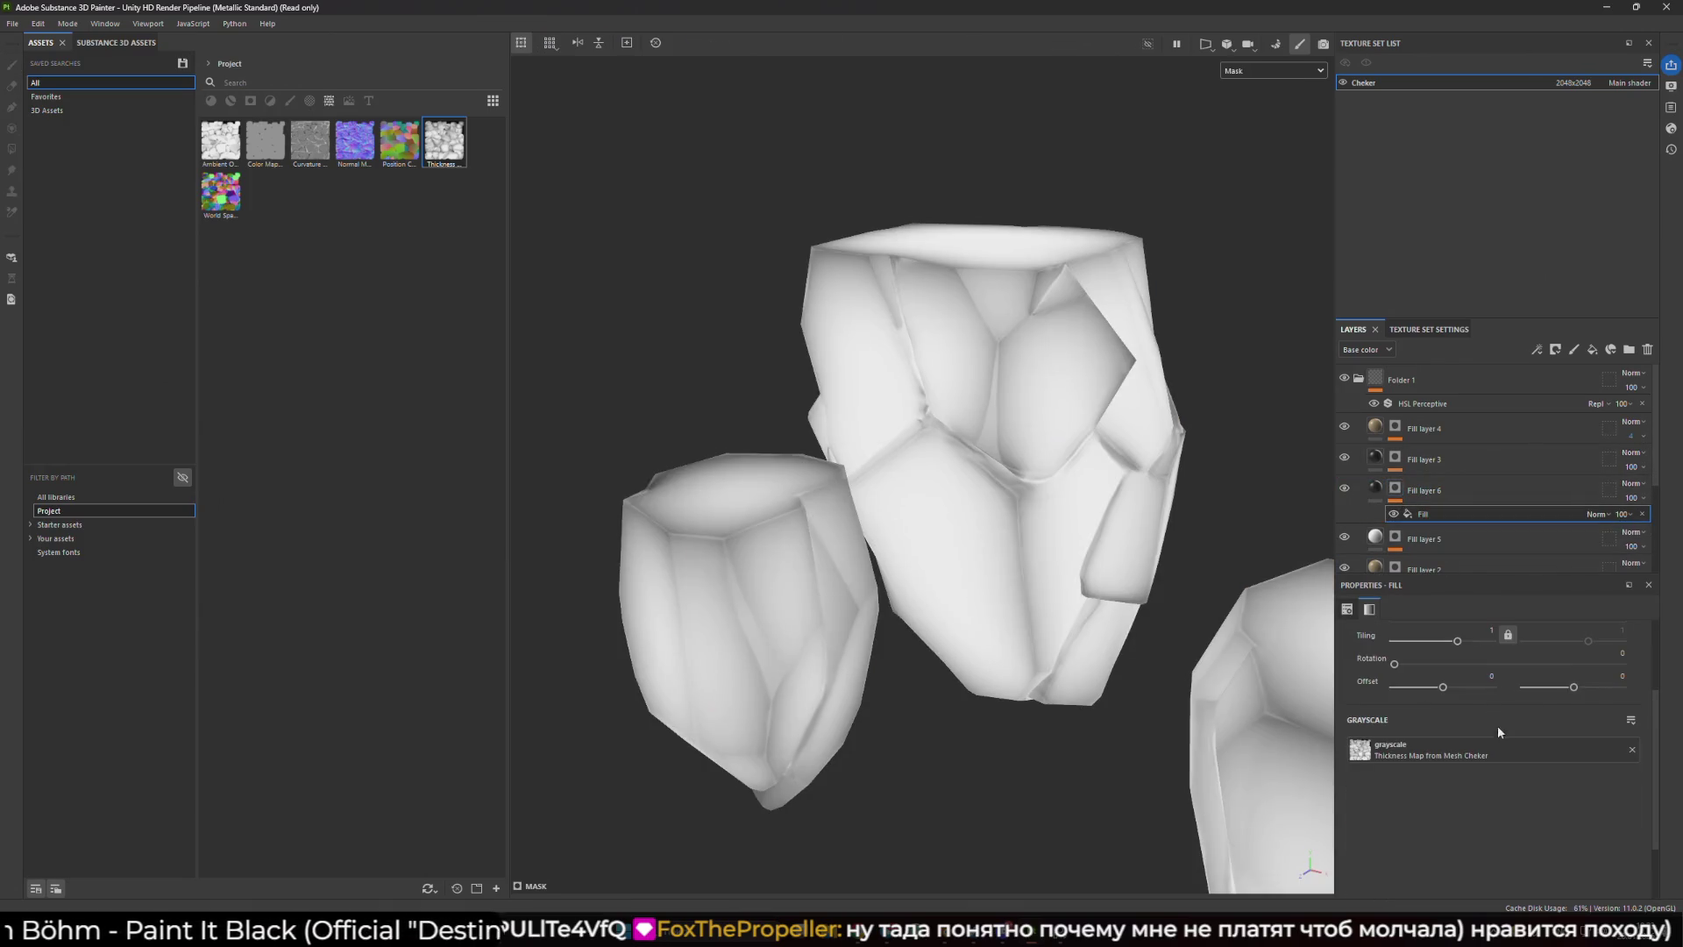
scroll(1497, 724, up, 2)
drag(964, 526, 1297, 562)
scroll(1456, 663, down, 1)
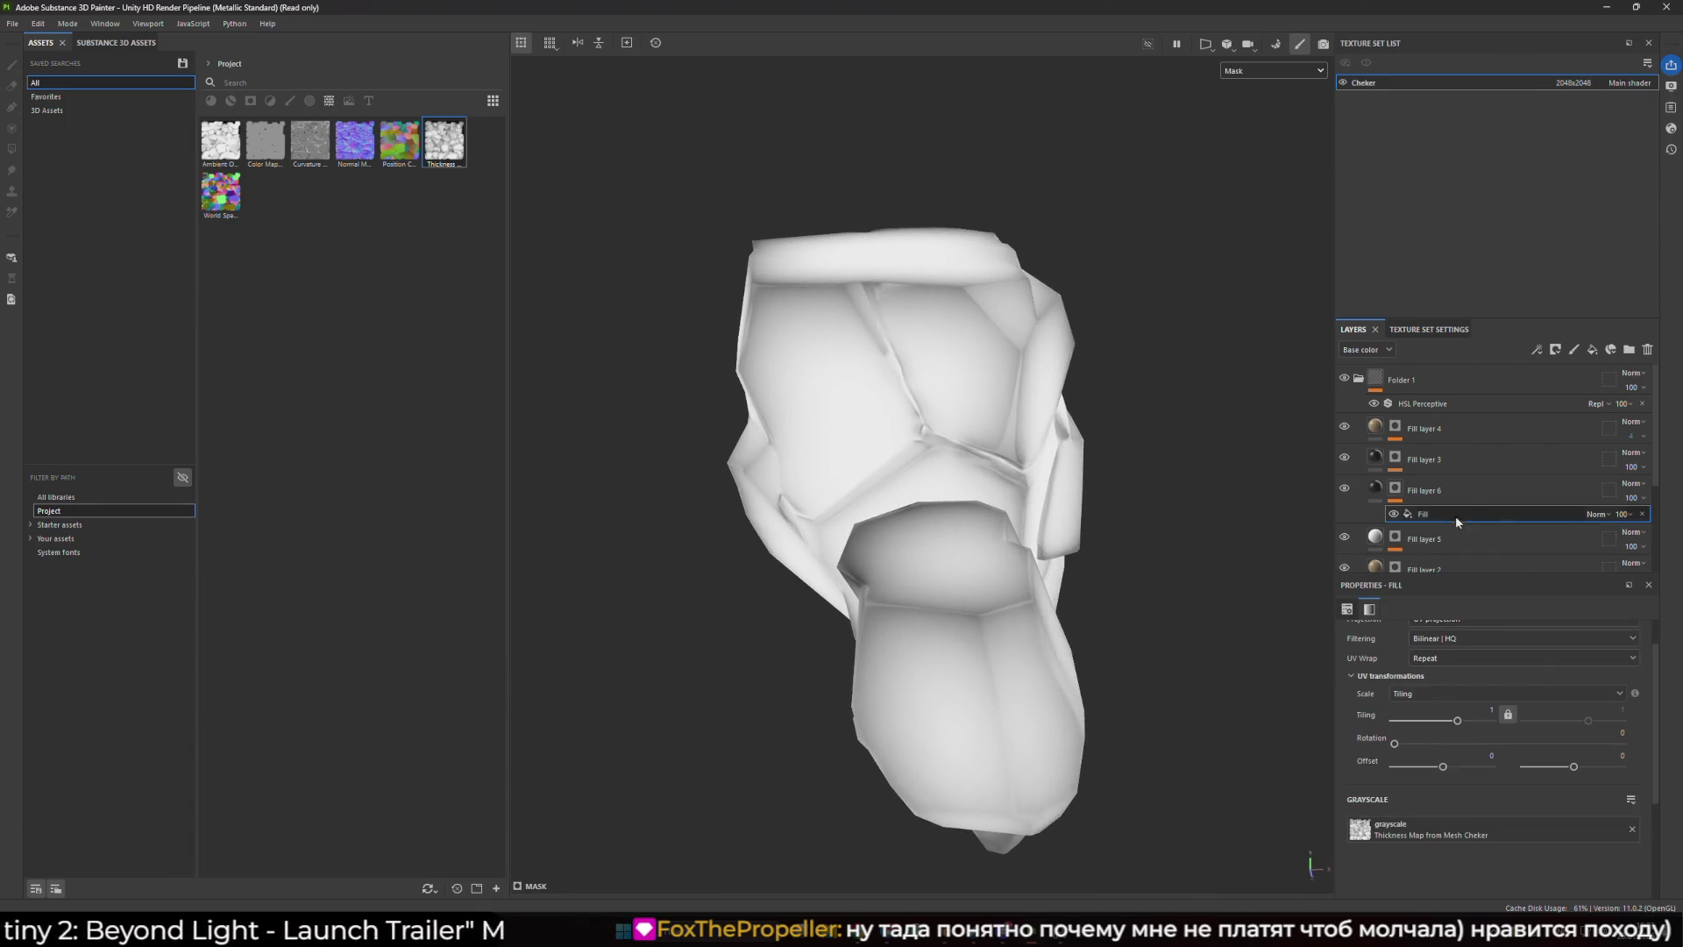
- Add a Levels adjustment to Fill layer 6's mask, trying and reverting Invert
click(1455, 491)
right_click(1457, 491)
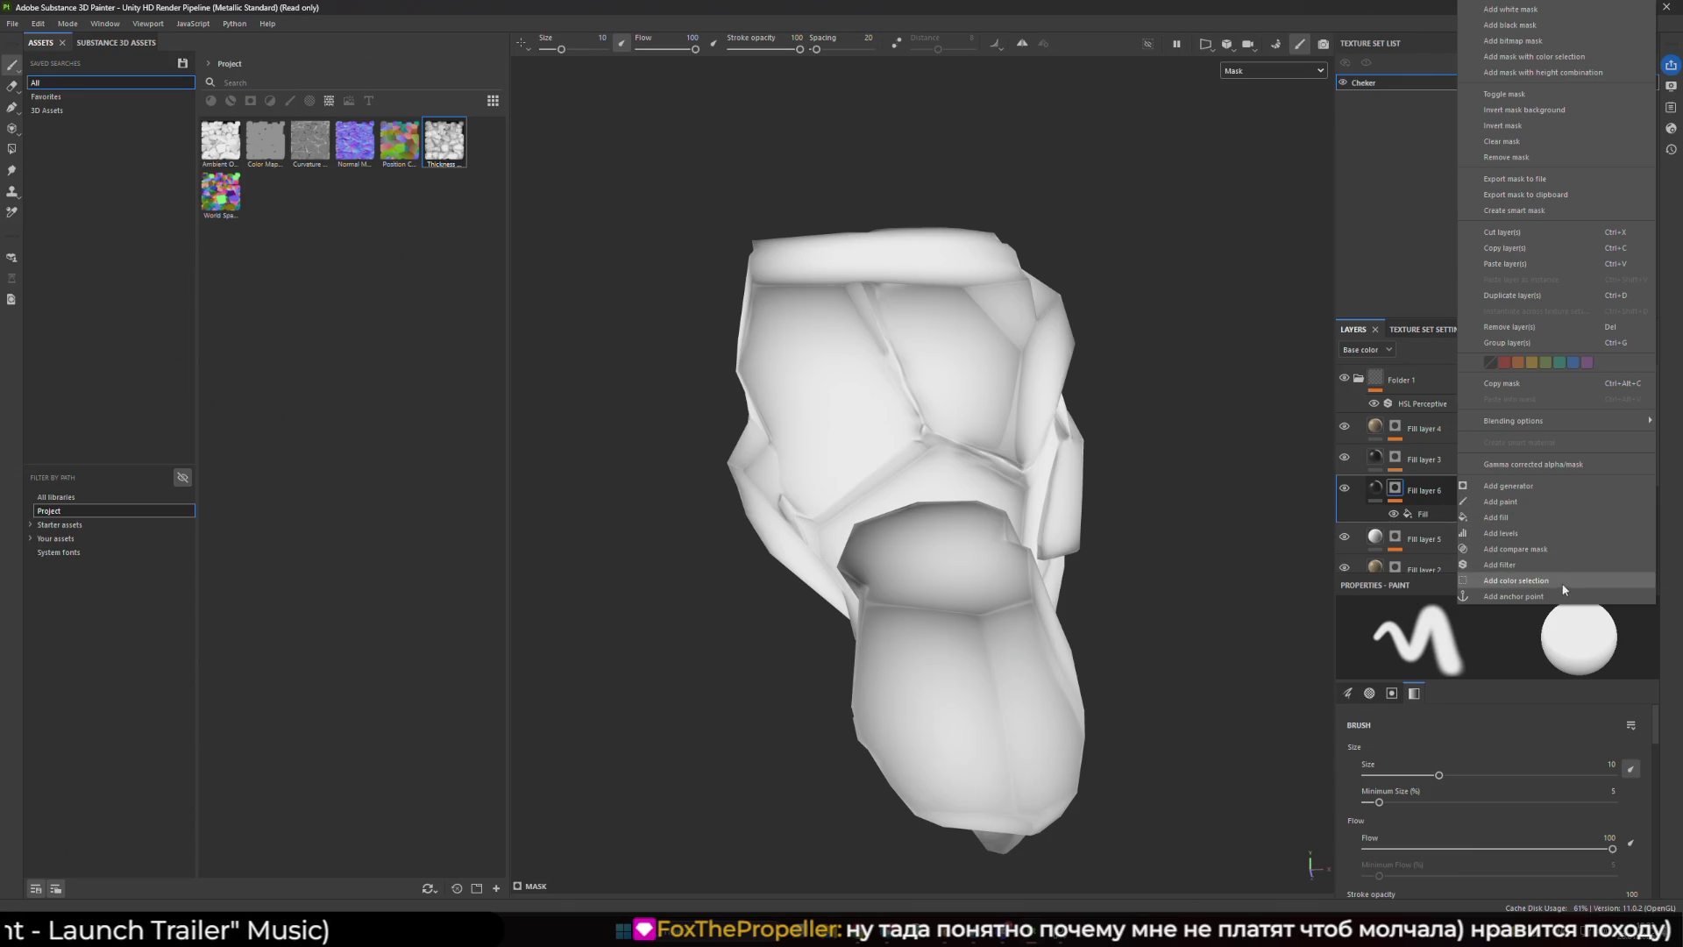
click(1533, 532)
click(1599, 729)
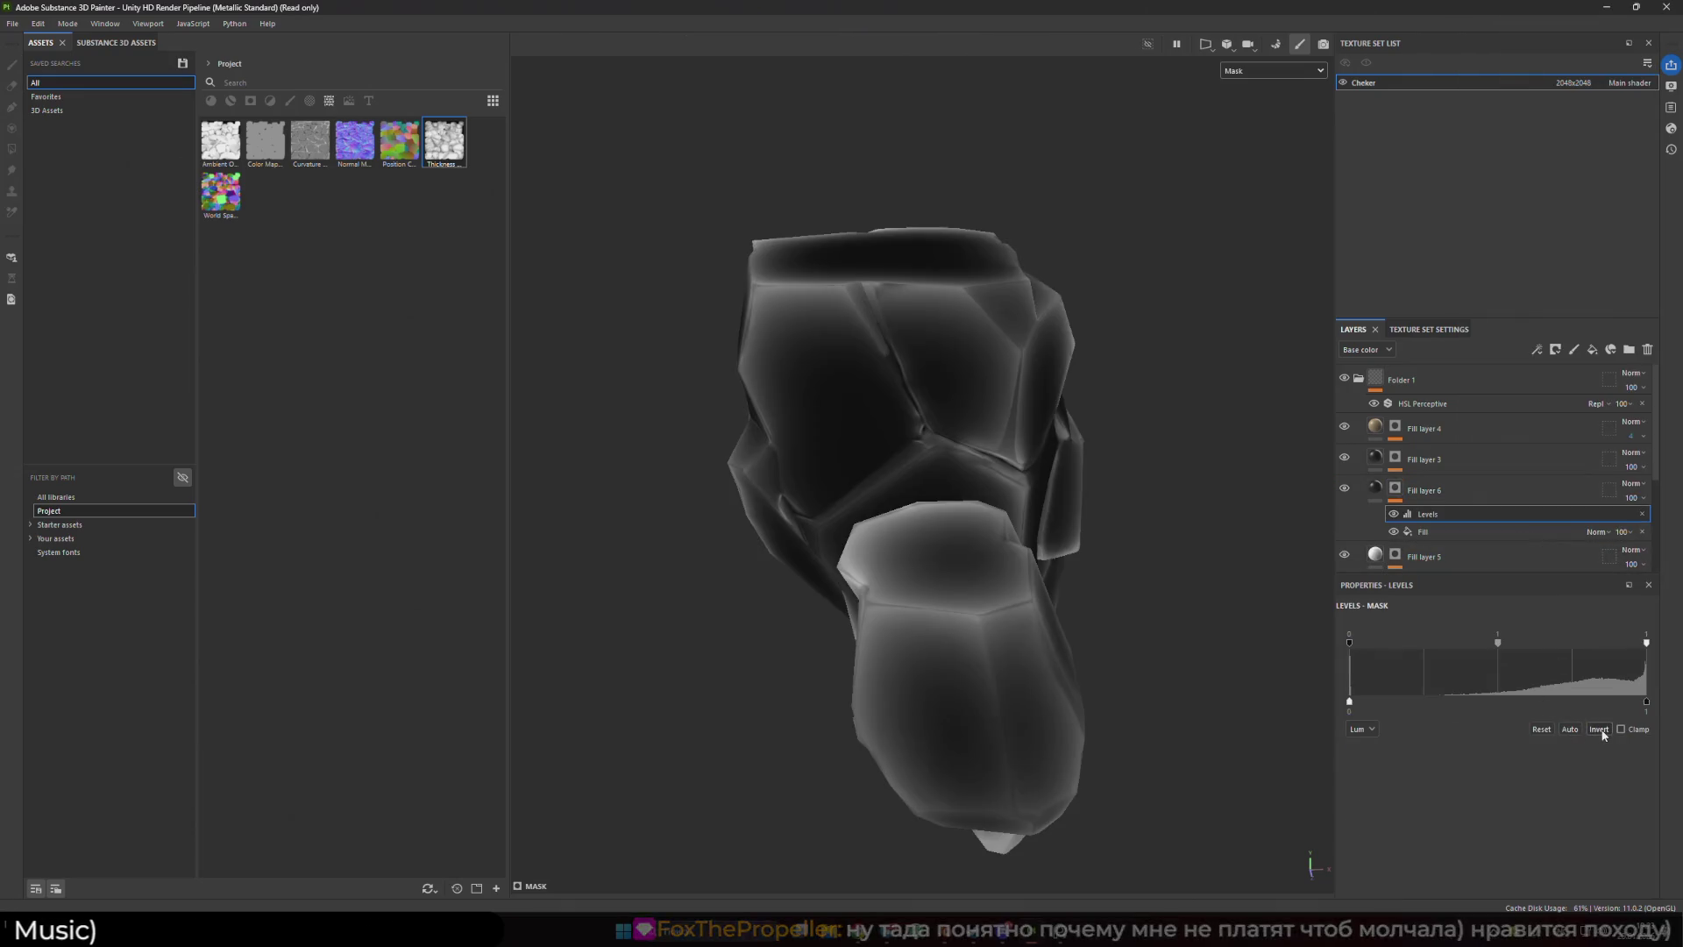
mouse_move(973, 613)
mouse_down()
mouse_move(1179, 564)
mouse_move(1626, 649)
mouse_move(1542, 646)
mouse_move(1646, 644)
mouse_up()
click(1597, 728)
- Raise the Levels midtone to 10.889 and swap the fill source to the Curvature map
drag(1498, 644, 1595, 649)
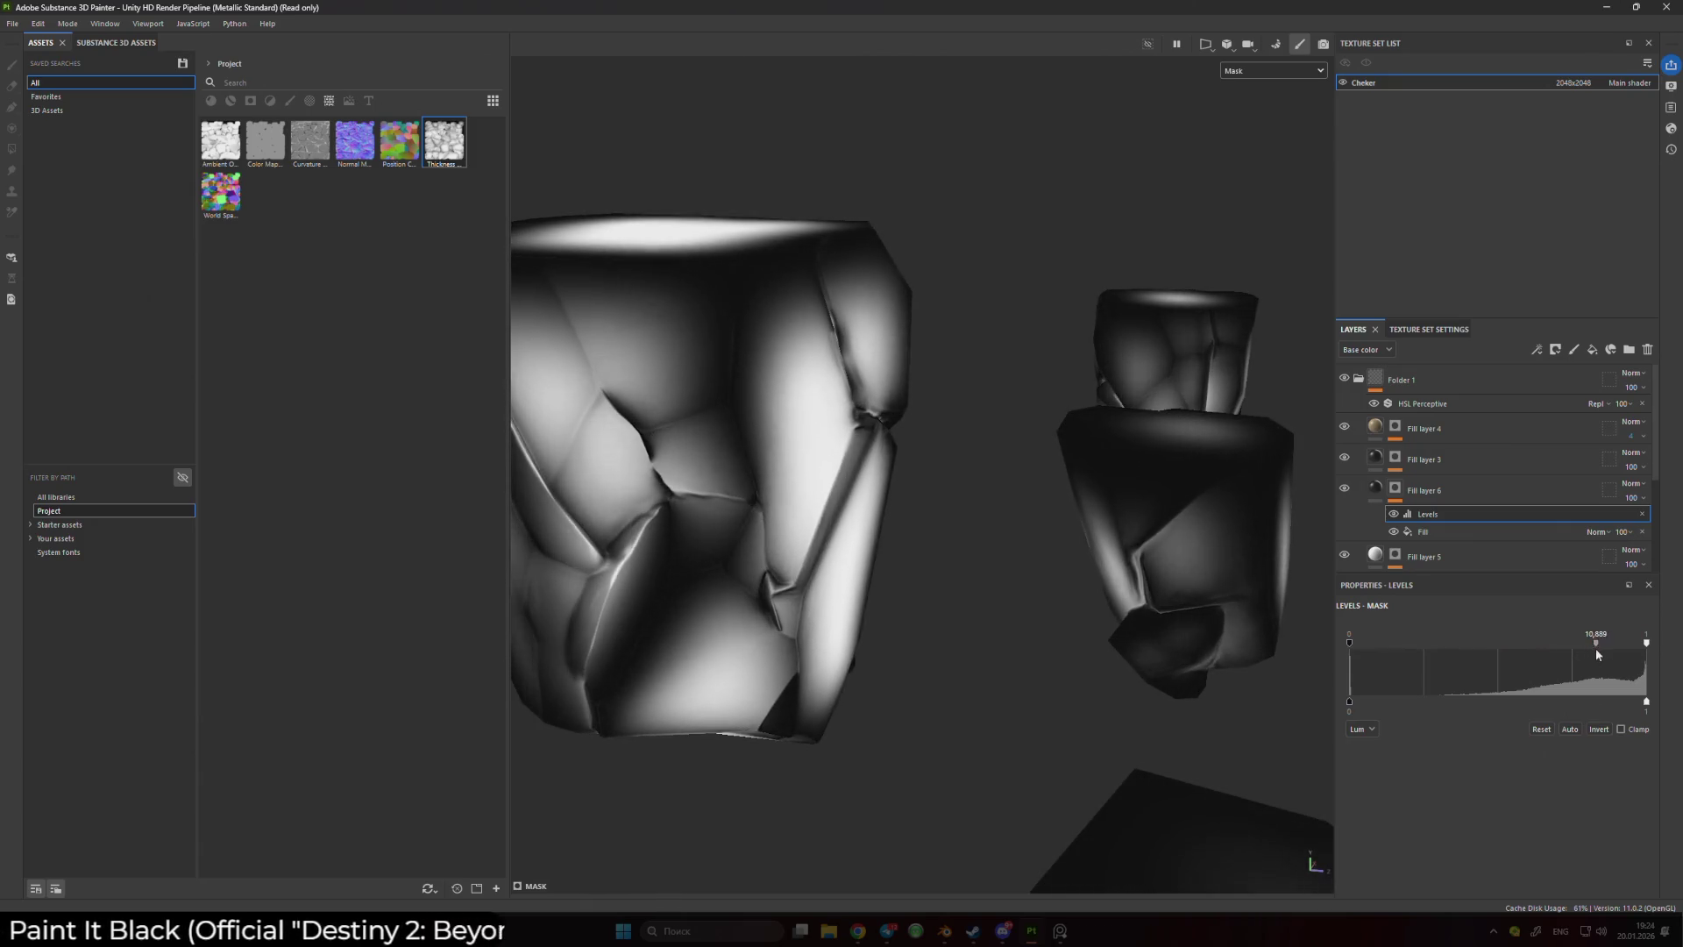
scroll(1093, 560, down, 3)
mouse_move(1094, 560)
alt+mouse_down()
mouse_move(1190, 510)
mouse_move(997, 500)
alt+mouse_up()
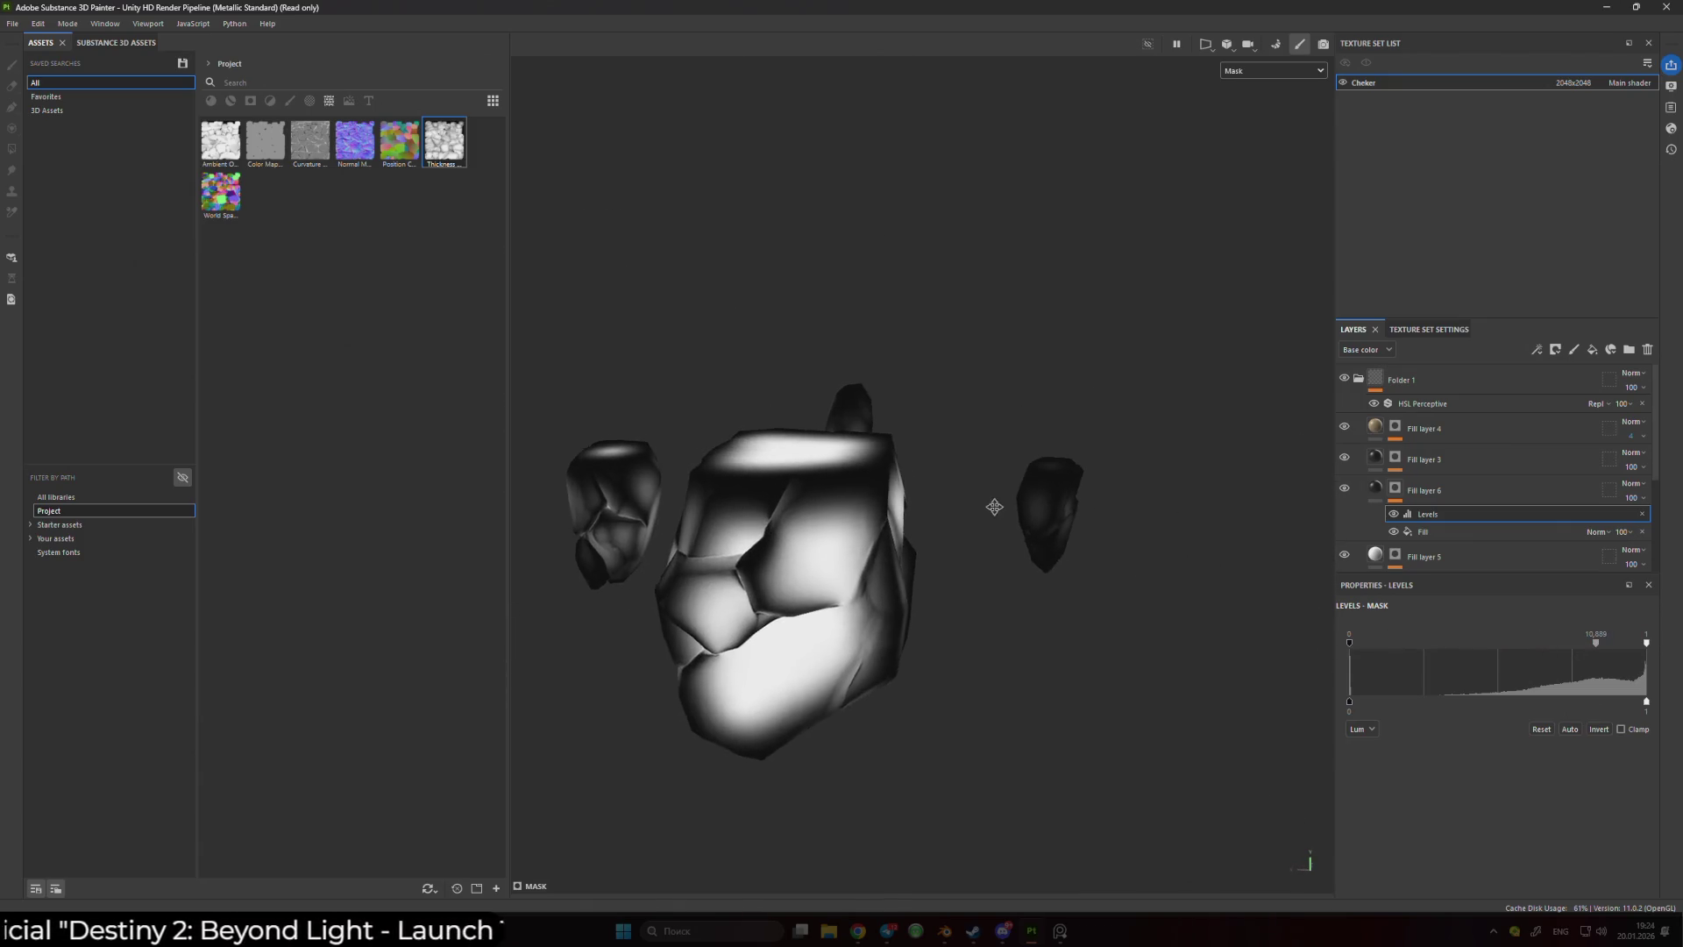
scroll(1059, 513, up, 3)
mouse_move(317, 156)
mouse_down()
mouse_move(1403, 491)
mouse_move(1440, 545)
mouse_up()
- Replace the old Levels on Fill layer 6's mask with a new Levels adjustment
click(1427, 531)
click(1642, 531)
alt+drag(877, 490, 1008, 491)
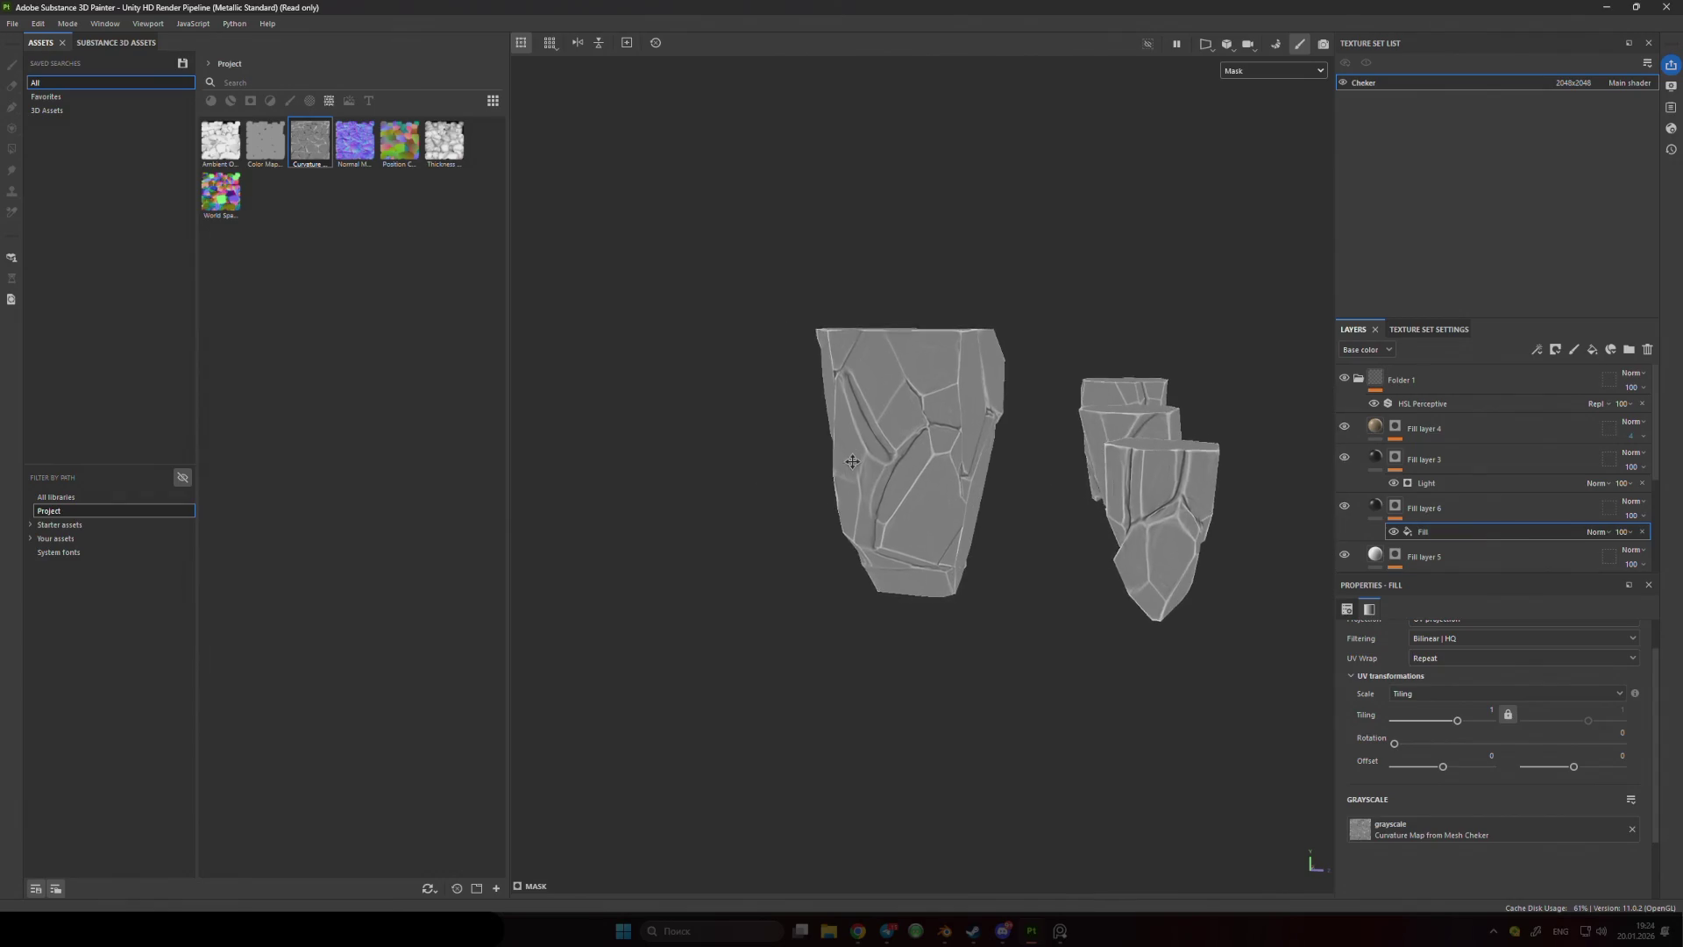
scroll(1008, 491, up, 3)
click(1443, 510)
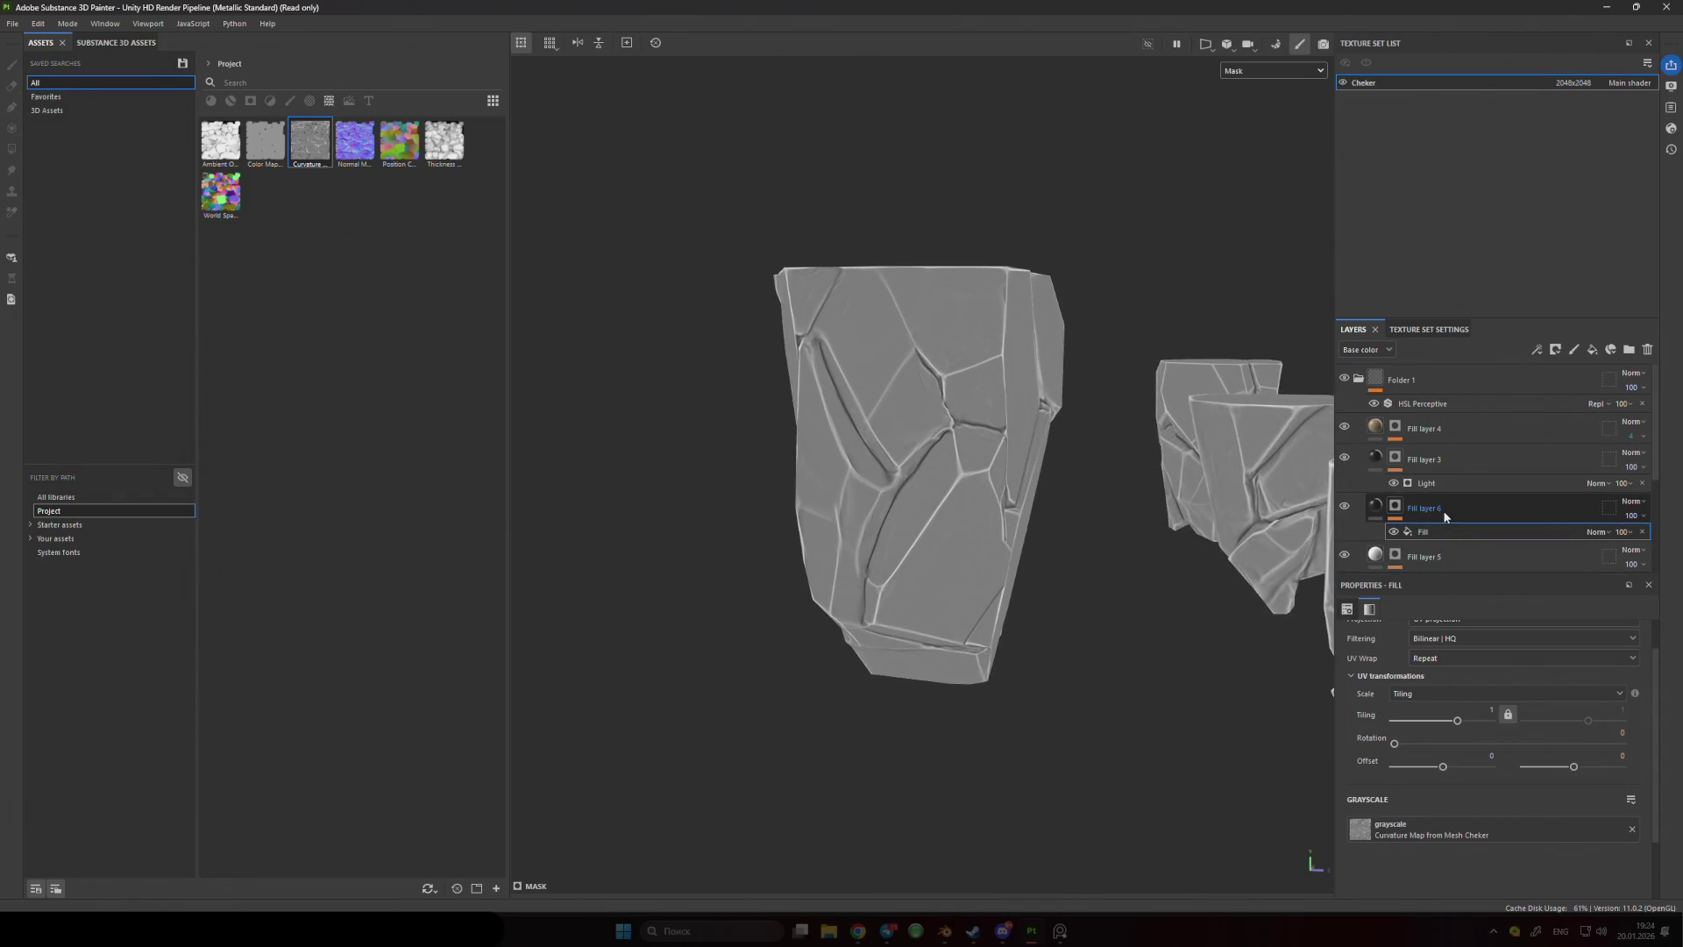
right_click(1443, 511)
click(1498, 531)
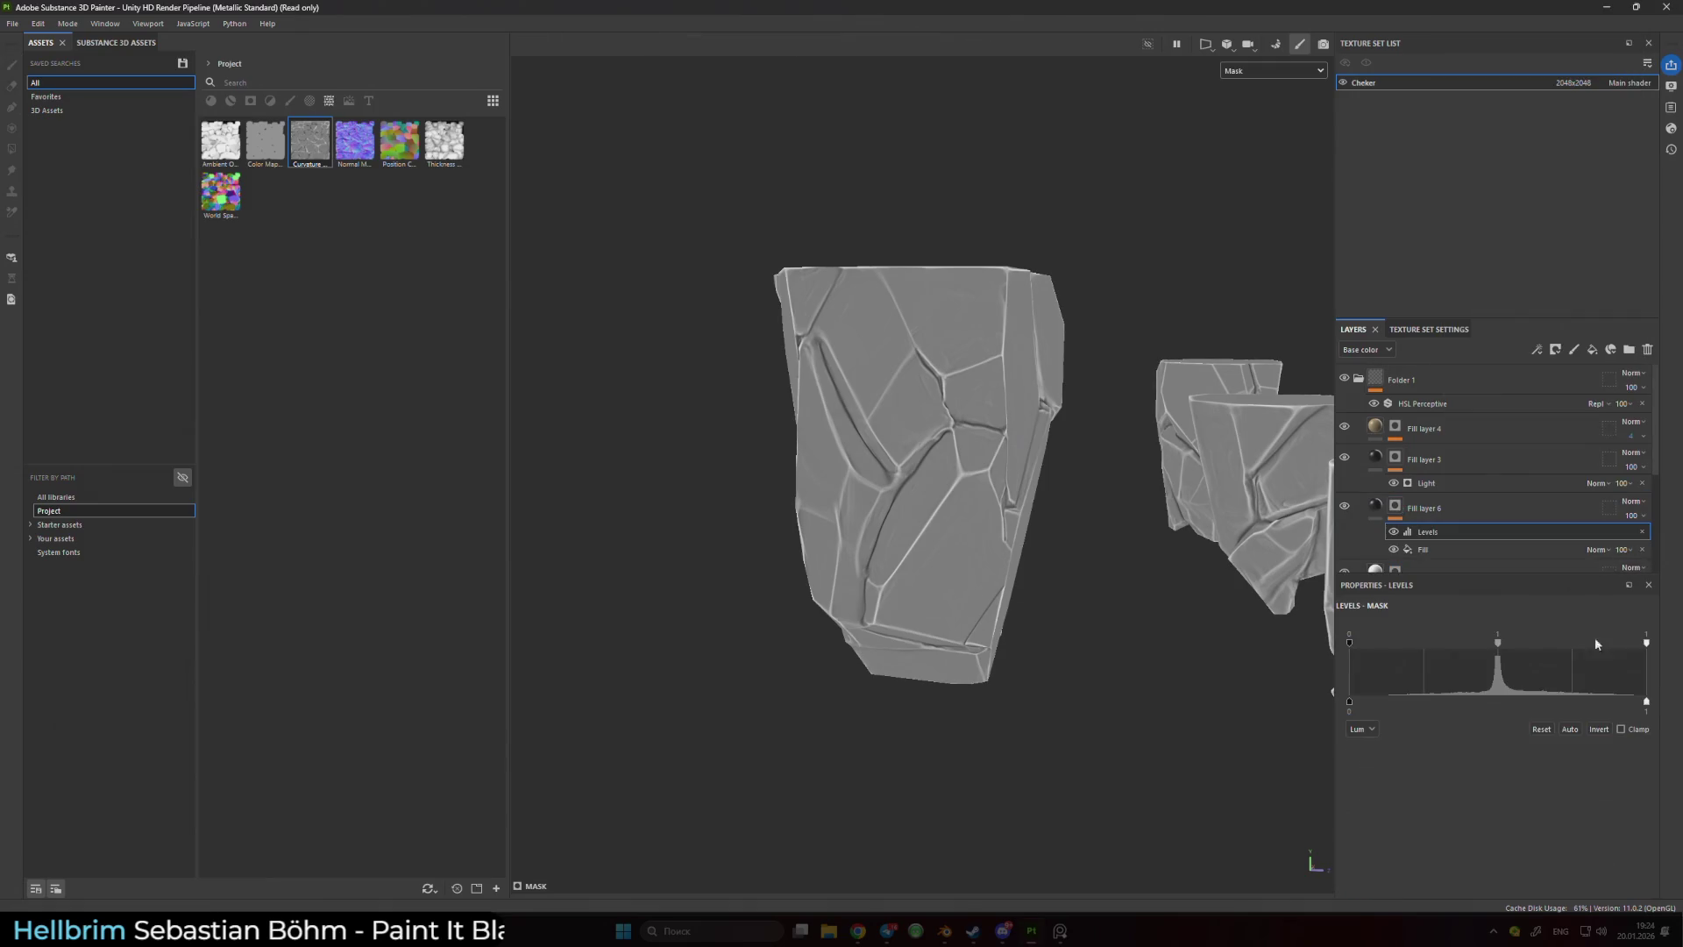
click(1598, 728)
click(1599, 728)
mouse_move(965, 491)
alt+mouse_down()
mouse_move(849, 514)
mouse_move(1063, 555)
mouse_move(1097, 599)
alt+mouse_up()
- Set the Levels black point to 0.108 and white point to 0.571, then show full material
drag(1646, 643, 1492, 653)
mouse_move(1357, 639)
mouse_down()
mouse_move(1431, 649)
mouse_move(1381, 644)
mouse_up()
drag(1521, 642, 1497, 645)
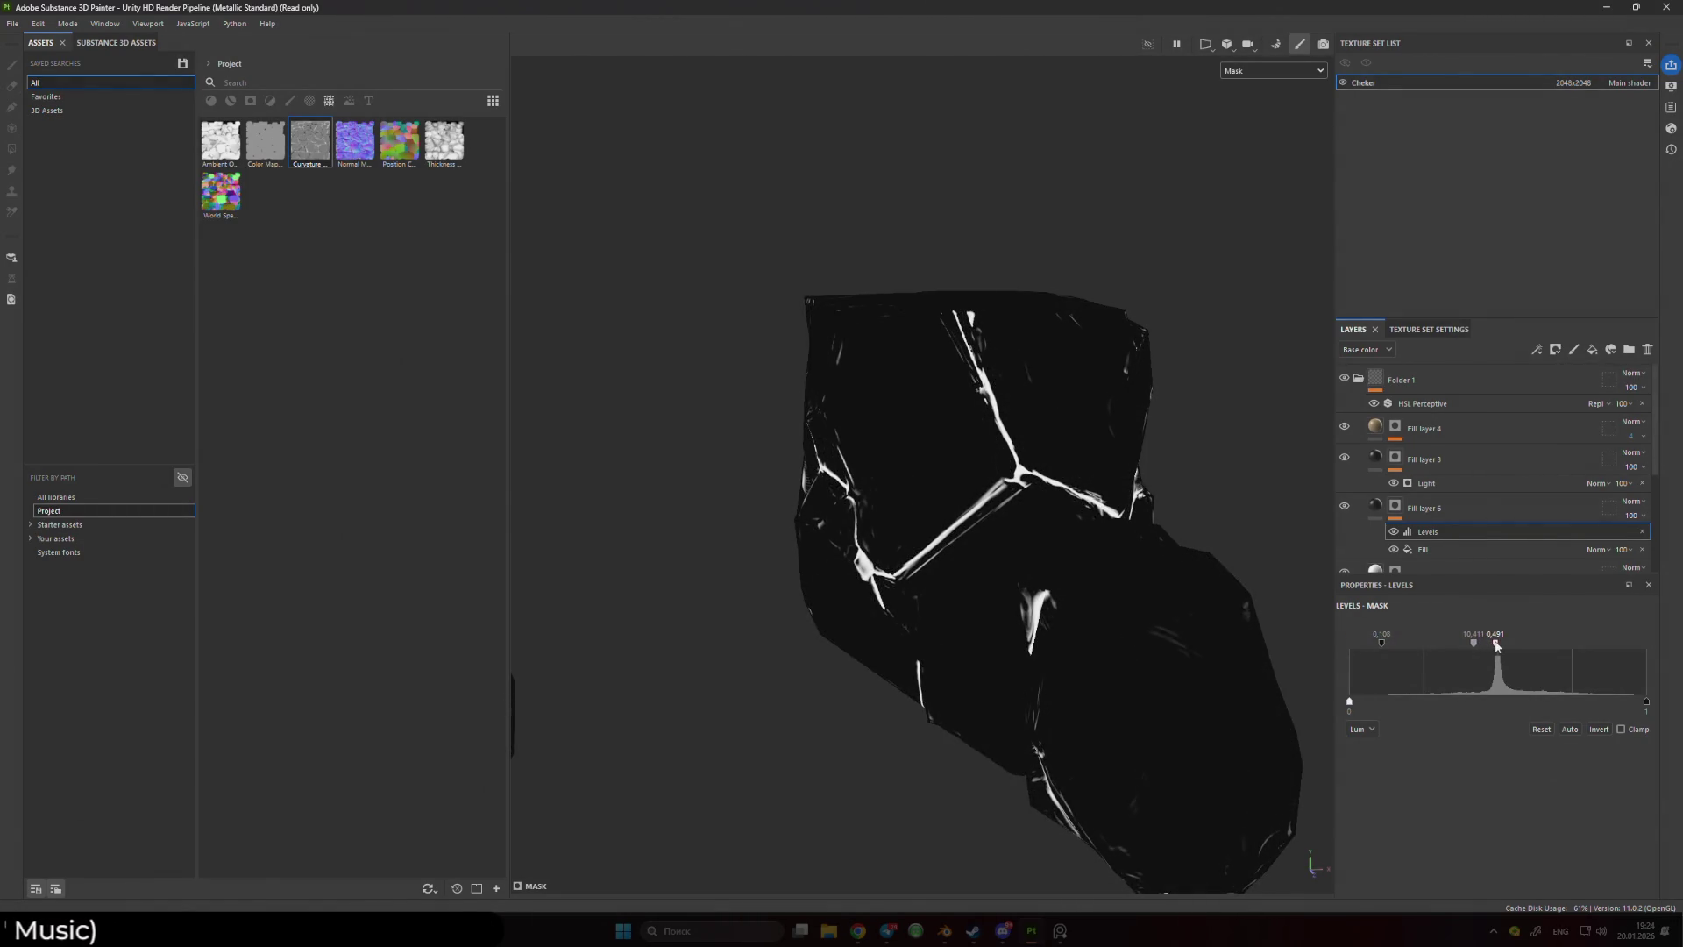
scroll(1222, 481, down, 5)
mouse_move(1222, 480)
mouse_down()
mouse_move(1131, 482)
mouse_move(1209, 540)
mouse_up()
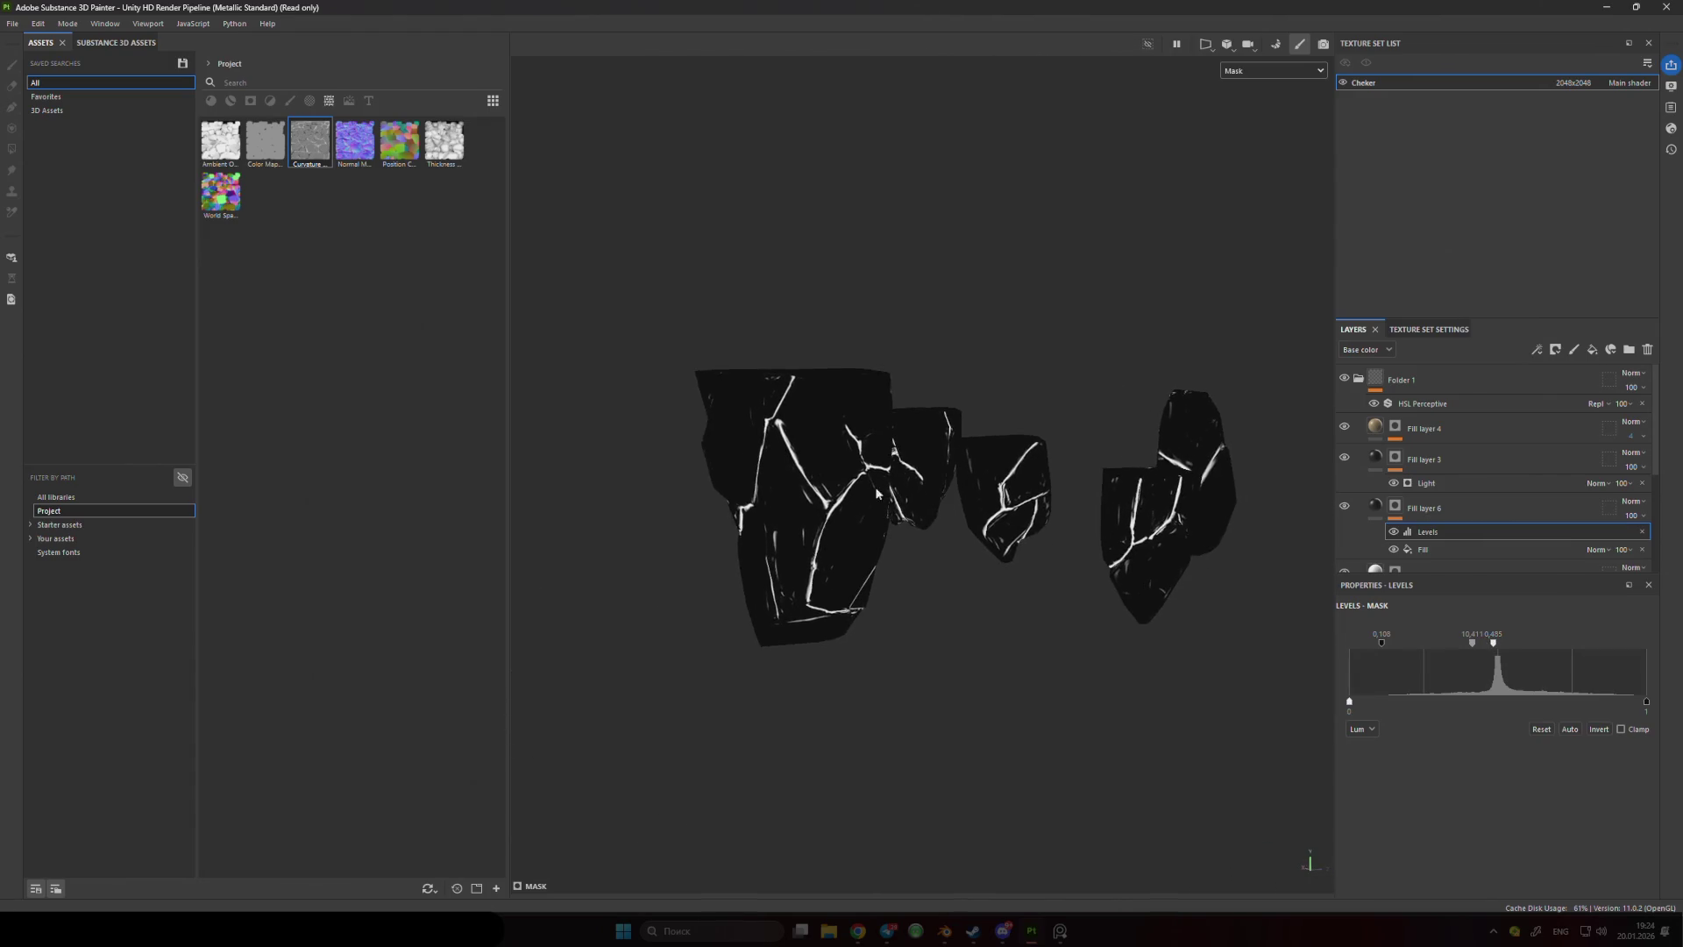
click(1374, 506)
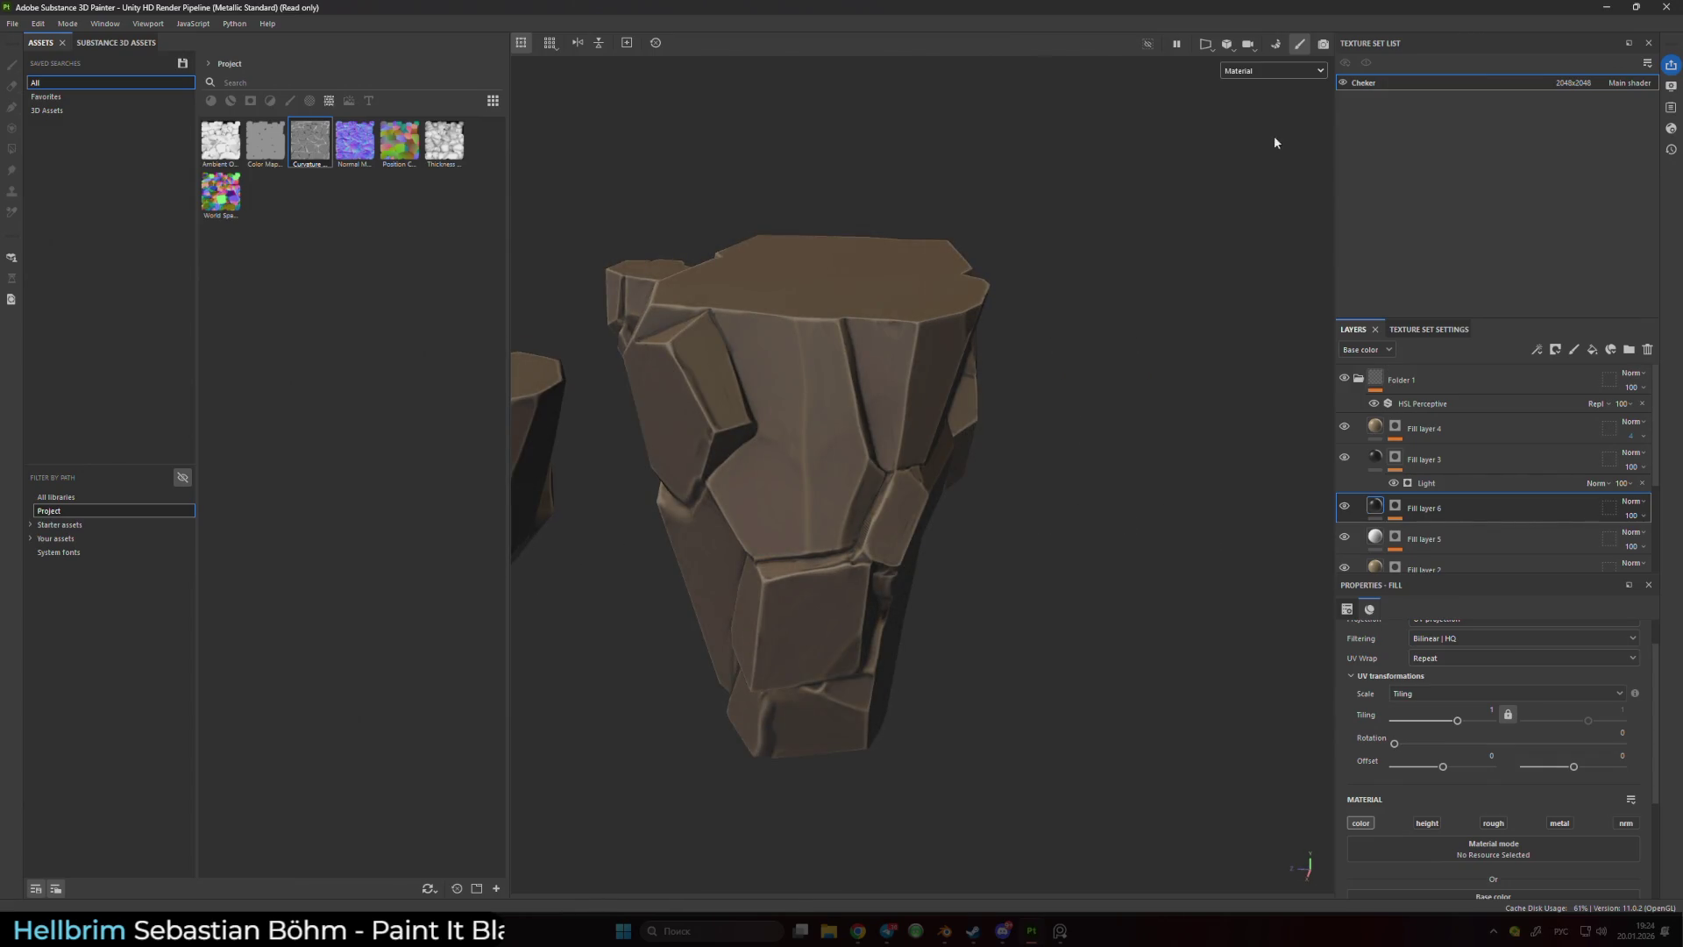
- Select the Levels effect on Fill layer 6's mask in Mask view and nudge the midtone to 0.493
scroll(1216, 513, down, 3)
scroll(890, 489, up, 8)
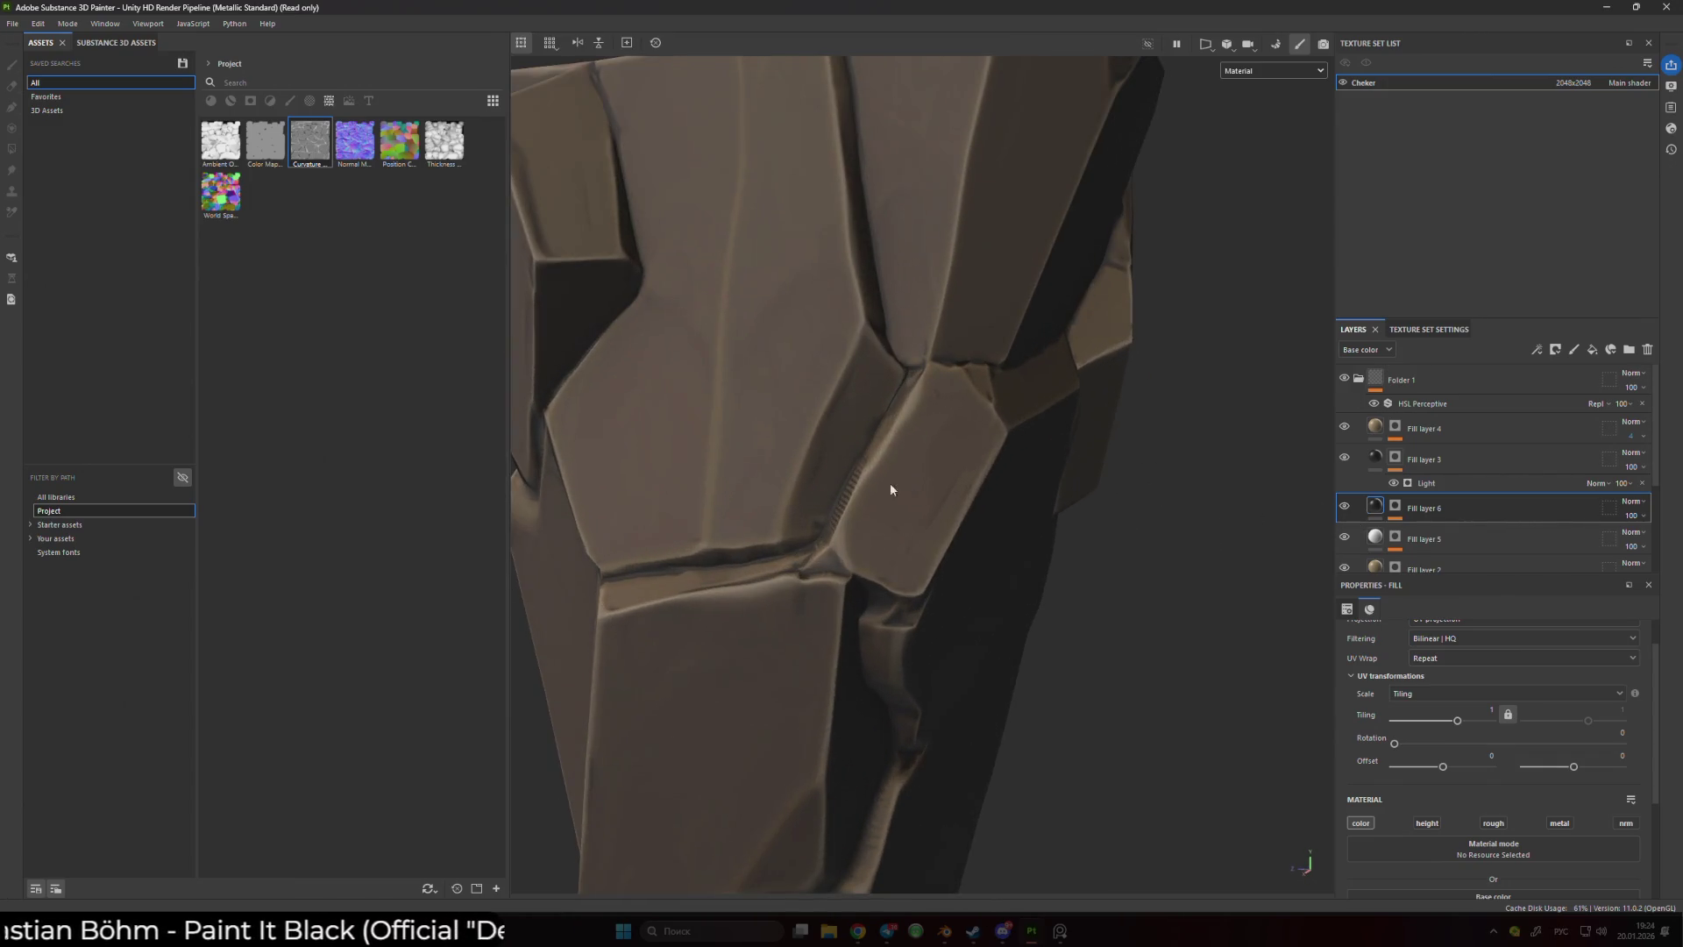
scroll(890, 489, up, 3)
click(1395, 506)
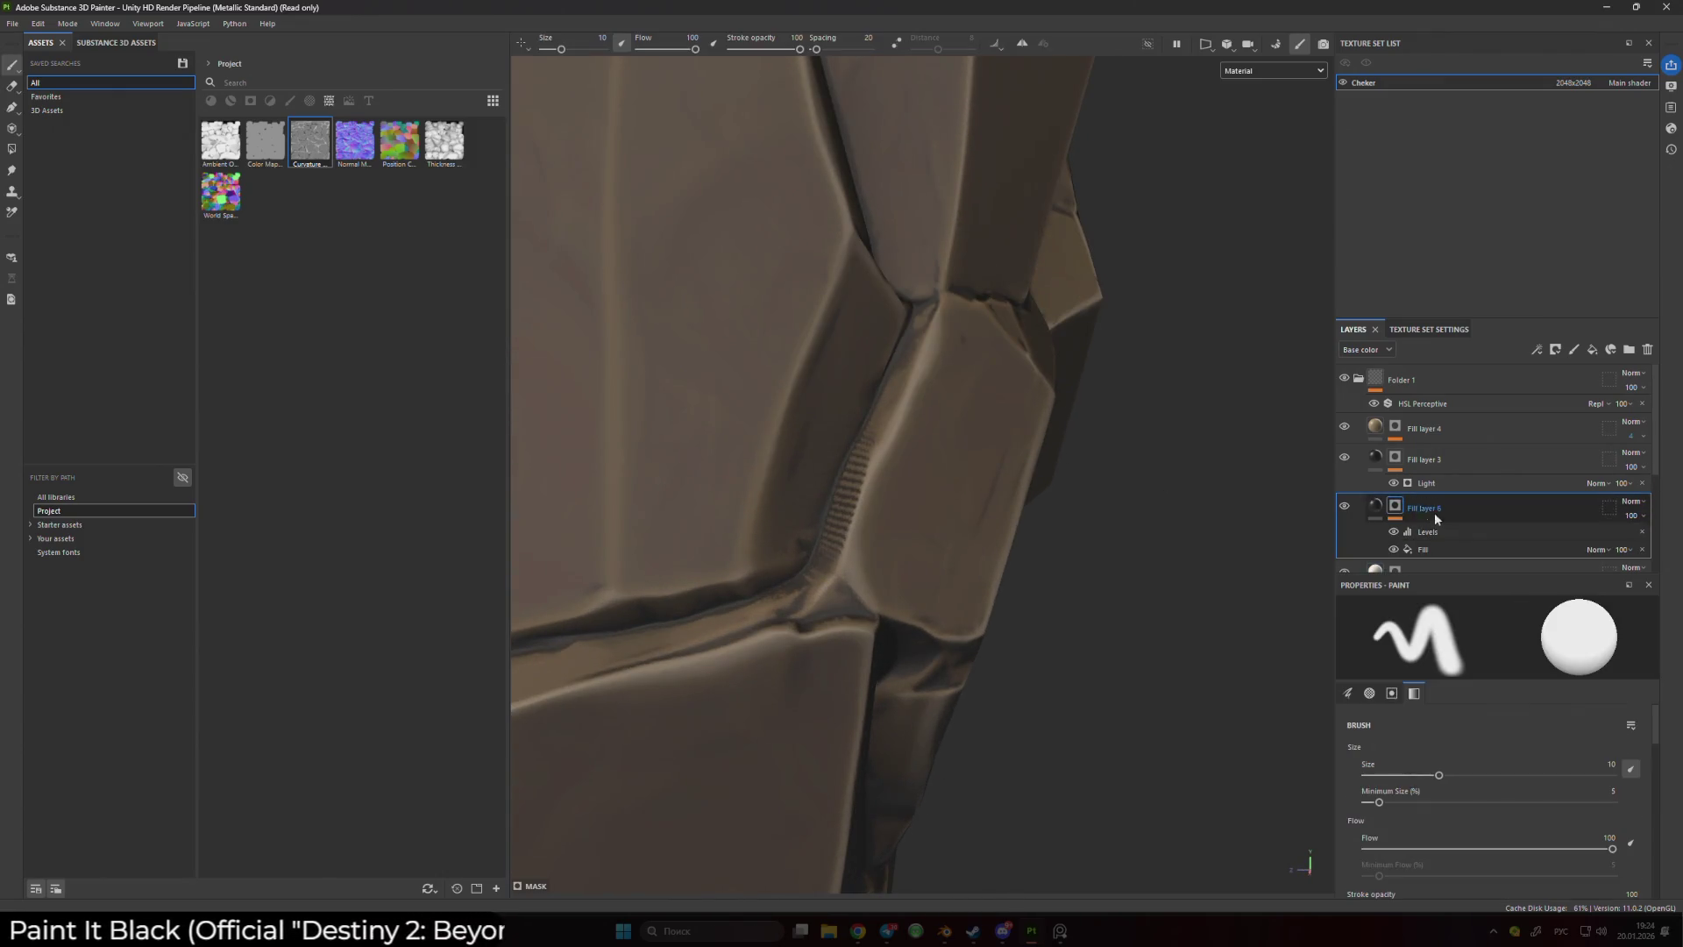
click(1452, 532)
alt+click(1451, 533)
drag(1493, 643, 1501, 647)
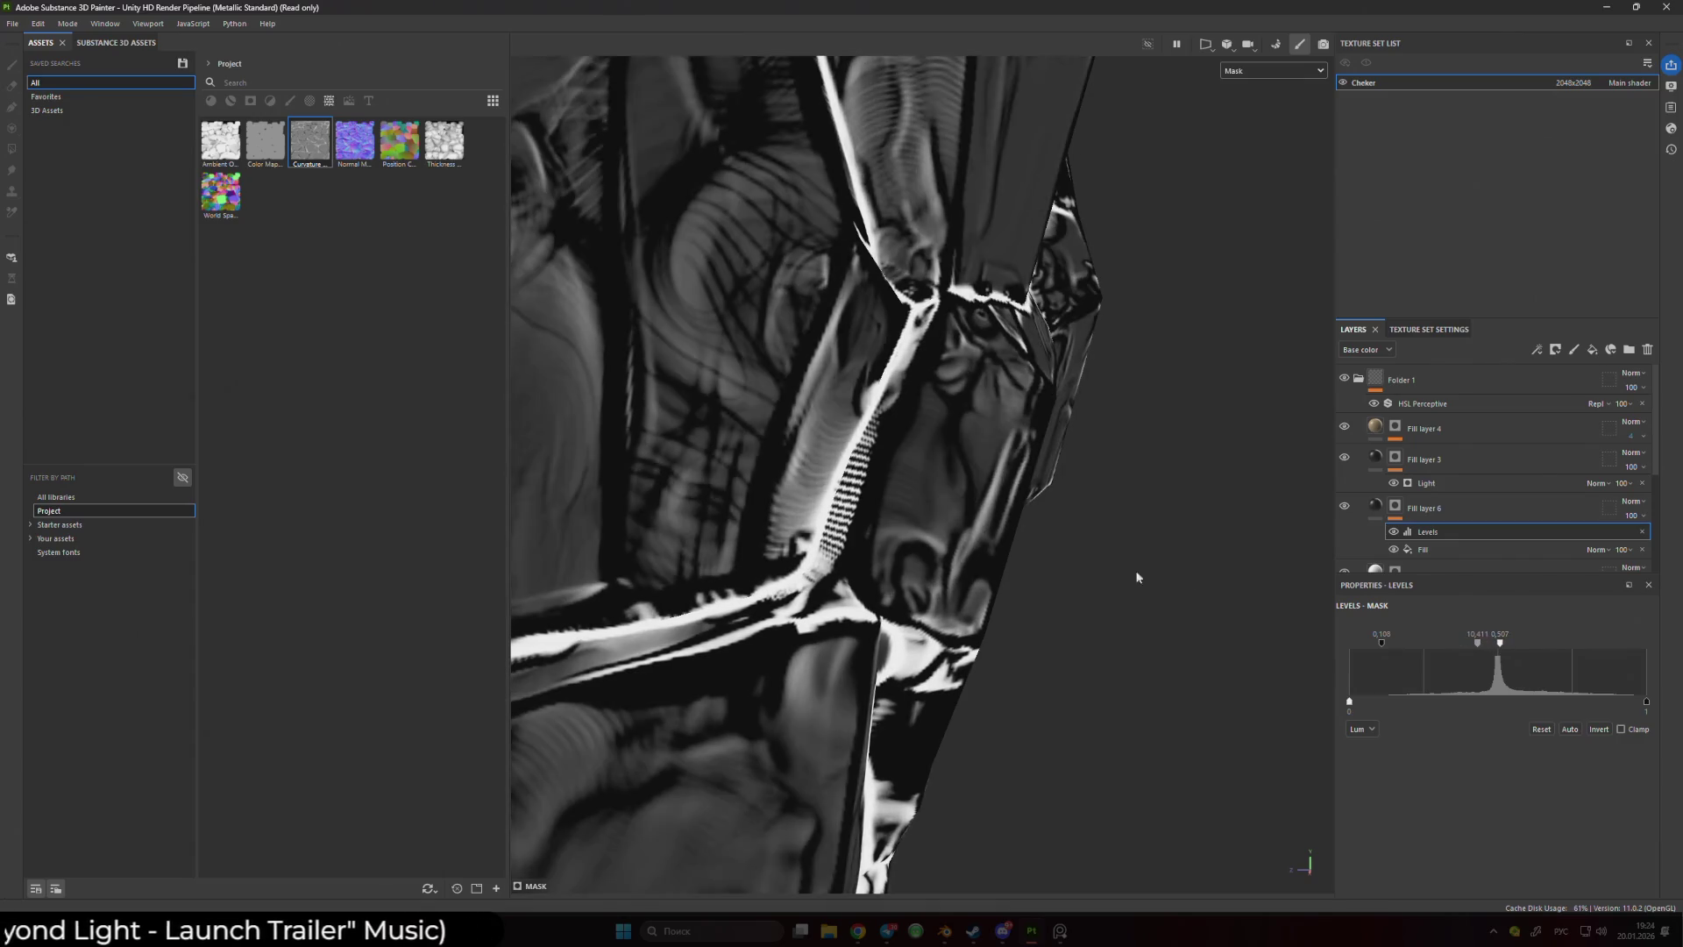
- Orbit around the rock to inspect the mask, then undo the last change
scroll(848, 522, down, 3)
mouse_move(848, 522)
mouse_down()
mouse_move(906, 523)
mouse_move(1108, 443)
mouse_move(1157, 444)
mouse_move(885, 509)
mouse_move(666, 439)
mouse_up()
key(ctrl+z)
key(ctrl+z)
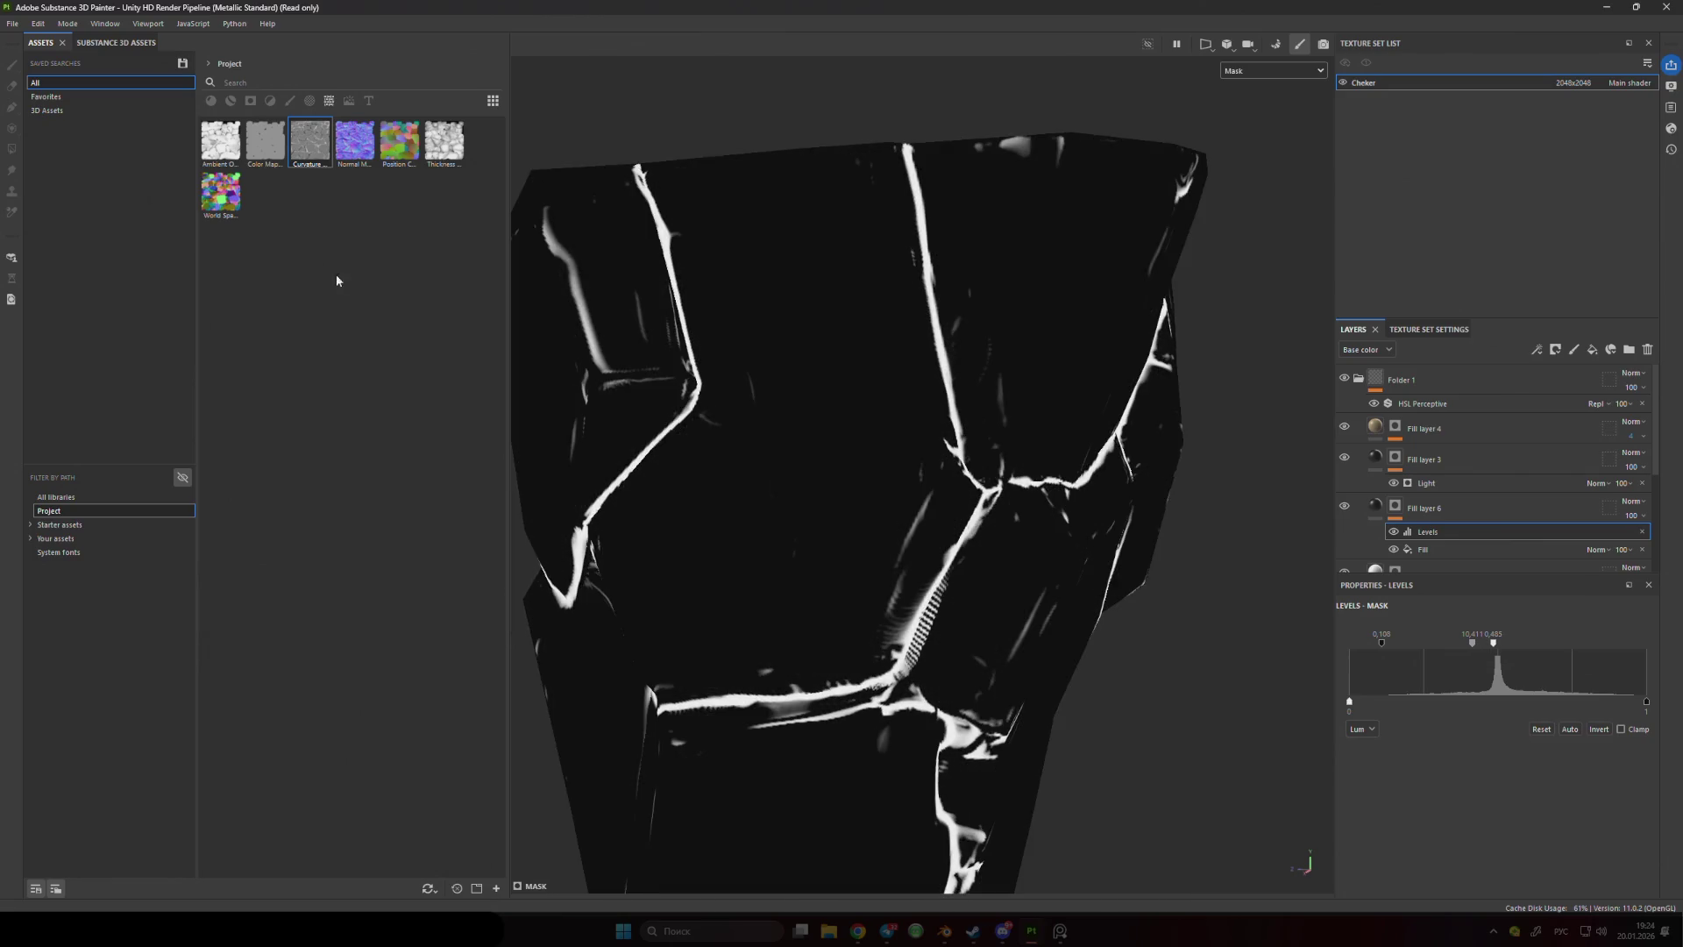
mouse_move(265, 149)
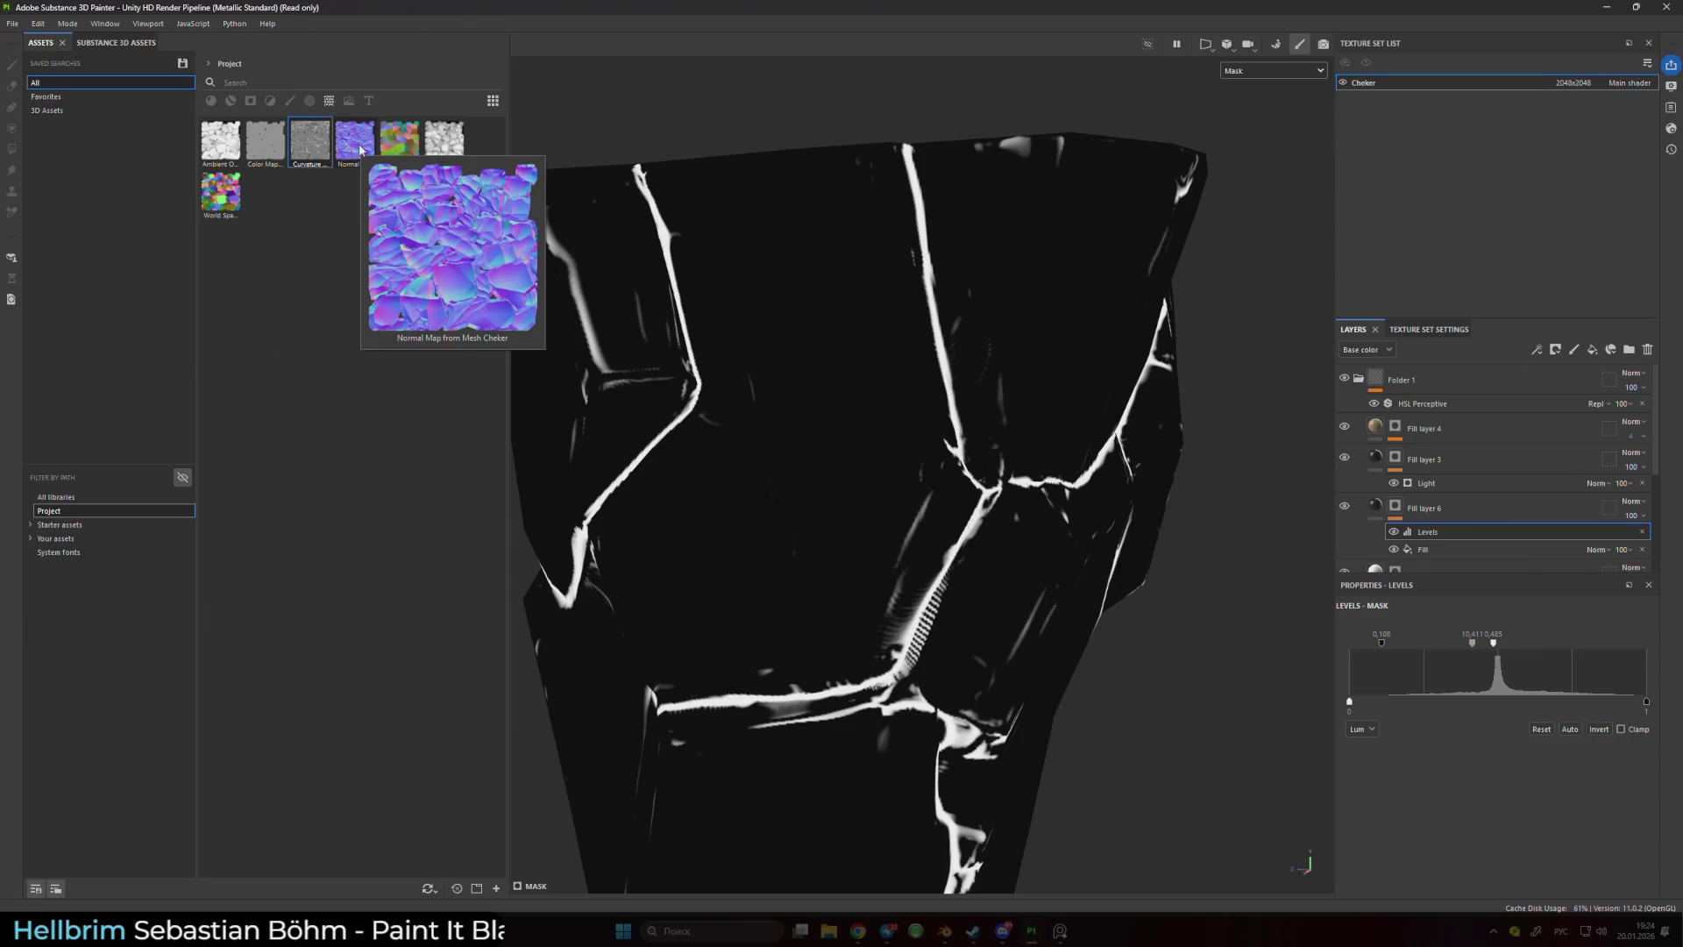
mouse_move(455, 156)
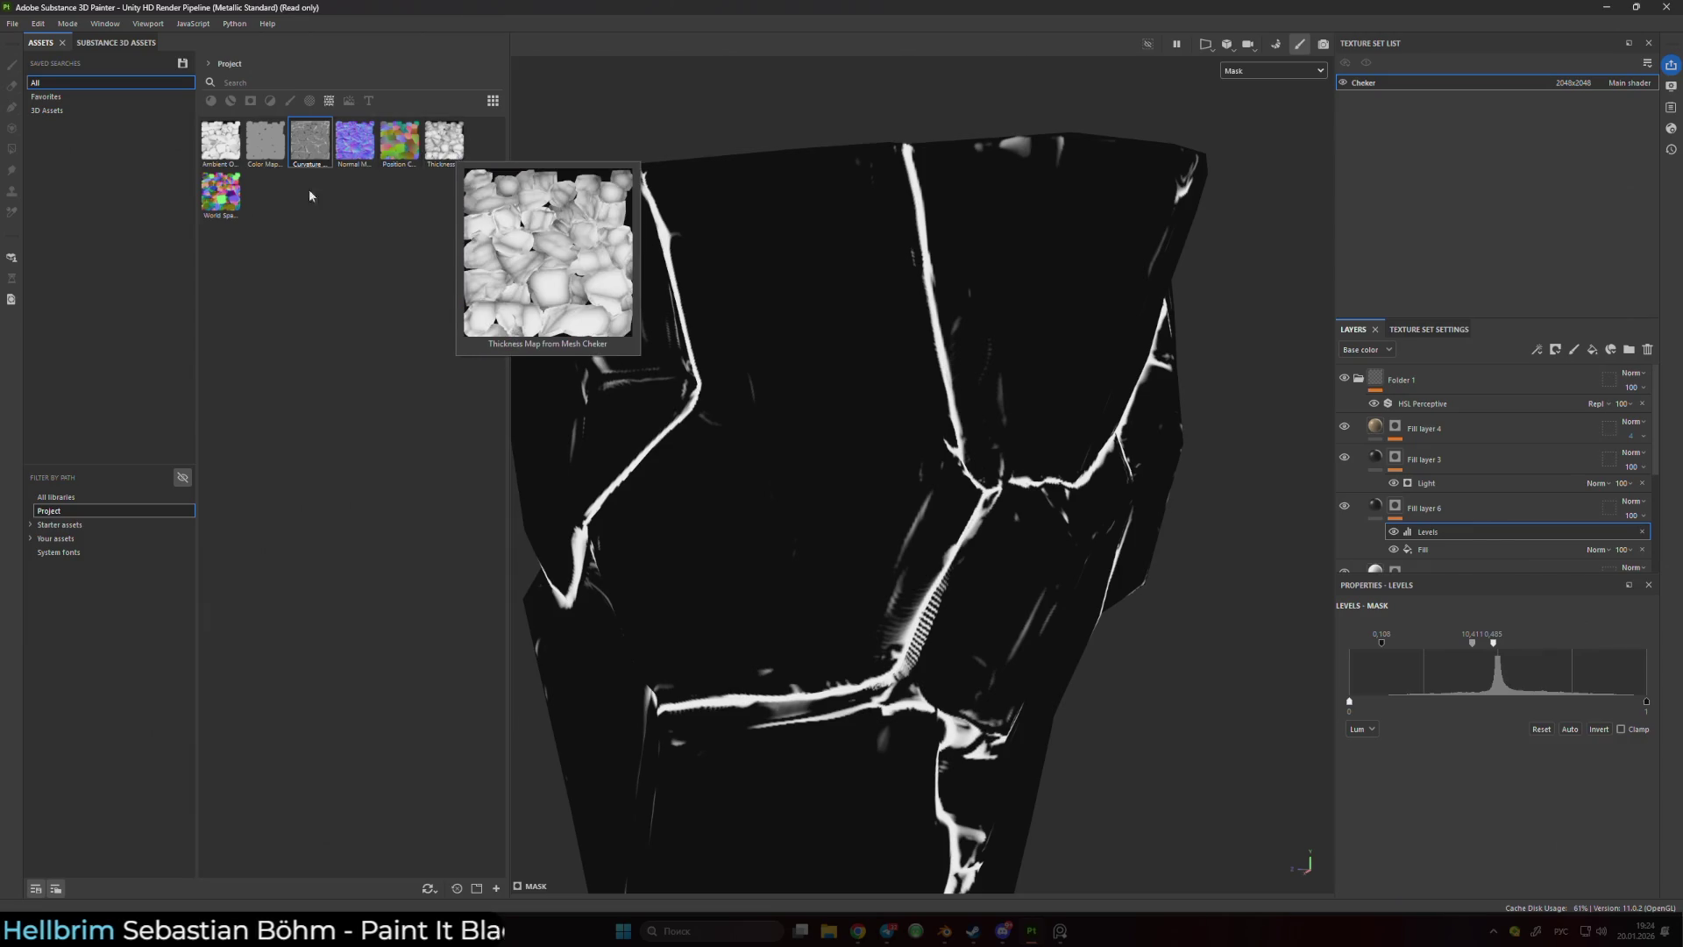
mouse_move(220, 198)
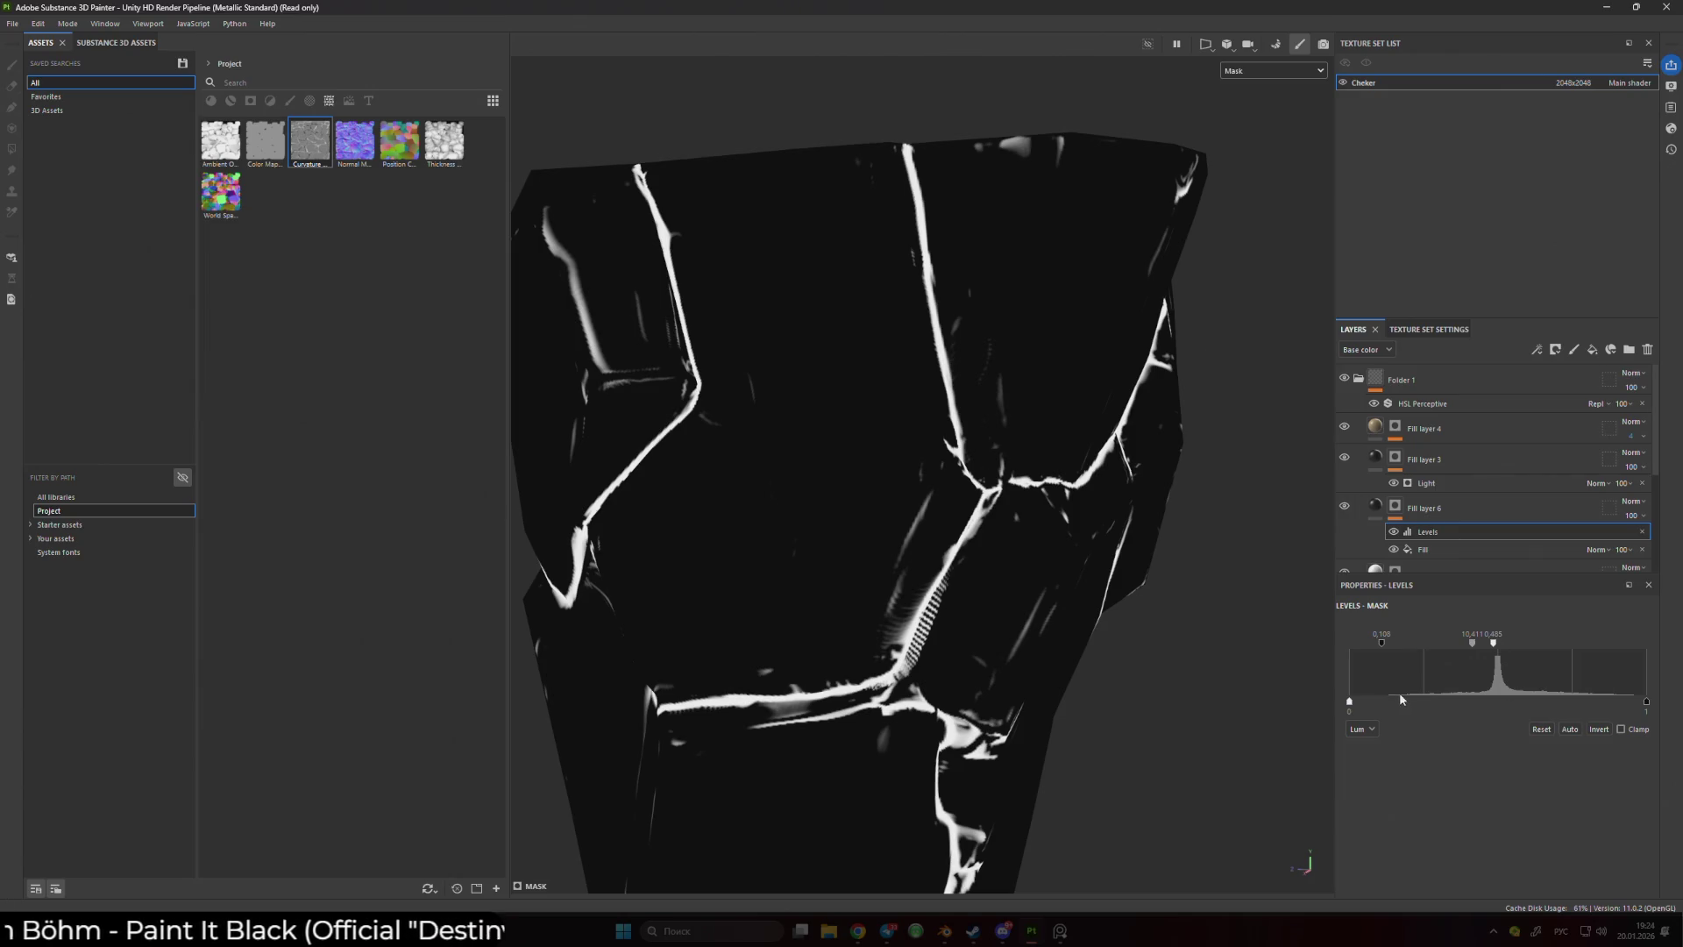
- Set the mask's Levels black input to 0.166 and midtone to 0.313, then check the material
mouse_move(1349, 701)
mouse_down()
mouse_move(1398, 701)
mouse_move(1348, 701)
mouse_up()
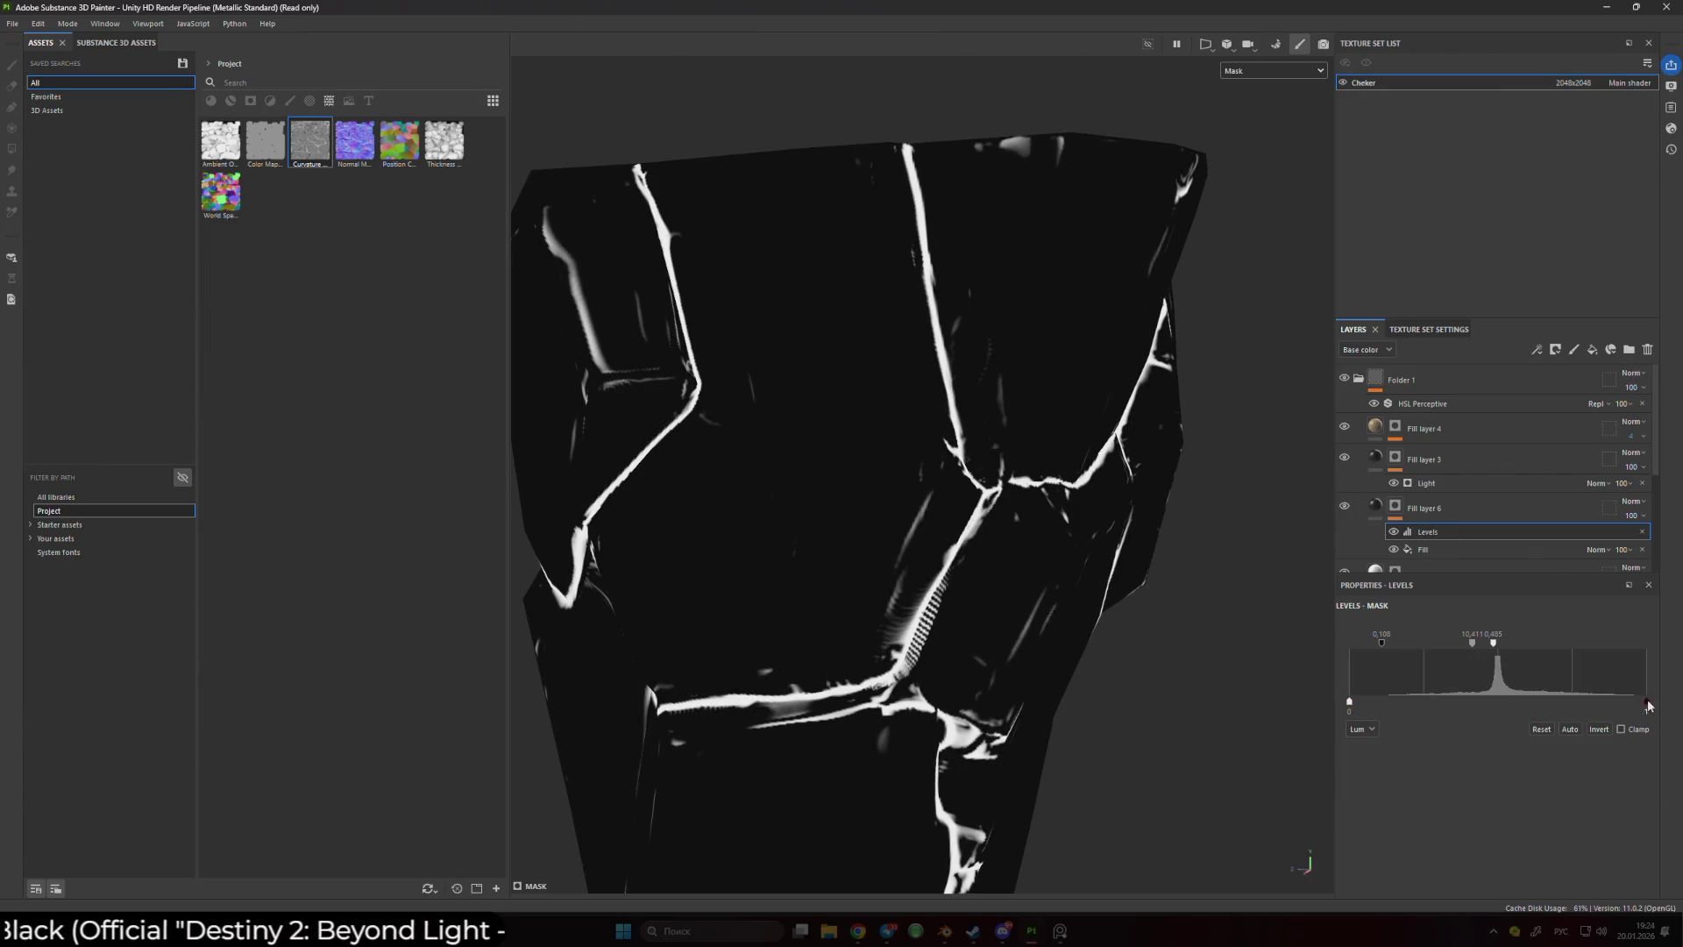
drag(1472, 645, 1428, 646)
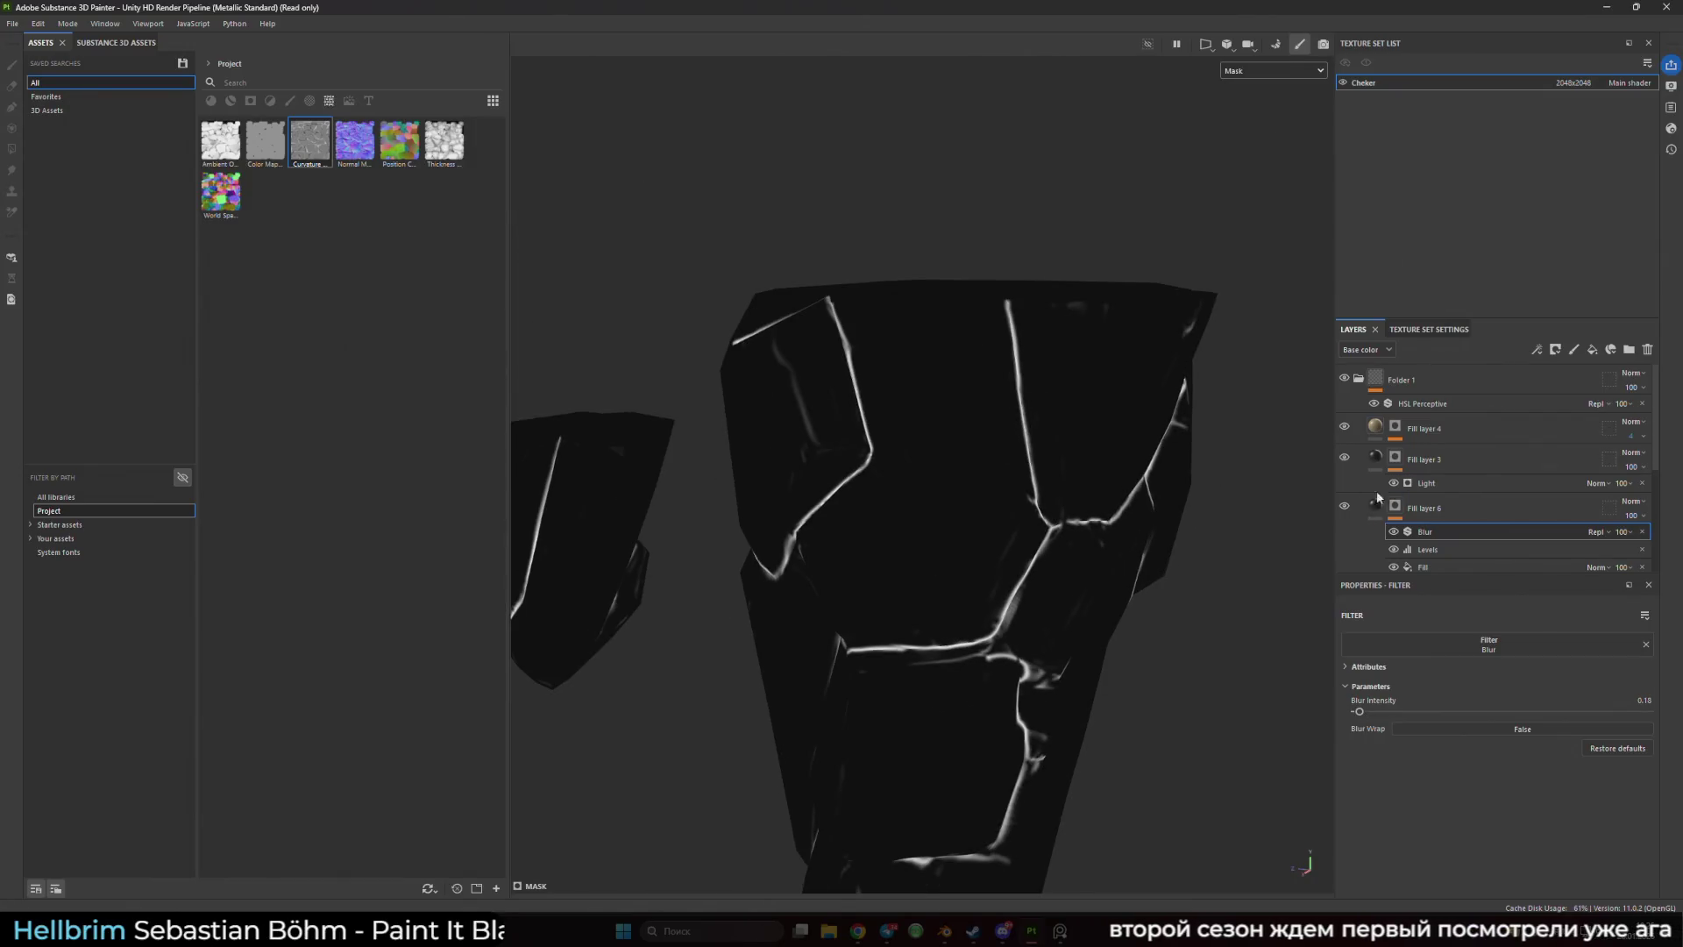
click(1375, 505)
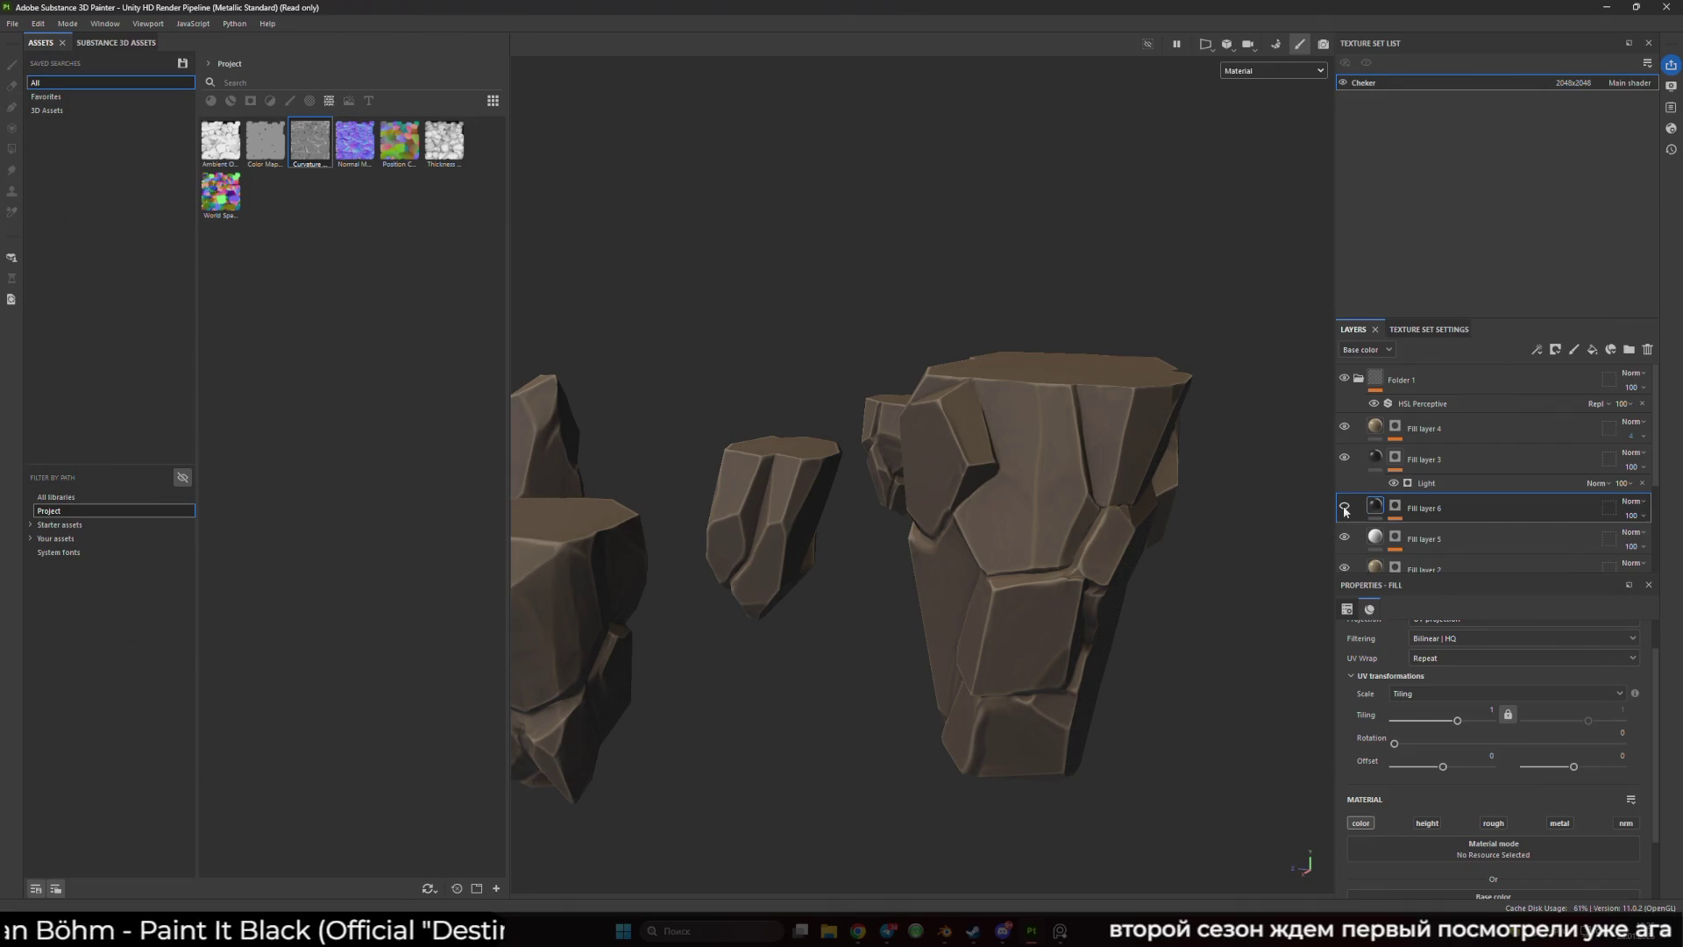
scroll(952, 455, up, 8)
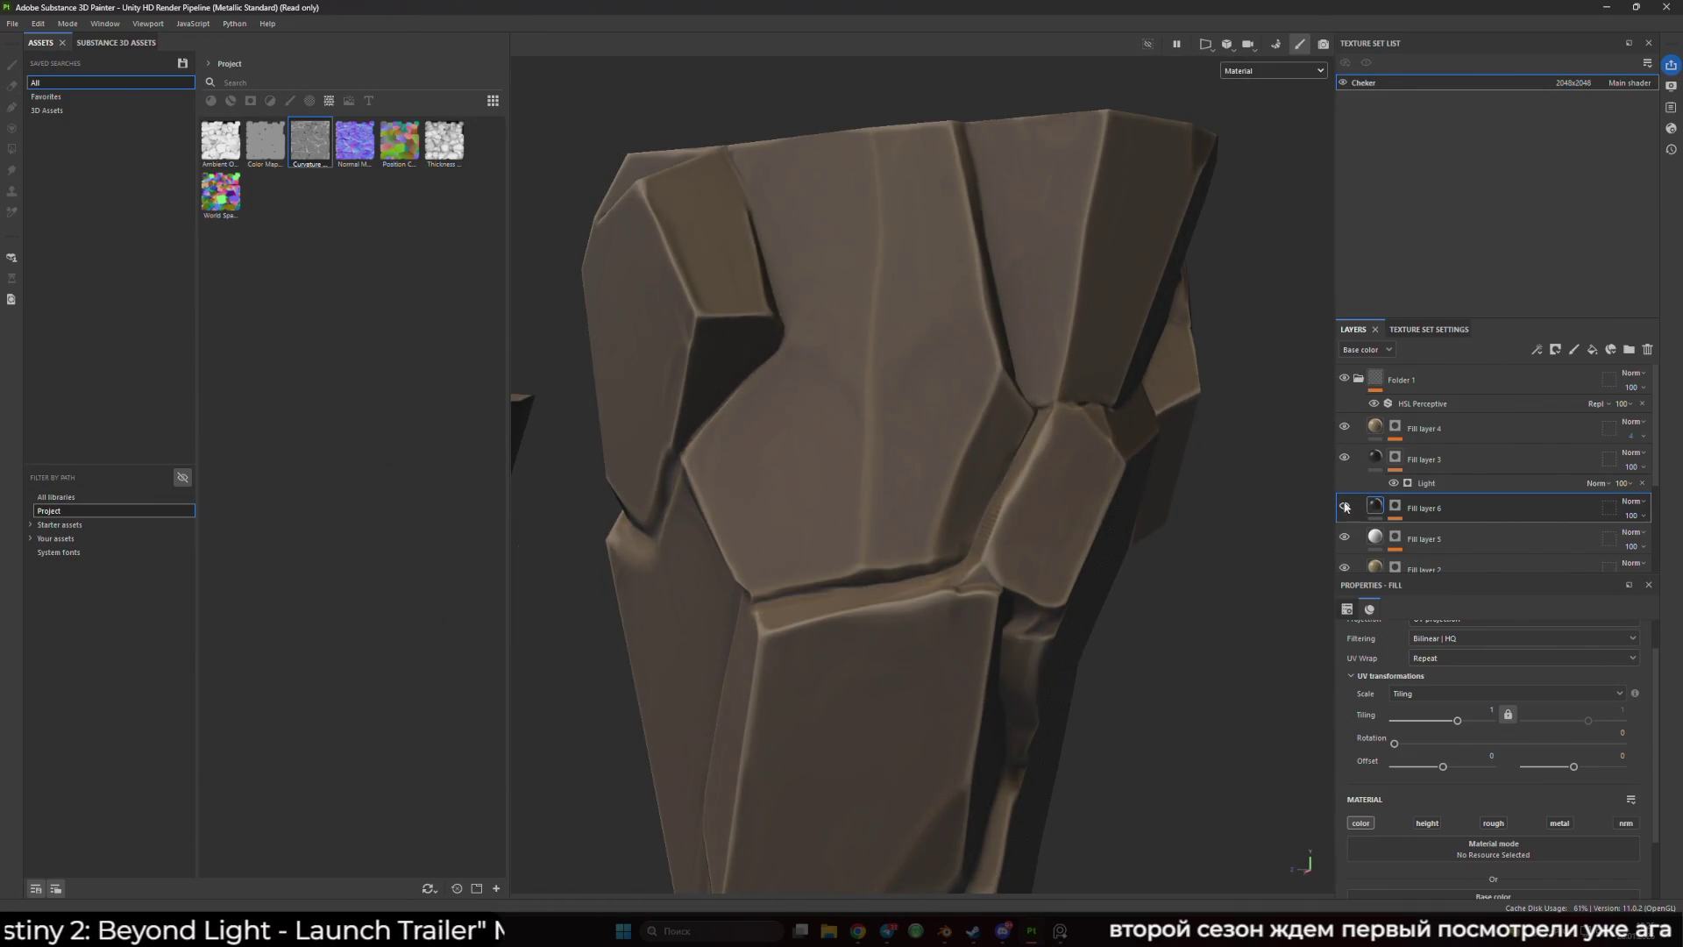
- Select the Blur effect on Fill layer 6's mask and bring up its filter choices
click(1395, 505)
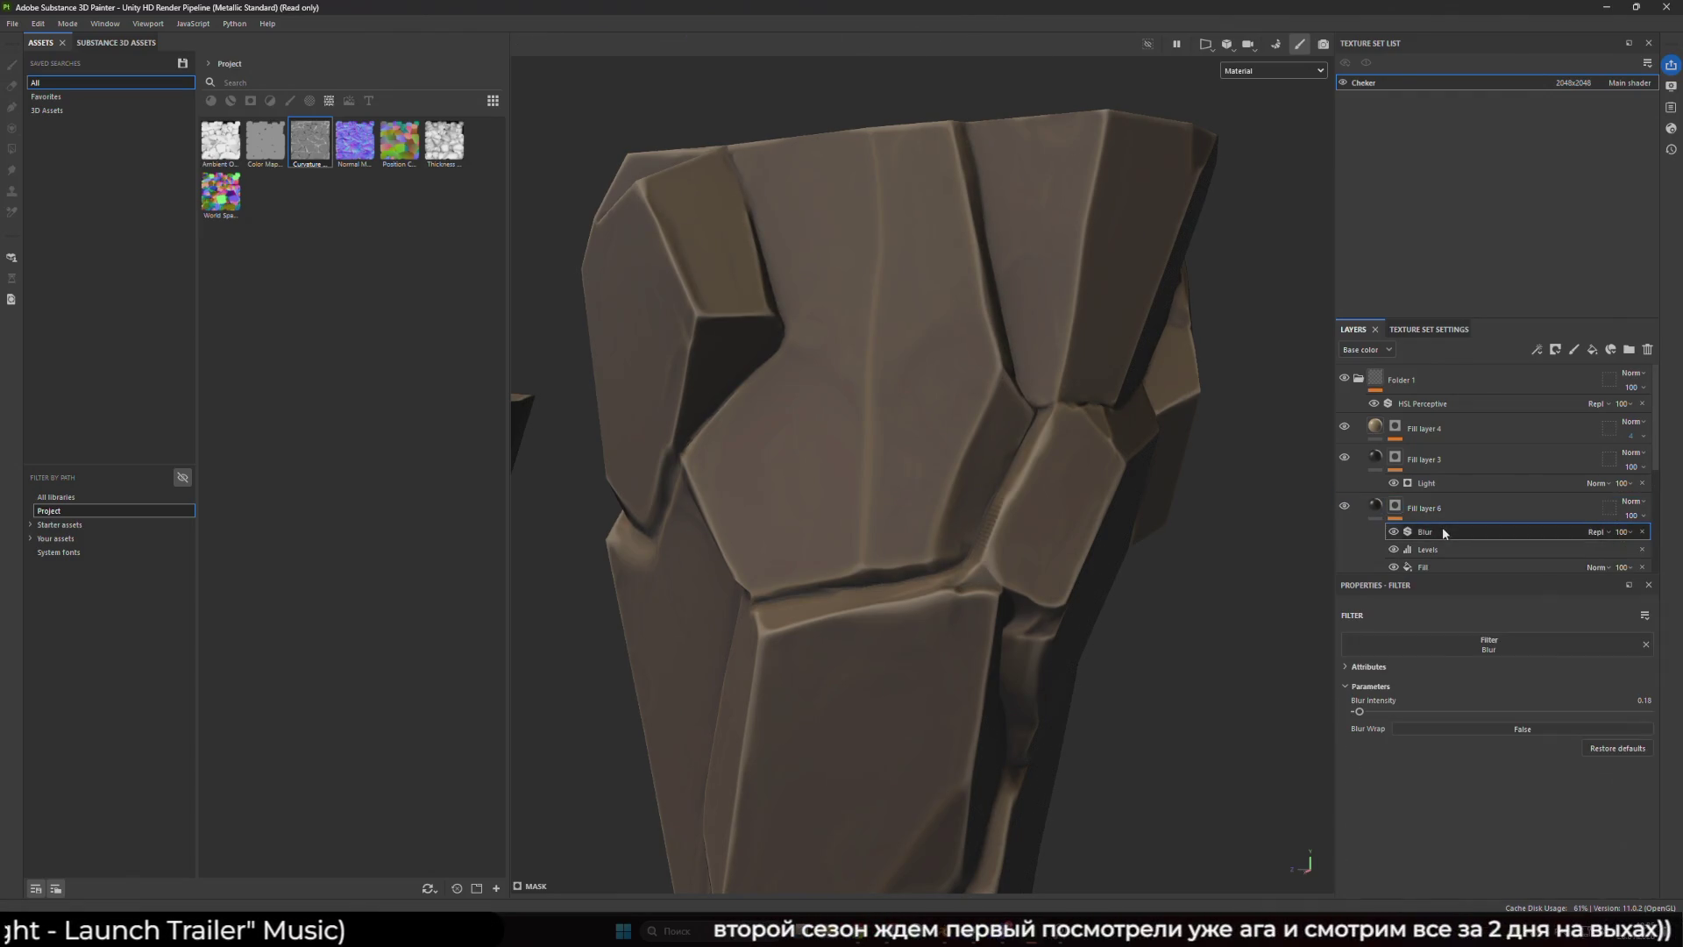
click(1394, 532)
click(1475, 650)
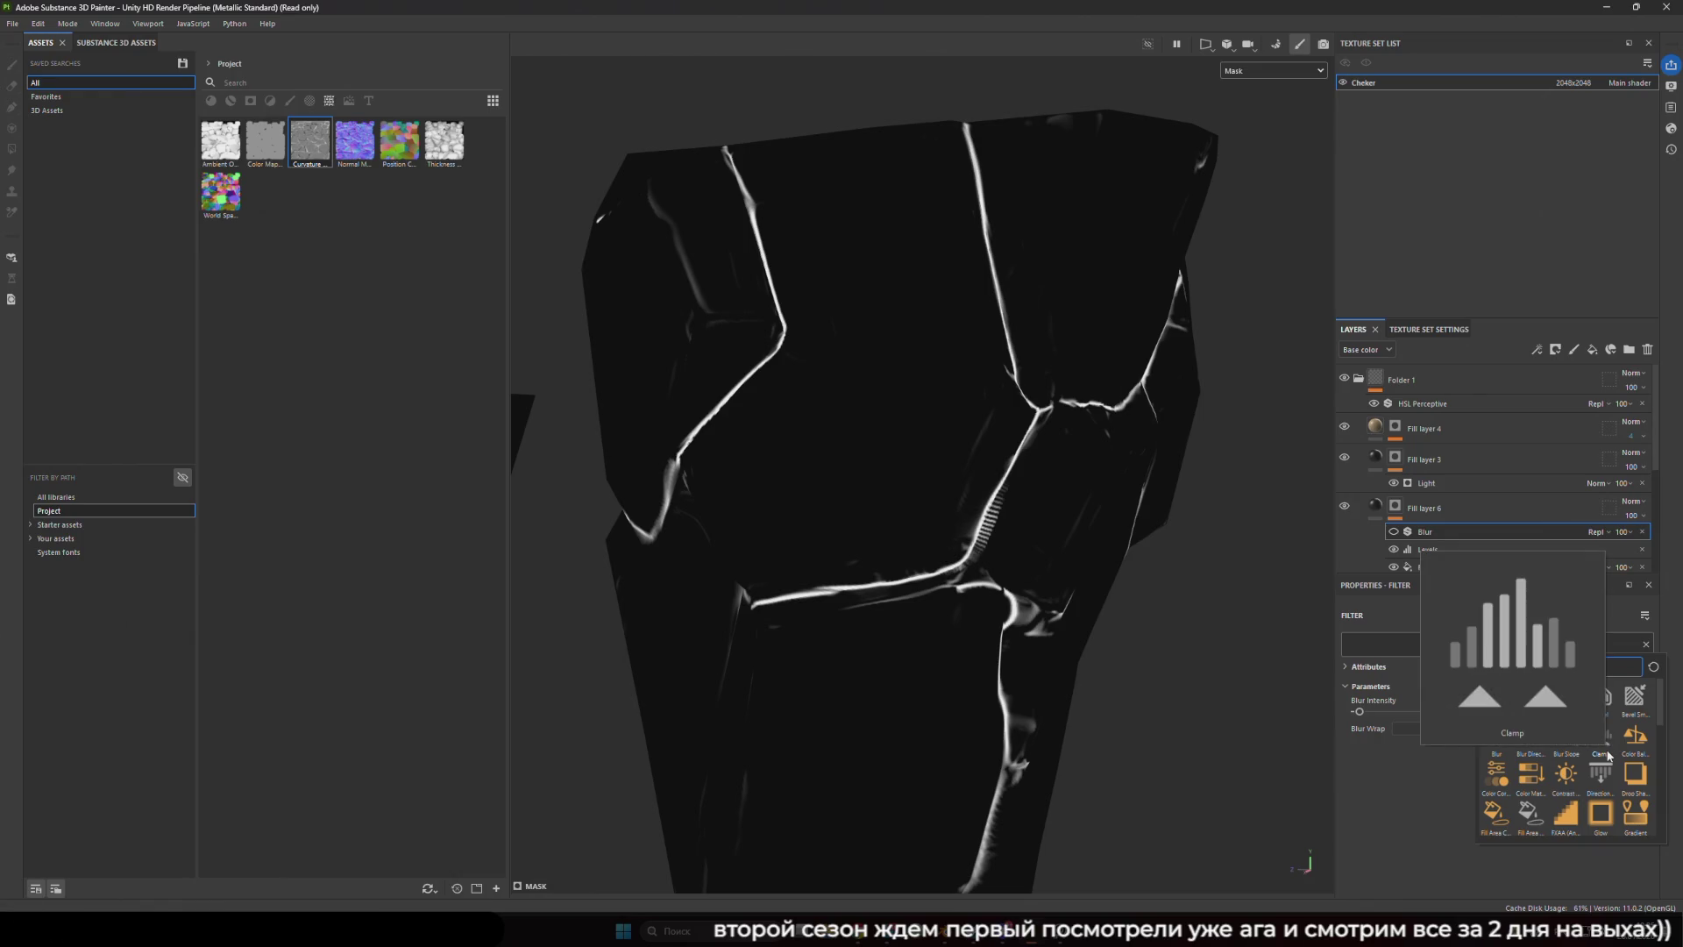
- Replace the Blur with a Clamp filter and lower its maximum to 0.07
click(1603, 752)
mouse_move(1360, 712)
mouse_down()
mouse_move(1492, 710)
mouse_move(1269, 692)
mouse_up()
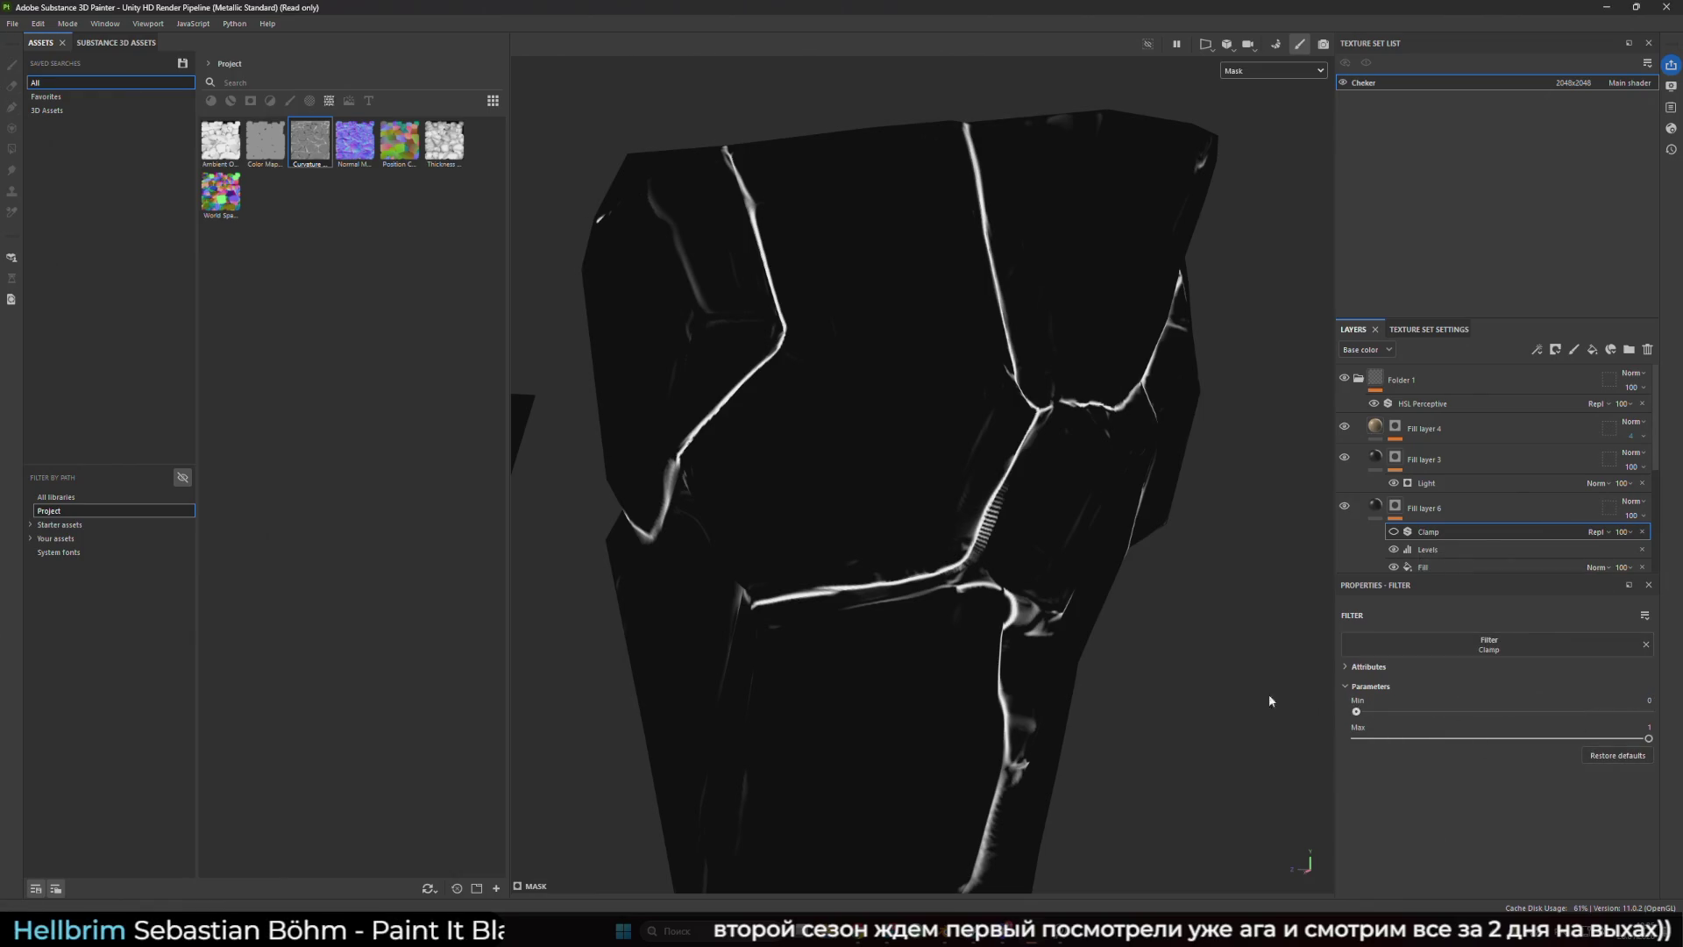
drag(1625, 739, 1354, 736)
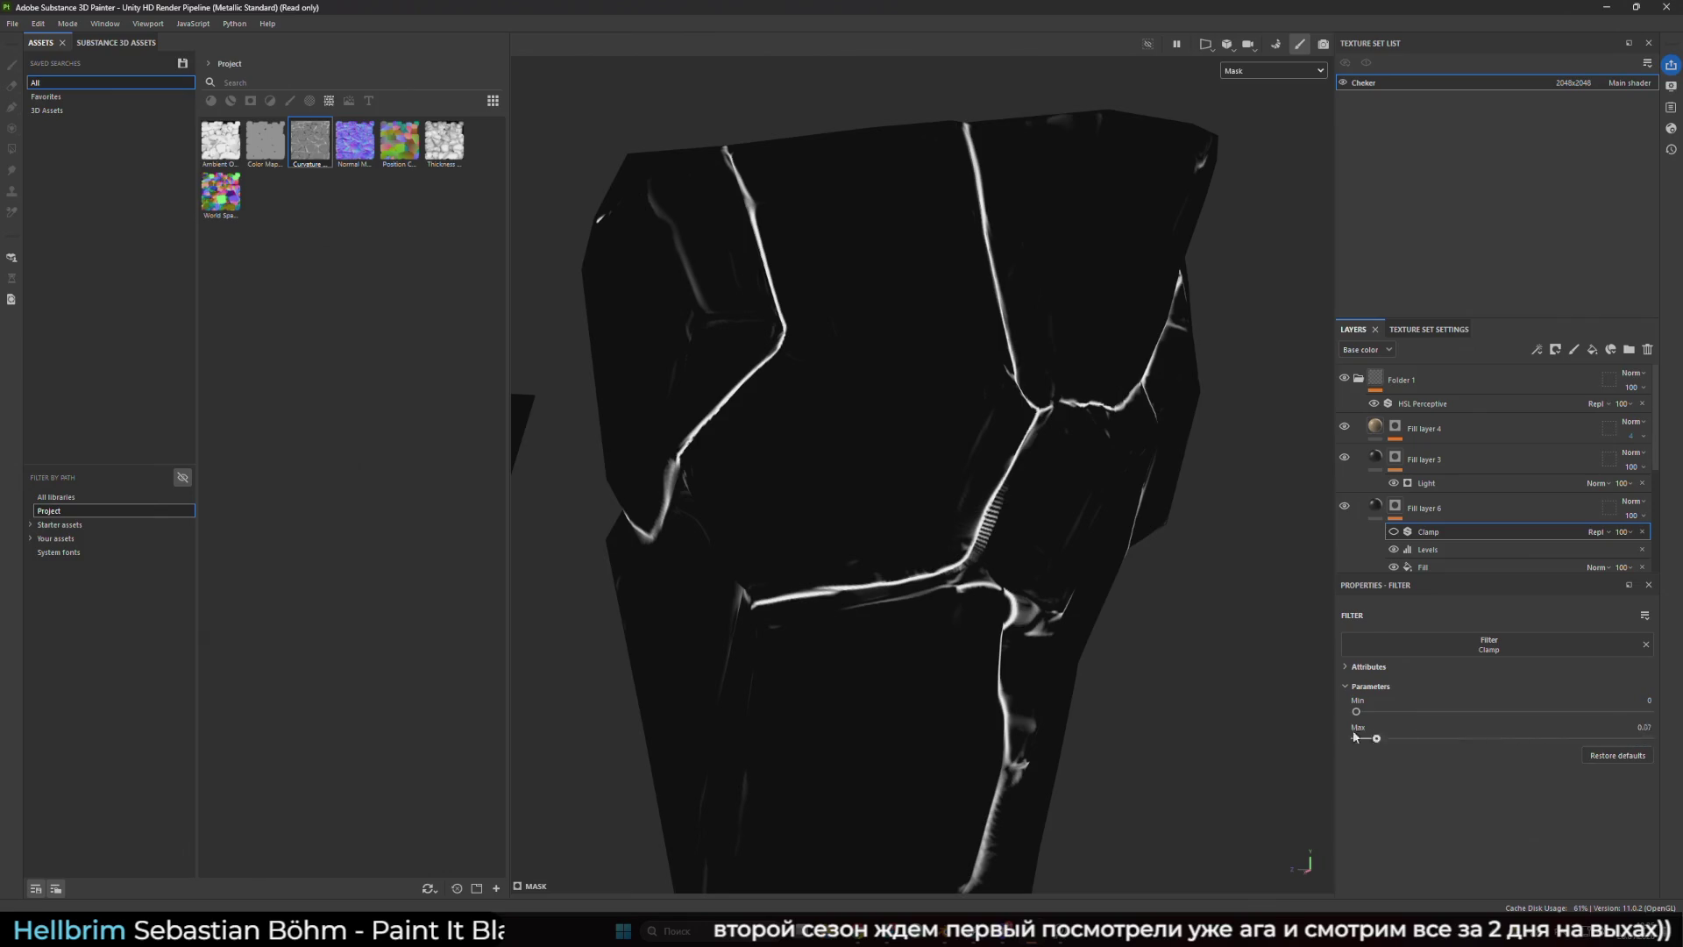
- Switch the filter to Directional Distance, enable it, and set Angle 270 and Contrast 0.75
click(1518, 645)
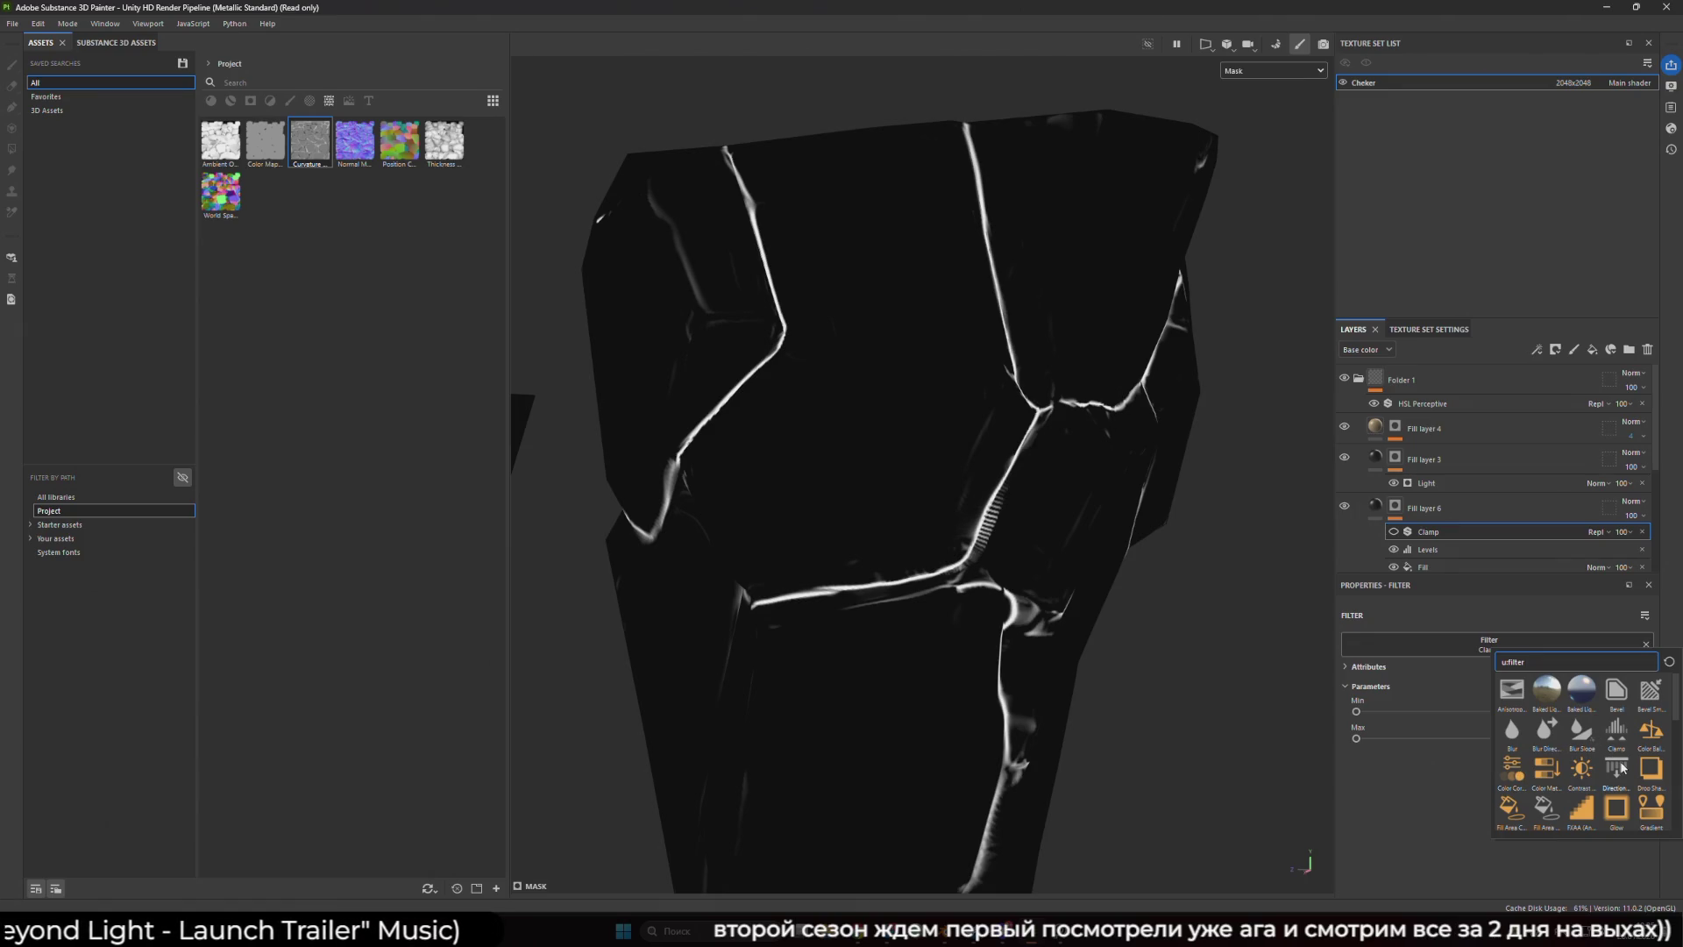
mouse_move(1621, 749)
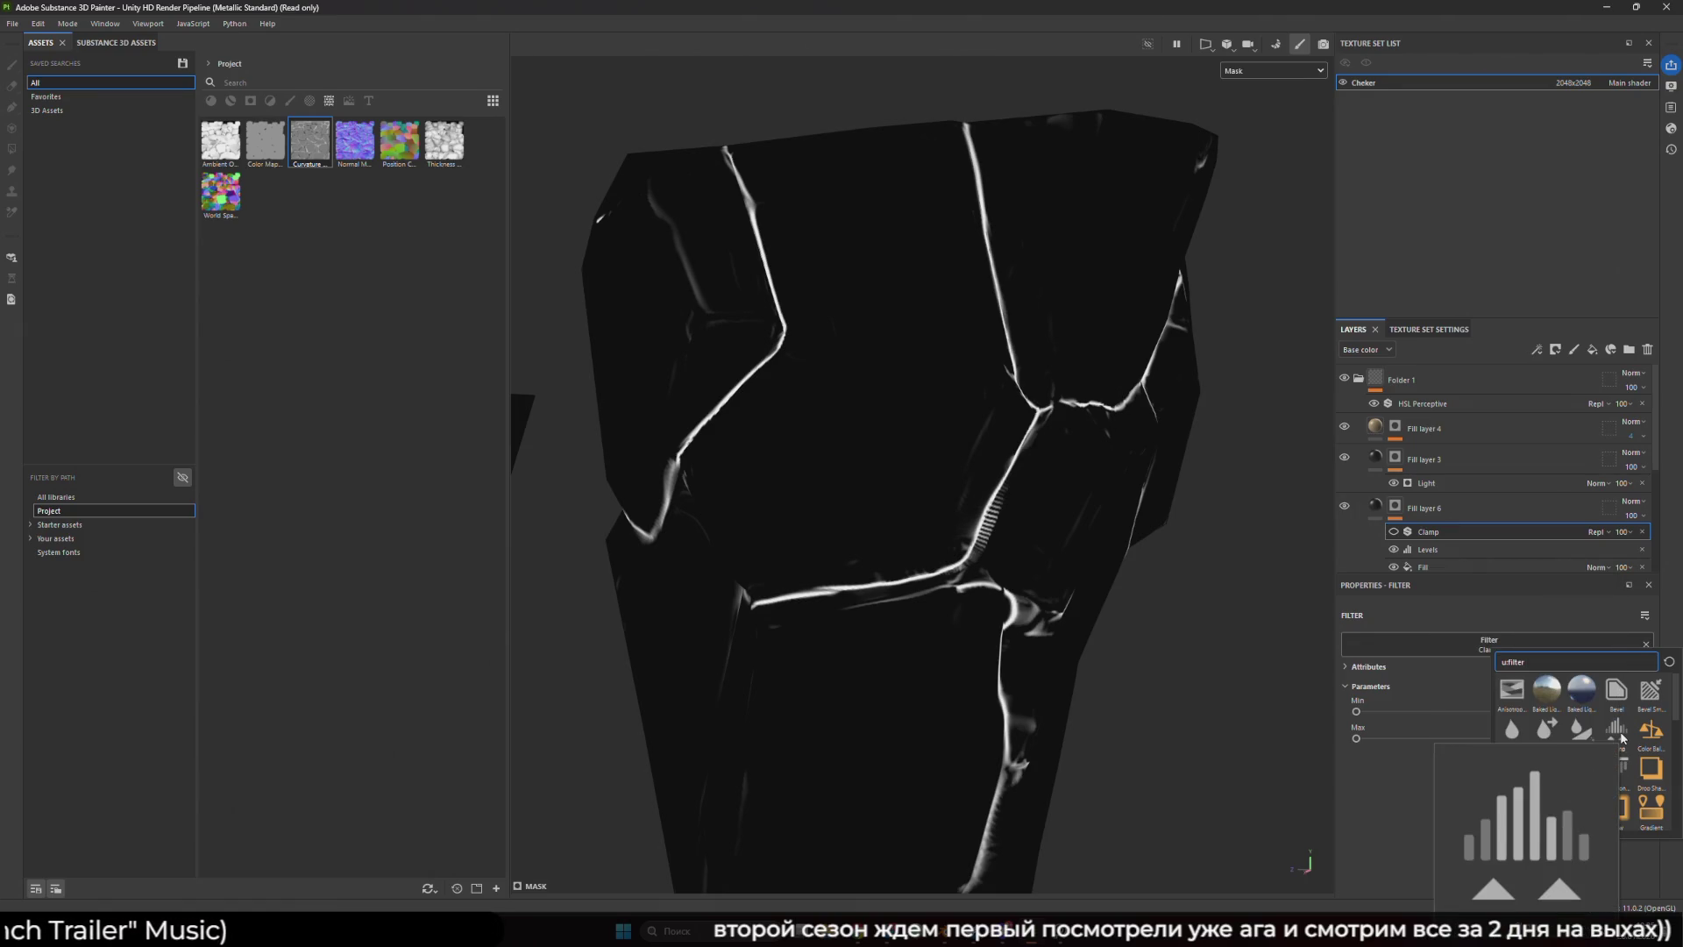
click(1621, 752)
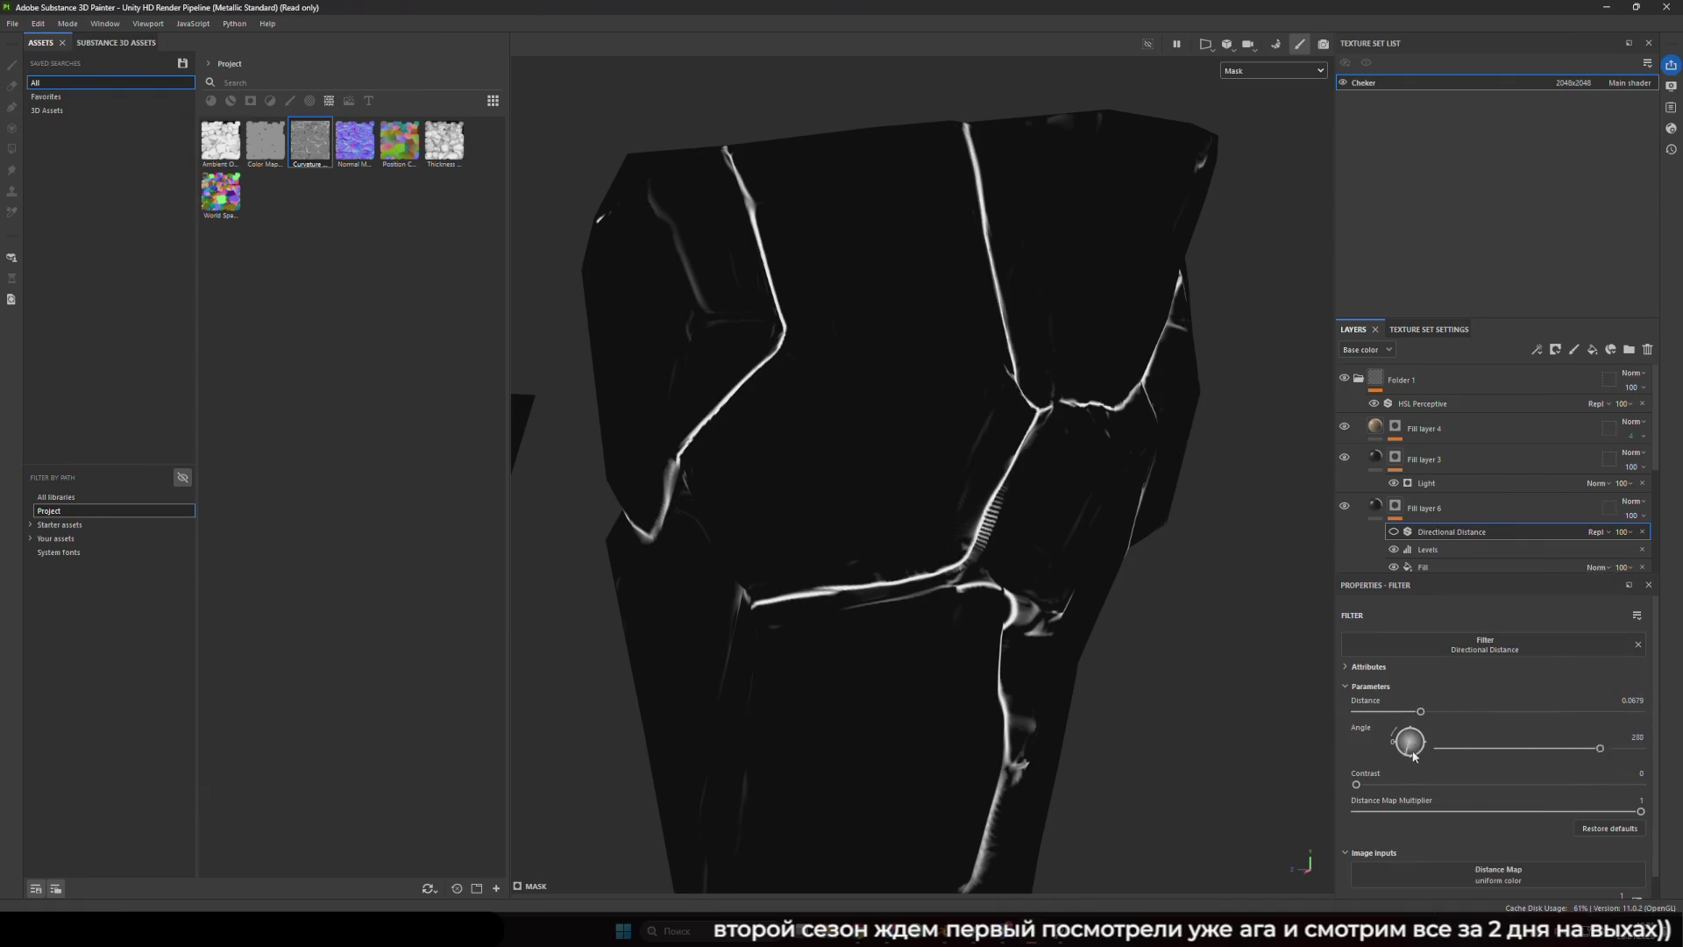
click(1394, 531)
mouse_move(1414, 741)
mouse_down()
mouse_move(1480, 711)
mouse_move(1387, 710)
mouse_up()
click(1450, 644)
click(1417, 701)
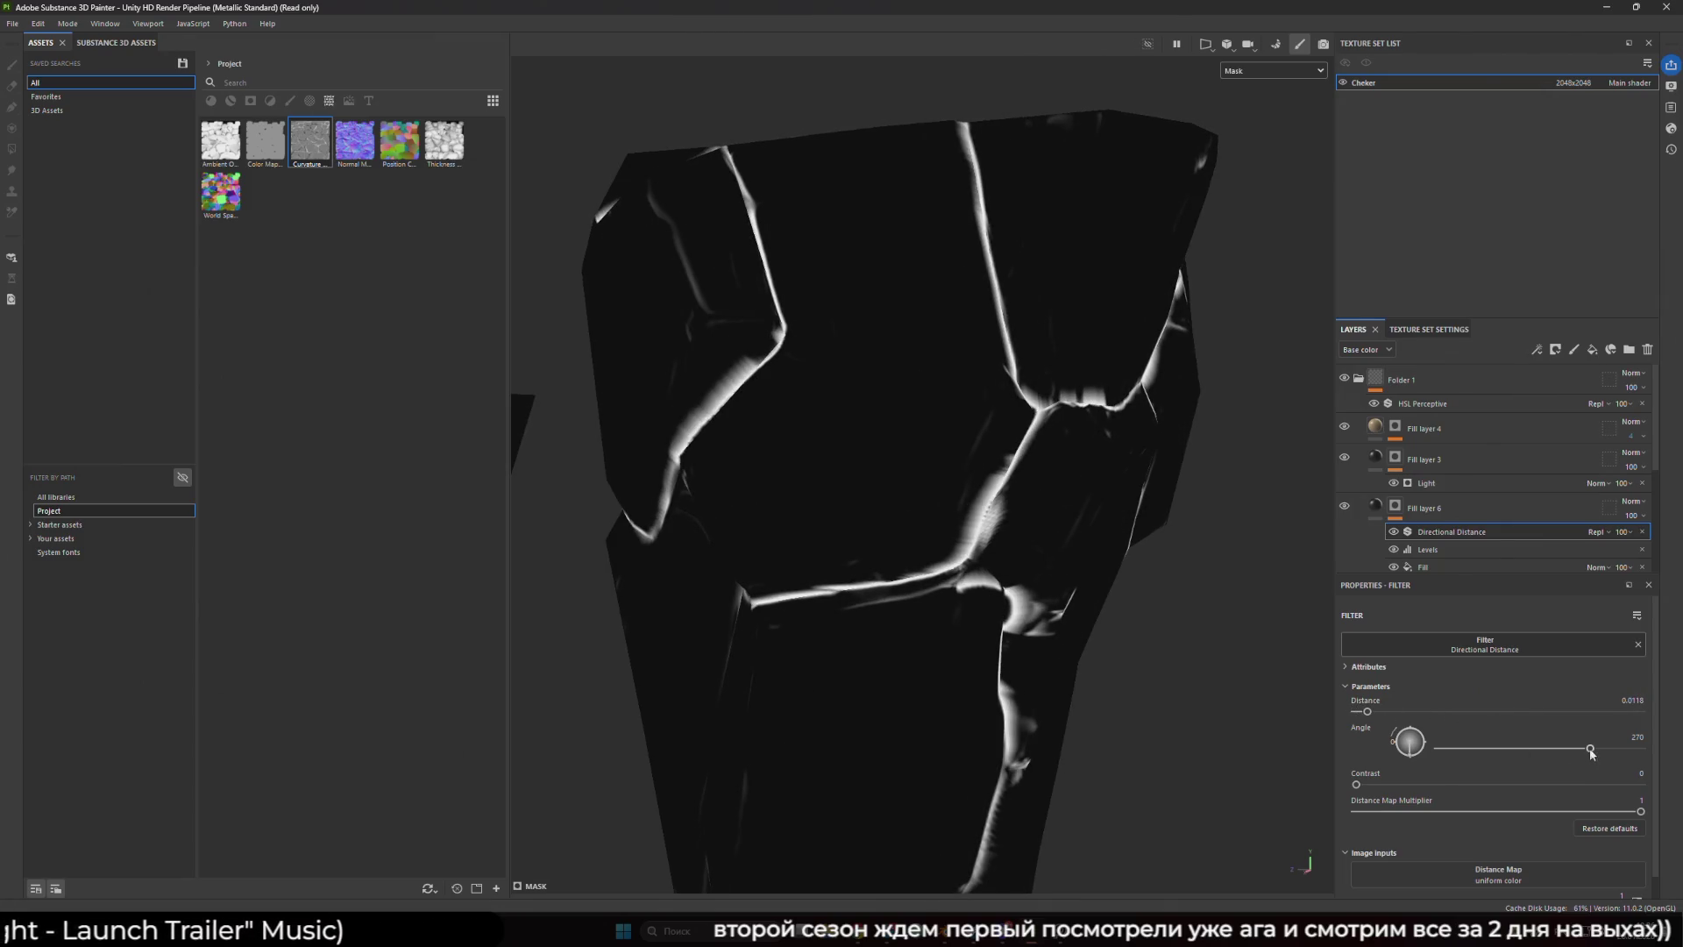
mouse_move(1356, 783)
mouse_down()
mouse_move(1590, 784)
mouse_move(1568, 784)
mouse_up()
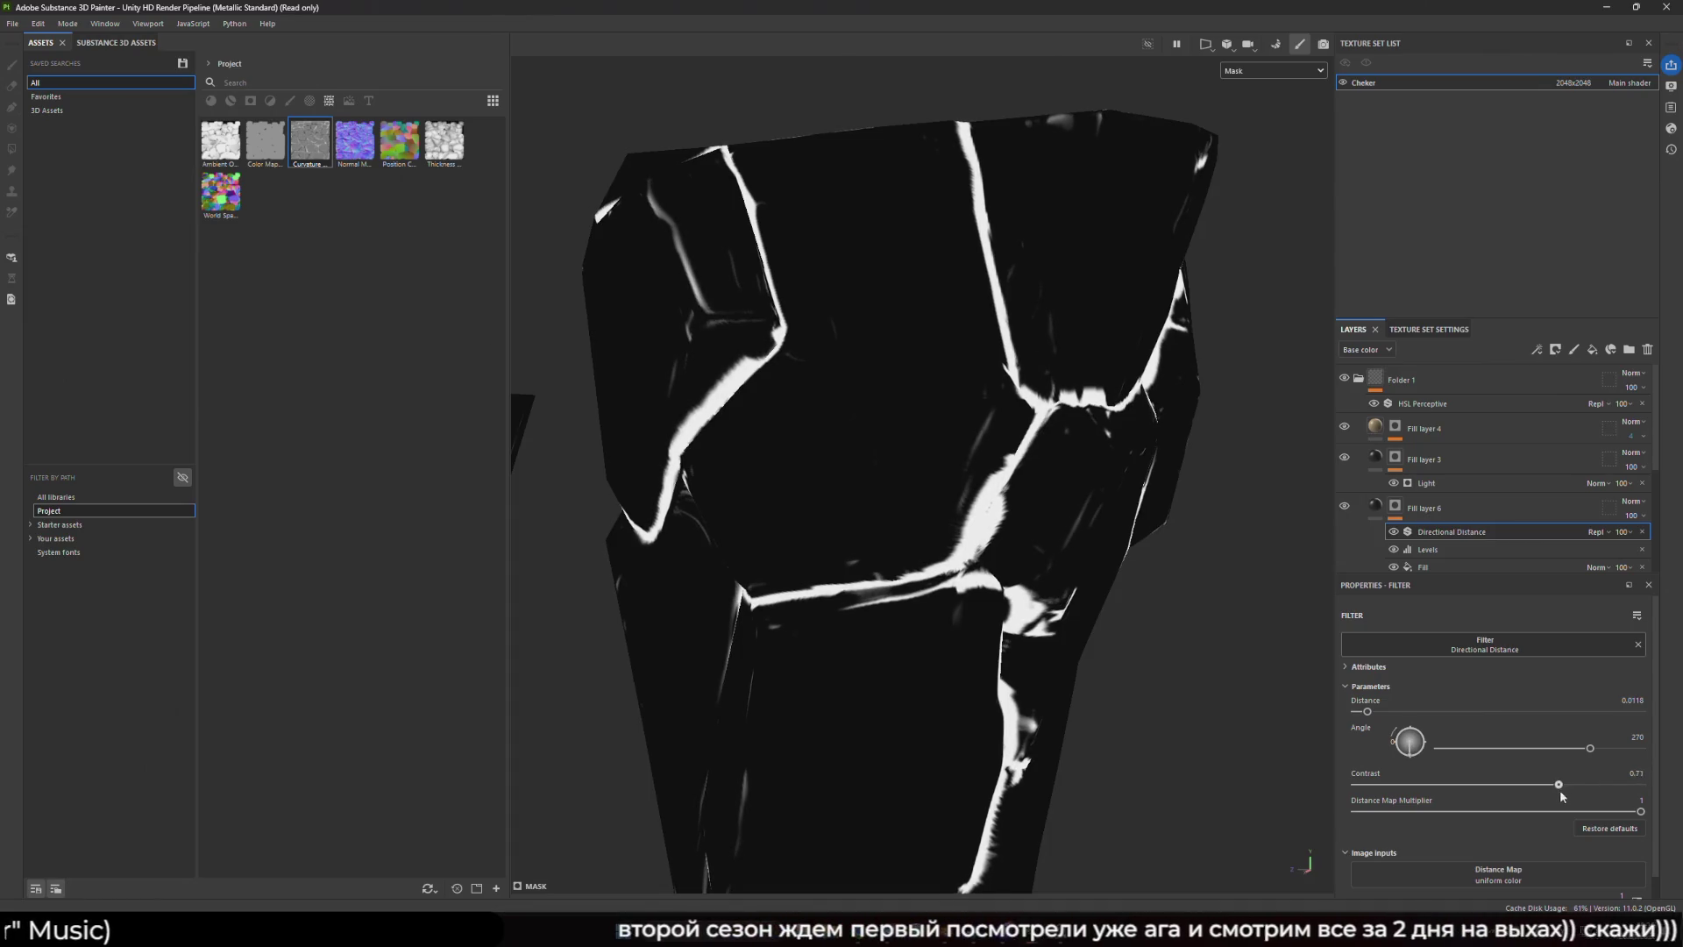
- Reselect Fill layer 6's mask and bring up its options menu
scroll(1171, 599, down, 3)
scroll(1192, 592, up, 2)
click(1442, 505)
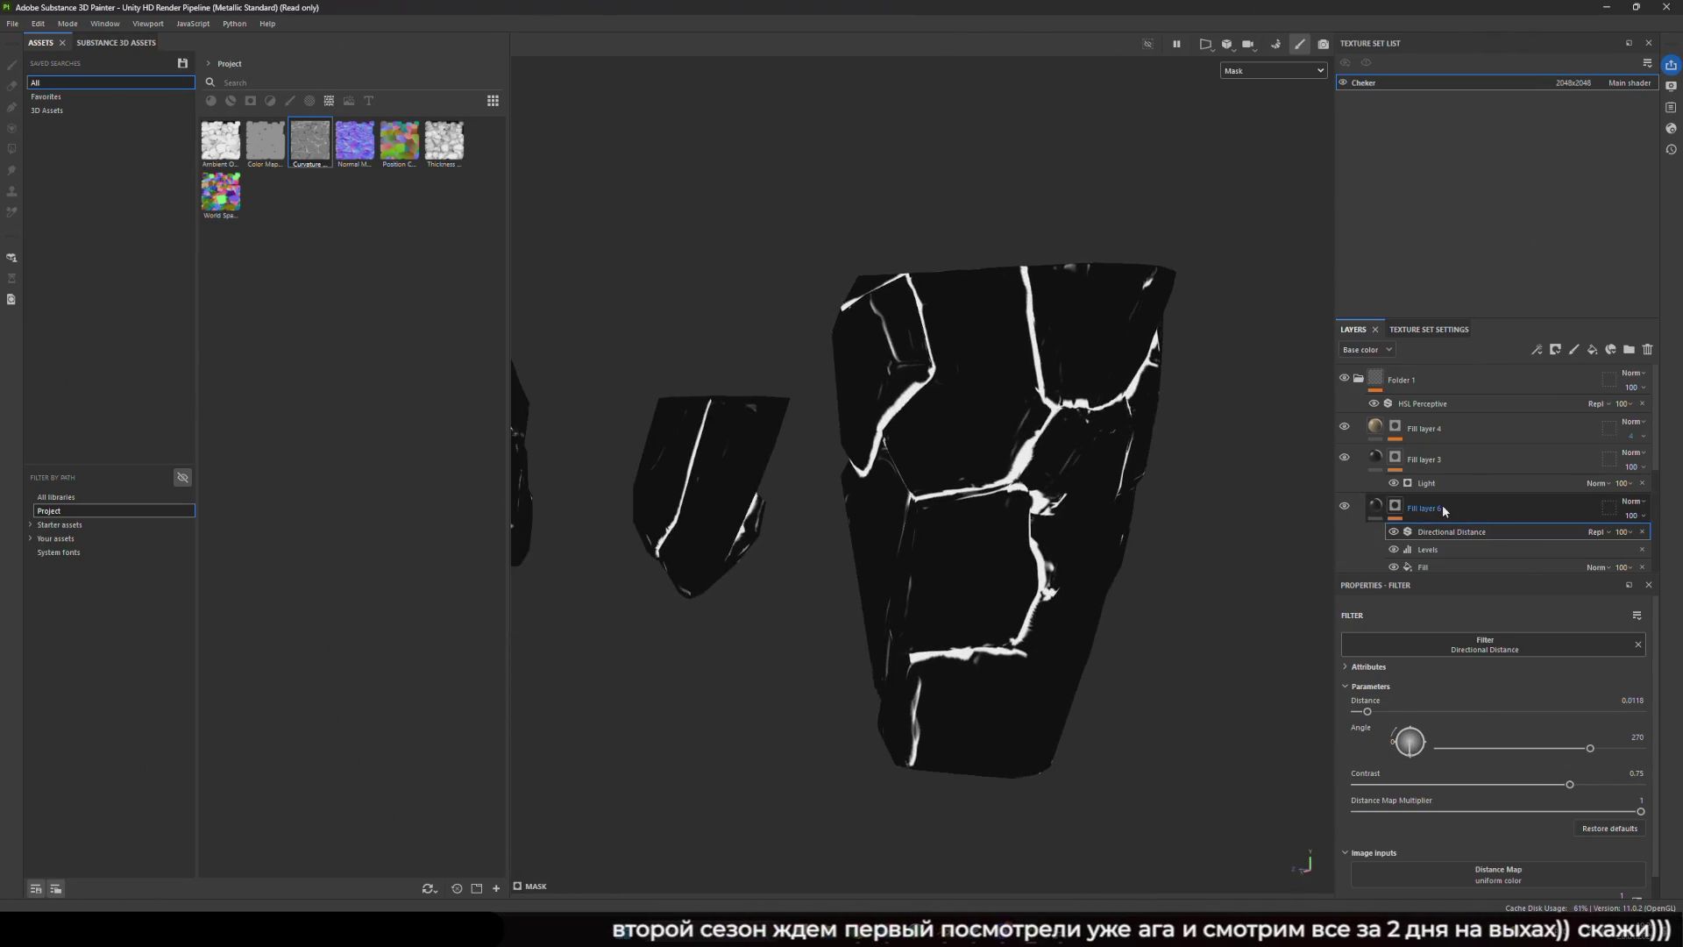
right_click(1443, 504)
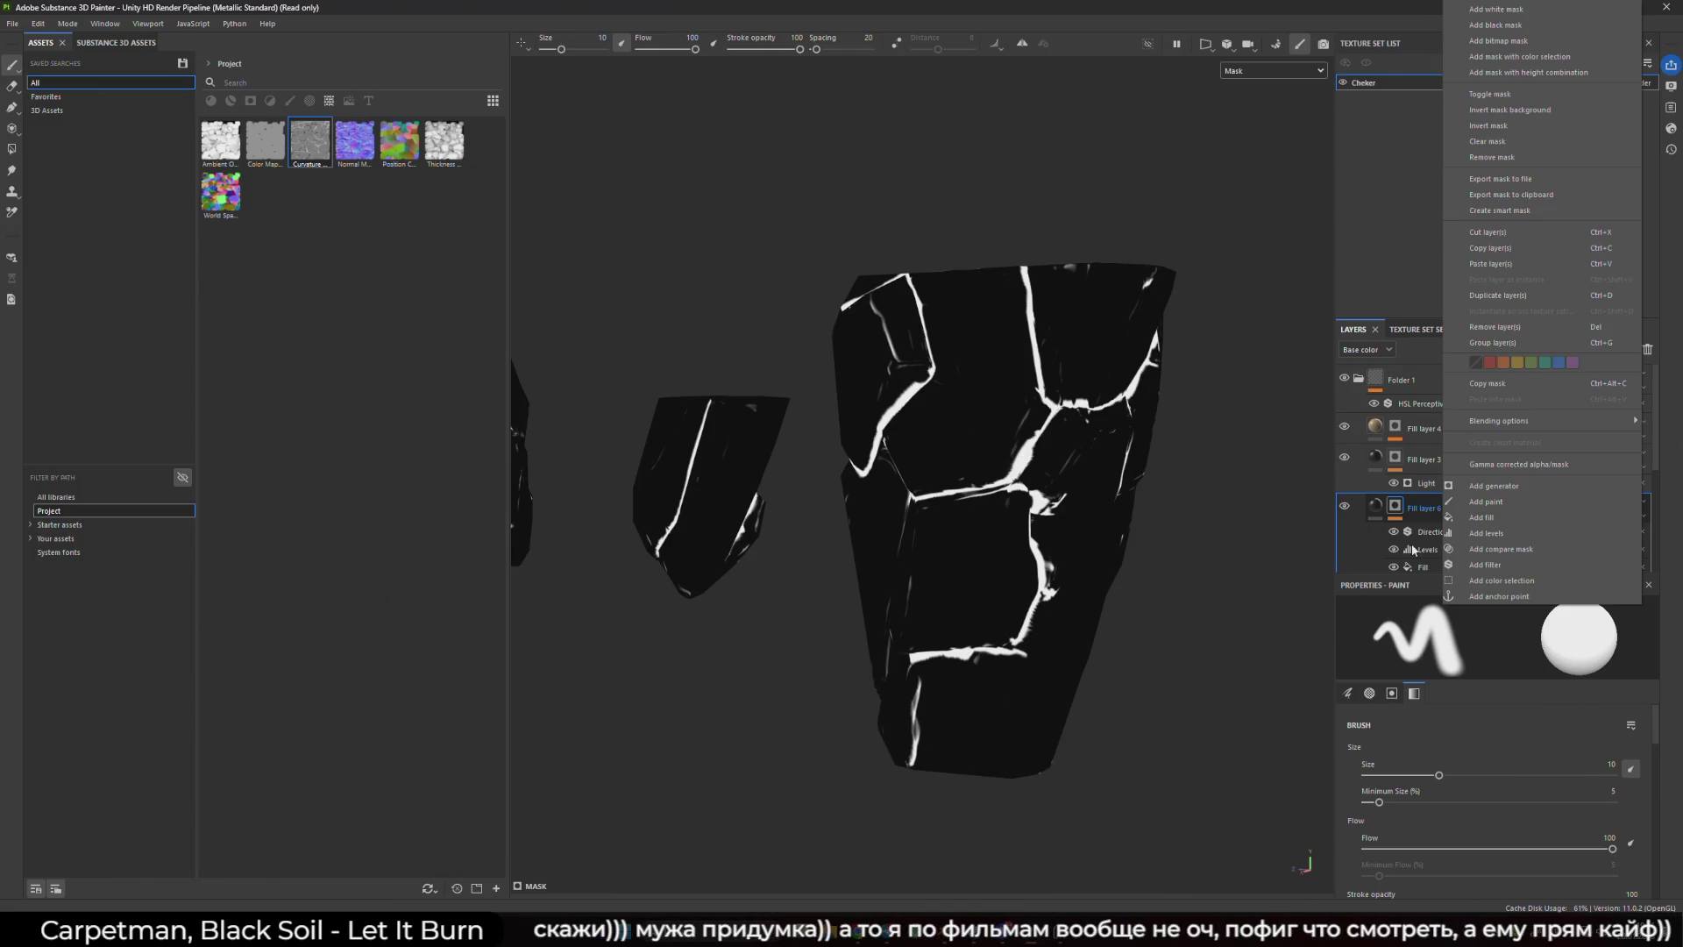
- Orbit and zoom around the rocks to check the thin crack lines, then reopen the mask's context menu
click(609, 387)
mouse_move(652, 406)
mouse_down()
mouse_move(877, 371)
mouse_move(876, 350)
mouse_move(747, 468)
mouse_move(857, 444)
mouse_move(922, 392)
mouse_move(853, 386)
mouse_up()
scroll(856, 444, up, 3)
scroll(922, 392, down, 3)
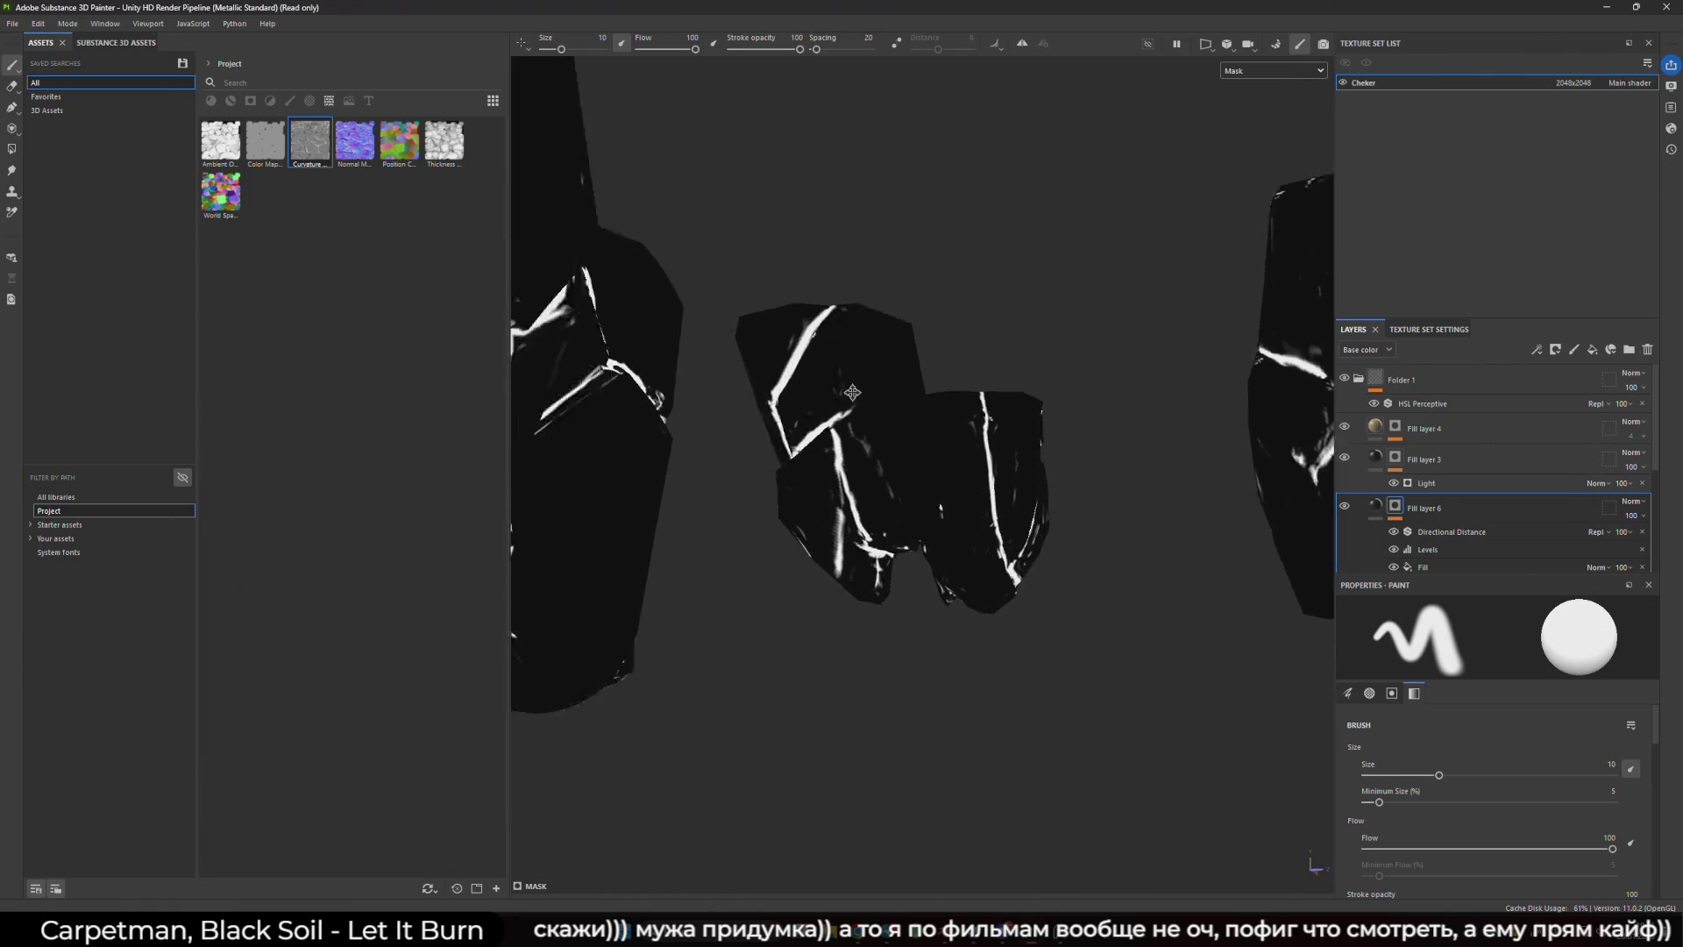
scroll(909, 394, up, 3)
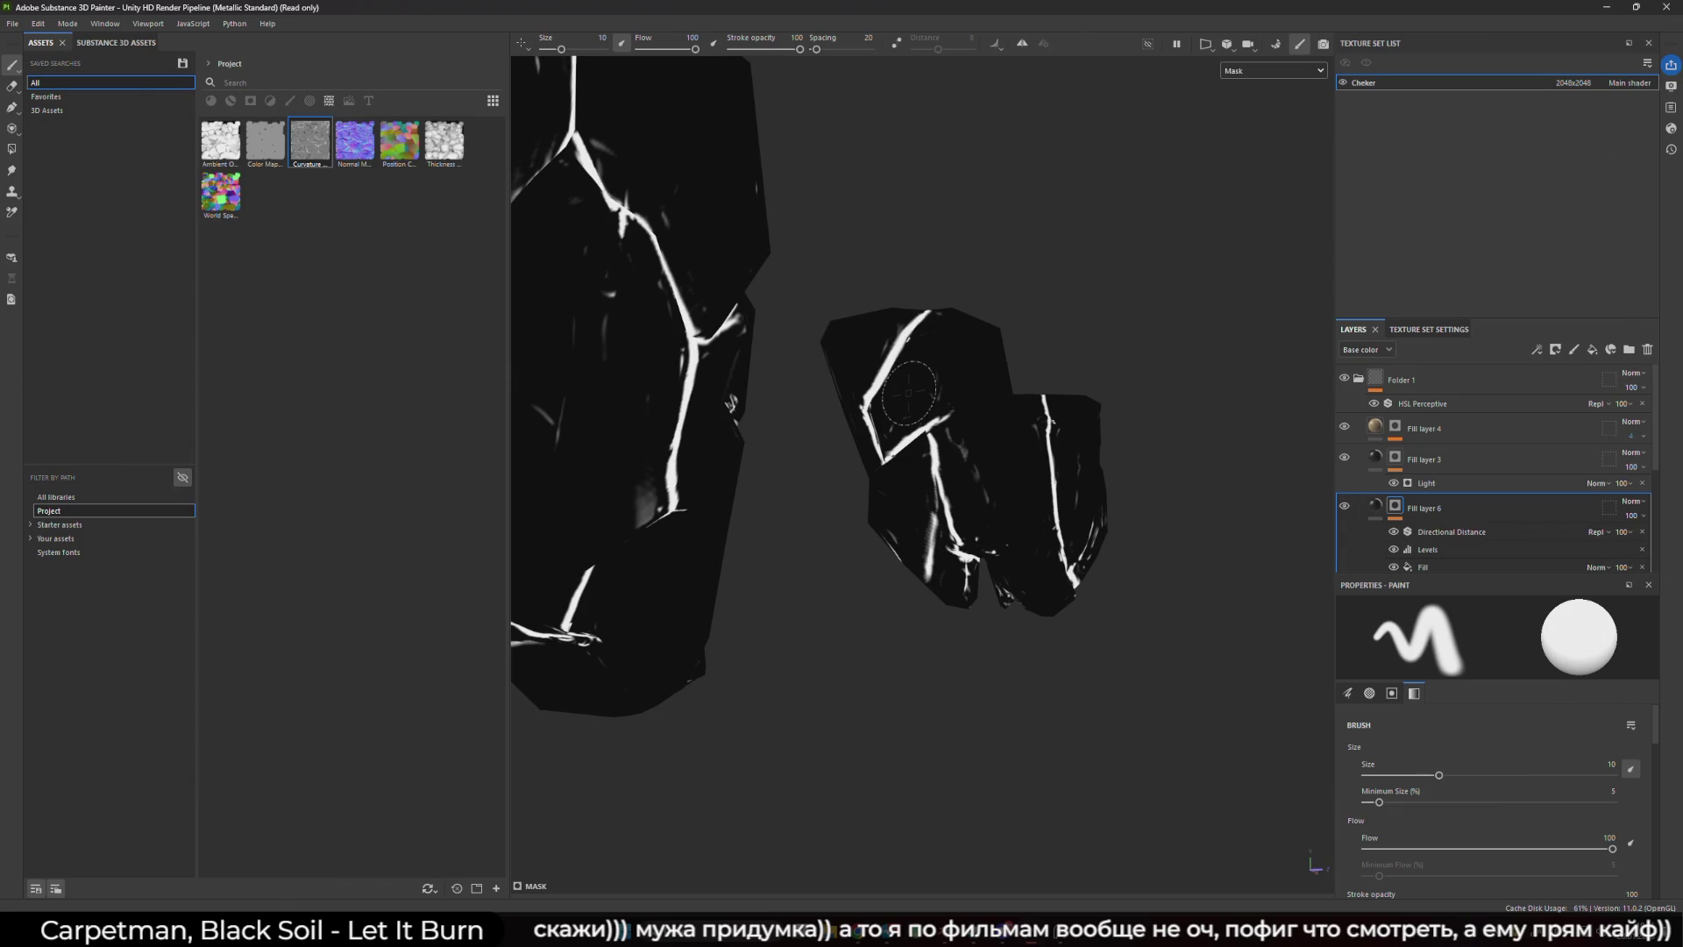
scroll(1041, 338, up, 3)
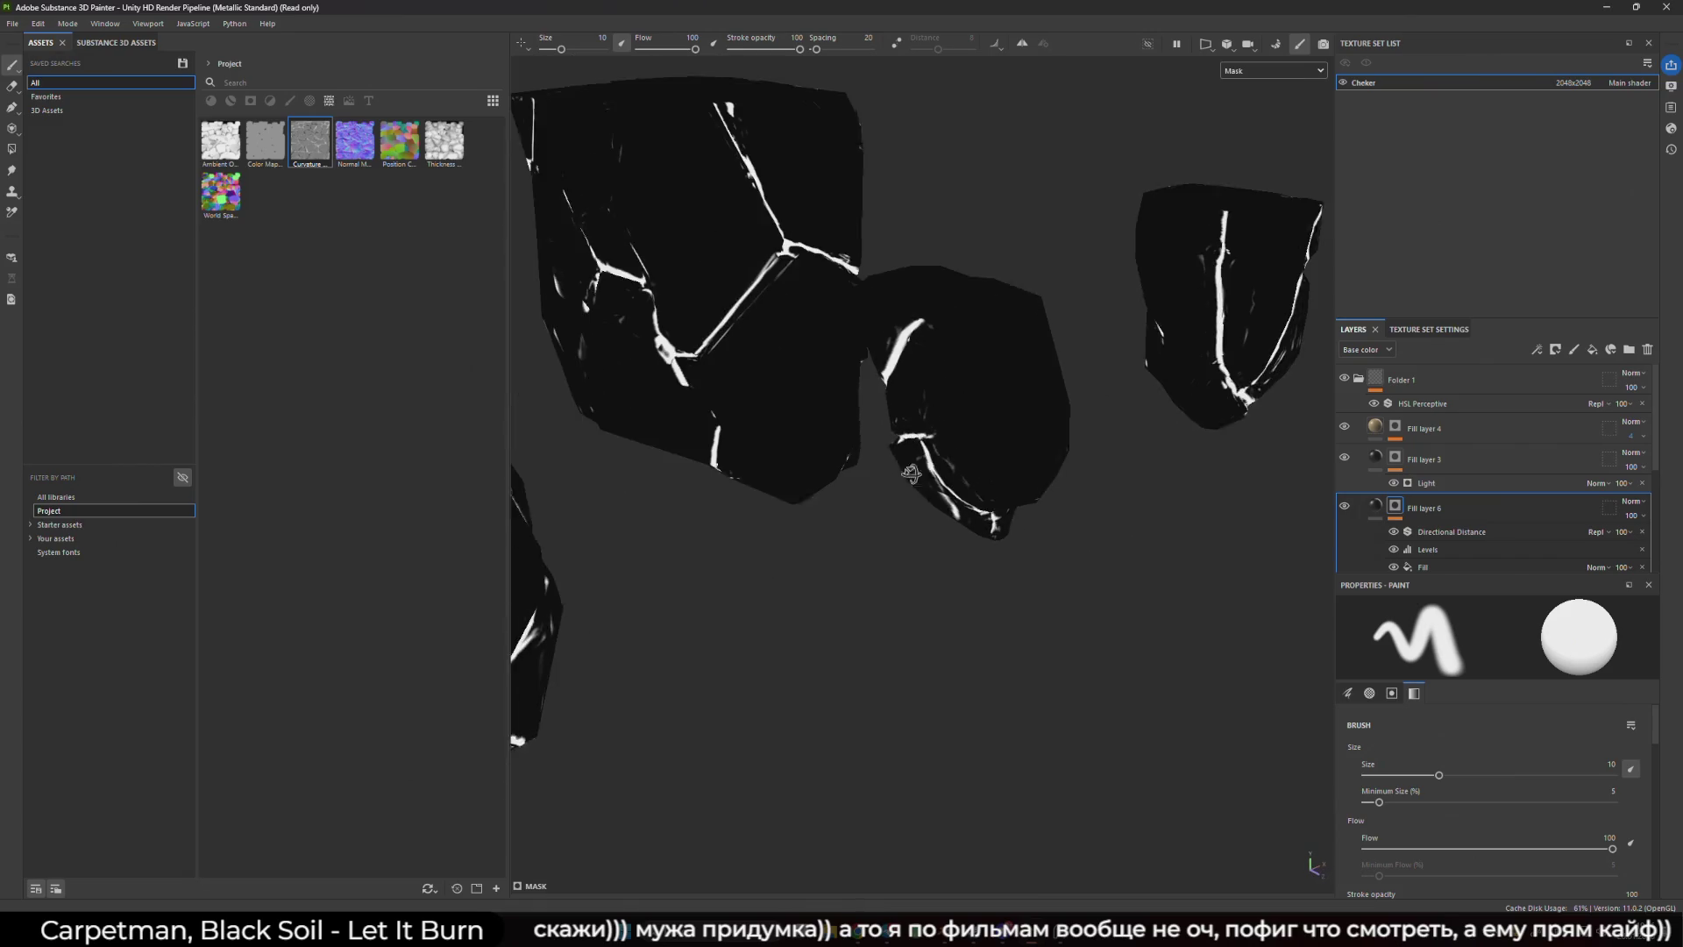
right_click(1430, 566)
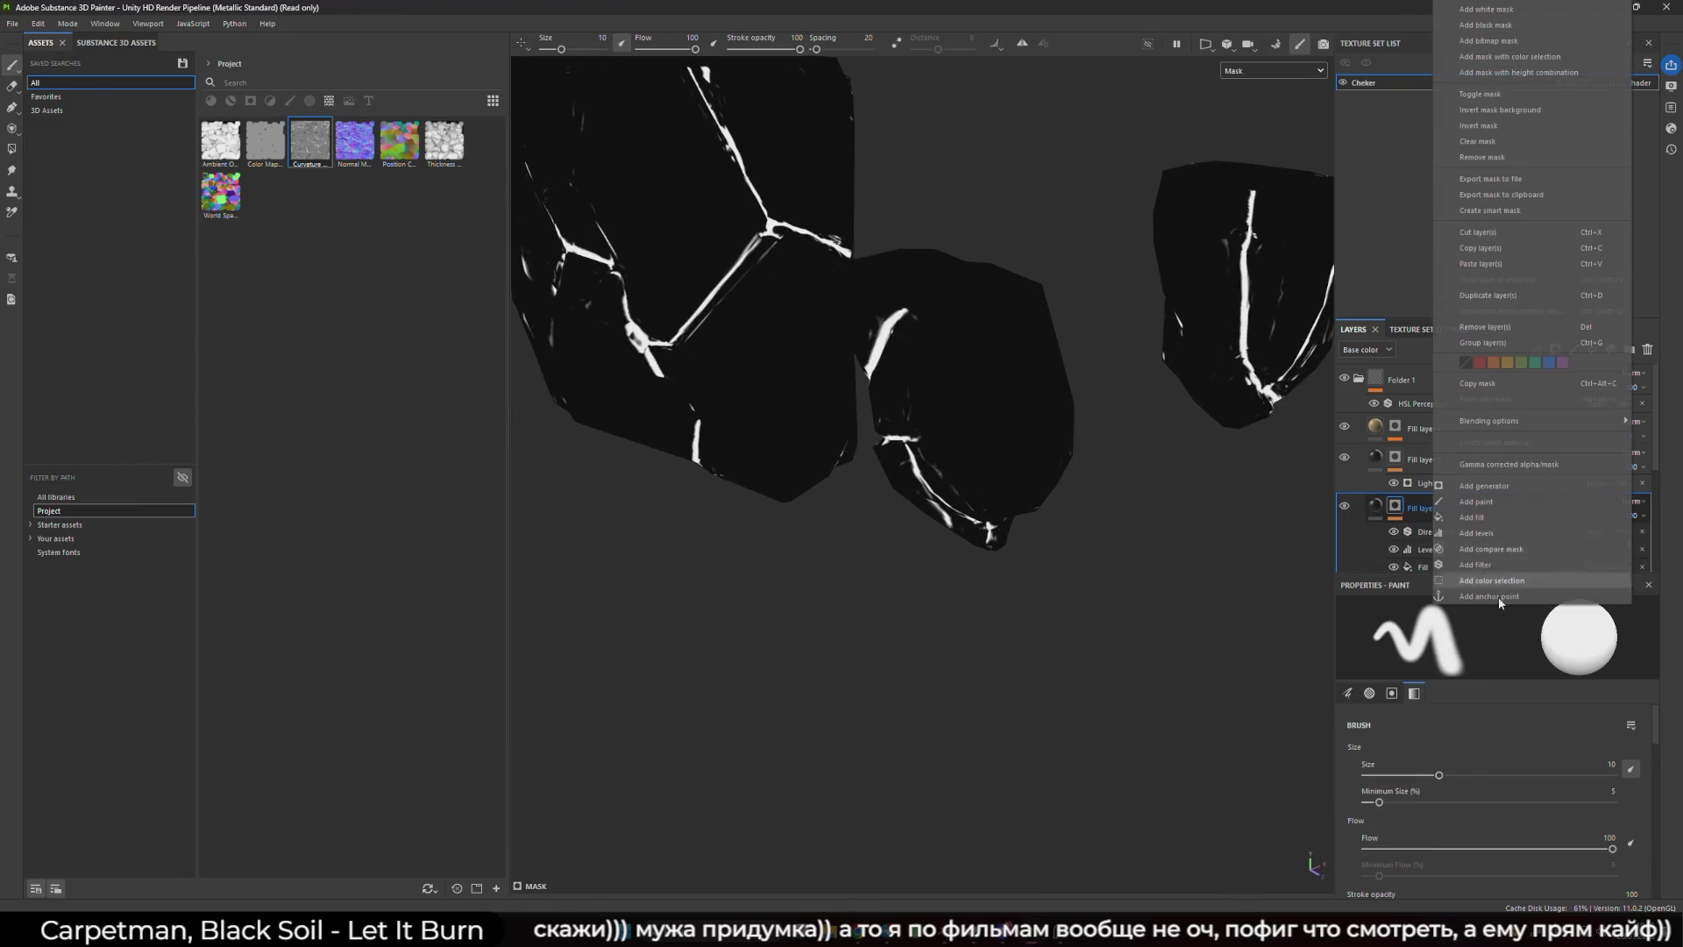
- Try a Glow filter on the mask with maximum width, Precise mode and spread 0.75, then delete it
click(1507, 568)
click(1498, 646)
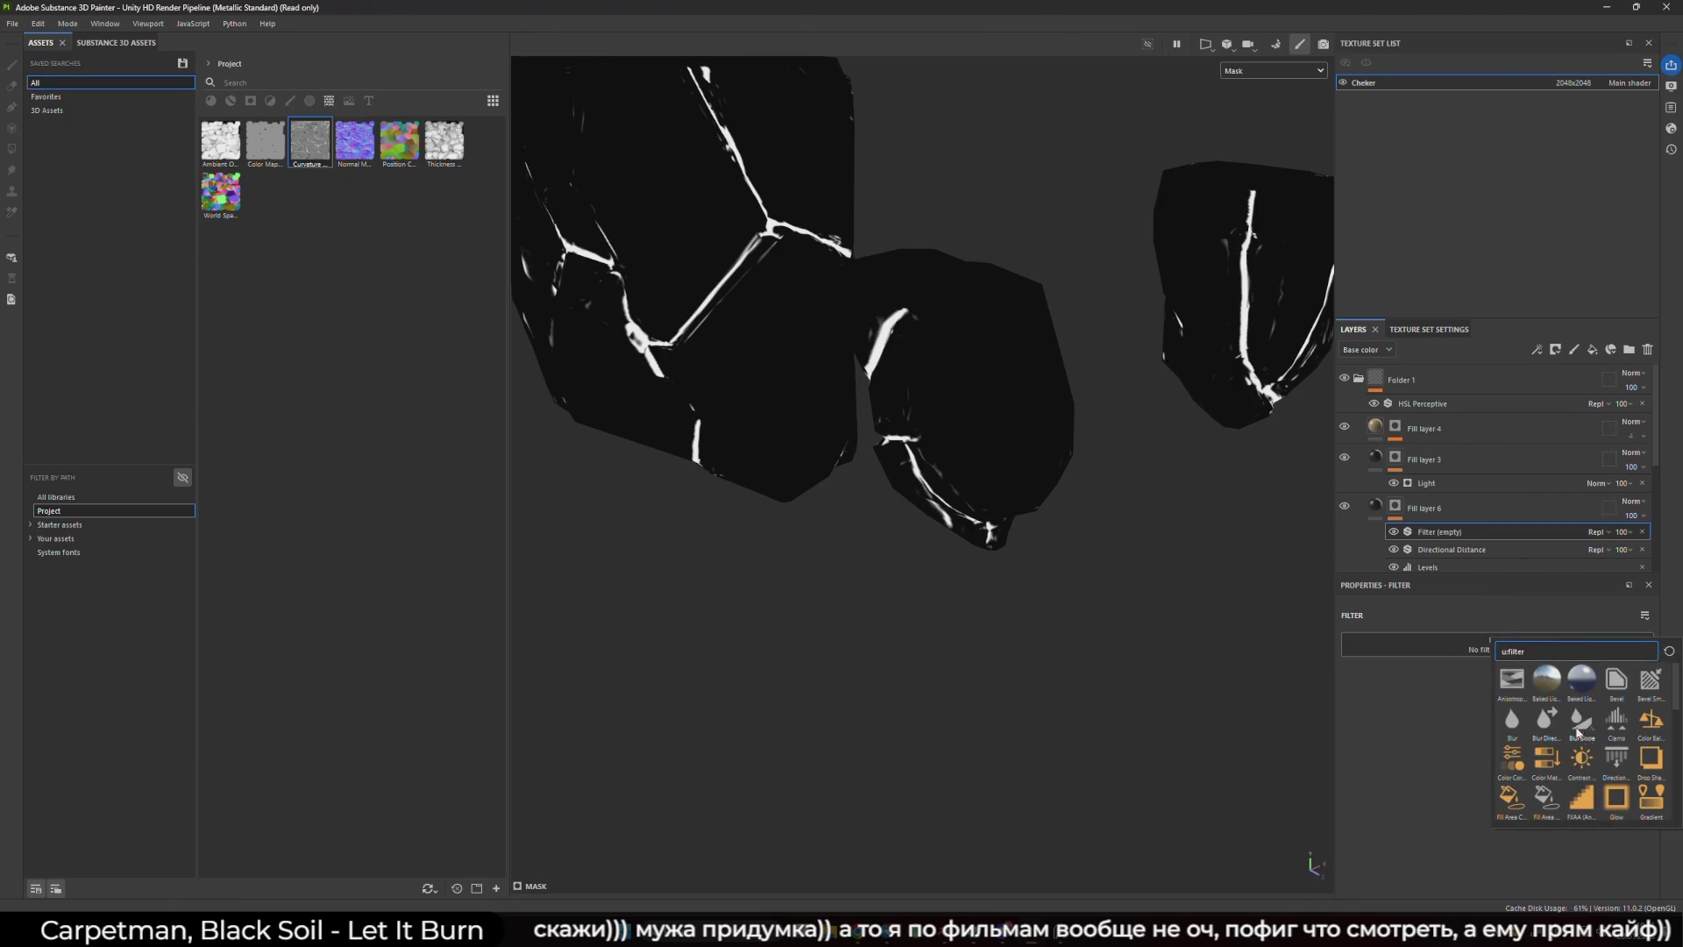
click(1617, 679)
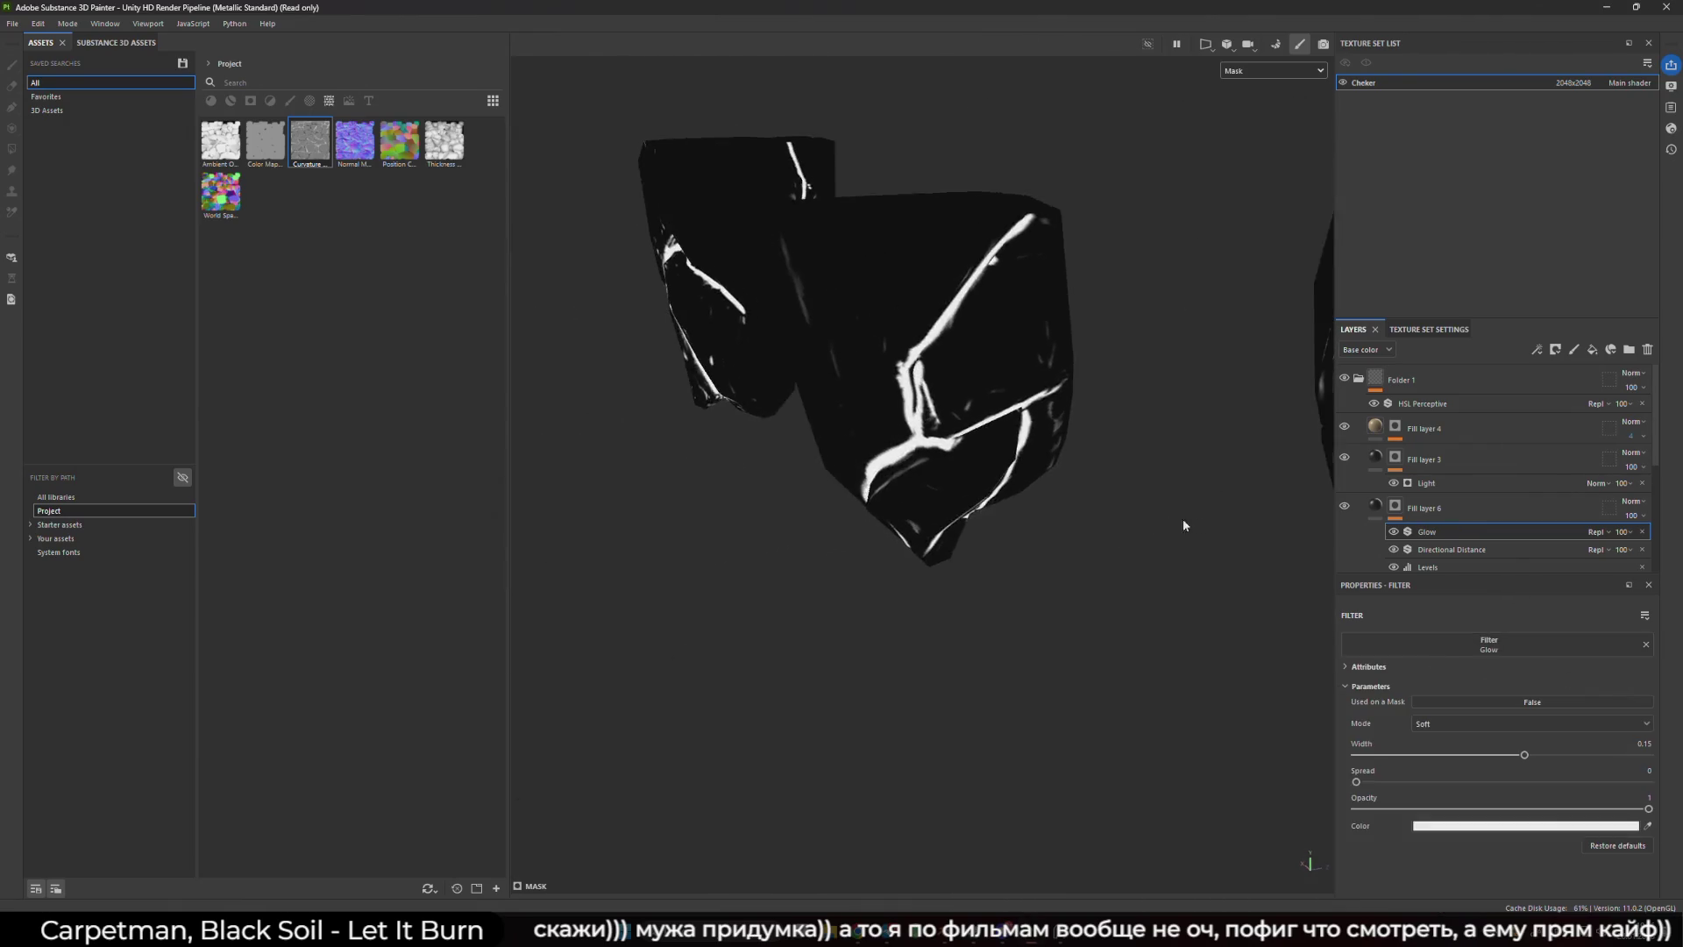
drag(1522, 754, 1653, 754)
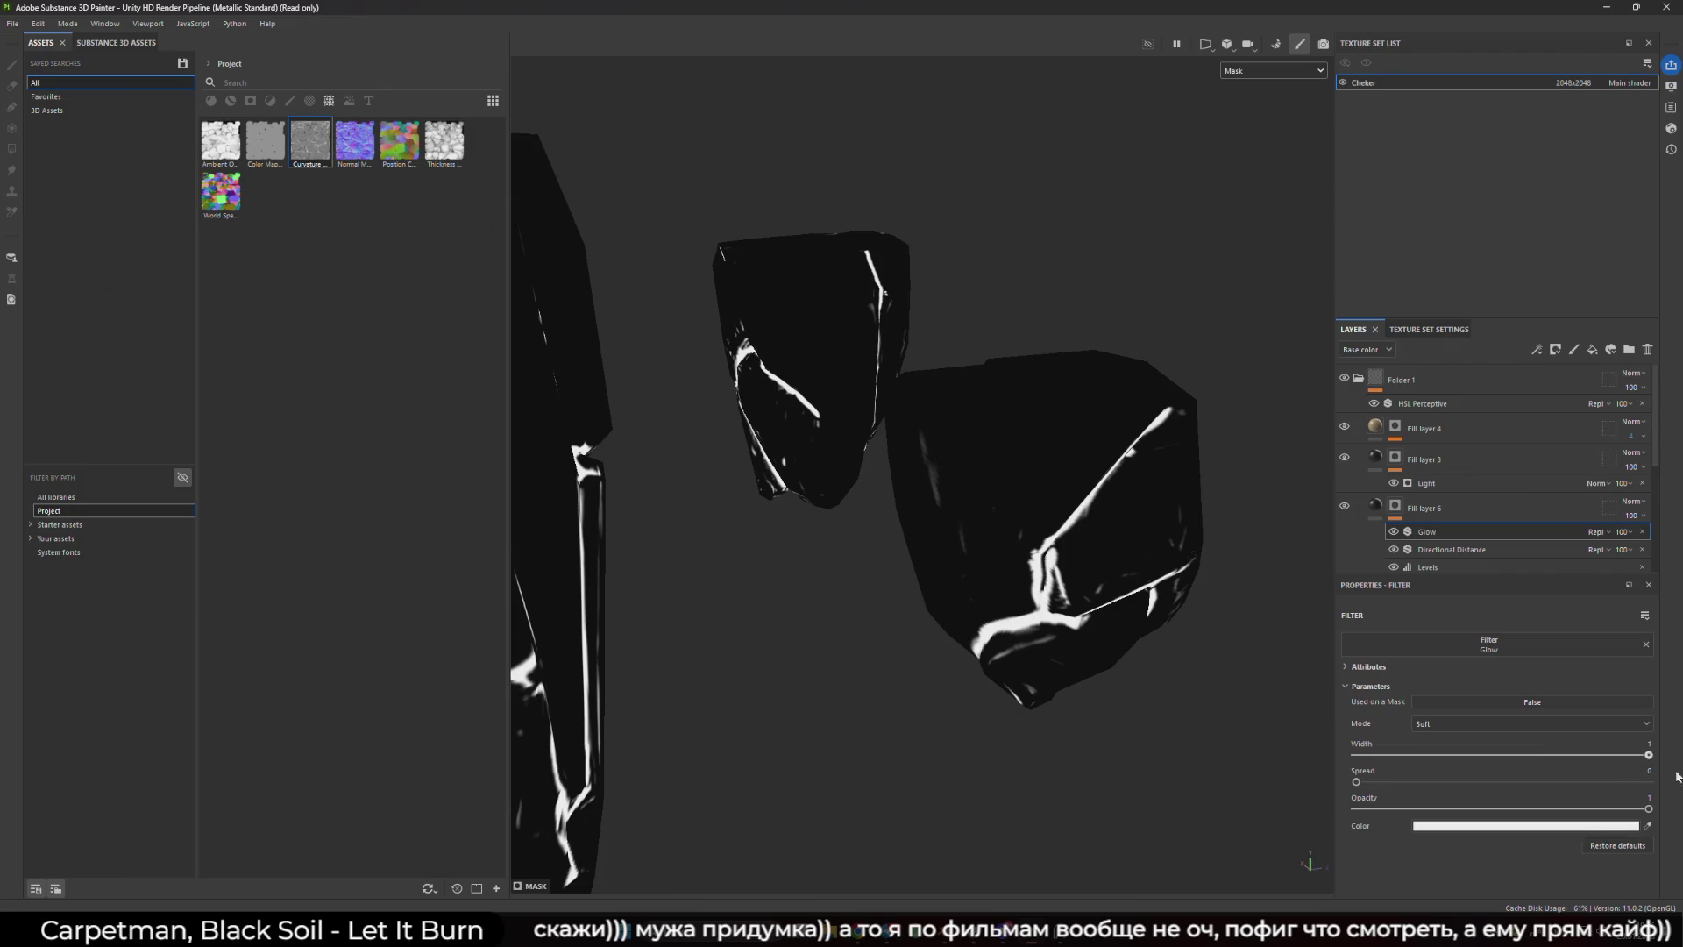
click(1529, 723)
click(1457, 757)
drag(1356, 781, 1575, 782)
key(Delete)
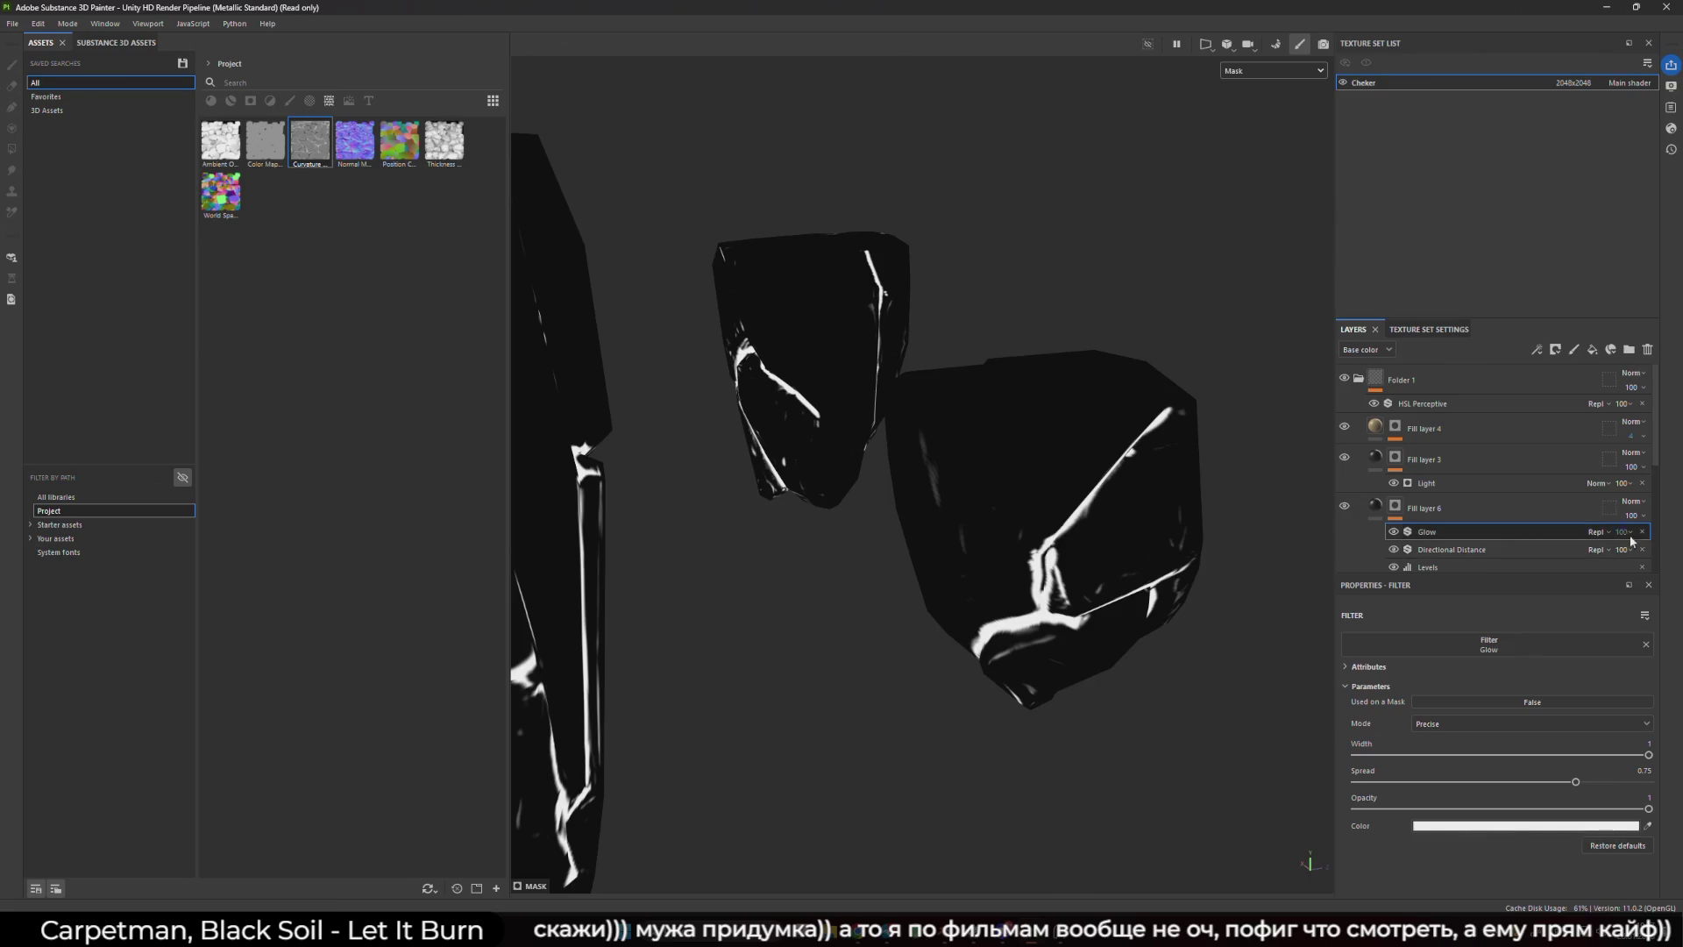
- Add a Histogram Shift filter to Fill layer 6's mask and set its Position to 0.94
click(1551, 506)
right_click(1552, 506)
click(1560, 556)
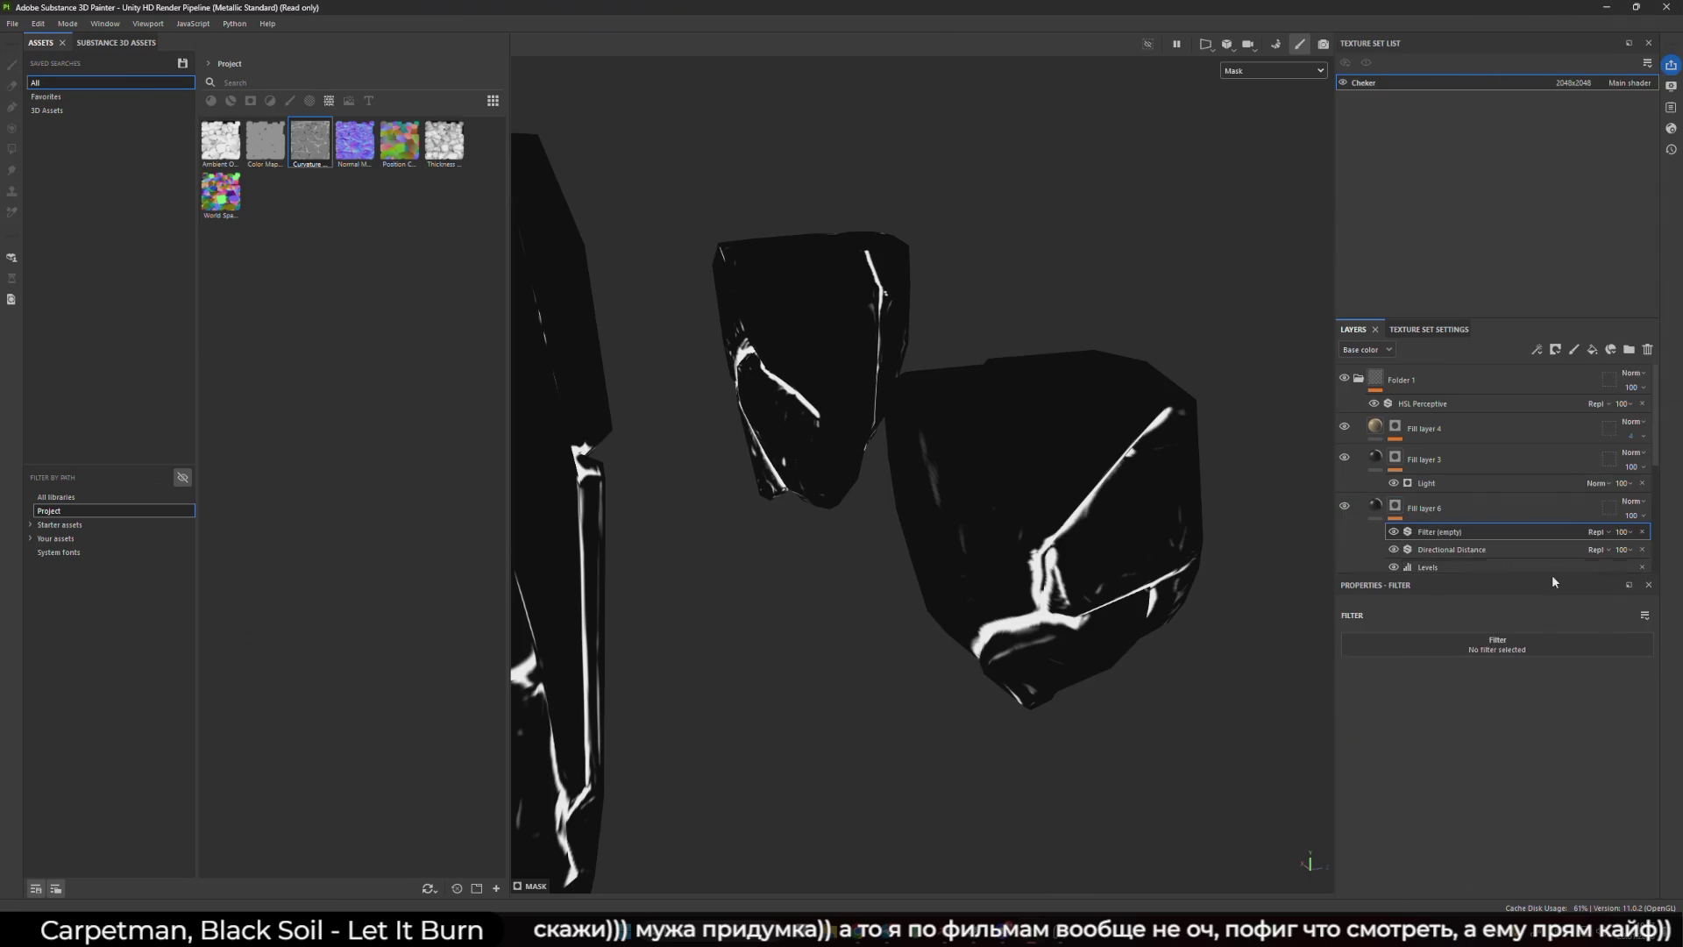
click(1555, 640)
scroll(1604, 781, down, 3)
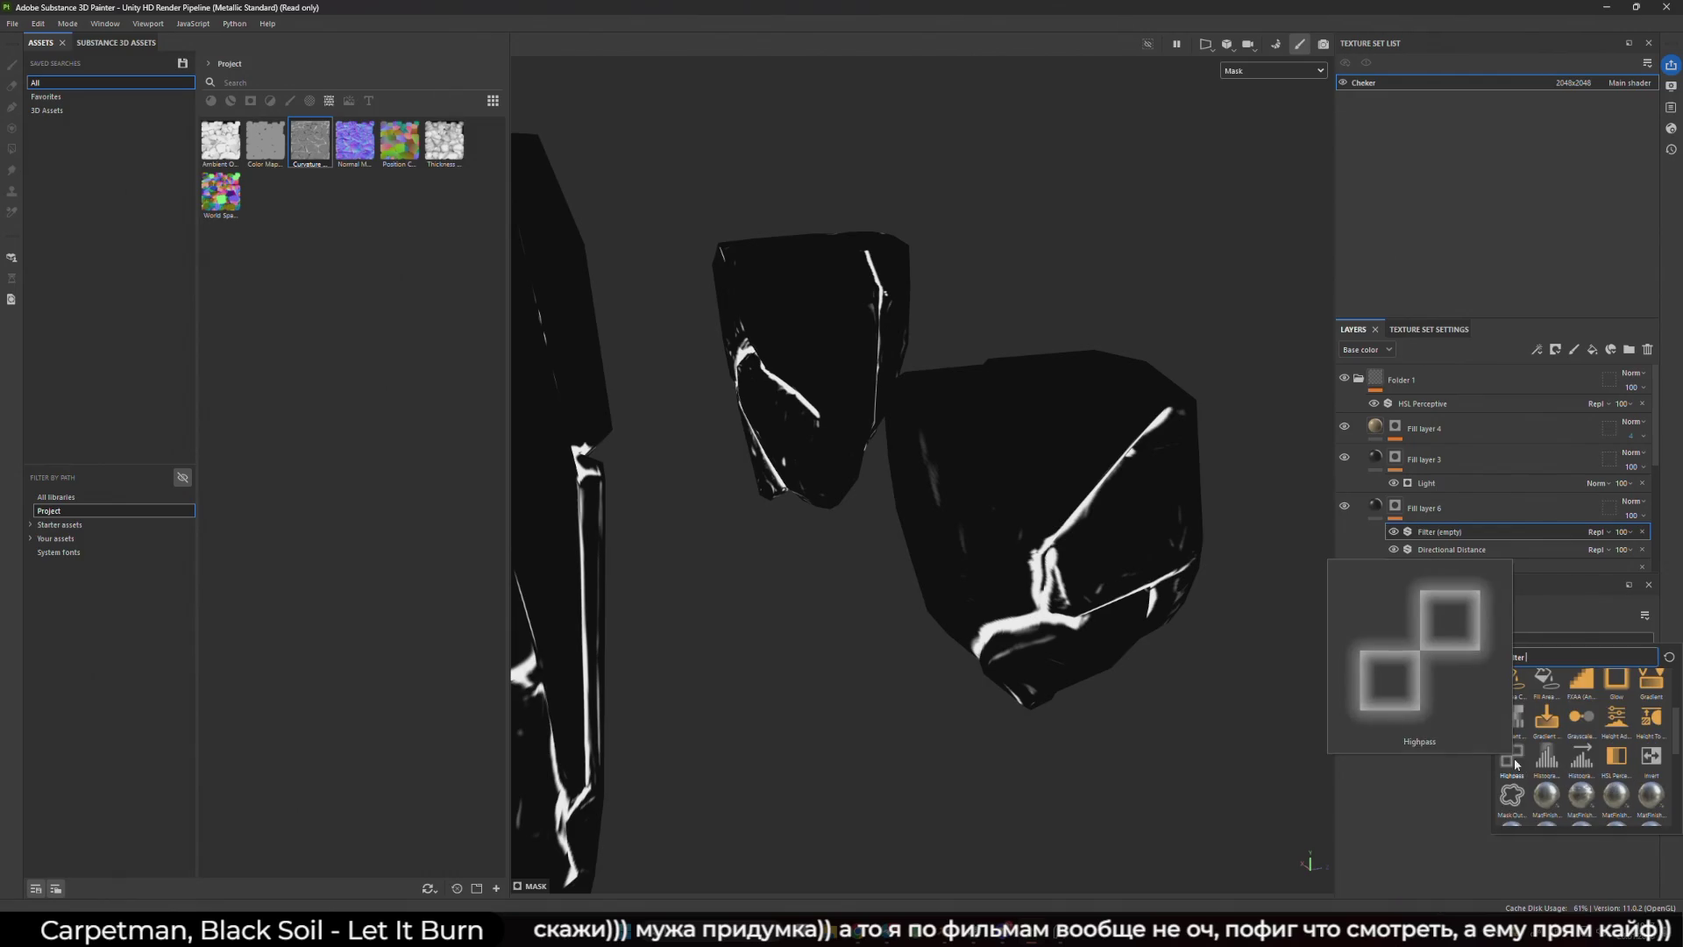
mouse_move(1521, 732)
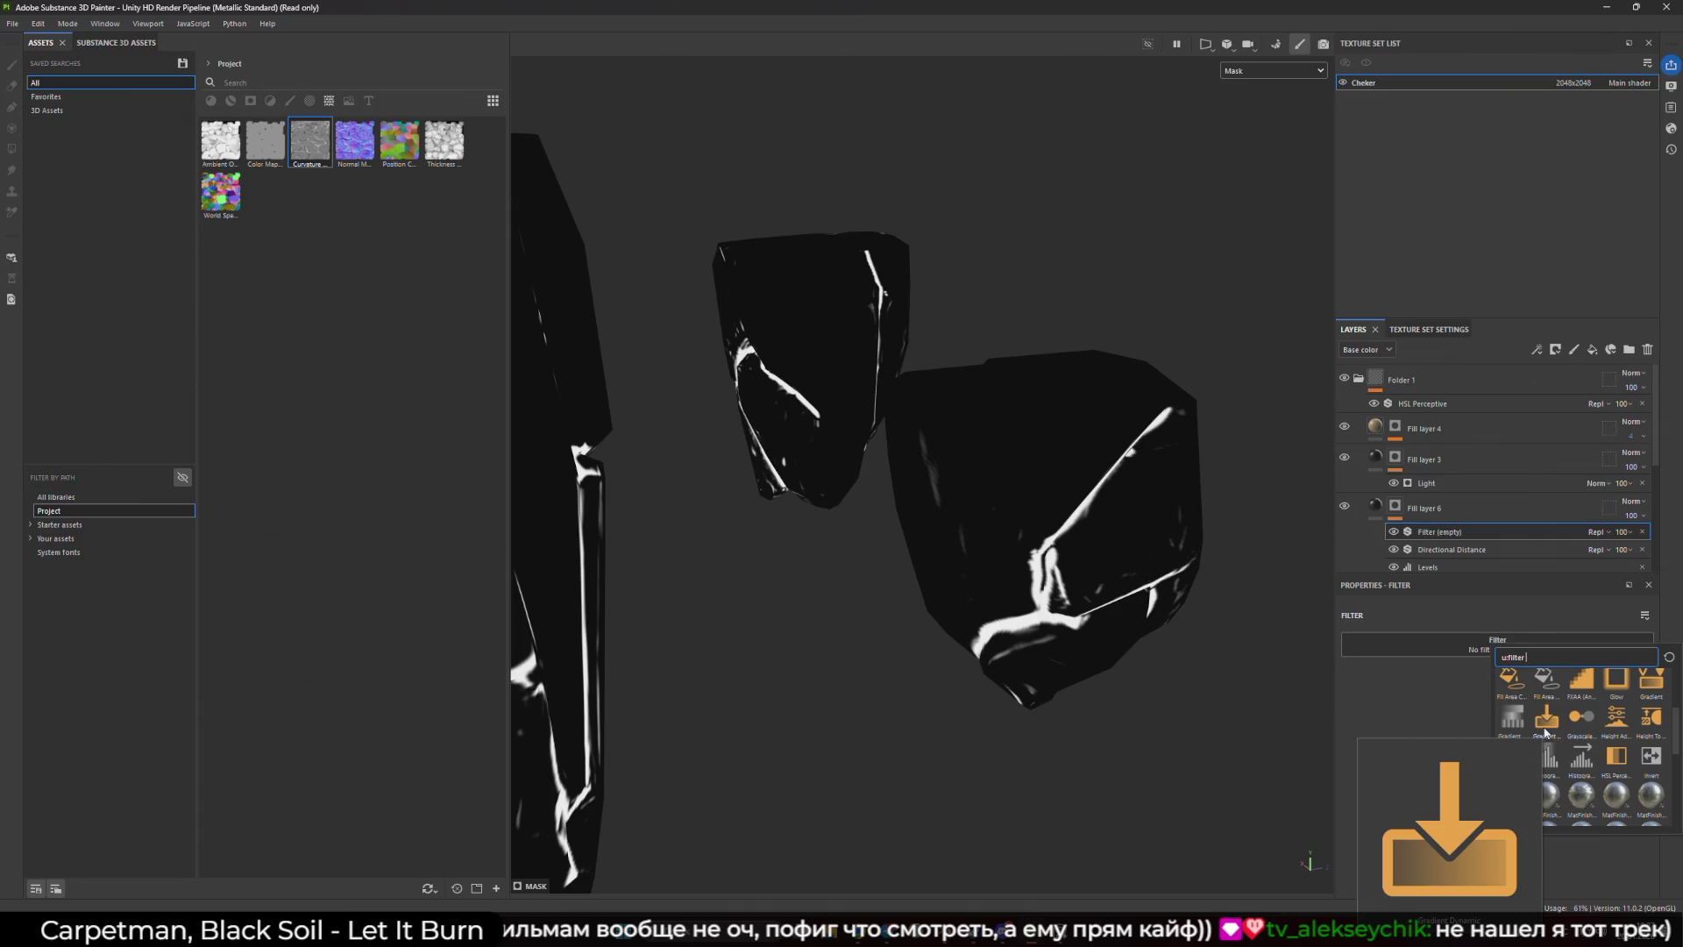
mouse_move(1553, 762)
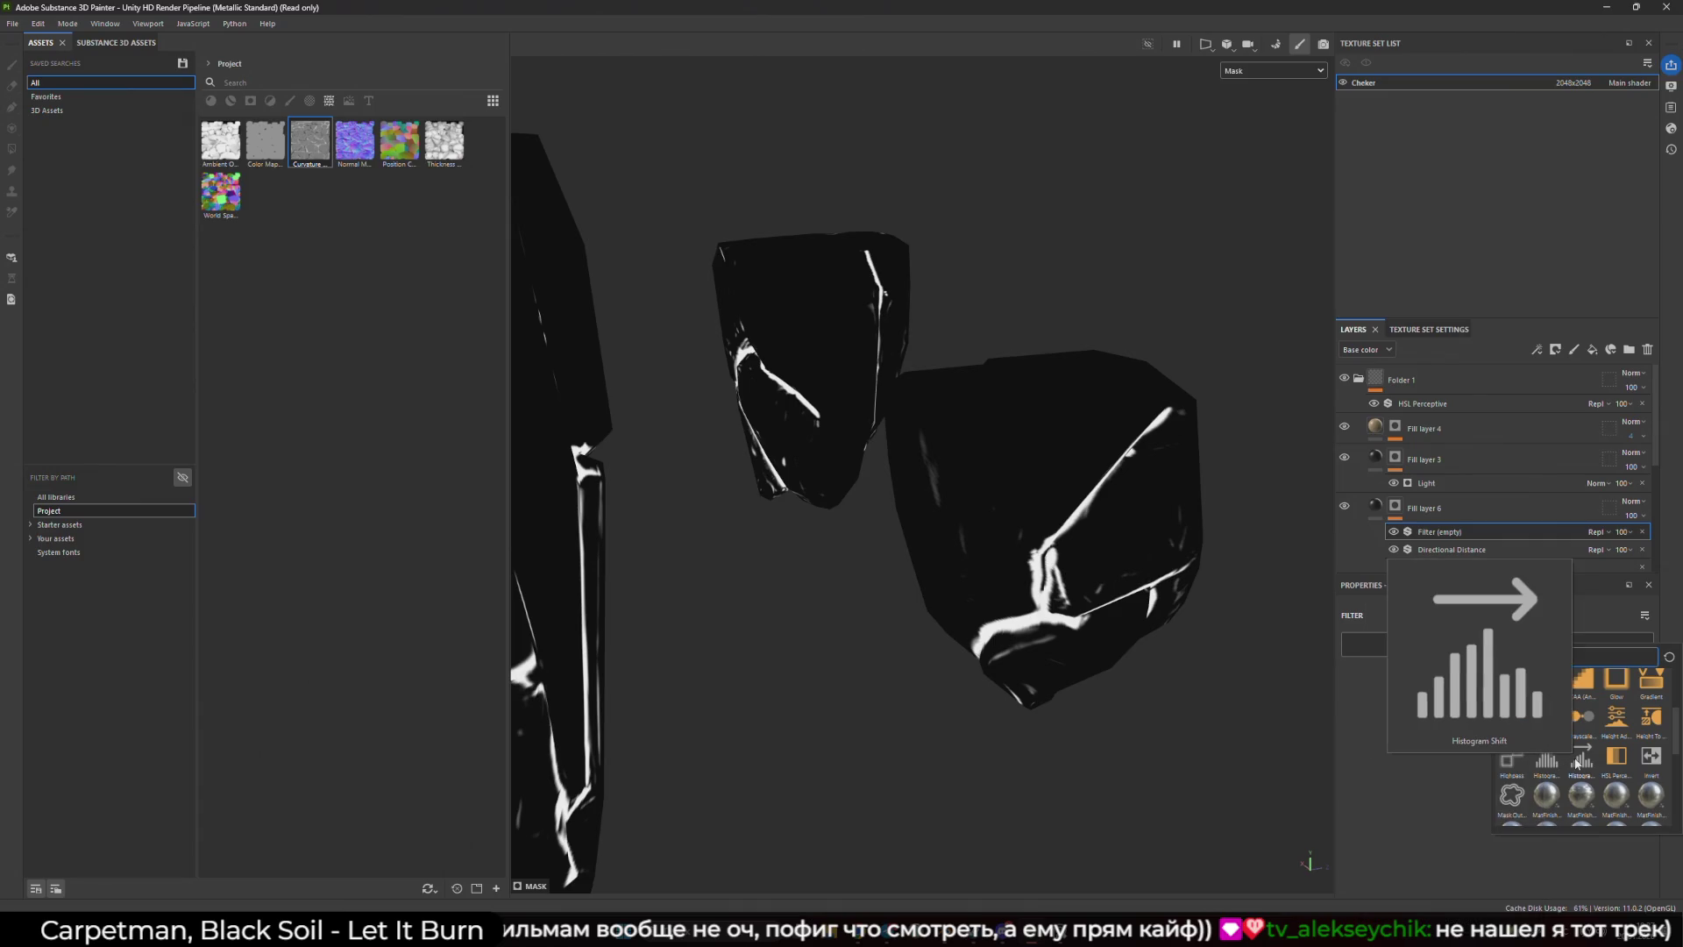
click(1576, 762)
mouse_move(1499, 709)
mouse_down()
mouse_move(1642, 709)
mouse_move(1478, 708)
mouse_move(1652, 723)
mouse_move(1341, 700)
mouse_move(1649, 728)
mouse_move(1632, 726)
mouse_up()
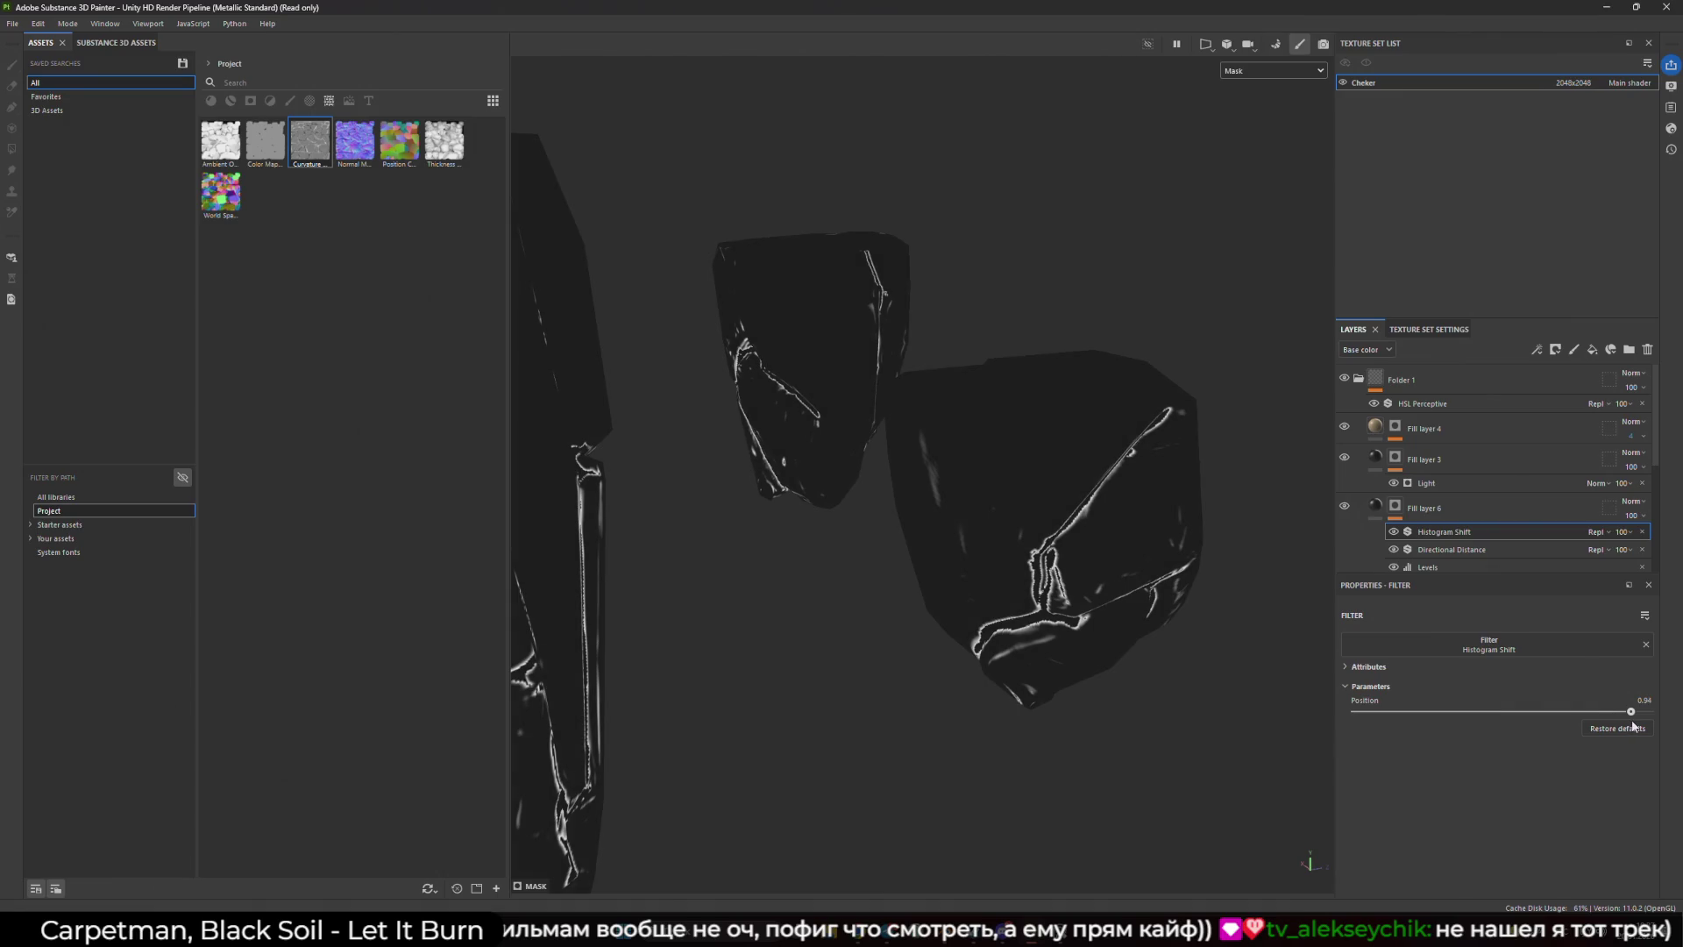
- Swap the filter for Anisotropic Kuwahara with Radius 5.843, Smoothness 1 and Sharpness 0.62
click(1515, 639)
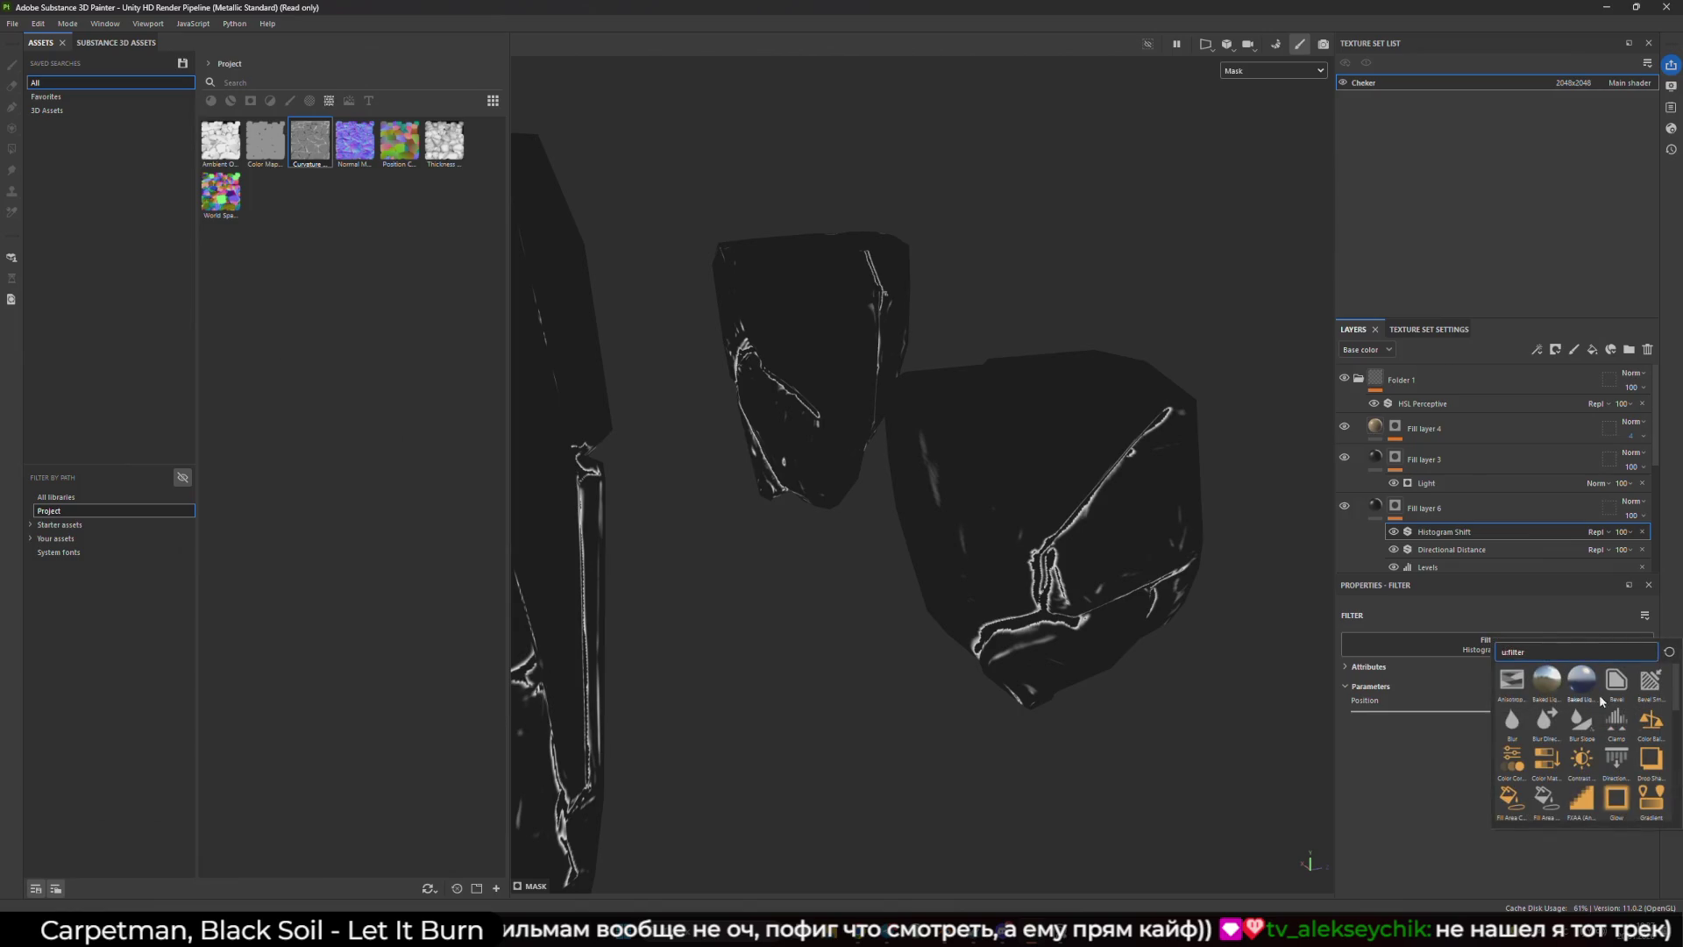
click(1512, 681)
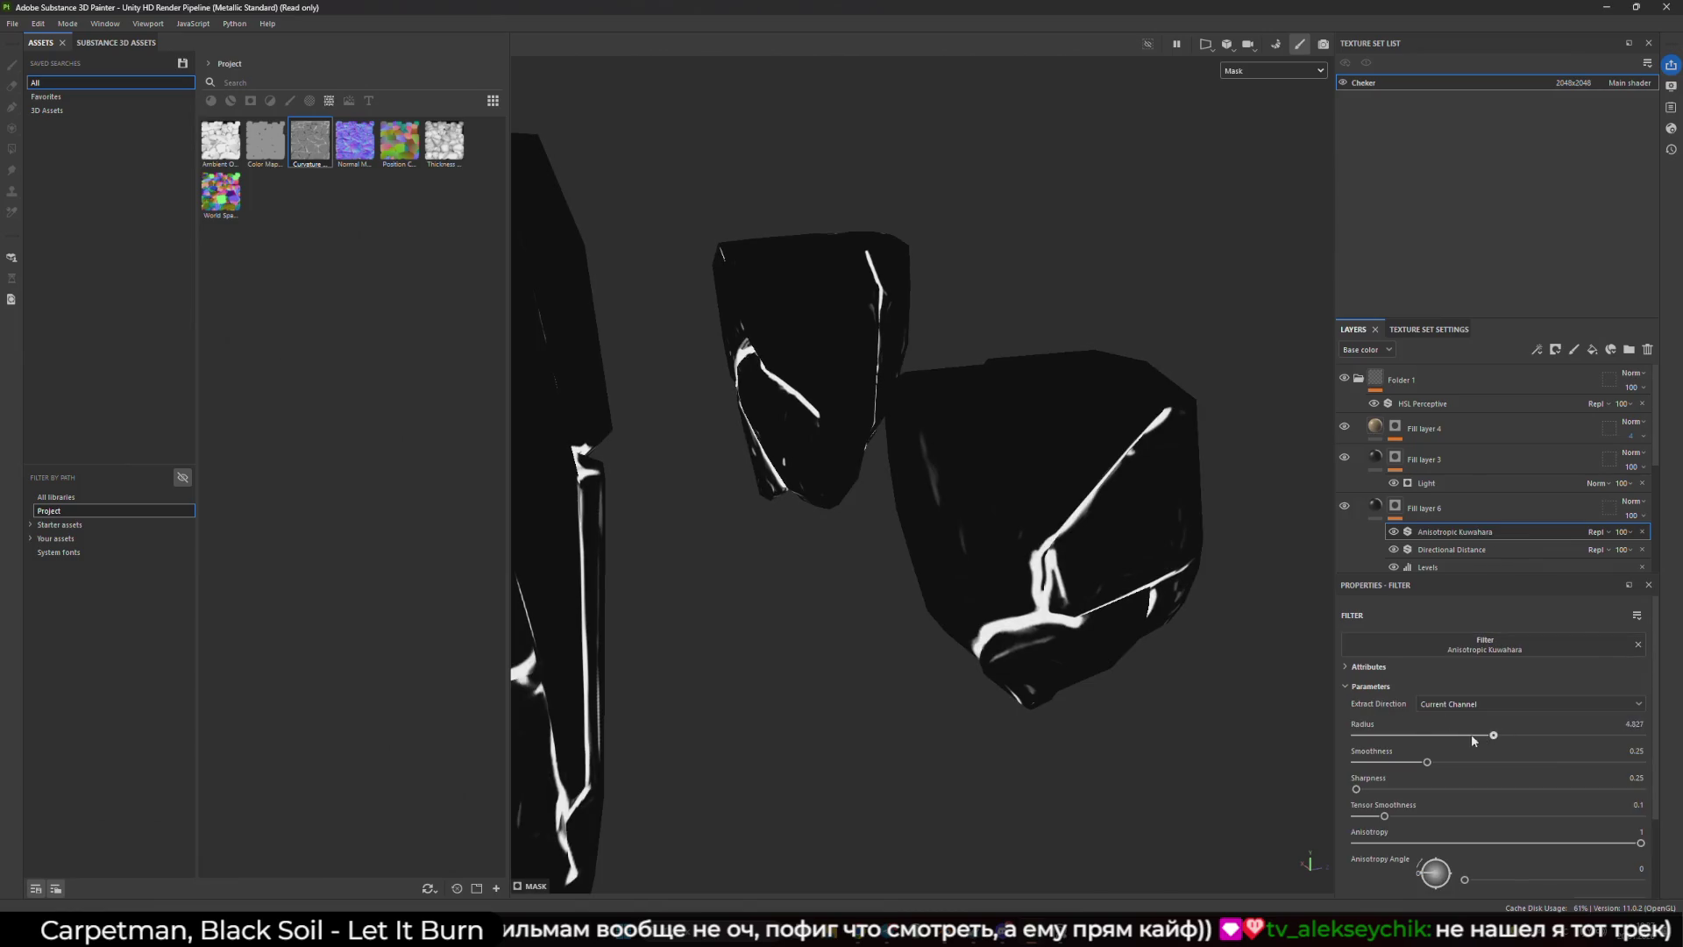
mouse_move(1470, 740)
mouse_down()
mouse_move(1648, 740)
mouse_move(1628, 736)
mouse_up()
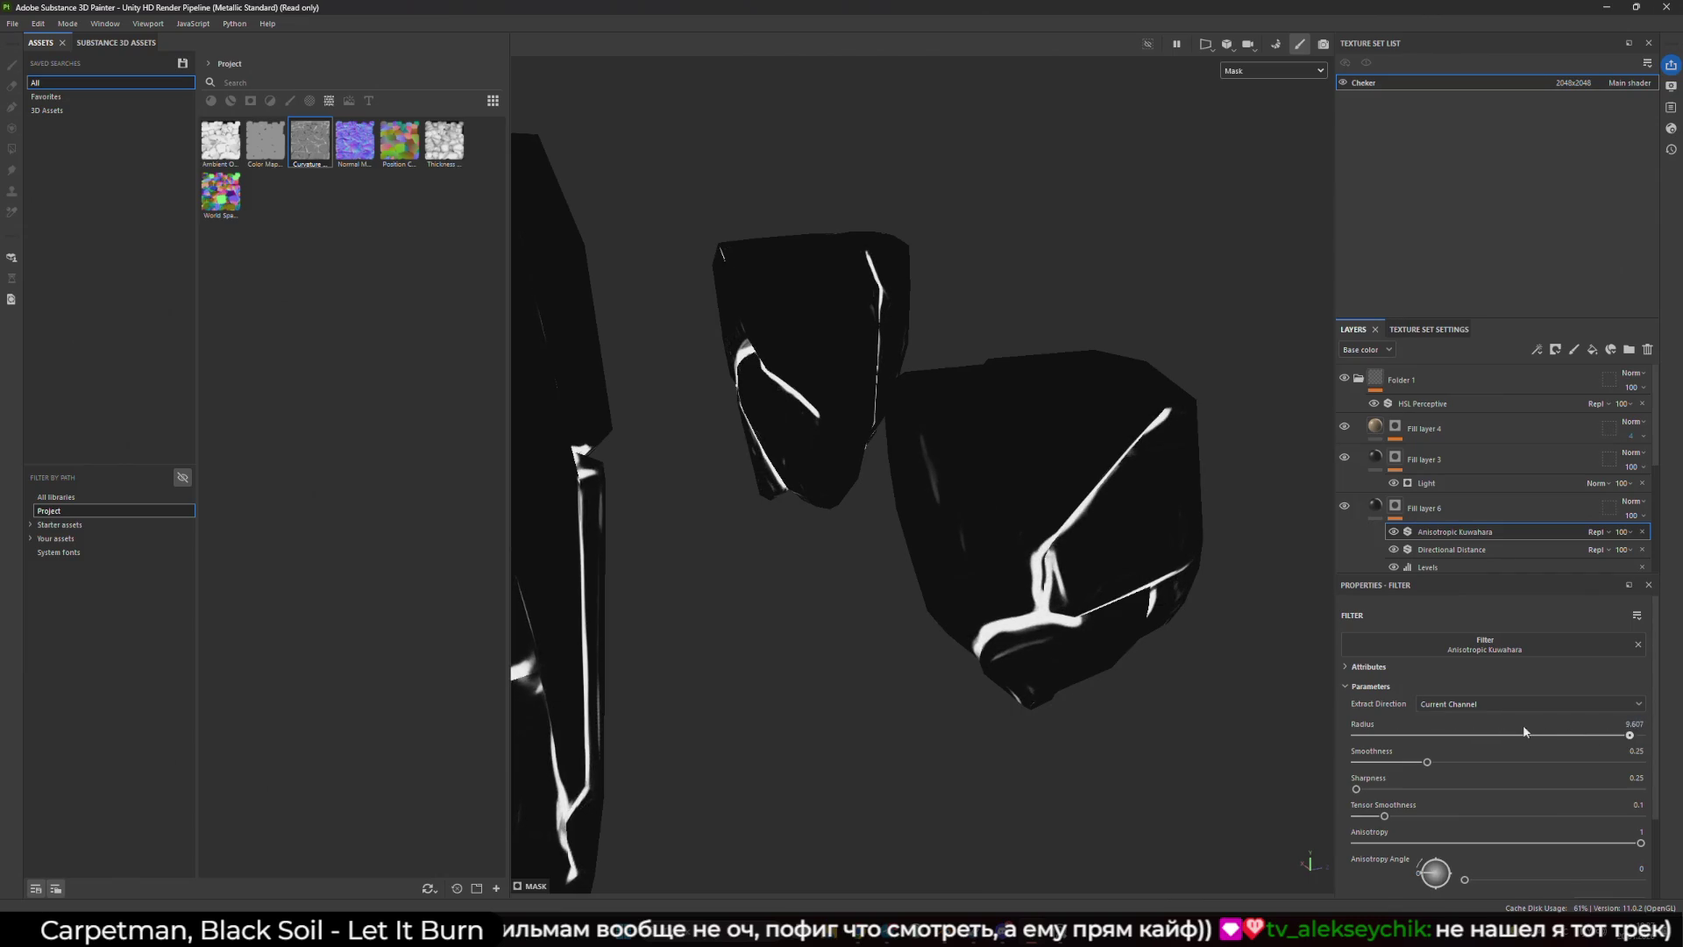
click(1523, 733)
drag(1427, 761, 1647, 761)
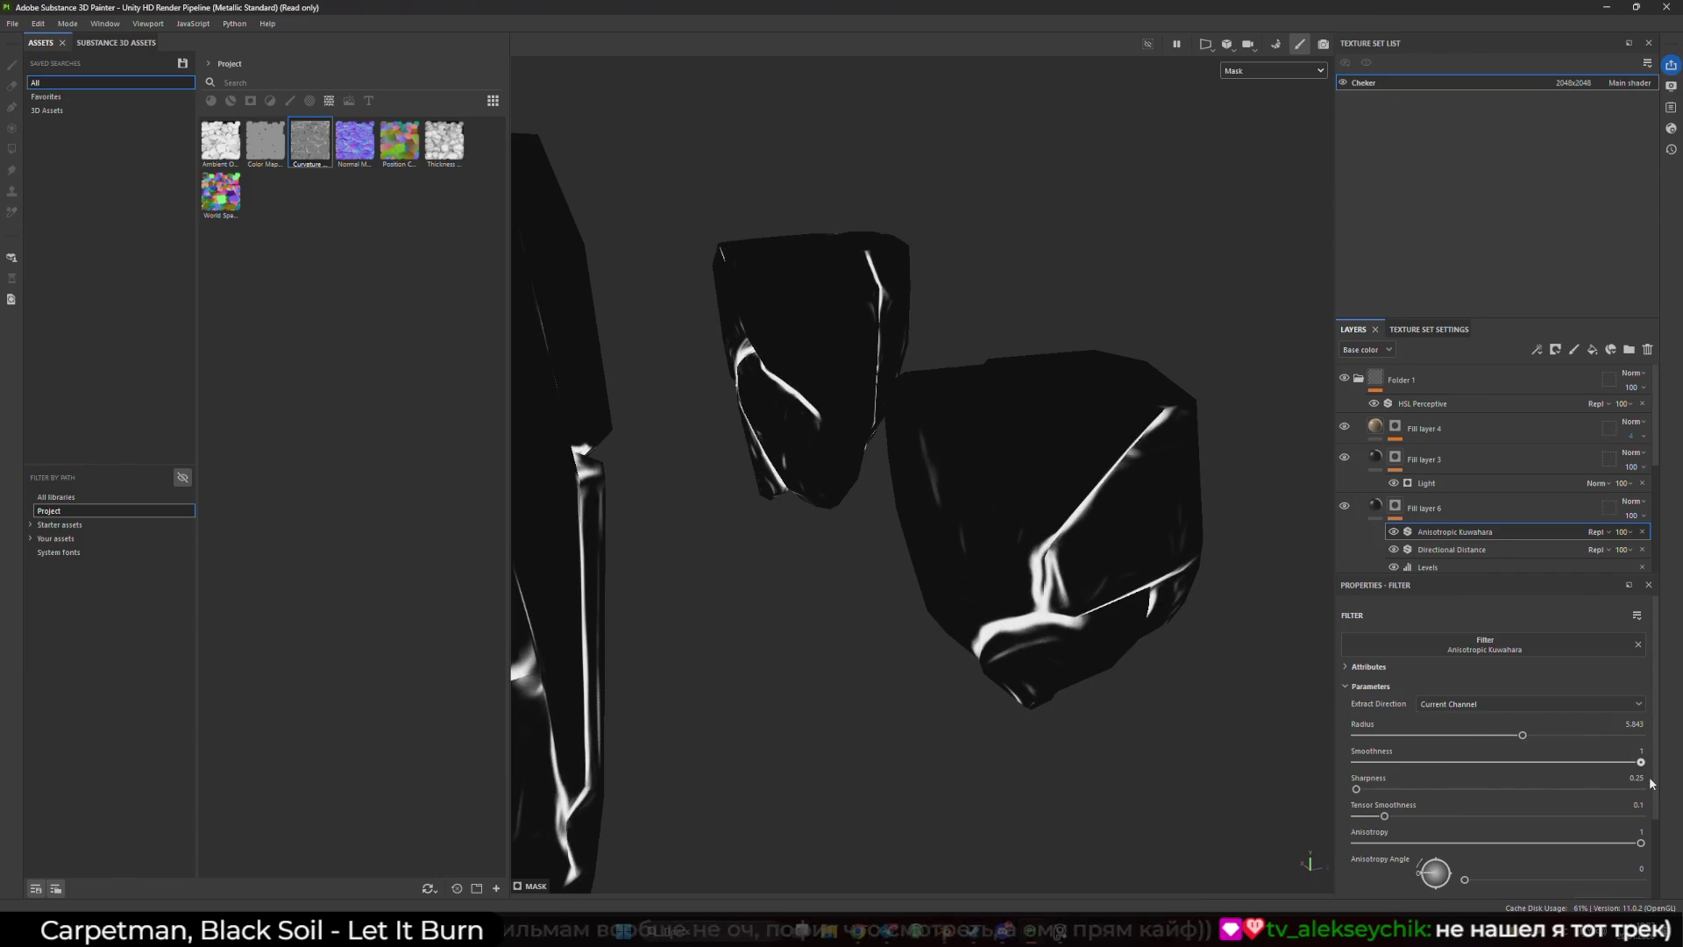
mouse_move(1400, 794)
mouse_down()
mouse_move(1622, 803)
mouse_move(1497, 789)
mouse_up()
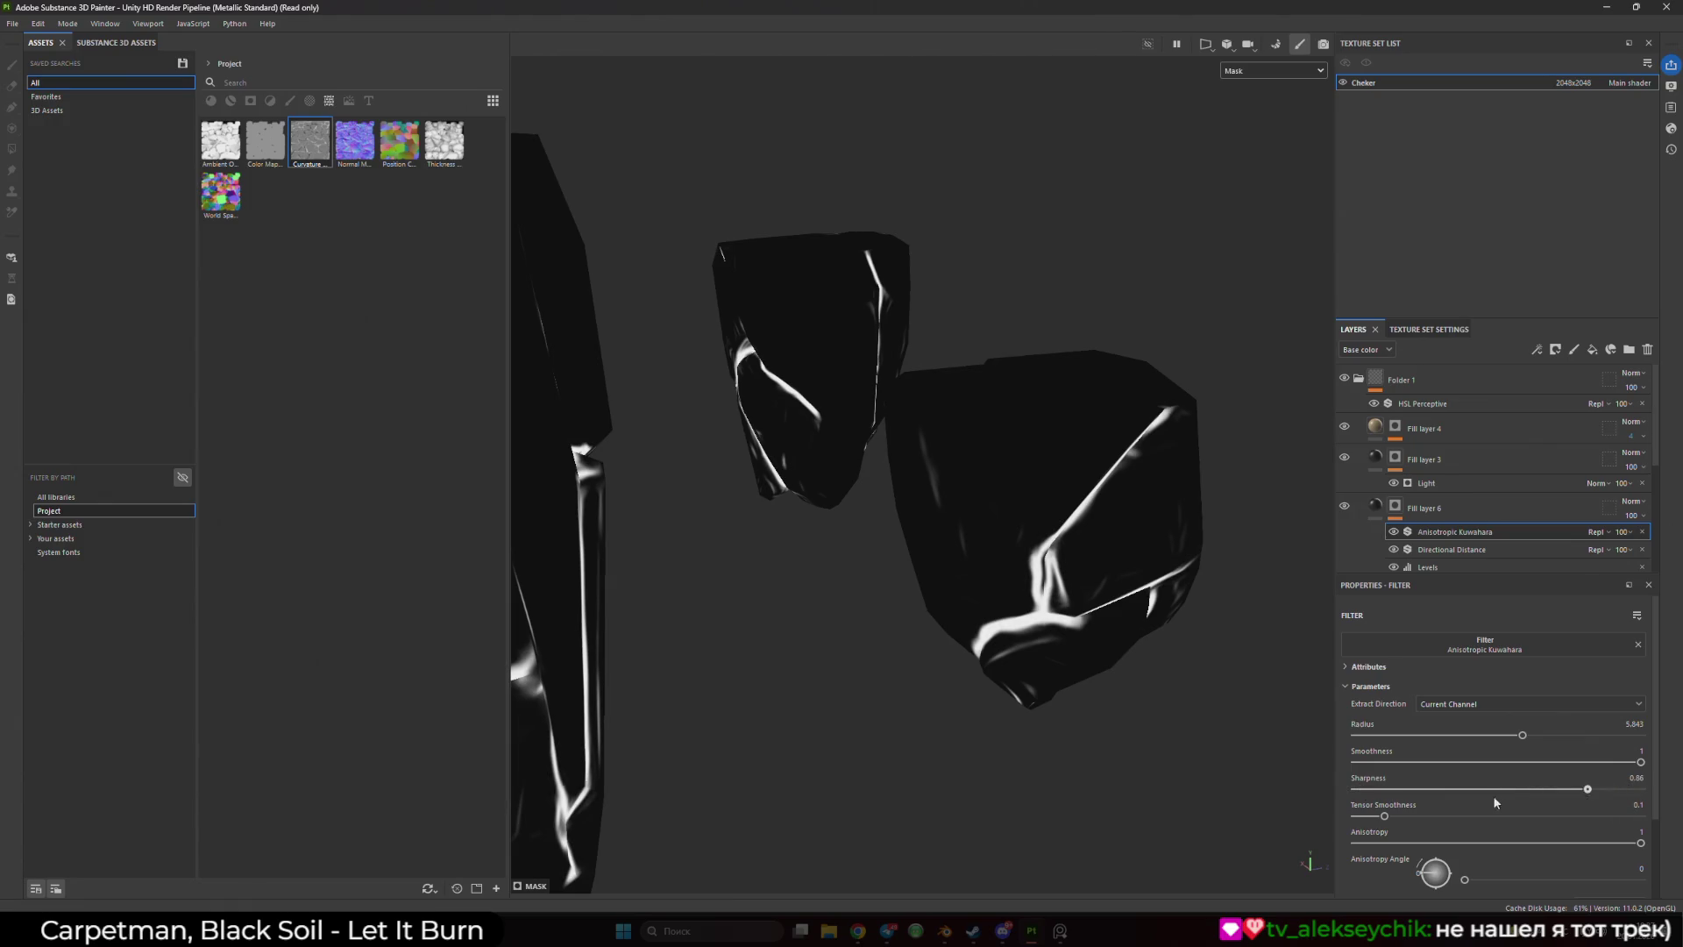
- Raise the Kuwahara Tensor Smoothness to 0.95 and set the anisotropy angle to 342
mouse_move(1401, 813)
mouse_down()
mouse_move(1589, 818)
mouse_move(1488, 815)
mouse_move(1560, 816)
mouse_up()
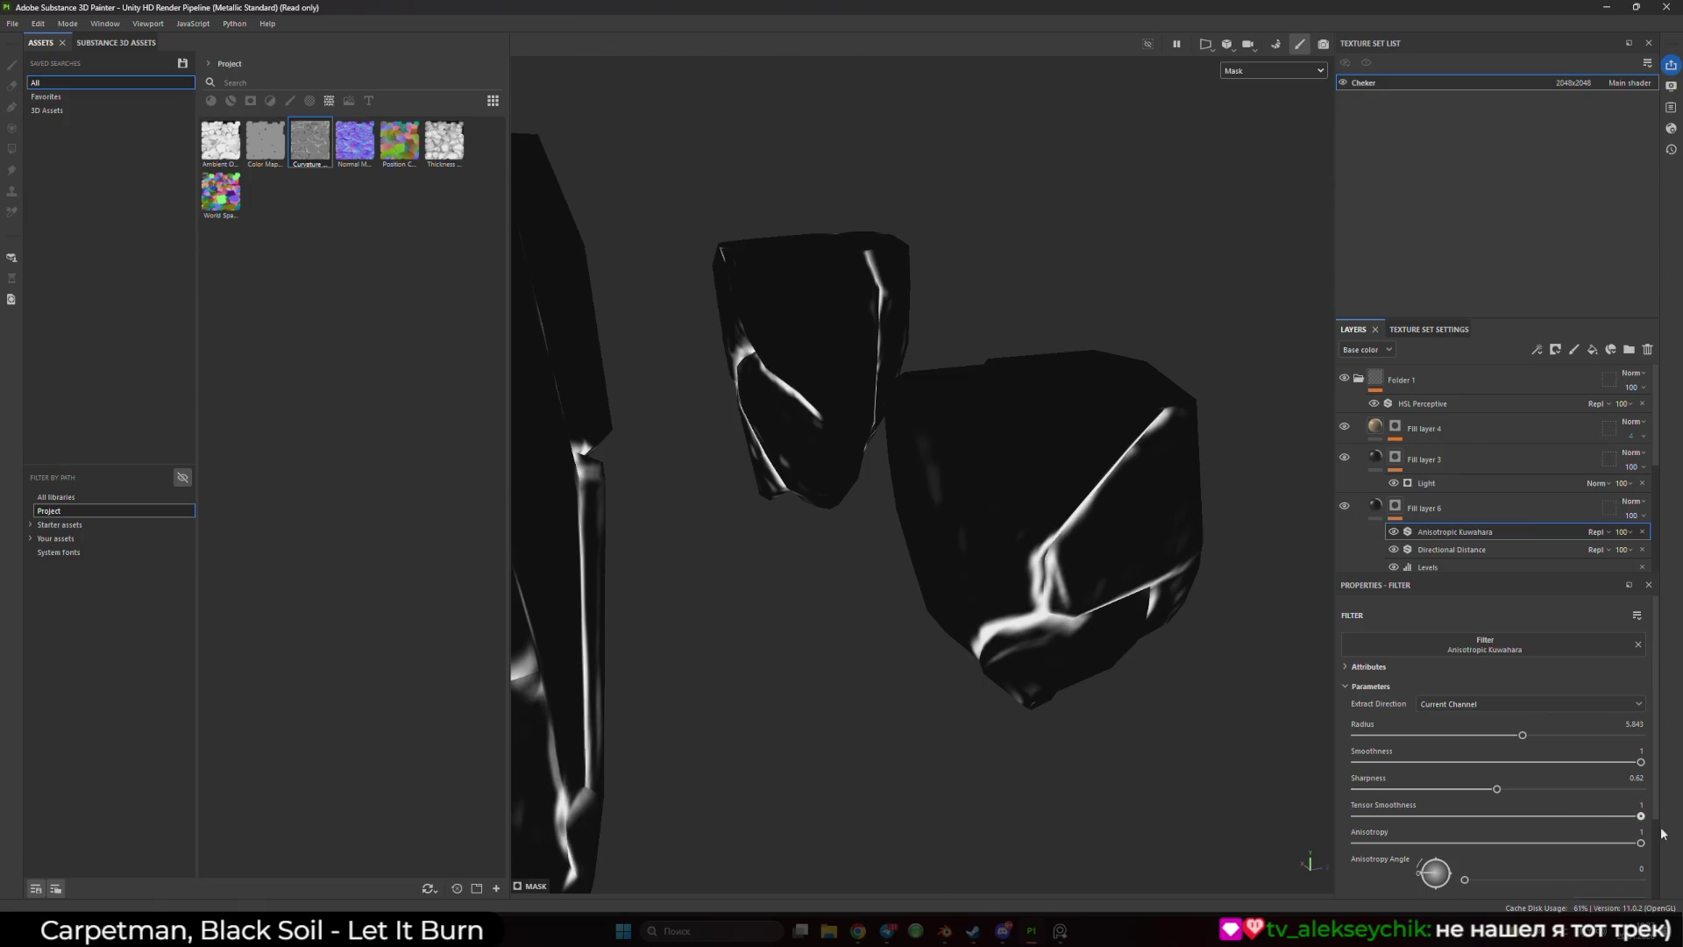
click(1627, 816)
click(1427, 870)
drag(1427, 870, 1419, 873)
- Inspect the rocks' material from closer angles, then reselect Fill layer 6's mask
scroll(974, 572, down, 3)
scroll(975, 571, up, 3)
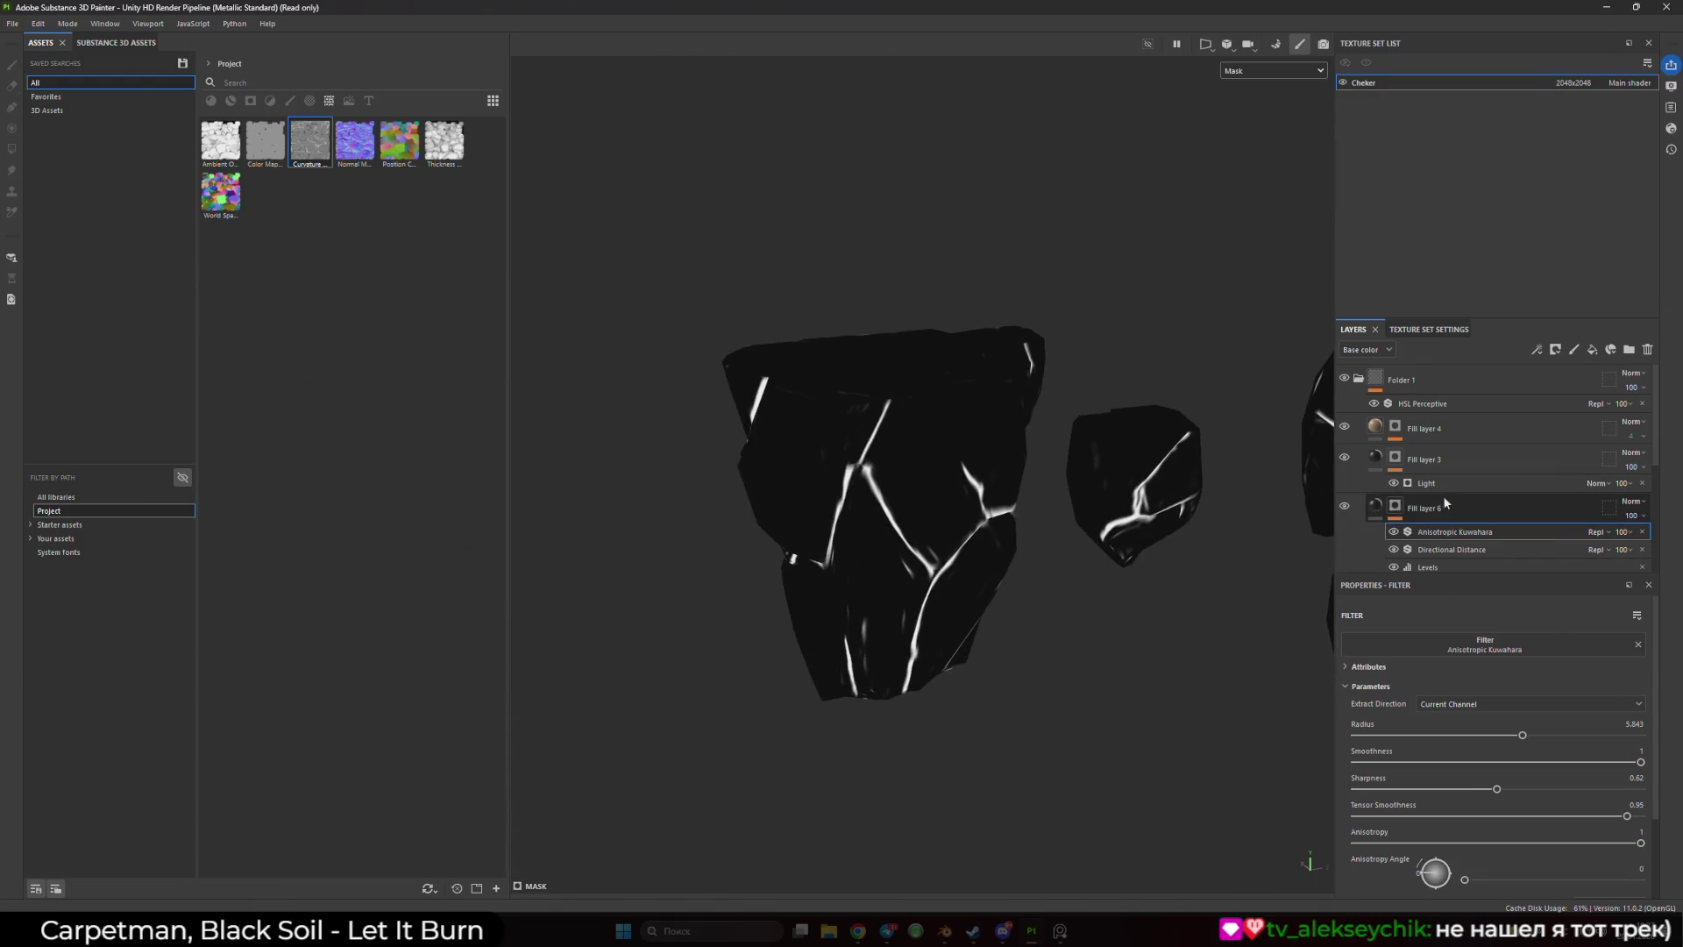
click(1375, 506)
mouse_move(947, 491)
mouse_down()
mouse_move(1146, 481)
mouse_move(1110, 495)
mouse_up()
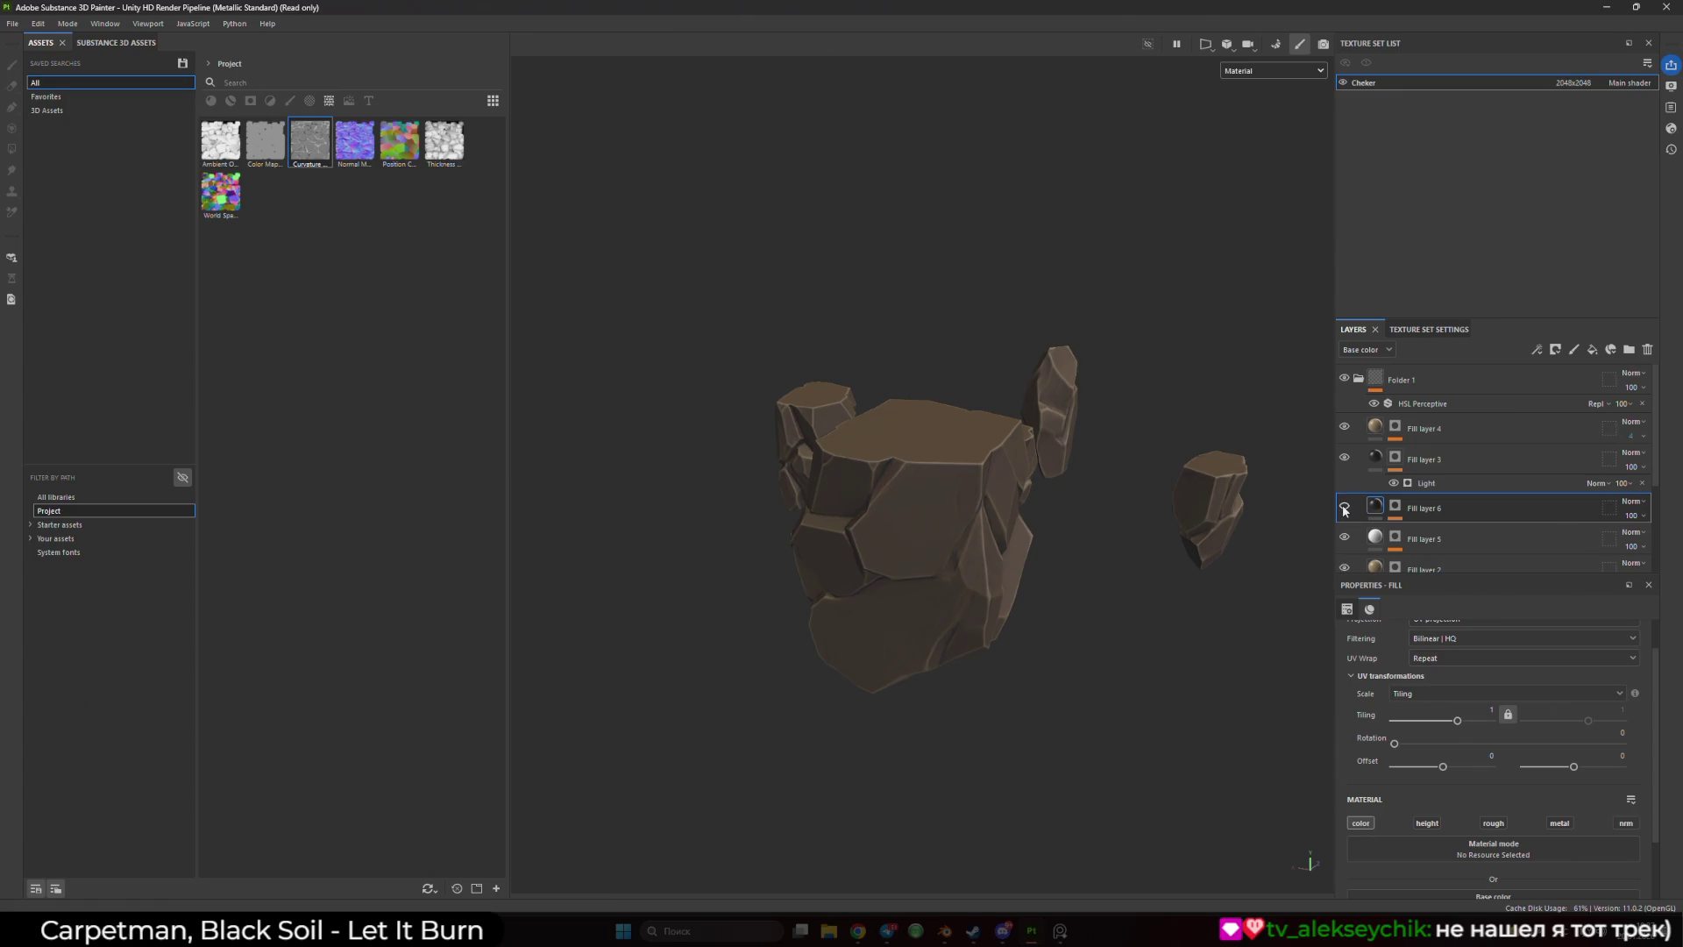
mouse_move(1017, 552)
mouse_down()
mouse_move(996, 564)
mouse_move(1154, 470)
mouse_move(1208, 509)
mouse_move(1280, 524)
mouse_up()
click(1397, 510)
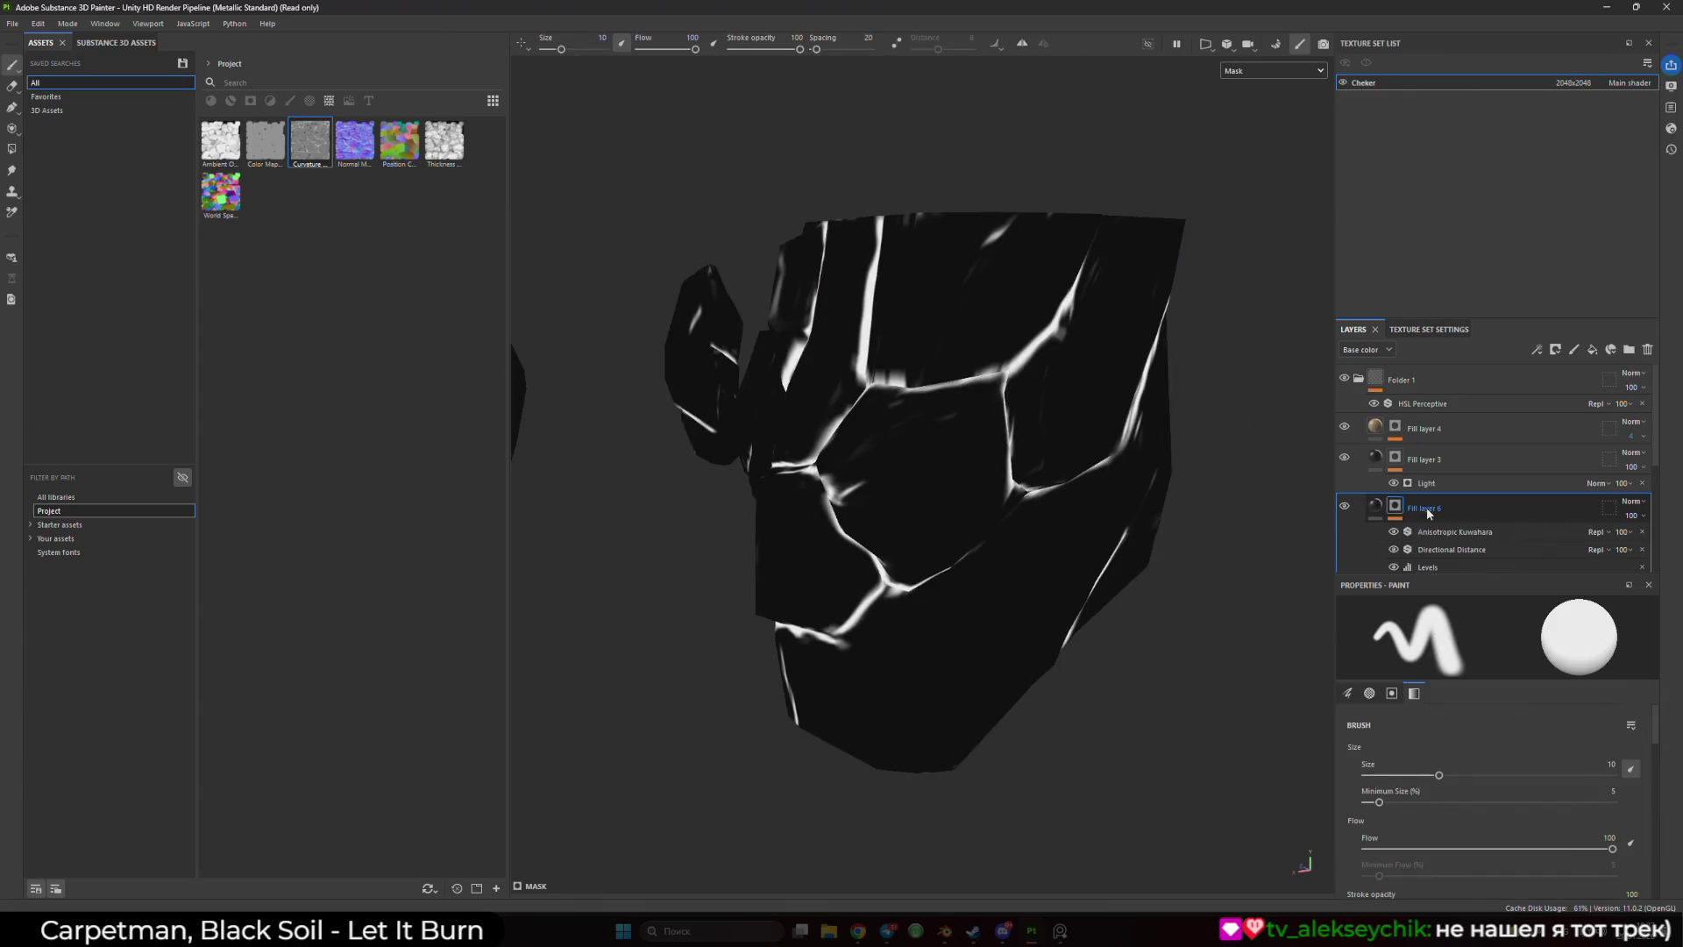
- Add a Bevel filter to the mask with distance 0.0472, Round corners and increased smoothing
right_click(1431, 513)
click(1473, 564)
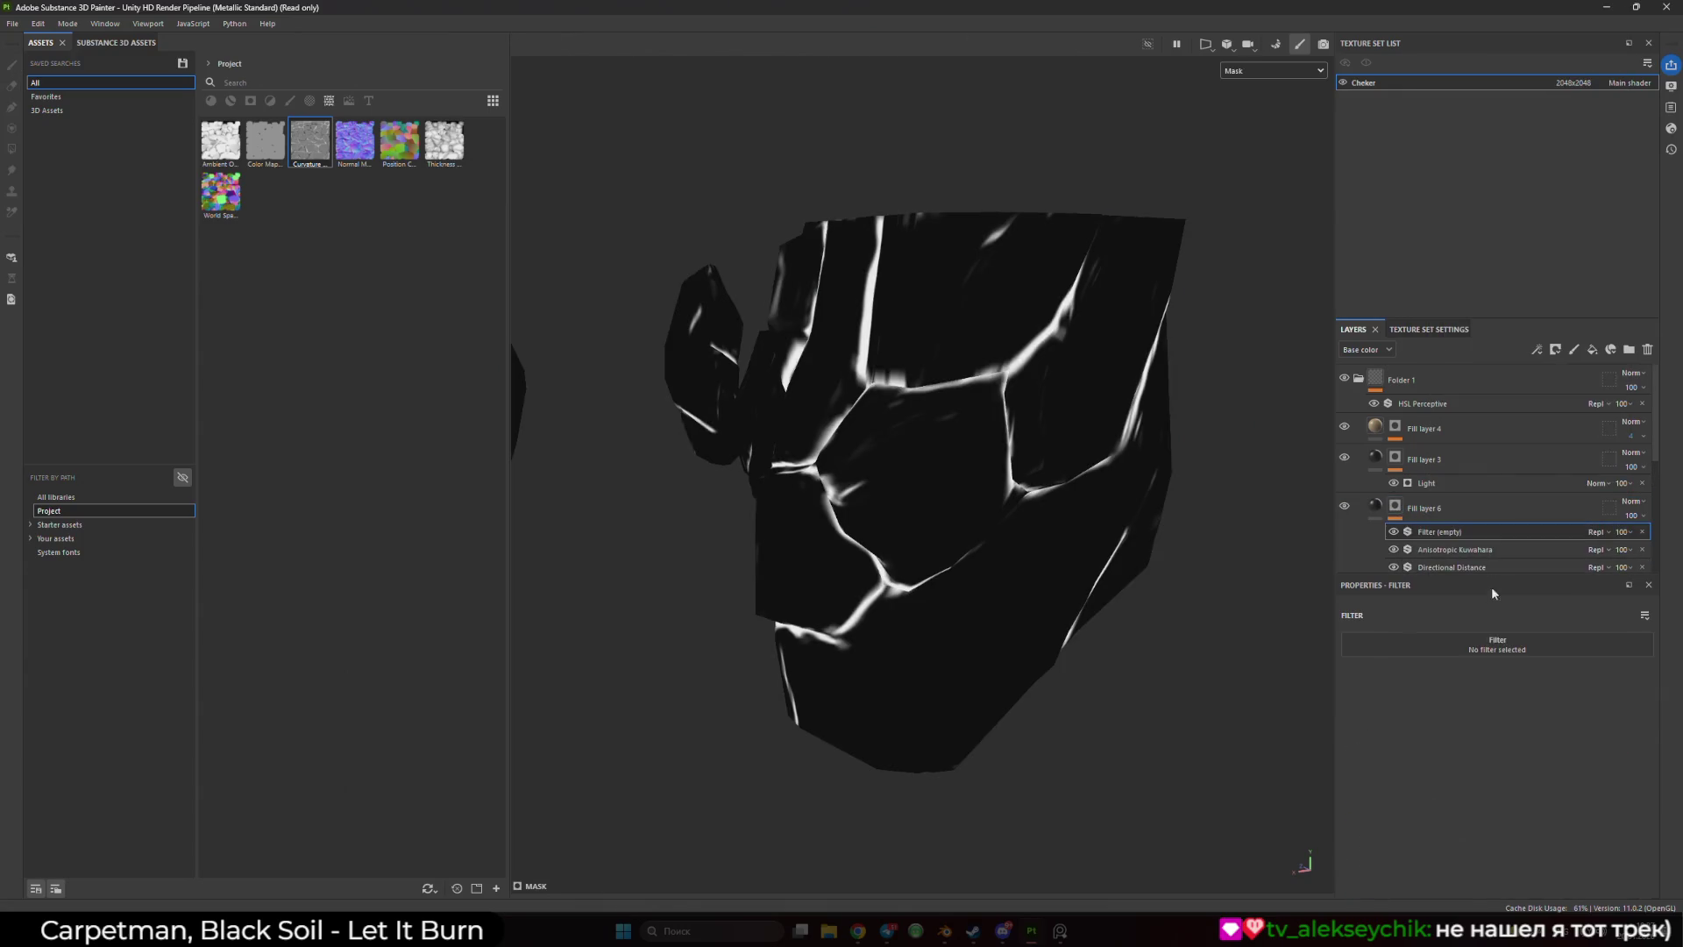
click(1506, 643)
click(1617, 684)
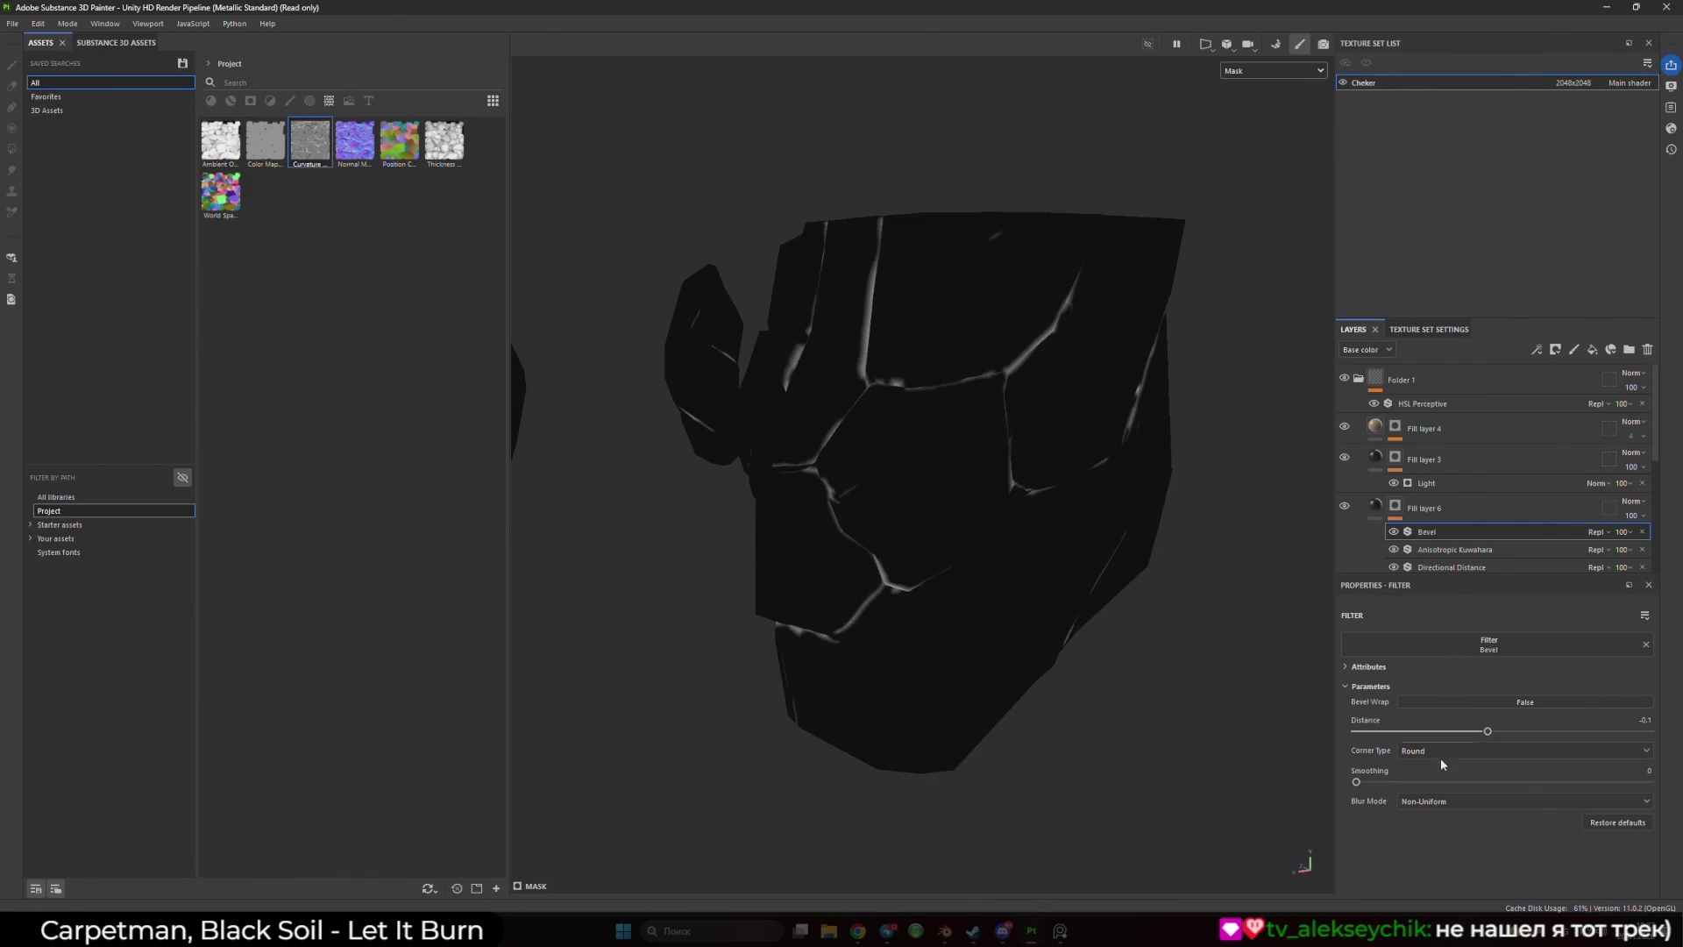
drag(1493, 736, 1514, 734)
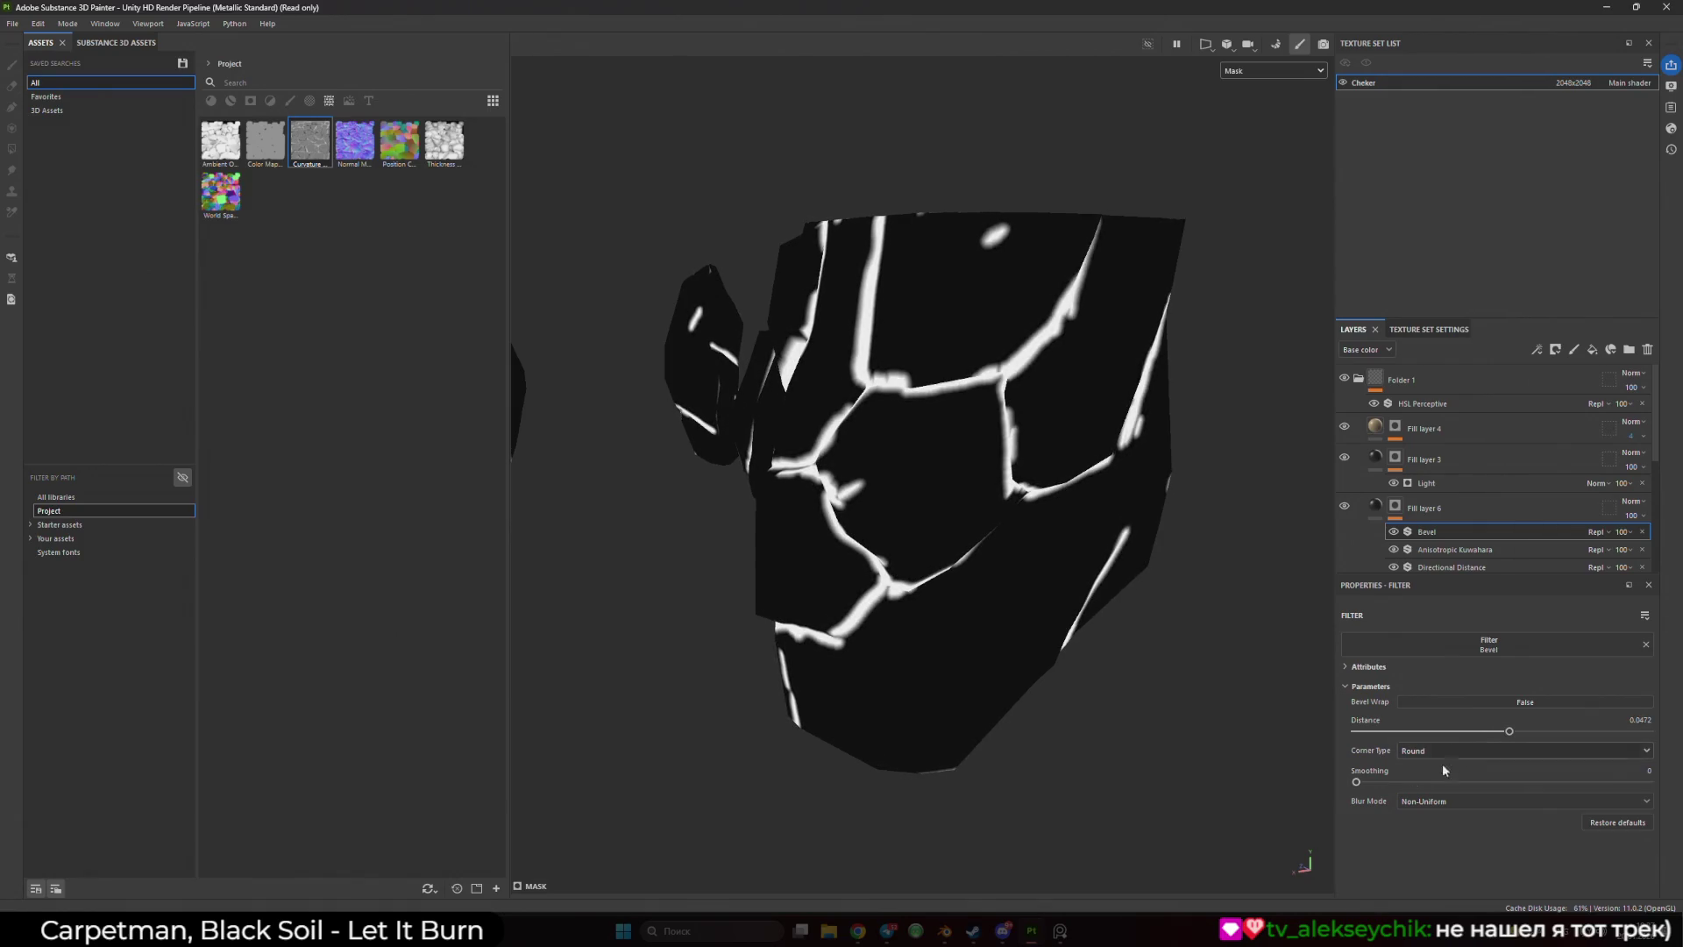
drag(1356, 782, 1376, 783)
click(1490, 751)
click(1489, 769)
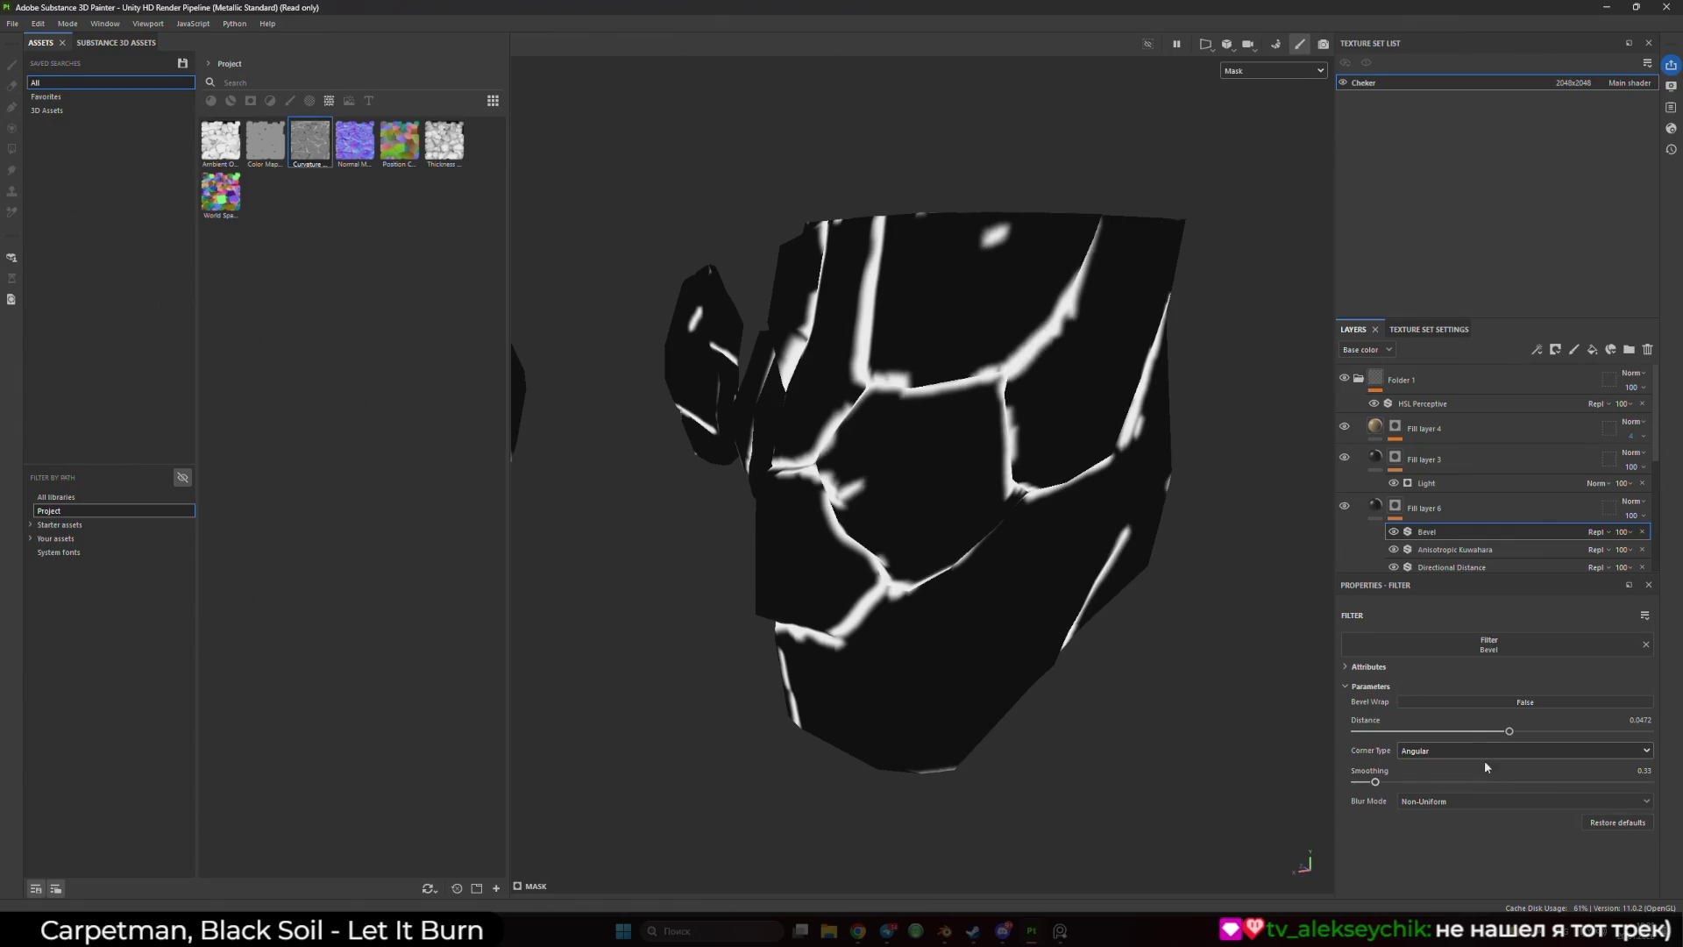
click(1490, 751)
click(1488, 760)
click(1458, 782)
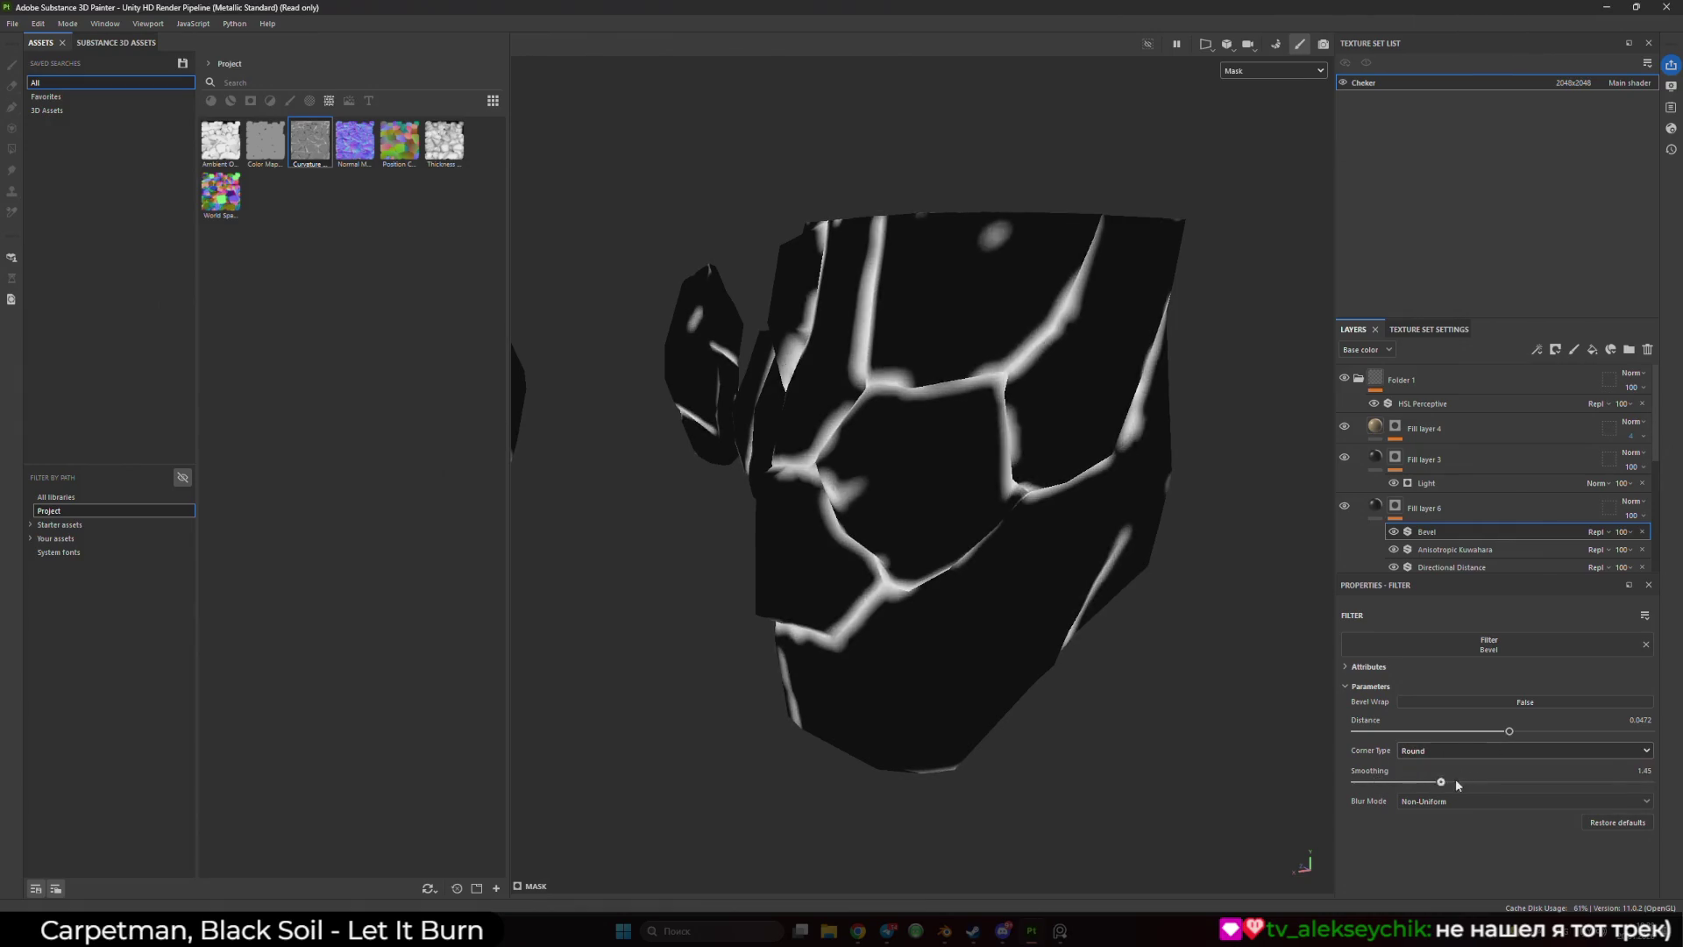
- Change the filter to Blur at intensity 2.01 and preview the Base color channel
click(1489, 644)
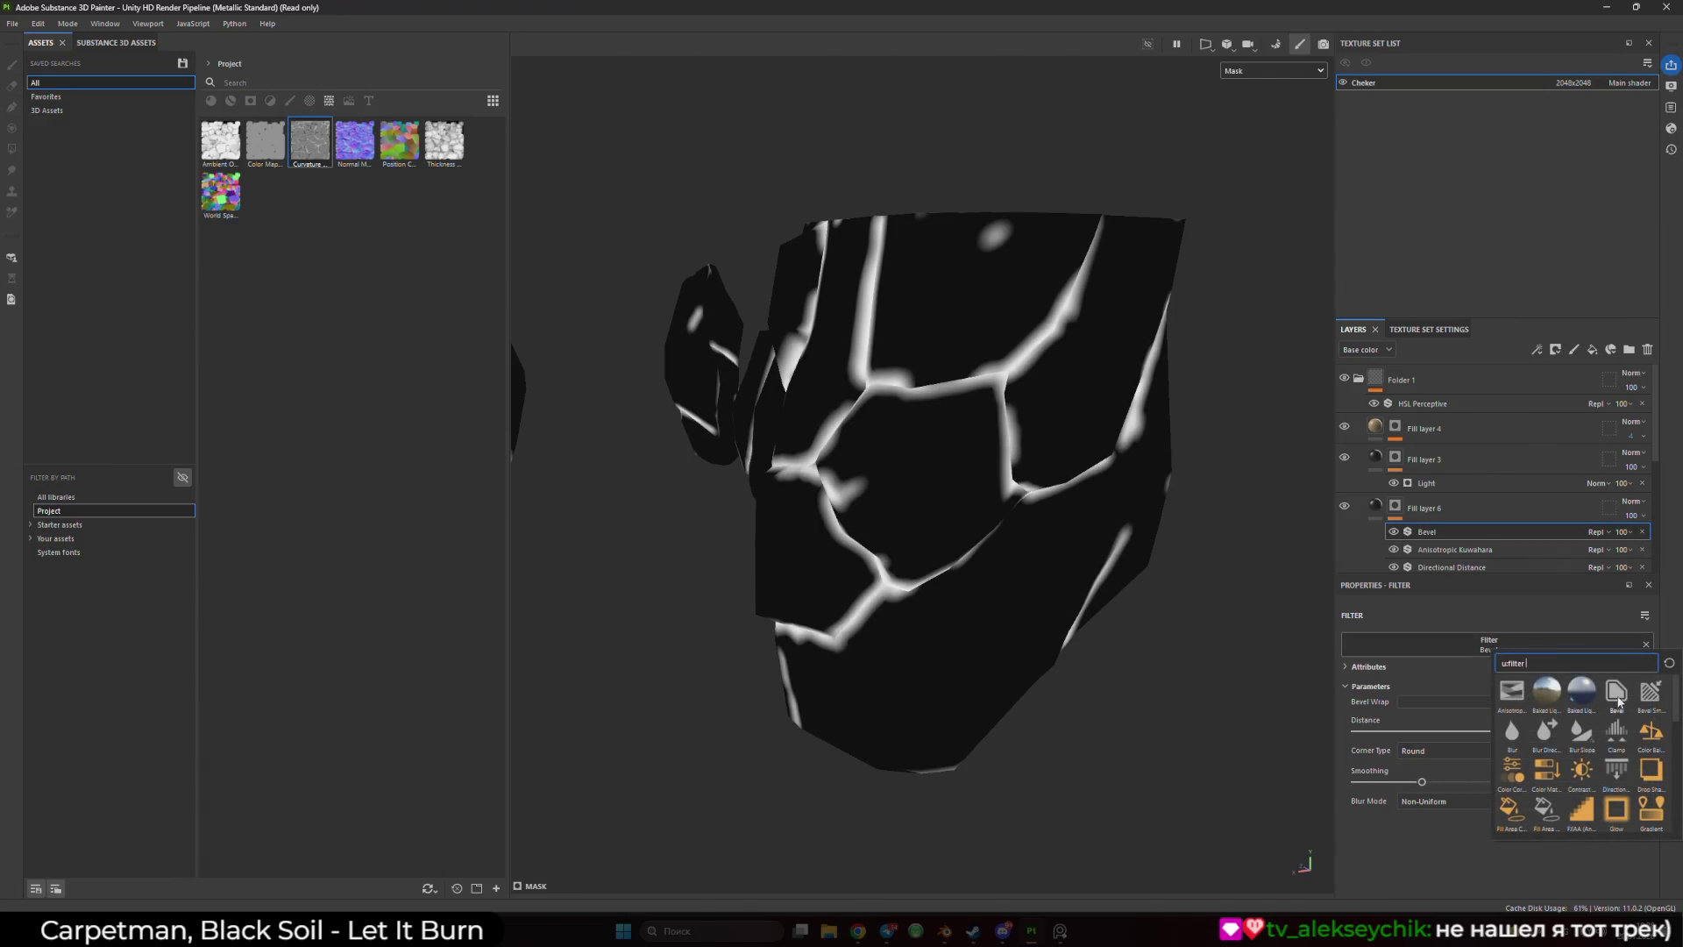
click(1536, 735)
drag(1365, 711, 1393, 710)
click(1374, 509)
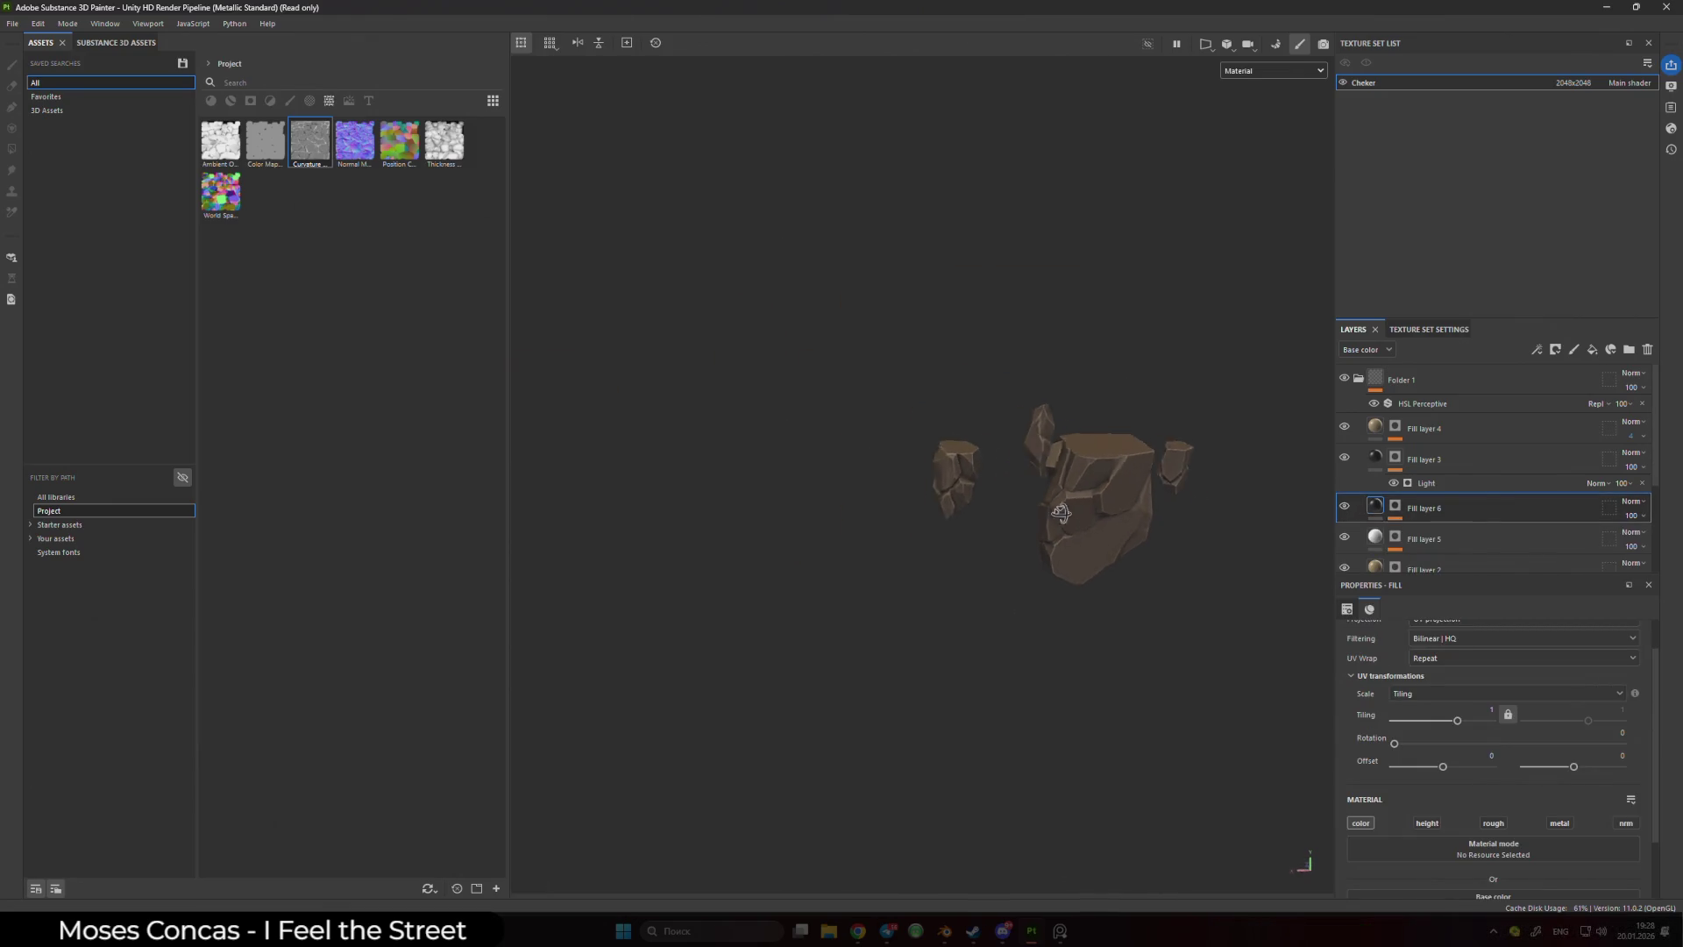
click(1254, 70)
click(1255, 127)
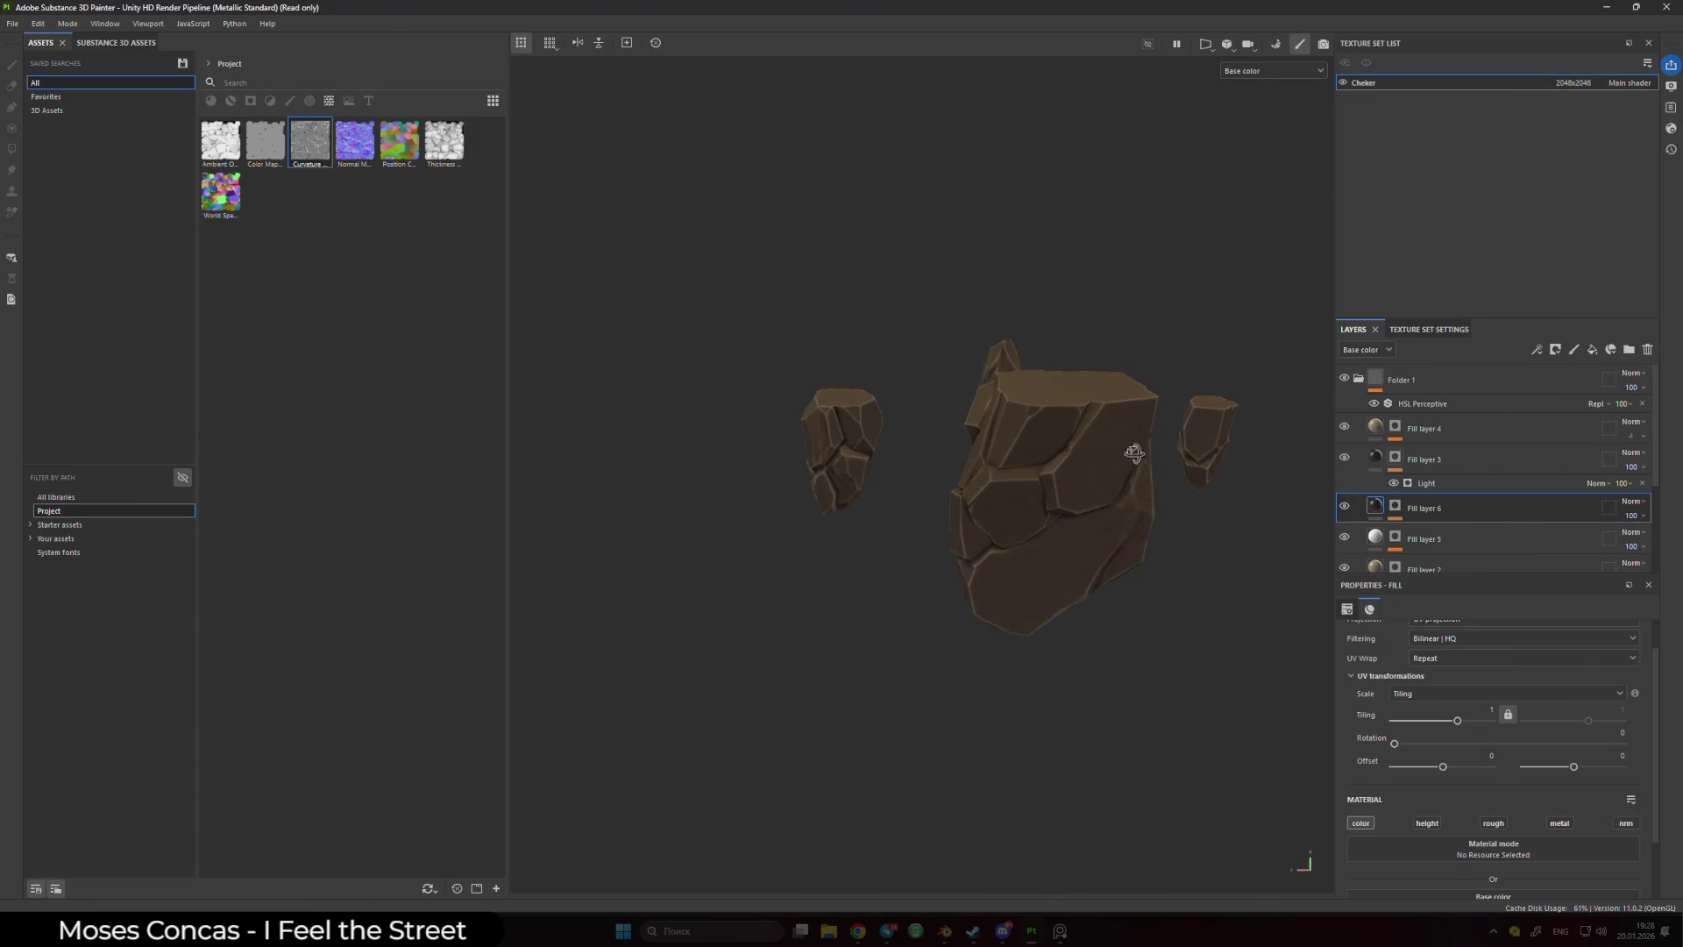
- Return the viewport to Material, orbit to check the rocks, and start Save As with Ctrl+S
click(1394, 507)
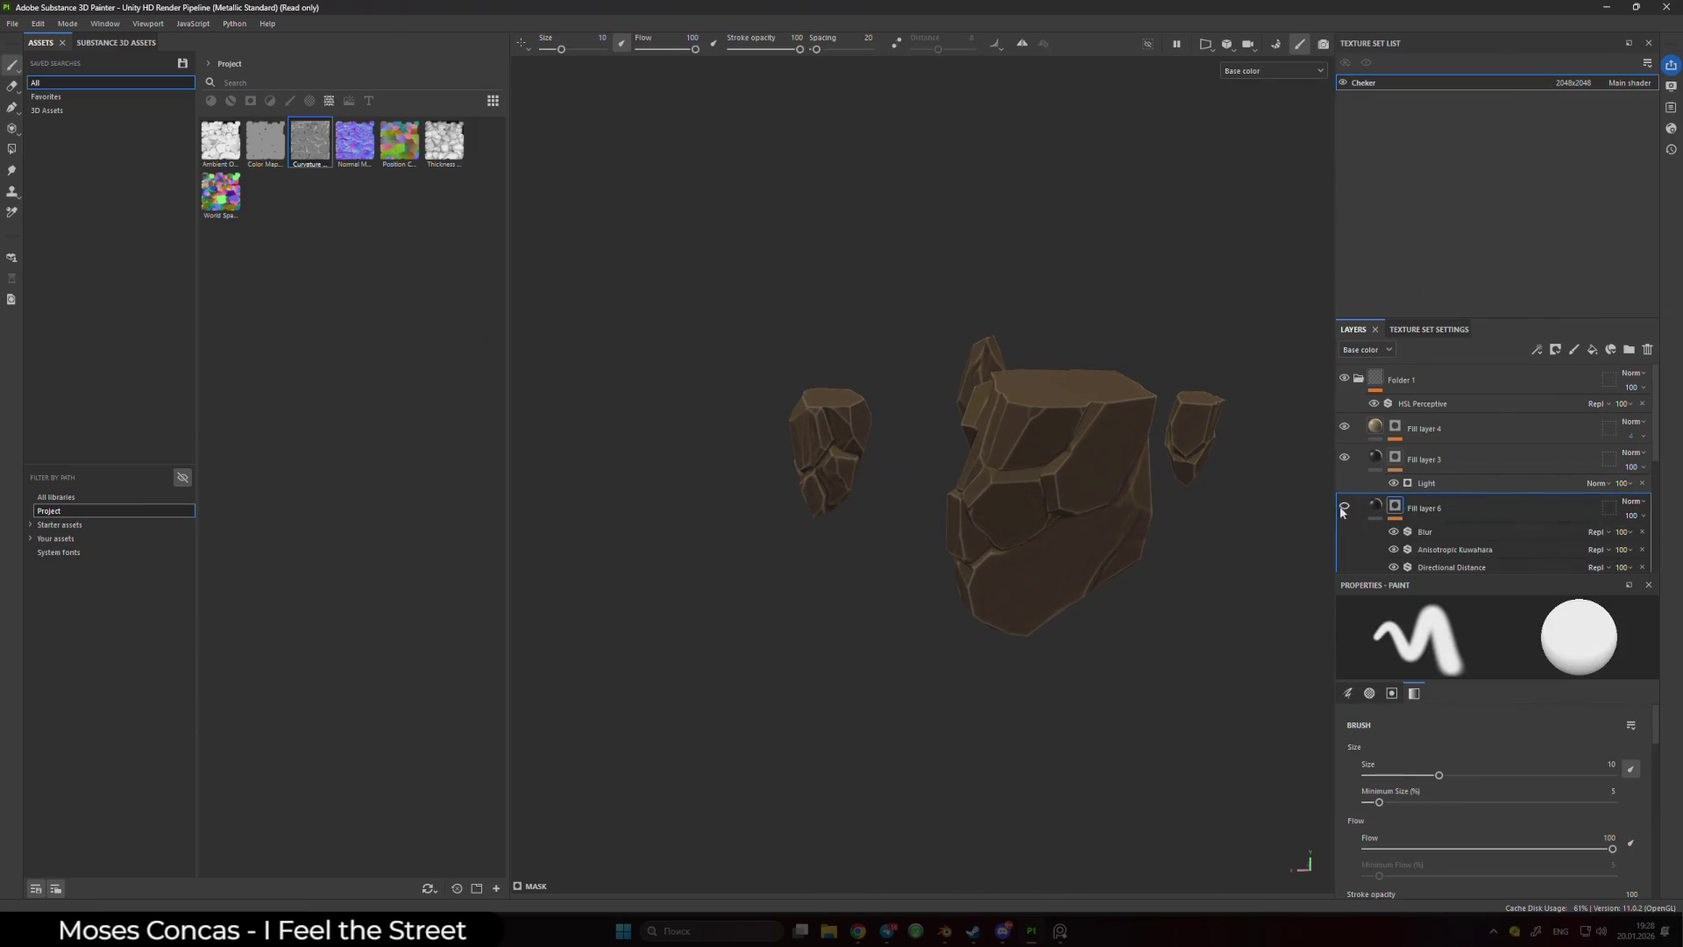
mouse_move(1155, 517)
mouse_down()
mouse_move(1161, 439)
mouse_move(1093, 477)
mouse_move(1034, 408)
mouse_move(1078, 464)
mouse_move(1057, 455)
mouse_up()
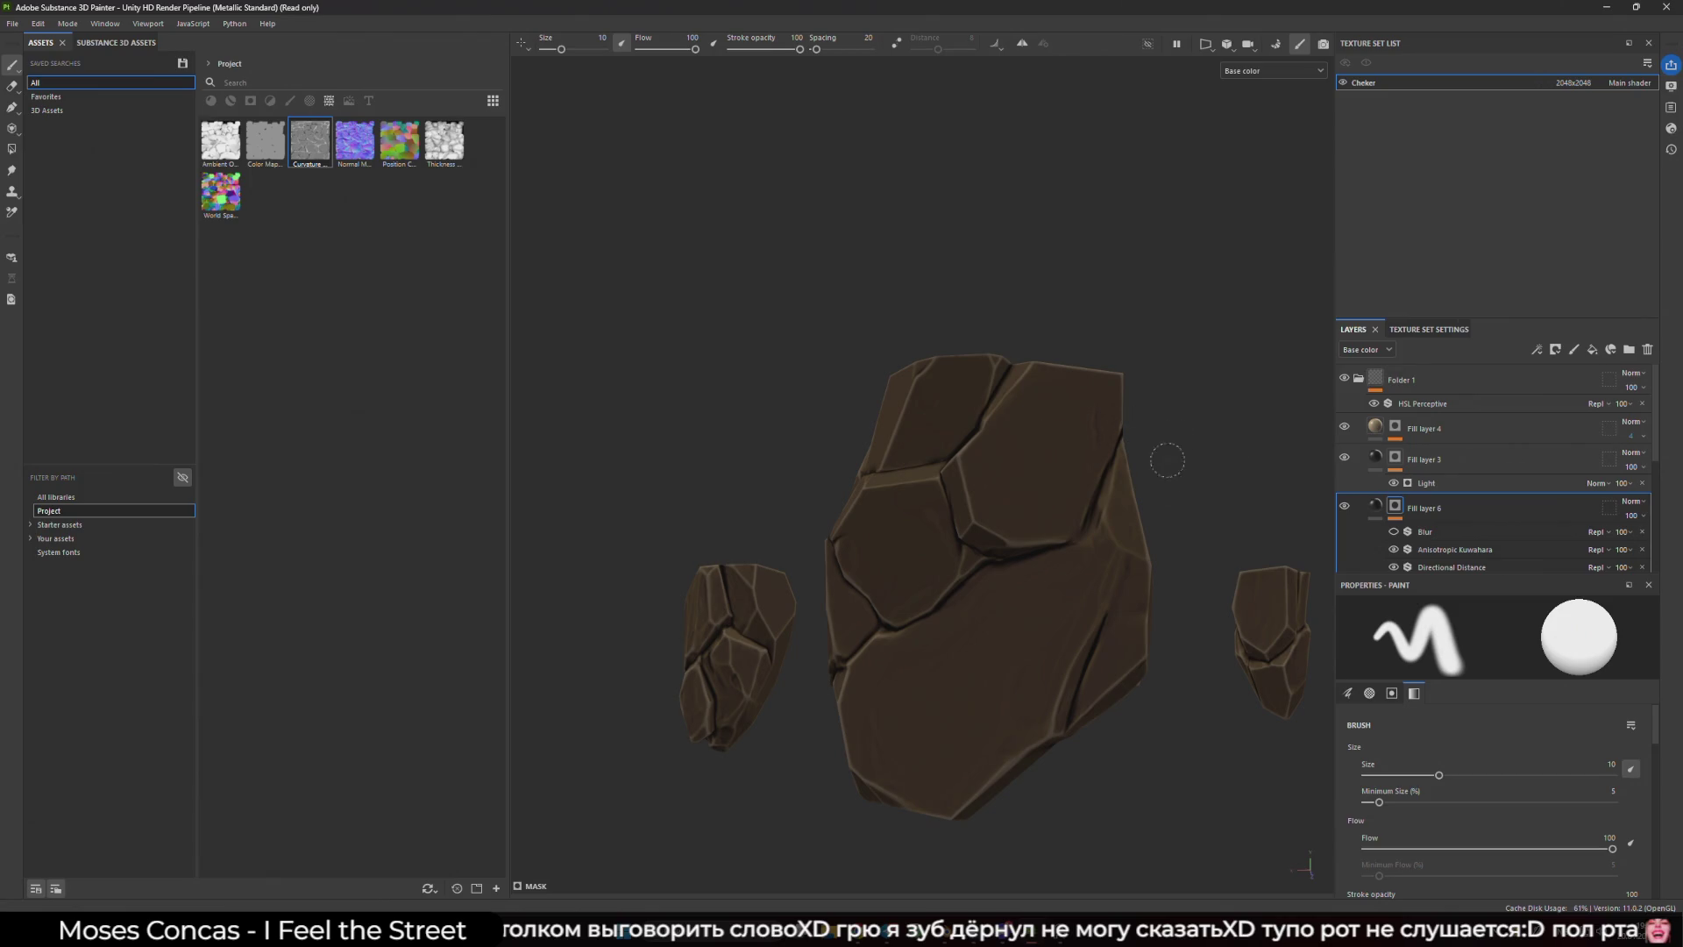
scroll(1166, 460, down, 3)
click(1273, 70)
click(1244, 87)
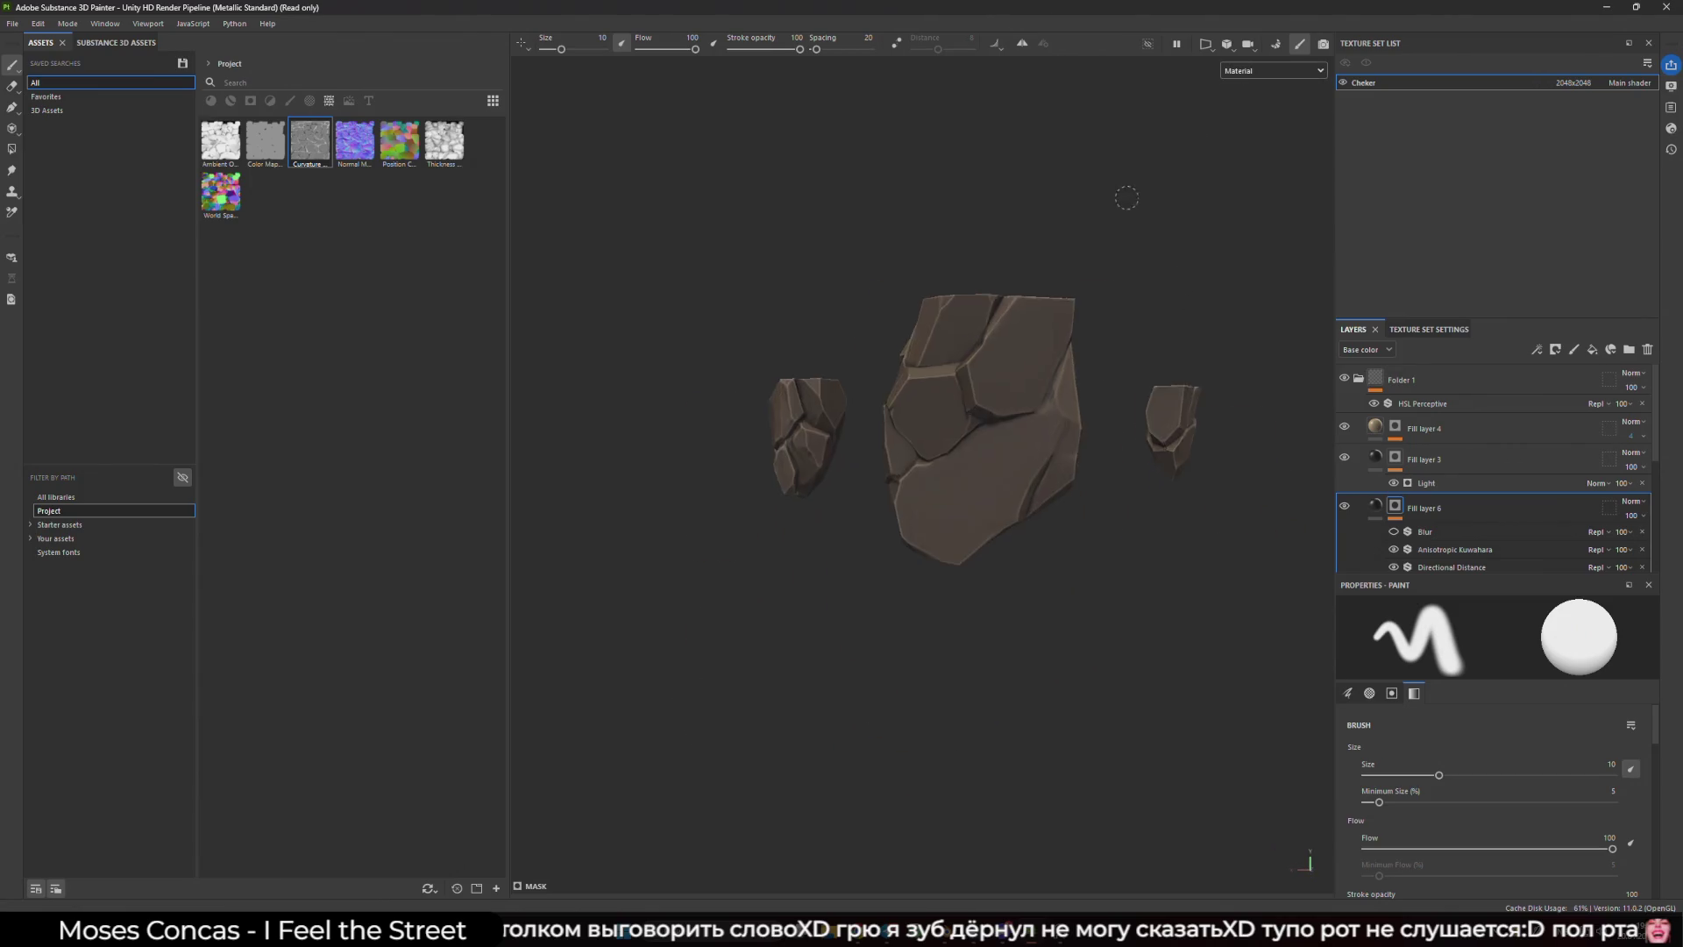
scroll(1126, 198, down, 3)
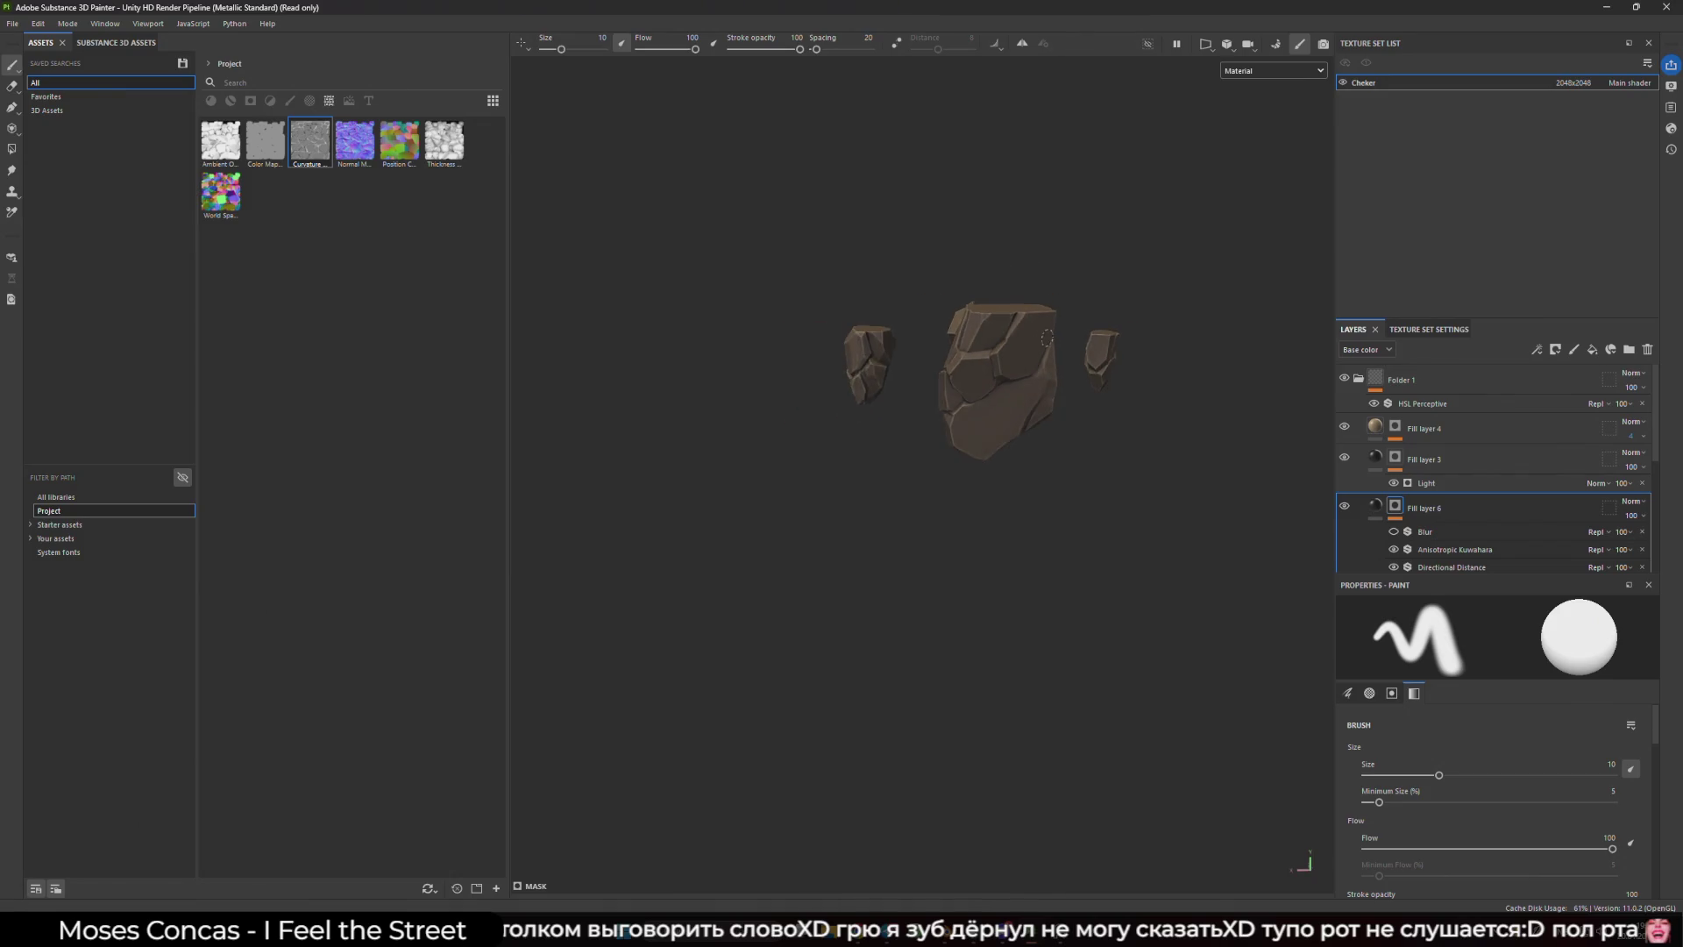
drag(1046, 337, 923, 392)
key(ctrl+s)
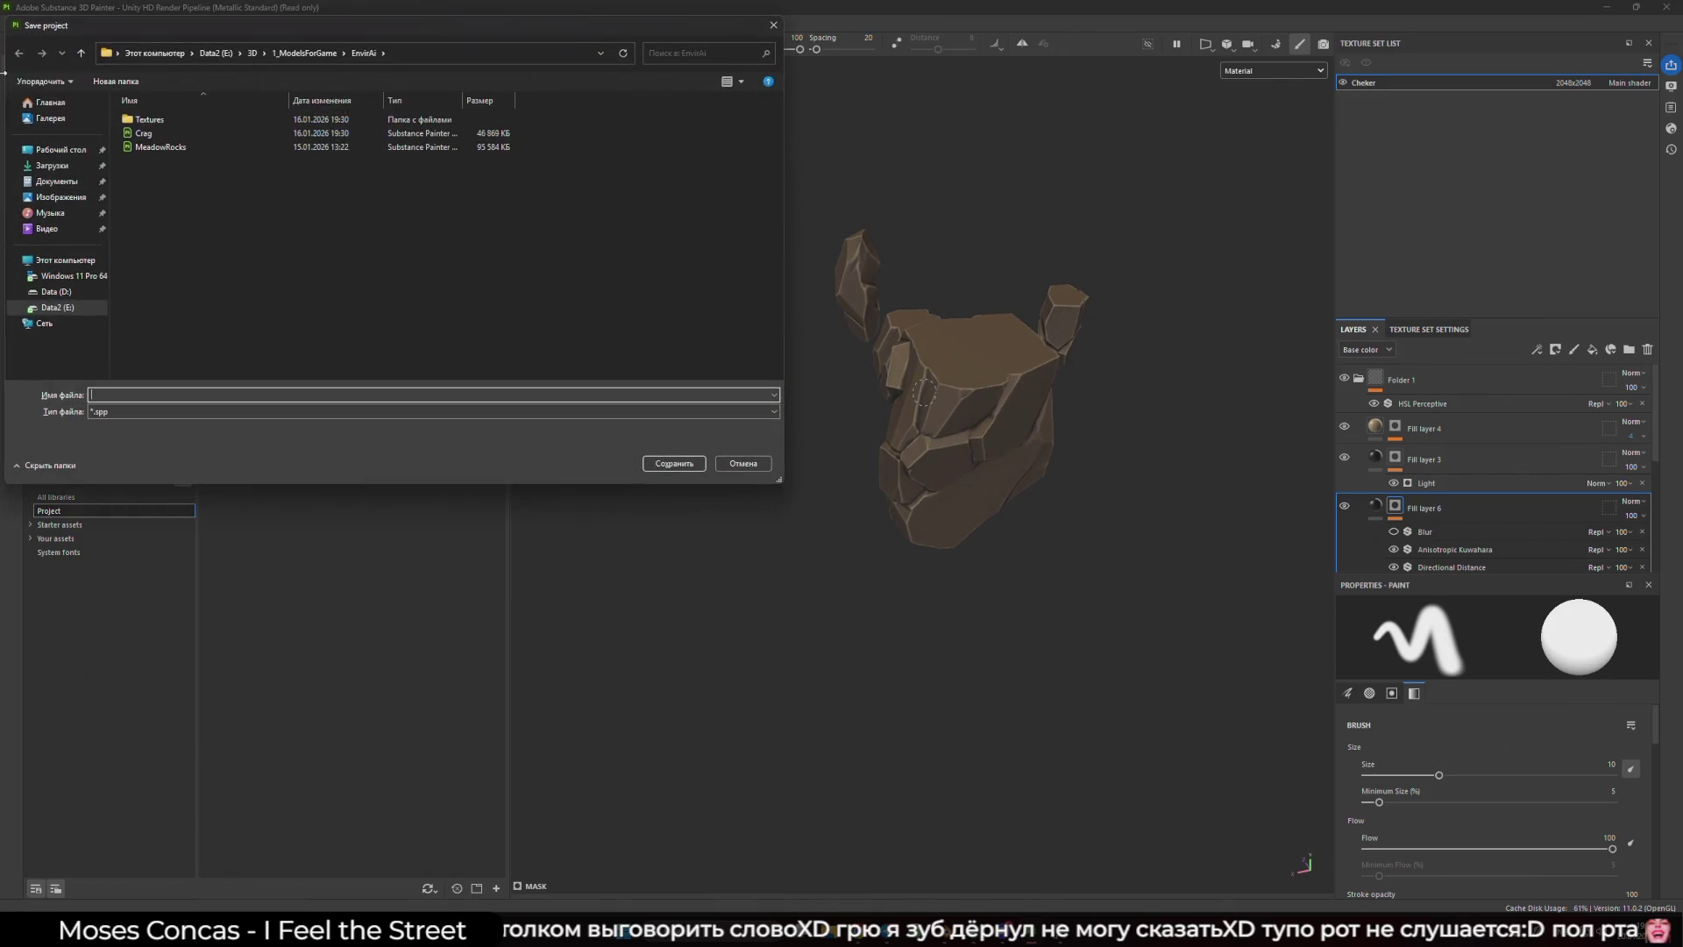
- Enter 'Stone' as the project file name and save it
key(shift+Tab)
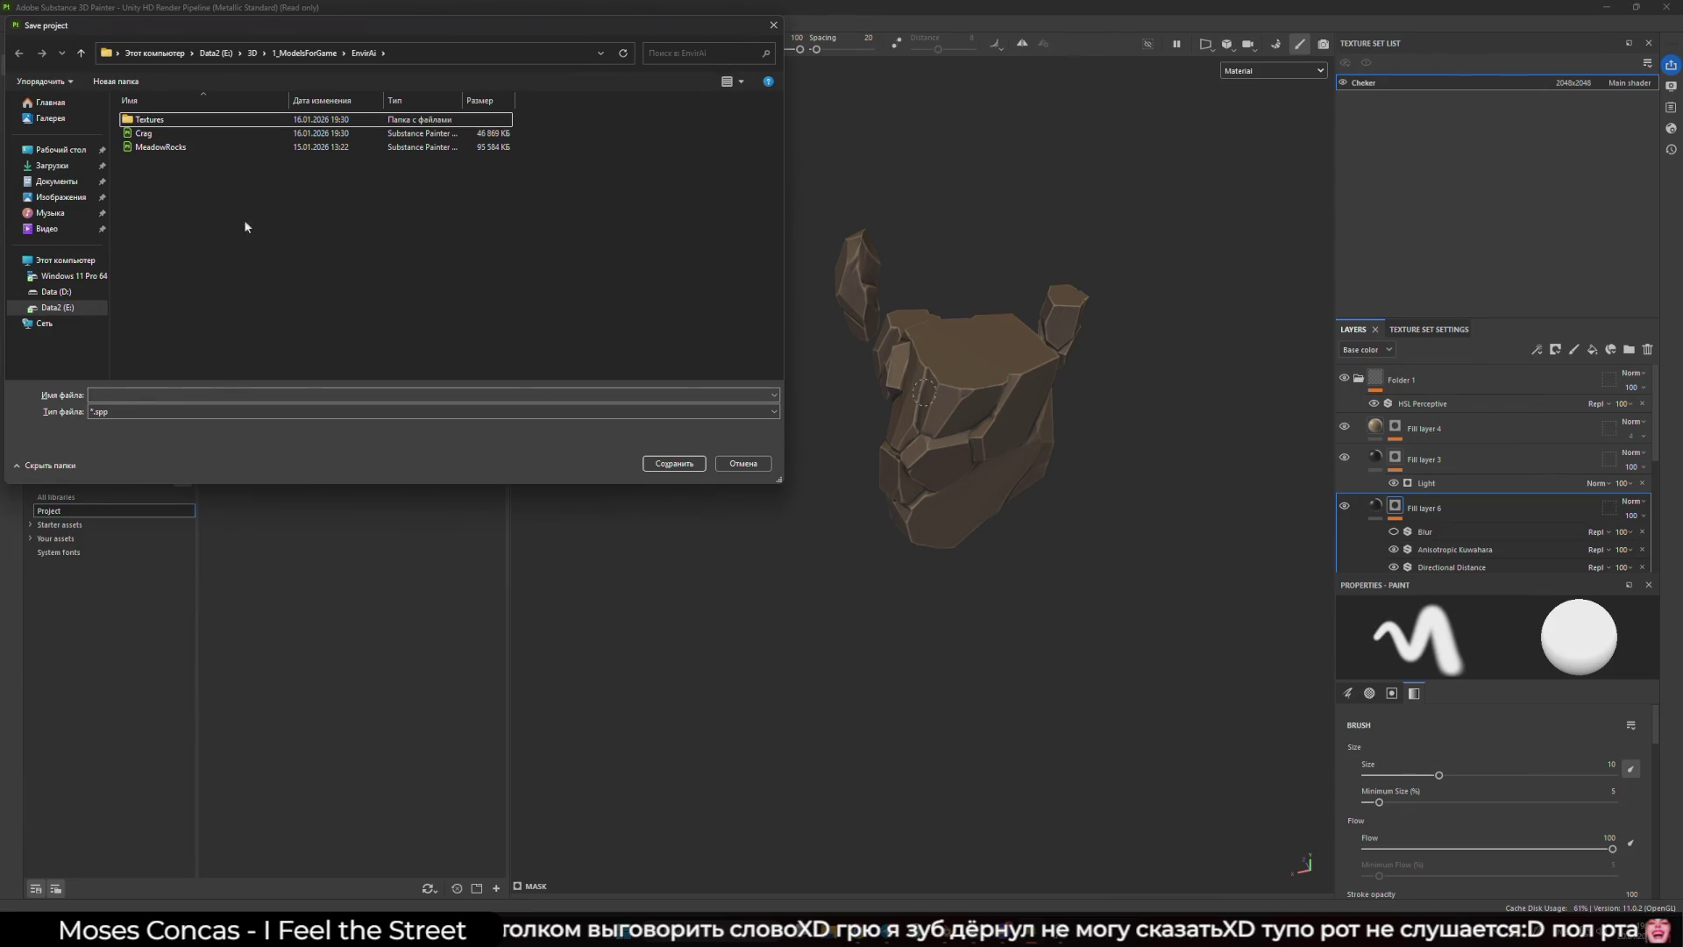
click(189, 394)
text(Stone)
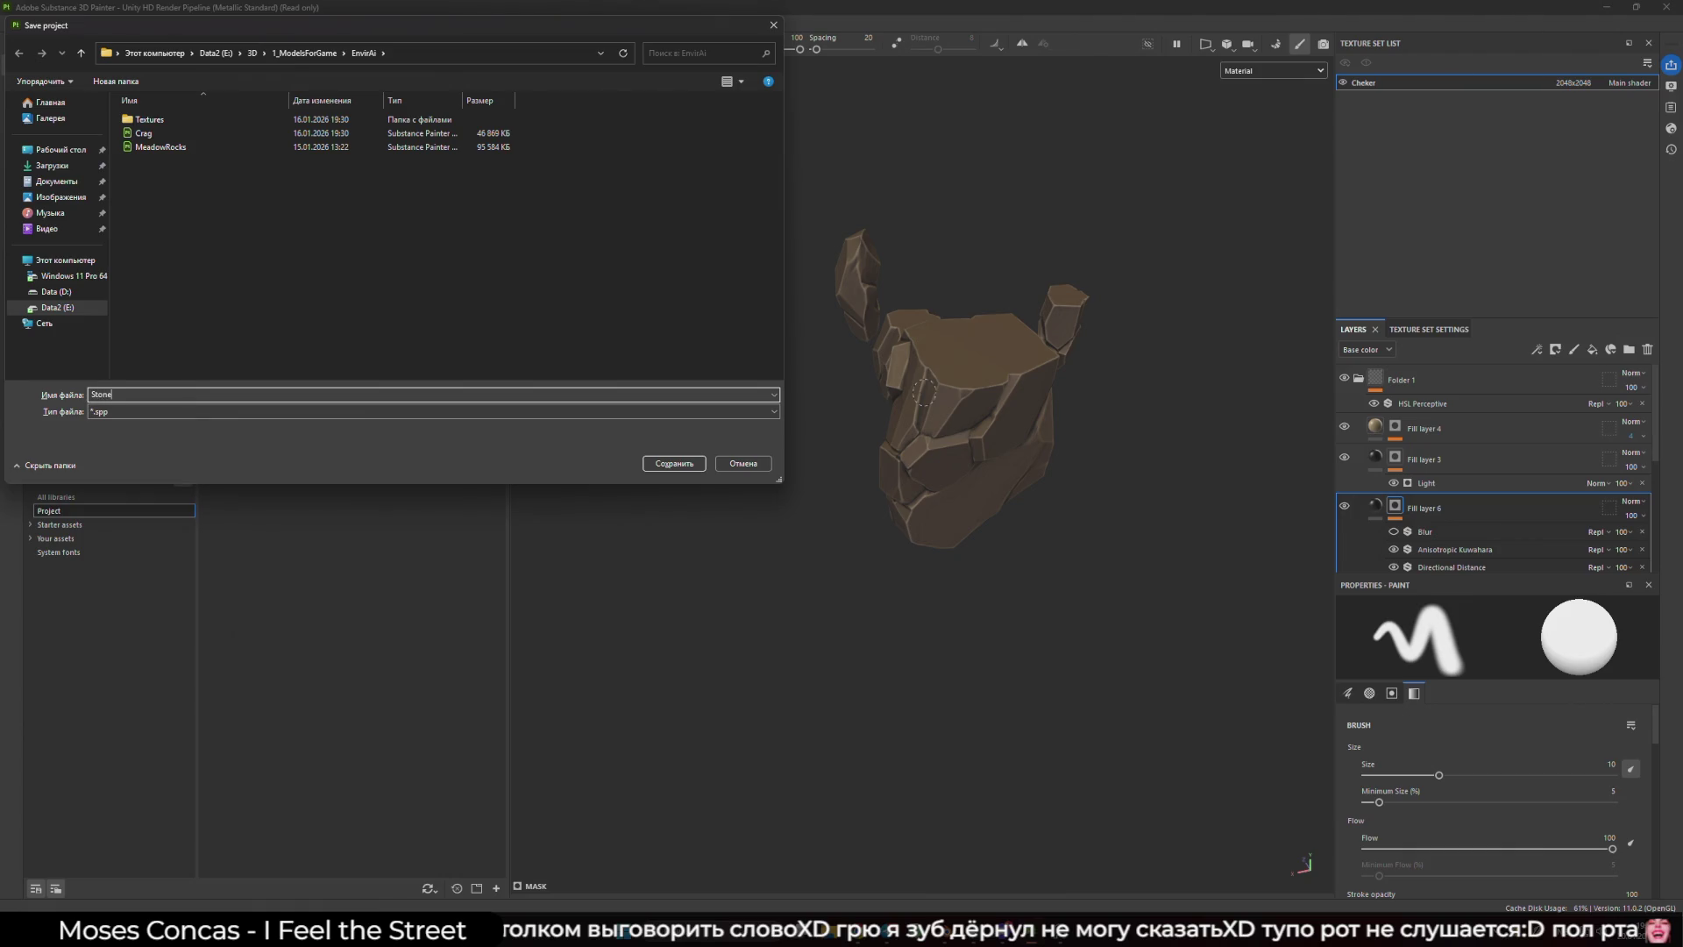
click(682, 464)
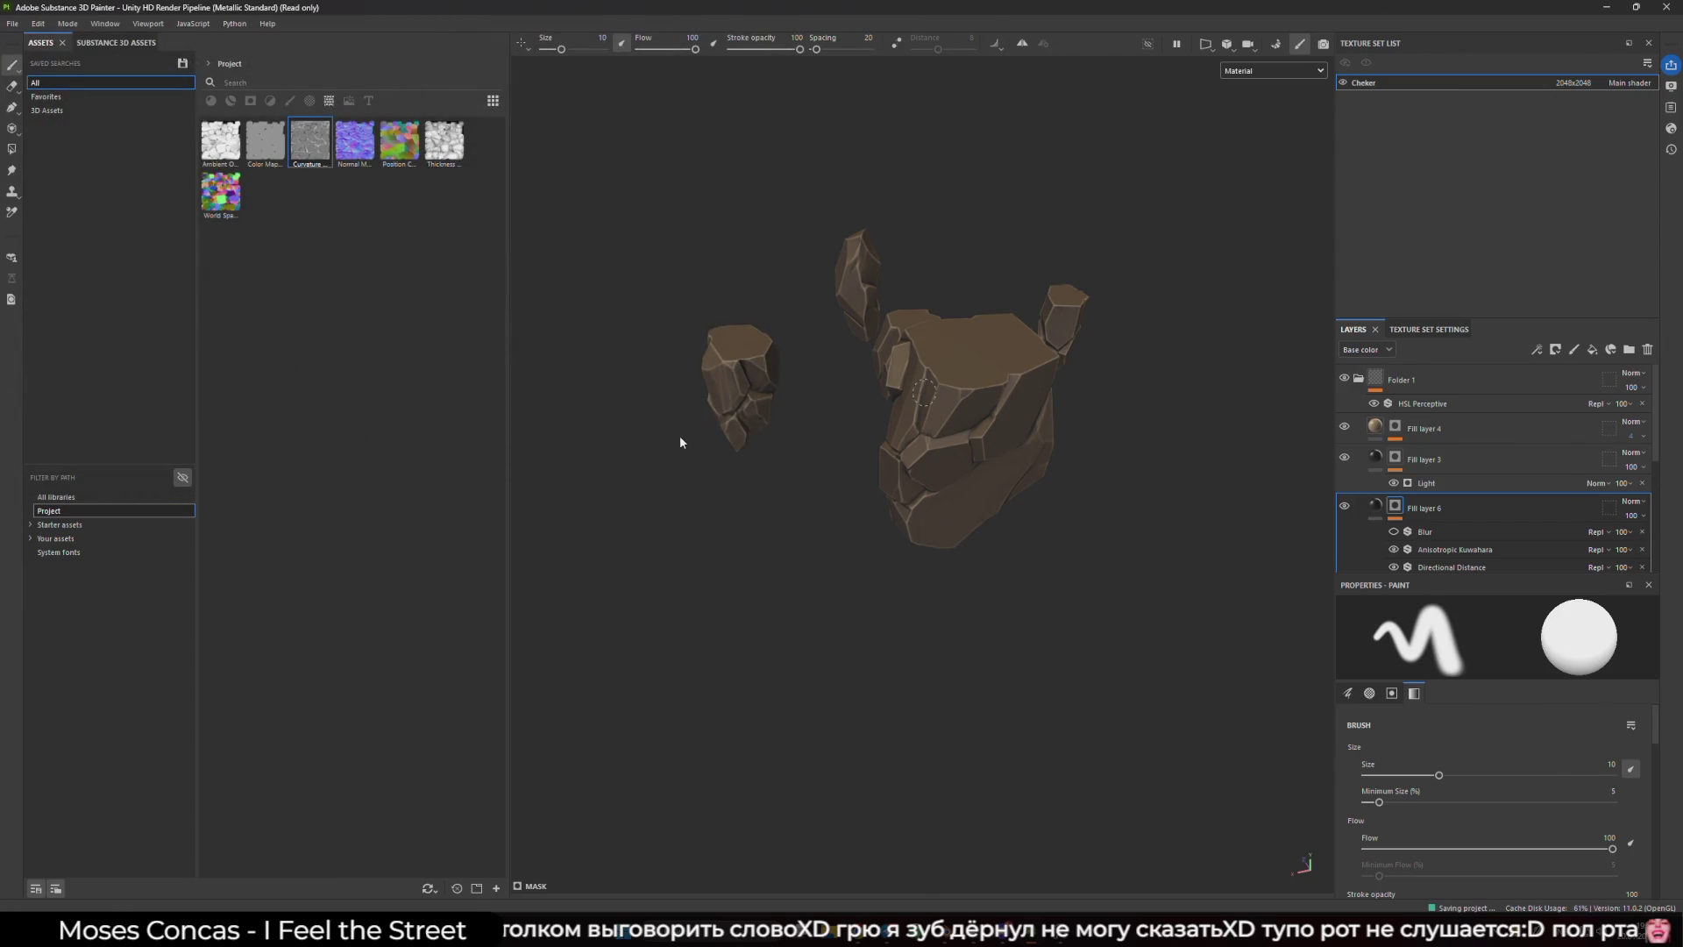
click(12, 24)
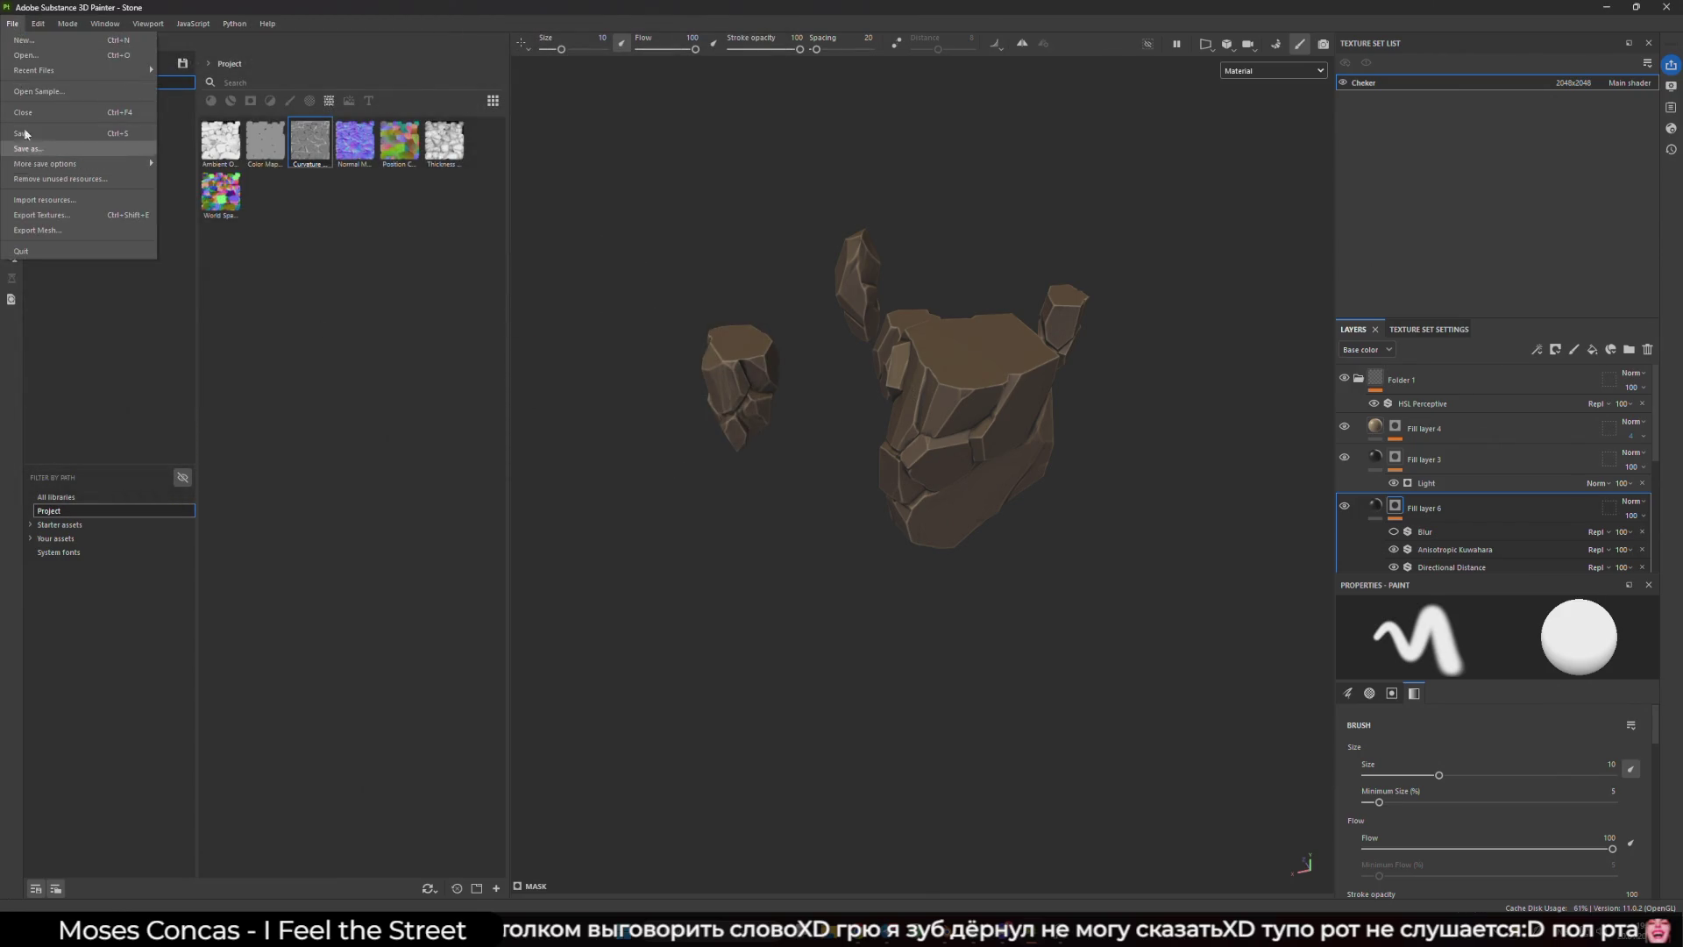
- Start a texture export and browse the output folder to E:\3D\1_ModelsForGame\EnvirAi
mouse_move(38, 24)
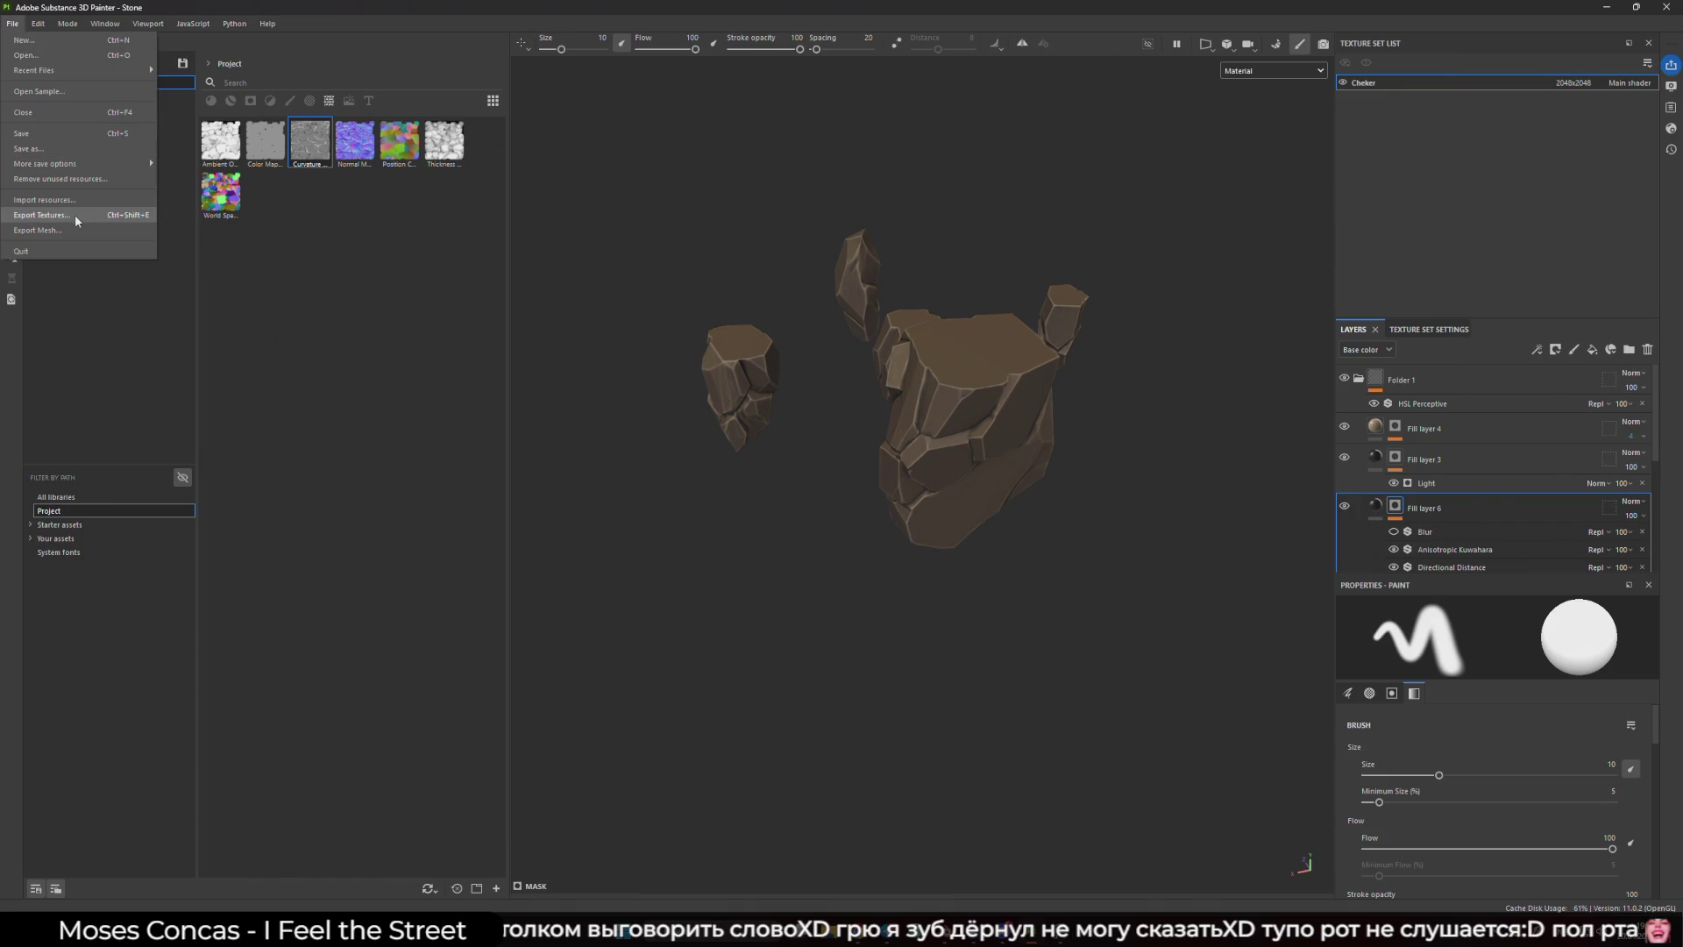
click(76, 214)
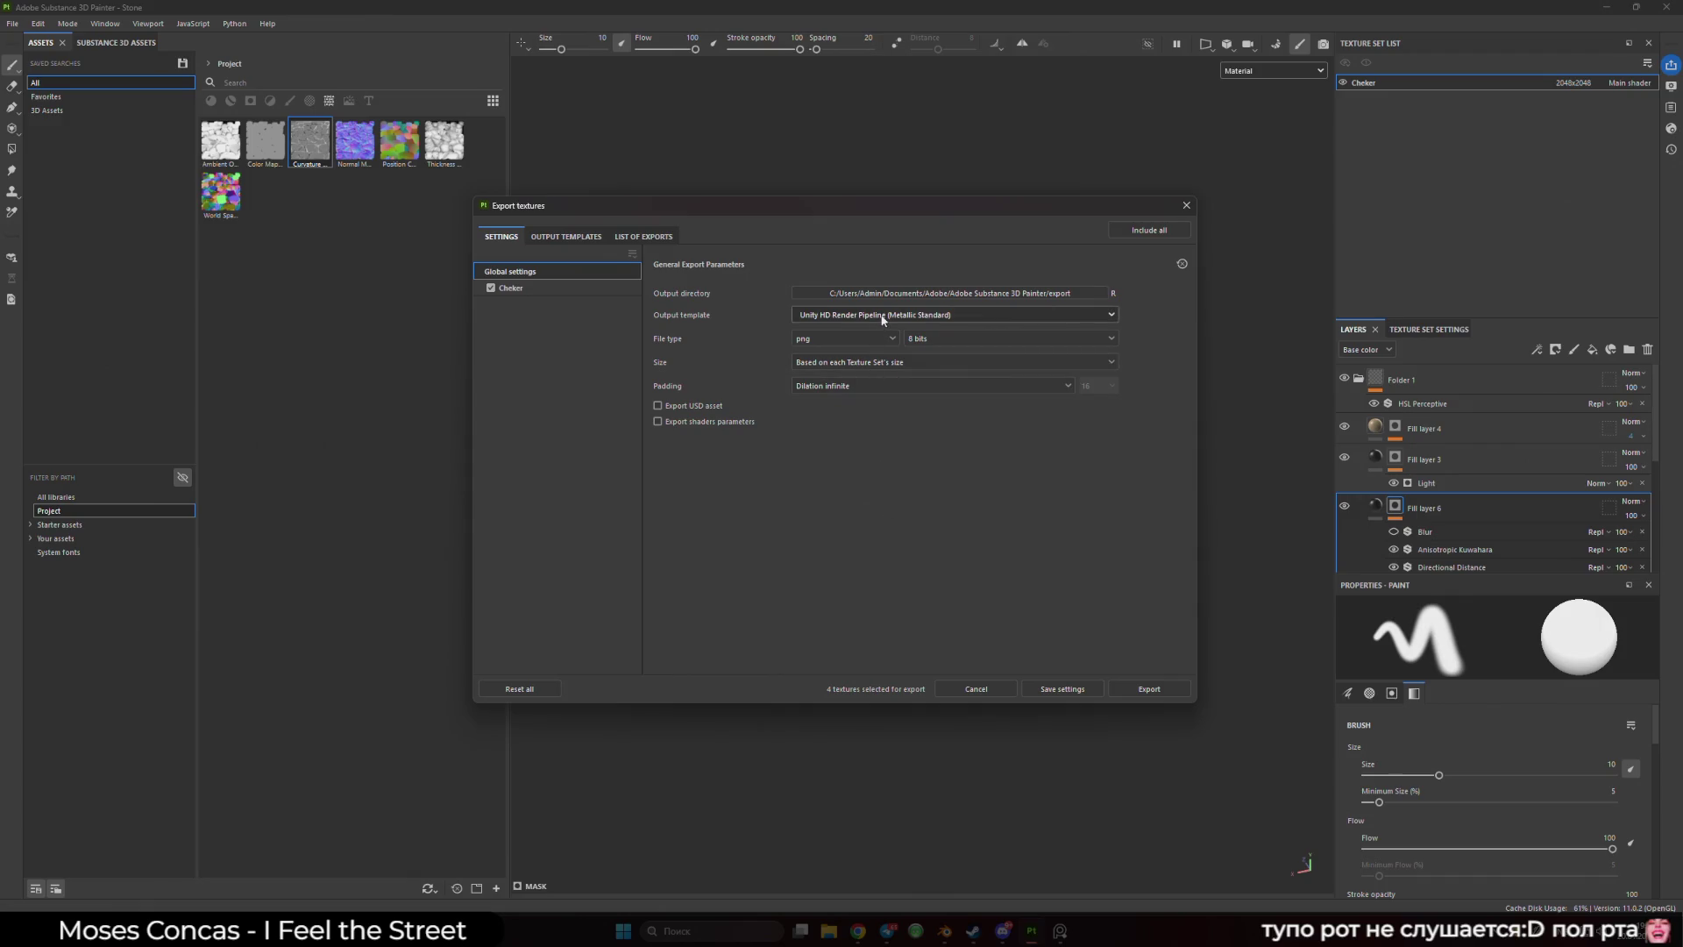
click(890, 298)
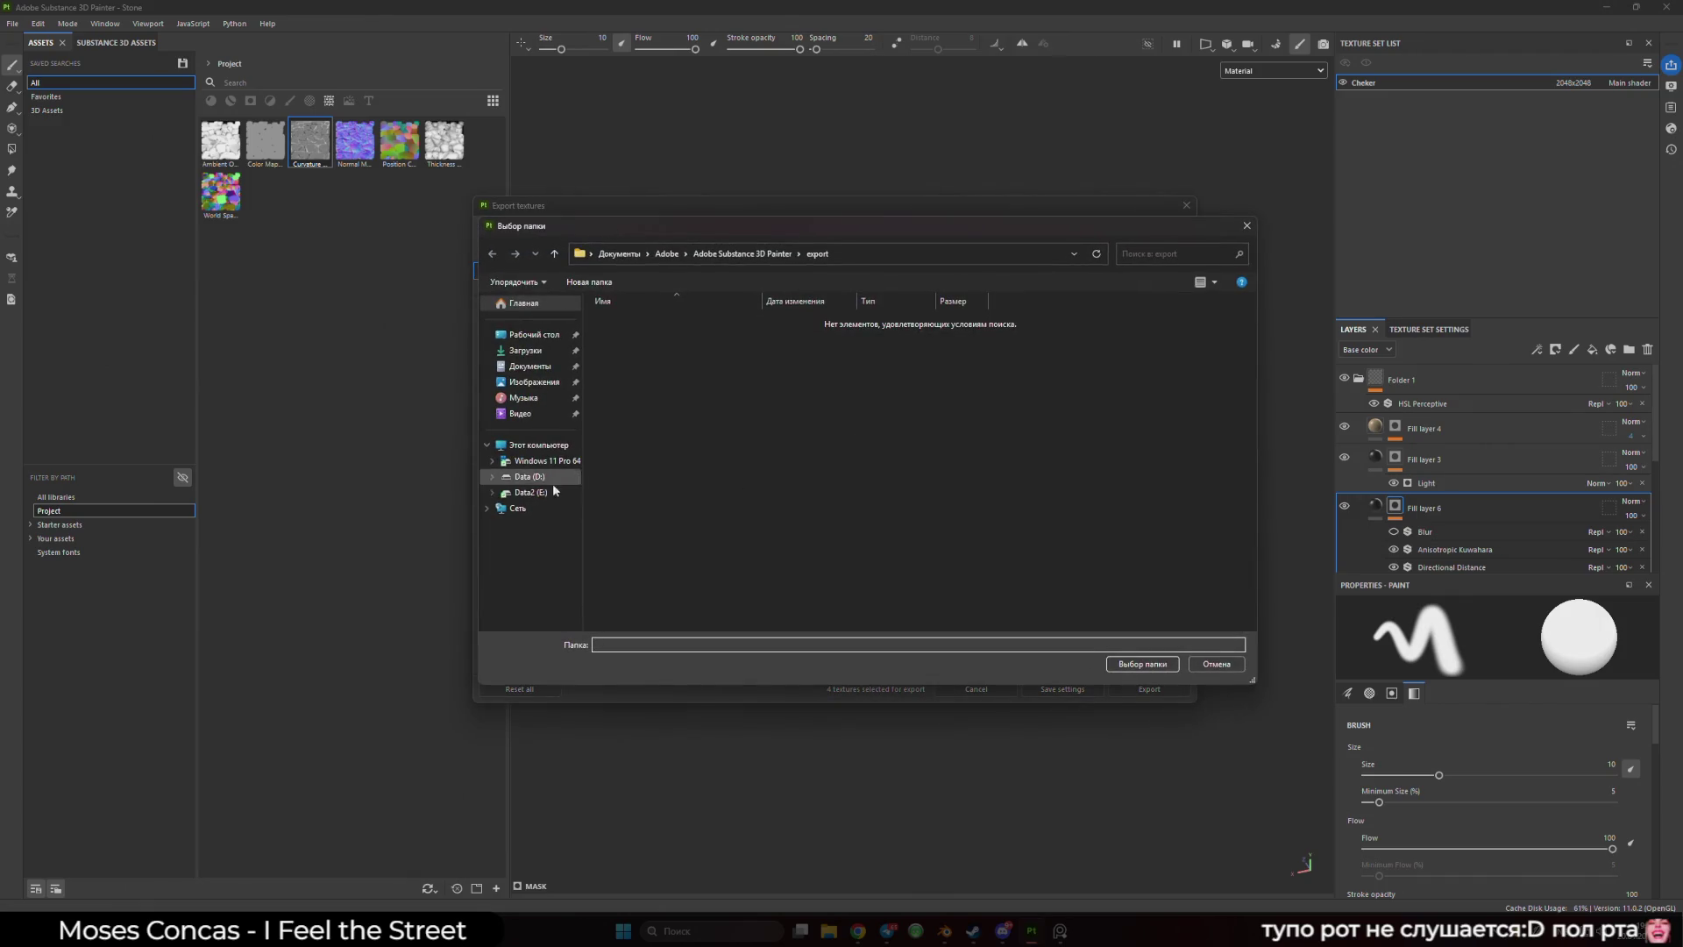
click(530, 492)
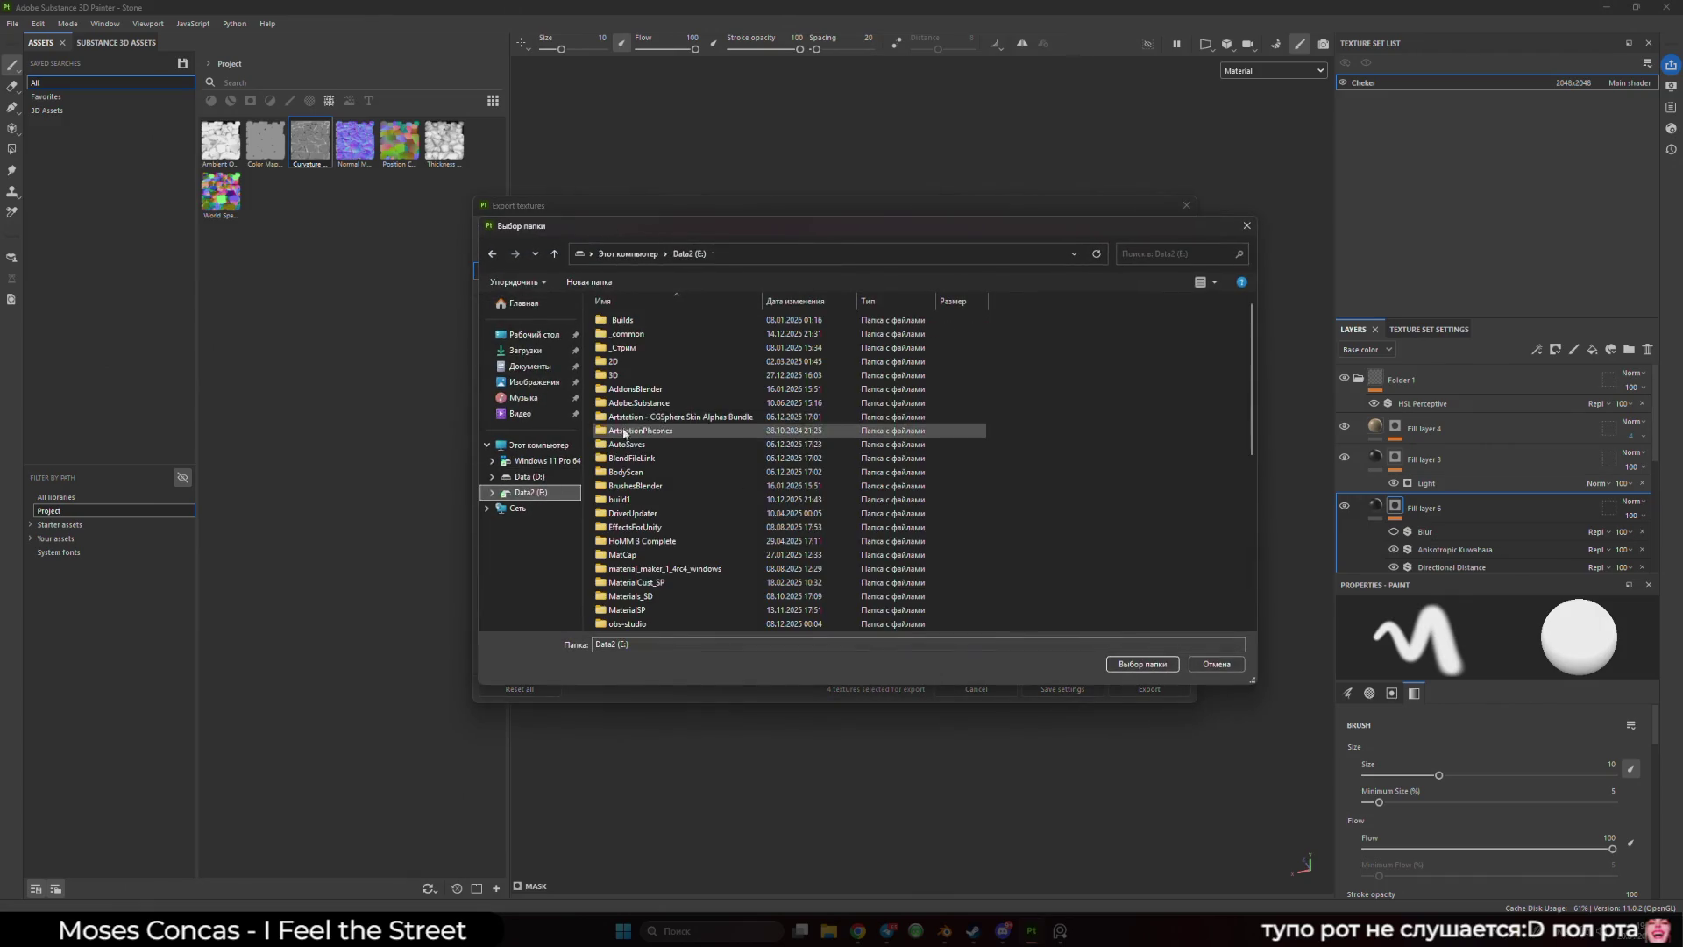
double_click(653, 374)
double_click(661, 319)
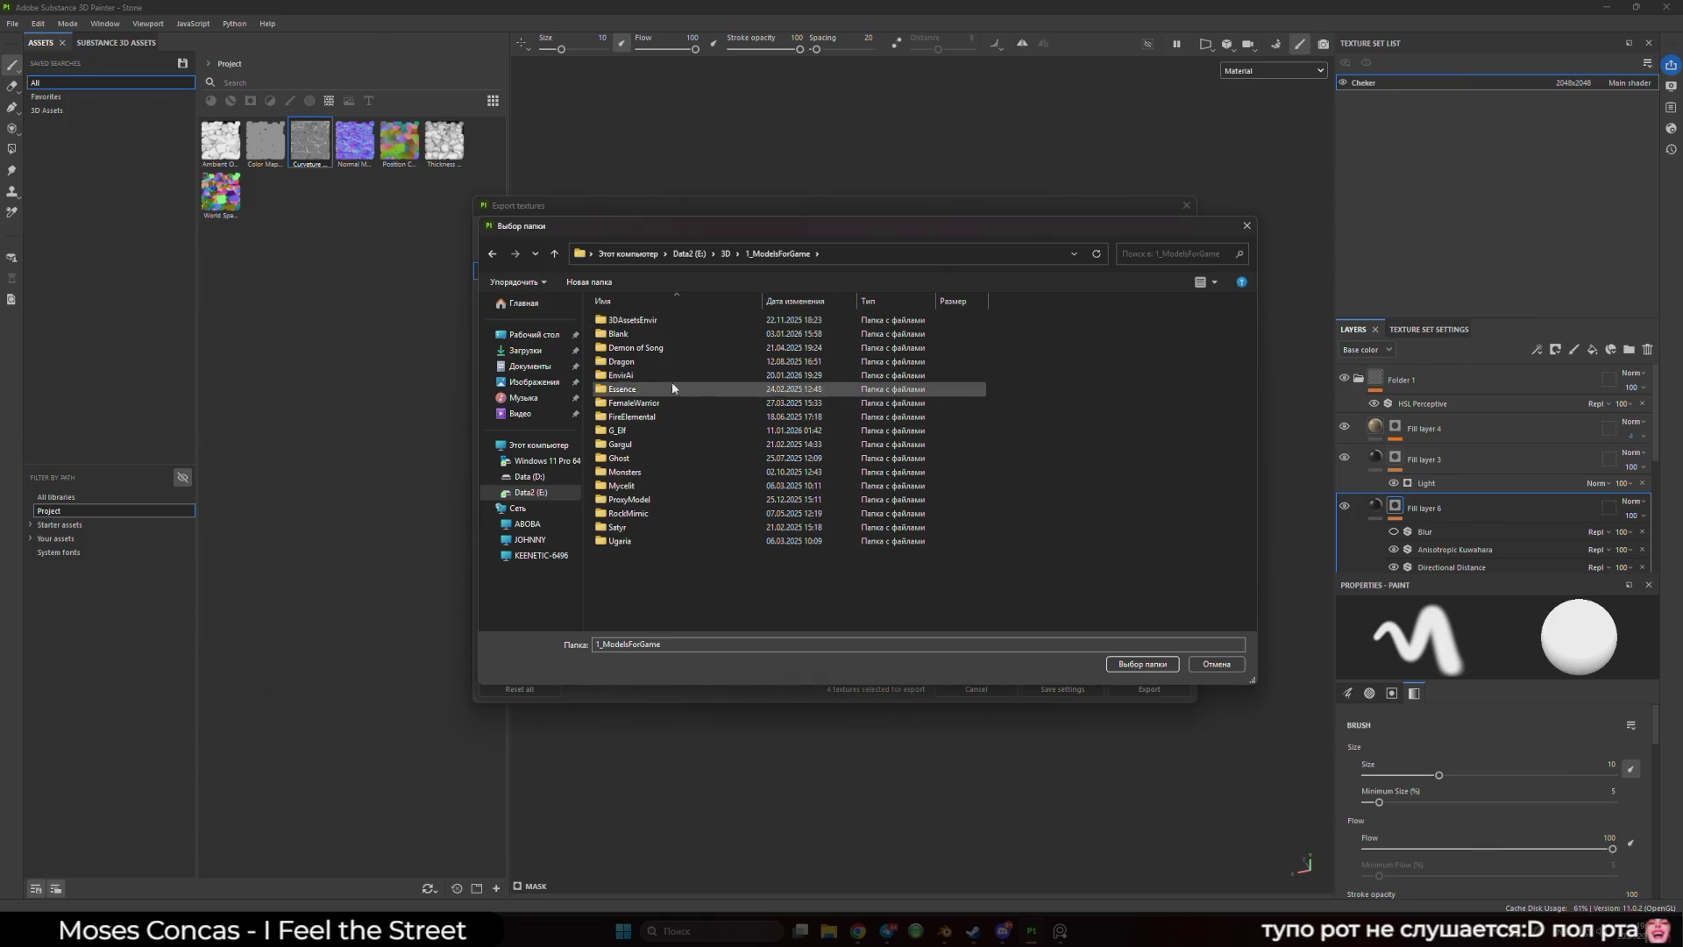
double_click(672, 377)
- Create a new folder named 'Stone' there and select it as the output directory
right_click(782, 452)
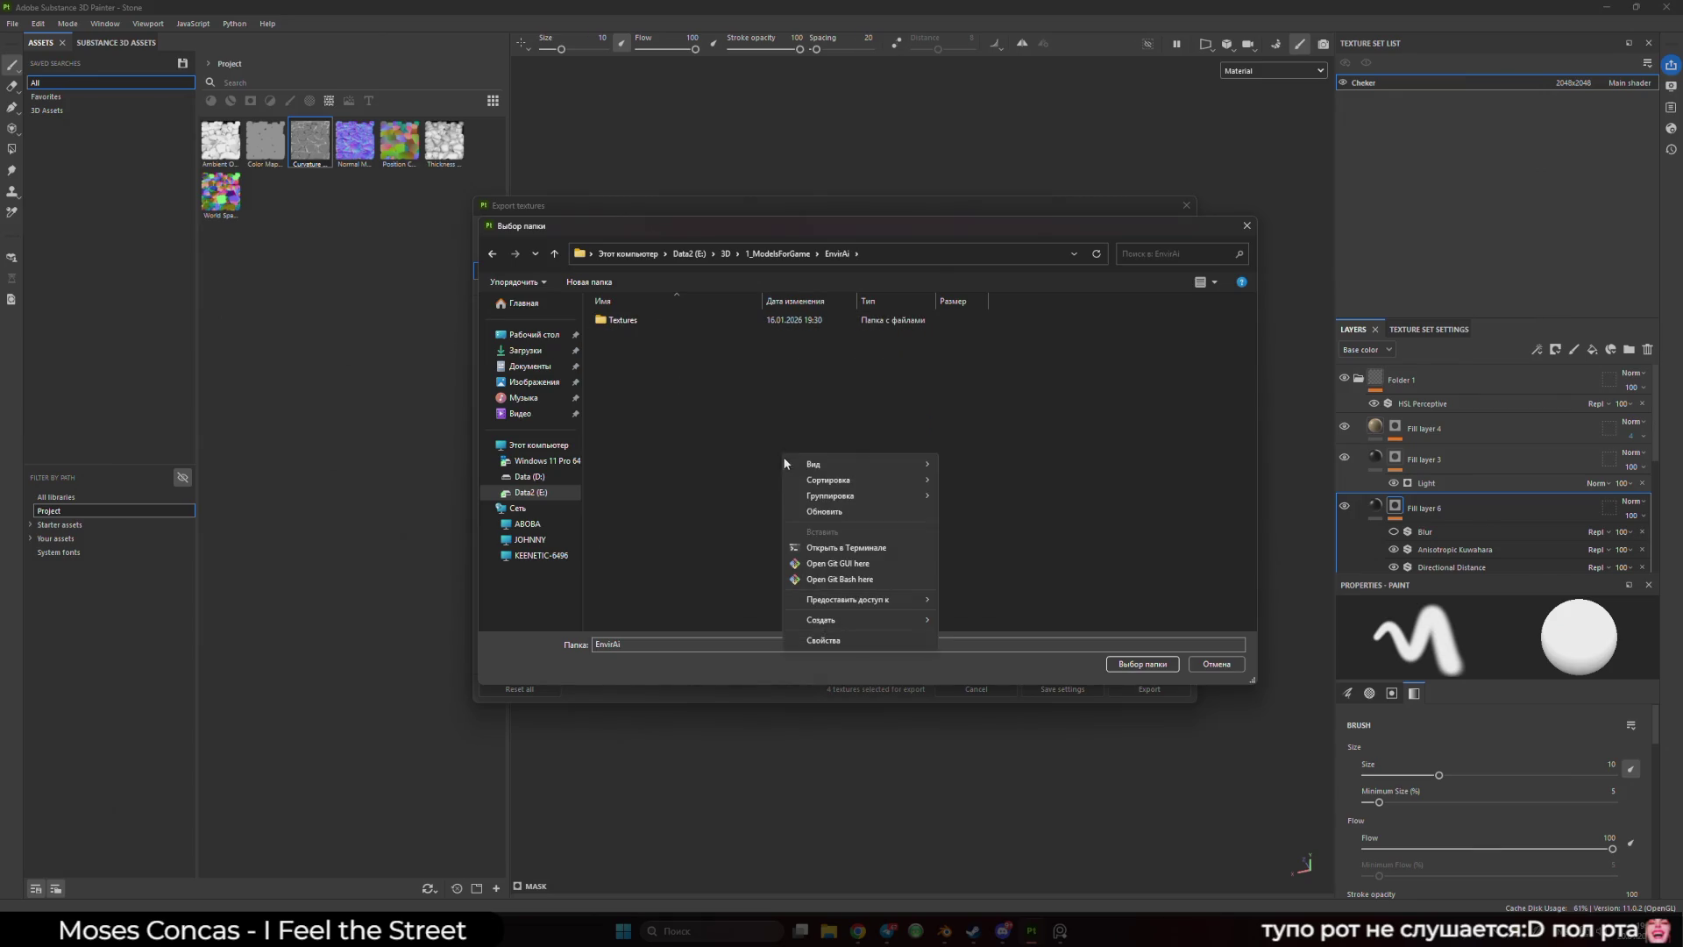
mouse_move(901, 622)
click(999, 620)
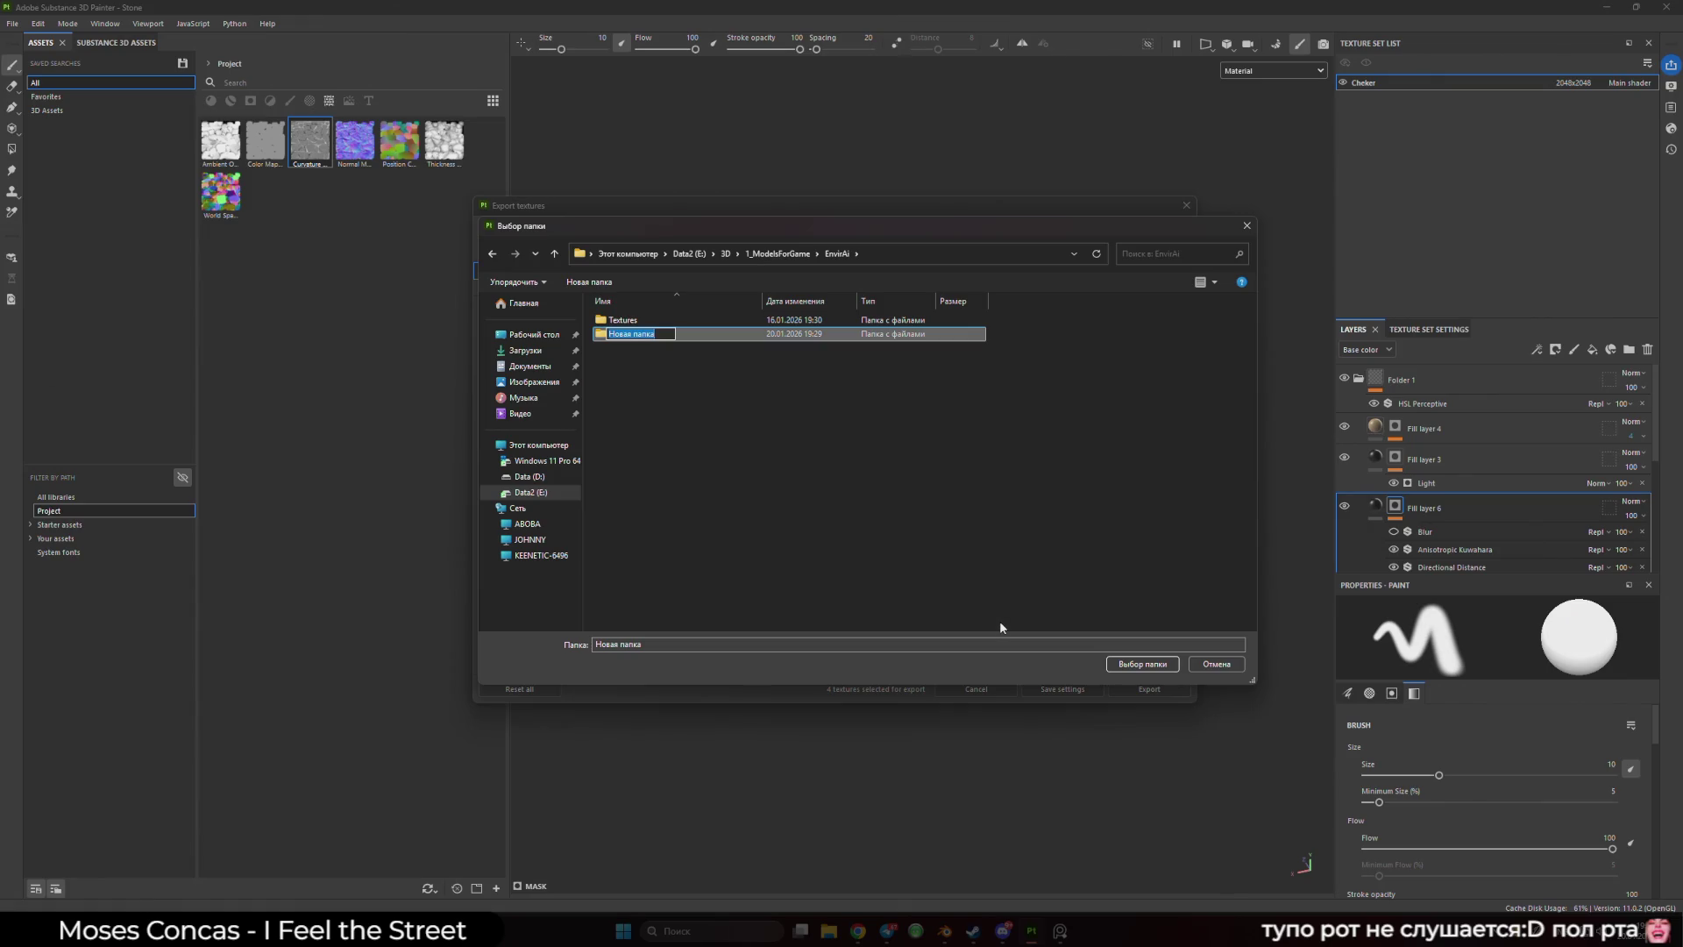
text(Stone)
key(Return)
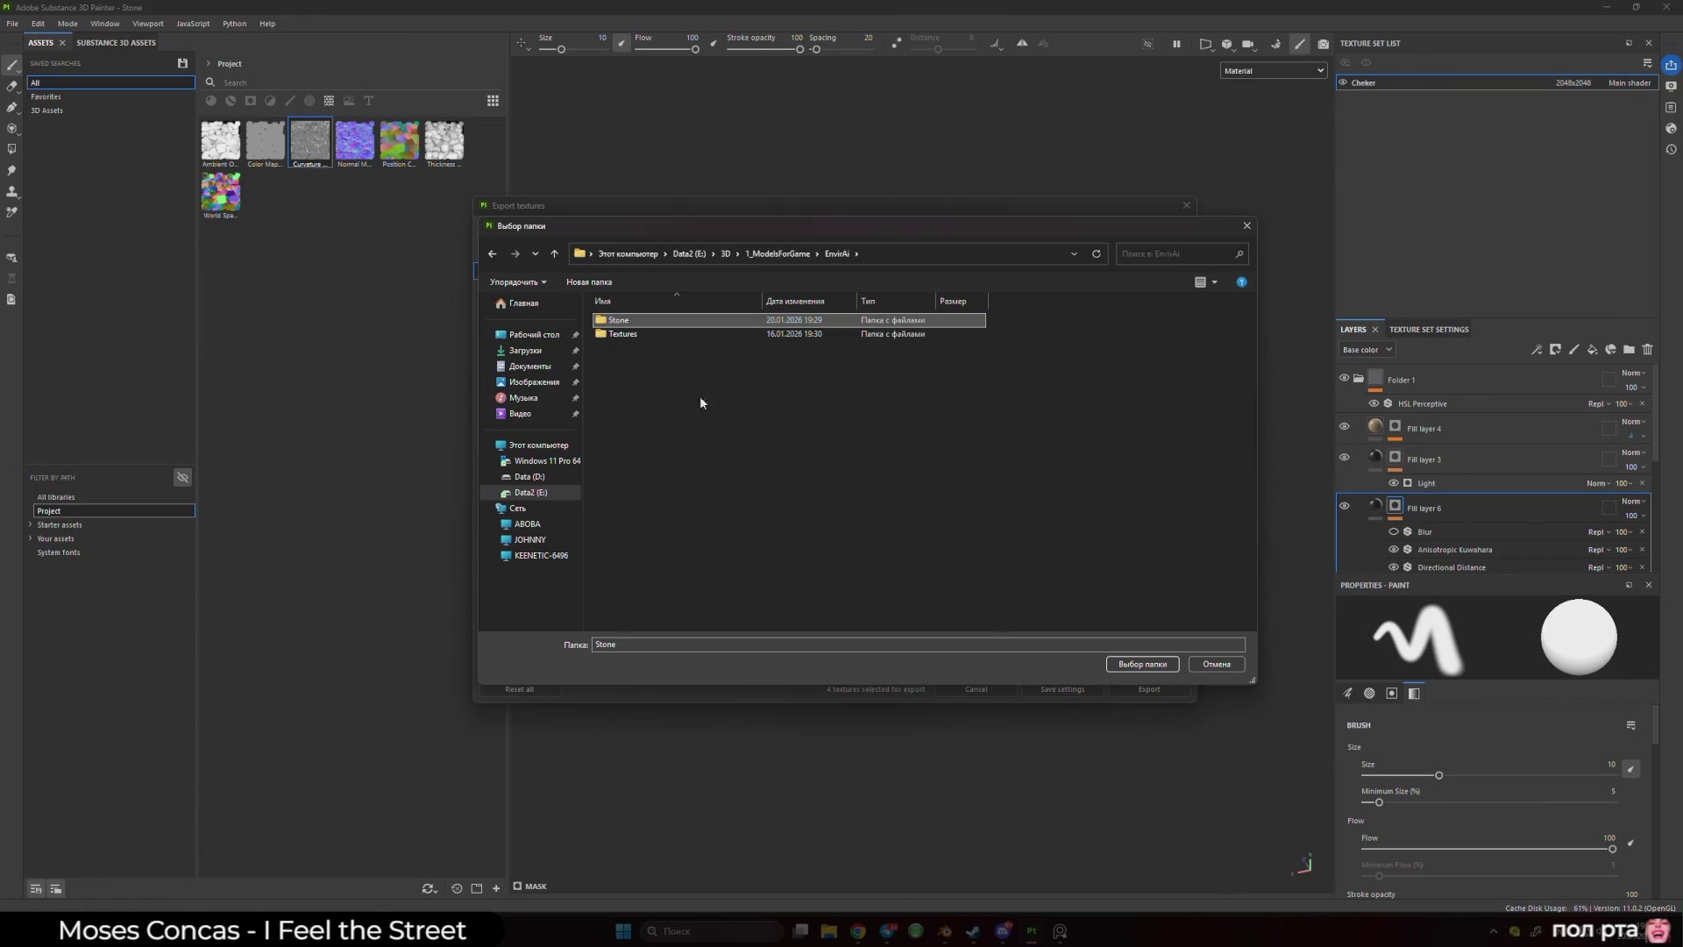
double_click(619, 321)
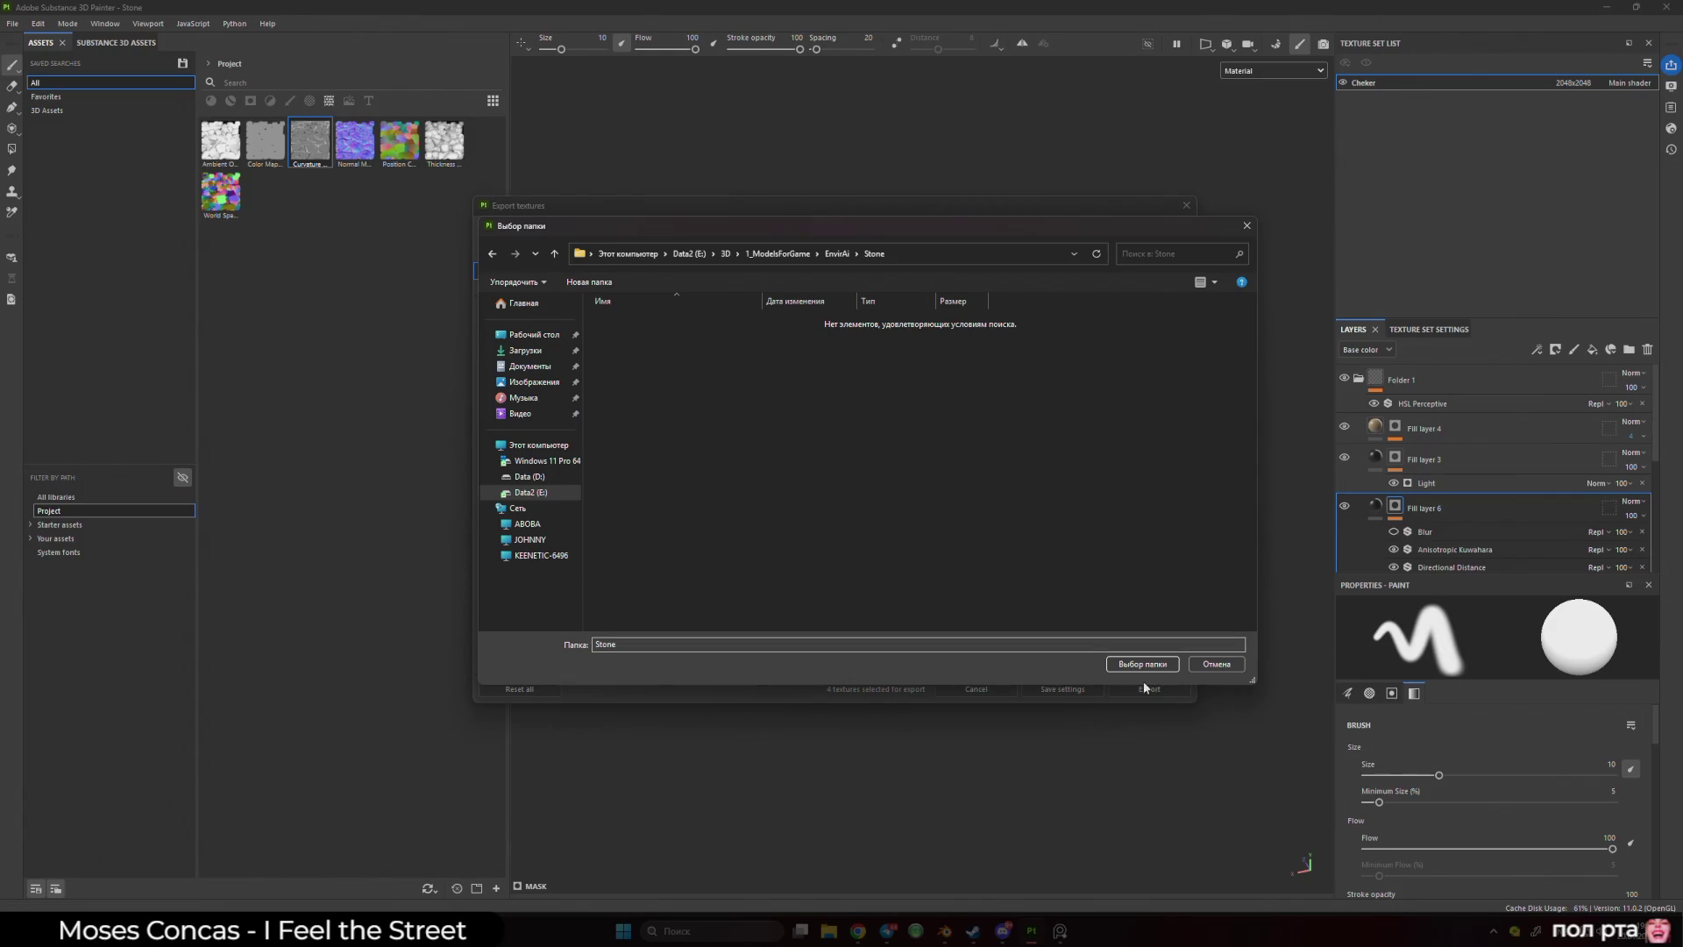
click(1142, 664)
click(872, 386)
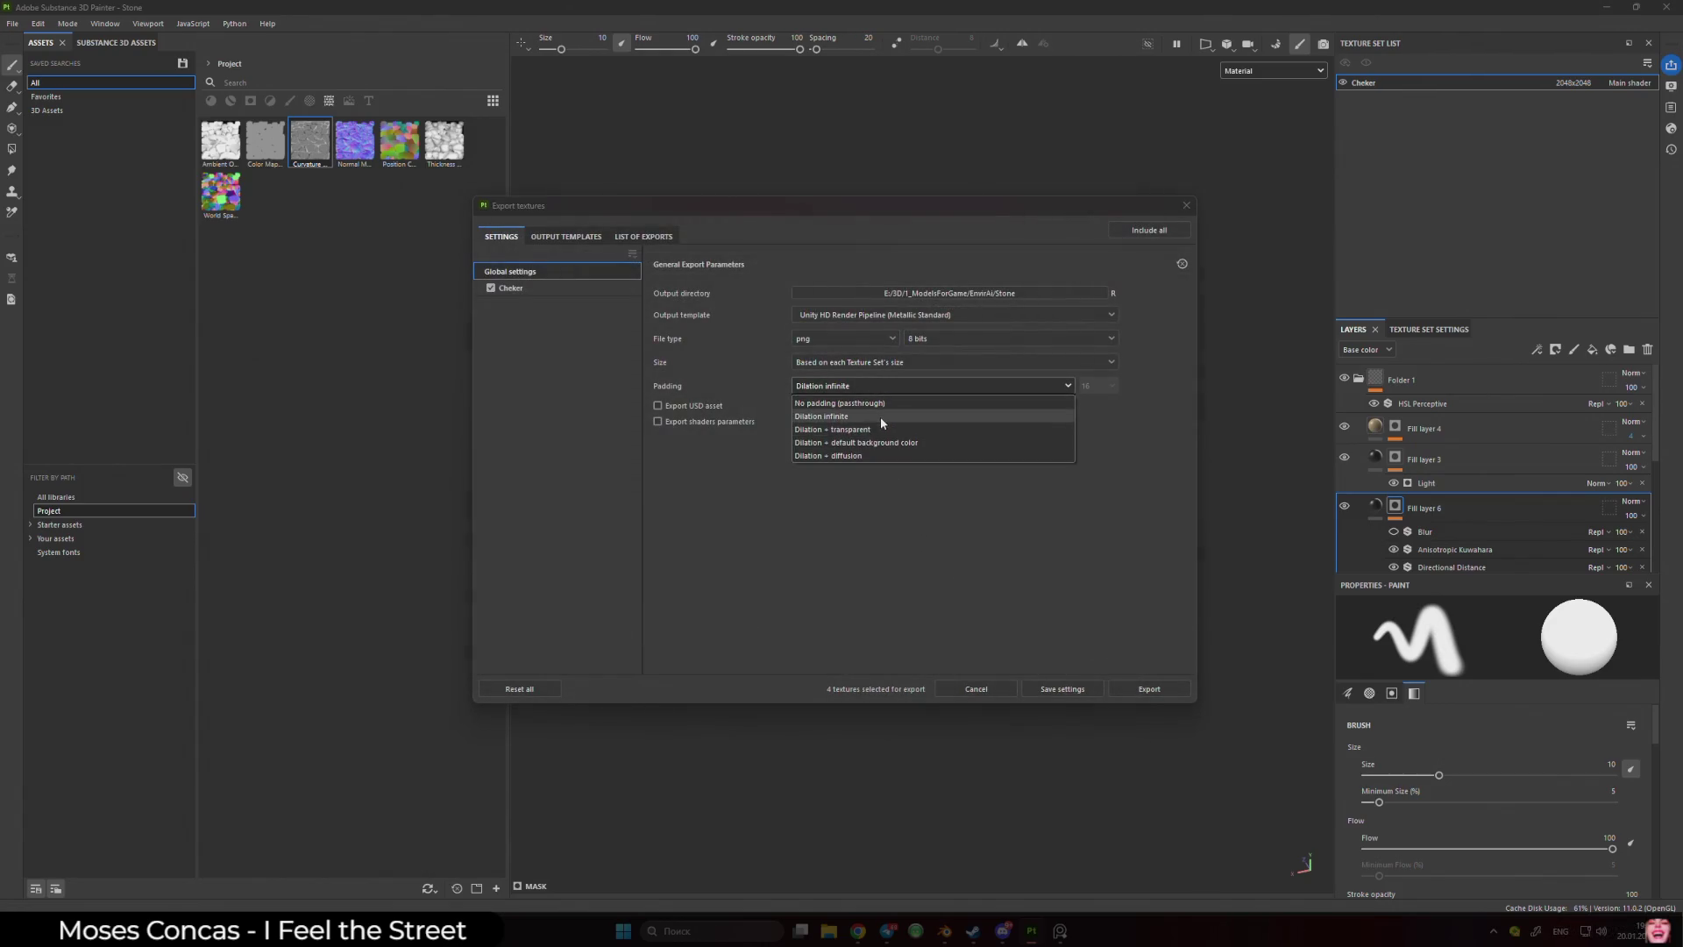
- Export the Stone textures at 2048 size and 16-bit depth with infinite dilation padding
click(880, 417)
click(878, 366)
click(894, 462)
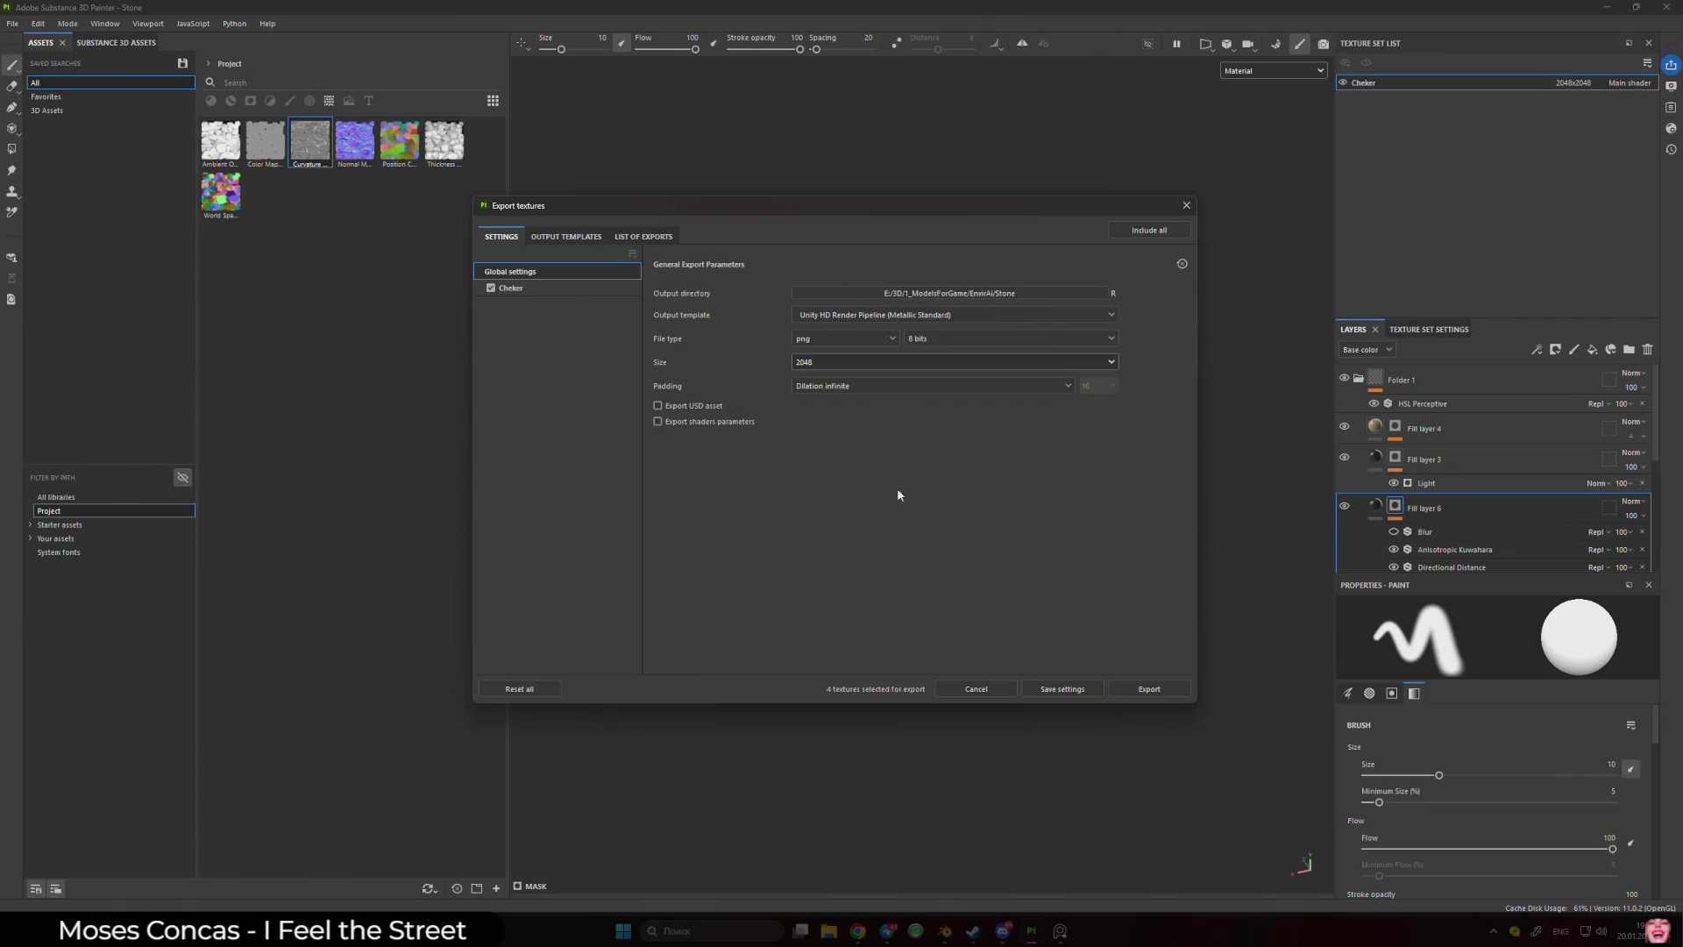
click(930, 339)
click(922, 393)
click(1160, 691)
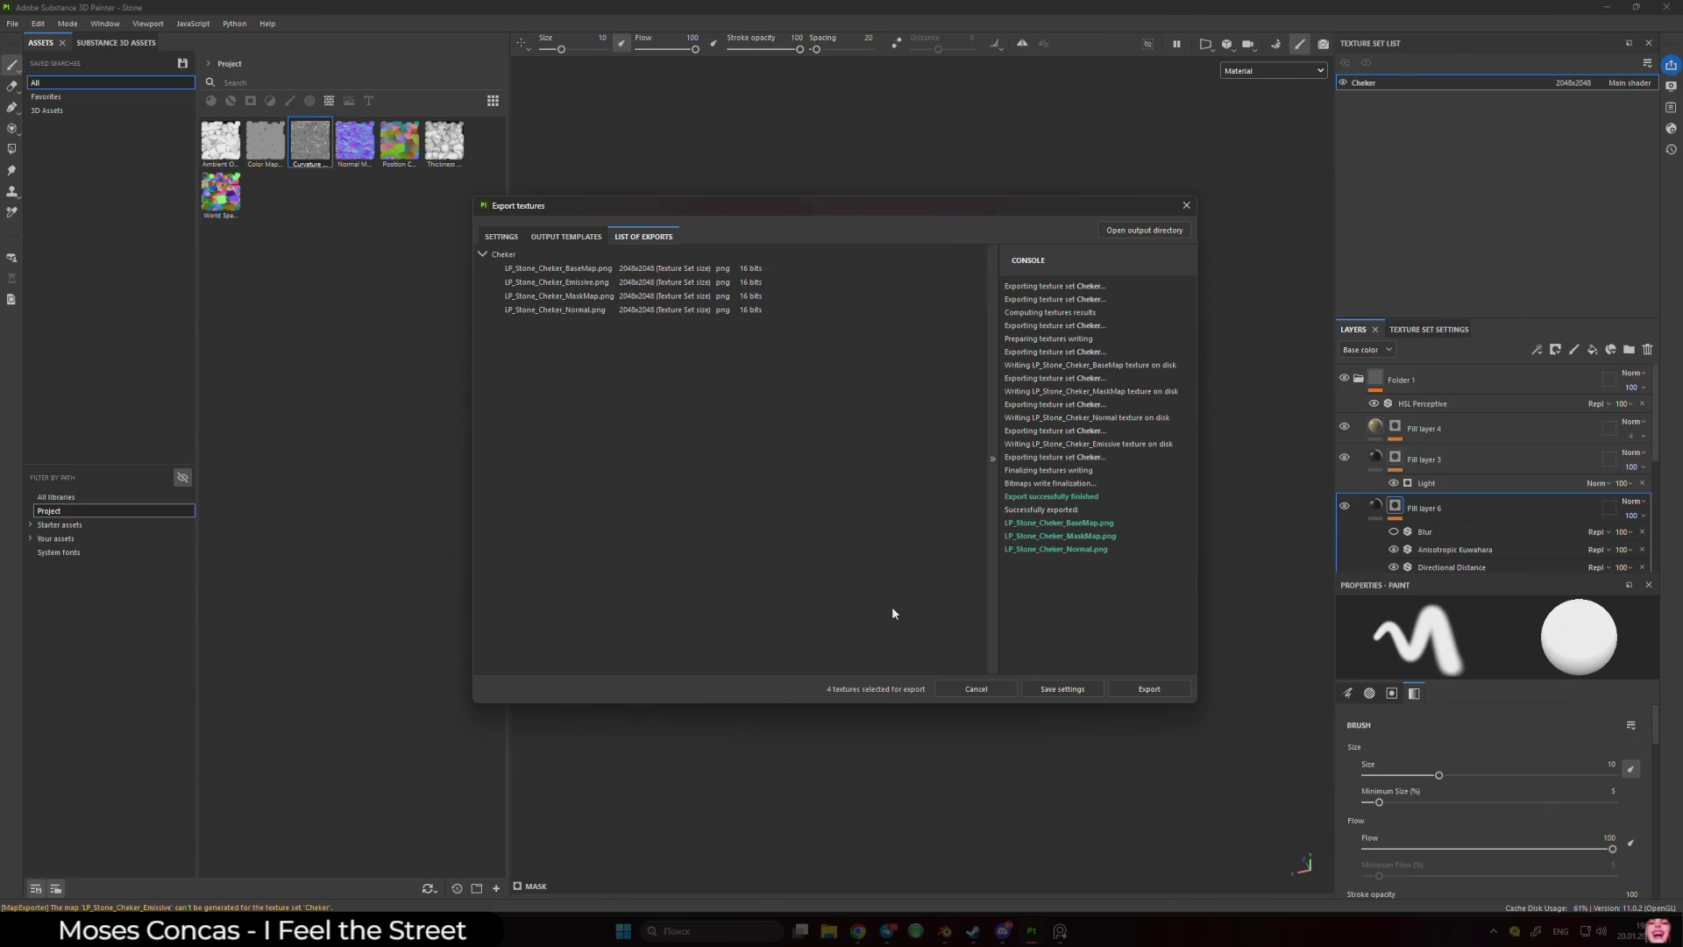
- Close the export window, quit Substance Painter, and return to Blender
click(1185, 207)
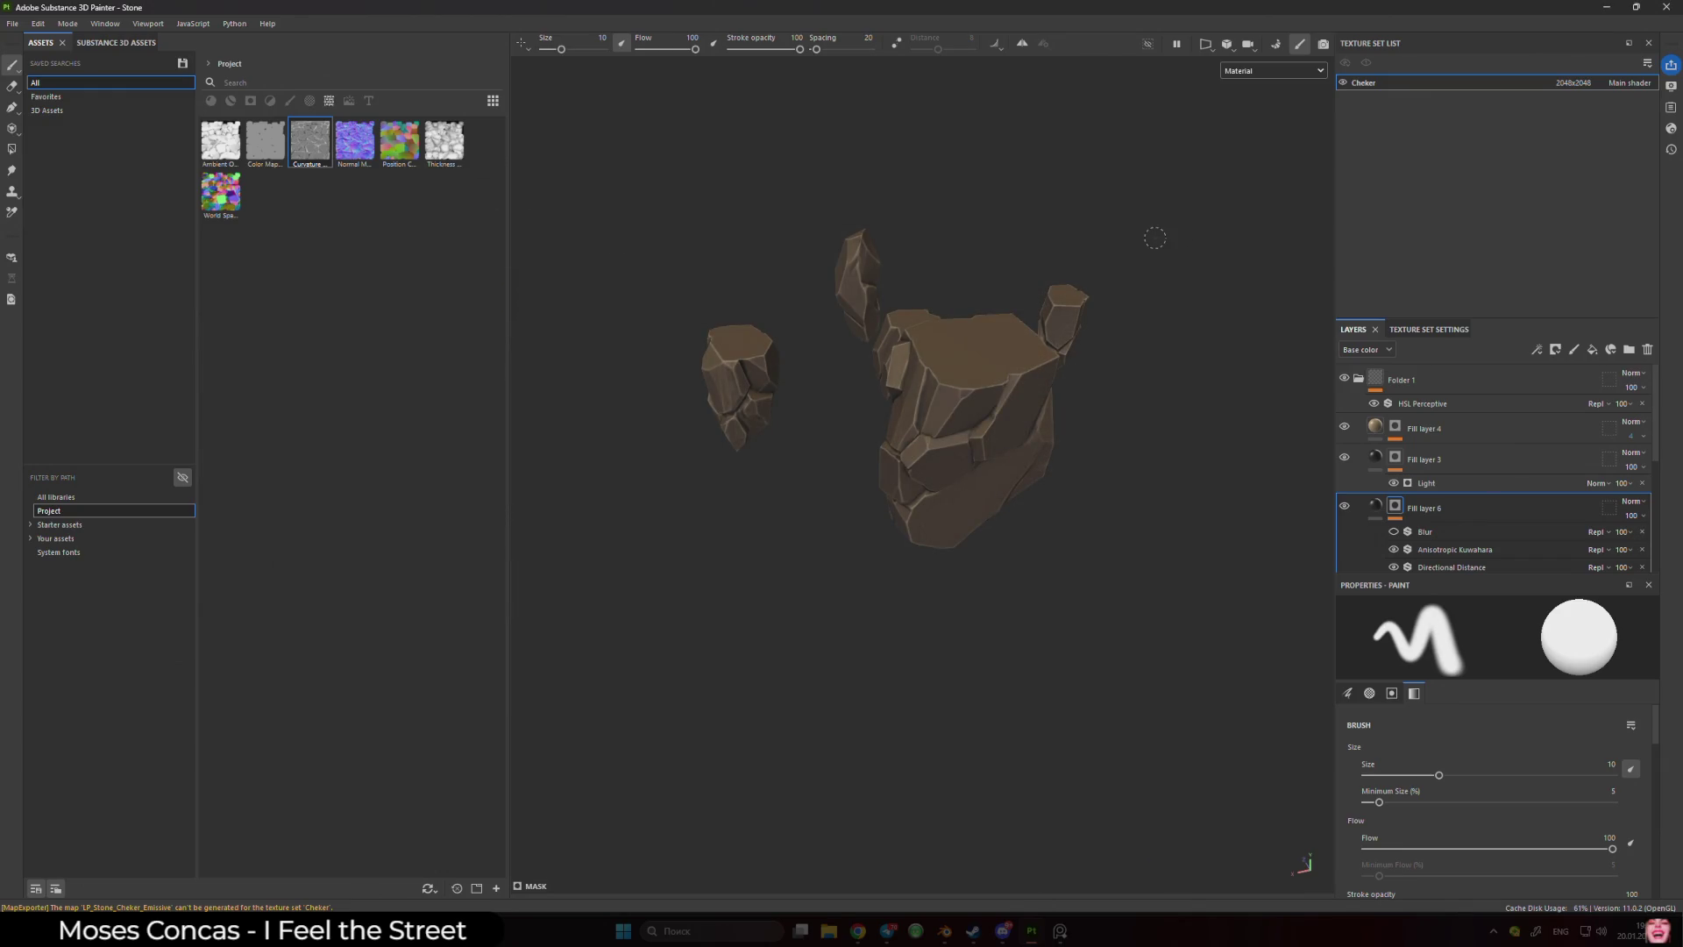
click(1659, 10)
mouse_move(959, 931)
click(1001, 851)
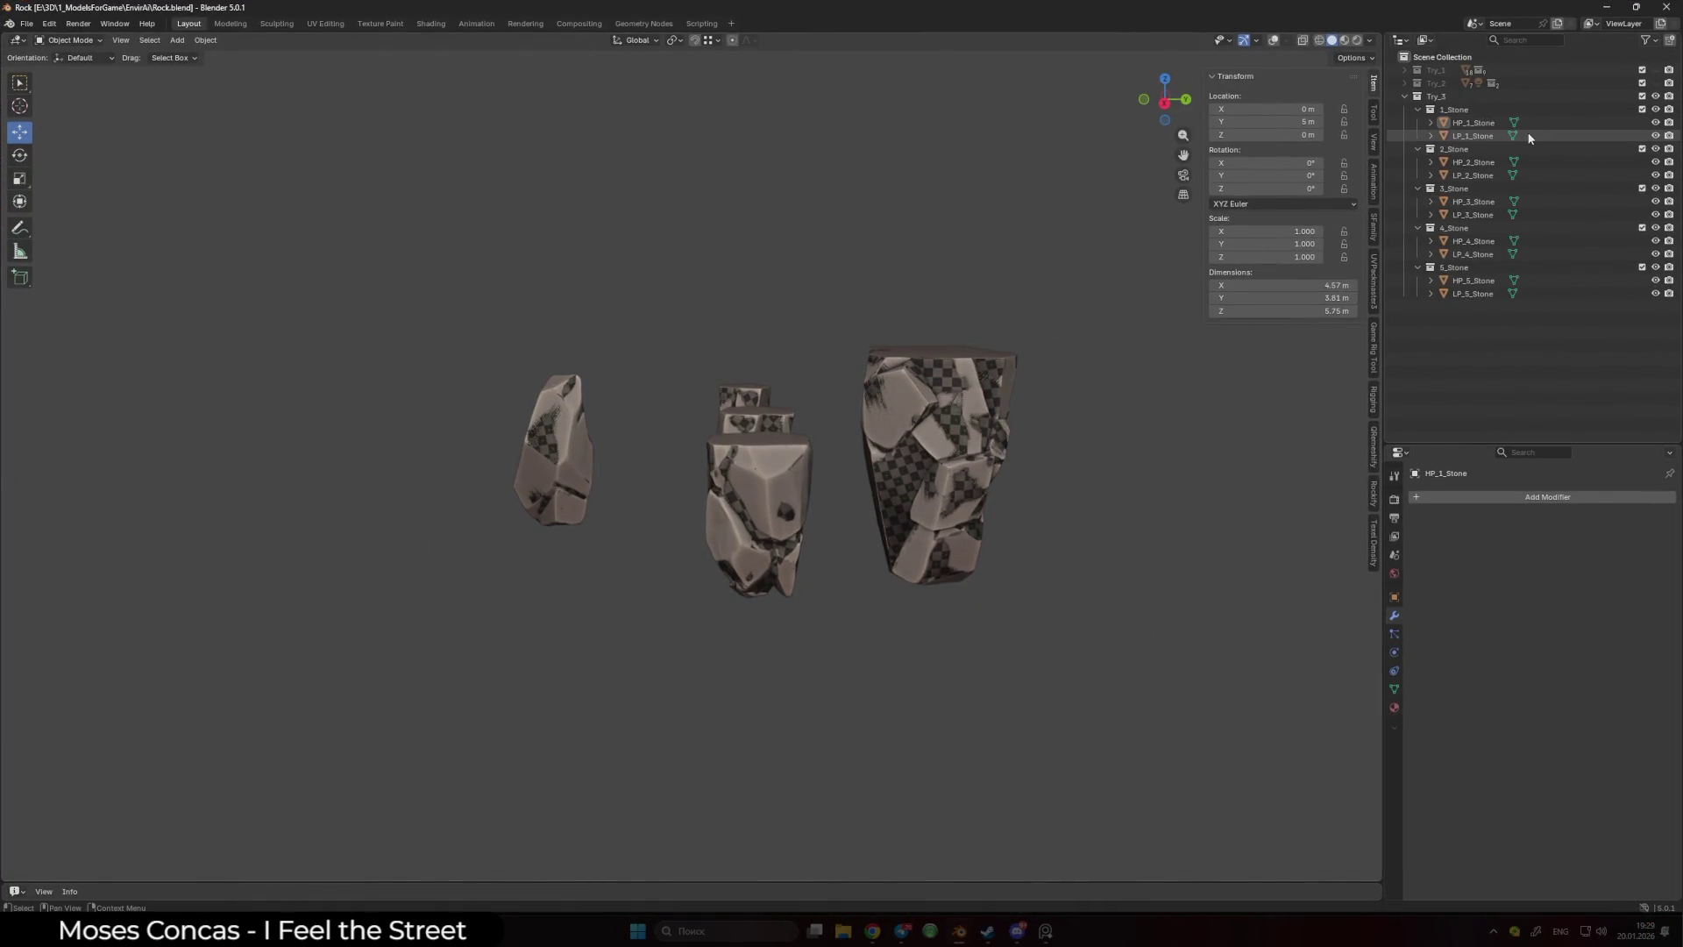
- Hide the five high-poly meshes HP_1_Stone through HP_5_Stone
click(1655, 123)
click(1655, 162)
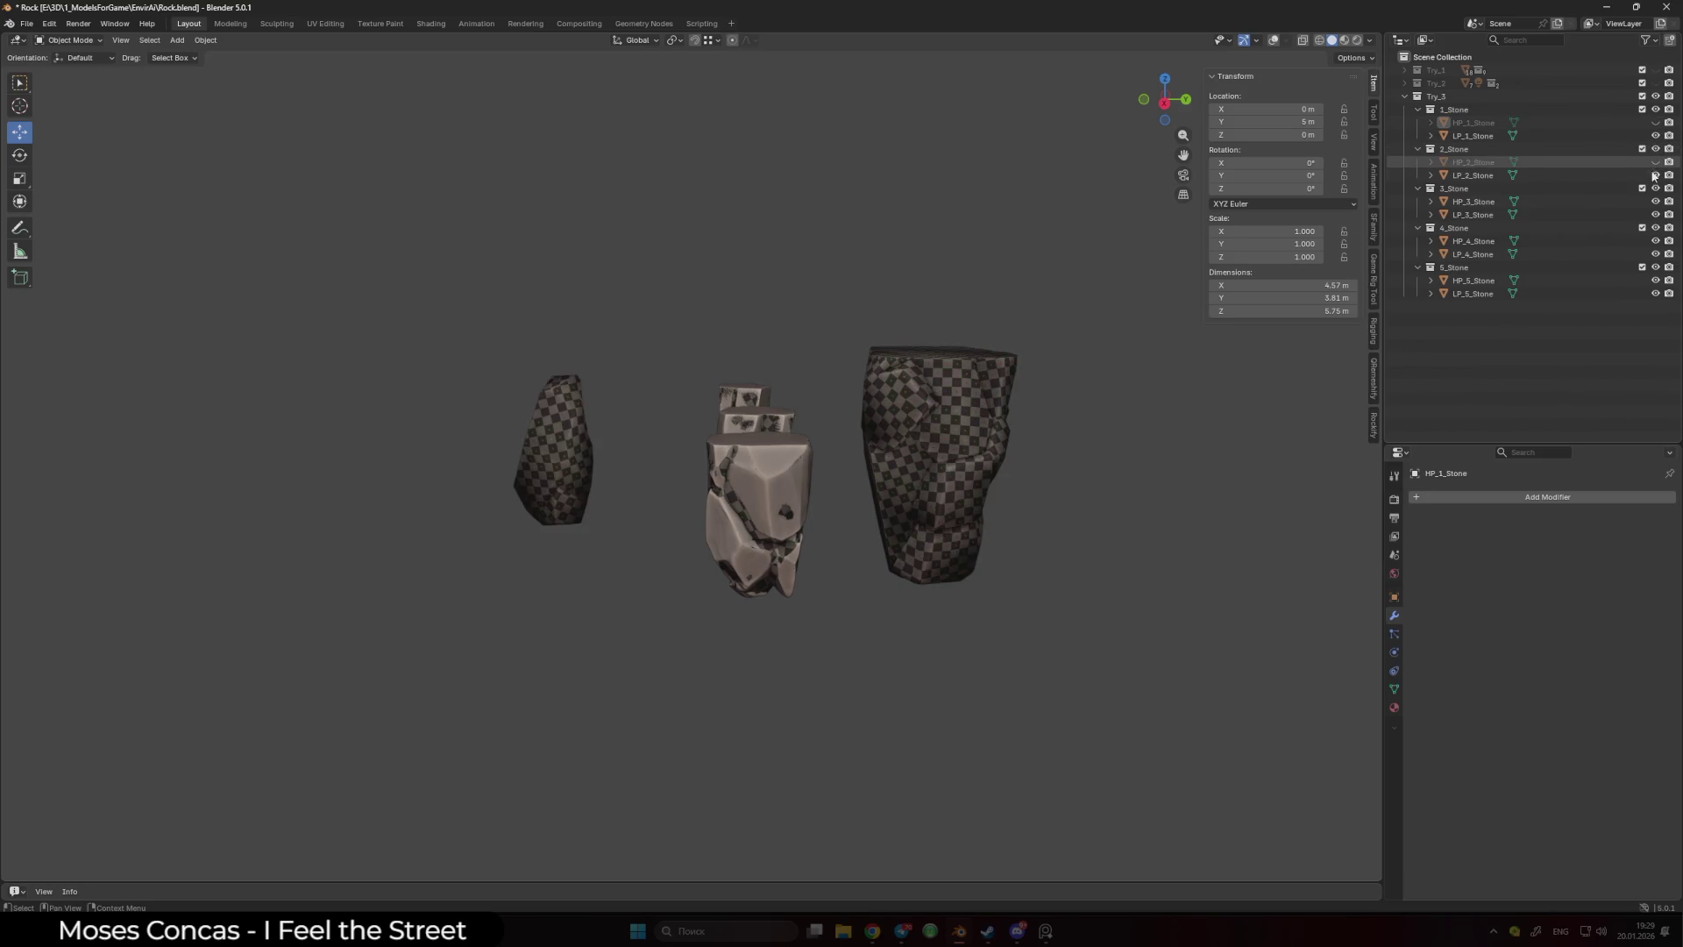
click(1655, 202)
click(1655, 241)
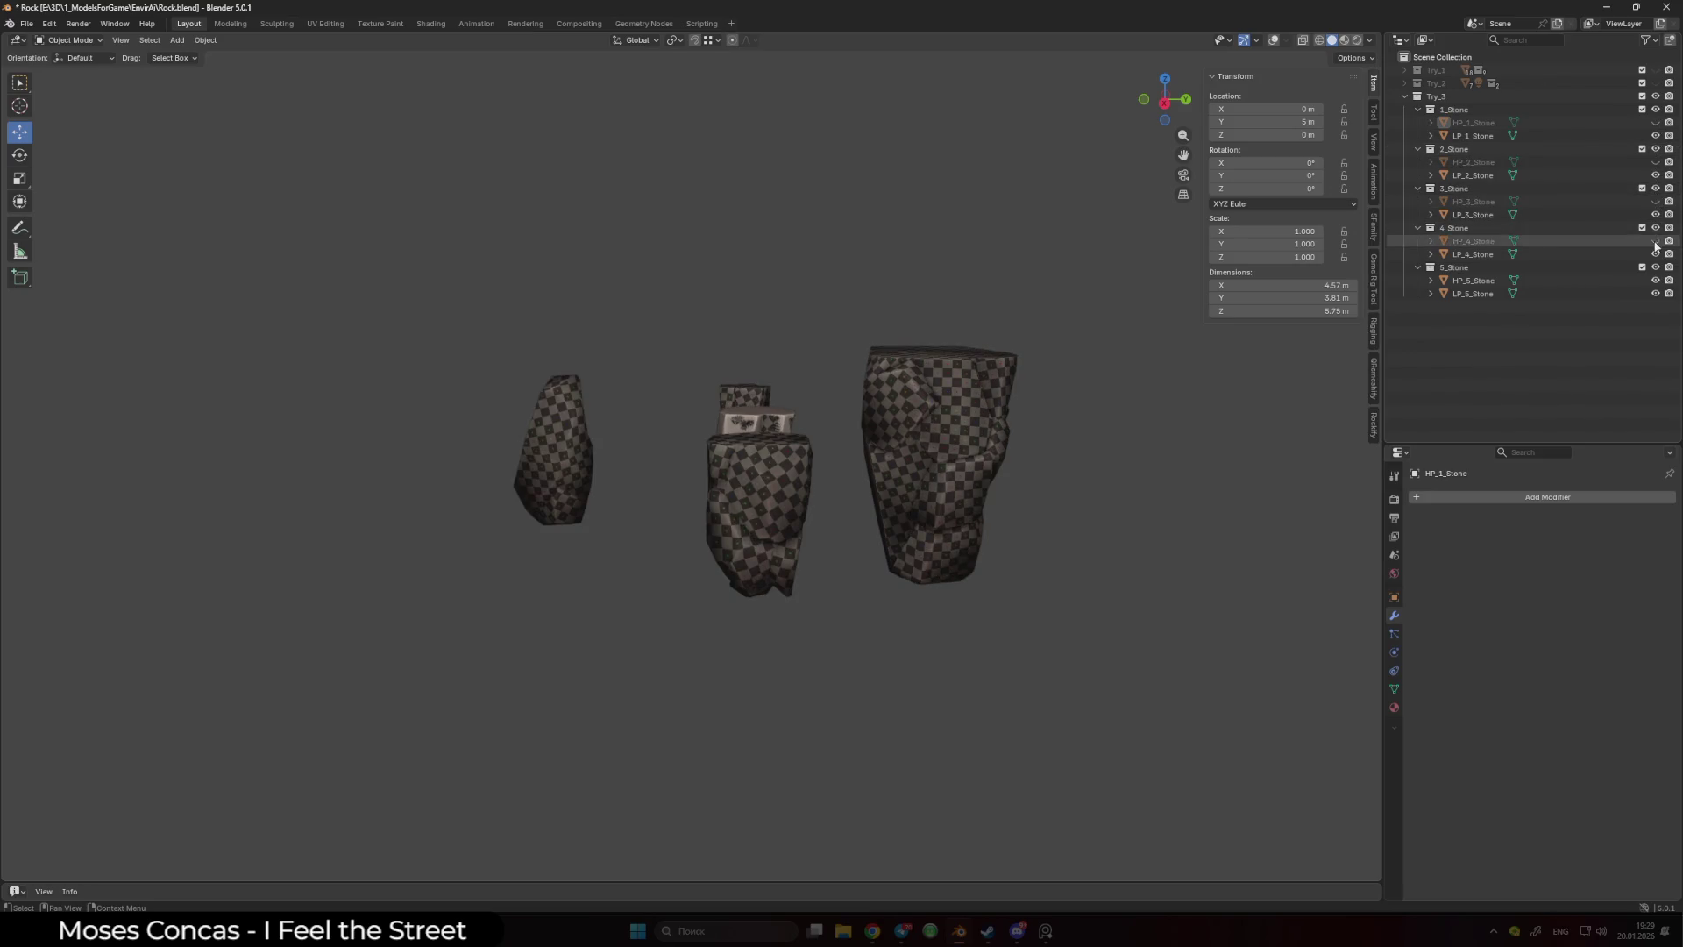
click(1655, 281)
- Move LP_1_Stone (Y location 0) and LP_3_Stone to the world origin
click(999, 421)
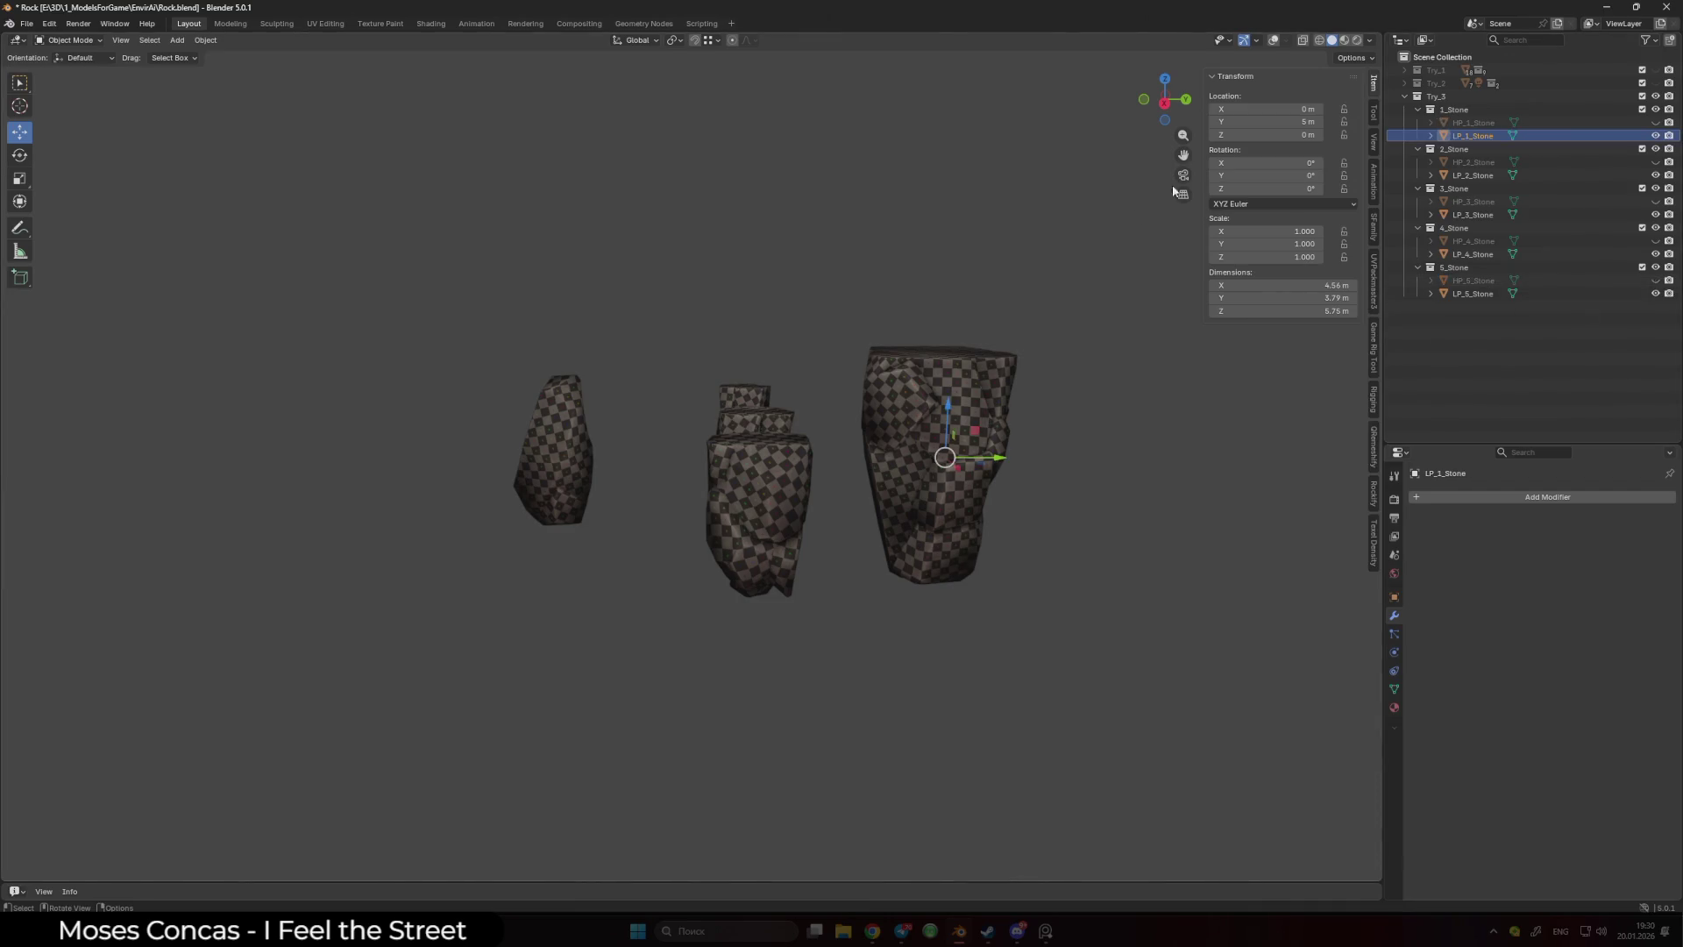
drag(1174, 191, 1059, 210)
double_click(1257, 126)
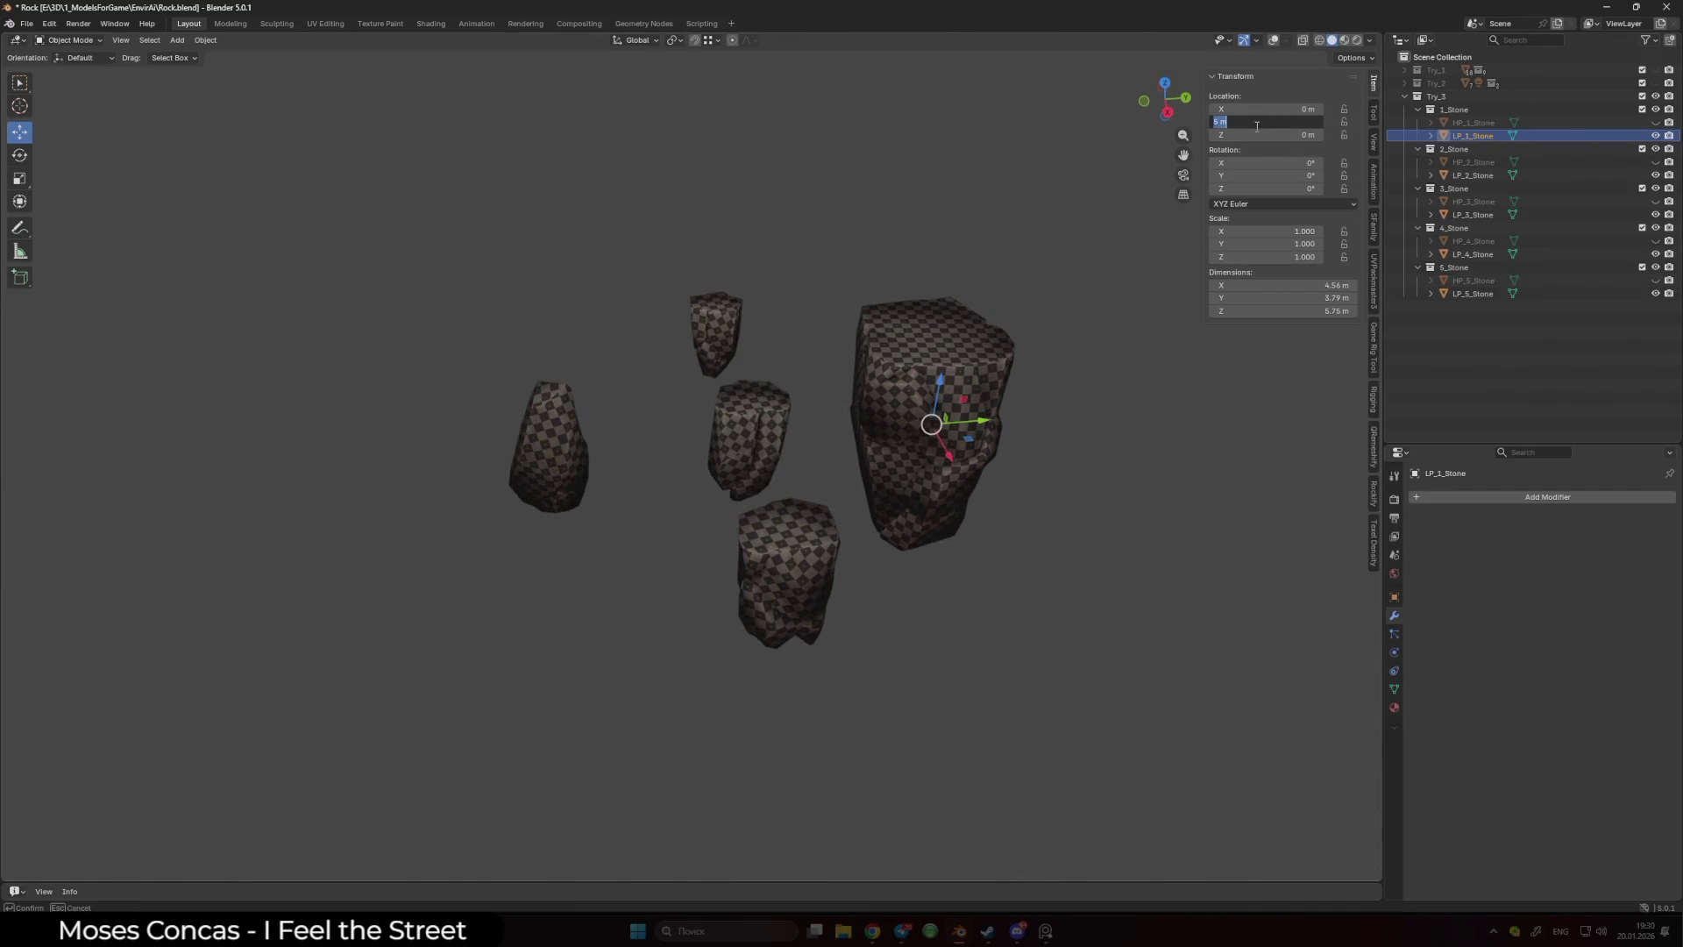
text(0)
key(Return)
click(820, 517)
key(alt+g)
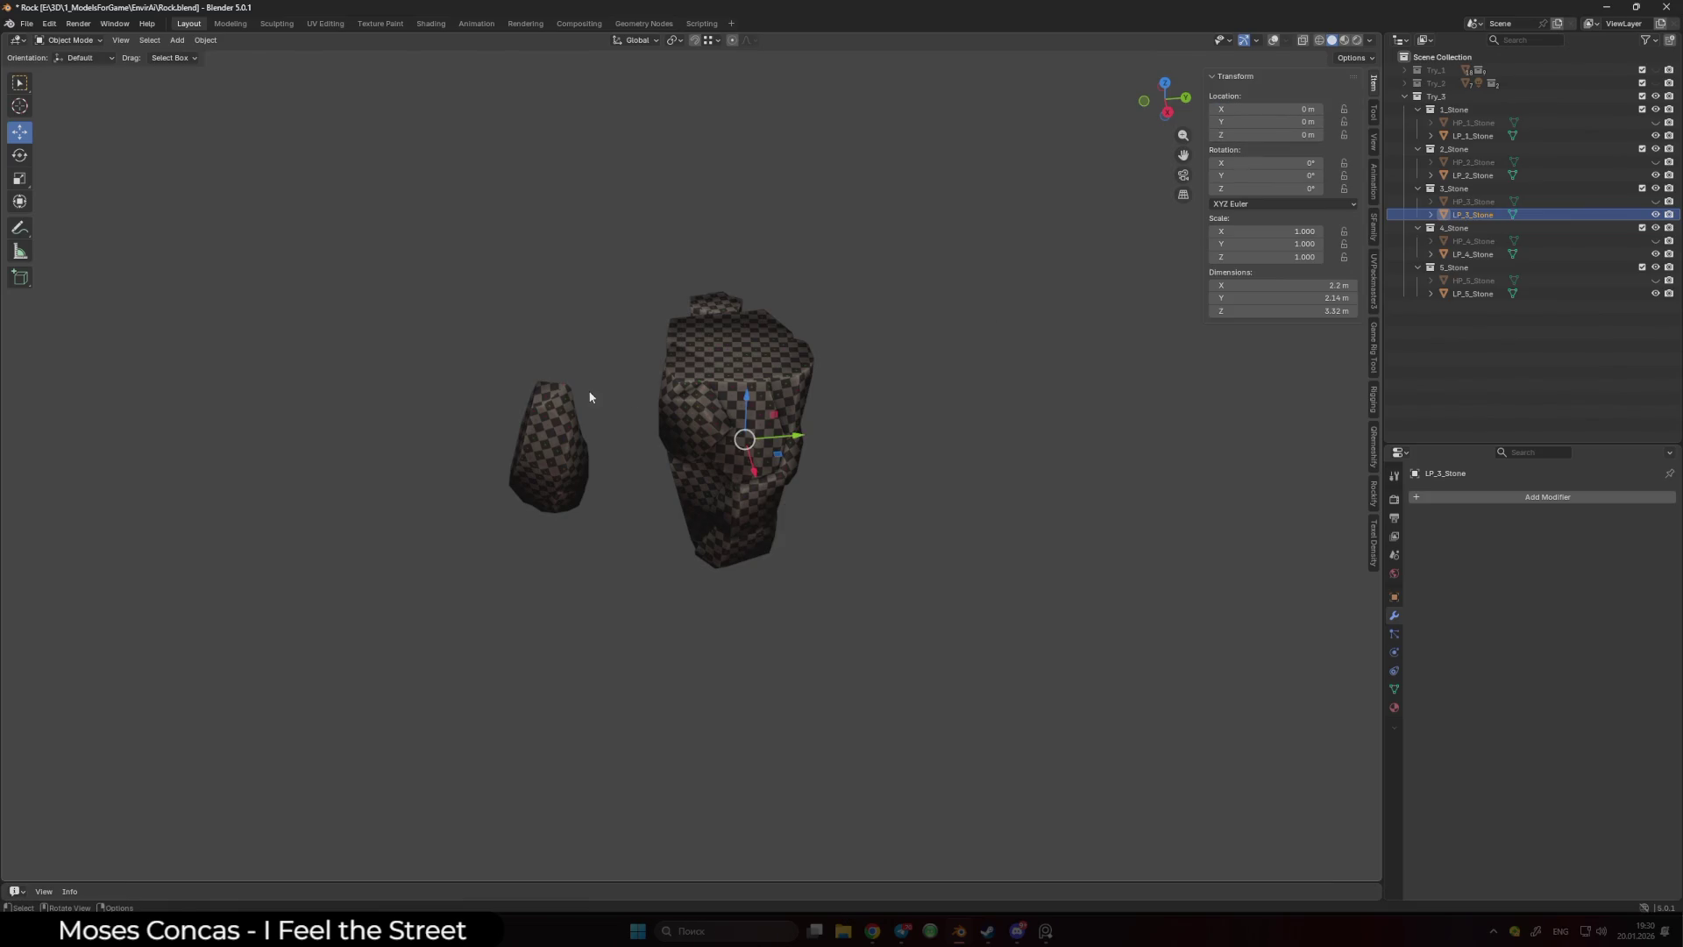
- Move LP_2_Stone and LP_4_Stone to the origin, then select all low-poly stones
click(565, 417)
click(1007, 177)
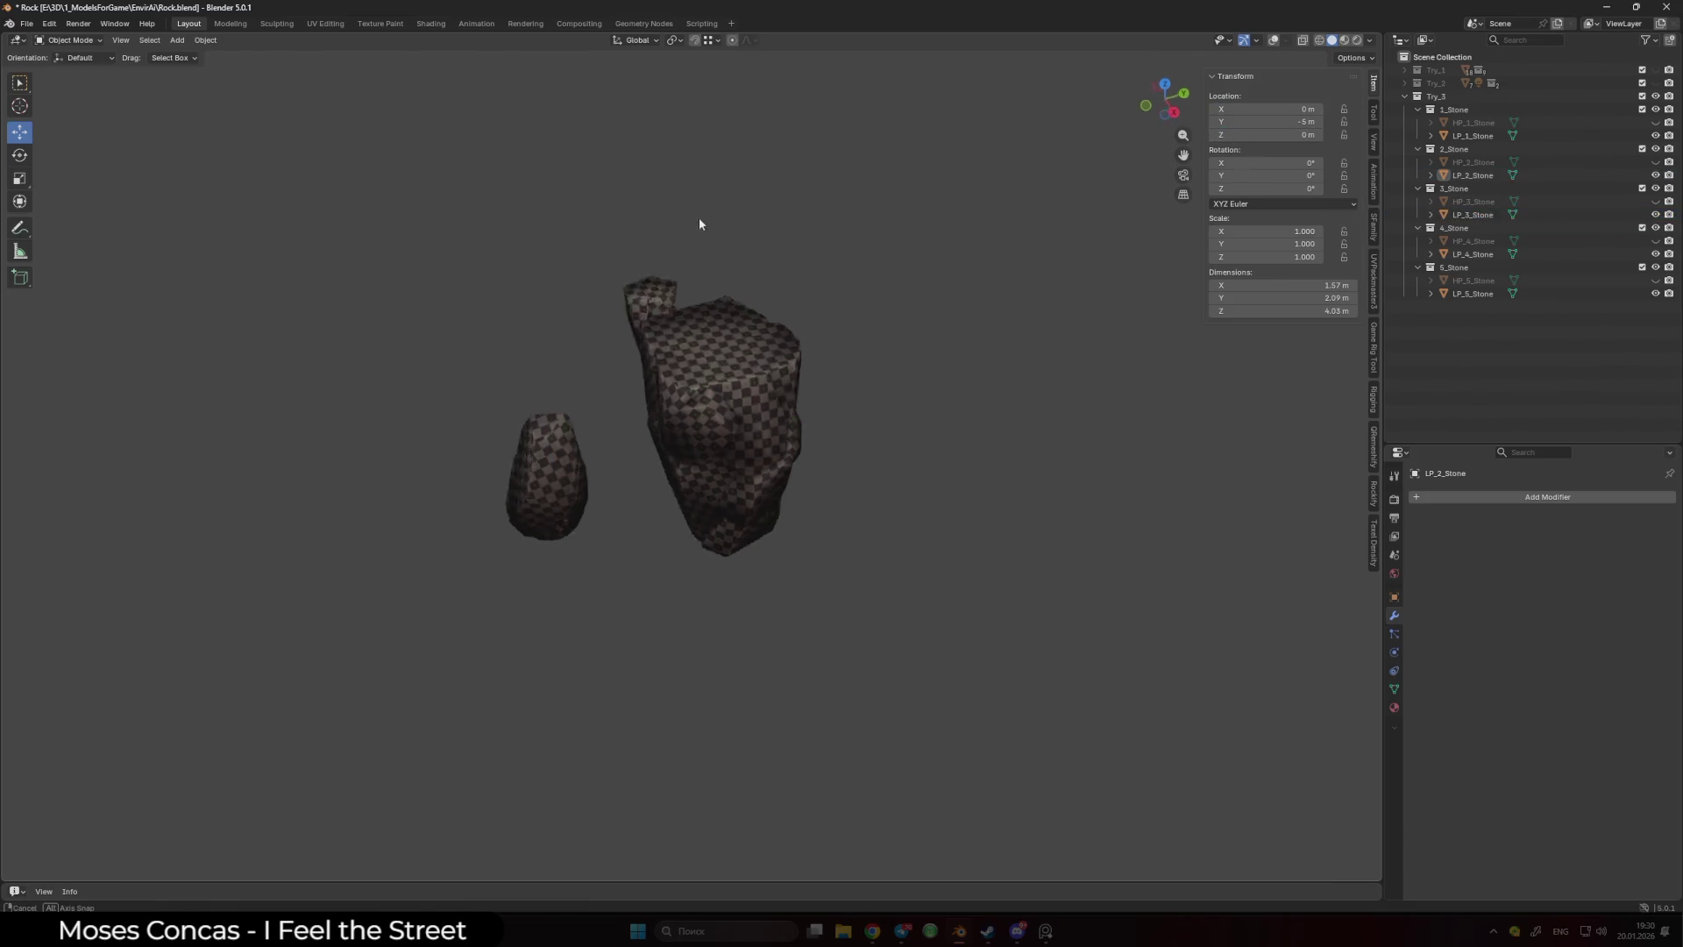
drag(699, 224, 1055, 281)
click(561, 513)
key(BackSpace)
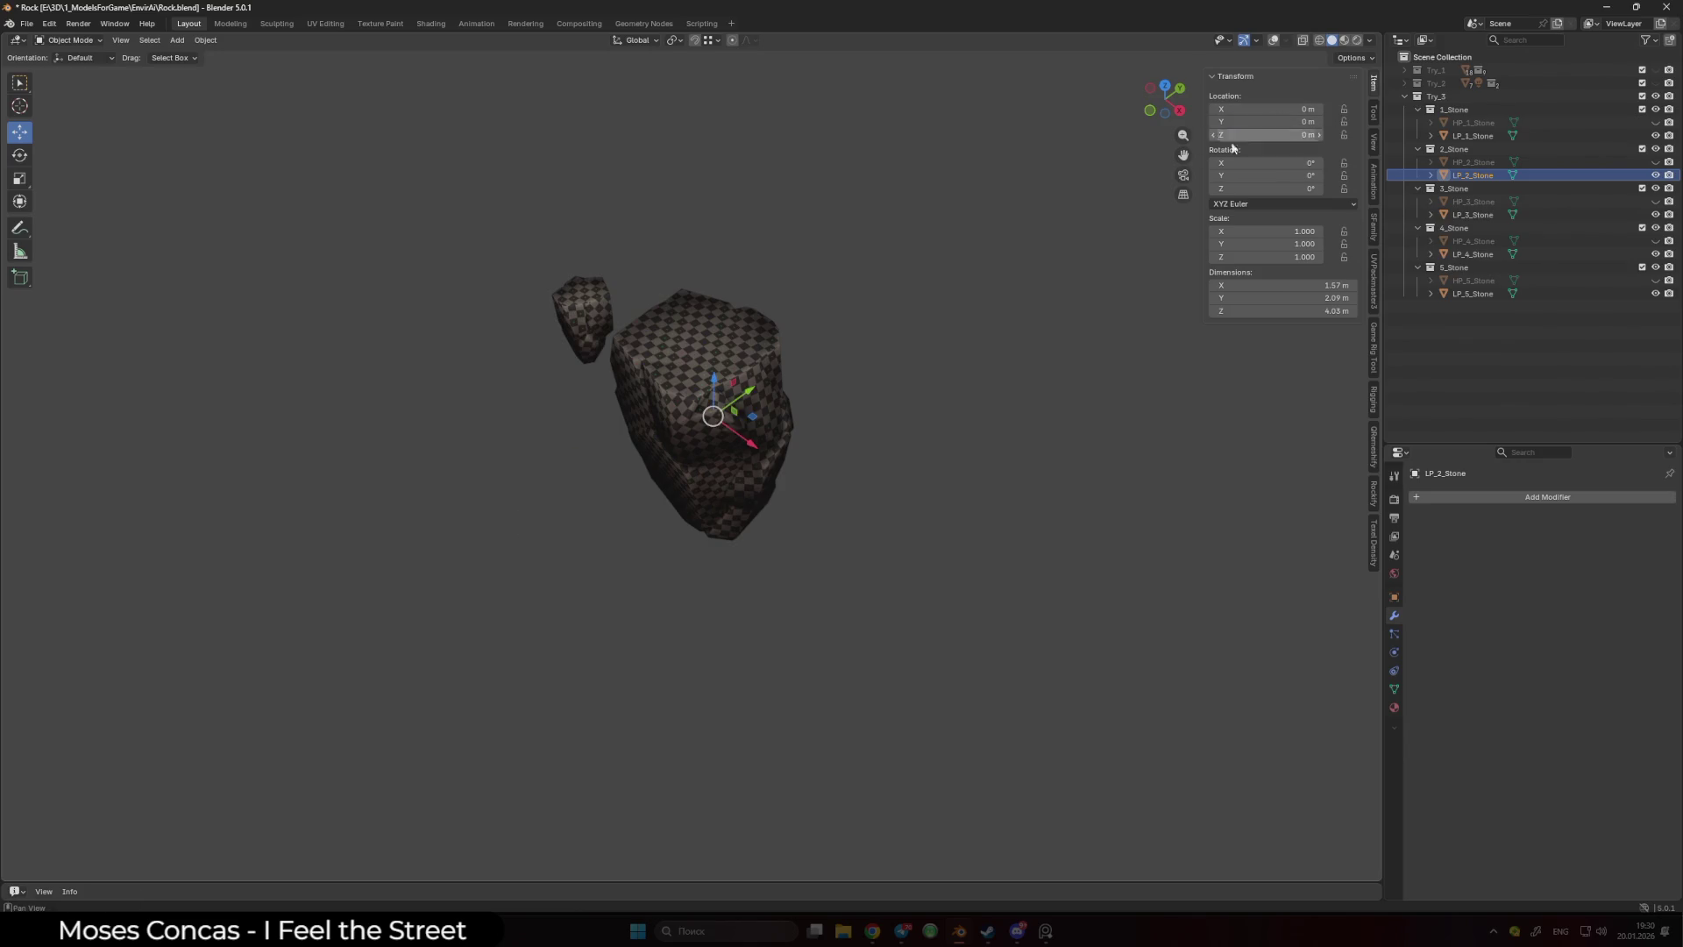
click(580, 317)
key(alt+g)
click(983, 292)
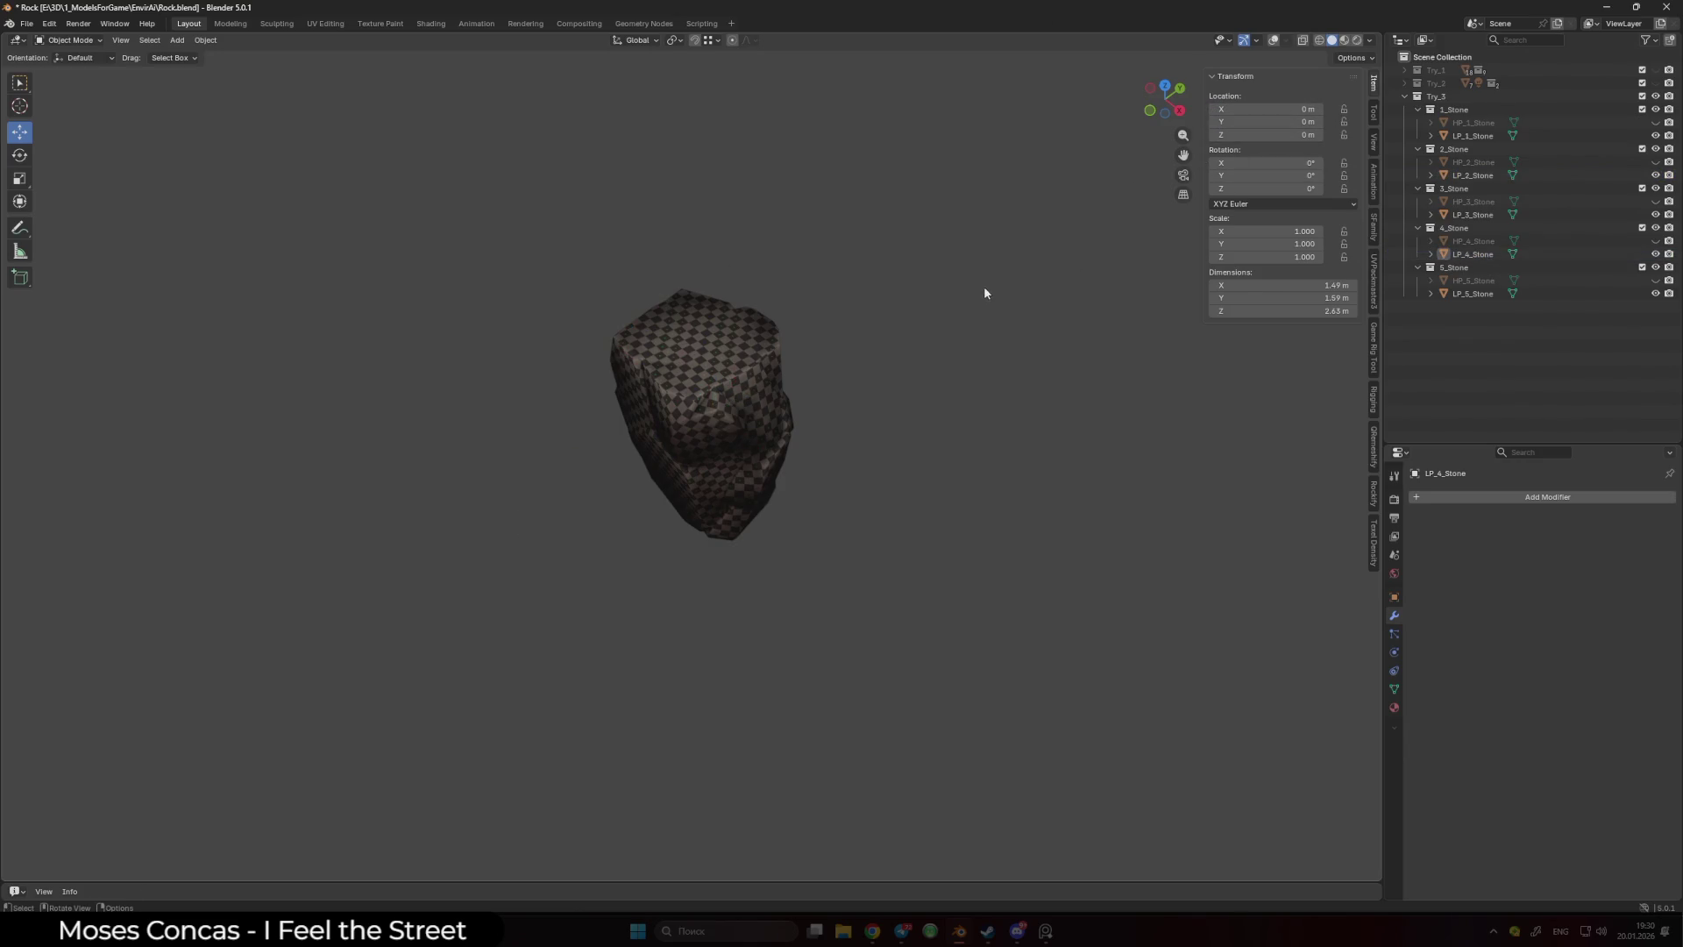
drag(985, 293, 781, 230)
key(a)
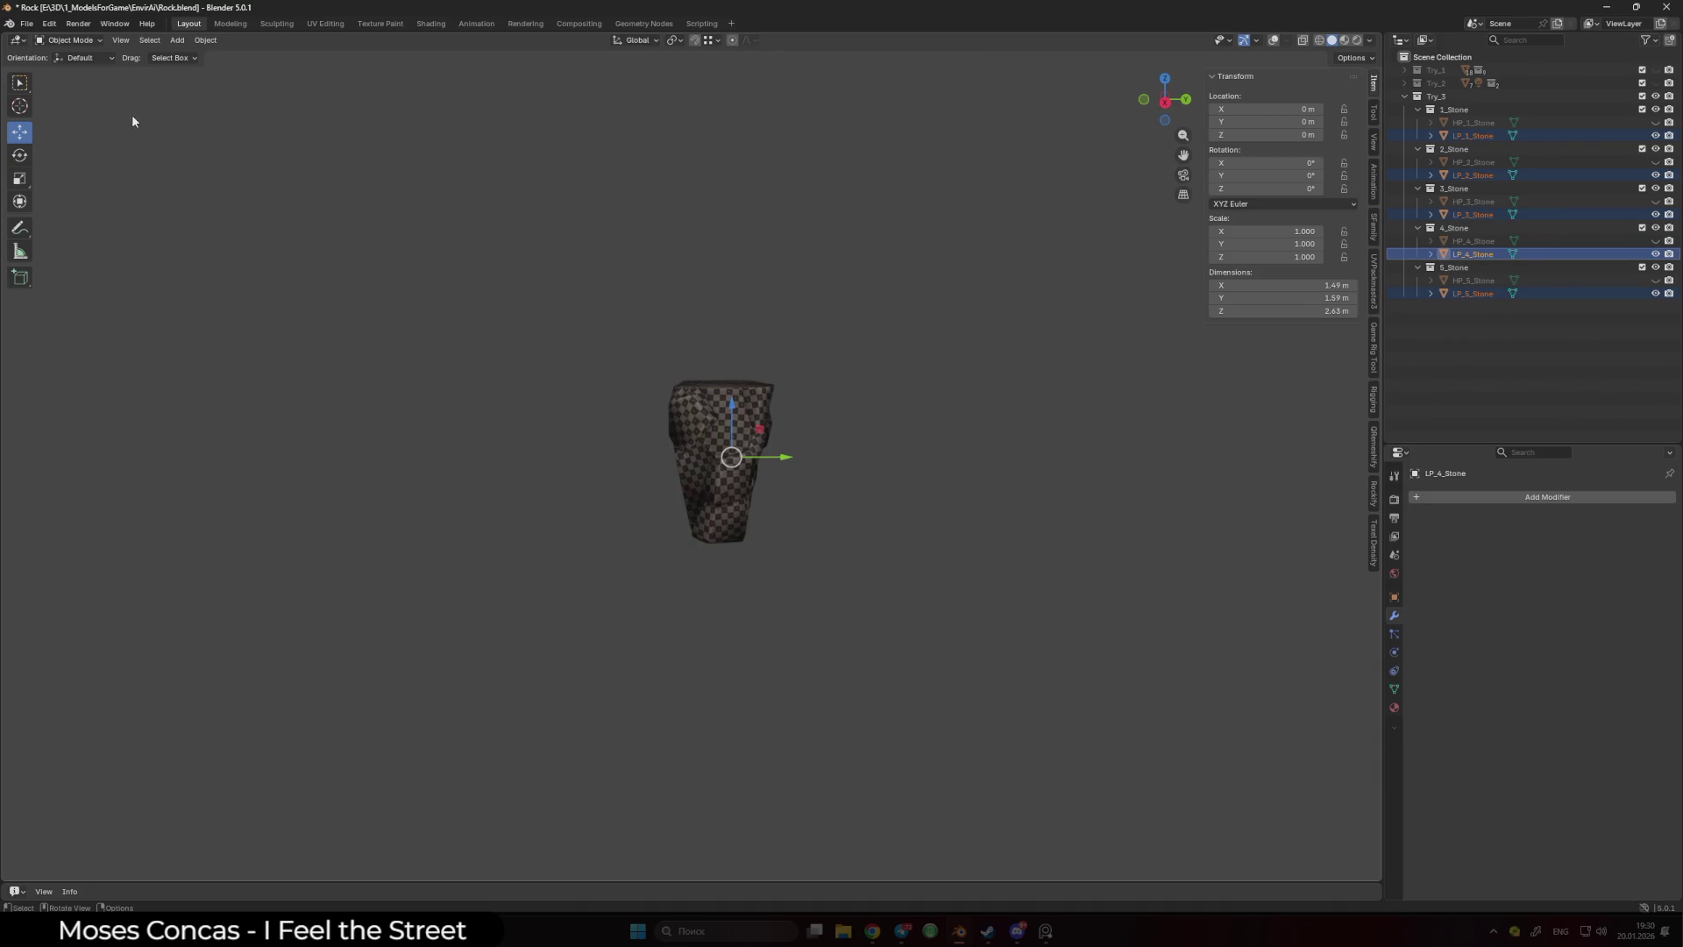
click(27, 22)
- Start an FBX export using the SP Export preset
mouse_move(71, 222)
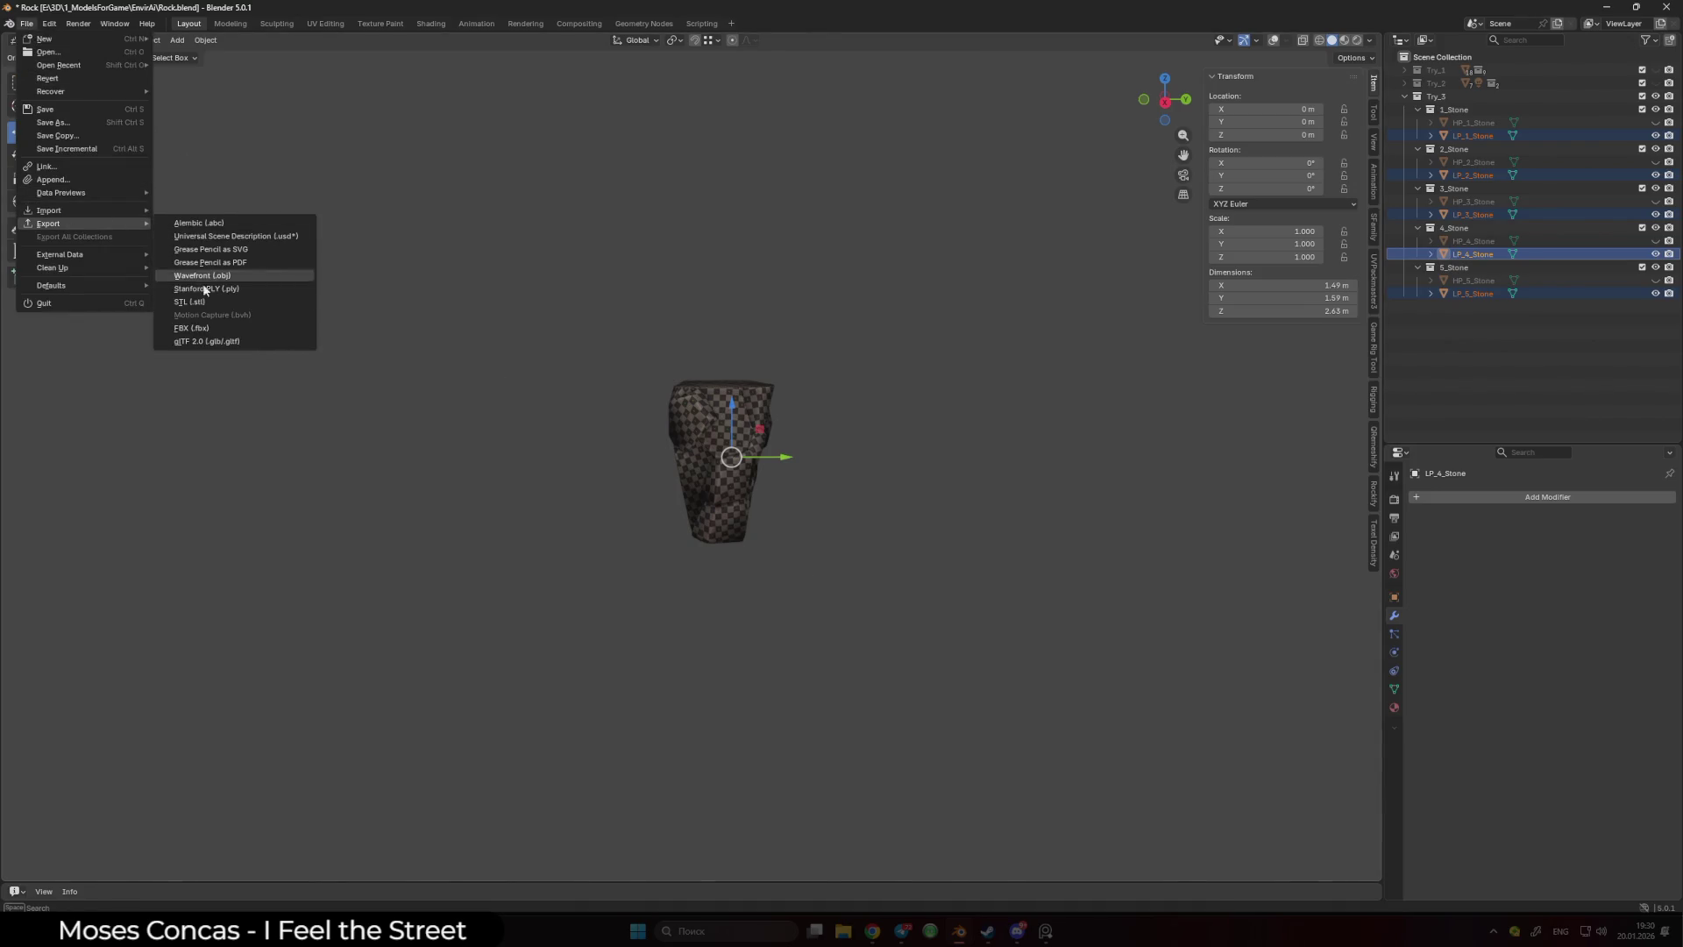
click(191, 327)
click(1215, 282)
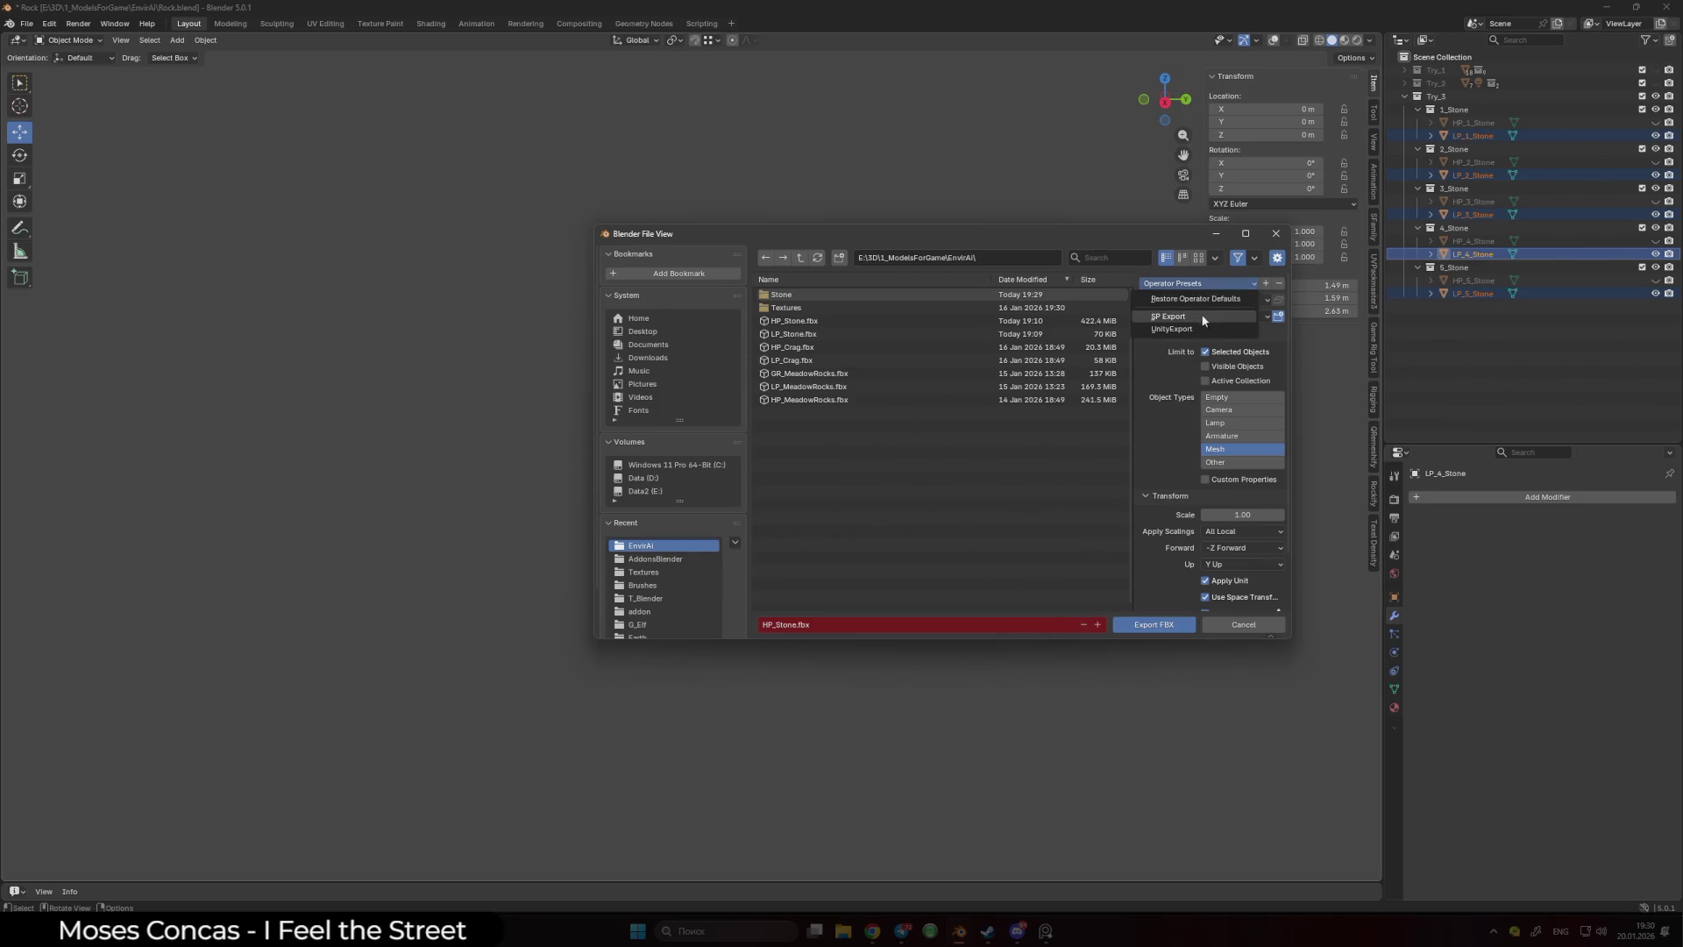
click(1201, 317)
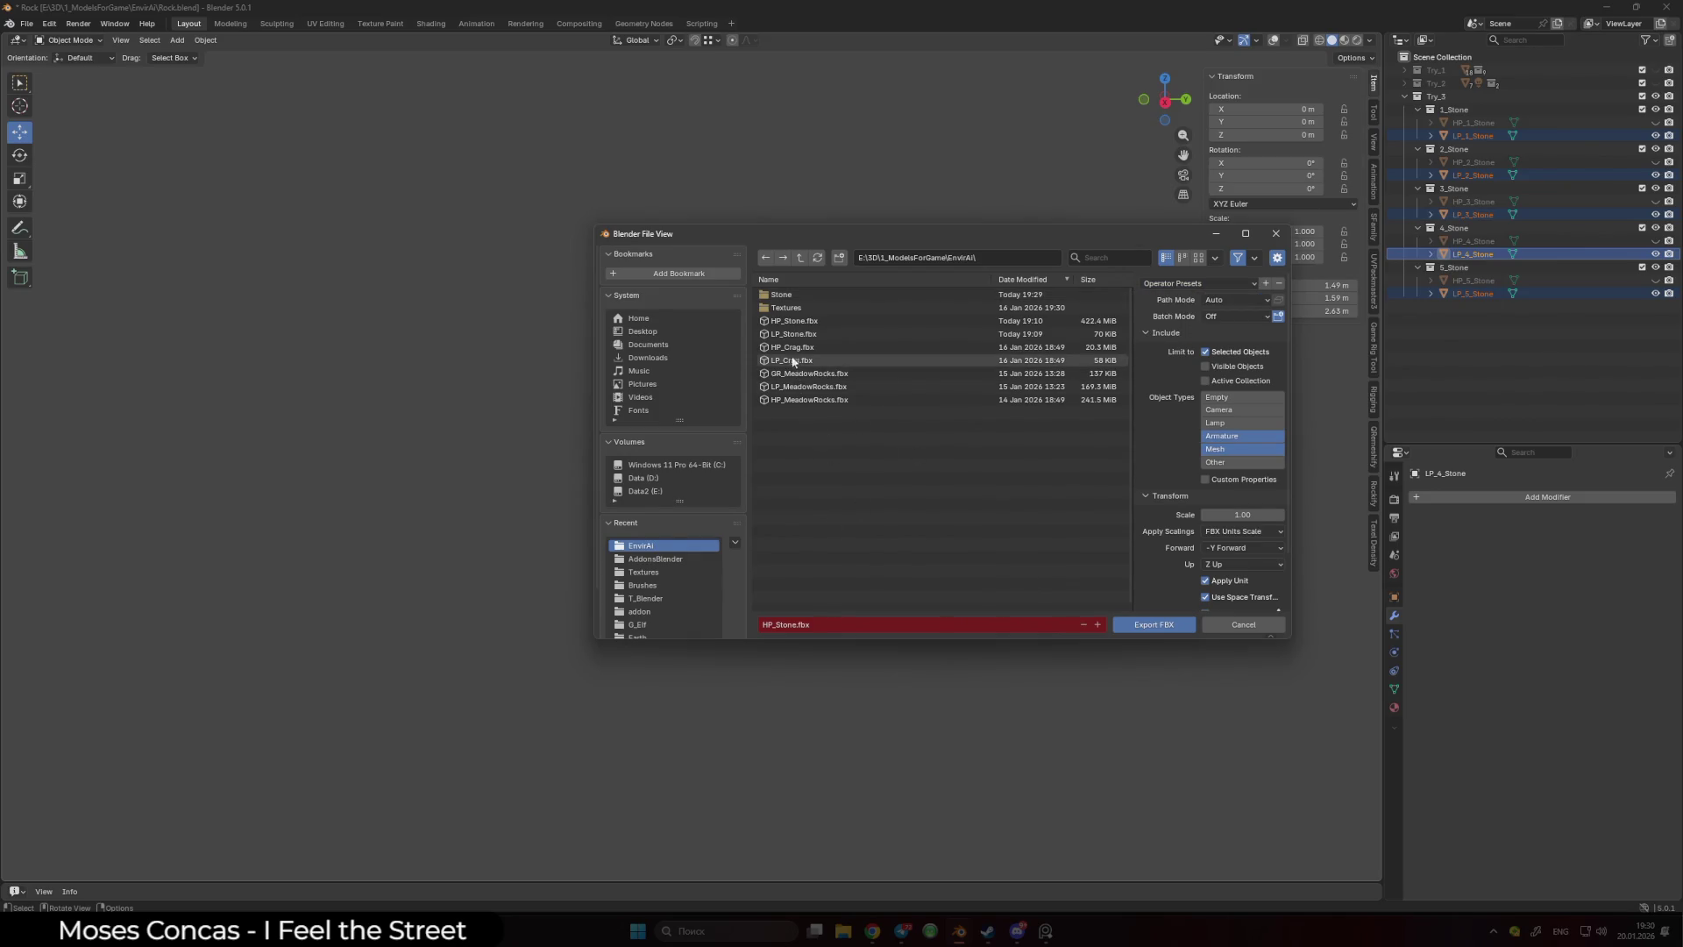
- Rename the export file from LP_Stone.fbx to GR_Stone.fbx
click(811, 336)
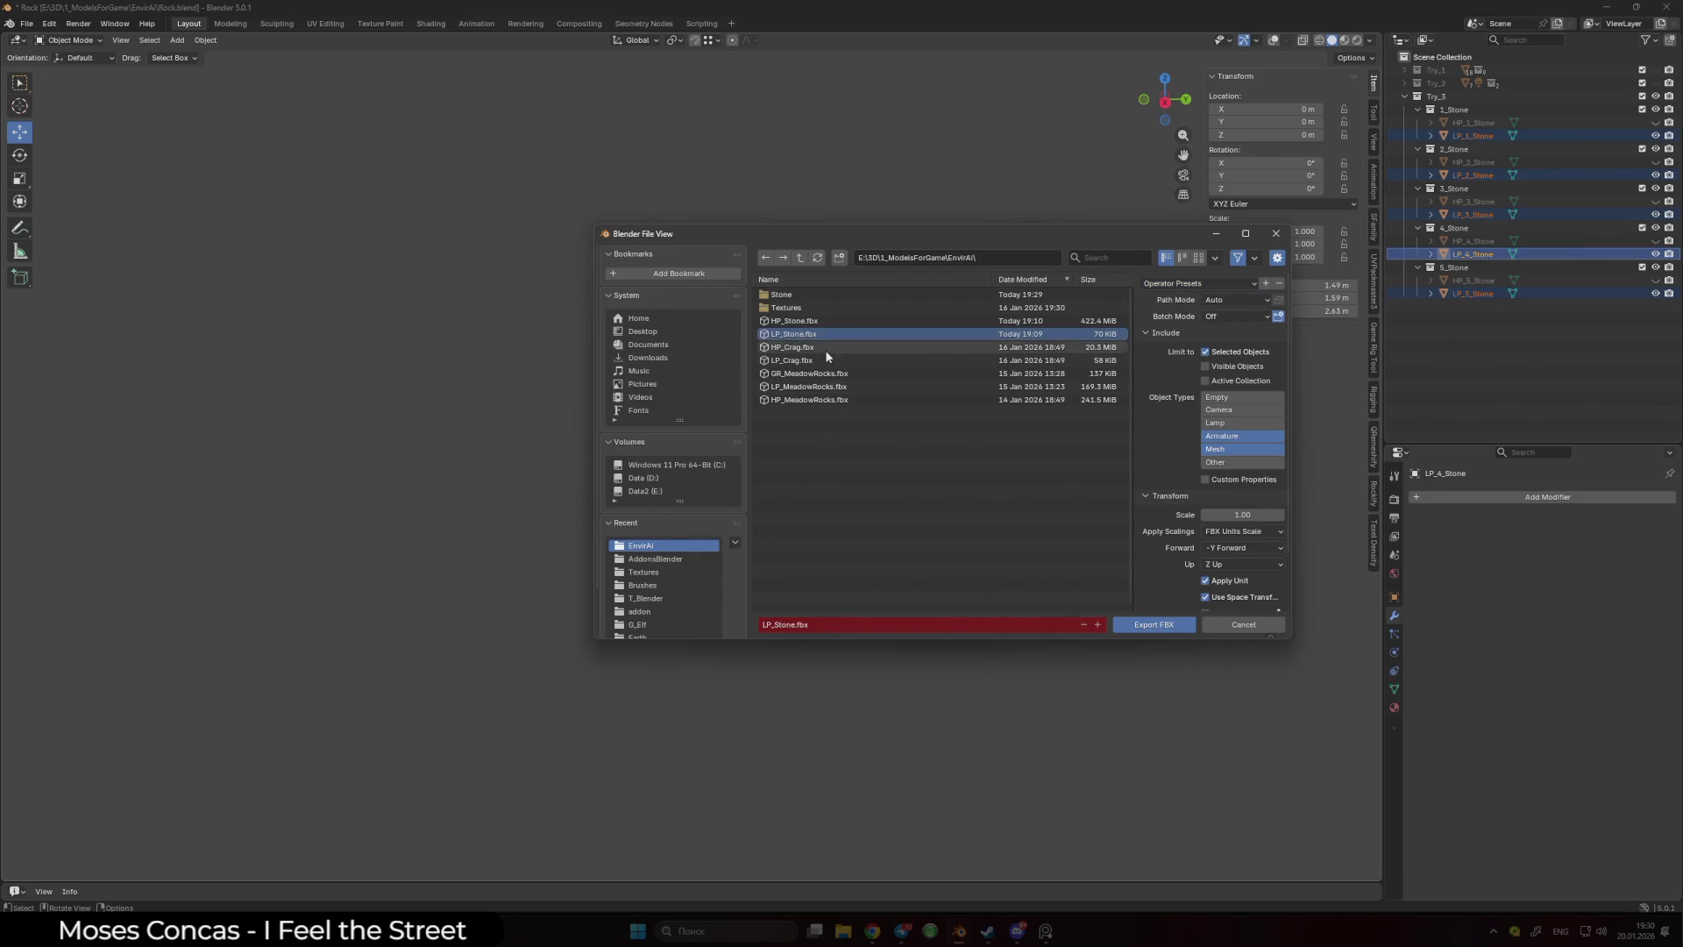
click(765, 624)
click(764, 624)
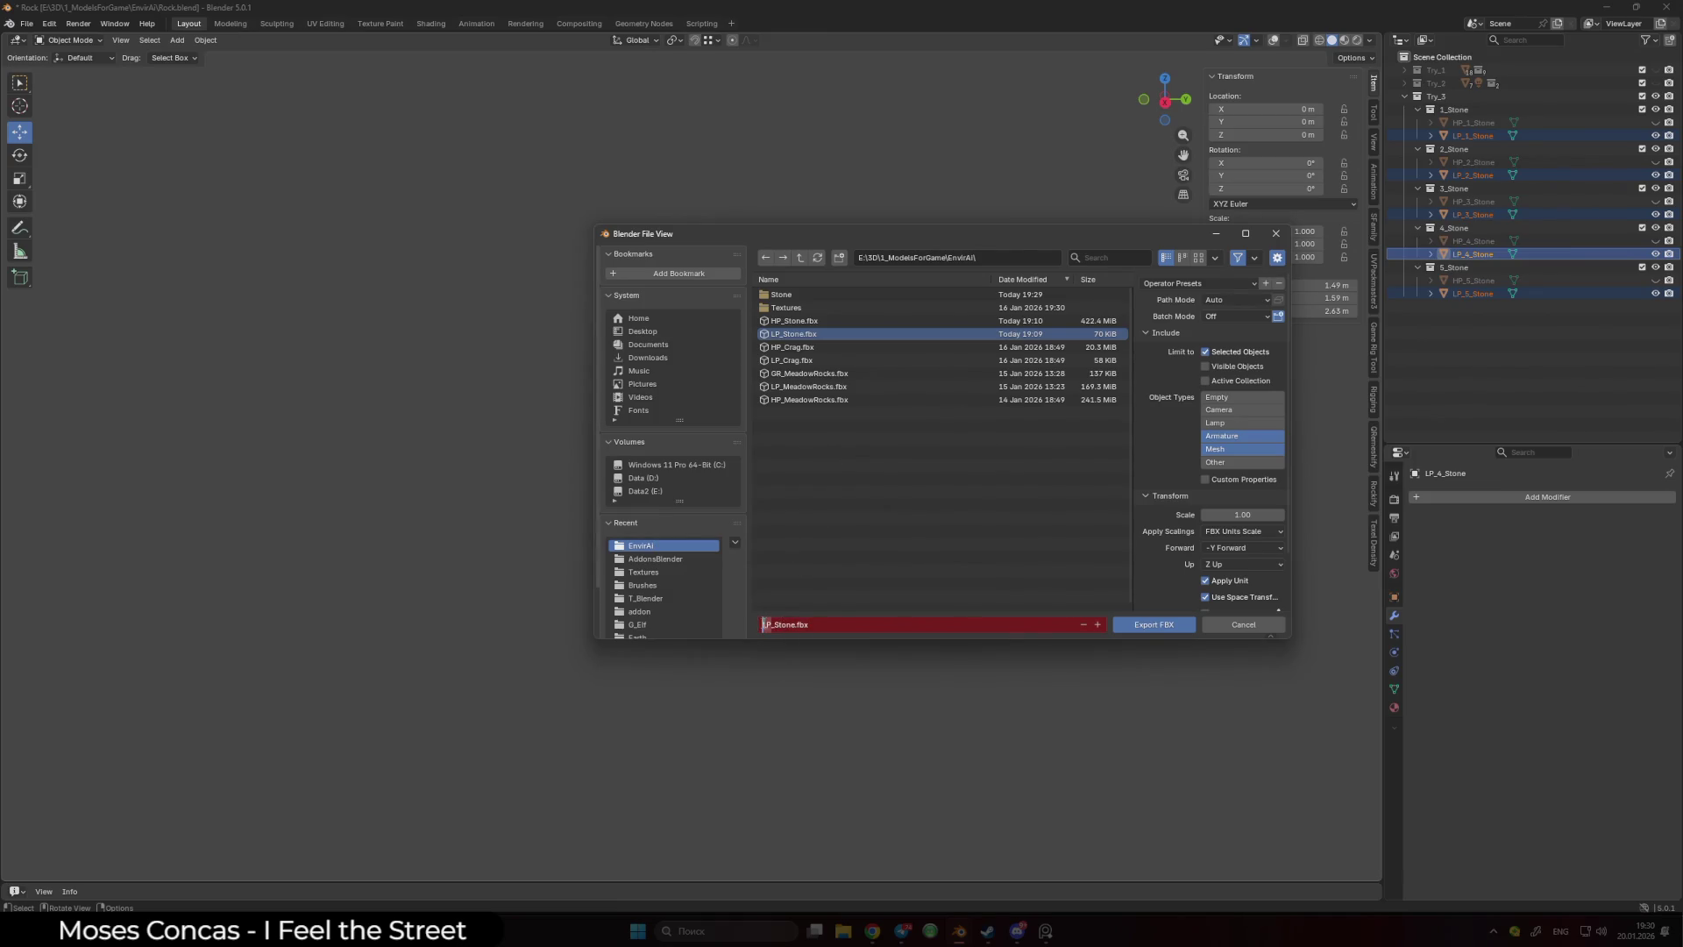
key(Delete)
key(Delete)
text(GR)
key(Return)
- Apply the UnityExport preset and export the stones as GR_Stone.fbx
click(1196, 283)
click(1194, 330)
scroll(1160, 565, down, 5)
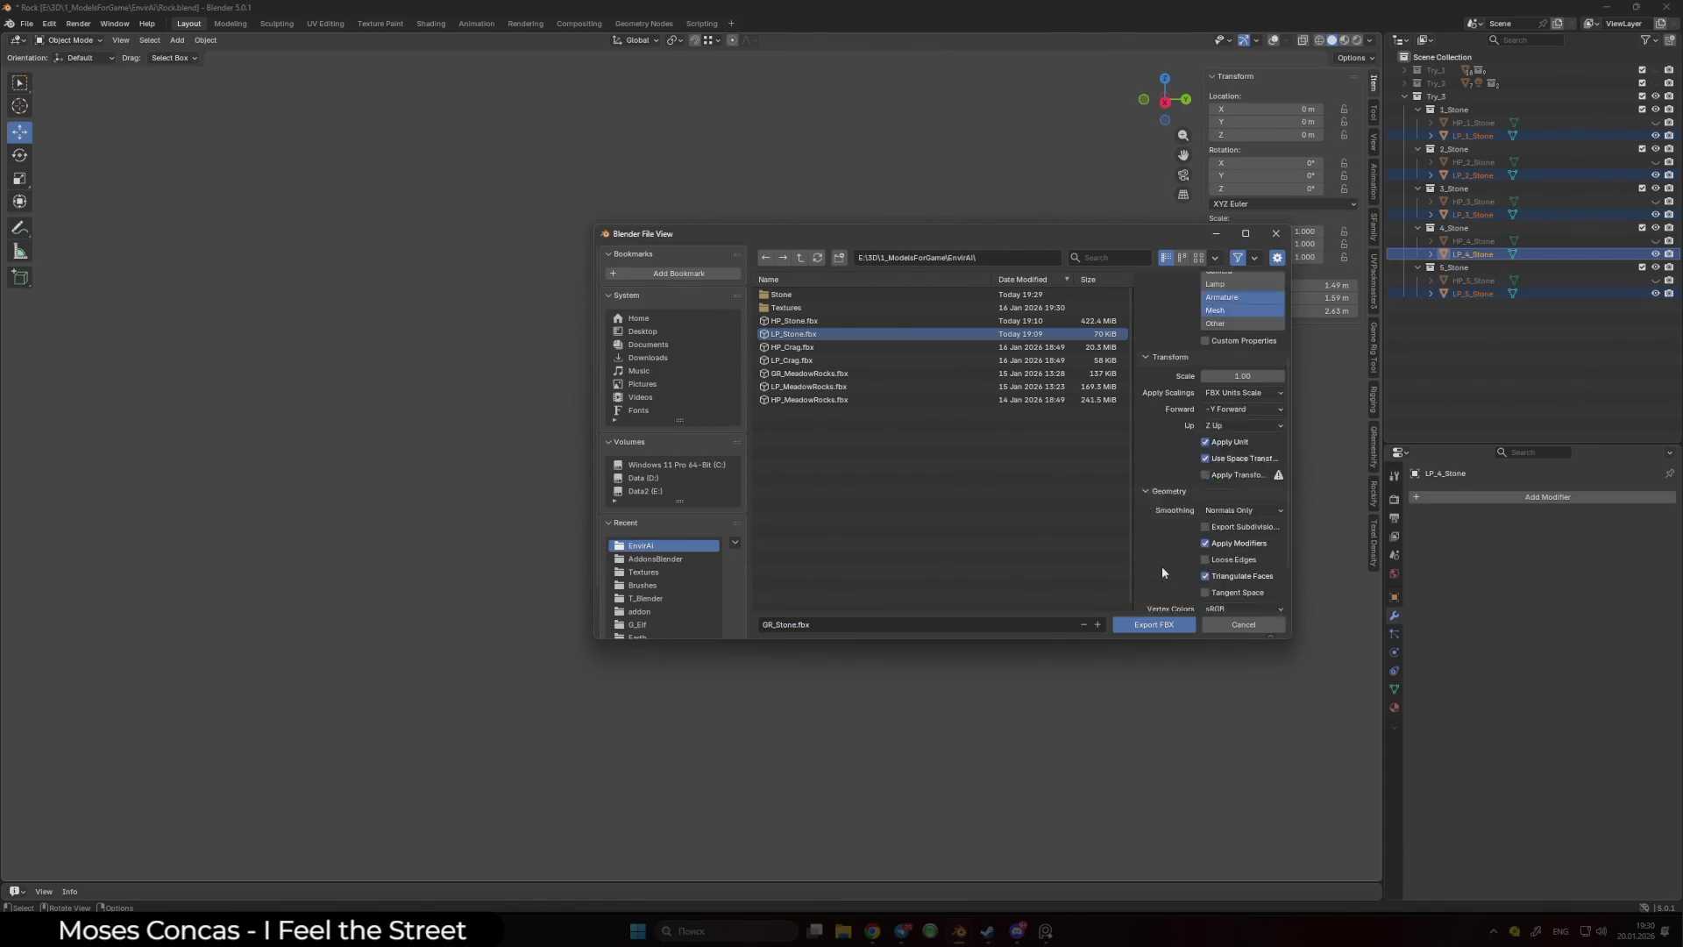
click(1164, 629)
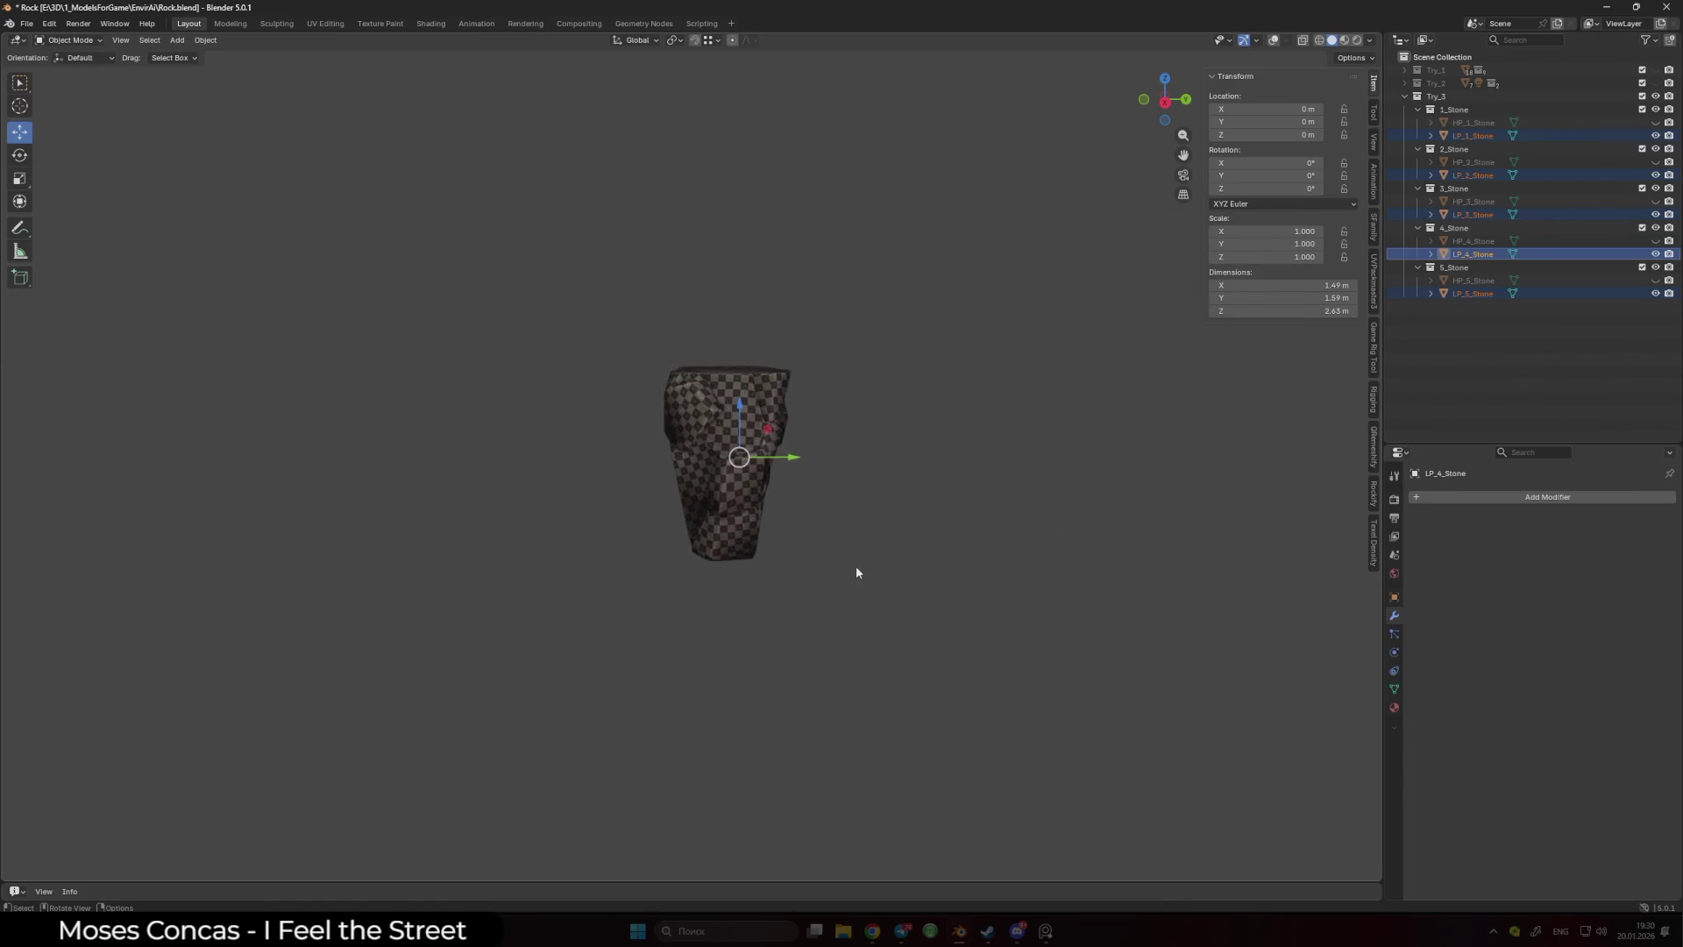
- Deselect the stones, save Rock.blend, and show the desktop
scroll(857, 573, up, 2)
click(877, 572)
key(ctrl+s)
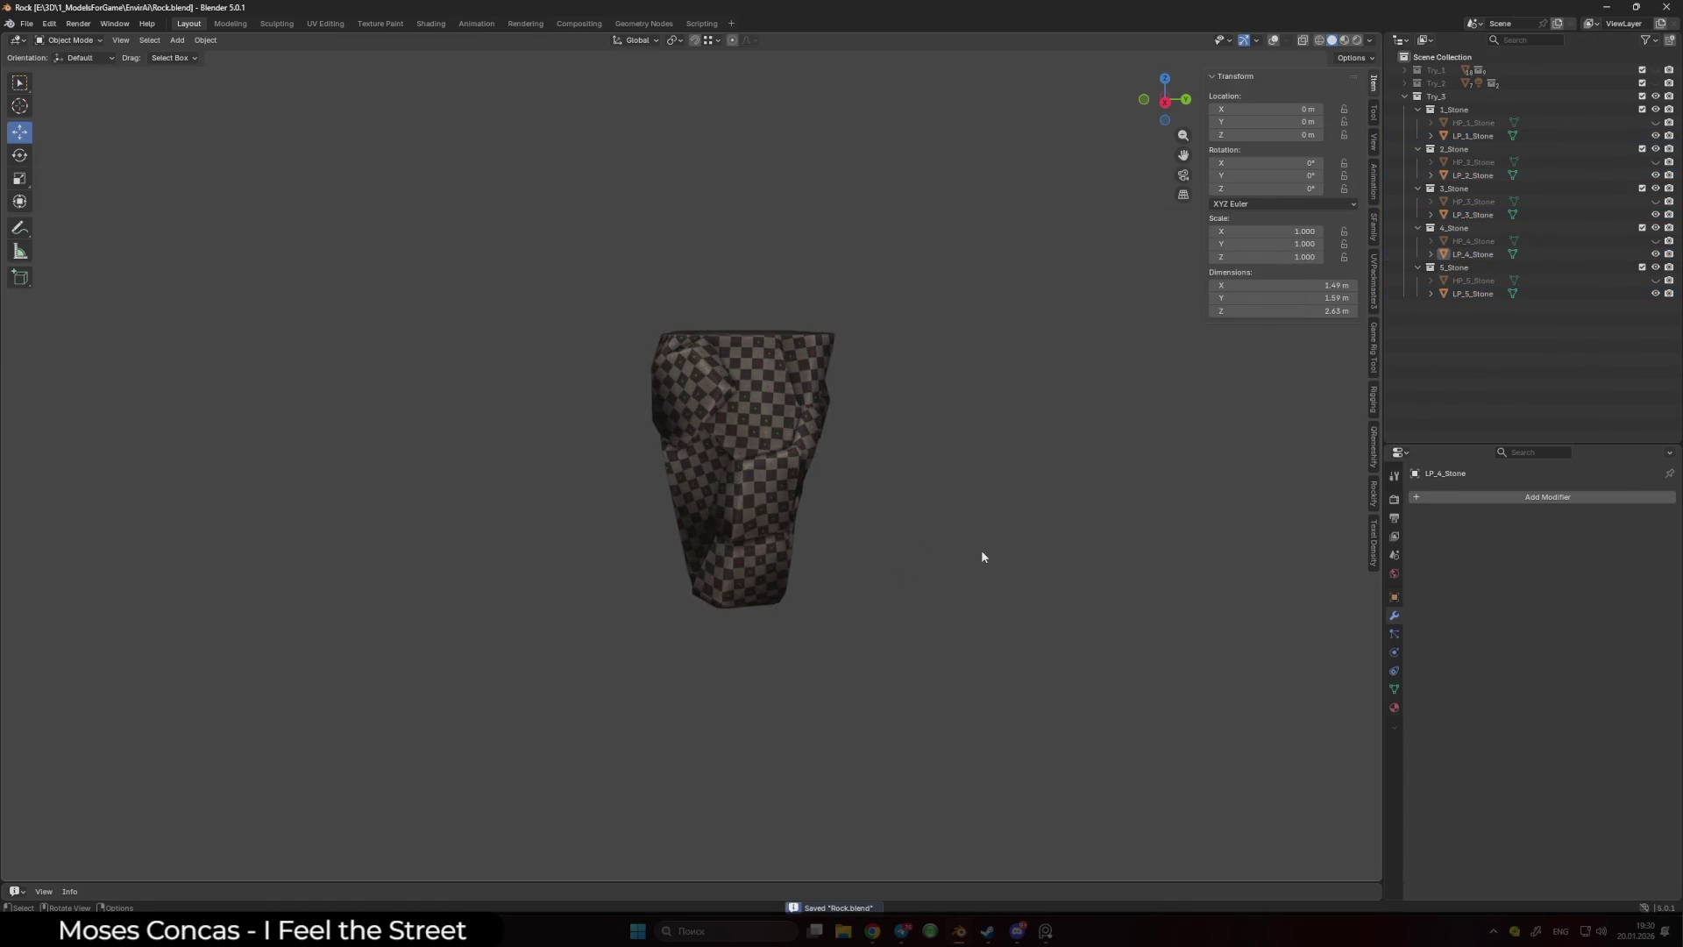
key(super+d)
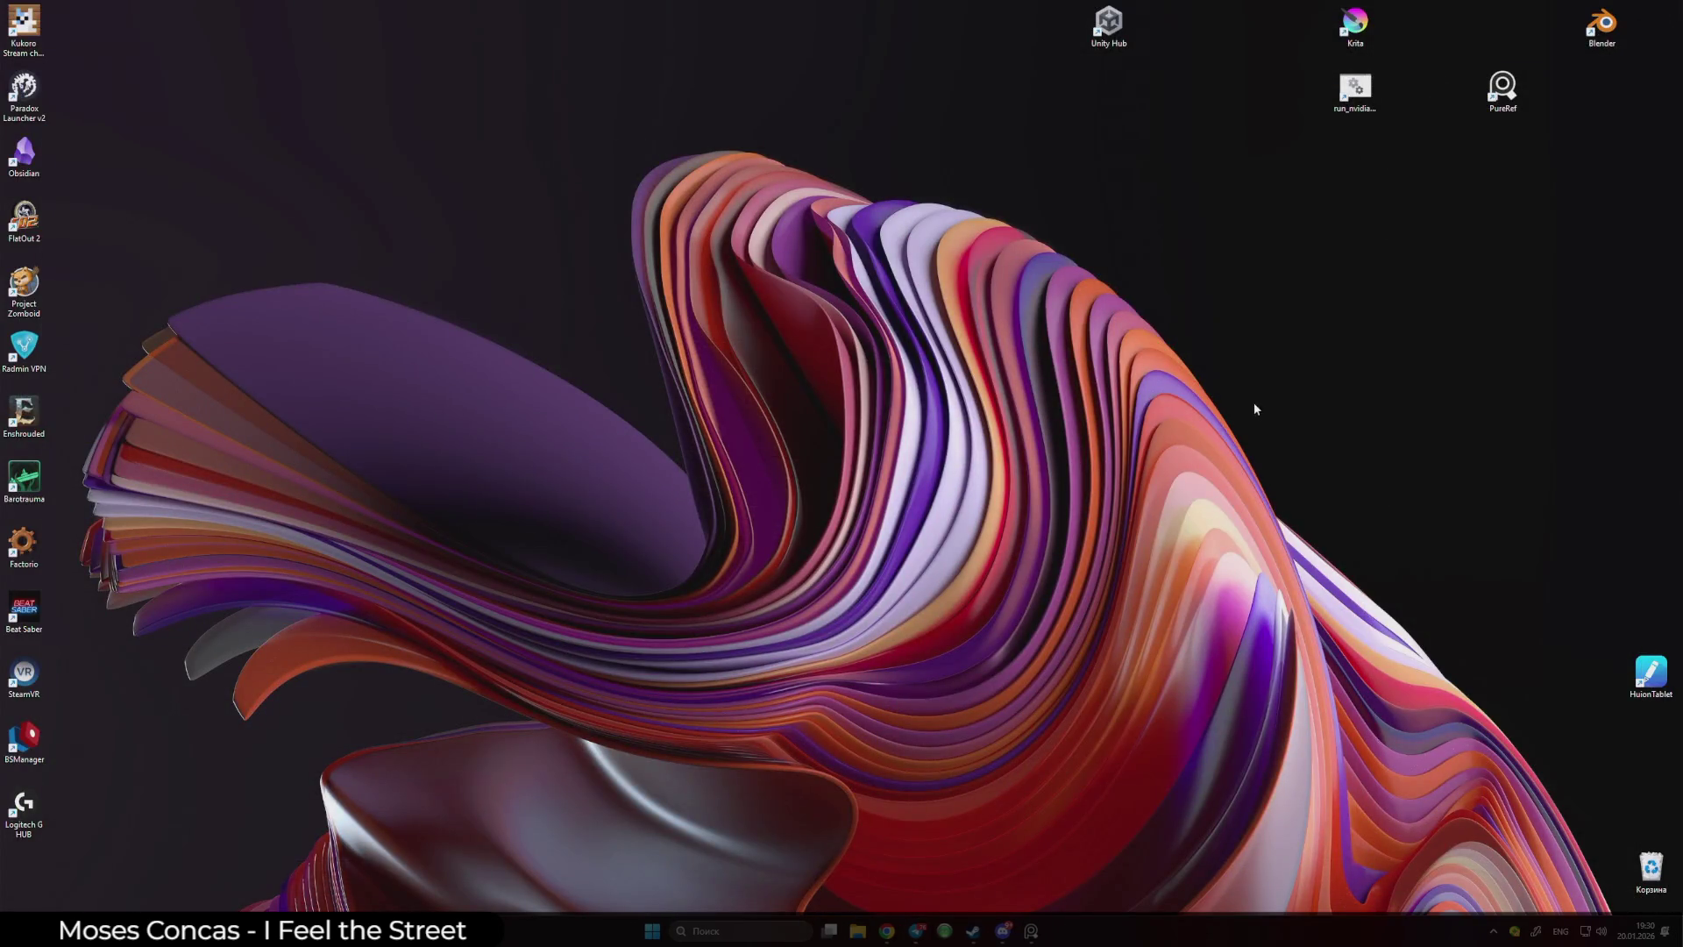
- Launch Unity Hub and open the Blank project from the Projects list
double_click(1110, 26)
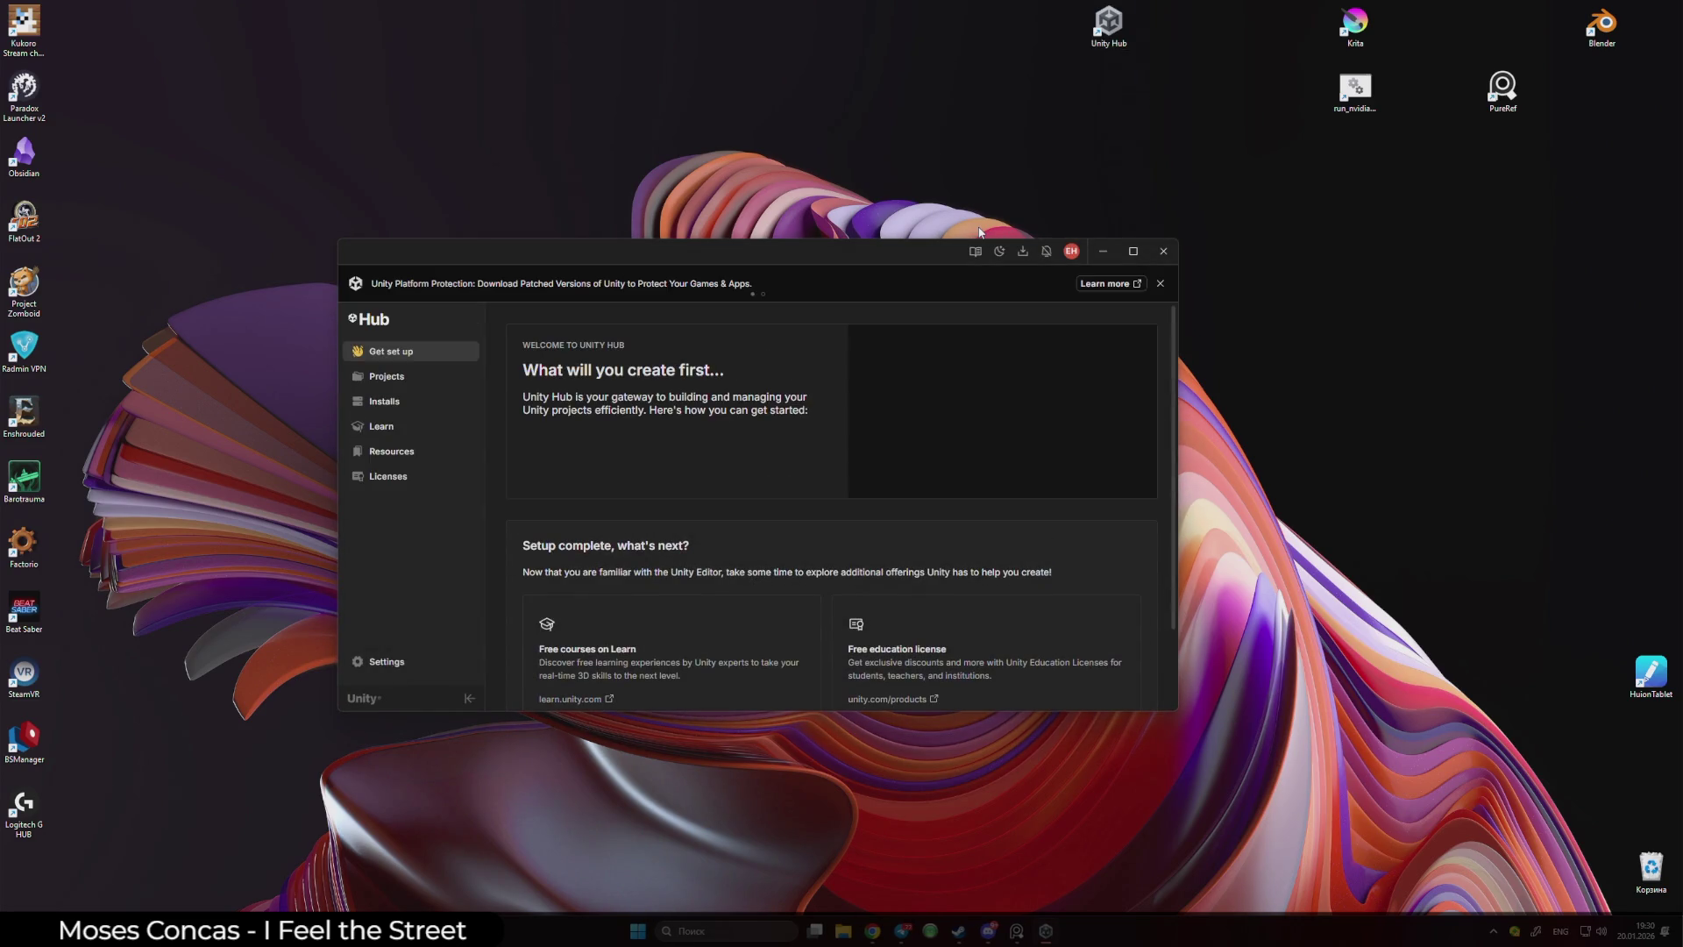
click(422, 377)
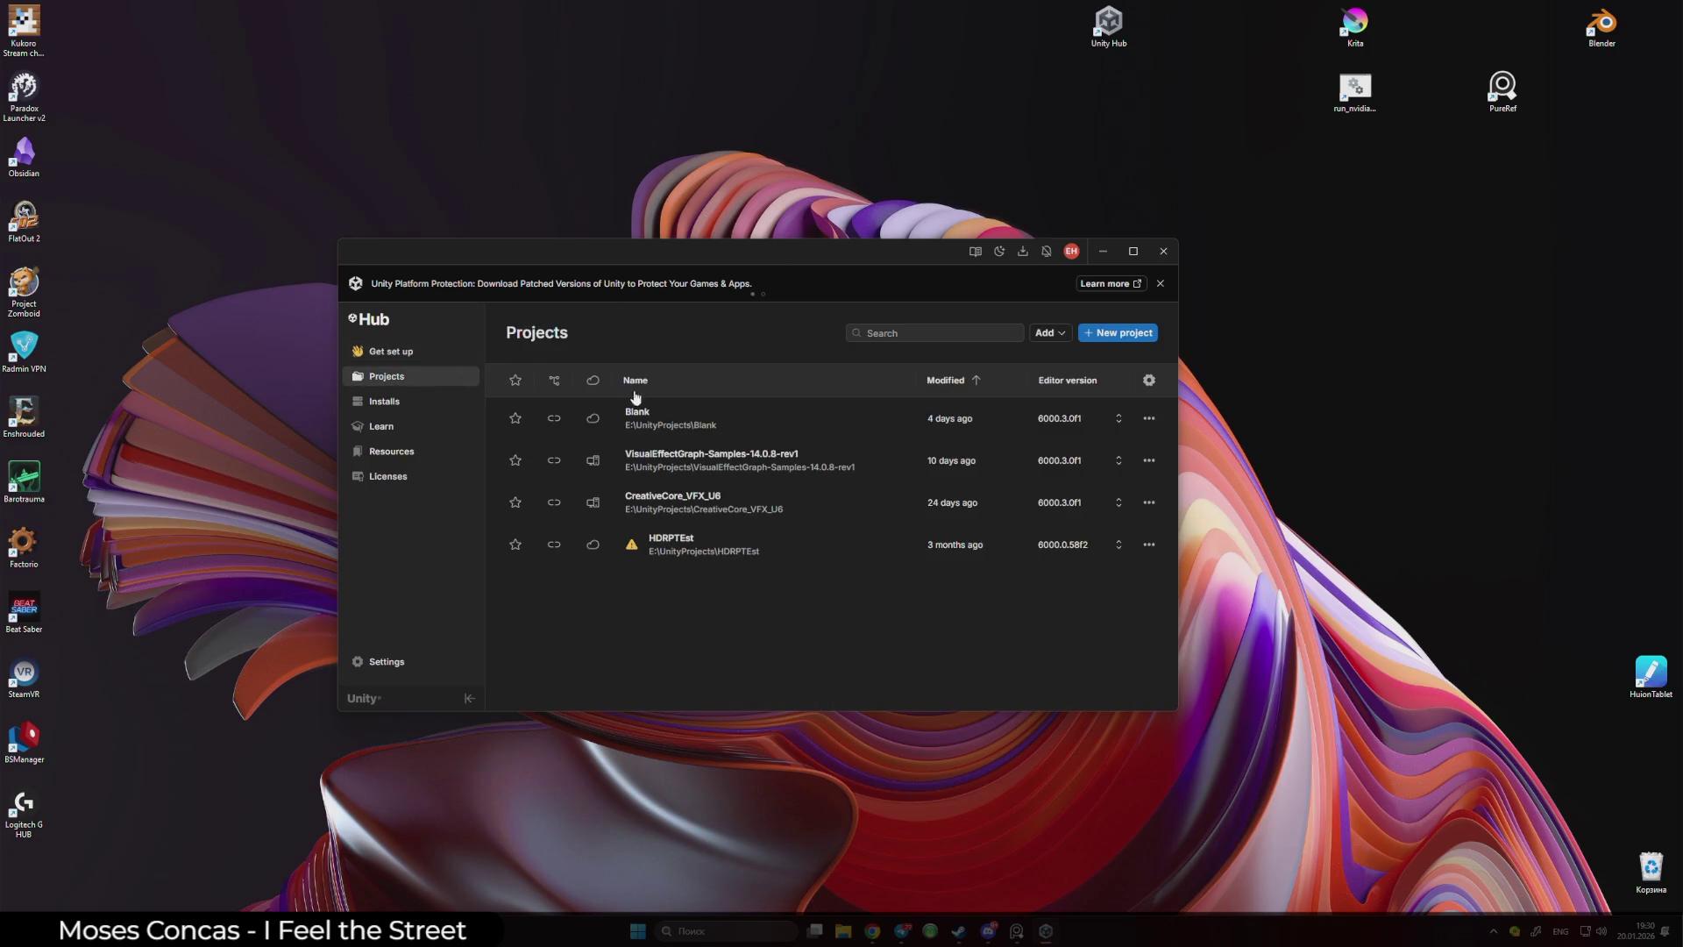
click(713, 427)
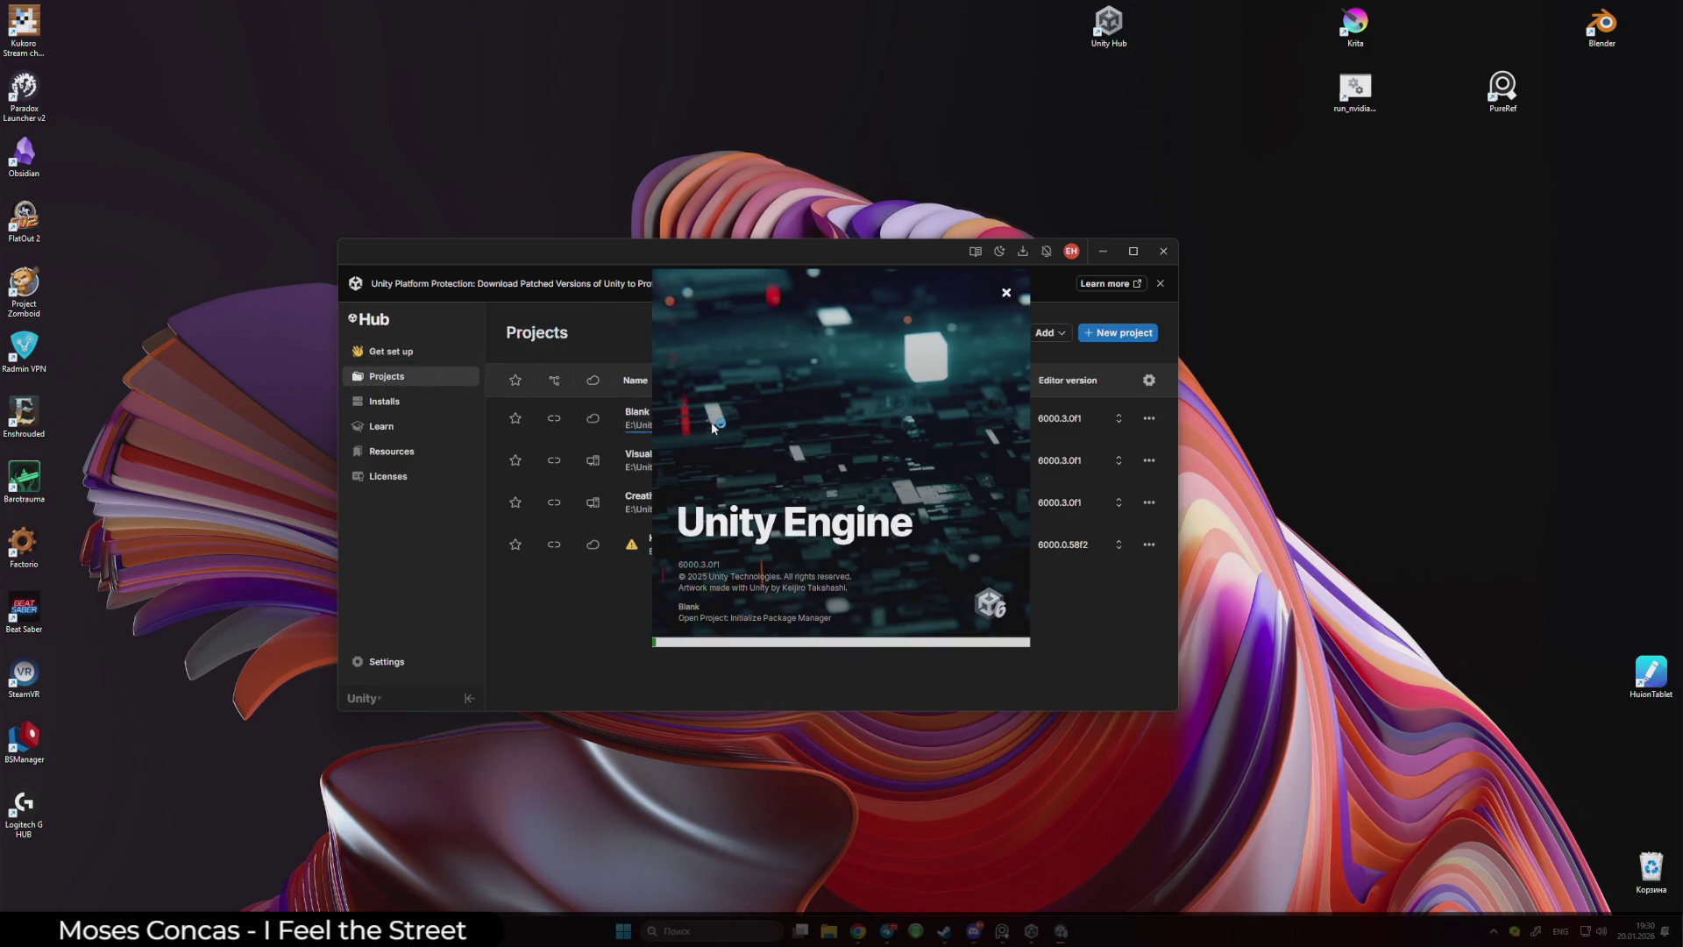
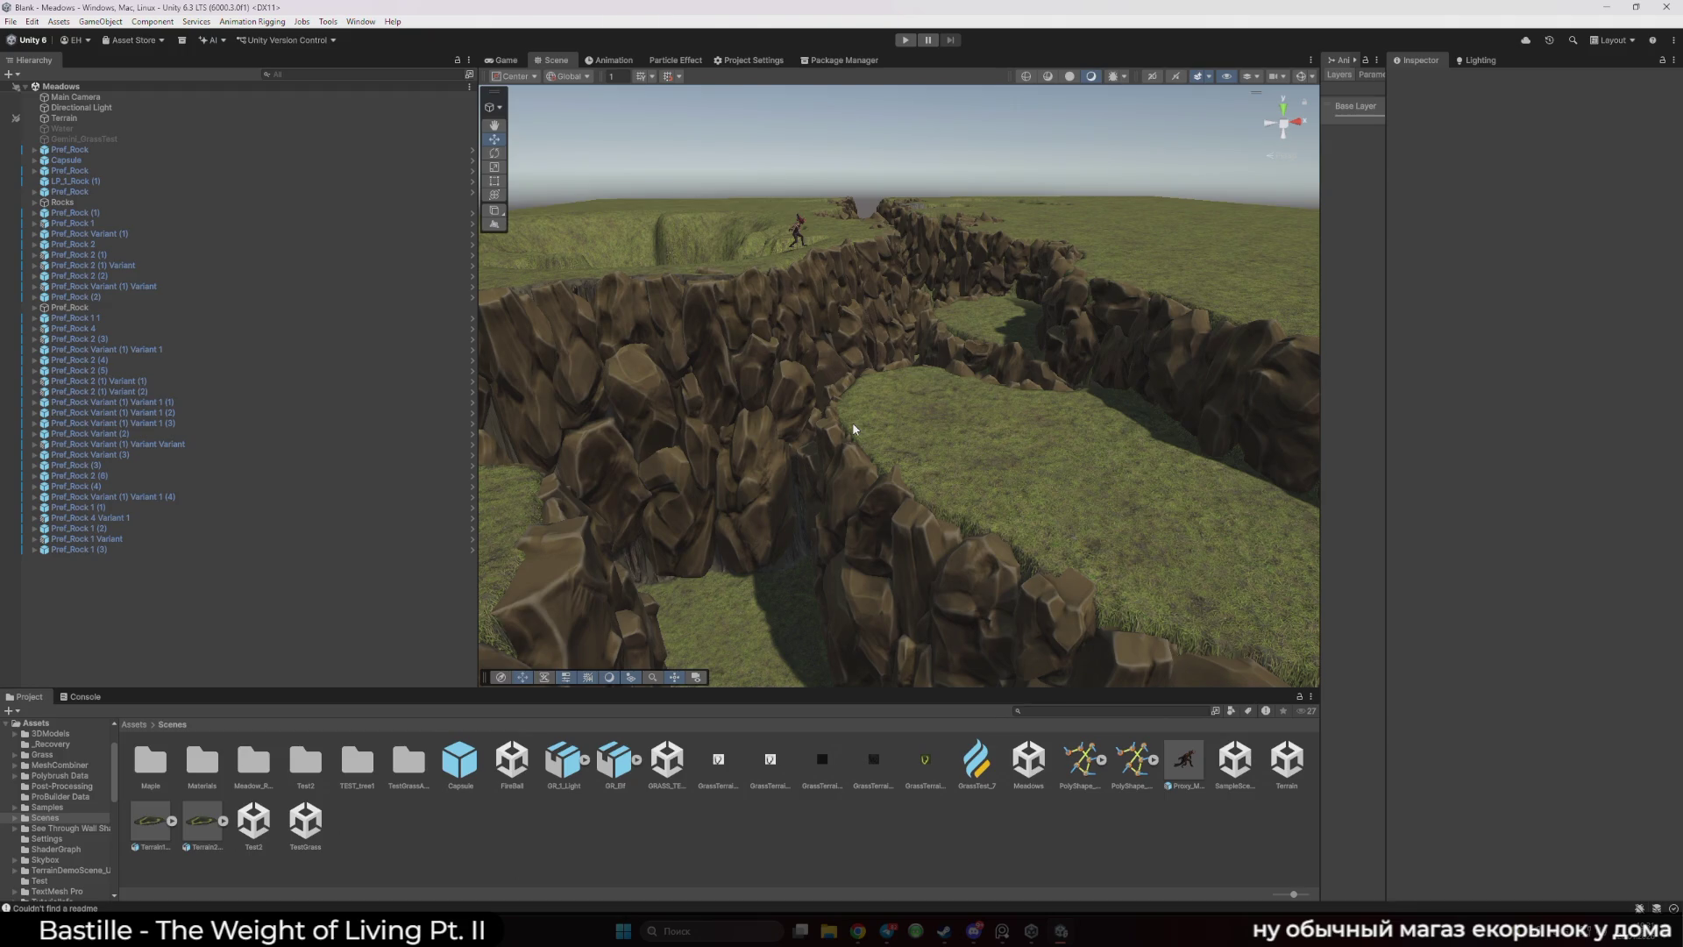
- Create a new folder named Stone inside the Scenes folder
click(810, 481)
right_click(614, 847)
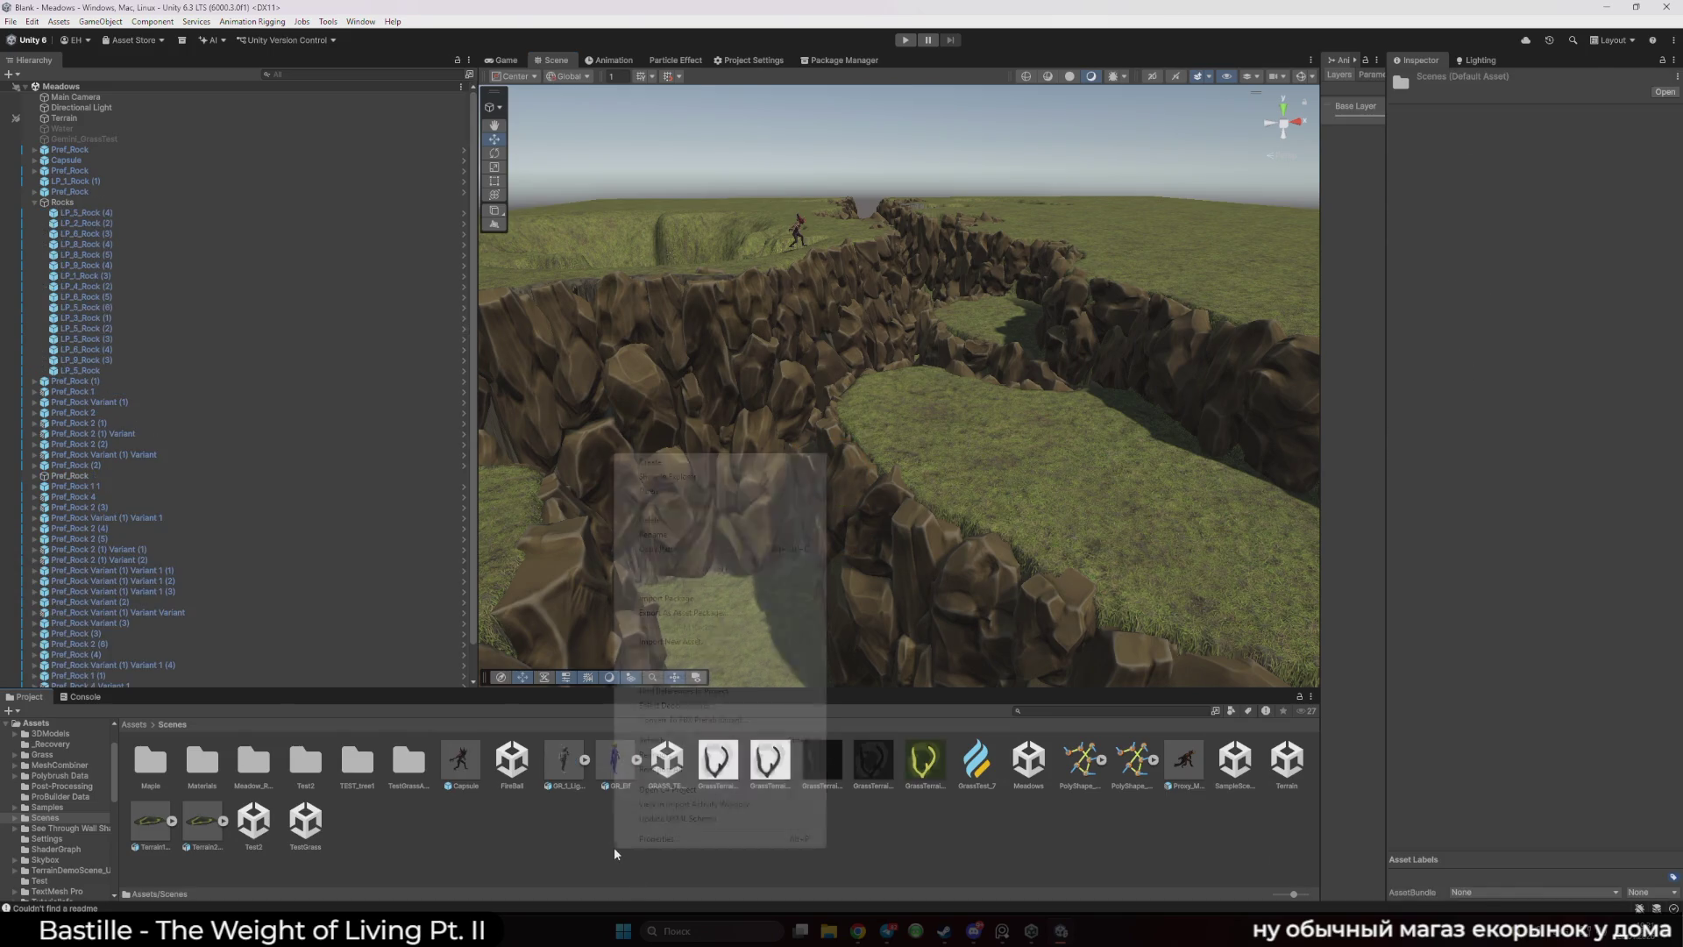
mouse_move(790, 464)
click(859, 462)
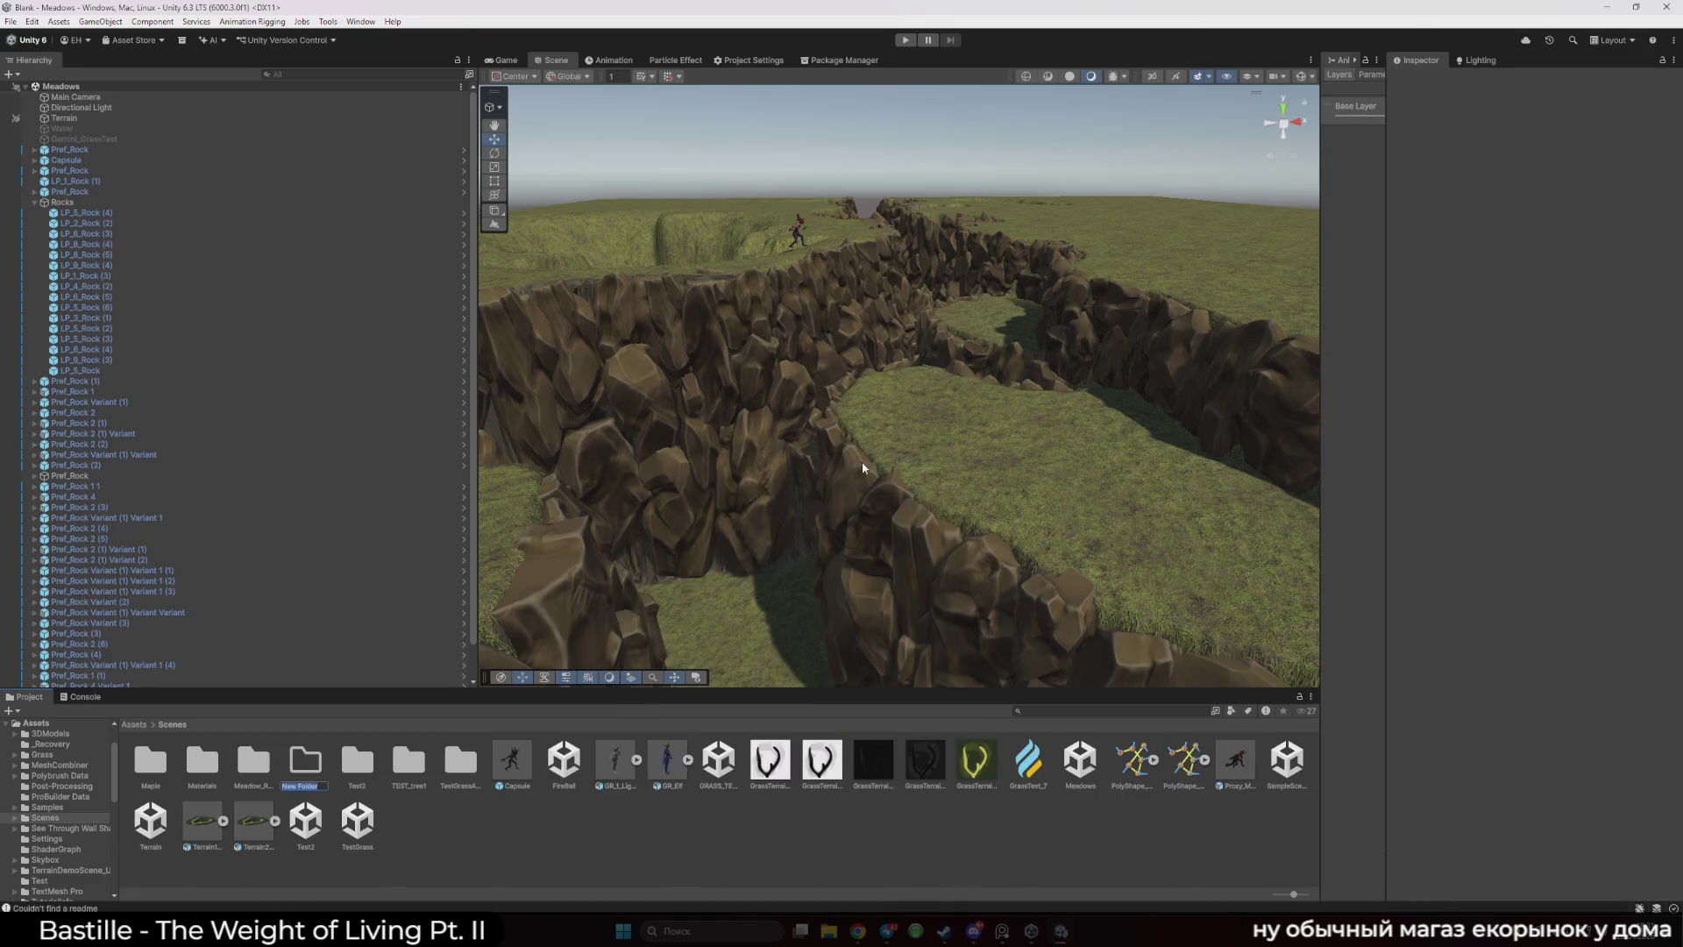
text(Stone)
key(Return)
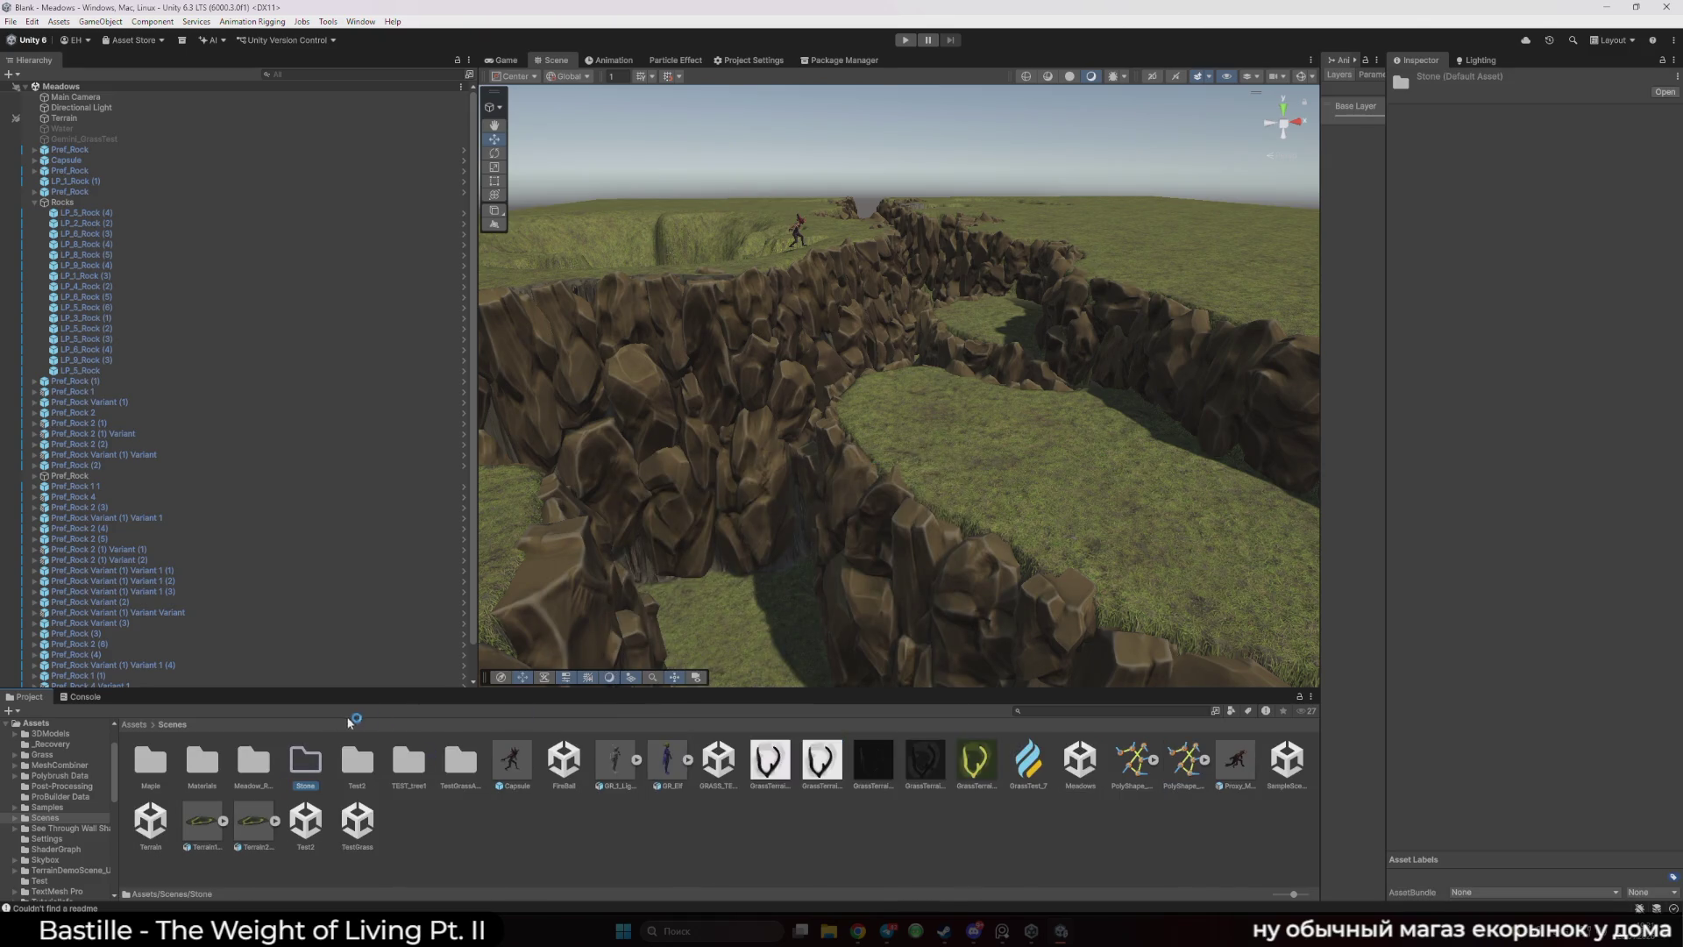
- Open the Stone folder and reveal its location in File Explorer
double_click(313, 769)
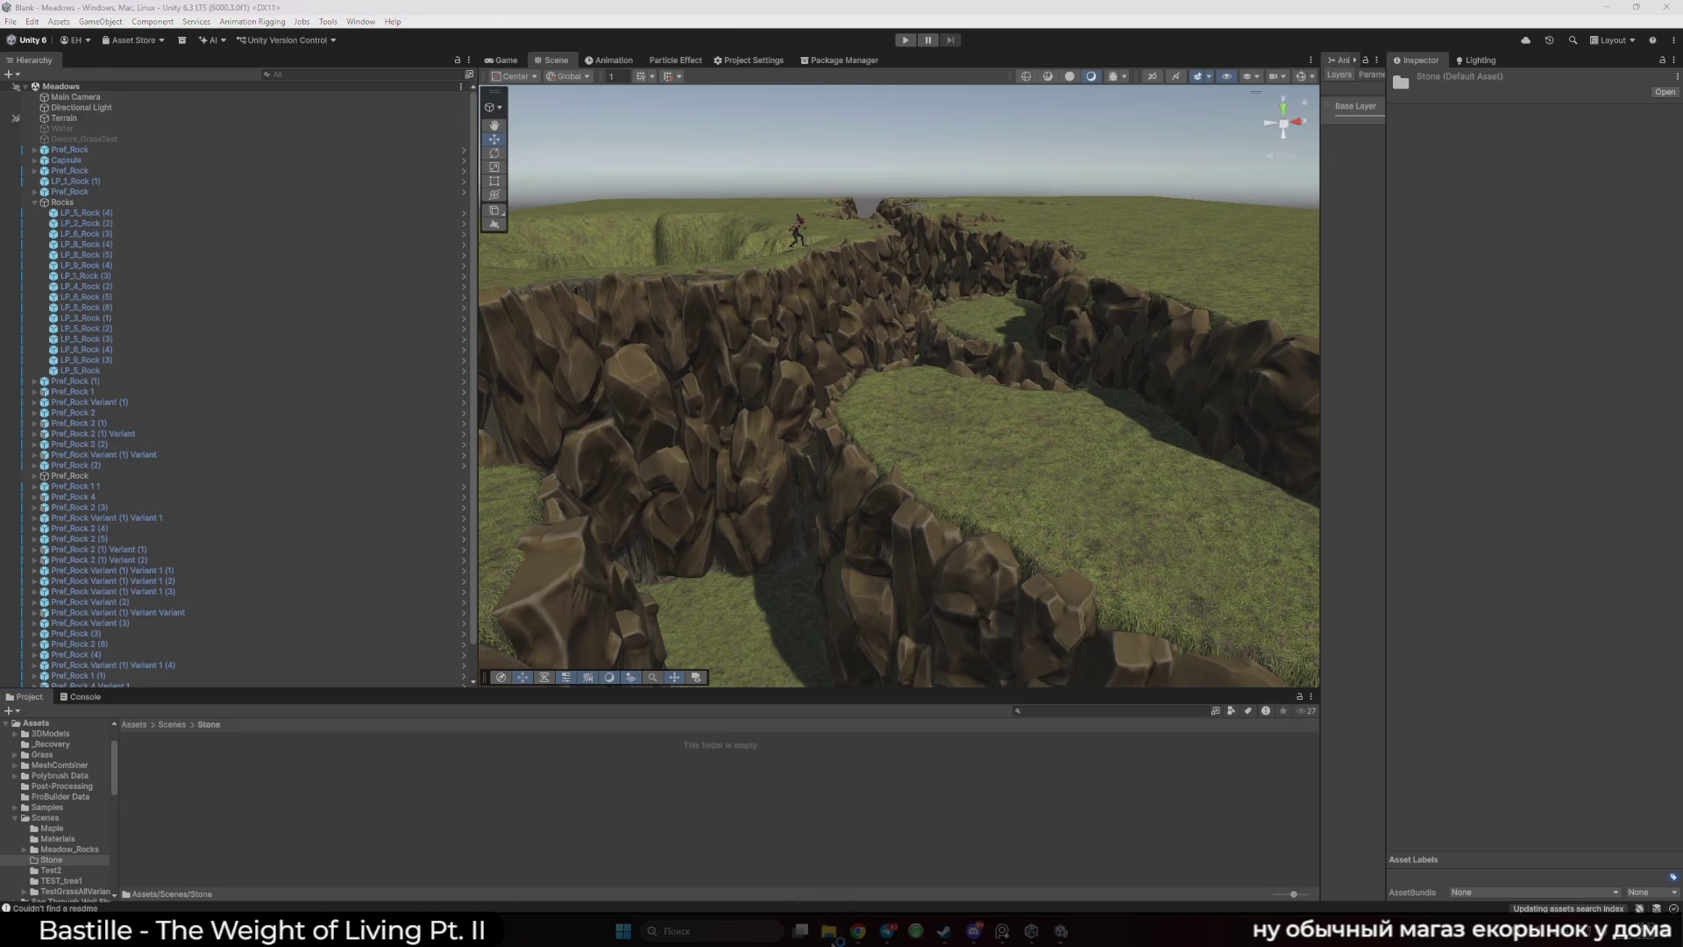
right_click(916, 835)
click(942, 352)
- Import GR_Stone.fbx from Data2 (E:) > 3D > 1_ModelsForGame > EnvirAi into Unity's Stone folder
click(986, 535)
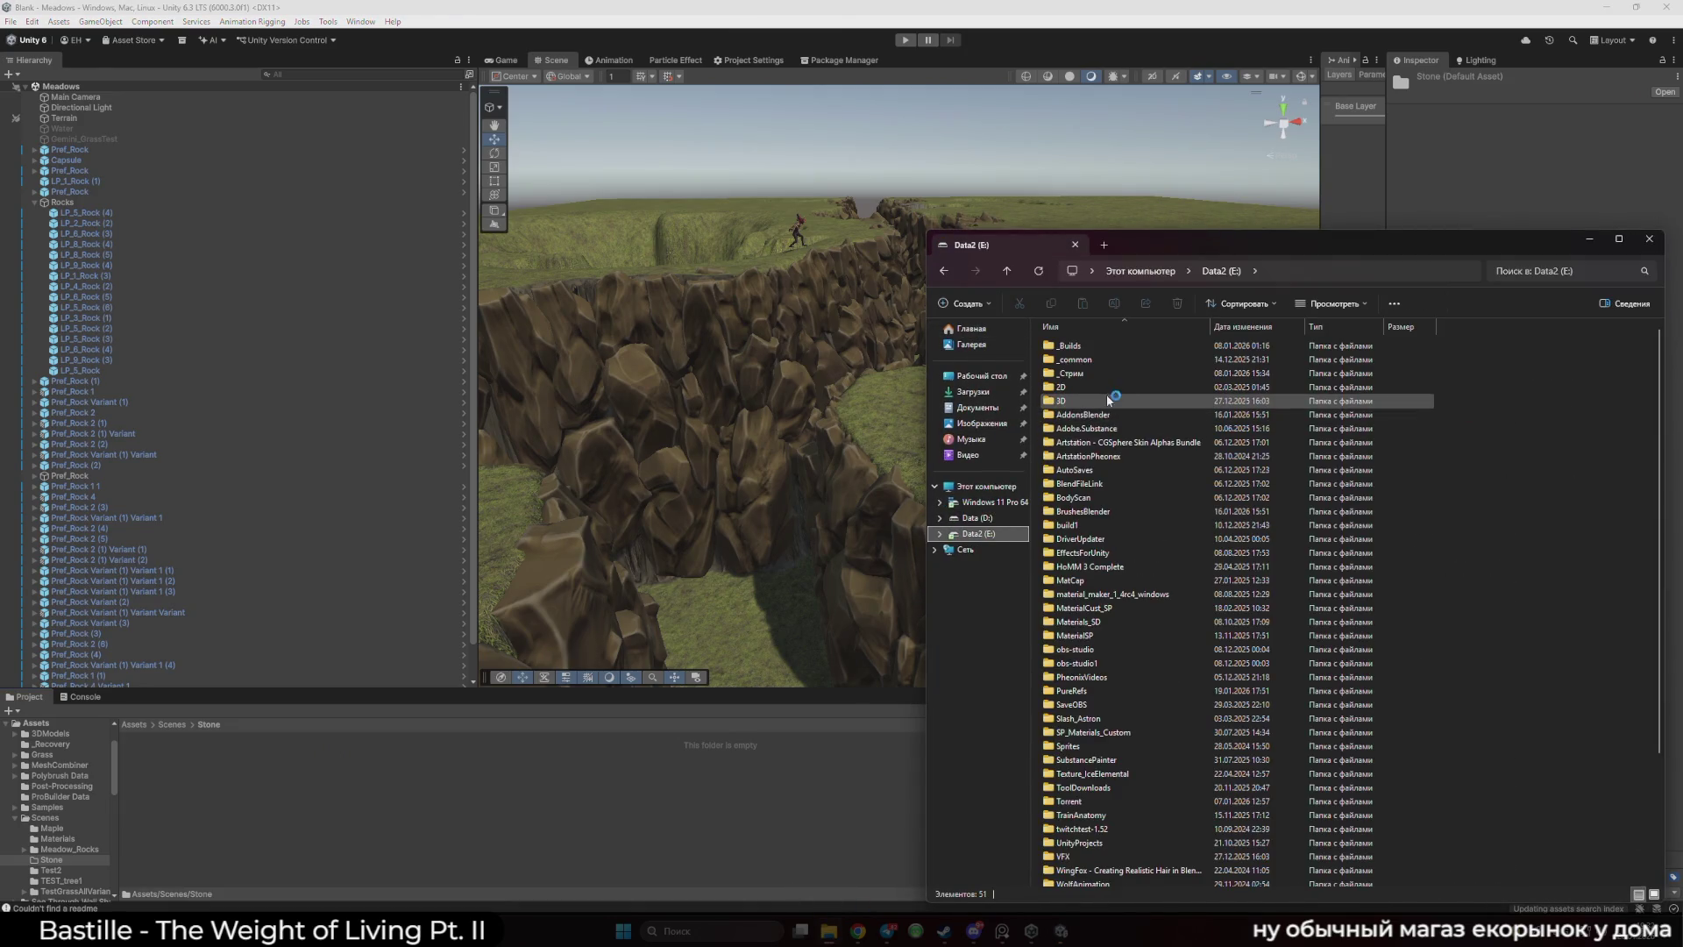
double_click(1107, 394)
double_click(1097, 347)
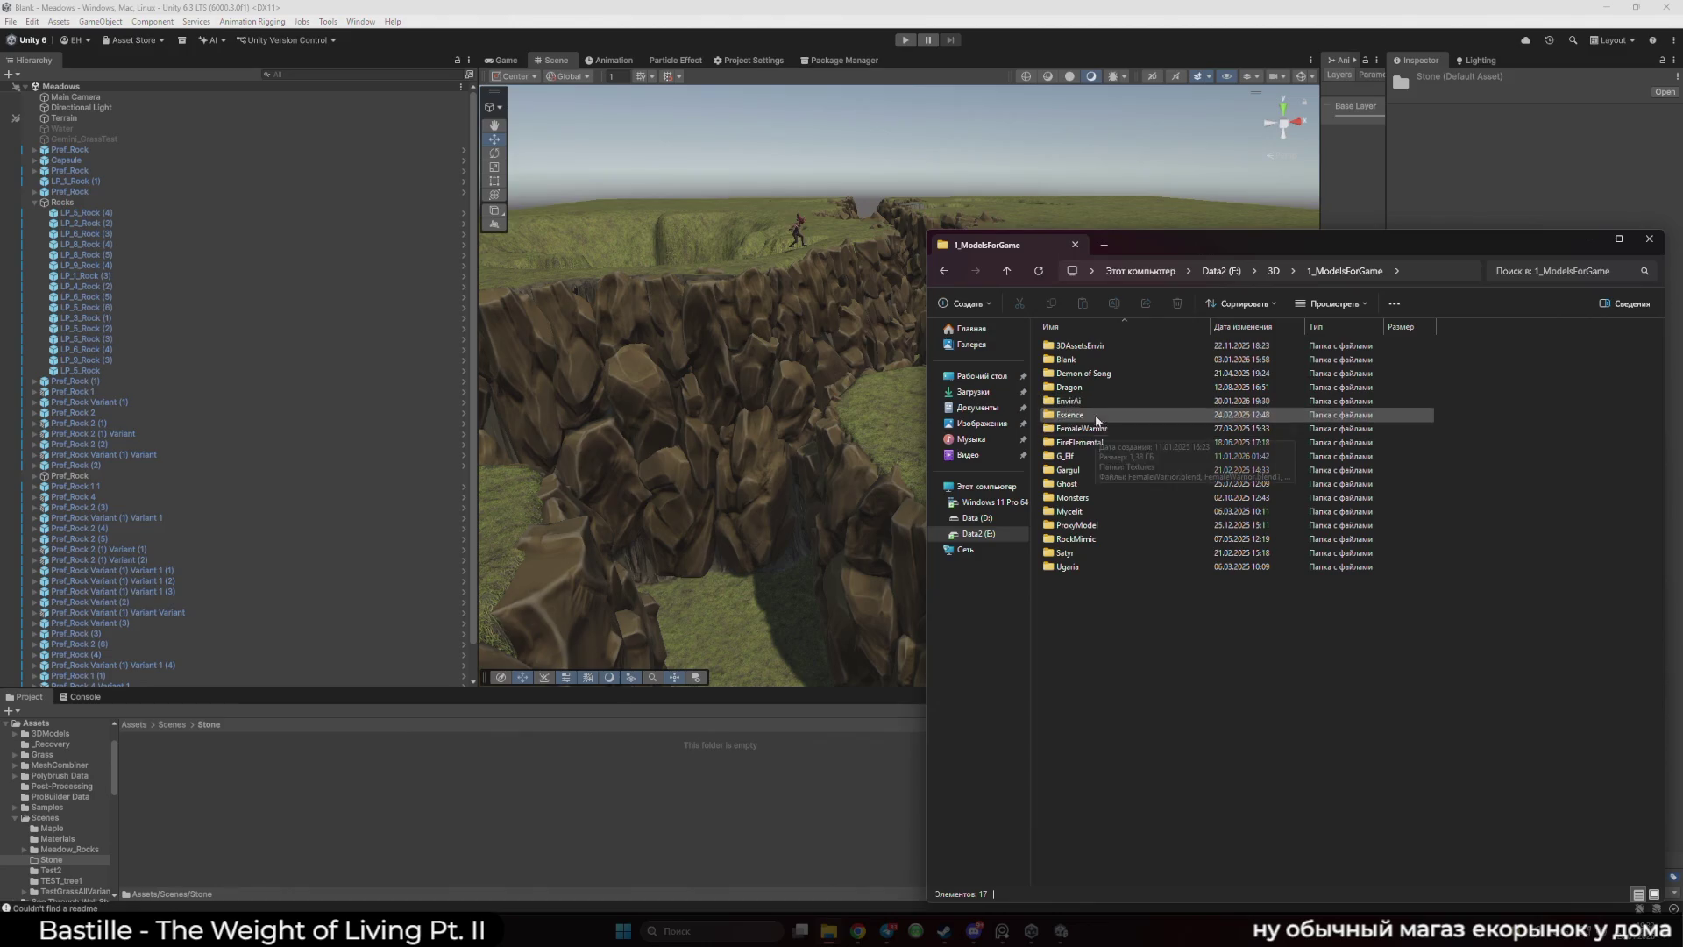
double_click(1070, 400)
drag(1157, 255, 869, 262)
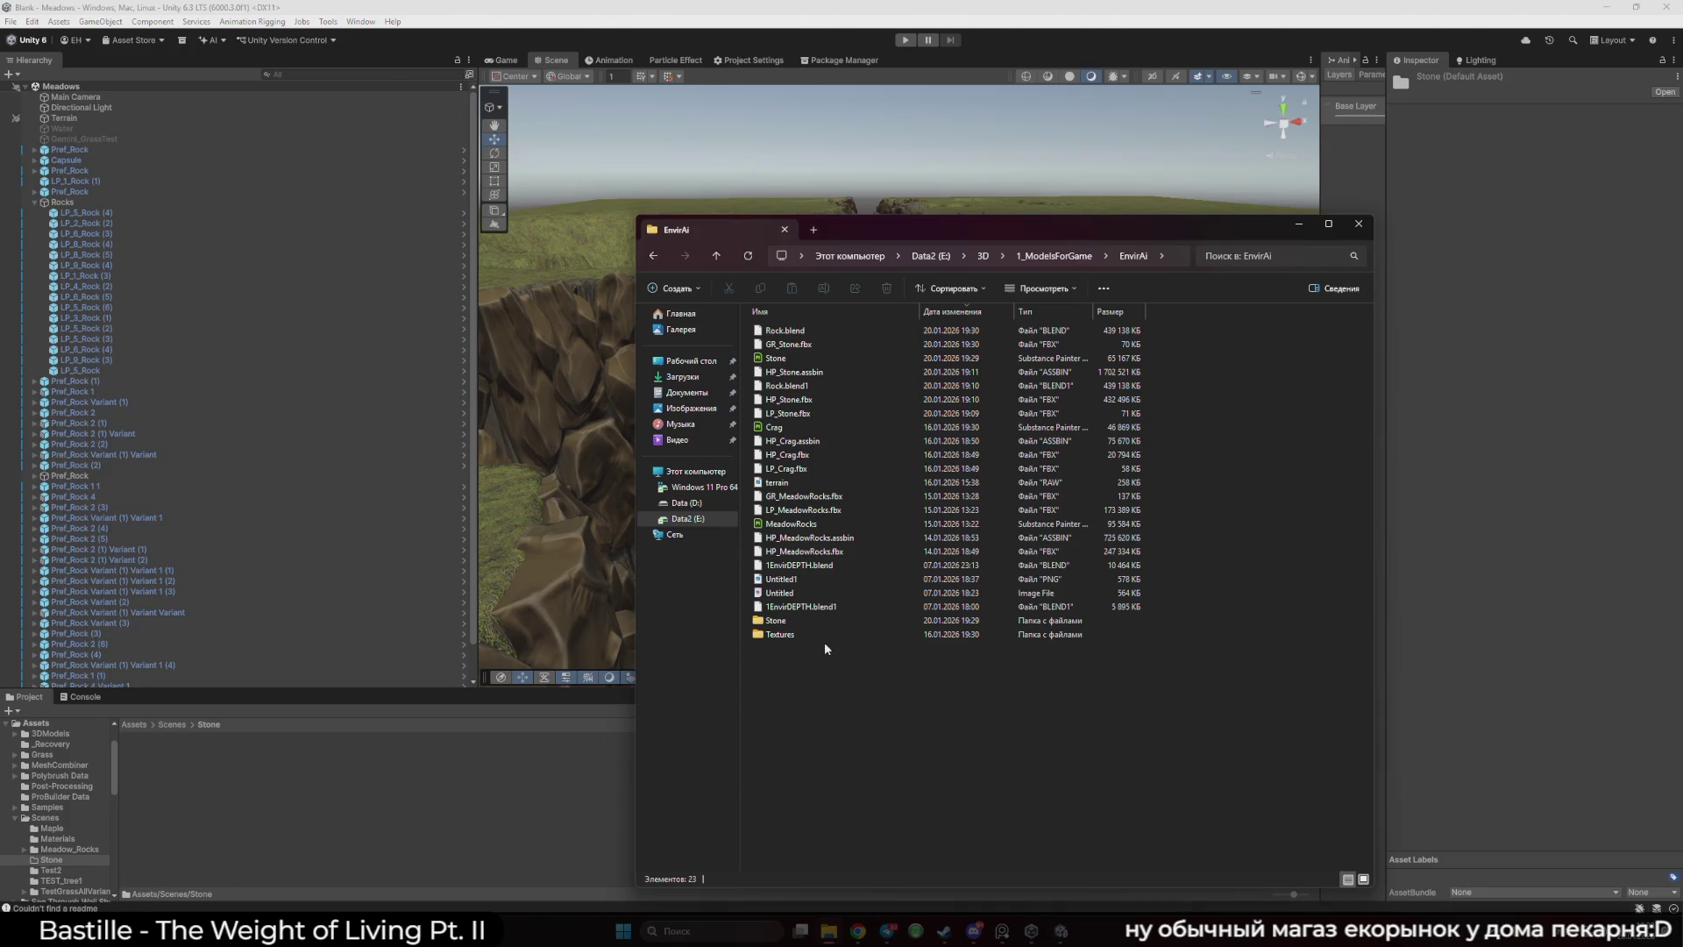
mouse_move(799, 344)
mouse_down()
mouse_move(459, 803)
mouse_move(433, 811)
mouse_up()
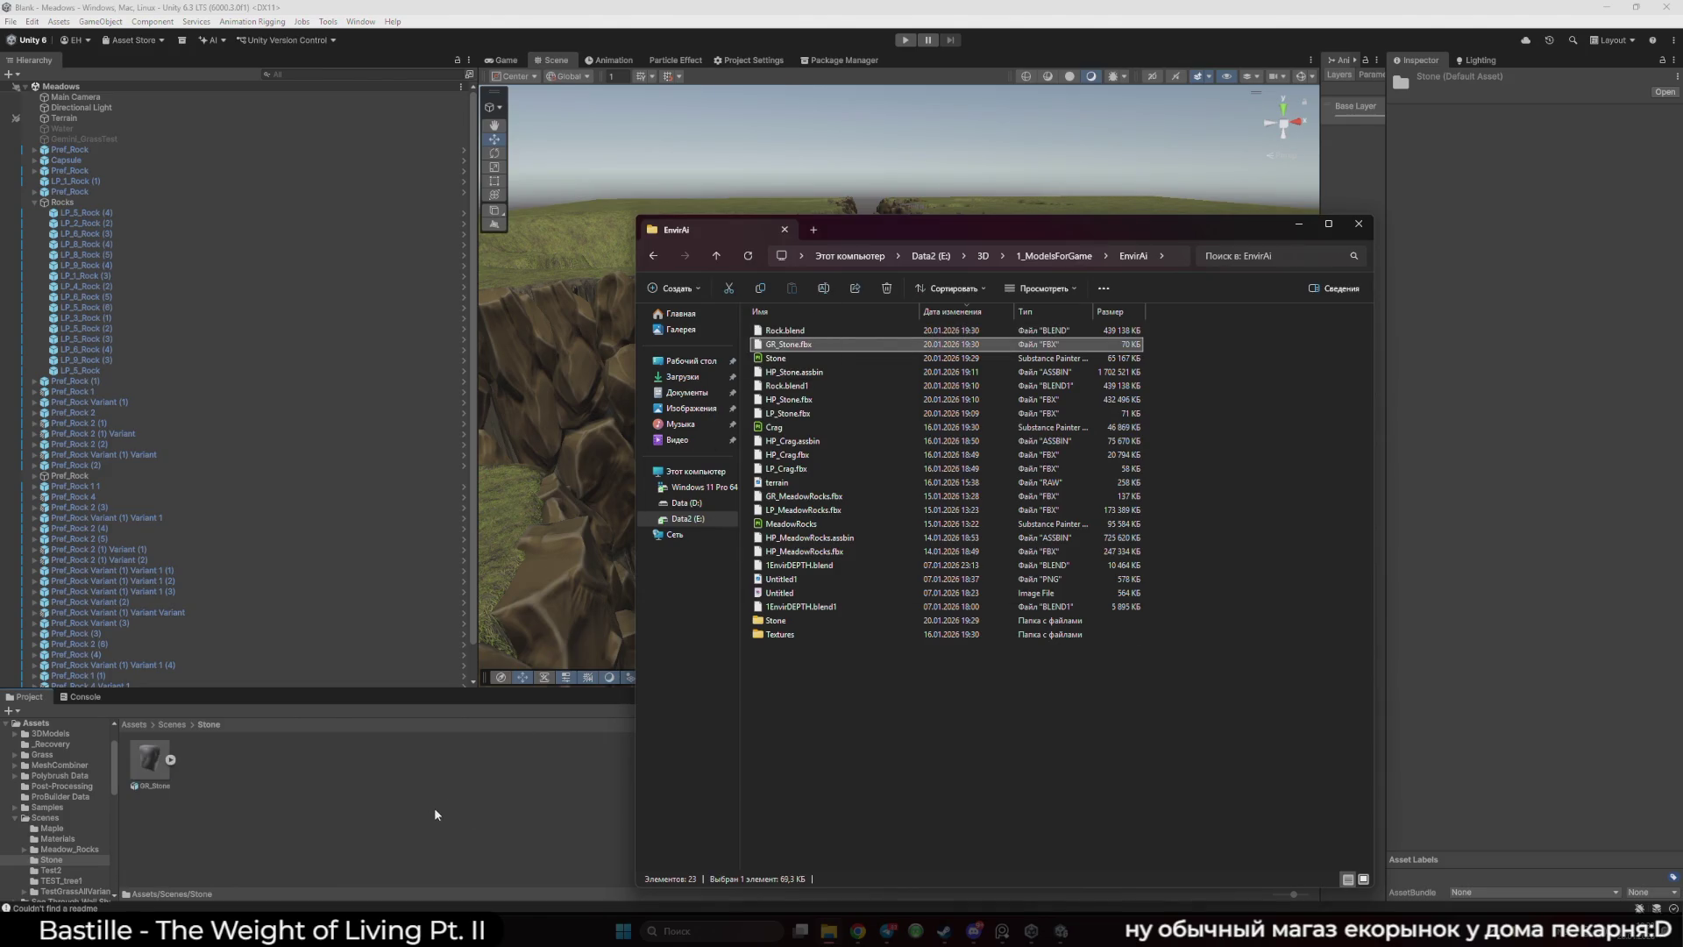
click(439, 790)
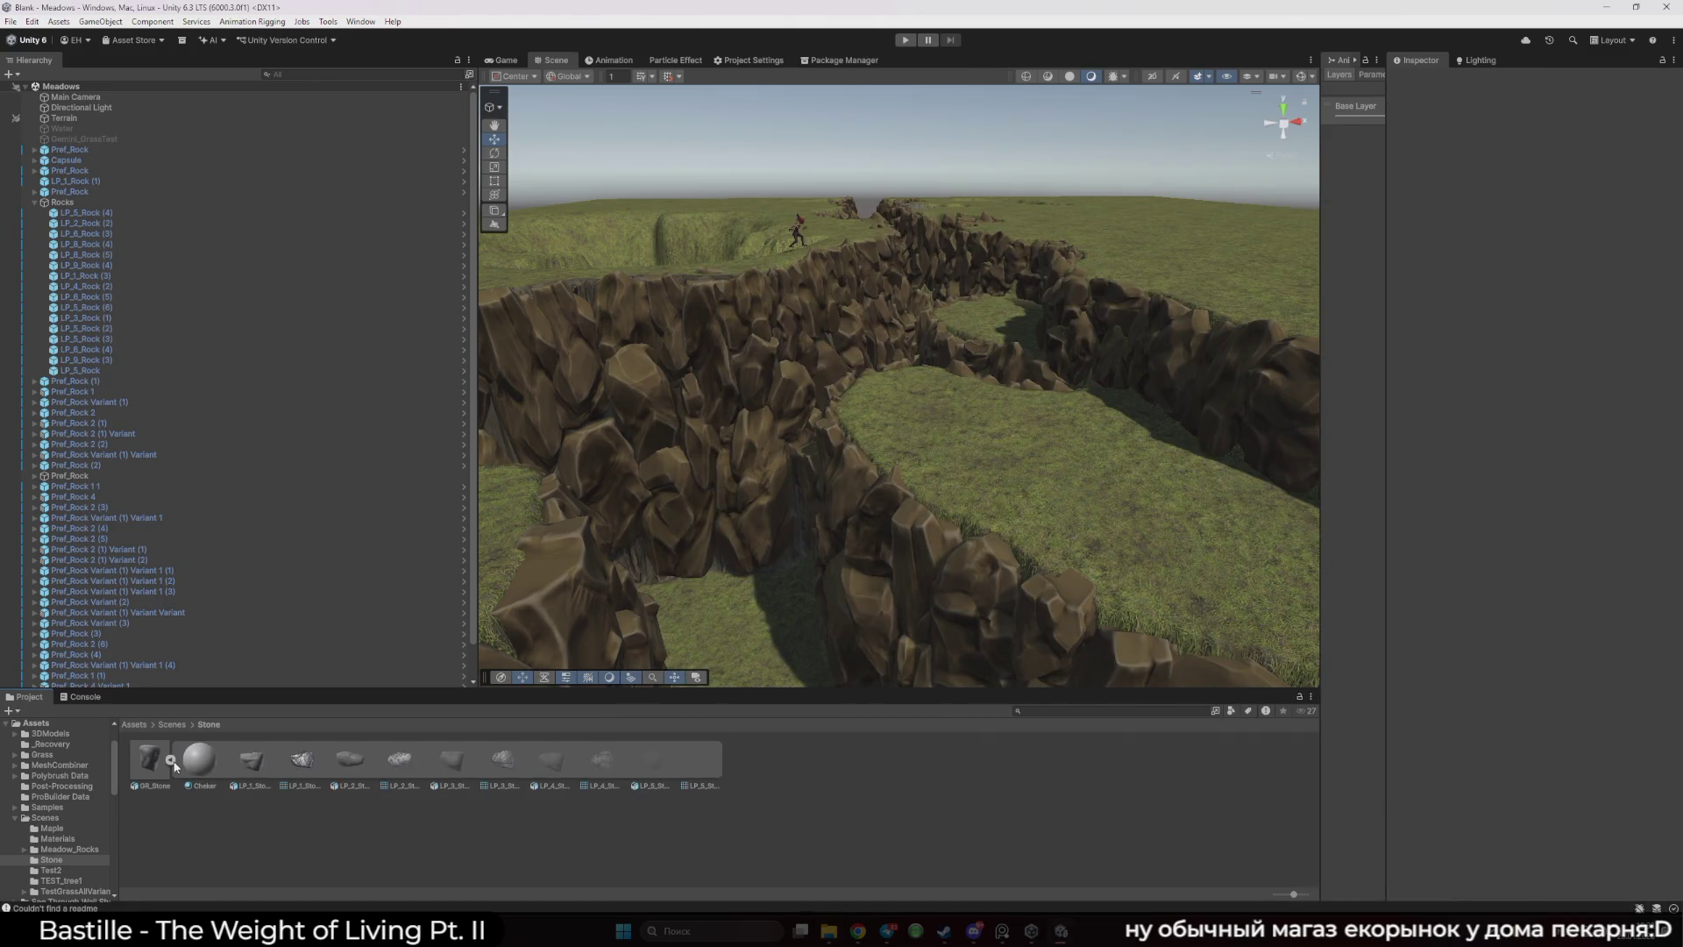
- Inspect GR_Stone and its Cheker material, dismissing the FBX exporter warning for a prefab variant
click(148, 764)
click(204, 765)
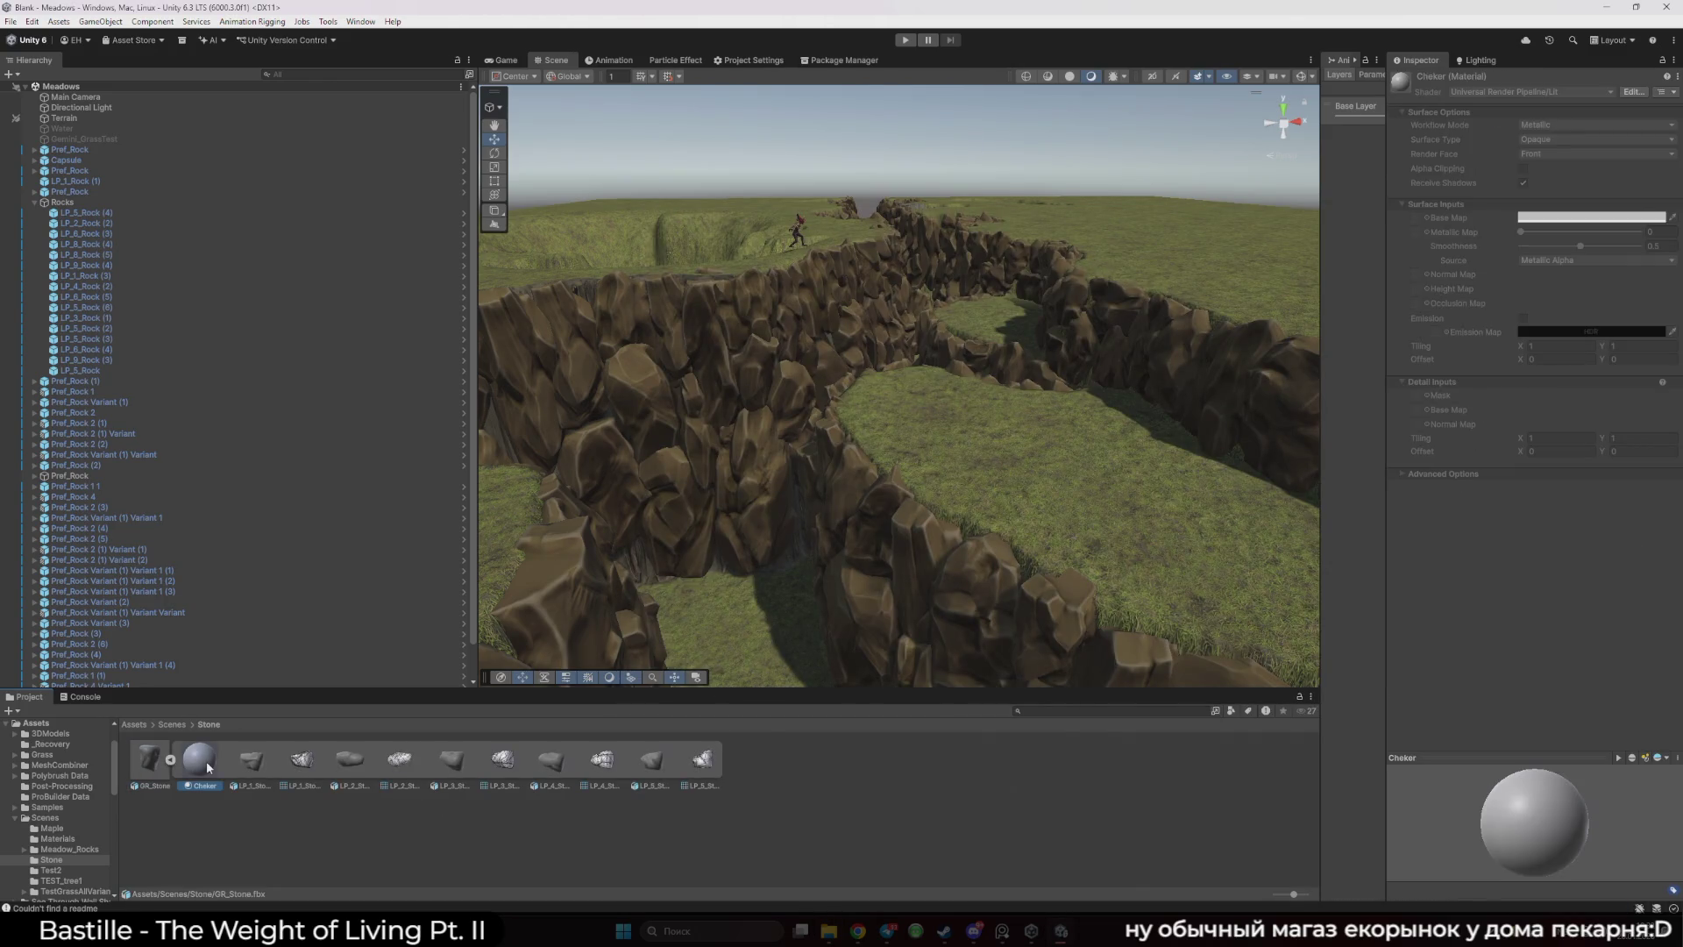
click(145, 768)
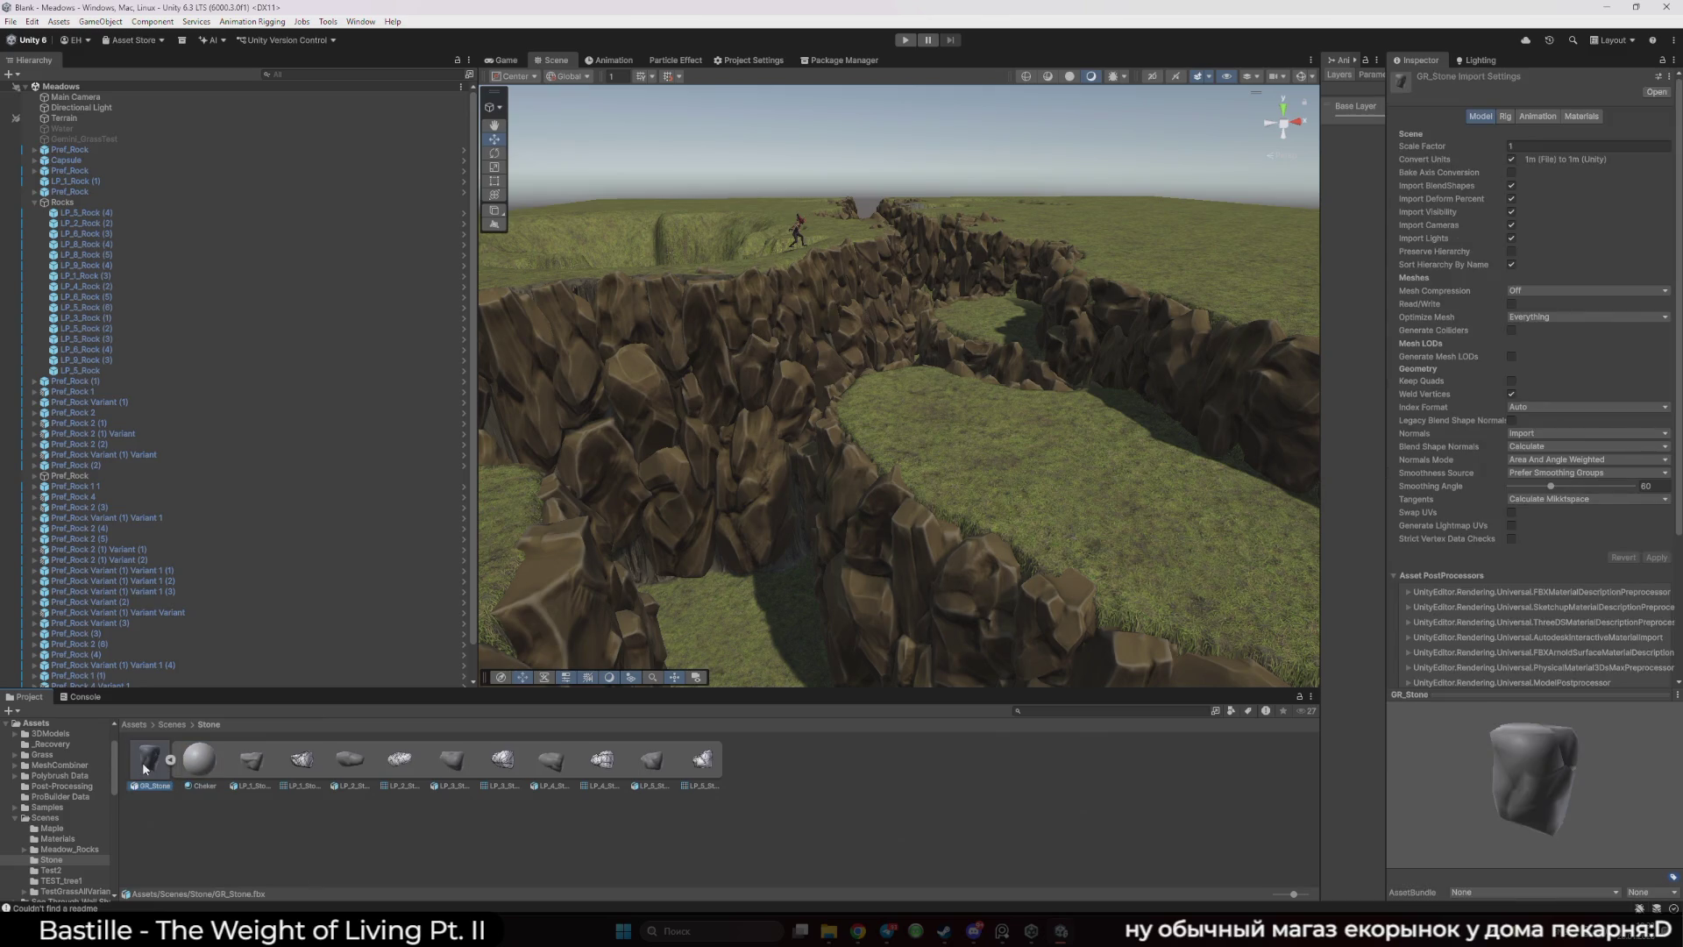
click(199, 766)
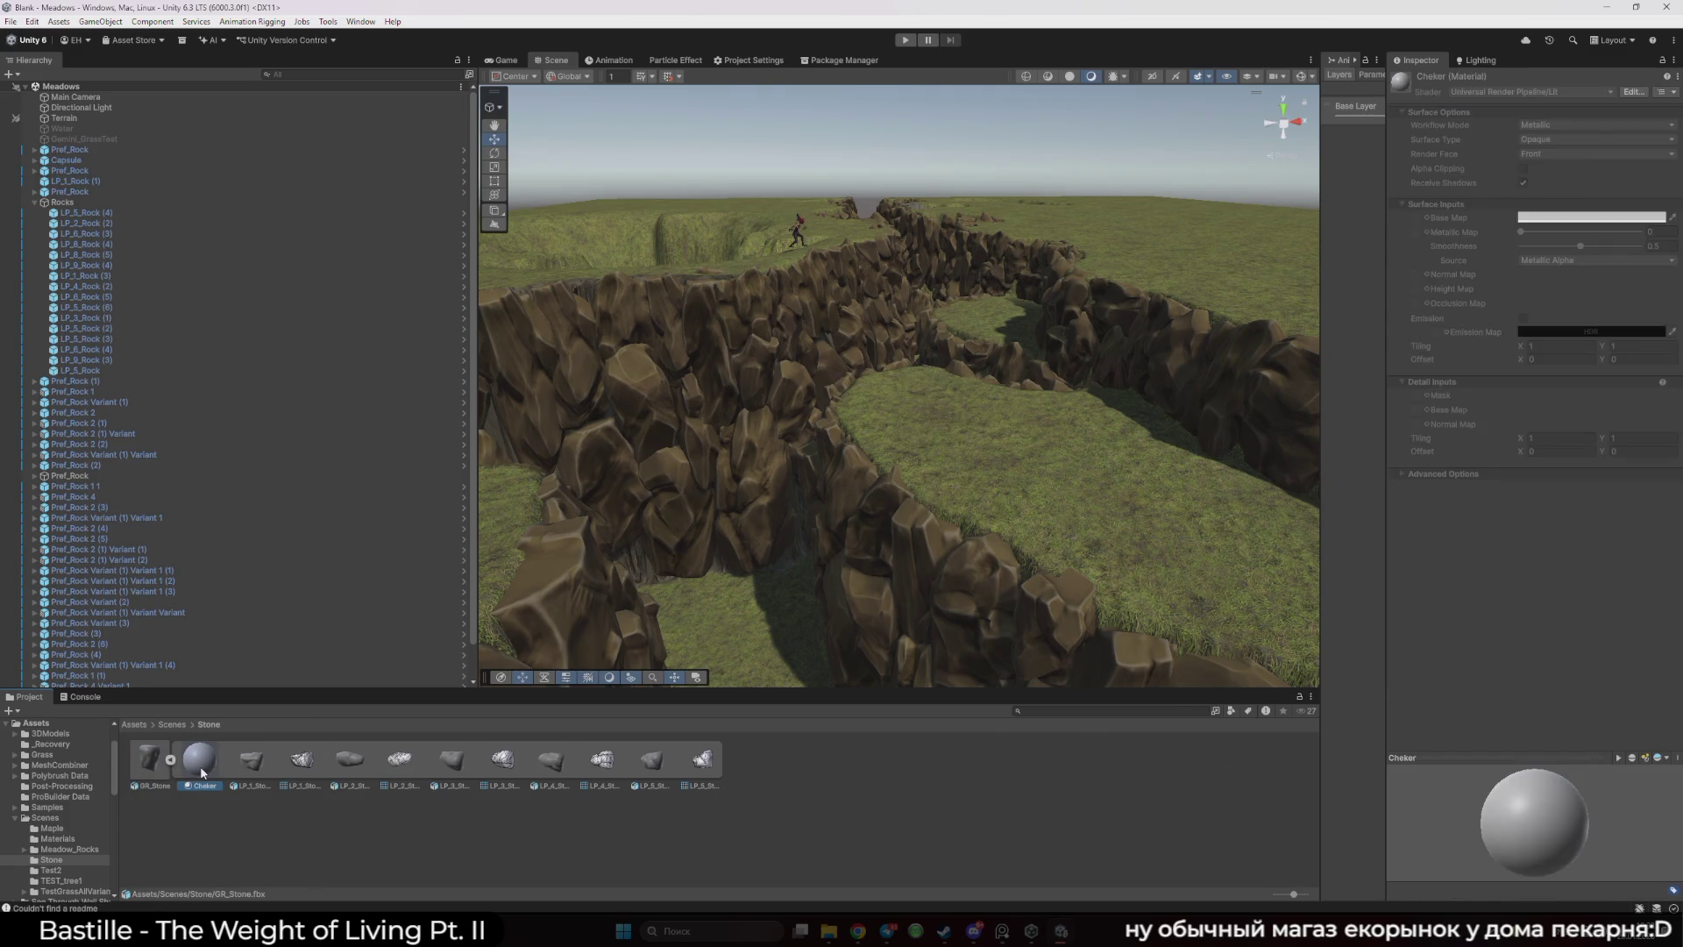
right_click(200, 766)
click(324, 639)
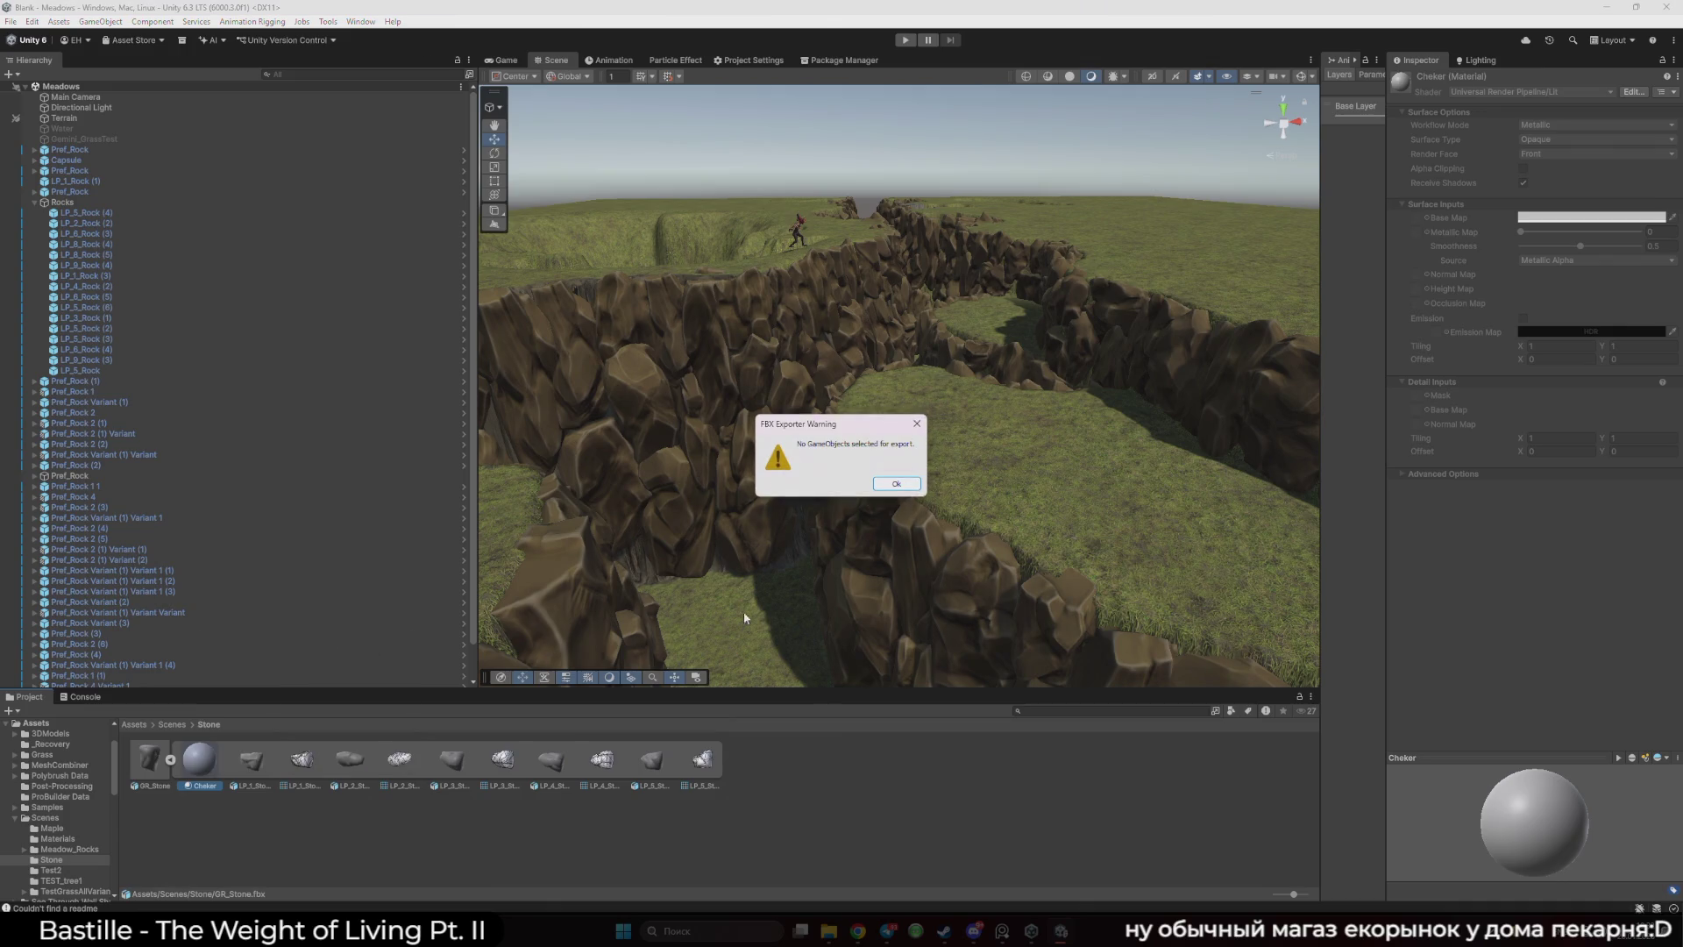
click(895, 486)
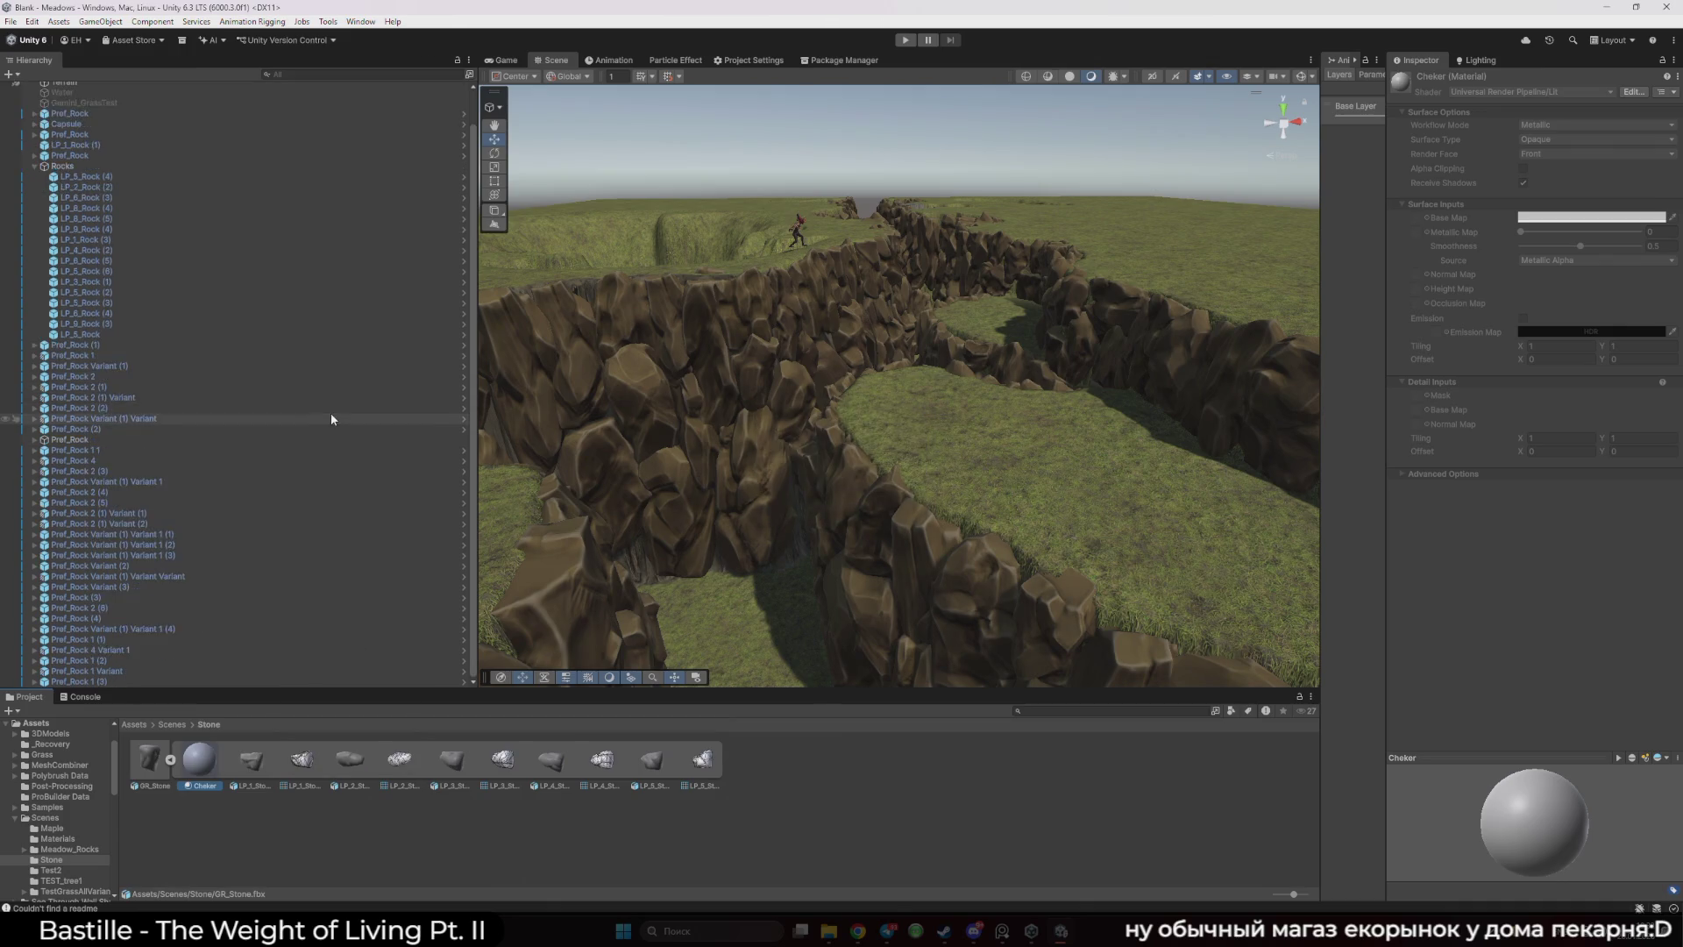
click(35, 203)
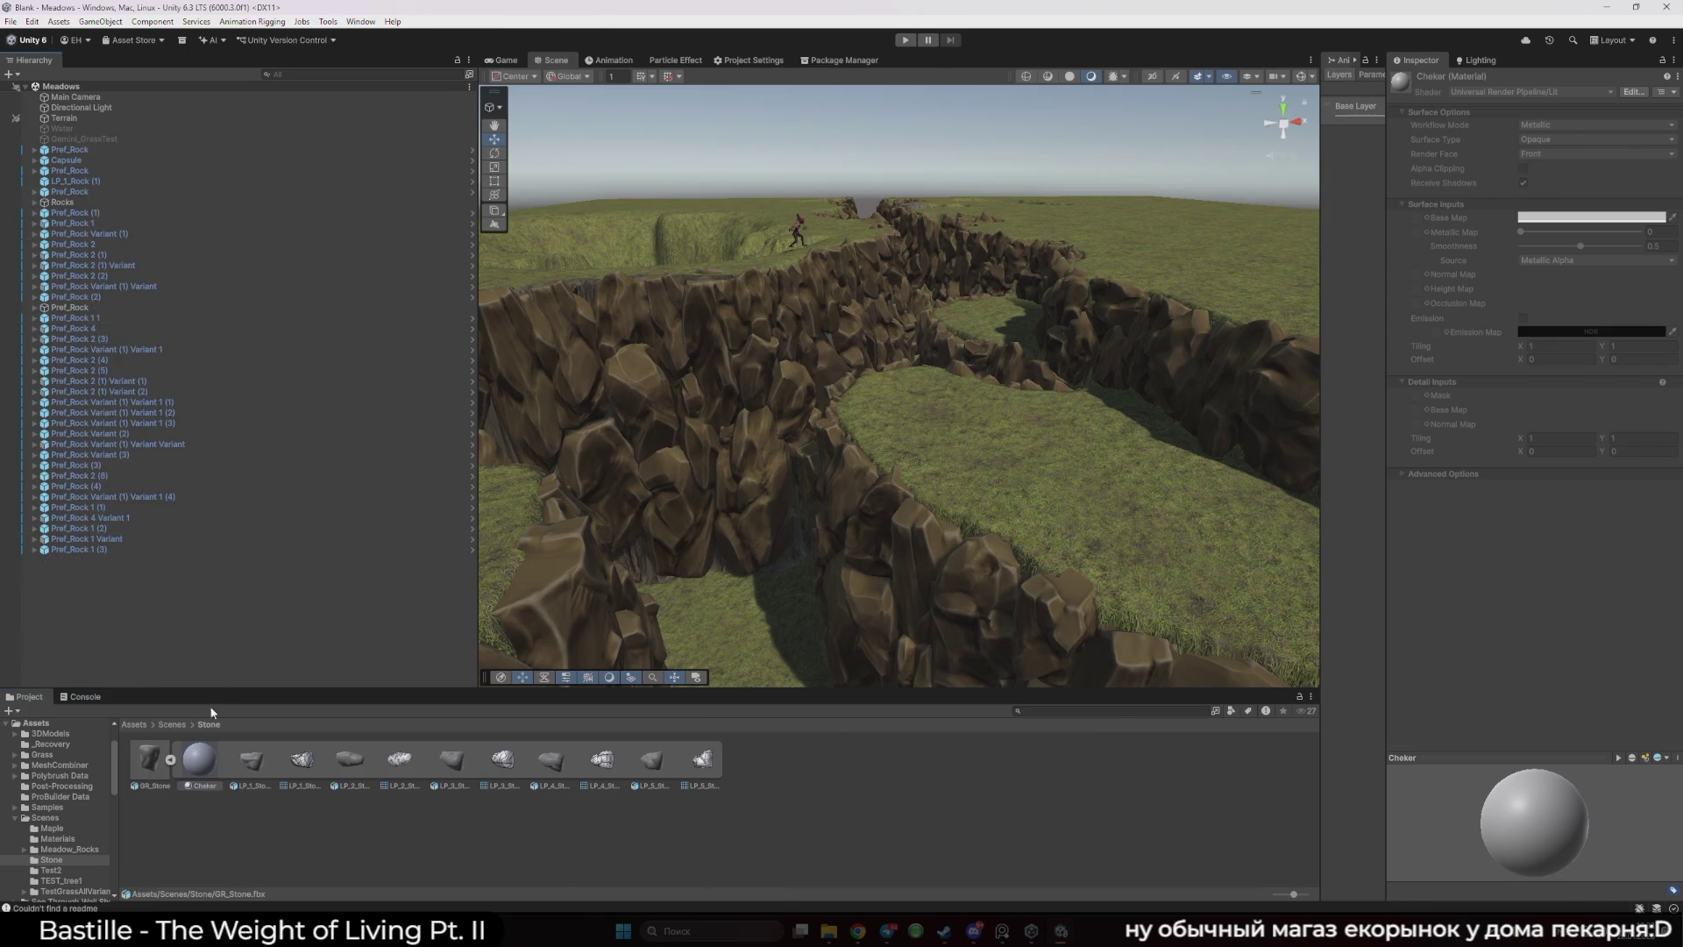
- Extract GR_Stone's Cheker material as a separate asset and rename it Stone
right_click(210, 768)
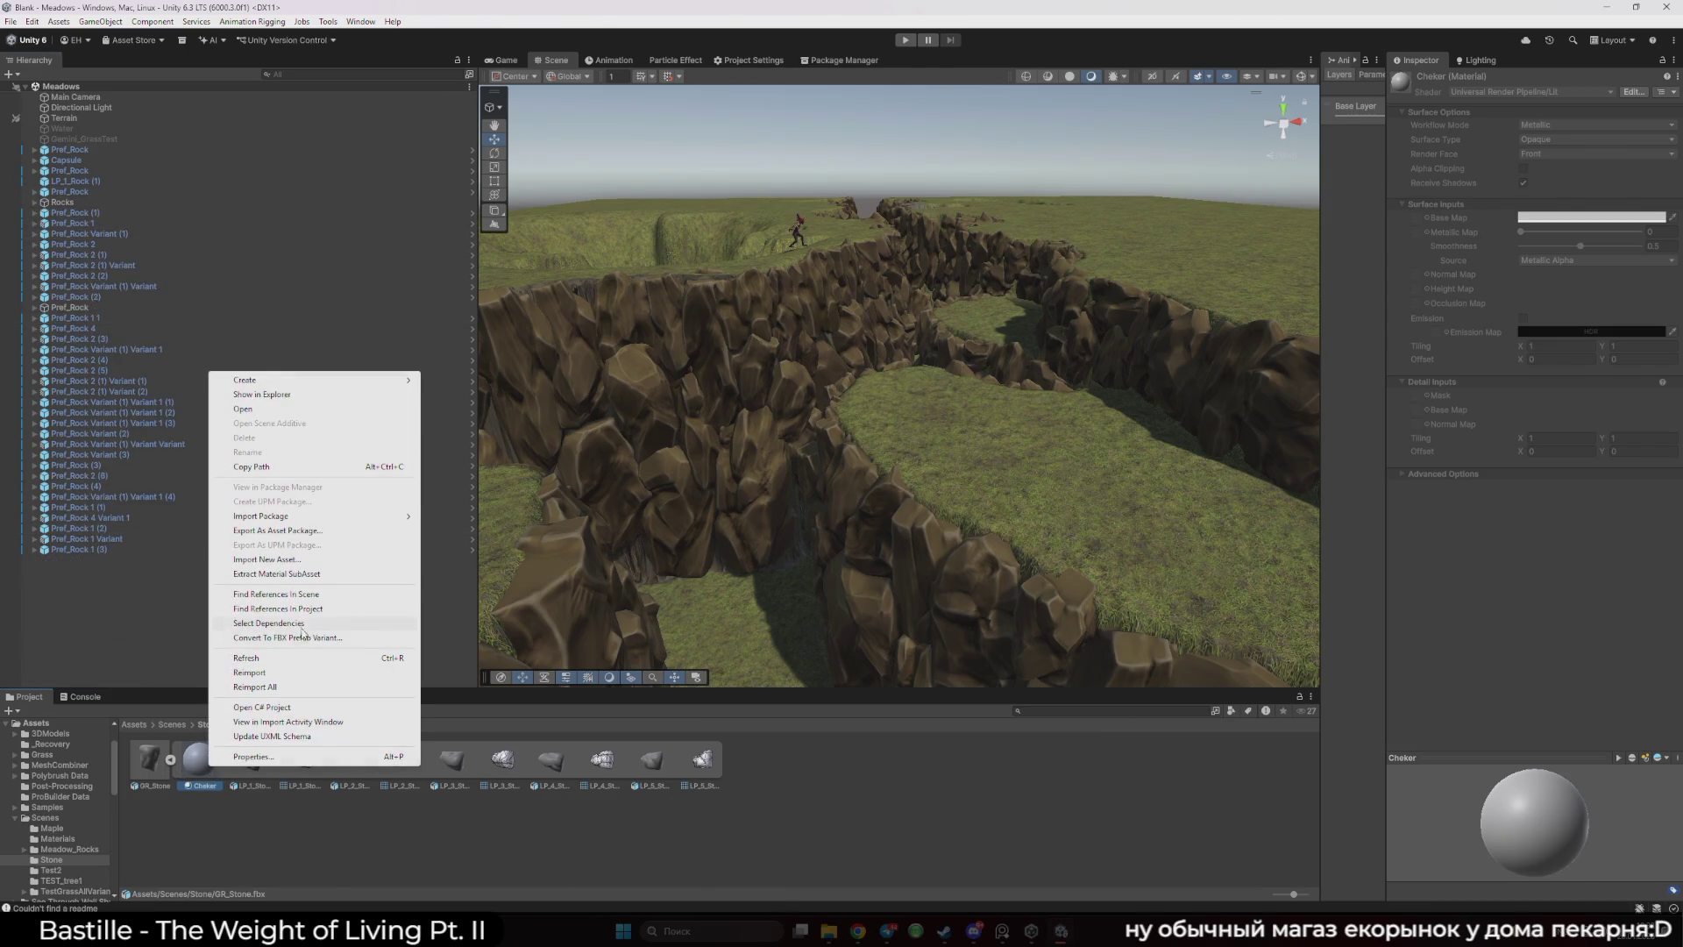
click(327, 575)
click(1121, 666)
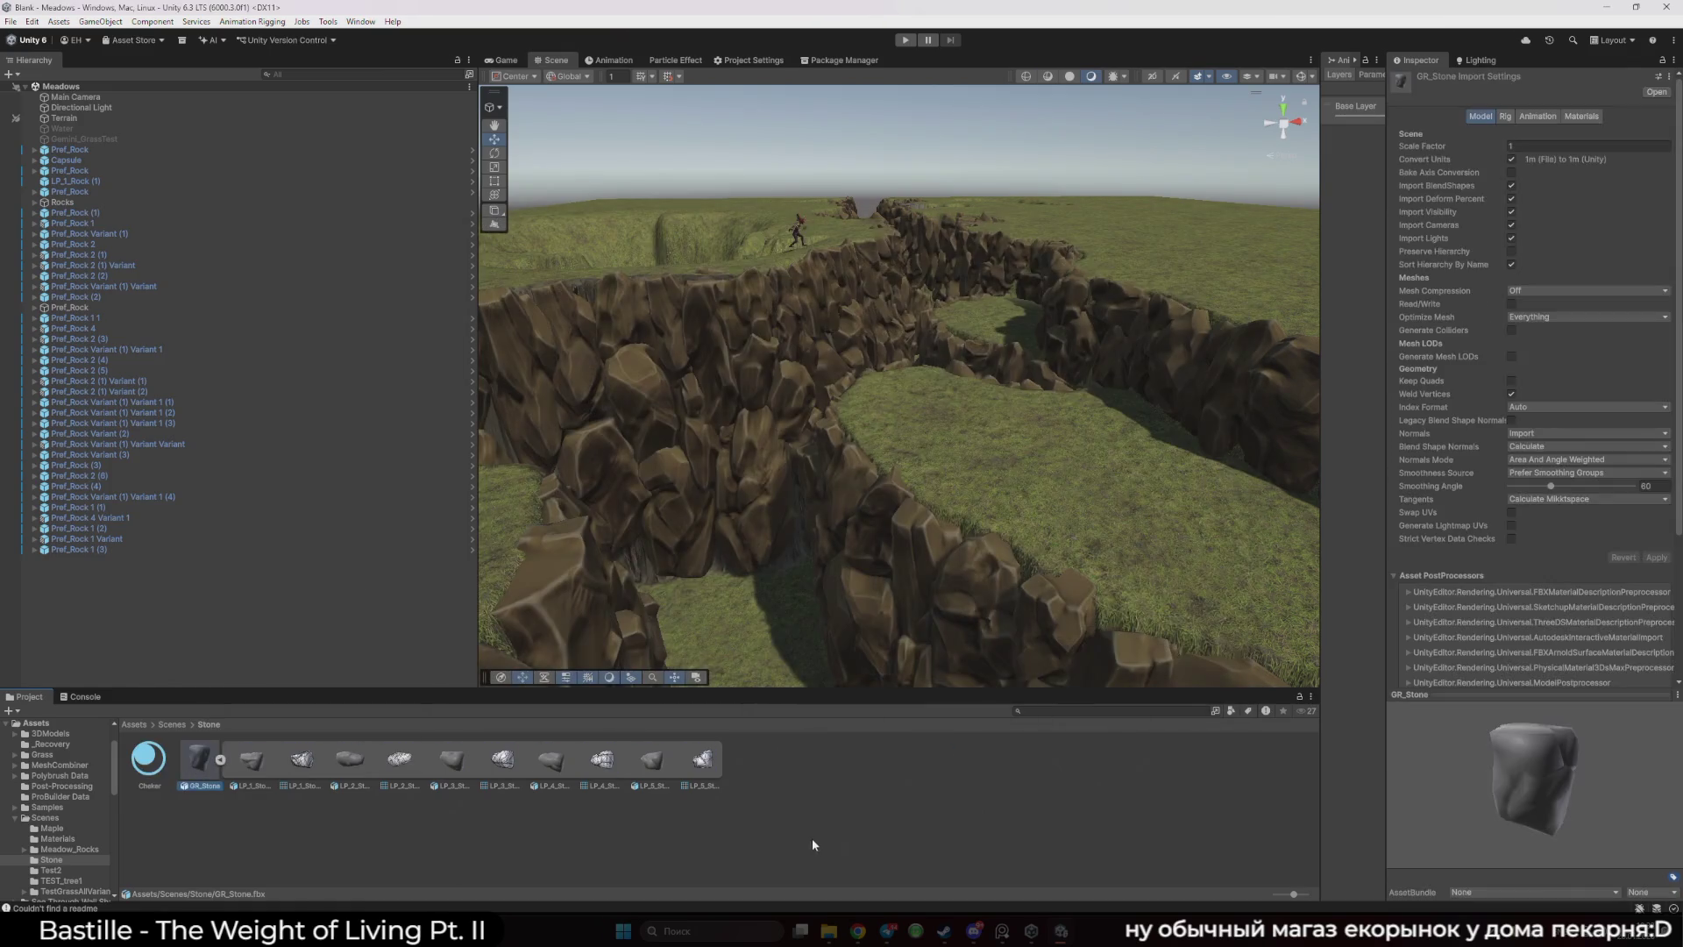
click(166, 771)
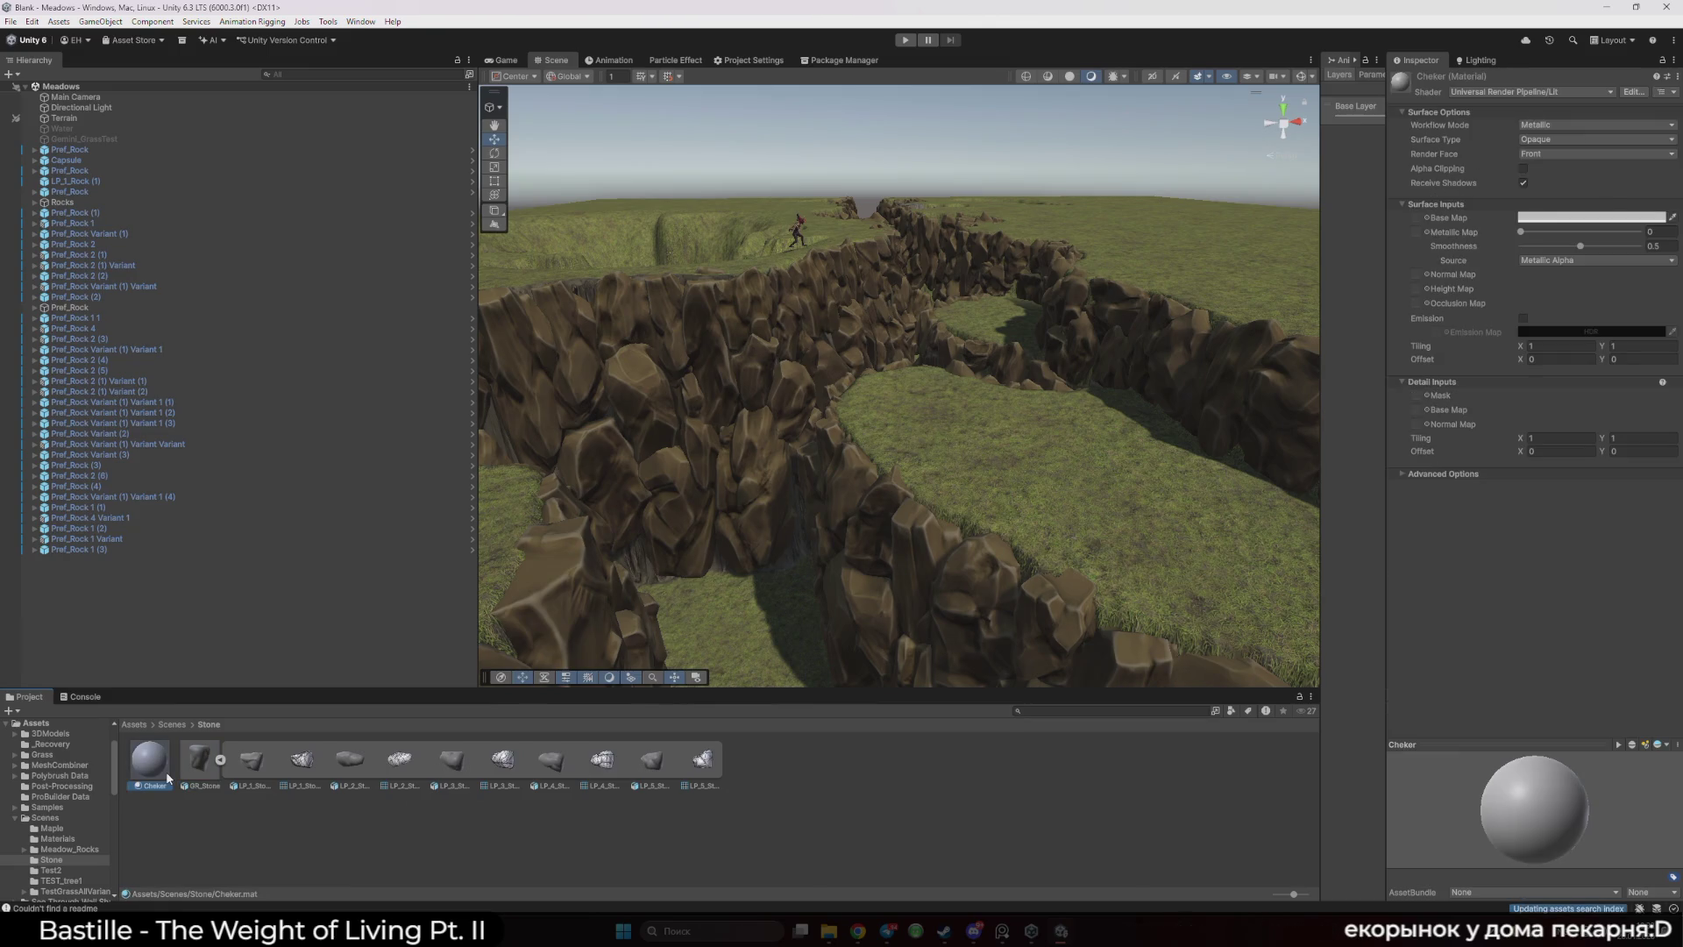
key(F2)
text(ne)
key(Return)
click(828, 930)
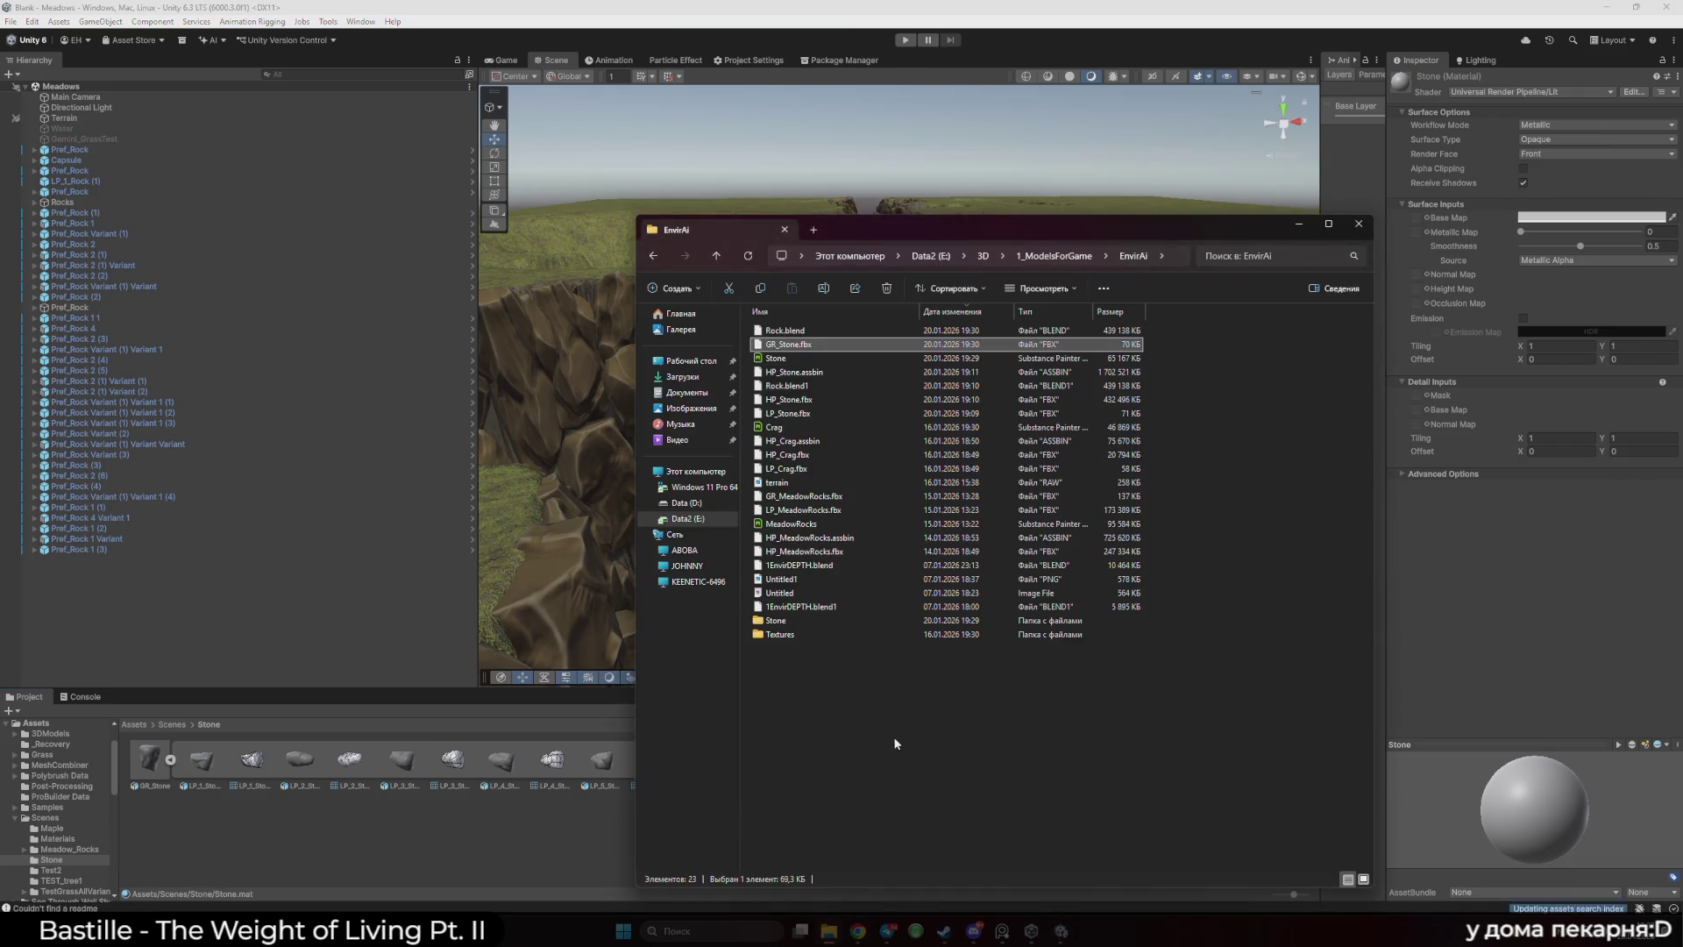
- Import the LP_Stone_Cheker BaseMap, MaskMap and Normal textures from EnvirAi\Stone into Unity's Stone folder
double_click(776, 620)
key(ctrl+a)
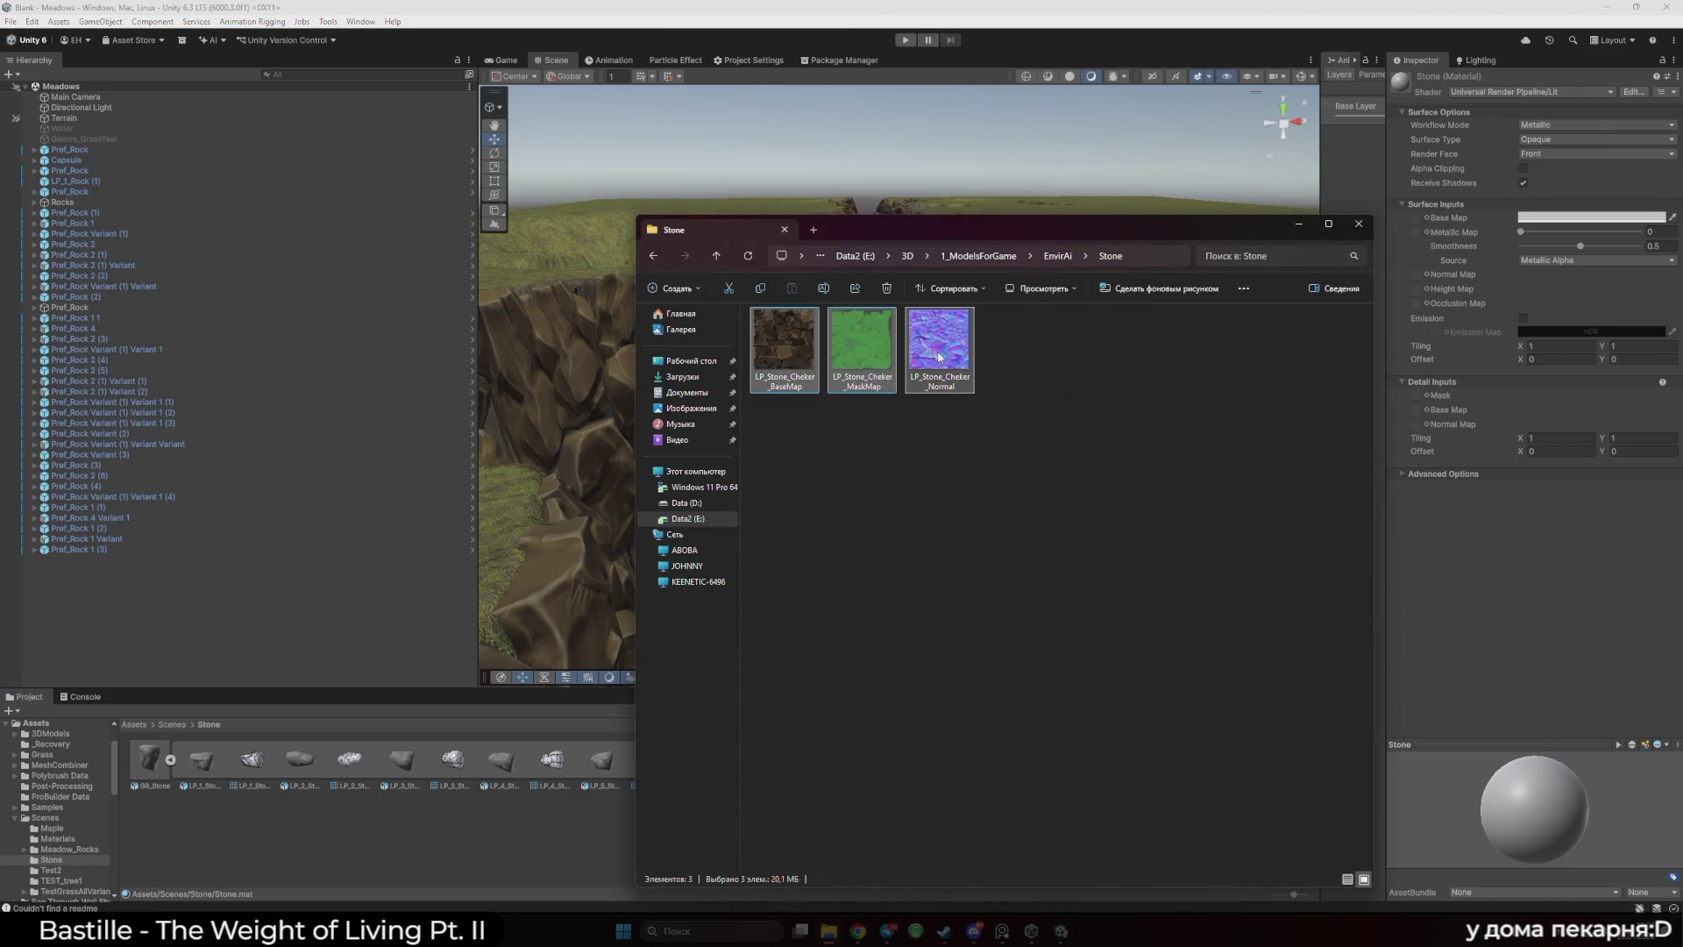
mouse_move(939, 357)
mouse_down()
mouse_move(816, 555)
mouse_move(559, 848)
mouse_up()
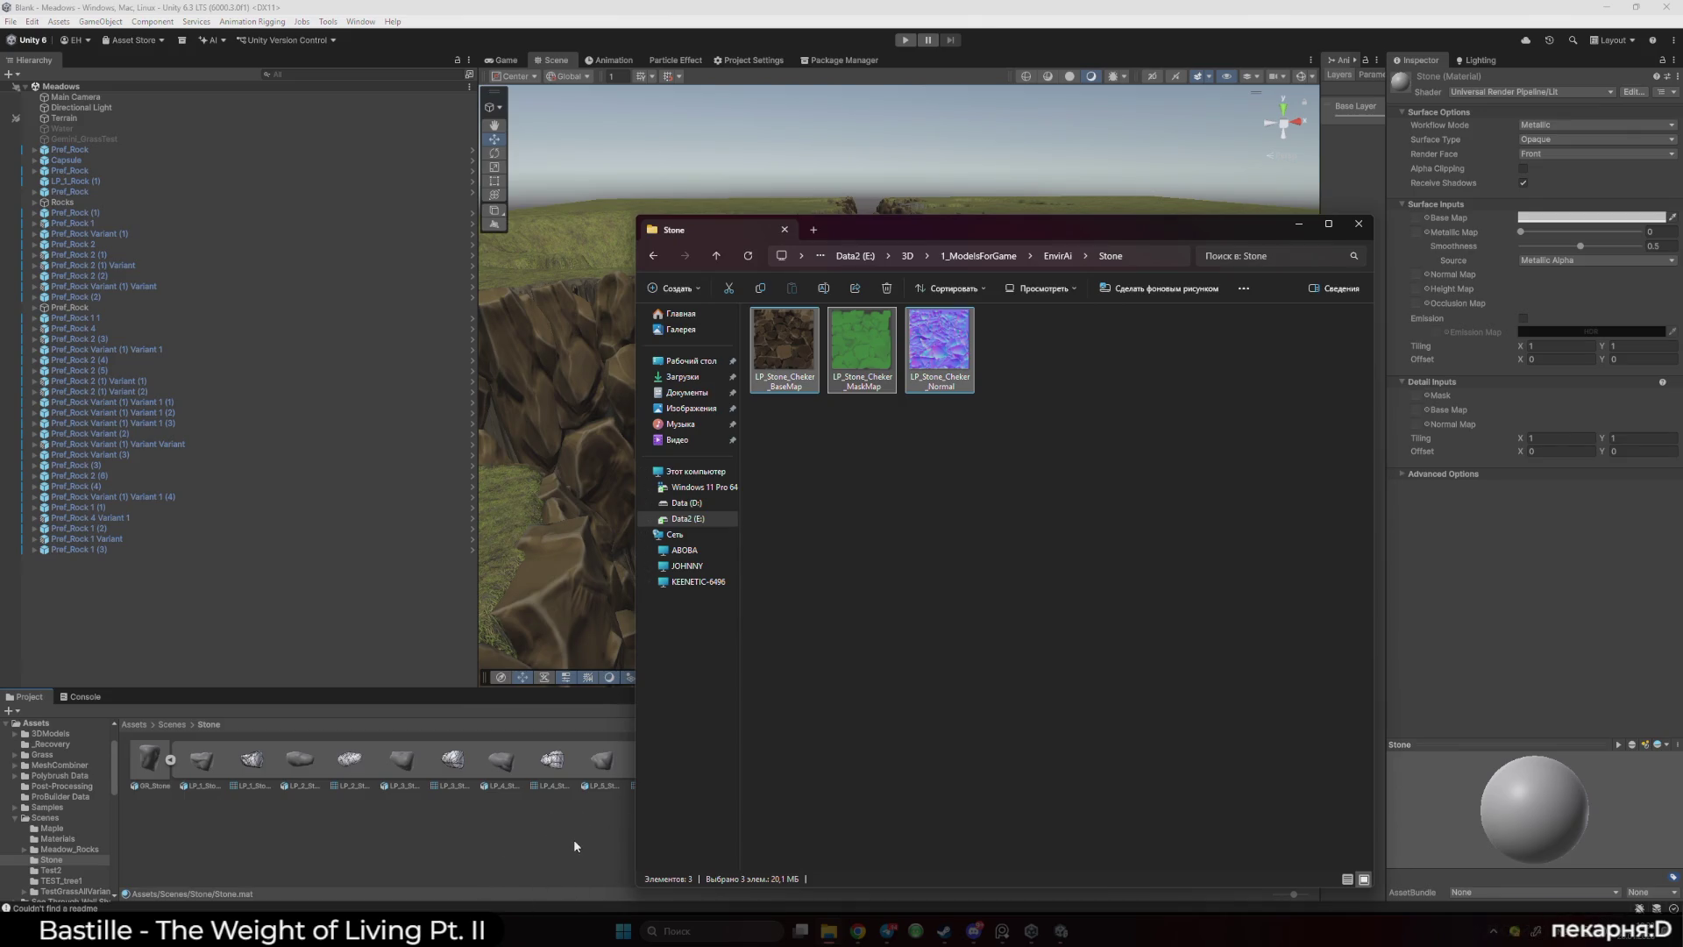
click(1180, 681)
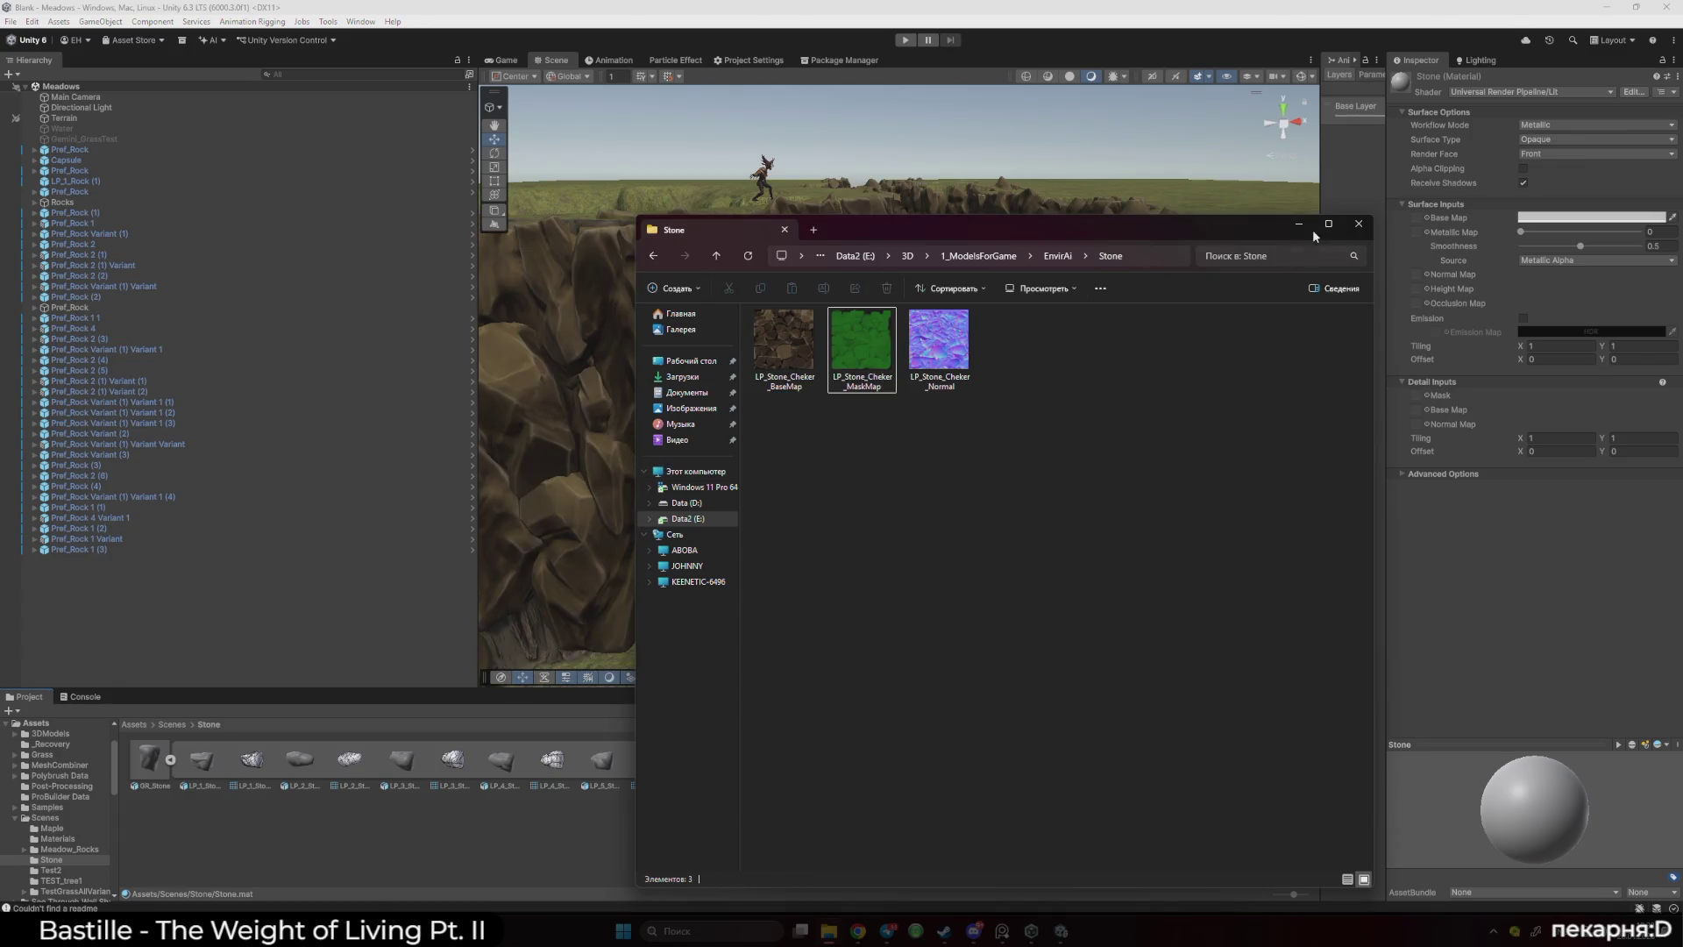
click(1359, 223)
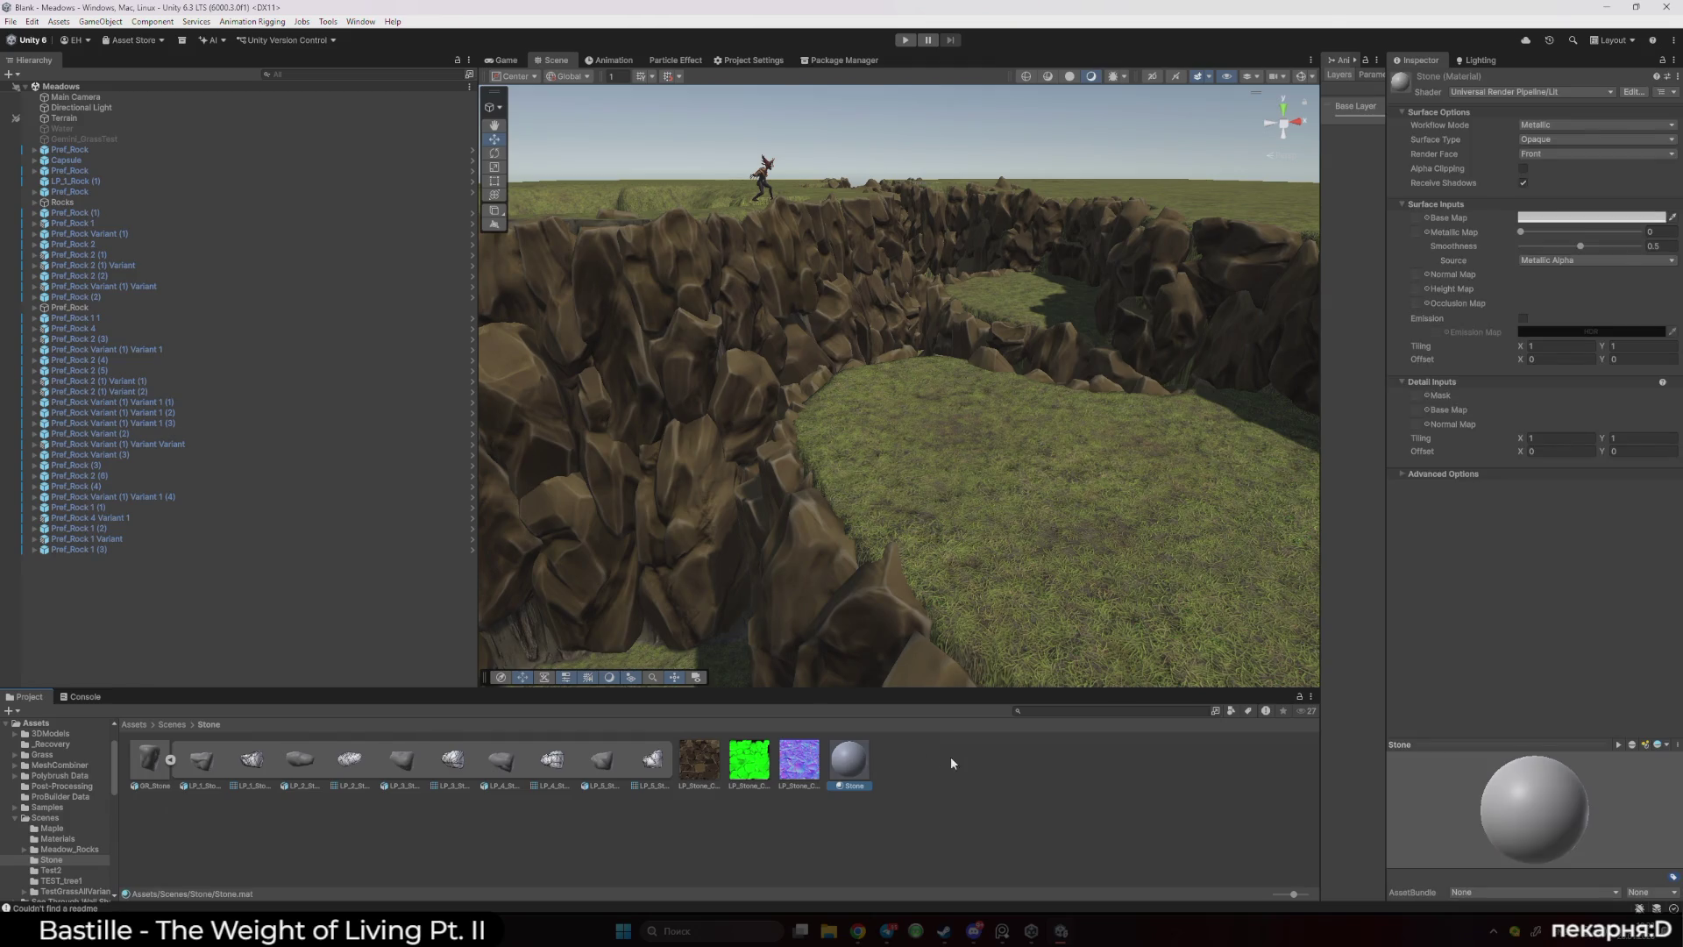
- Assign the LP_Stone_Cheker base, normal and mask textures to the Stone material, fixing the normal map
drag(1466, 230, 1416, 219)
mouse_move(787, 765)
mouse_down()
mouse_move(1445, 253)
mouse_move(1427, 281)
mouse_up()
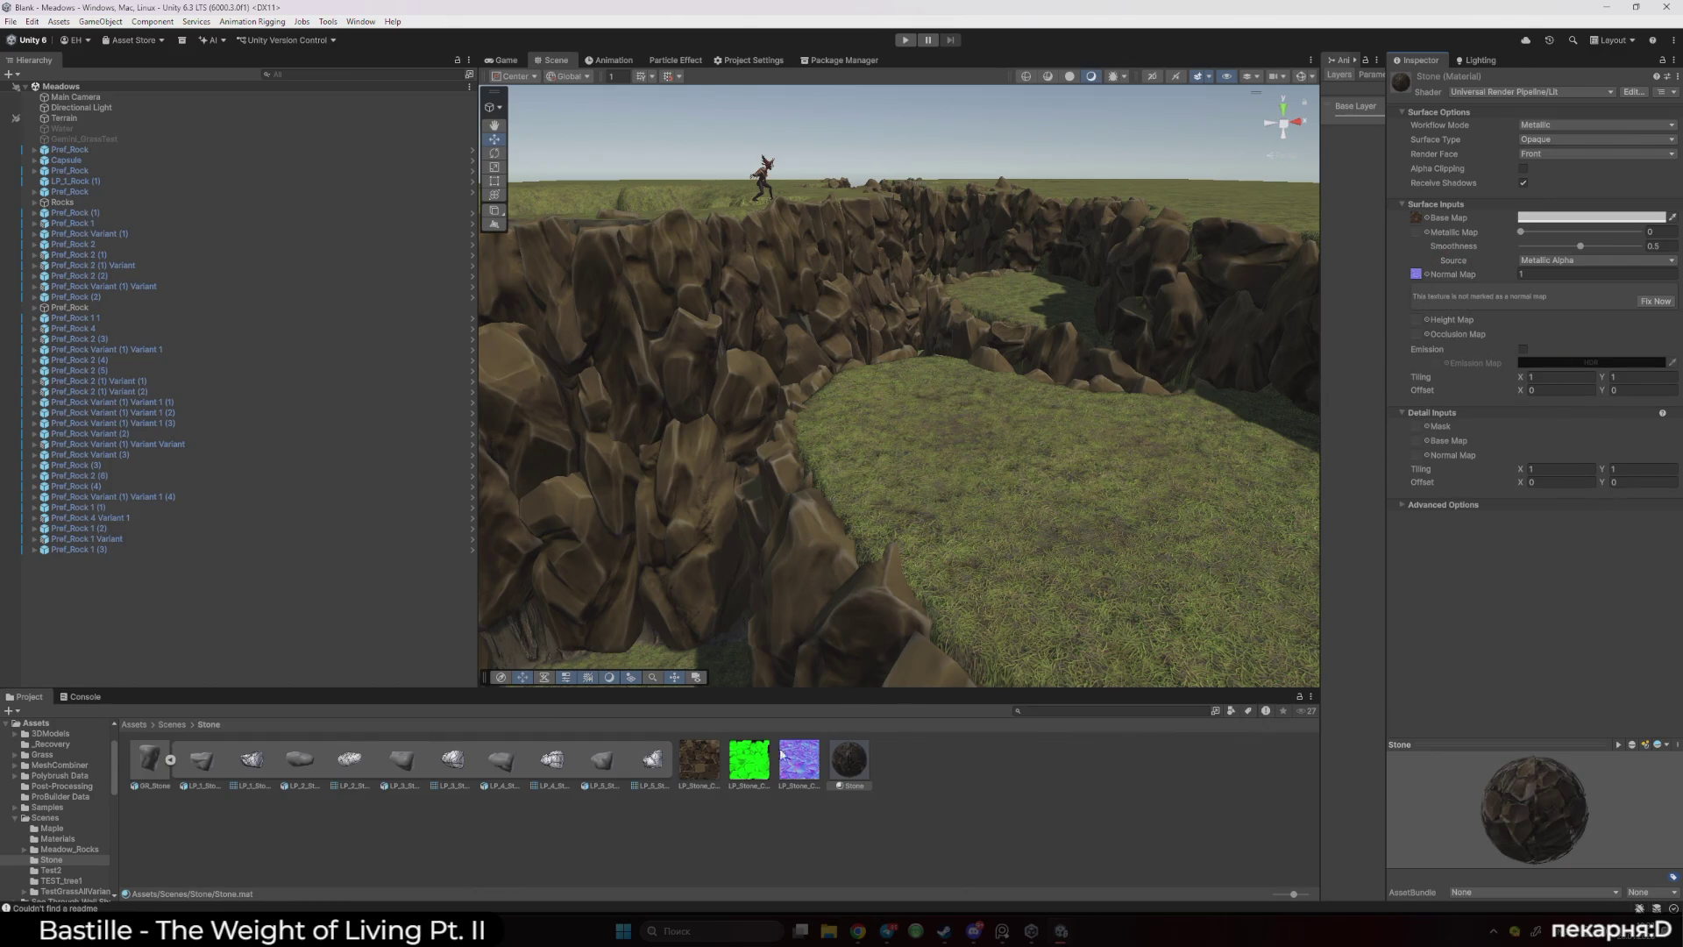
drag(752, 768, 1187, 694)
click(1655, 301)
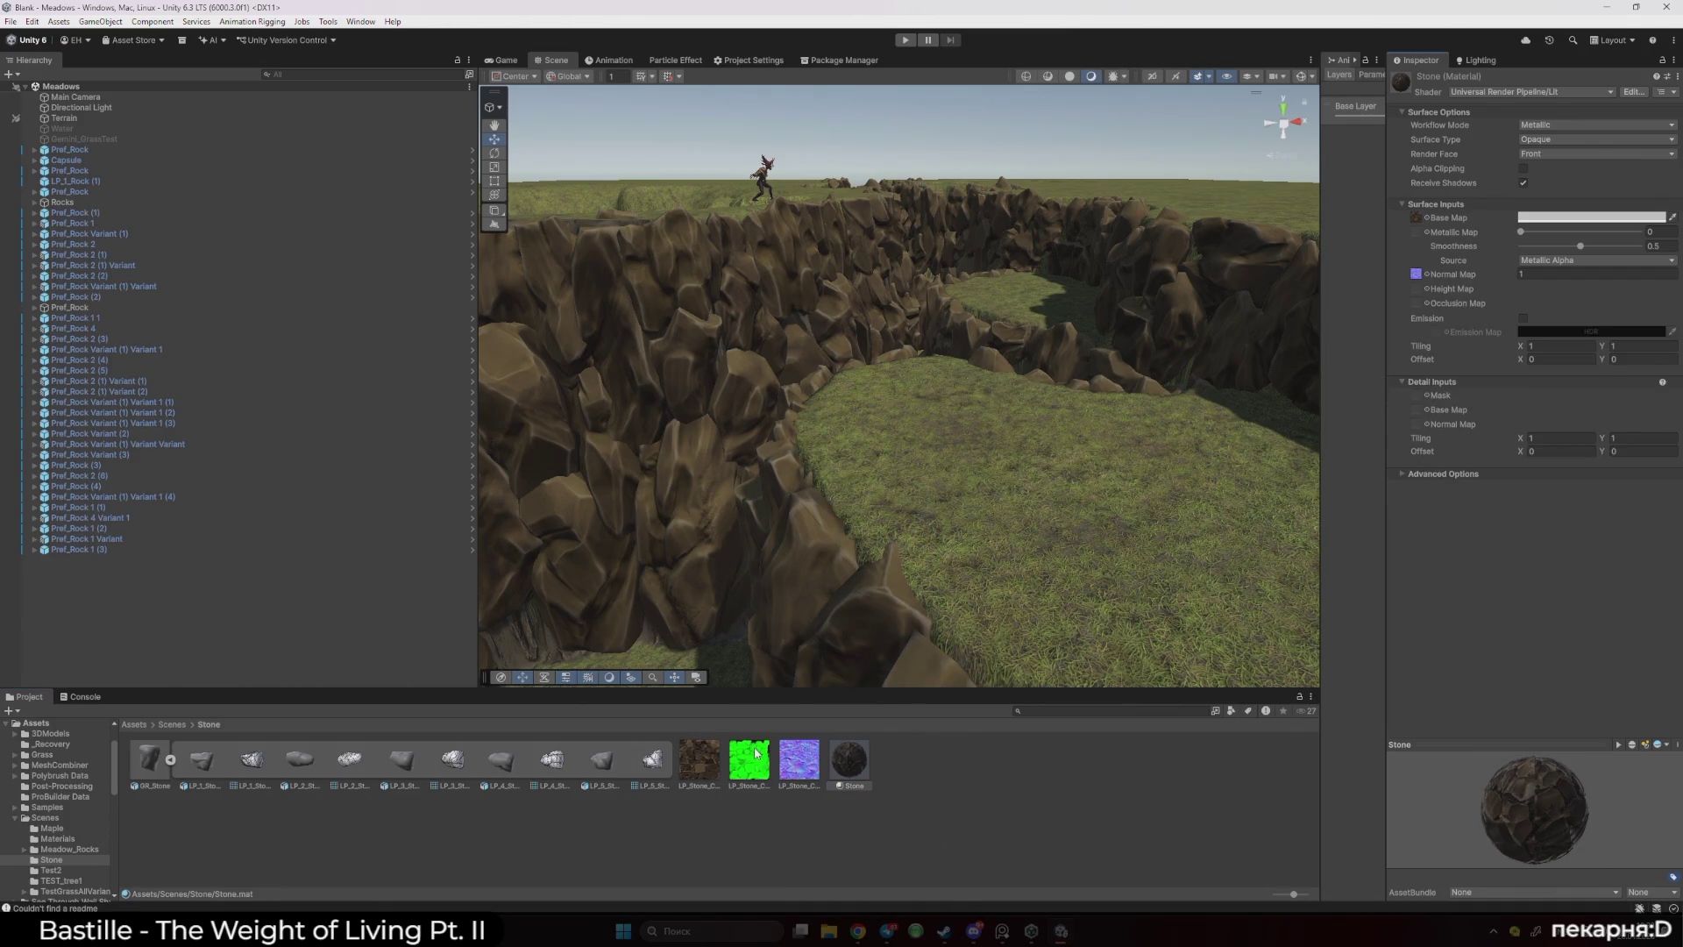
click(749, 800)
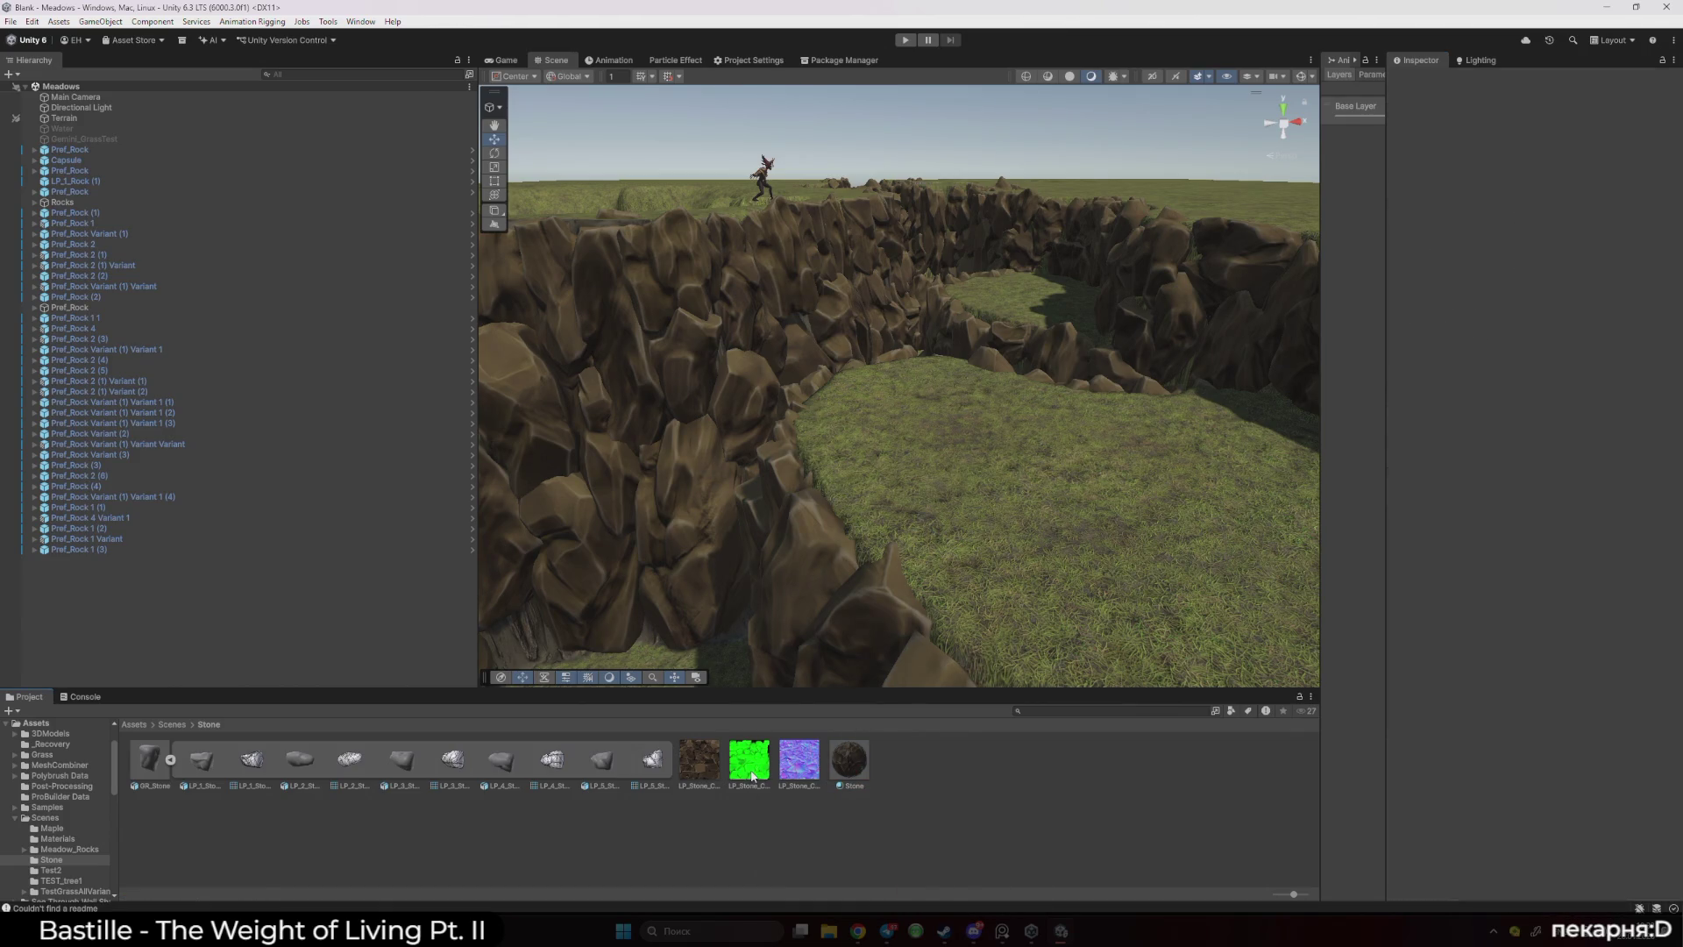
click(752, 776)
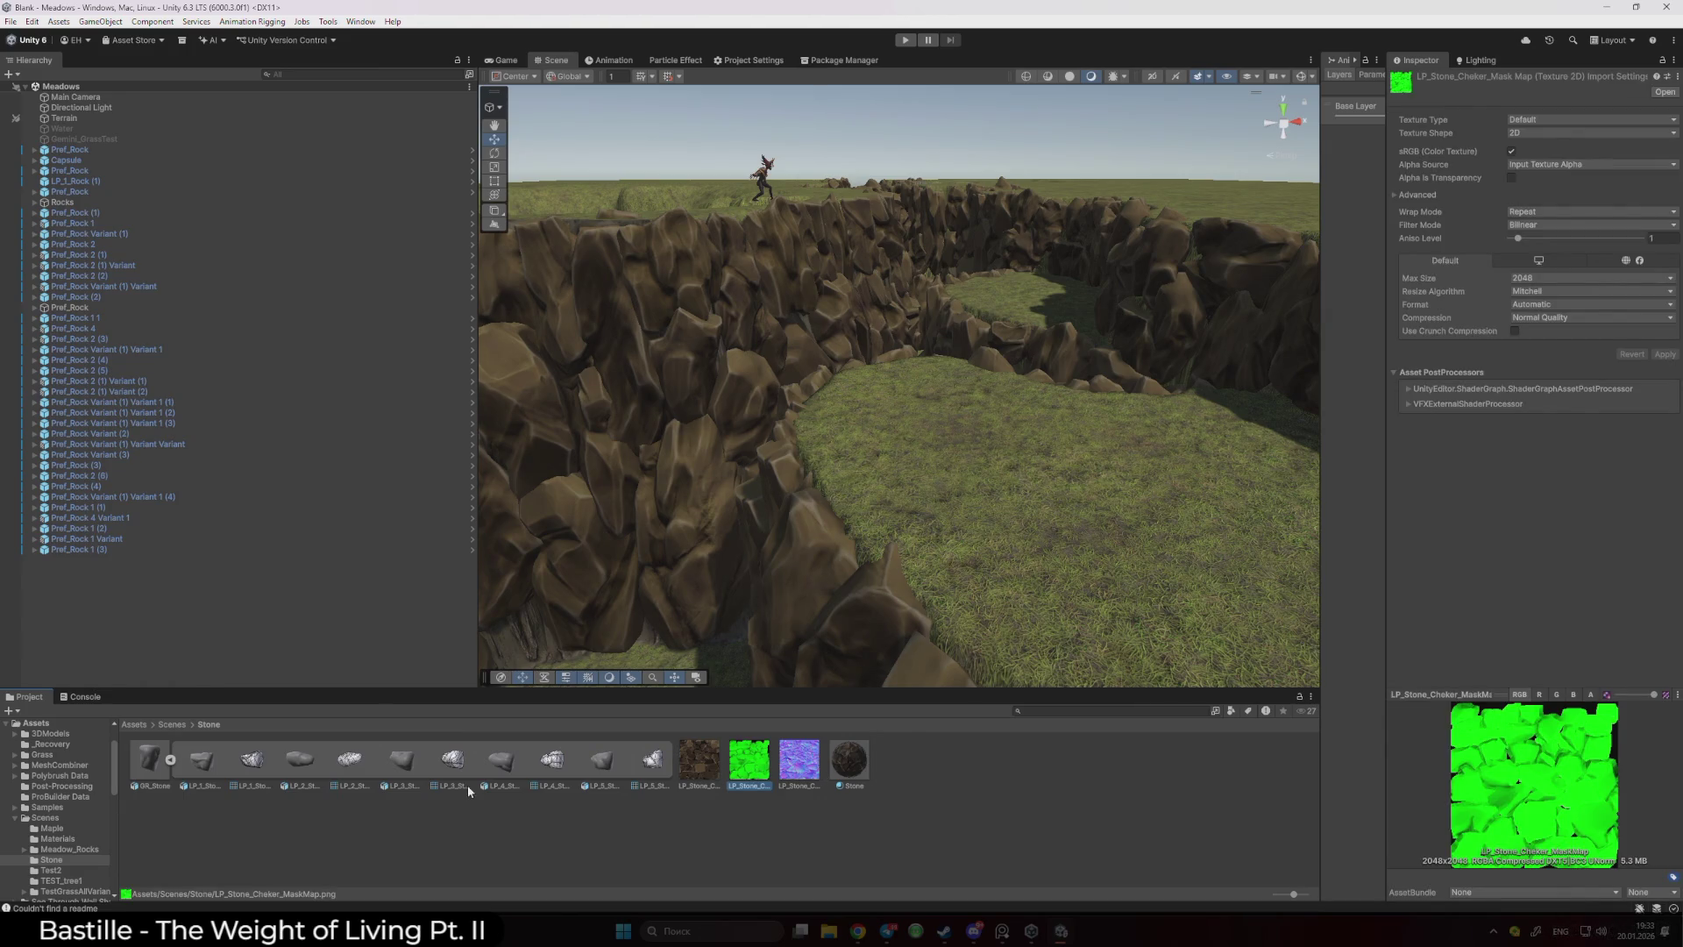
- Inspect the MeadowRocks material and its MetallicSmoothness texture in Meadow_Rocks/Textures
click(171, 724)
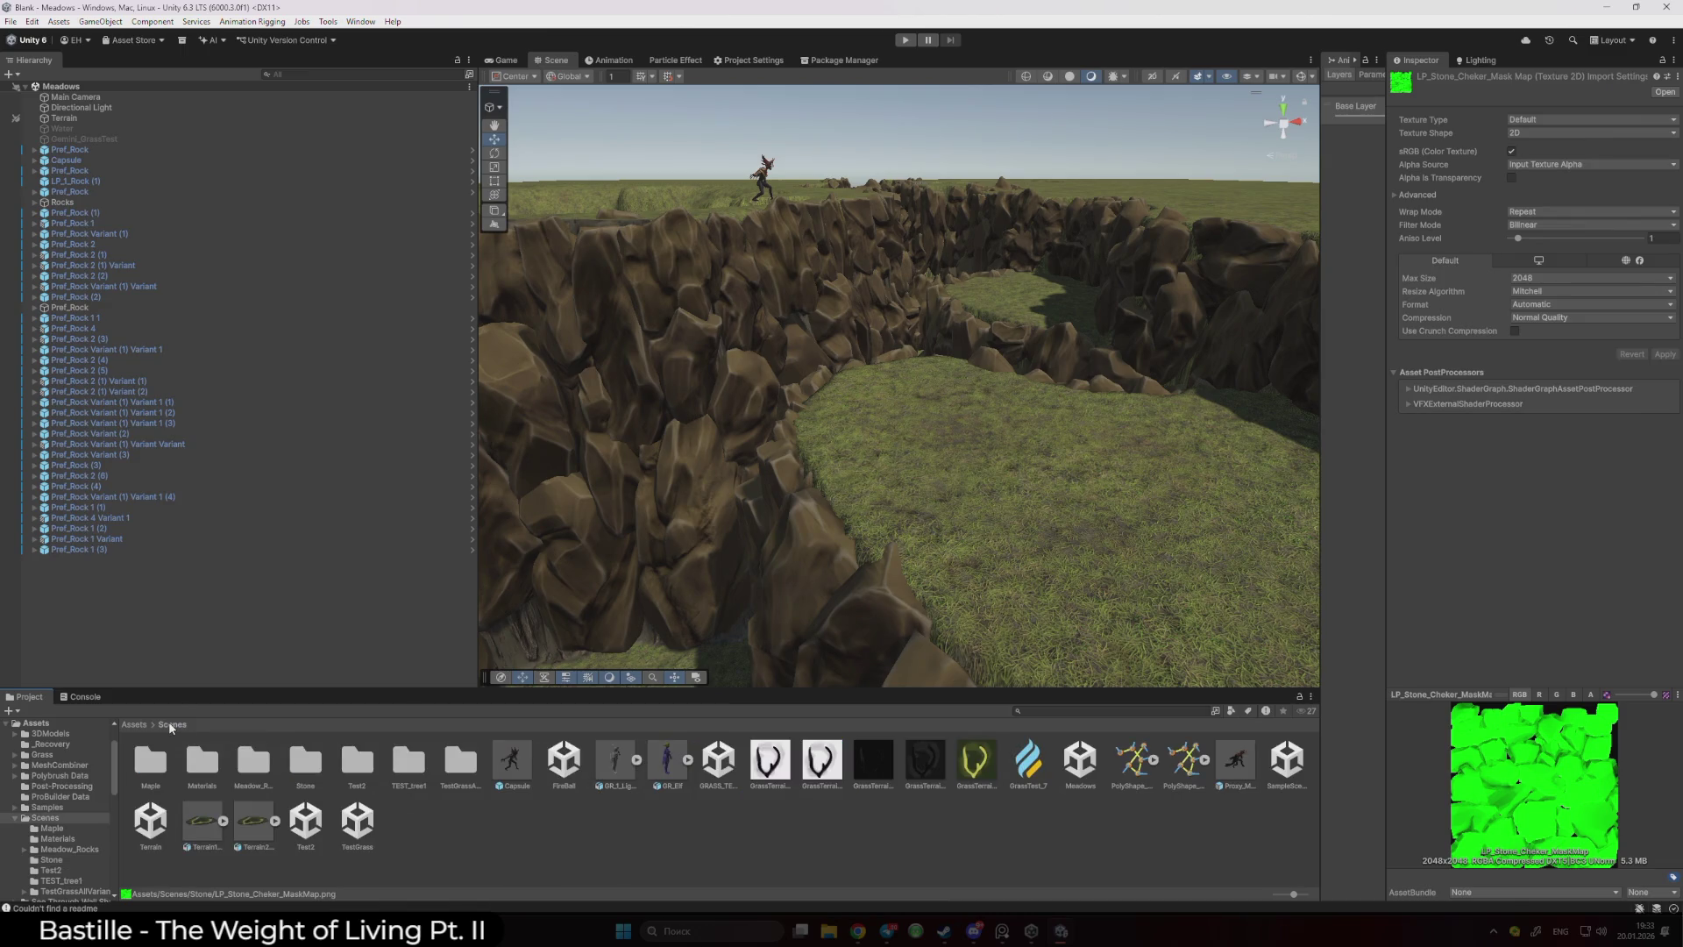
double_click(253, 761)
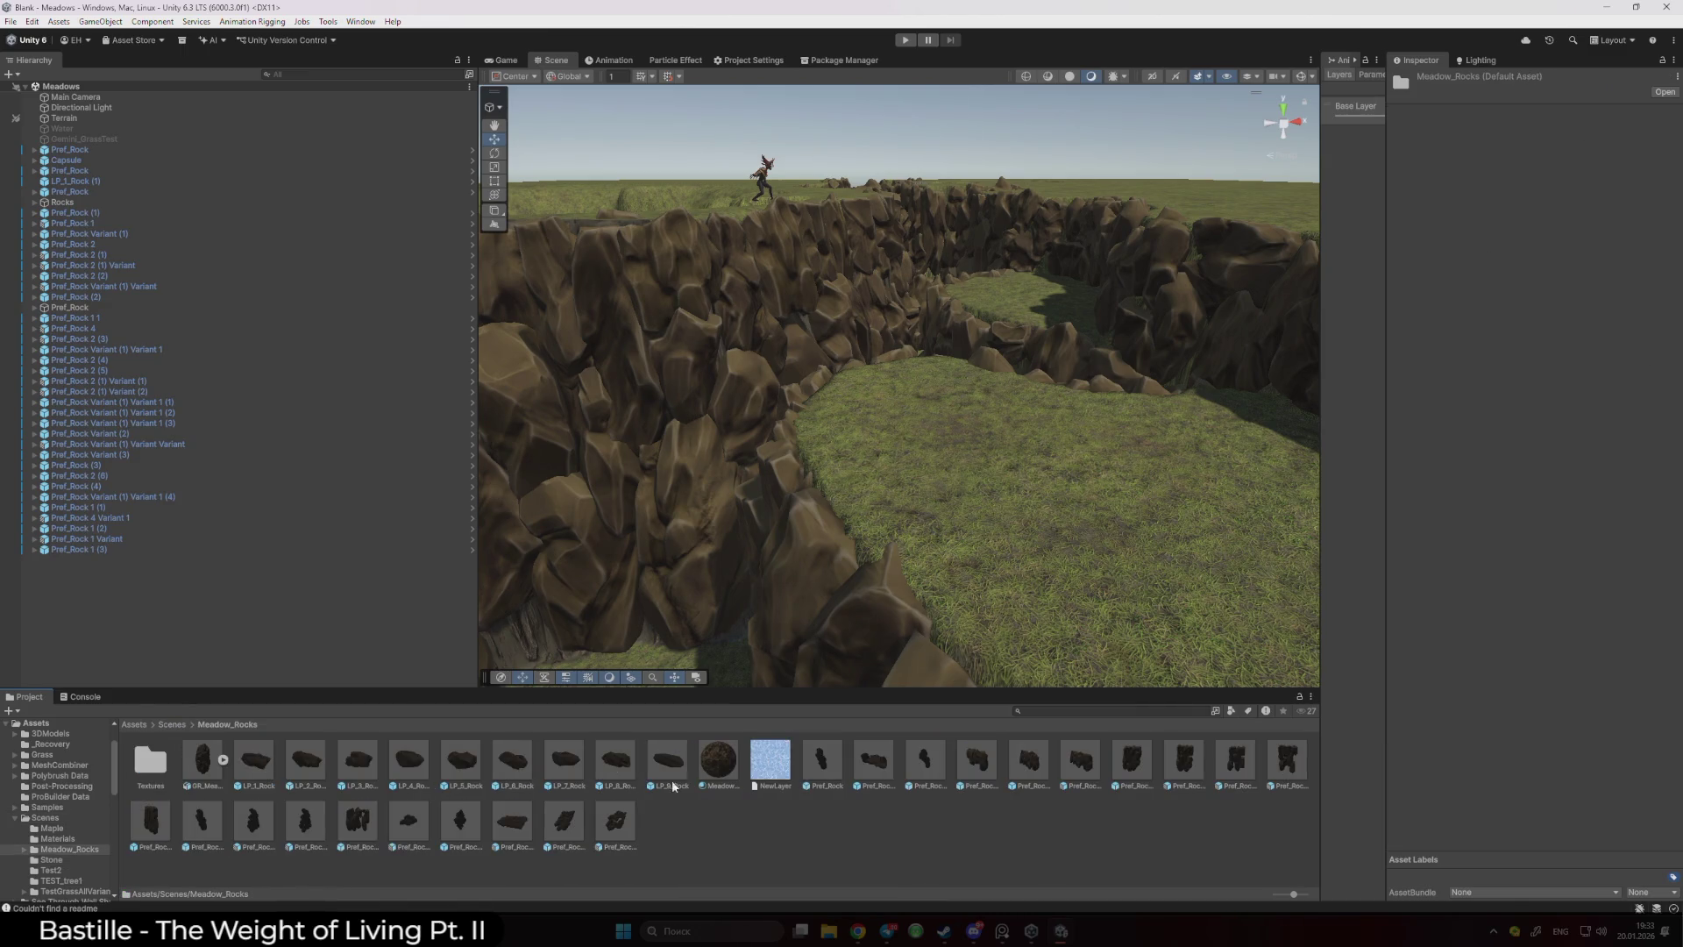
click(717, 763)
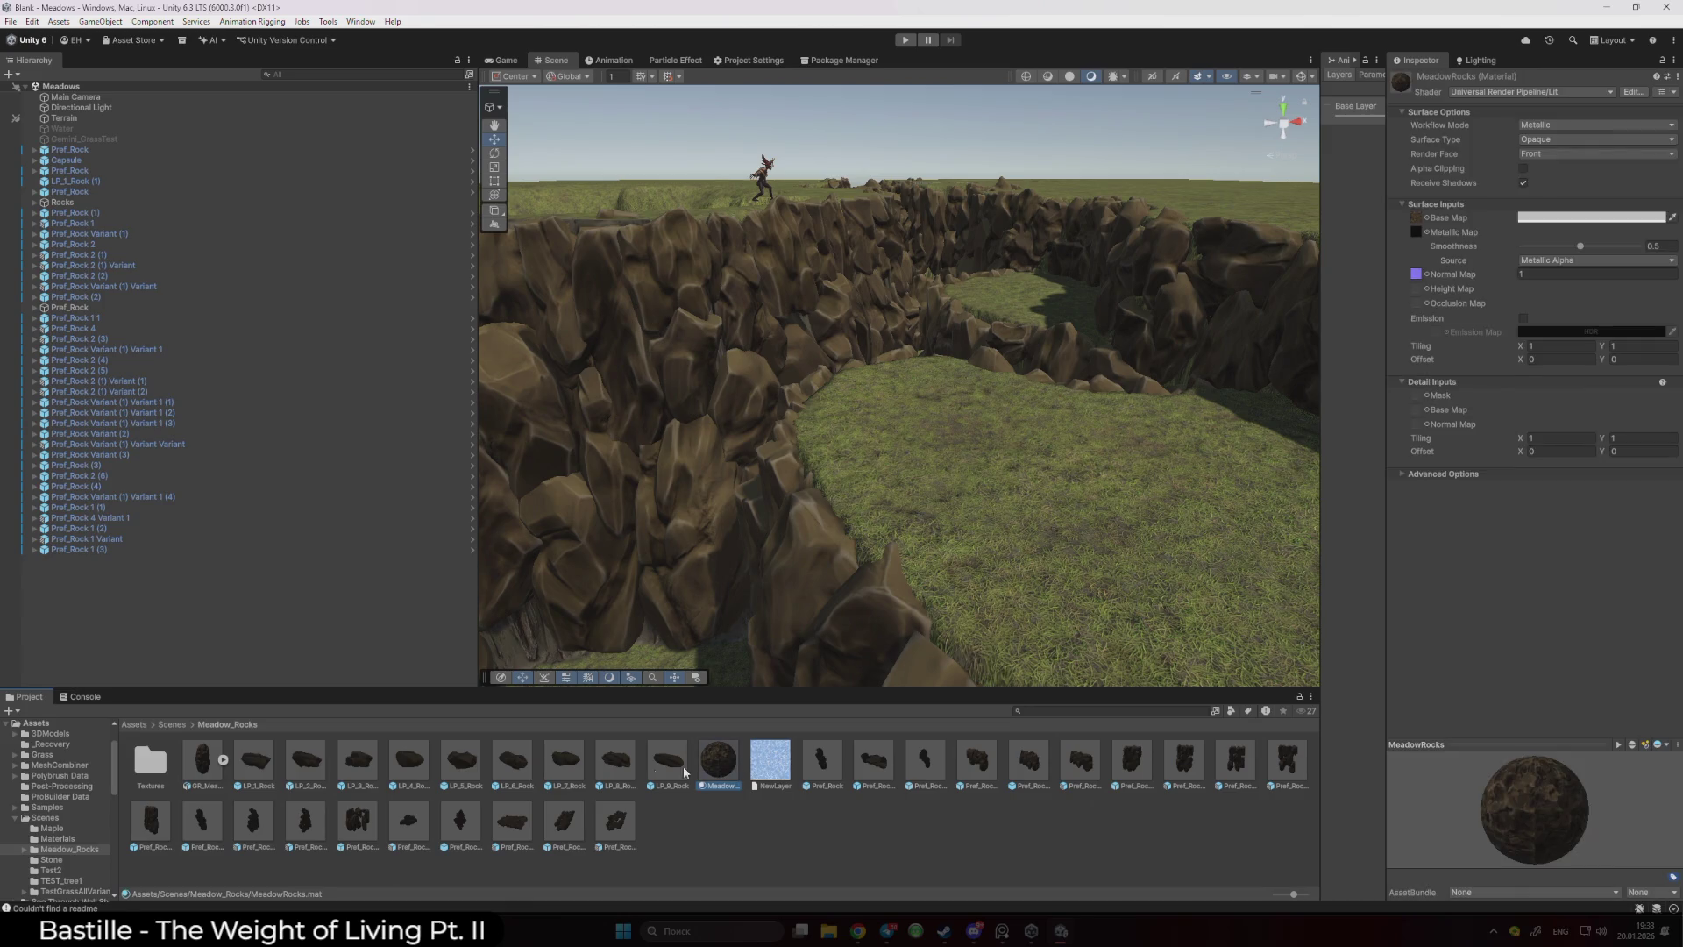
double_click(150, 761)
click(250, 761)
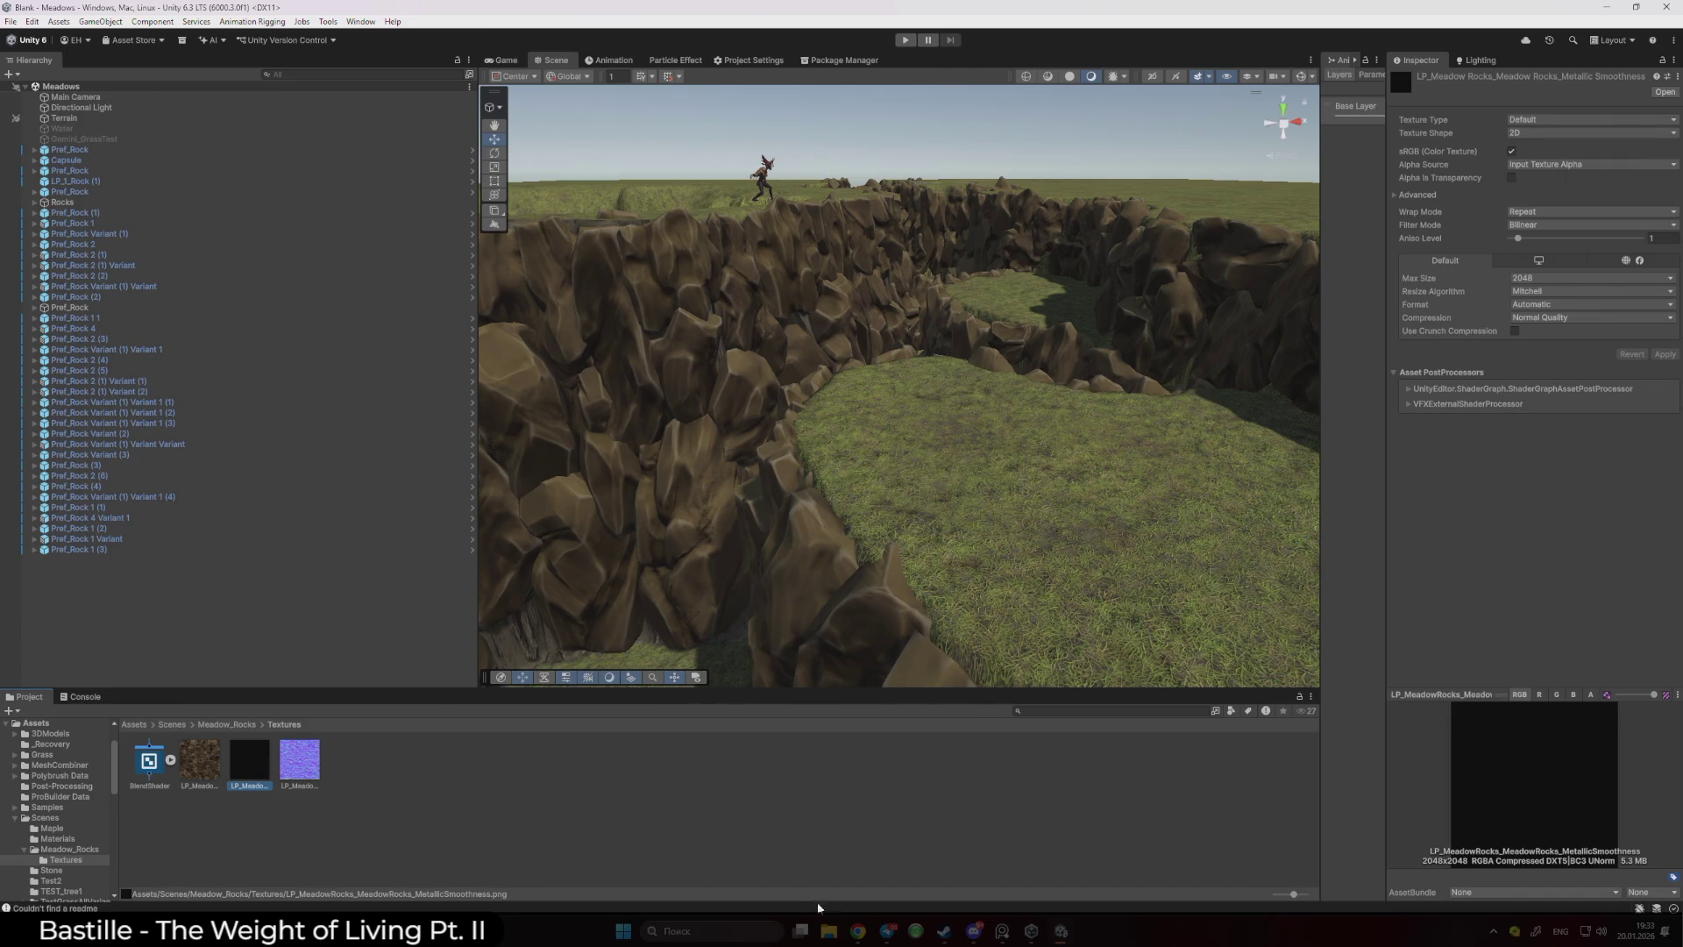
click(728, 932)
- Launch Substance 3D Painter and open the Stone project from recent files
text(sub)
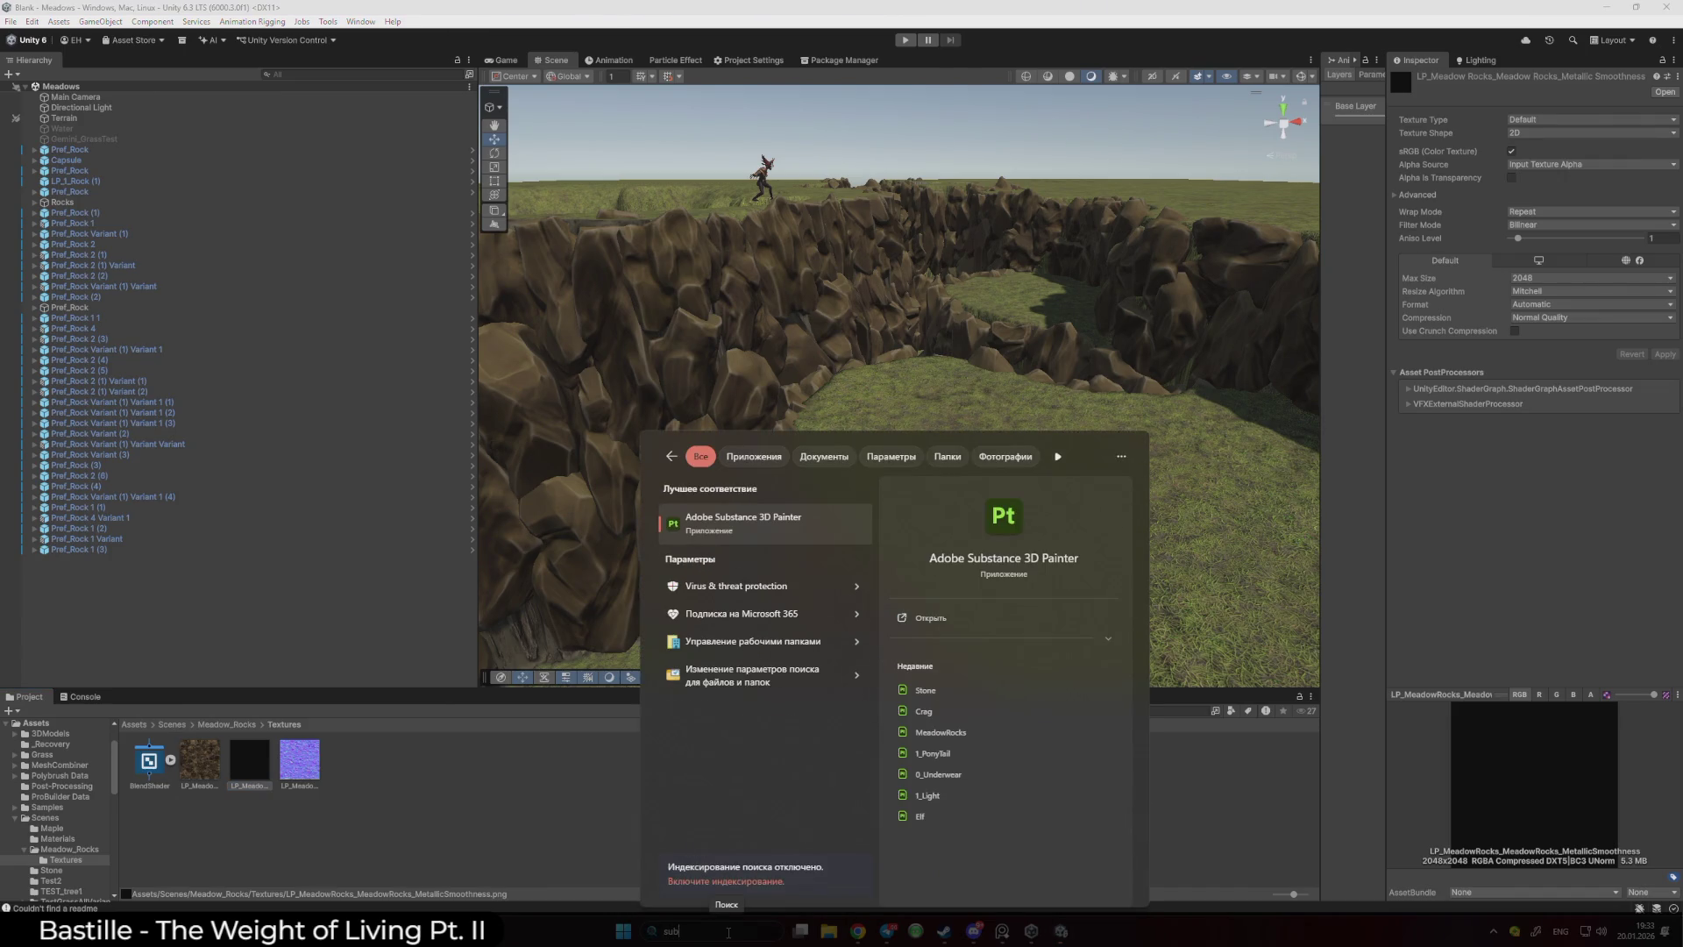
key(Return)
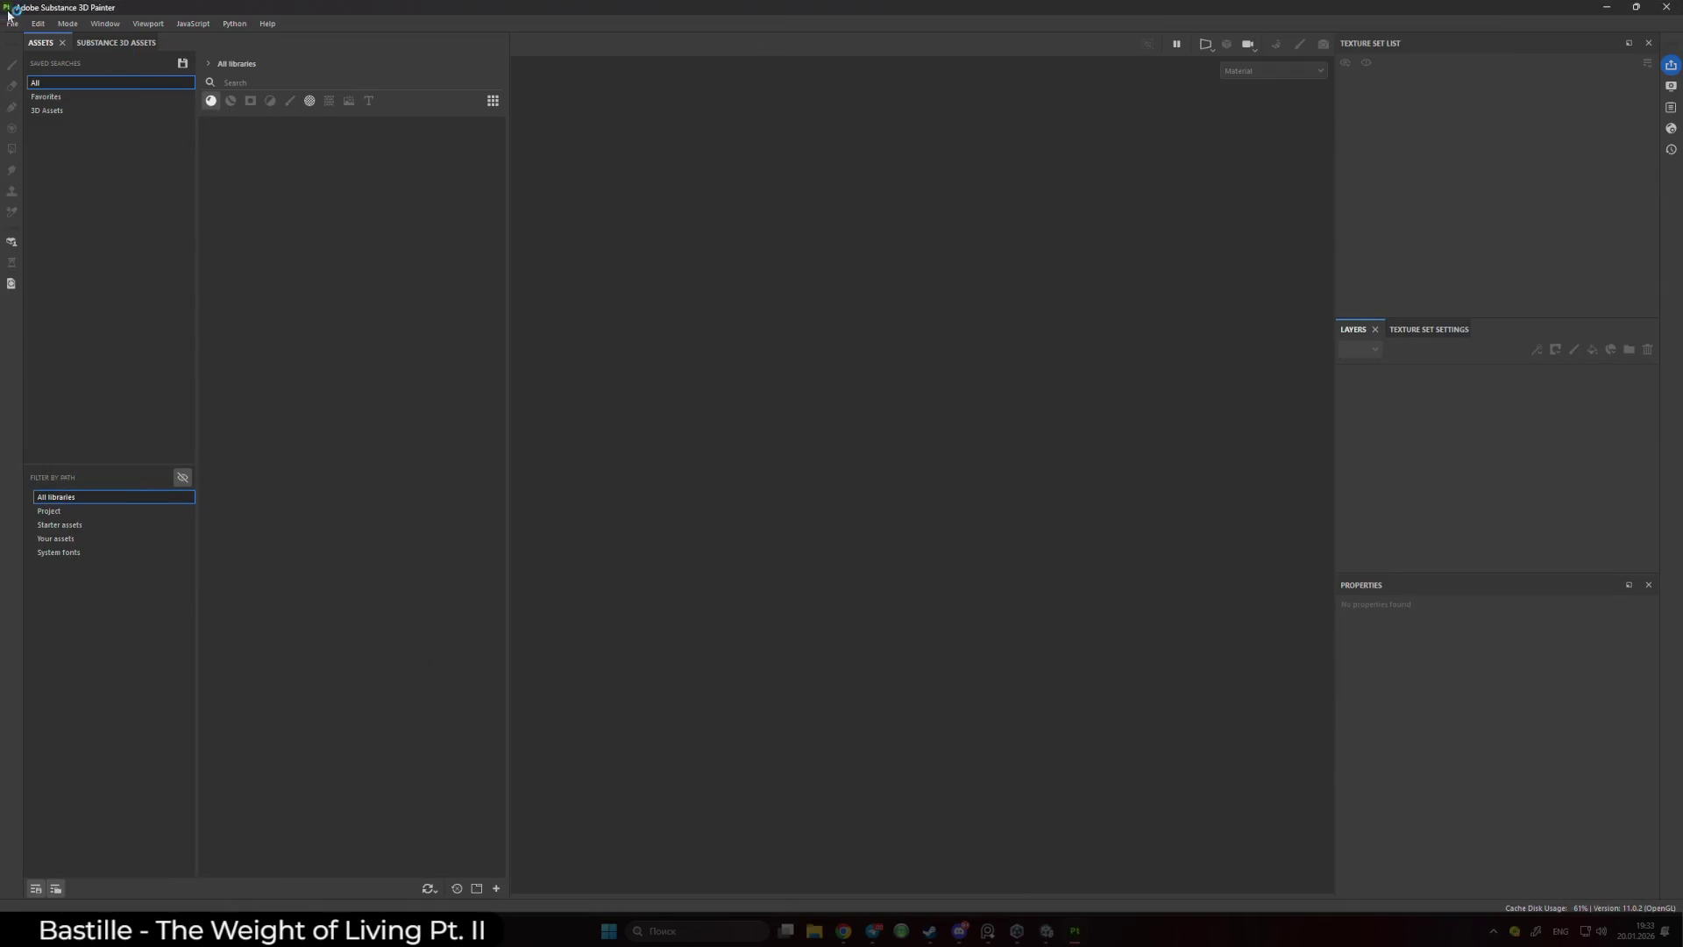
click(11, 21)
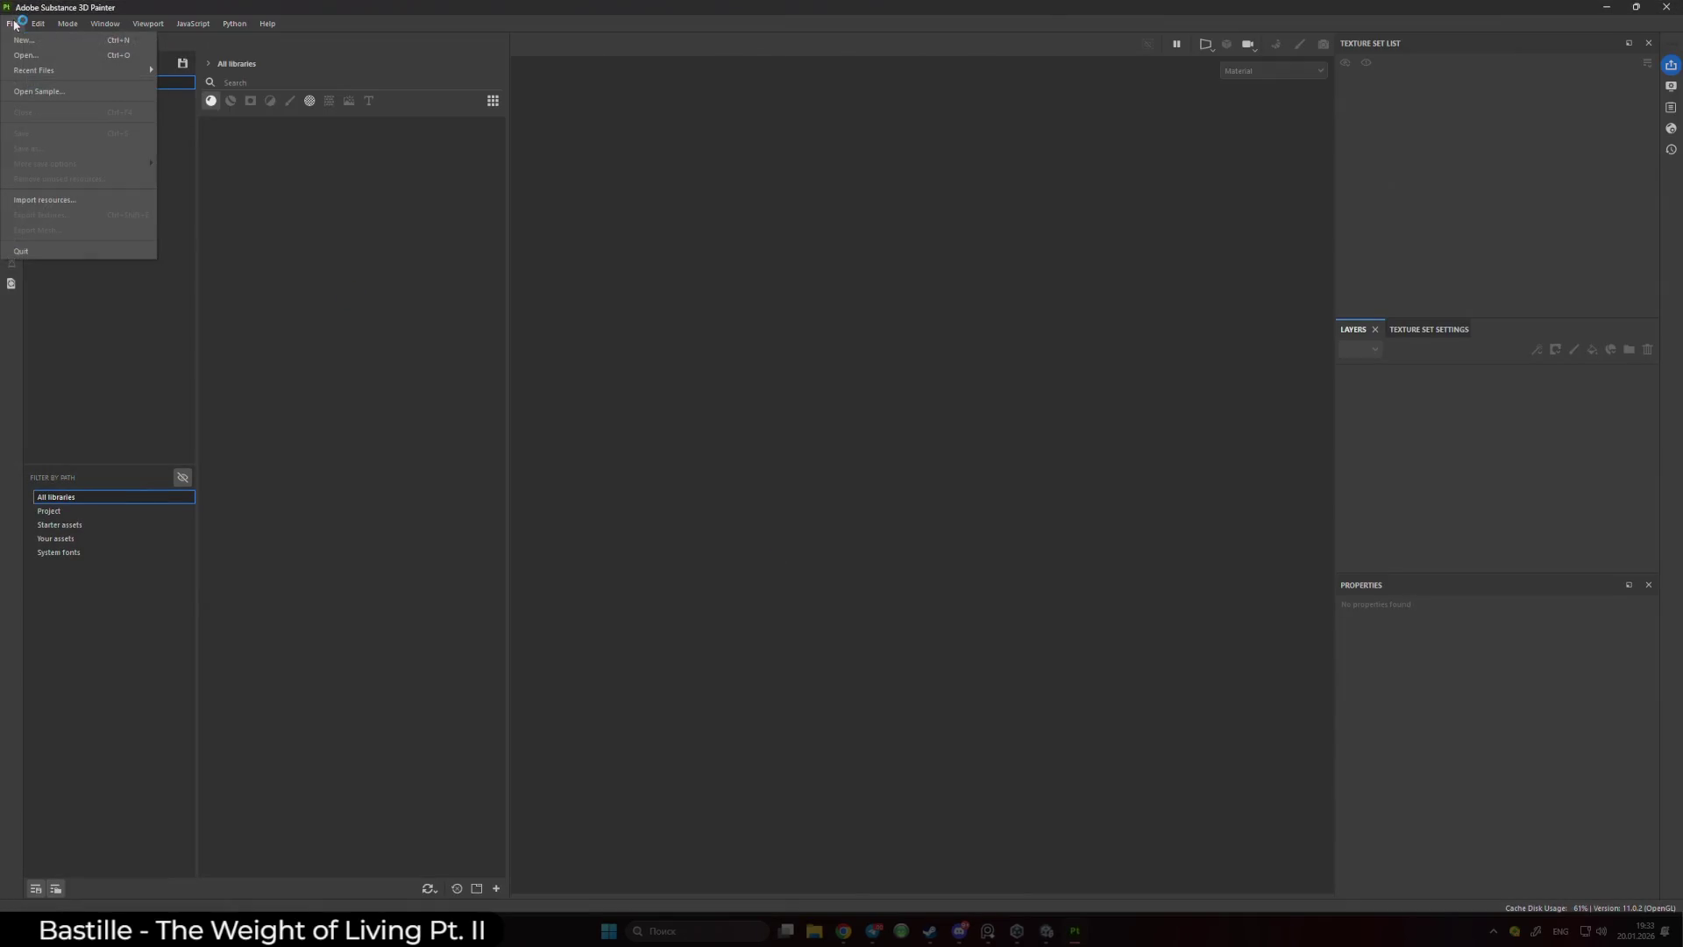
mouse_move(81, 70)
click(212, 70)
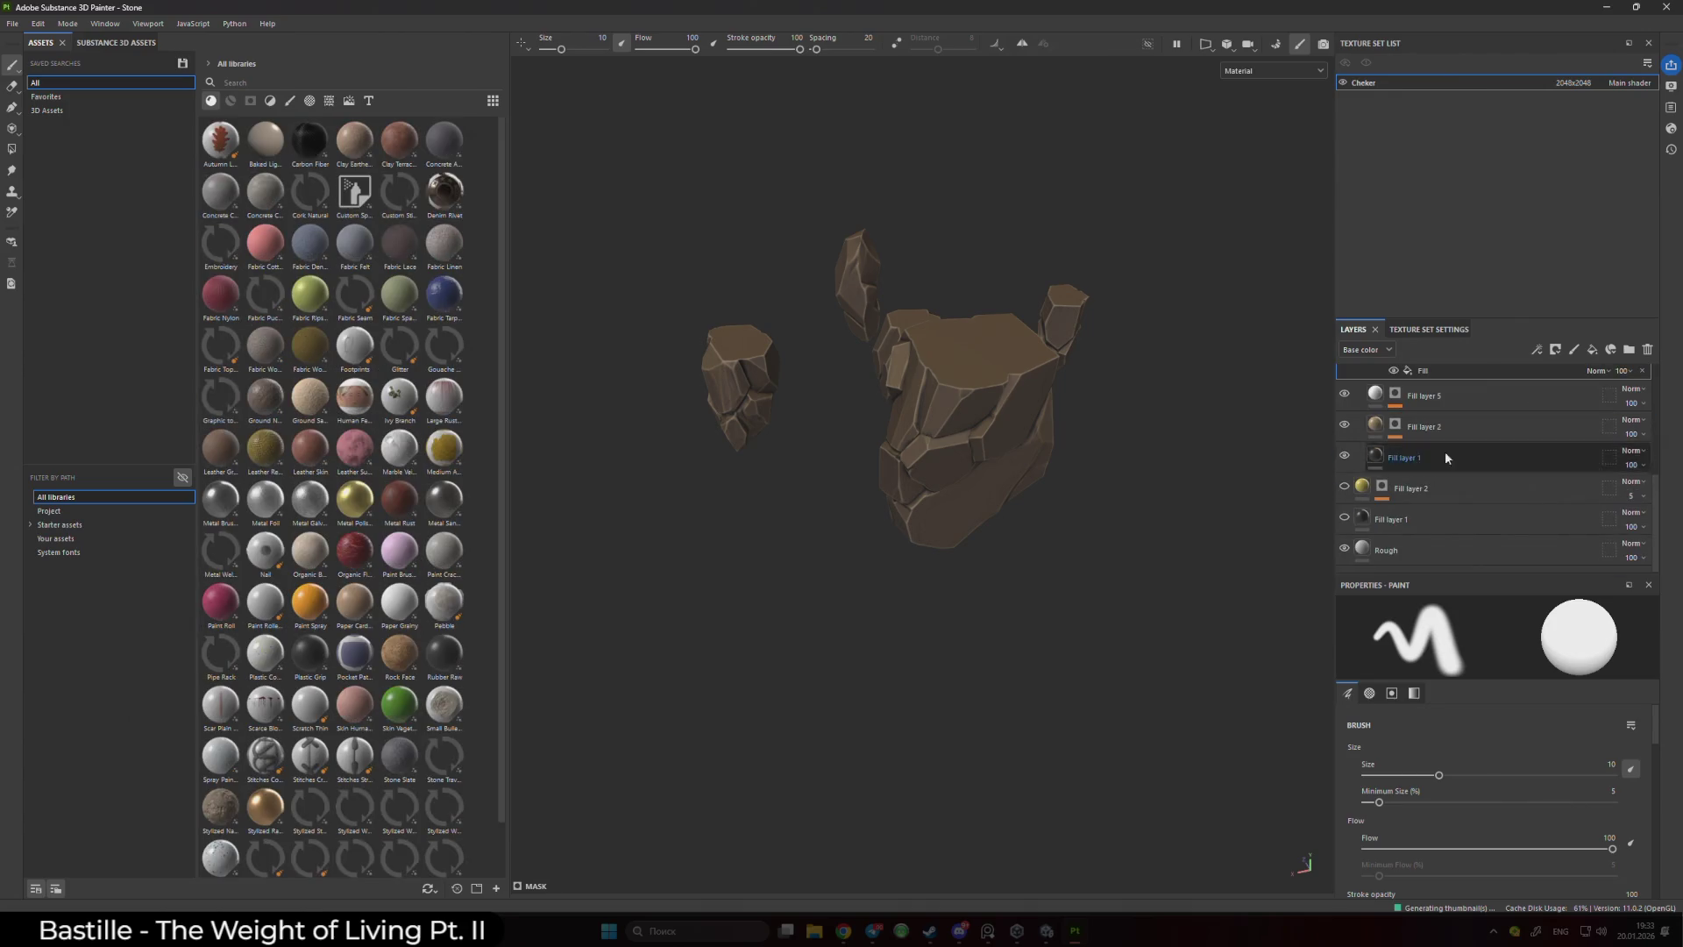
- Export the Stone textures with the Unity Universal Render Pipeline (Metallic Standard) template, then quit Painter
click(13, 24)
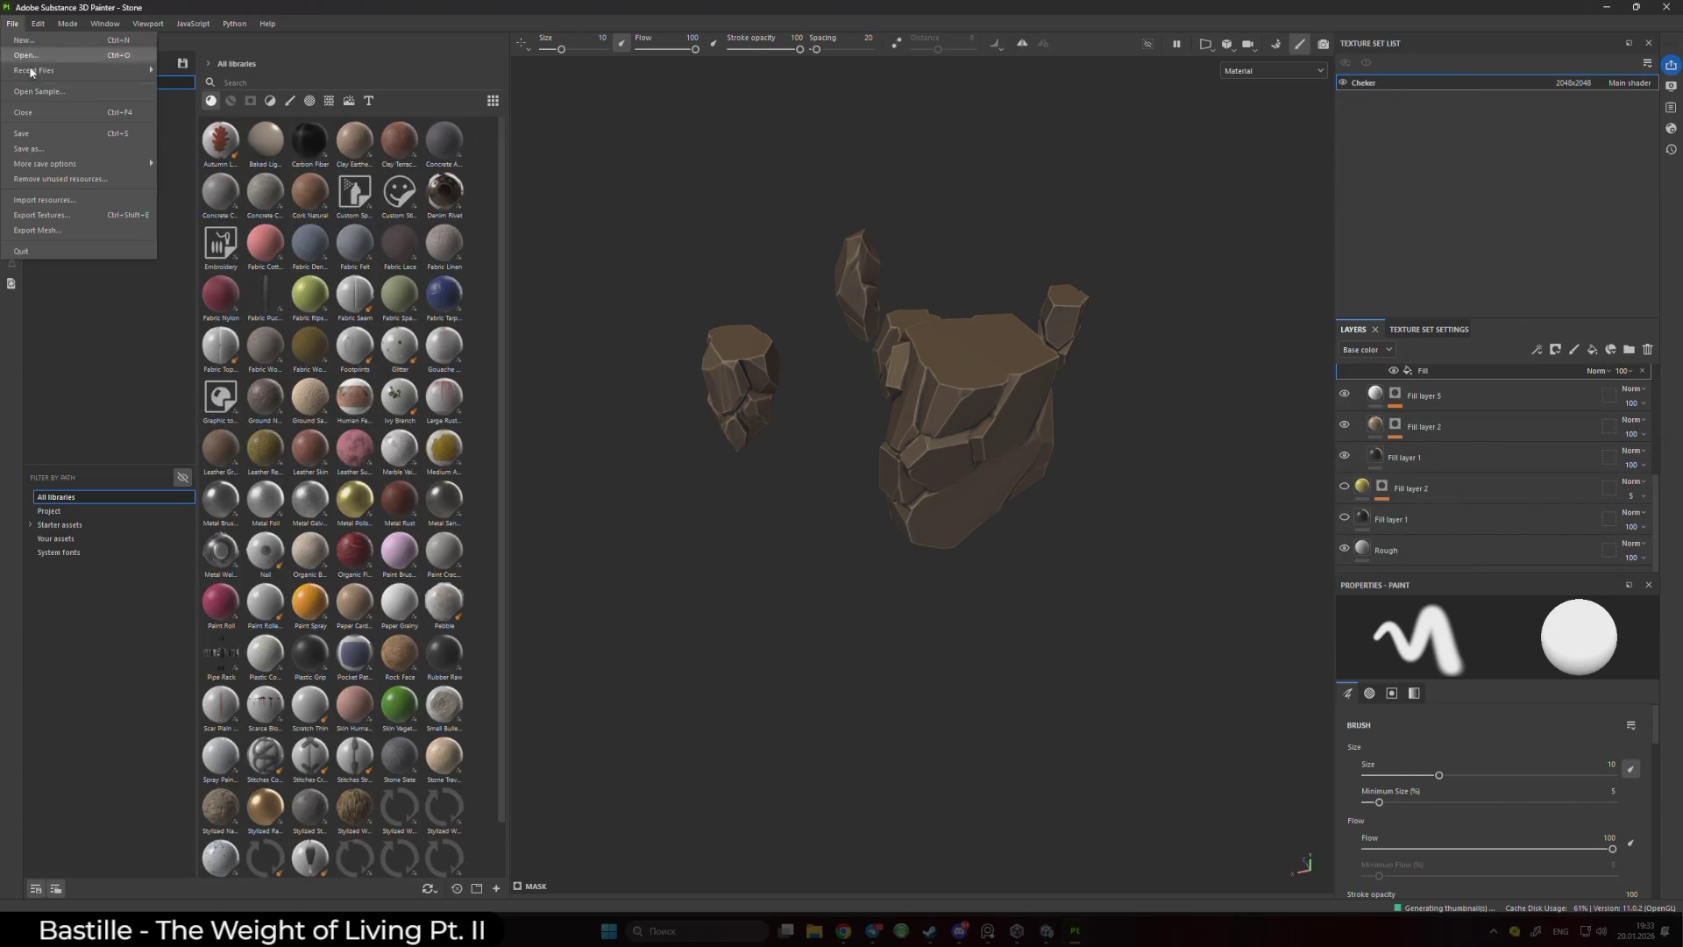
click(55, 215)
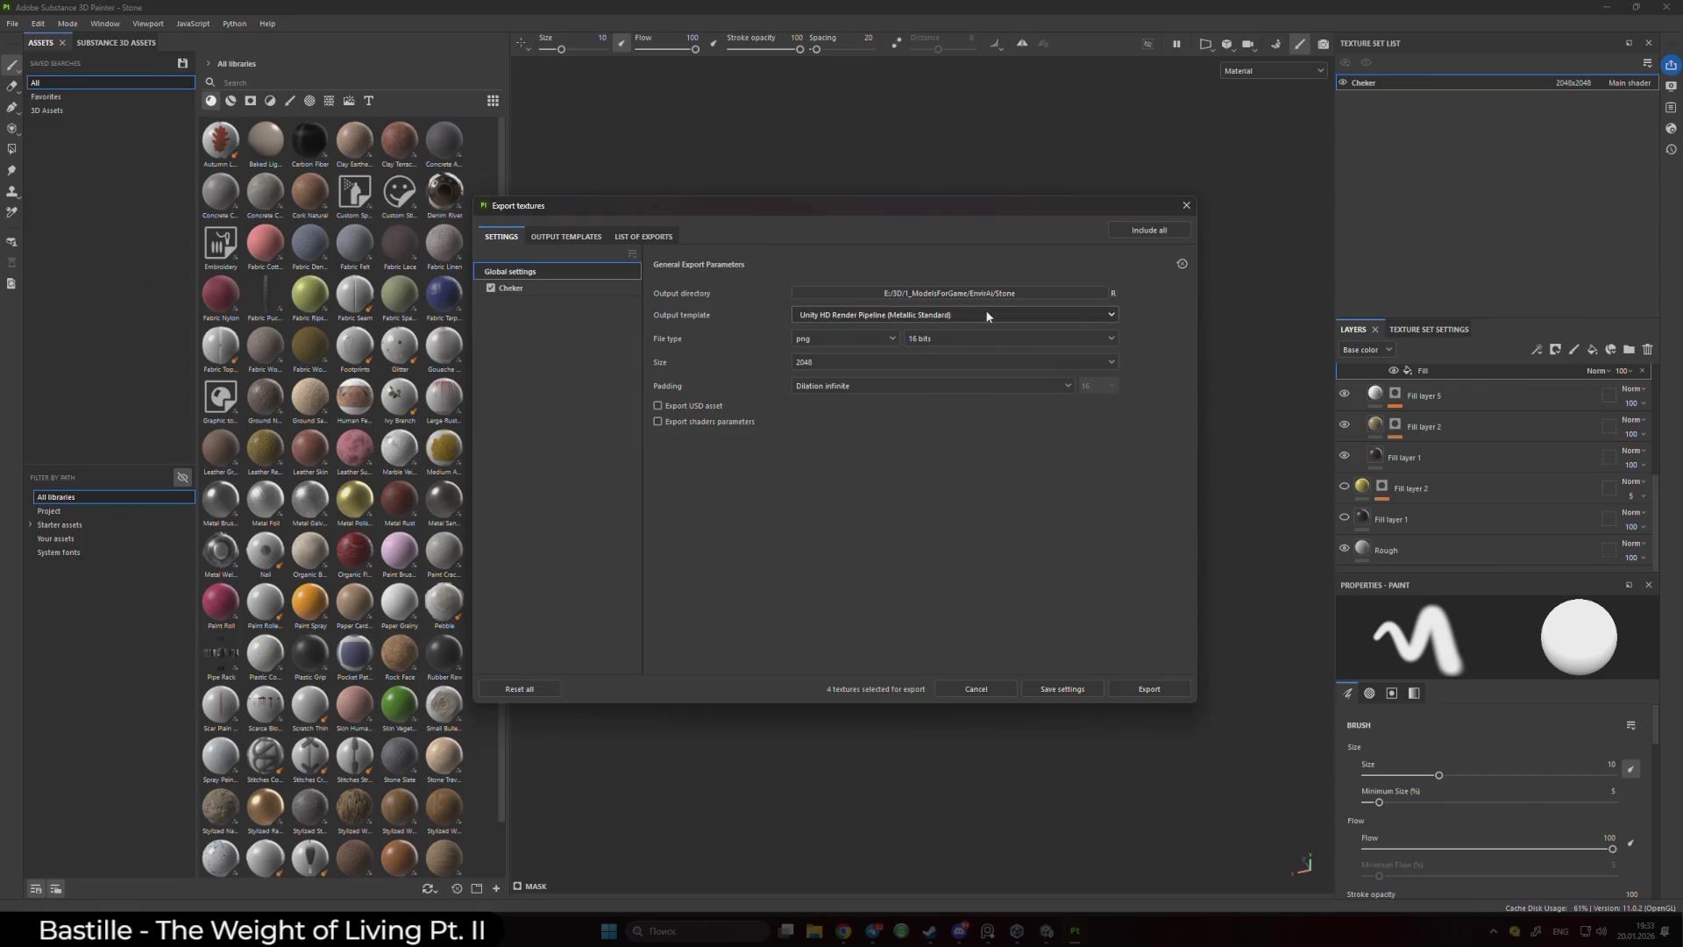
click(988, 313)
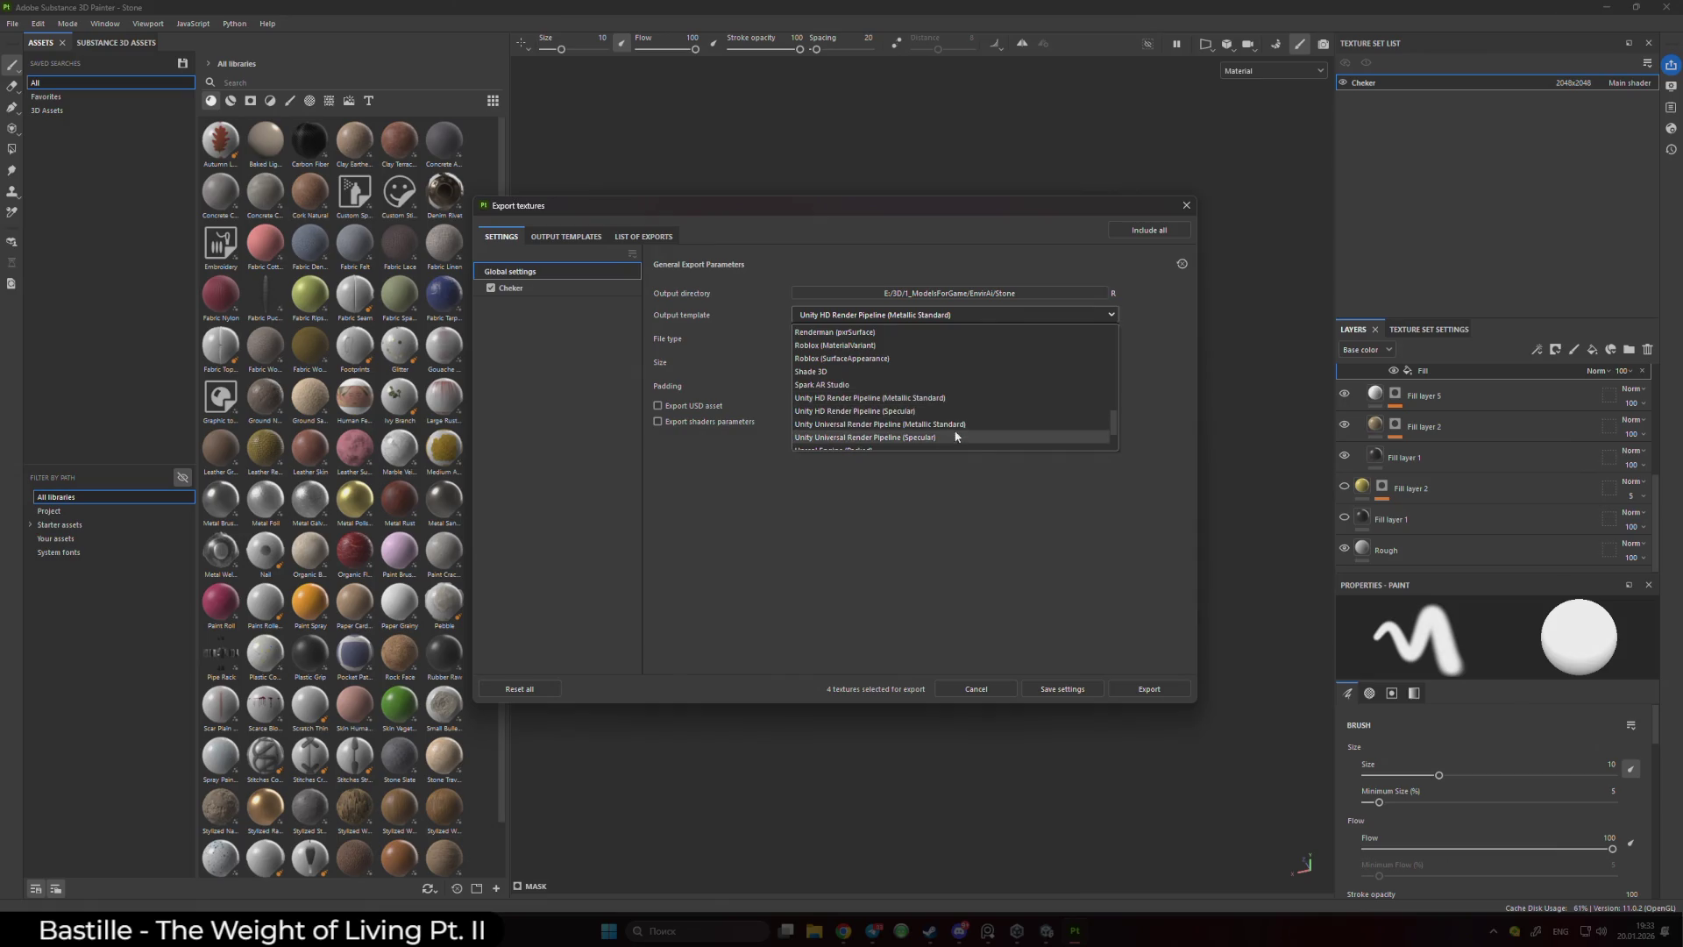
click(964, 424)
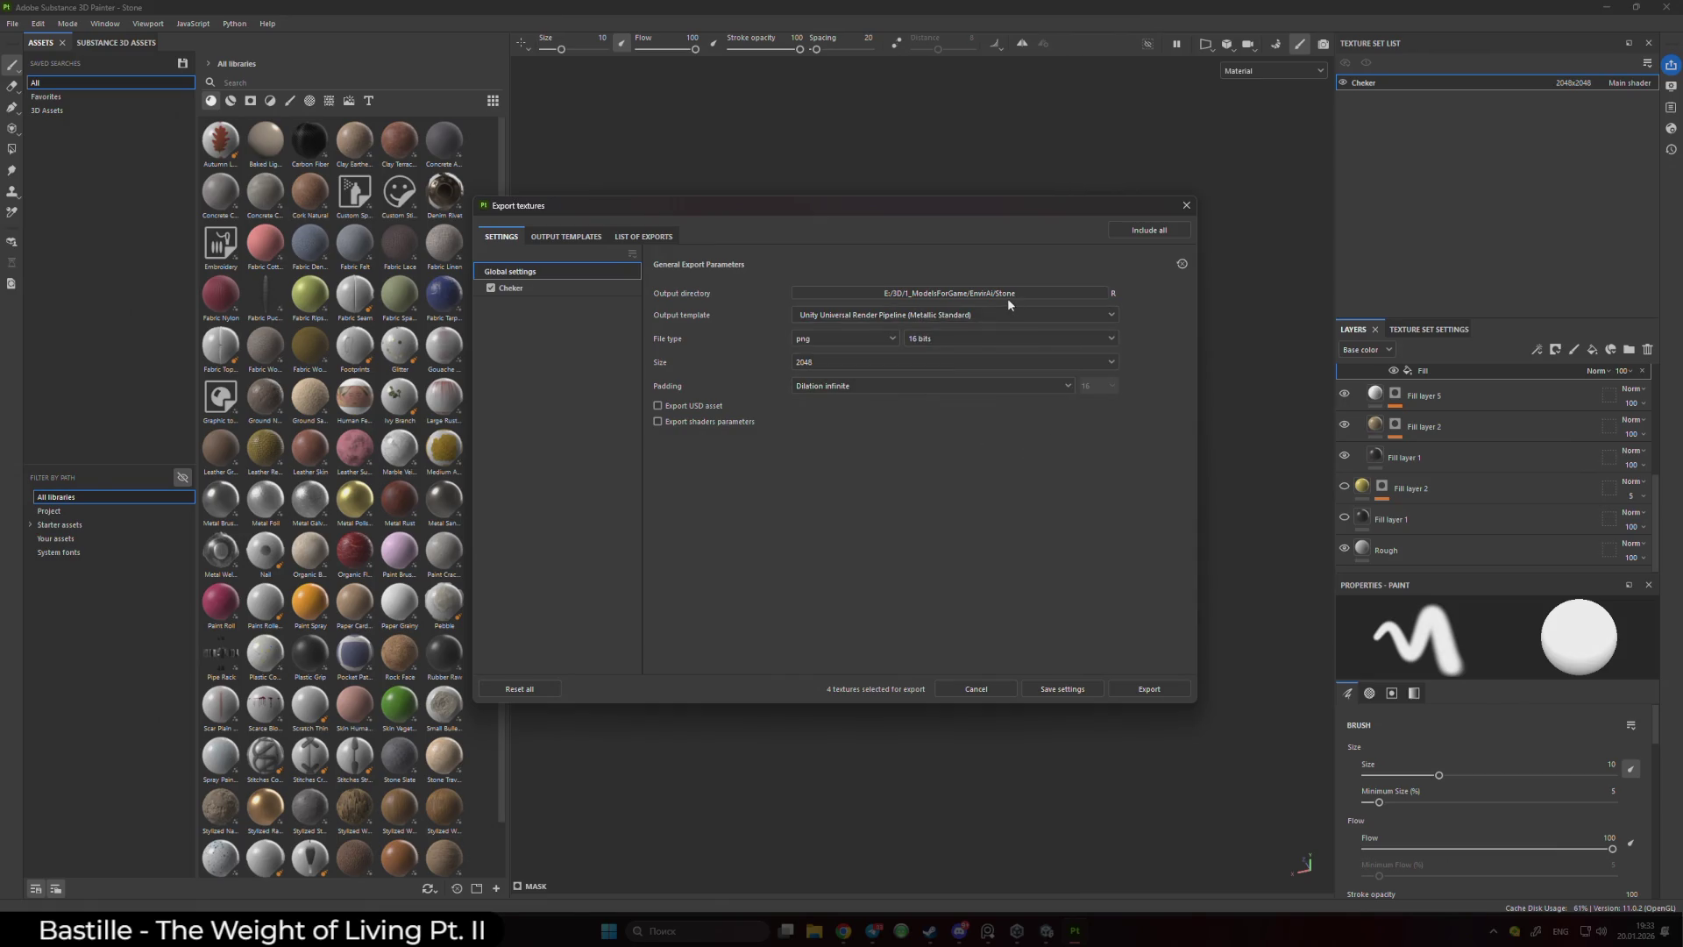
click(1147, 688)
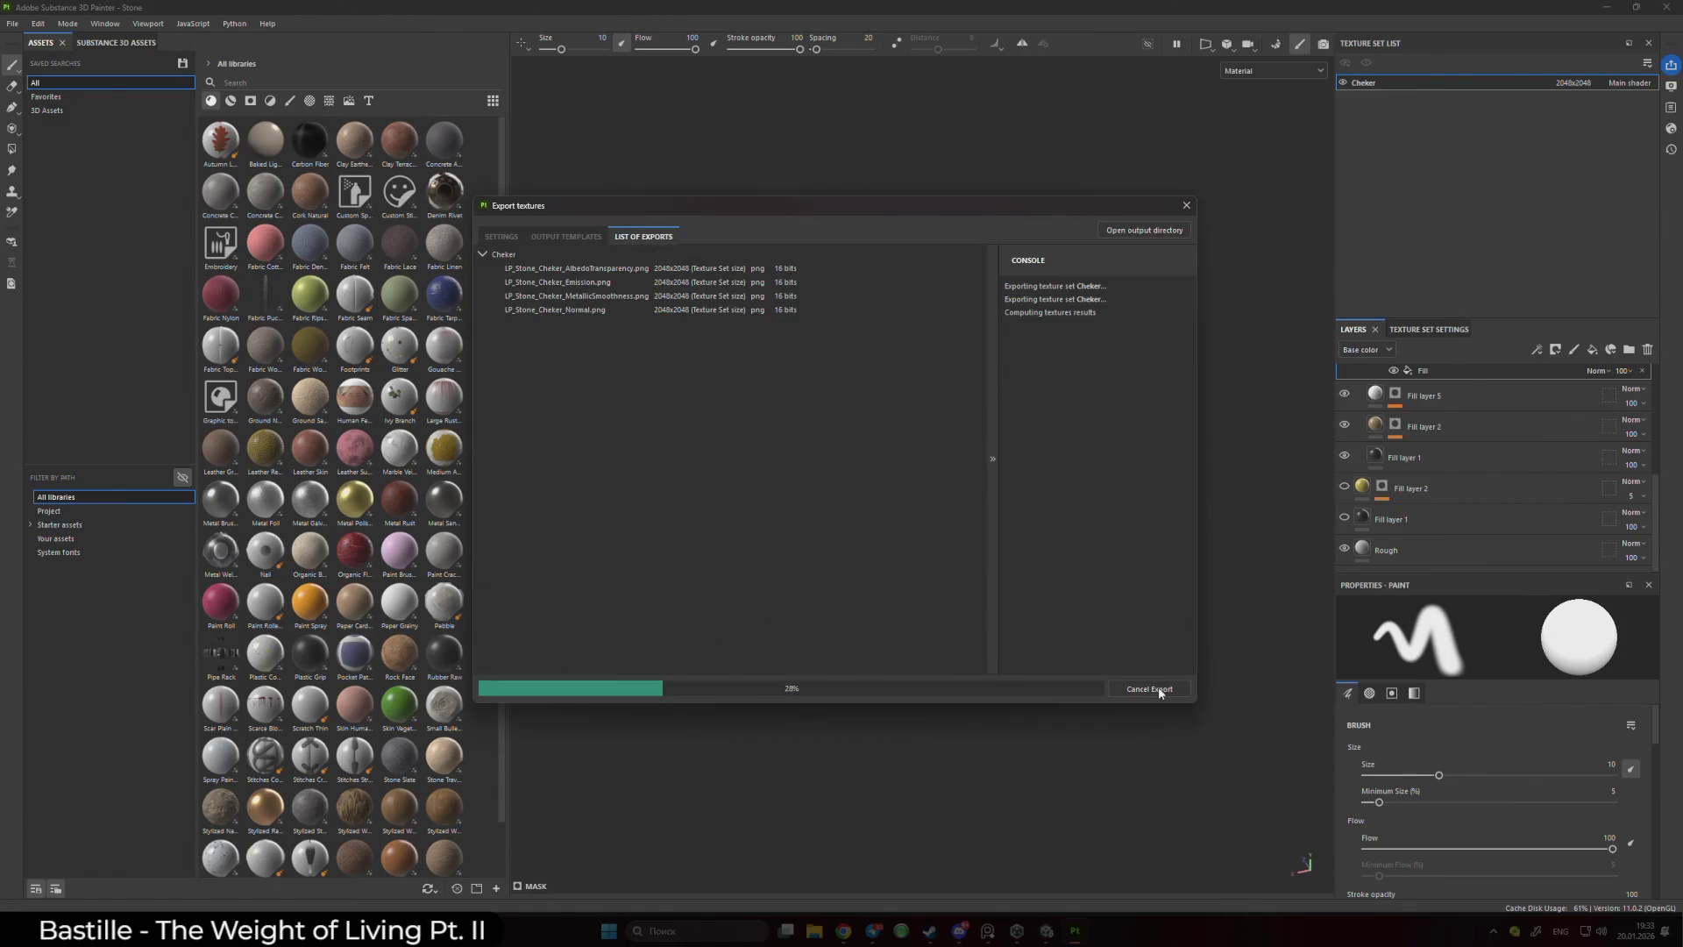
click(1193, 211)
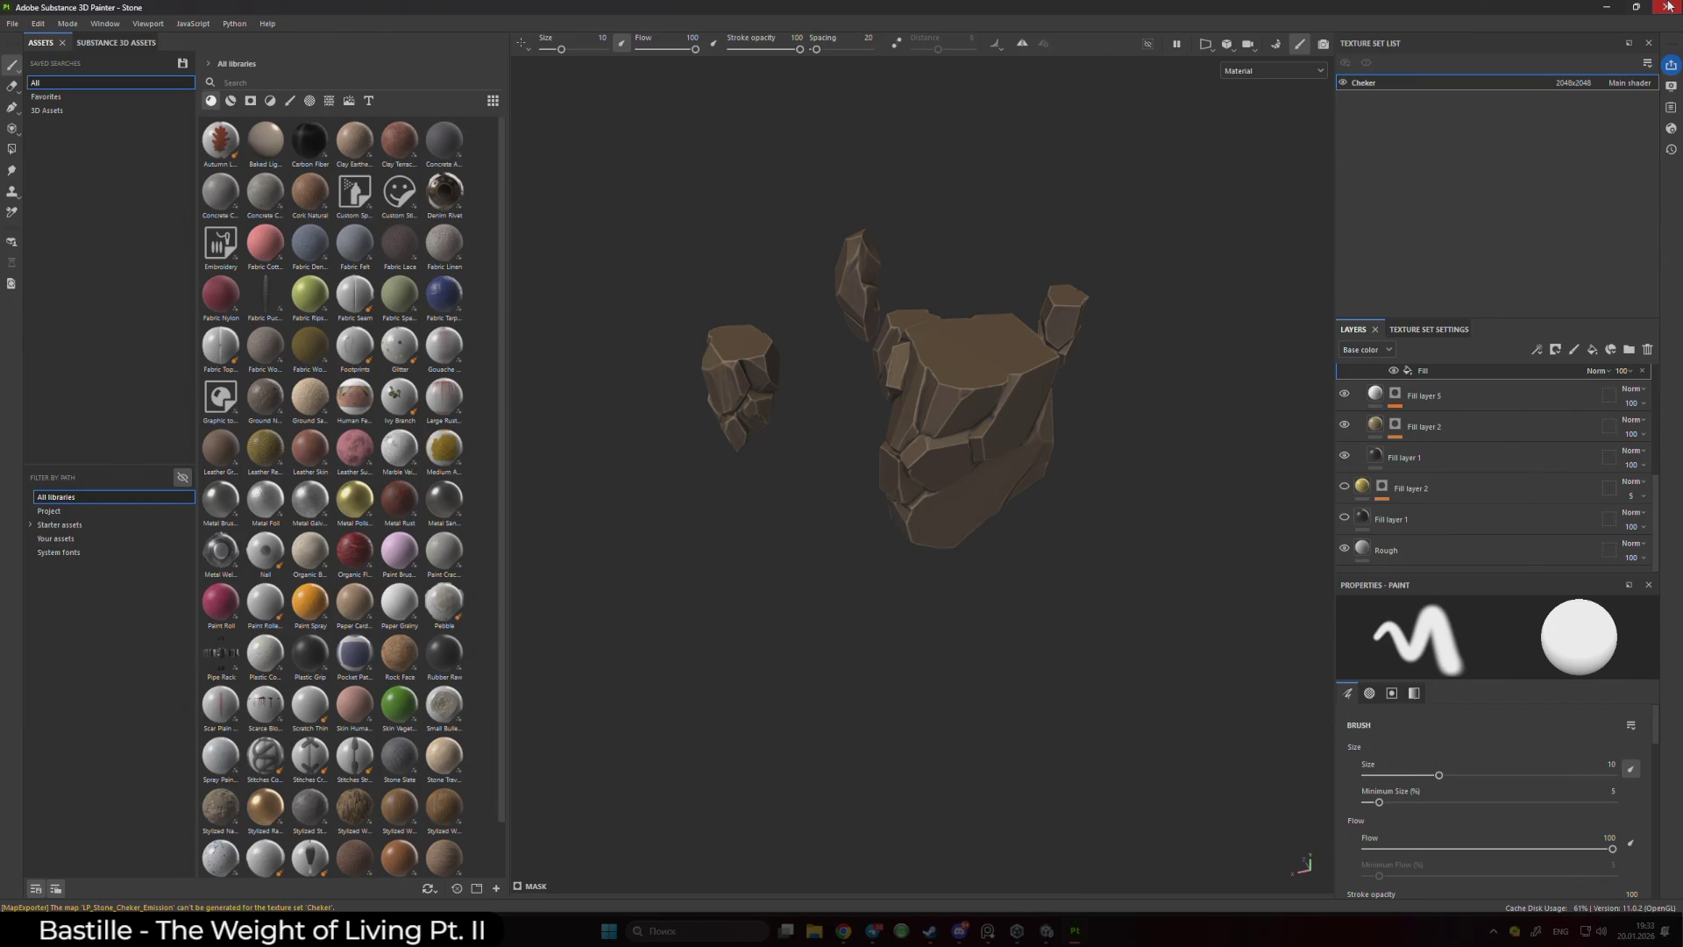
click(1666, 7)
- Close Painter without saving and return to Unity's Scenes > Stone folder
click(779, 481)
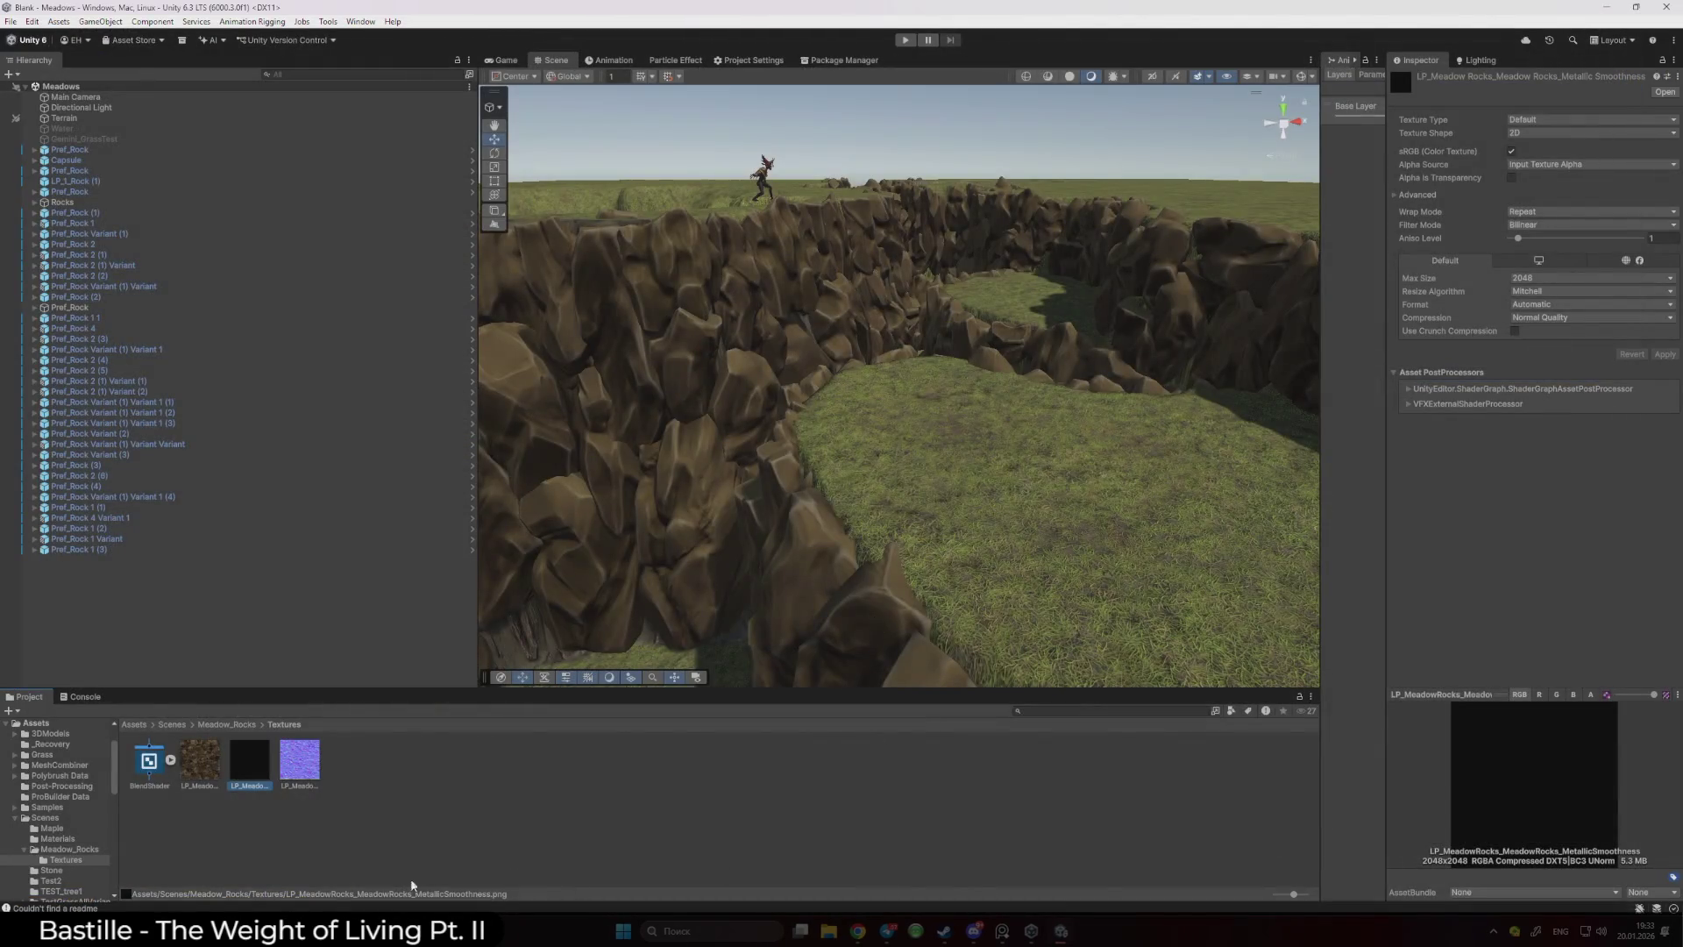
click(226, 724)
click(172, 723)
click(544, 822)
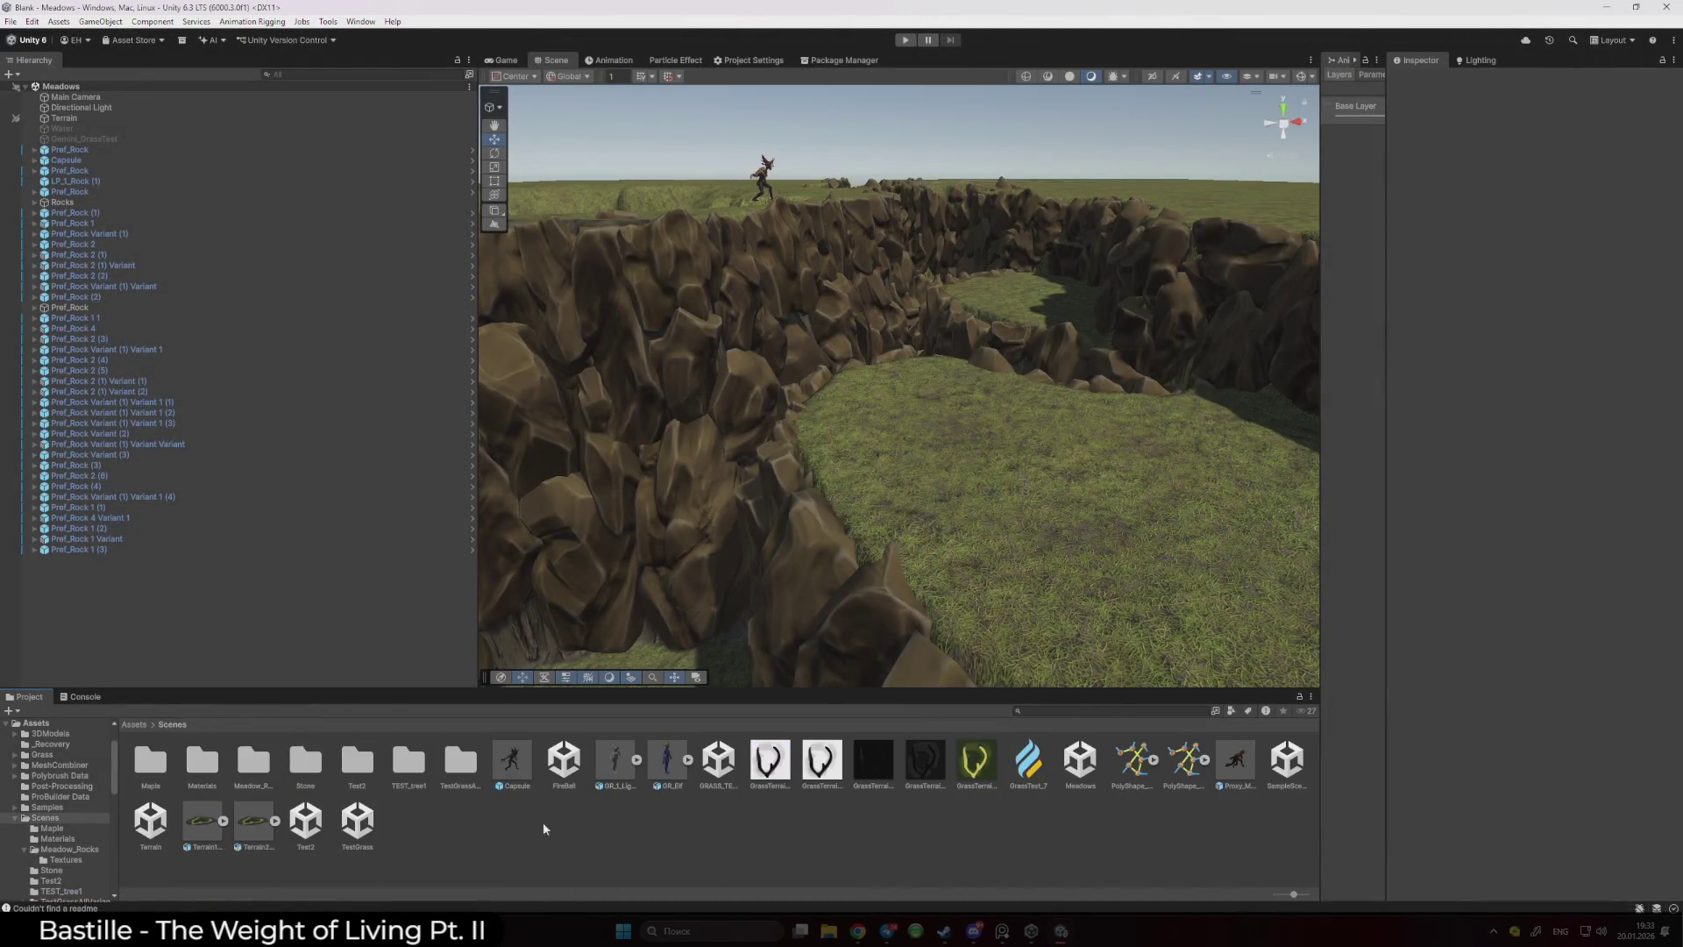
click(438, 768)
double_click(305, 761)
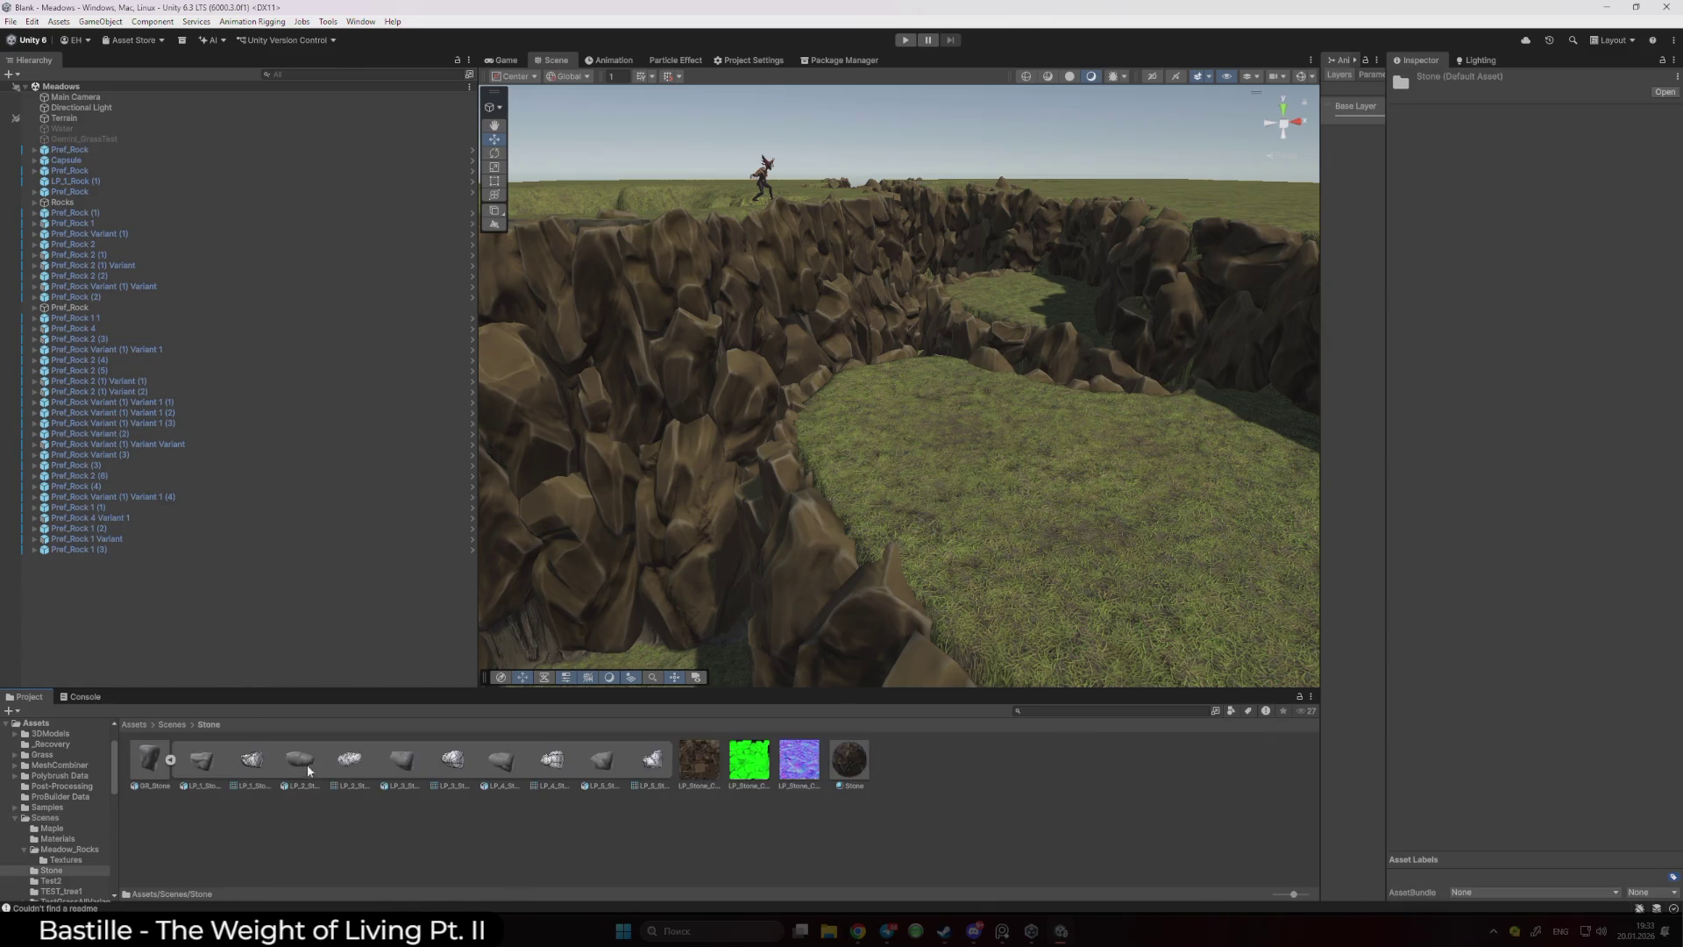
click(828, 931)
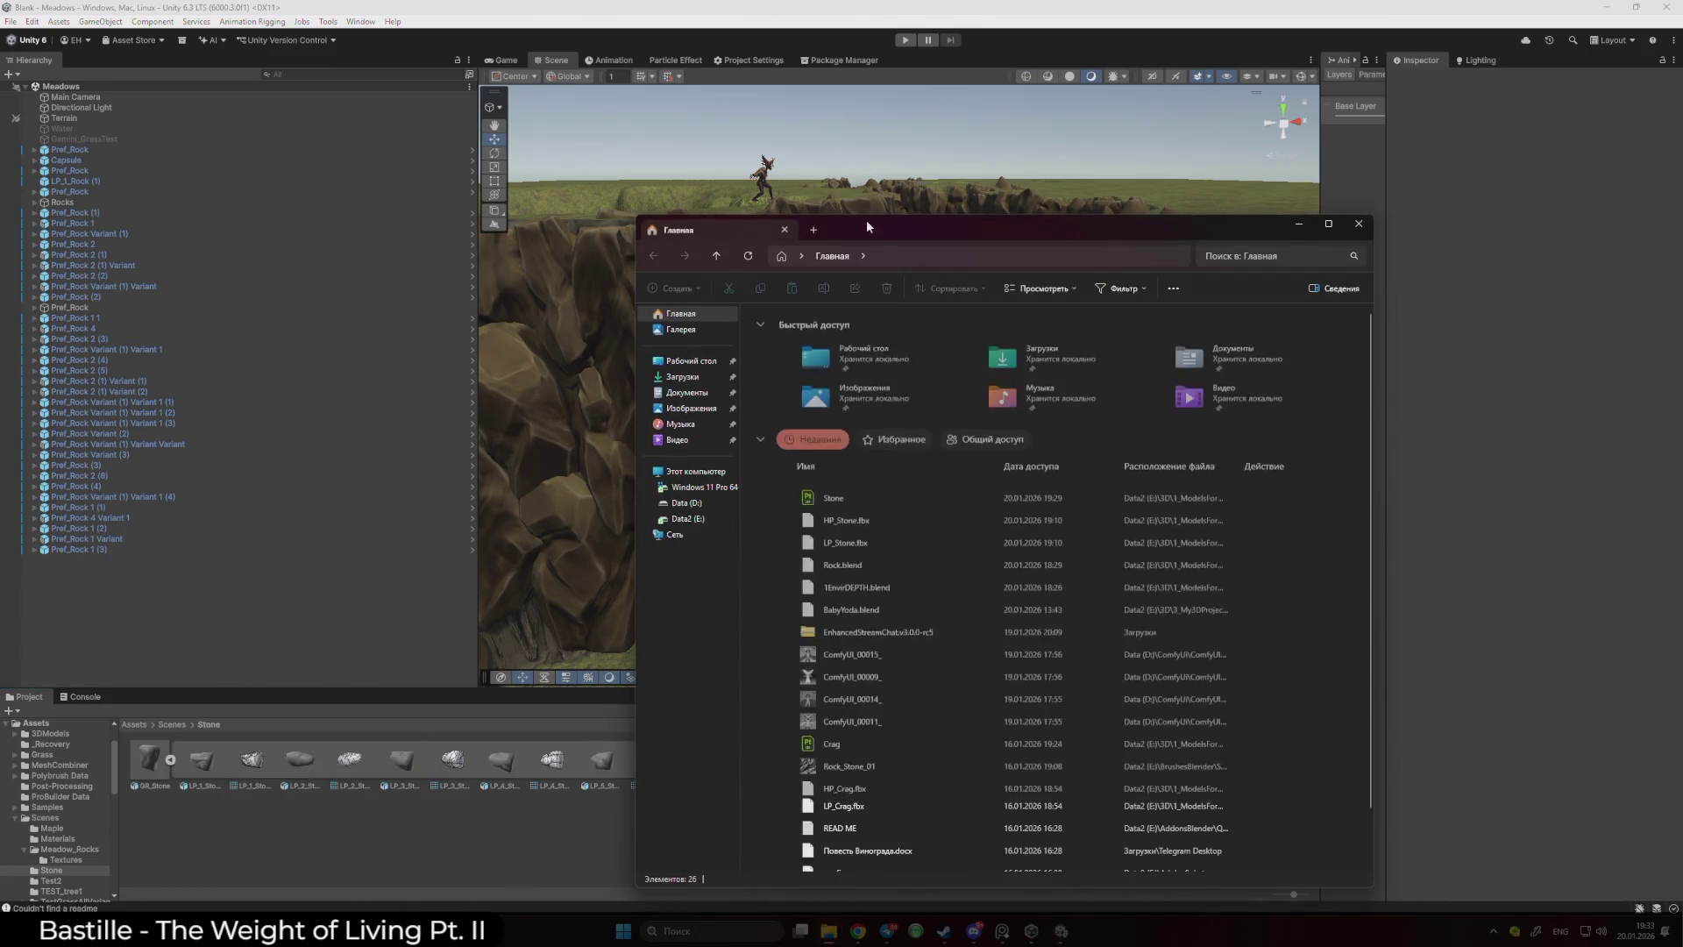
- Delete the old LP_Stone_Cheker MaskMap and BaseMap textures from the Stone folder
click(750, 761)
key(Delete)
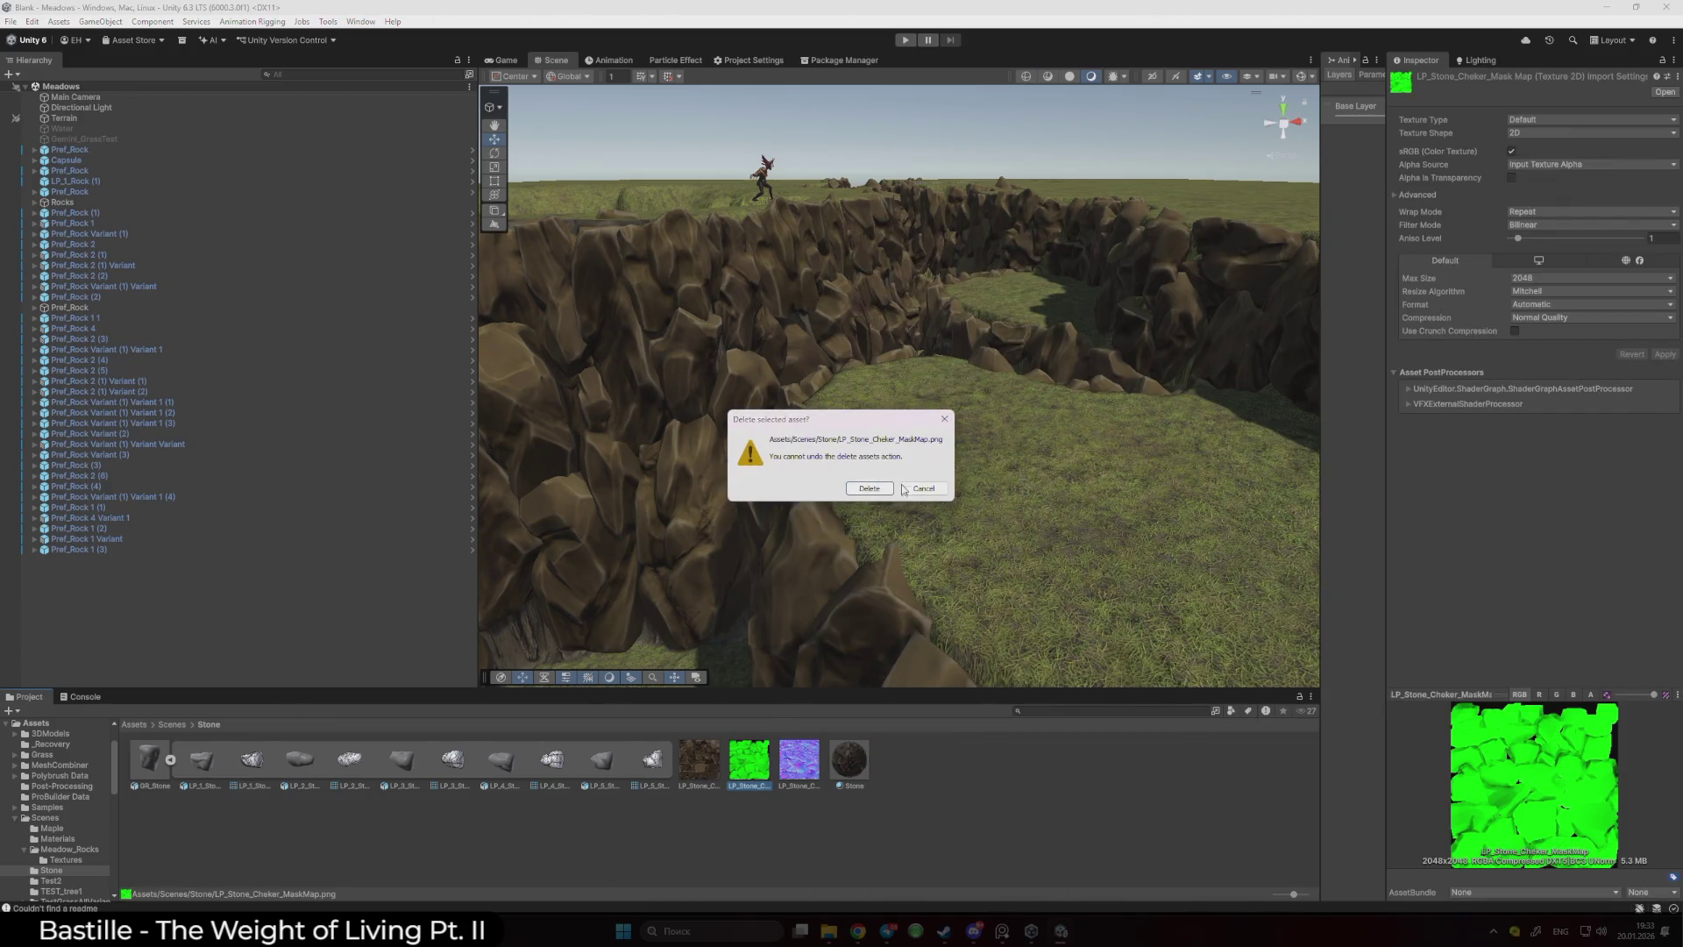
click(904, 489)
click(708, 773)
key(Delete)
click(863, 488)
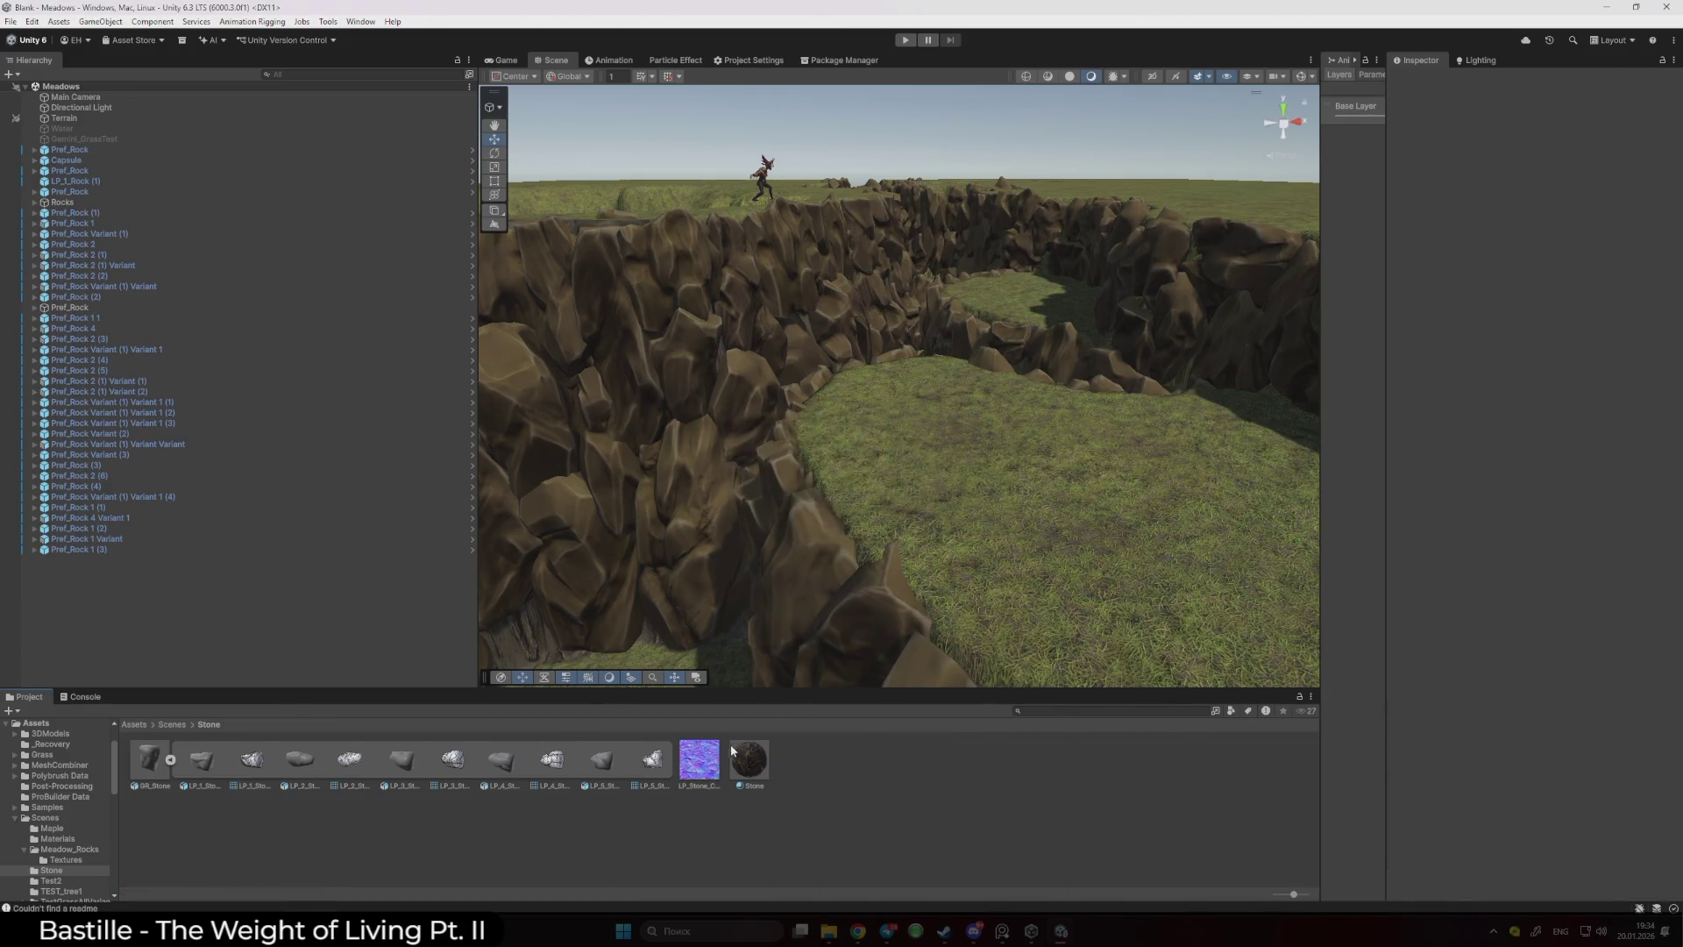
- Delete the old LP_Stone_Cheker normal map, leaving only the Stone material
click(699, 761)
key(Delete)
click(865, 489)
click(708, 773)
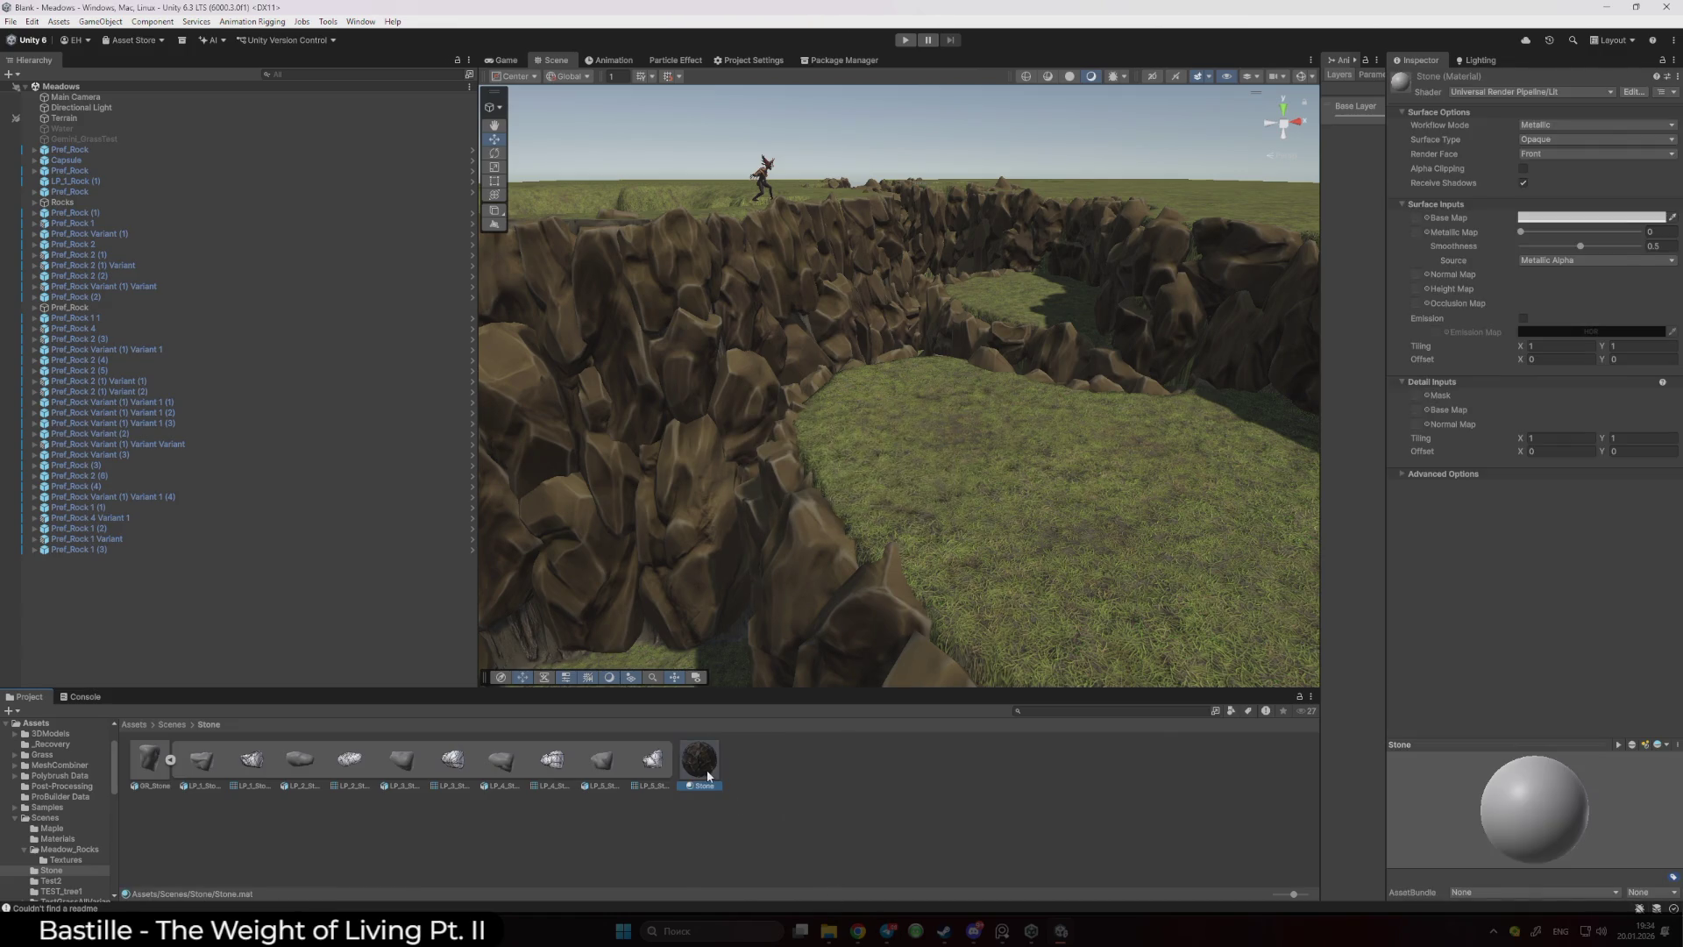
- In File Explorer, browse to Data2 (E:) > 3D > 1_ModelsForGame > EnvirAi > Stone
click(828, 931)
click(1054, 482)
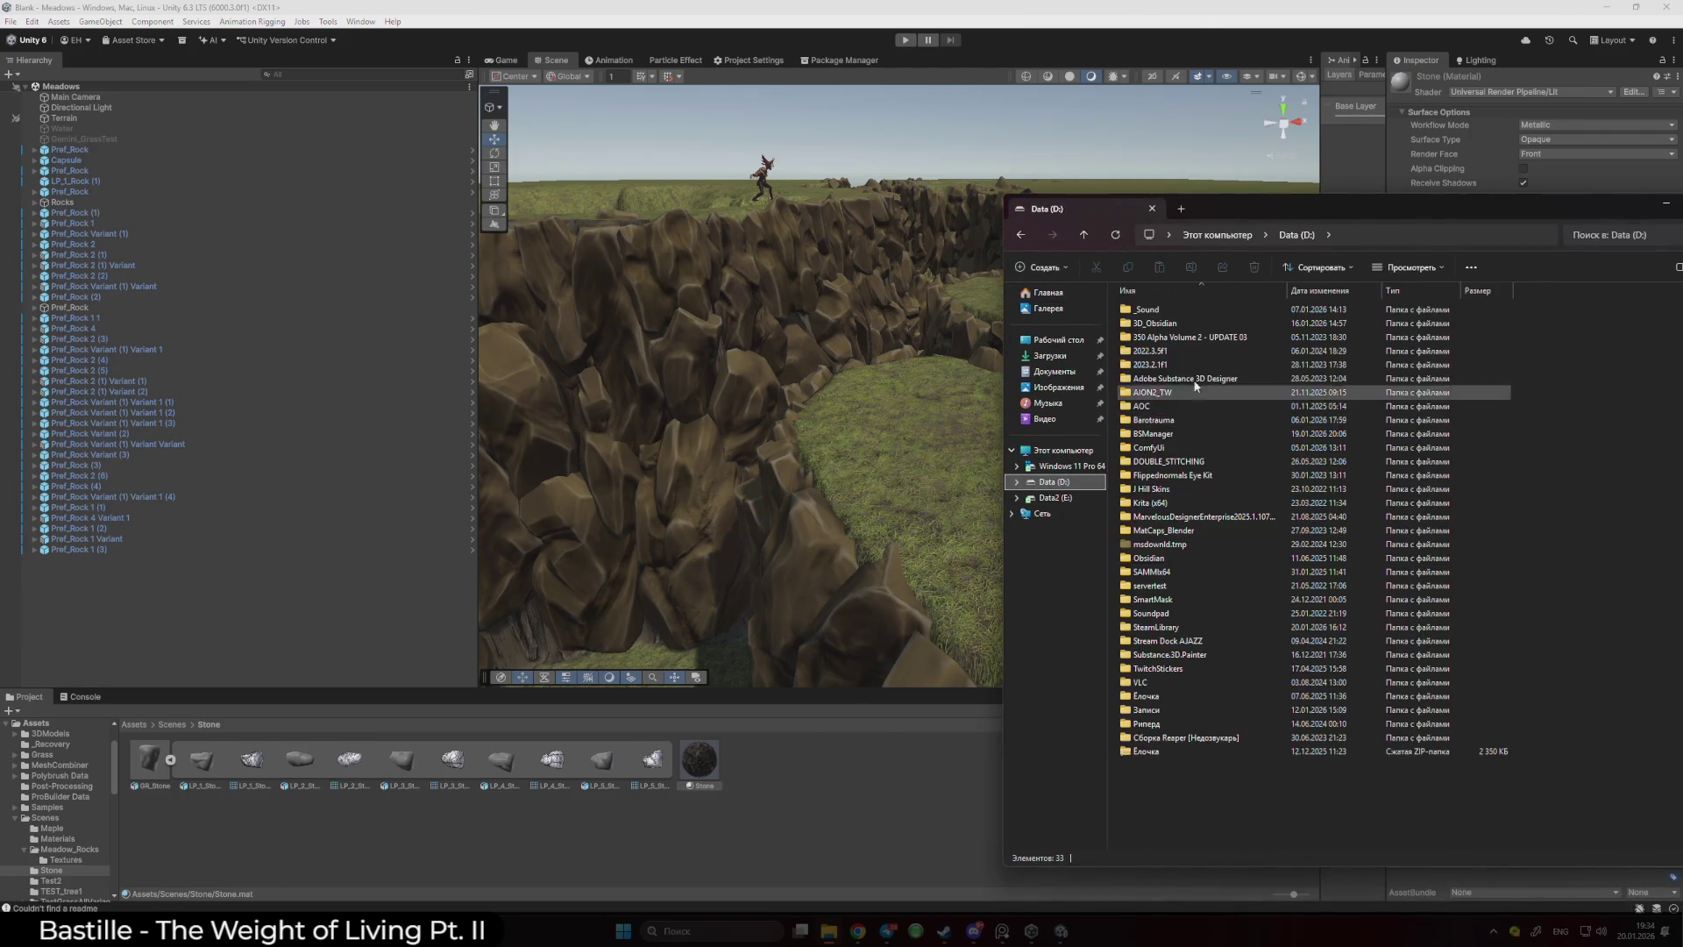
click(1054, 497)
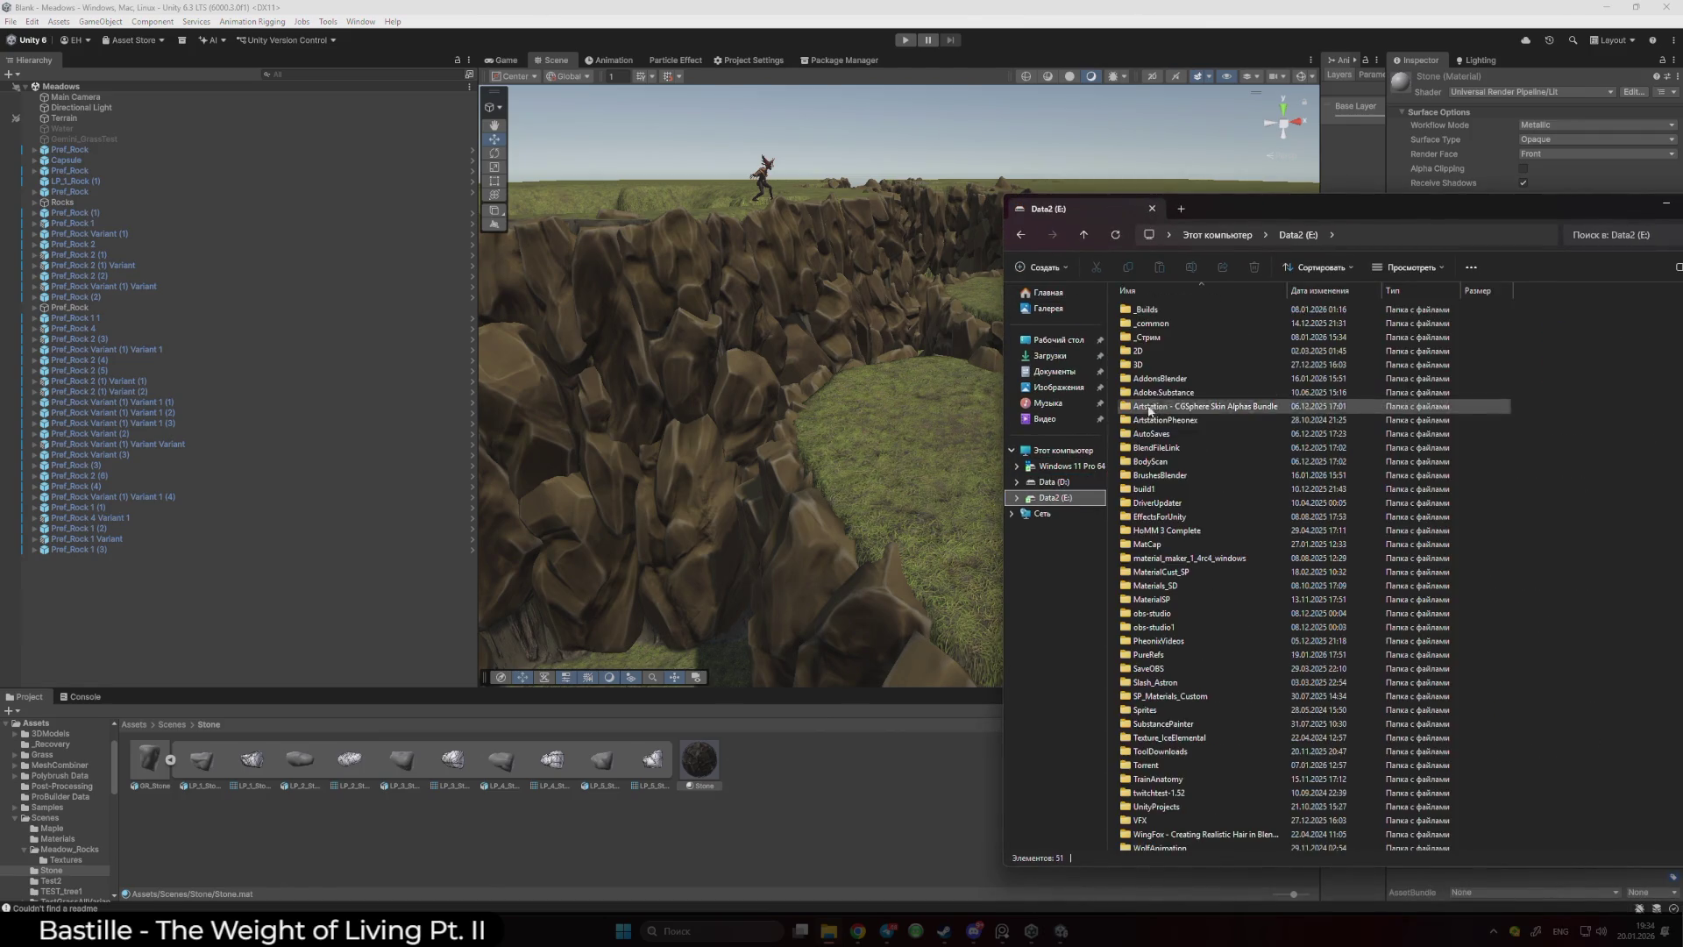
double_click(1156, 366)
double_click(1153, 311)
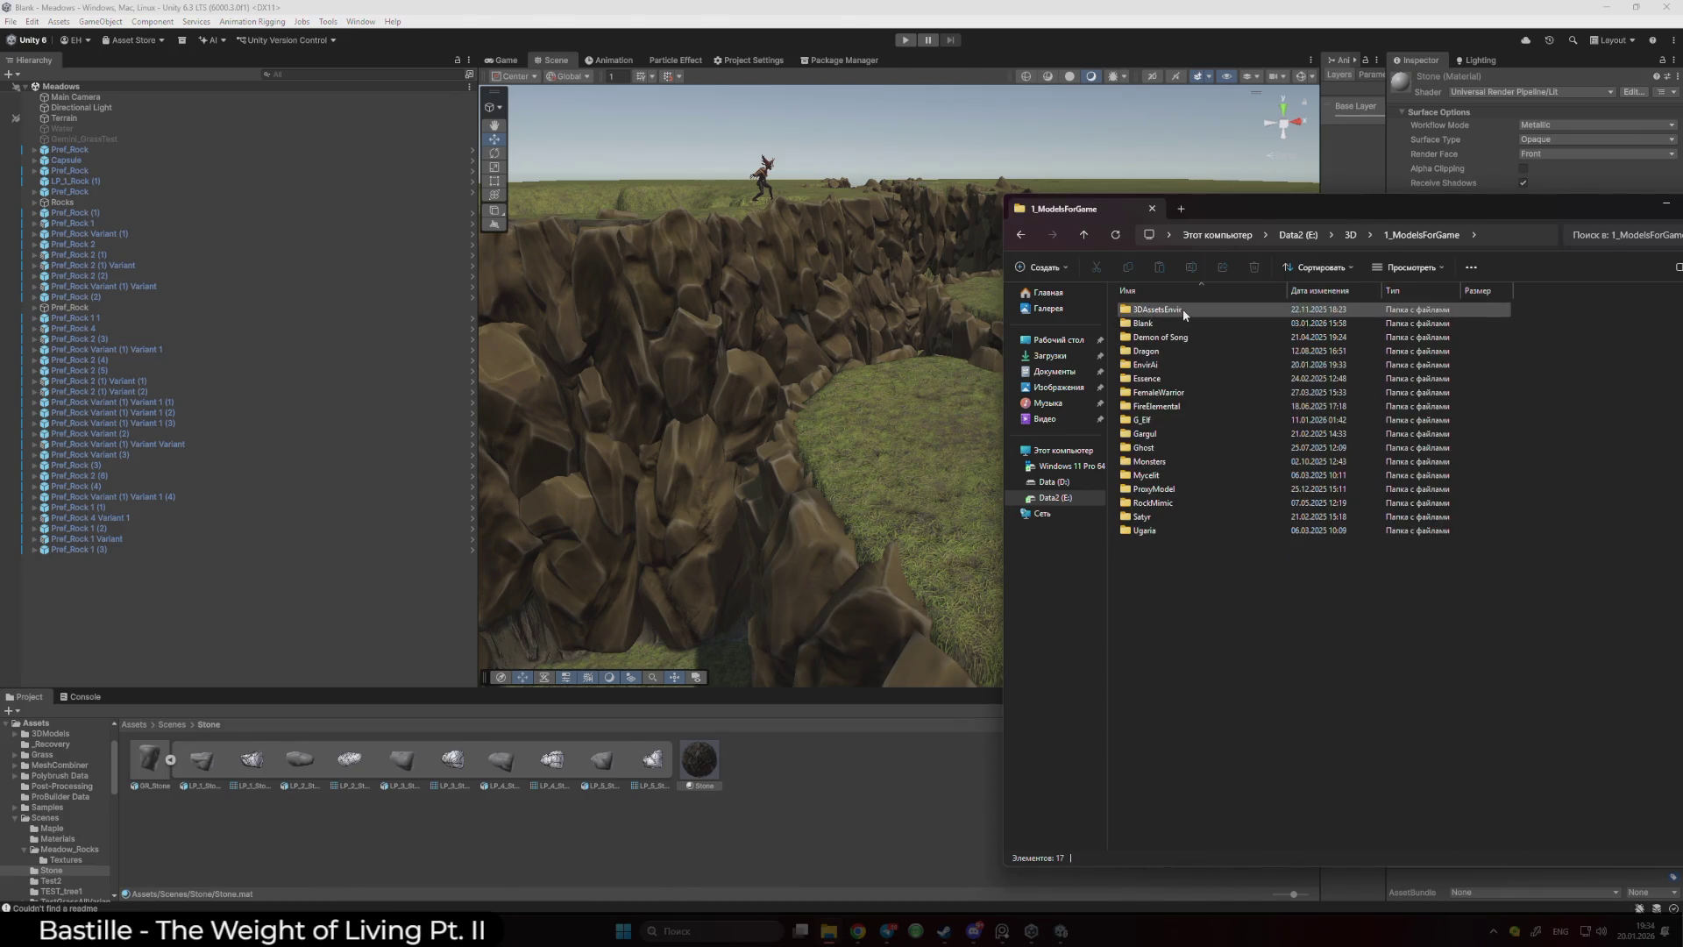
double_click(1183, 314)
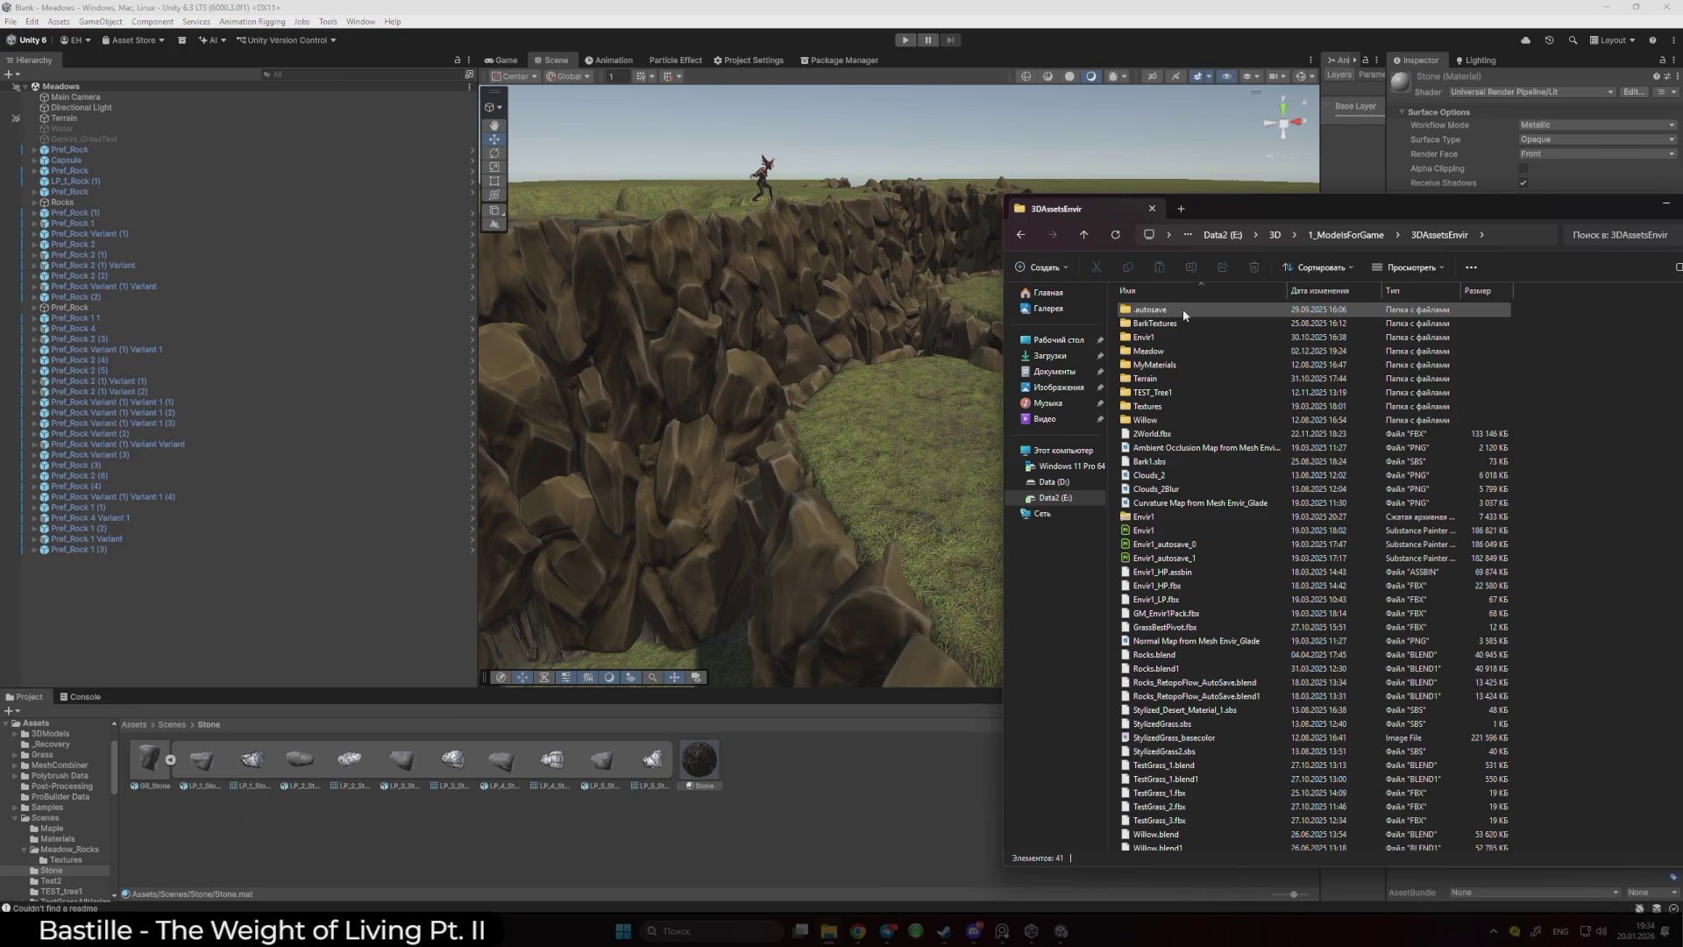
click(1021, 235)
double_click(1177, 369)
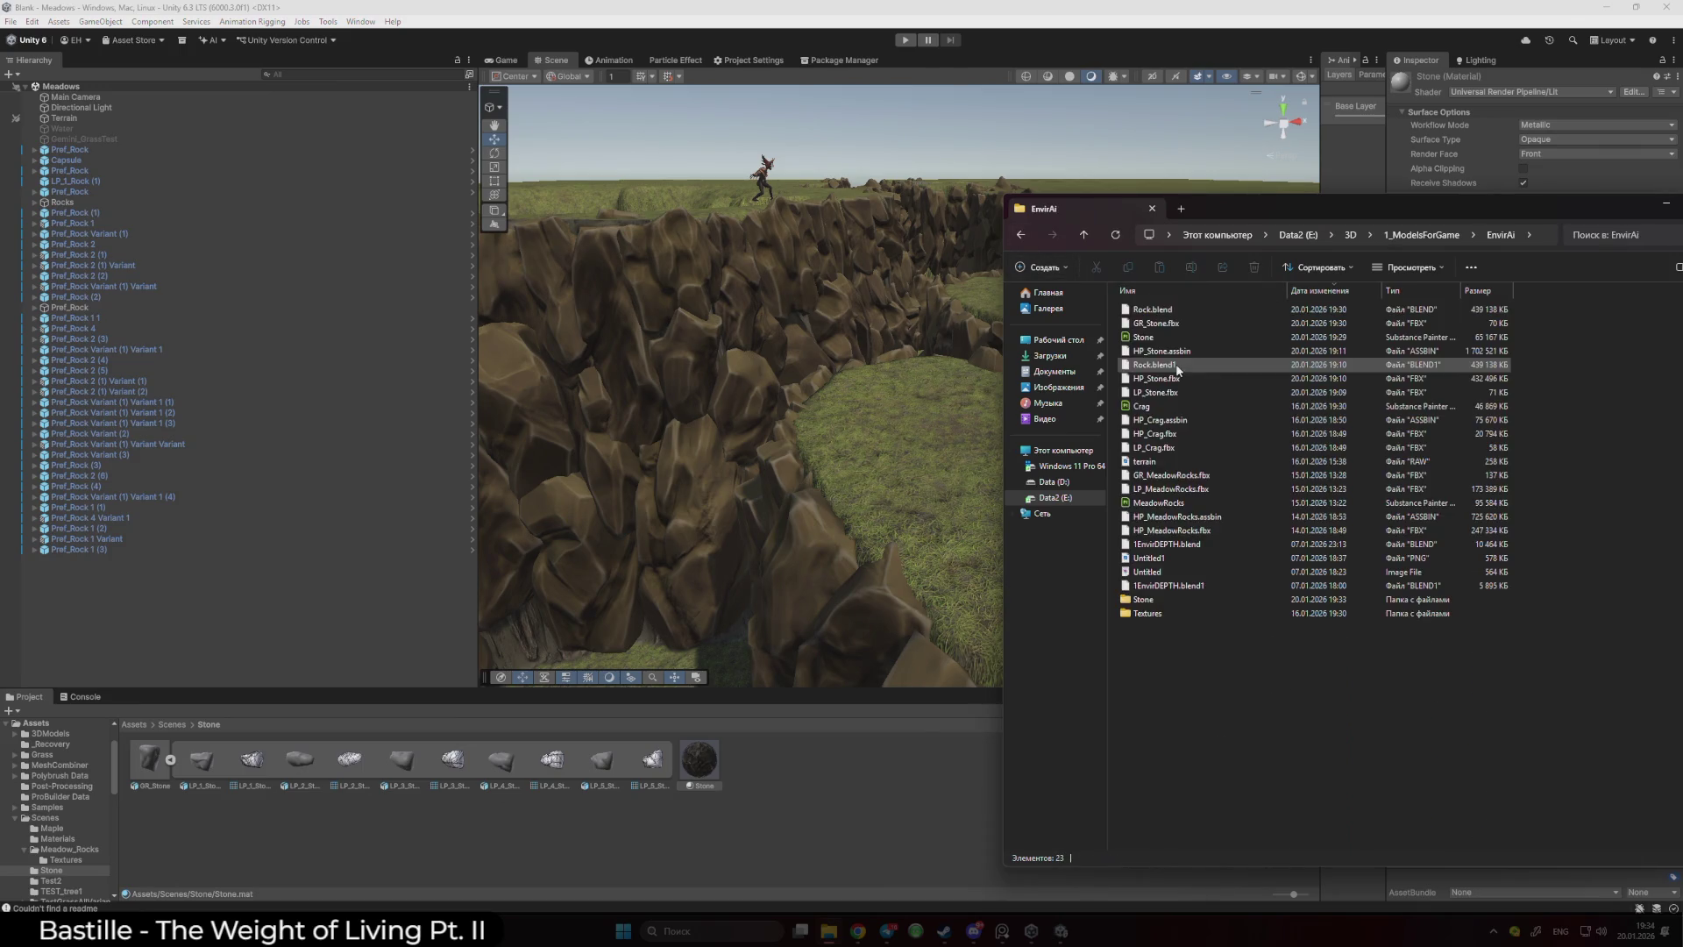
double_click(1148, 612)
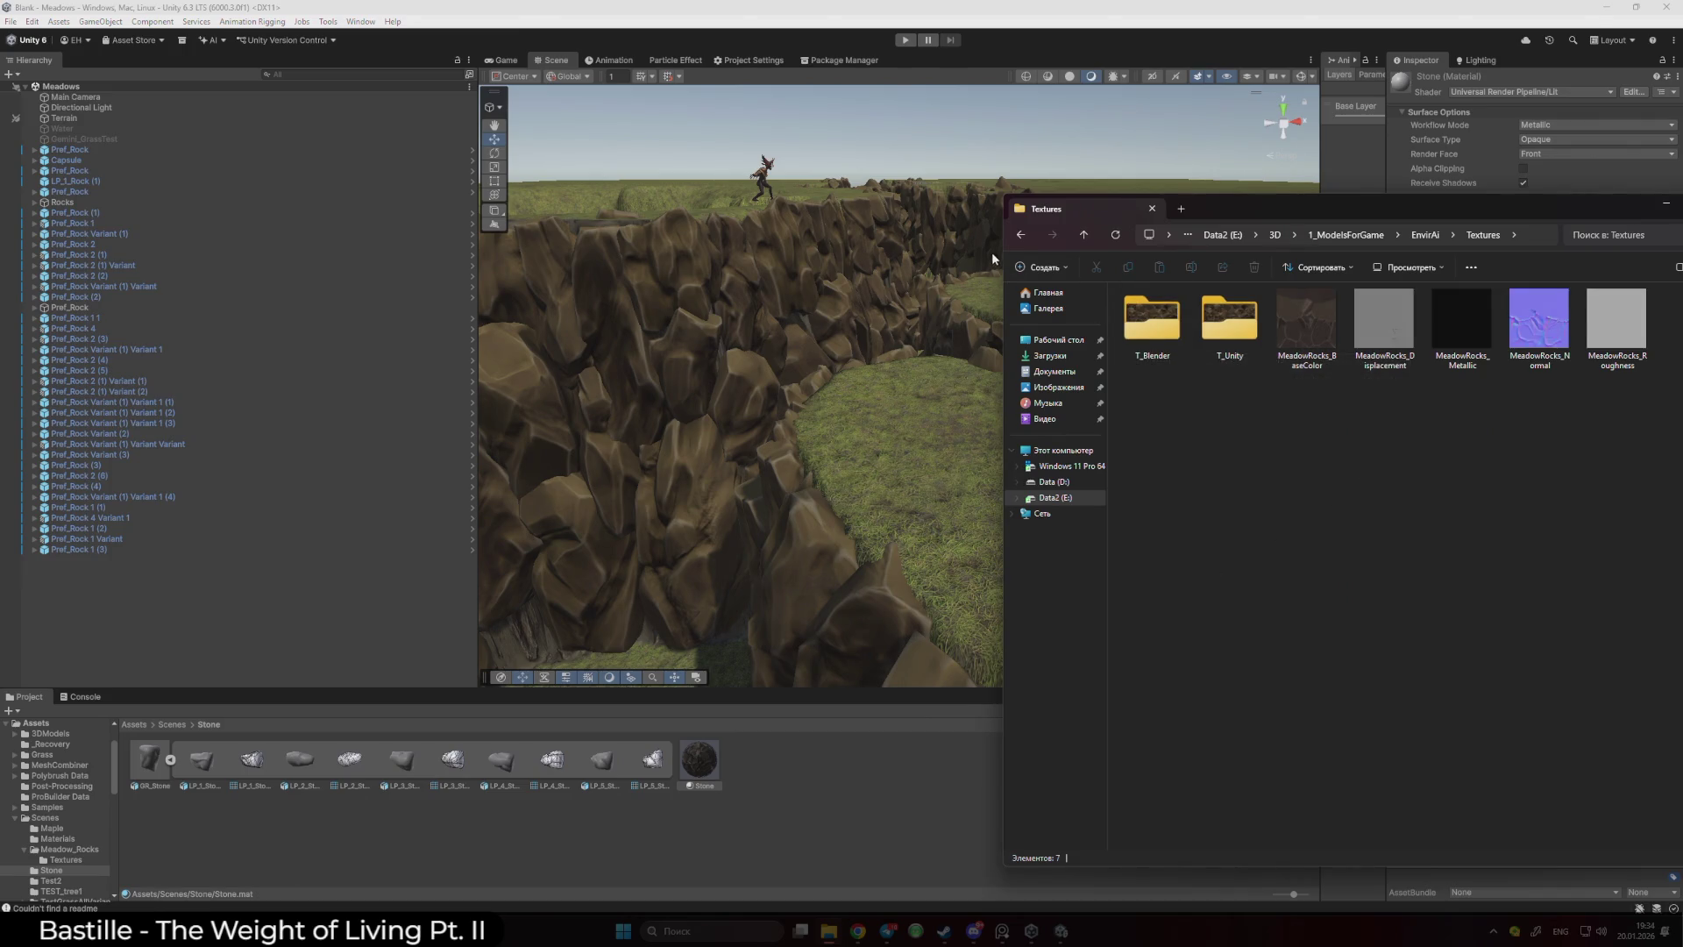
click(1021, 235)
double_click(1139, 592)
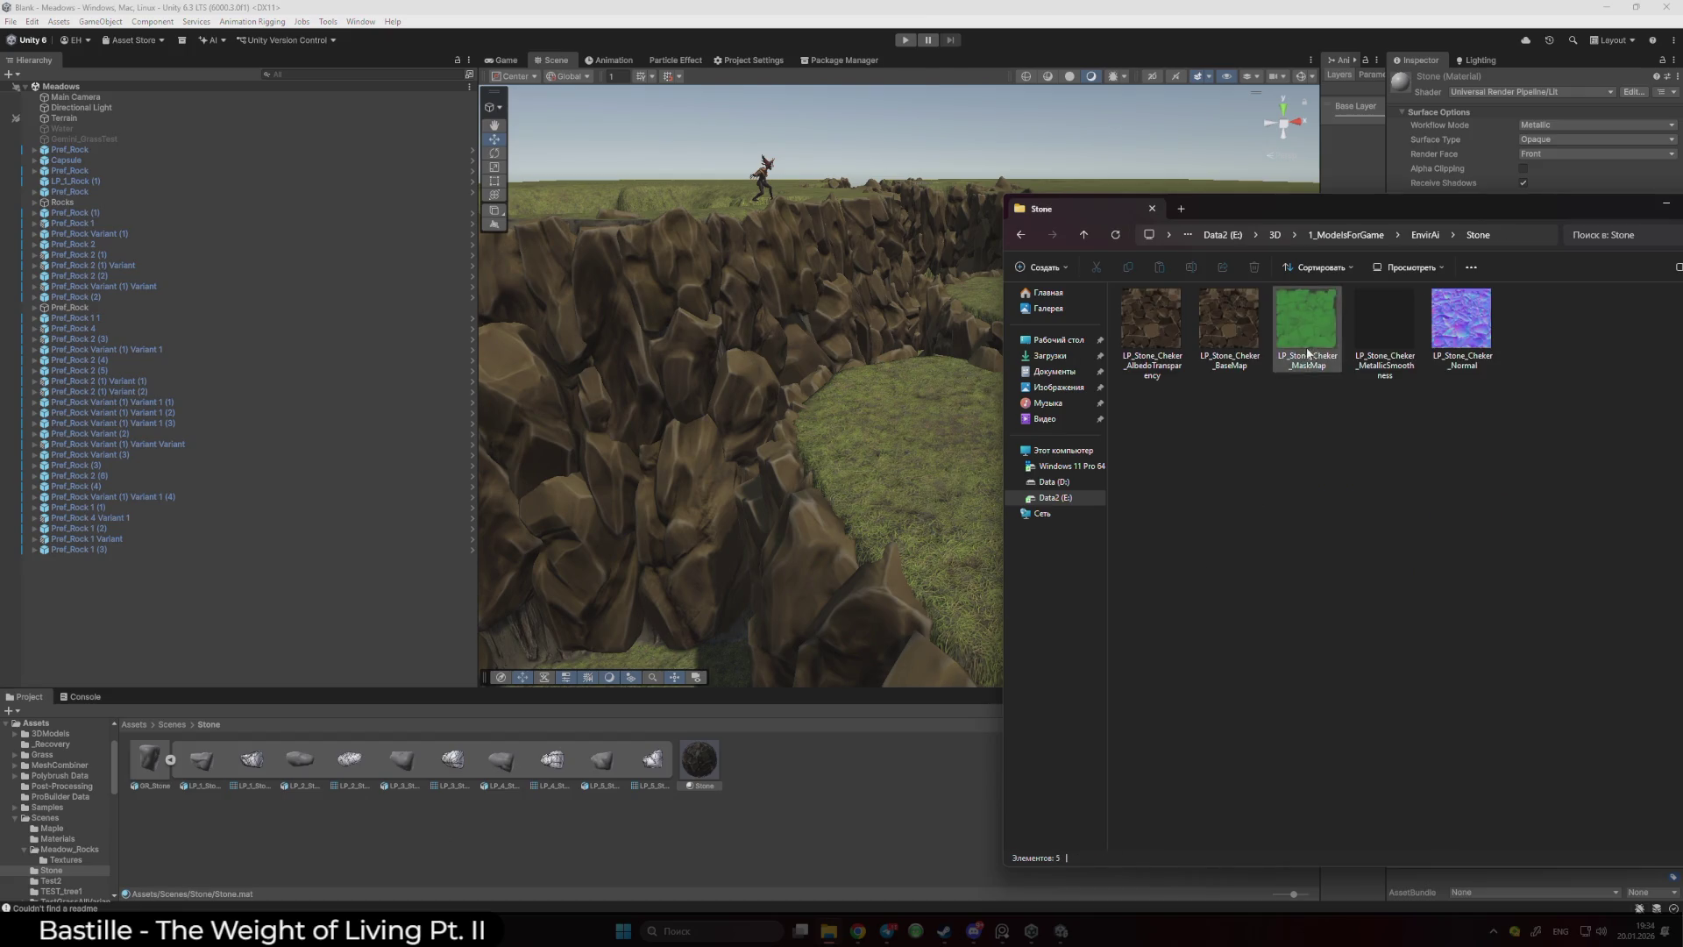
- Delete the exported MaskMap and AlbedoTransparency files and select the three remaining textures
click(1307, 337)
key(Delete)
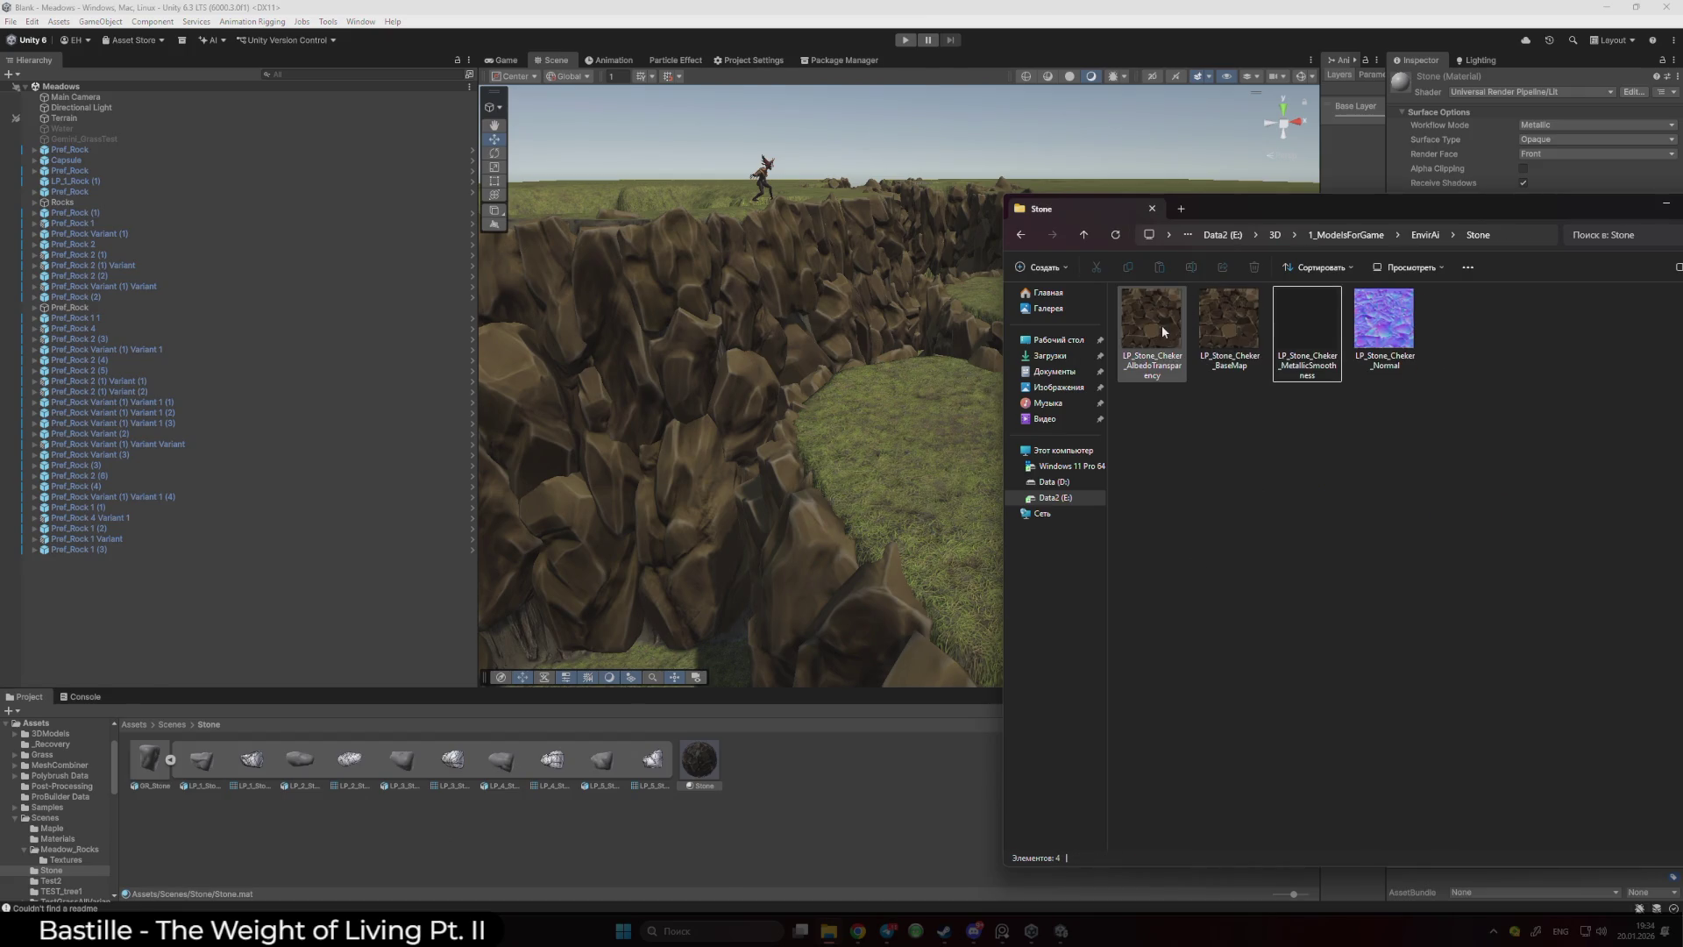
click(1174, 333)
key(Delete)
key(ctrl+a)
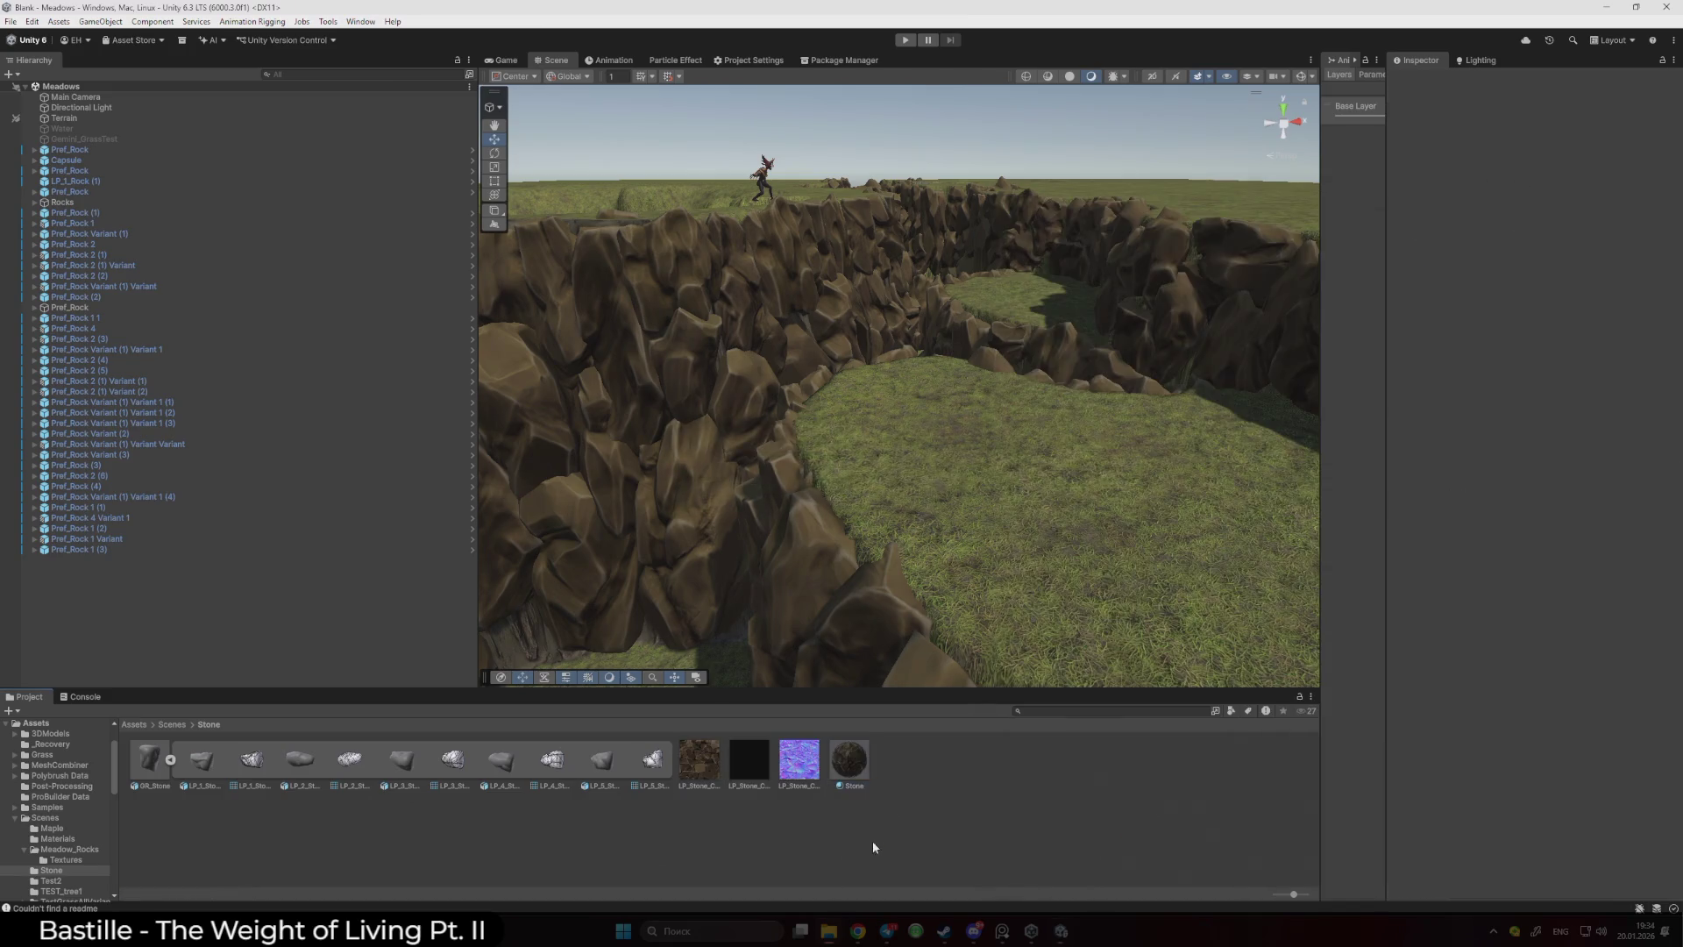
- Import the three new textures and assign the stone normal texture as the Stone material's Normal Map
drag(848, 783, 1250, 546)
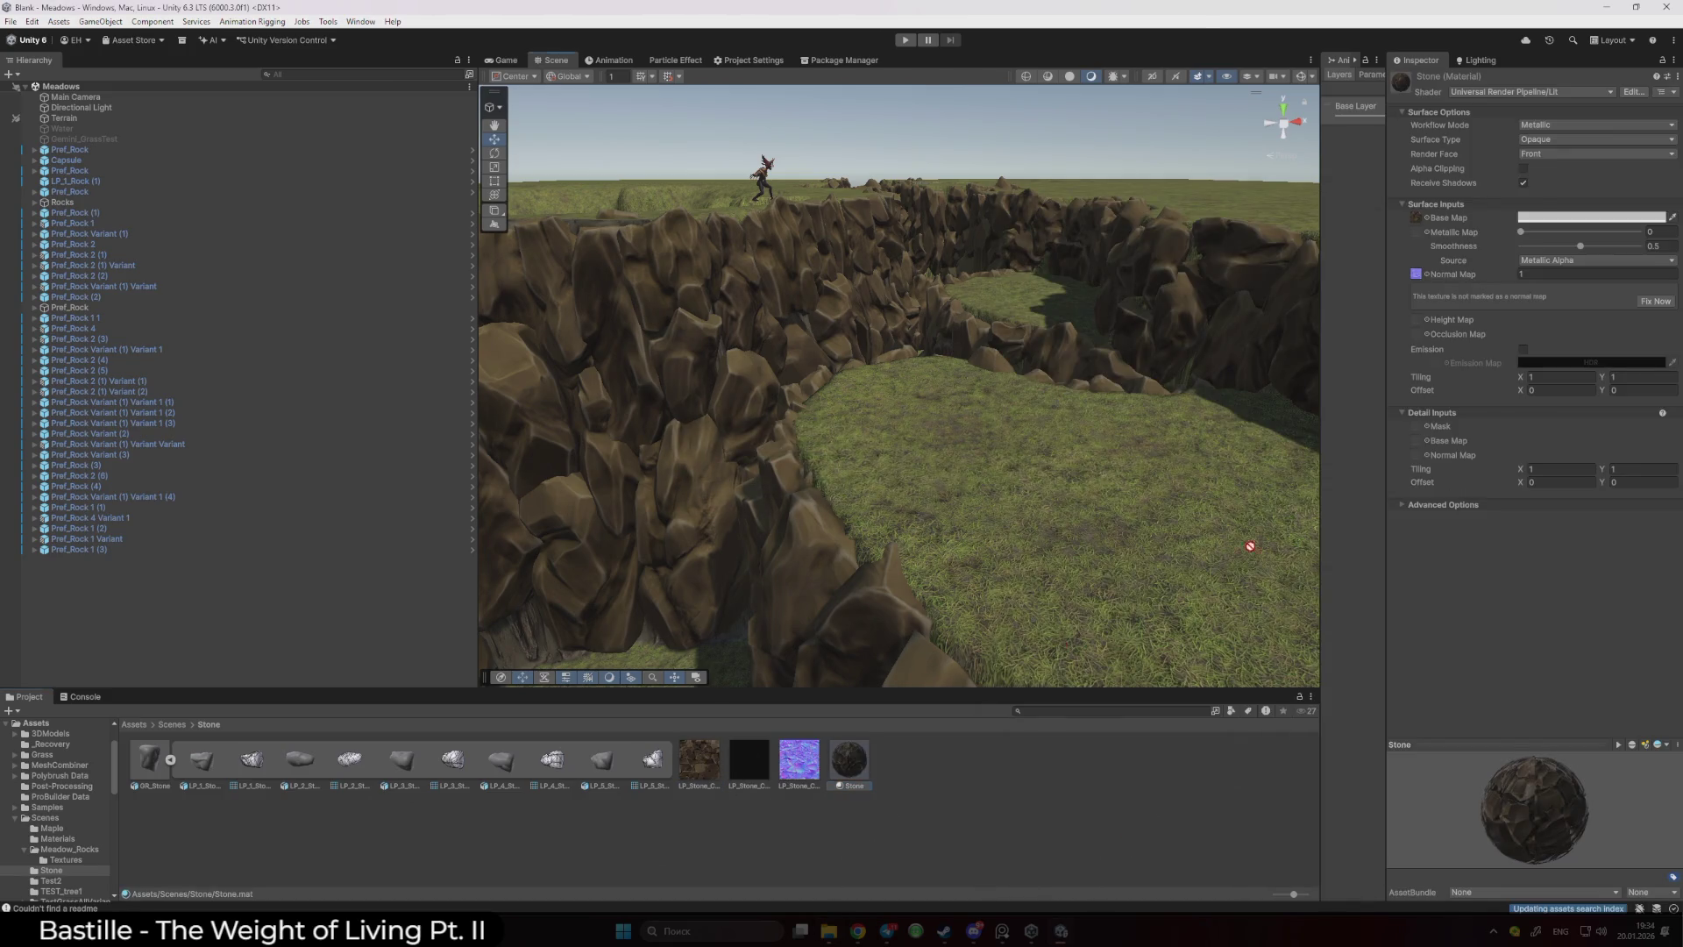
click(1656, 301)
mouse_move(759, 766)
mouse_down()
mouse_move(1454, 280)
mouse_move(1424, 235)
mouse_up()
- Place a GR_Stone instance on the canyon wall near 61.48, 17.32, 74.08
mouse_move(912, 467)
mouse_down()
mouse_move(631, 492)
mouse_move(1112, 459)
mouse_move(932, 462)
mouse_move(970, 477)
mouse_move(946, 477)
mouse_move(902, 590)
mouse_move(641, 651)
mouse_up()
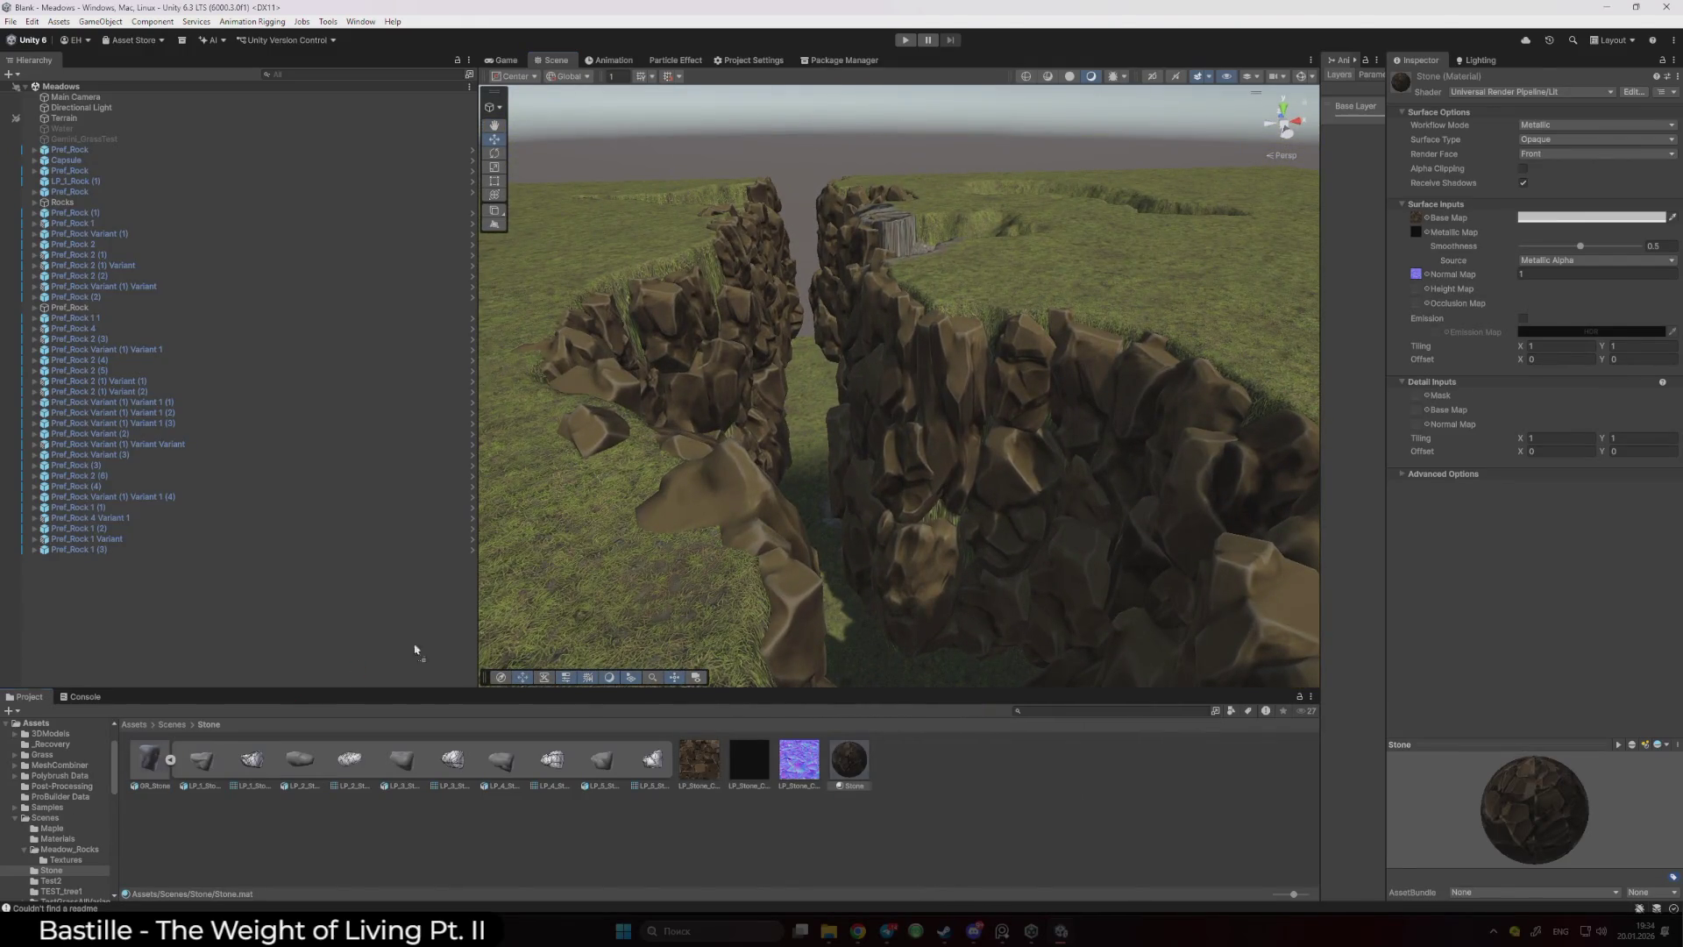
mouse_move(415, 650)
mouse_down()
mouse_move(613, 439)
mouse_move(780, 460)
mouse_move(1008, 325)
mouse_move(1007, 417)
mouse_move(1052, 412)
mouse_up()
drag(800, 303, 728, 307)
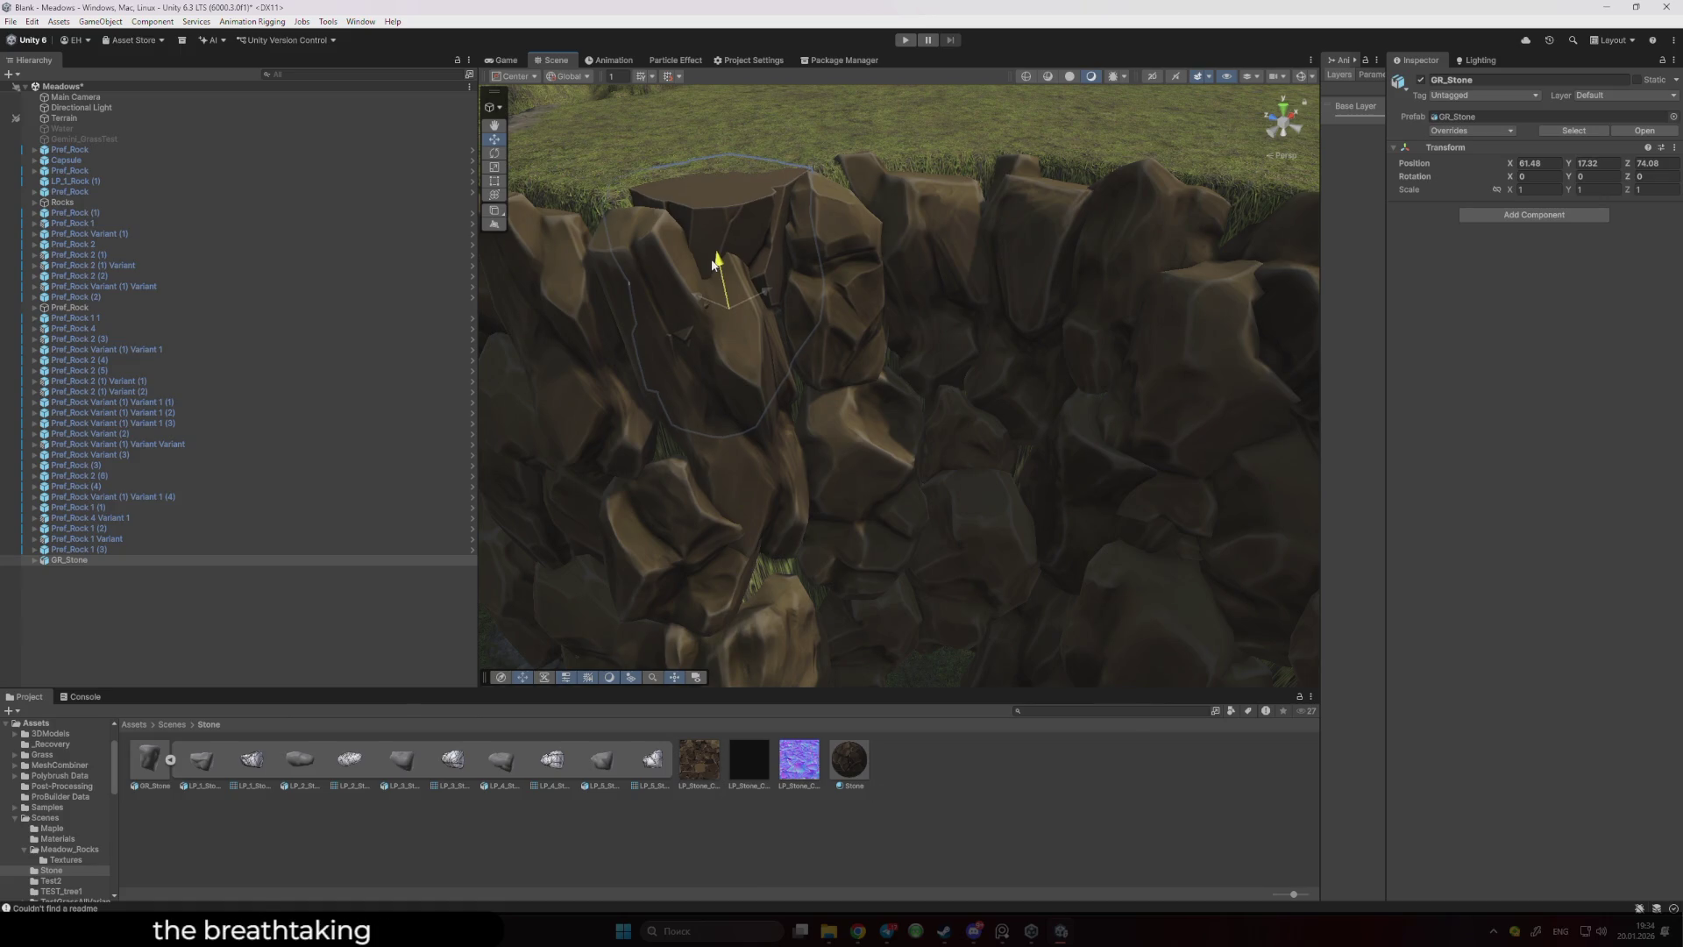
- Delete the Pref_Rock wall pieces and left rock stack surrounding the gap
mouse_move(808, 298)
mouse_down()
mouse_move(811, 316)
mouse_move(989, 349)
mouse_up()
click(1008, 360)
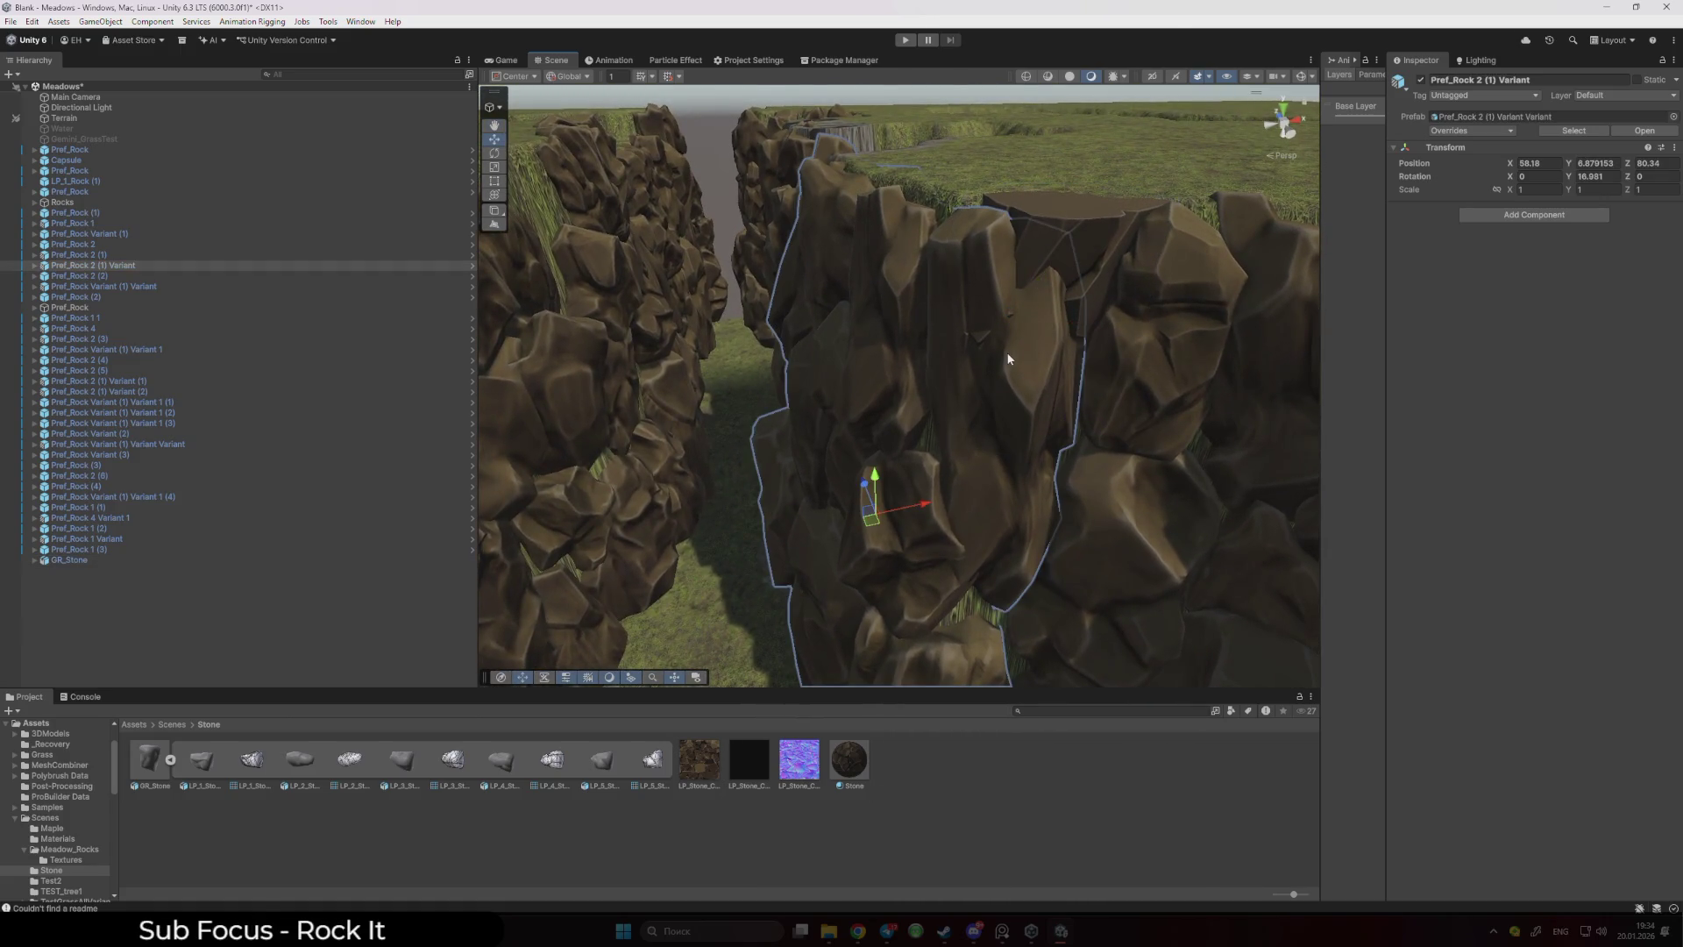
click(1008, 360)
key(Delete)
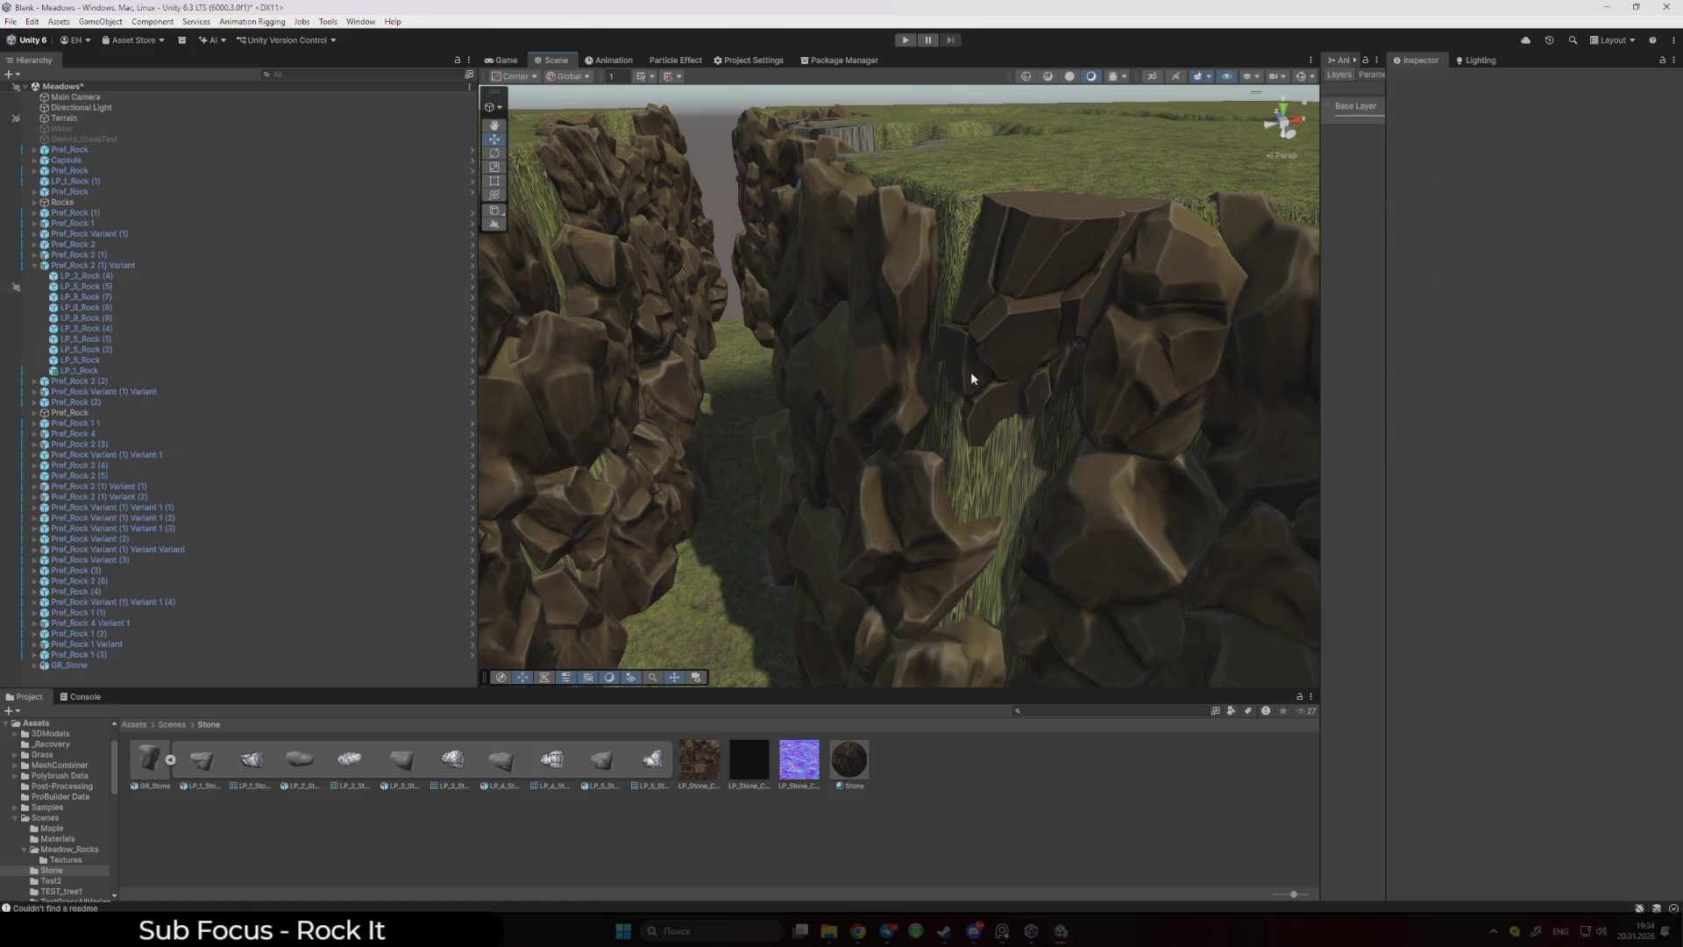
mouse_move(858, 452)
mouse_down()
mouse_move(883, 436)
mouse_move(924, 545)
mouse_move(933, 501)
mouse_move(960, 504)
mouse_up()
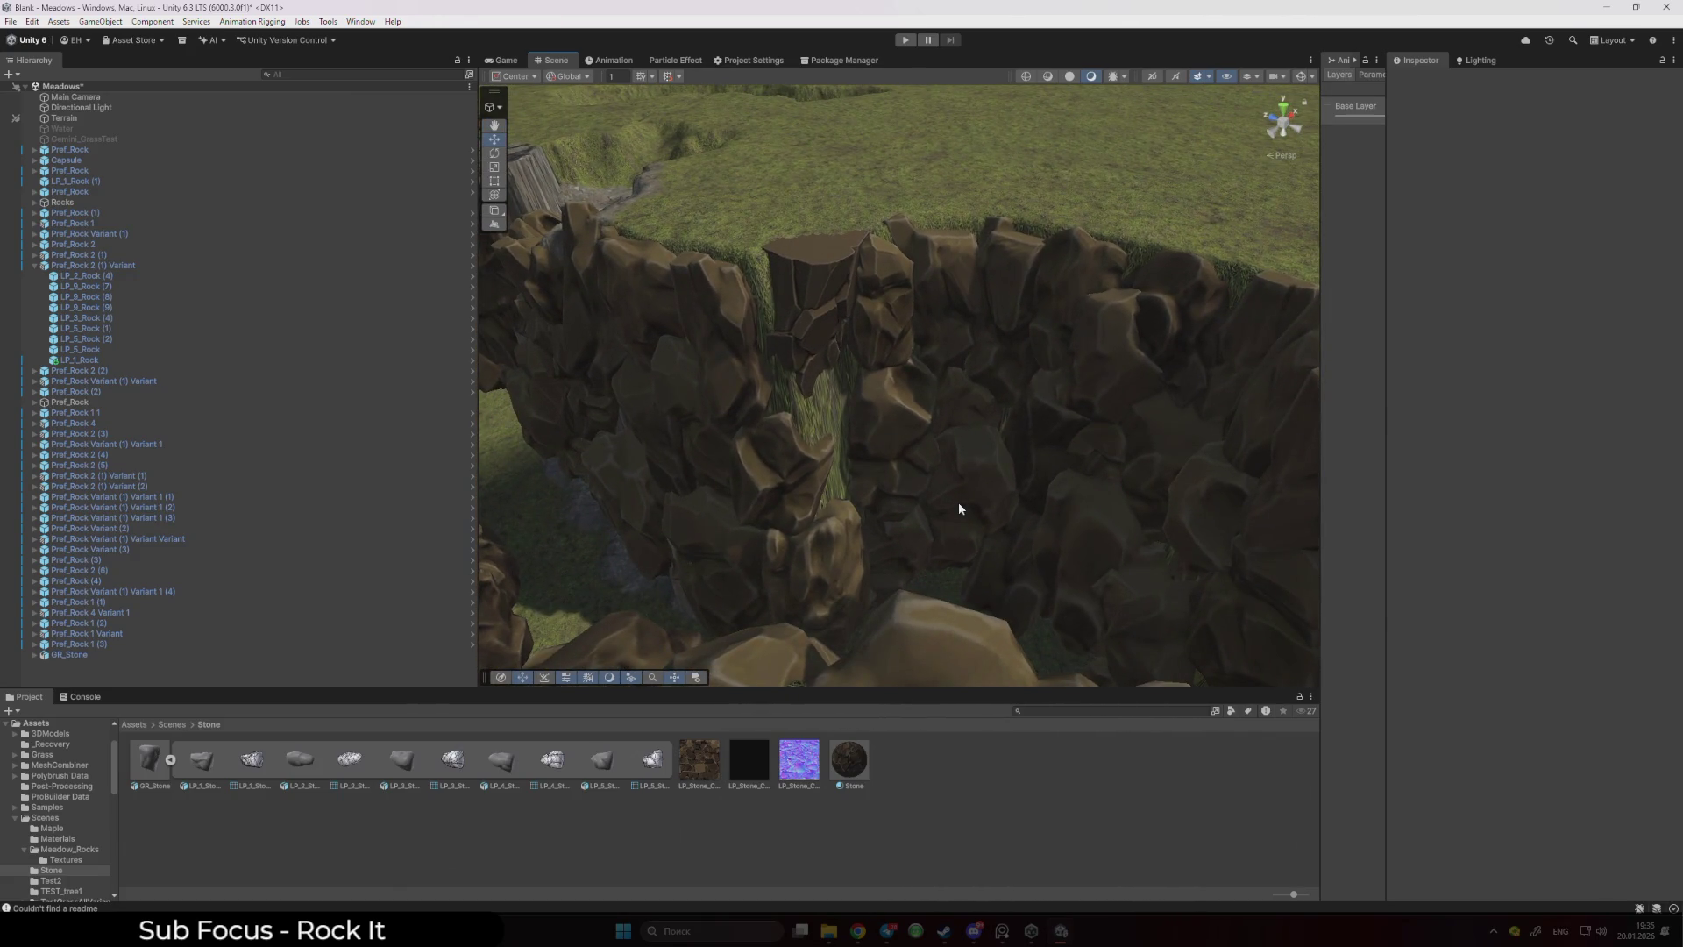
click(959, 505)
click(904, 402)
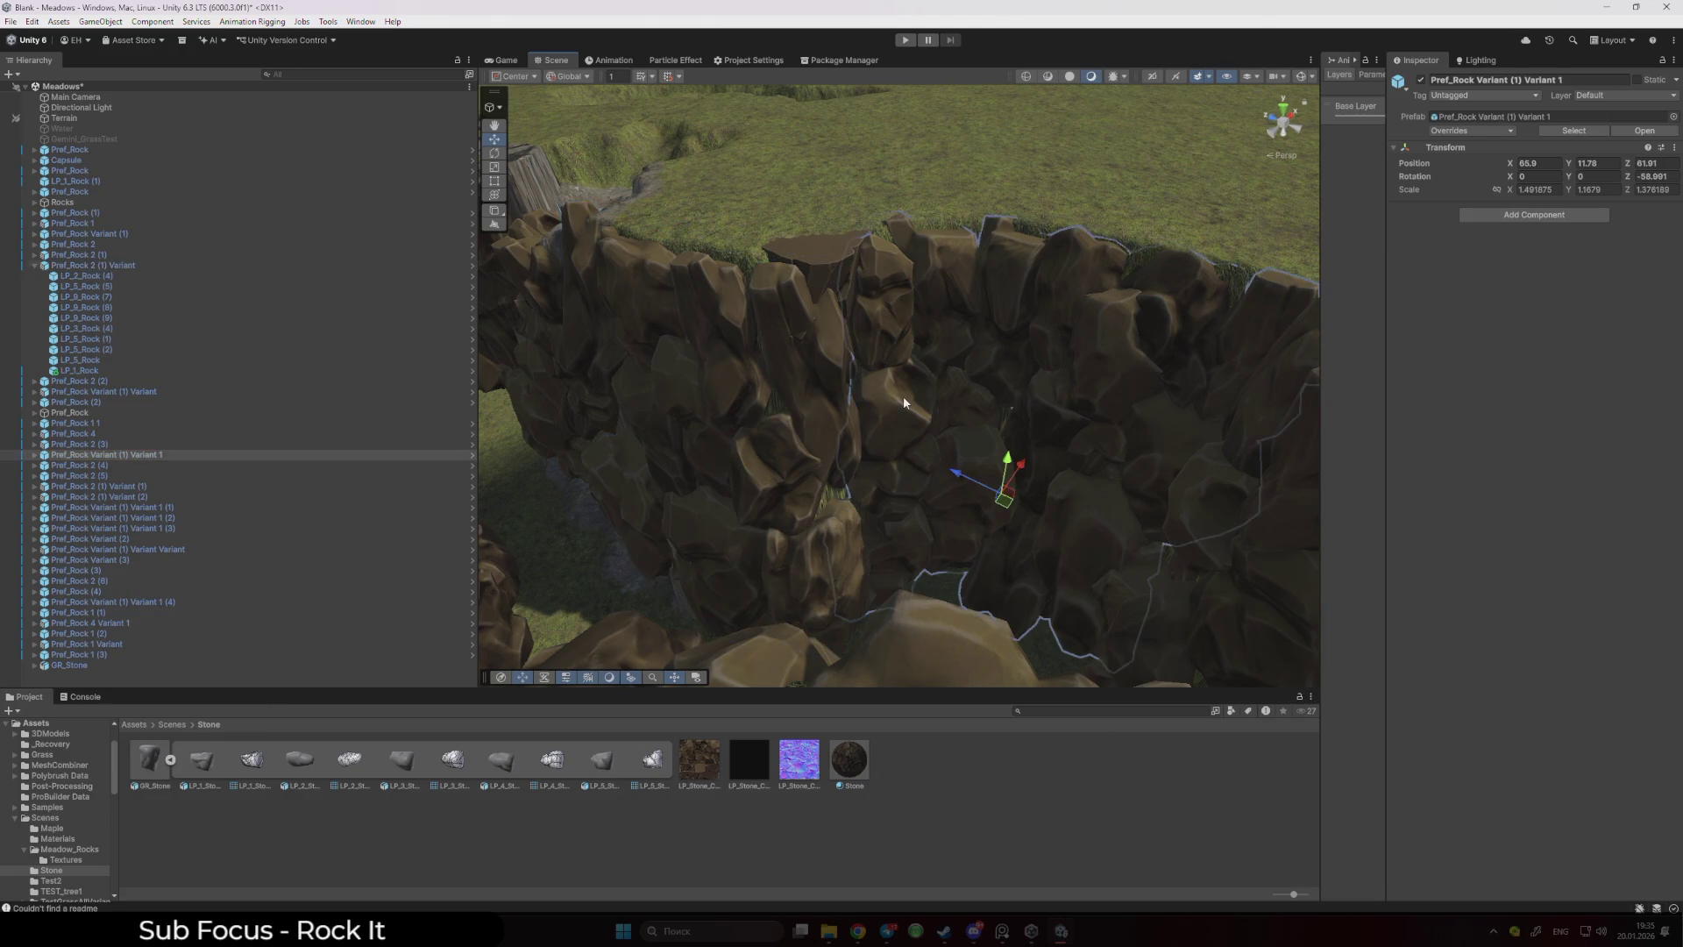
key(Delete)
click(827, 382)
key(Delete)
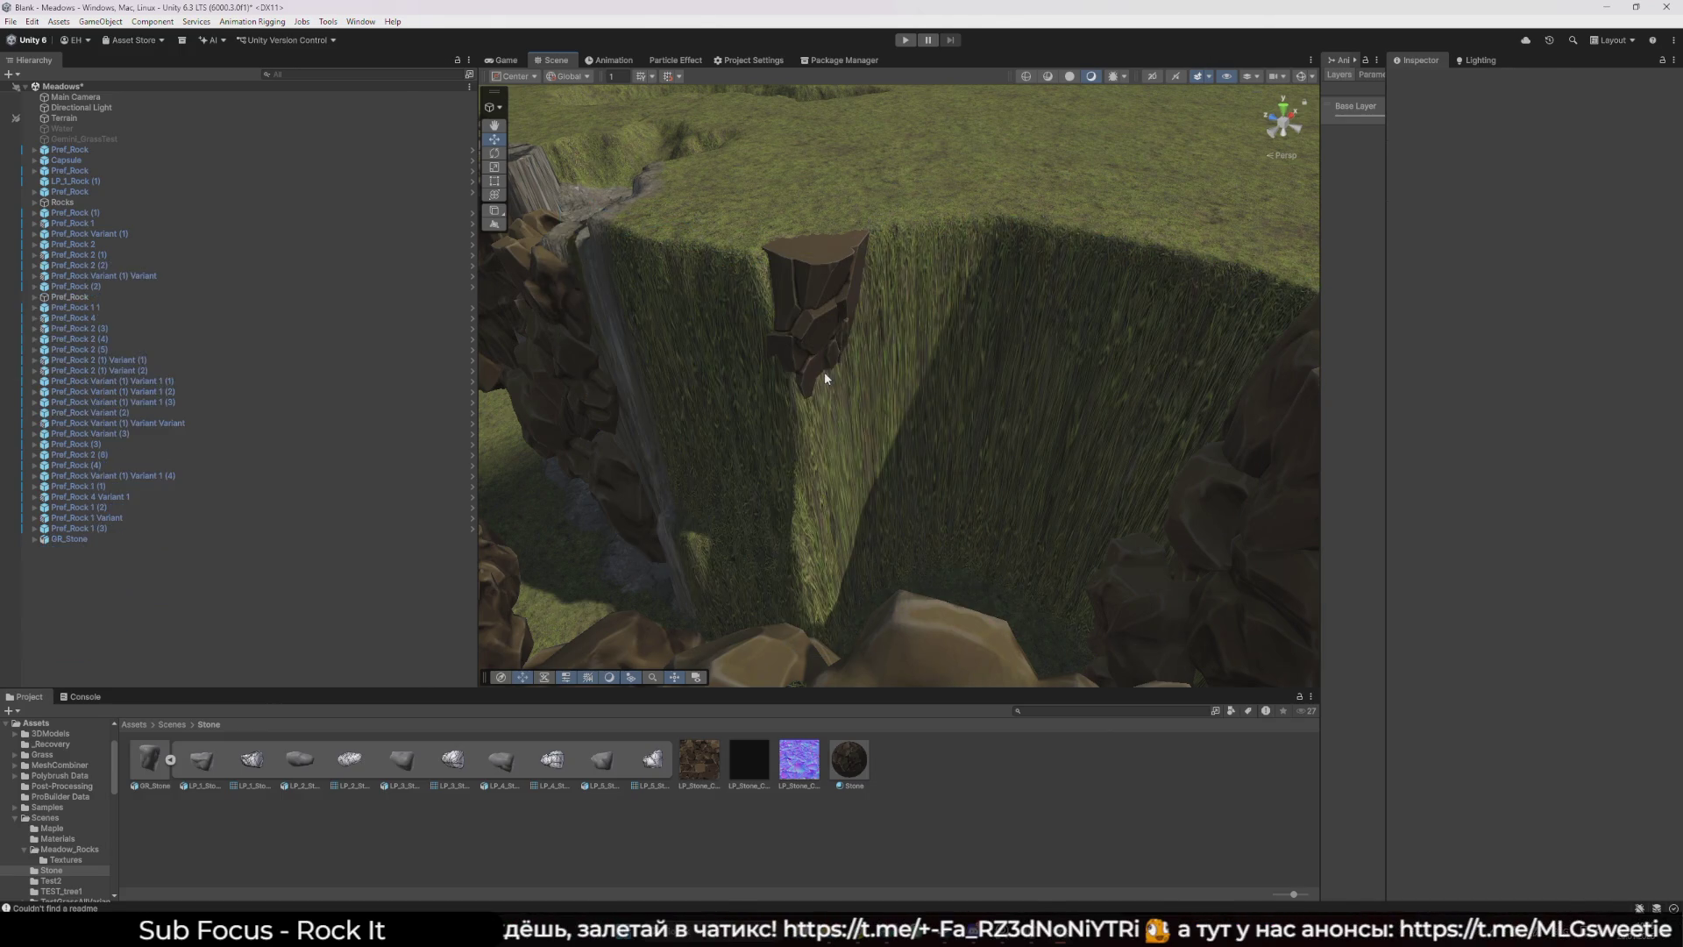
- Nudge GR_Stone slightly along the ground inside the gap
click(824, 368)
drag(876, 380, 878, 409)
scroll(879, 409, up, 5)
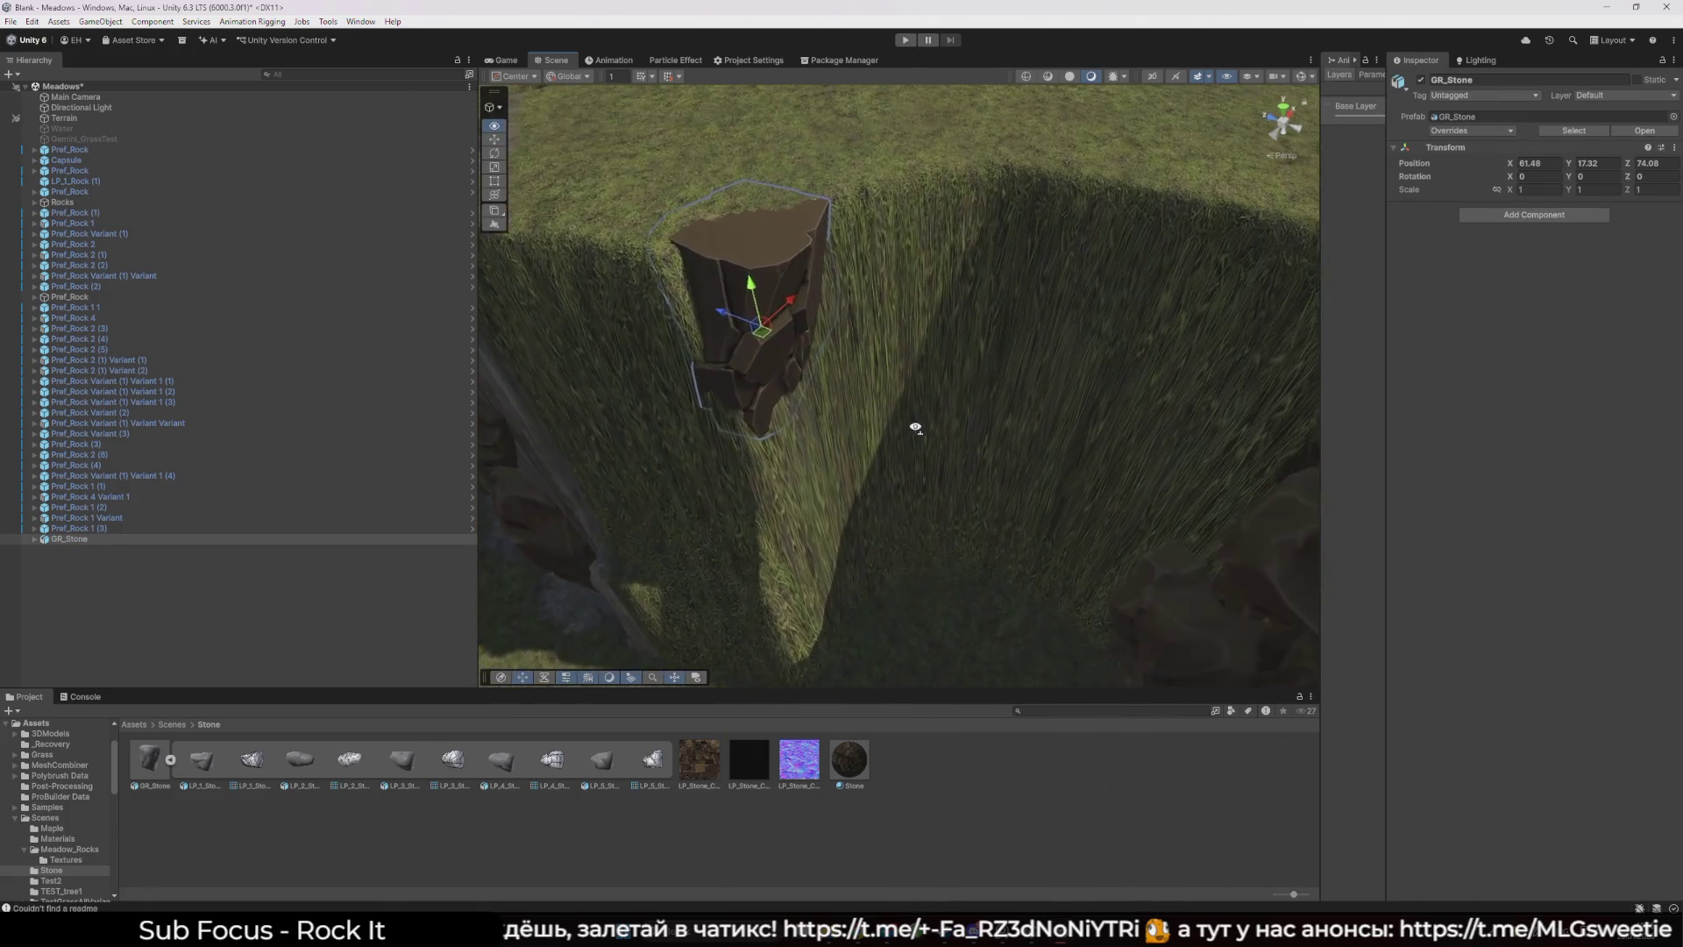
drag(775, 349, 788, 357)
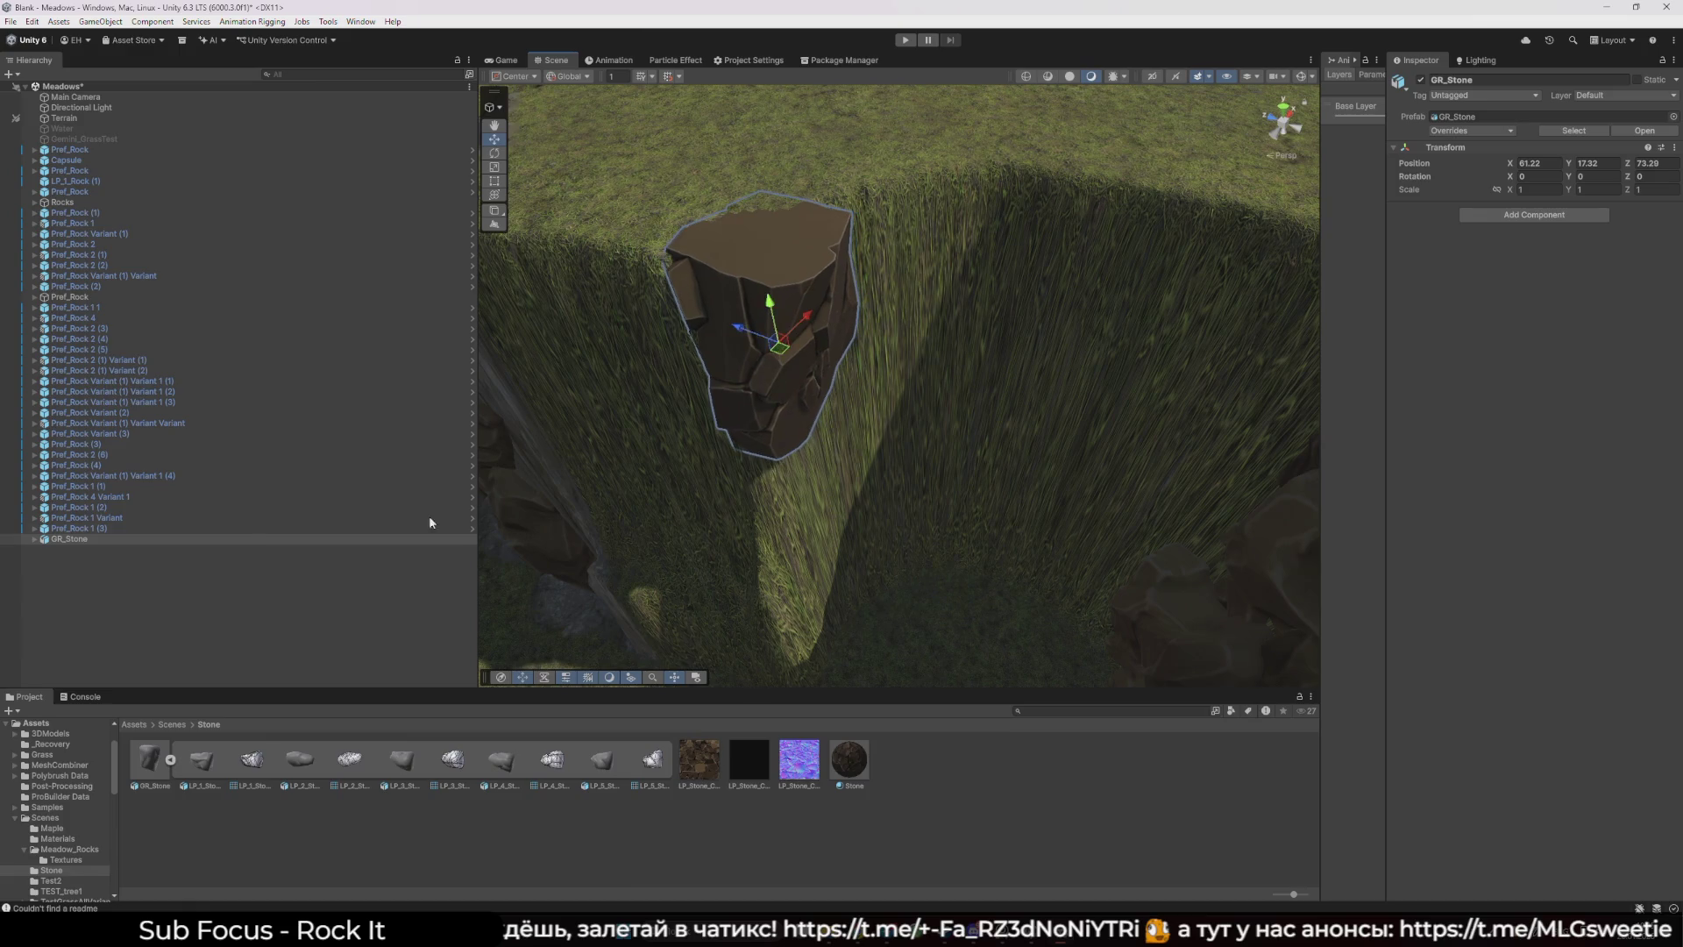
- Delete LP_2_Stone through LP_5_Stone, leaving only LP_1_Stone inside GR_Stone
click(35, 540)
click(78, 552)
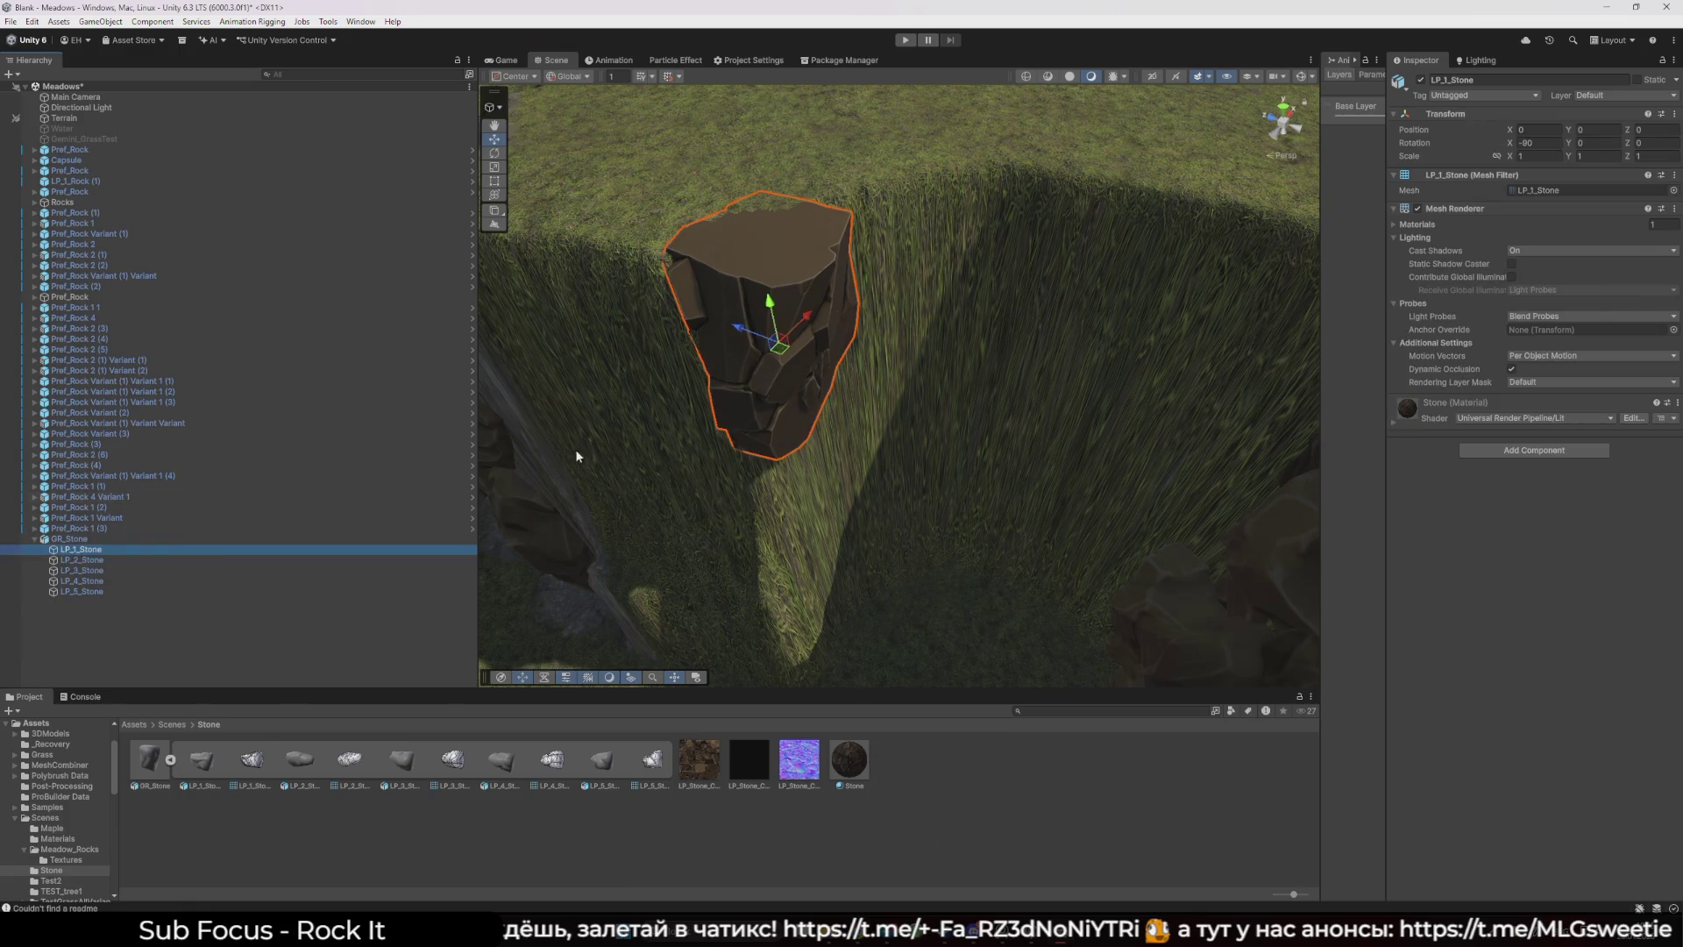
key(Down)
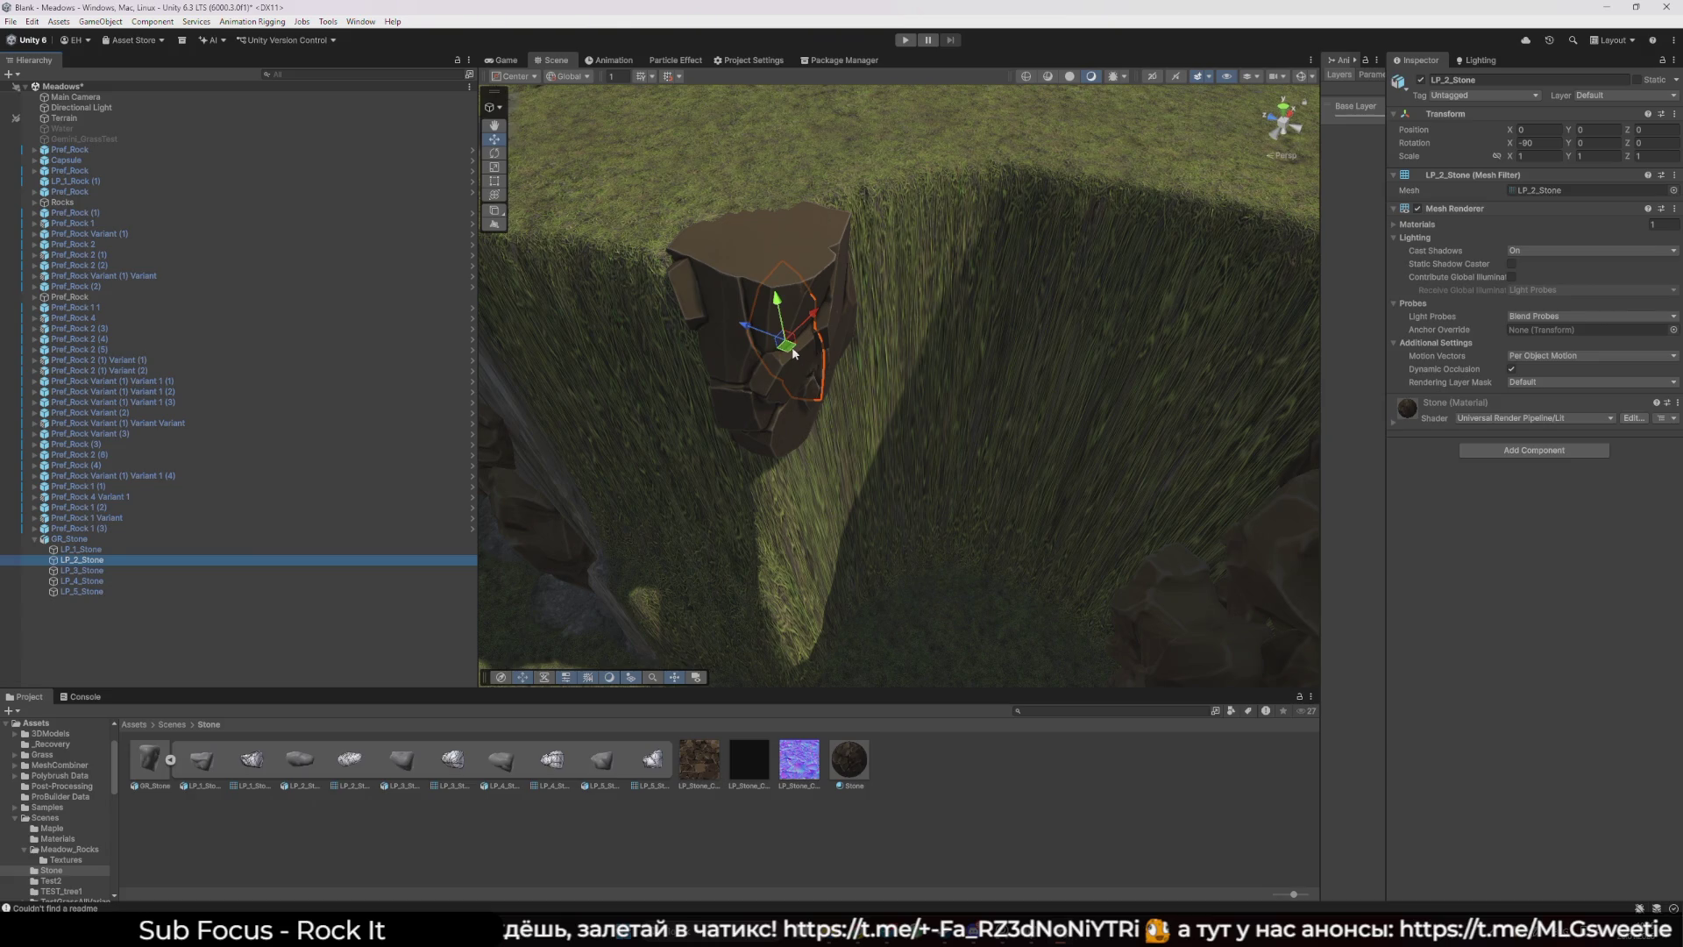
drag(894, 261, 888, 300)
key(Delete)
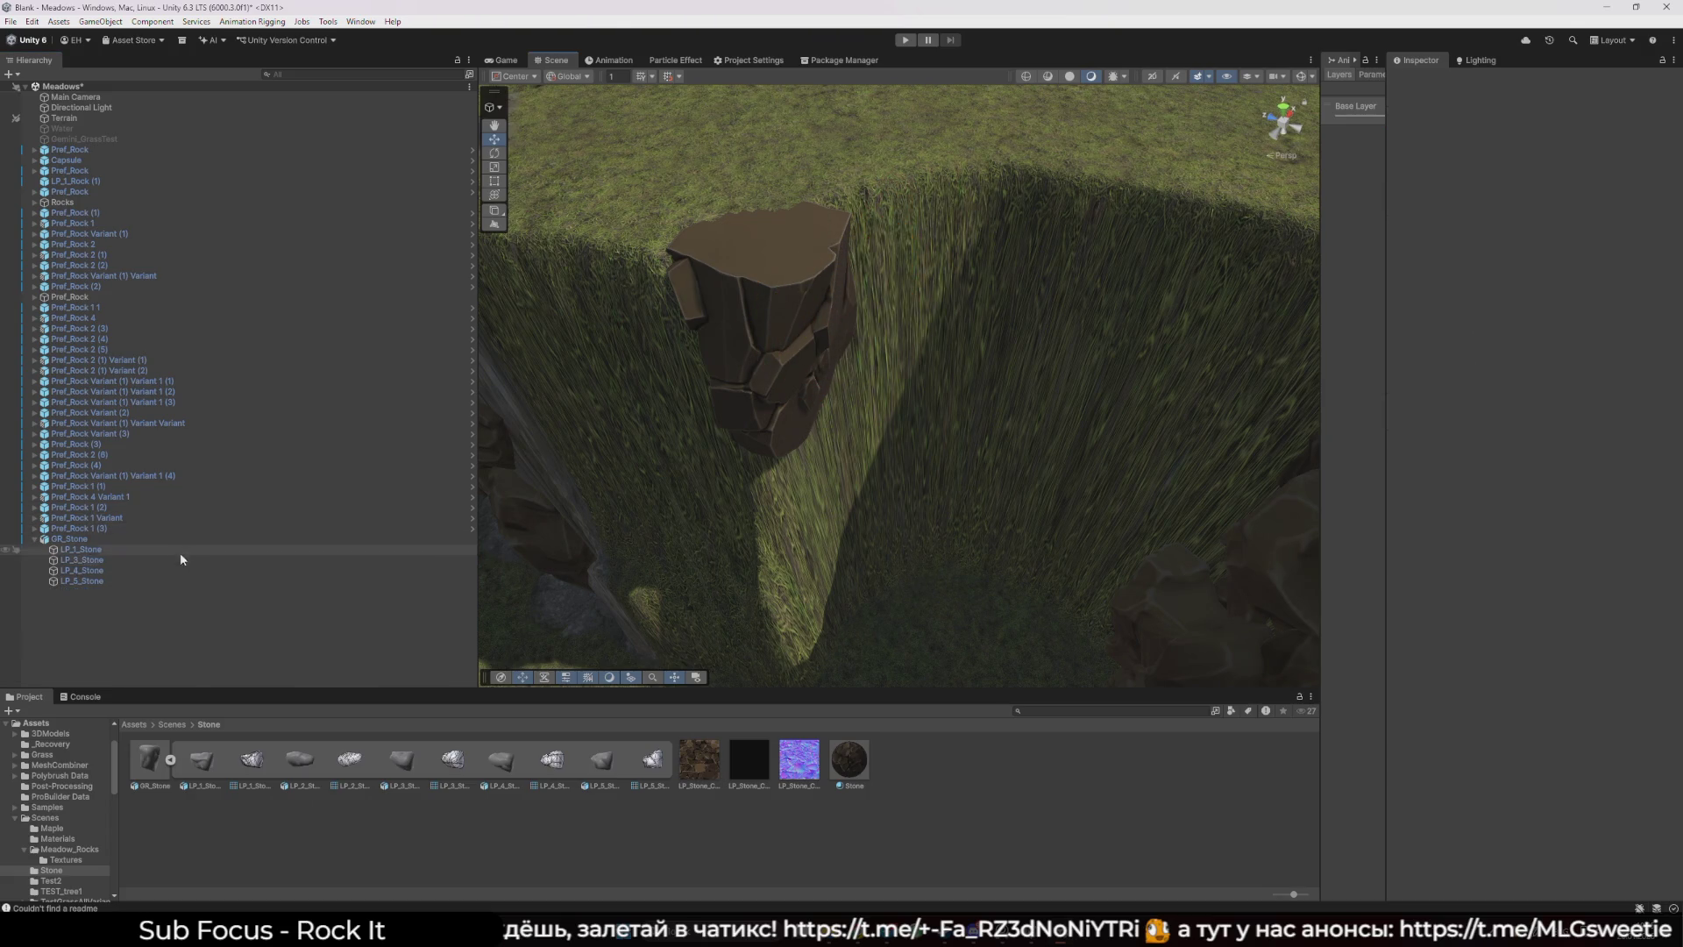
click(165, 560)
key(Delete)
click(158, 559)
key(Delete)
click(158, 561)
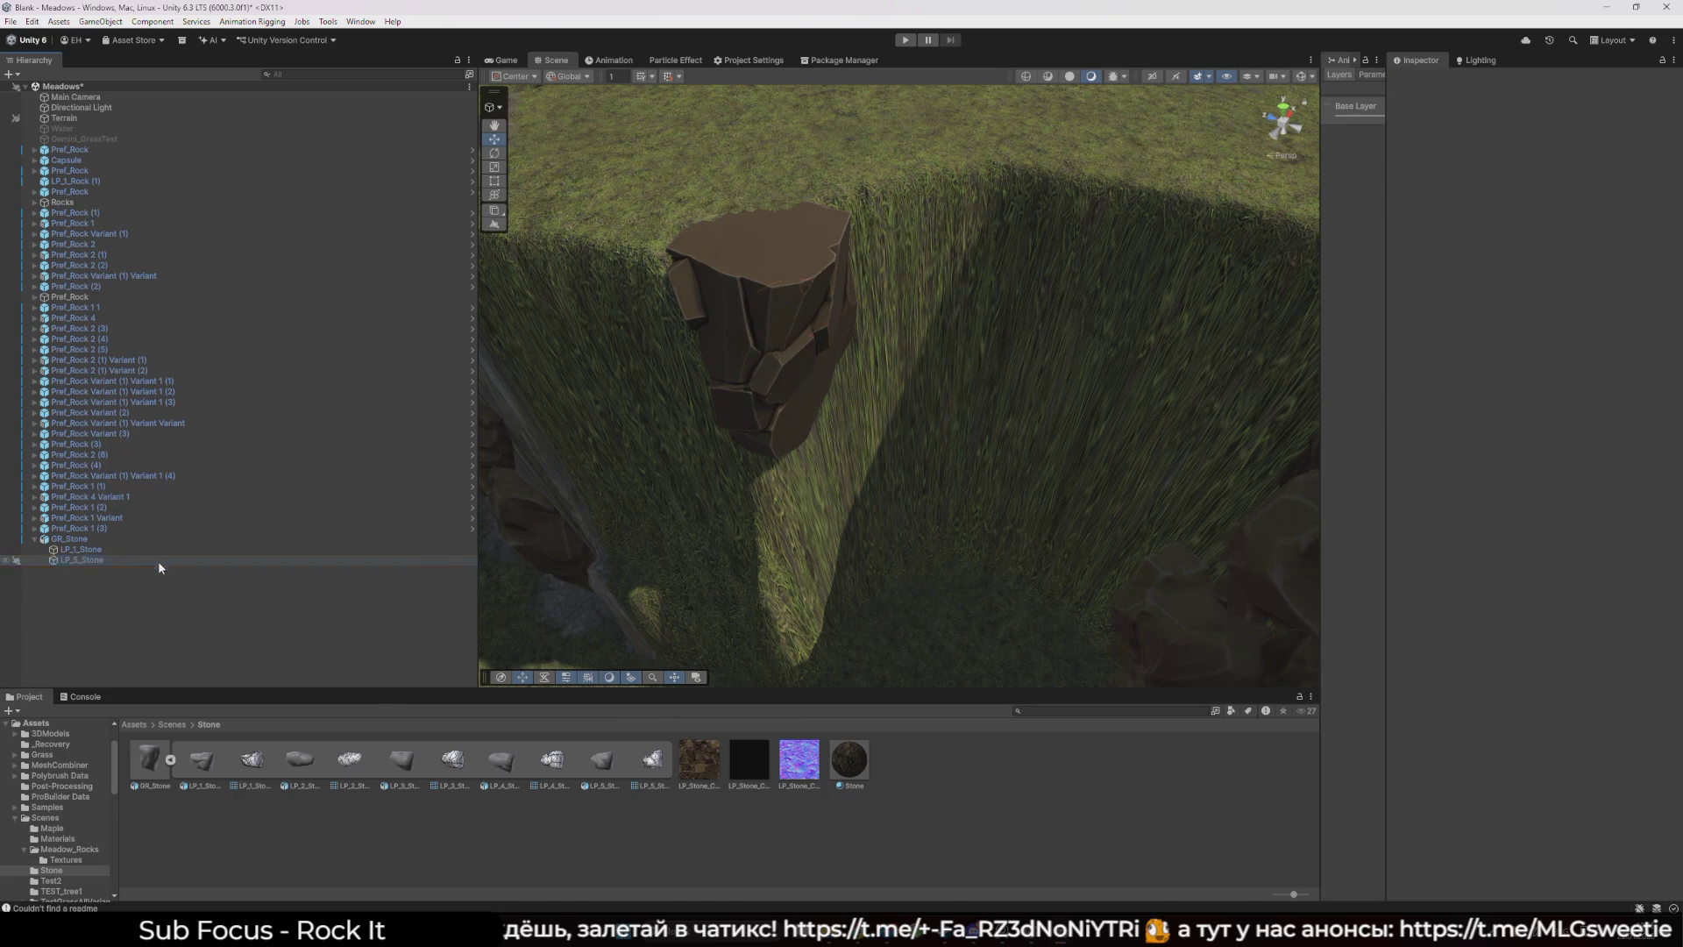
key(Delete)
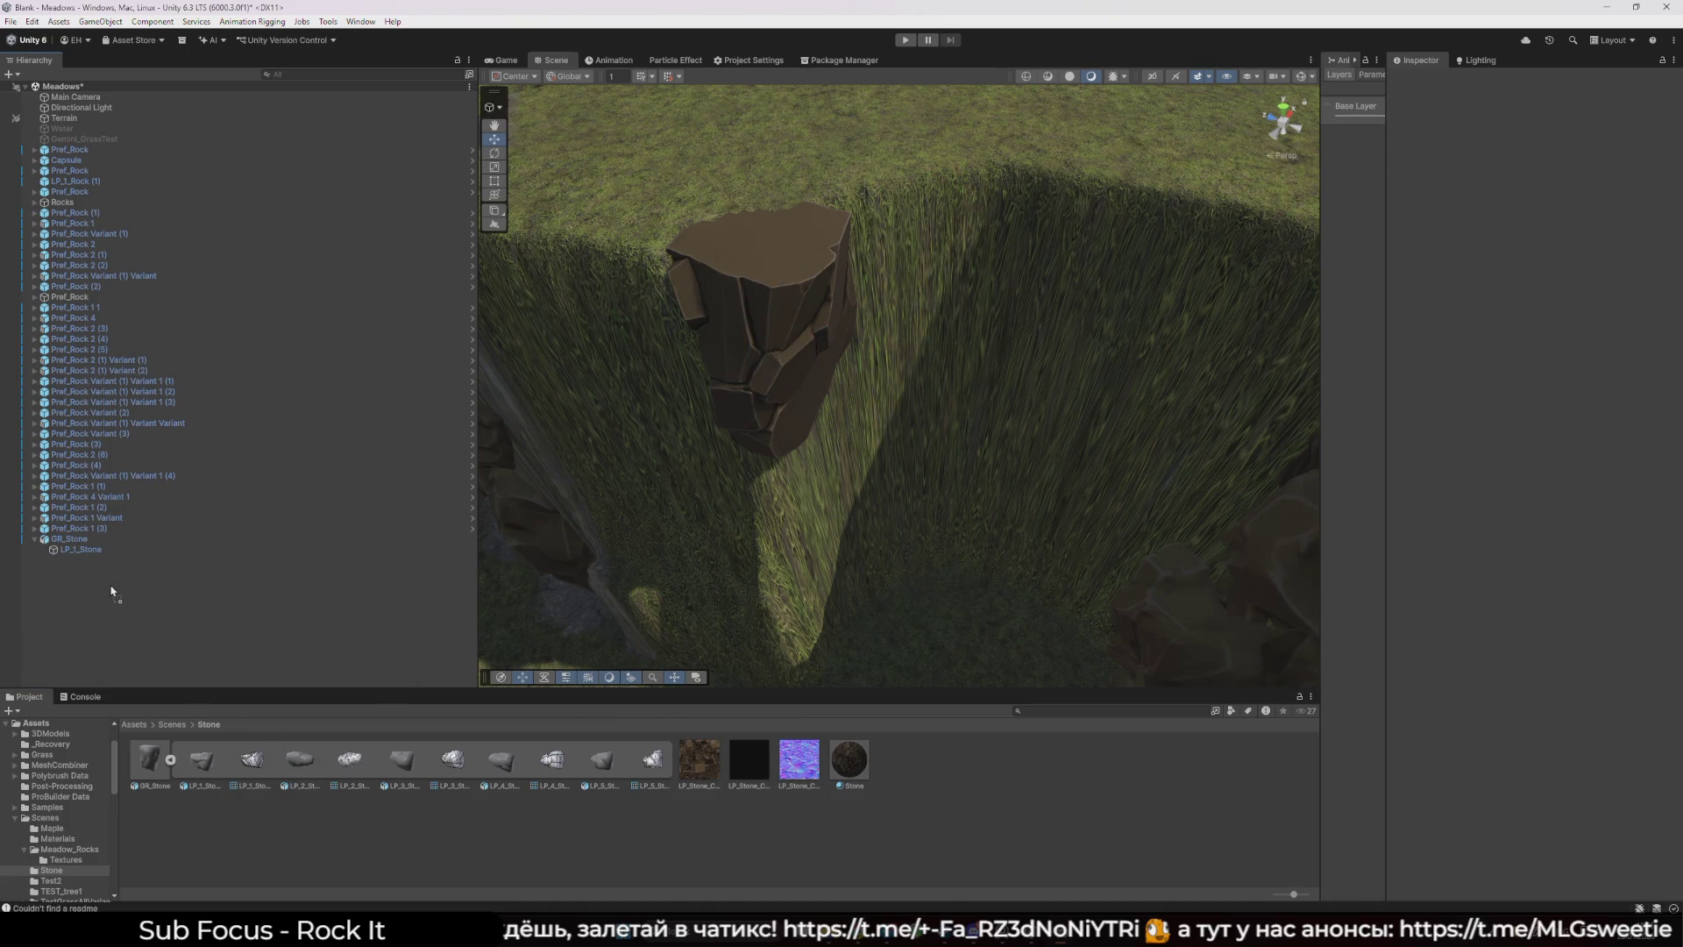
- Add a second GR_Stone instance nearby at 64.53, 12.57, 72.04
drag(112, 592, 945, 525)
key(Delete)
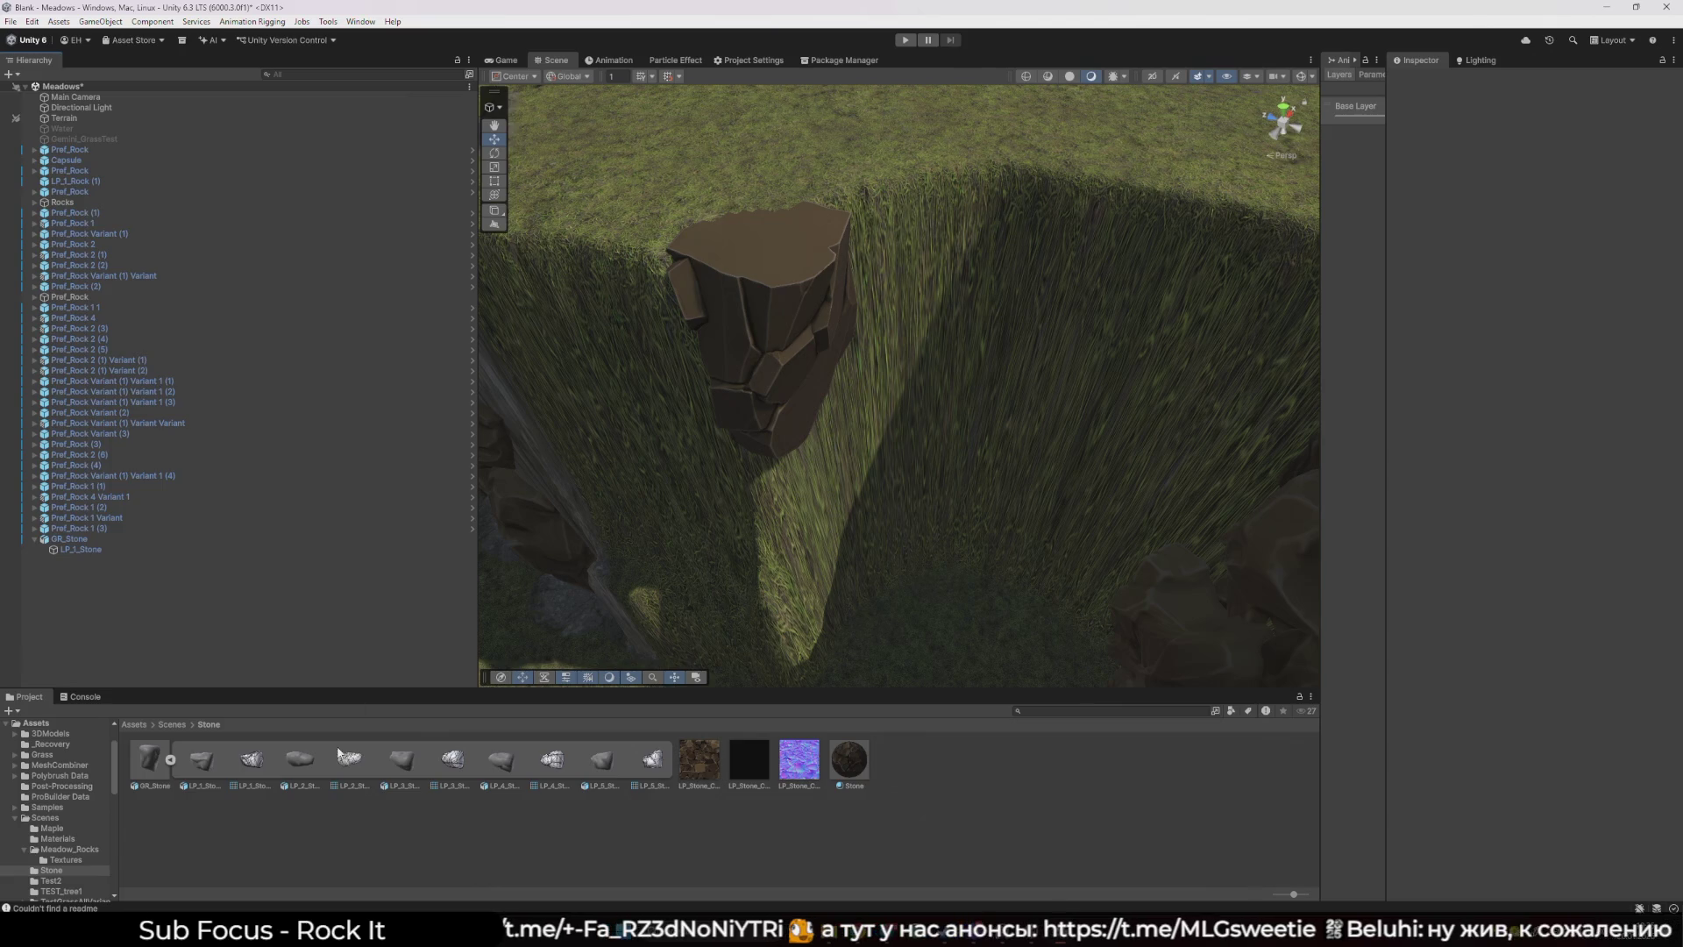
click(299, 761)
key(ctrl+z)
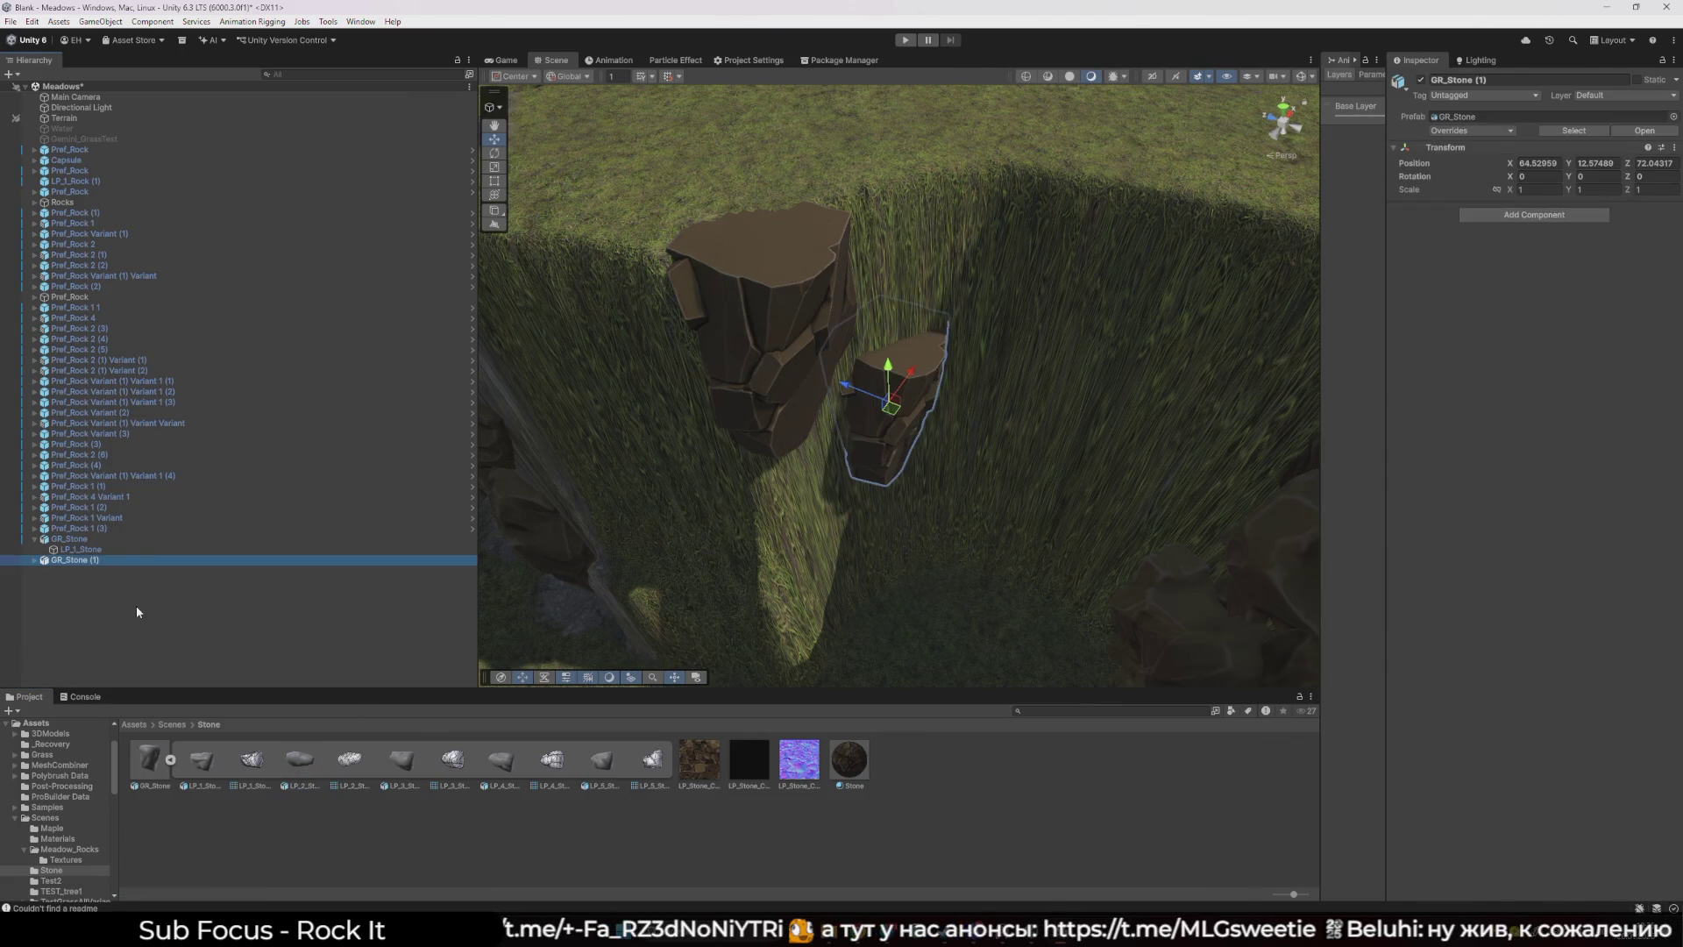
- Delete the existing GR_Stone and drag a fresh GR_Stone prefab onto the canyon wall
key(ctrl+y)
click(77, 541)
key(Delete)
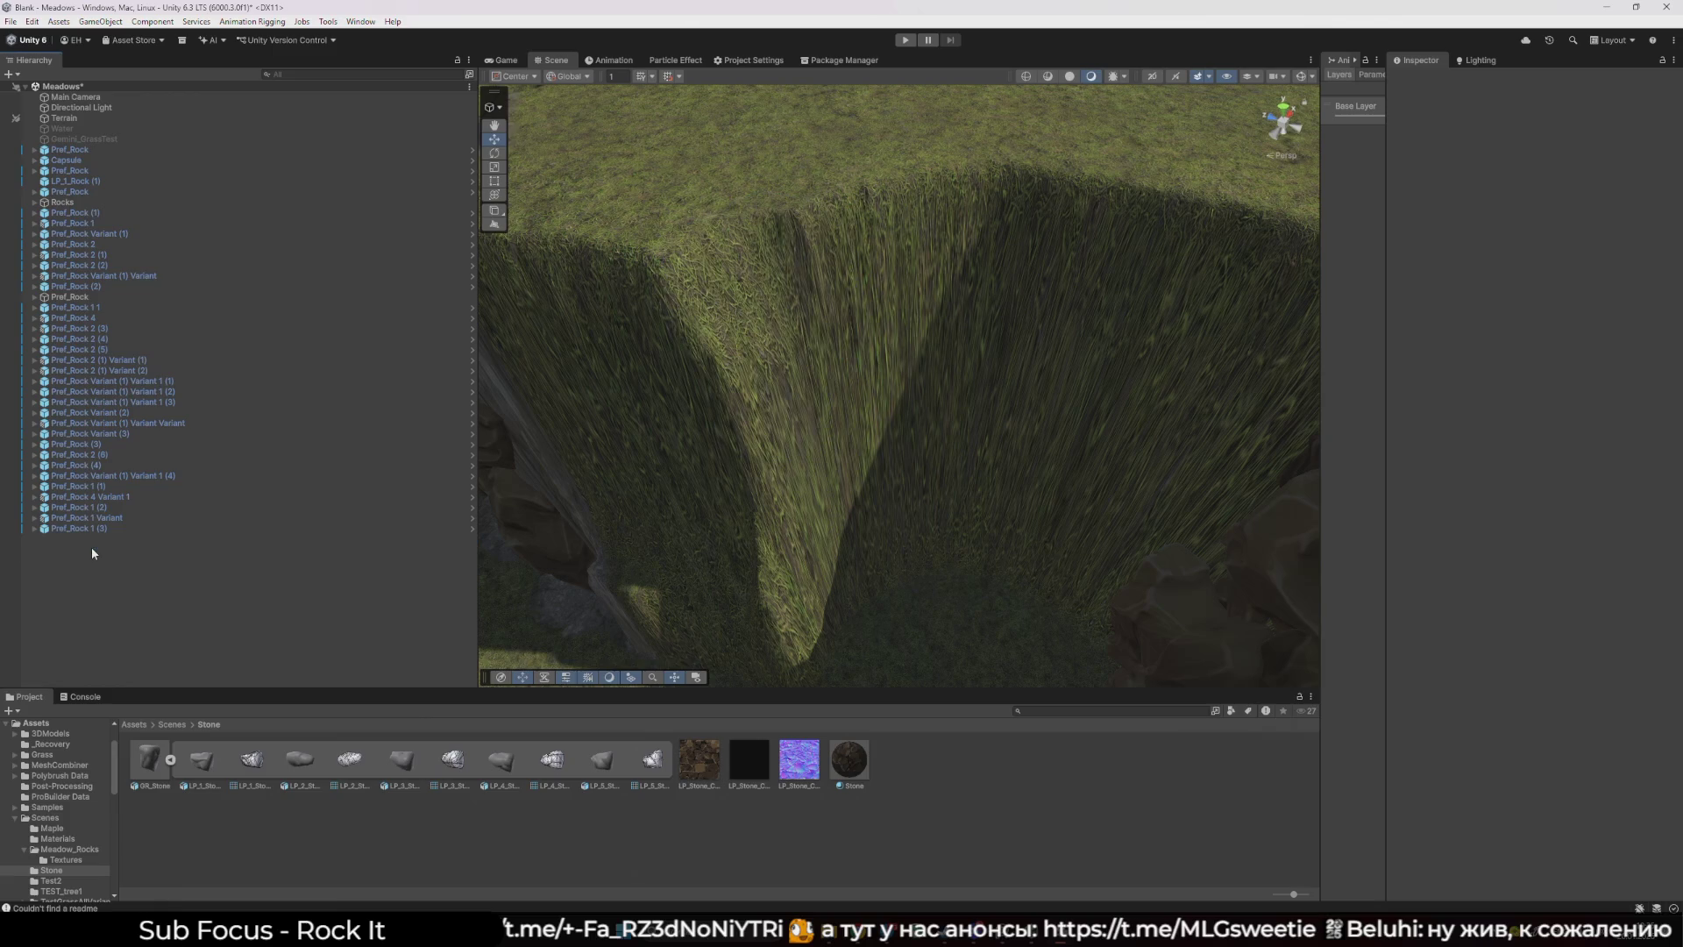
click(142, 787)
click(275, 819)
drag(150, 764, 130, 612)
- Copy GR_Stone's five pieces, LP_1–LP_5_Stone, to the scene root and delete GR_Stone
click(33, 539)
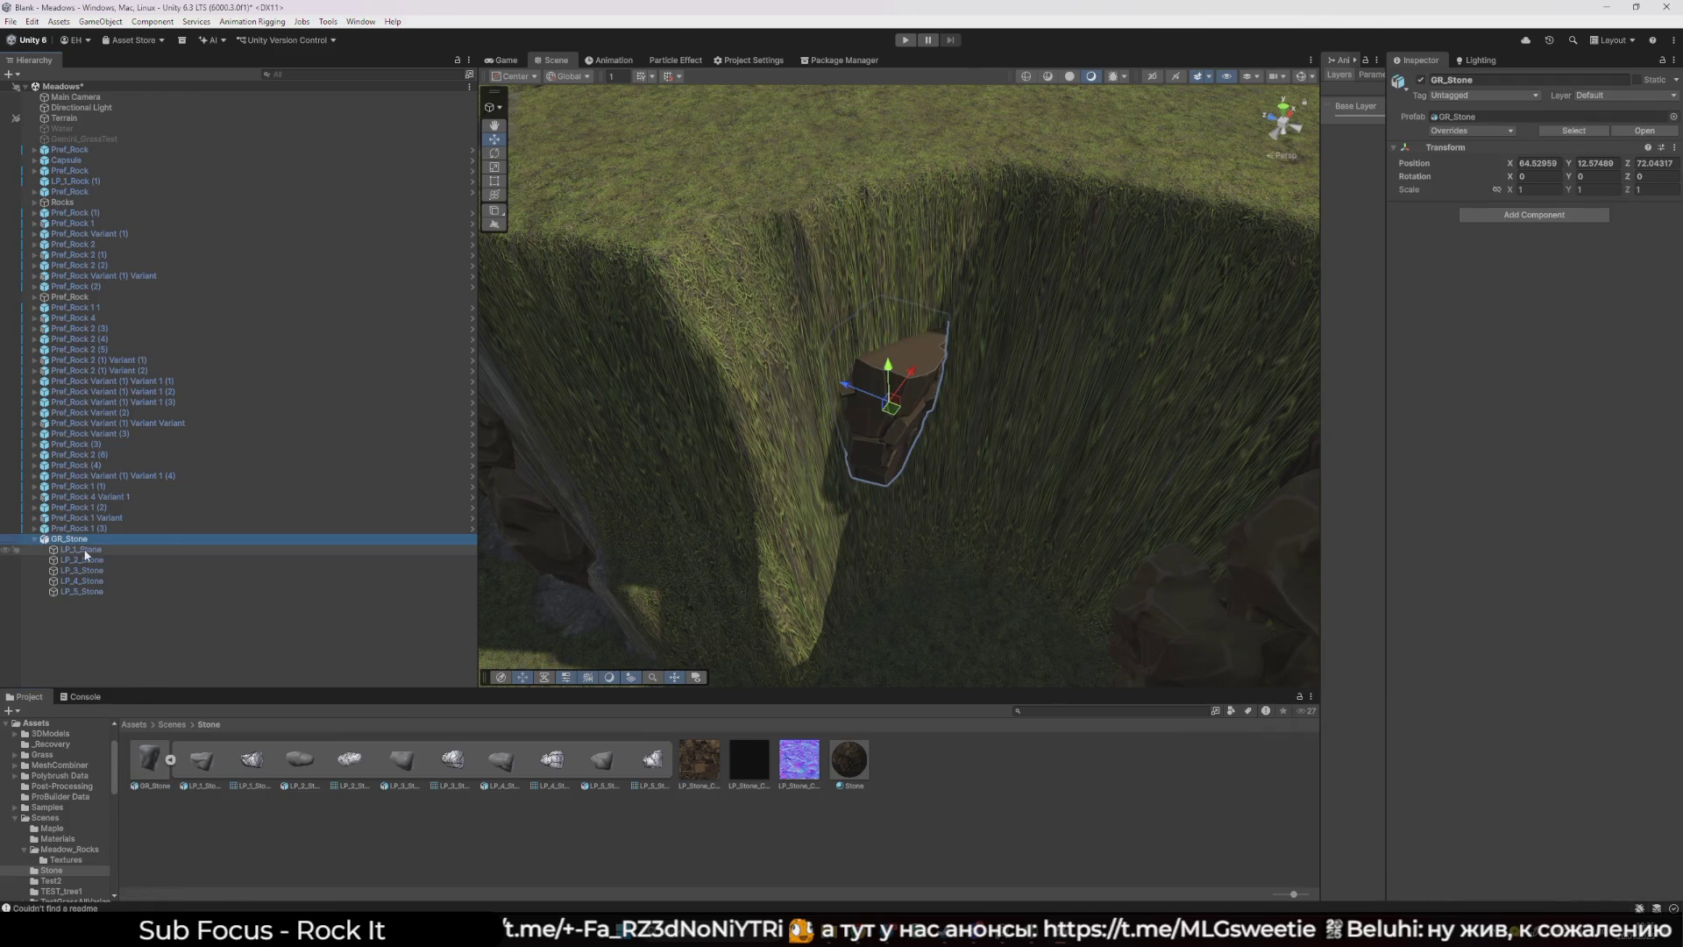
click(88, 550)
shift+click(113, 591)
key(ctrl+d)
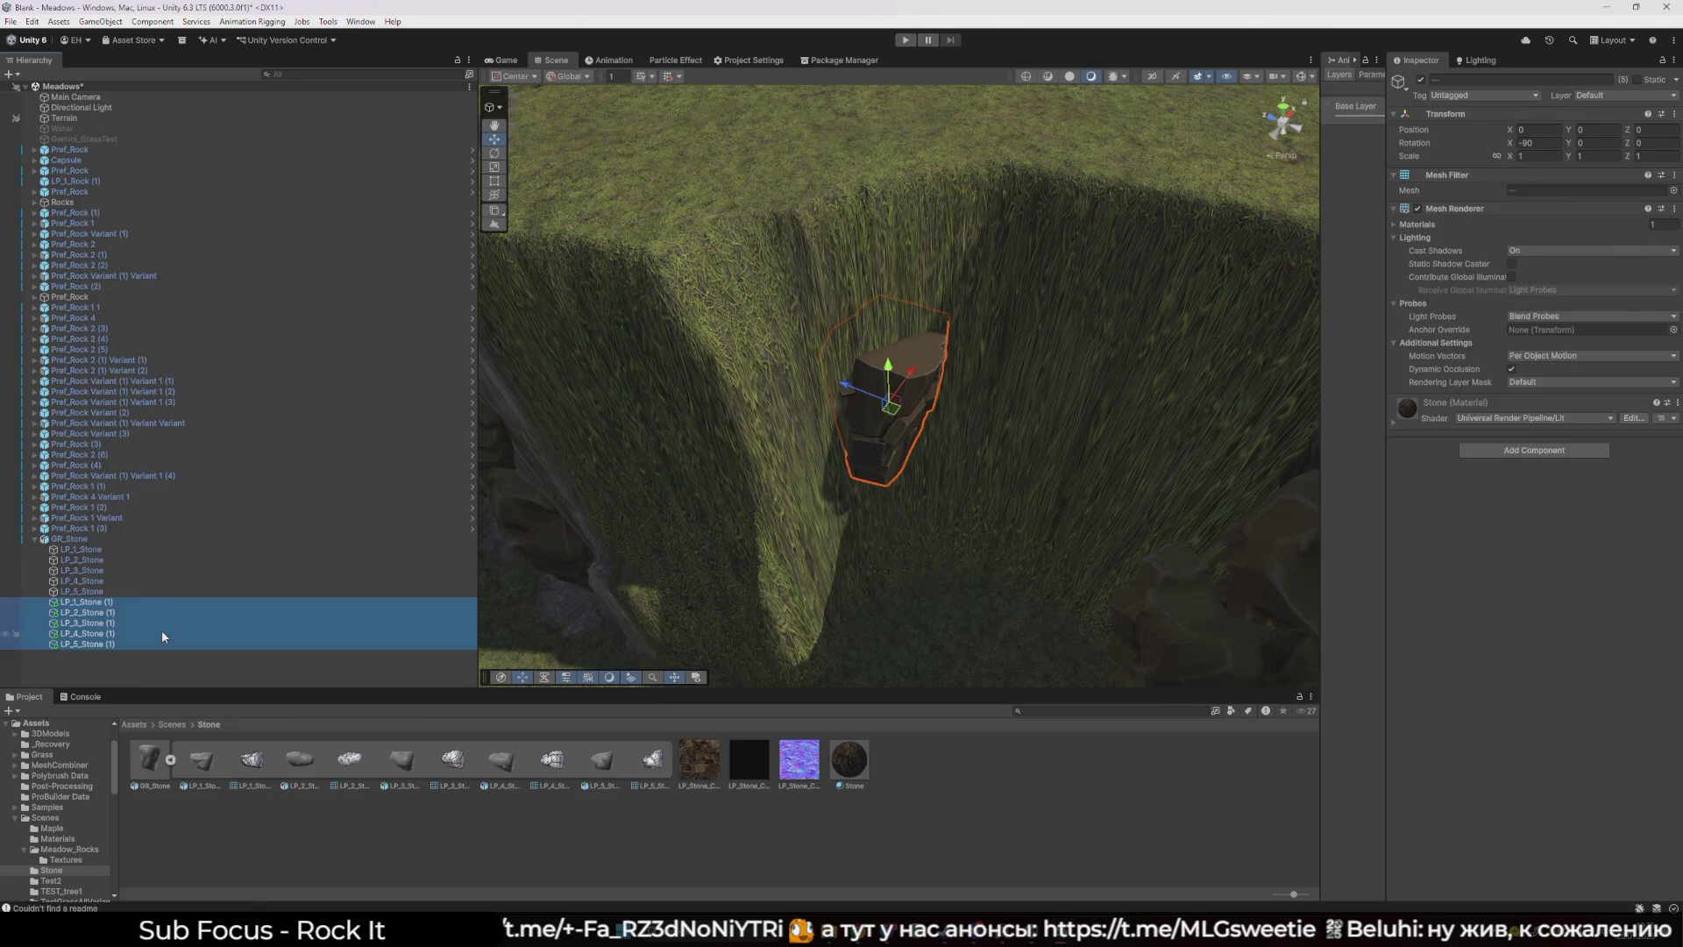
key(ctrl+z)
click(161, 629)
key(ctrl+y)
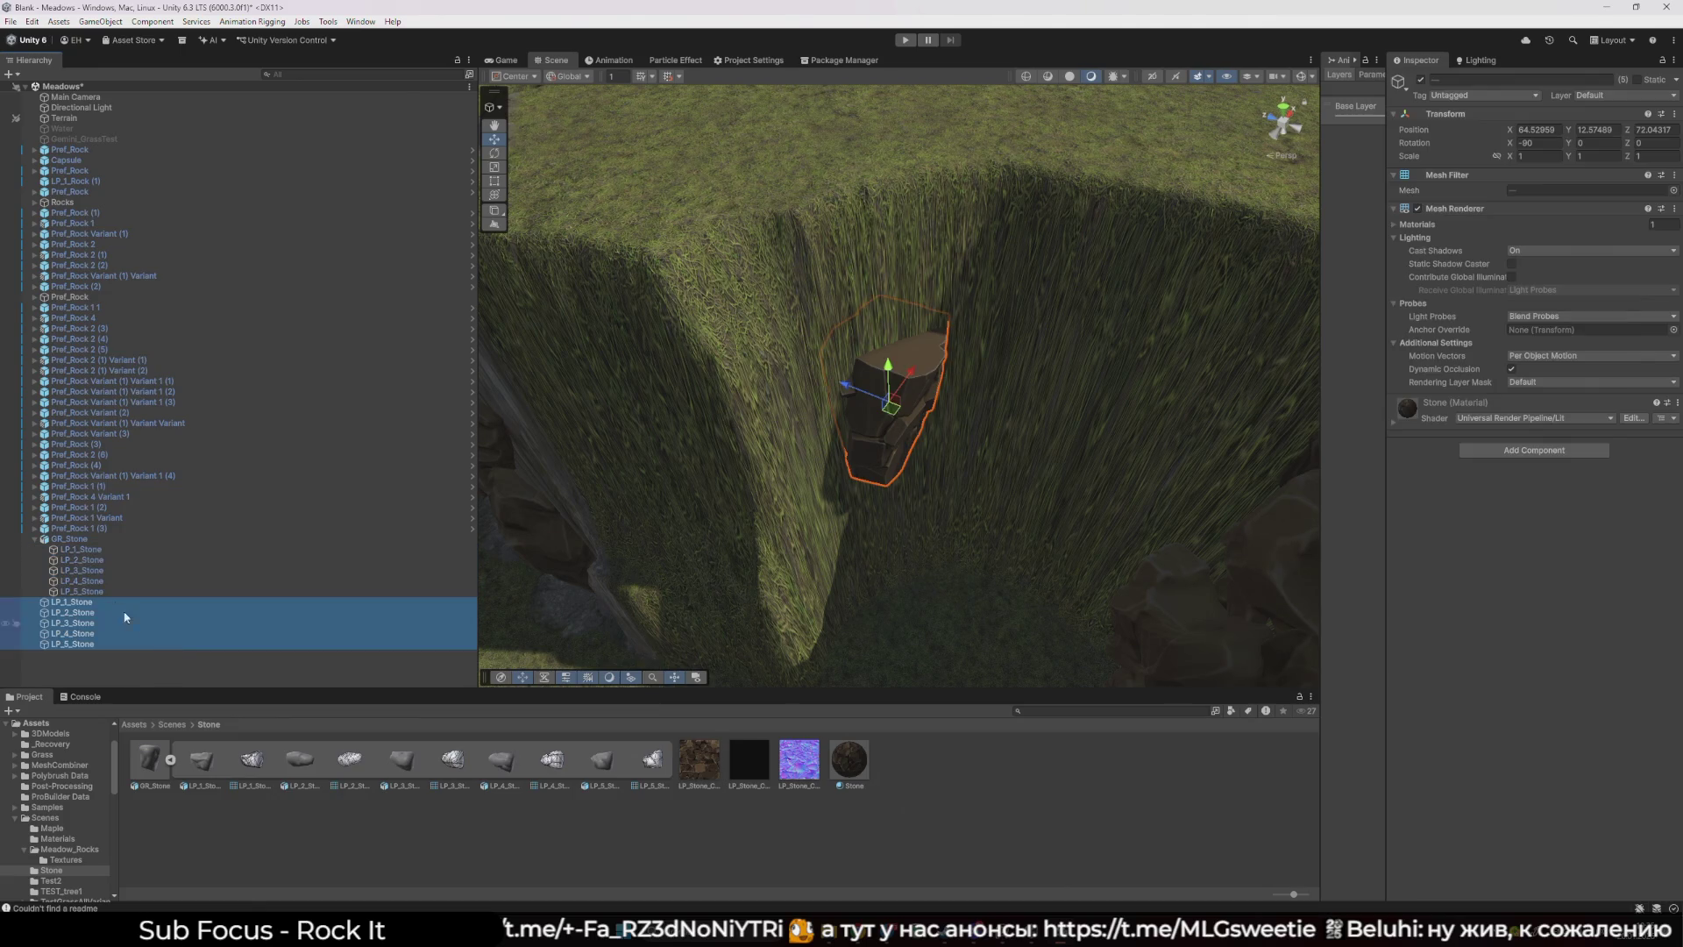
key(Delete)
- Raise the five loose stones together onto the wall top near 60.92, 17.29, 73.67
click(107, 543)
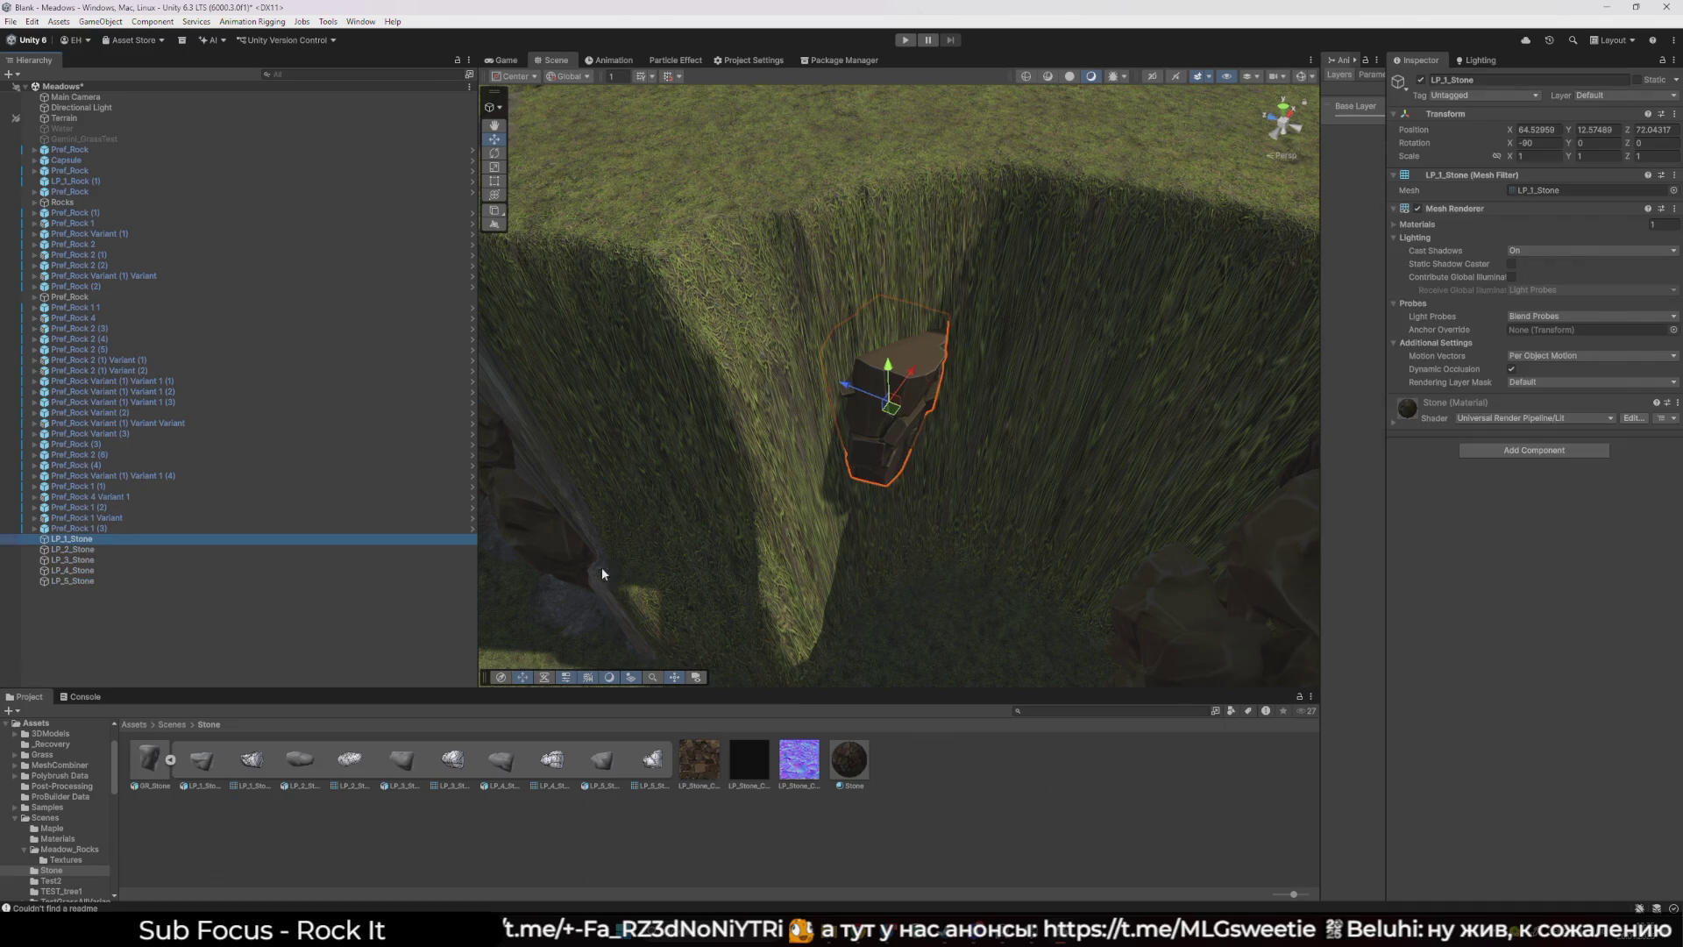
shift+click(128, 580)
mouse_move(888, 366)
mouse_down()
mouse_move(886, 252)
mouse_move(877, 302)
mouse_move(758, 351)
mouse_move(780, 375)
mouse_move(711, 328)
mouse_move(784, 399)
mouse_up()
right_click(335, 598)
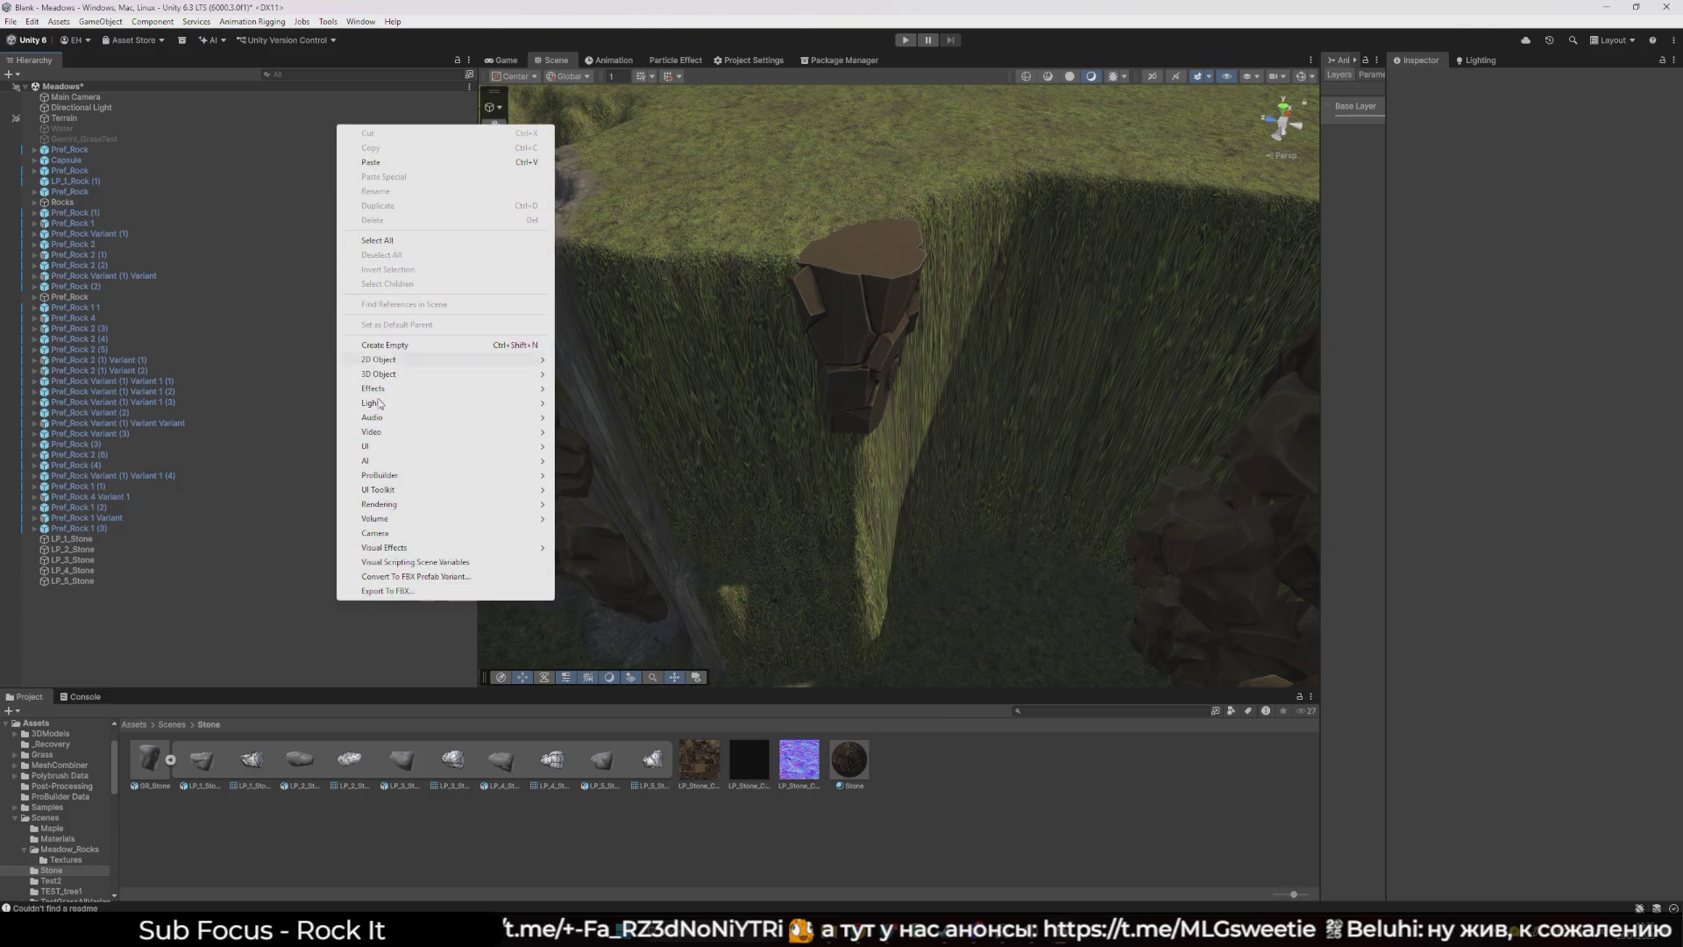
- Create an empty GameObject and parent LP_1–LP_5_Stone under it
click(385, 344)
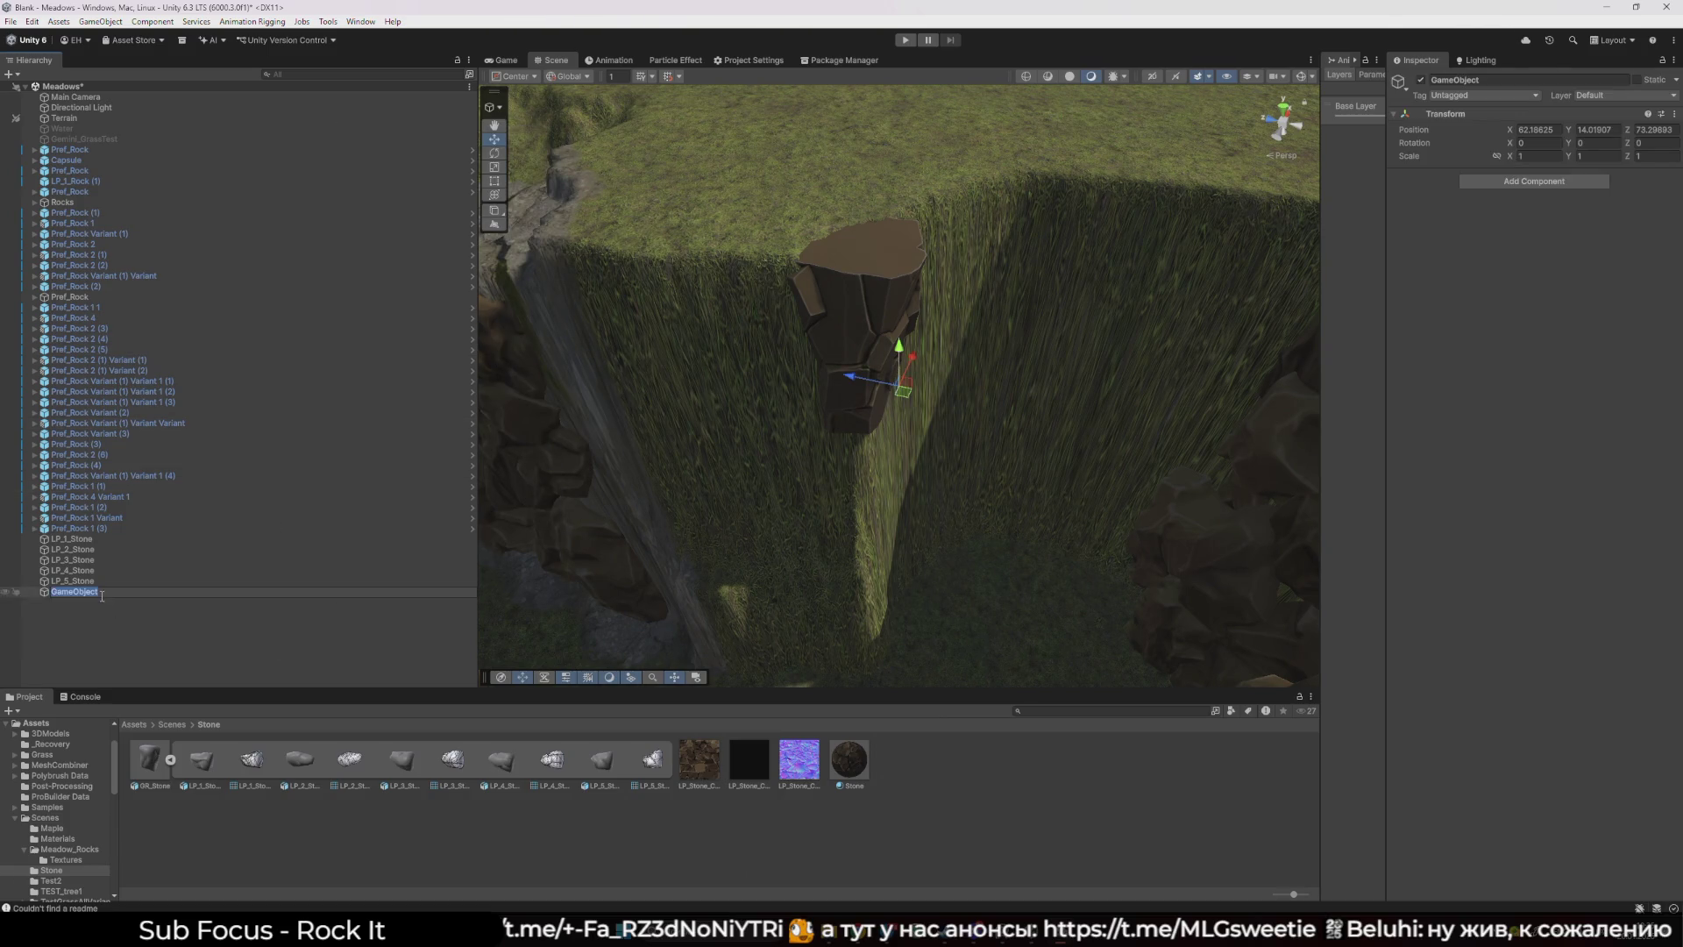
key(Return)
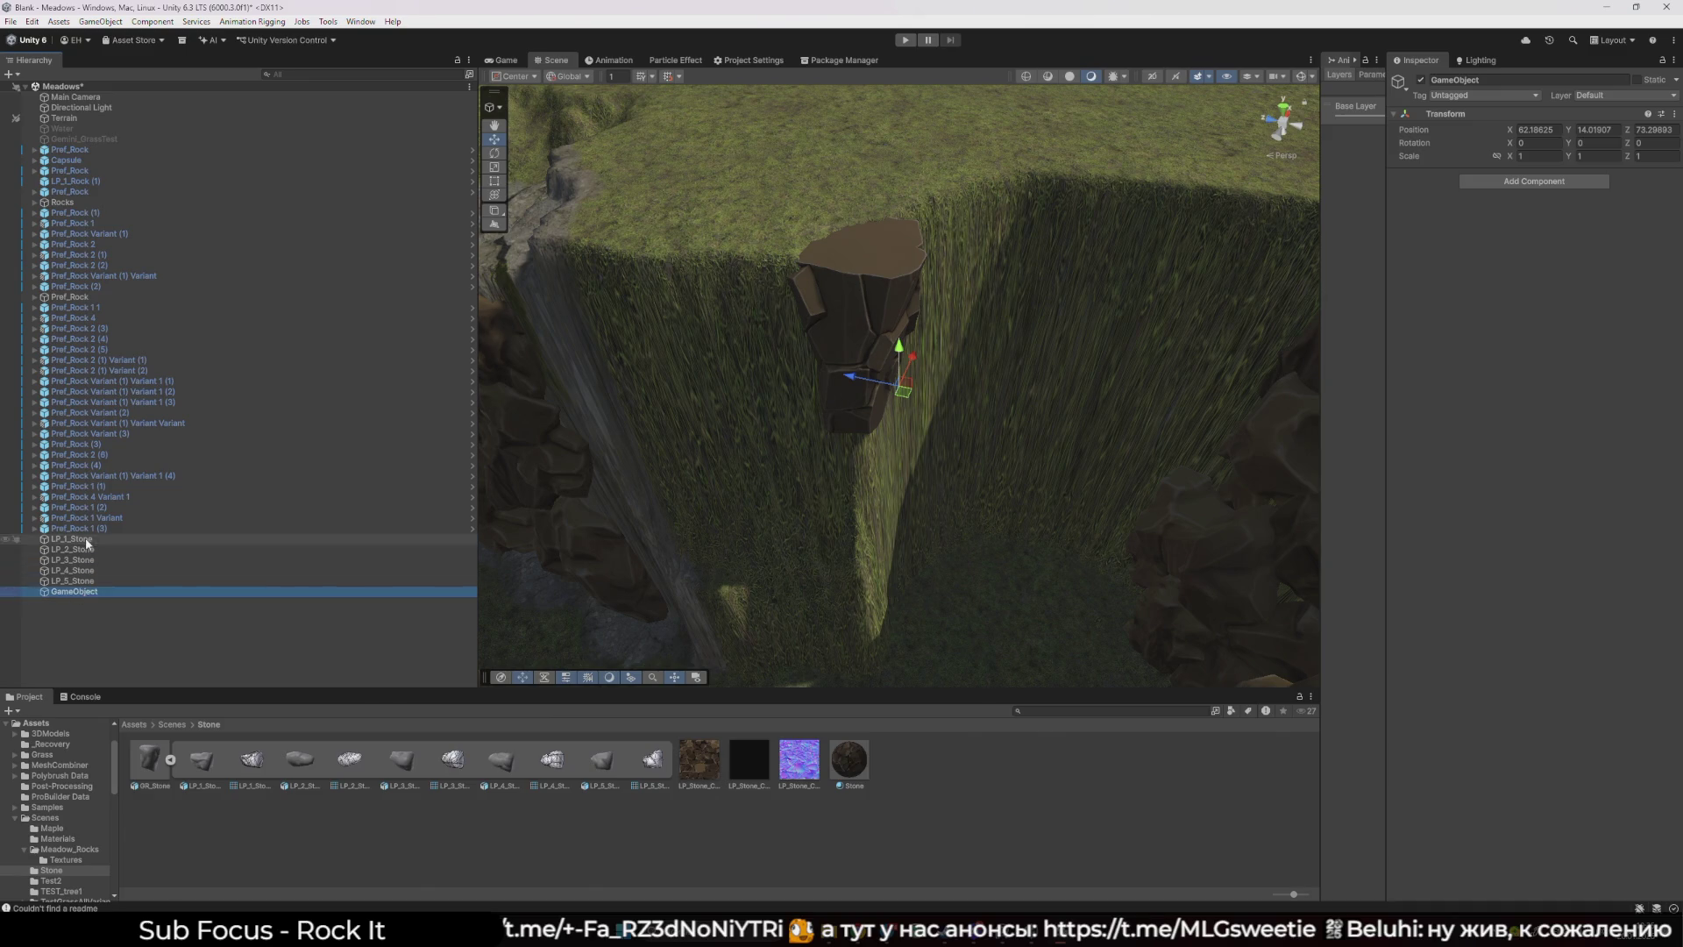
click(87, 544)
shift+click(104, 581)
drag(86, 568, 77, 591)
click(77, 540)
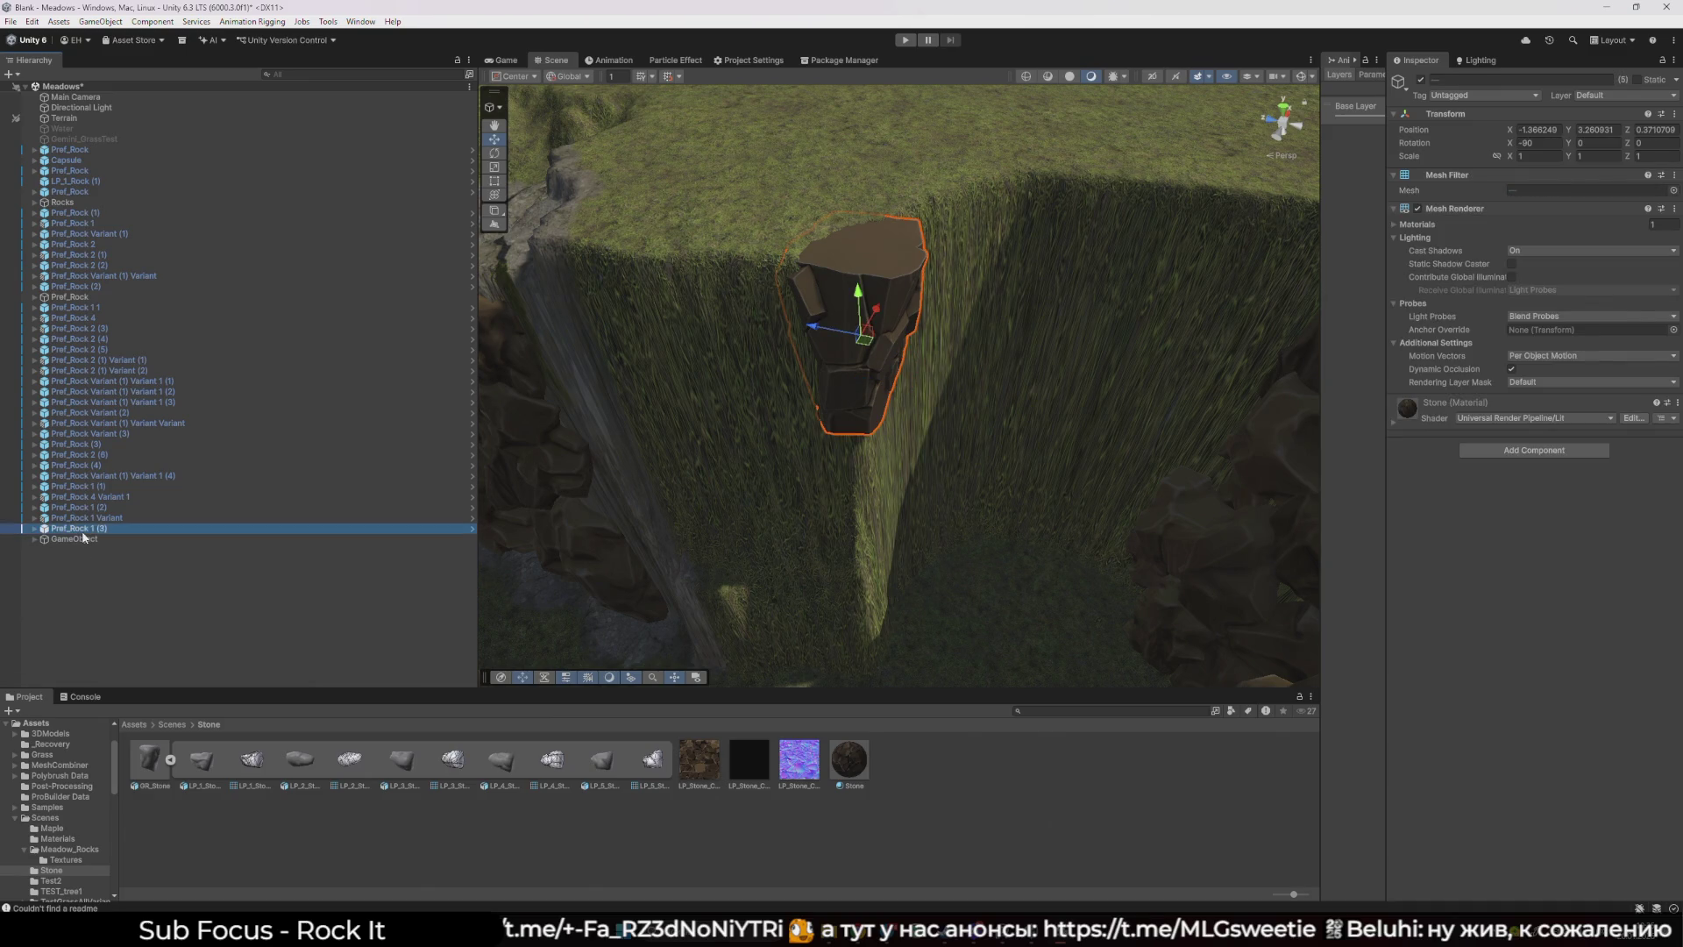
- Tilt LP_1_Stone to about 42.6° on Z
click(842, 368)
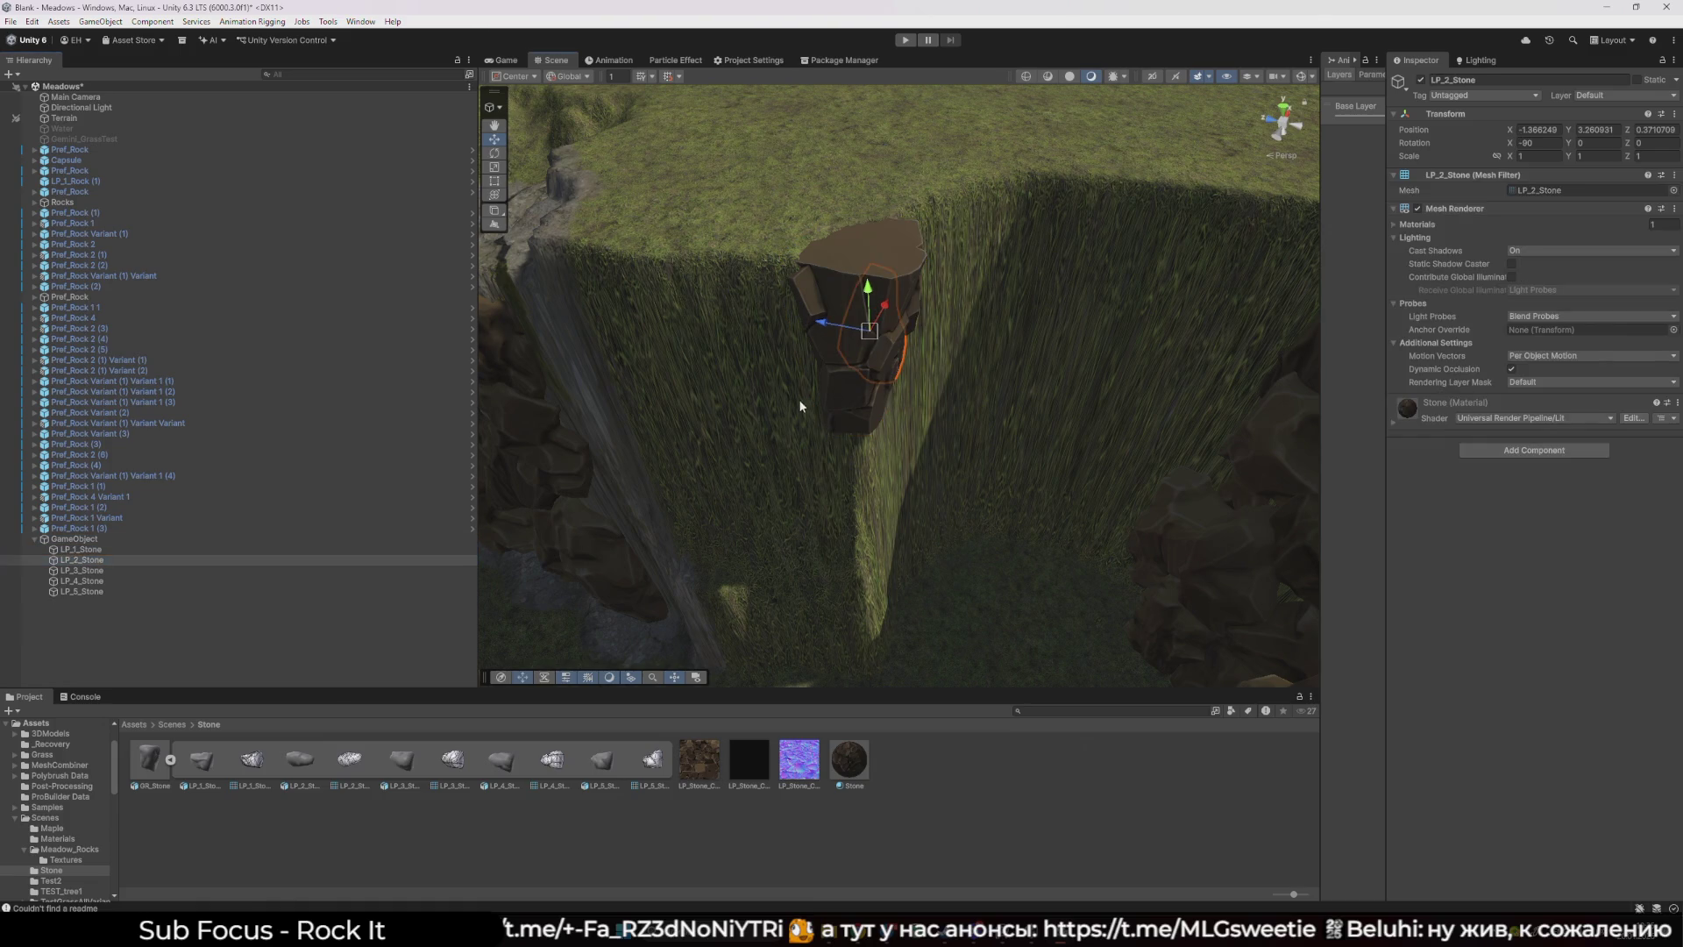
mouse_move(798, 398)
mouse_down()
mouse_move(789, 412)
mouse_move(732, 407)
mouse_move(684, 442)
mouse_up()
click(80, 549)
mouse_move(816, 442)
mouse_down()
mouse_move(754, 482)
mouse_move(755, 426)
mouse_move(737, 426)
mouse_move(736, 442)
mouse_move(773, 412)
mouse_move(799, 424)
mouse_up()
key(w)
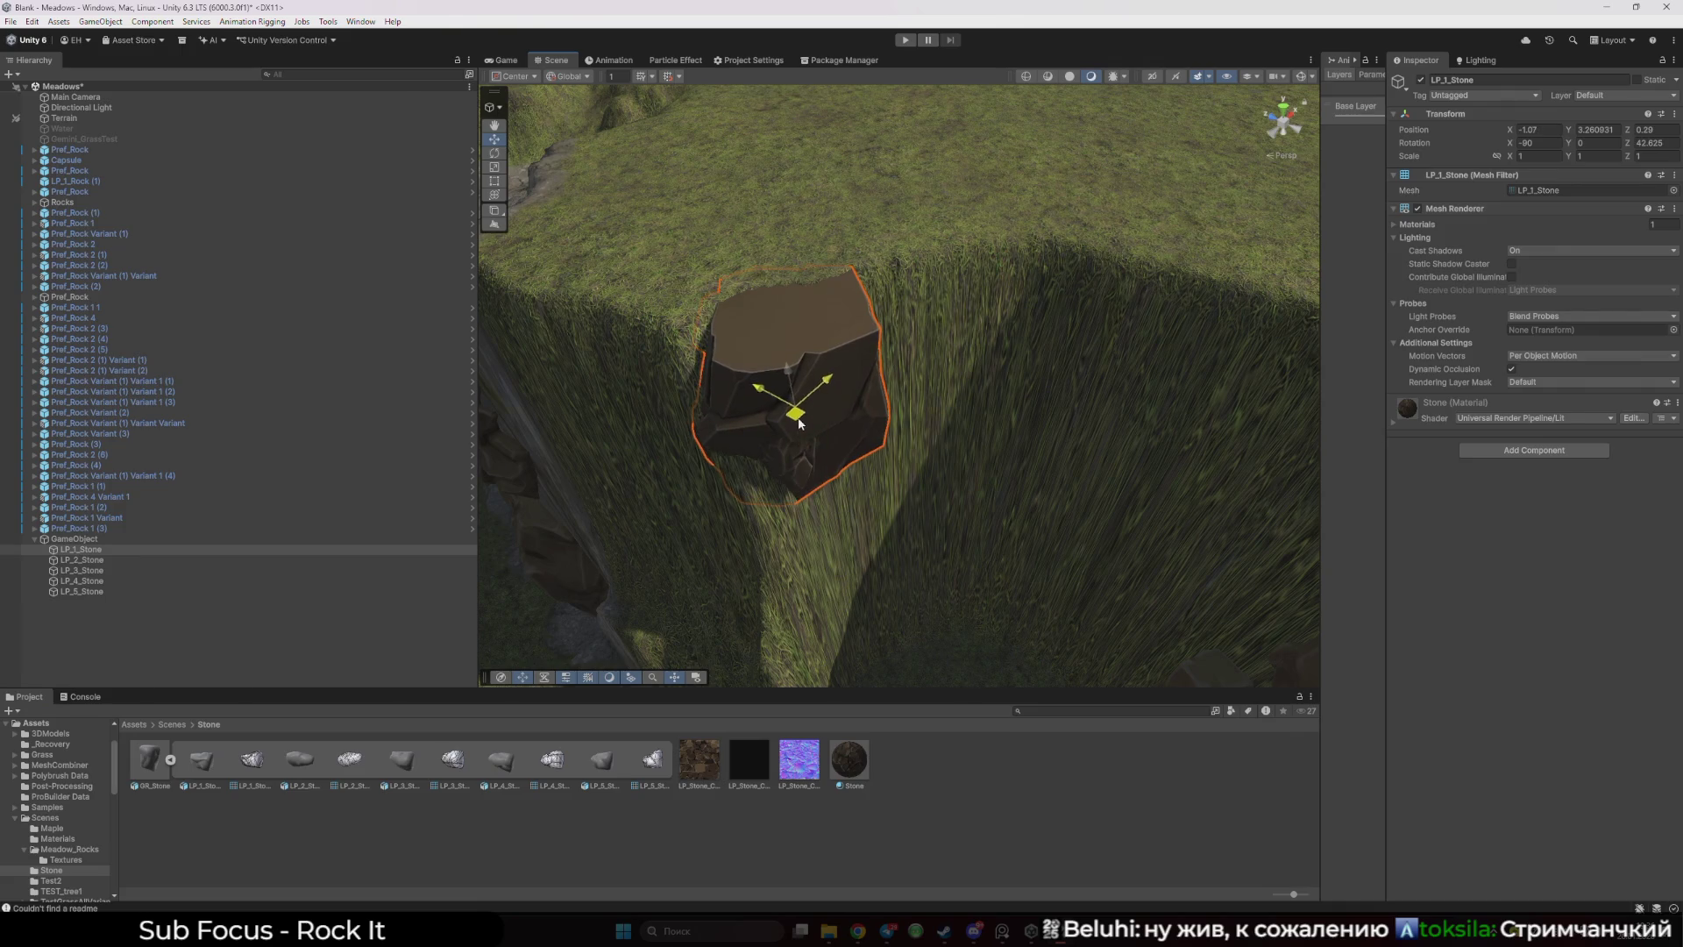
- Slide LP_2_Stone left and along X, checking its fit from several angles
click(285, 559)
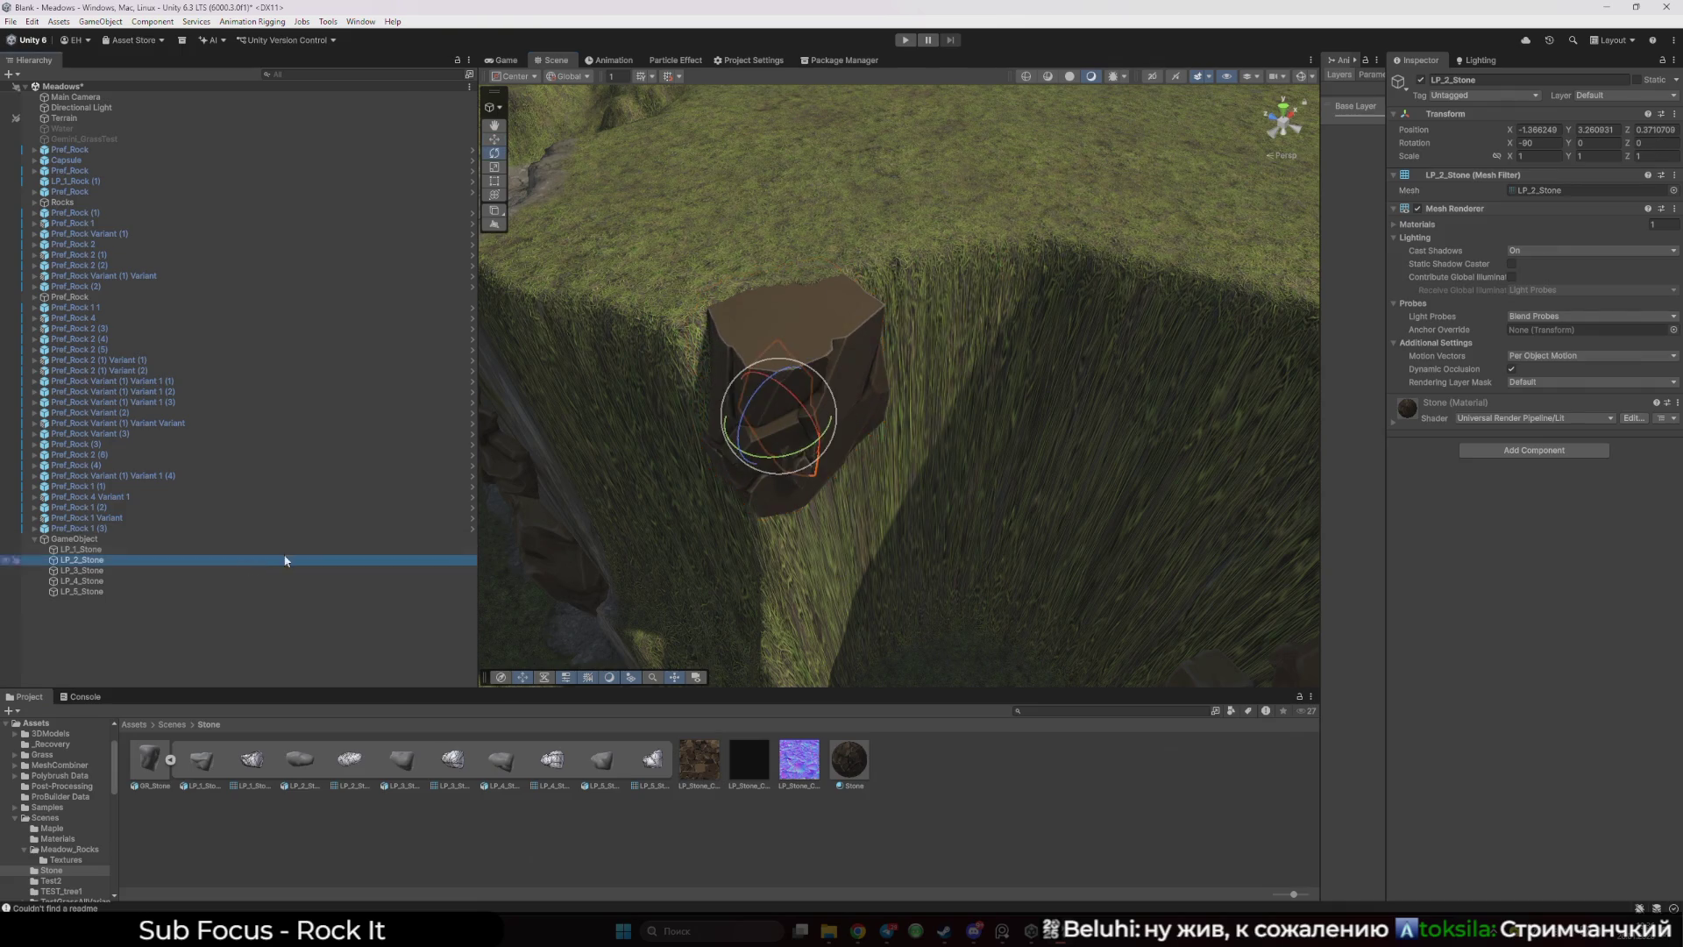
mouse_move(777, 422)
mouse_down()
mouse_move(649, 449)
mouse_move(767, 414)
mouse_move(687, 482)
mouse_move(749, 480)
mouse_move(713, 430)
mouse_up()
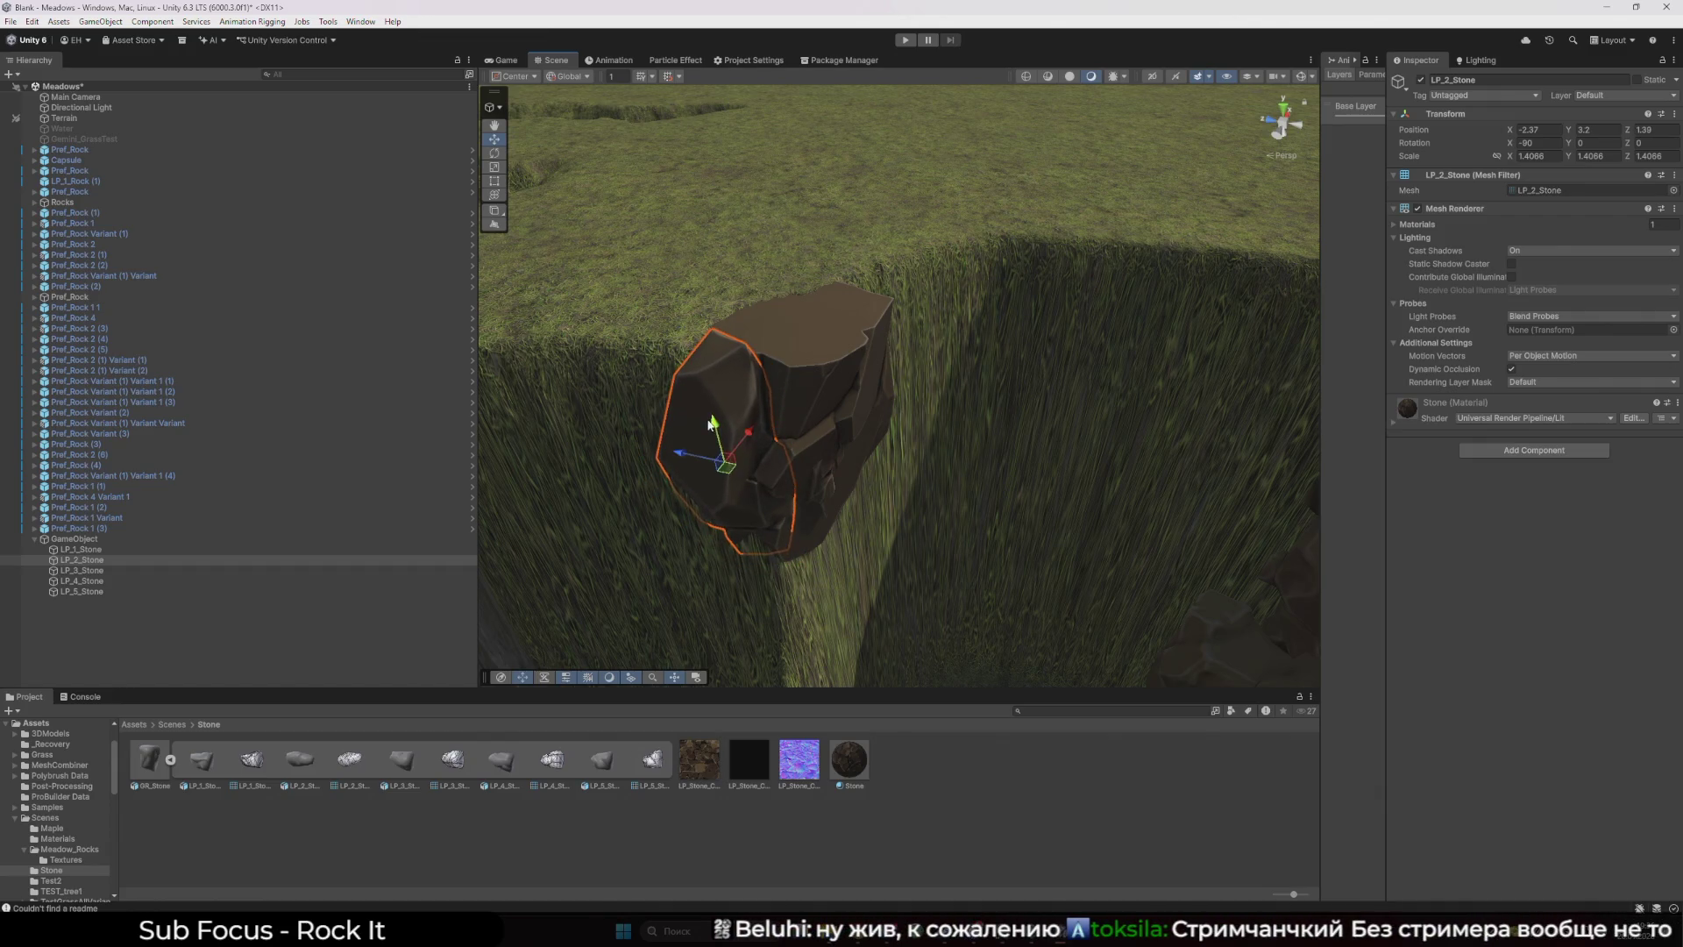
drag(837, 392, 886, 286)
click(886, 286)
mouse_move(857, 349)
mouse_down()
mouse_move(710, 391)
mouse_move(598, 319)
mouse_up()
click(862, 387)
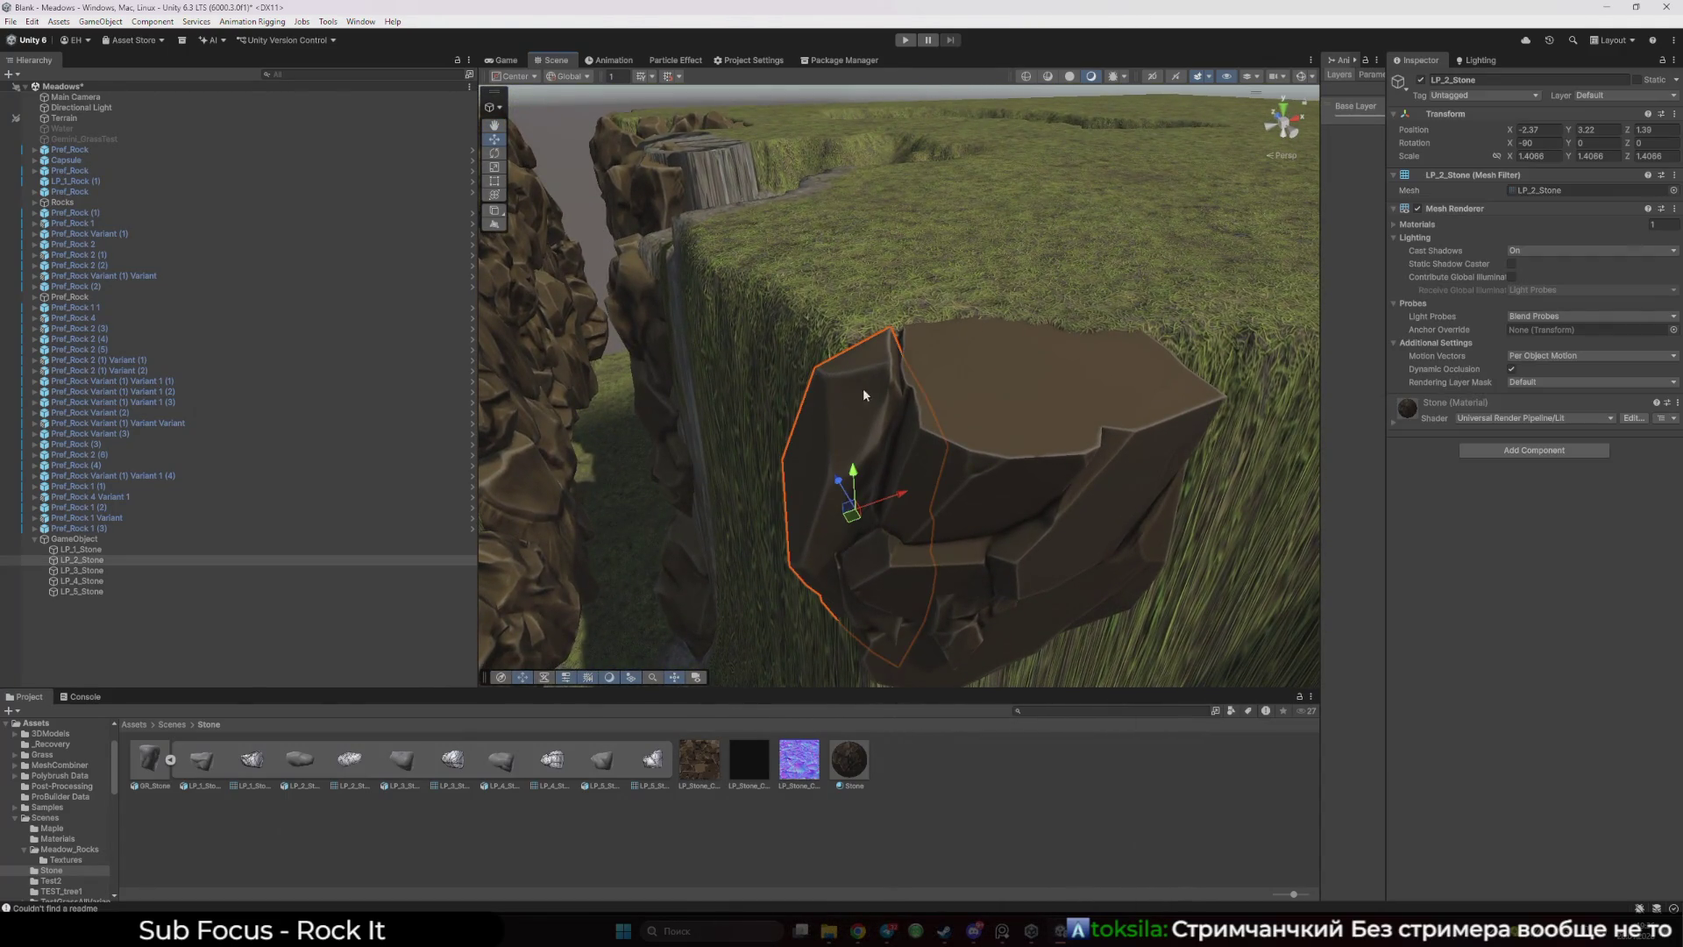
click(847, 472)
click(847, 472)
mouse_move(919, 496)
mouse_down()
mouse_move(865, 517)
mouse_move(947, 484)
mouse_move(994, 517)
mouse_up()
click(858, 473)
click(860, 475)
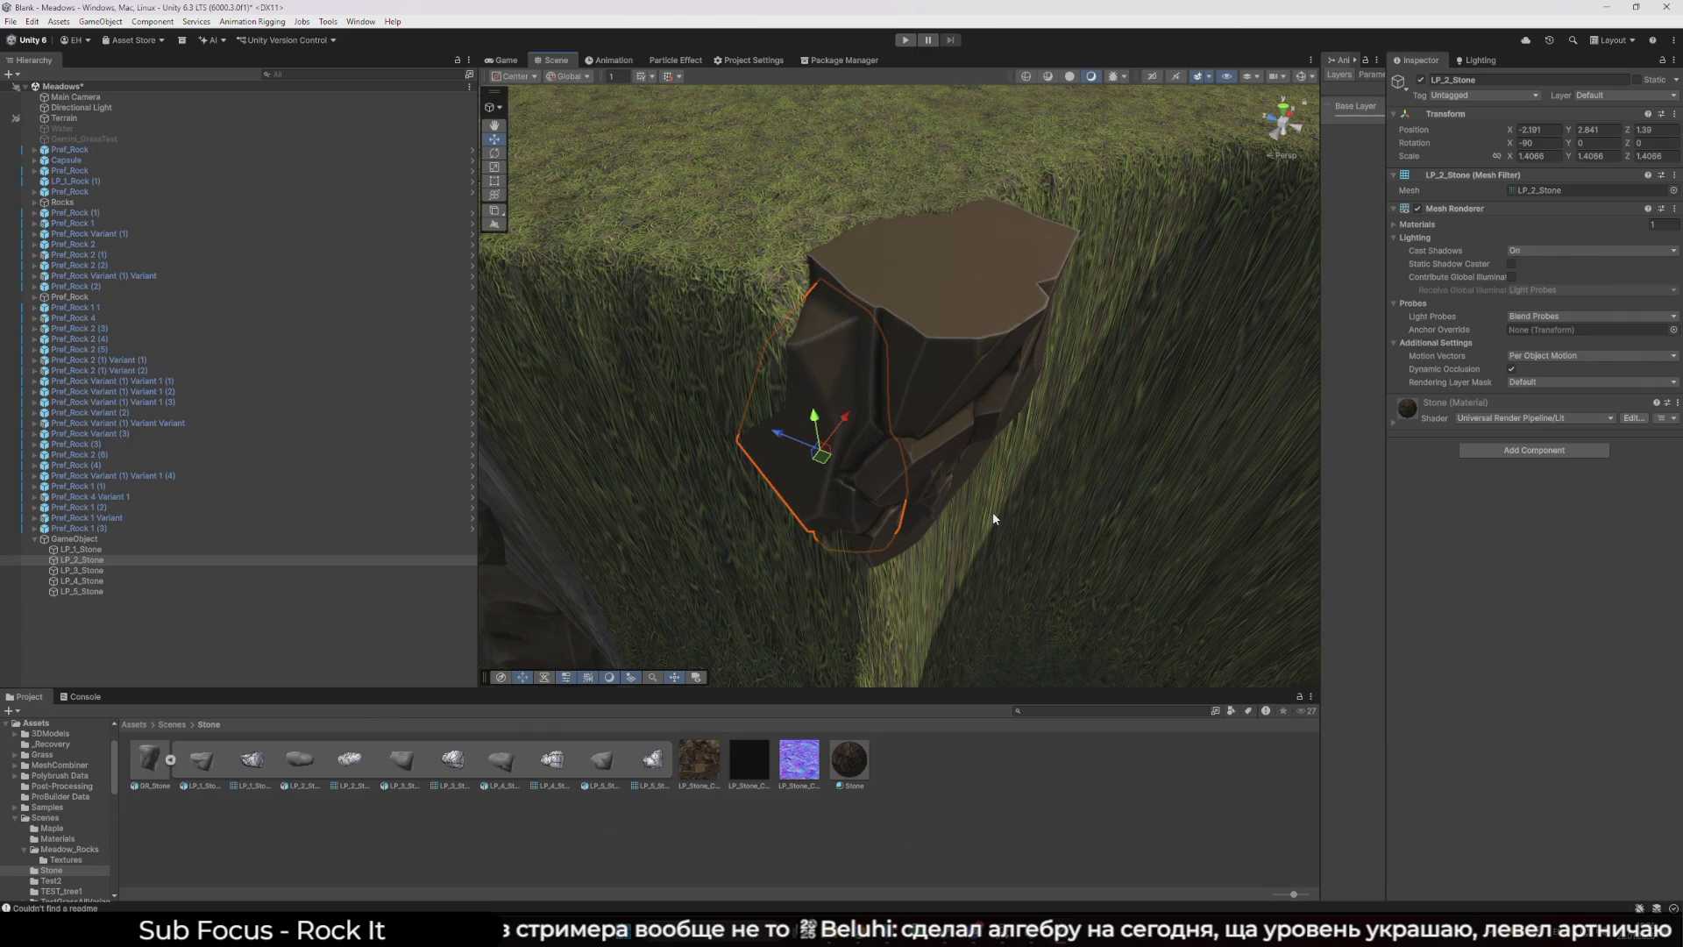
click(831, 492)
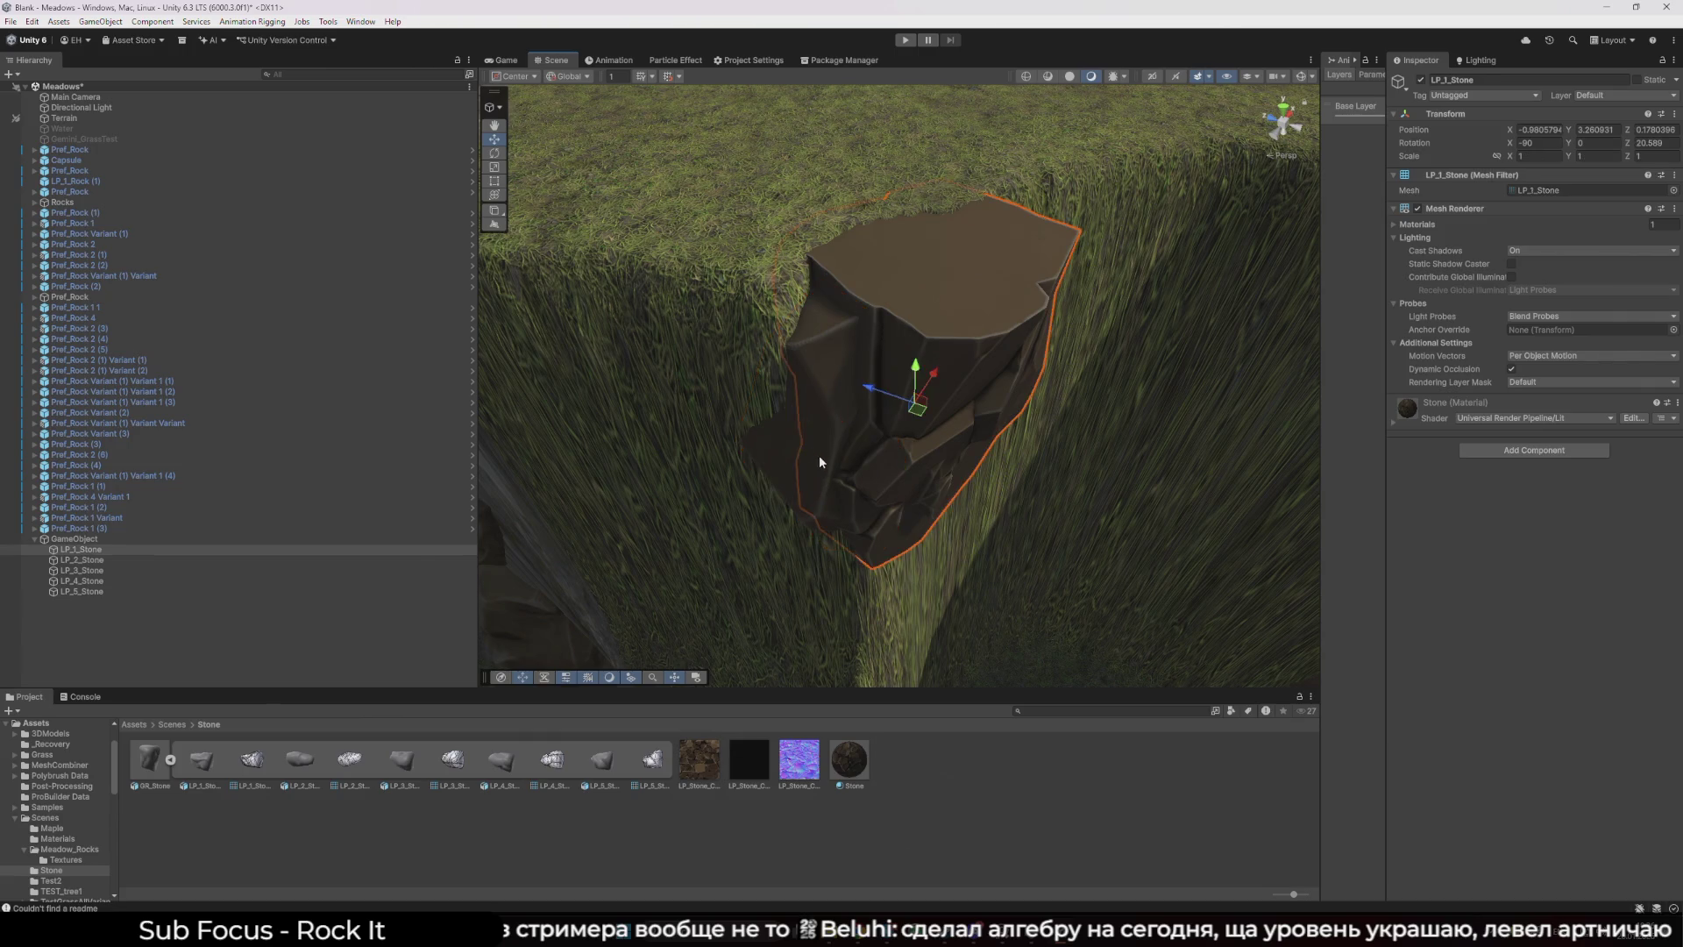
click(819, 459)
mouse_move(822, 455)
mouse_down()
mouse_move(840, 482)
mouse_move(846, 469)
mouse_move(815, 461)
mouse_move(819, 394)
mouse_up()
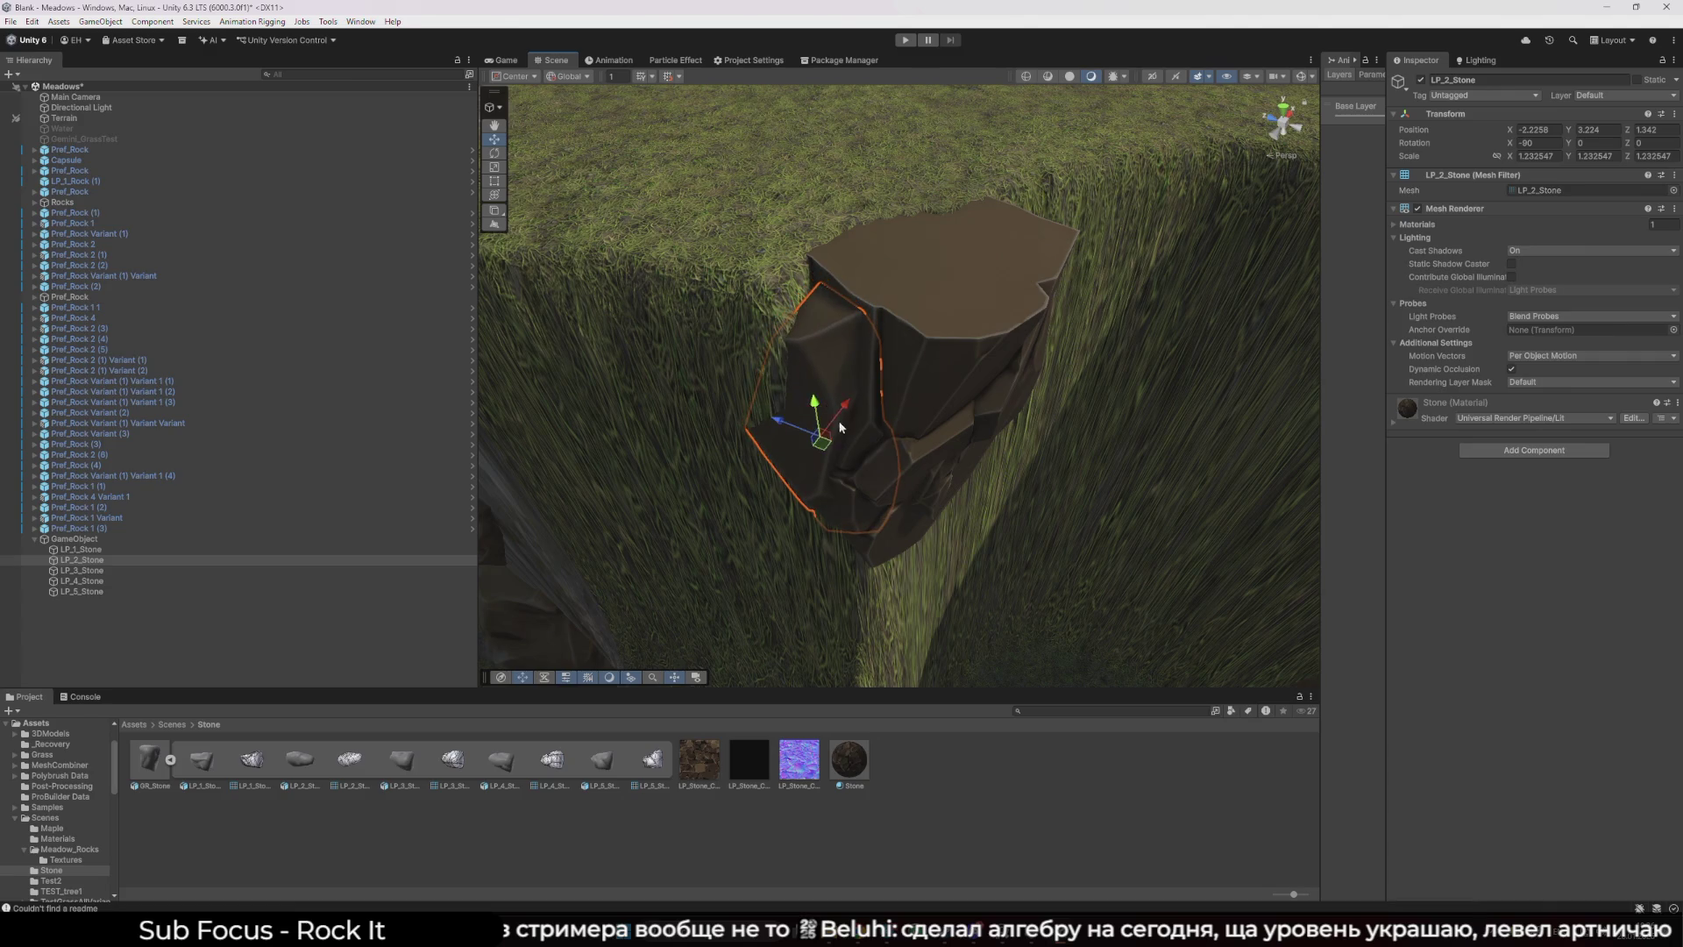
- Move LP_3_Stone to the rock's right side and tilt it about 75.9° on Z
click(229, 570)
drag(886, 499, 750, 483)
mouse_move(833, 408)
mouse_down()
mouse_move(850, 468)
mouse_move(996, 372)
mouse_move(922, 365)
mouse_move(918, 344)
mouse_move(979, 407)
mouse_move(923, 440)
mouse_move(721, 409)
mouse_move(777, 414)
mouse_up()
key(w)
click(891, 337)
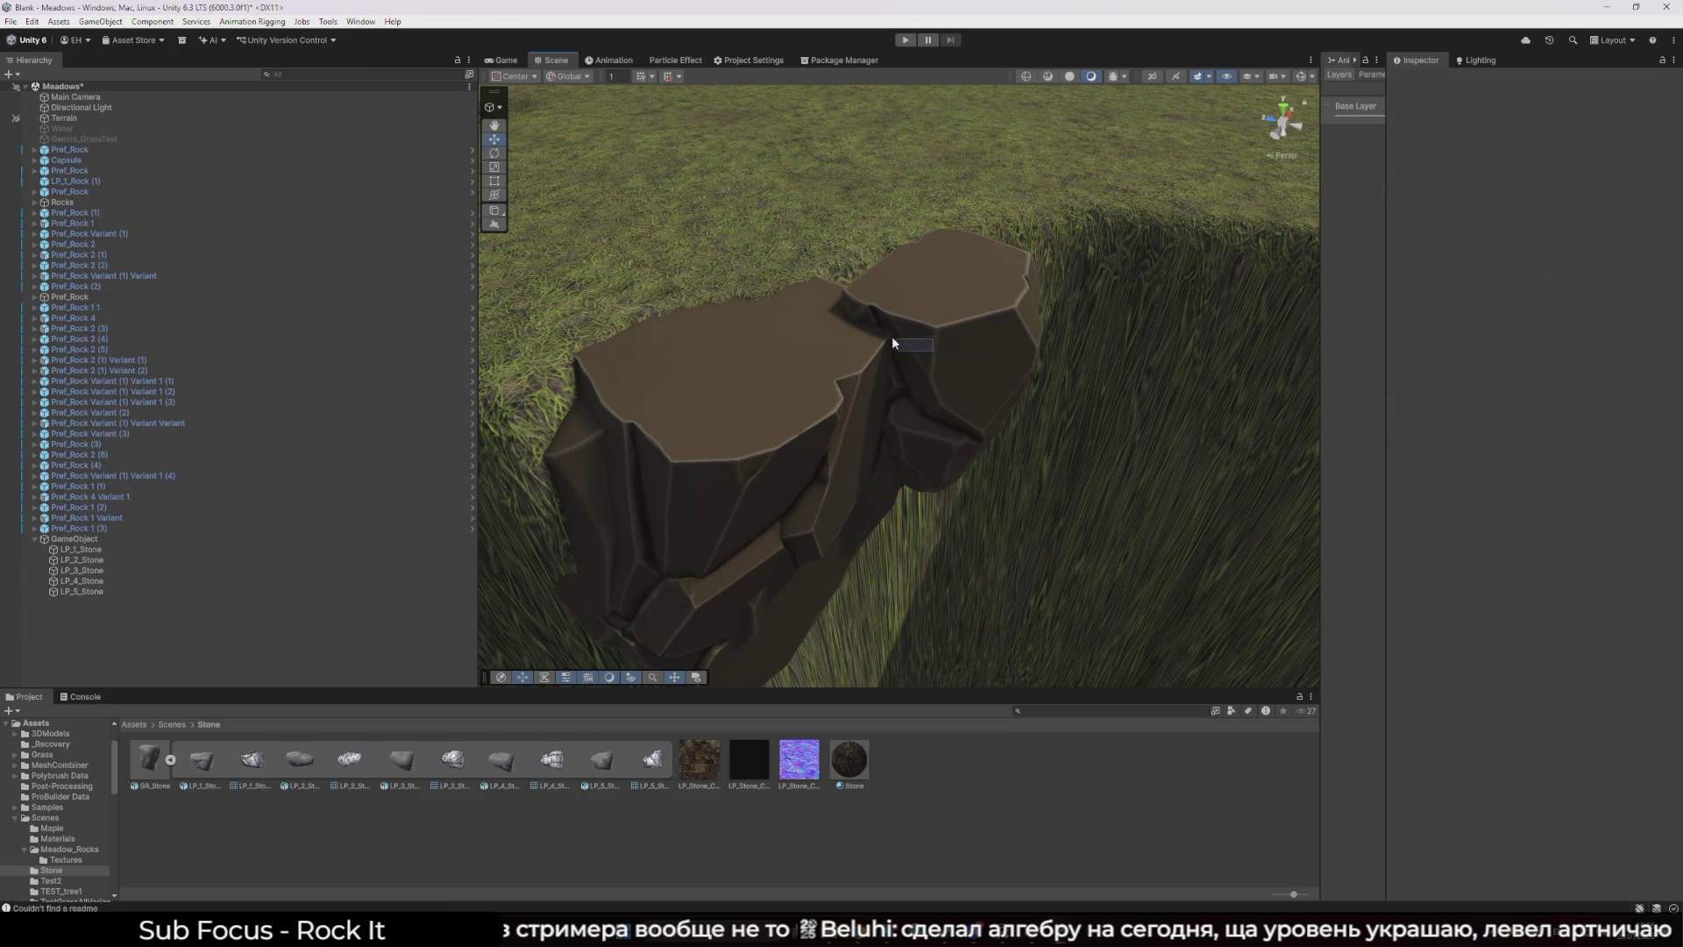
click(907, 377)
mouse_move(902, 385)
mouse_down()
mouse_move(816, 379)
mouse_move(900, 357)
mouse_move(900, 342)
mouse_move(936, 357)
mouse_move(872, 331)
mouse_move(820, 331)
mouse_move(859, 386)
mouse_move(749, 431)
mouse_move(451, 371)
mouse_move(823, 364)
mouse_move(933, 324)
mouse_move(795, 415)
mouse_up()
key(w)
key(e)
key(w)
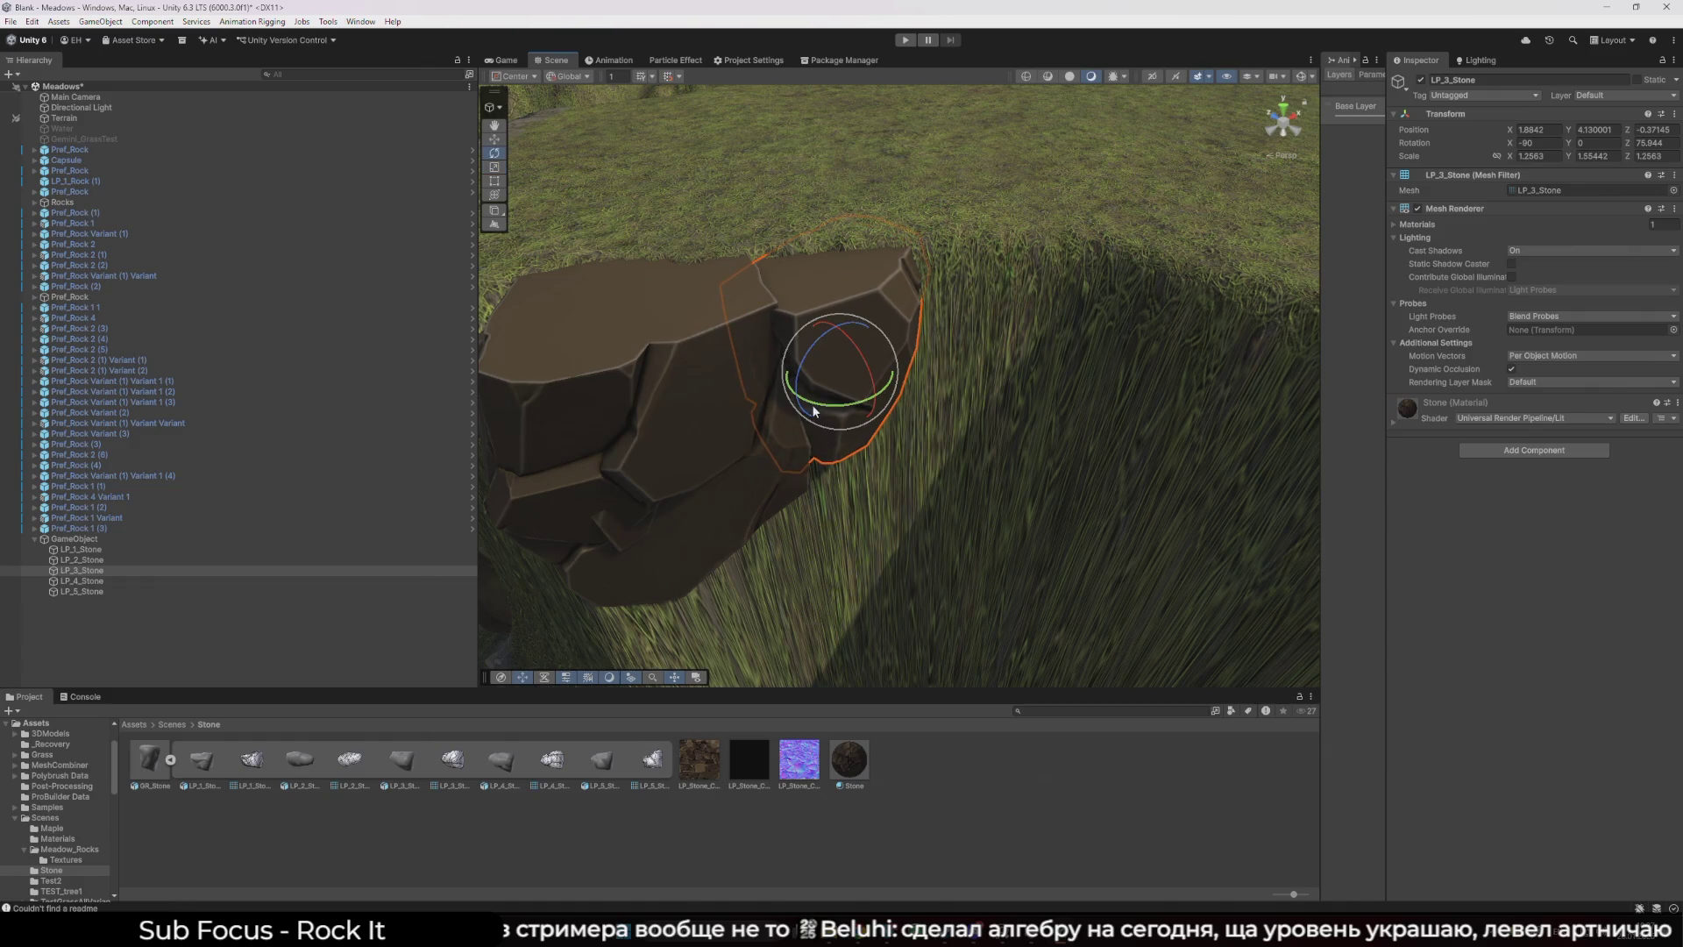
- Nudge LP_2_Stone to 0.65, 3.224, -0.91 and pull back to a wide cliff view
click(128, 558)
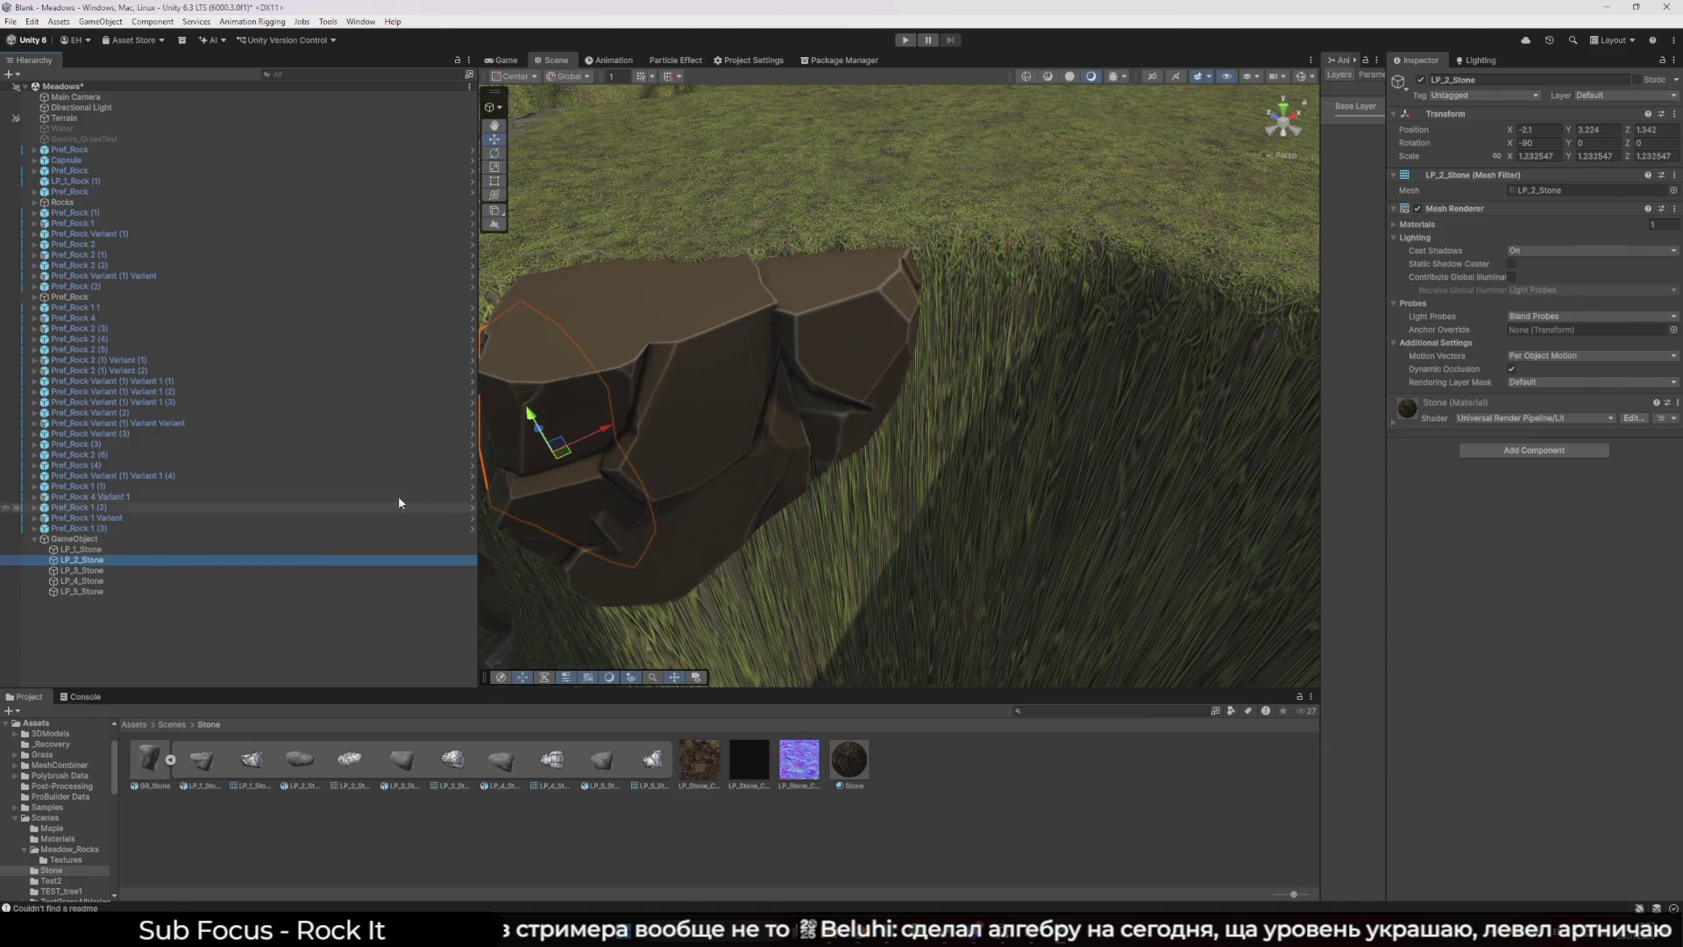
mouse_move(813, 453)
mouse_down()
mouse_move(771, 424)
mouse_move(881, 450)
mouse_move(867, 438)
mouse_up()
key(super)
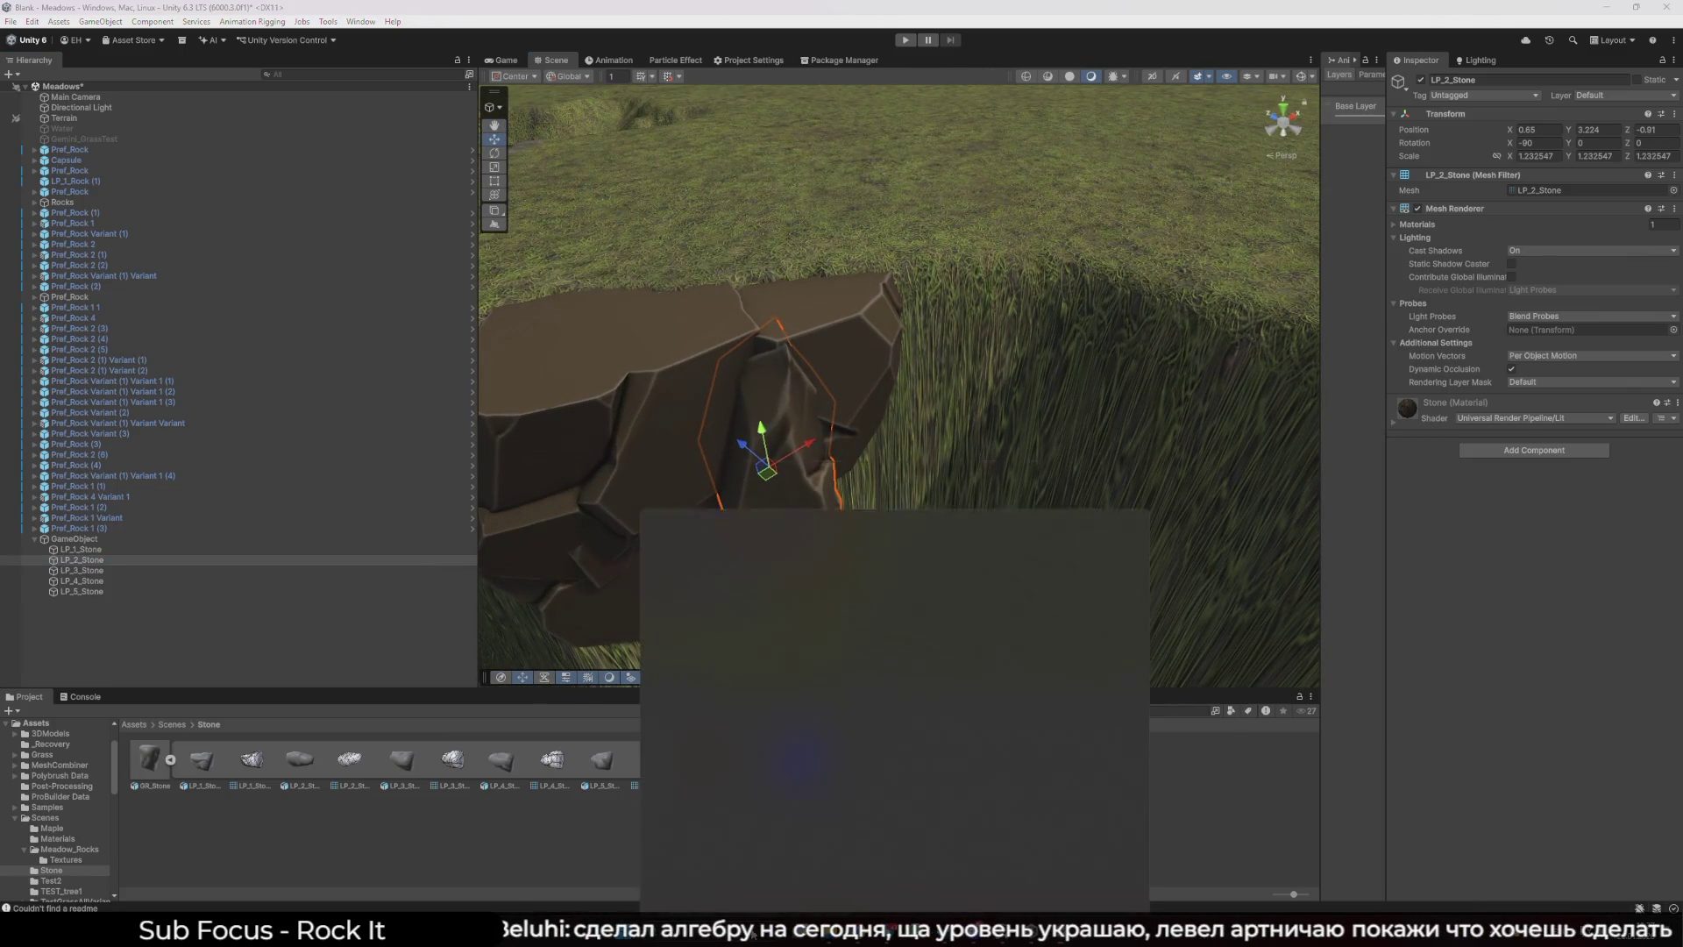
key(super)
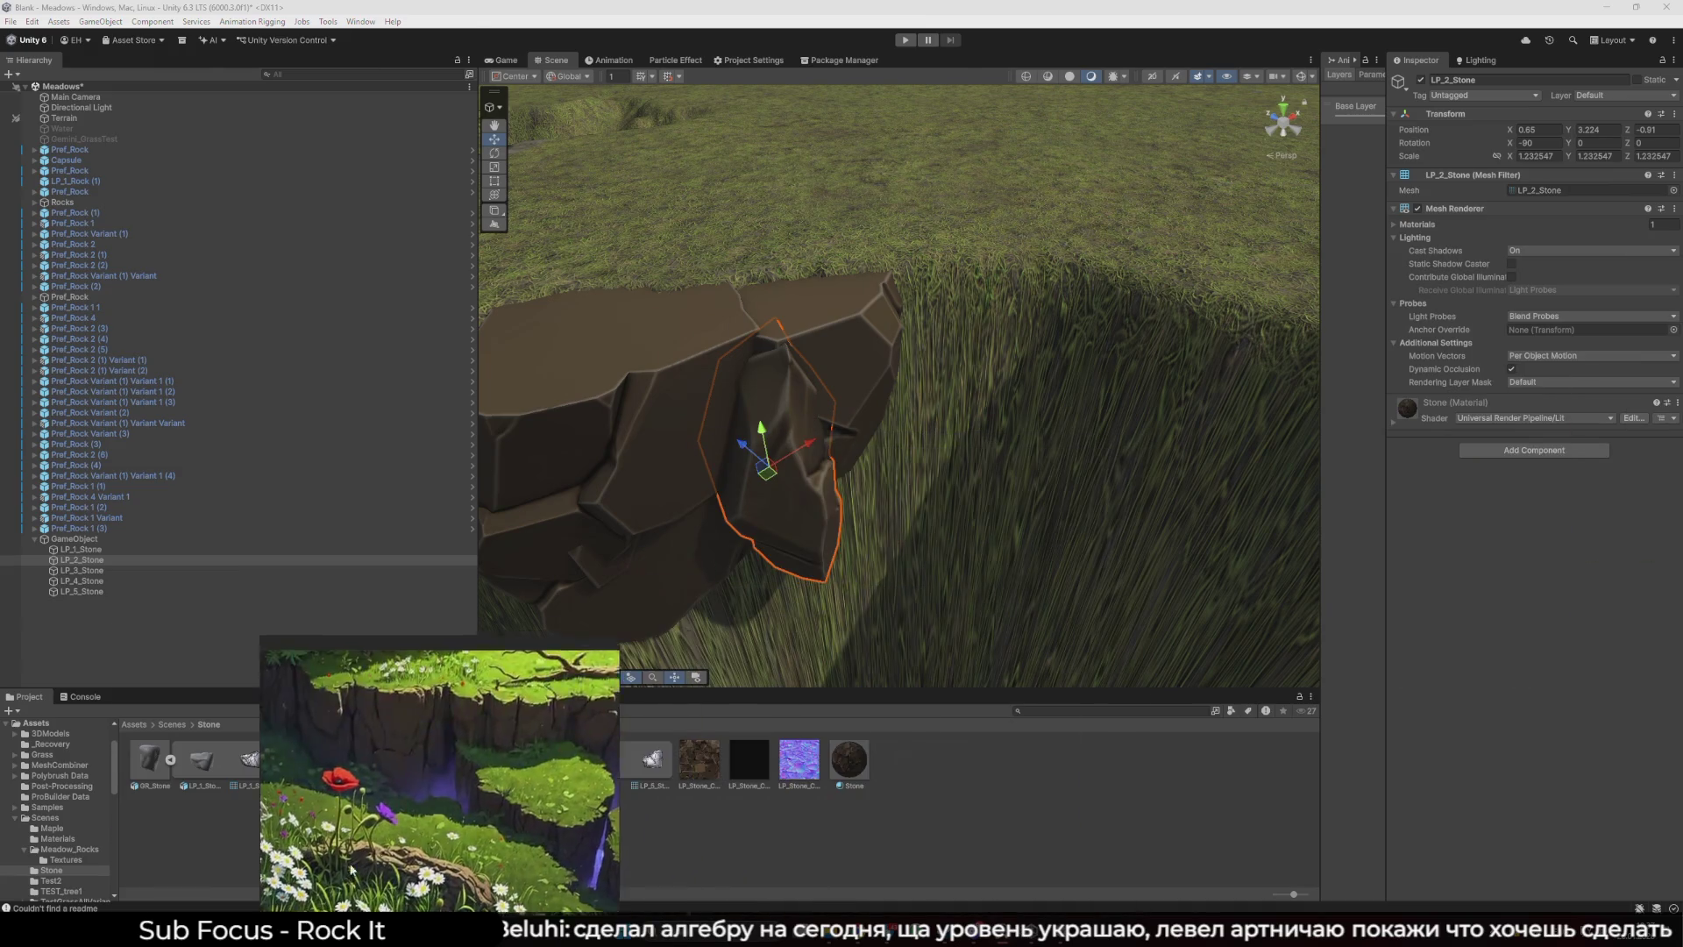
drag(420, 774, 188, 774)
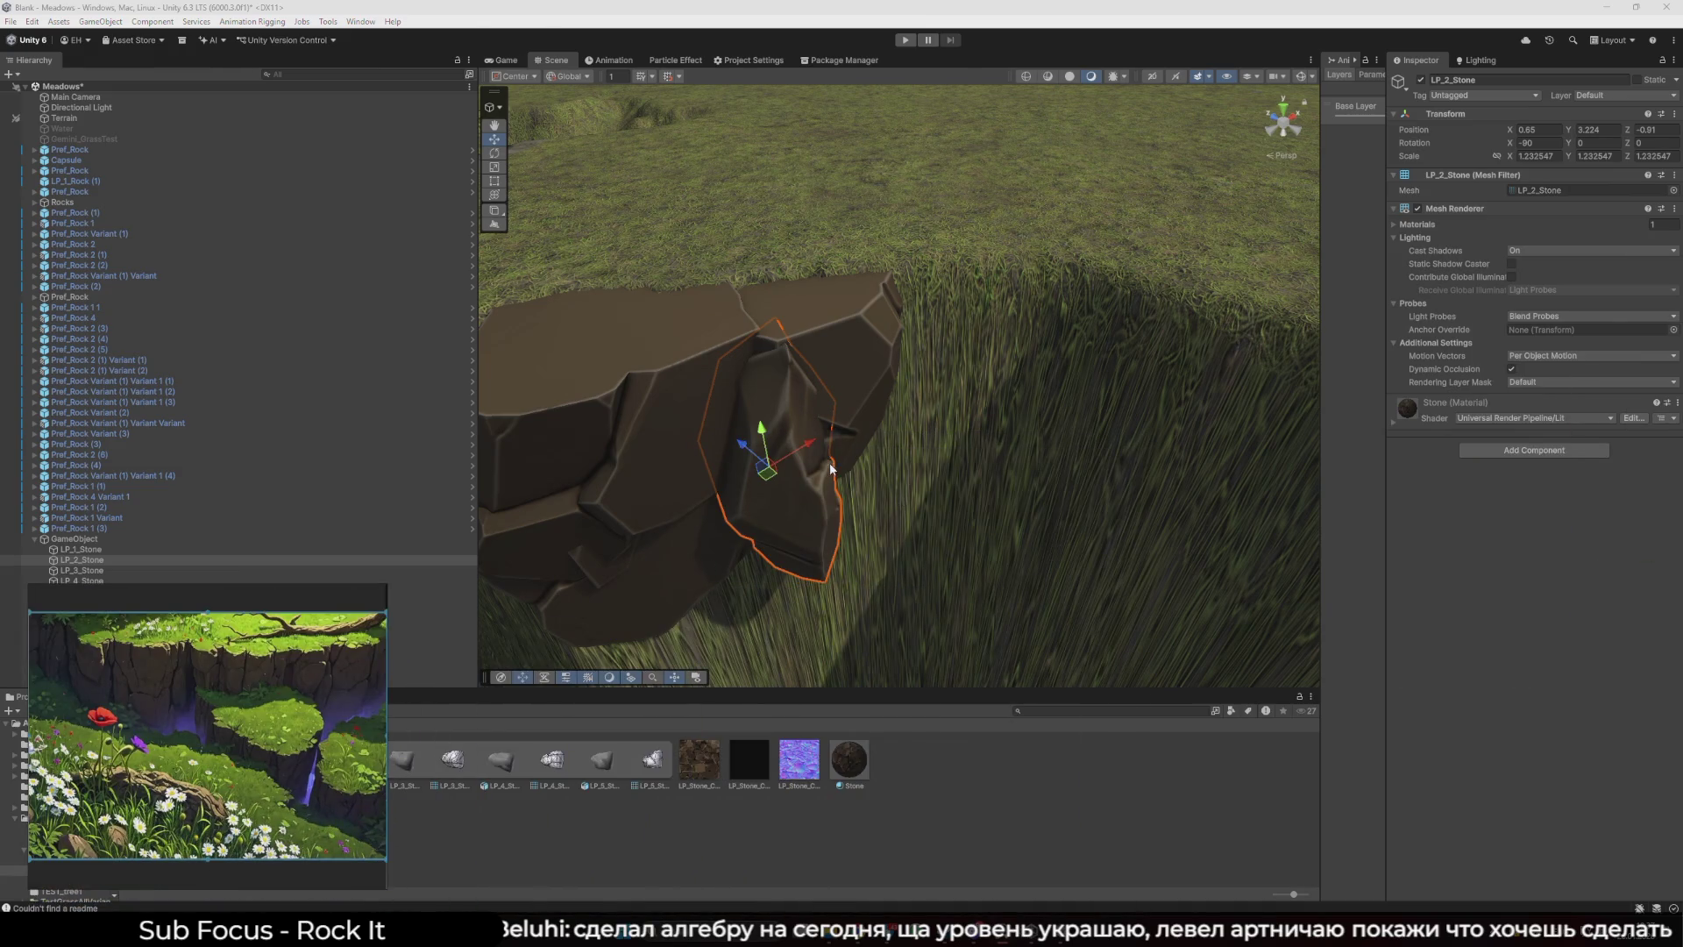
mouse_move(831, 469)
mouse_down()
mouse_move(833, 368)
mouse_move(772, 387)
mouse_move(877, 390)
mouse_move(920, 416)
mouse_move(623, 376)
mouse_up()
- Open a left-cliff rock's prefab, preview it in the Game view, then return to Meadows
click(598, 380)
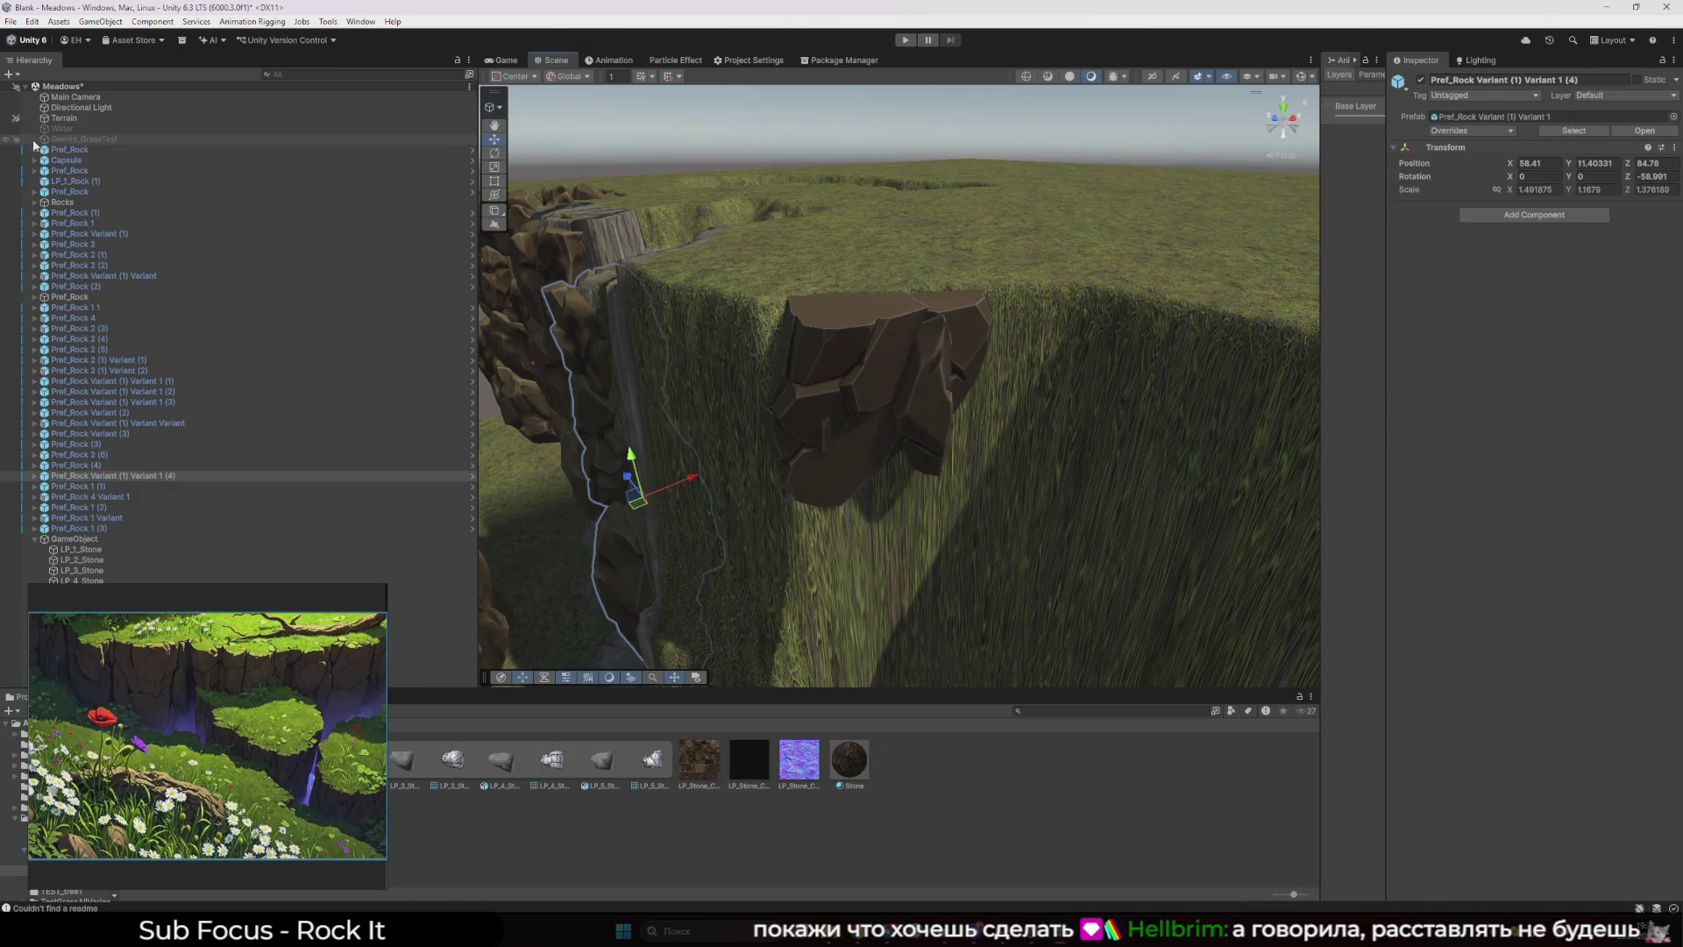
double_click(1470, 115)
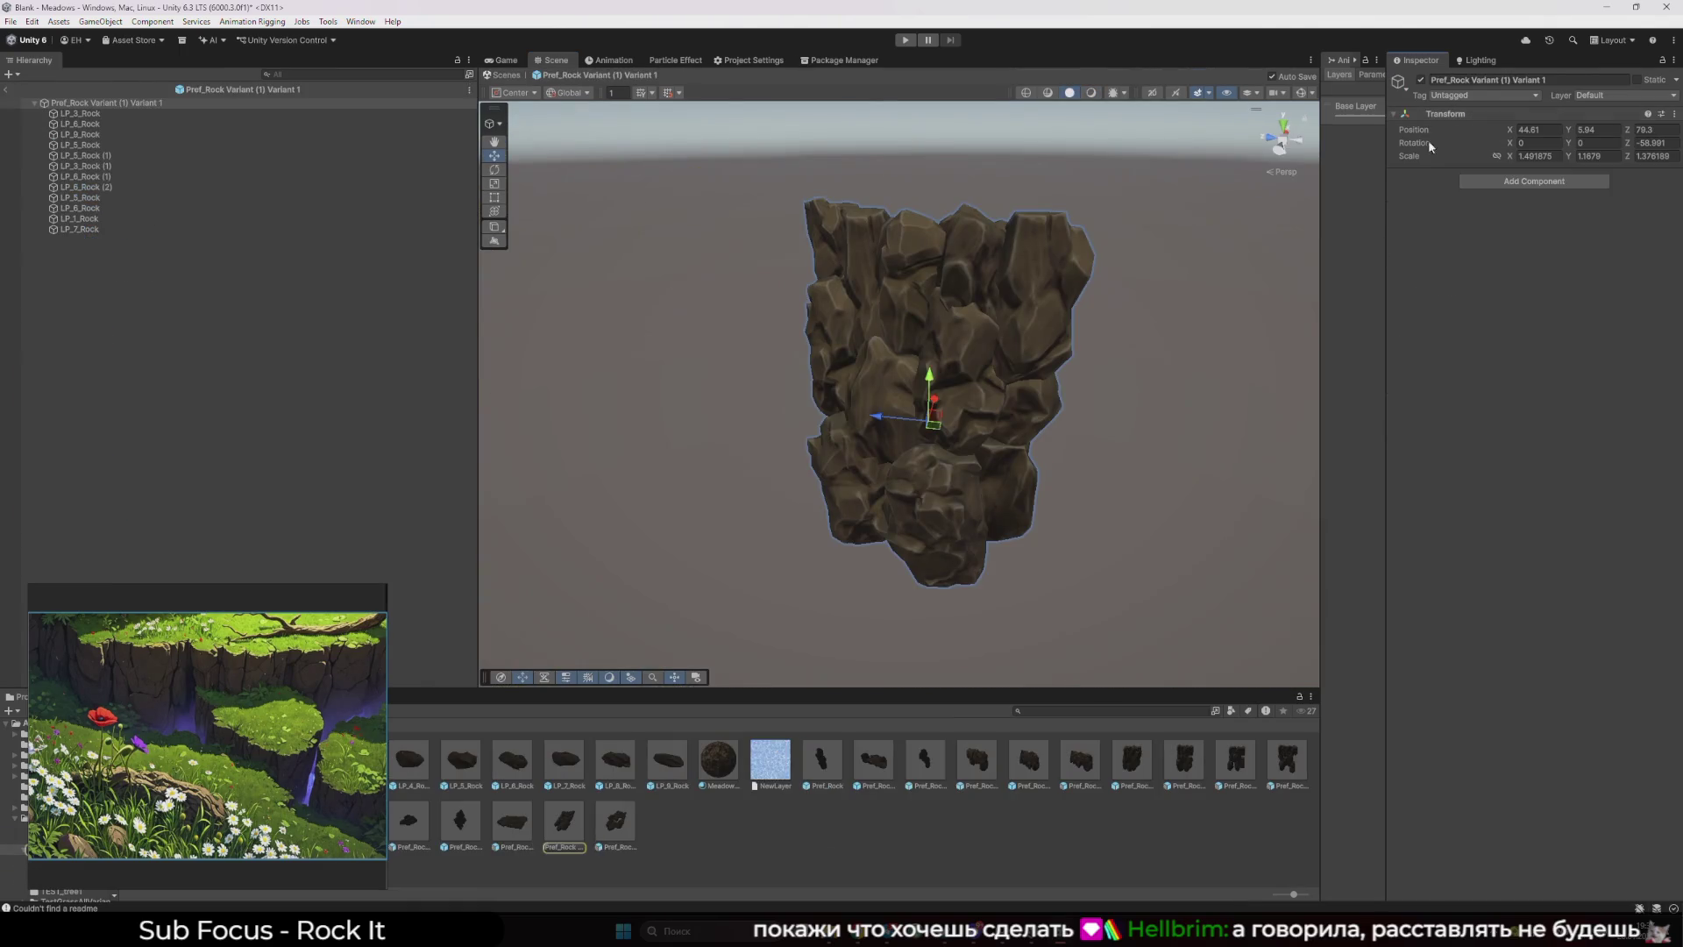
drag(255, 675, 296, 293)
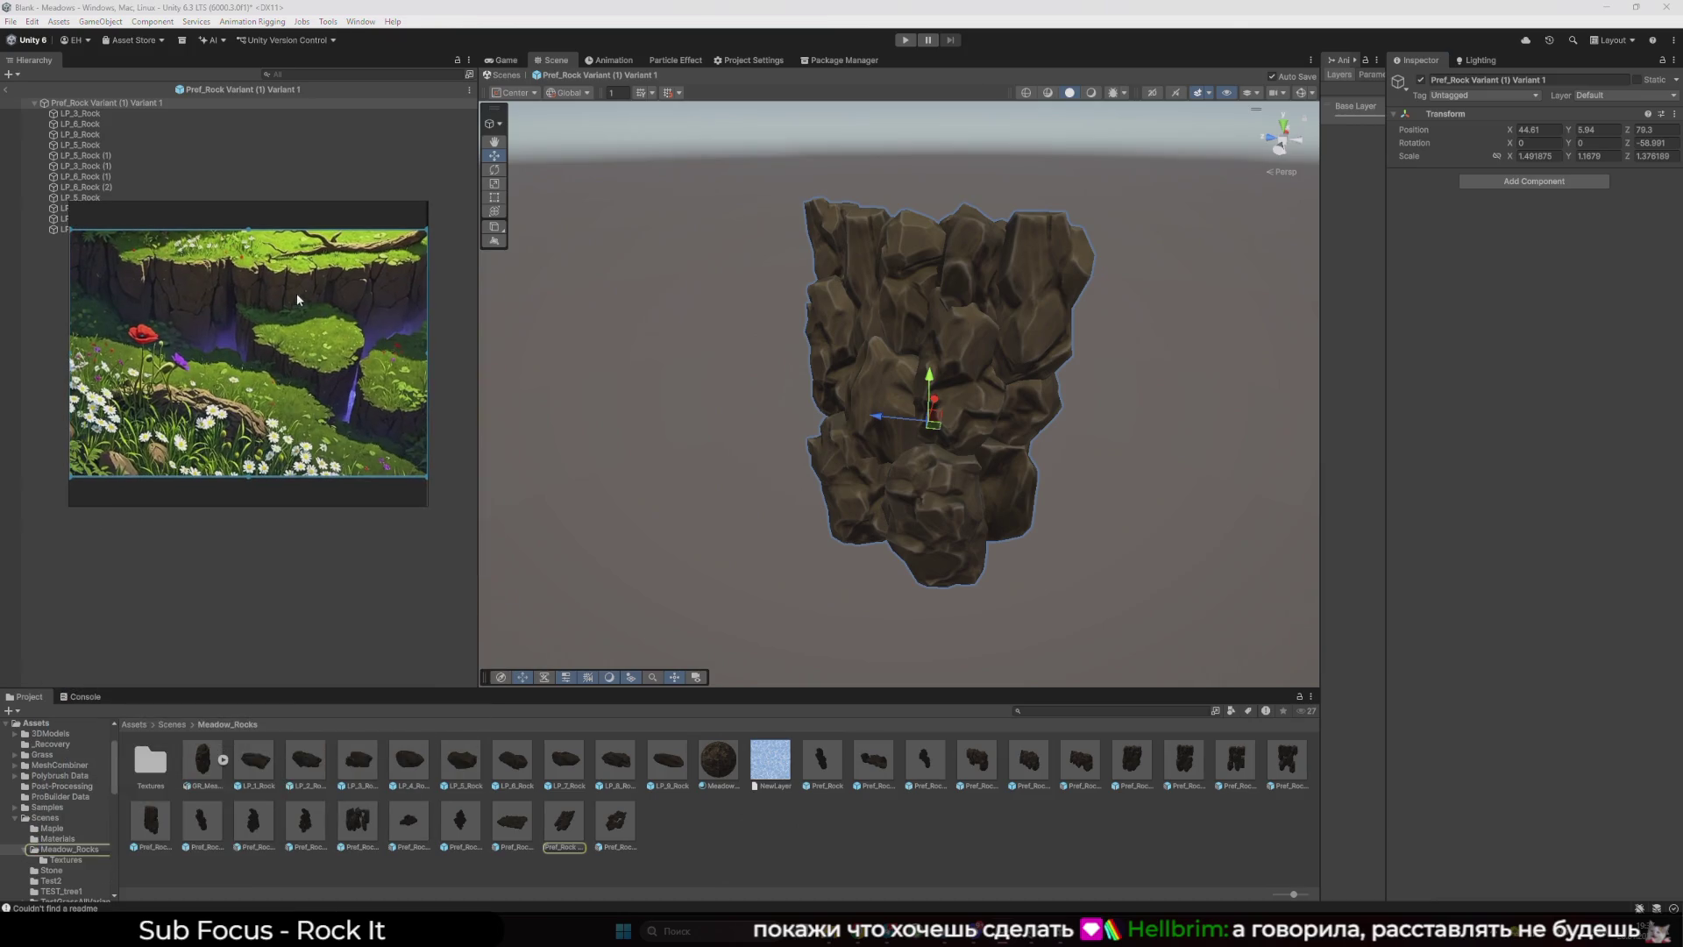
click(165, 722)
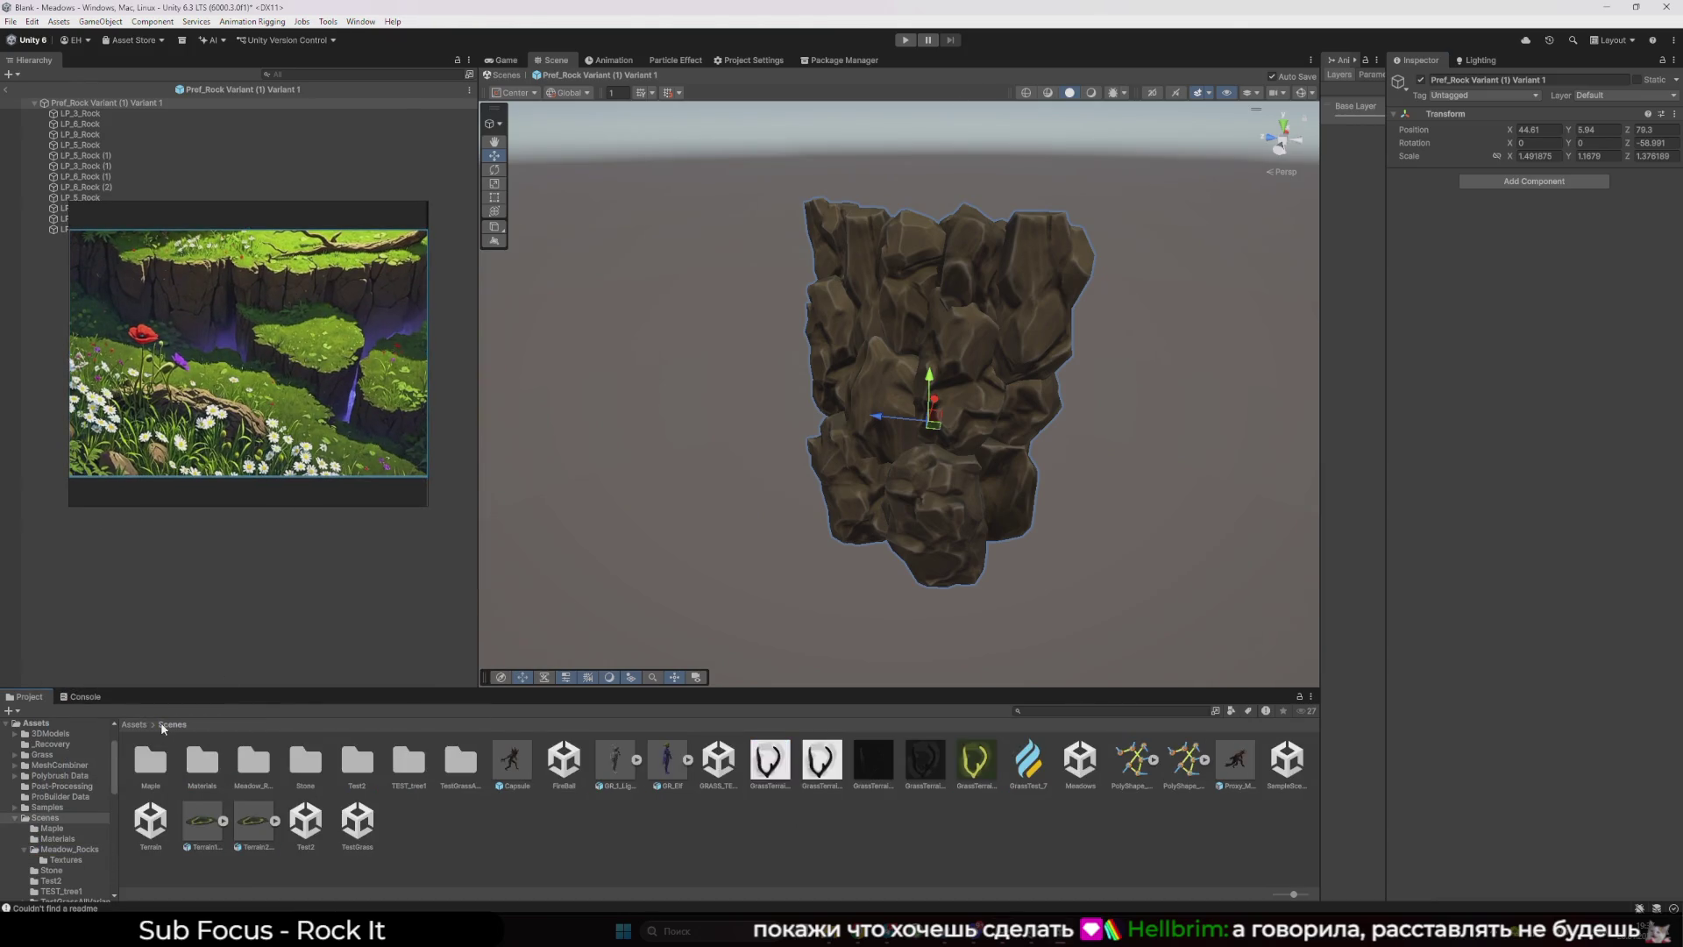
click(503, 60)
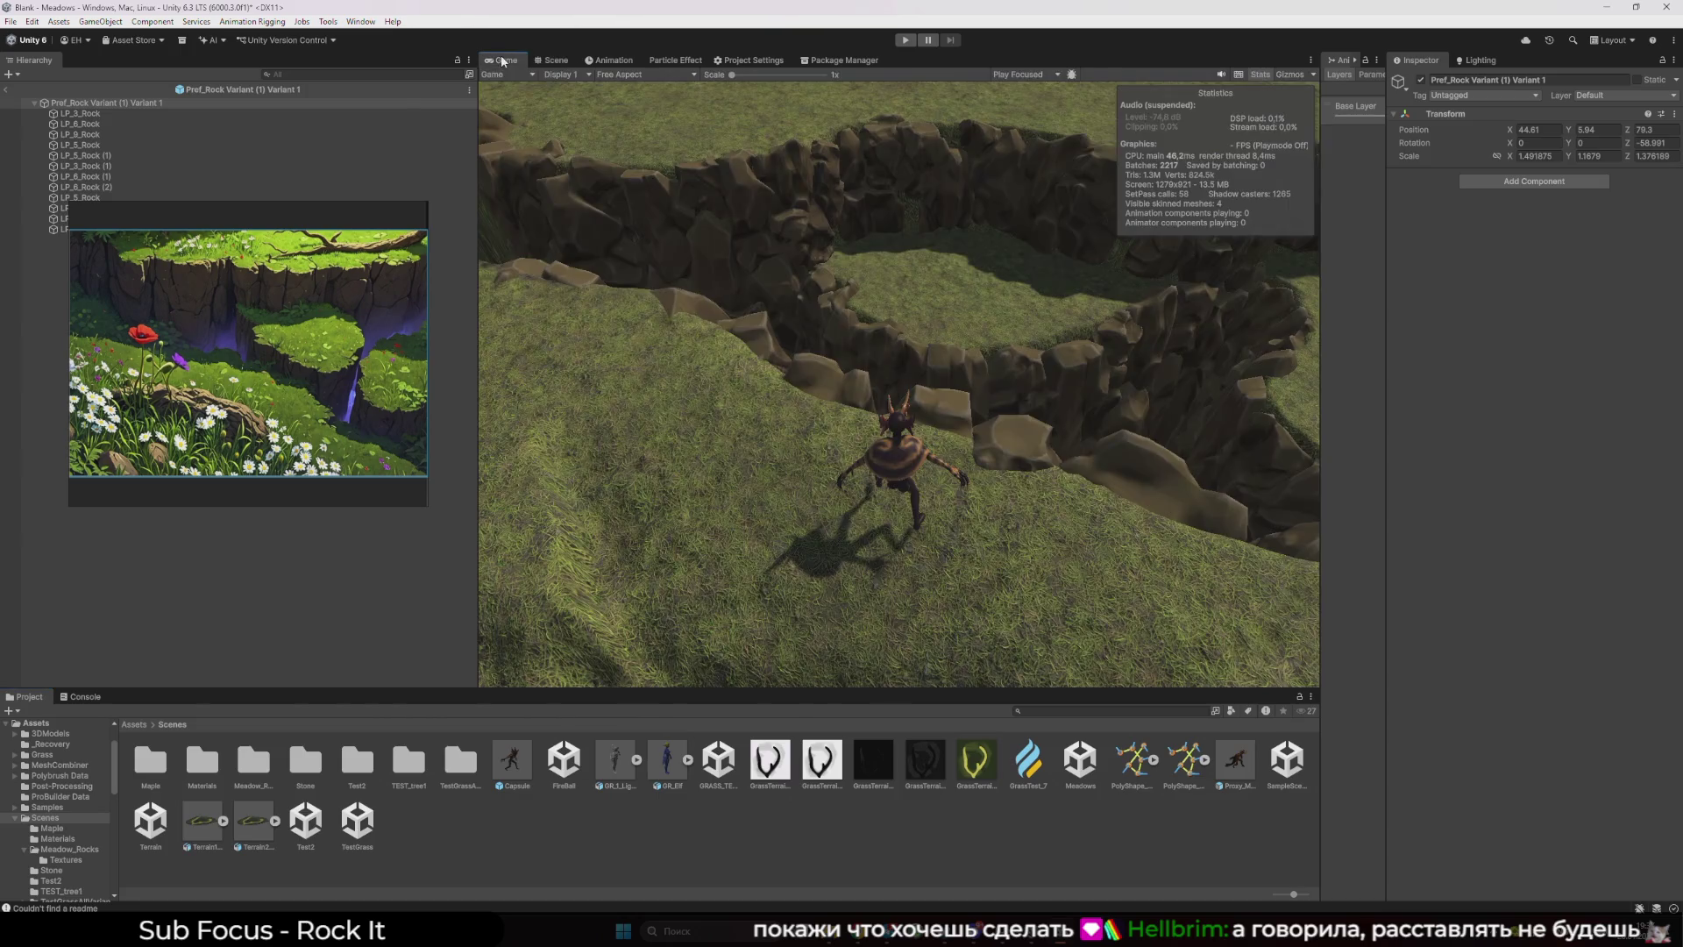
click(545, 60)
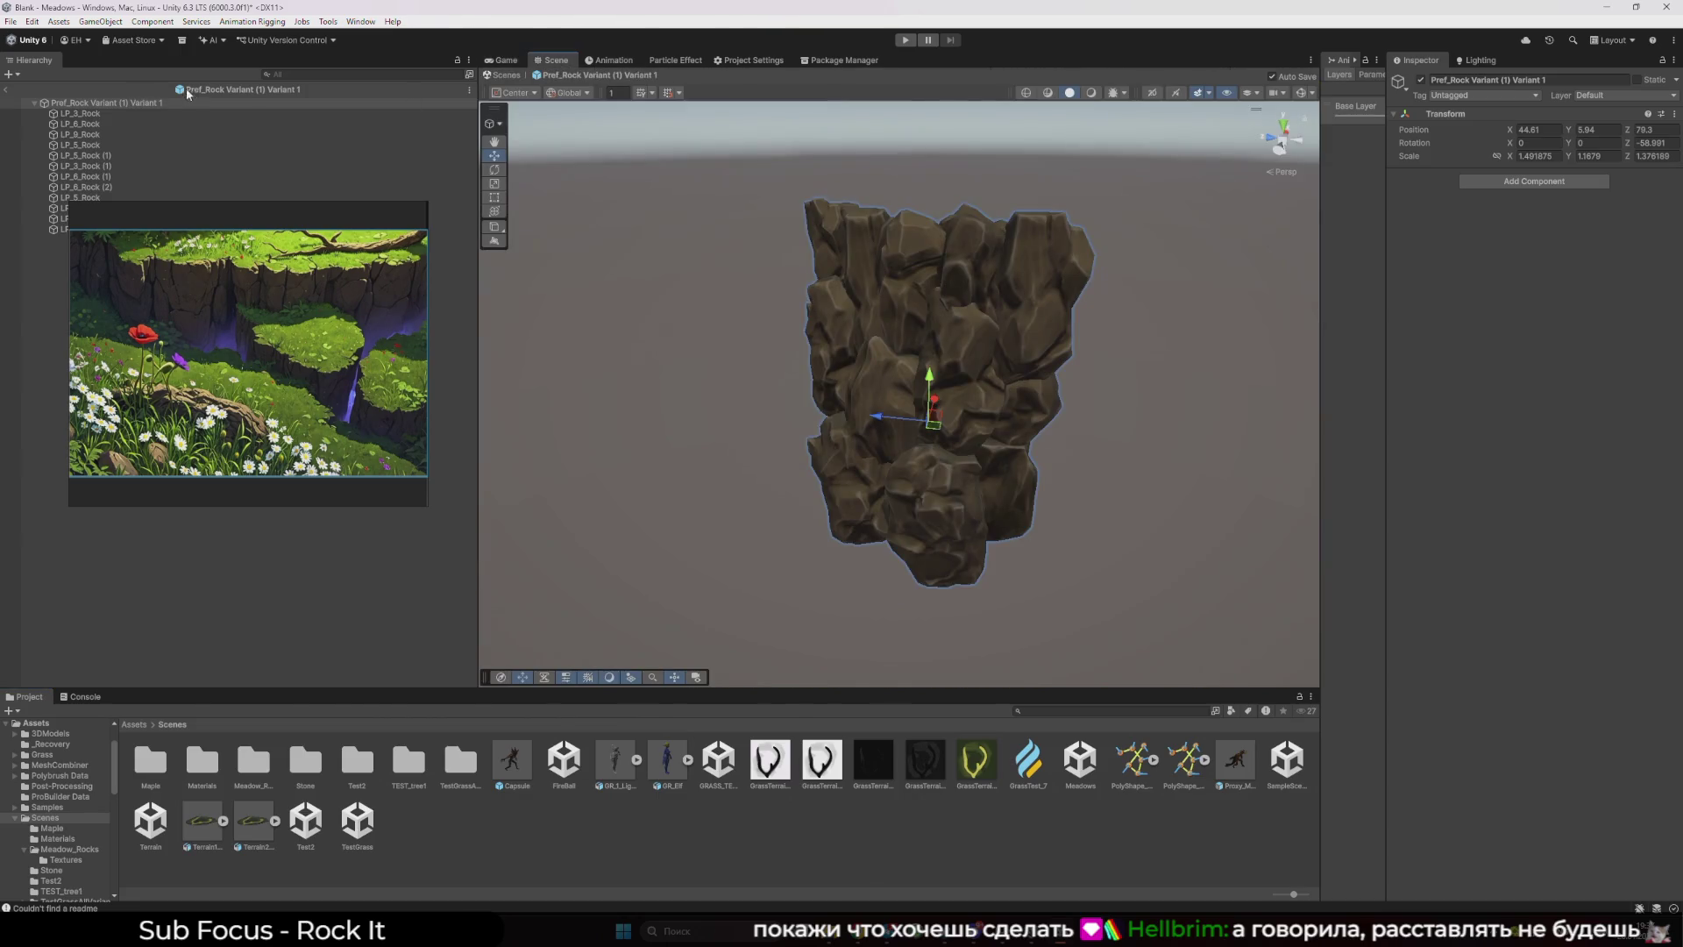
click(6, 90)
mouse_move(912, 368)
mouse_down()
mouse_move(935, 375)
mouse_move(951, 360)
mouse_move(935, 350)
mouse_up()
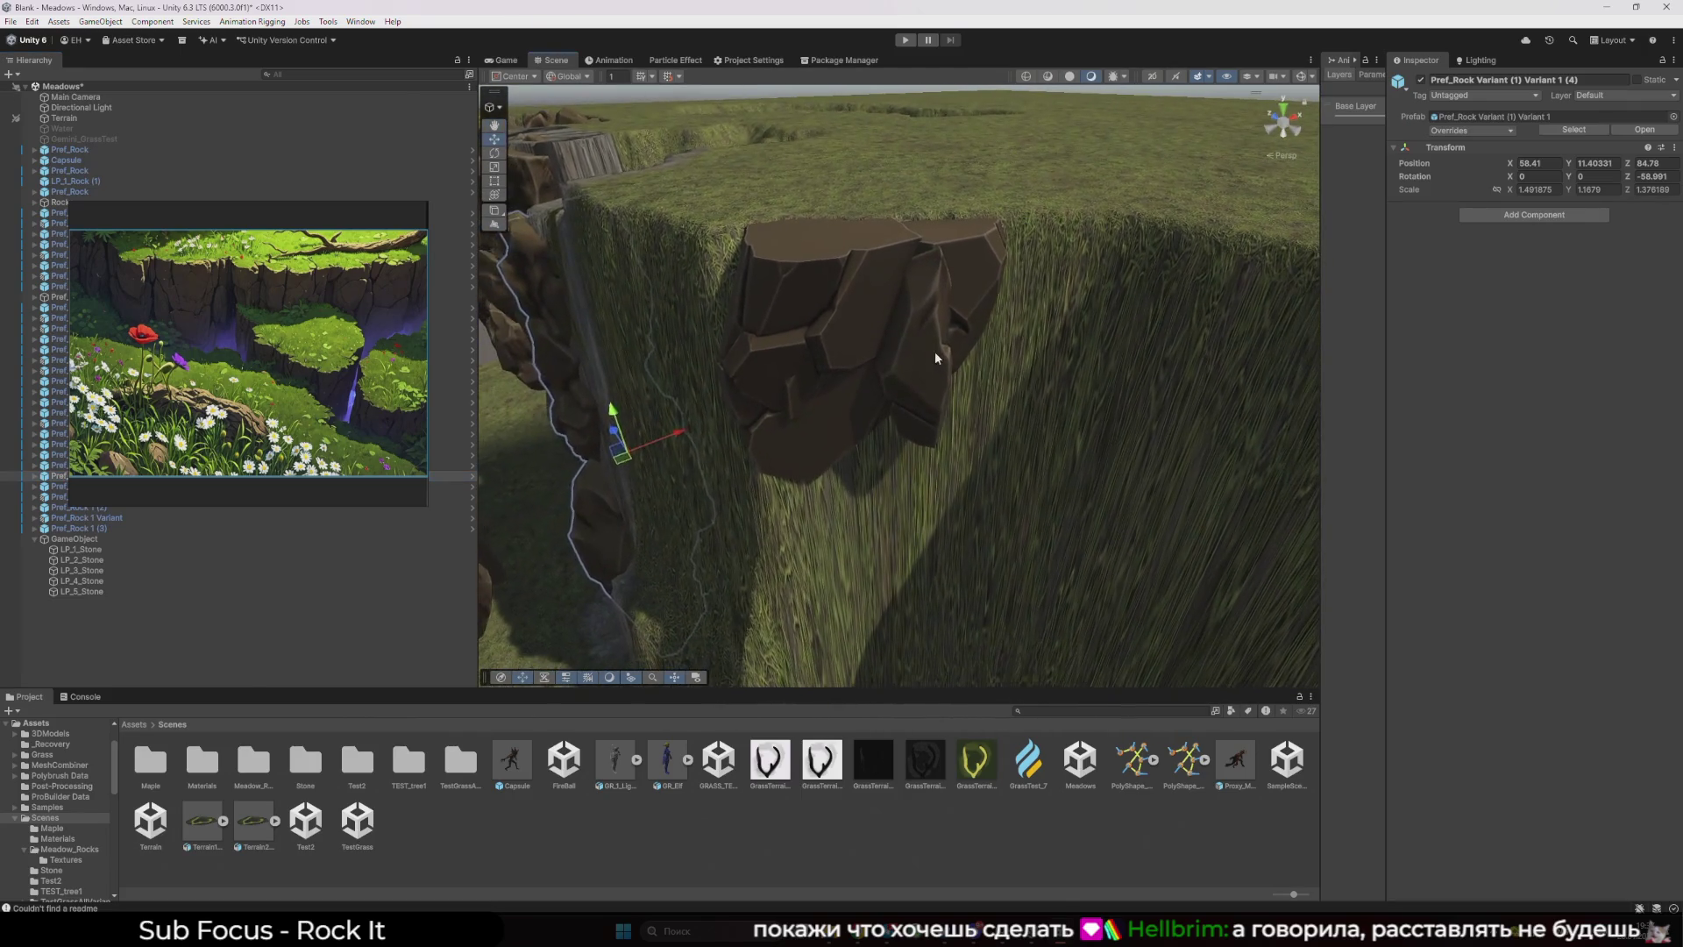
- Undo recent changes, hide a rock wall, and test-place then delete a GR_Stone
click(934, 351)
key(ctrl+z)
key(ctrl+z)
key(ctrl+z)
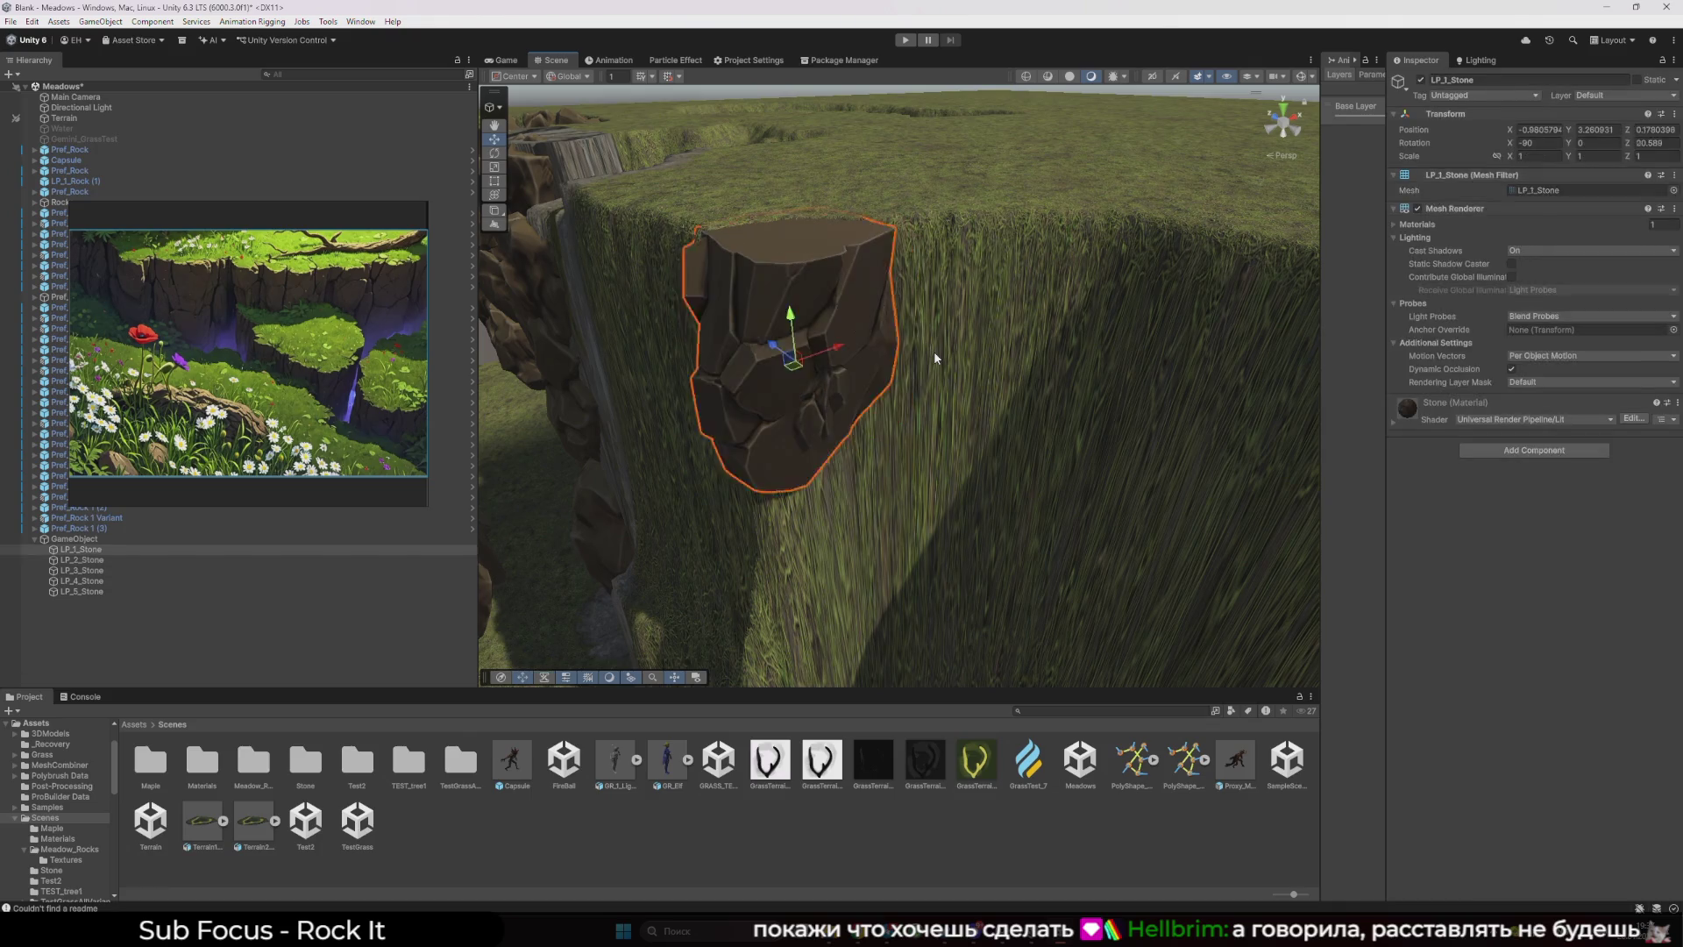
key(ctrl+z)
key(ctrl+z)
key(ctrl+z)
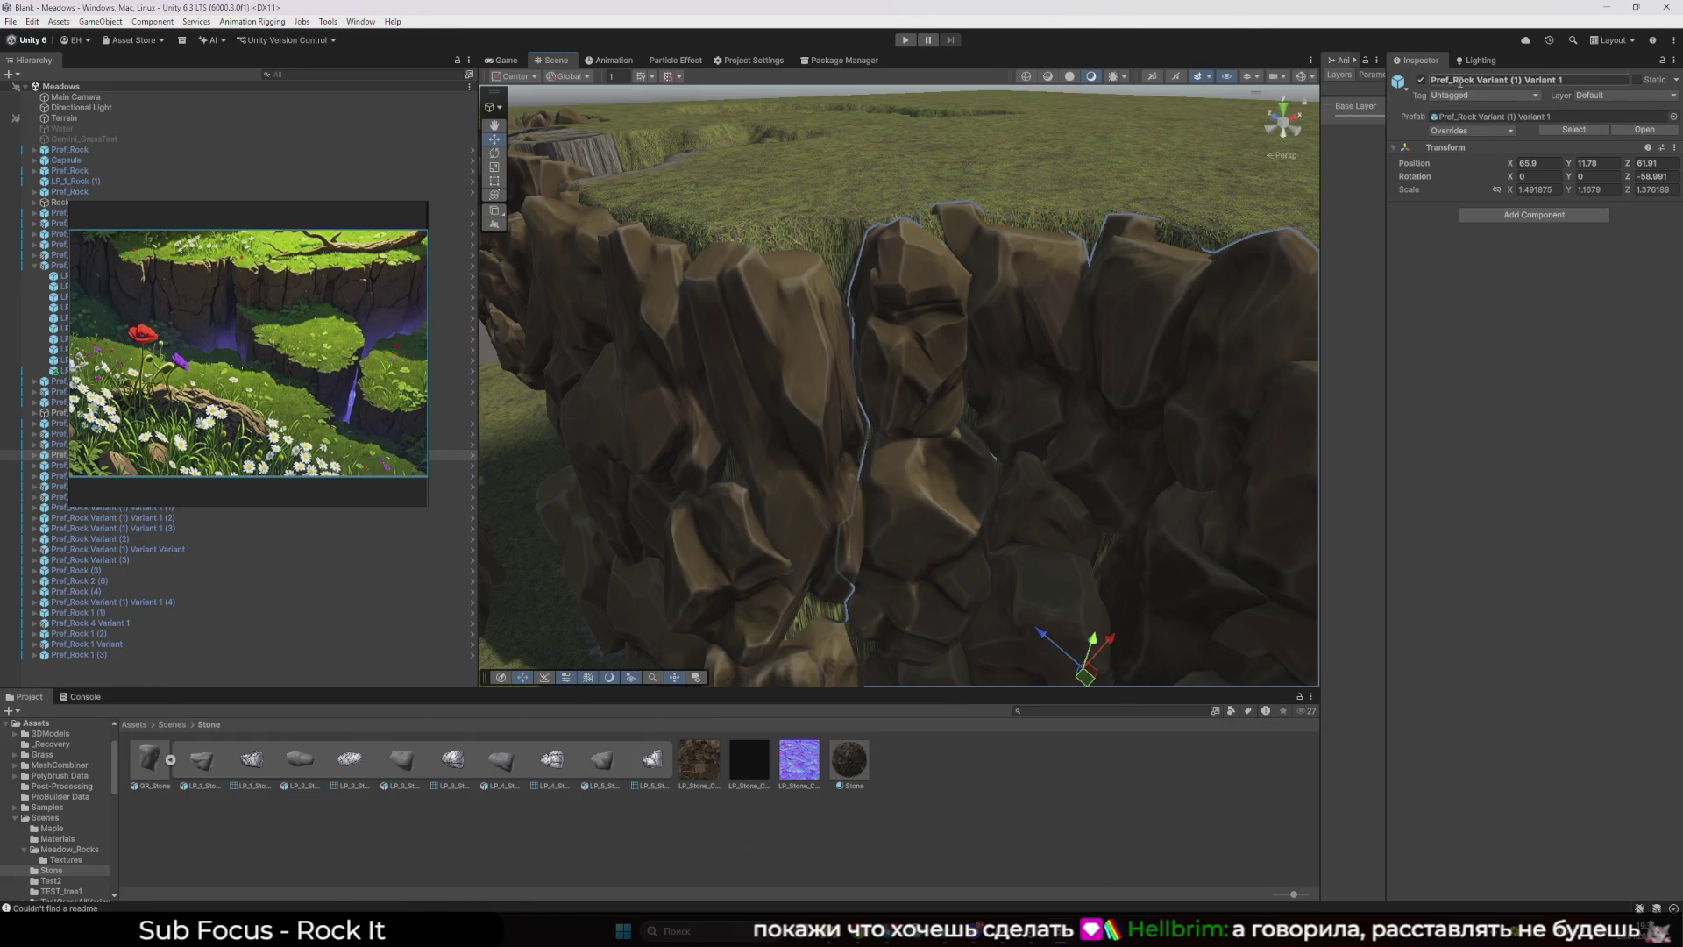
click(1421, 81)
scroll(802, 361, down, 3)
scroll(803, 361, up, 3)
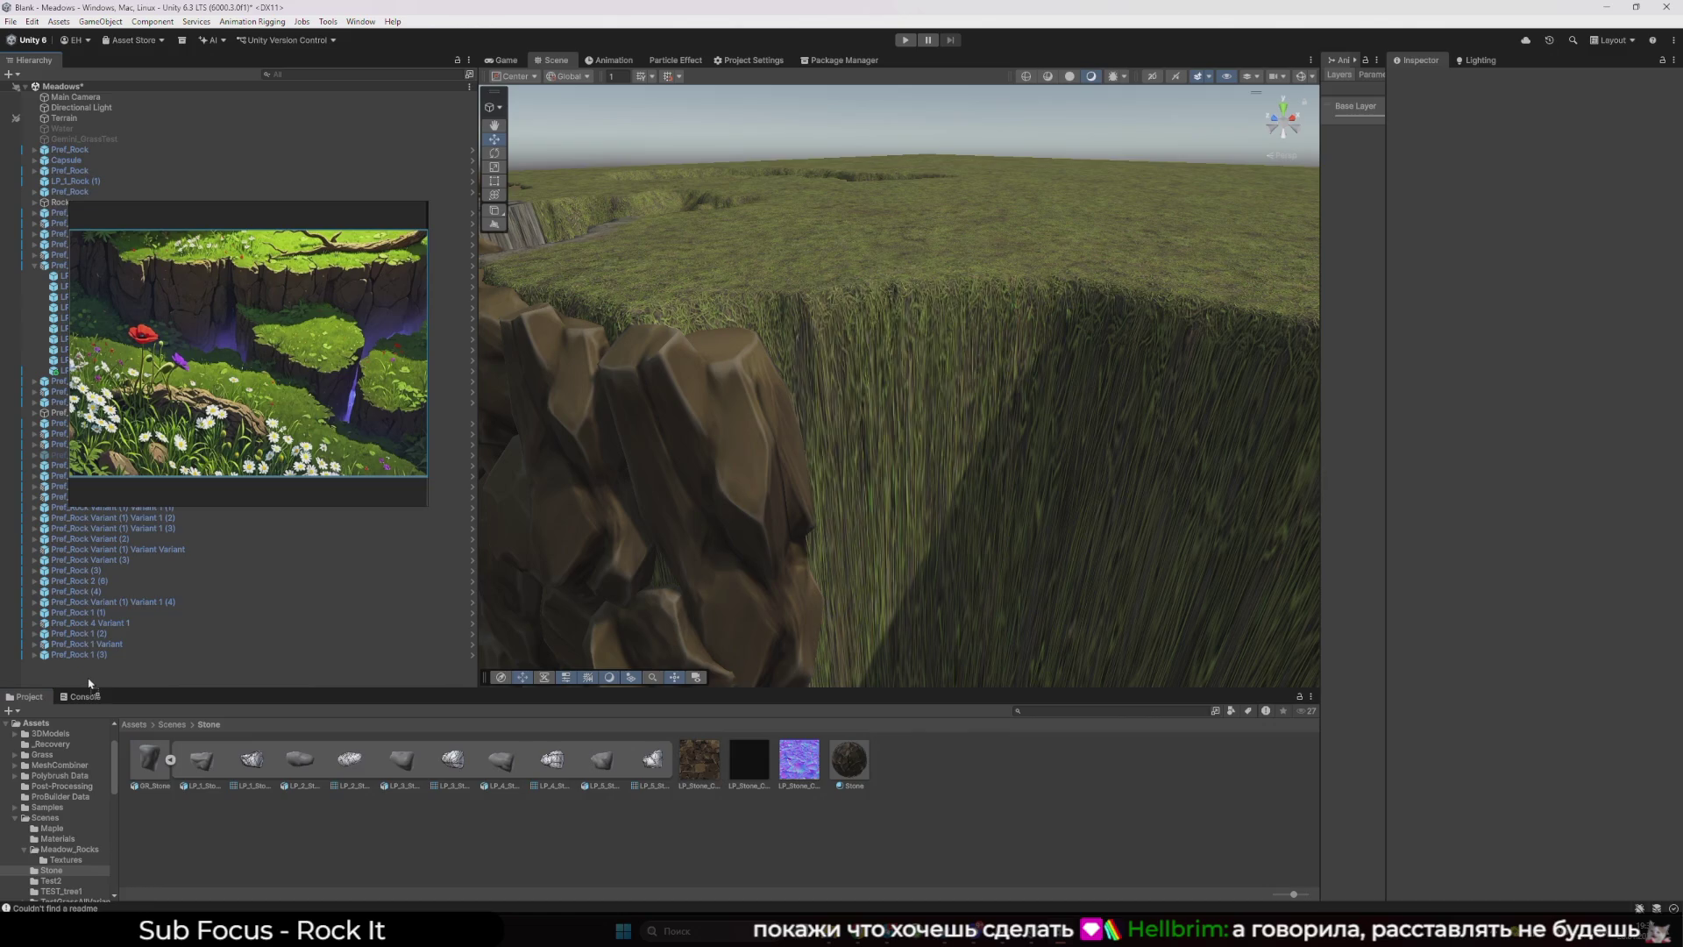
drag(89, 683, 839, 430)
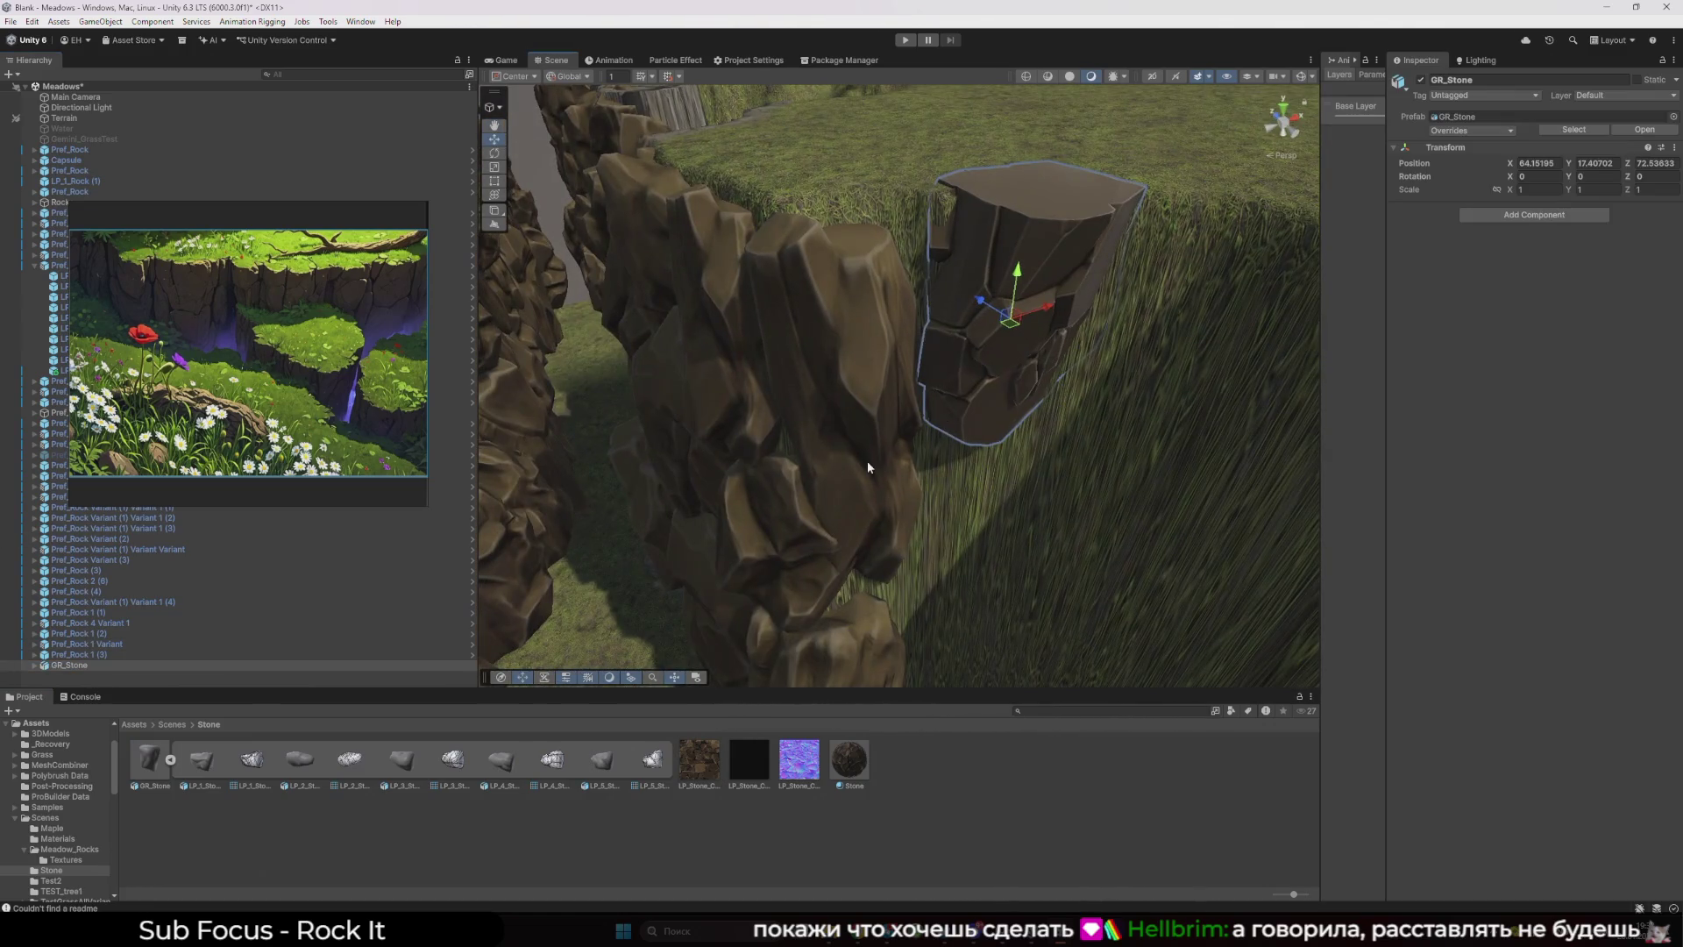
key(Delete)
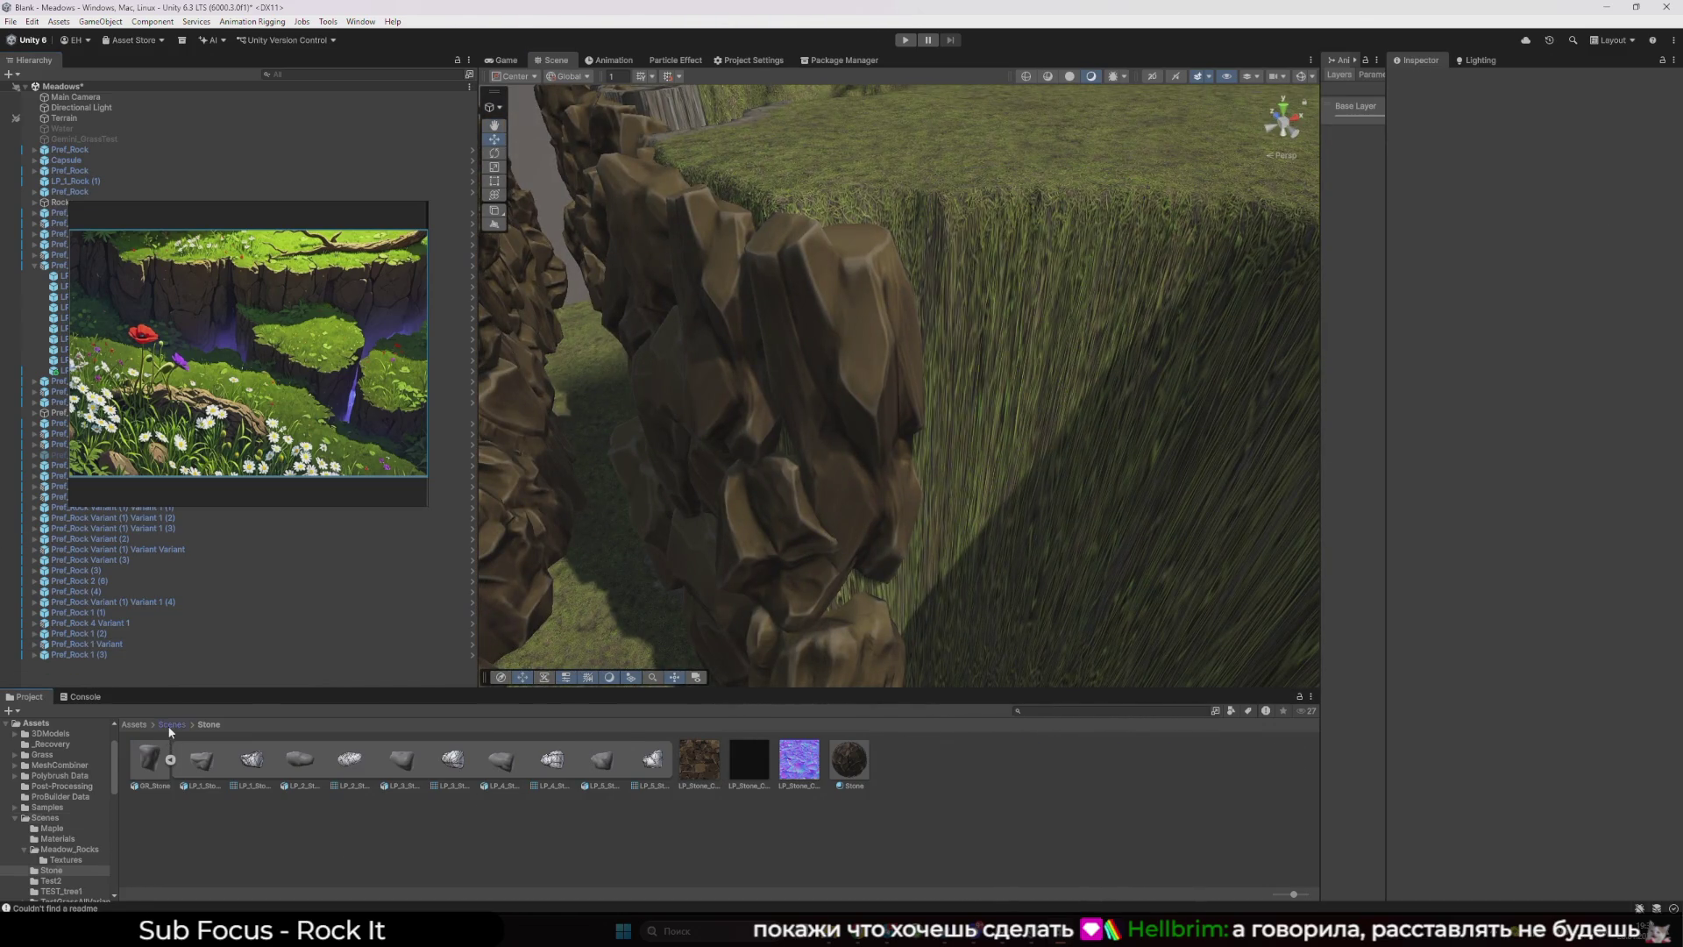
- Find the rock's prefab in Meadow_Rocks and drop Pref_Rock (2) near 62.11, 13.01, 65.00
click(171, 726)
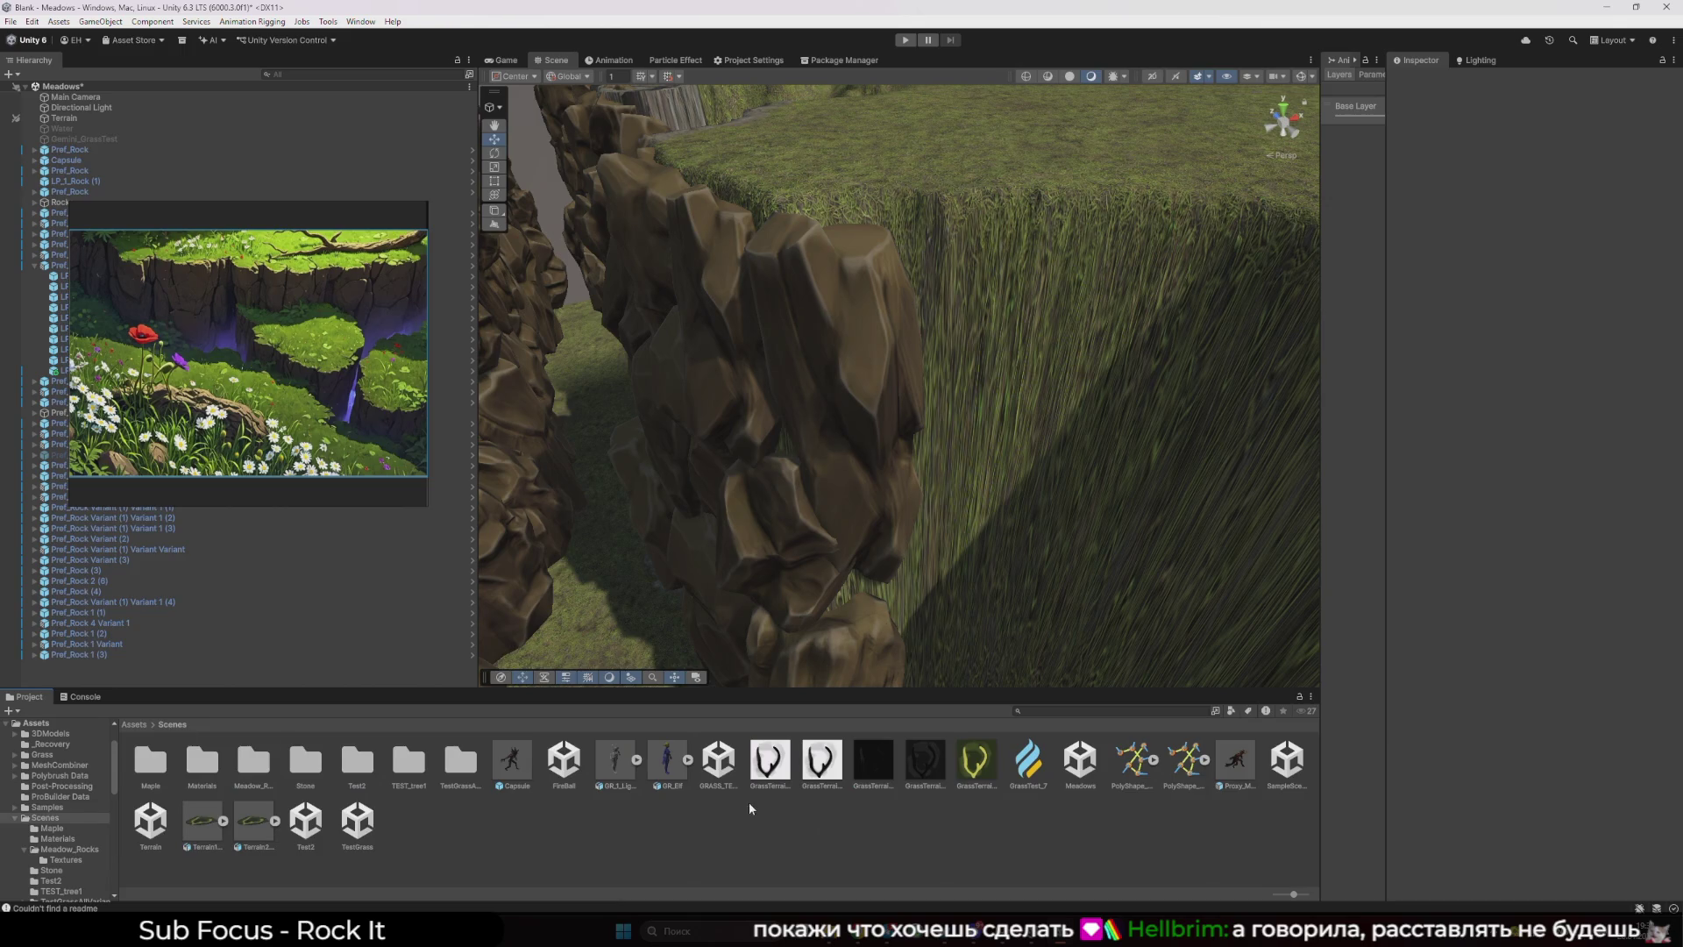
click(136, 724)
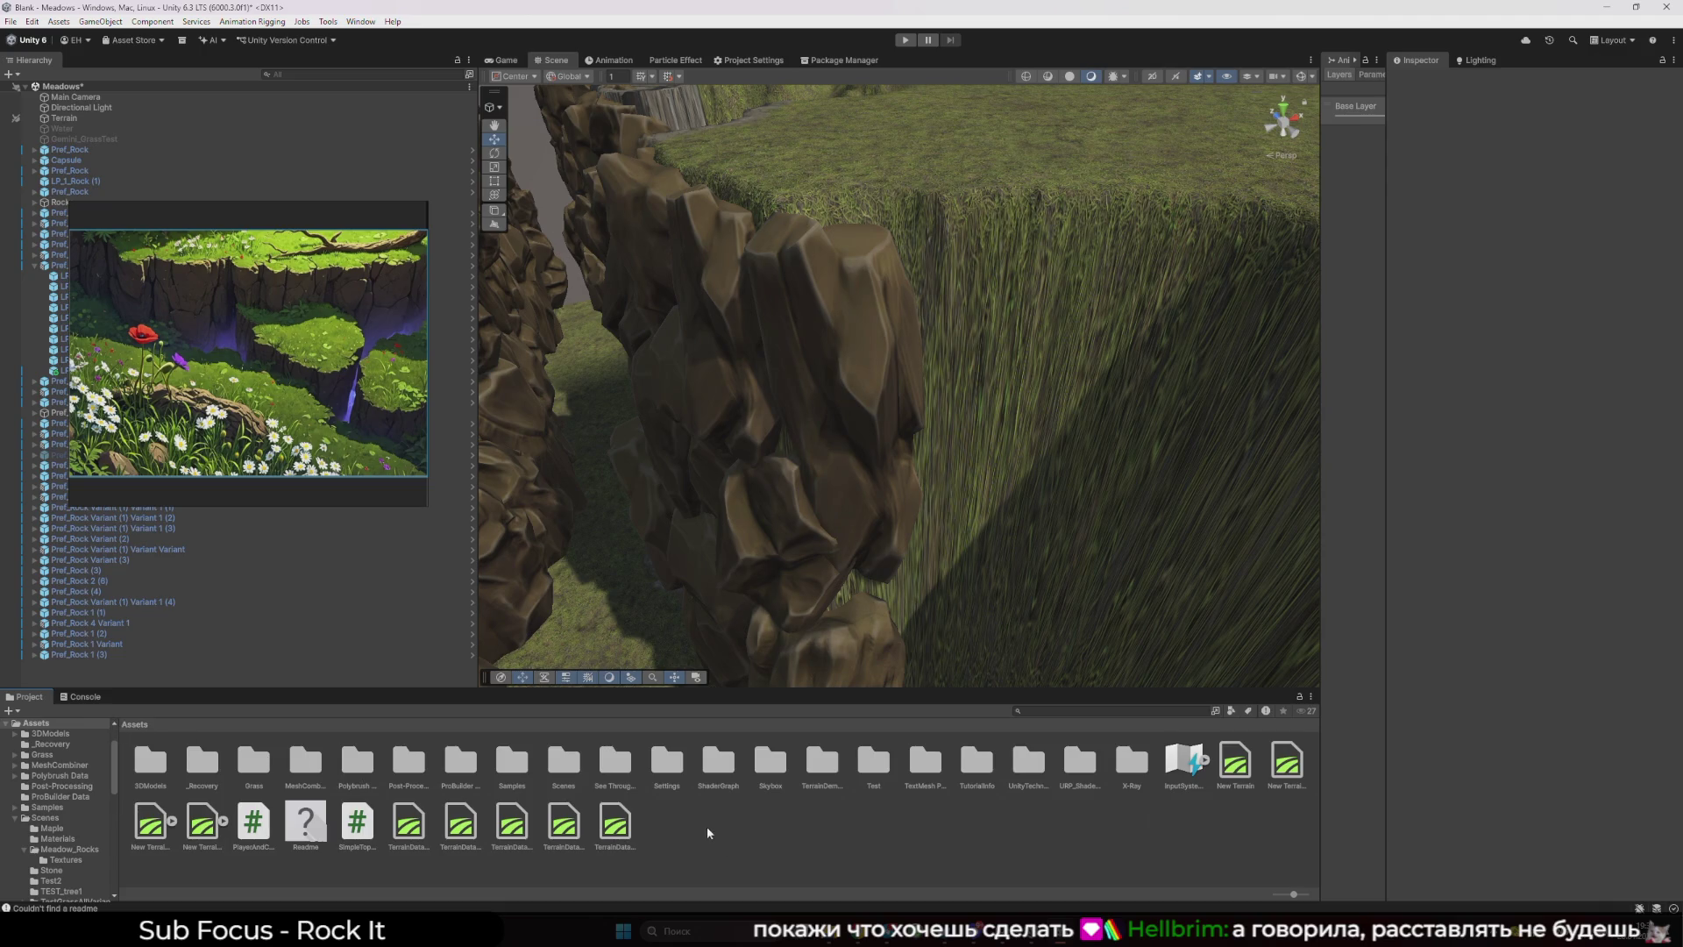
double_click(562, 762)
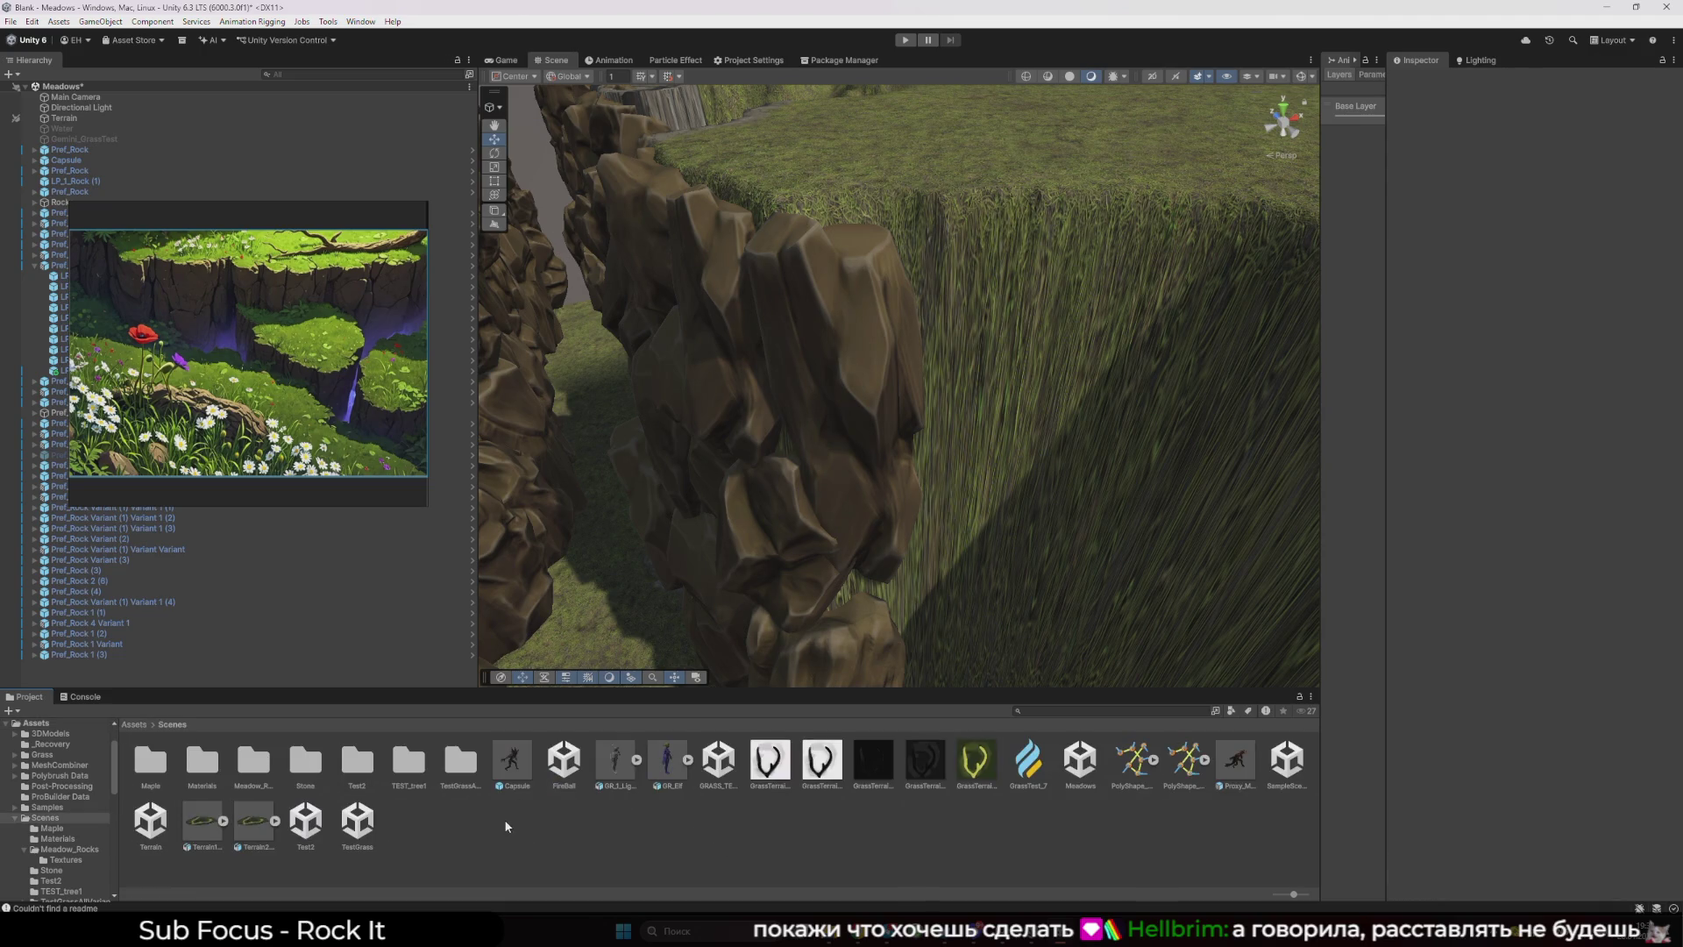
click(933, 459)
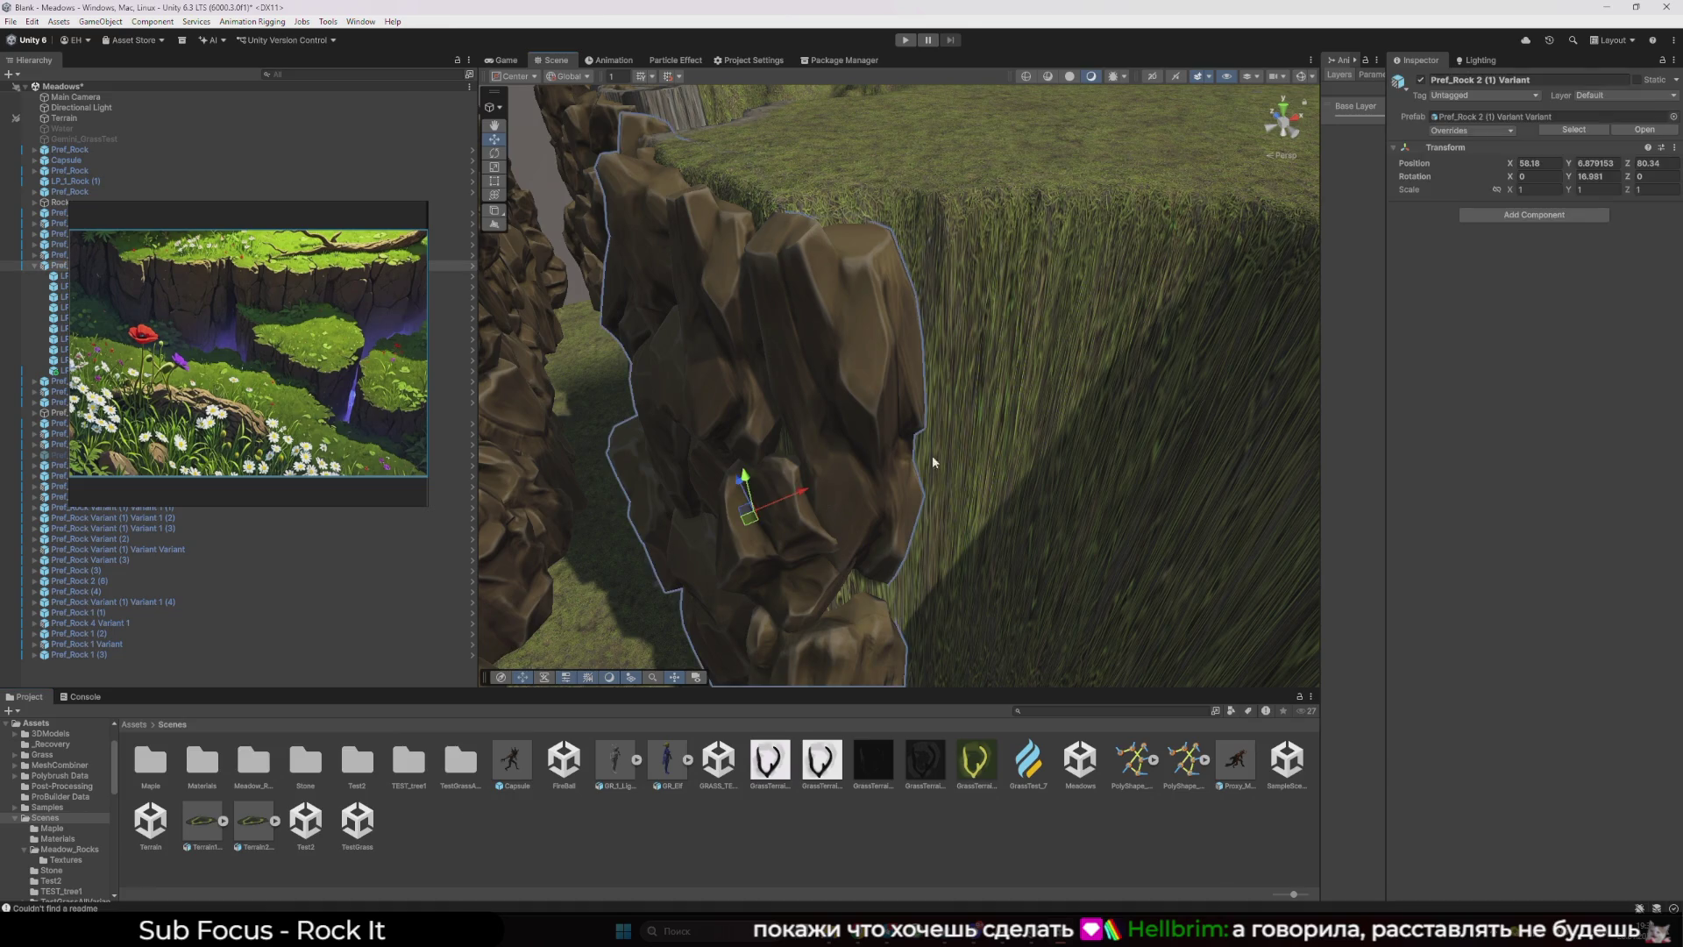
click(1461, 118)
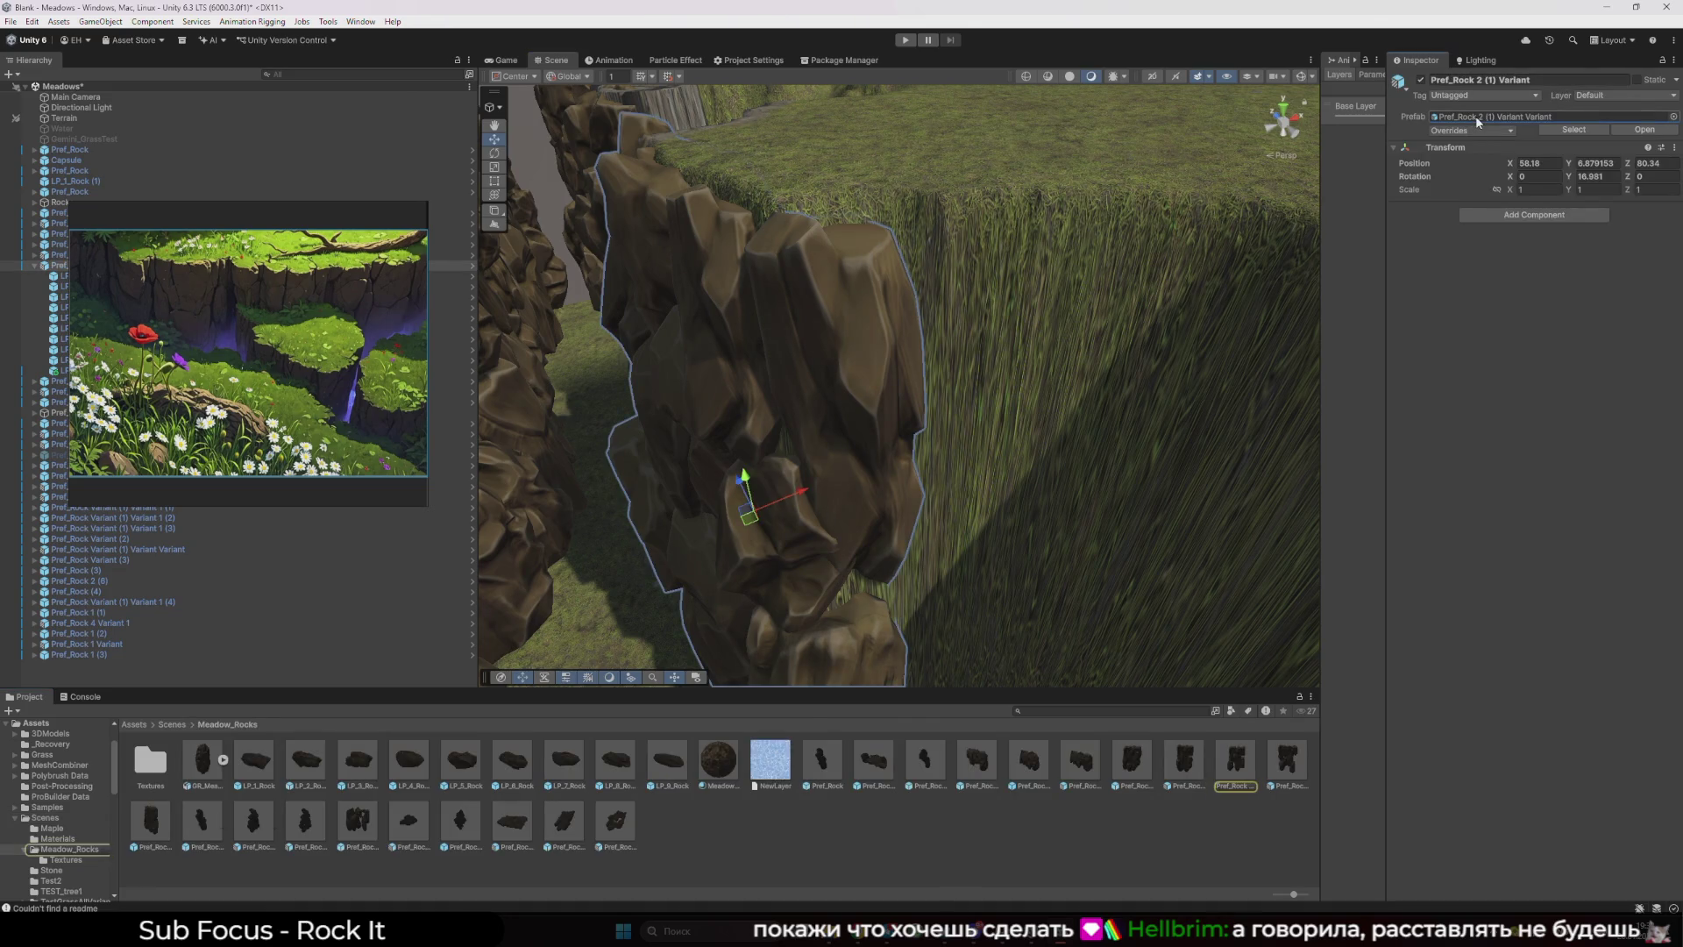
click(171, 723)
click(439, 801)
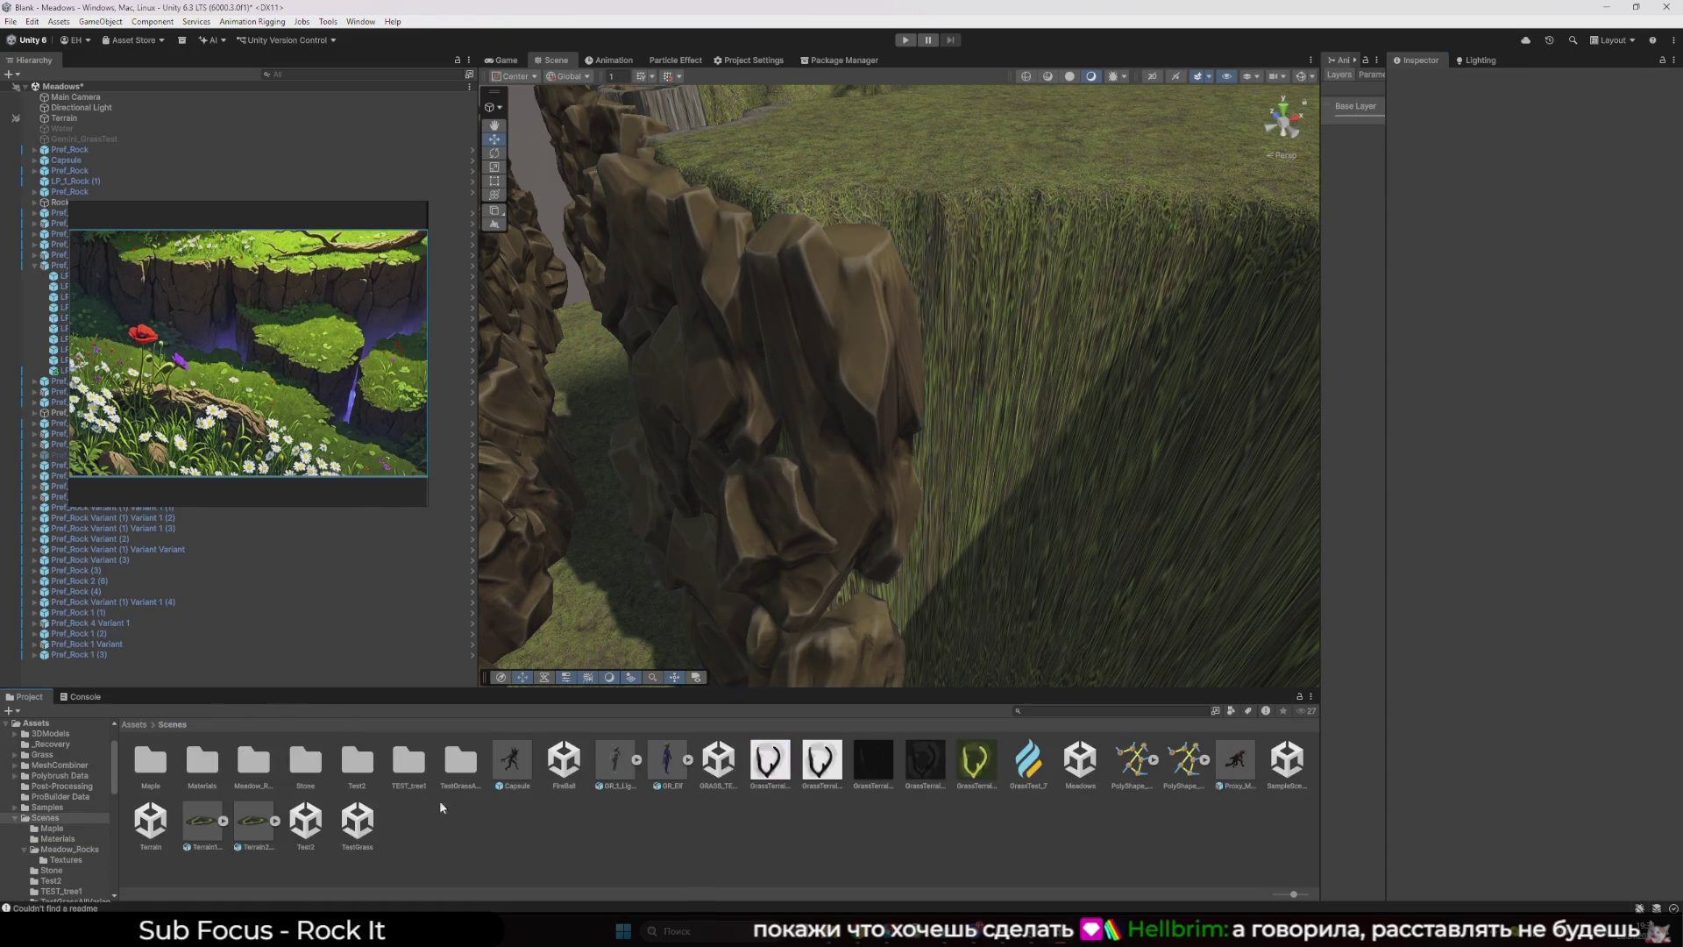
double_click(251, 762)
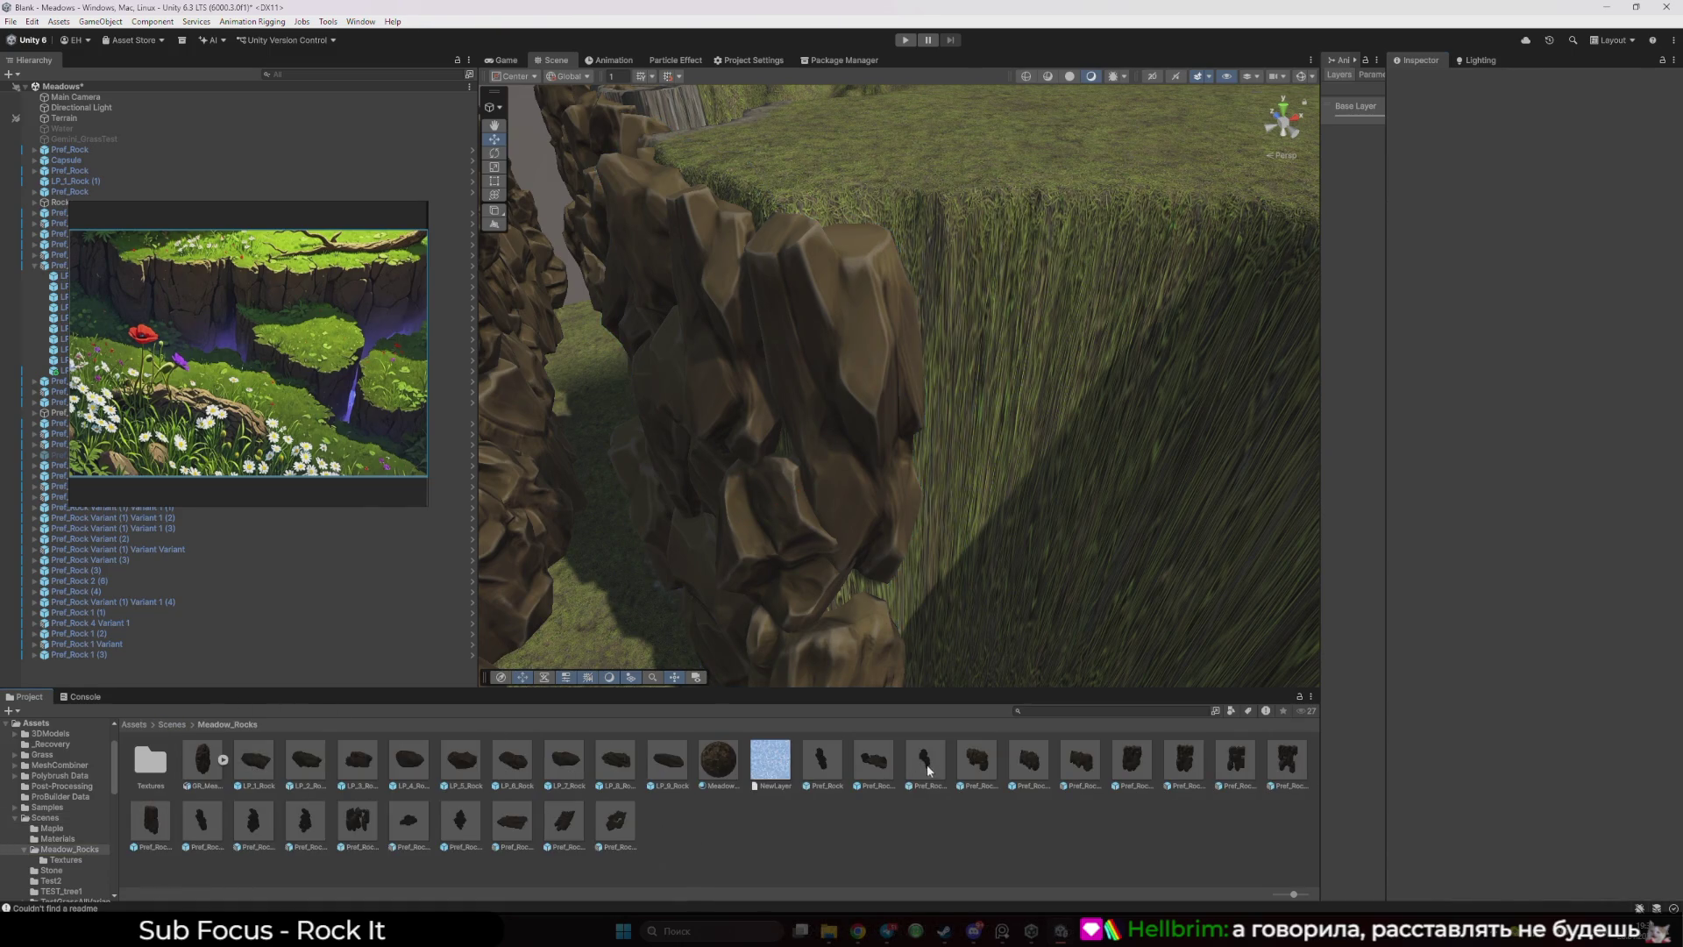
mouse_move(927, 770)
mouse_down()
mouse_move(984, 488)
mouse_move(826, 777)
mouse_move(1025, 441)
mouse_move(928, 782)
mouse_move(1044, 458)
mouse_up()
- Remove the placed rock and duplicate Pref_Rock (2) as a new prefab named Stone
key(f)
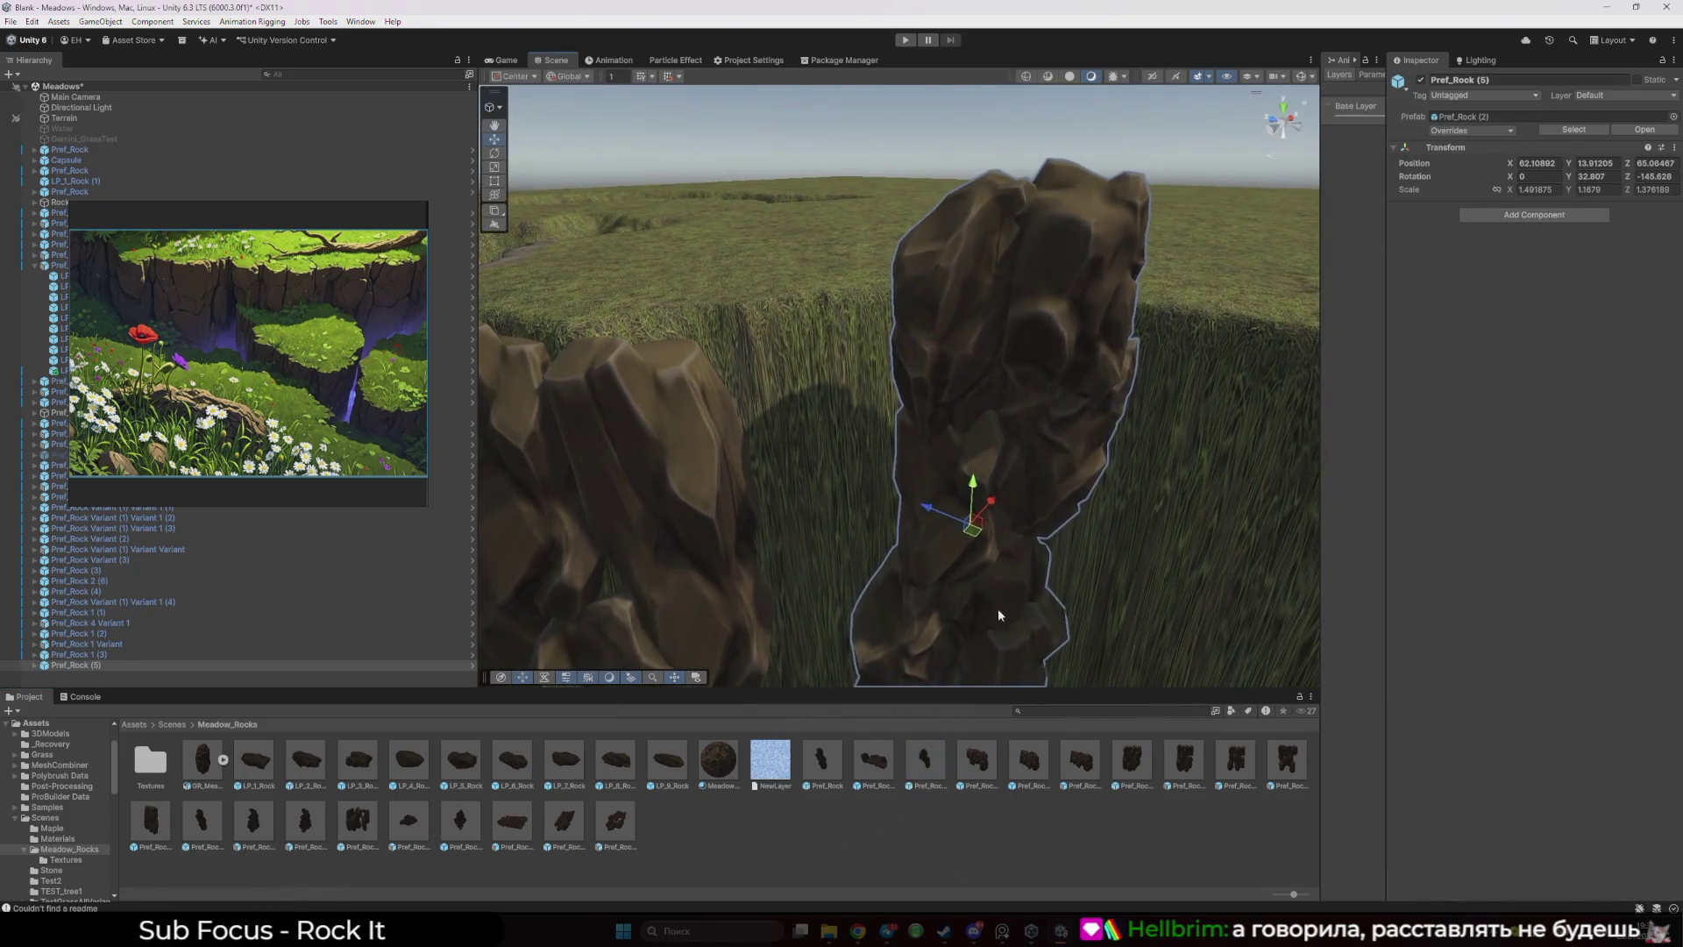
drag(997, 615, 925, 768)
key(ctrl+d)
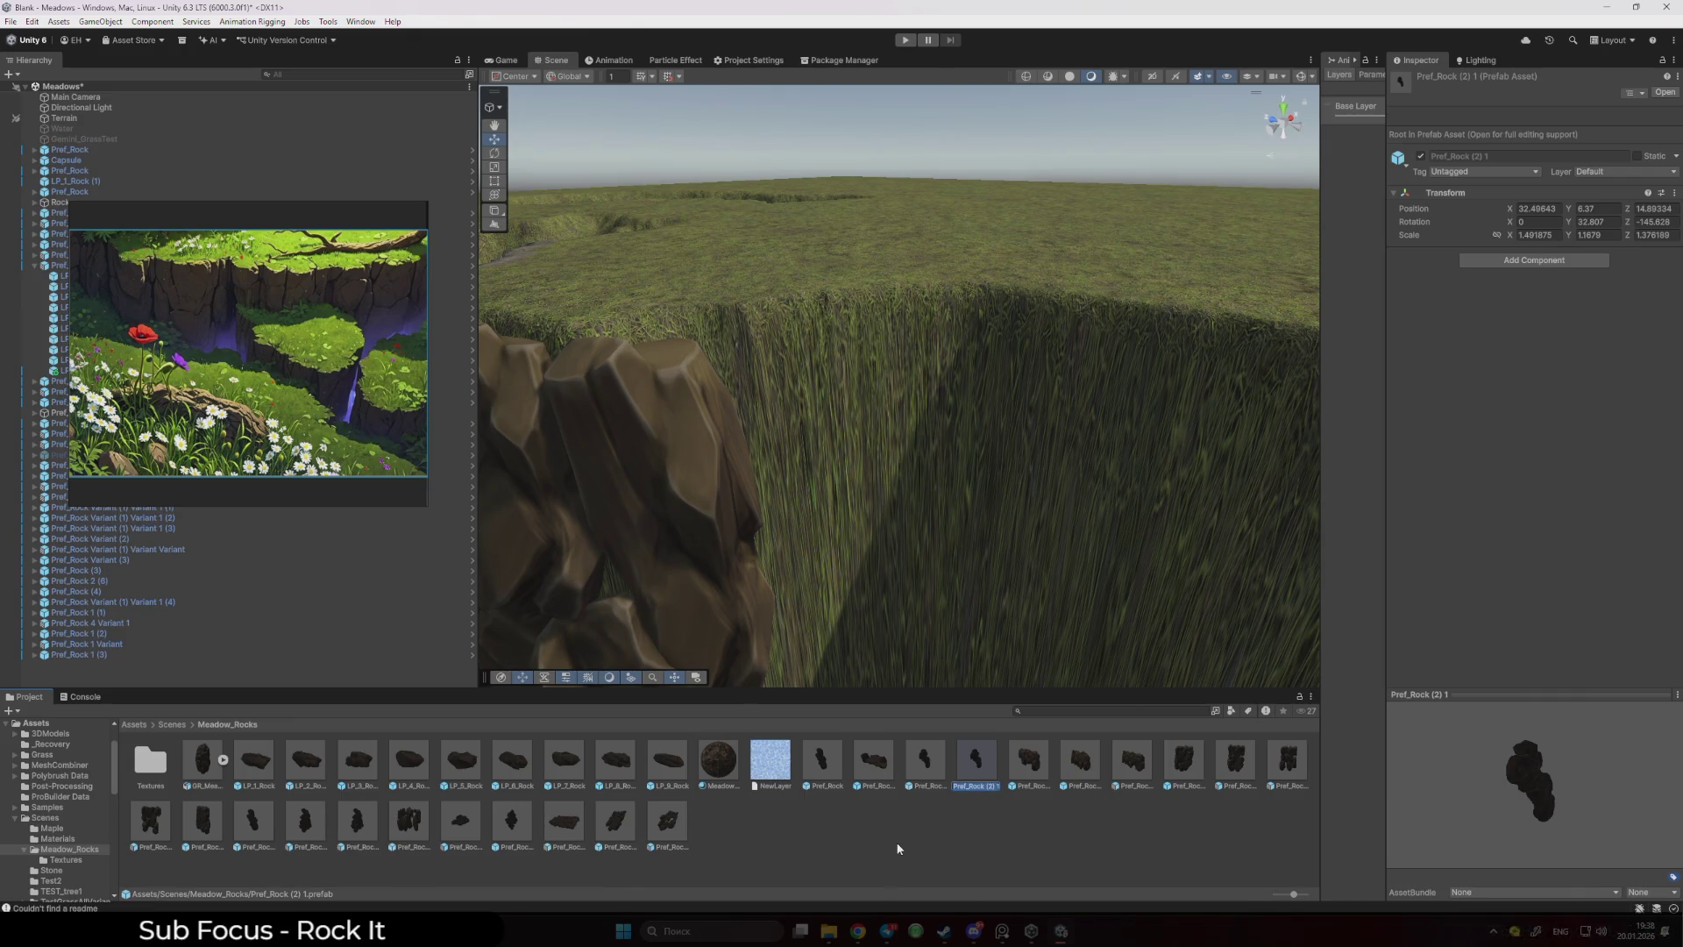
key(F2)
text(5e)
key(Return)
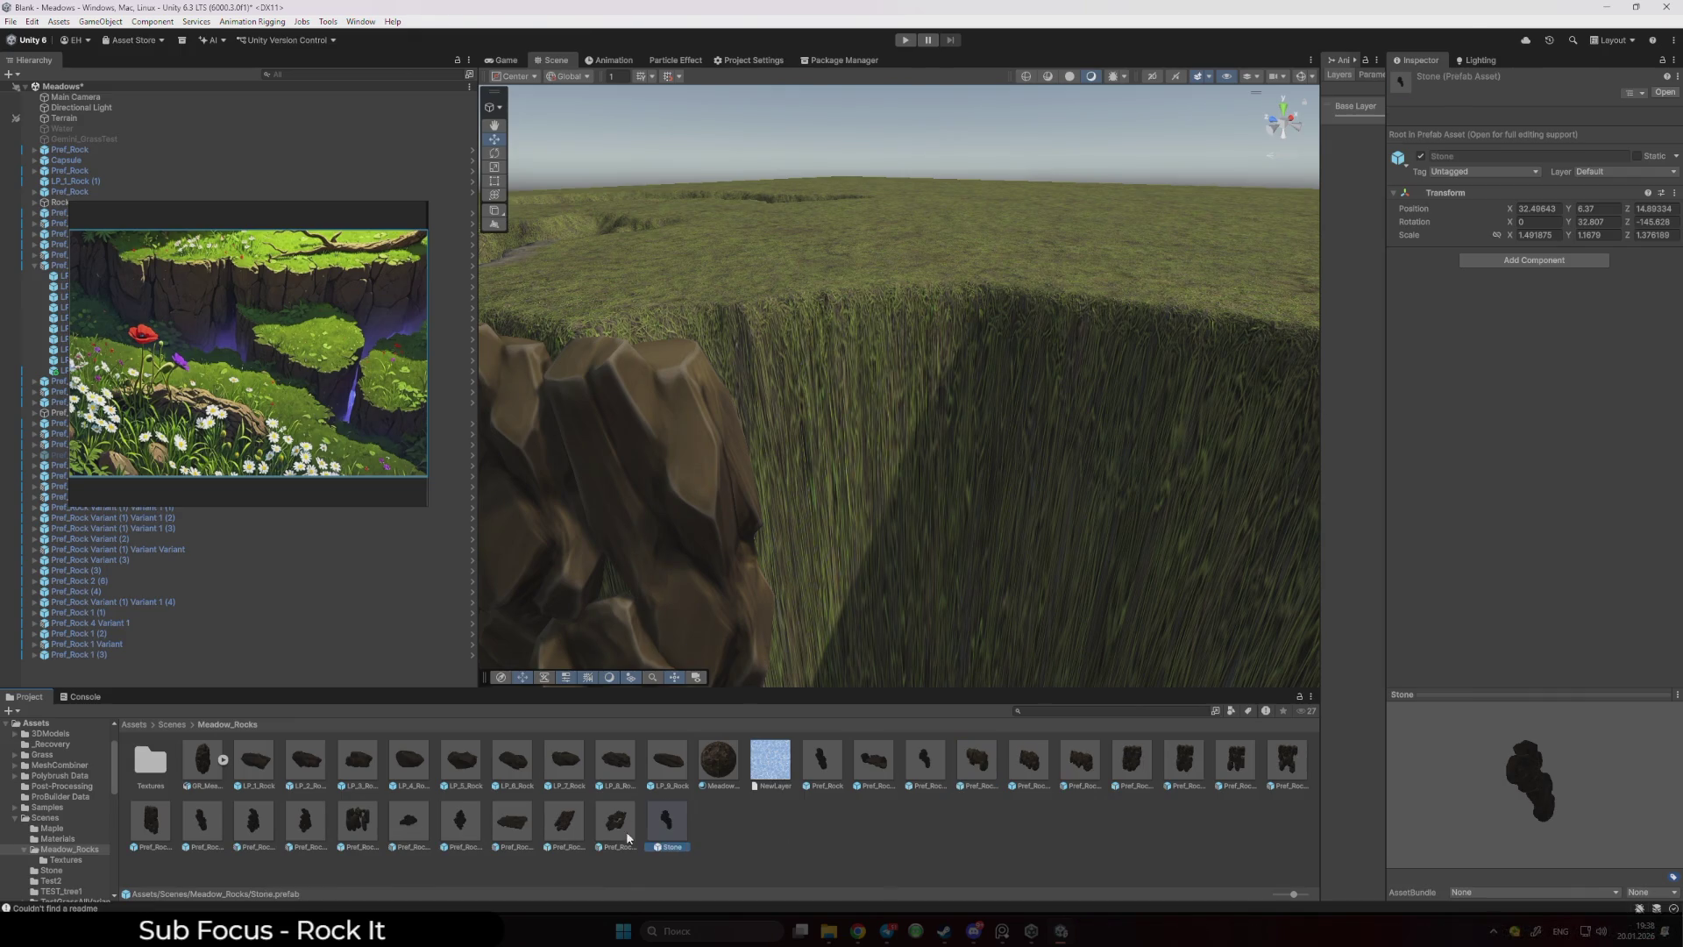
- Open the Stone prefab for editing and browse to the Stone asset folder
double_click(658, 833)
mouse_move(222, 346)
mouse_down()
mouse_move(916, 412)
mouse_move(1547, 439)
mouse_move(1522, 445)
mouse_up()
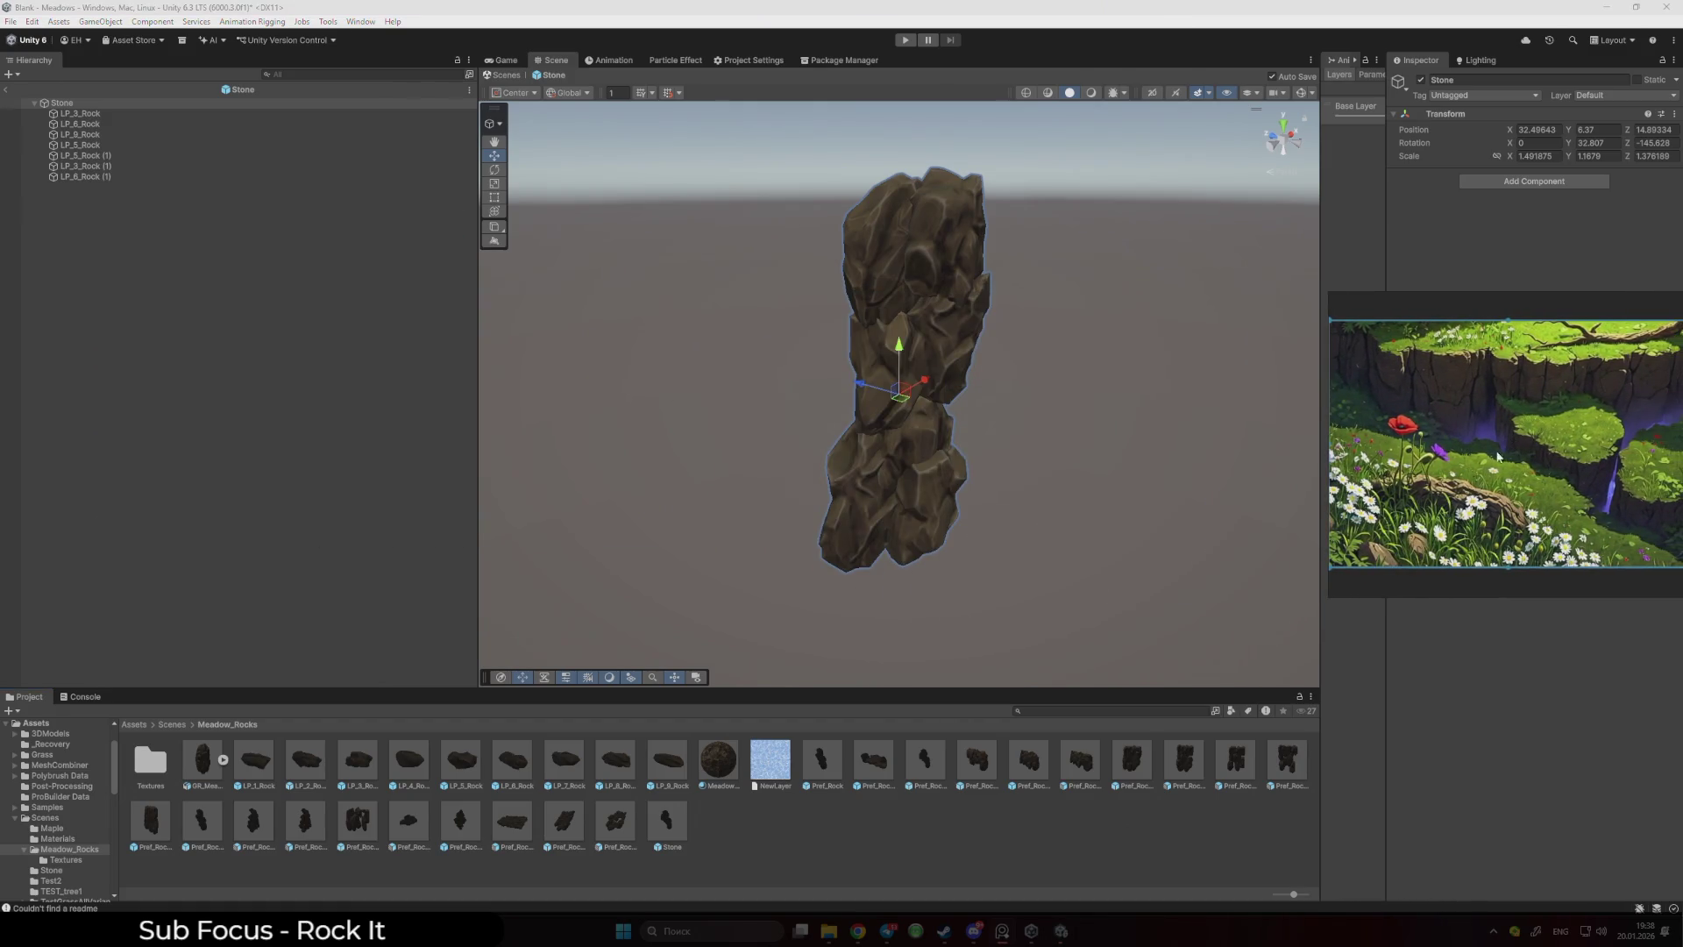
click(171, 725)
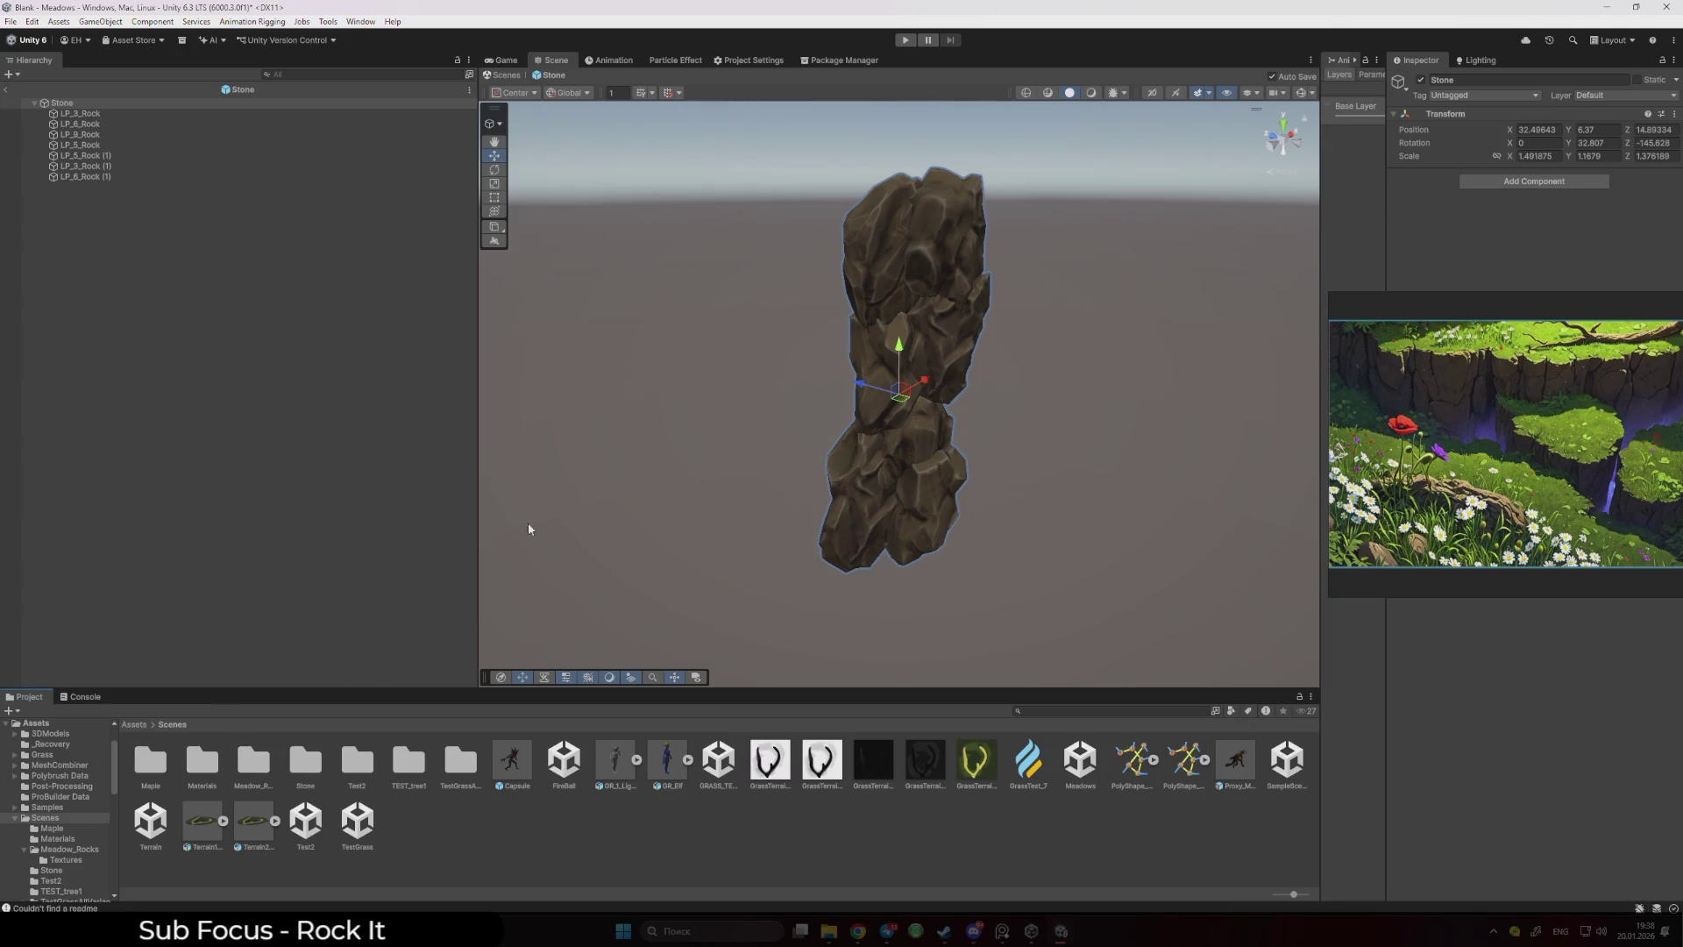
mouse_move(529, 528)
mouse_down()
mouse_move(616, 500)
mouse_move(589, 517)
mouse_up()
click(447, 842)
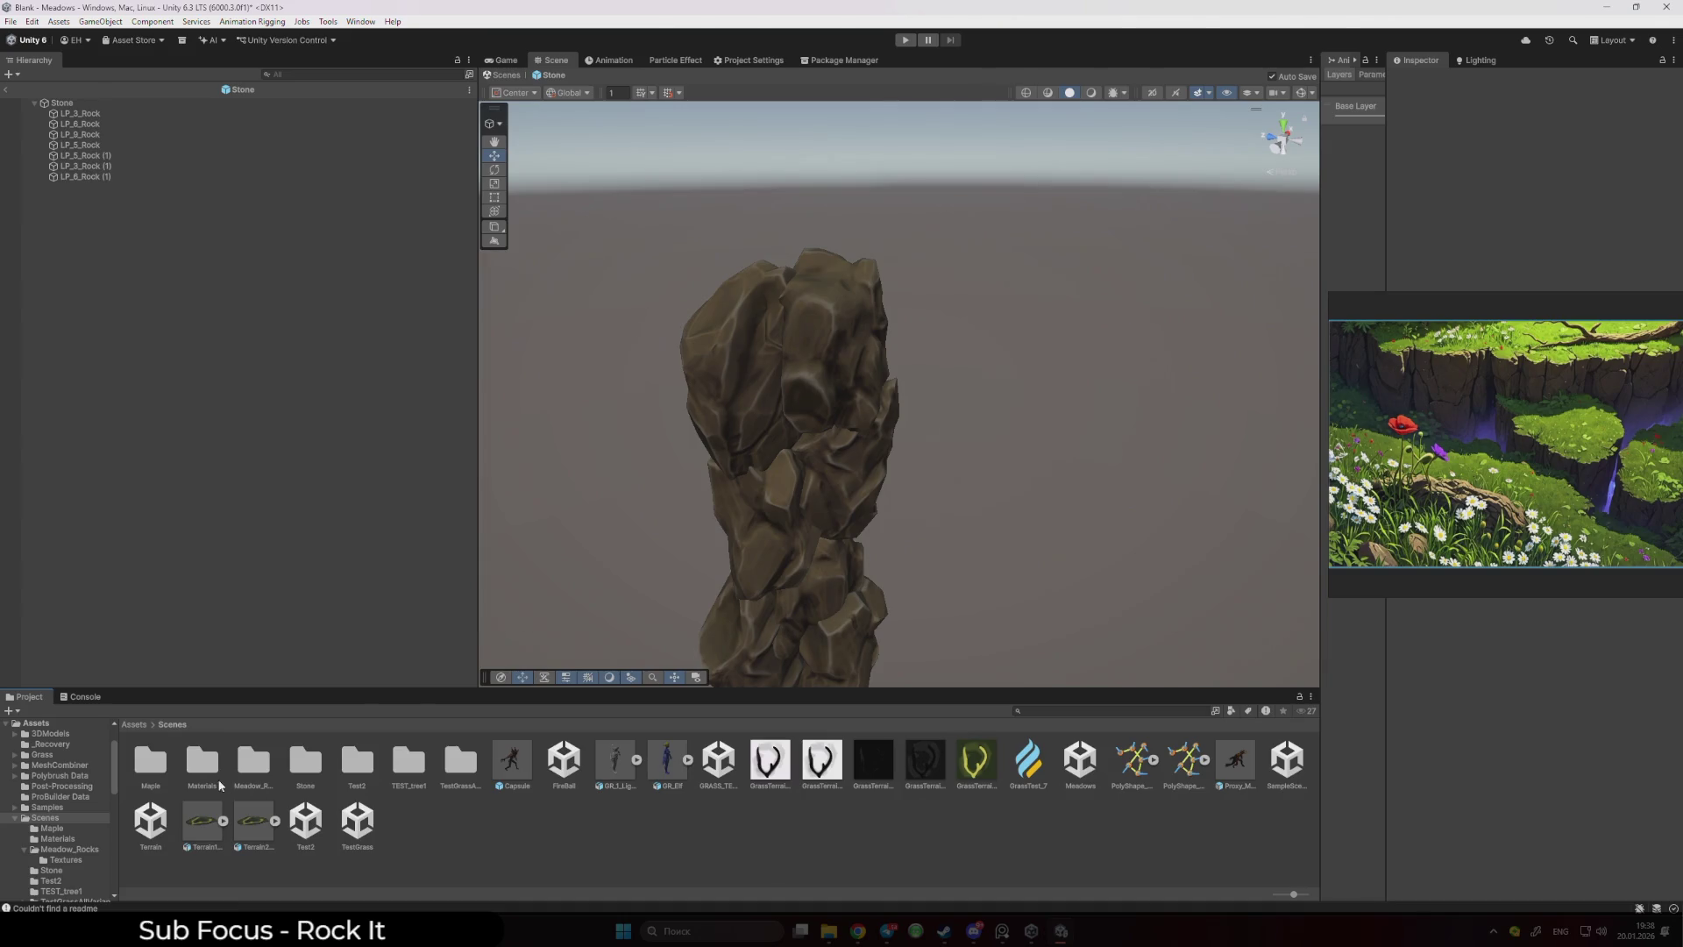
double_click(305, 761)
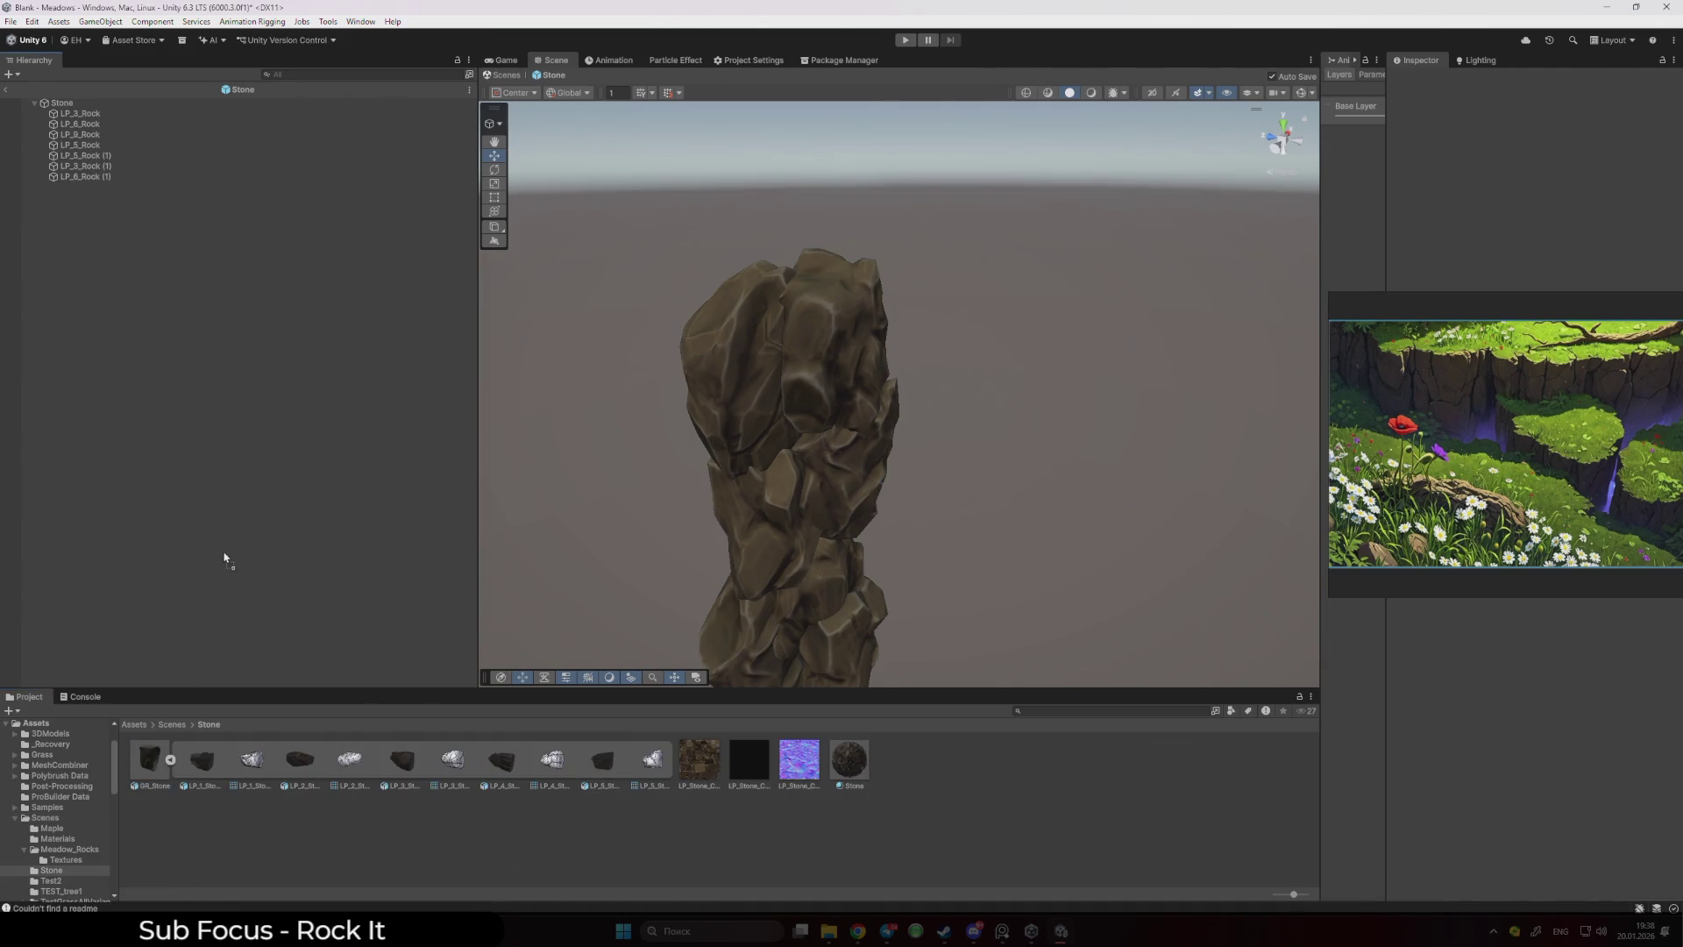
- Move GR_Stone's five LP pieces under Stone, then delete GR_Stone and LP_3_Rock
drag(224, 559, 225, 561)
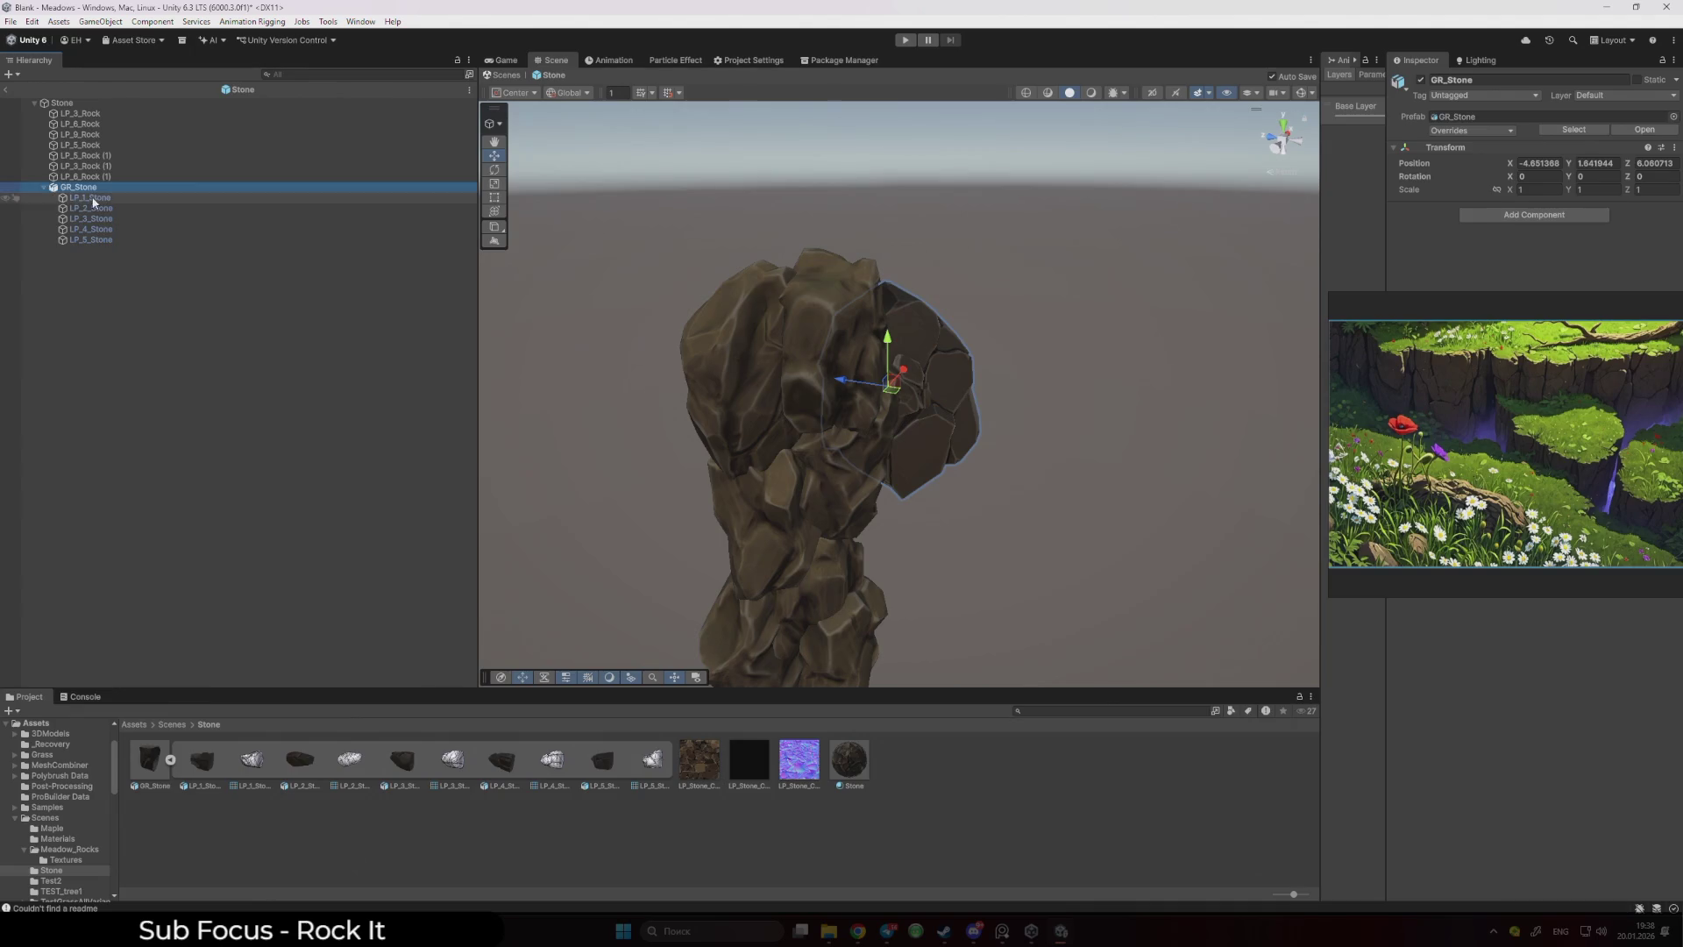
click(91, 198)
shift+click(91, 239)
drag(114, 207, 139, 266)
click(83, 239)
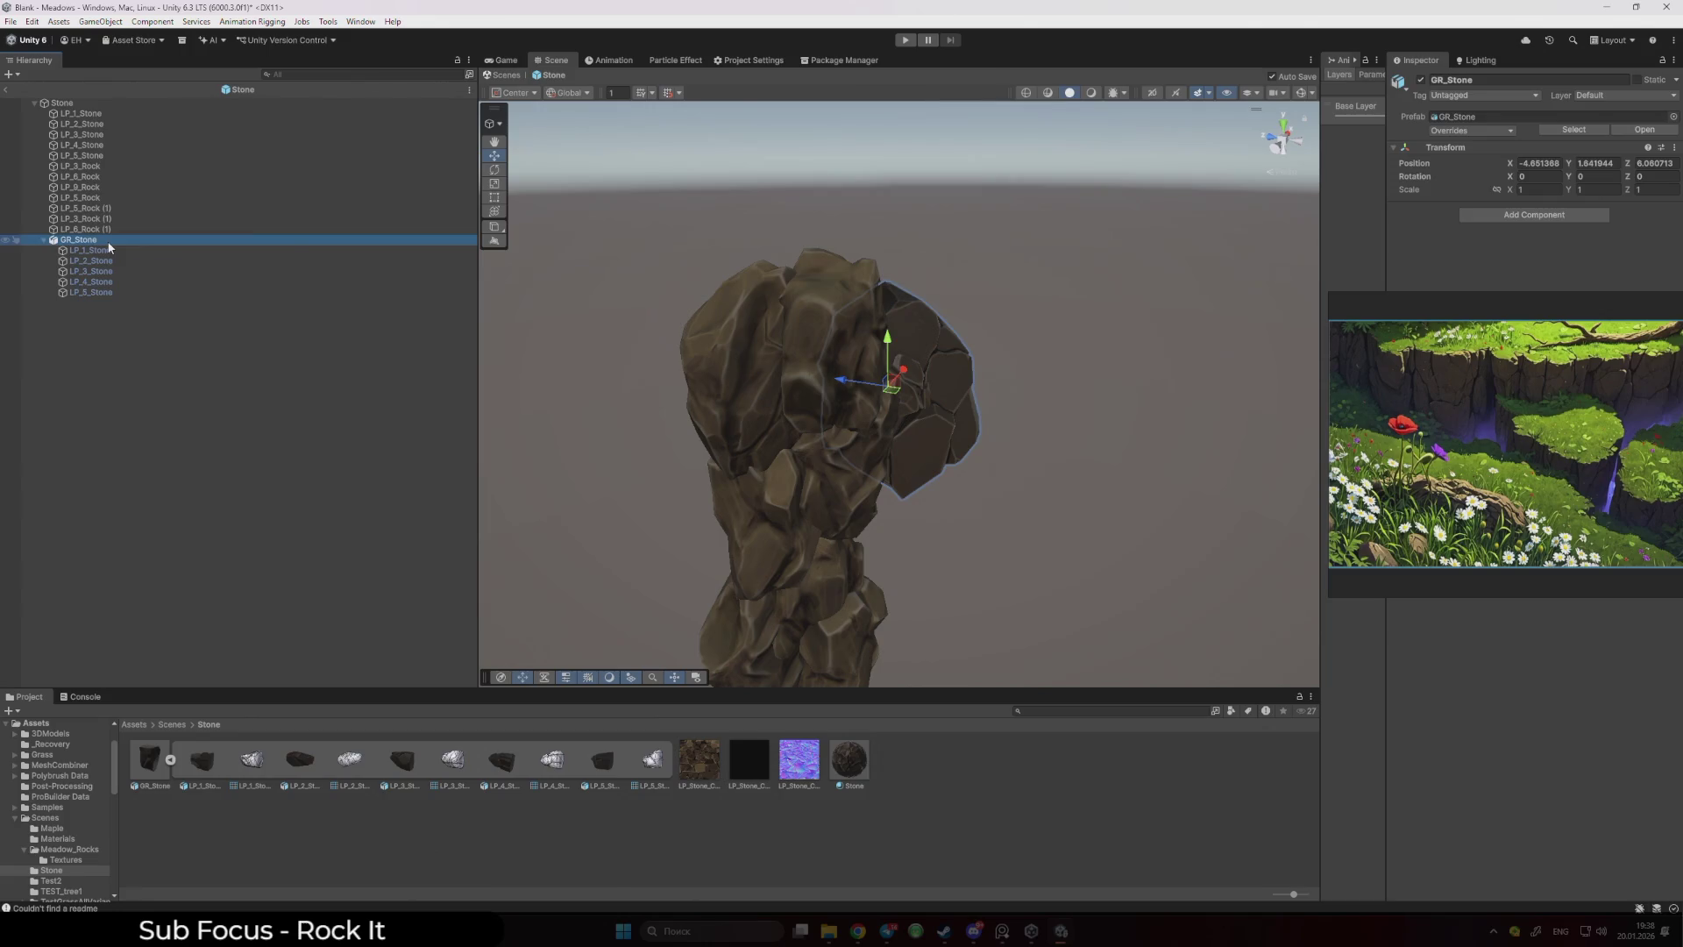
key(Delete)
mouse_move(606, 466)
mouse_down()
mouse_move(582, 477)
mouse_move(425, 444)
mouse_move(699, 444)
mouse_move(877, 408)
mouse_up()
click(895, 396)
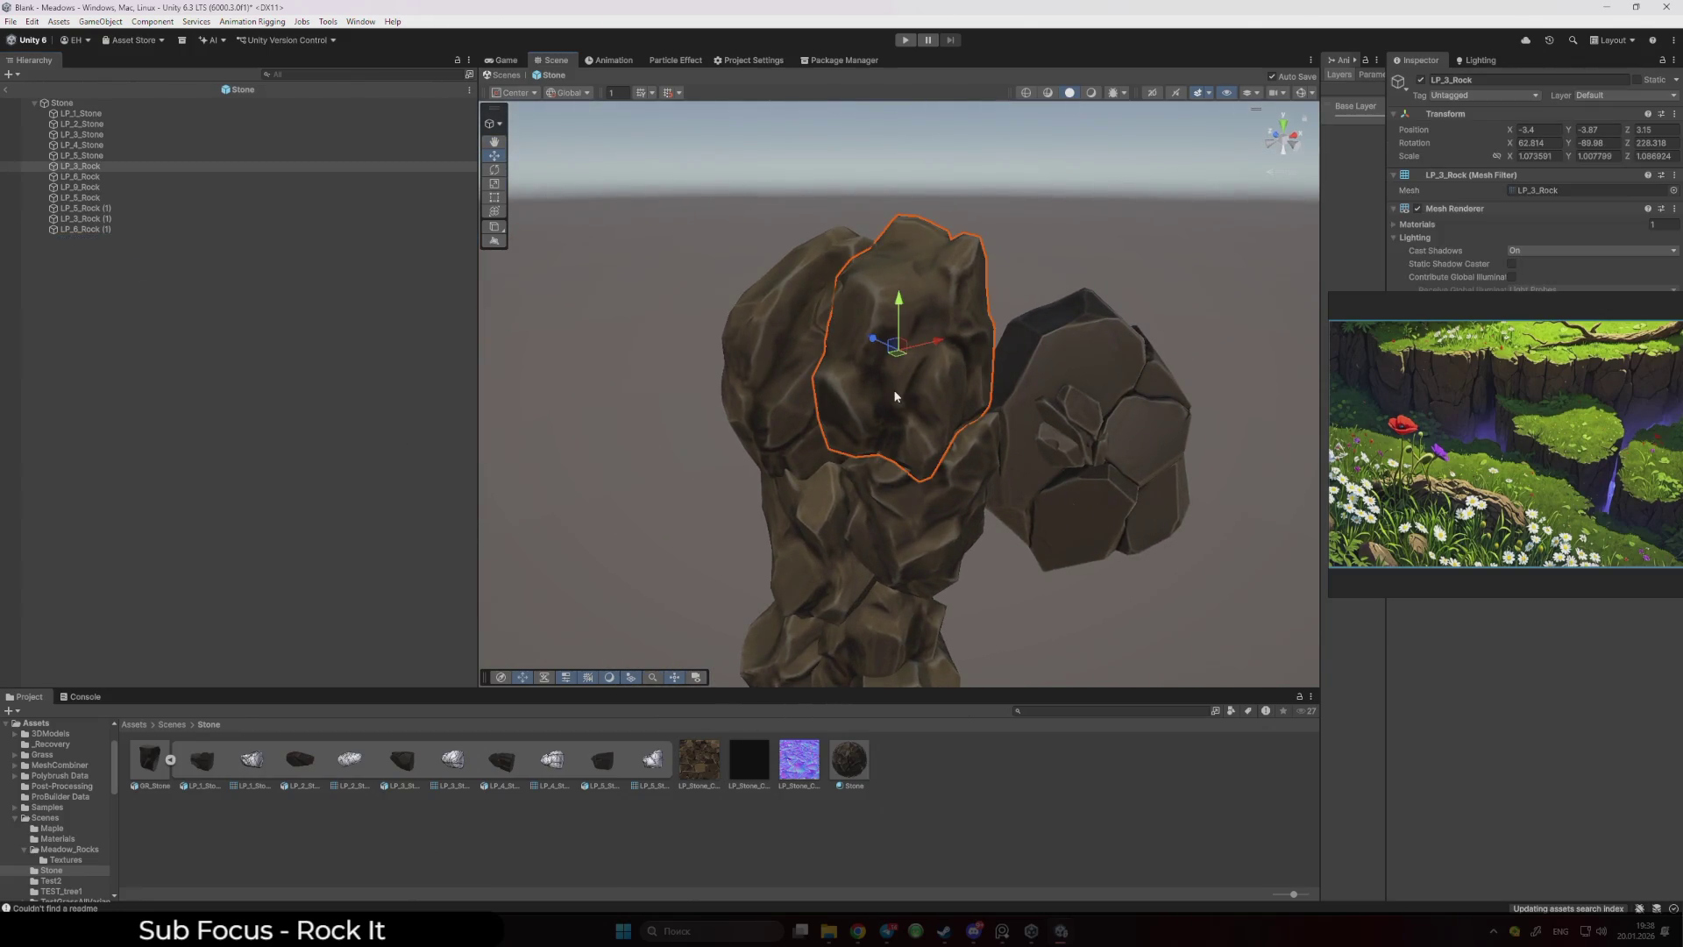
key(Delete)
- Reposition LP_1_Stone, rotated to about 53.3, -87.3, -86.2, and save the Stone prefab
click(1048, 390)
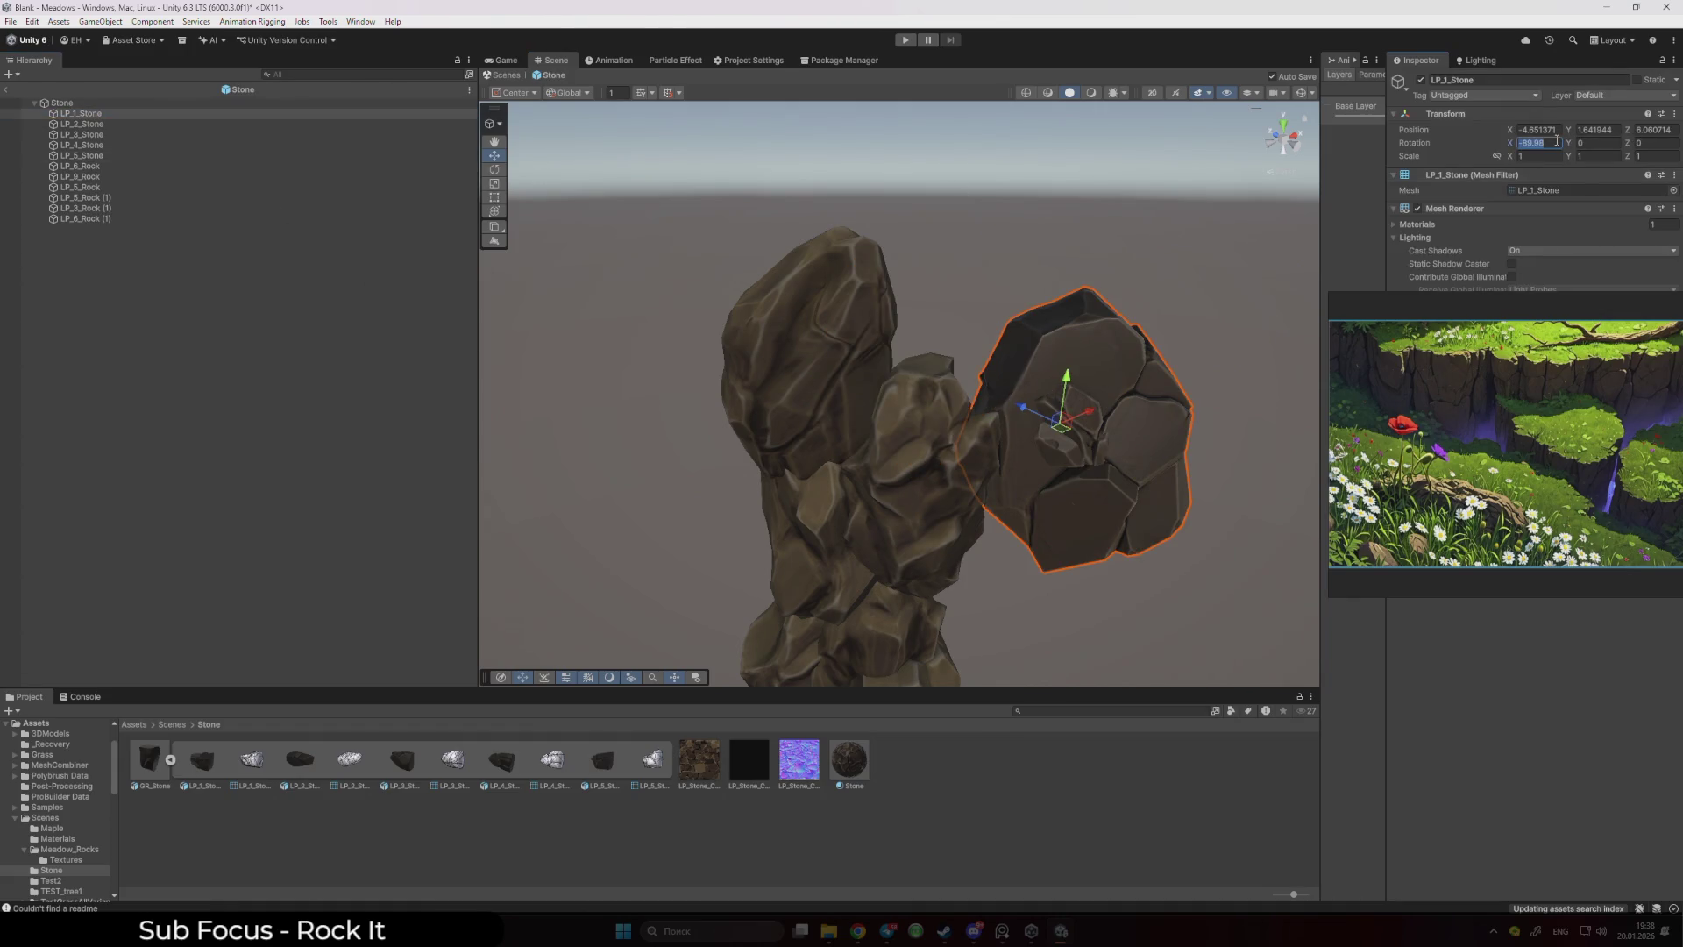
text(0)
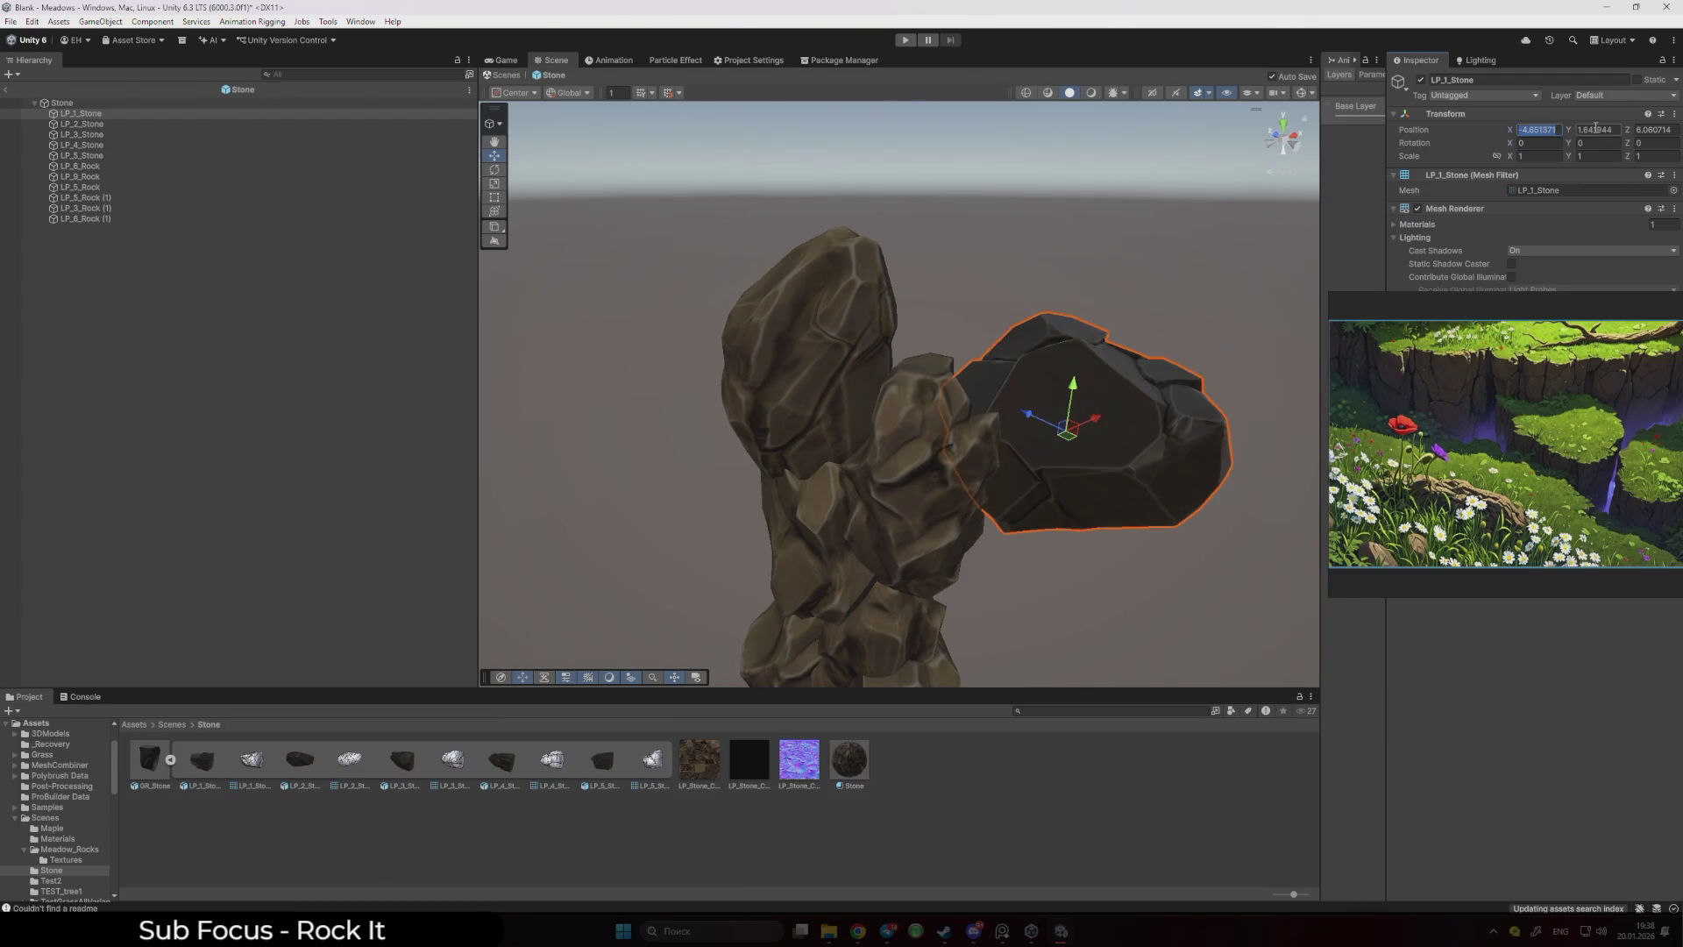
text(1)
click(1603, 129)
text(1)
click(1649, 128)
text(1)
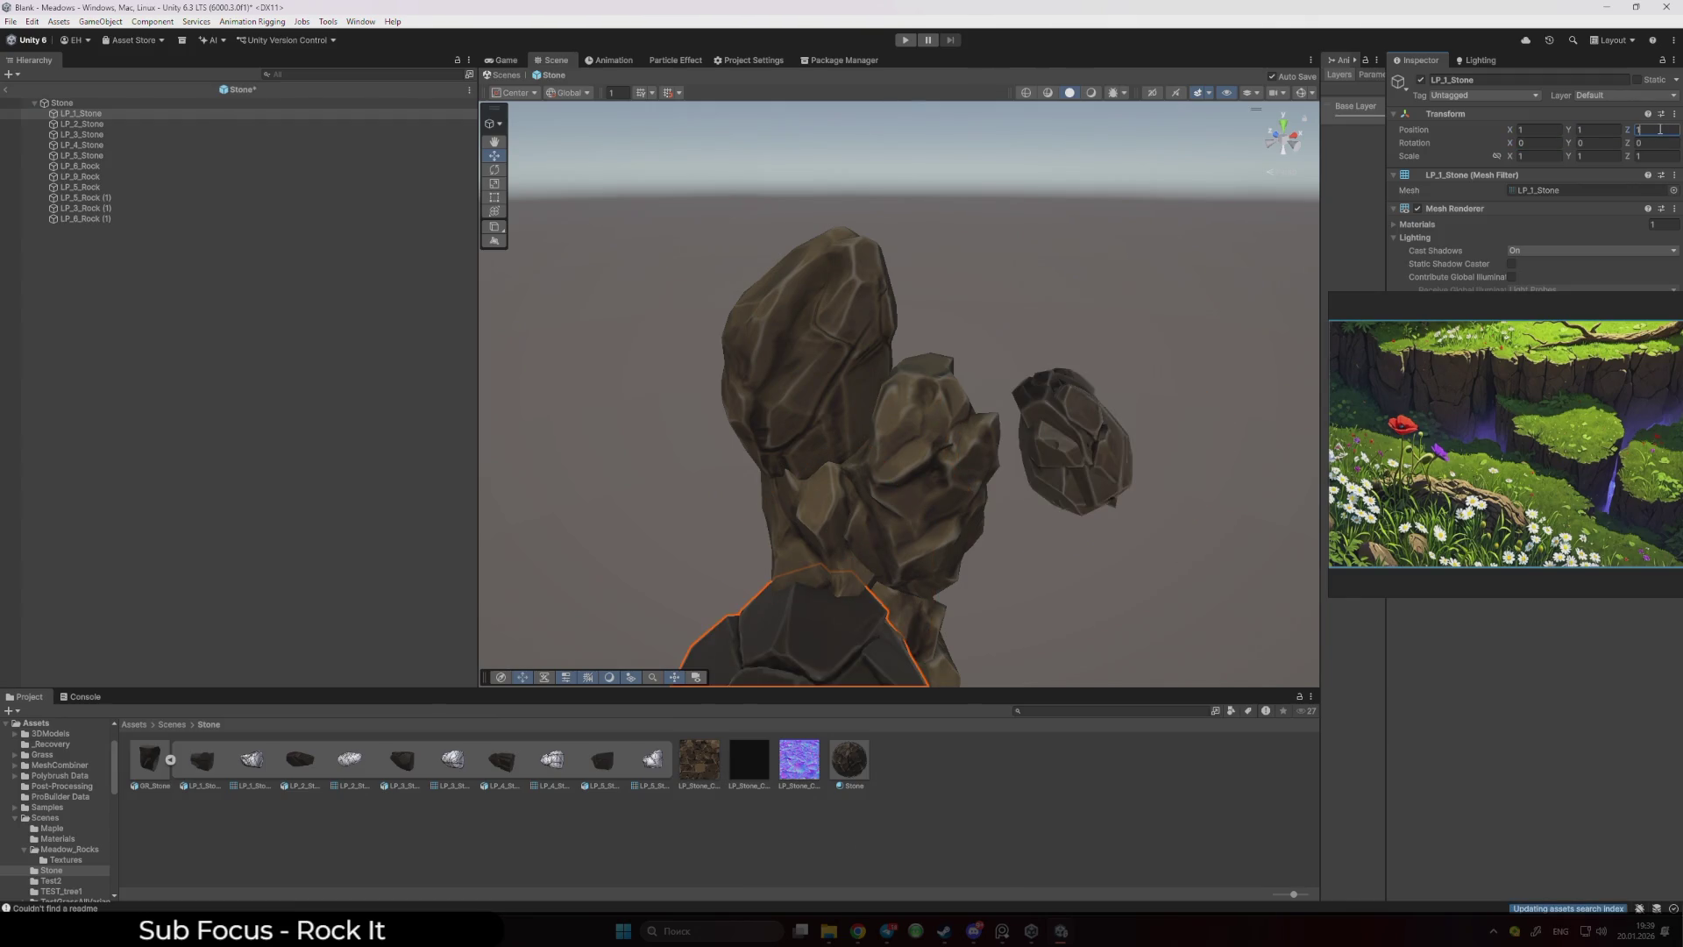
key(ctrl+s)
mouse_move(863, 543)
mouse_down()
mouse_move(856, 564)
mouse_move(786, 570)
mouse_move(788, 517)
mouse_move(1063, 443)
mouse_move(1017, 526)
mouse_move(1041, 620)
mouse_move(1064, 612)
mouse_move(1022, 520)
mouse_move(964, 524)
mouse_move(842, 451)
mouse_move(832, 481)
mouse_move(824, 458)
mouse_up()
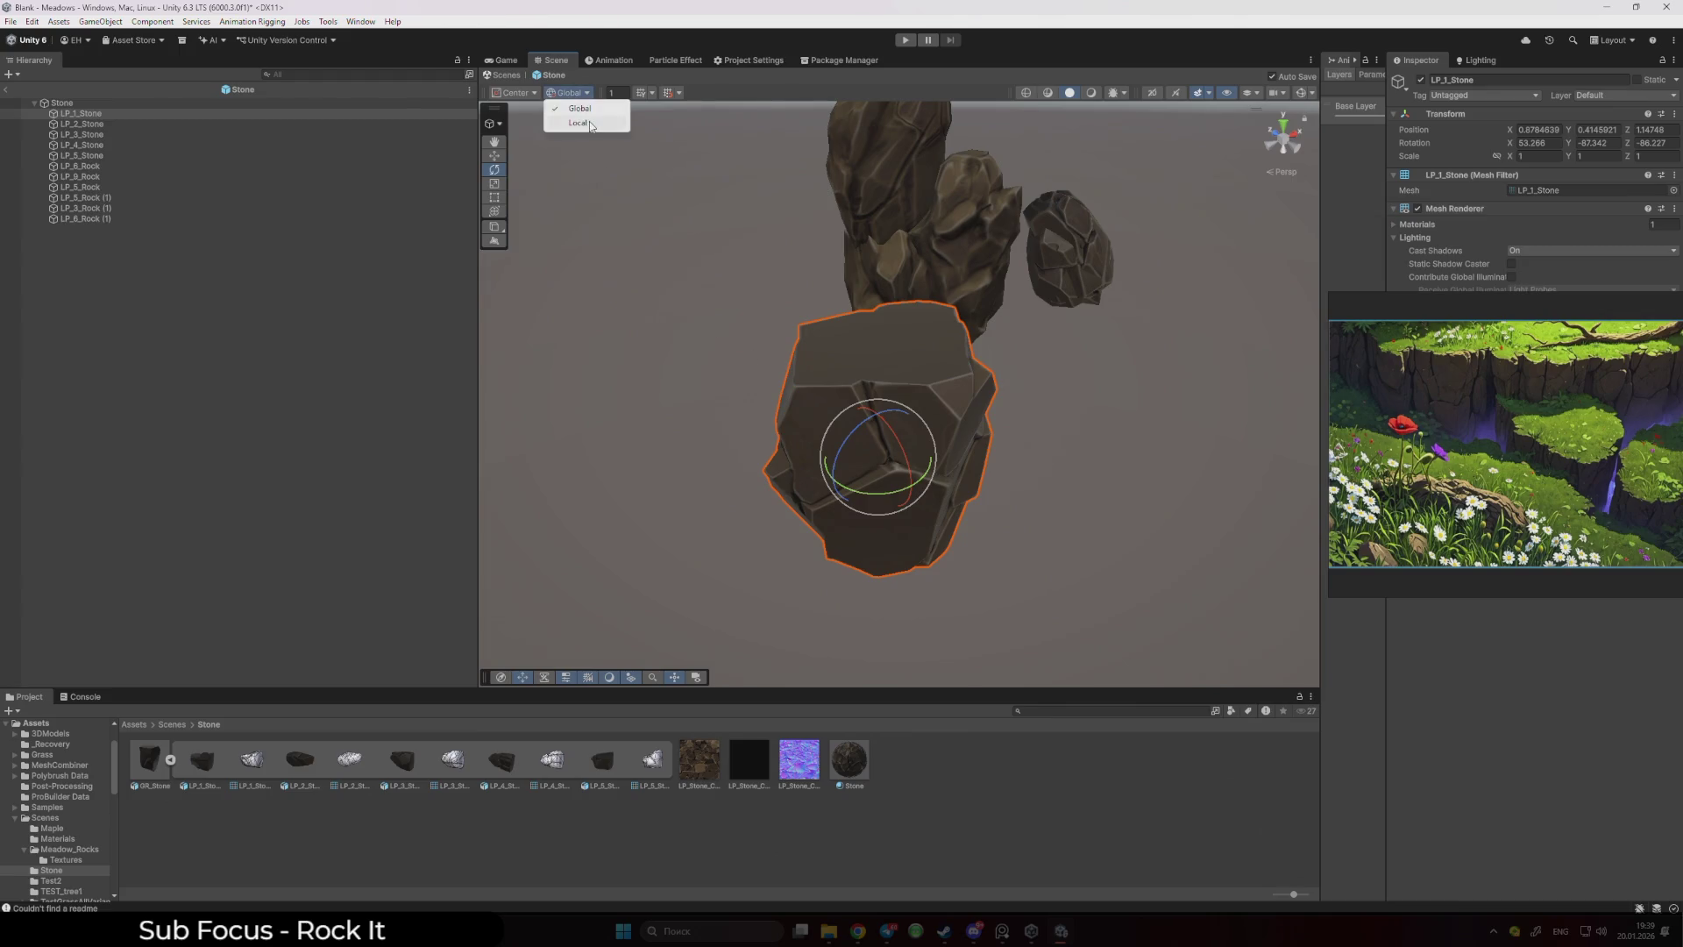
- Rotate LP_1_Stone in local space, then add another GR_Stone with scale 1, 1, 1
click(591, 123)
mouse_move(921, 438)
mouse_down()
mouse_move(897, 302)
mouse_move(915, 453)
mouse_up()
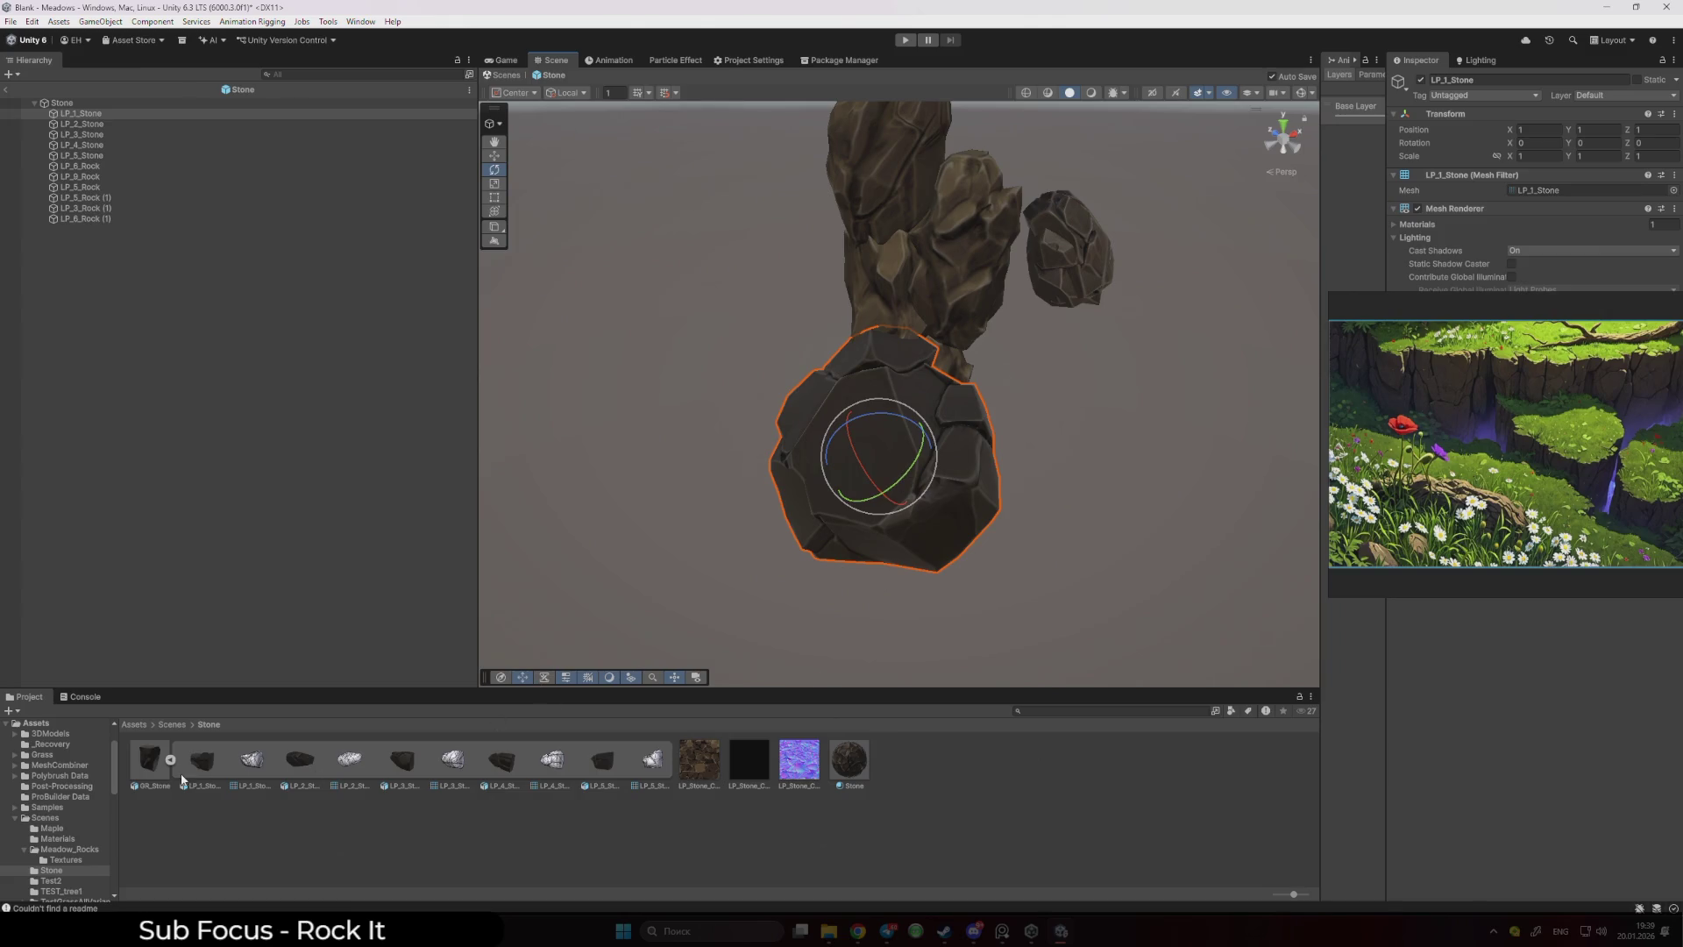
drag(182, 780, 659, 485)
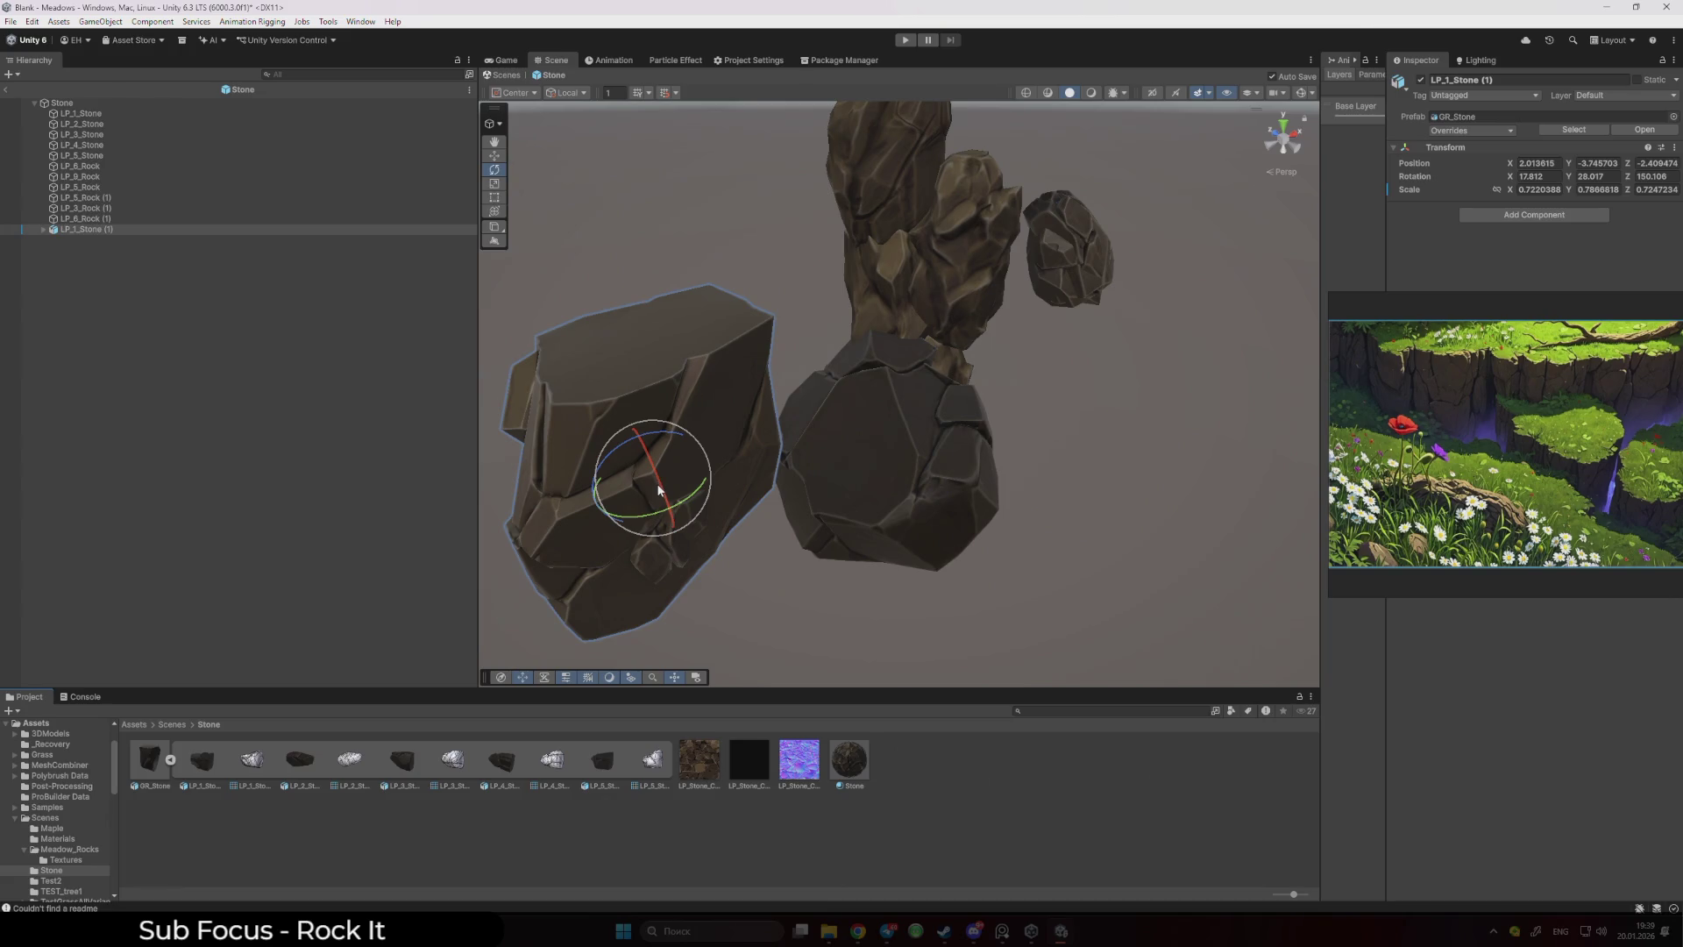
text(1)
key(Tab)
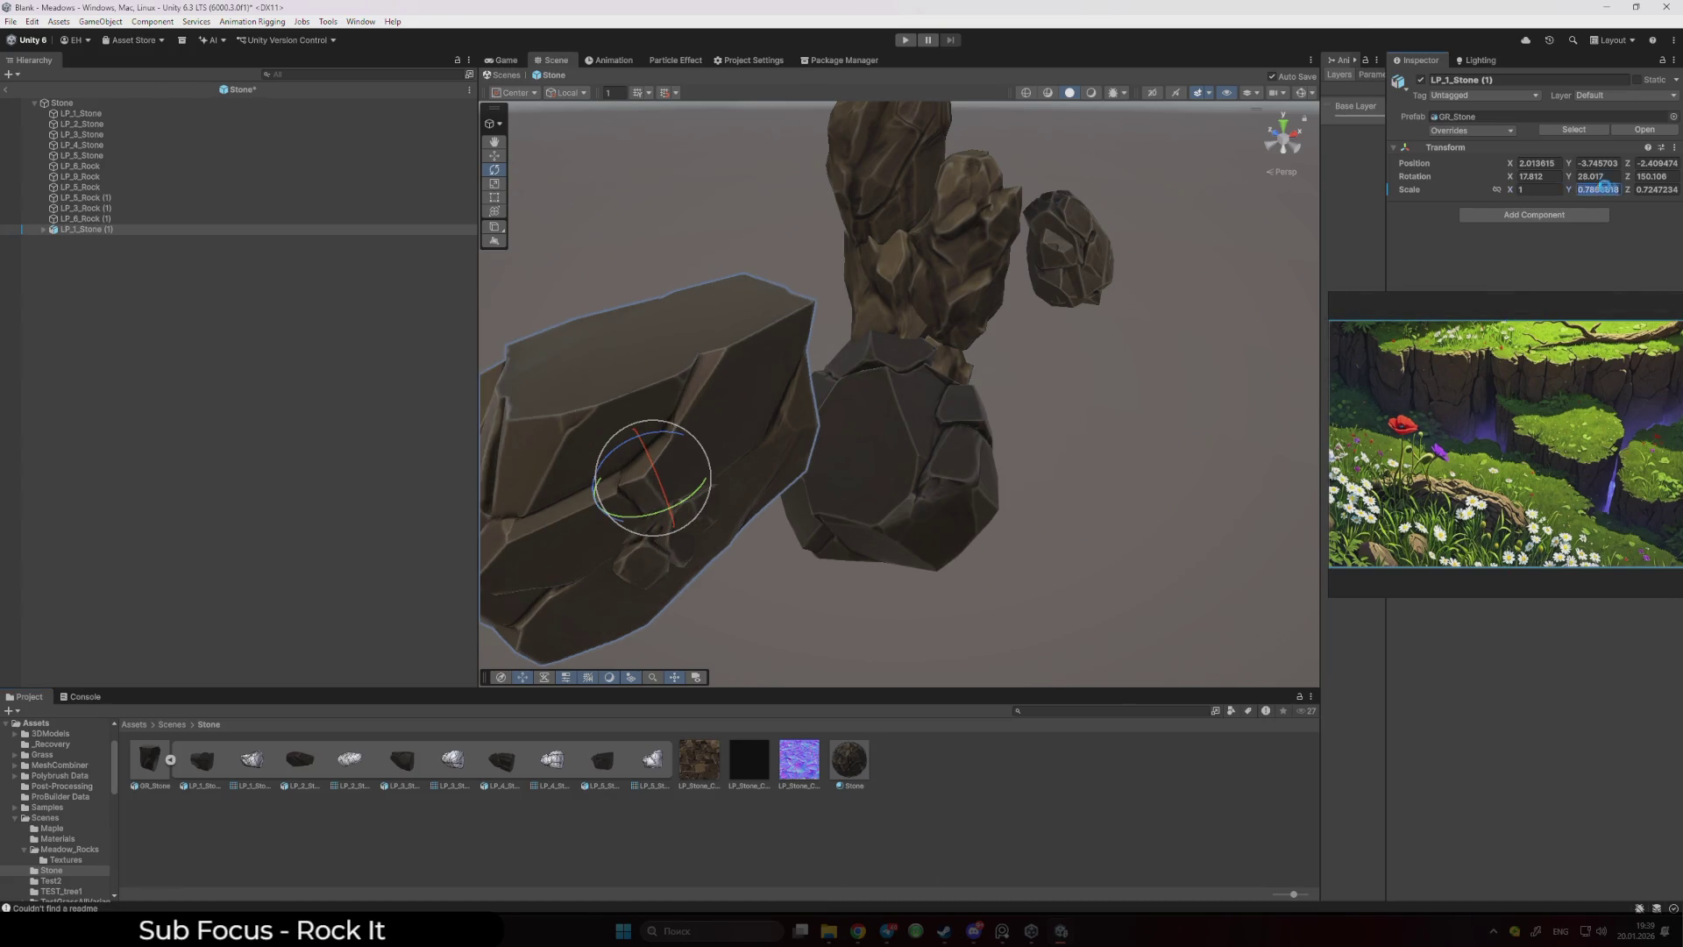
text(1)
key(Tab)
text(1)
key(Return)
- Delete the round LP_1_Stone from the Stone prefab
mouse_move(1083, 394)
mouse_down()
mouse_move(989, 404)
mouse_move(1038, 413)
mouse_up()
click(1038, 414)
key(Delete)
- Move LP_1_Stone (1) to a new spot and inspect its LP_2_Stone child
click(832, 544)
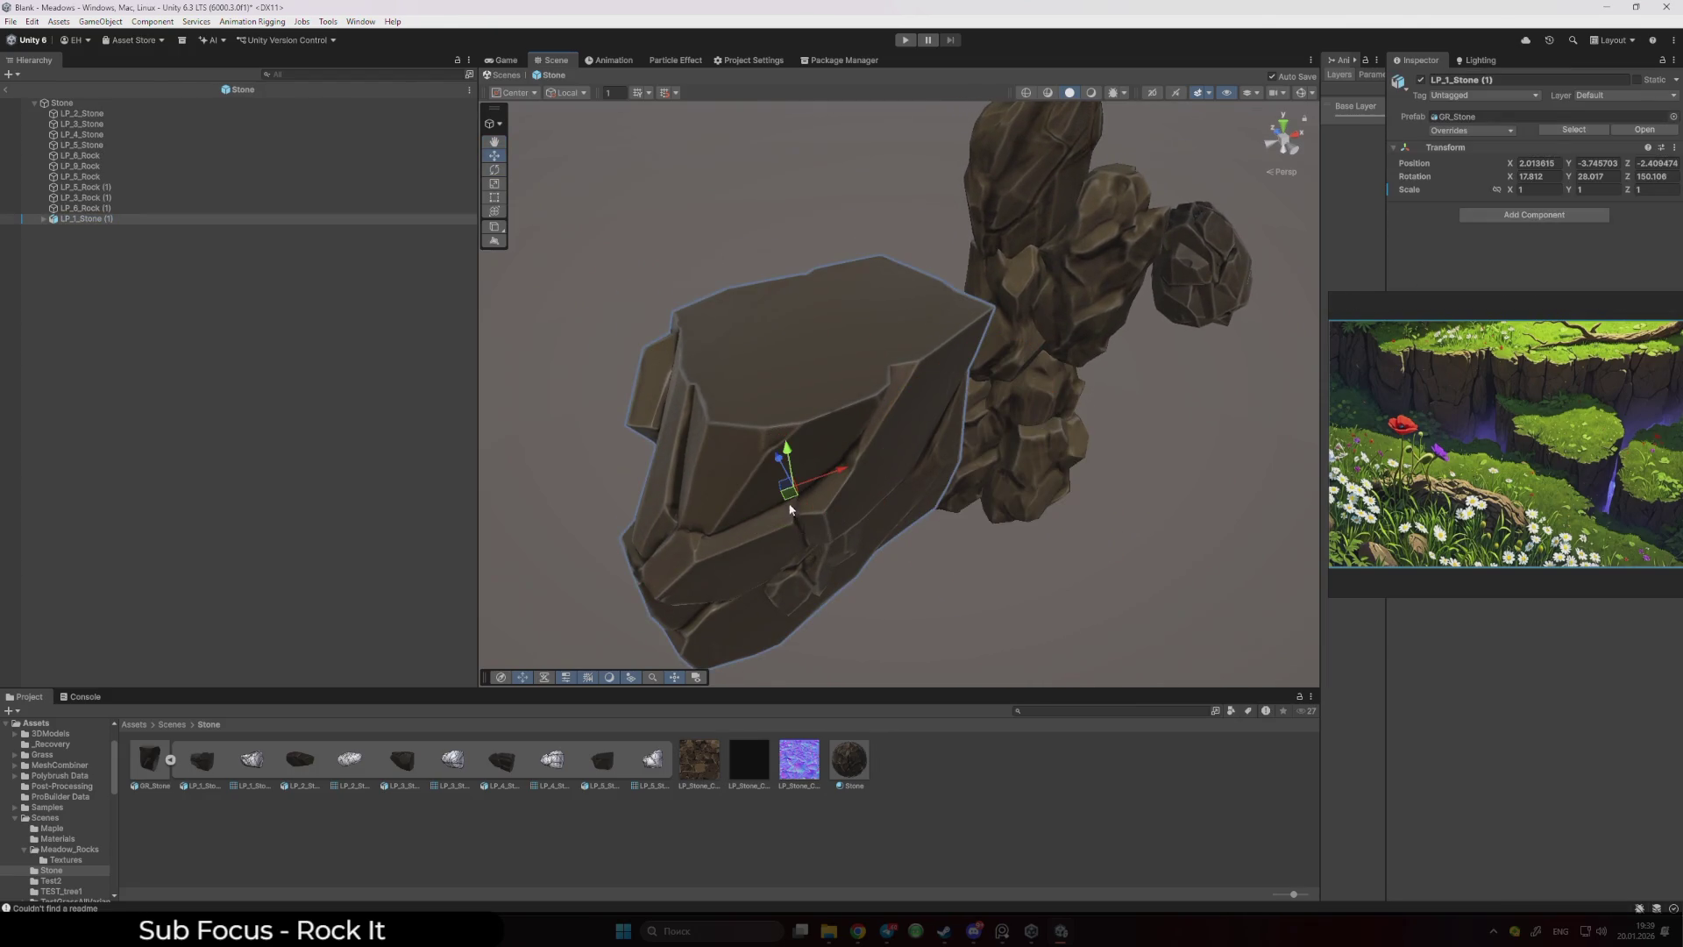
mouse_move(789, 509)
mouse_down()
mouse_move(864, 412)
mouse_move(958, 394)
mouse_move(879, 375)
mouse_up()
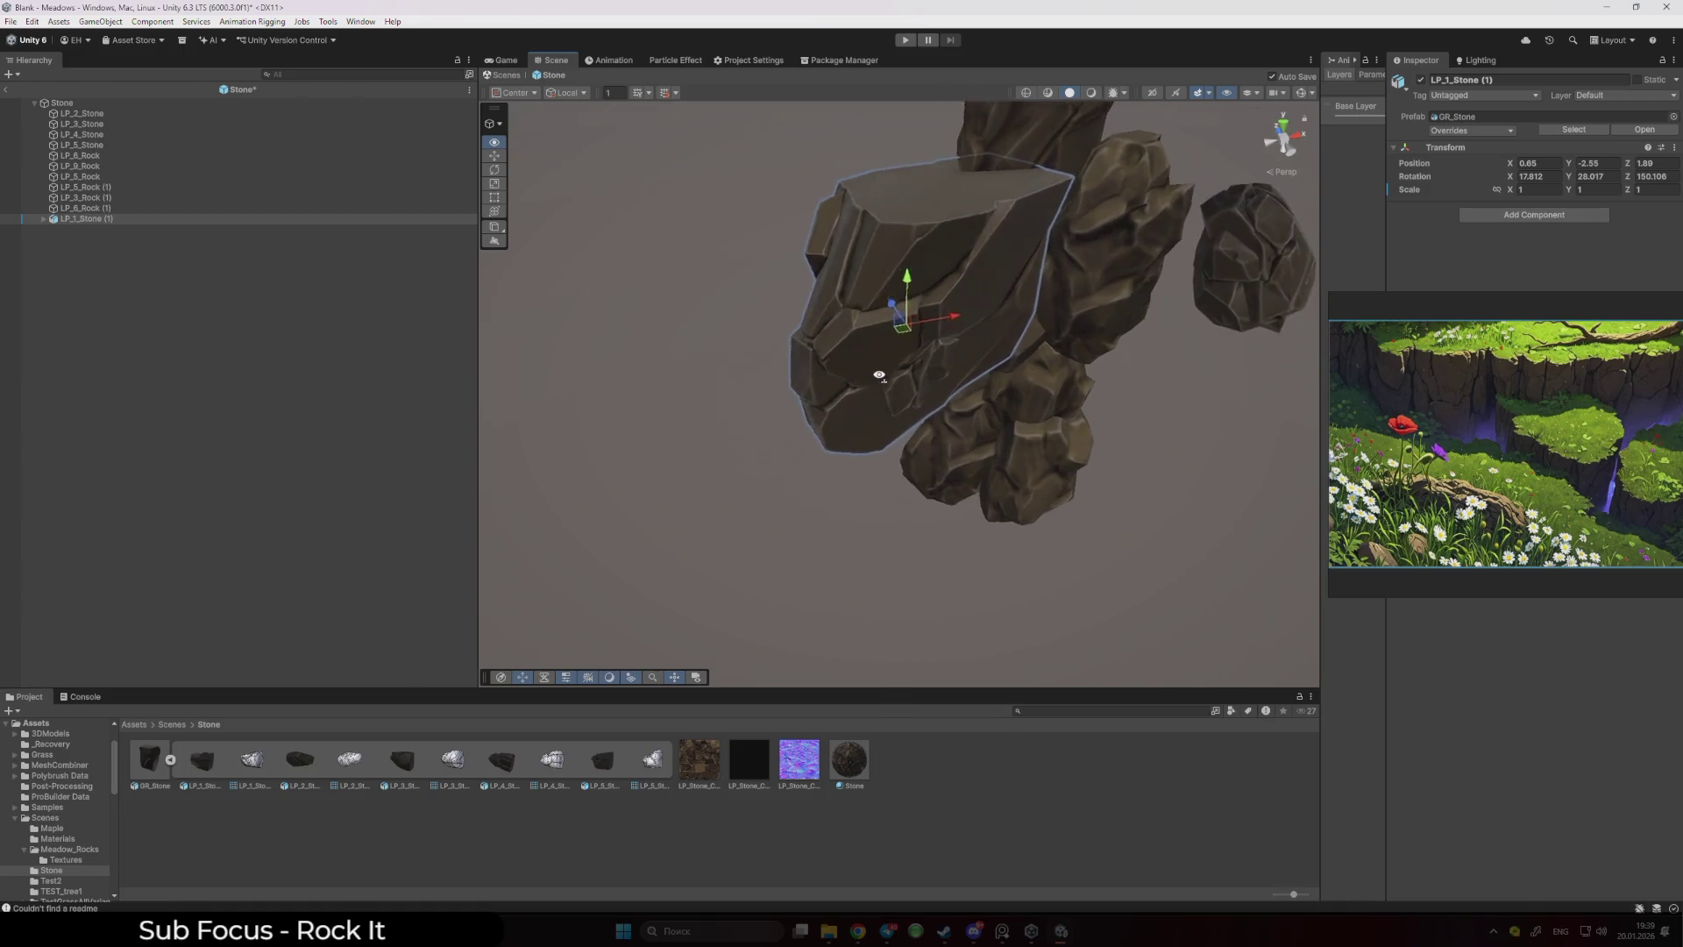
scroll(879, 375, up, 10)
click(944, 414)
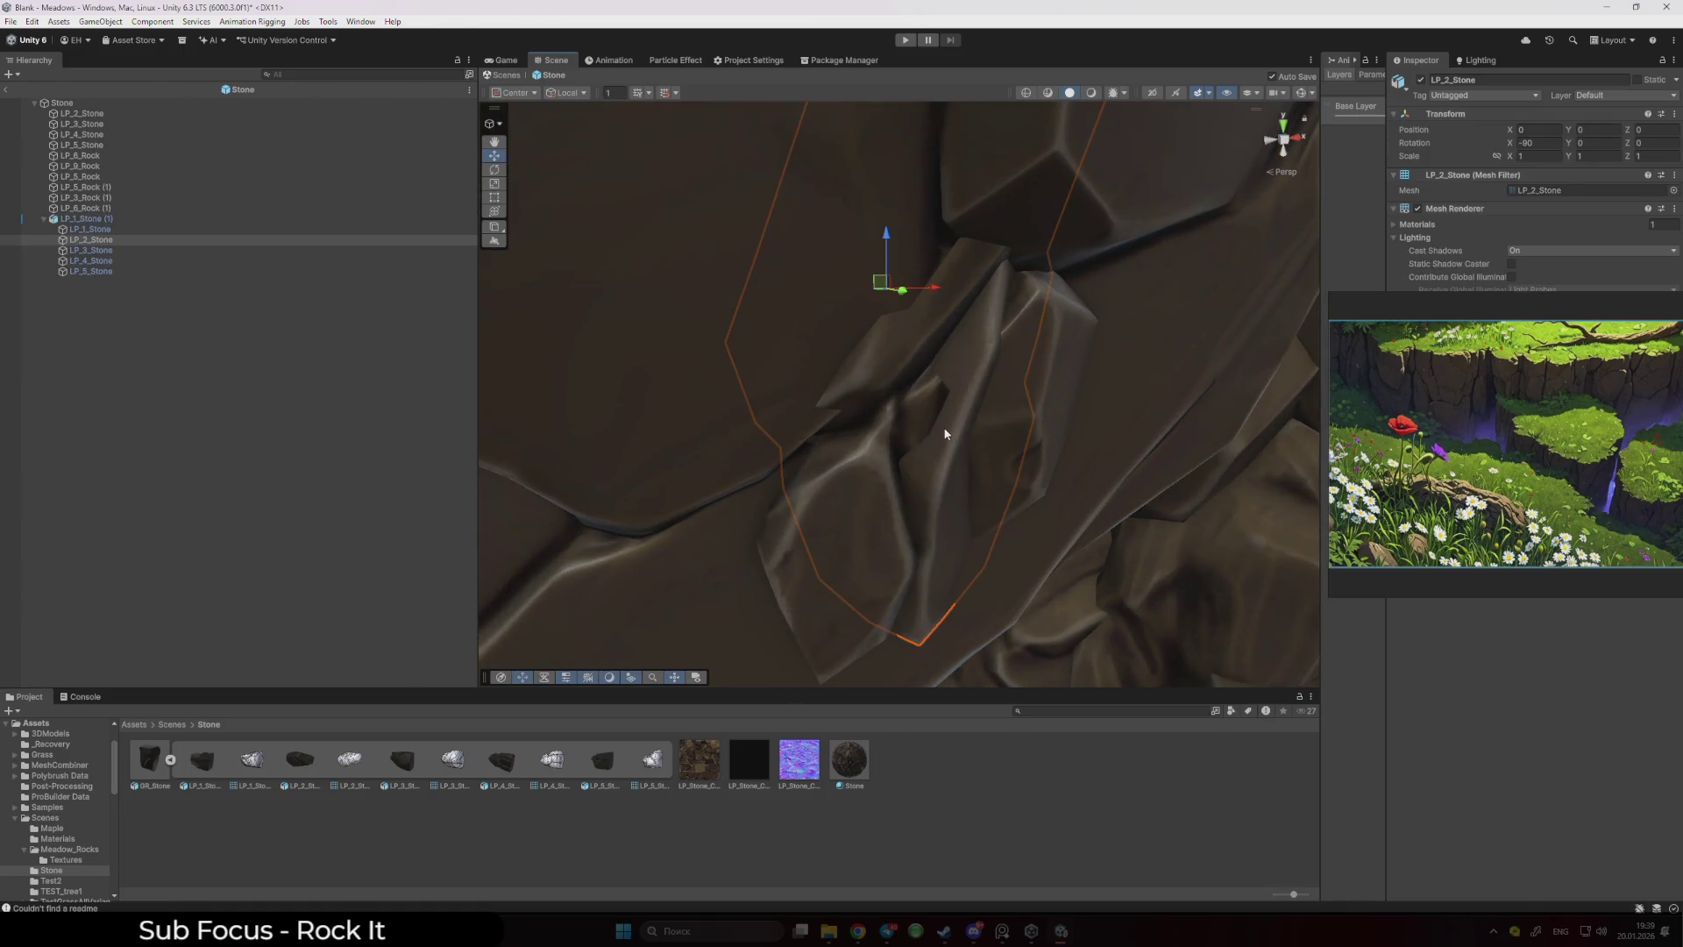
scroll(944, 433, down, 10)
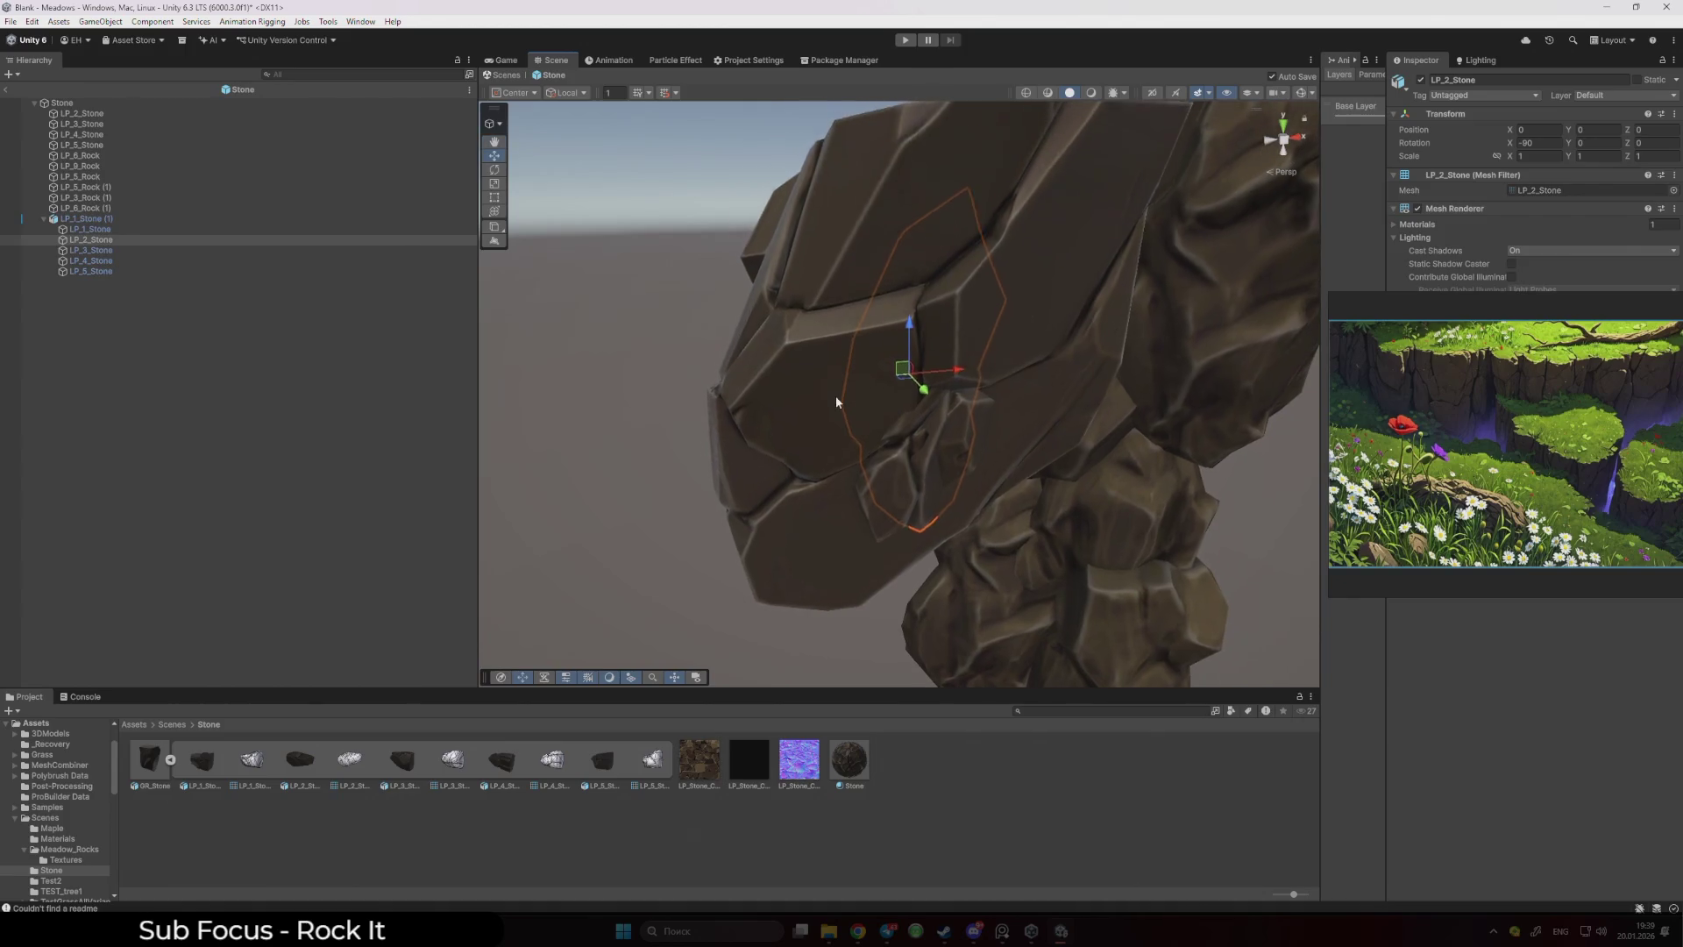
click(836, 402)
mouse_move(836, 401)
mouse_down()
mouse_move(867, 421)
mouse_move(863, 439)
mouse_move(1025, 450)
mouse_move(803, 424)
mouse_move(898, 426)
mouse_up()
- Reset the root Stone to position 1, scale 1, 1, 1 and rotation 0
click(114, 103)
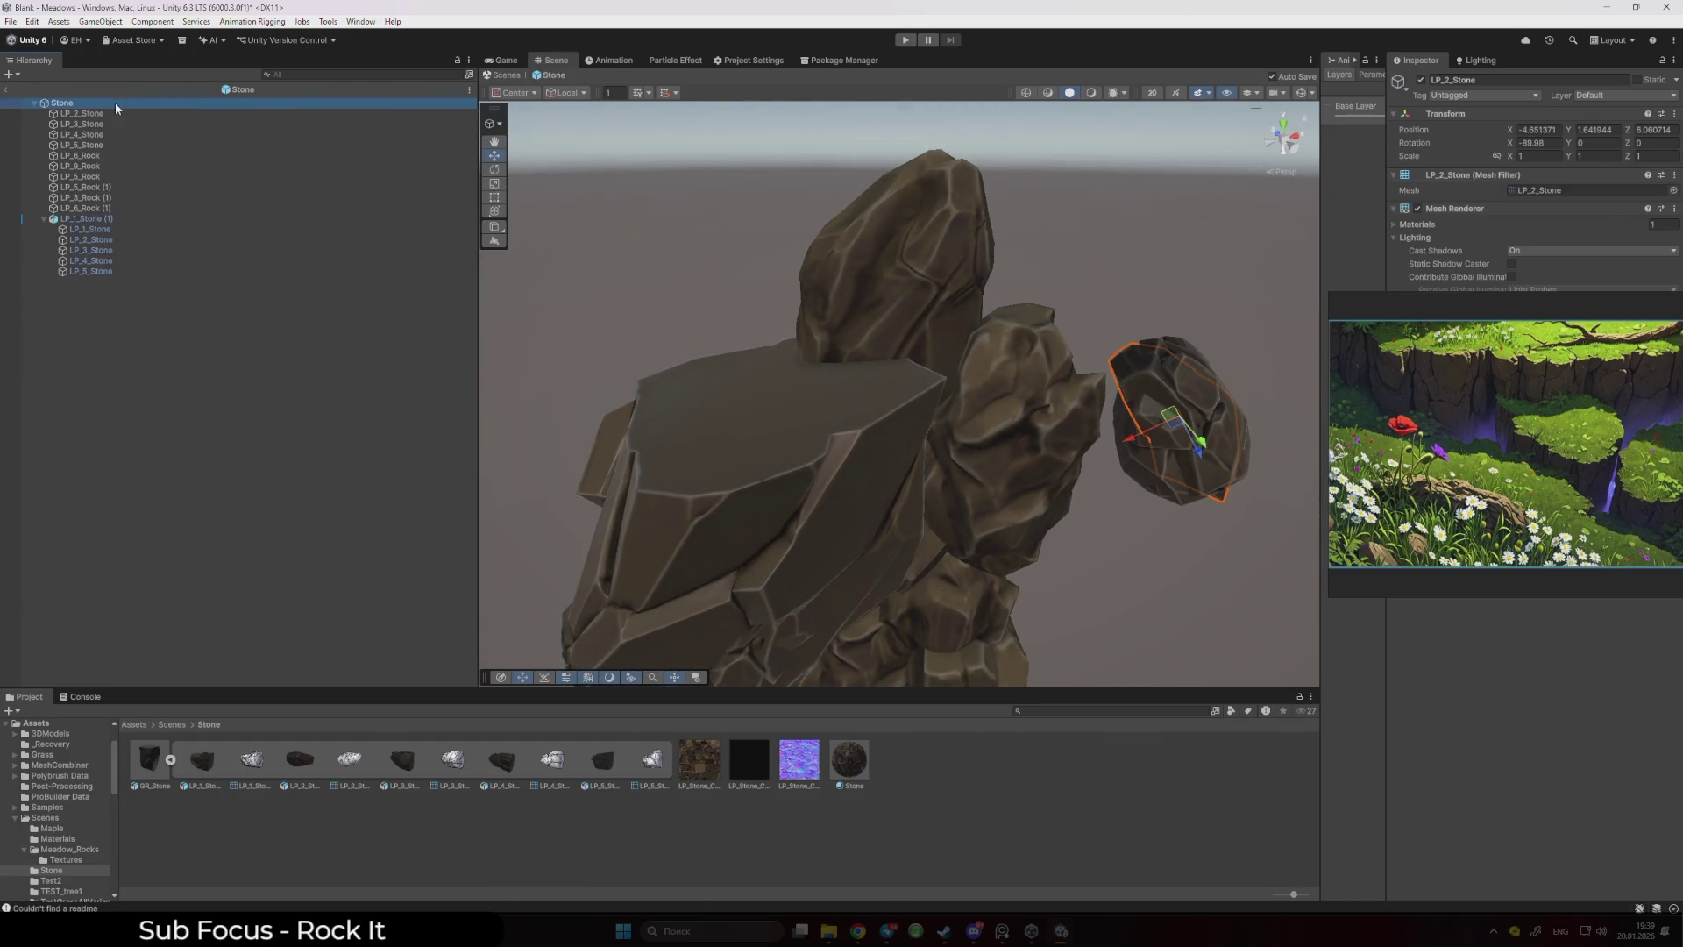
text(1)
click(1606, 130)
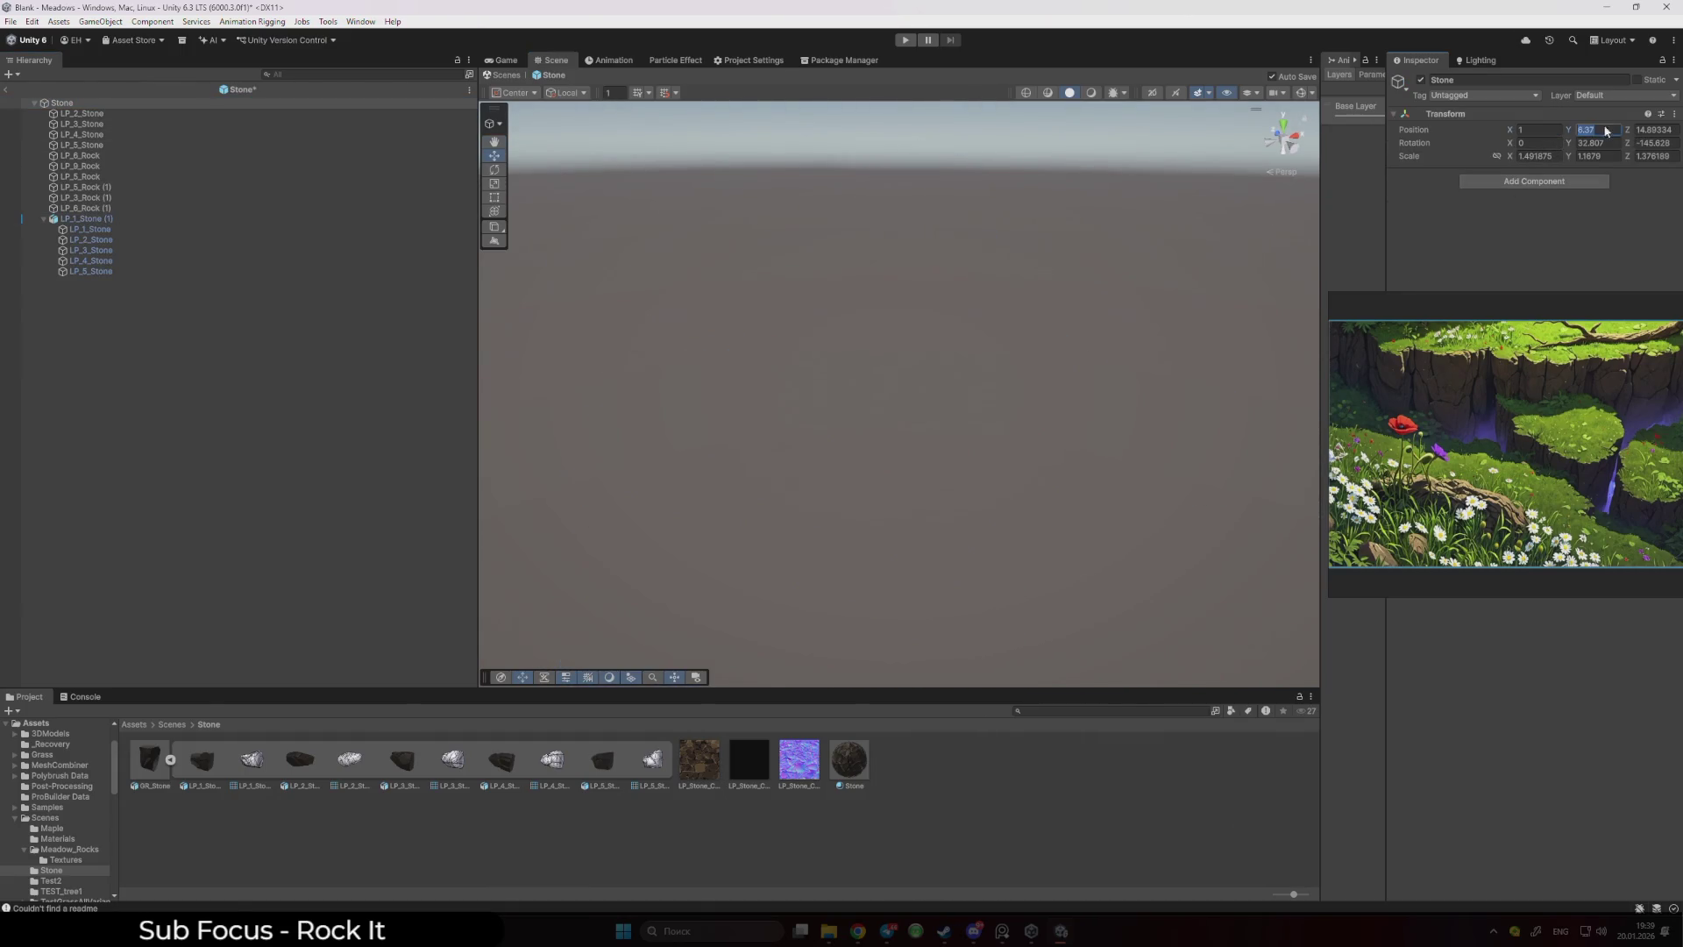
drag(1087, 222, 718, 400)
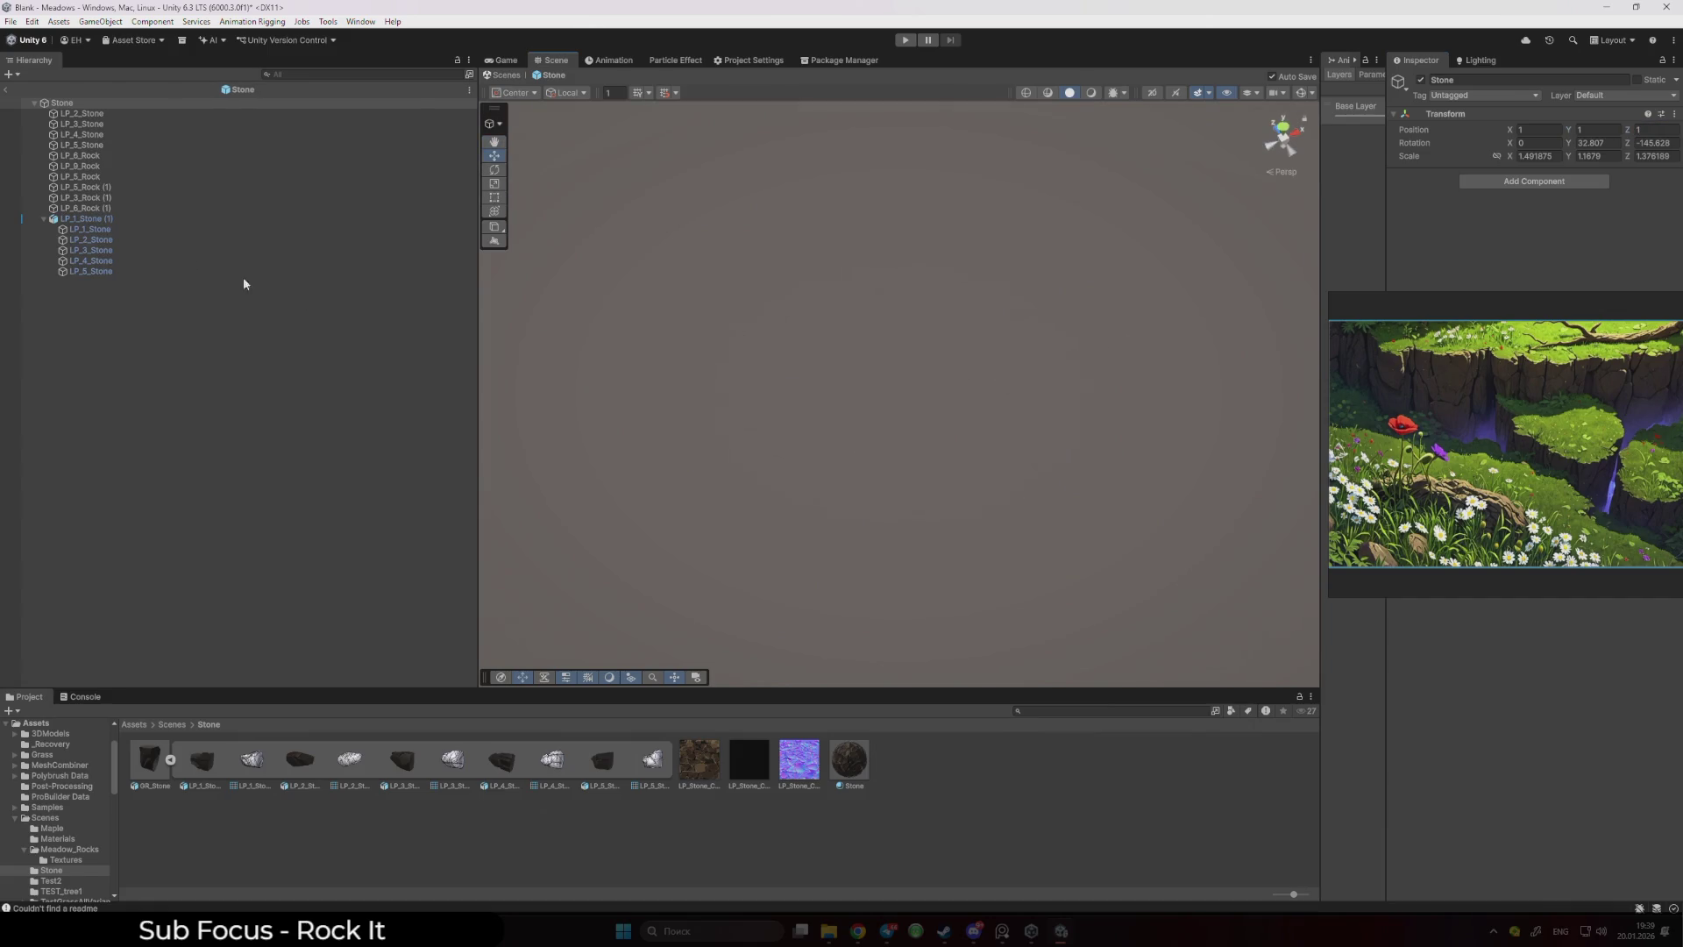
double_click(75, 103)
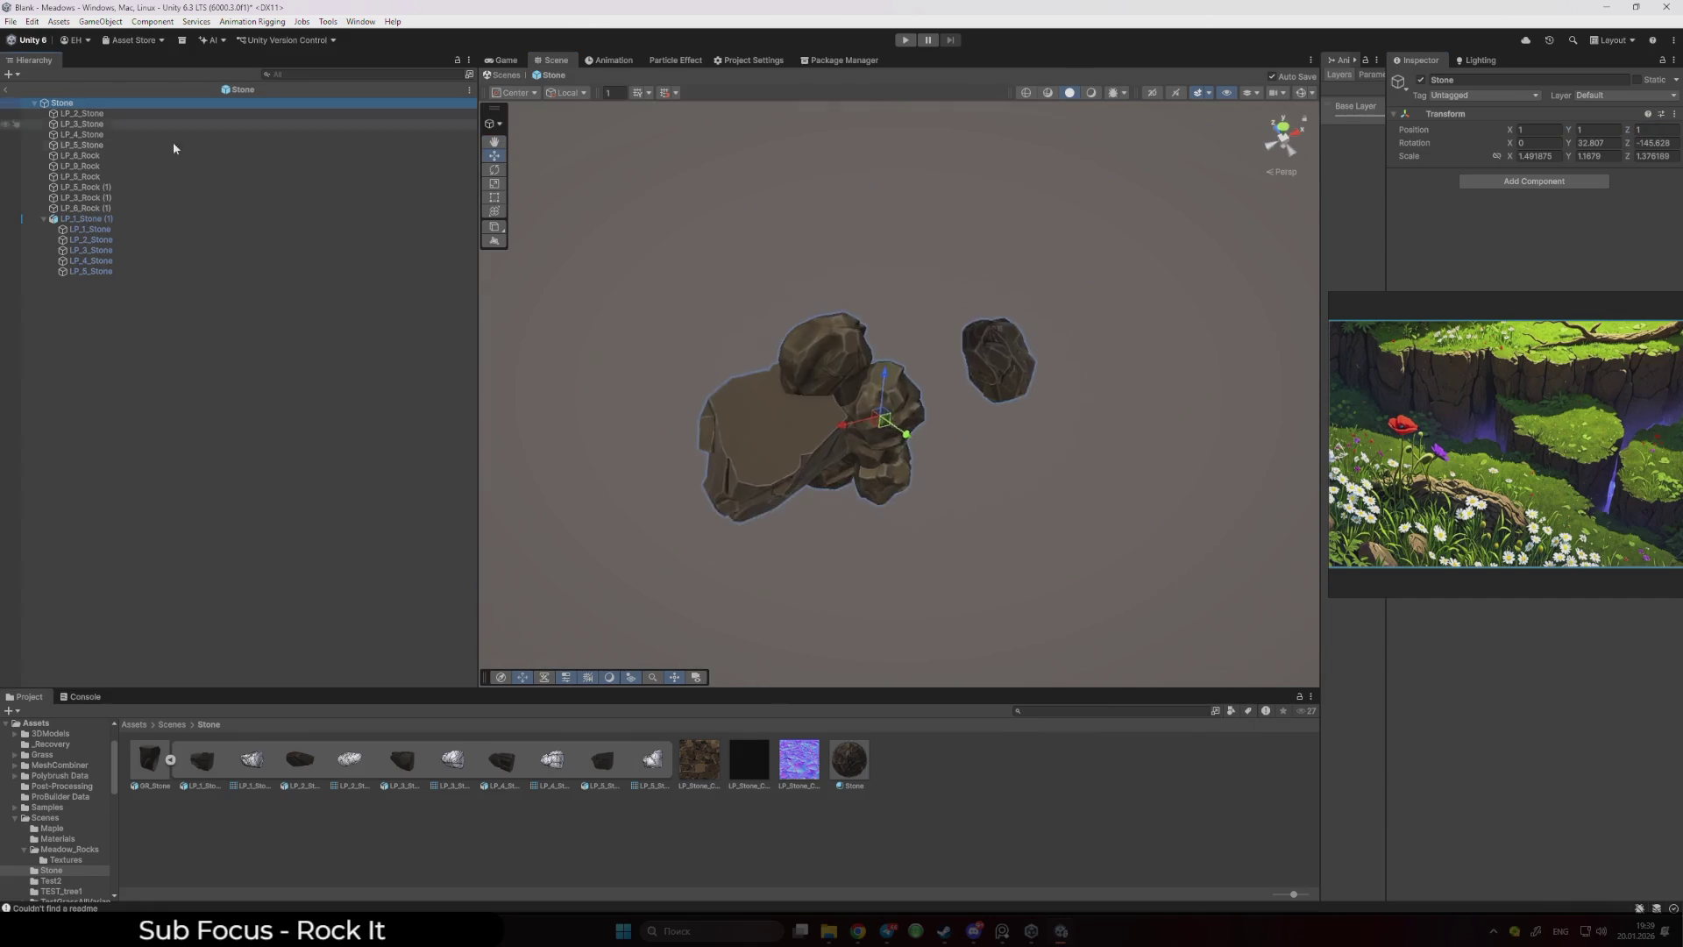
click(1561, 154)
text(1)
click(1608, 154)
text(1)
click(1655, 156)
text(1)
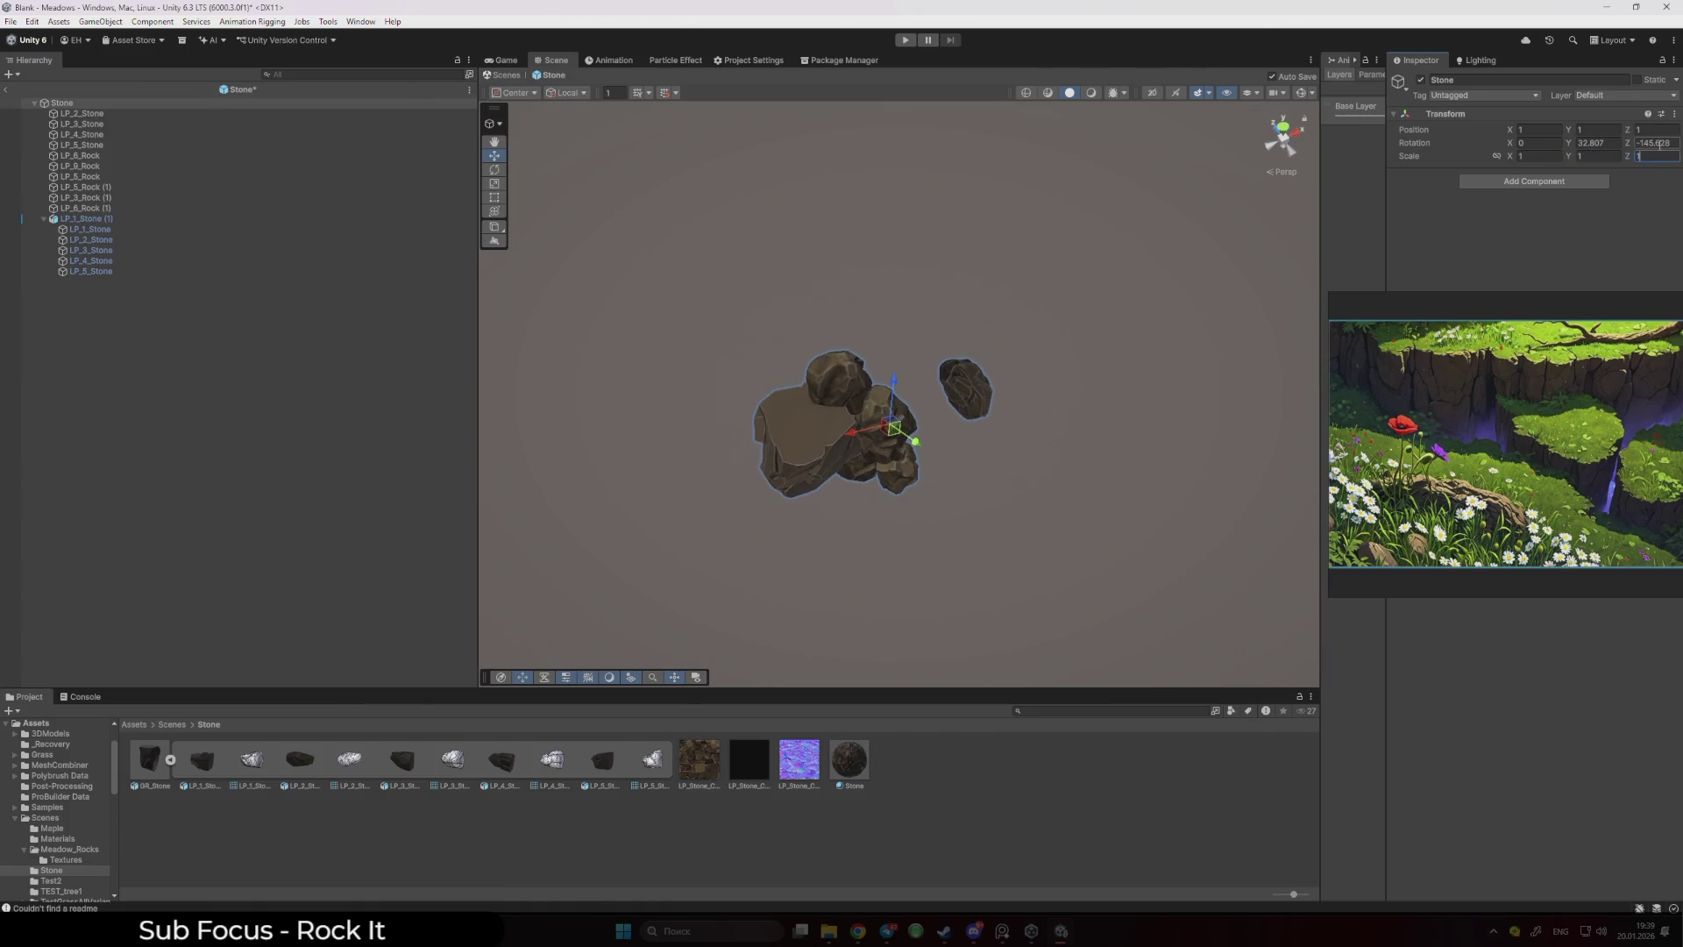
text(0)
click(1596, 142)
text(0)
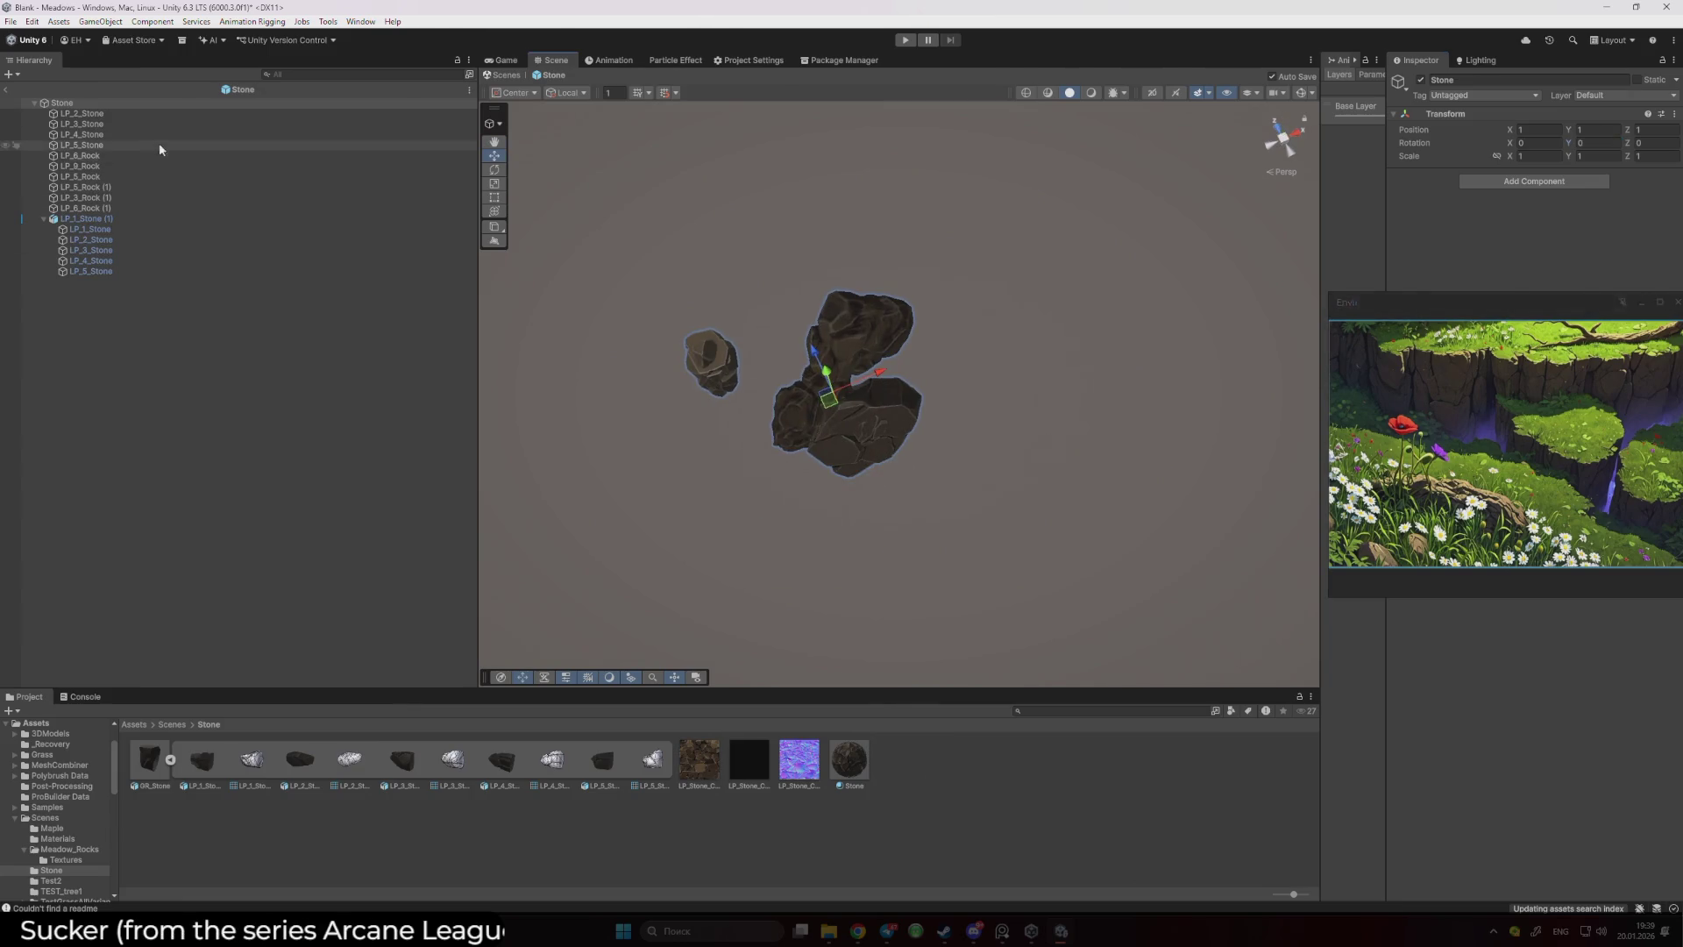
- Delete LP_1_Stone (1) with its children and add the GR_Stone group to the prefab
click(145, 217)
key(Delete)
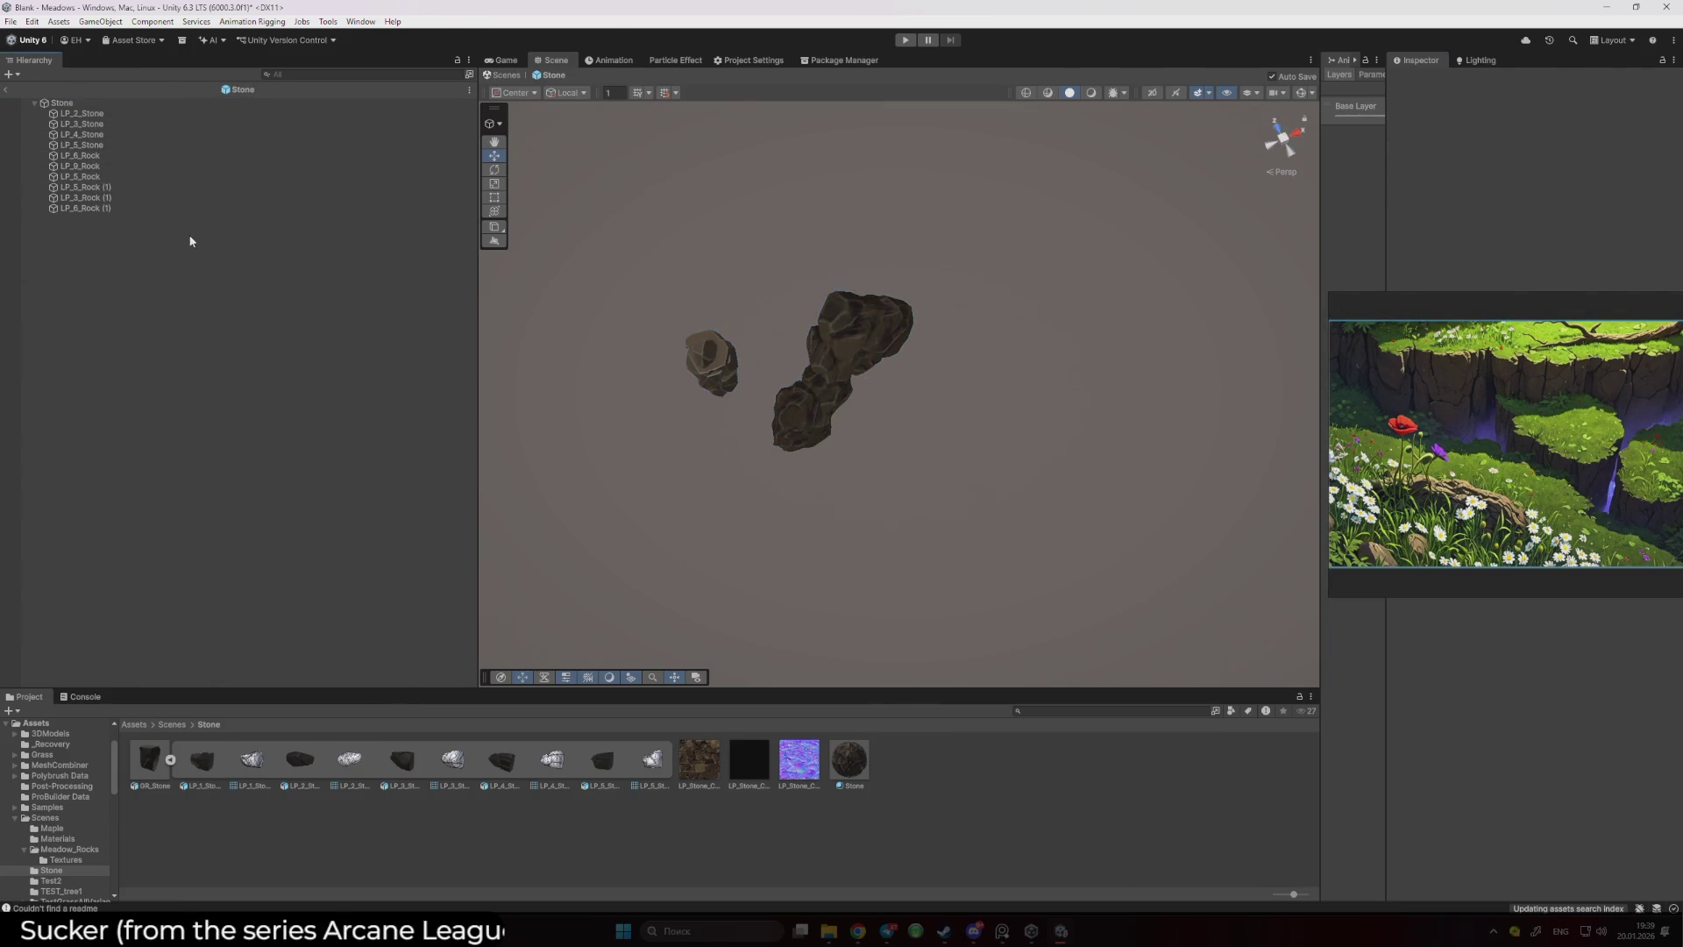
drag(150, 759, 277, 537)
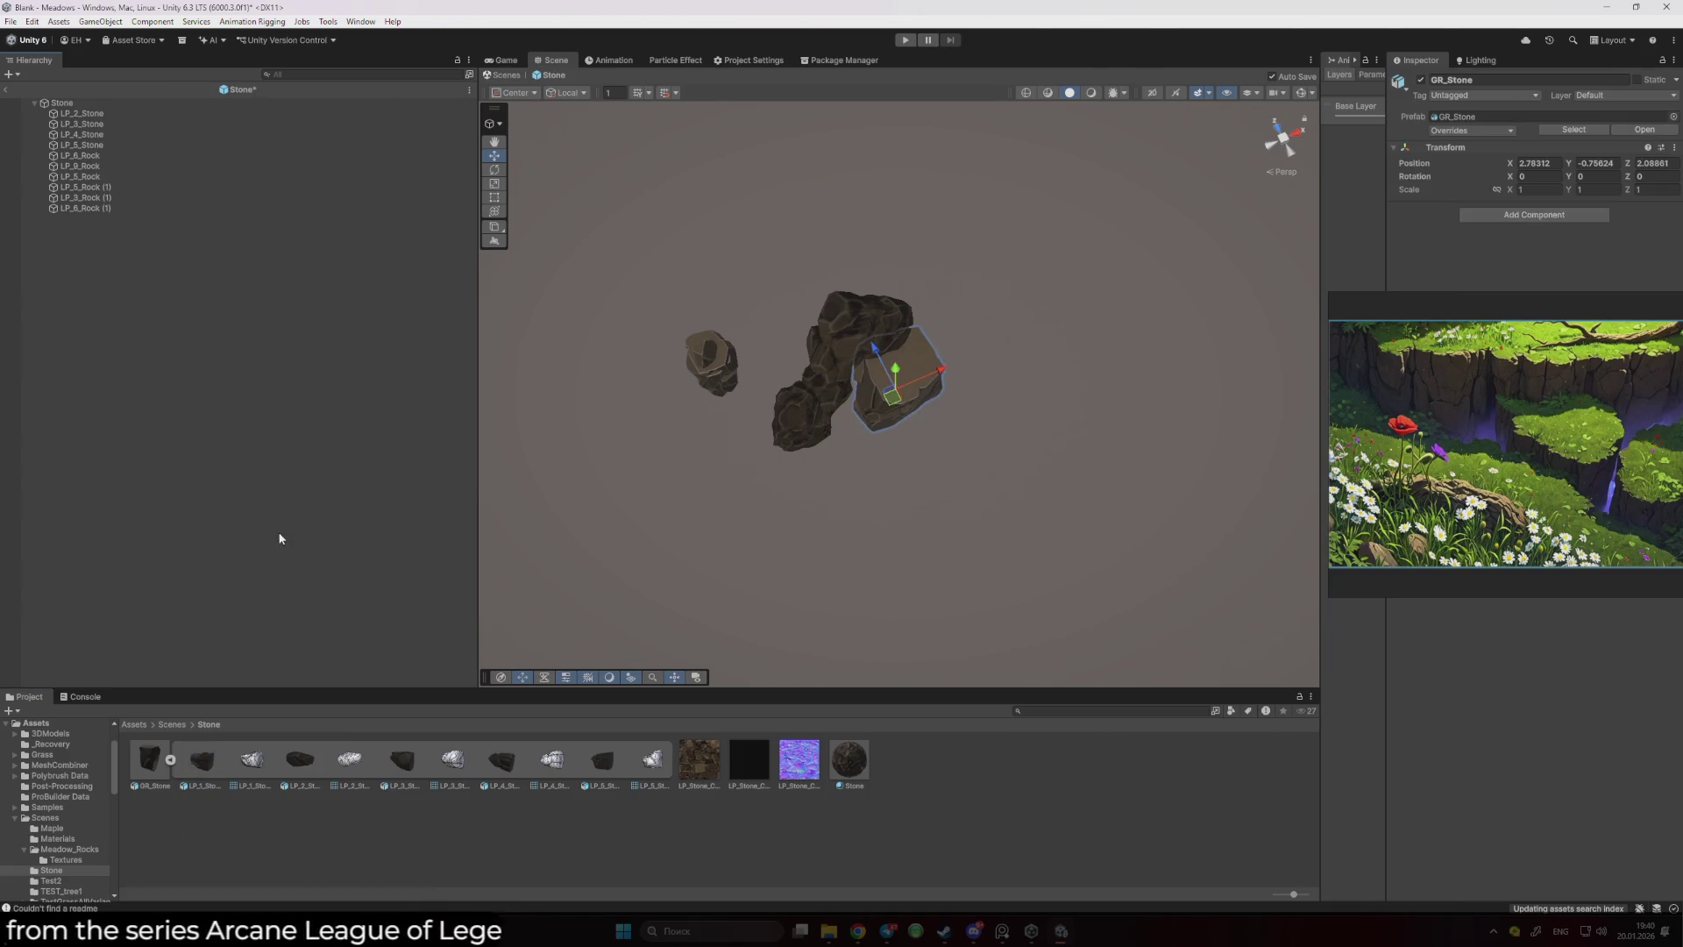
- Keep the added GR_Stone group and set its position to 0, 0, 0
key(ctrl+z)
key(ctrl+z)
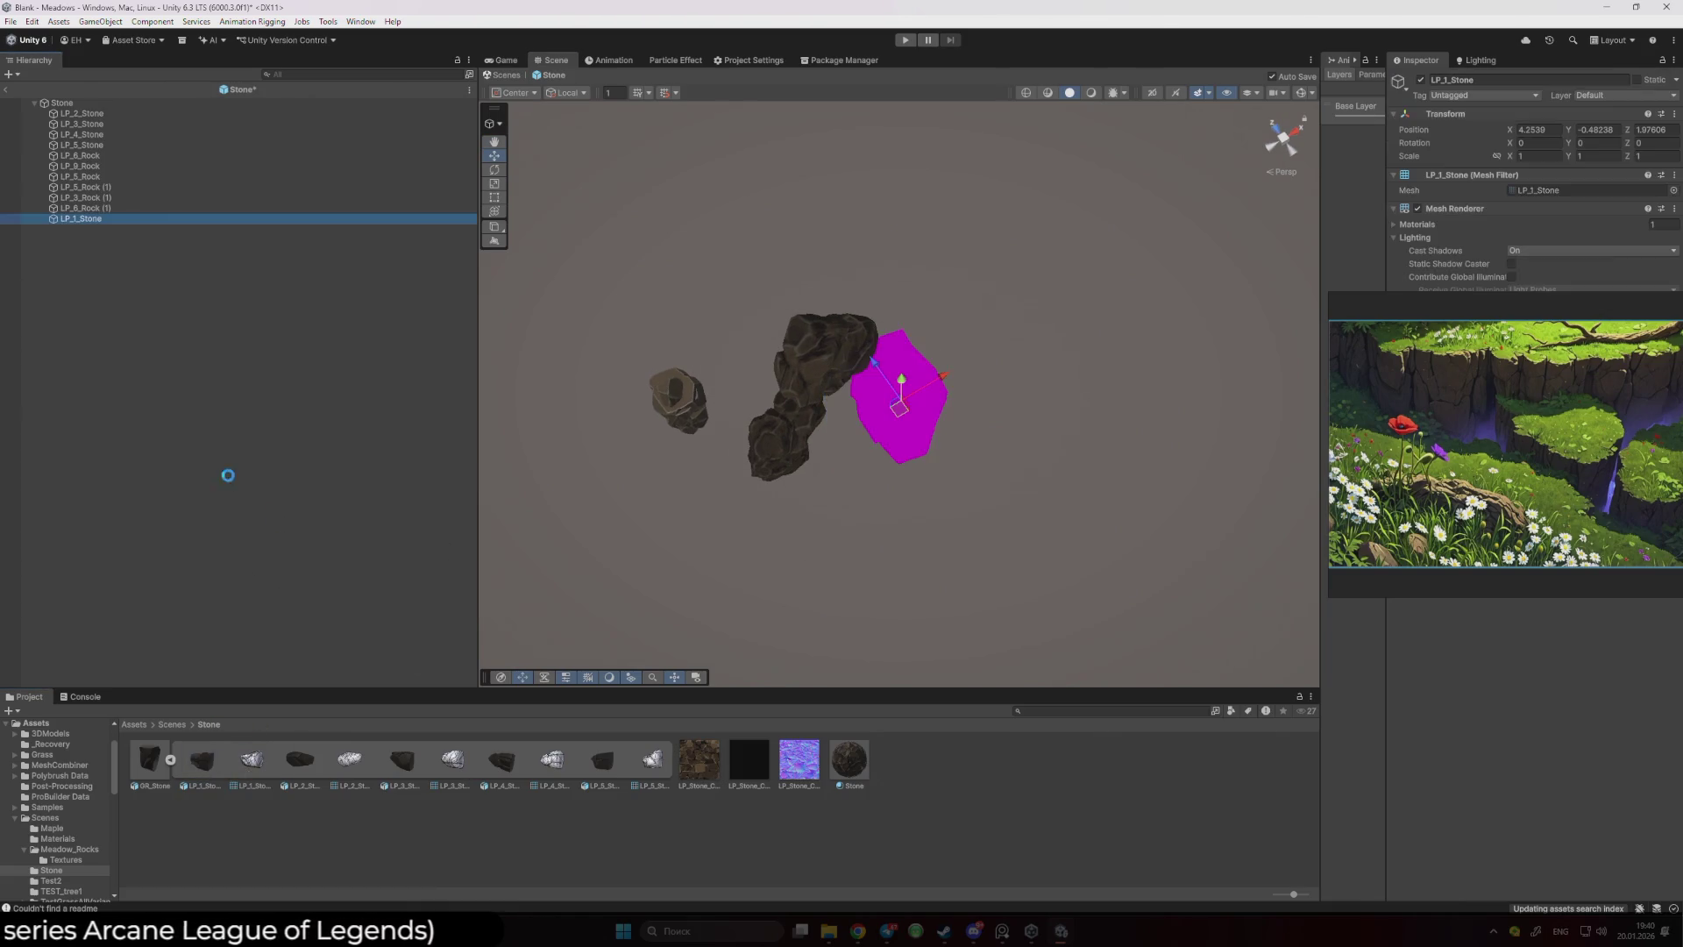
key(ctrl+y)
key(ctrl+y)
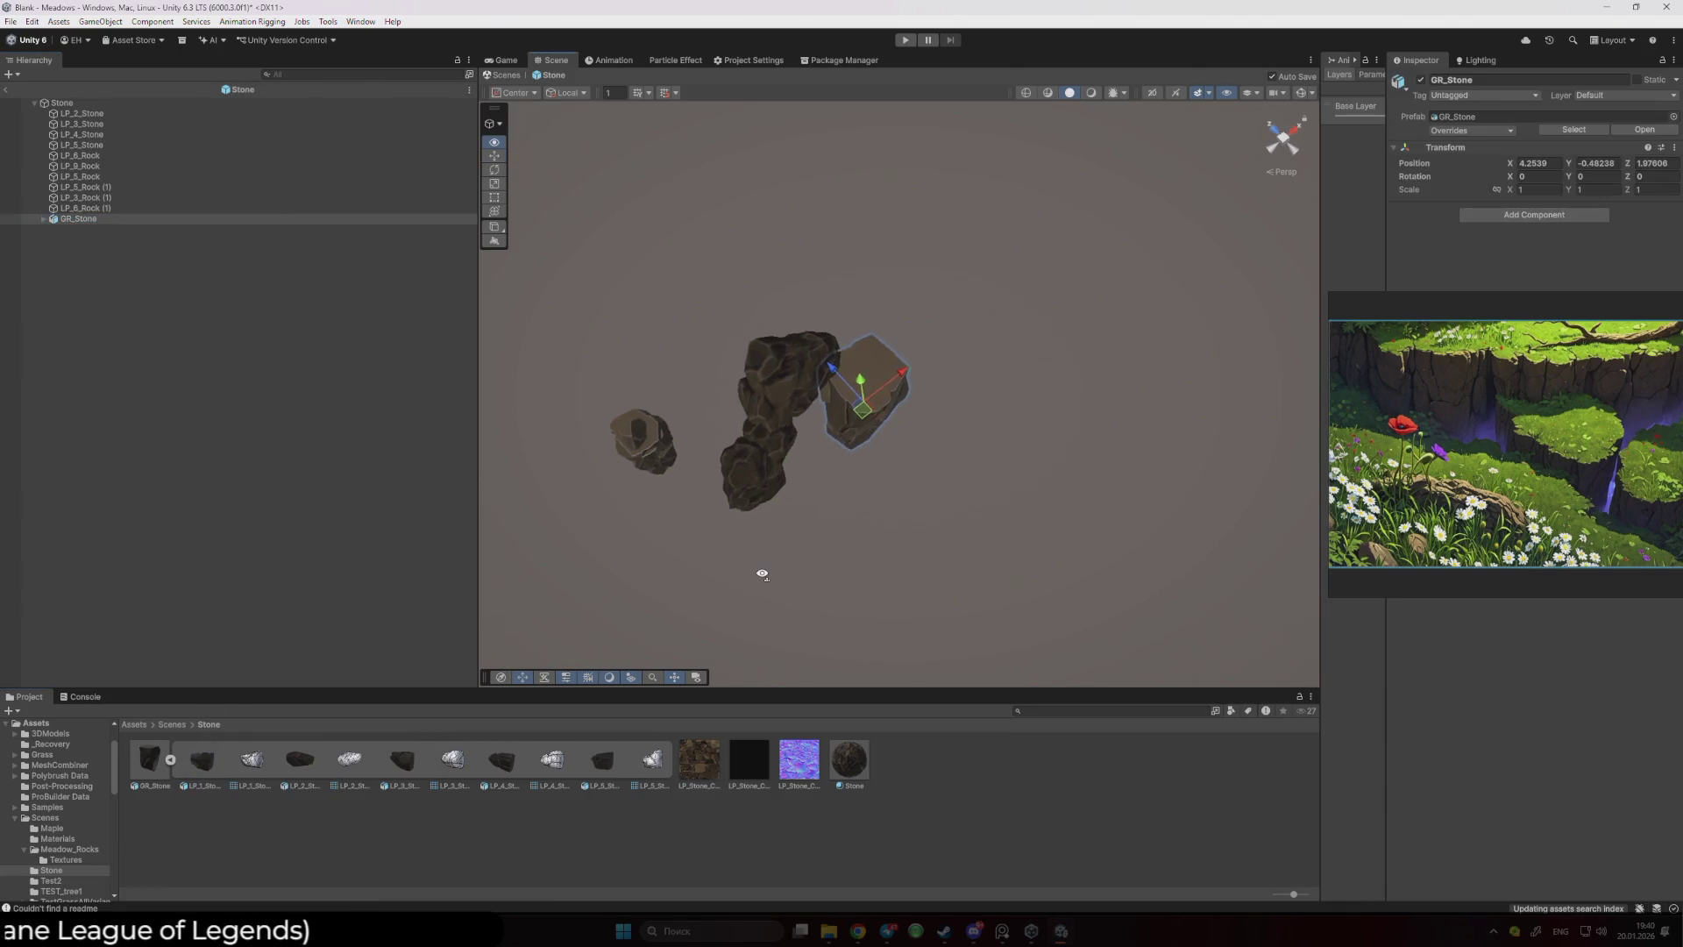
drag(762, 571, 642, 477)
mouse_move(789, 439)
mouse_down()
mouse_move(684, 403)
mouse_move(570, 289)
mouse_up()
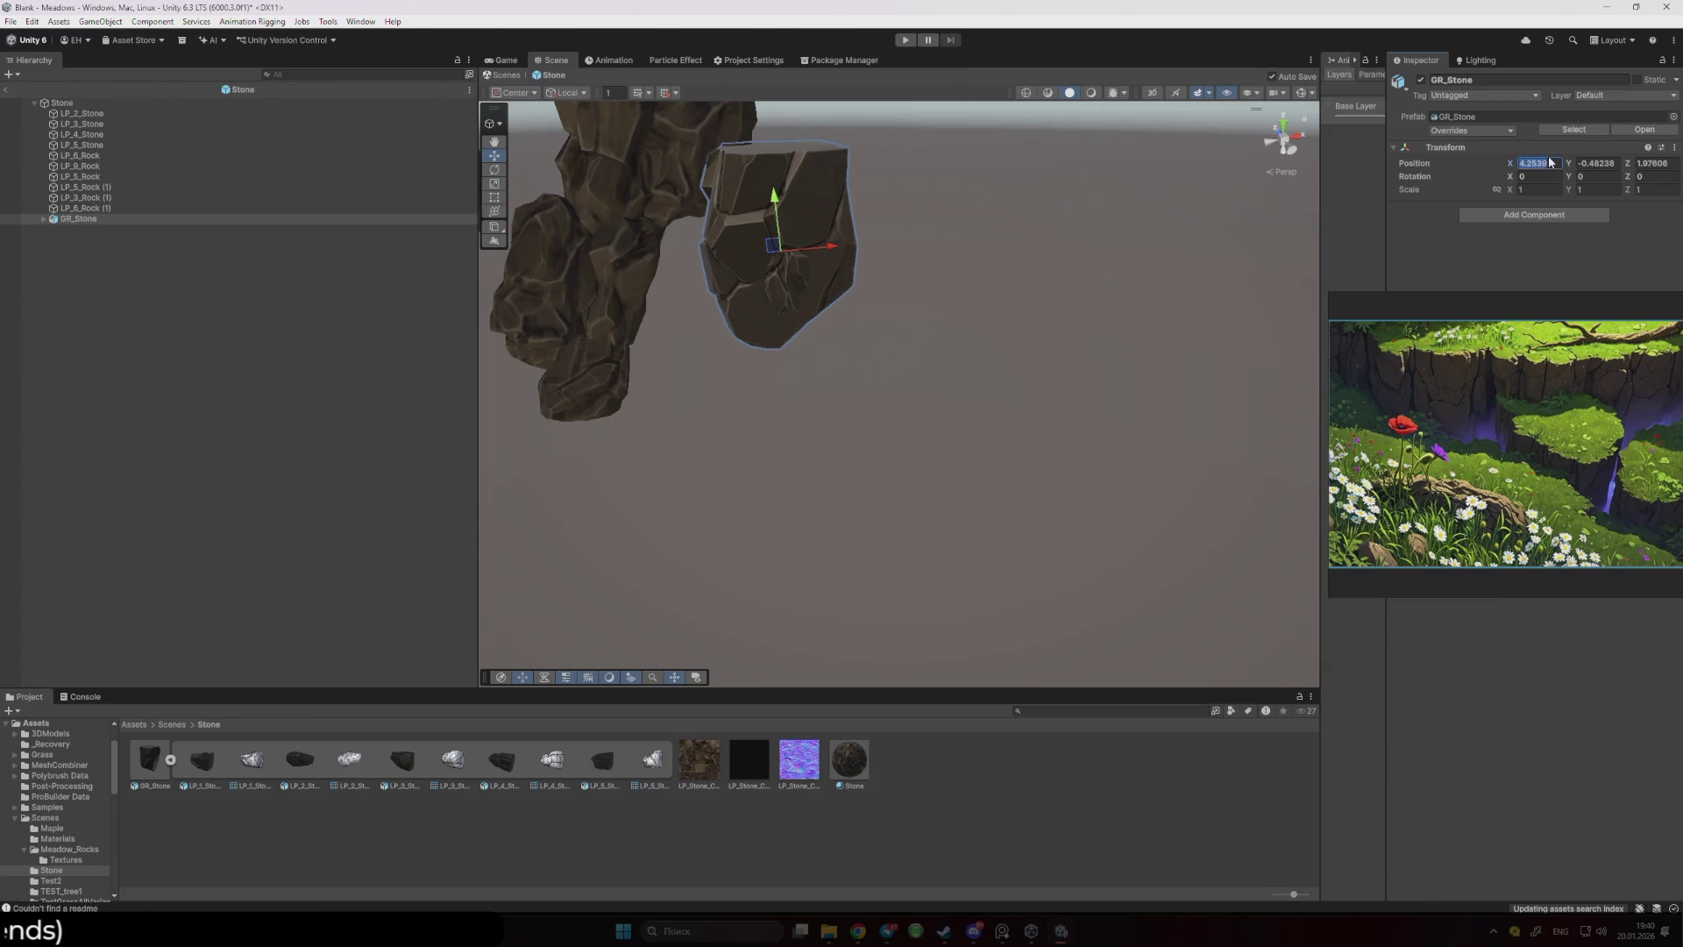
text(0)
key(Tab)
text(0)
key(Tab)
text(0)
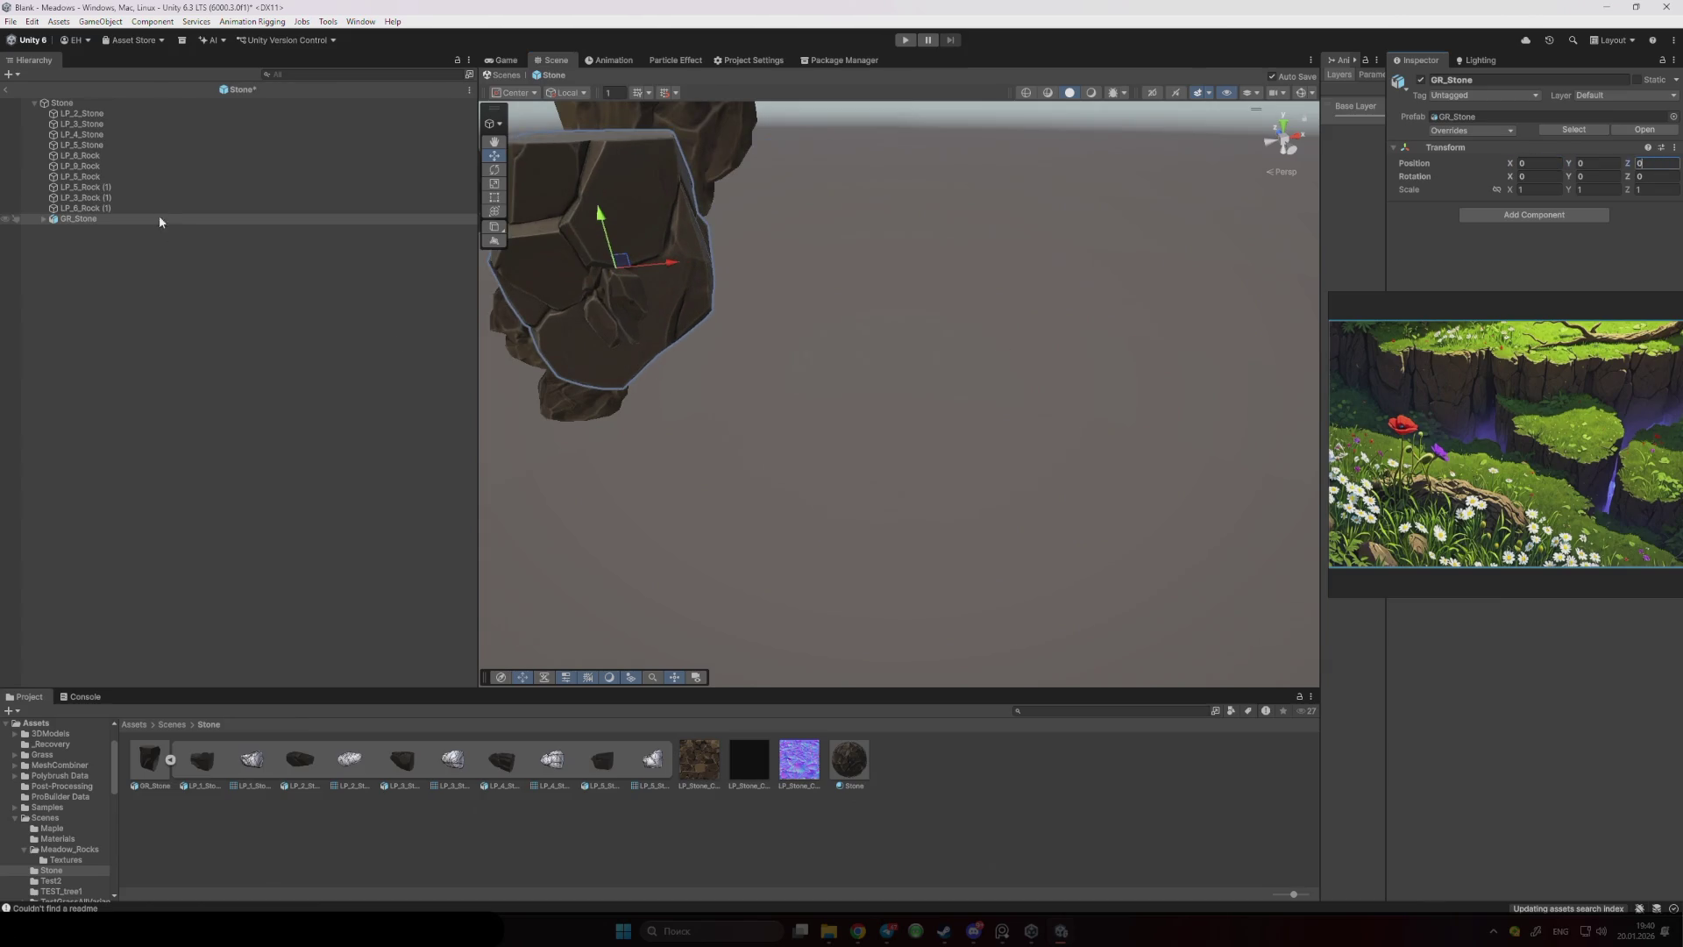
- Delete the loose stone pieces down to LP_6_Rock (1), leaving only GR_Stone
click(158, 208)
shift+click(99, 115)
key(Delete)
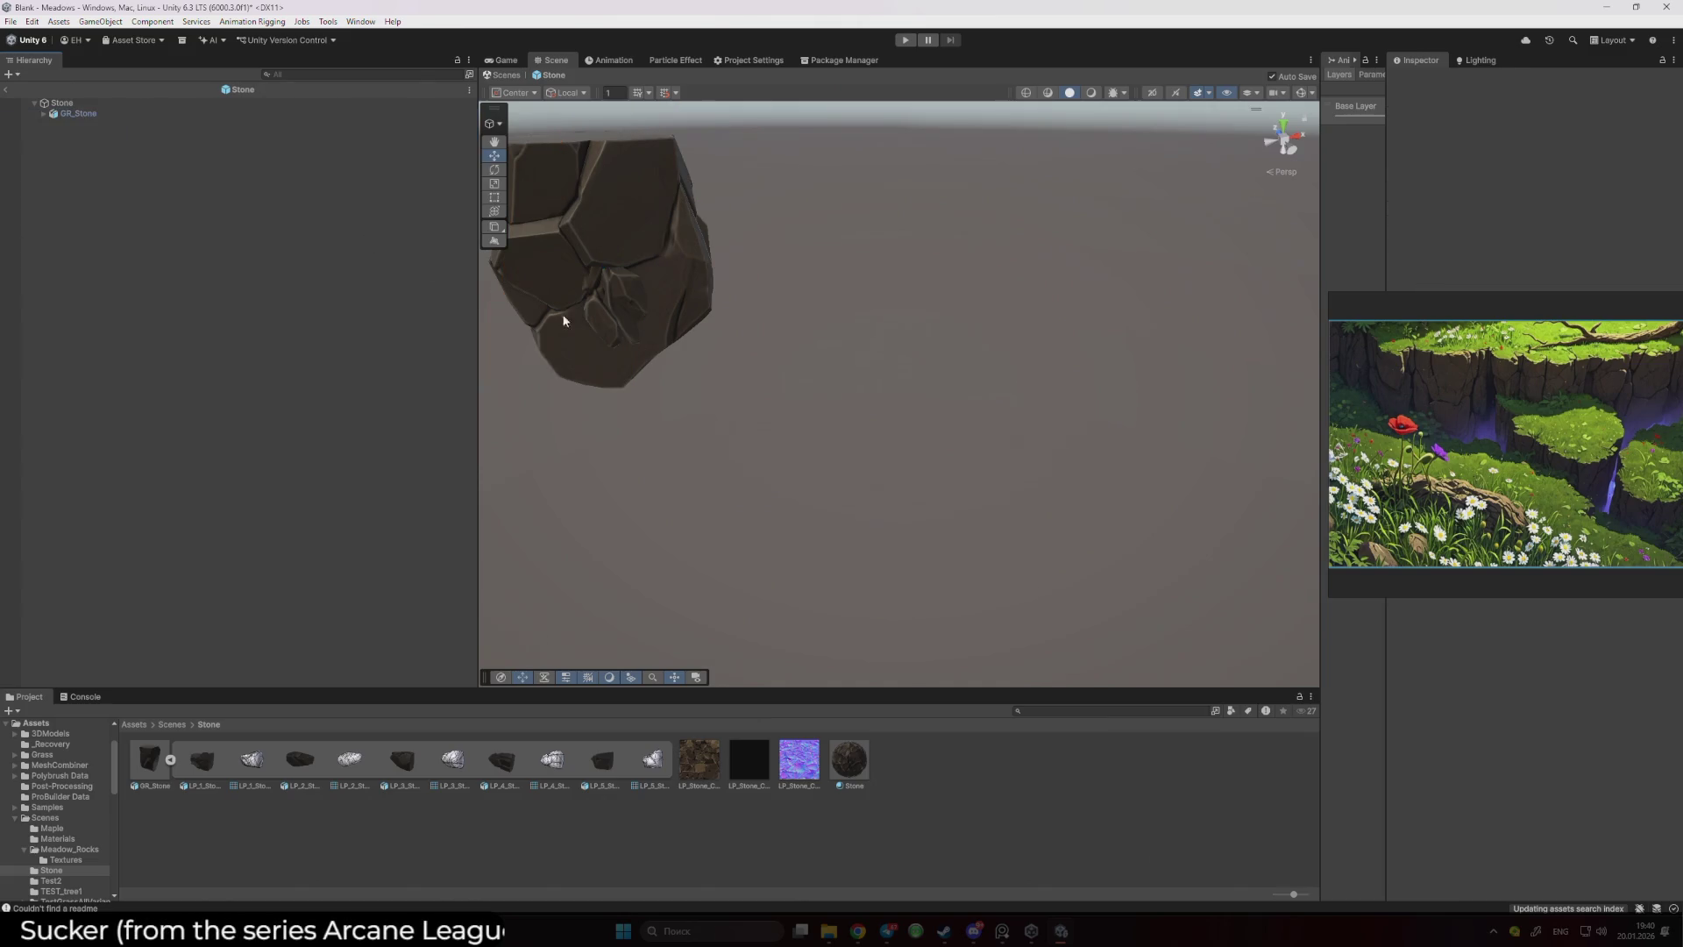
drag(556, 319, 799, 364)
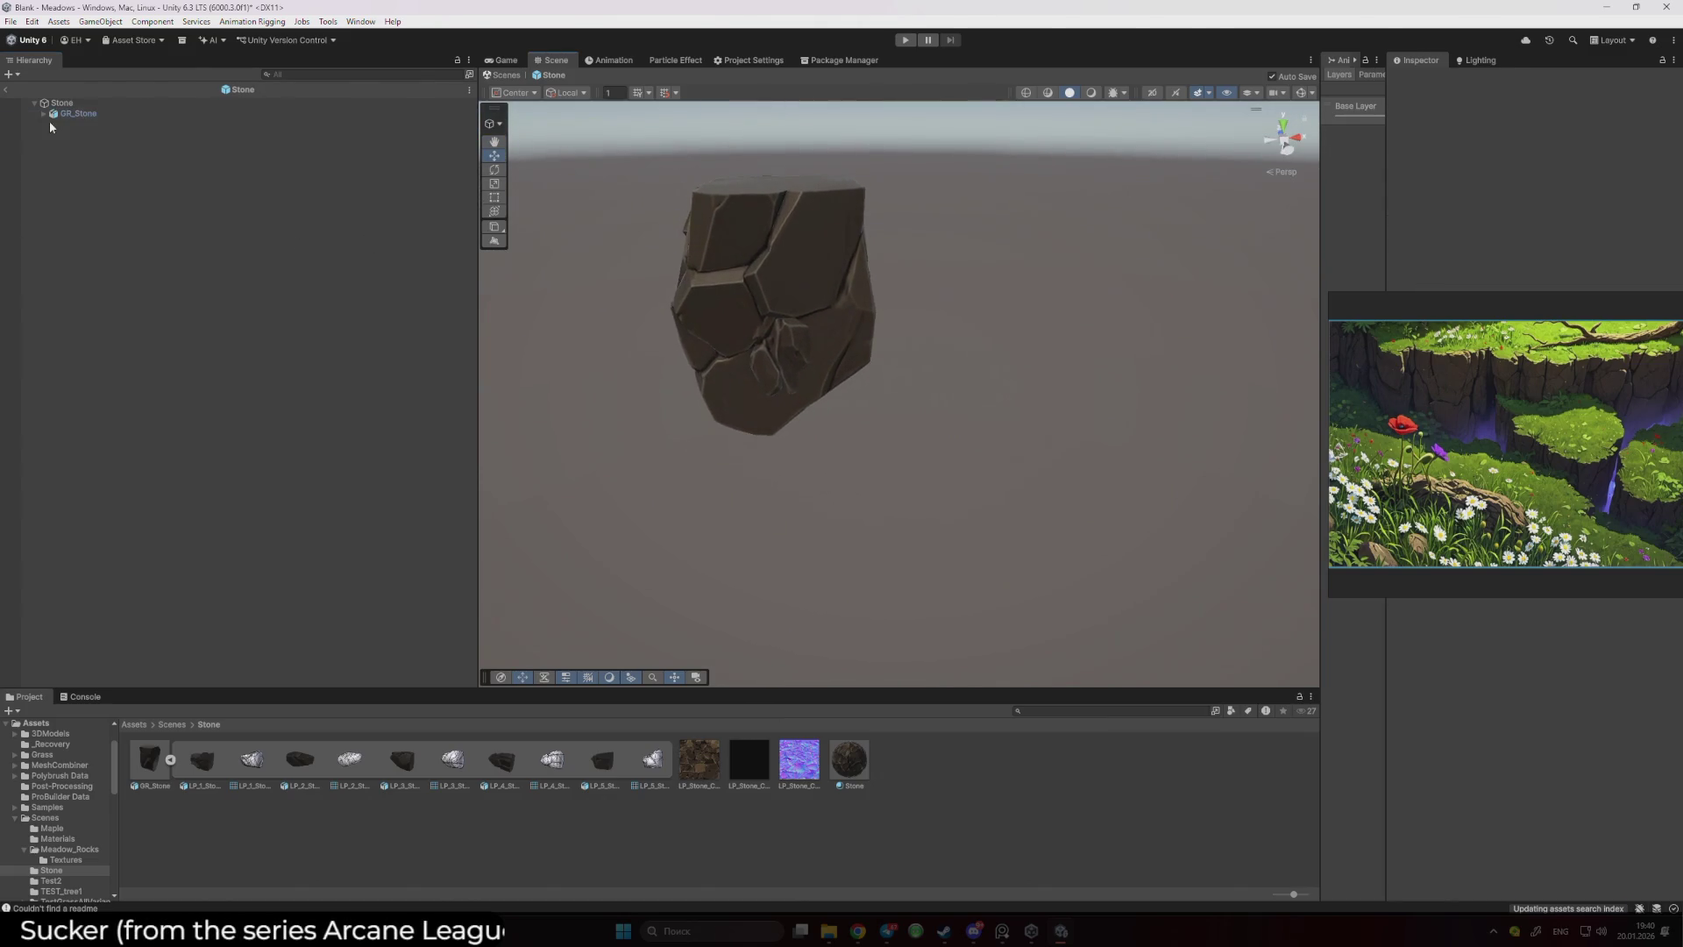
click(104, 135)
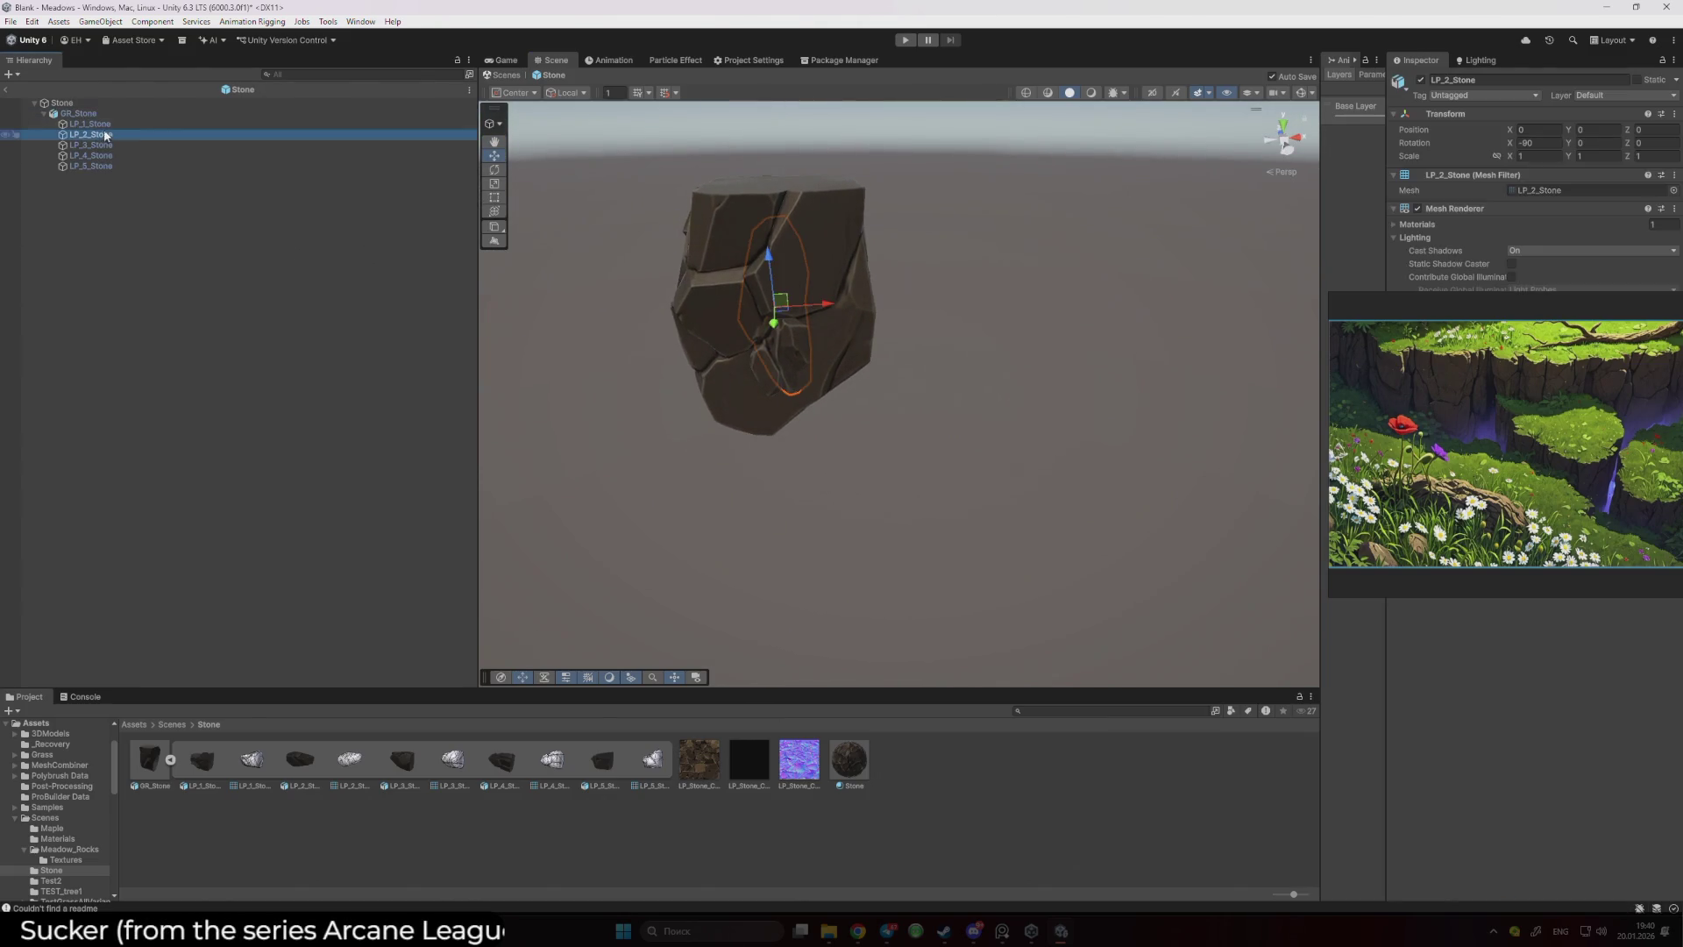
- Move LP_2_Stone out to the right of the rock cluster
click(172, 125)
drag(828, 305, 682, 322)
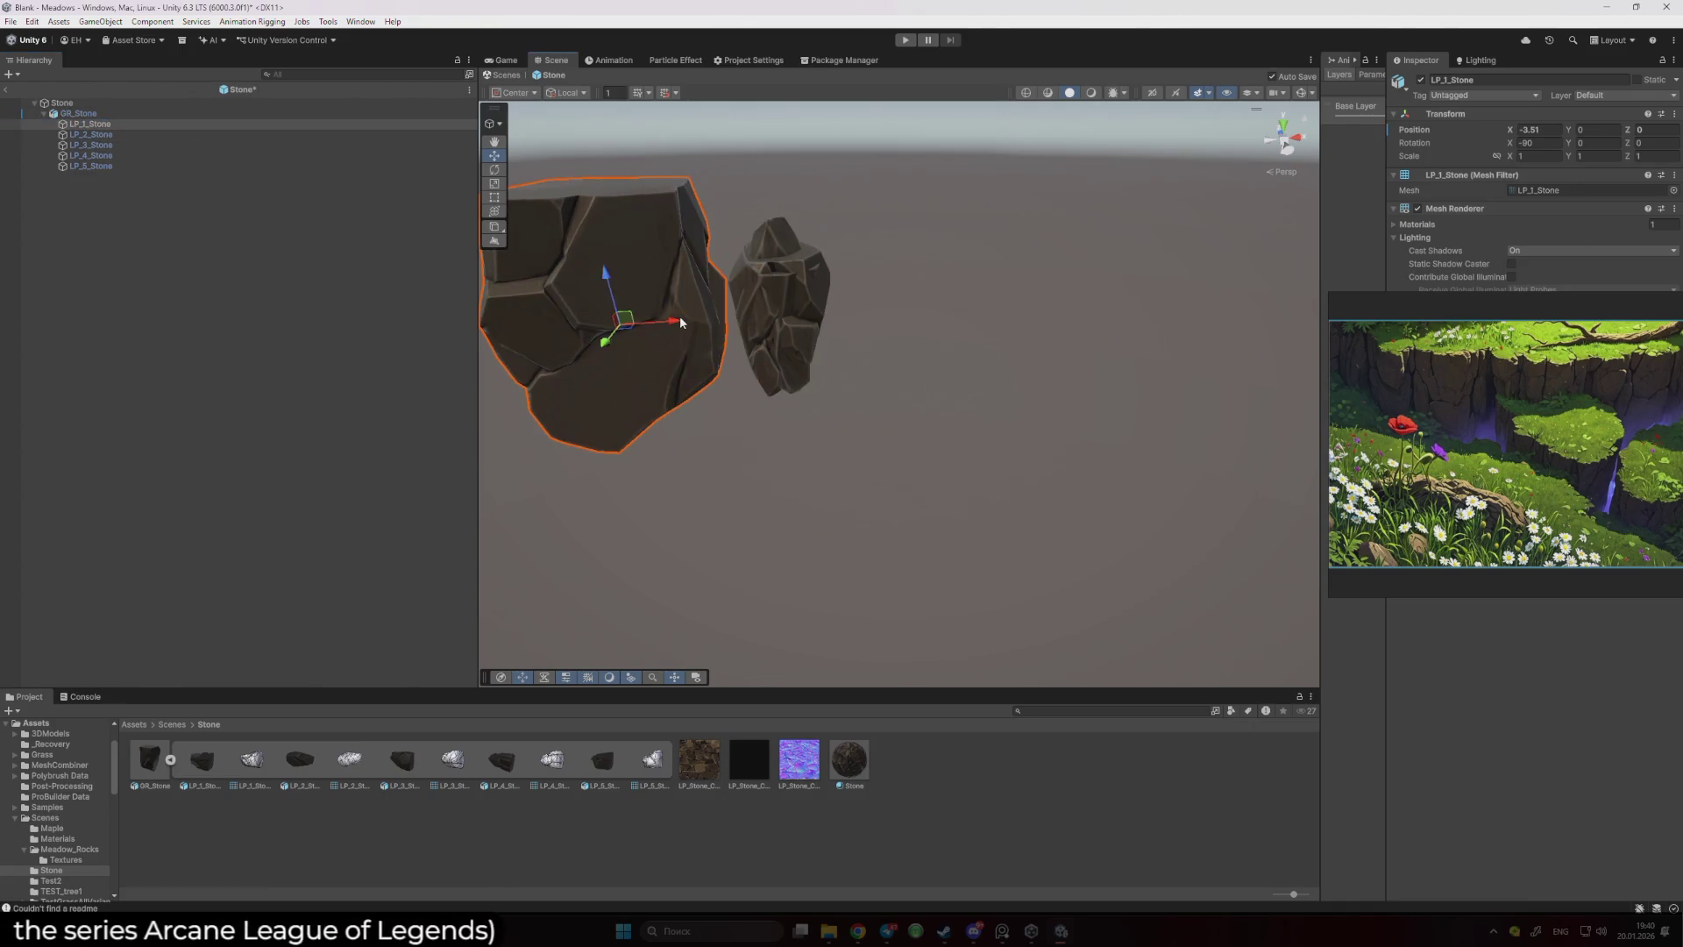
key(ctrl+z)
key(ctrl+z)
drag(821, 307, 1087, 311)
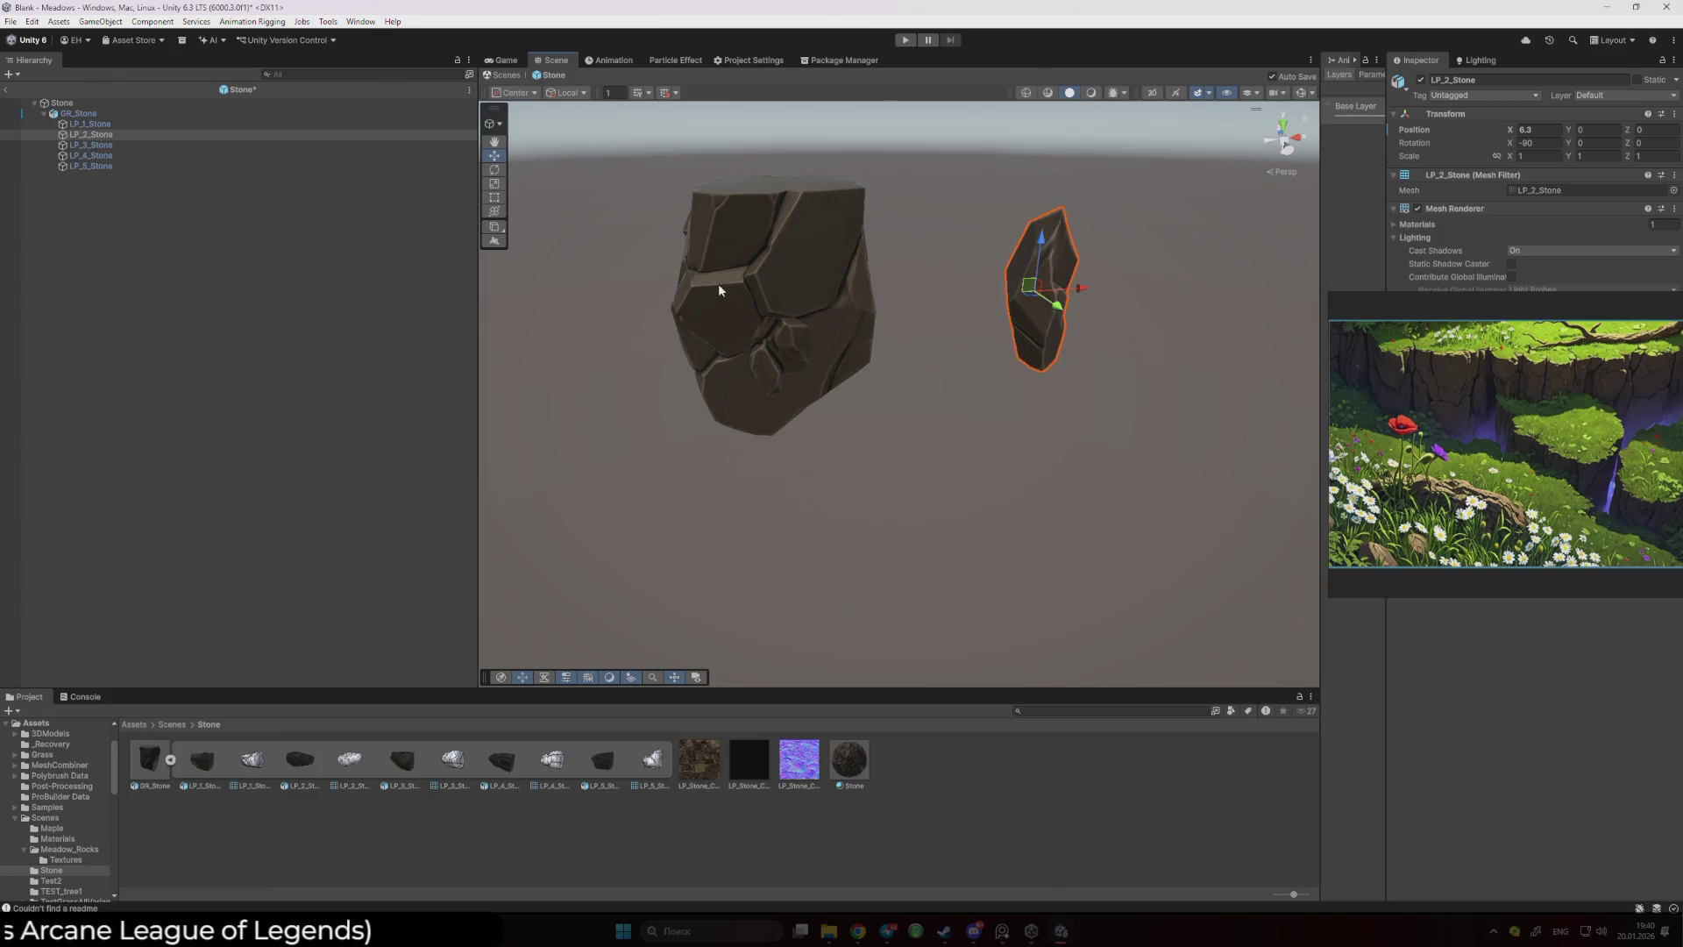
- Move LP_3_Stone right to X 3.36 and save the Stone prefab
click(91, 145)
mouse_move(828, 306)
mouse_down()
mouse_move(970, 320)
mouse_move(950, 334)
mouse_up()
key(ctrl+s)
key(f)
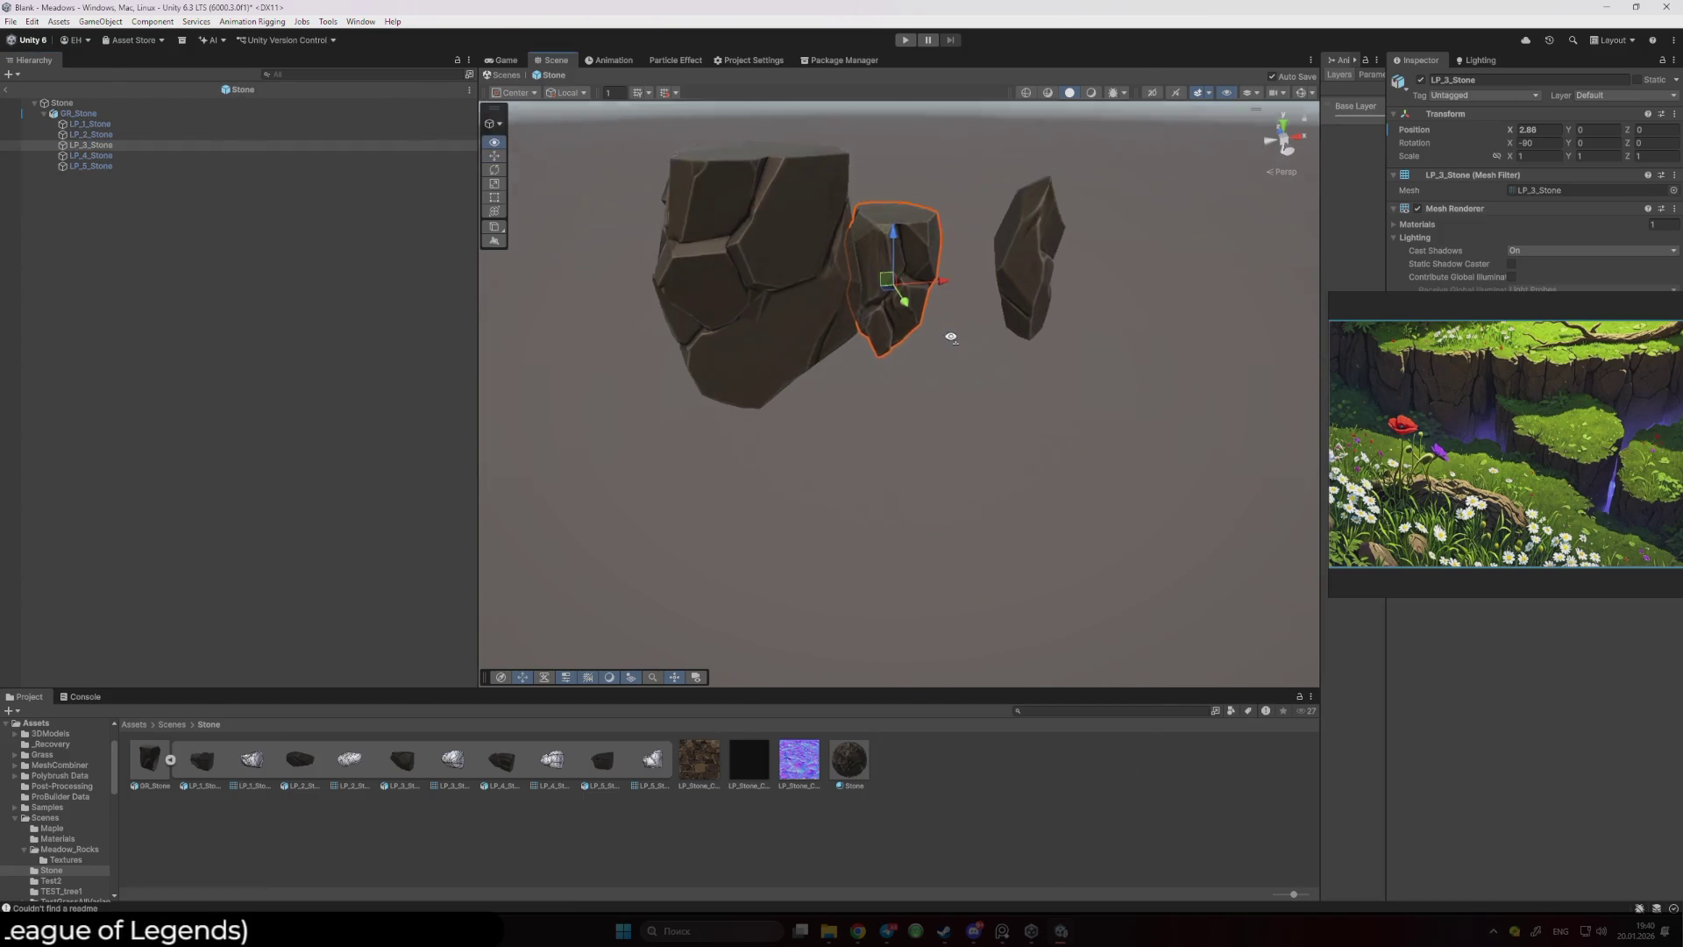
- Scale LP_3_Stone to about 1.19, raise it slightly, and save
key(r)
mouse_move(878, 422)
mouse_down()
mouse_move(929, 434)
mouse_move(868, 355)
mouse_move(873, 390)
mouse_move(866, 337)
mouse_move(903, 390)
mouse_move(983, 375)
mouse_move(1077, 301)
mouse_move(1023, 359)
mouse_up()
key(e)
key(r)
mouse_move(860, 392)
mouse_down()
mouse_move(843, 392)
mouse_move(863, 372)
mouse_move(860, 301)
mouse_move(858, 379)
mouse_move(846, 342)
mouse_move(830, 360)
mouse_up()
key(ctrl+s)
key(w)
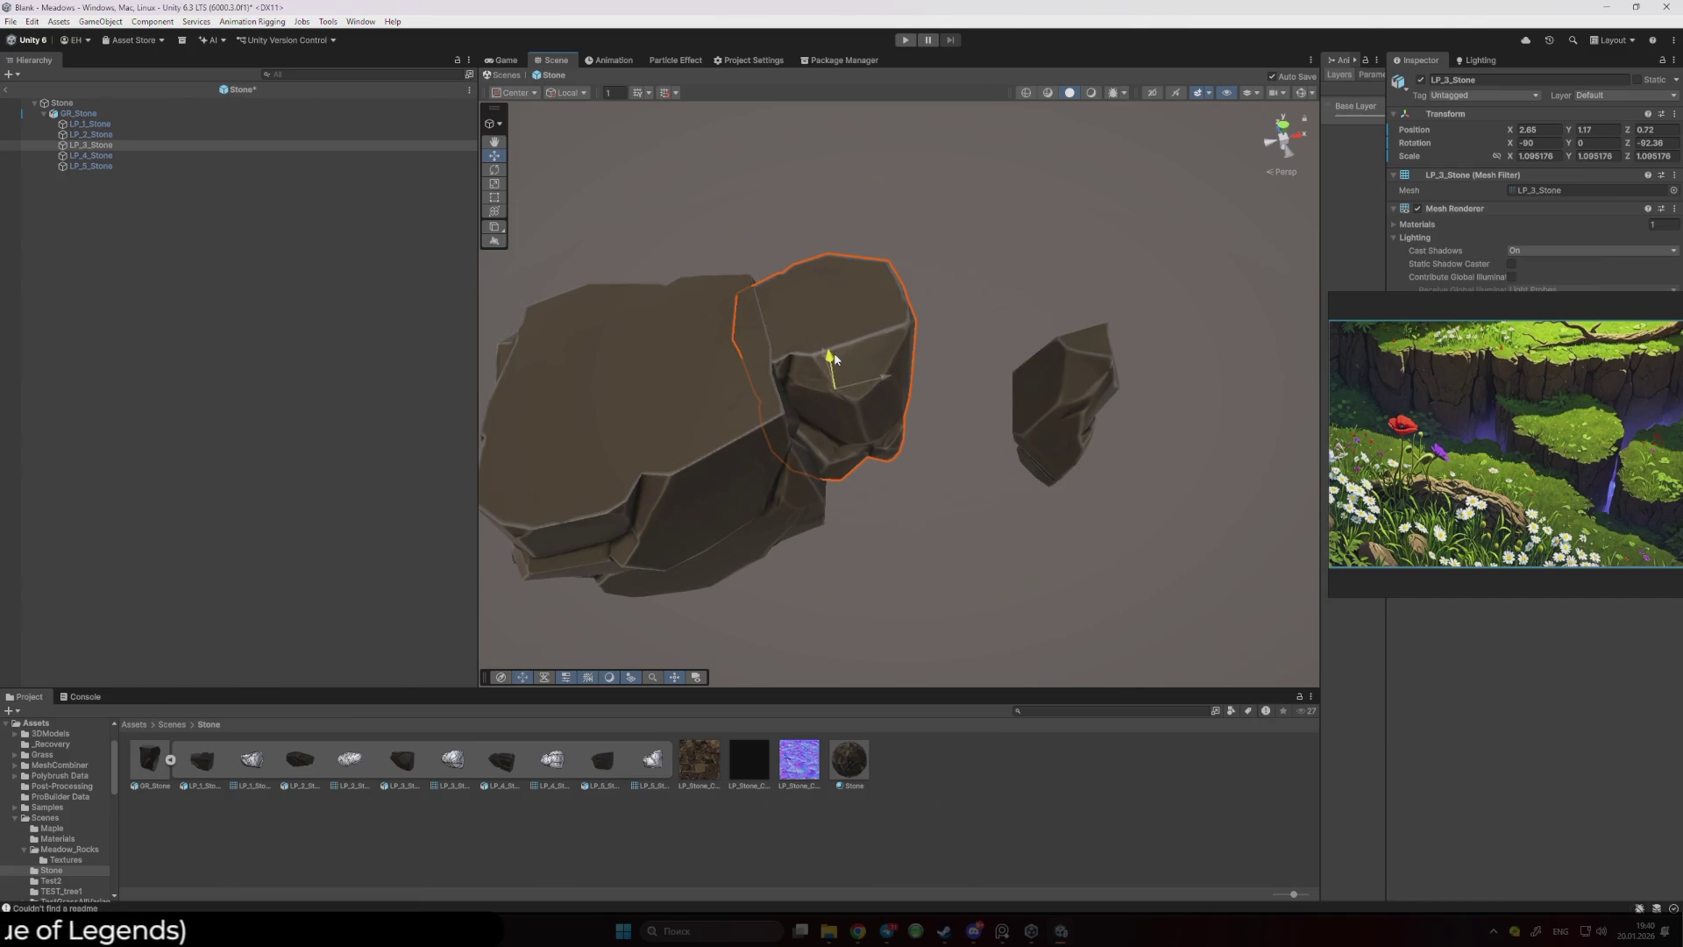
drag(833, 353, 823, 300)
key(ctrl+s)
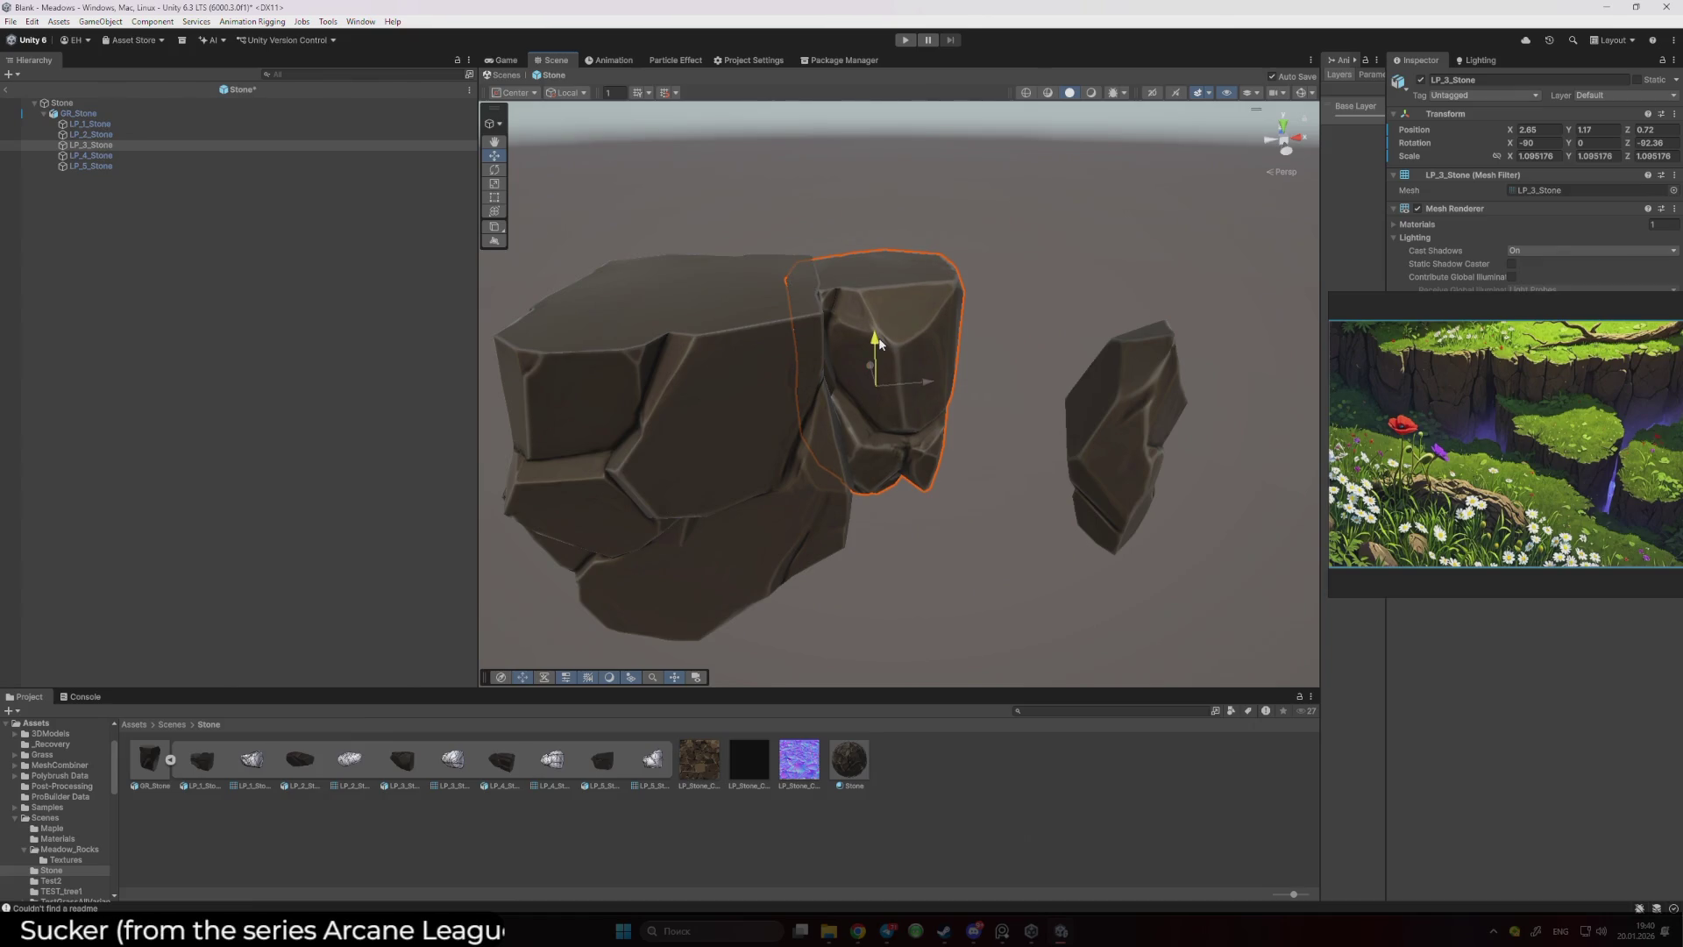
- Enlarge LP_4_Stone to about 1.38 scale and save the Stone prefab
click(91, 155)
mouse_move(804, 345)
mouse_down()
mouse_move(742, 394)
mouse_move(878, 431)
mouse_up()
key(r)
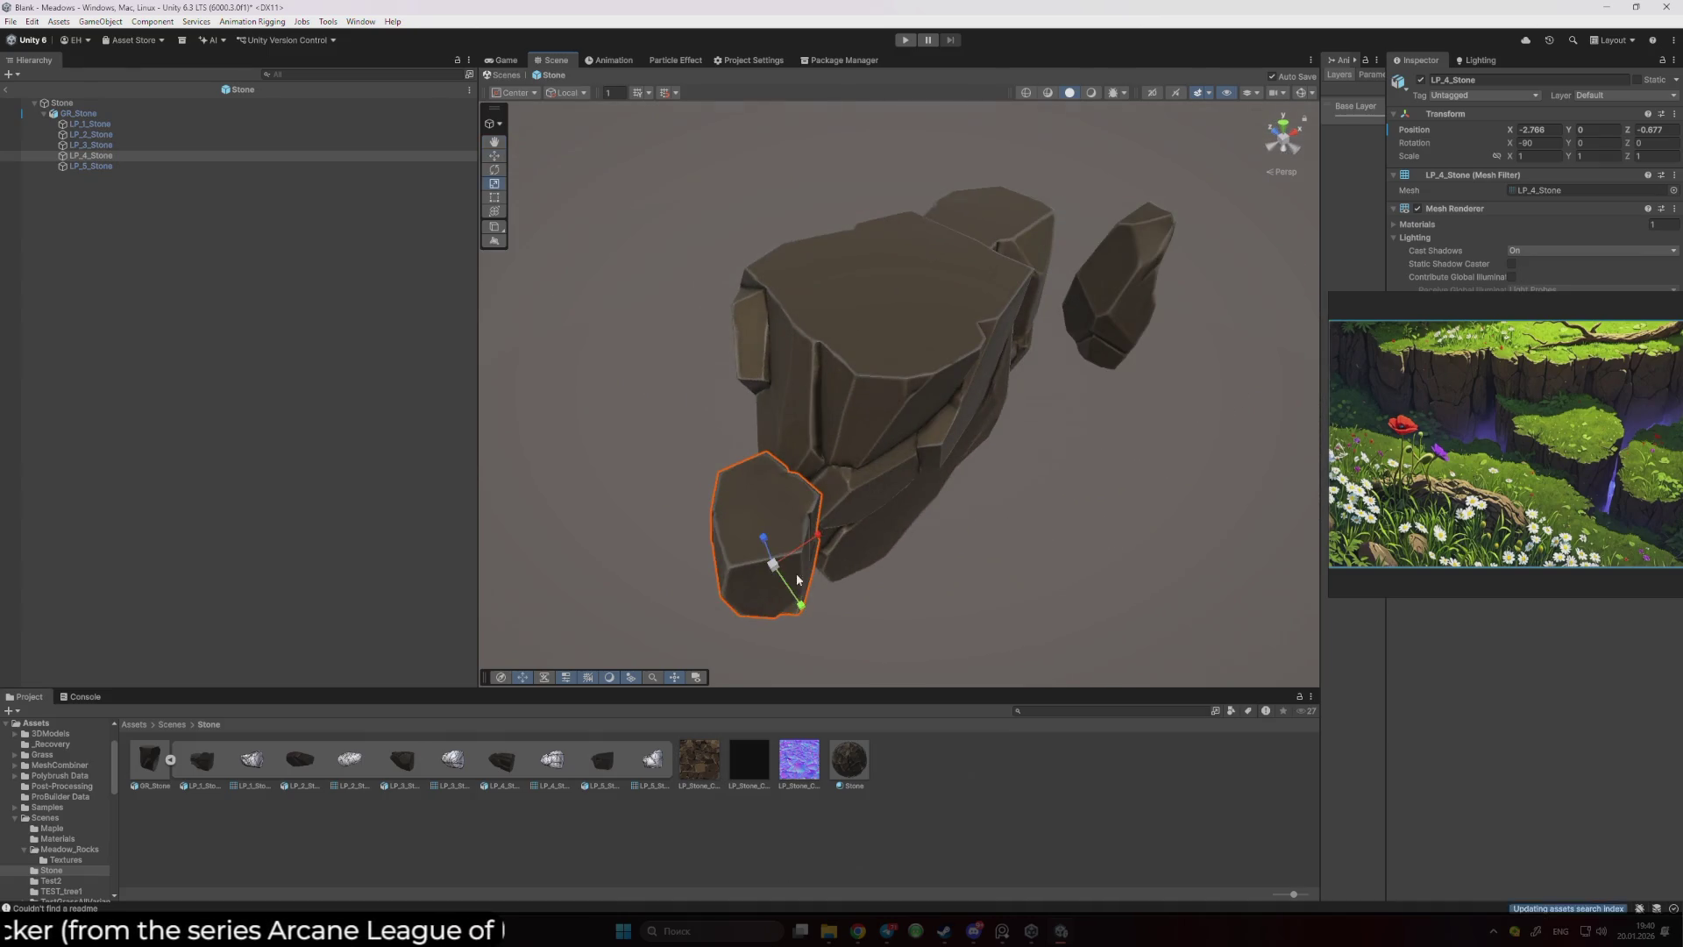
mouse_move(773, 565)
mouse_down()
mouse_move(794, 575)
mouse_move(758, 526)
mouse_move(746, 417)
mouse_move(748, 447)
mouse_move(868, 391)
mouse_move(891, 396)
mouse_move(829, 470)
mouse_move(1172, 444)
mouse_move(1187, 534)
mouse_up()
key(w)
key(ctrl+s)
click(1079, 443)
click(1187, 535)
drag(824, 463, 809, 452)
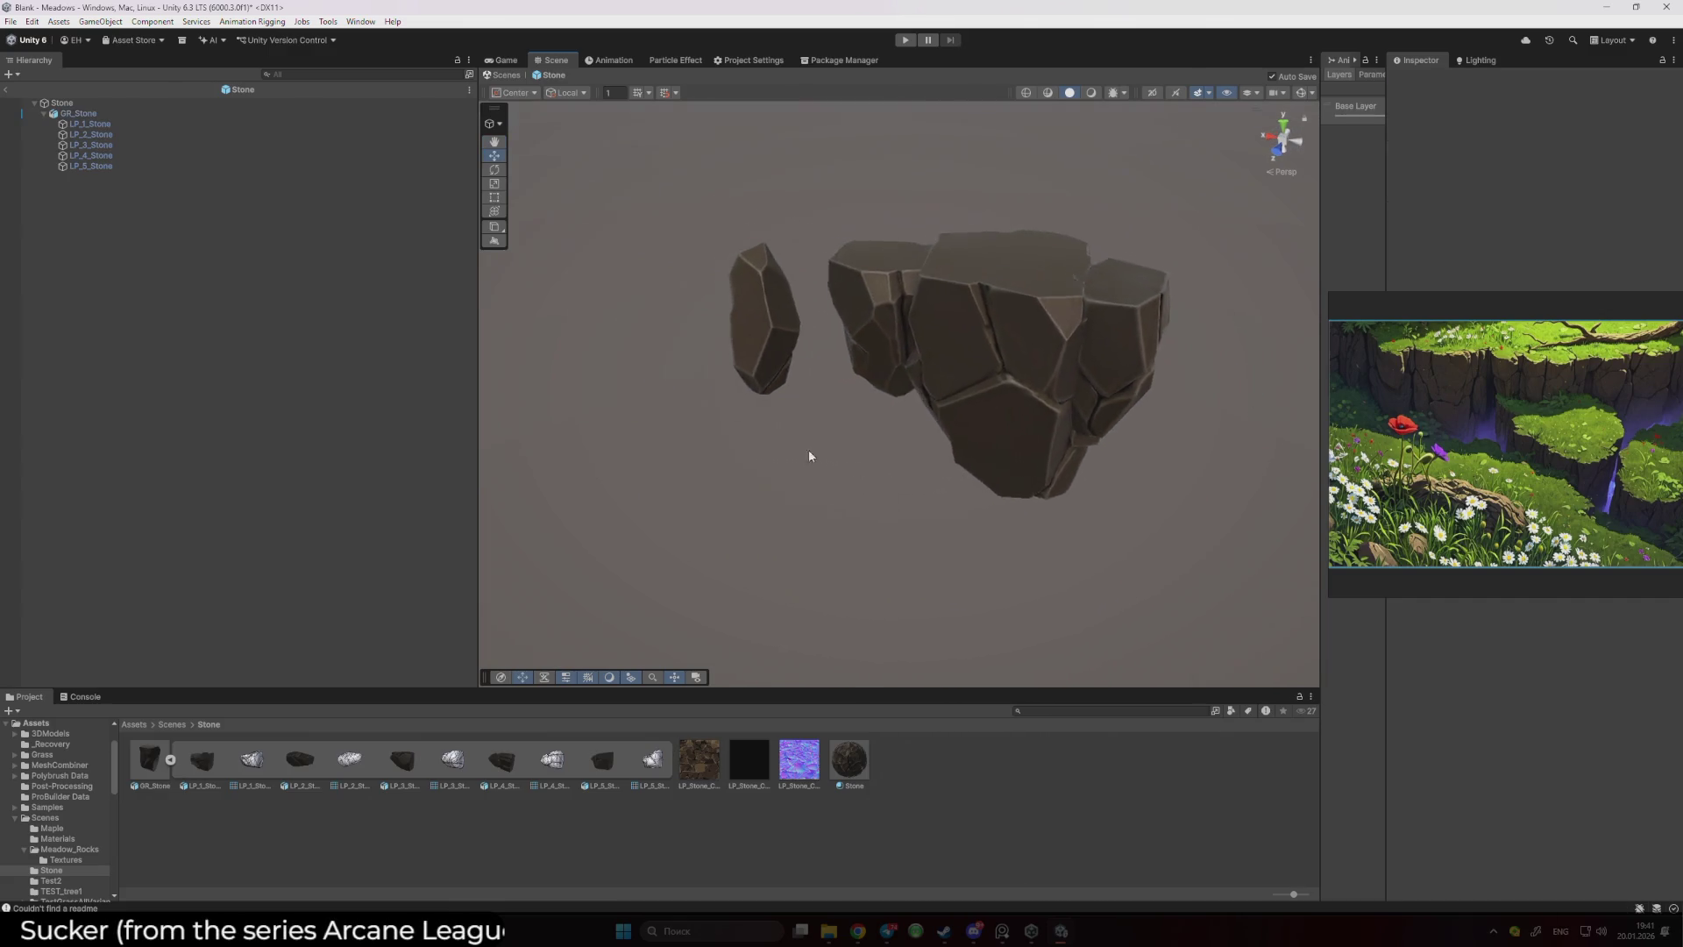
- Move LP_5_Stone to X -0.99, Y 1.51, Z 2.48 in the cluster
click(98, 166)
mouse_move(1024, 385)
mouse_down()
mouse_move(1074, 482)
mouse_move(1068, 457)
mouse_up()
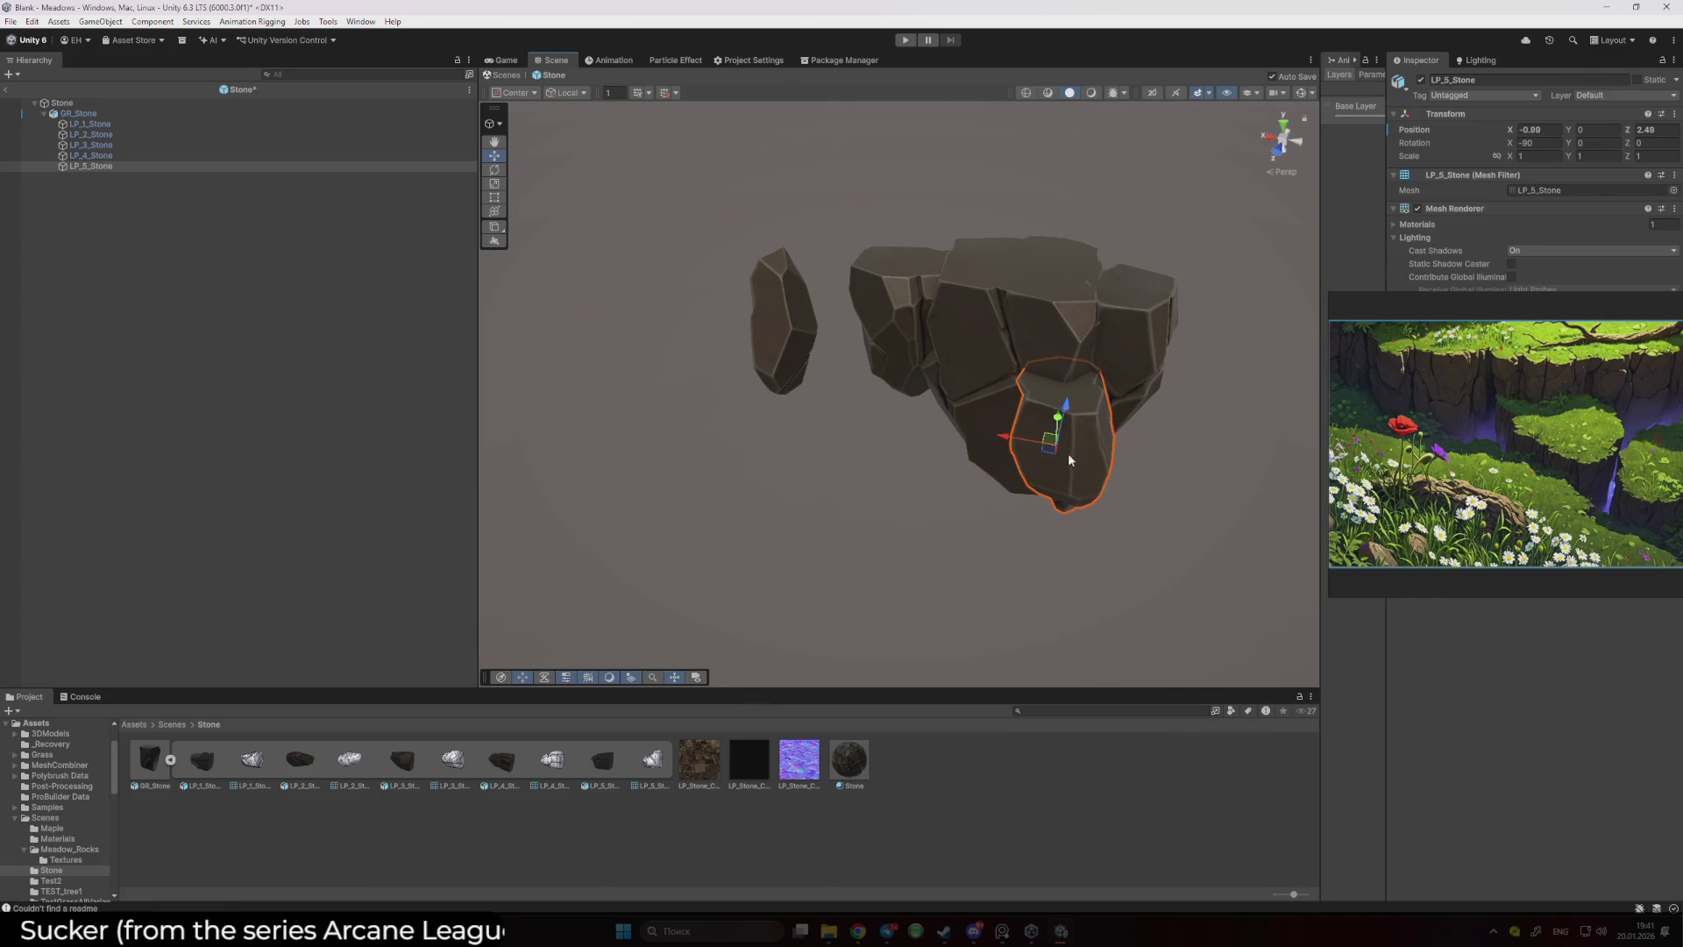
click(112, 155)
click(114, 145)
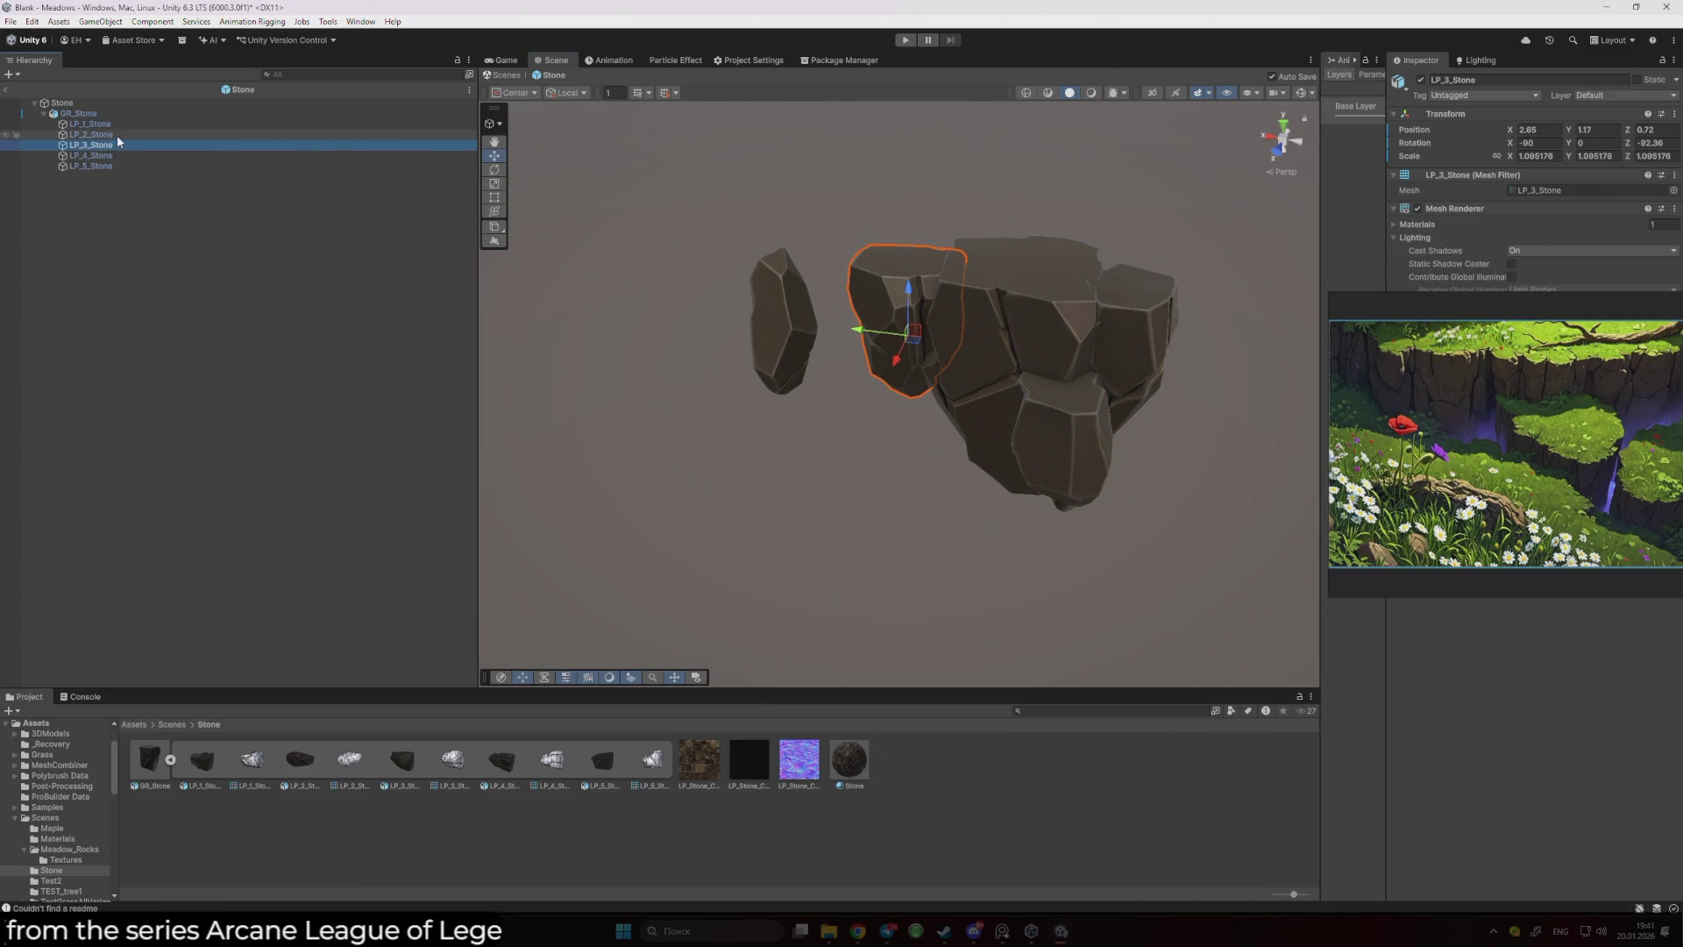
click(117, 135)
click(119, 123)
click(124, 165)
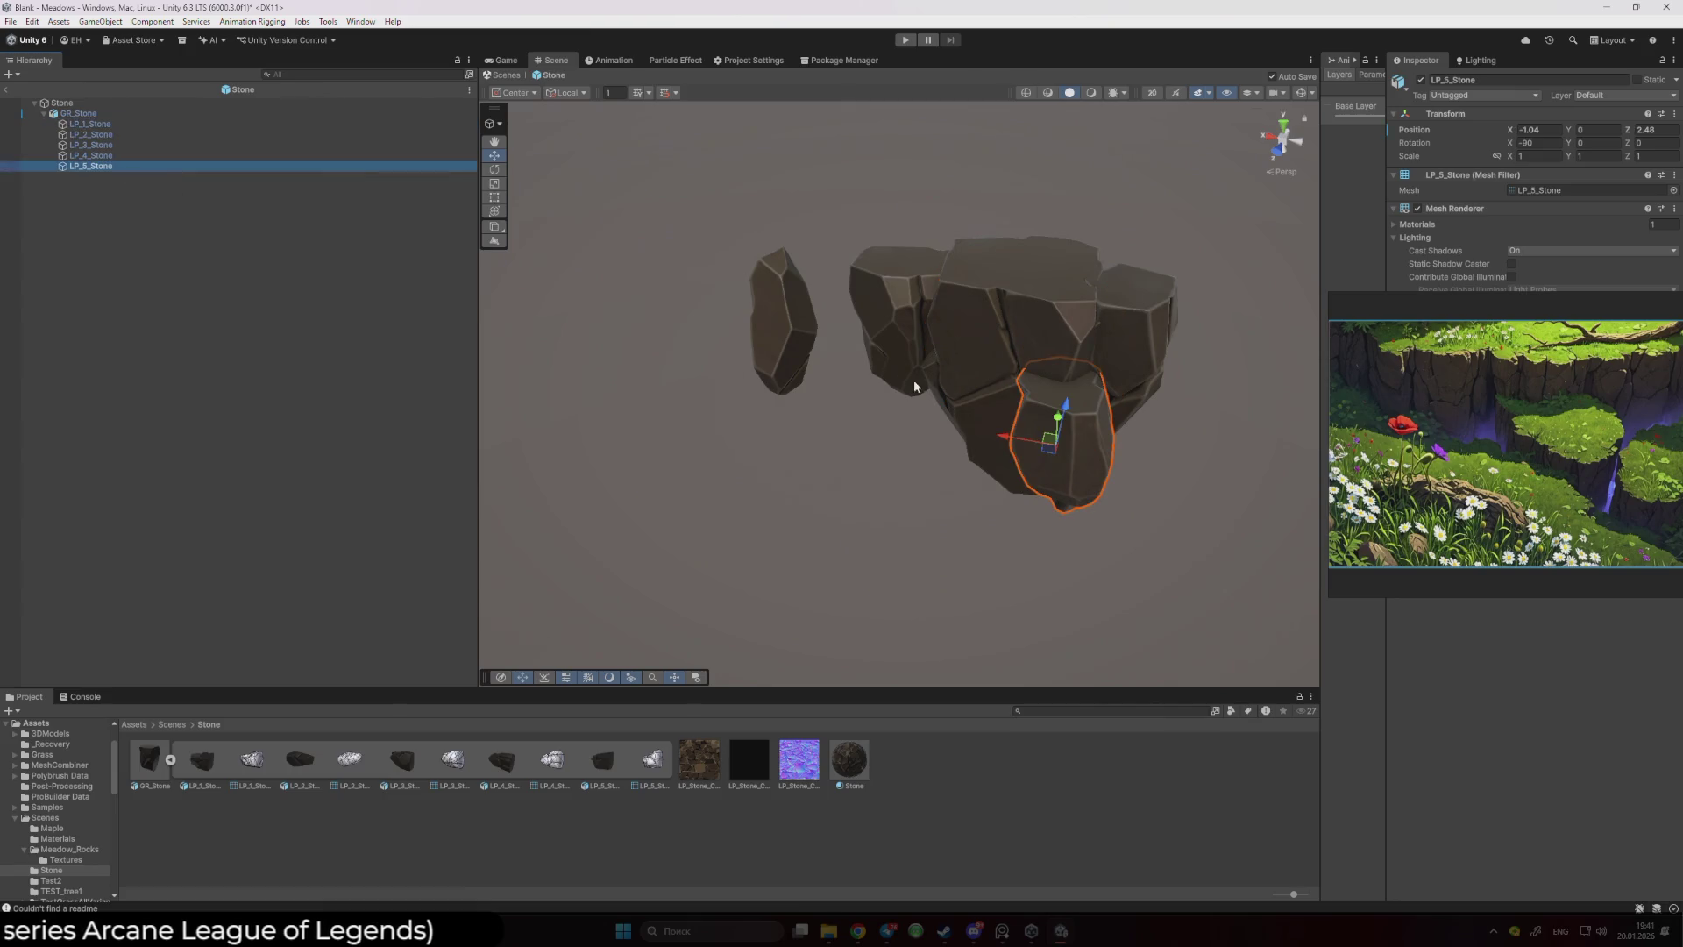
mouse_move(1068, 409)
mouse_down()
mouse_move(1073, 366)
mouse_move(1120, 399)
mouse_move(886, 517)
mouse_move(953, 524)
mouse_move(1022, 421)
mouse_move(891, 528)
mouse_move(934, 510)
mouse_up()
key(e)
key(w)
- Undo LP_2_Stone's move back into the rock
click(664, 255)
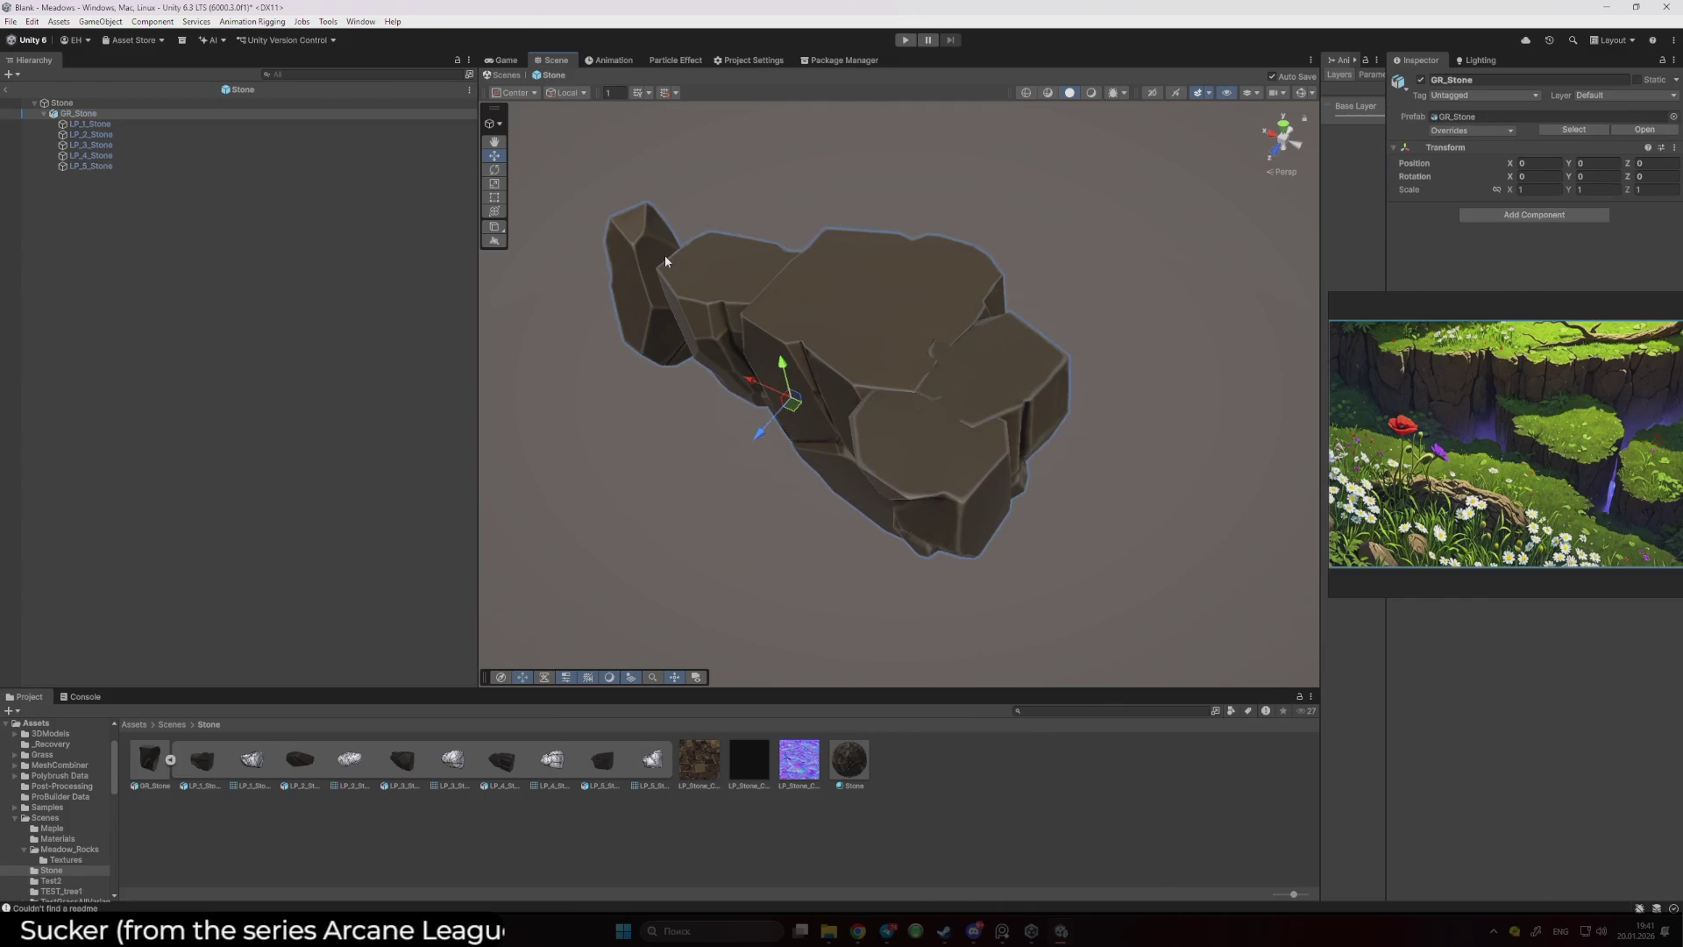
click(665, 255)
key(f)
mouse_move(649, 263)
mouse_down()
mouse_move(514, 280)
mouse_move(382, 233)
mouse_move(780, 315)
mouse_move(752, 289)
mouse_move(967, 324)
mouse_move(937, 357)
mouse_move(1022, 357)
mouse_move(975, 371)
mouse_up()
click(968, 324)
click(976, 371)
key(ctrl+z)
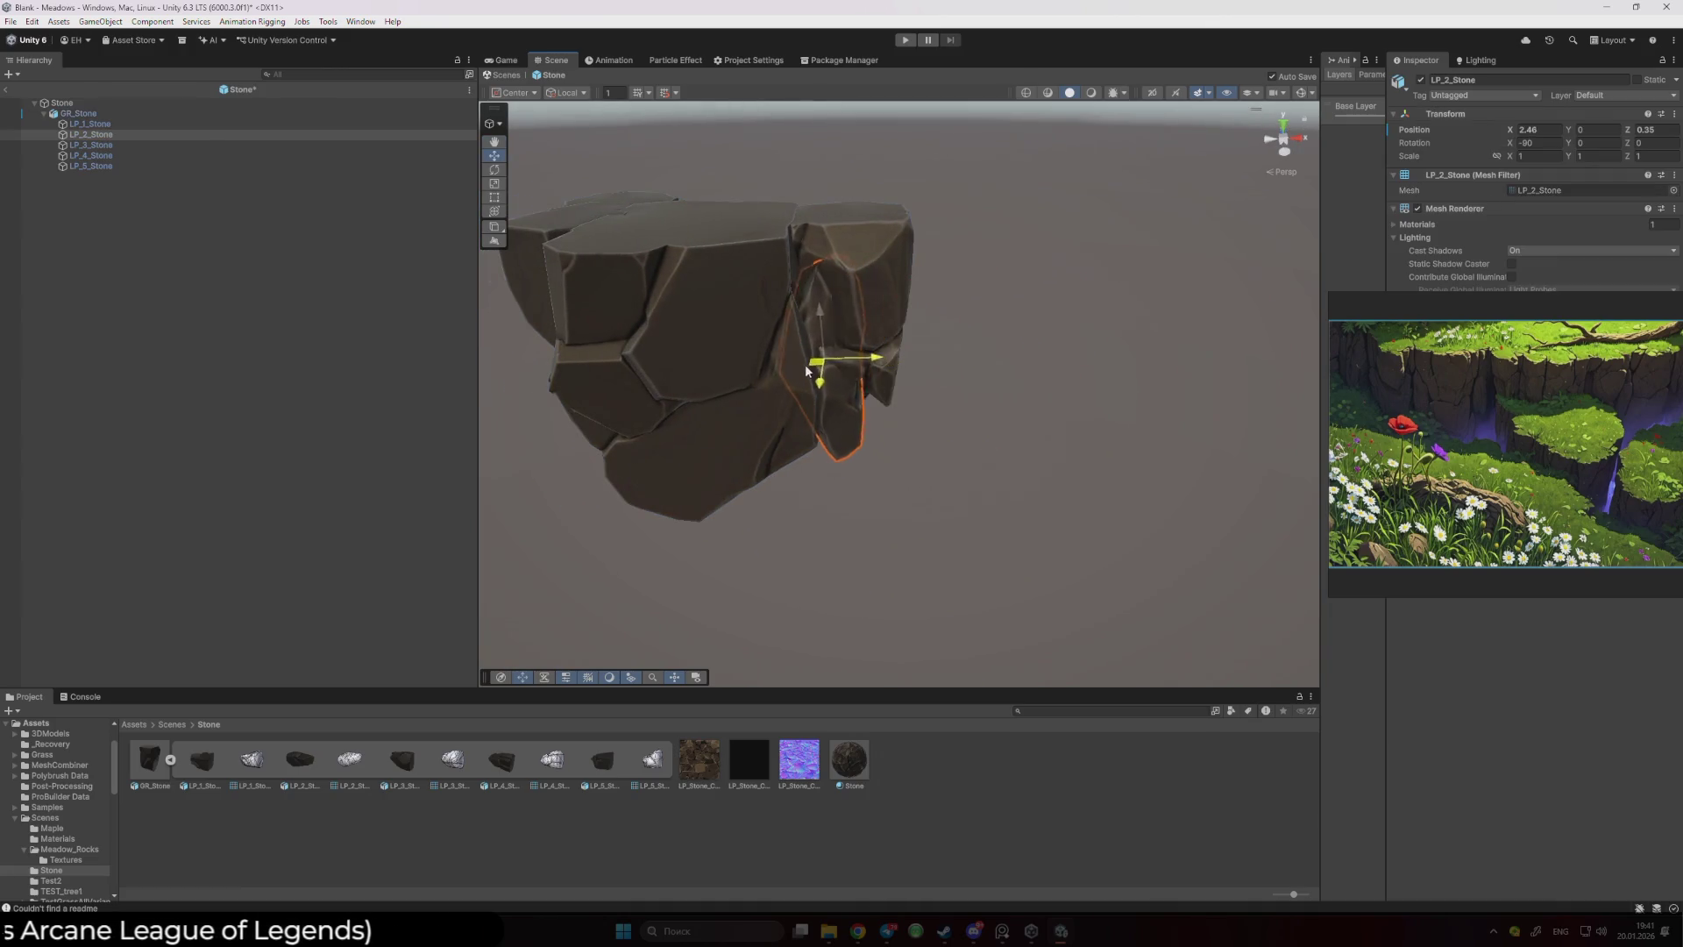
- Shrink LP_2_Stone to about 0.86, rotate and lower it into the rock face, then view the Game camera
key(r)
key(e)
drag(814, 361, 599, 390)
mouse_move(829, 389)
mouse_down()
mouse_move(815, 392)
mouse_move(821, 372)
mouse_up()
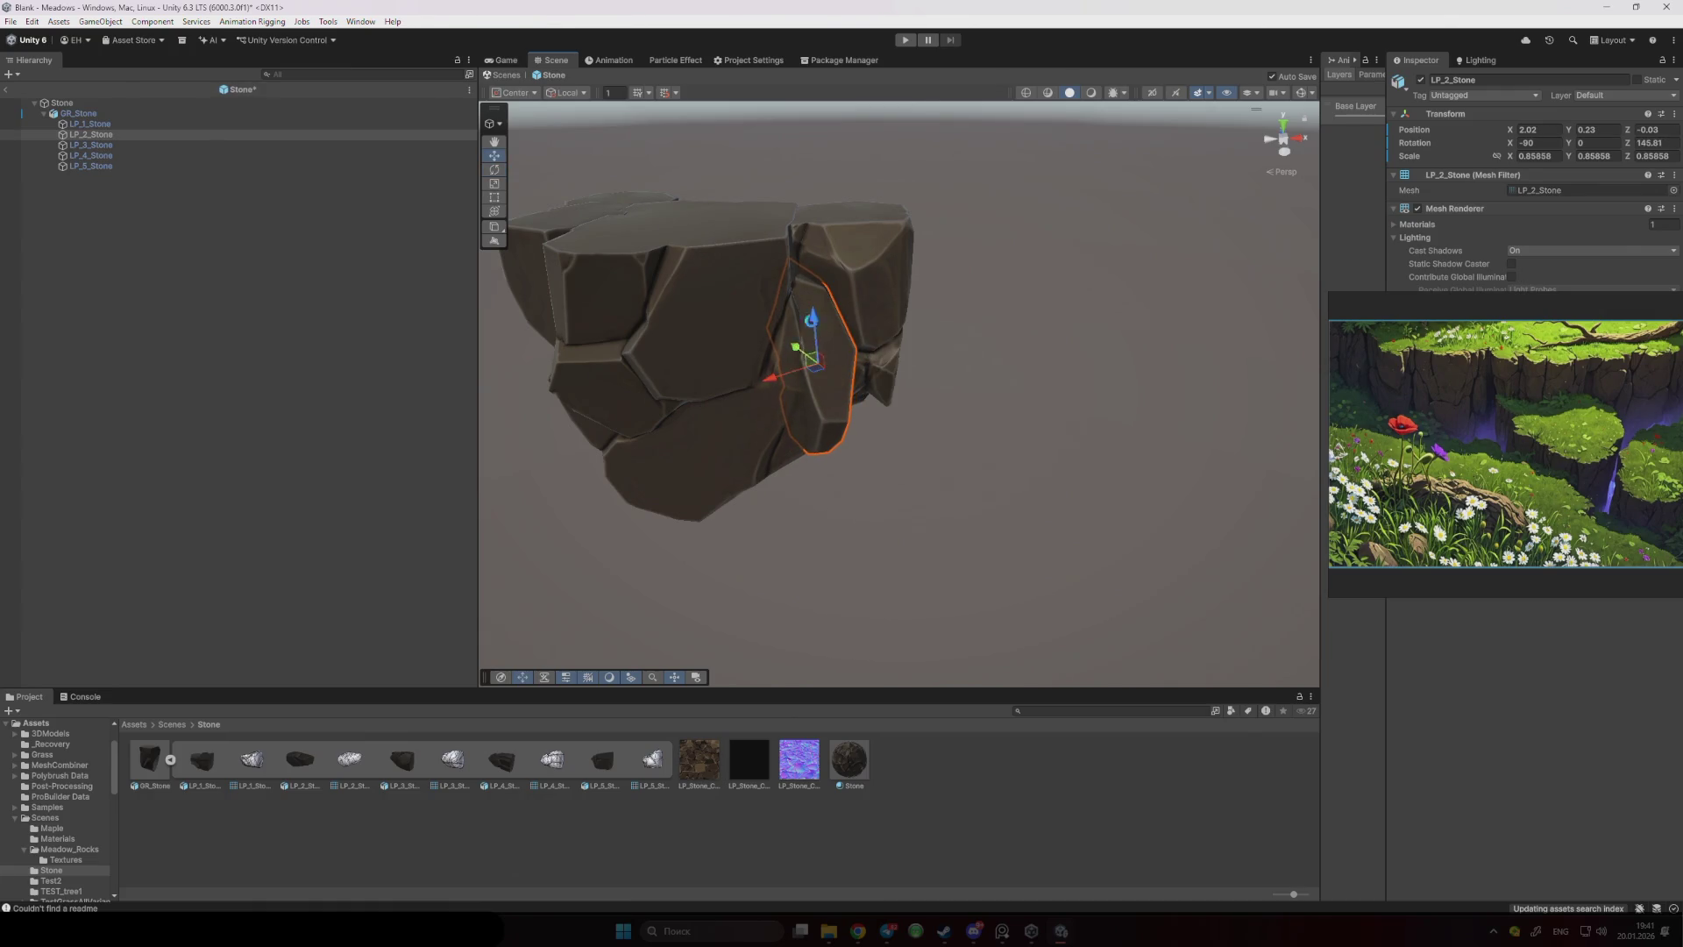
mouse_move(832, 281)
mouse_down()
mouse_move(616, 290)
mouse_move(631, 289)
mouse_up()
drag(895, 282, 897, 293)
click(1063, 327)
mouse_move(1063, 327)
mouse_down()
mouse_move(977, 345)
mouse_move(999, 357)
mouse_up()
click(502, 61)
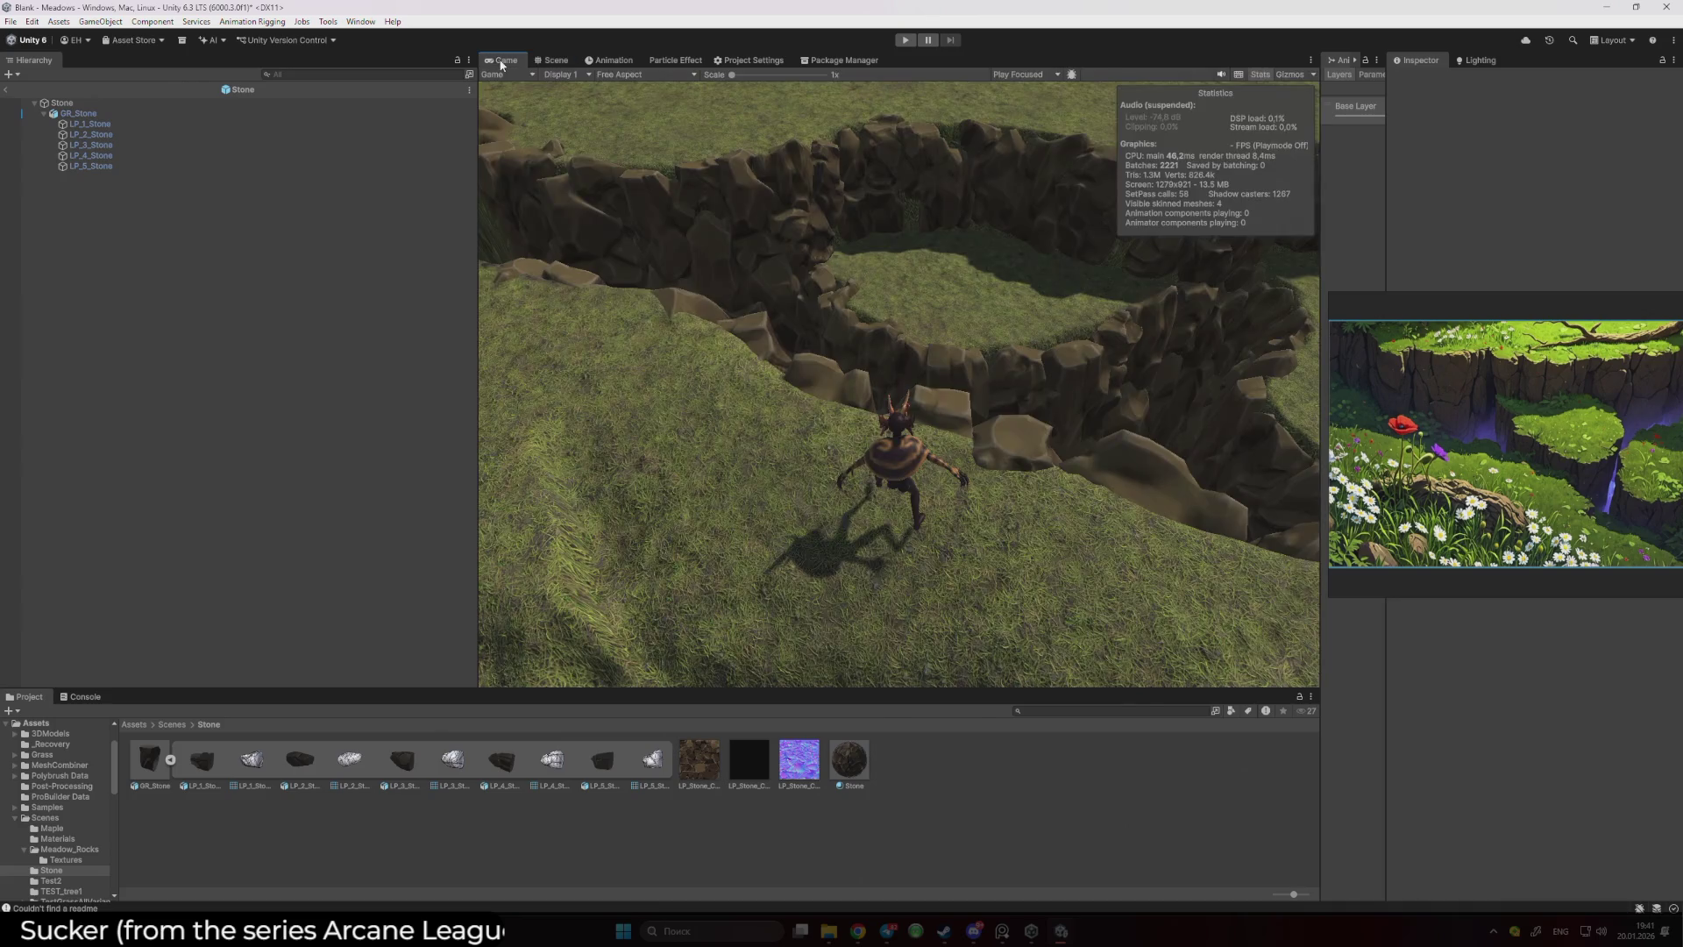
- Exit the Stone prefab to the Meadows scene and open the Meadow_Rocks folder
click(8, 91)
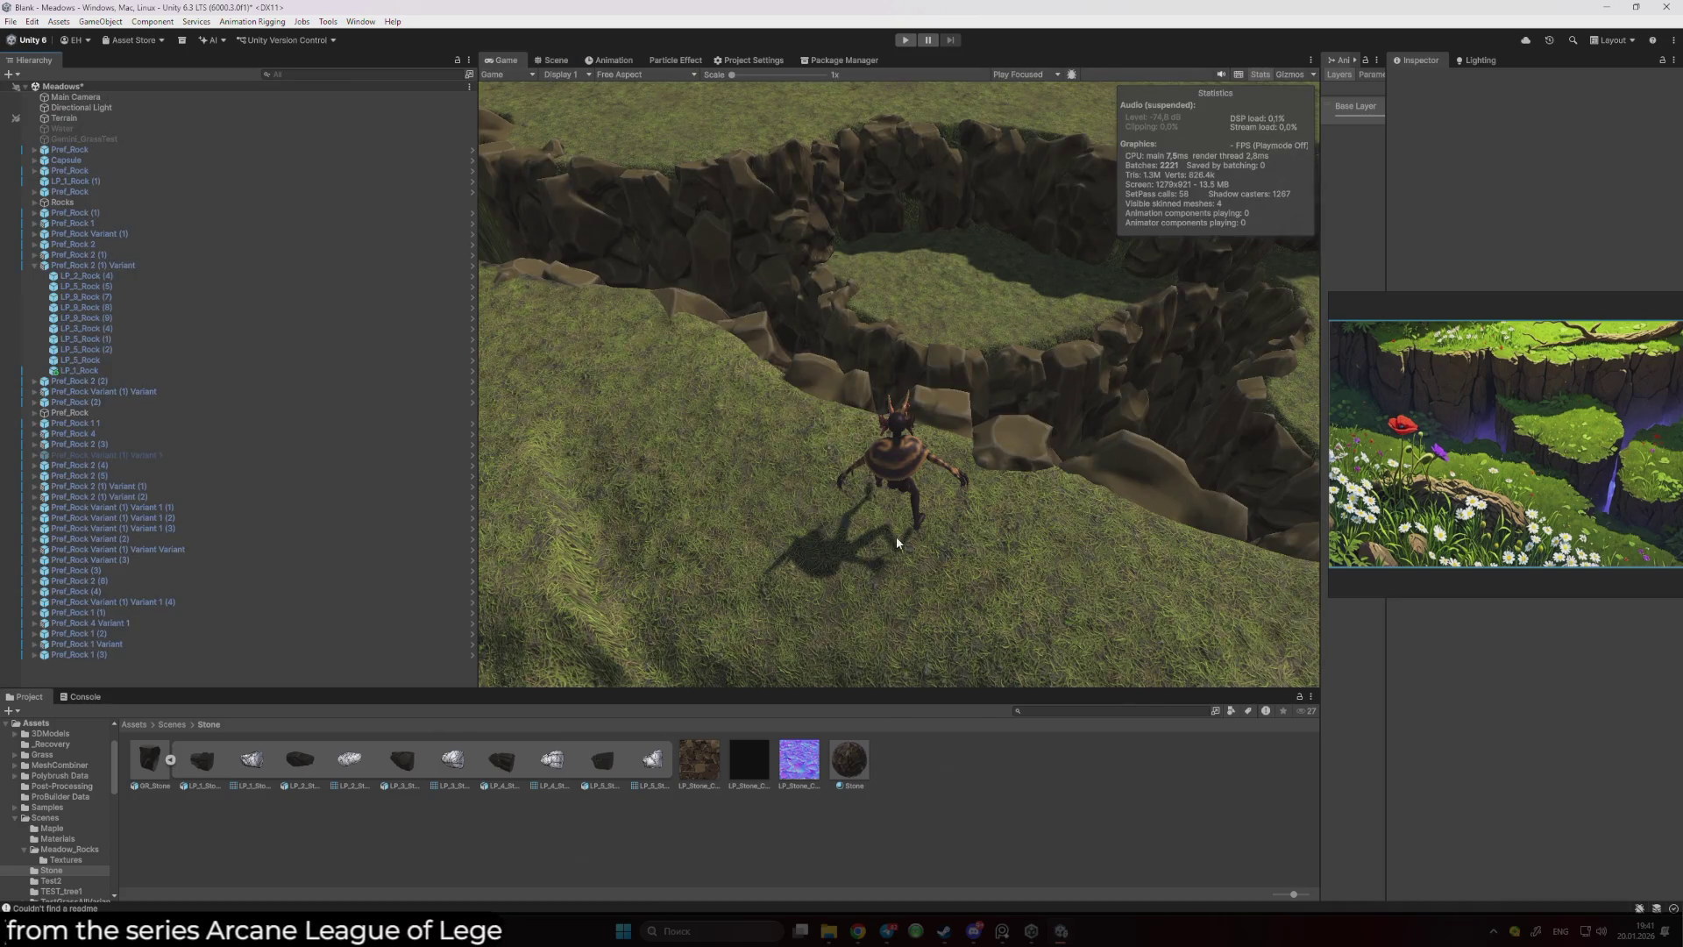
click(173, 725)
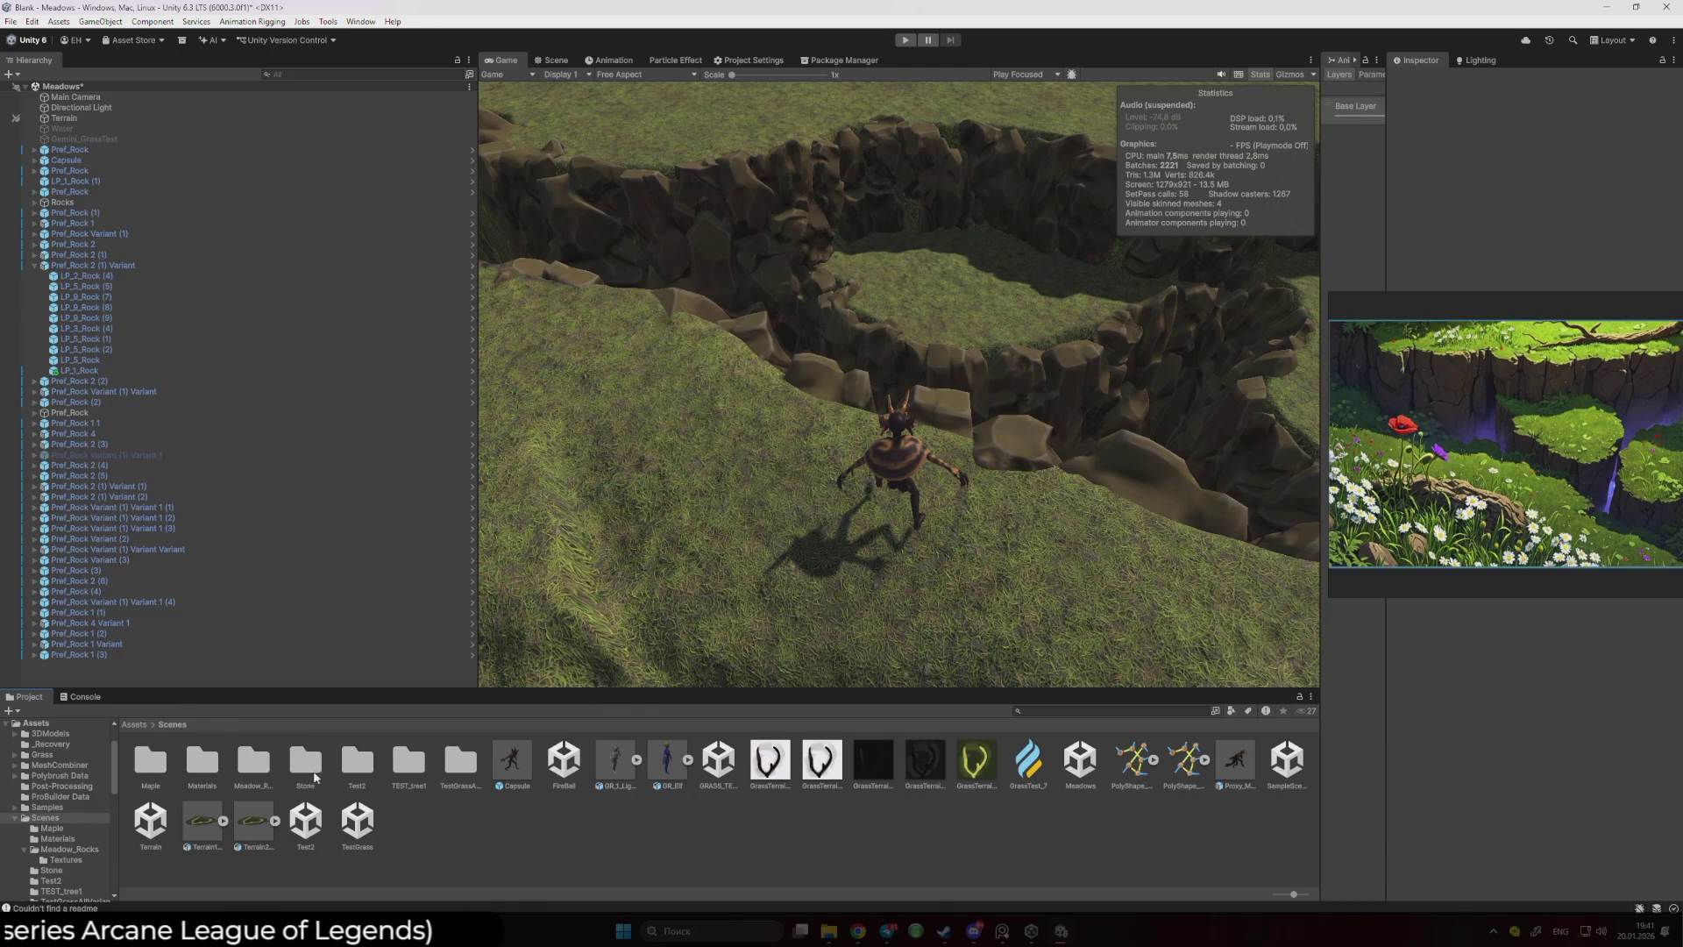
double_click(249, 765)
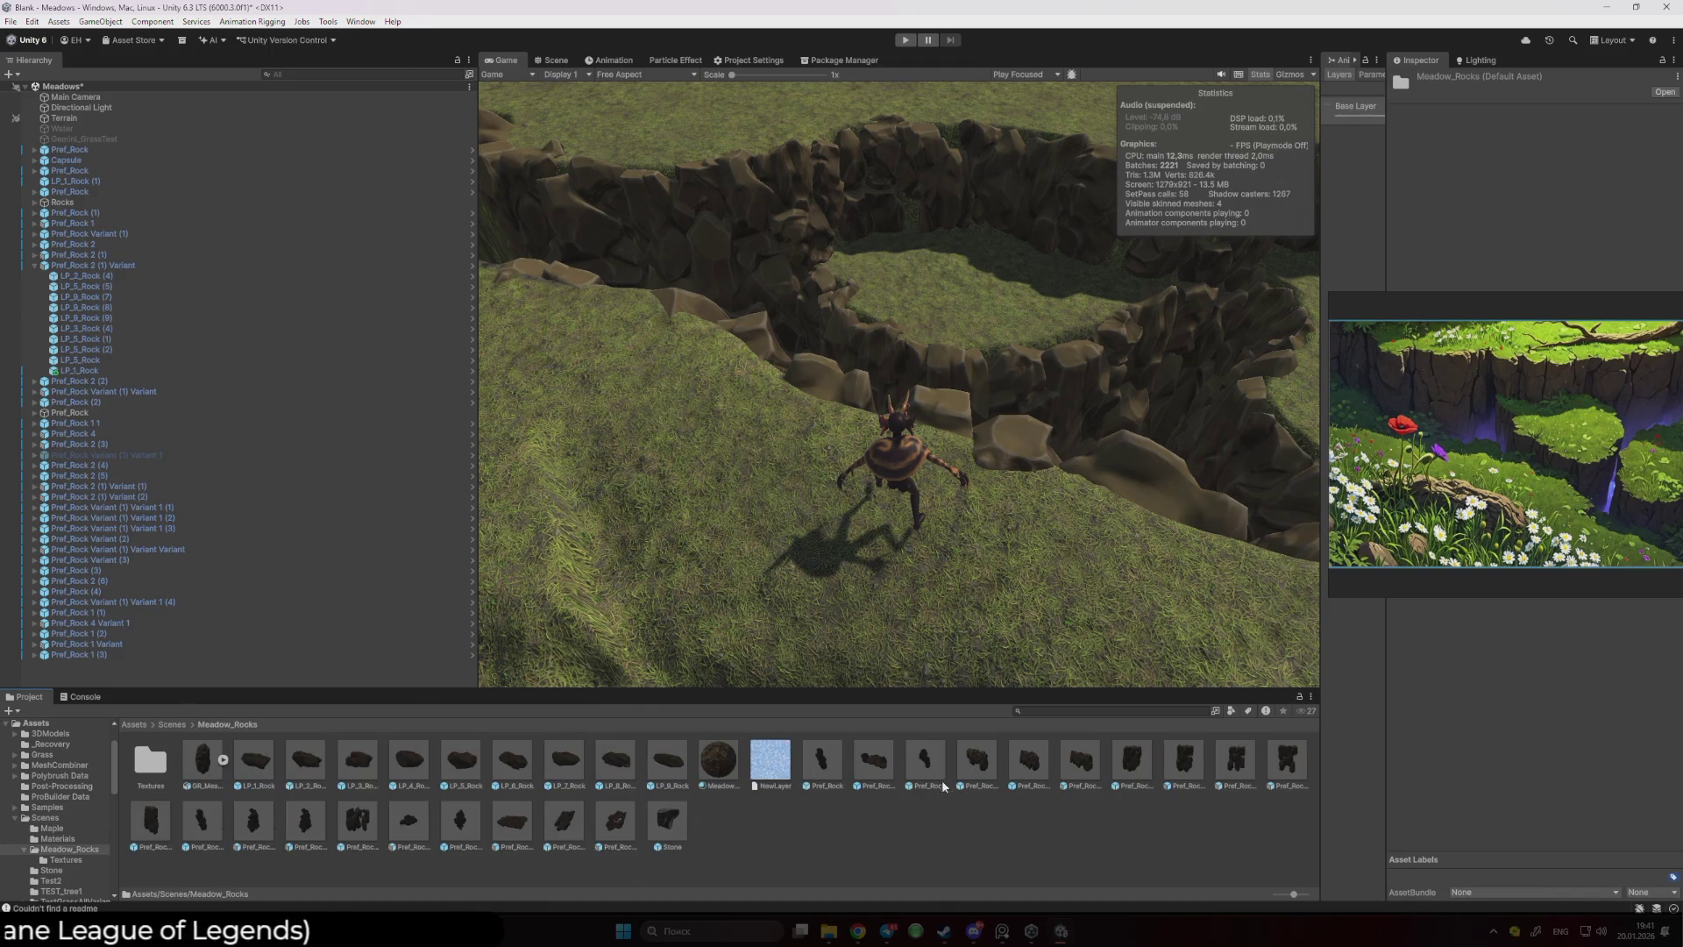
click(1090, 851)
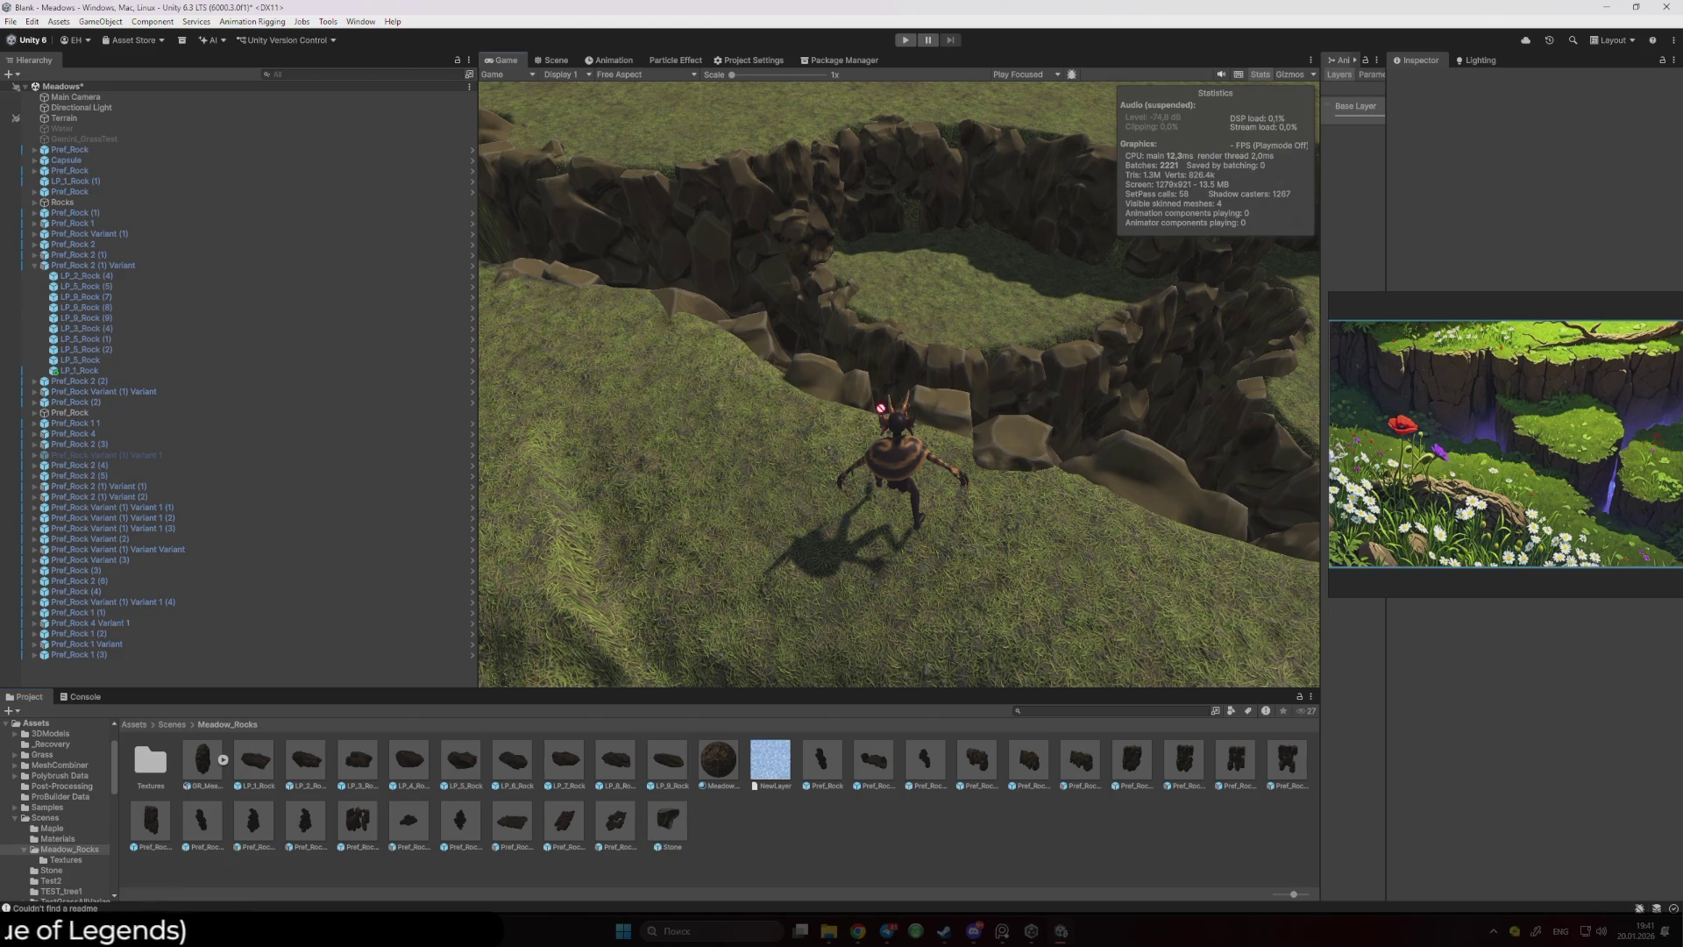
- Place the Stone prefab on the Meadows canyon wall
click(556, 60)
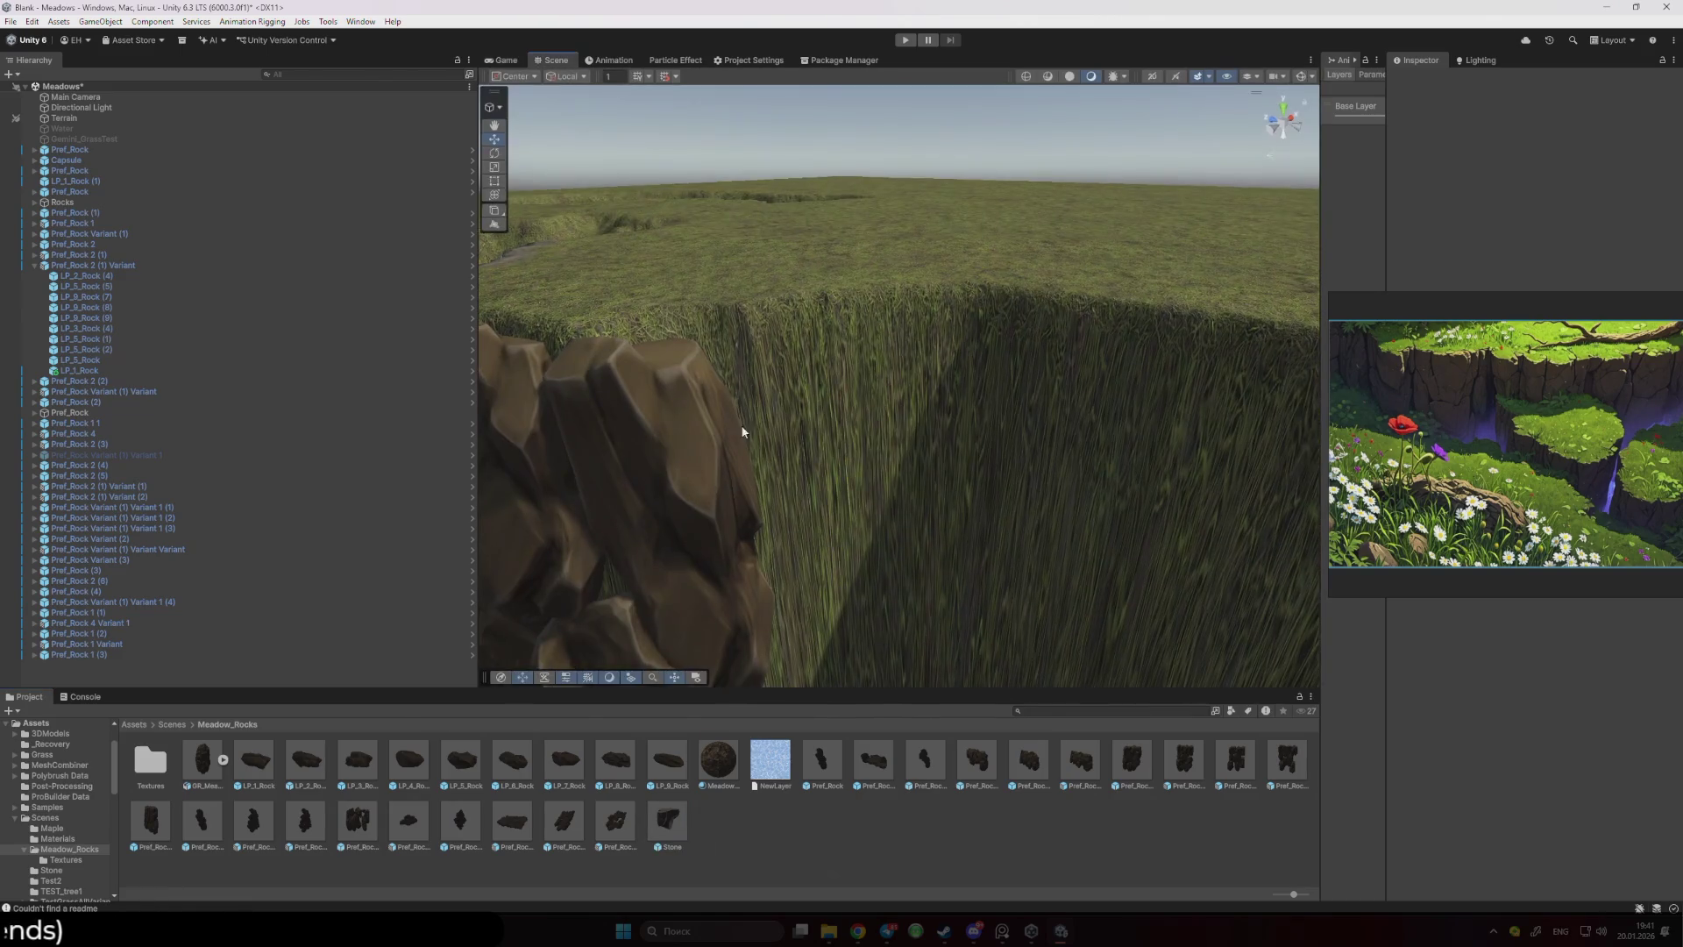
scroll(737, 432, down, 5)
drag(829, 283, 799, 290)
mouse_move(796, 316)
mouse_down()
mouse_move(802, 361)
mouse_move(837, 348)
mouse_move(833, 365)
mouse_up()
key(w)
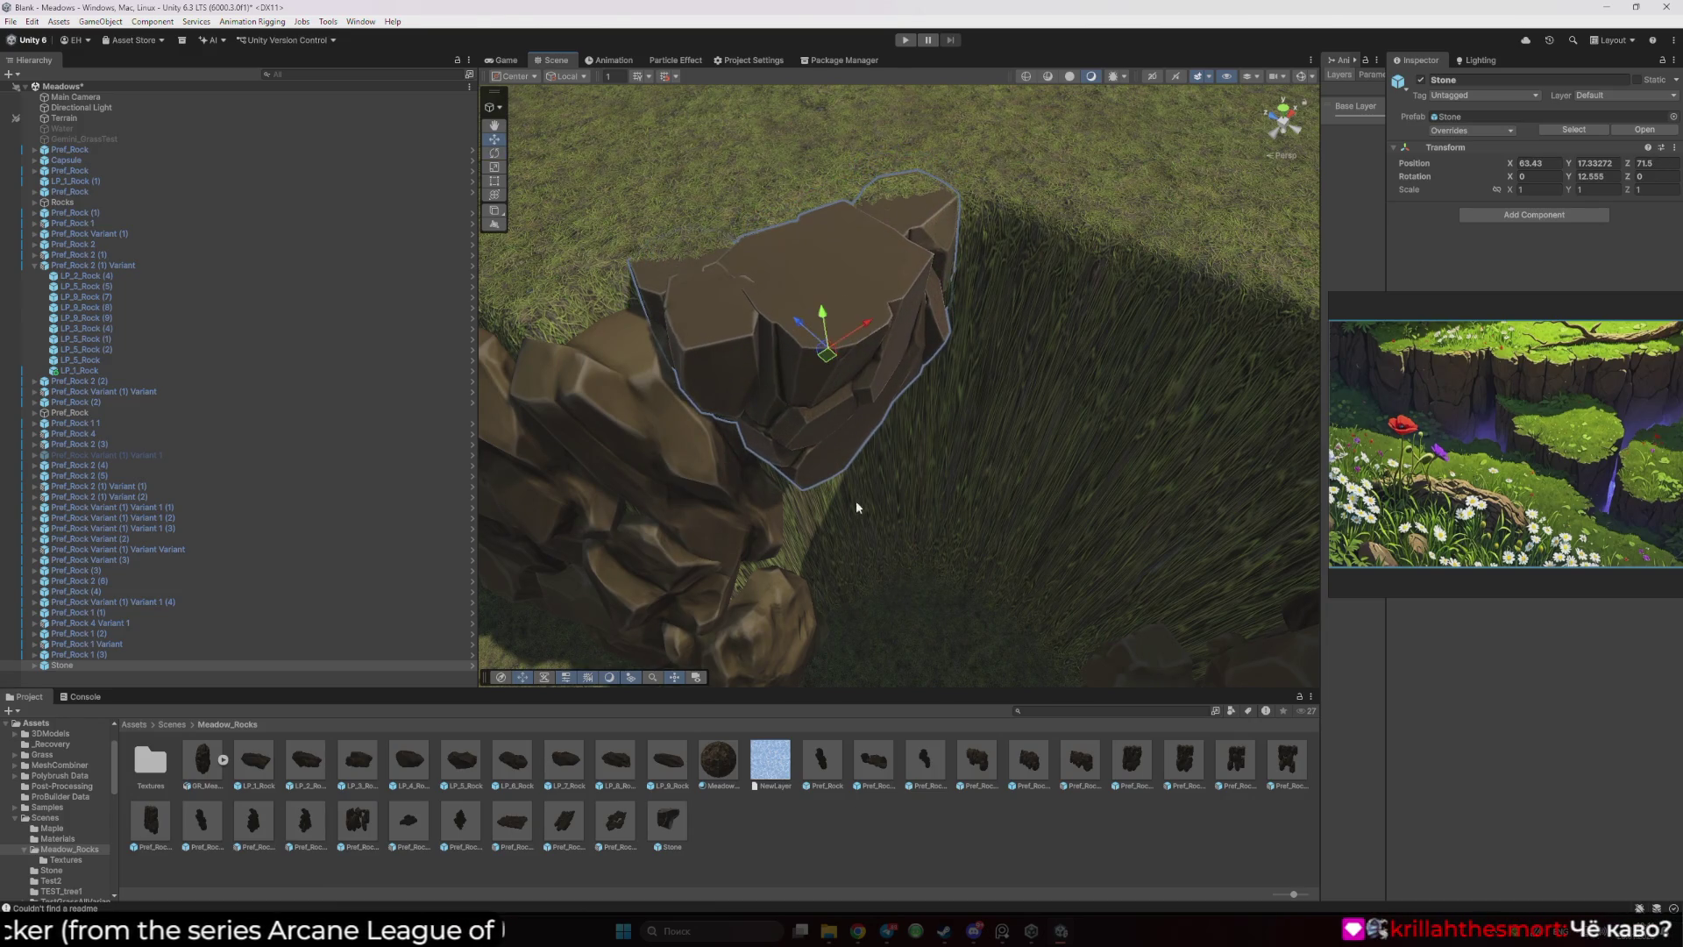
mouse_move(855, 501)
mouse_down()
mouse_move(850, 438)
mouse_move(841, 462)
mouse_move(813, 436)
mouse_move(813, 470)
mouse_move(894, 438)
mouse_move(889, 545)
mouse_up()
- Undo the last move of LP_5_Rock (5) on the cliff and bring up the Stone prefab's options
click(769, 463)
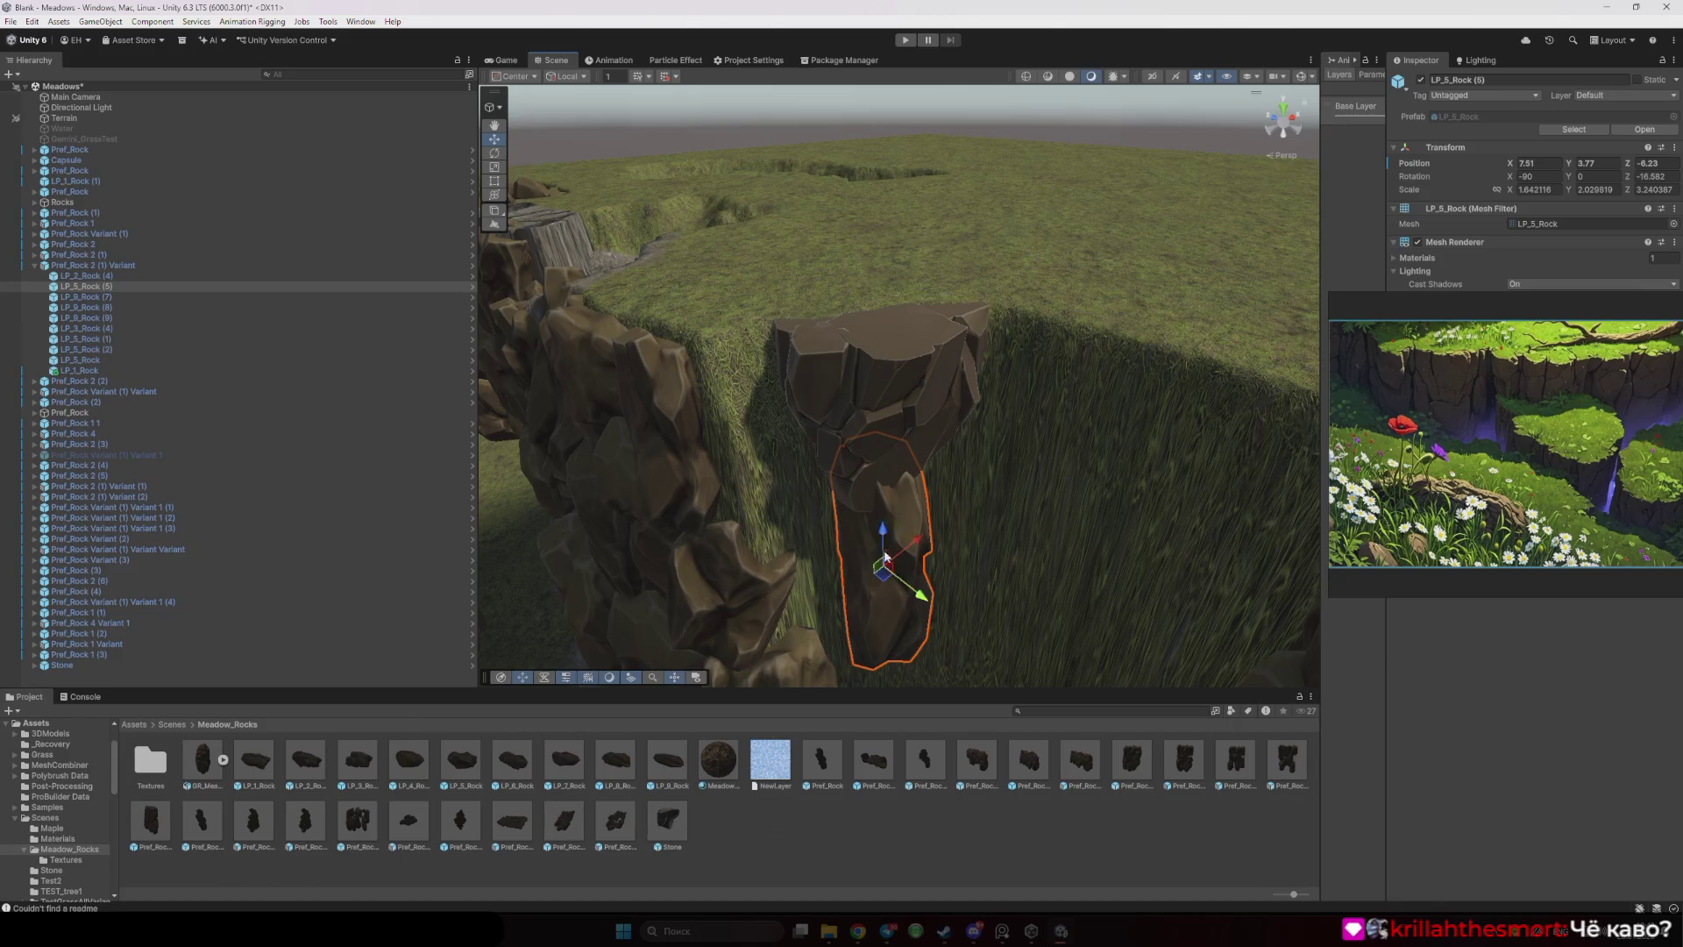
scroll(885, 557, up, 10)
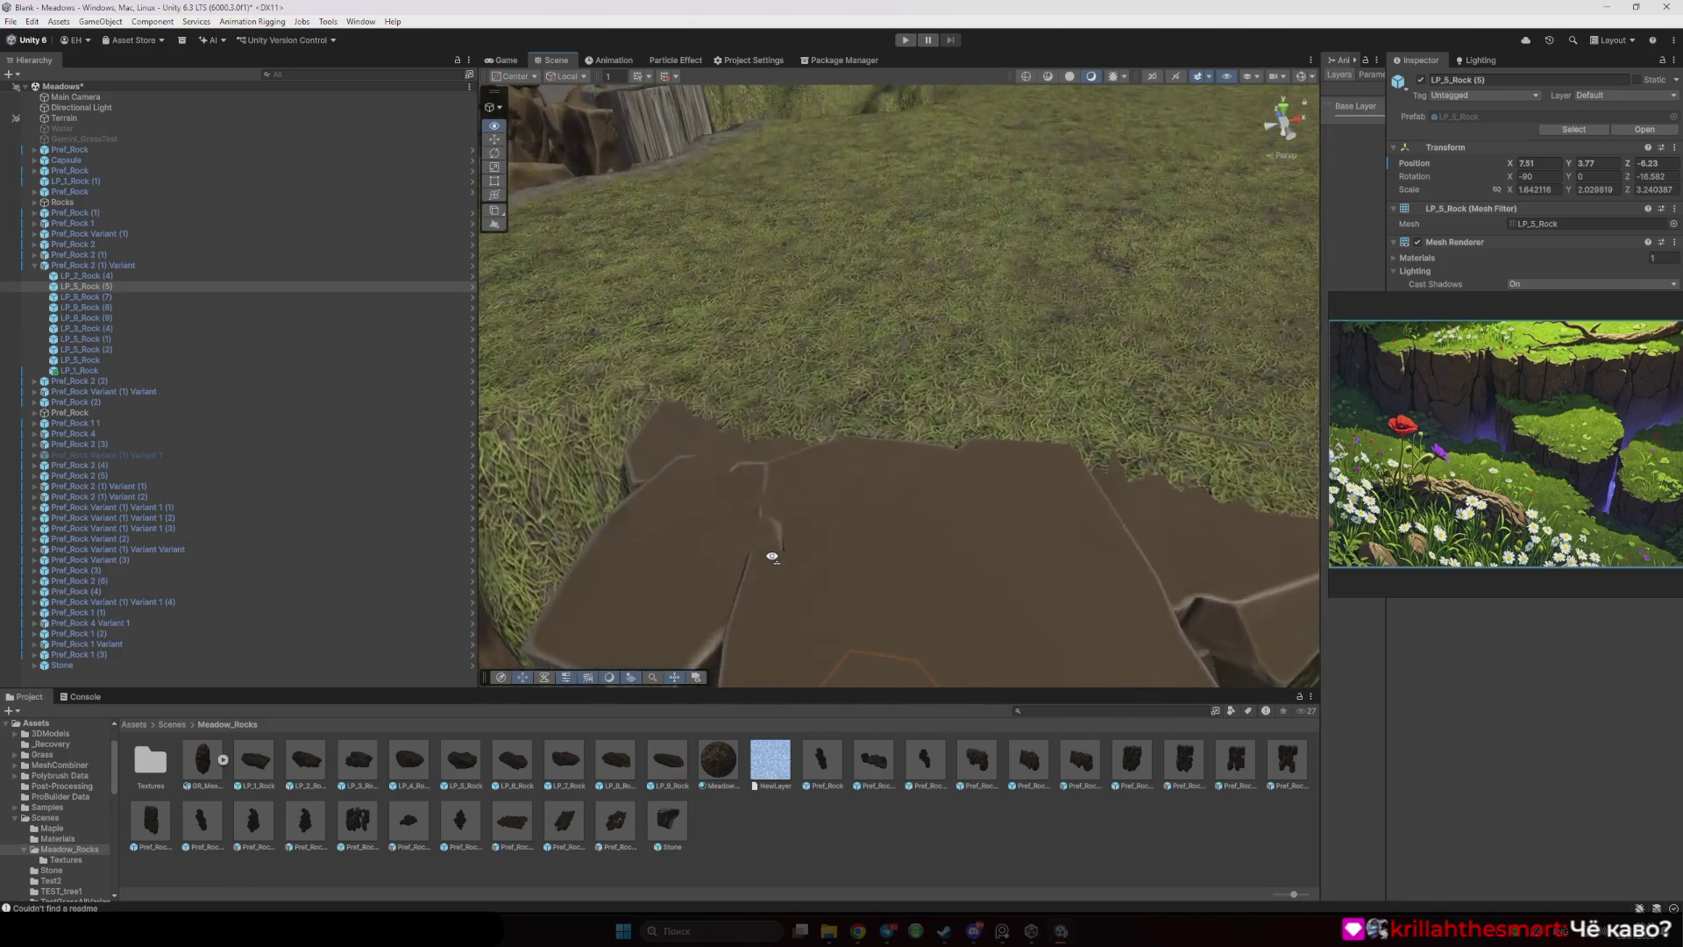
scroll(771, 556, down, 5)
key(ctrl+z)
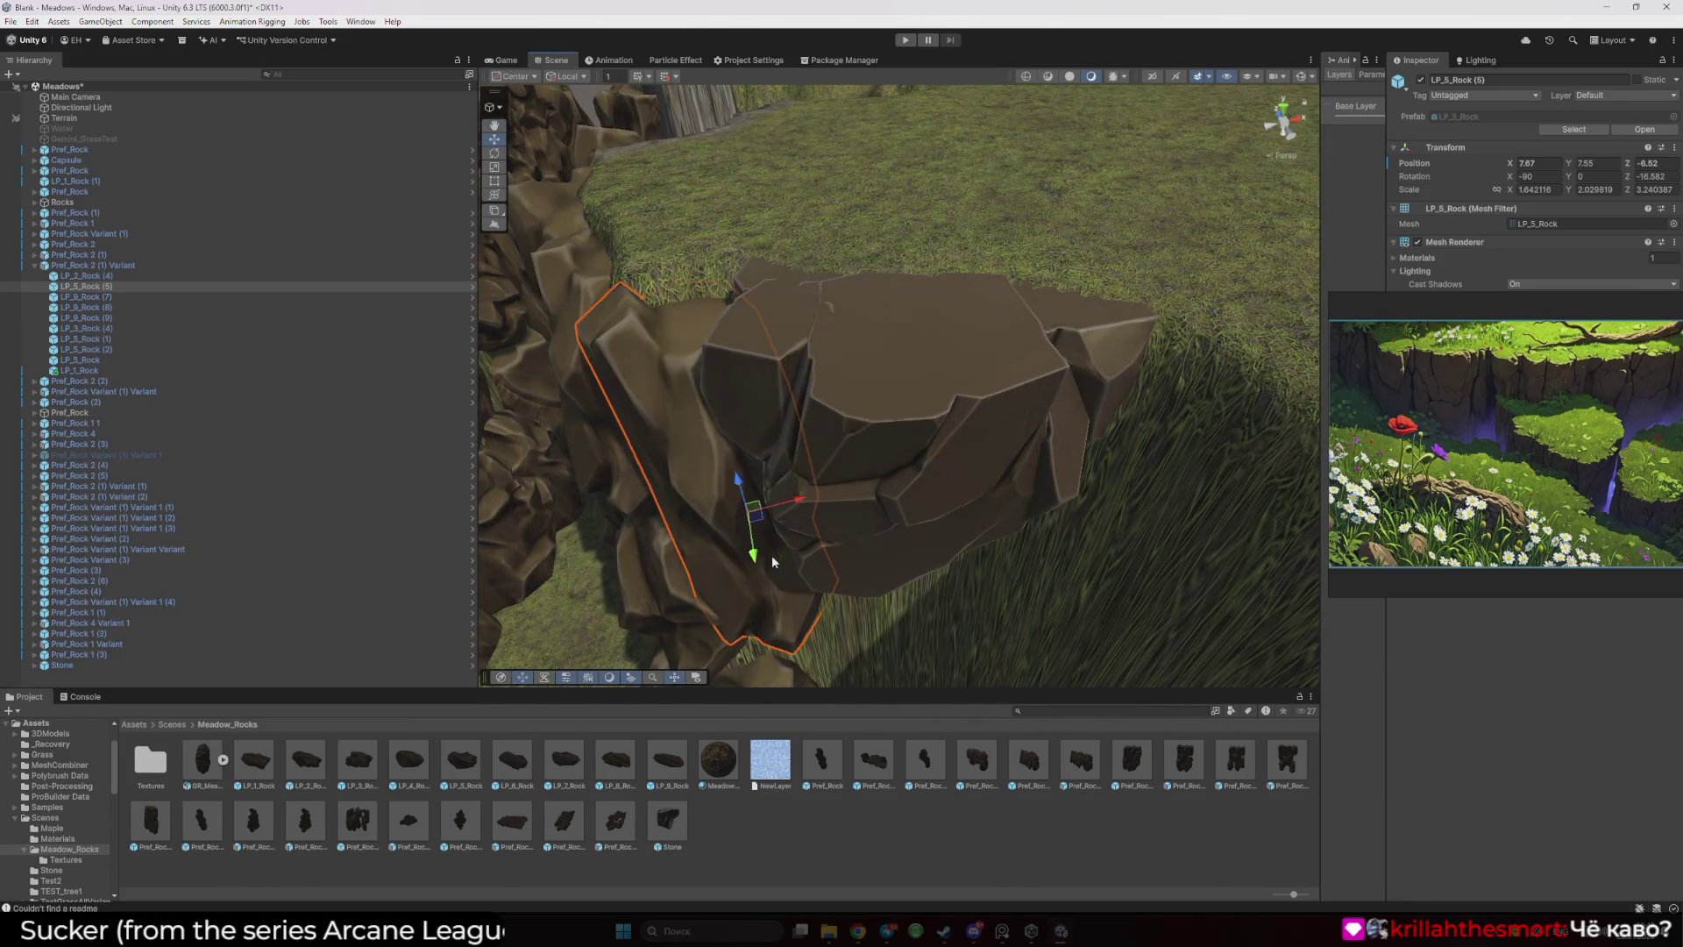
click(771, 555)
click(765, 182)
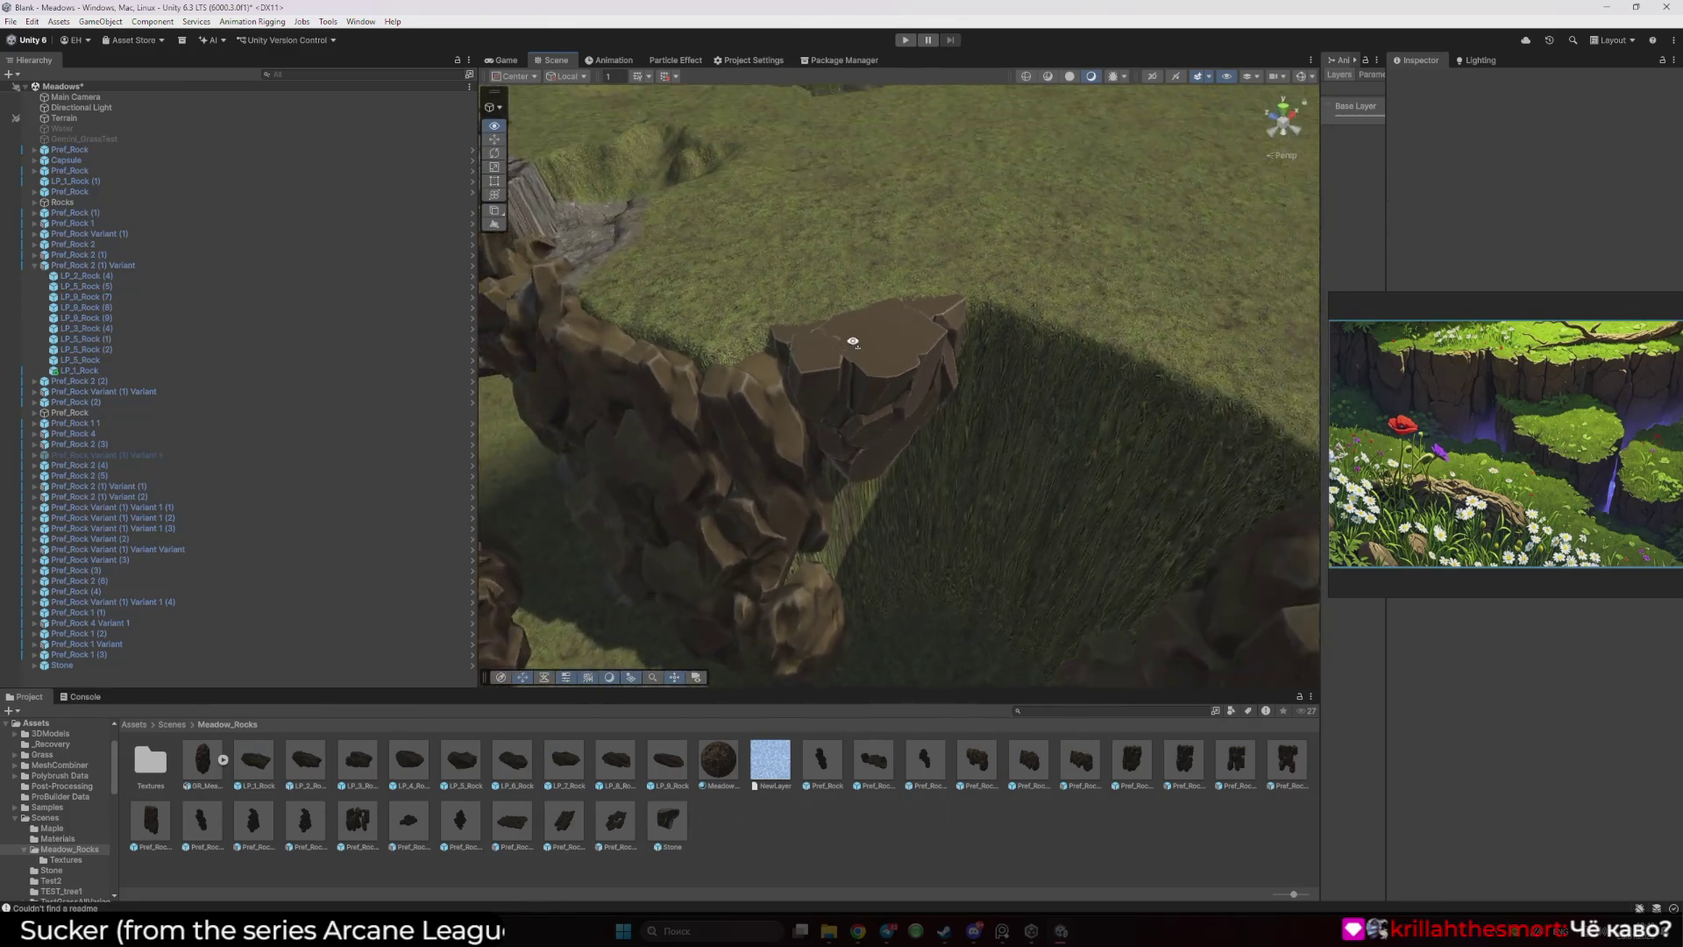
mouse_move(852, 341)
mouse_down()
mouse_move(818, 271)
mouse_move(796, 281)
mouse_move(864, 377)
mouse_up()
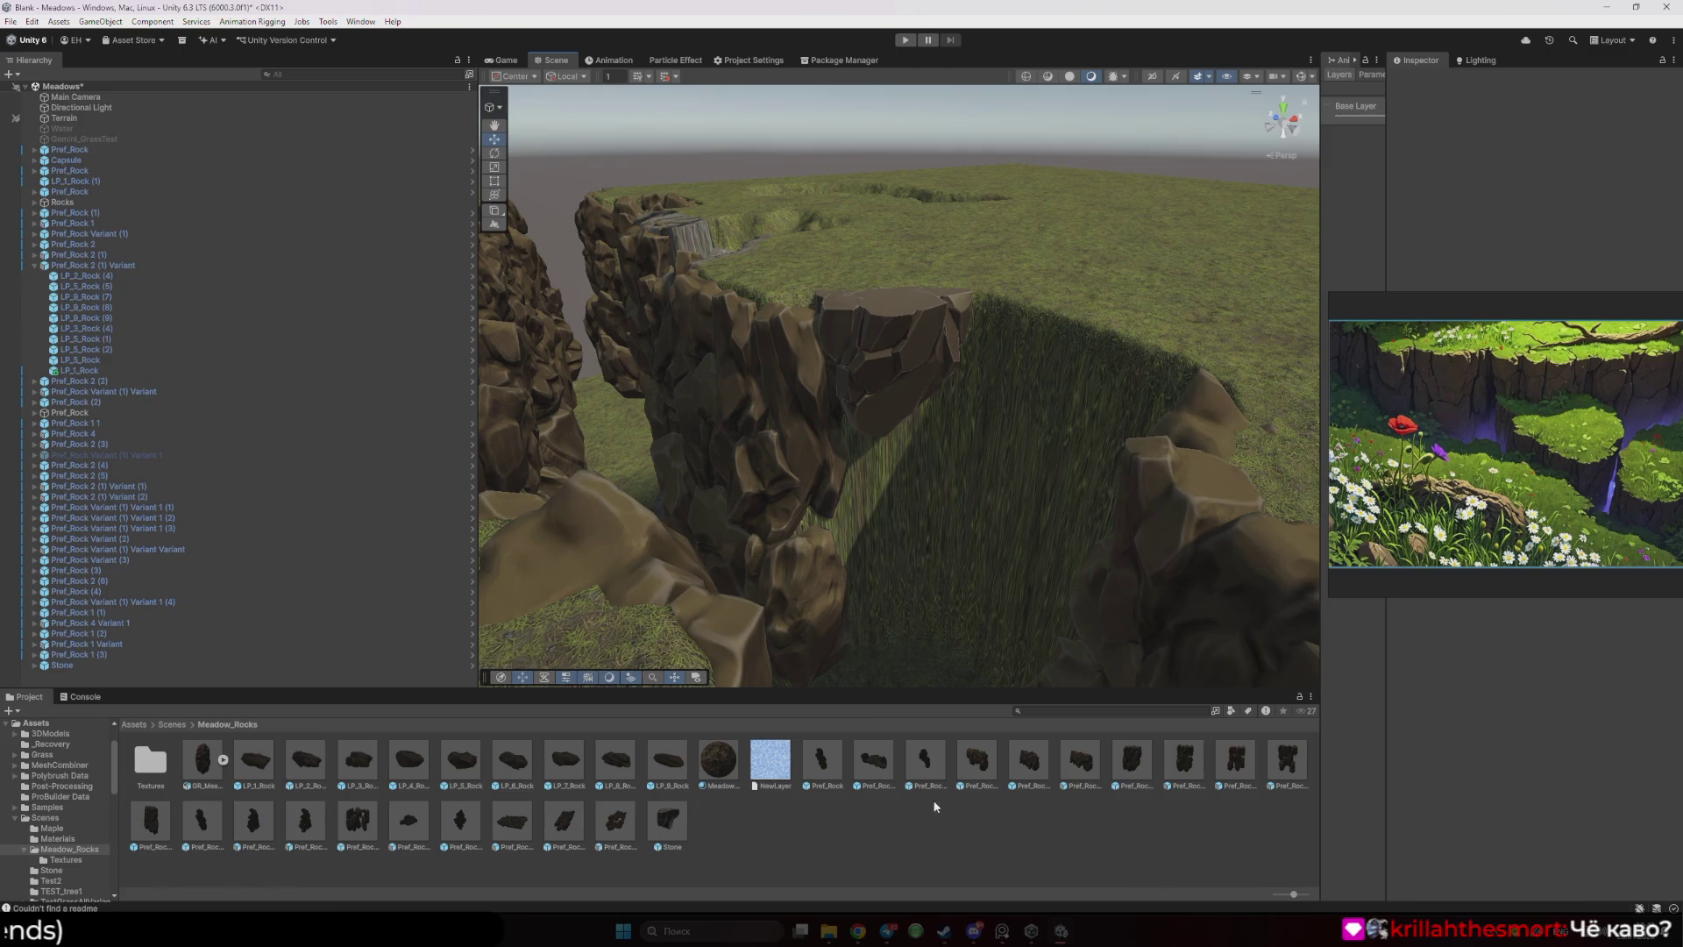
right_click(680, 821)
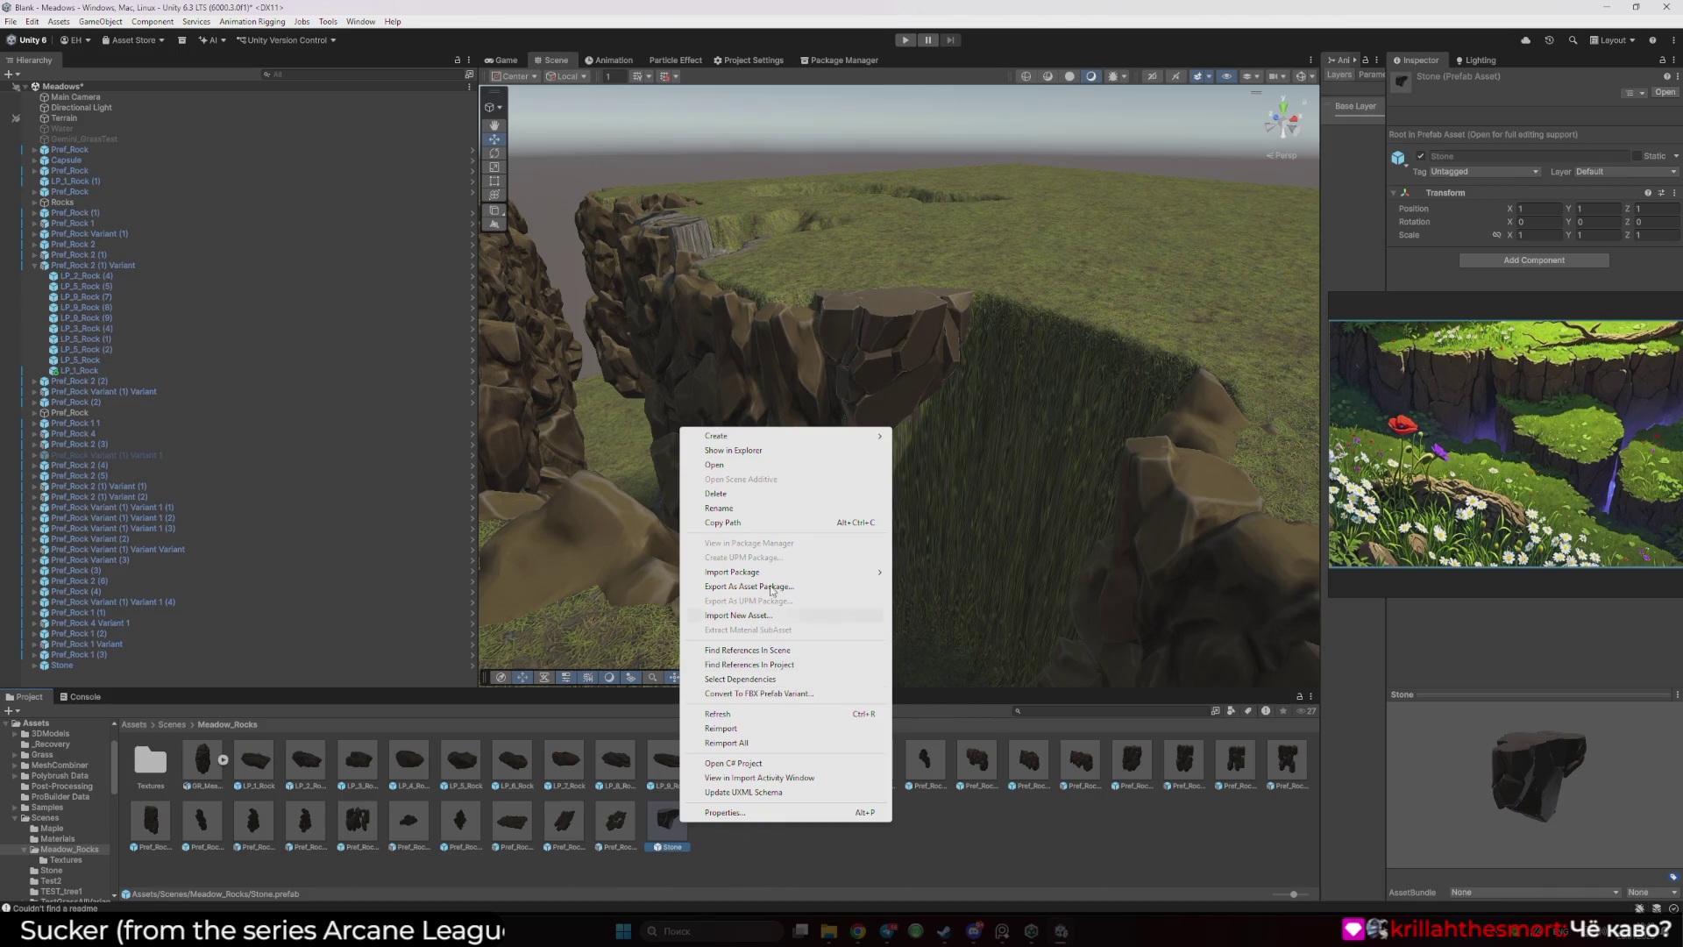
- Duplicate the Stone prefab as Stone 1, open it in Prefab Mode, and select LP_1_Stone
mouse_move(765, 436)
key(ctrl+d)
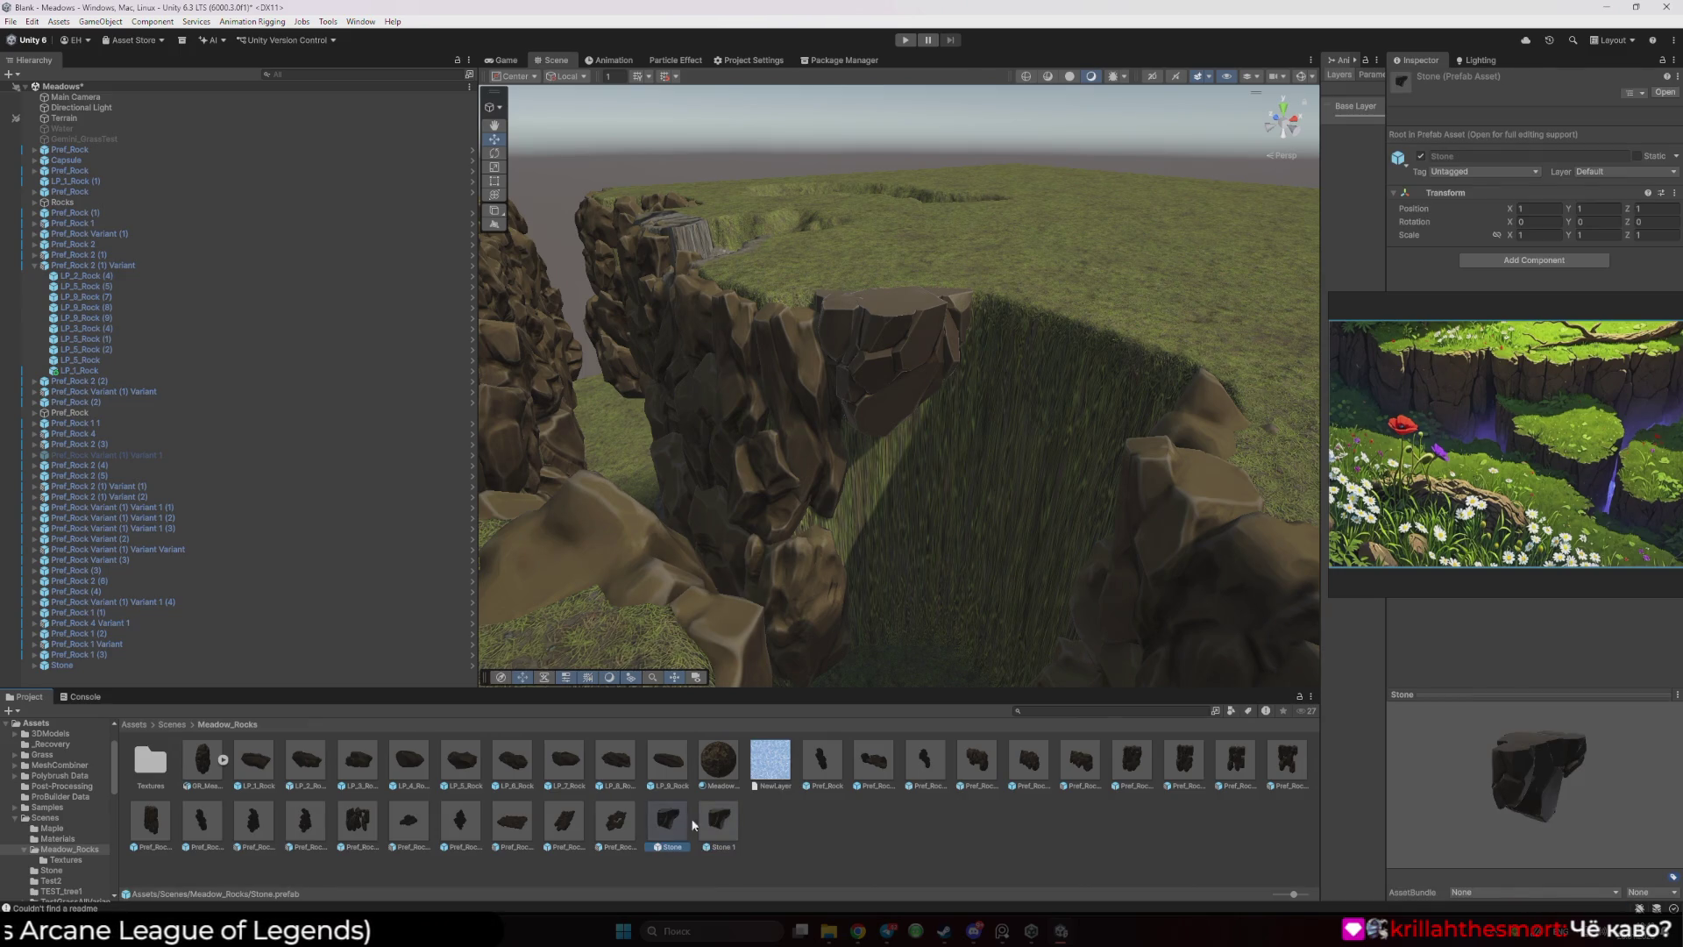
double_click(717, 820)
mouse_move(841, 572)
mouse_down()
mouse_move(891, 513)
mouse_move(864, 497)
mouse_move(964, 351)
mouse_up()
click(983, 323)
- Rotate LP_1_Stone around its Z axis and shift LP_3_Stone to a new spot
key(e)
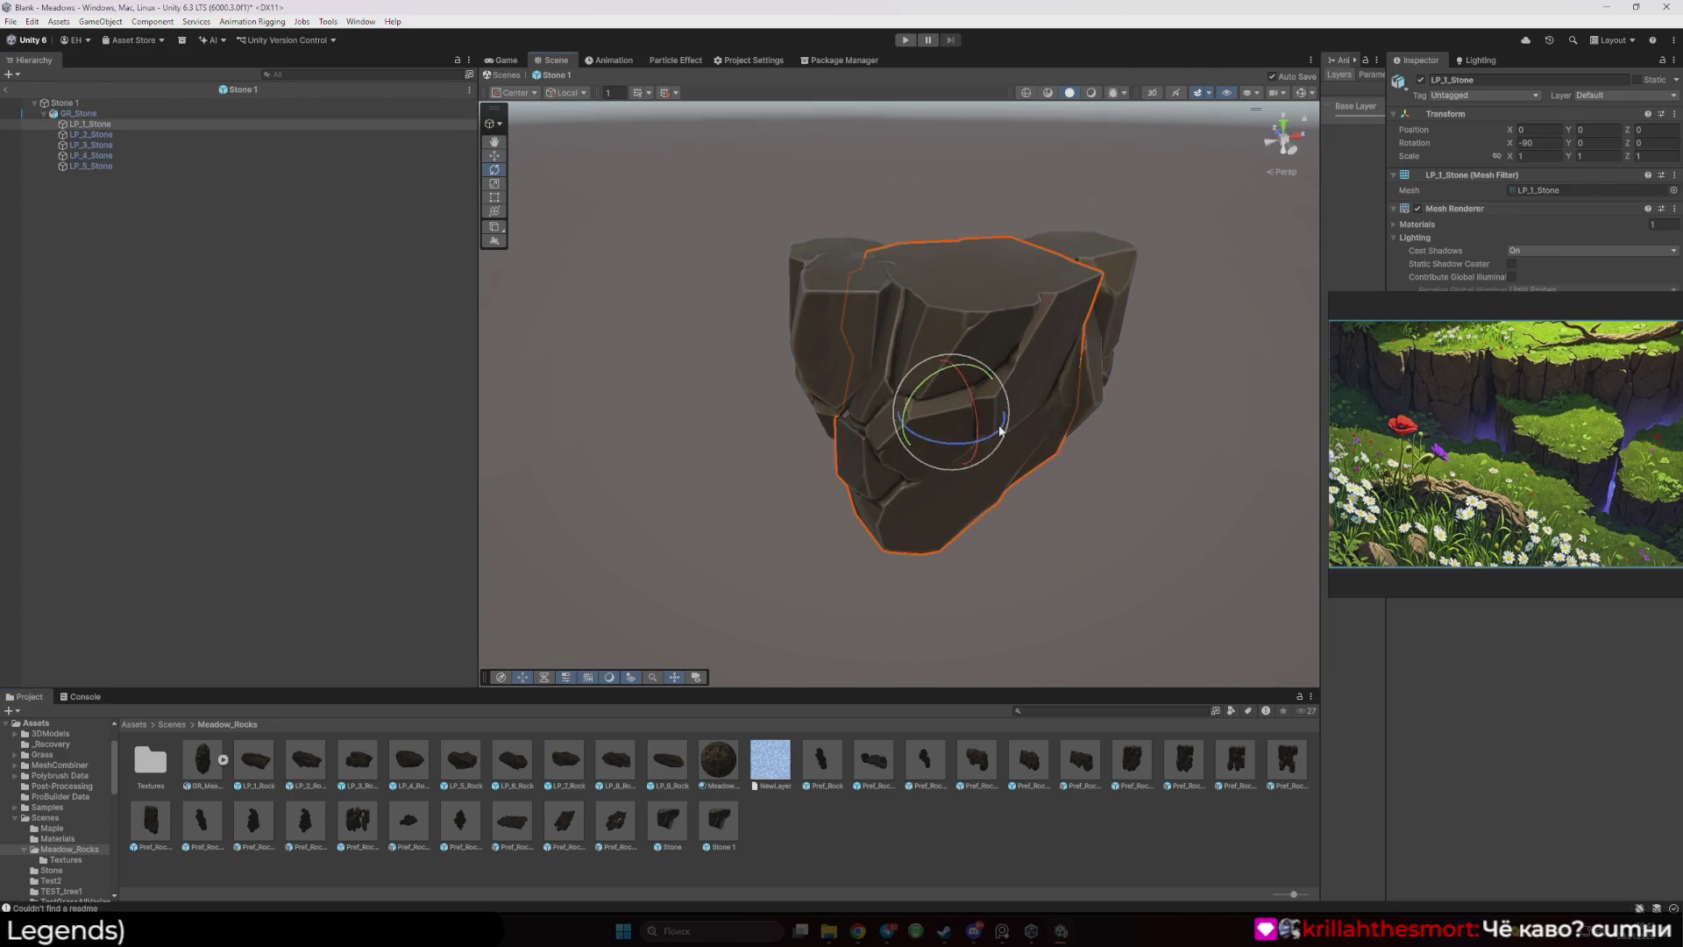
mouse_move(1001, 429)
mouse_down()
mouse_move(865, 488)
mouse_move(706, 451)
mouse_move(954, 476)
mouse_move(928, 477)
mouse_move(986, 396)
mouse_move(964, 428)
mouse_up()
click(985, 396)
key(w)
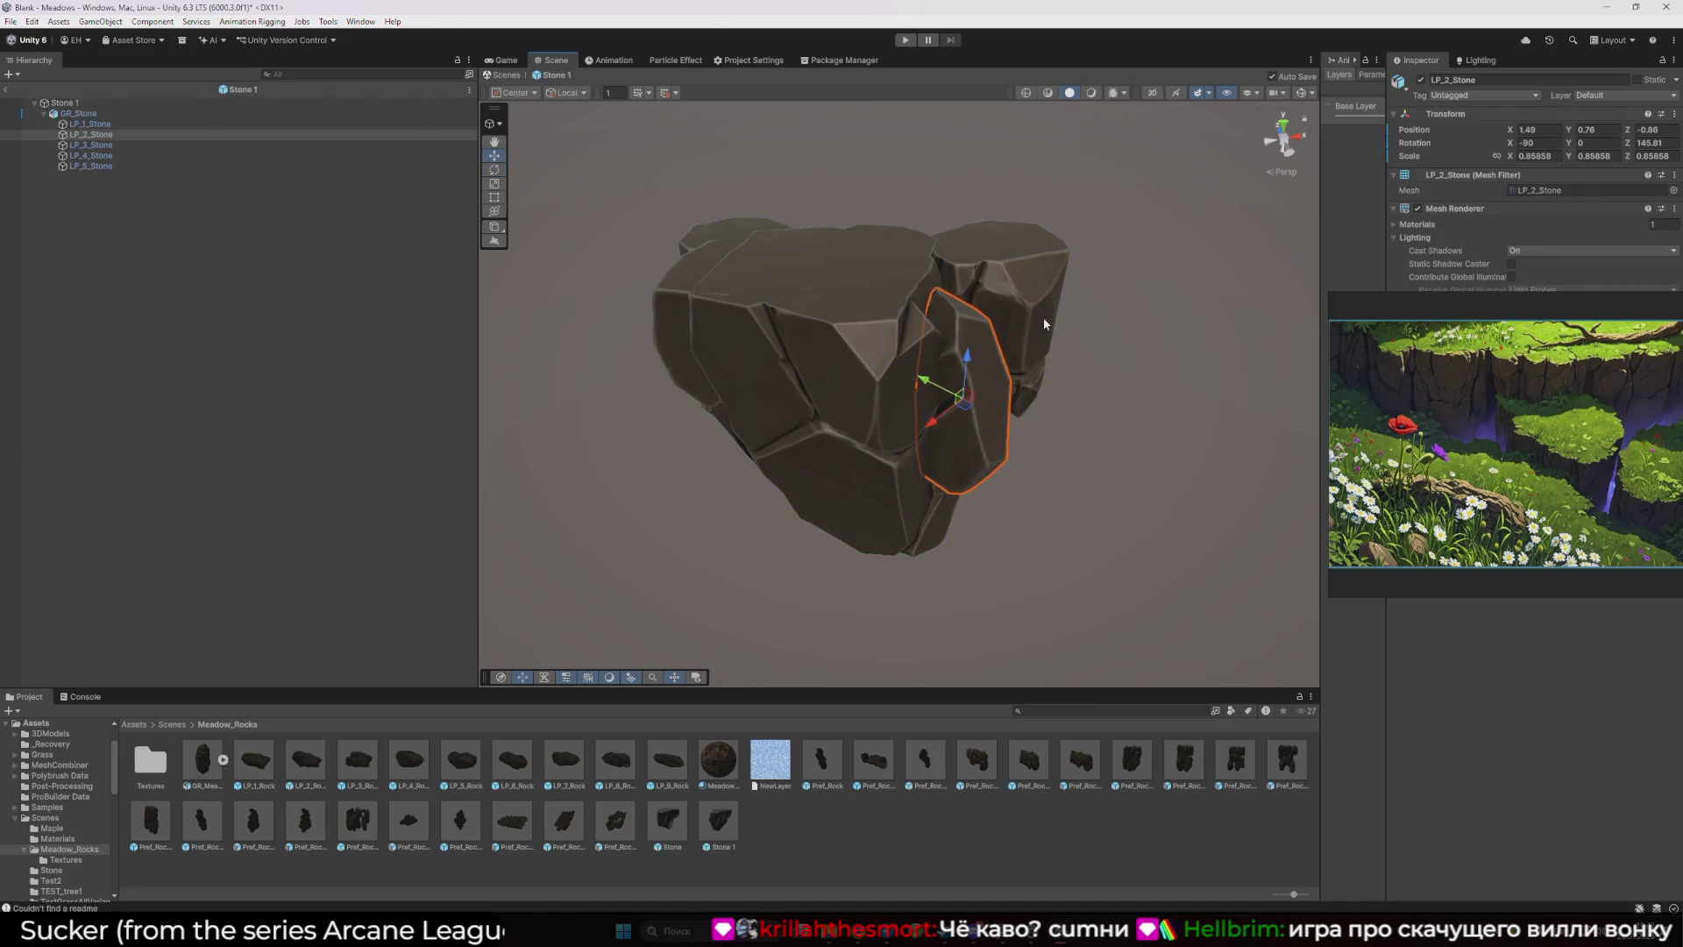
click(1043, 322)
drag(986, 332, 986, 382)
- Lower LP_4_Stone beneath the rock and slide LP_5_Stone sideways and forward
mouse_move(817, 412)
mouse_down()
mouse_move(927, 406)
mouse_move(512, 283)
mouse_up()
click(185, 156)
click(190, 167)
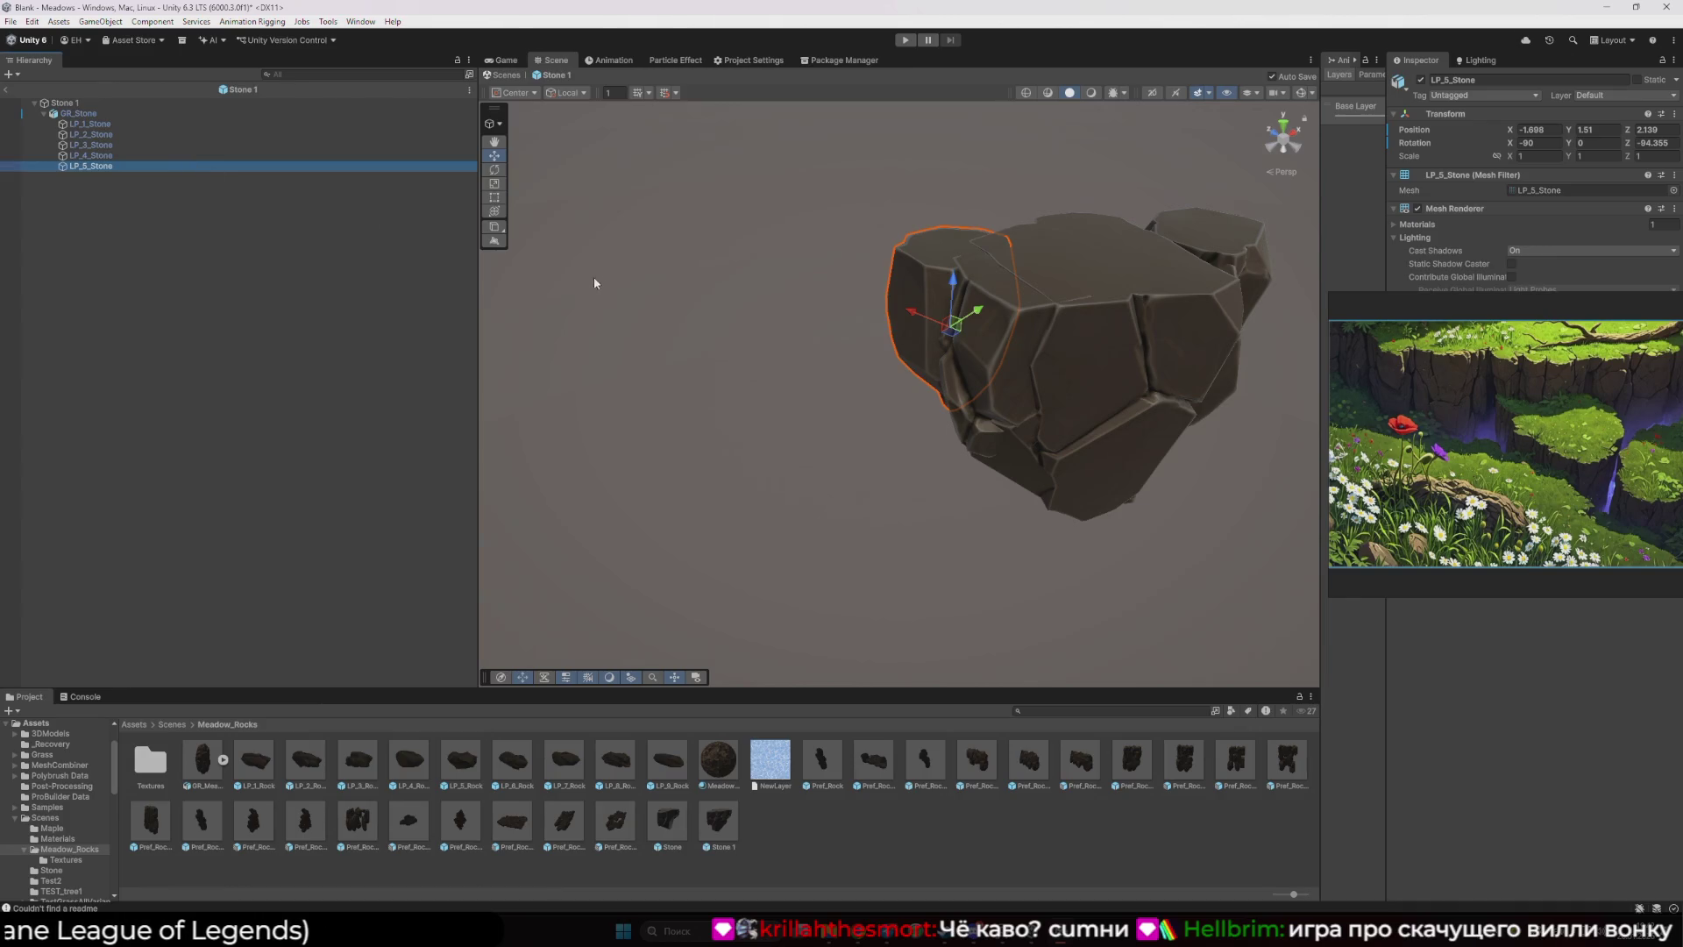
click(138, 157)
drag(986, 343, 1006, 421)
click(187, 167)
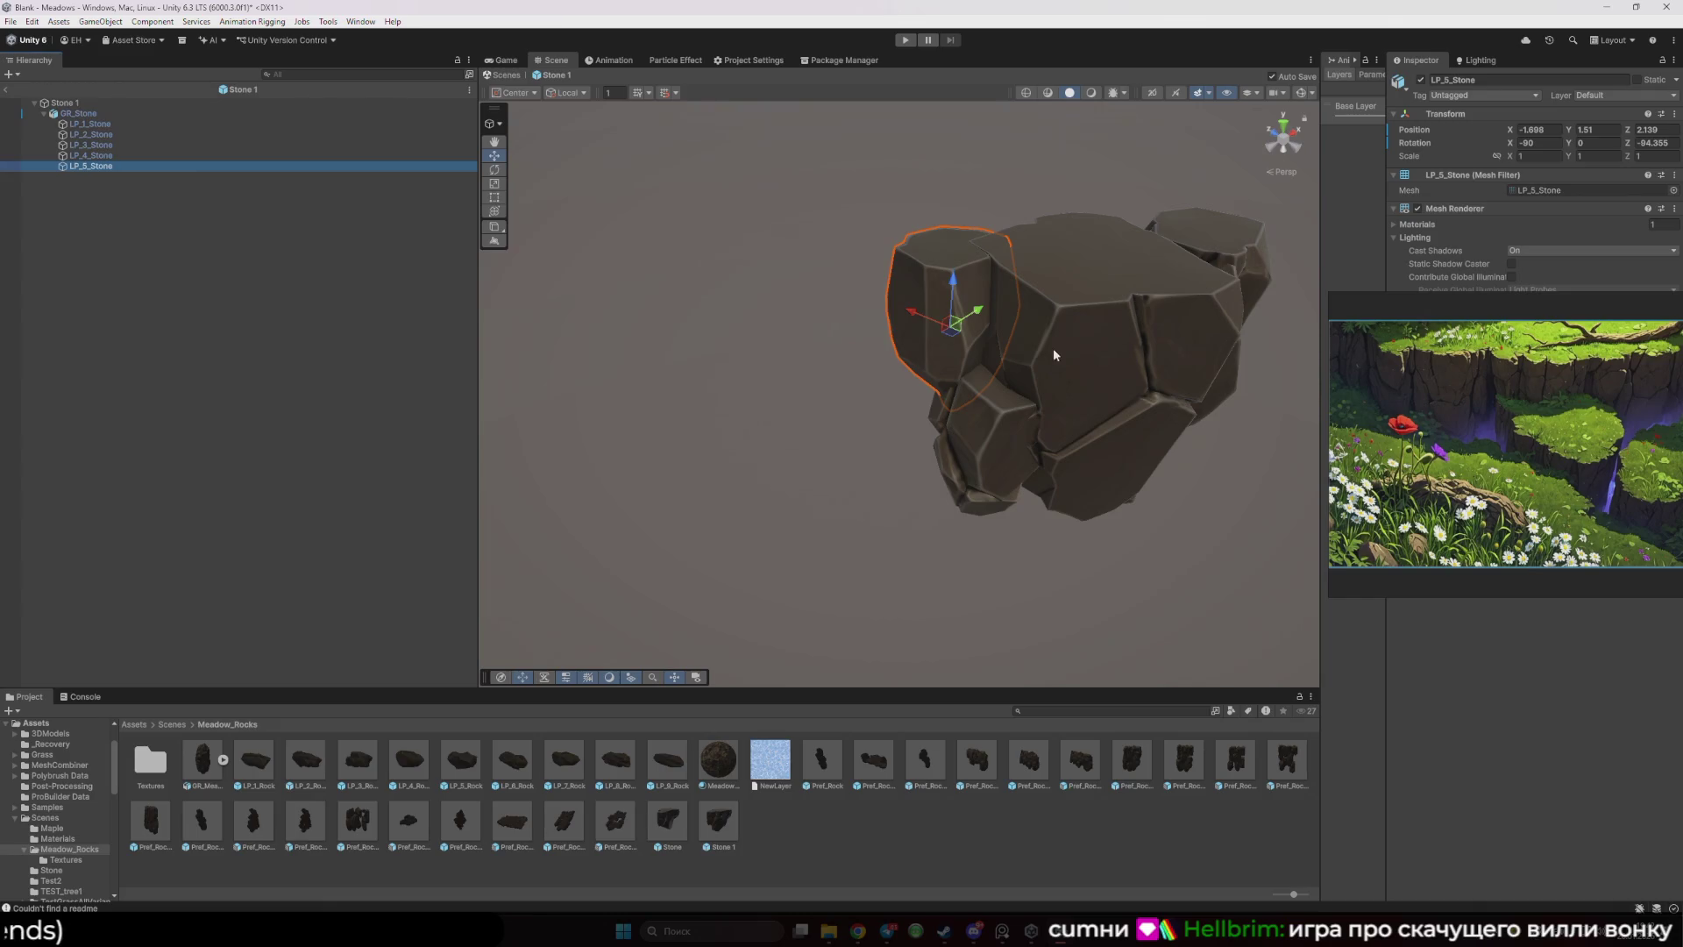
drag(952, 335, 980, 354)
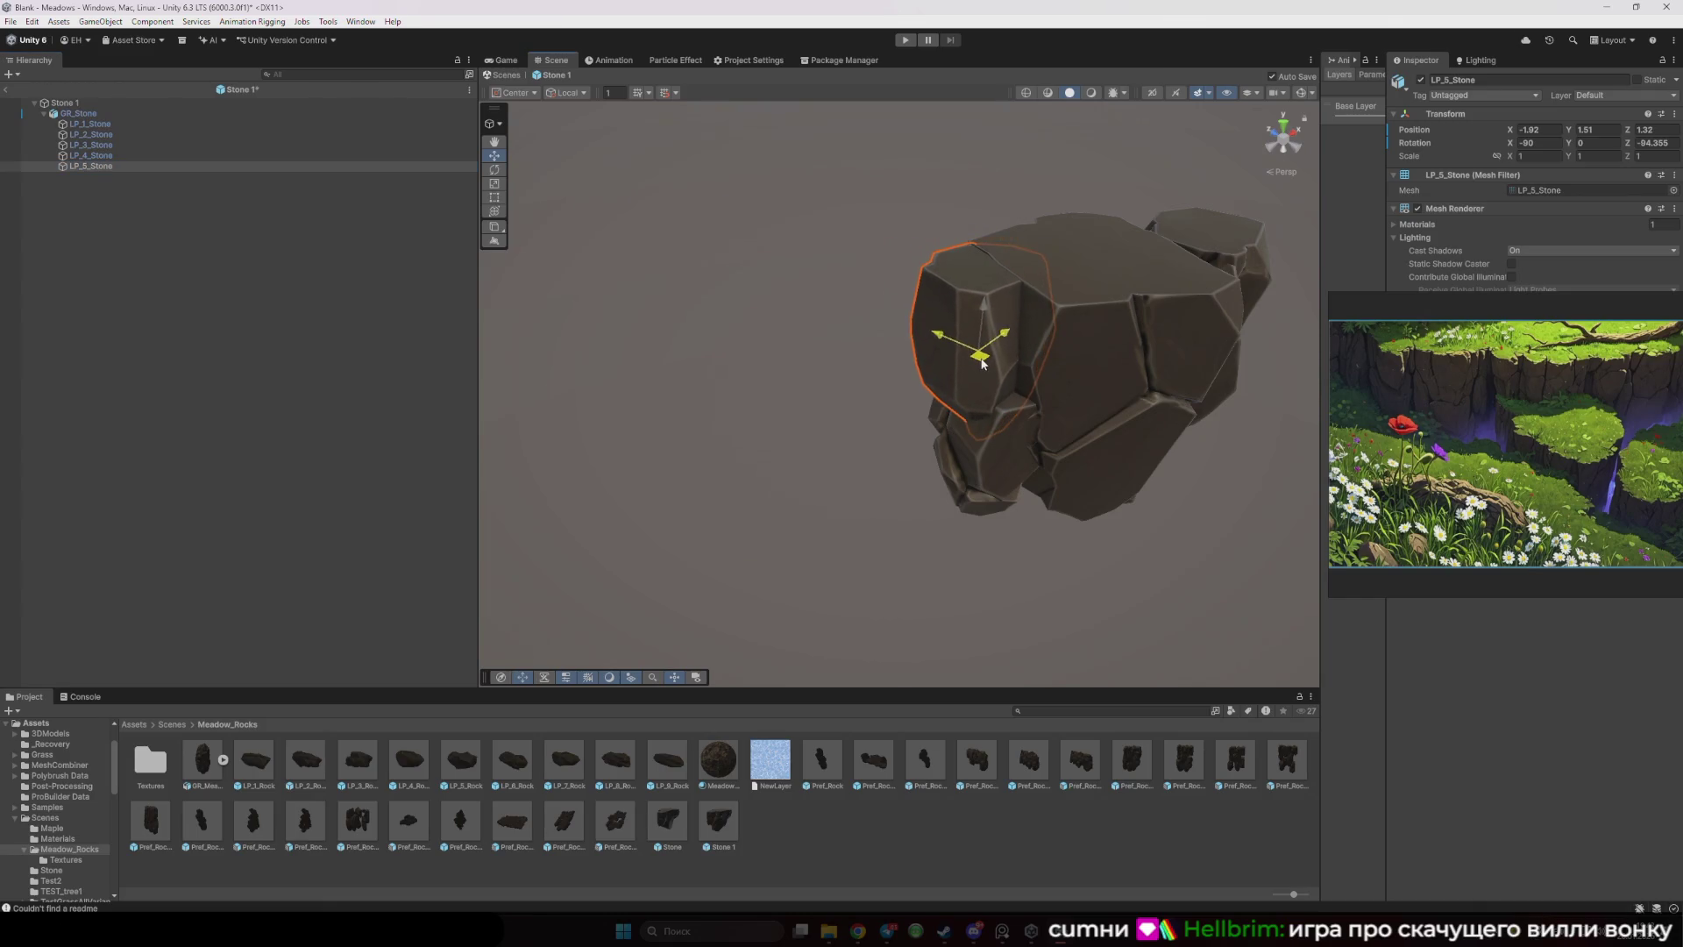
- Enlarge LP_4_Stone evenly to about 1.85 scale
click(998, 465)
click(997, 463)
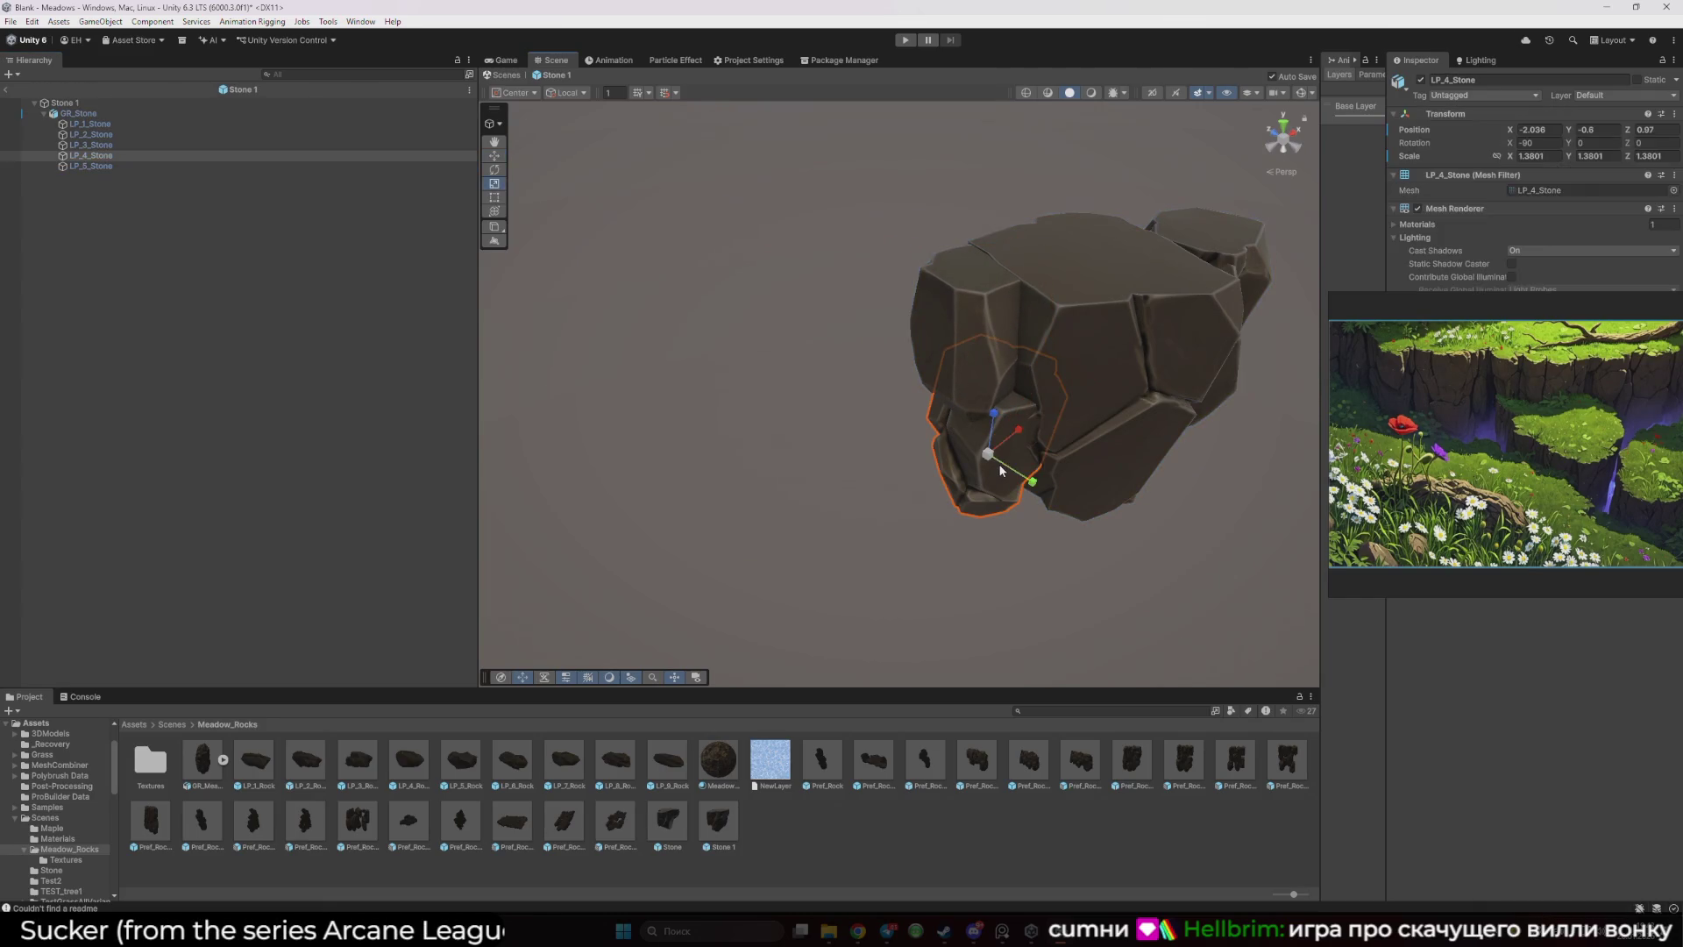
key(r)
mouse_move(987, 453)
mouse_down()
mouse_move(1002, 458)
mouse_move(991, 403)
mouse_move(1044, 435)
mouse_move(881, 396)
mouse_up()
- Preview the rock in the Game view, then exit Stone 1 back to Meadows
click(507, 60)
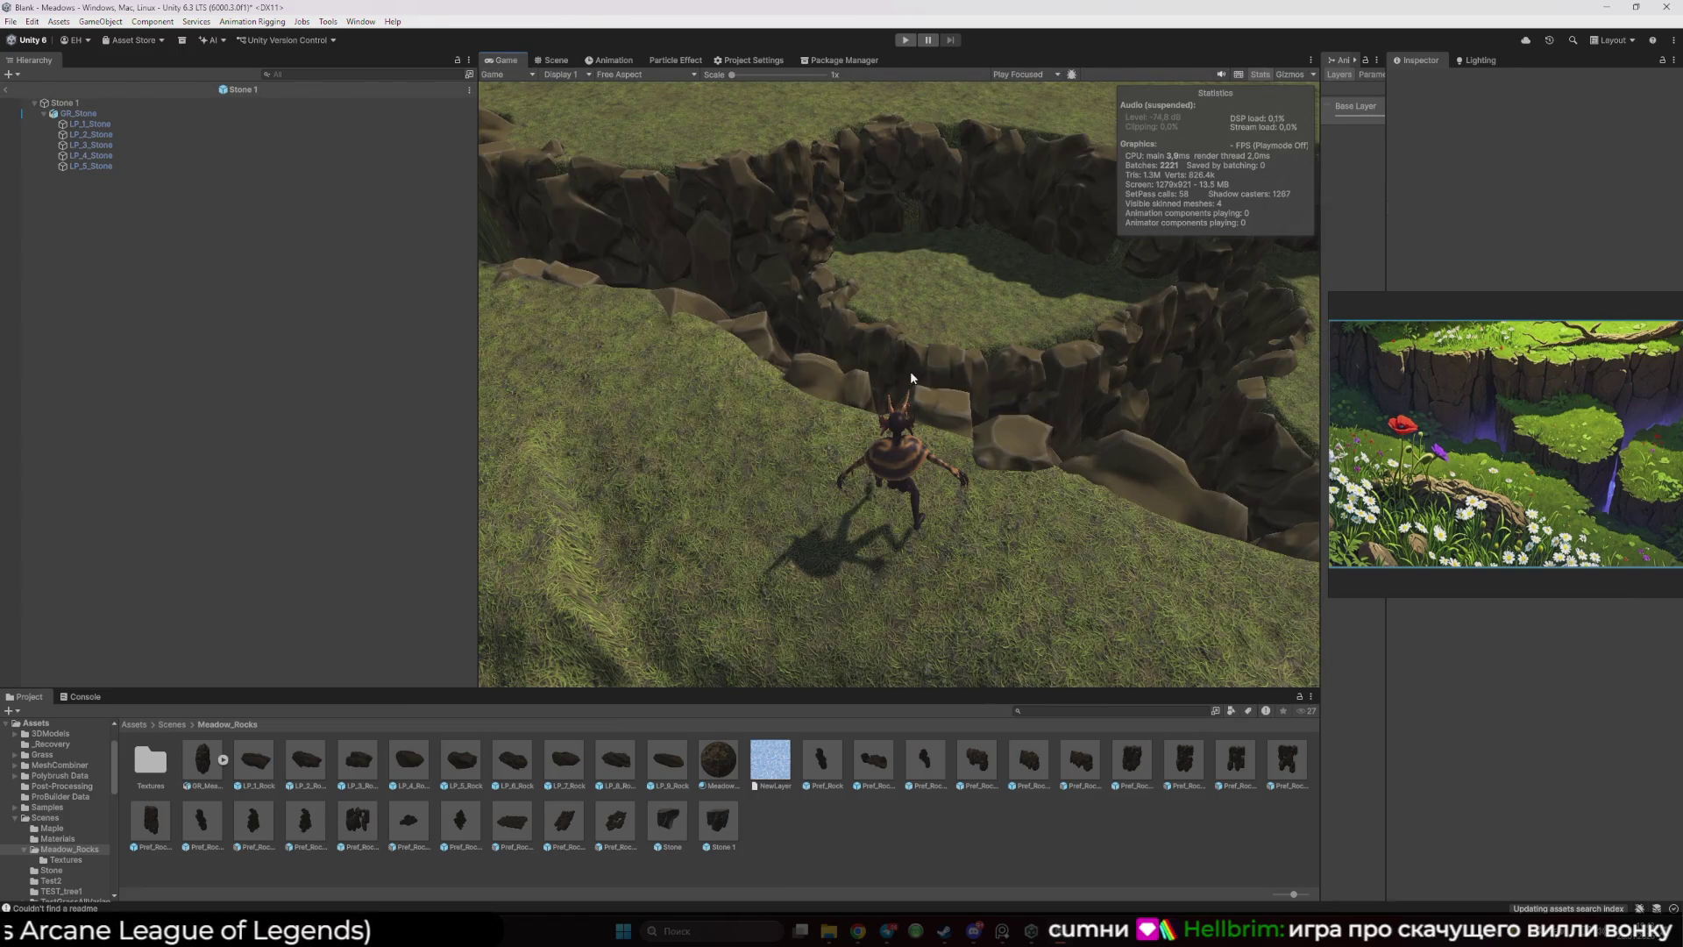
click(540, 62)
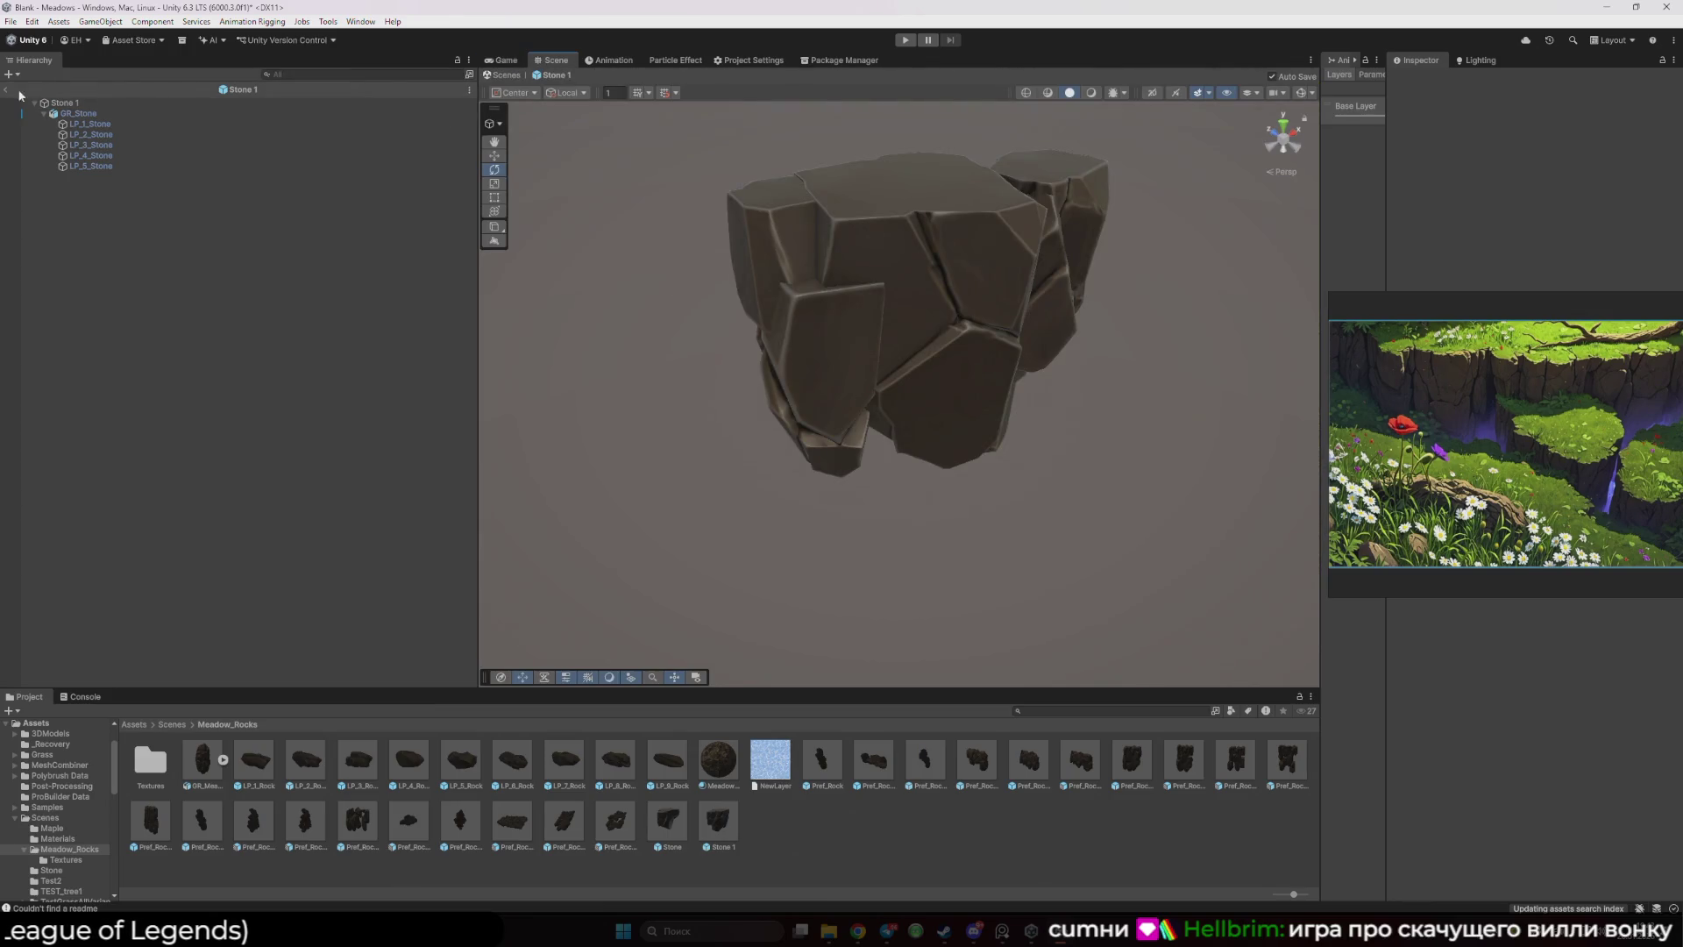
click(12, 90)
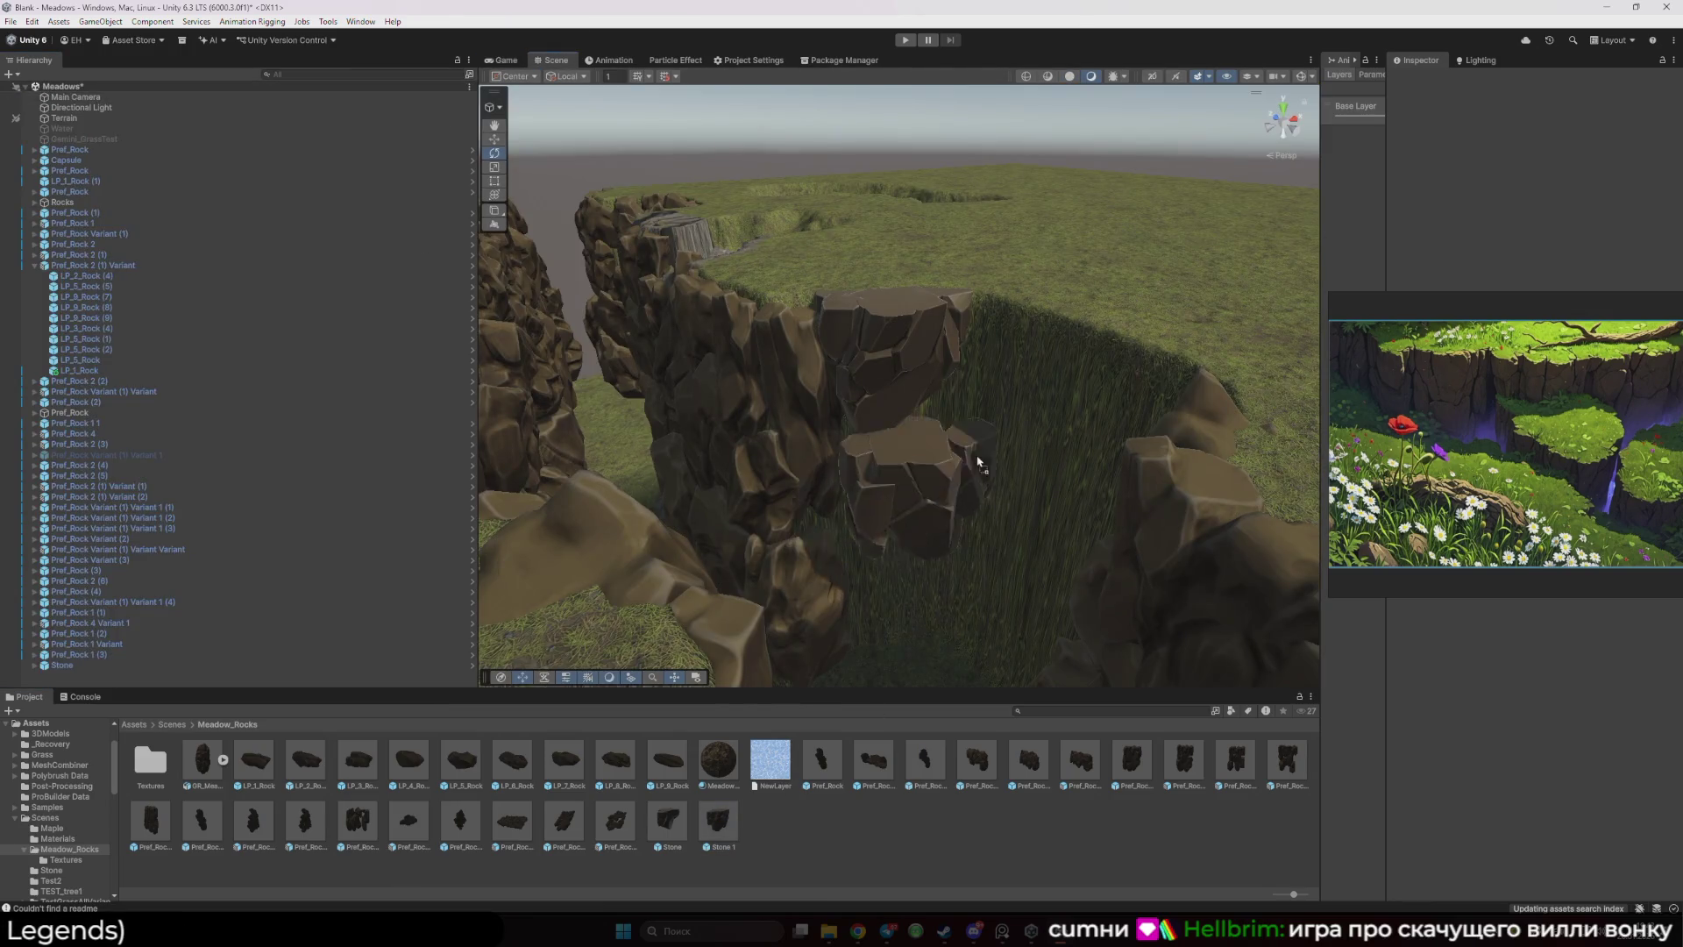
- Drop a Stone 1 rock onto the canyon wall, inspect it, and begin searching for Substance Painter
mouse_move(978, 462)
mouse_down()
mouse_move(1025, 442)
mouse_move(764, 463)
mouse_move(900, 359)
mouse_move(860, 458)
mouse_move(824, 440)
mouse_move(824, 474)
mouse_move(881, 419)
mouse_up()
key(f)
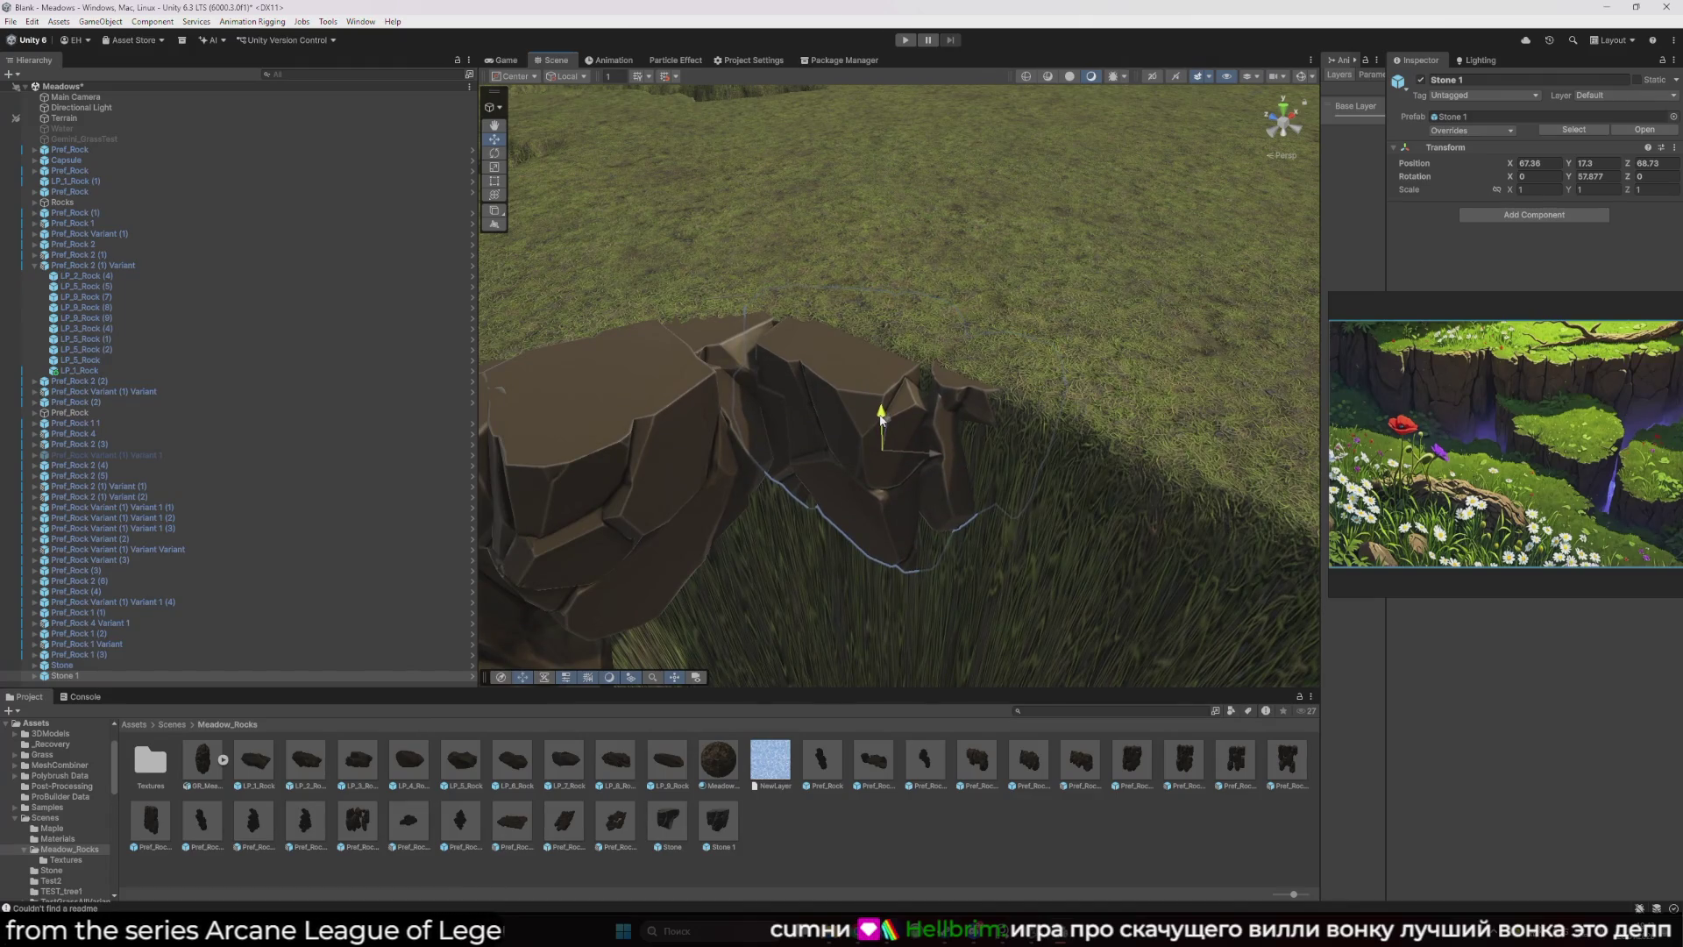
mouse_move(871, 521)
mouse_down()
mouse_move(920, 342)
mouse_move(876, 440)
mouse_move(771, 455)
mouse_move(755, 481)
mouse_move(890, 491)
mouse_move(762, 482)
mouse_up()
click(1076, 80)
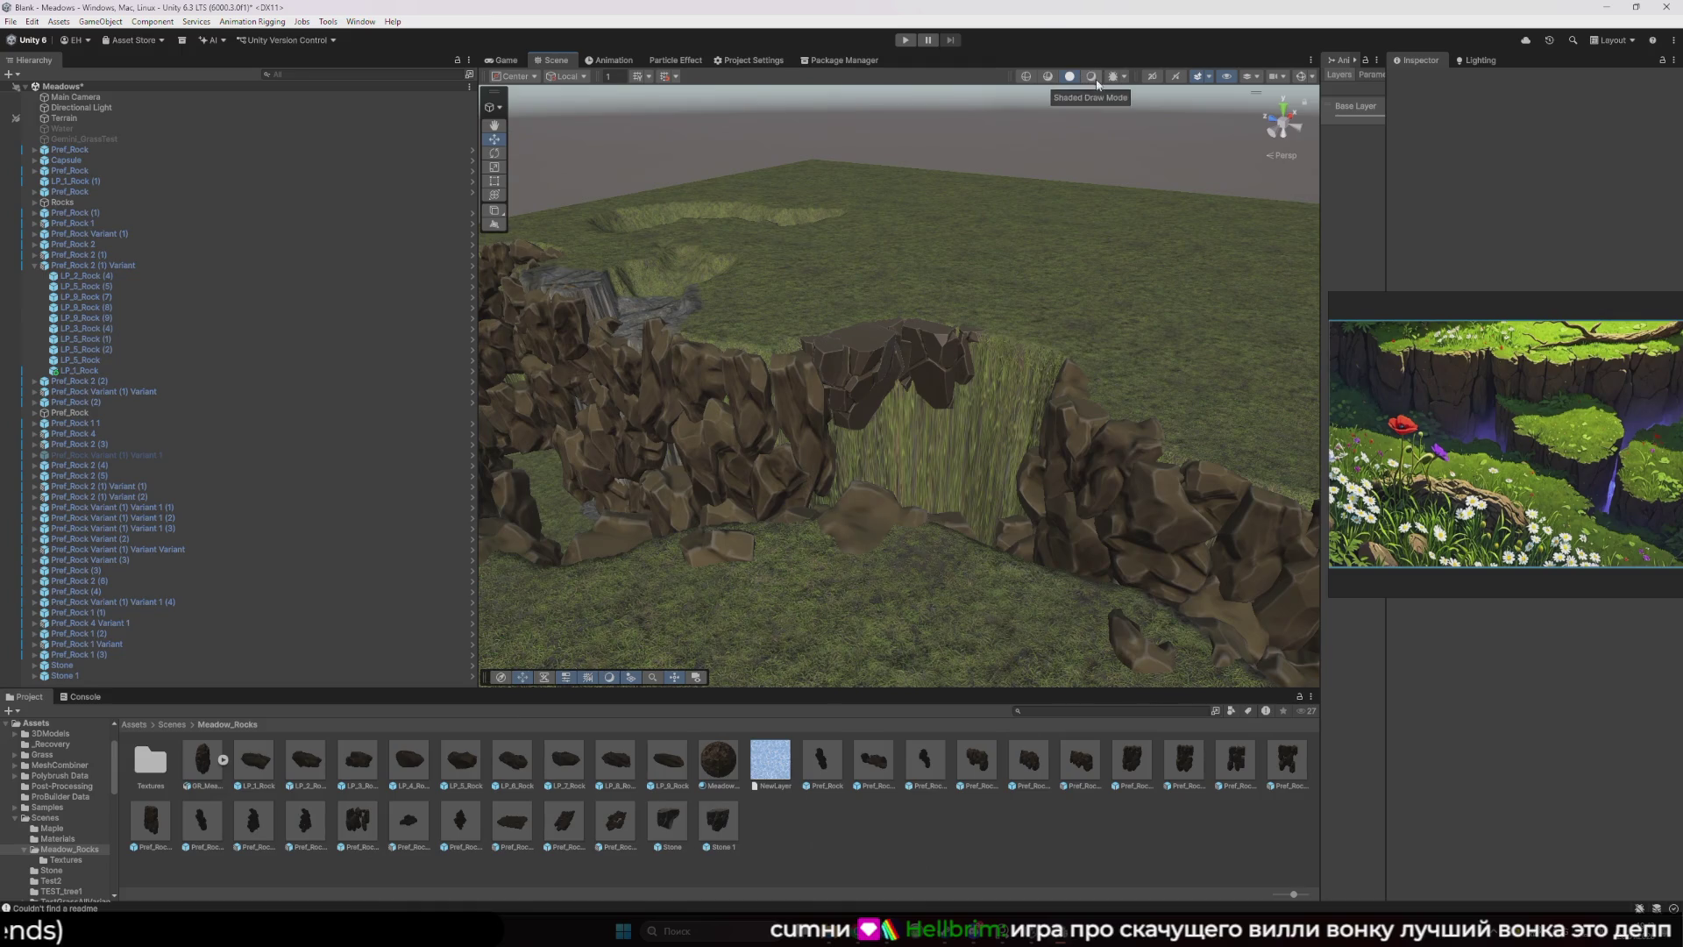
mouse_move(837, 525)
mouse_down()
mouse_move(791, 536)
mouse_move(970, 331)
mouse_move(956, 326)
mouse_move(983, 326)
mouse_up()
mouse_move(776, 576)
mouse_down()
mouse_move(743, 494)
mouse_move(713, 619)
mouse_move(733, 582)
mouse_move(771, 593)
mouse_move(797, 607)
mouse_move(780, 649)
mouse_up()
click(743, 928)
- Launch Substance 3D Painter and open the recent Stone.spp project
text(sub)
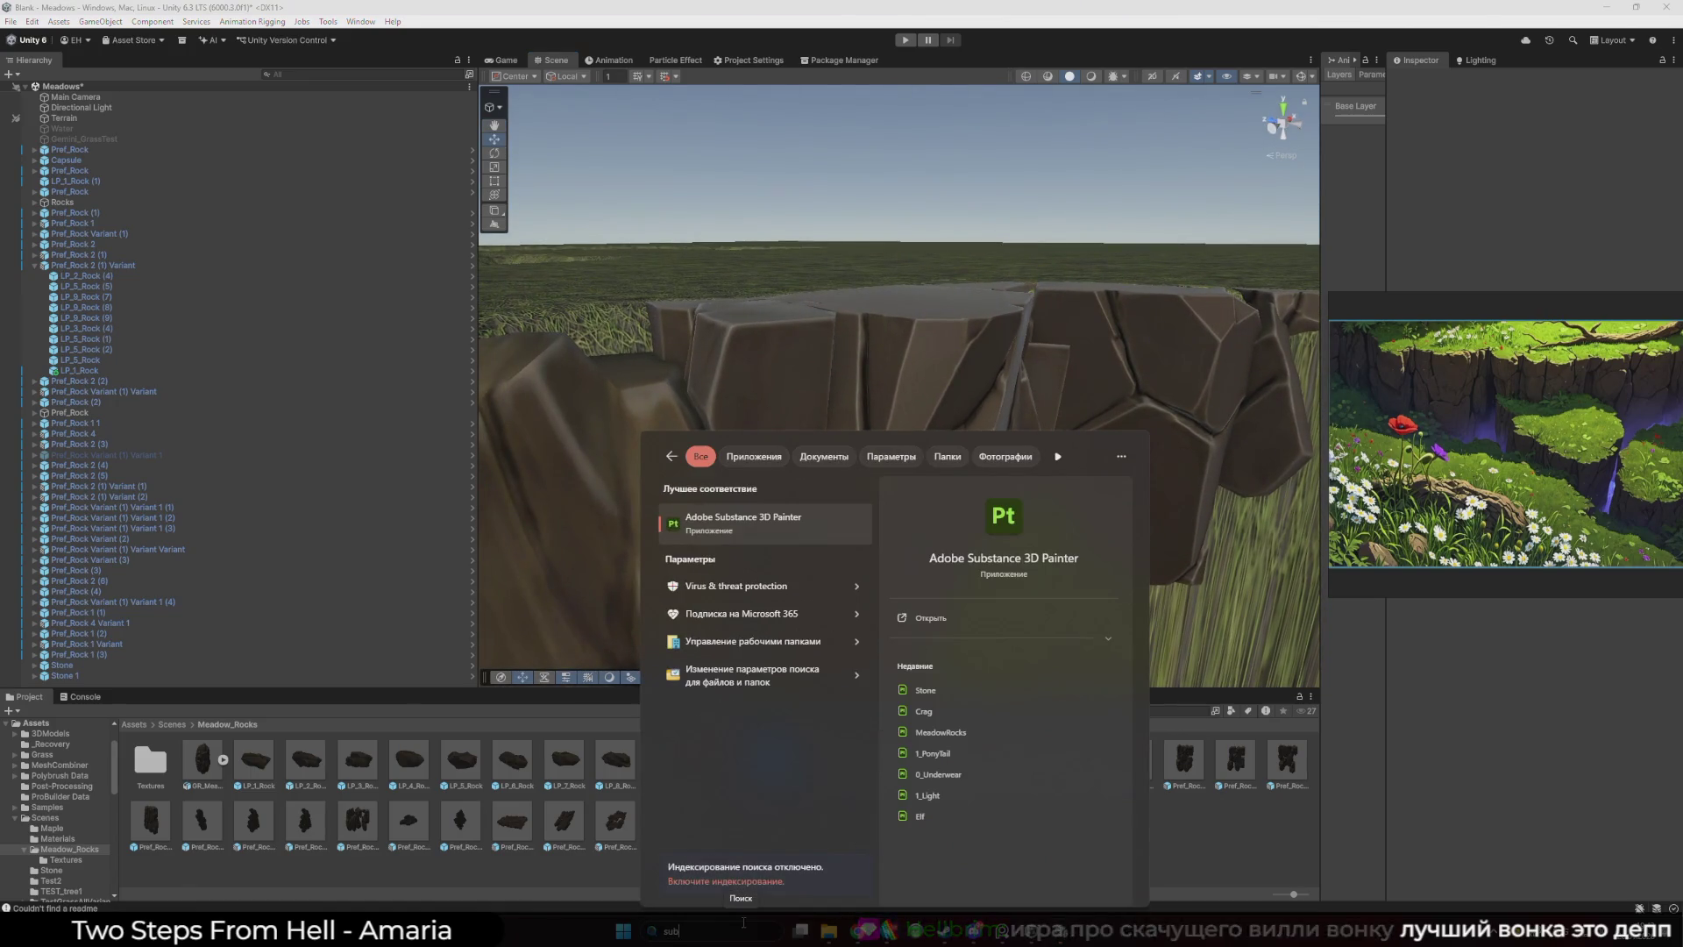
key(Return)
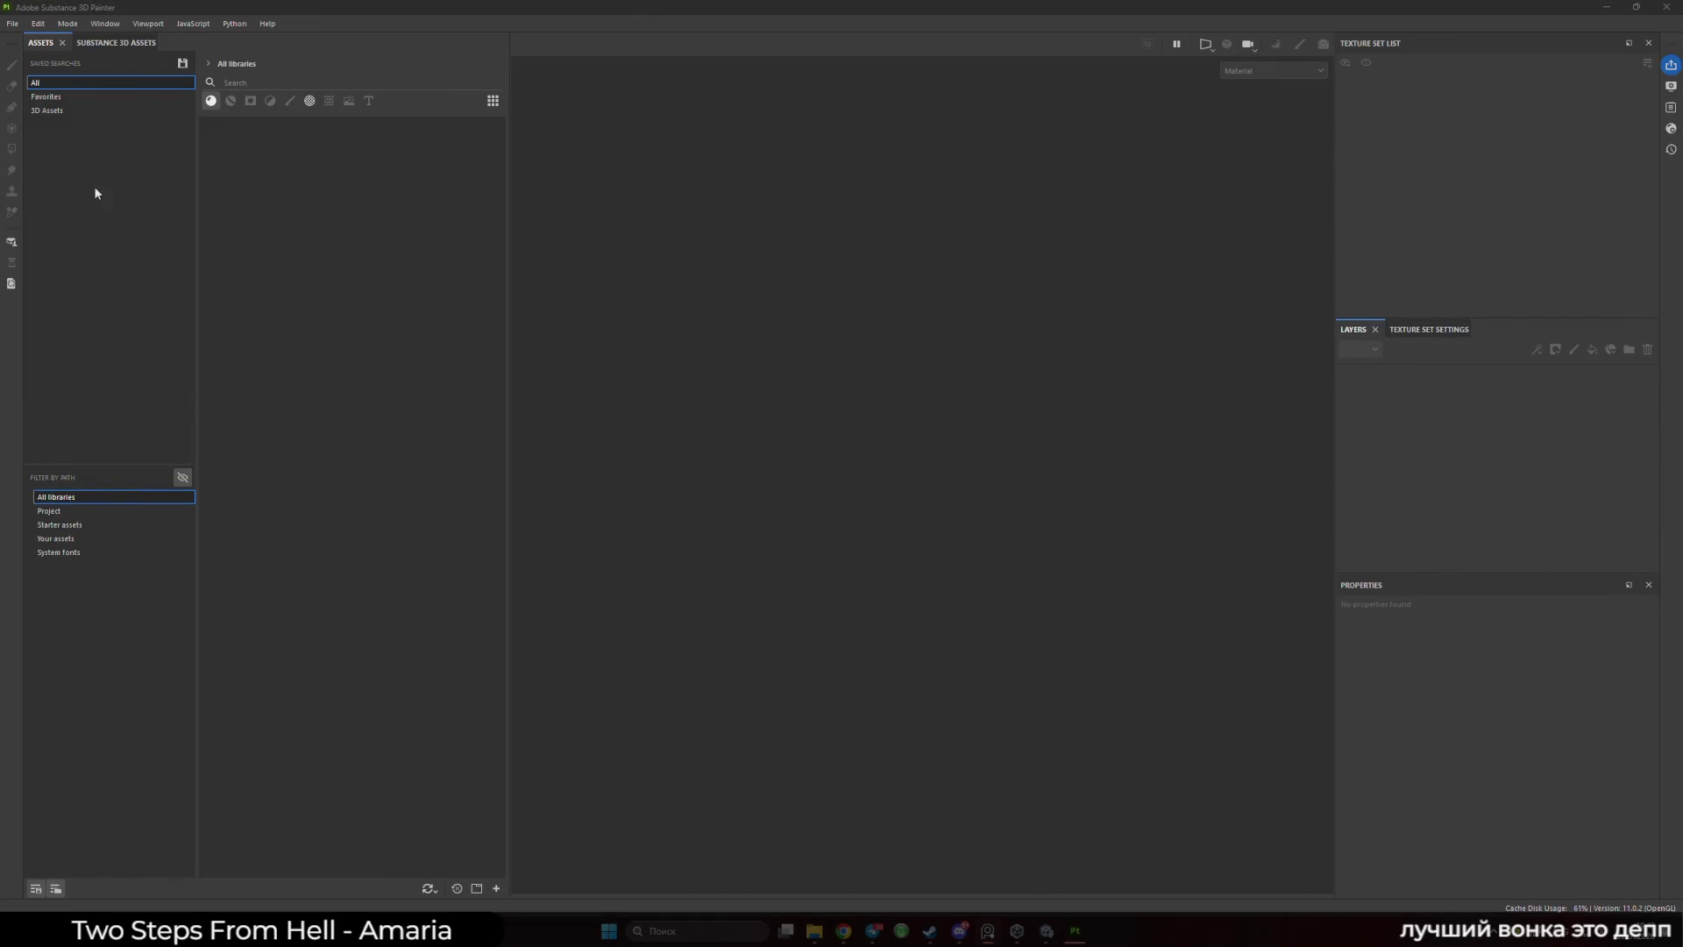
click(12, 24)
mouse_move(51, 74)
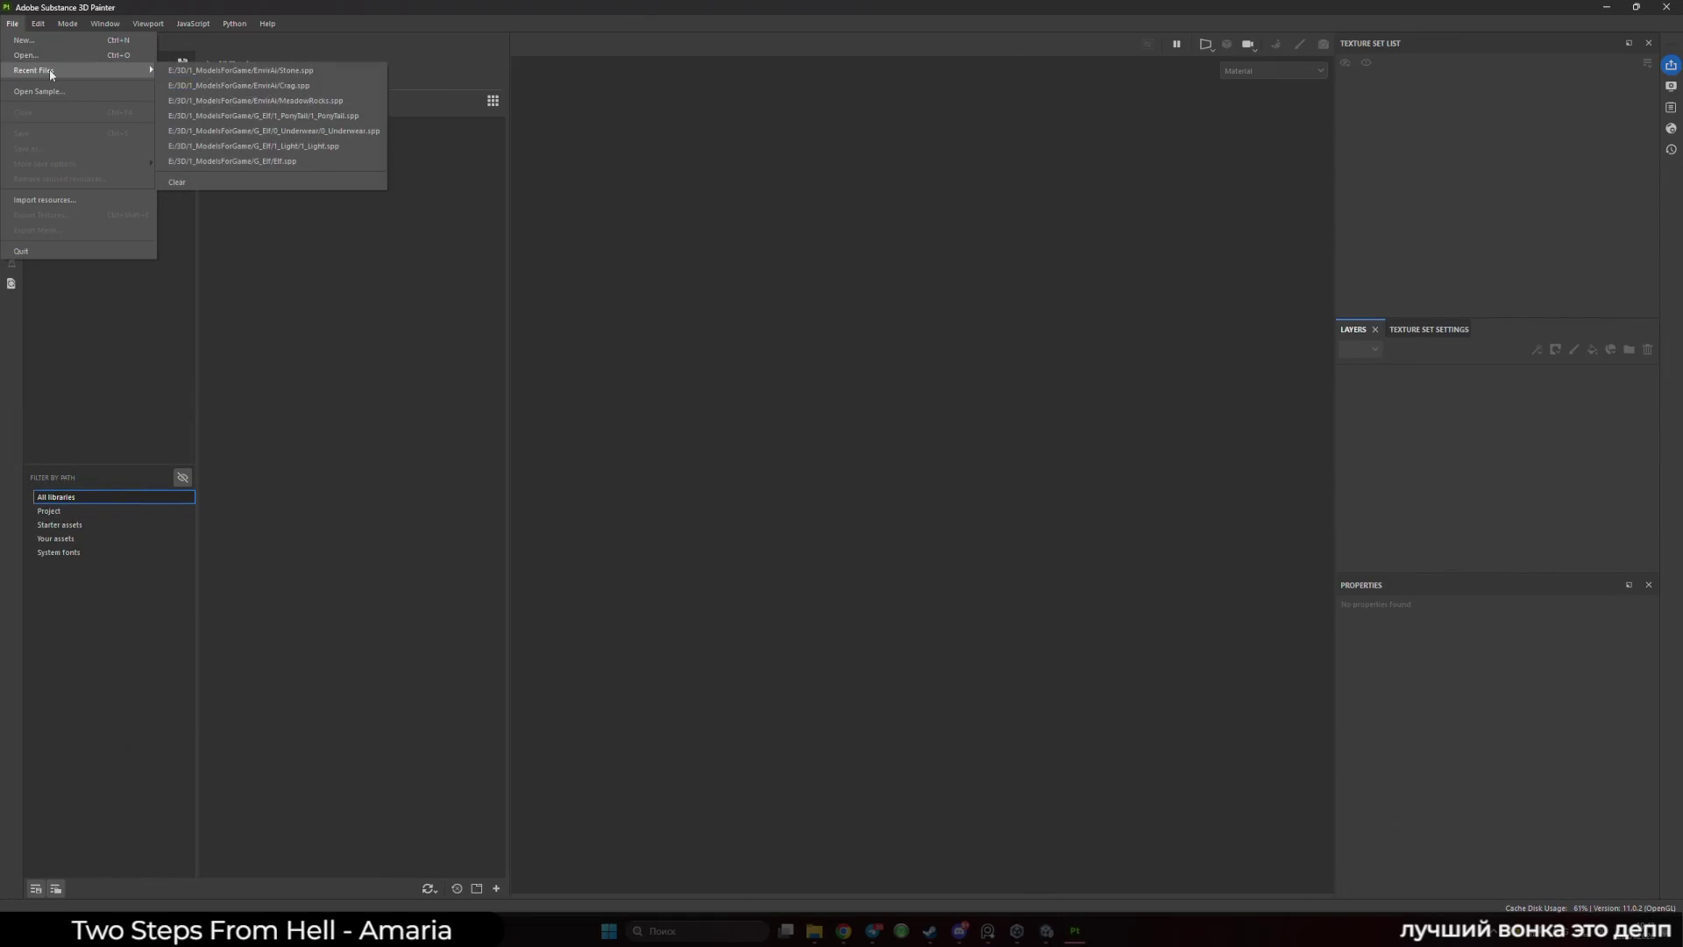
click(193, 71)
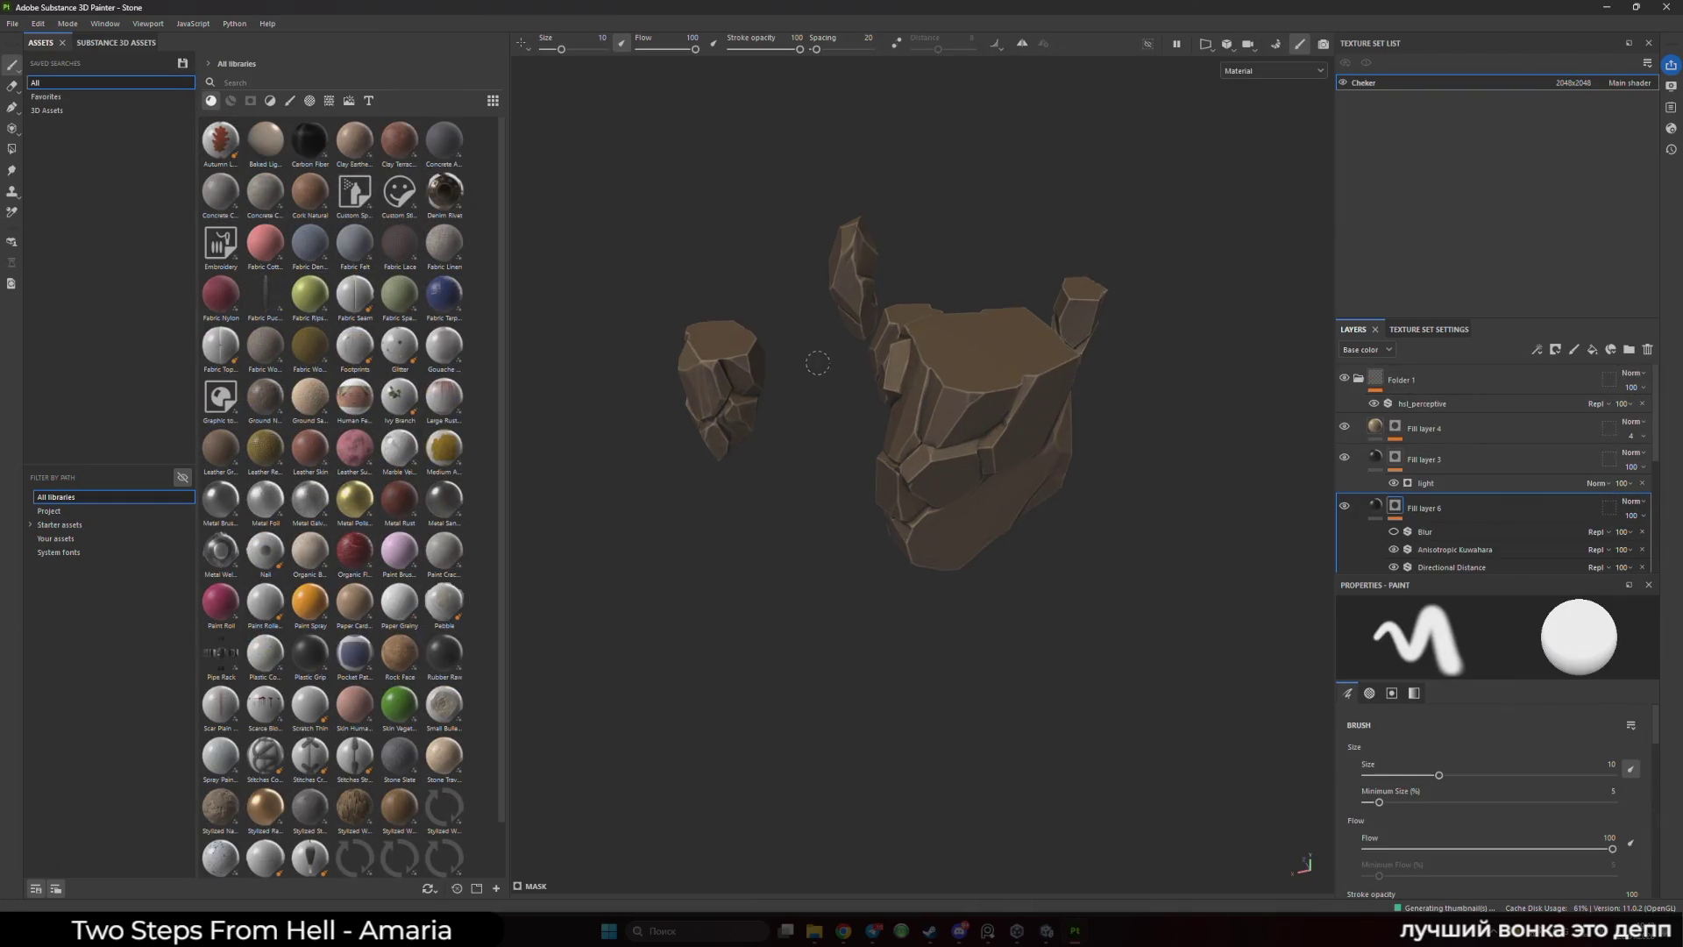
- Set the Substance Painter viewport channel to Base color
drag(1020, 474, 943, 419)
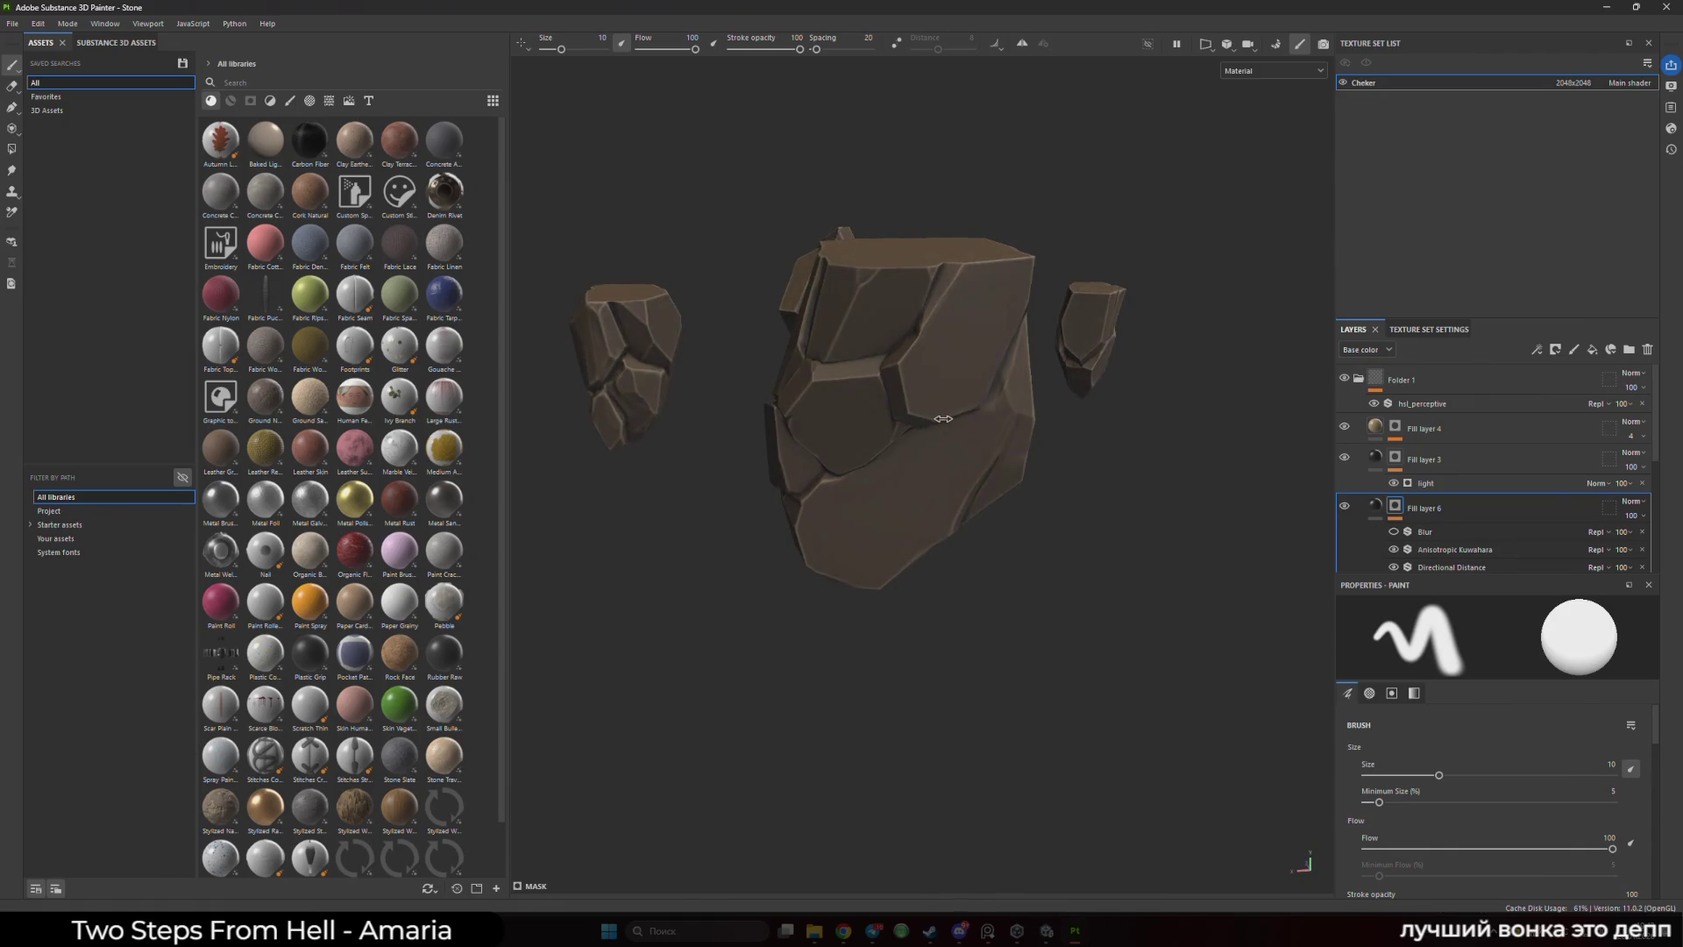
click(1049, 933)
key(alt+Tab)
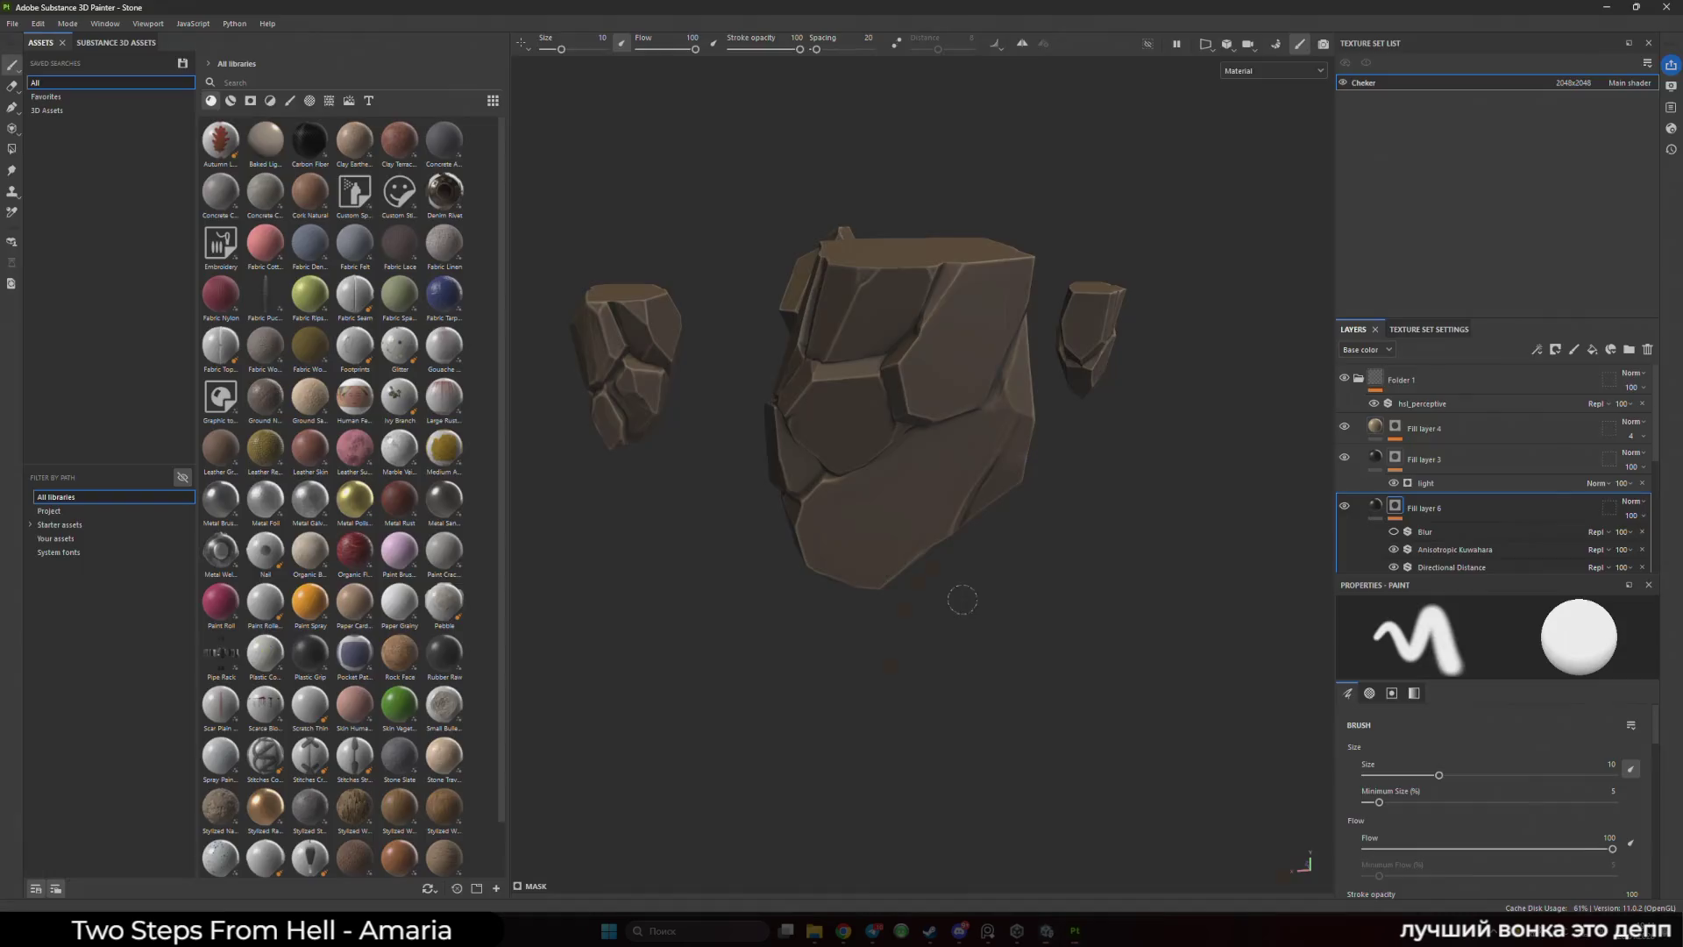
click(1273, 70)
click(1267, 124)
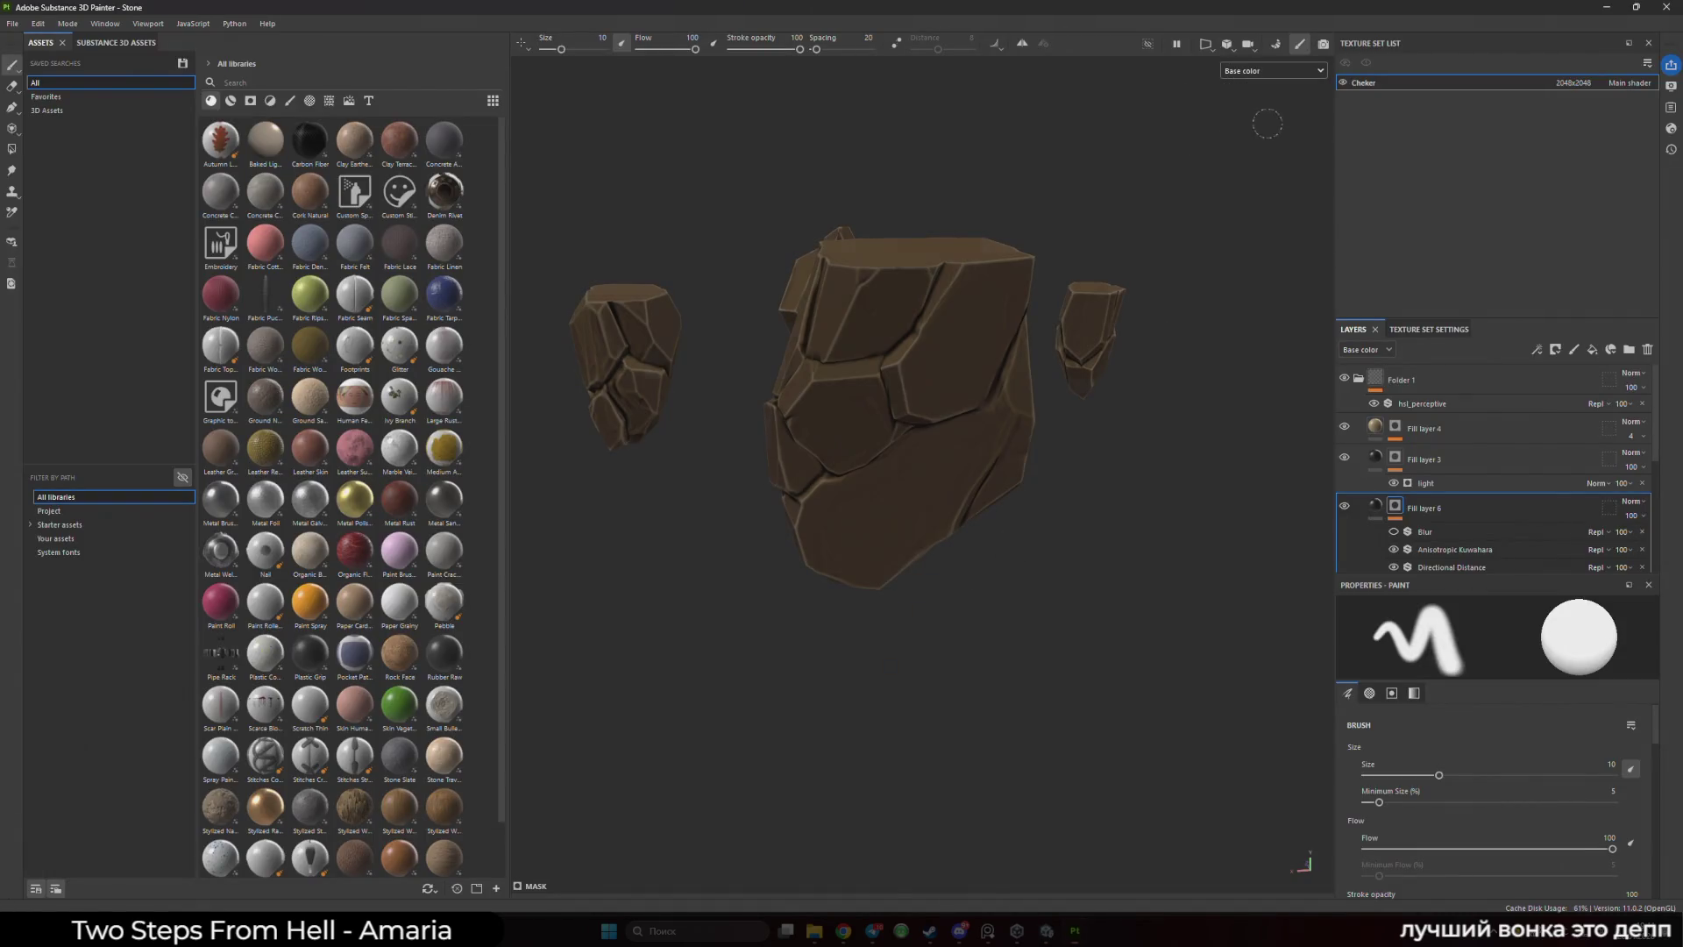
- Compare the textures against Unity's placed rocks and select the rock's LP_2_Stone piece
key(alt+Tab)
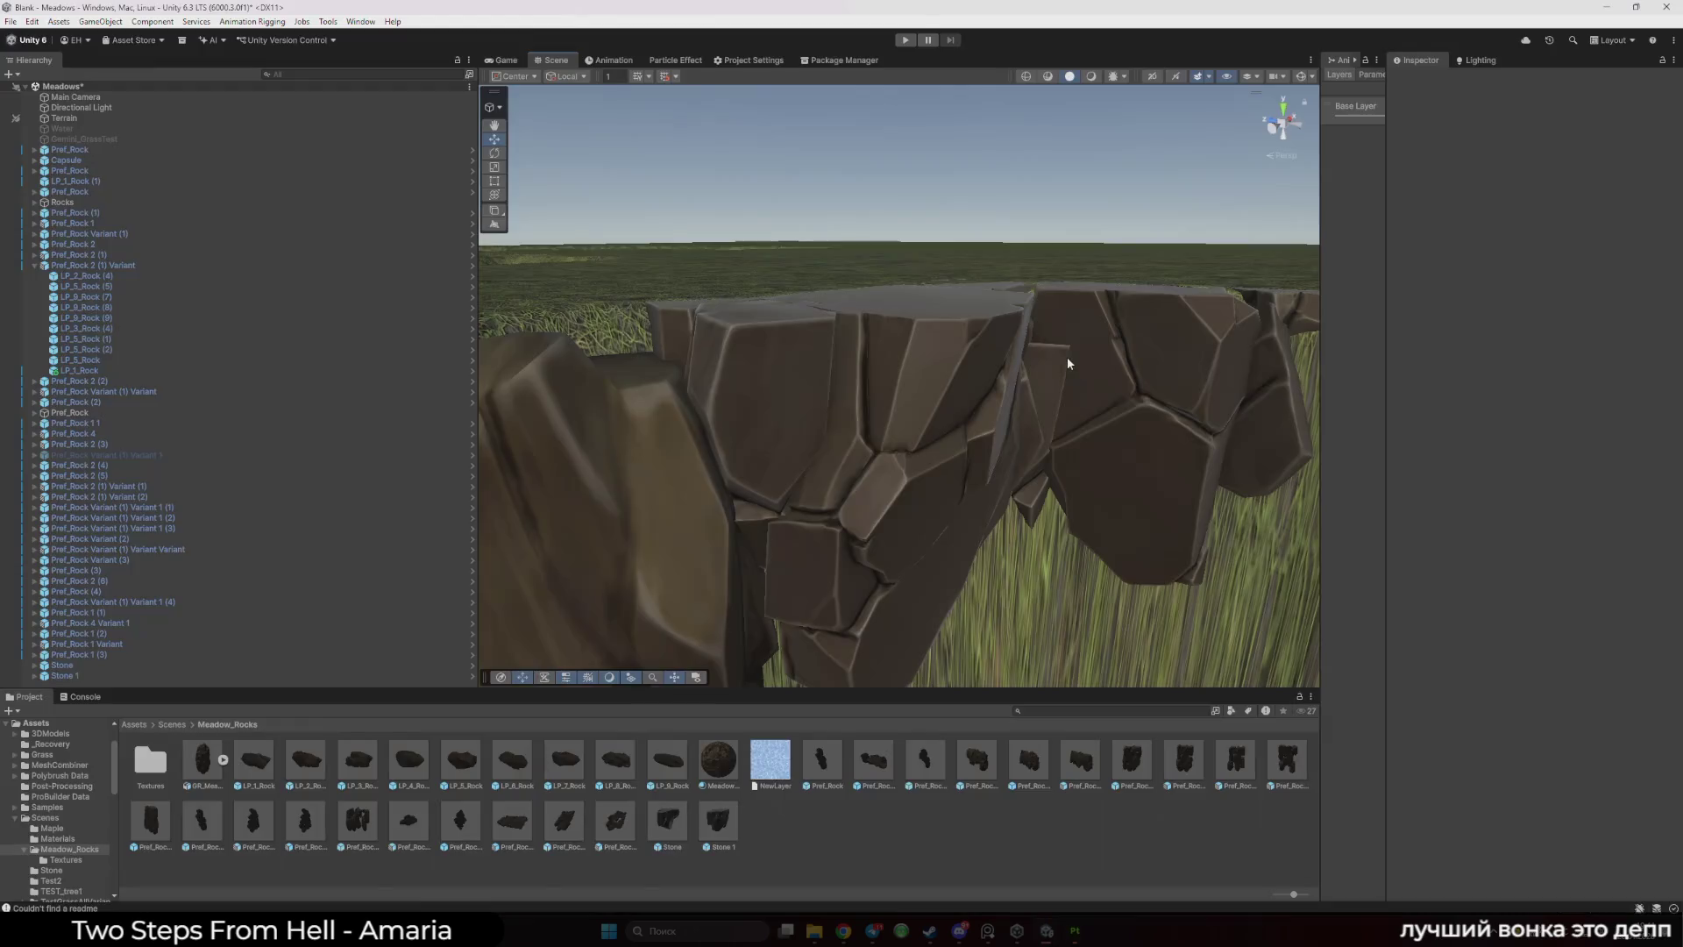
key(alt+Tab)
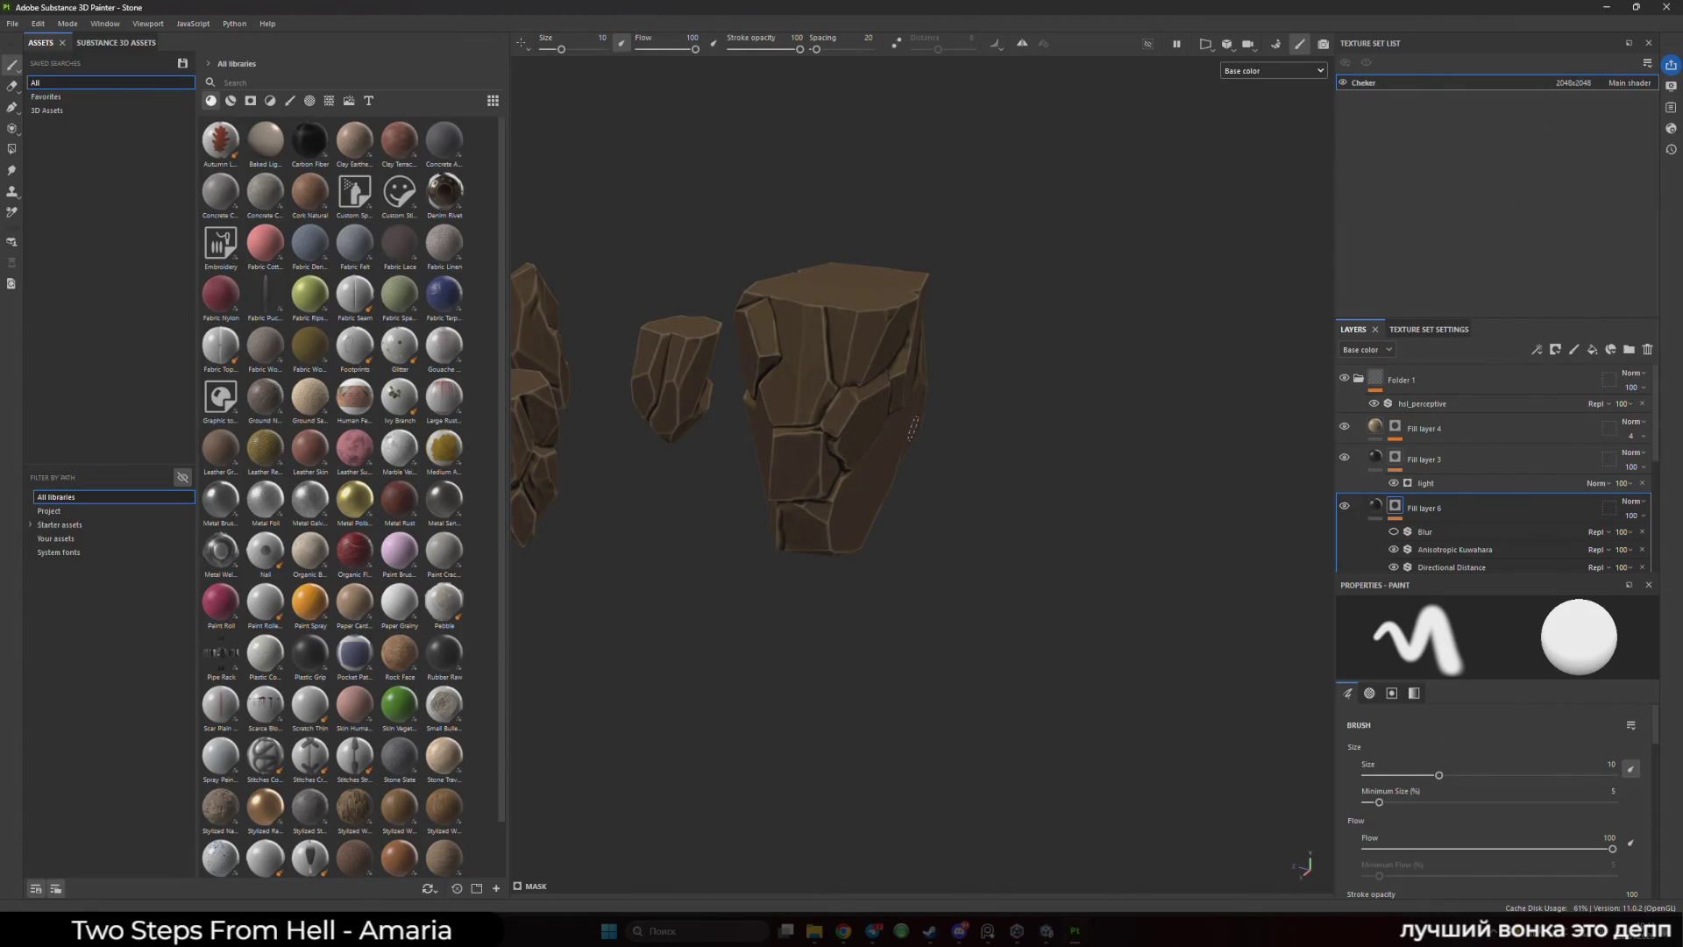
key(alt+Tab)
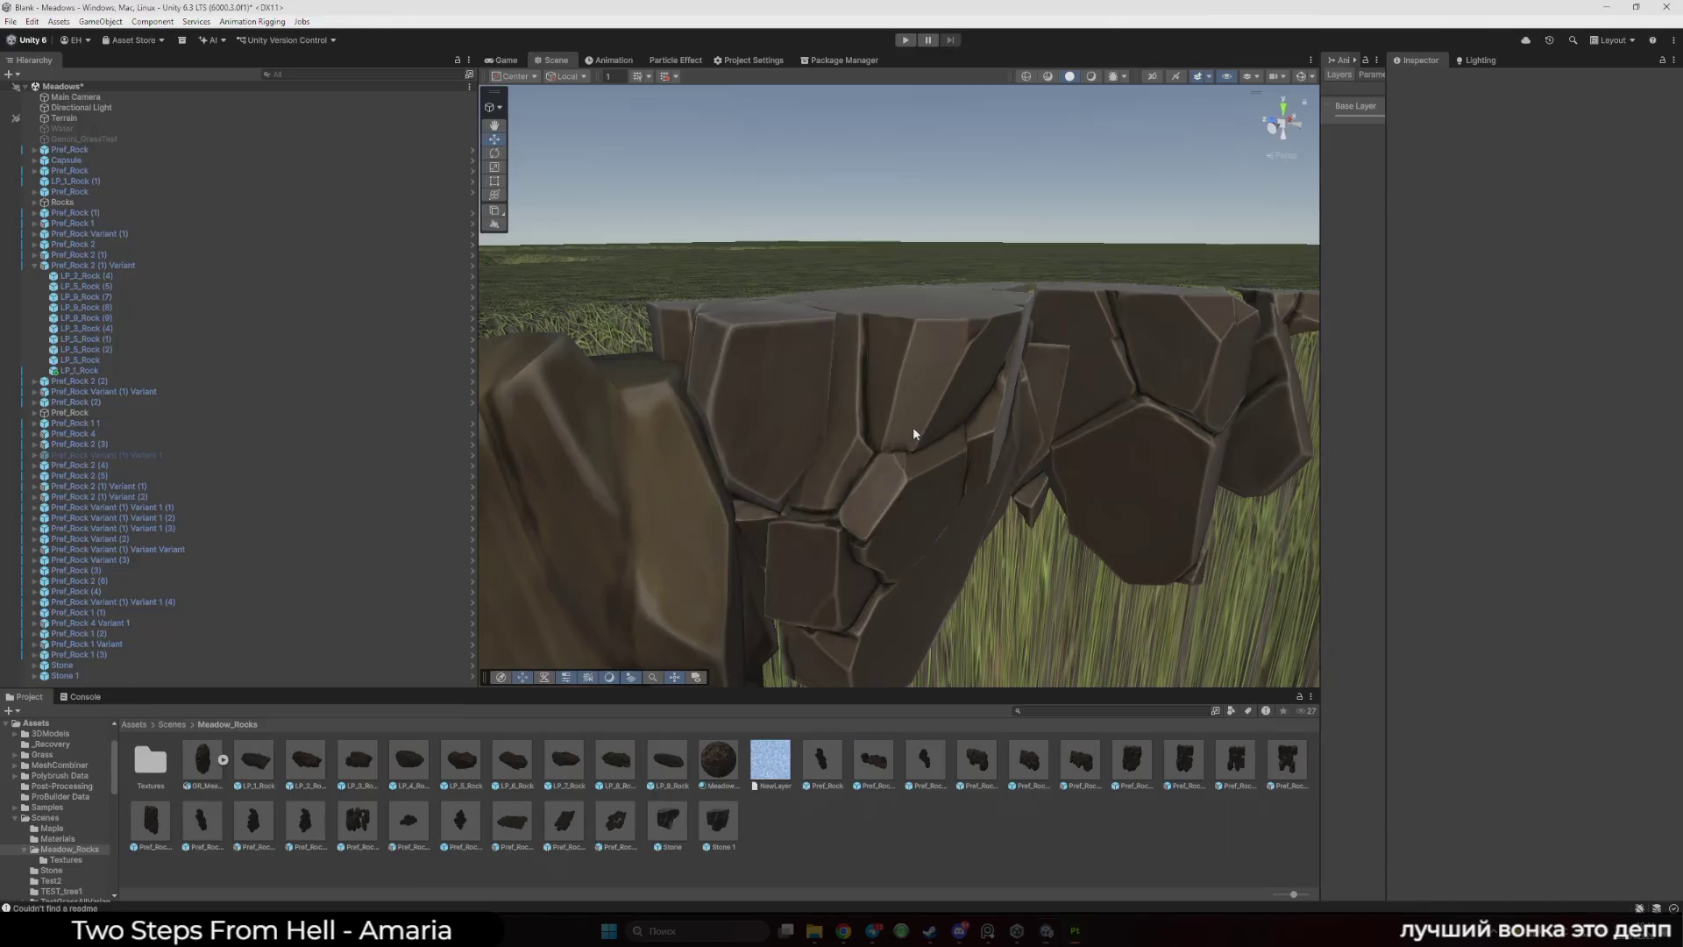
mouse_move(913, 426)
mouse_down()
mouse_move(908, 475)
mouse_move(929, 392)
mouse_move(973, 447)
mouse_move(864, 444)
mouse_move(905, 458)
mouse_move(965, 430)
mouse_up()
click(966, 433)
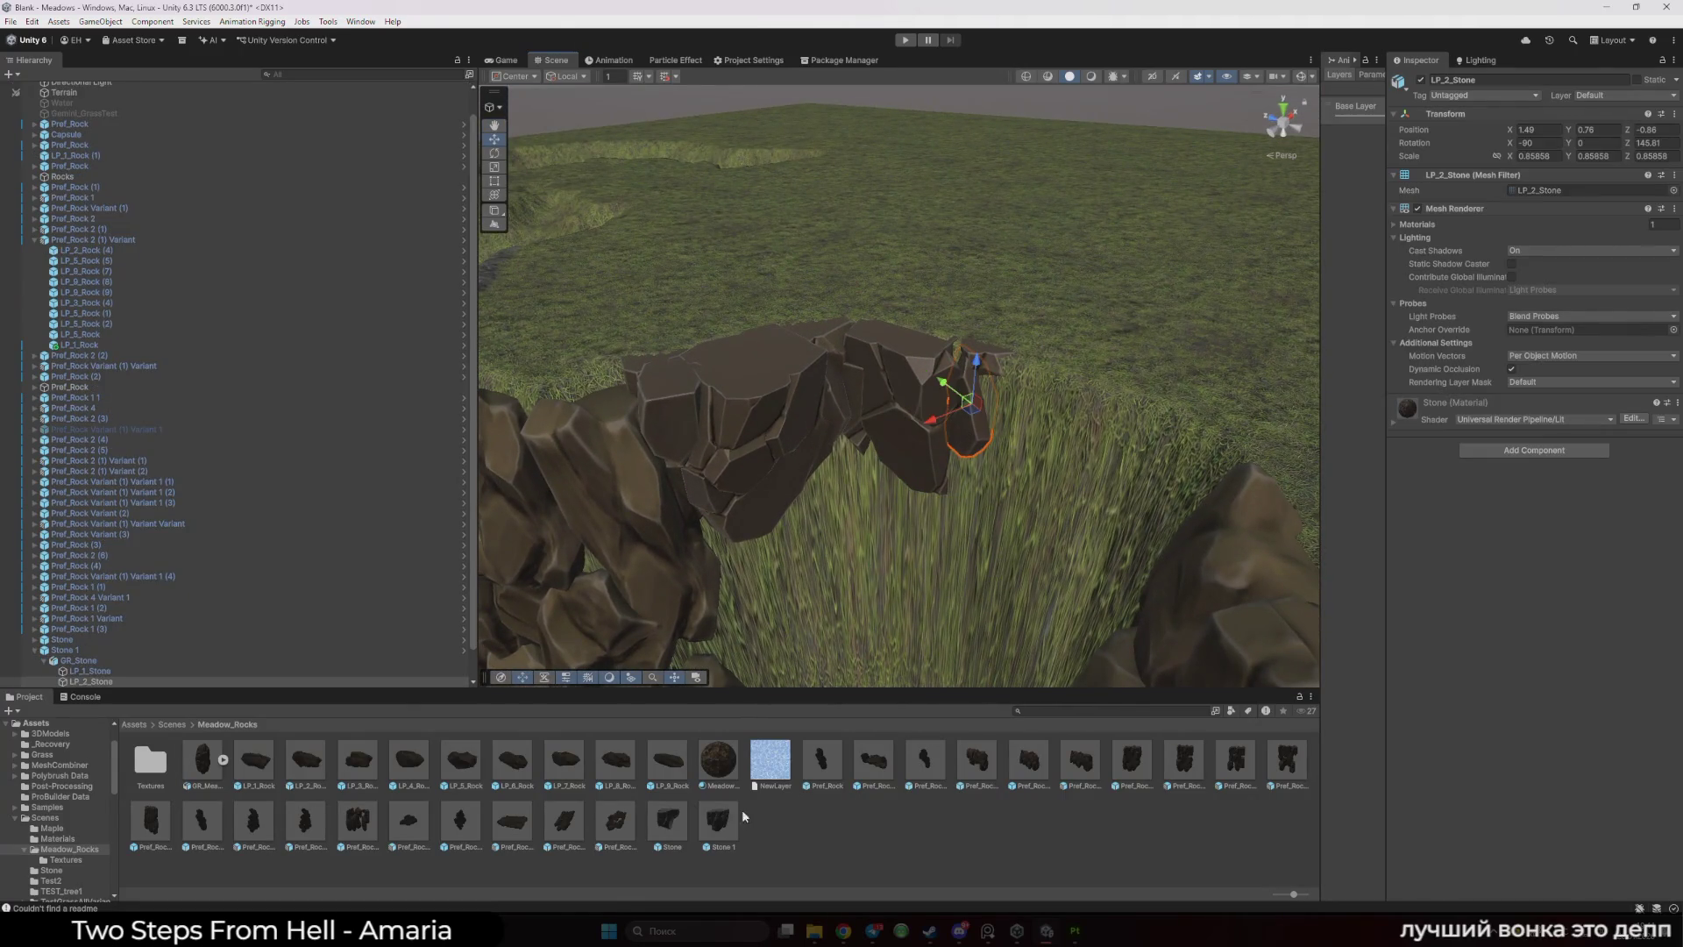
- Open Stone 1 in Prefab Mode, look it over, and return to Meadows
double_click(721, 819)
click(1071, 233)
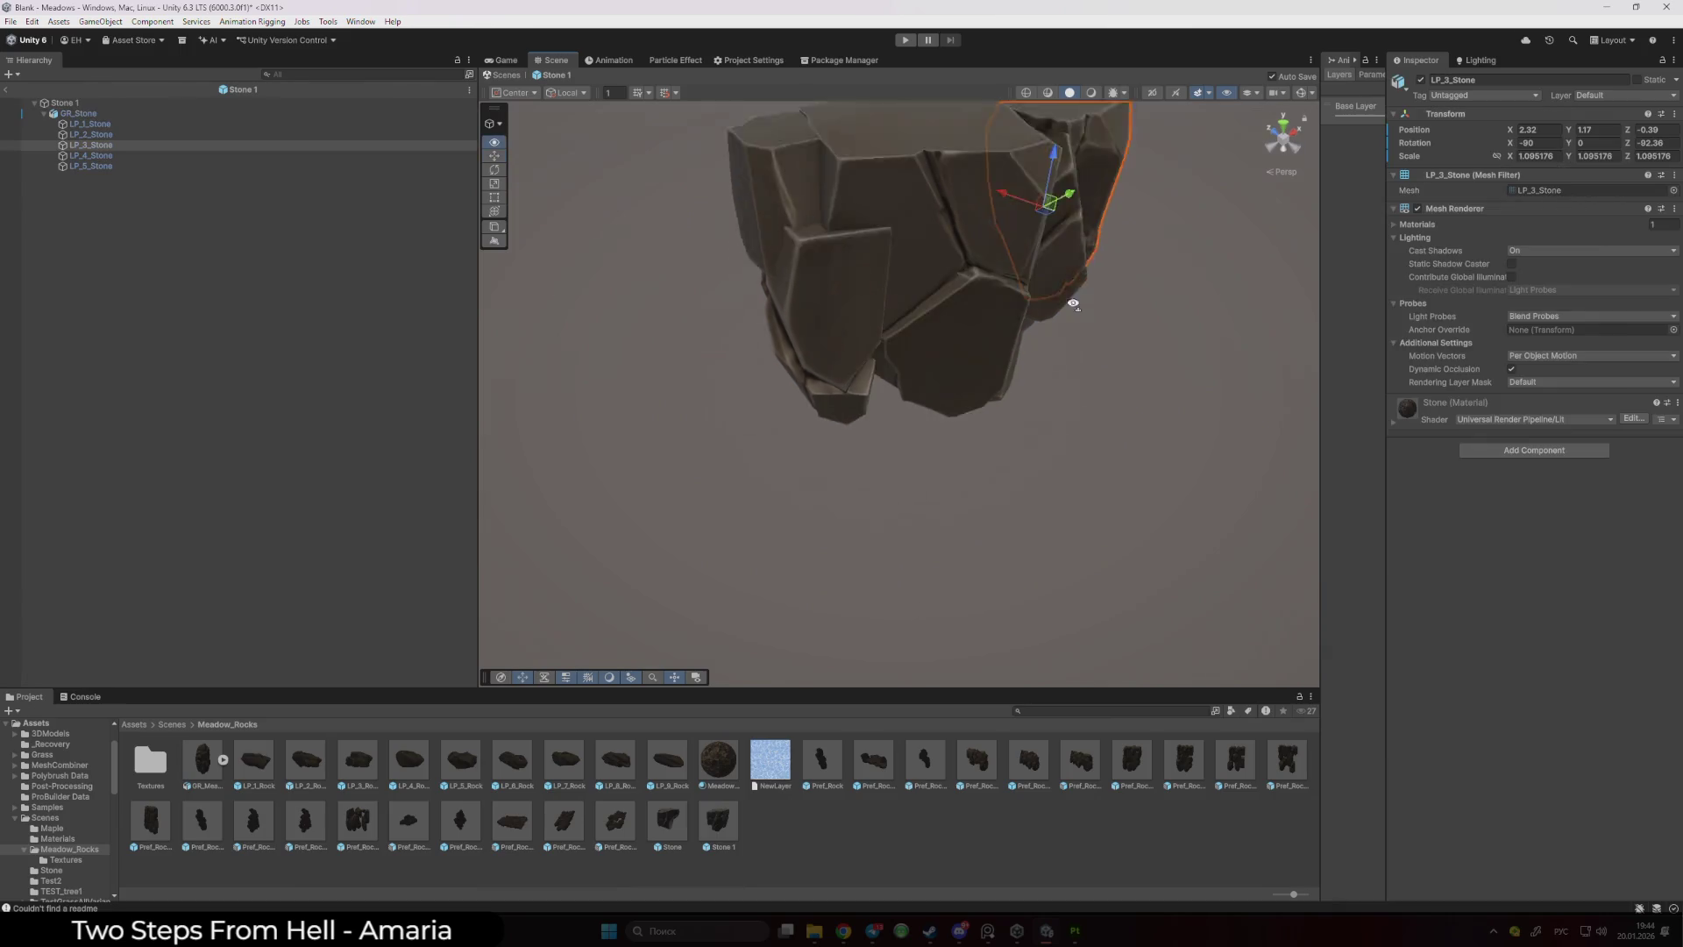
mouse_move(1071, 233)
mouse_down()
mouse_move(1022, 331)
mouse_move(850, 374)
mouse_move(845, 412)
mouse_up()
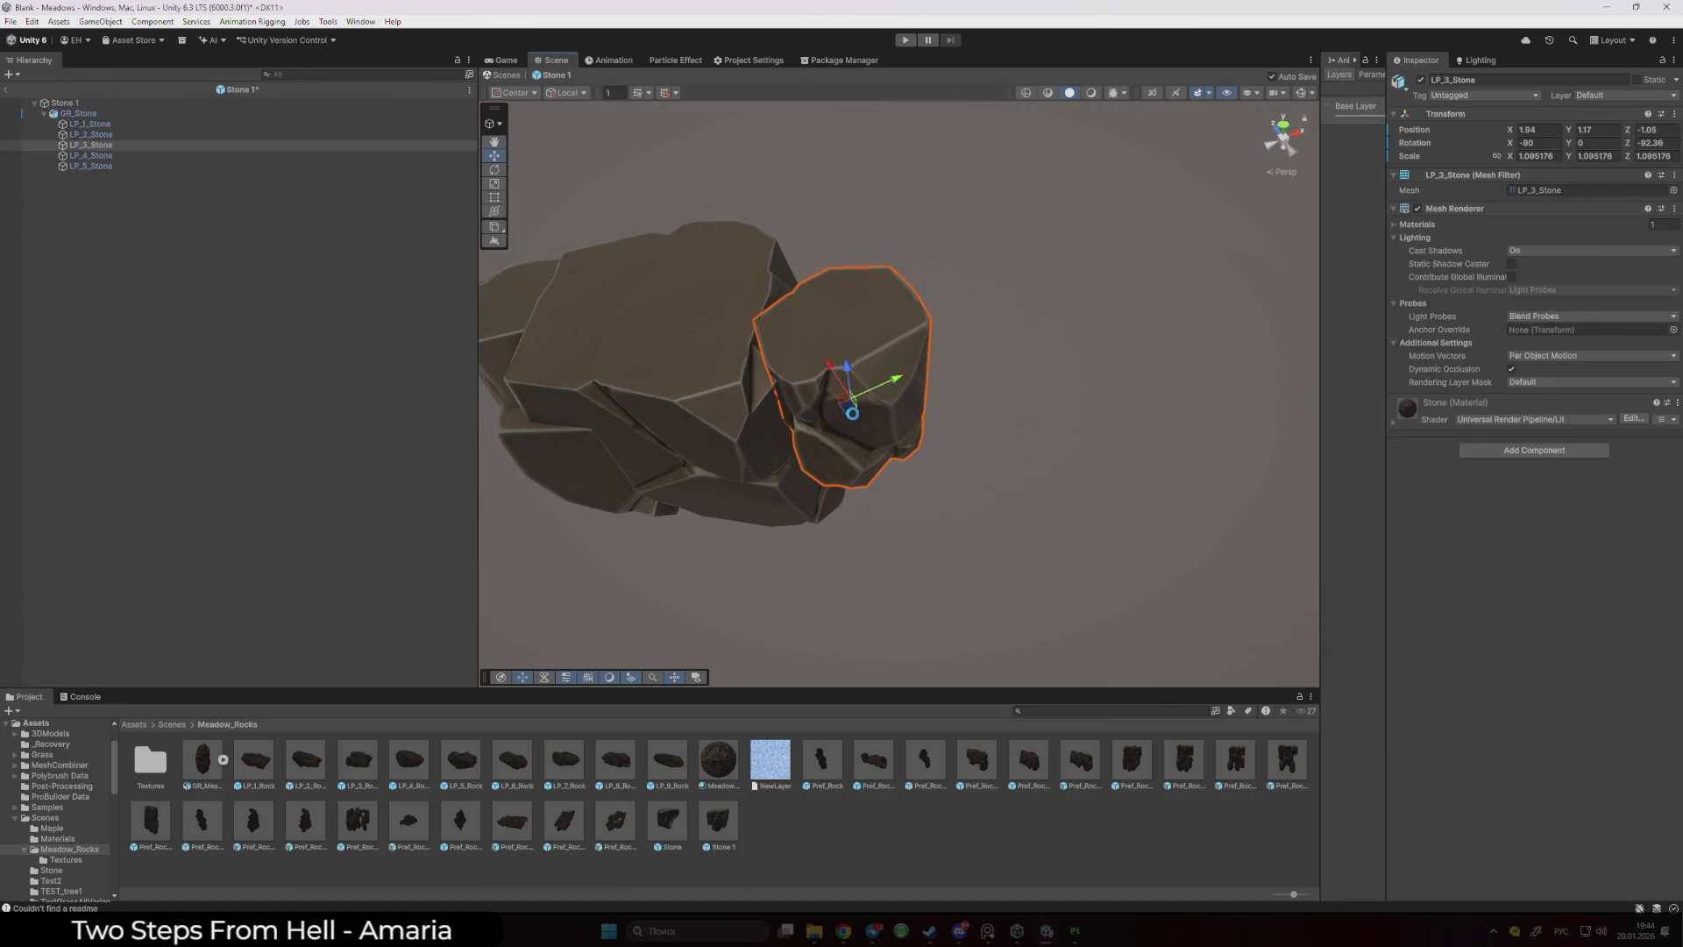
click(6, 90)
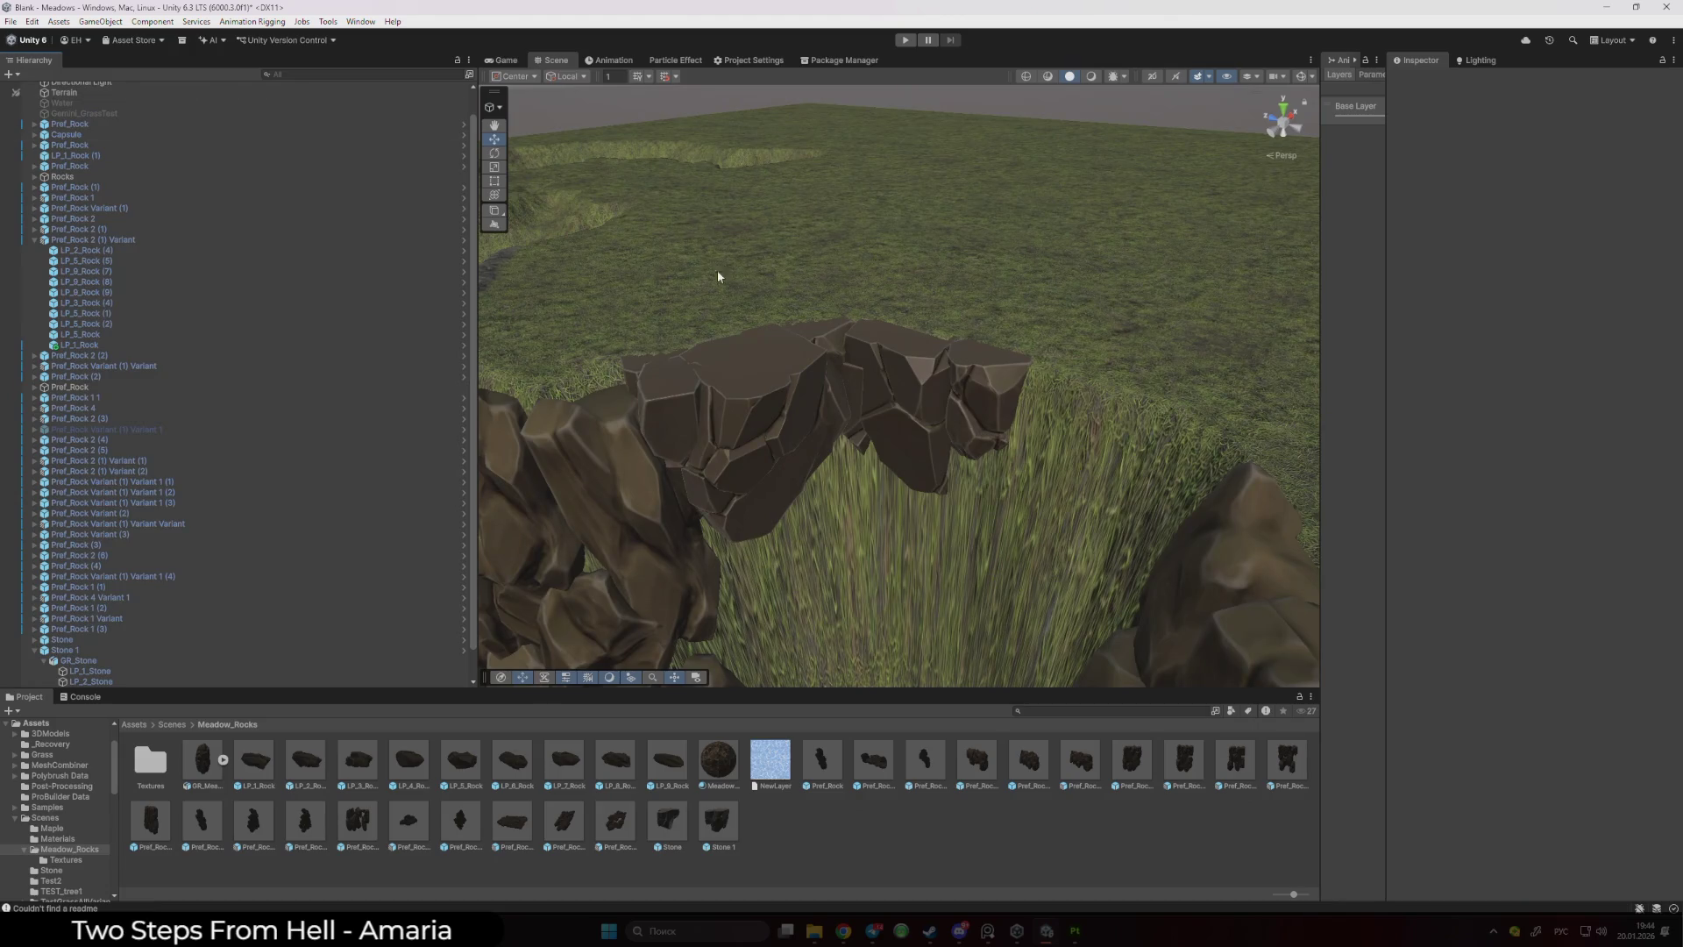
- Drag the Stone 1 rock into Meadow_Rocks as the new Stone 2 prefab and open it
click(896, 501)
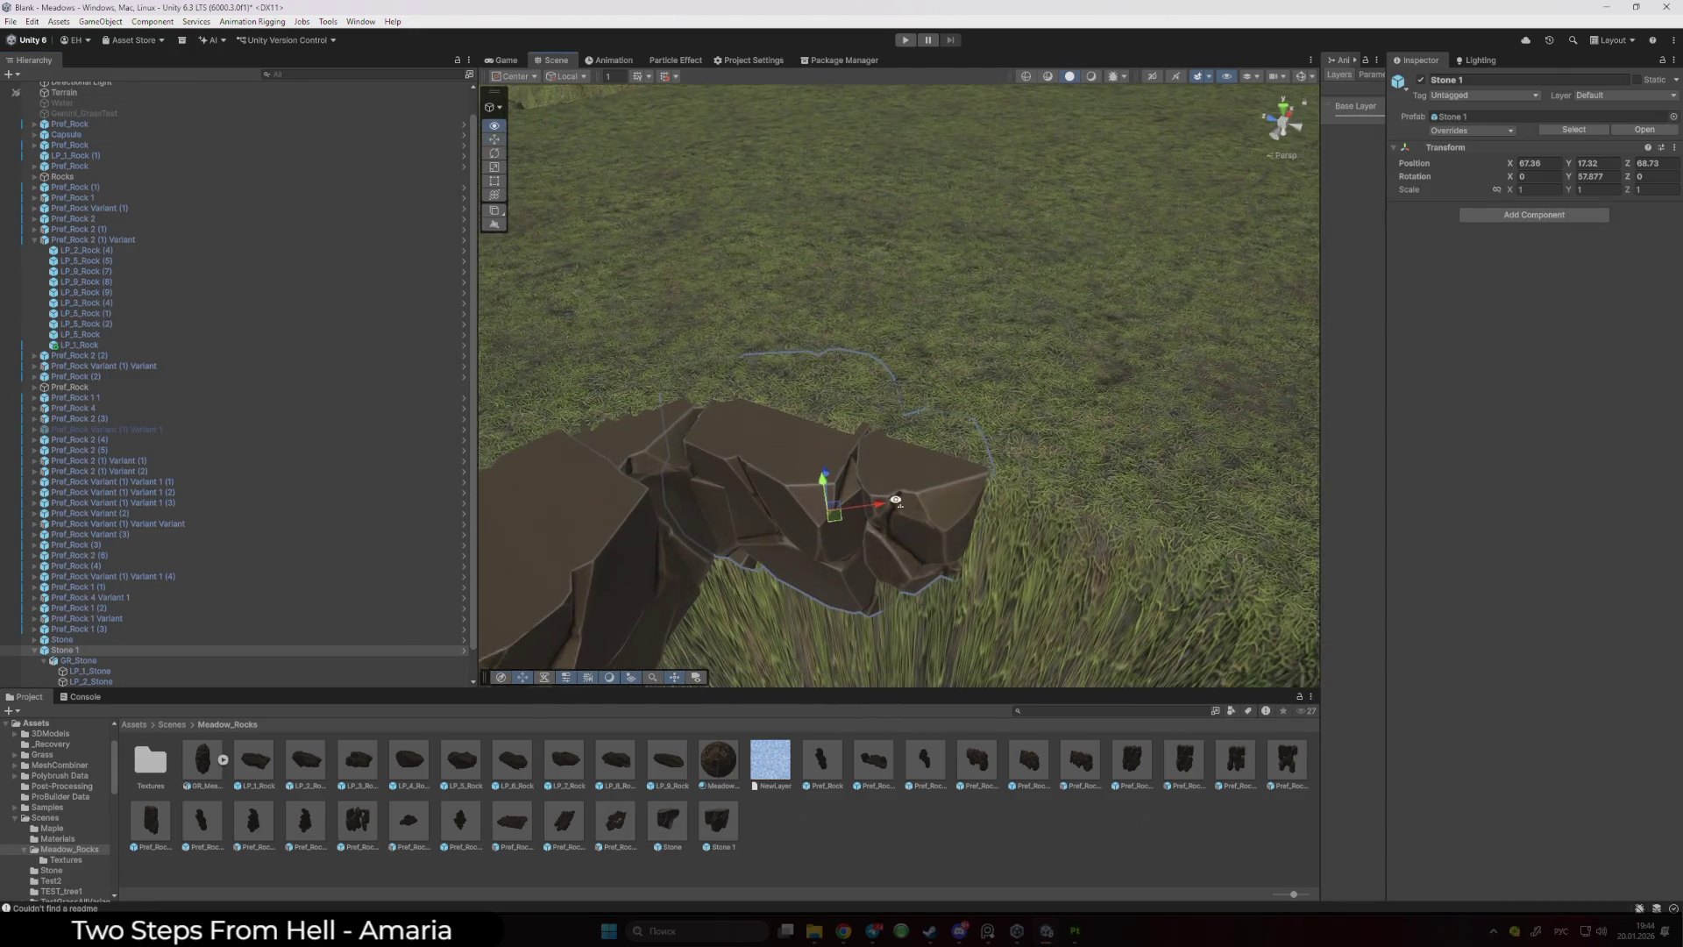
drag(896, 500, 797, 829)
double_click(780, 828)
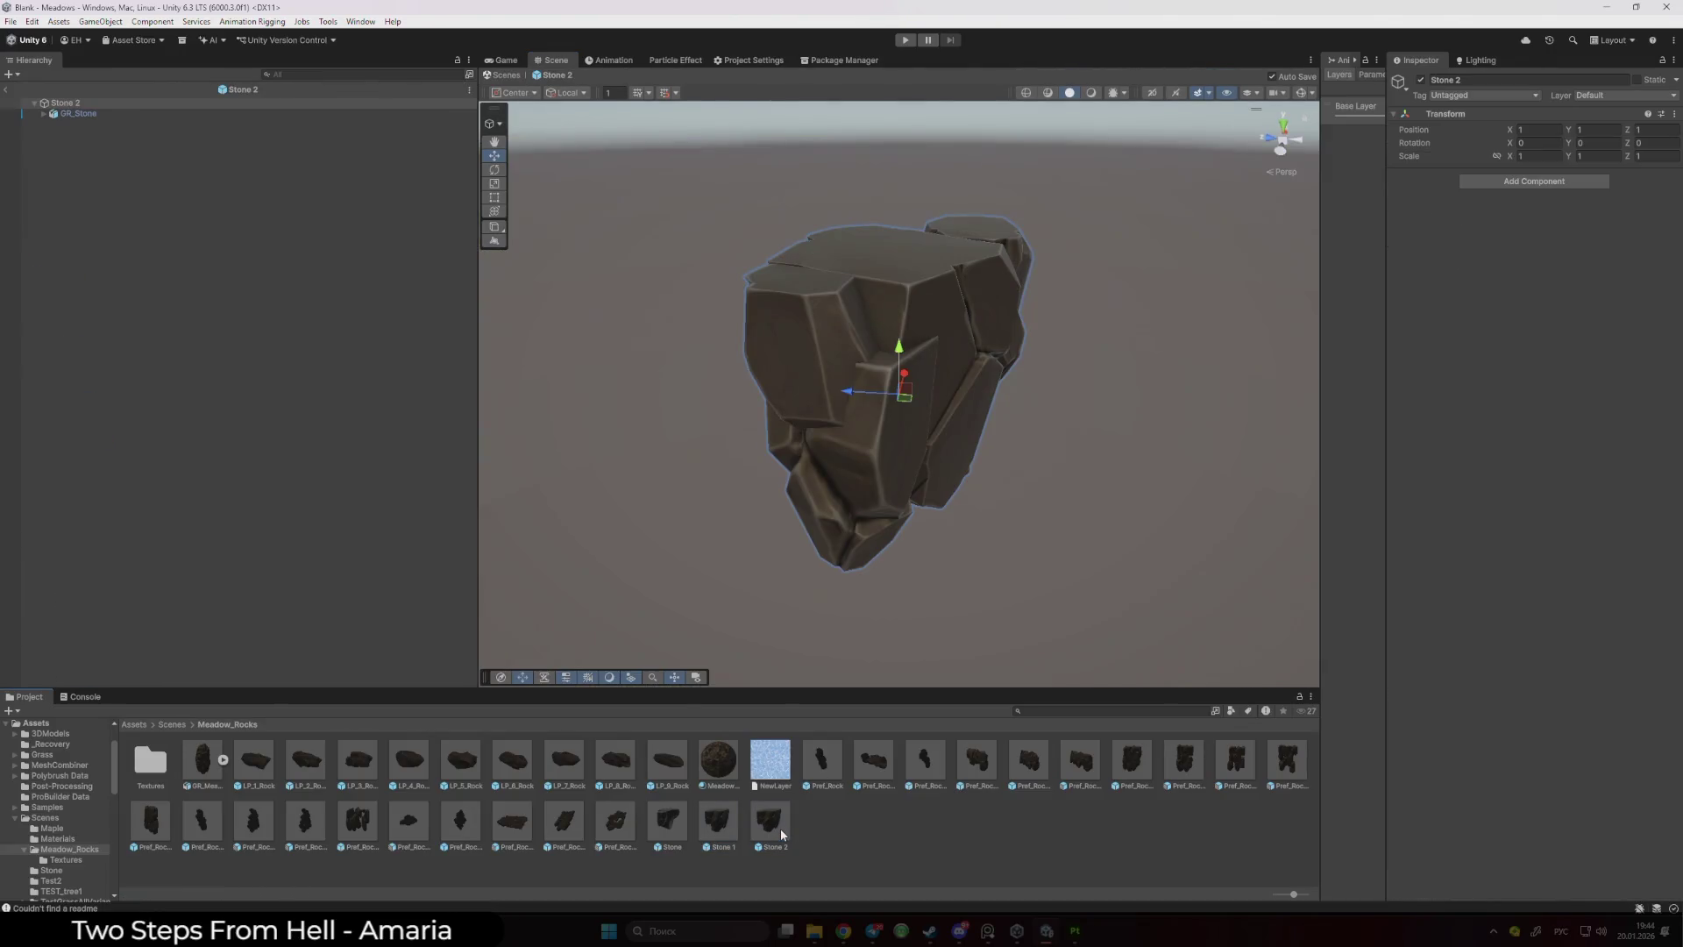
- Turn Stone 2's LP_1_Stone around its Z axis
mouse_move(763, 491)
mouse_down()
mouse_move(752, 443)
mouse_move(733, 455)
mouse_move(870, 393)
mouse_move(769, 456)
mouse_move(736, 456)
mouse_up()
click(881, 387)
click(881, 387)
key(e)
mouse_move(864, 459)
mouse_down()
mouse_move(920, 481)
mouse_move(858, 391)
mouse_move(807, 410)
mouse_move(621, 414)
mouse_move(731, 364)
mouse_move(726, 342)
mouse_move(775, 408)
mouse_up()
- Pull LP_5_Stone down and out from the rock cluster
key(w)
click(723, 389)
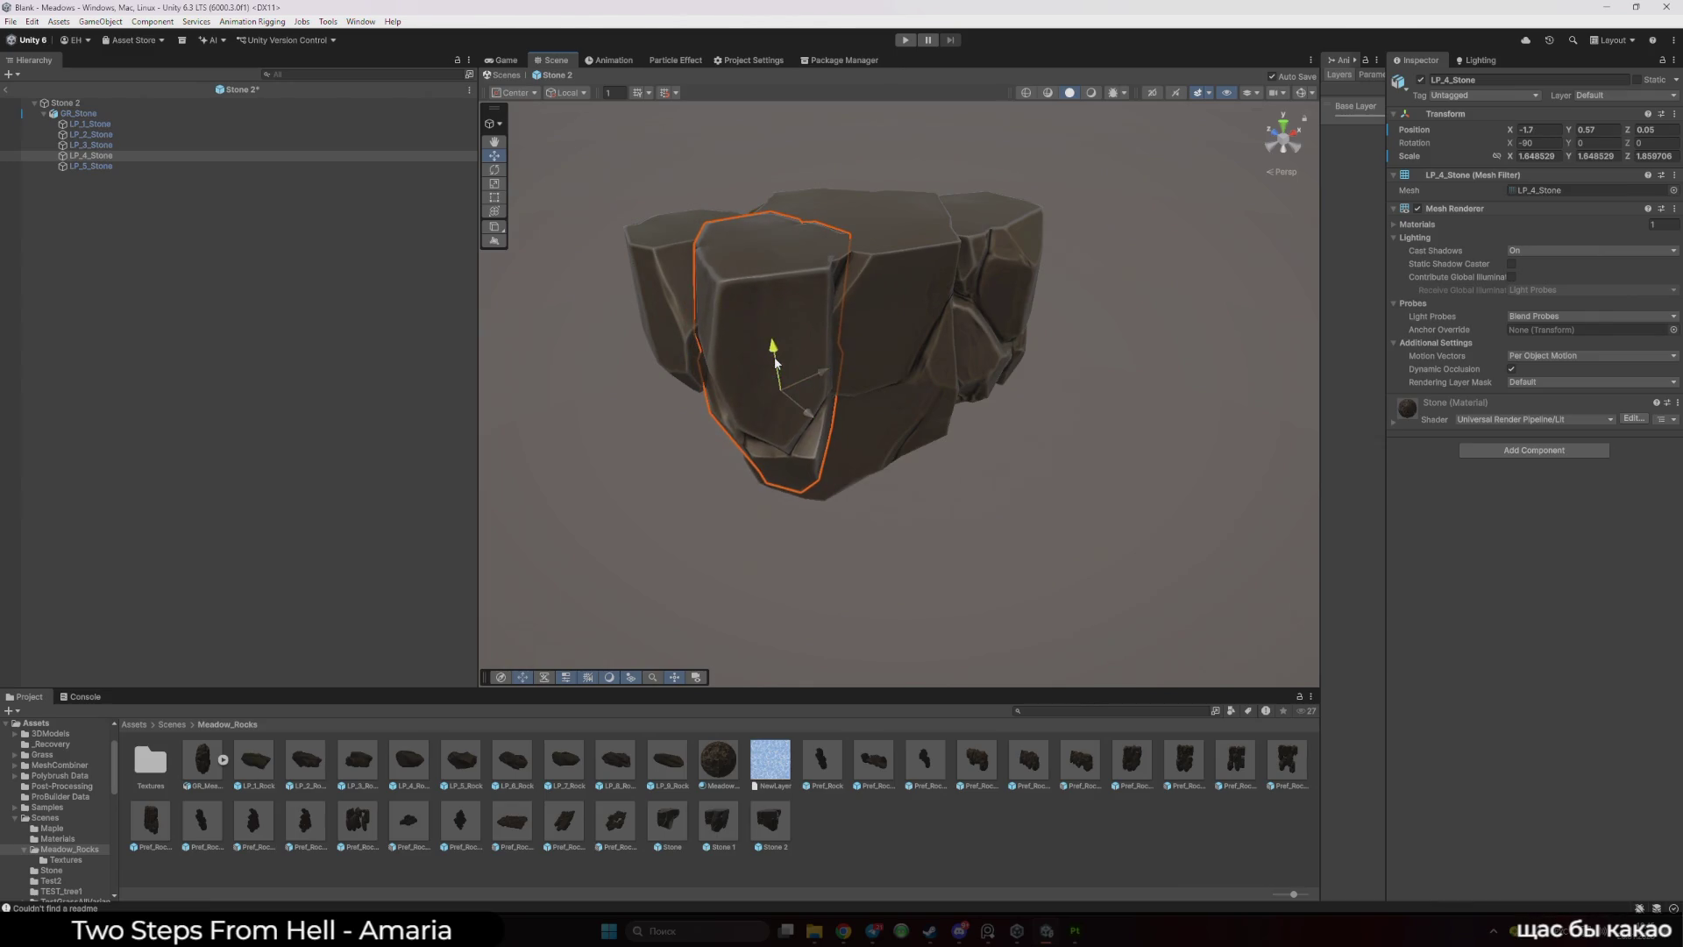
click(962, 451)
mouse_move(962, 451)
mouse_down()
mouse_move(970, 399)
mouse_move(1003, 439)
mouse_move(996, 413)
mouse_up()
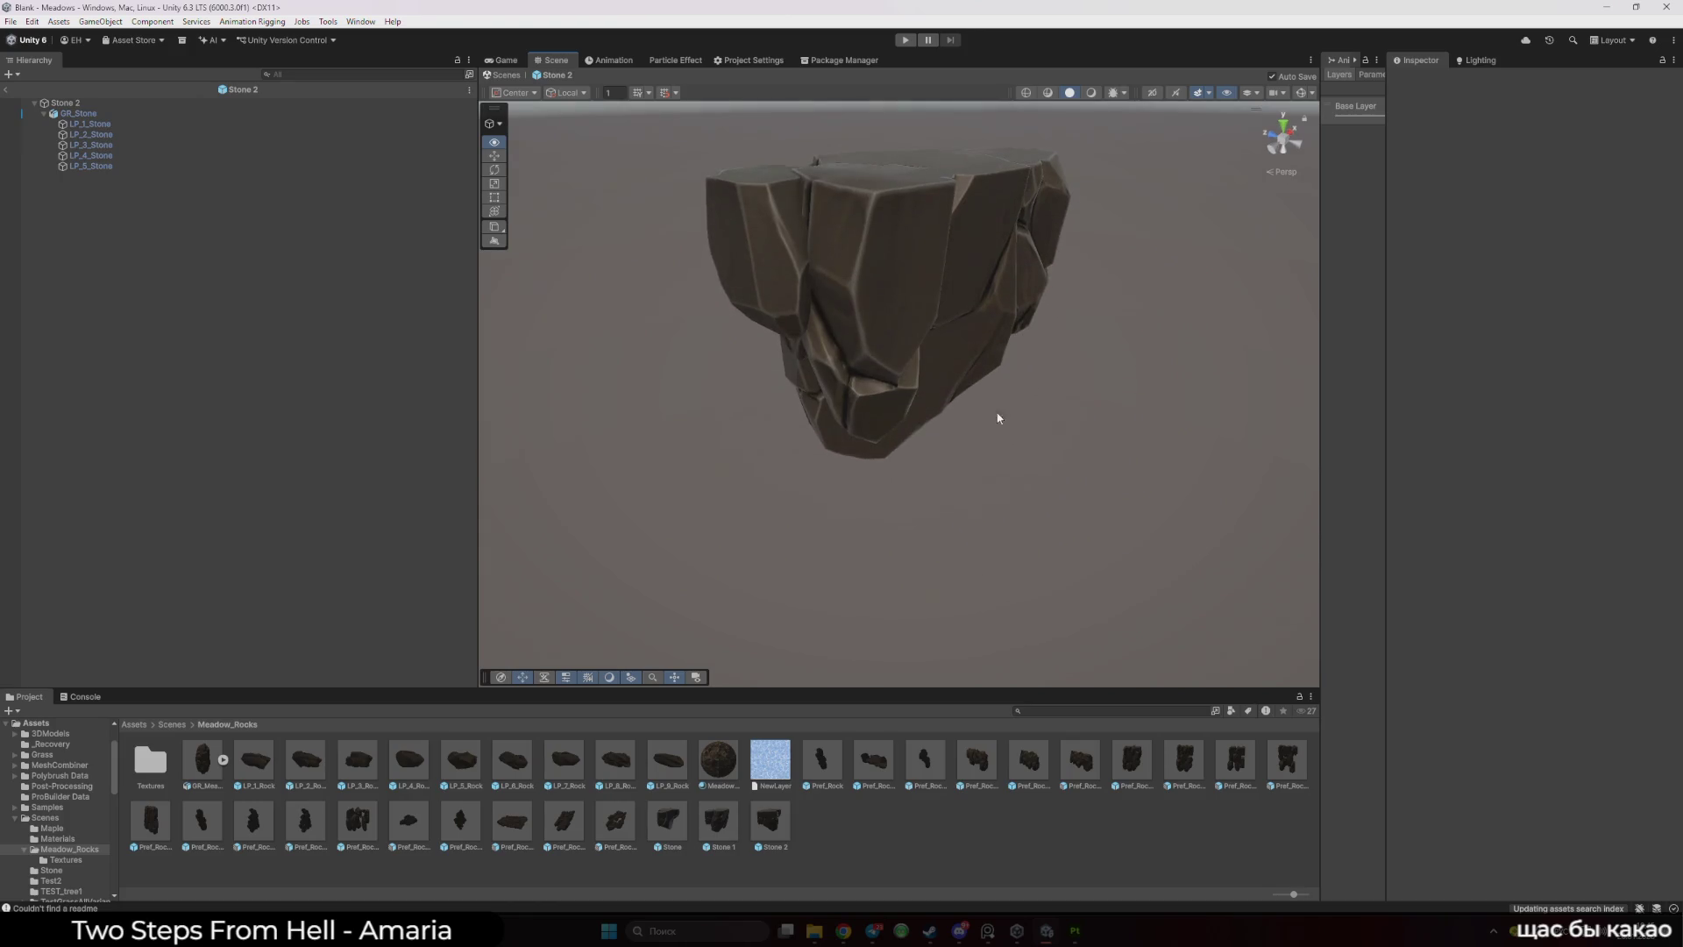
click(766, 263)
click(767, 270)
drag(776, 230, 780, 327)
click(761, 261)
mouse_move(796, 263)
mouse_down()
mouse_move(801, 365)
mouse_move(878, 441)
mouse_move(839, 427)
mouse_move(835, 445)
mouse_move(1070, 413)
mouse_move(996, 415)
mouse_move(738, 505)
mouse_move(833, 487)
mouse_move(781, 493)
mouse_move(890, 504)
mouse_up()
- Angle LP_5_Stone to about 40.9° on Z, lower it, and check the Game view
key(e)
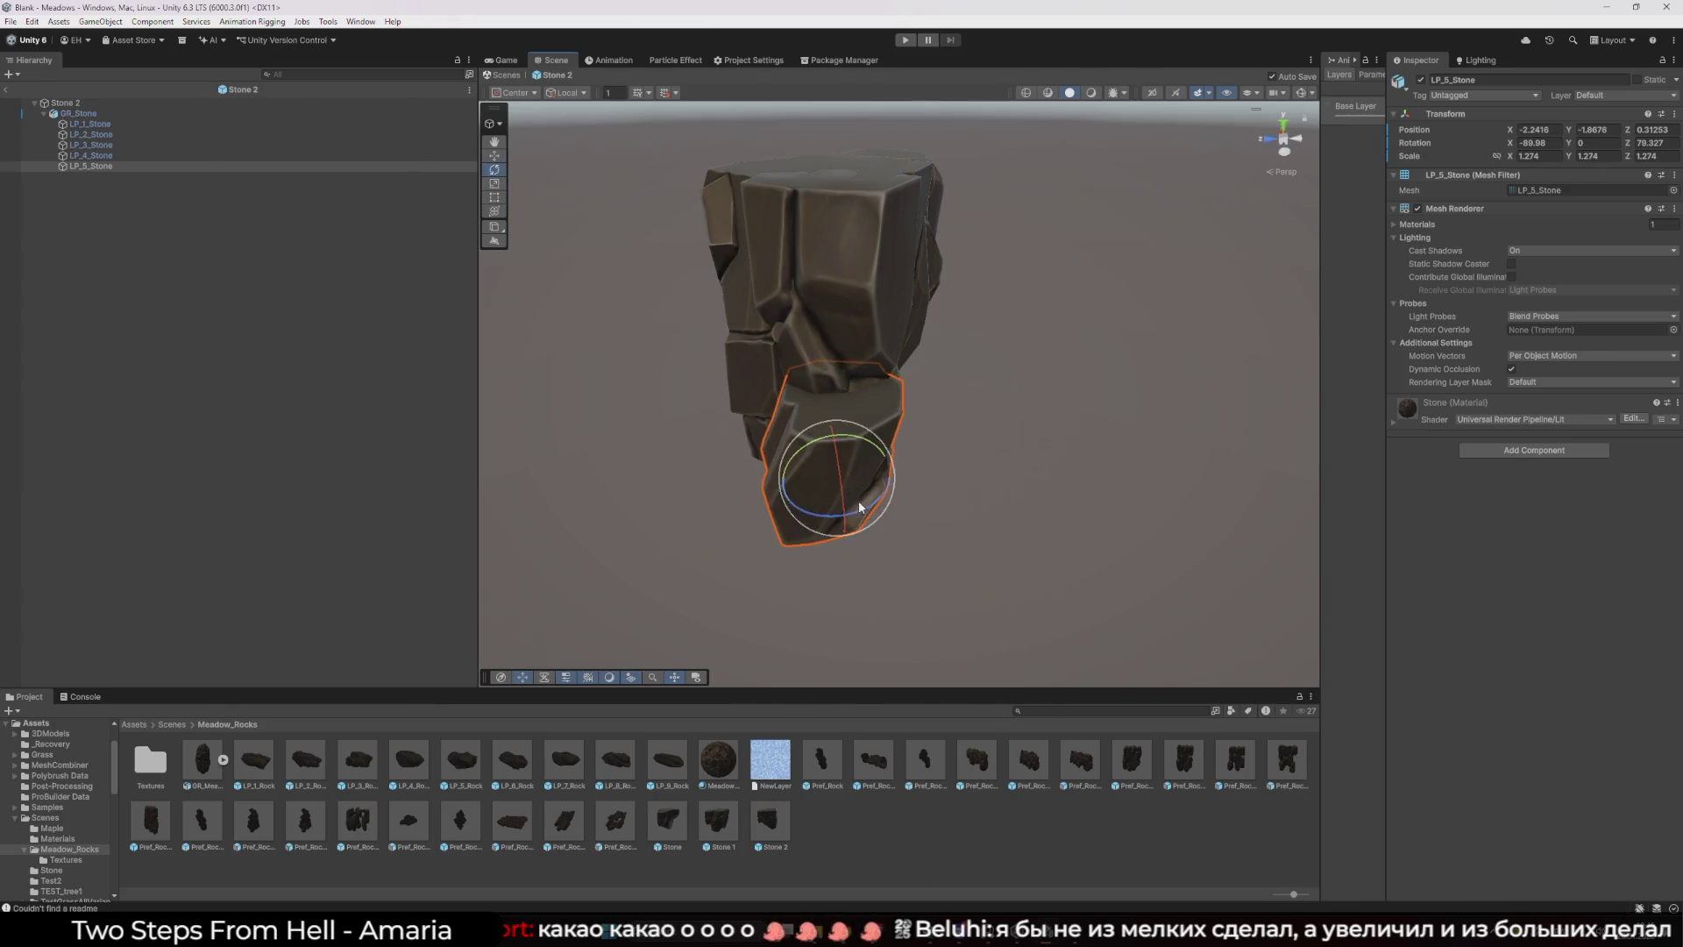
mouse_move(858, 519)
mouse_down()
mouse_move(876, 515)
mouse_move(712, 504)
mouse_up()
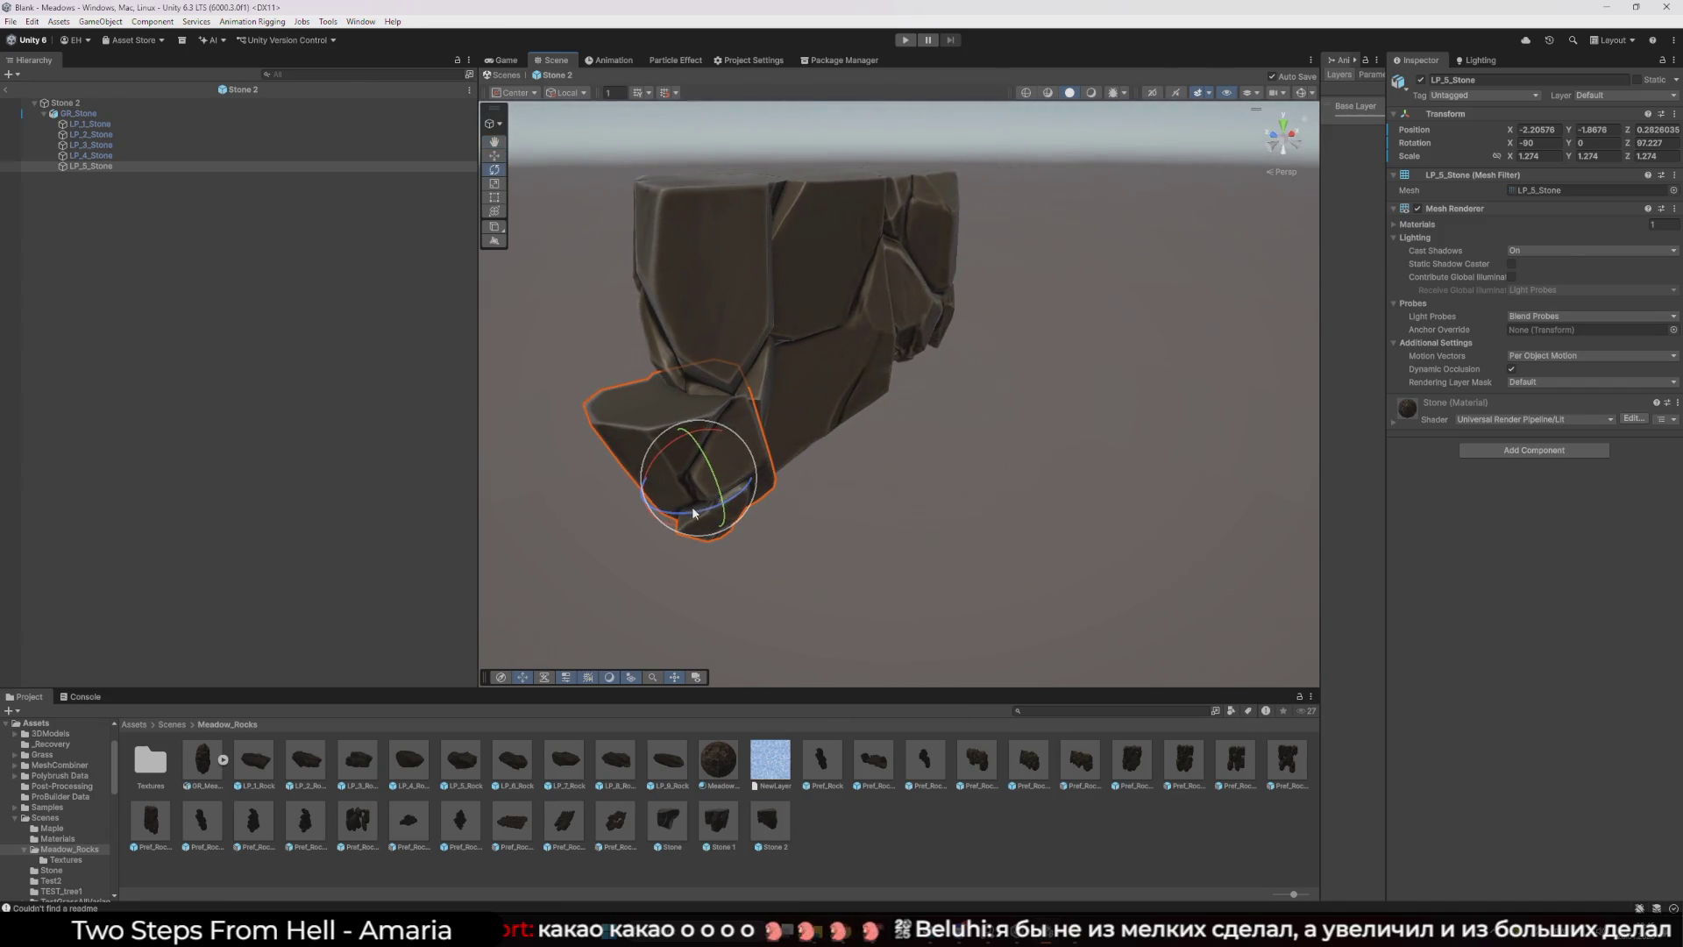
key(w)
mouse_move(691, 502)
mouse_down()
mouse_move(833, 477)
mouse_move(801, 500)
mouse_move(628, 526)
mouse_move(702, 442)
mouse_move(795, 429)
mouse_move(789, 495)
mouse_move(805, 484)
mouse_move(892, 513)
mouse_move(800, 481)
mouse_move(1070, 496)
mouse_up()
key(w)
key(e)
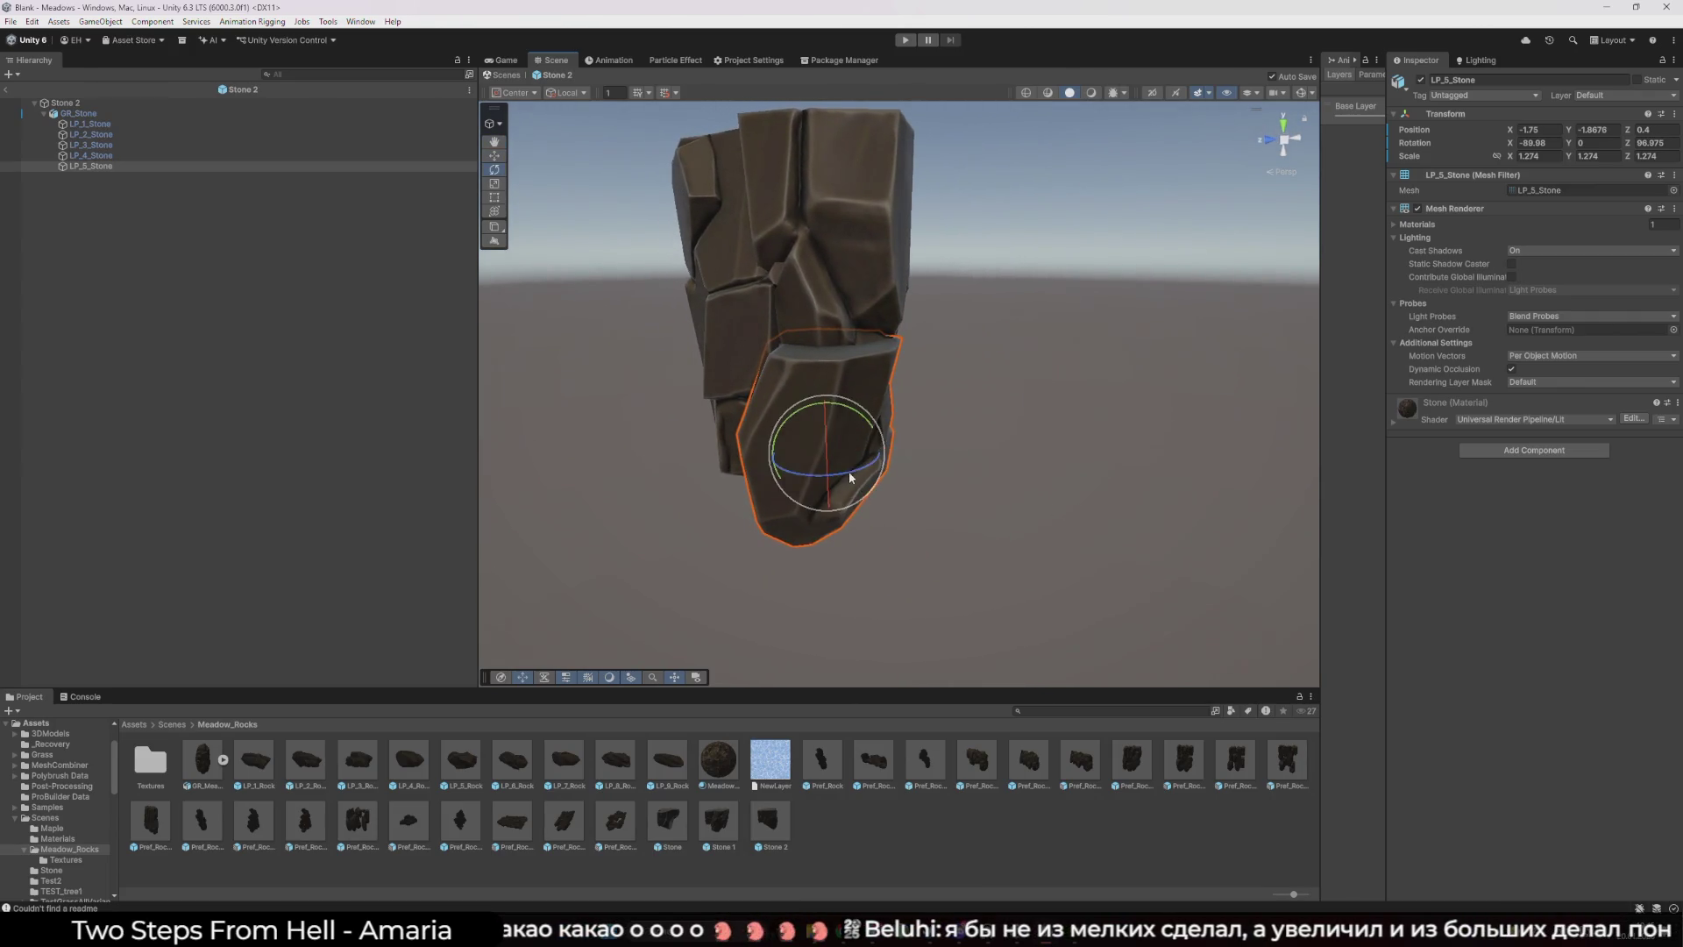
mouse_move(849, 469)
mouse_down()
mouse_move(943, 457)
mouse_move(924, 476)
mouse_move(864, 470)
mouse_up()
key(w)
drag(838, 405, 840, 449)
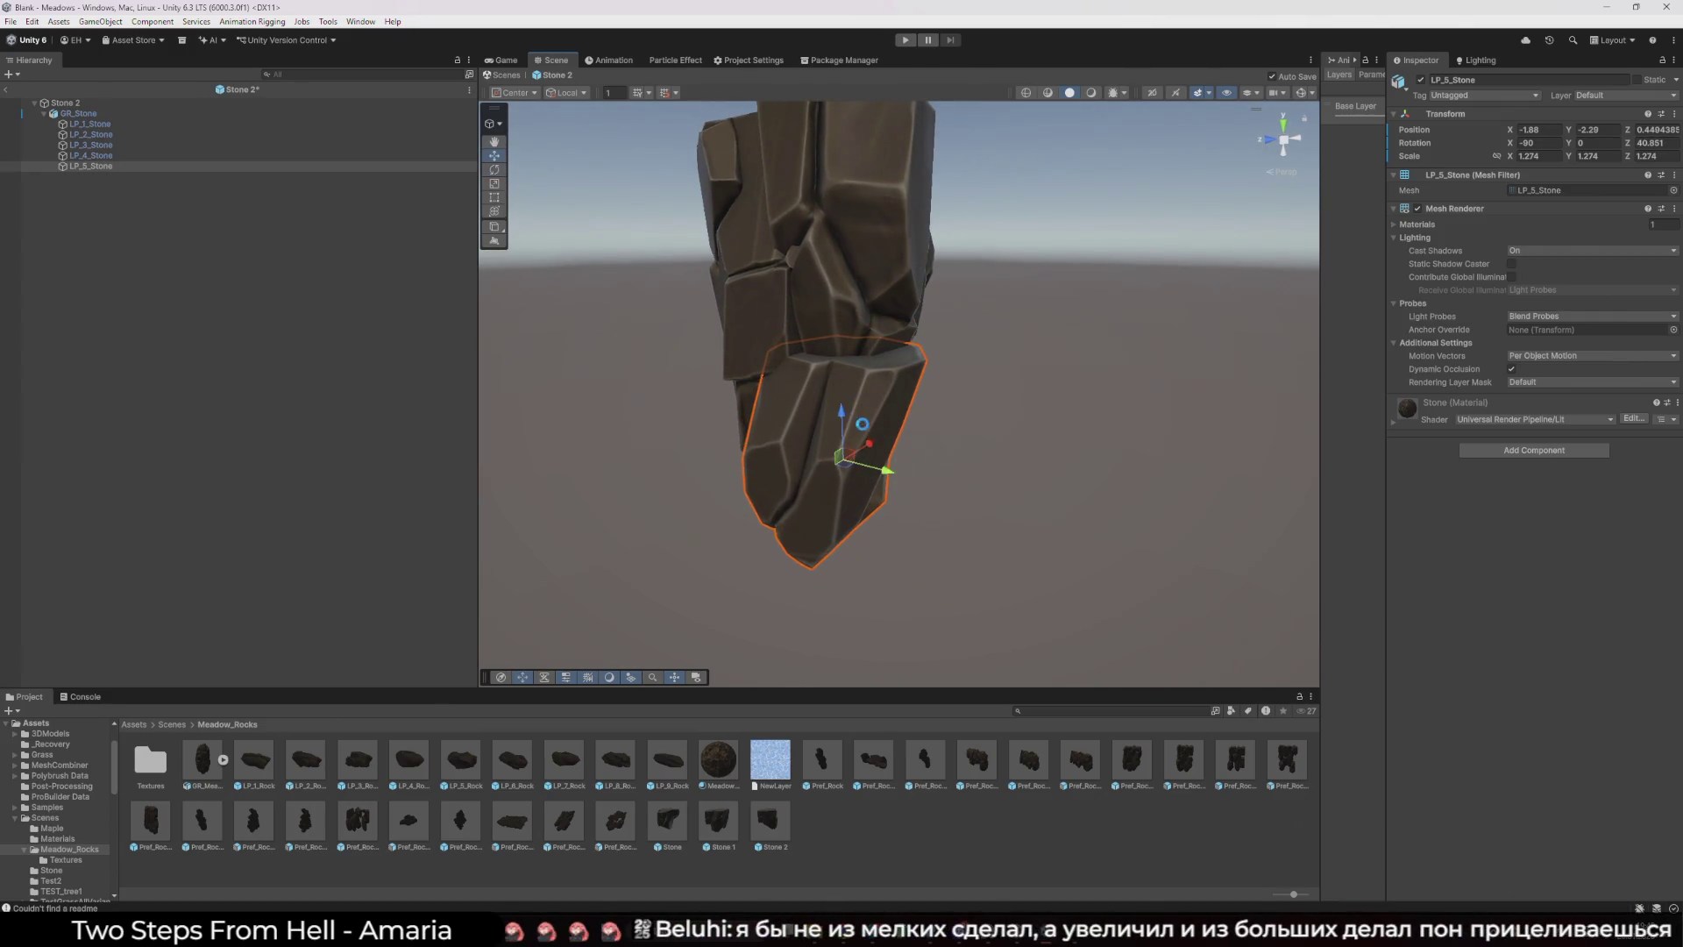
key(ctrl+2)
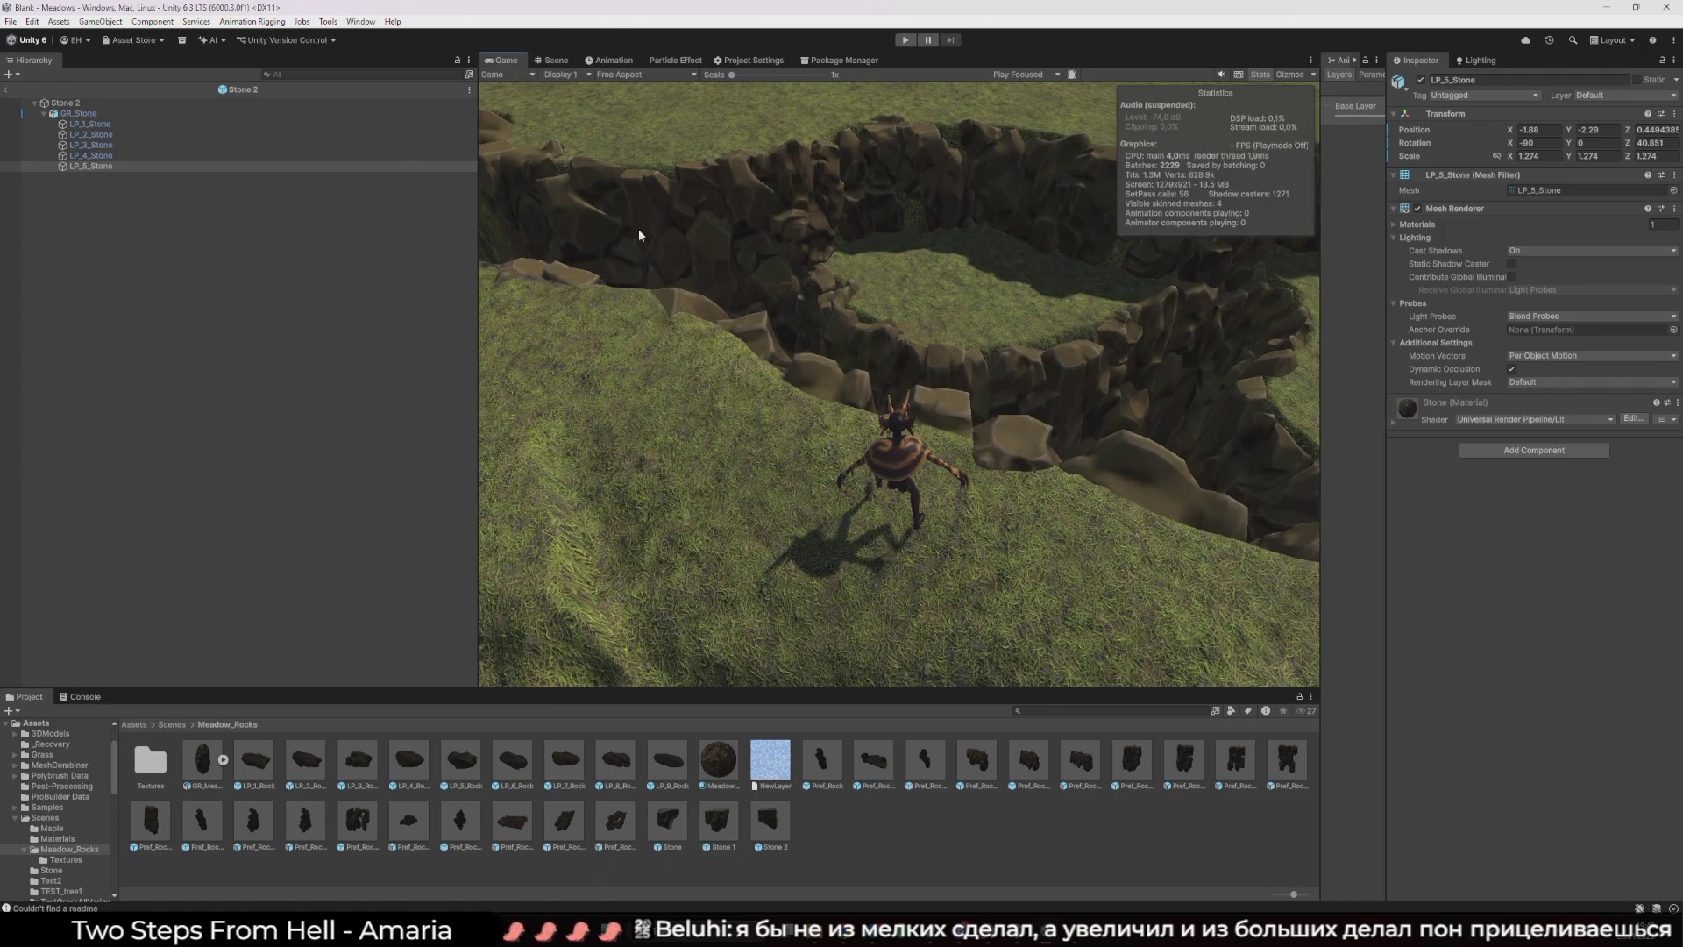
click(552, 60)
- Frame LP_2_Stone and slide it left across the ground plane
mouse_move(995, 428)
mouse_down()
mouse_move(871, 447)
mouse_move(742, 430)
mouse_up()
click(976, 439)
key(f)
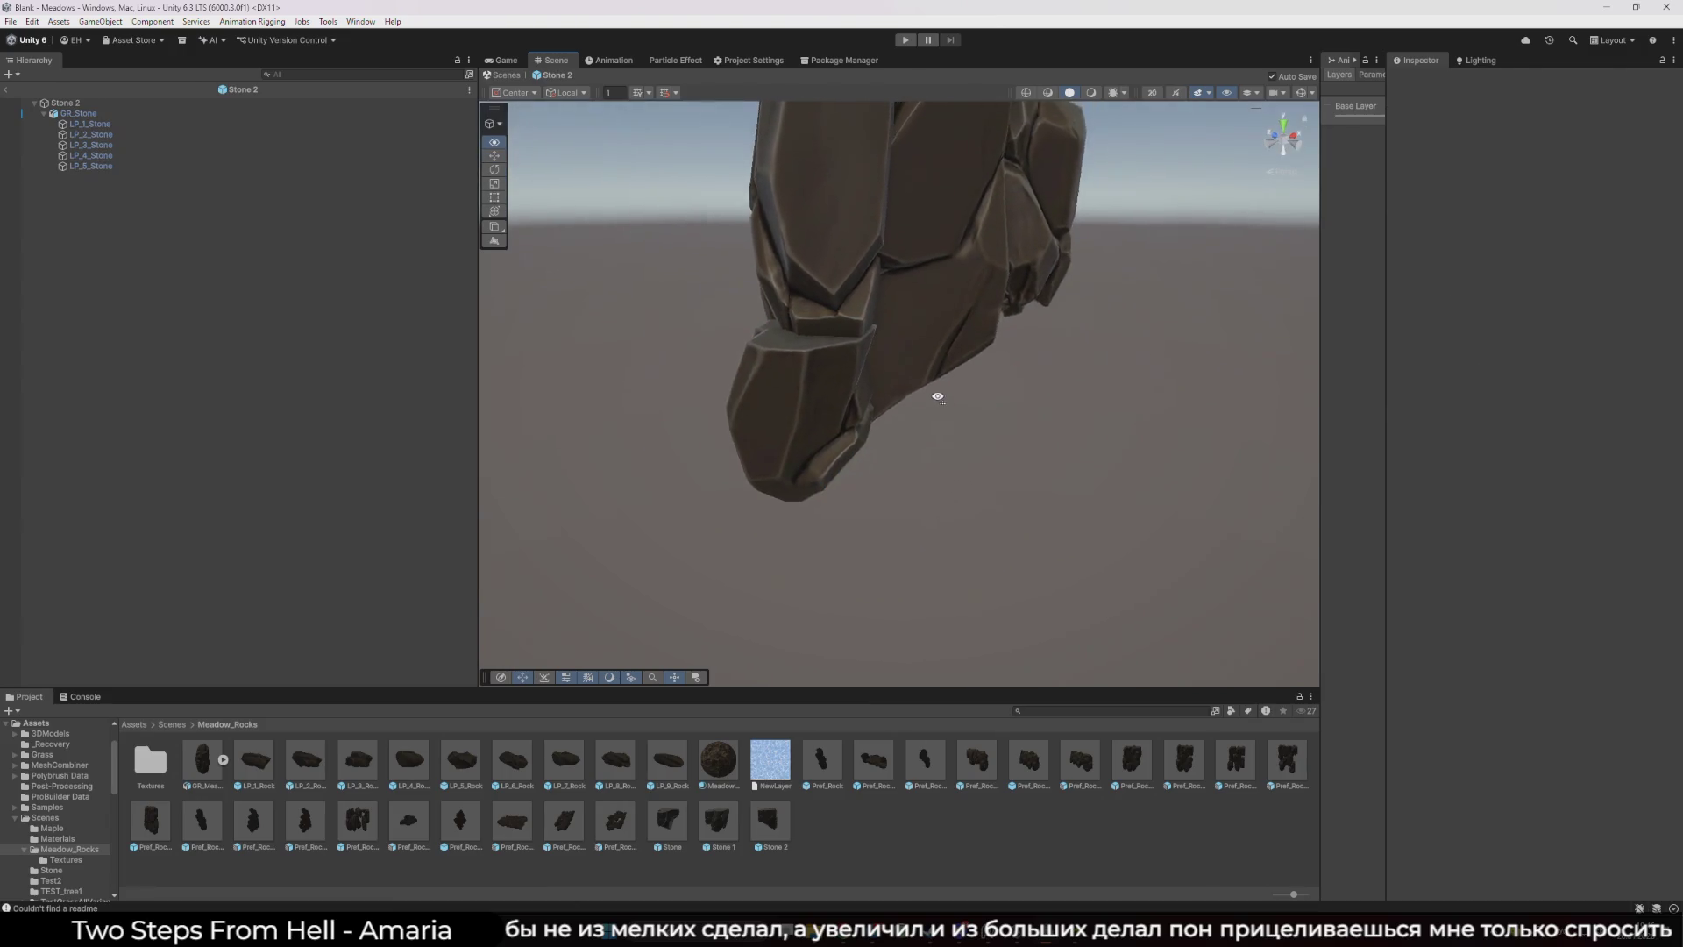
click(162, 155)
click(169, 144)
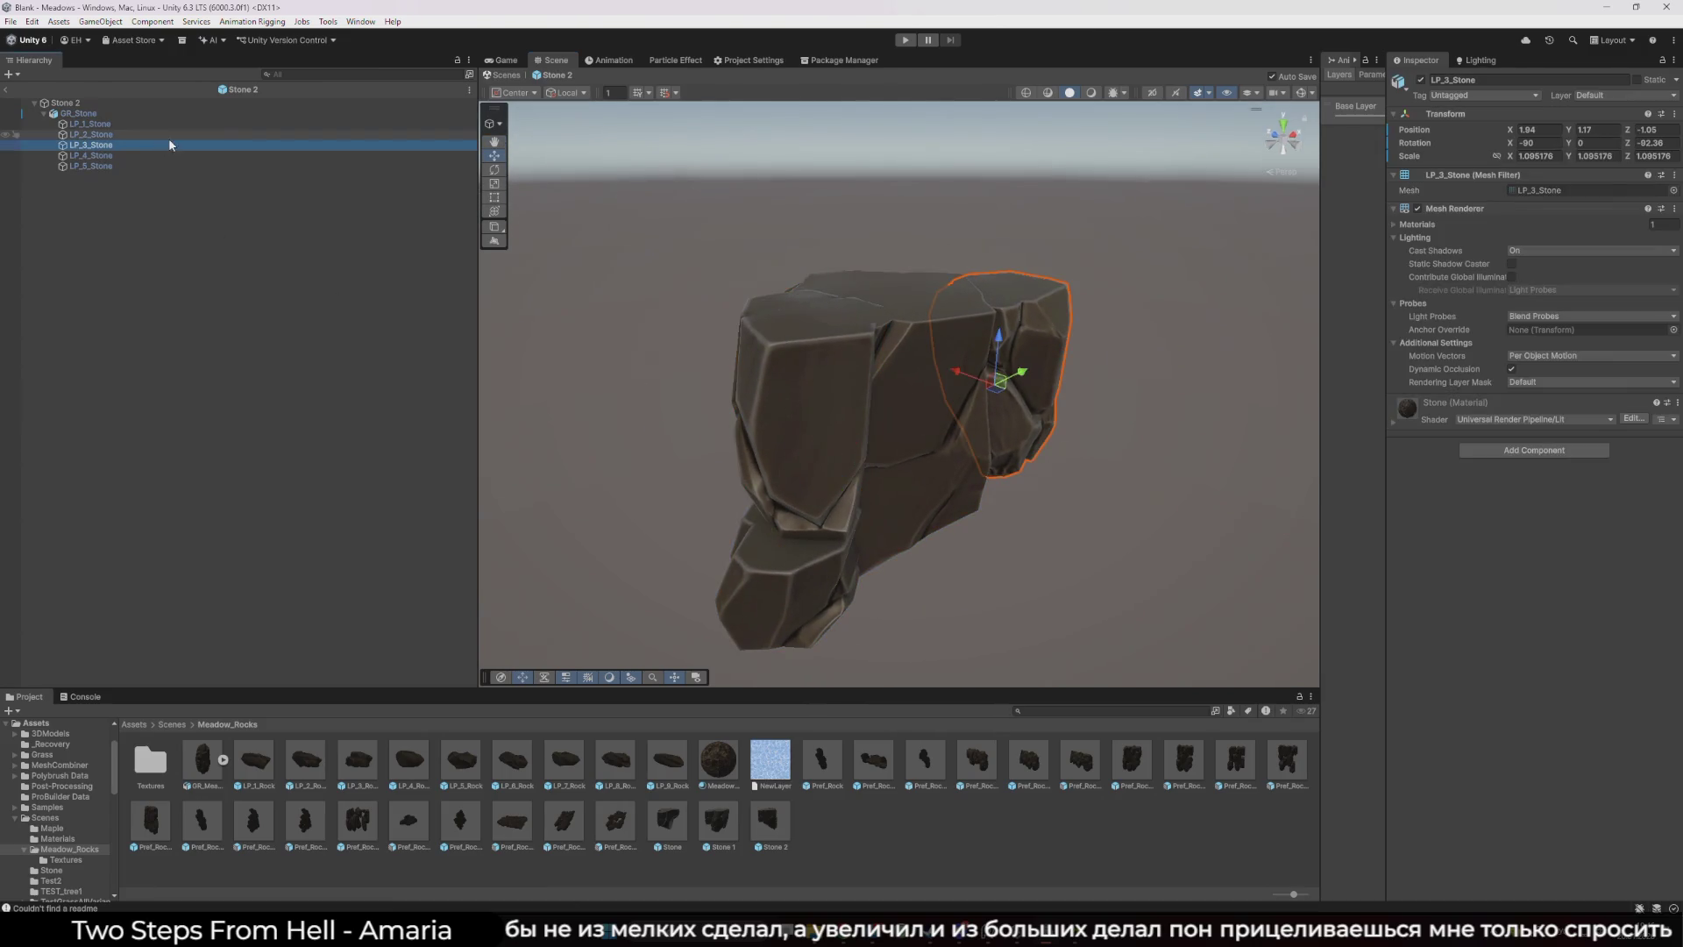
click(153, 134)
click(135, 123)
click(140, 134)
key(f)
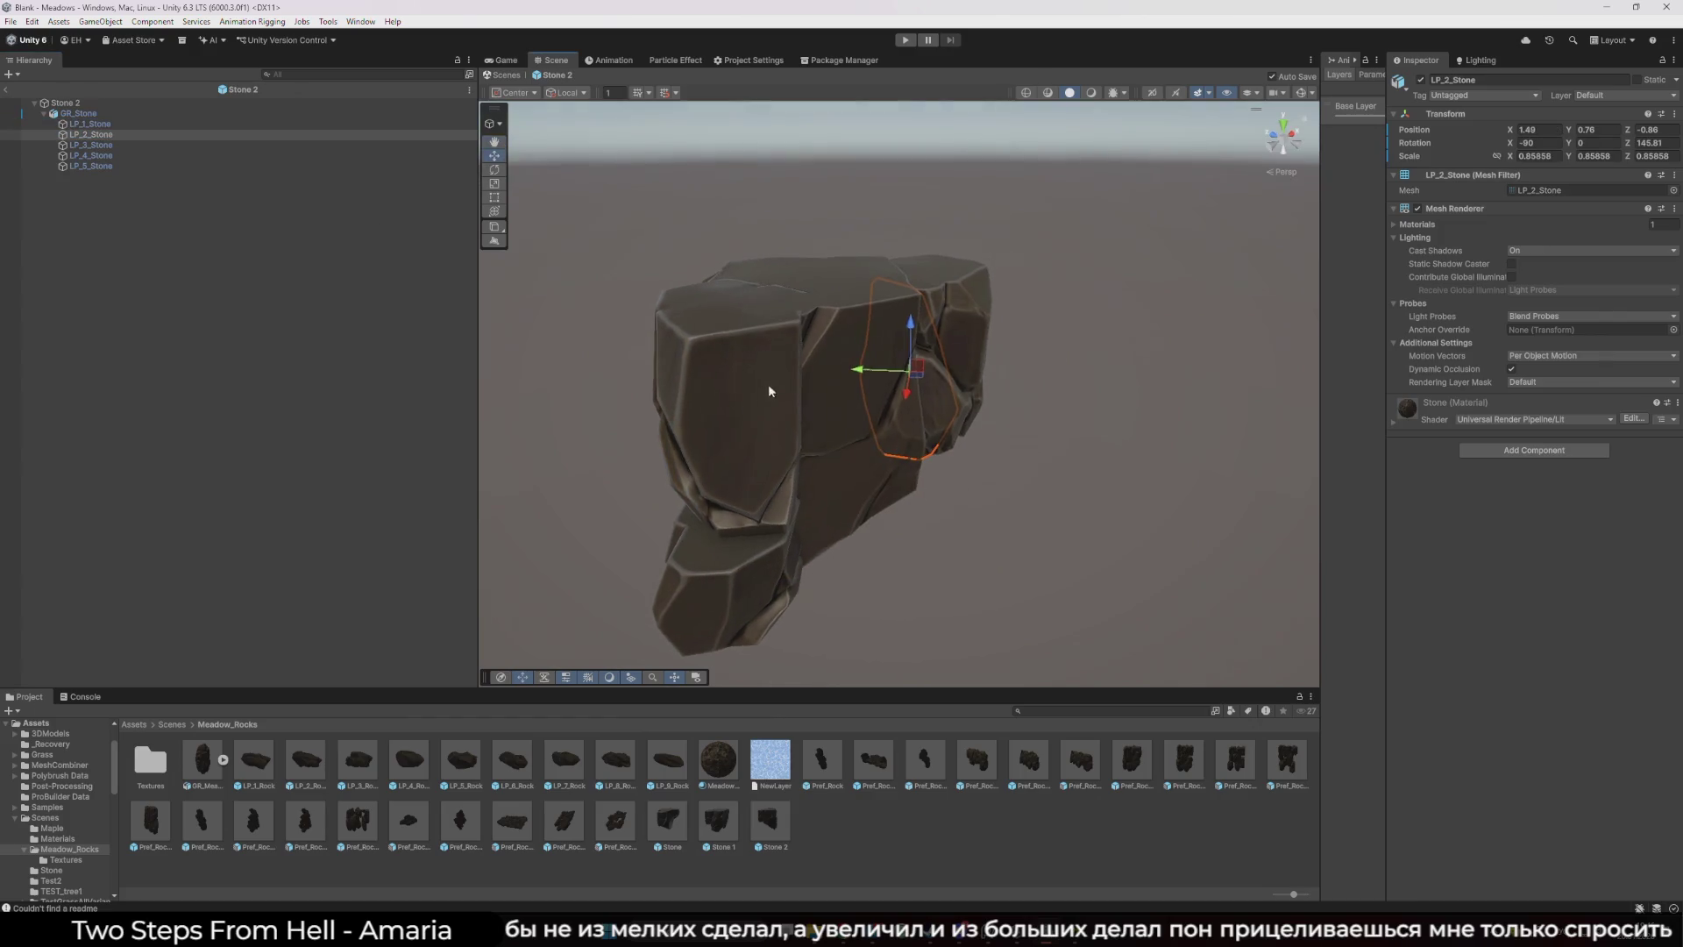
key(w)
mouse_move(864, 395)
mouse_down()
mouse_move(793, 504)
mouse_move(762, 465)
mouse_move(732, 477)
mouse_move(725, 458)
mouse_move(843, 296)
mouse_move(841, 401)
mouse_move(716, 444)
mouse_up()
key(e)
key(w)
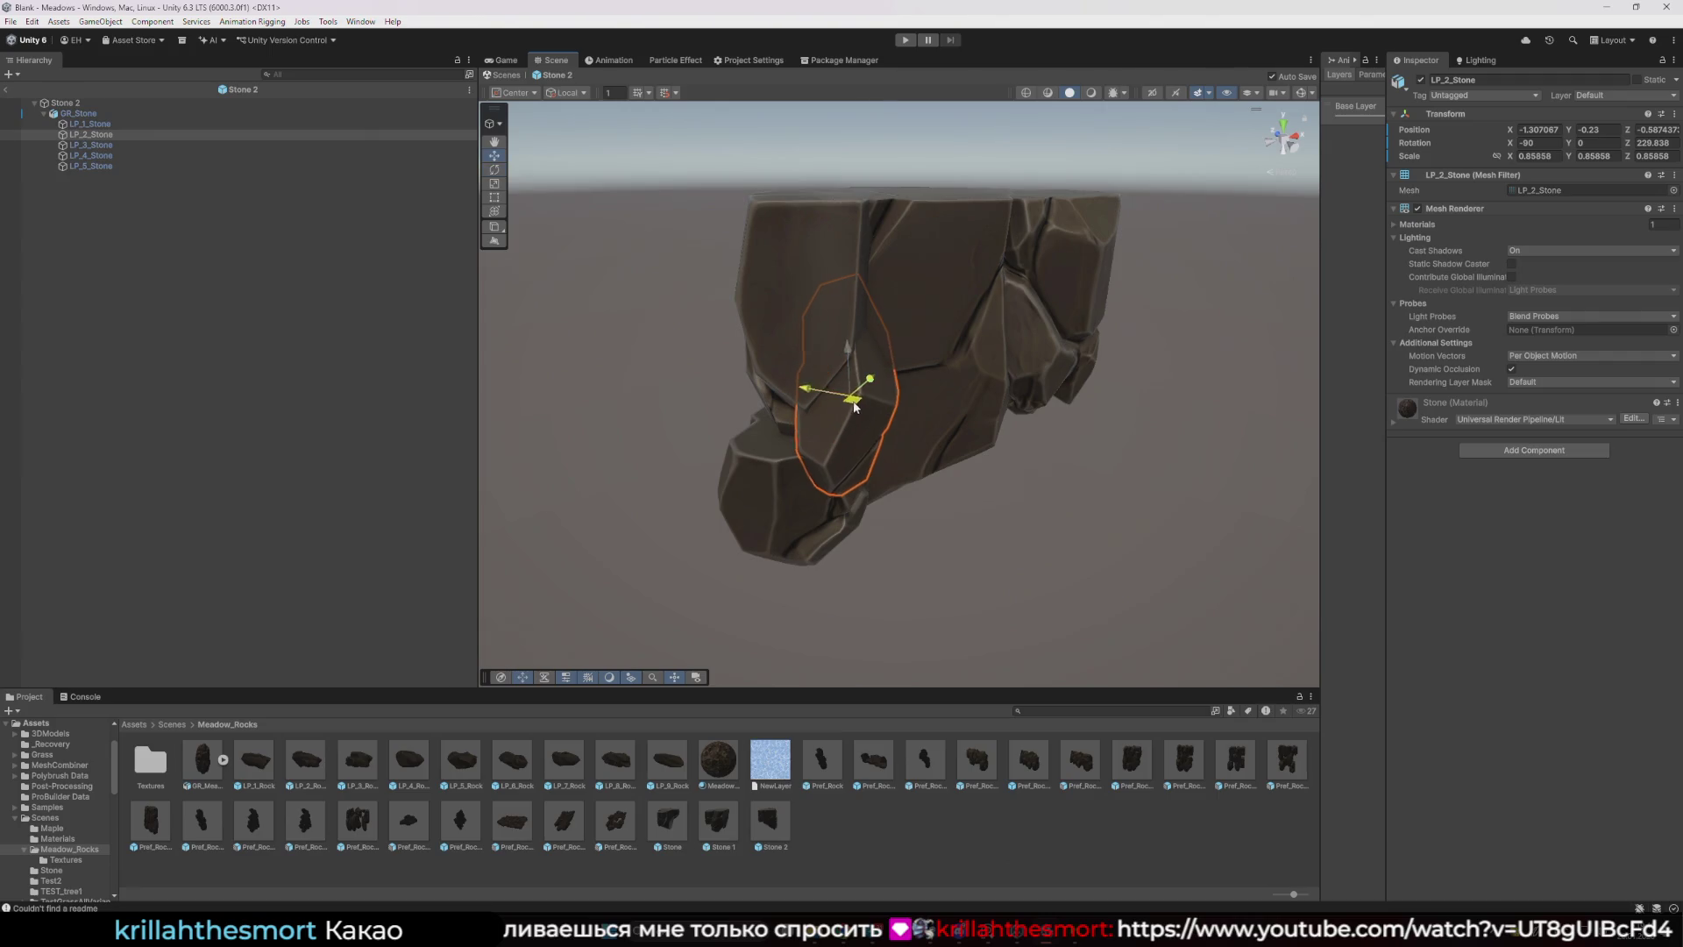
mouse_move(855, 410)
mouse_down()
mouse_move(882, 412)
mouse_move(864, 421)
mouse_move(860, 405)
mouse_move(868, 464)
mouse_up()
- Rotate LP_2_Stone and settle it slightly lower against the rock
key(w)
click(957, 506)
mouse_move(956, 506)
mouse_down()
mouse_move(853, 458)
mouse_move(969, 450)
mouse_move(909, 470)
mouse_move(701, 460)
mouse_move(688, 491)
mouse_move(793, 491)
mouse_move(701, 490)
mouse_move(754, 492)
mouse_up()
click(701, 474)
key(e)
key(w)
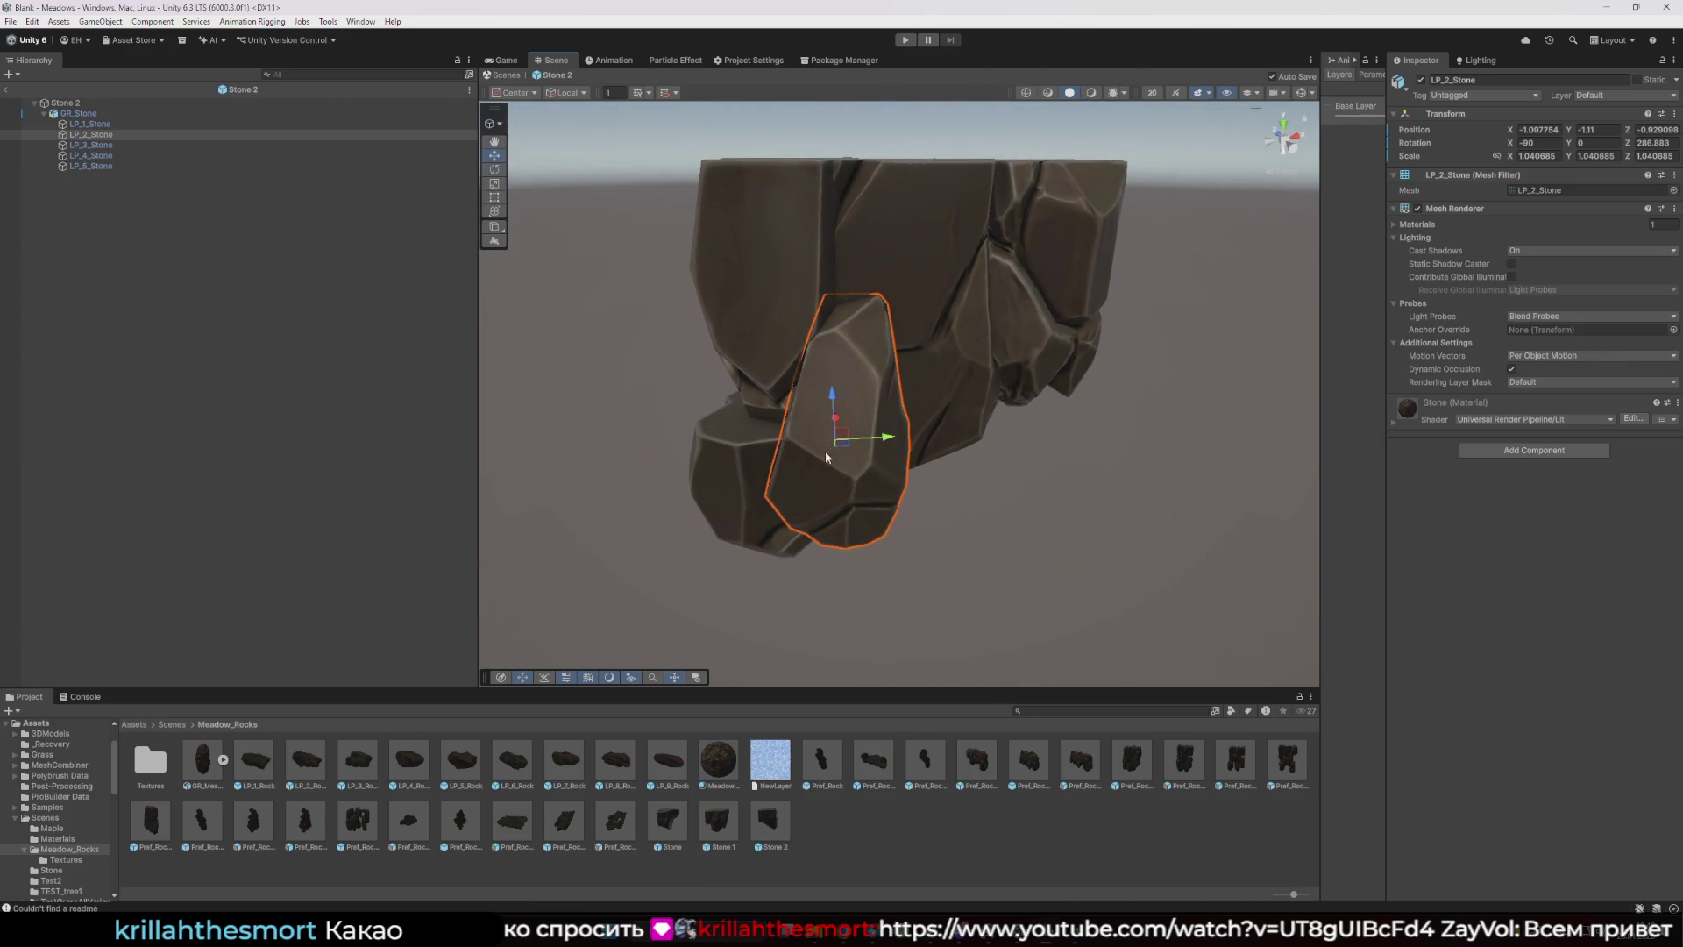
mouse_move(826, 432)
mouse_down()
mouse_move(822, 414)
mouse_move(834, 450)
mouse_move(821, 430)
mouse_move(872, 447)
mouse_up()
click(815, 444)
click(857, 346)
click(995, 480)
click(856, 473)
click(968, 469)
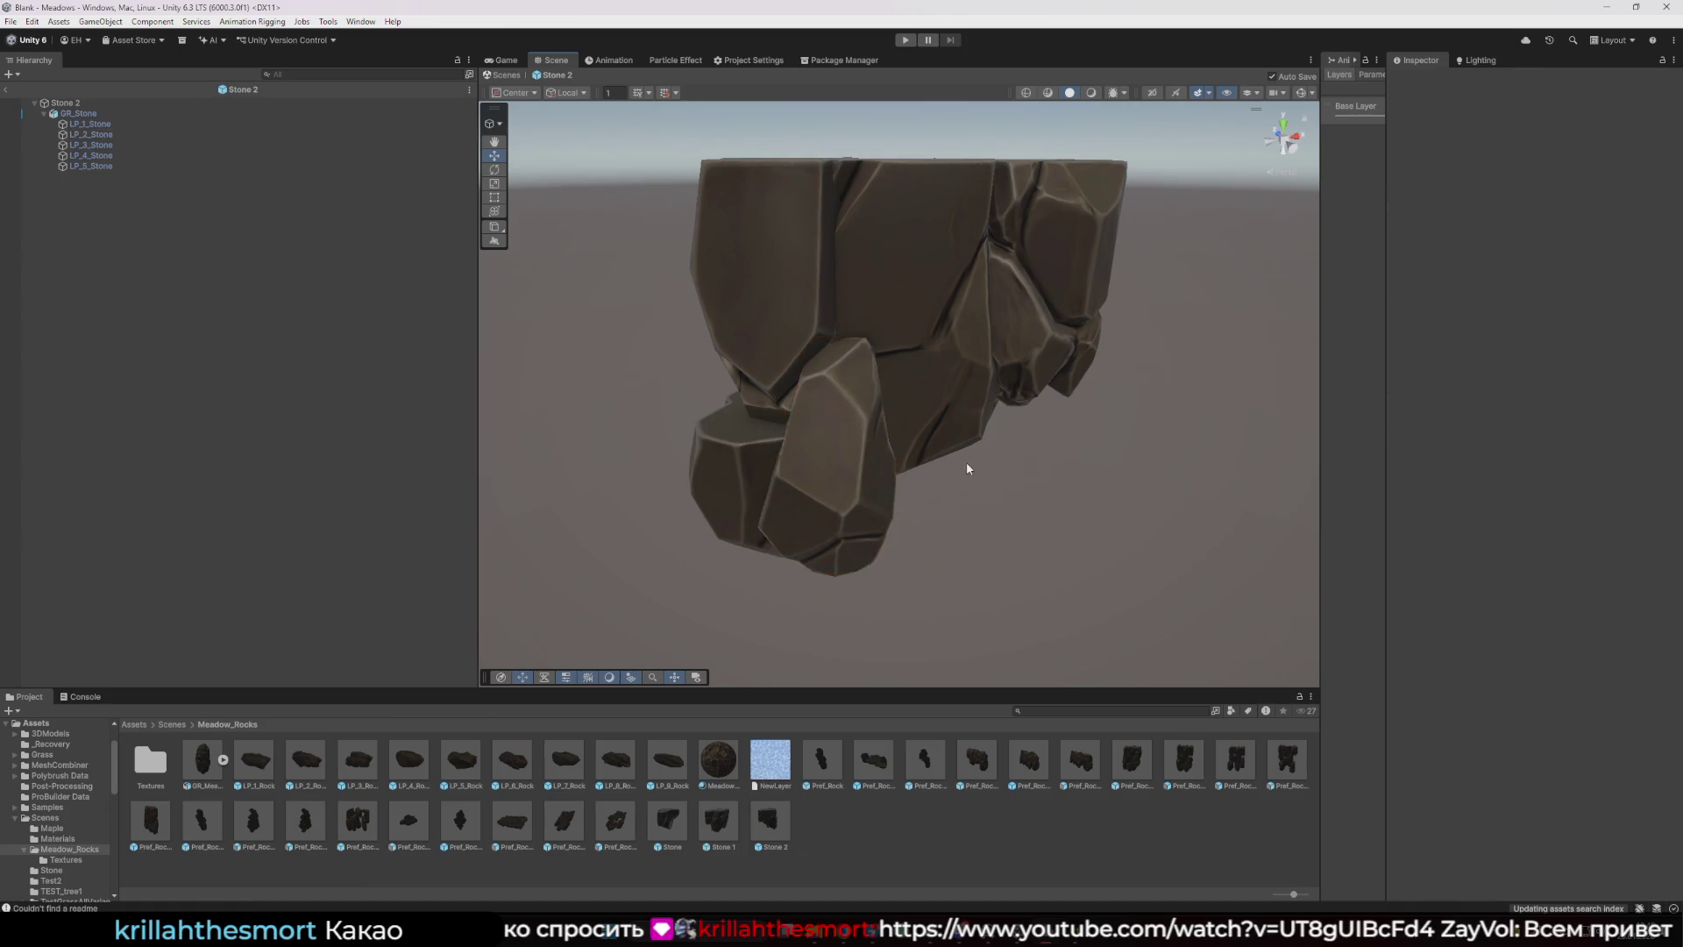
- Move LP_3_Stone down the rock and tilt it around its Z axis
scroll(982, 474, down, 5)
click(985, 478)
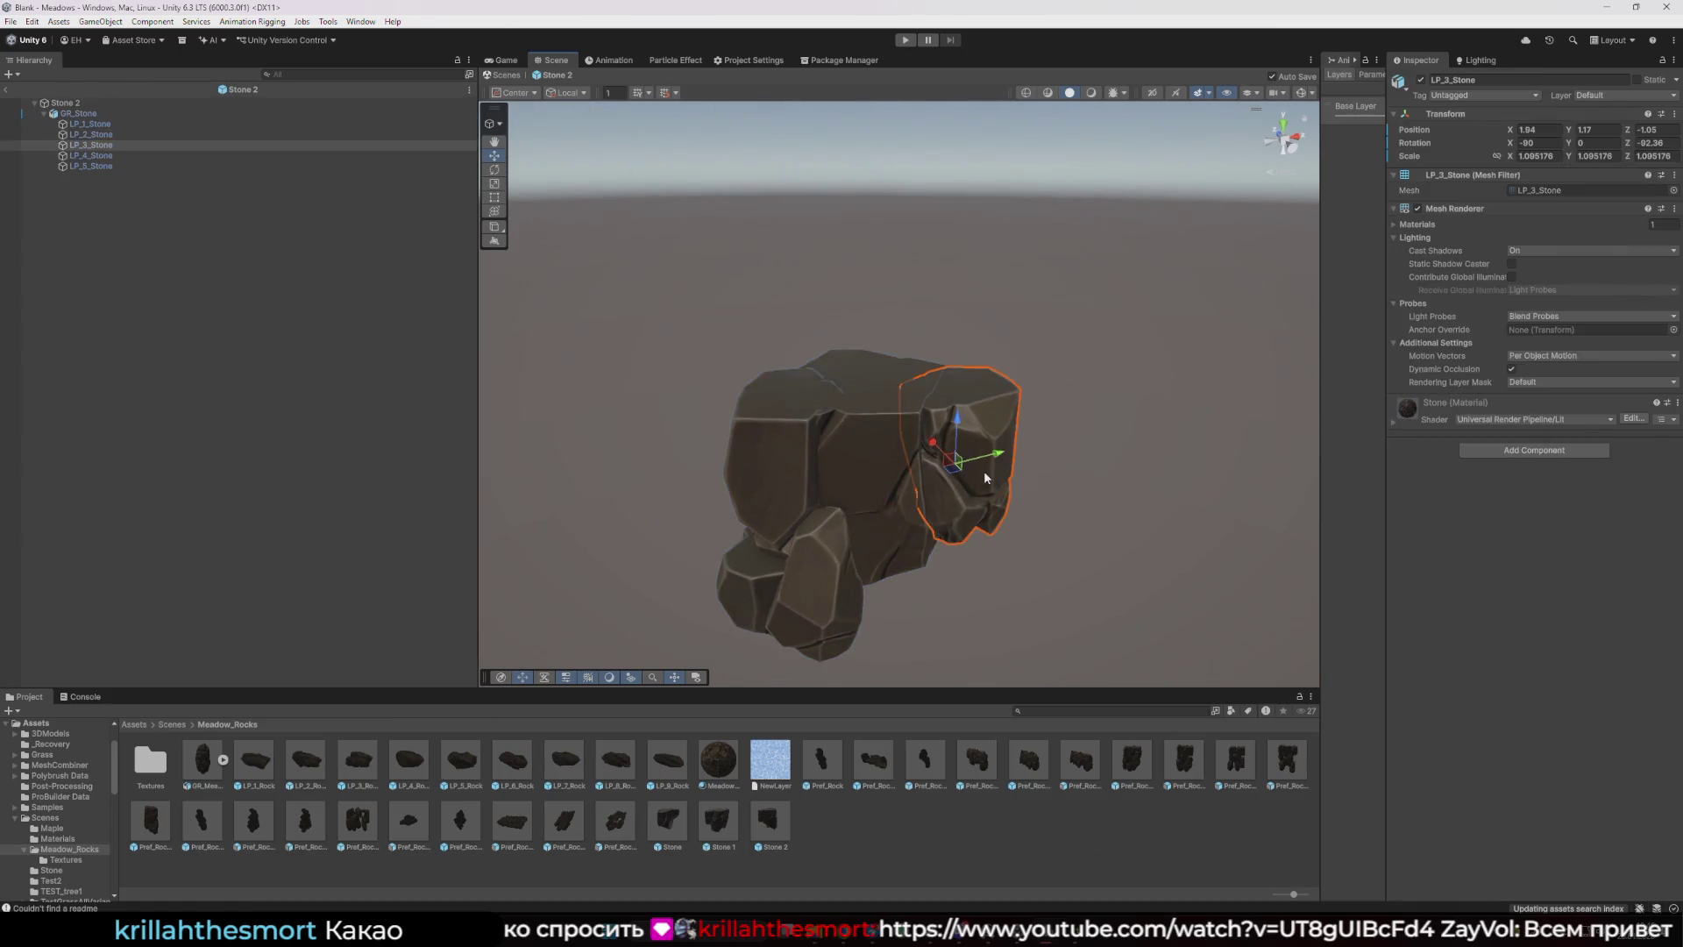
mouse_move(956, 424)
mouse_down()
mouse_move(980, 570)
mouse_move(912, 569)
mouse_move(939, 585)
mouse_up()
key(r)
key(w)
key(f)
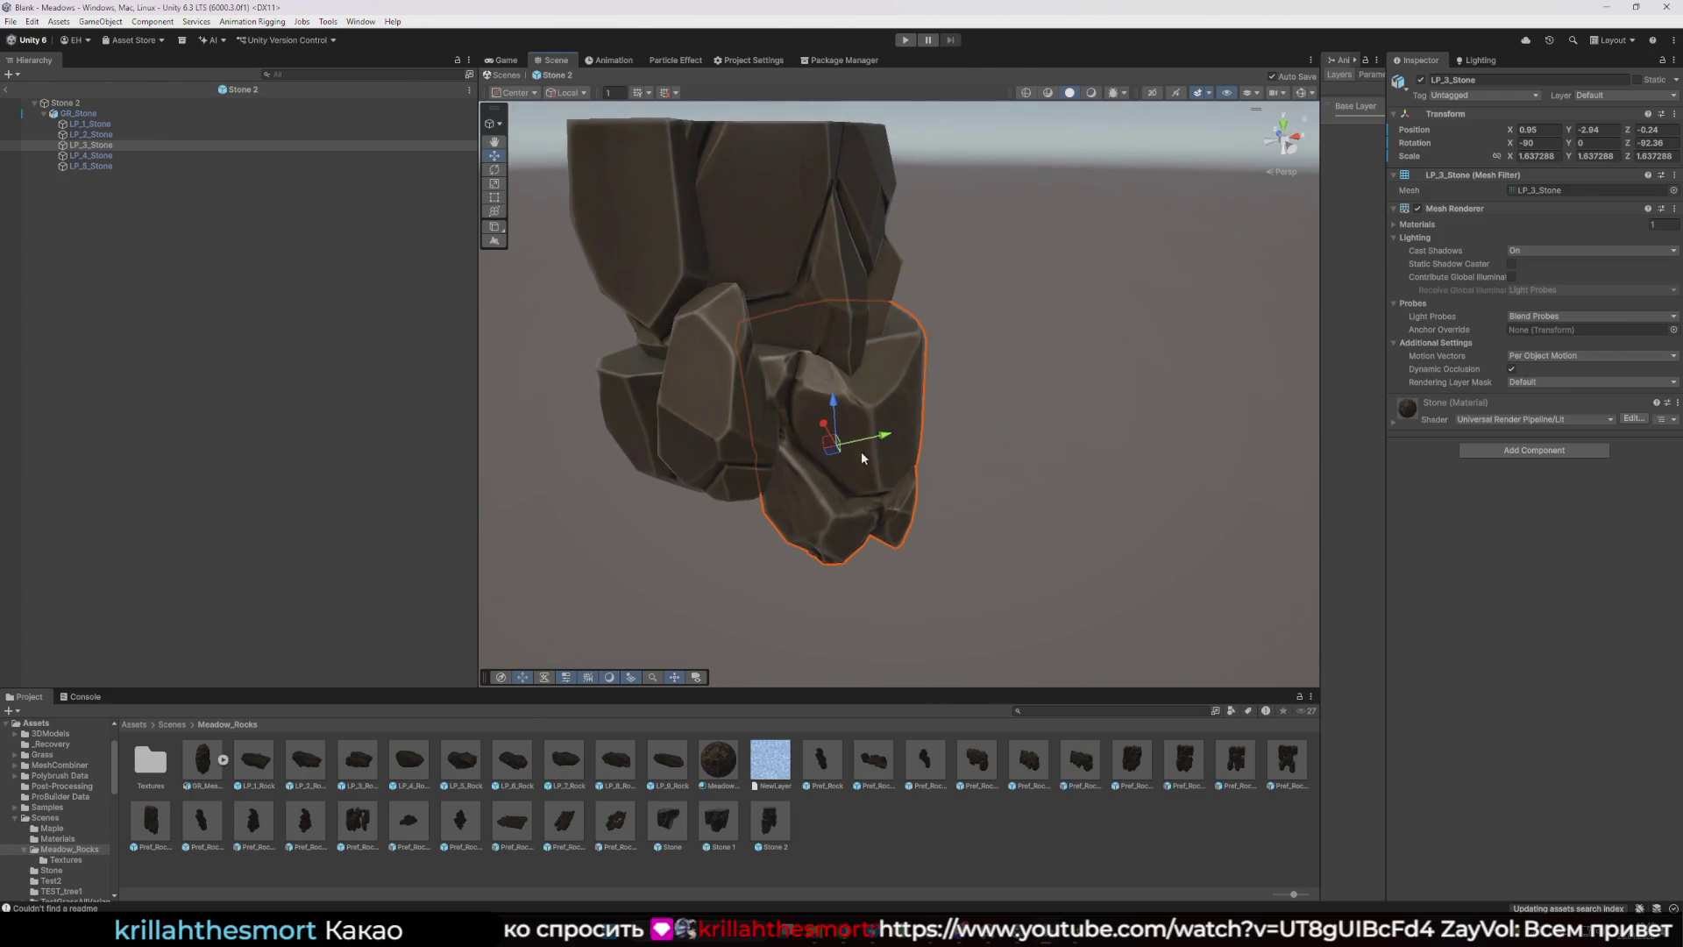
key(e)
drag(864, 472, 775, 488)
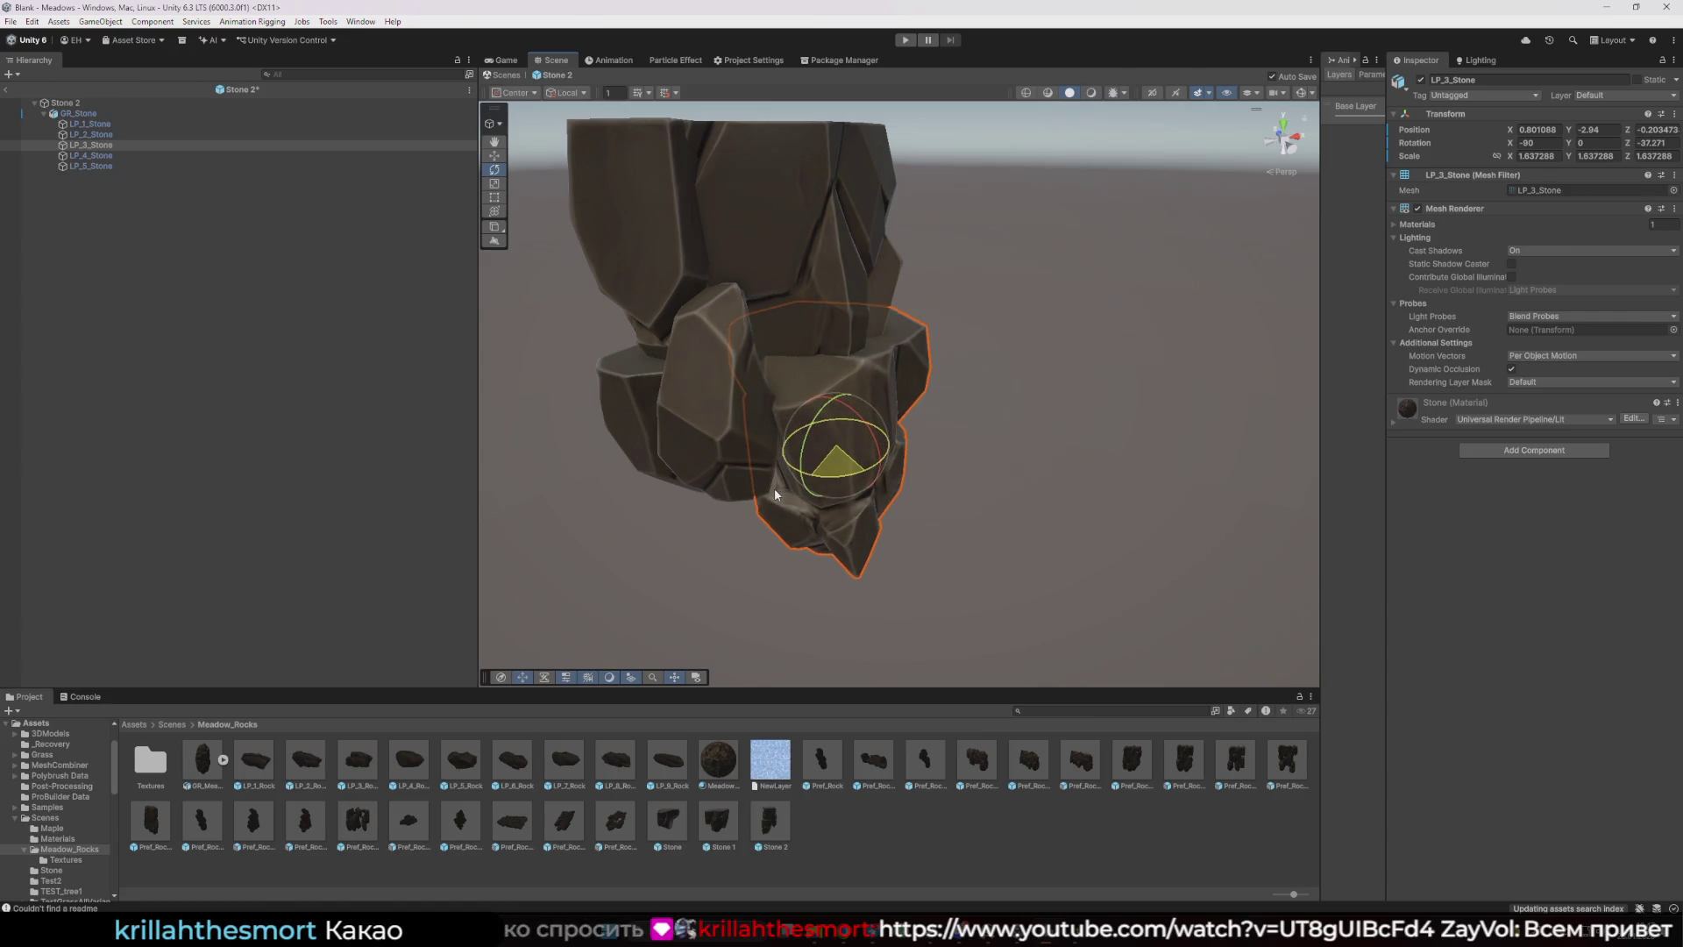
- Turn LP_3_Stone to about 126.3° on Z and shift it to roughly 0.86, -3.5, 0.34
click(875, 507)
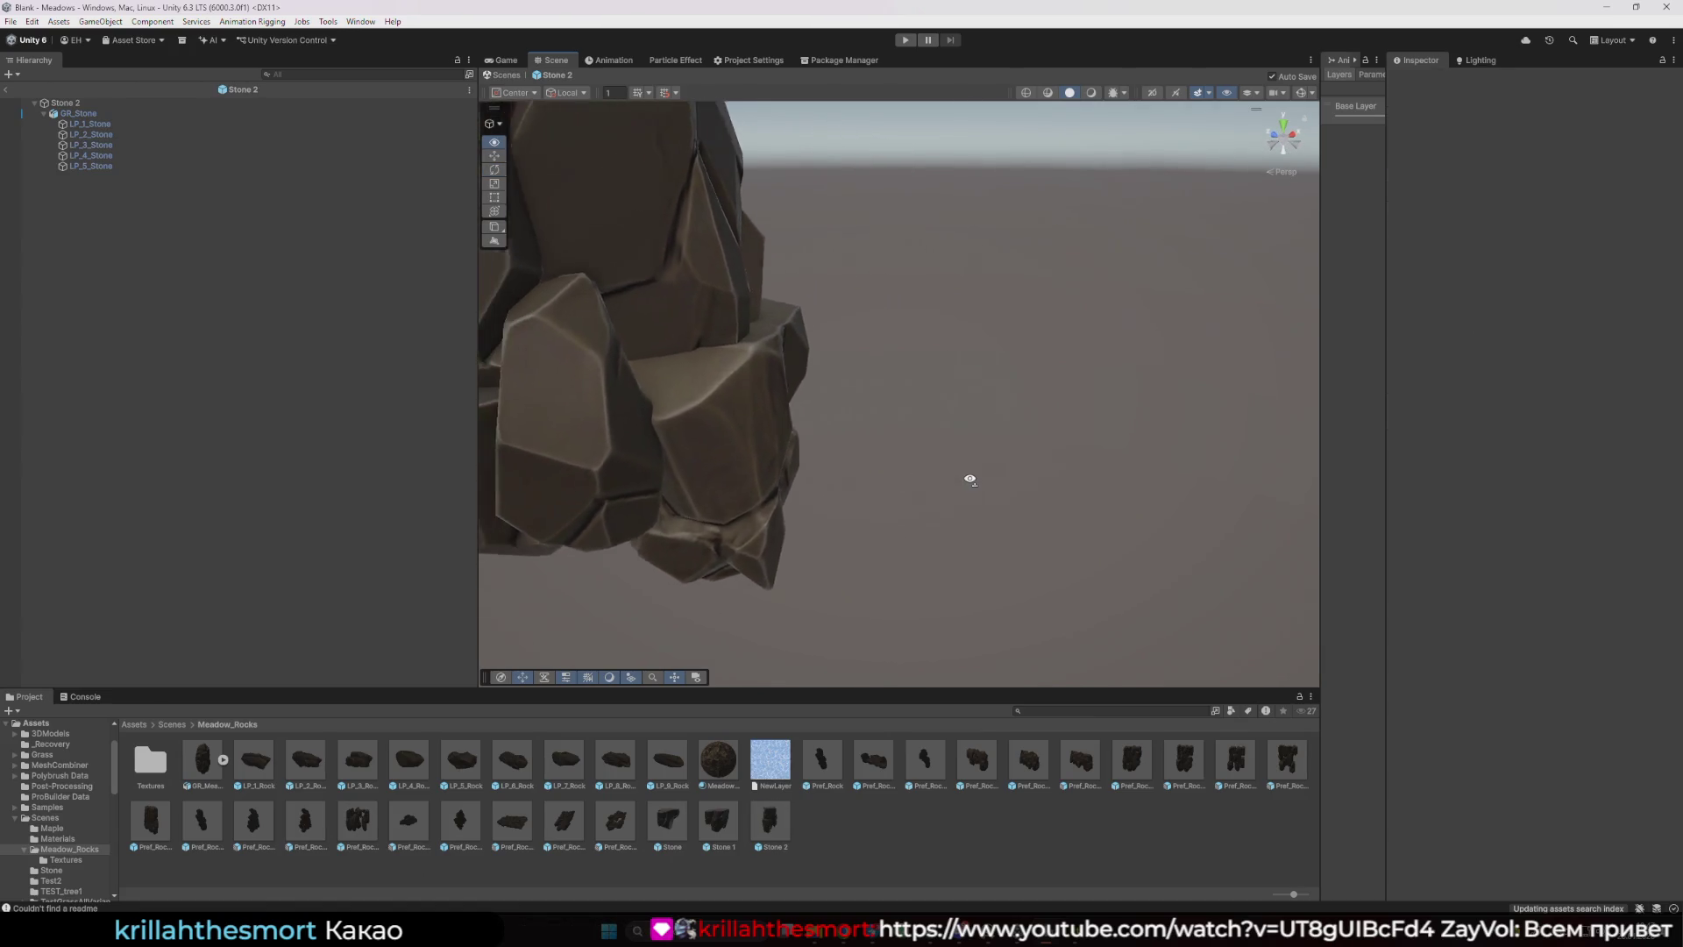
click(798, 442)
mouse_move(793, 448)
mouse_down()
mouse_move(639, 492)
mouse_move(498, 490)
mouse_up()
key(w)
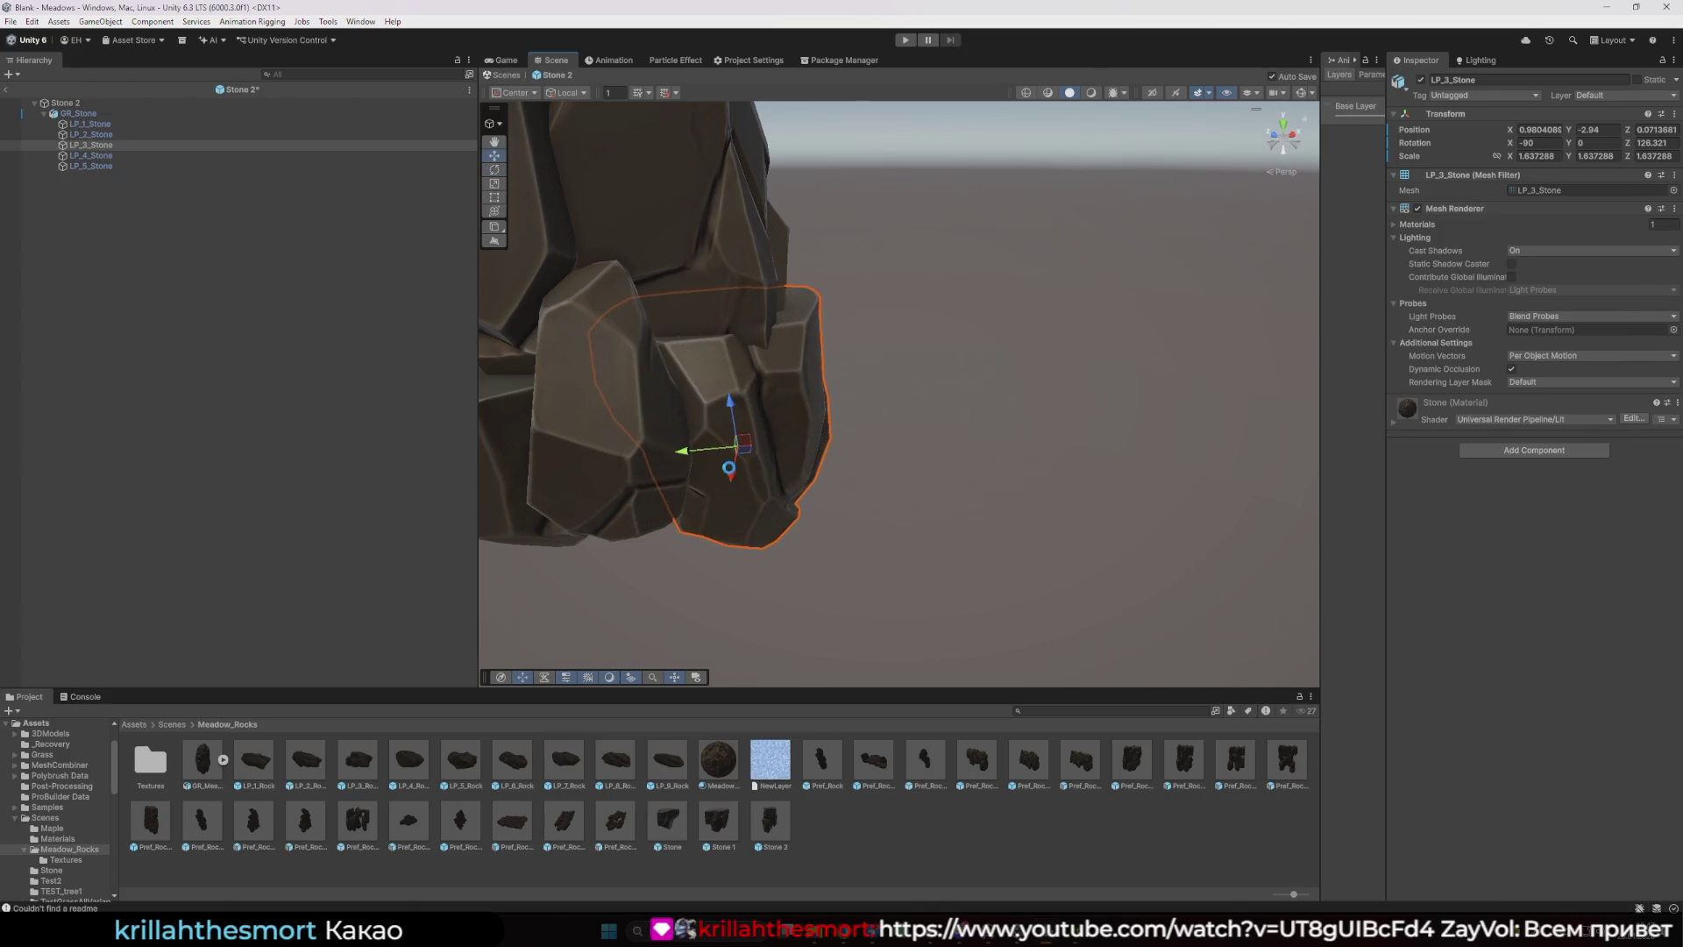
drag(741, 459, 725, 440)
click(826, 443)
mouse_move(826, 444)
mouse_down()
mouse_move(827, 465)
mouse_move(792, 447)
mouse_move(770, 462)
mouse_up()
click(773, 434)
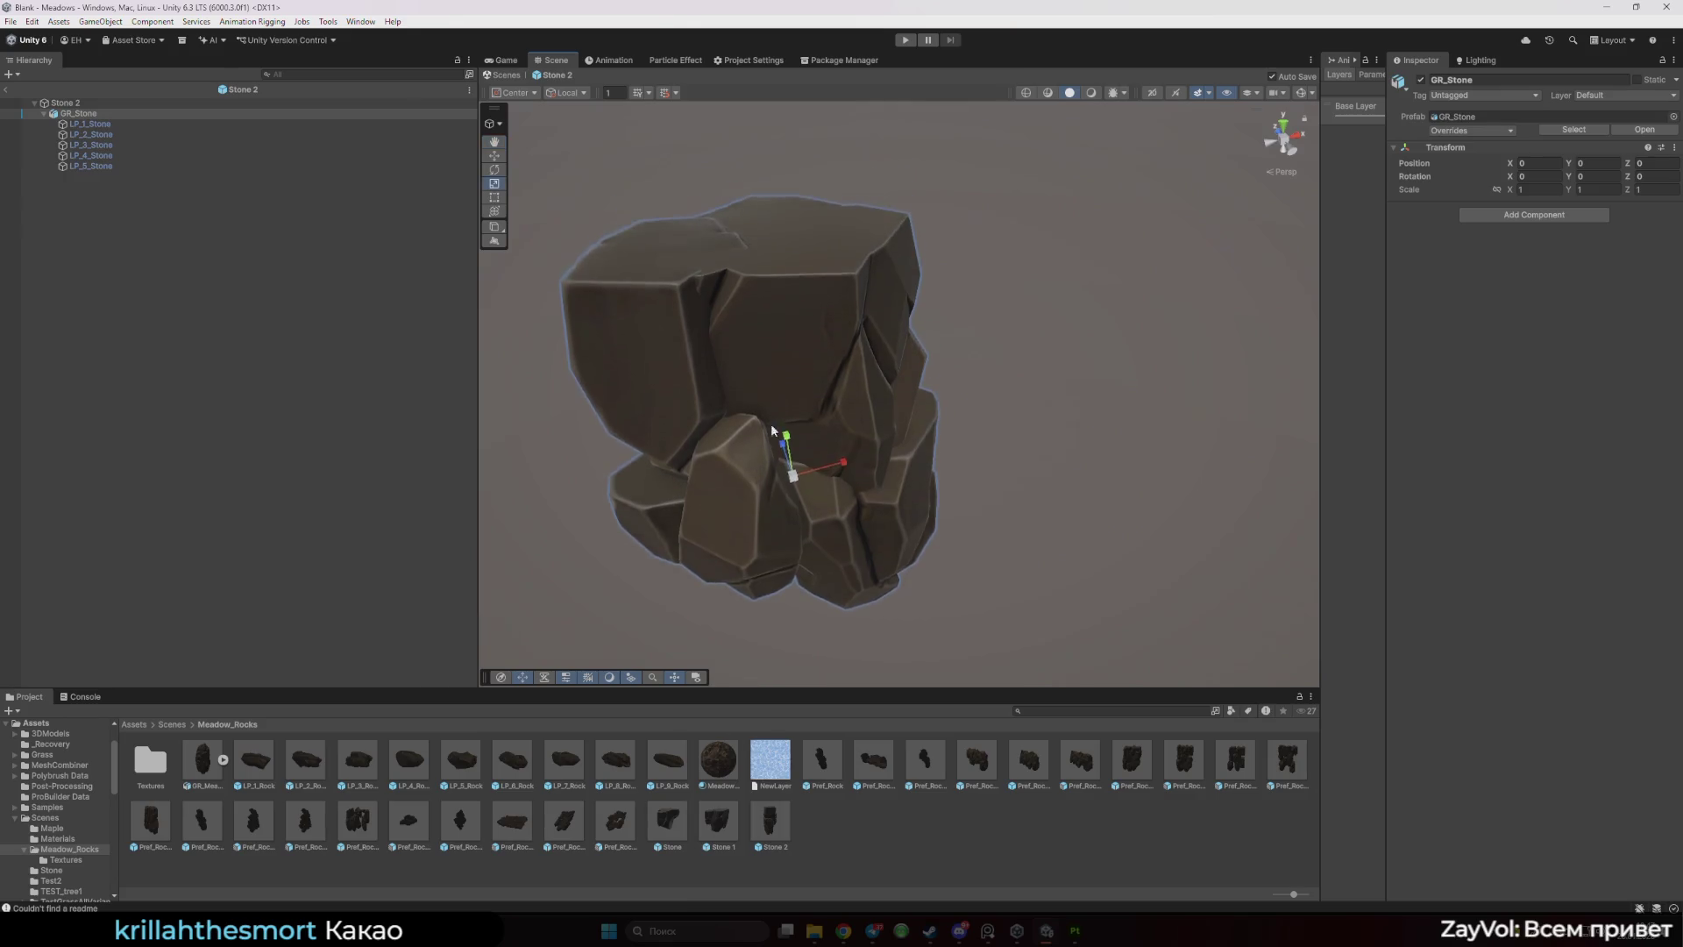
- Duplicate LP_1_Stone and move, shrink and rotate the copy to the right
click(798, 405)
key(ctrl+d)
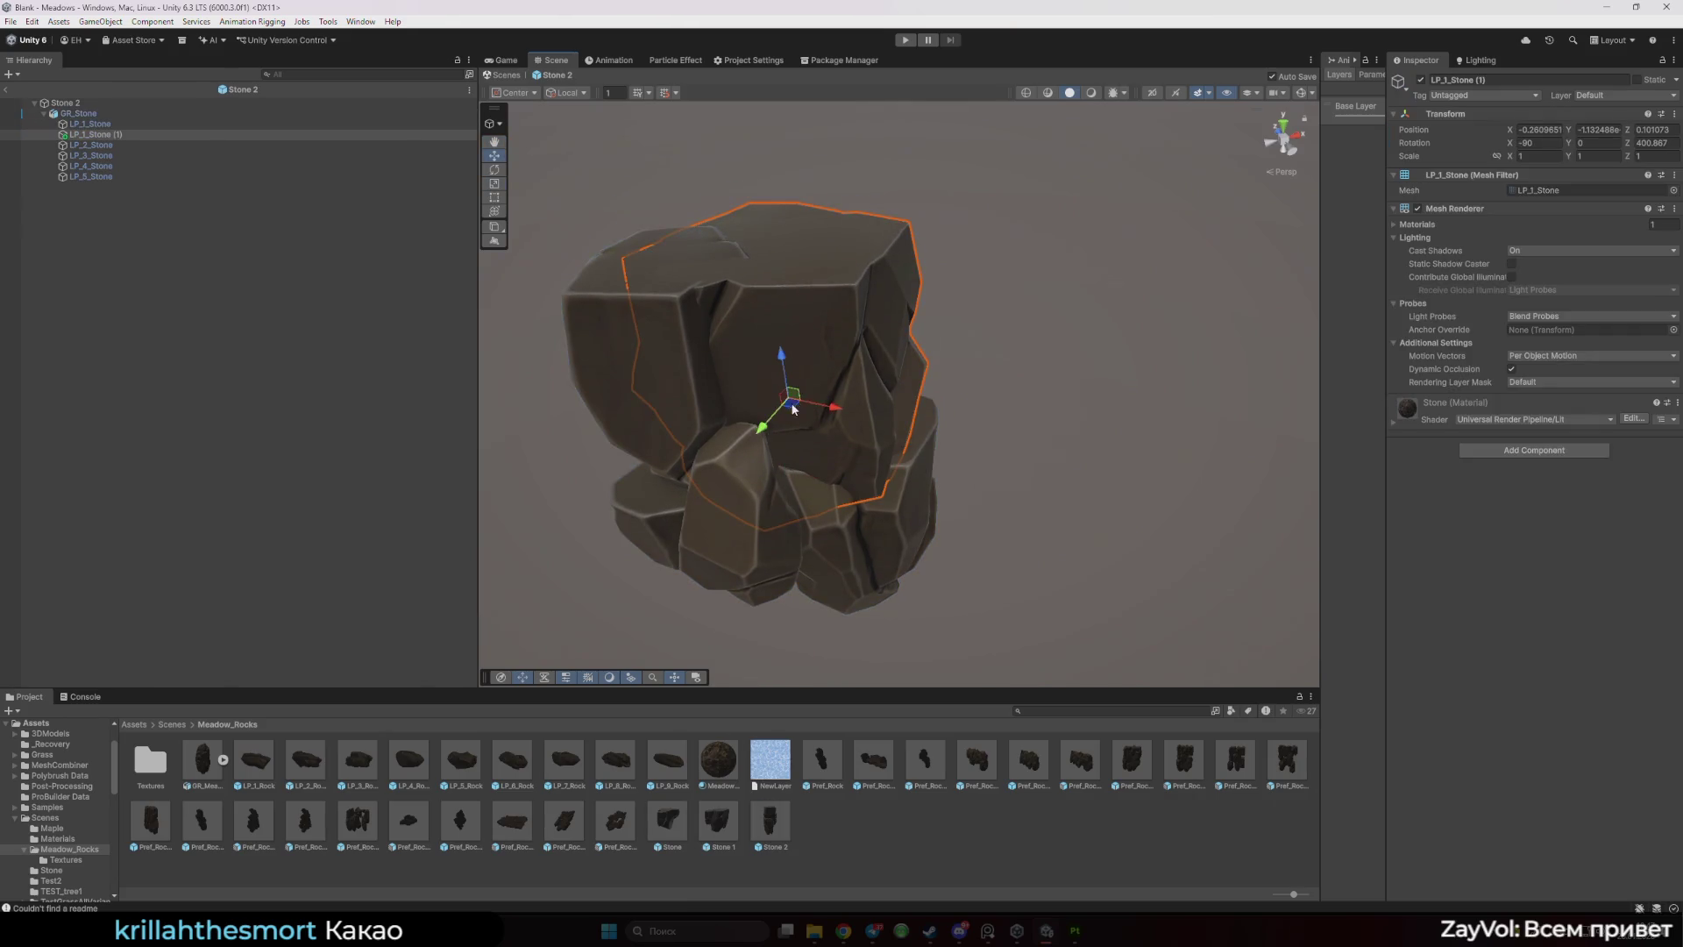
mouse_move(806, 405)
mouse_down()
mouse_move(931, 386)
mouse_move(884, 392)
mouse_move(902, 308)
mouse_up()
key(w)
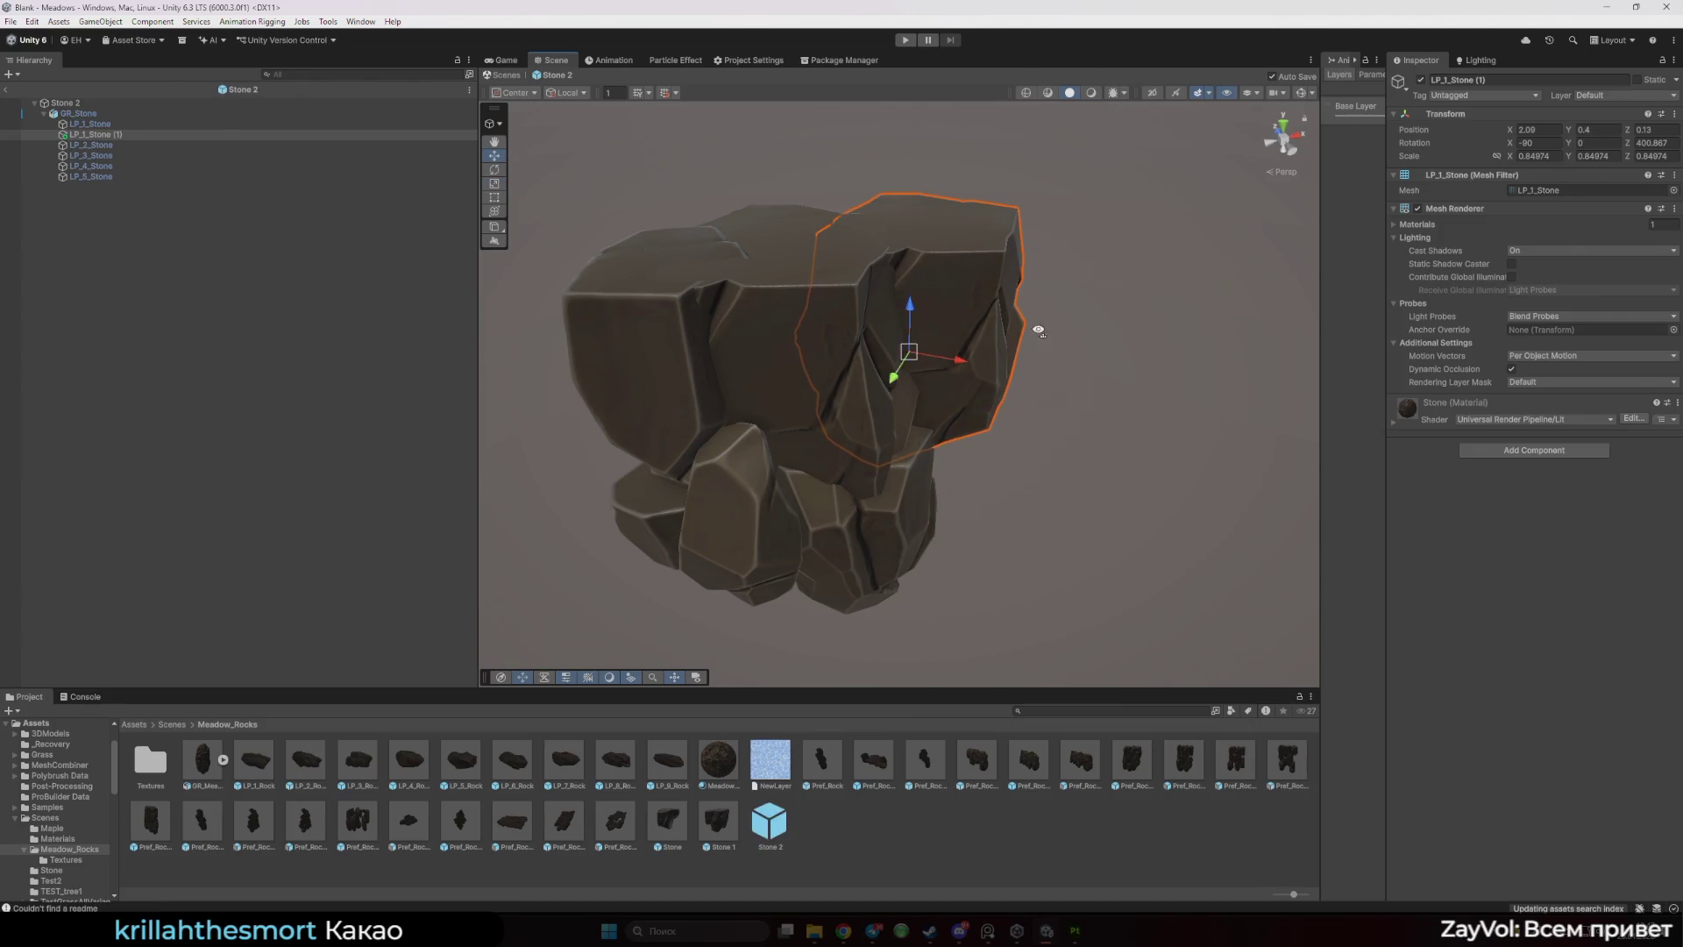
mouse_move(1034, 331)
mouse_down()
mouse_move(671, 403)
mouse_move(738, 407)
mouse_move(608, 366)
mouse_up()
key(e)
- Duplicate LP_4_Stone, reposition it on the right side, then bring up the Blender guru YouTube results
click(603, 366)
click(602, 373)
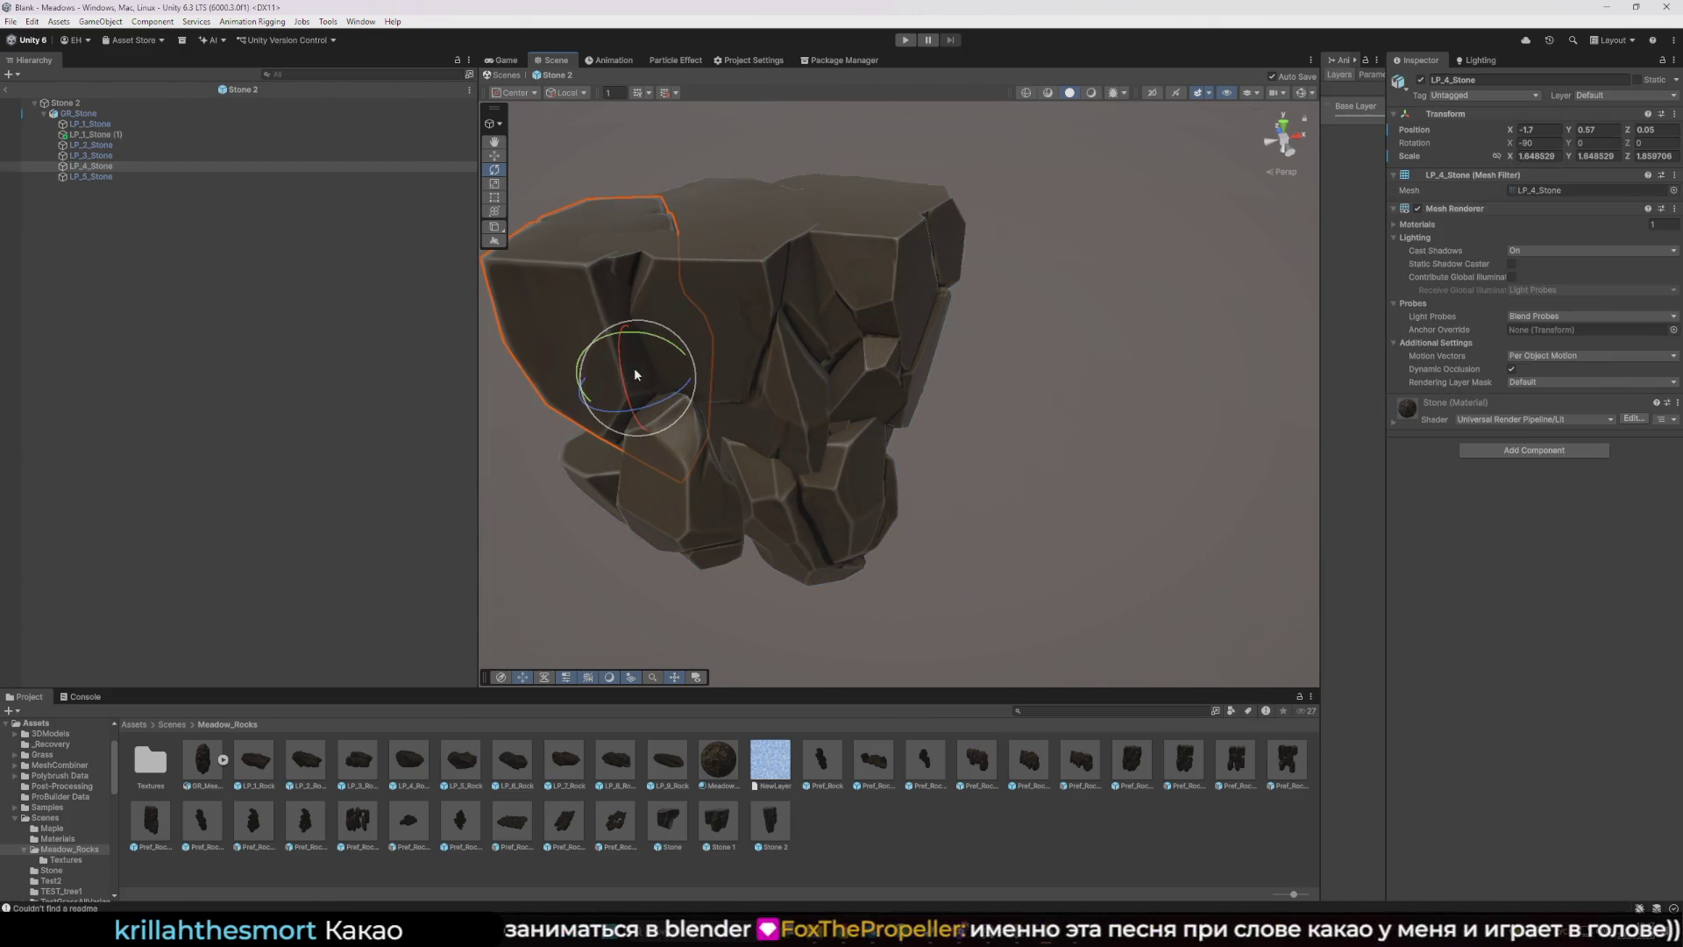
key(ctrl+d)
key(w)
mouse_move(642, 388)
mouse_down()
mouse_move(891, 383)
mouse_move(771, 451)
mouse_move(712, 438)
mouse_up()
key(r)
key(e)
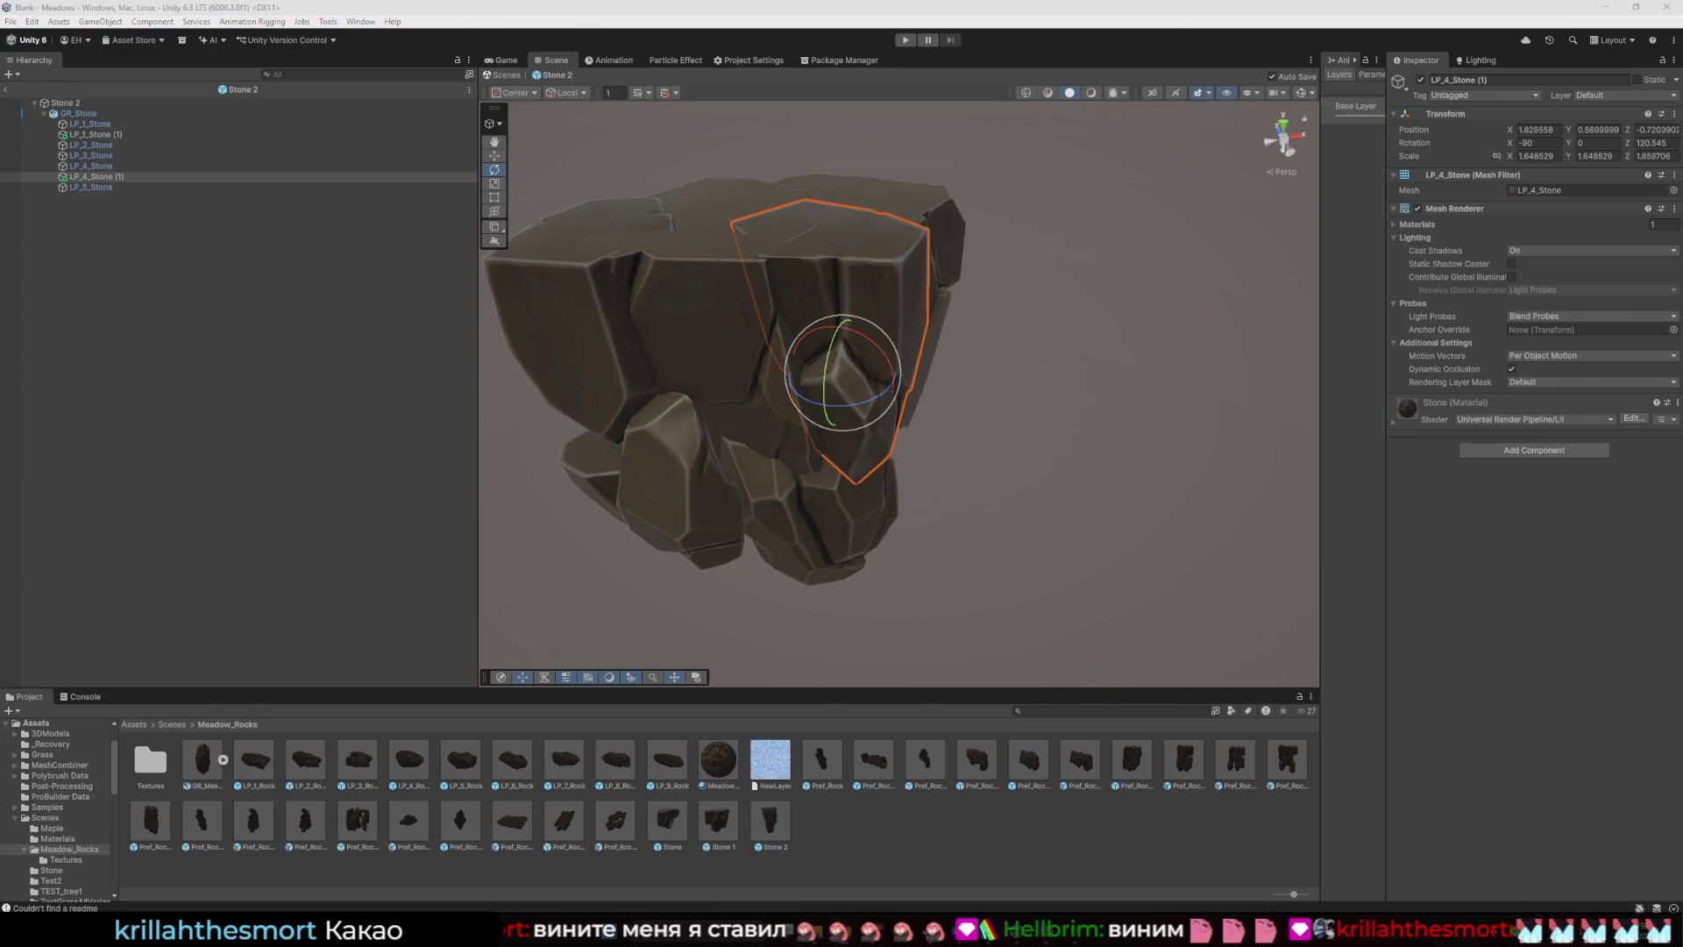
key(alt+Tab)
key(super+Up)
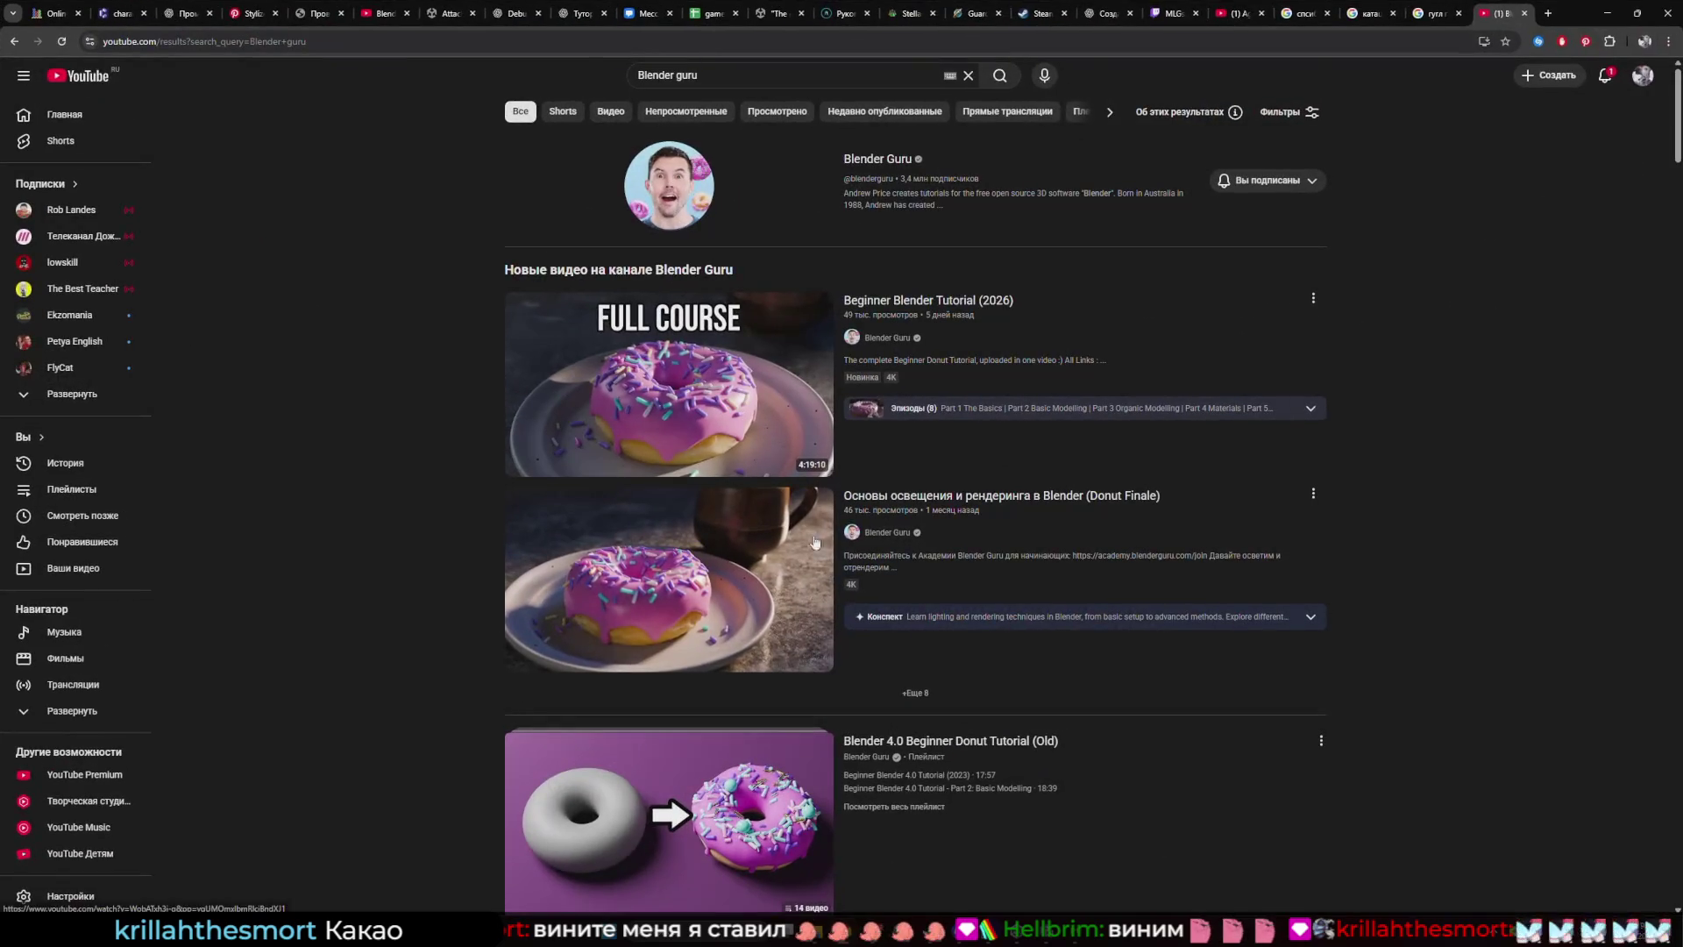
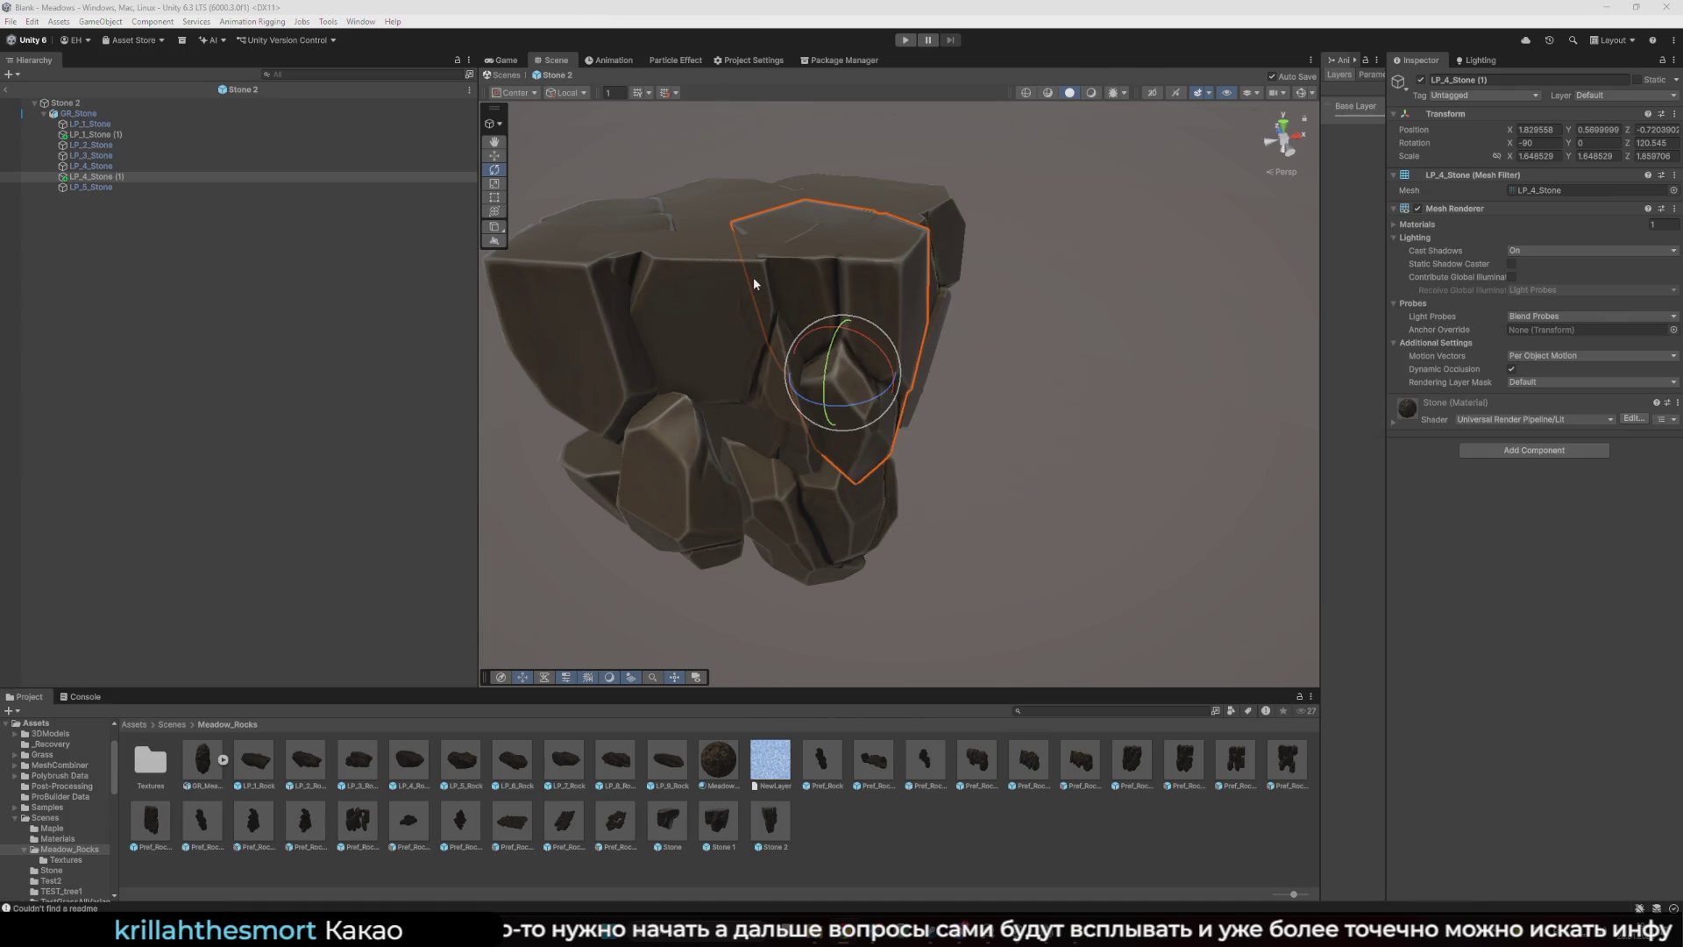
- Scale up the LP_4_Stone (1) piece and lower it into place on the Stone 2 rock
drag(872, 436, 873, 413)
key(r)
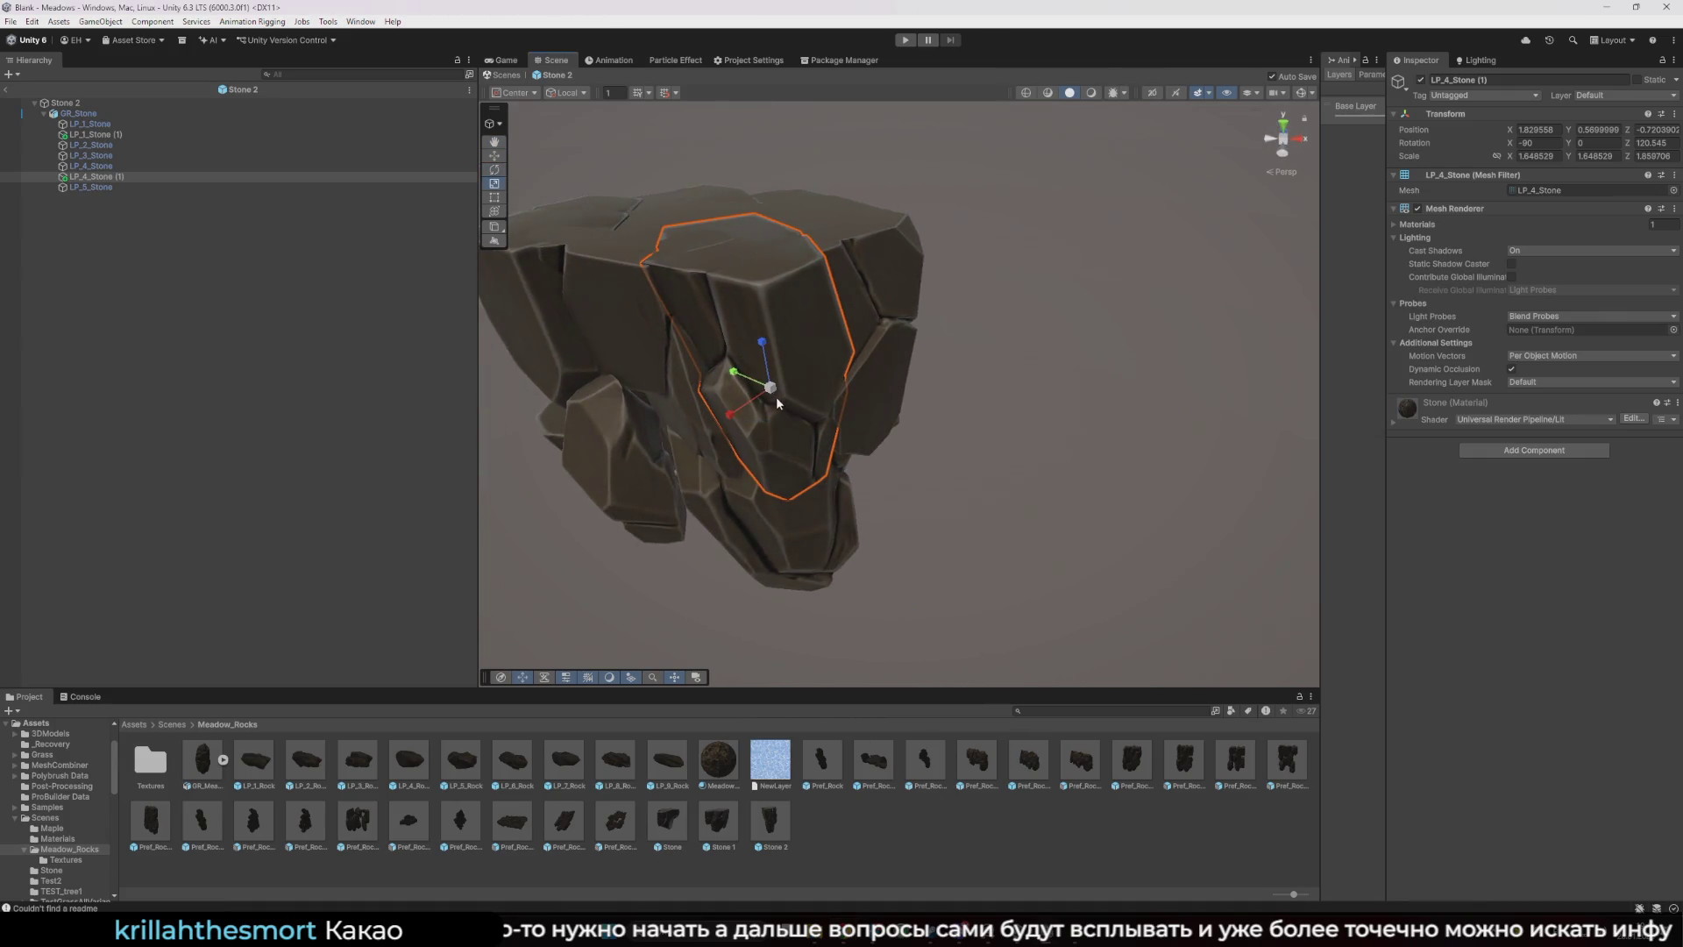
mouse_move(776, 396)
mouse_down()
mouse_move(767, 383)
mouse_move(779, 445)
mouse_up()
key(w)
click(920, 470)
mouse_move(920, 470)
mouse_down()
mouse_move(759, 469)
mouse_move(981, 451)
mouse_move(1012, 401)
mouse_up()
click(1012, 401)
mouse_move(1013, 465)
mouse_down()
mouse_move(1014, 565)
mouse_move(986, 560)
mouse_move(1007, 537)
mouse_move(1105, 531)
mouse_move(647, 427)
mouse_up()
key(e)
key(w)
click(1106, 529)
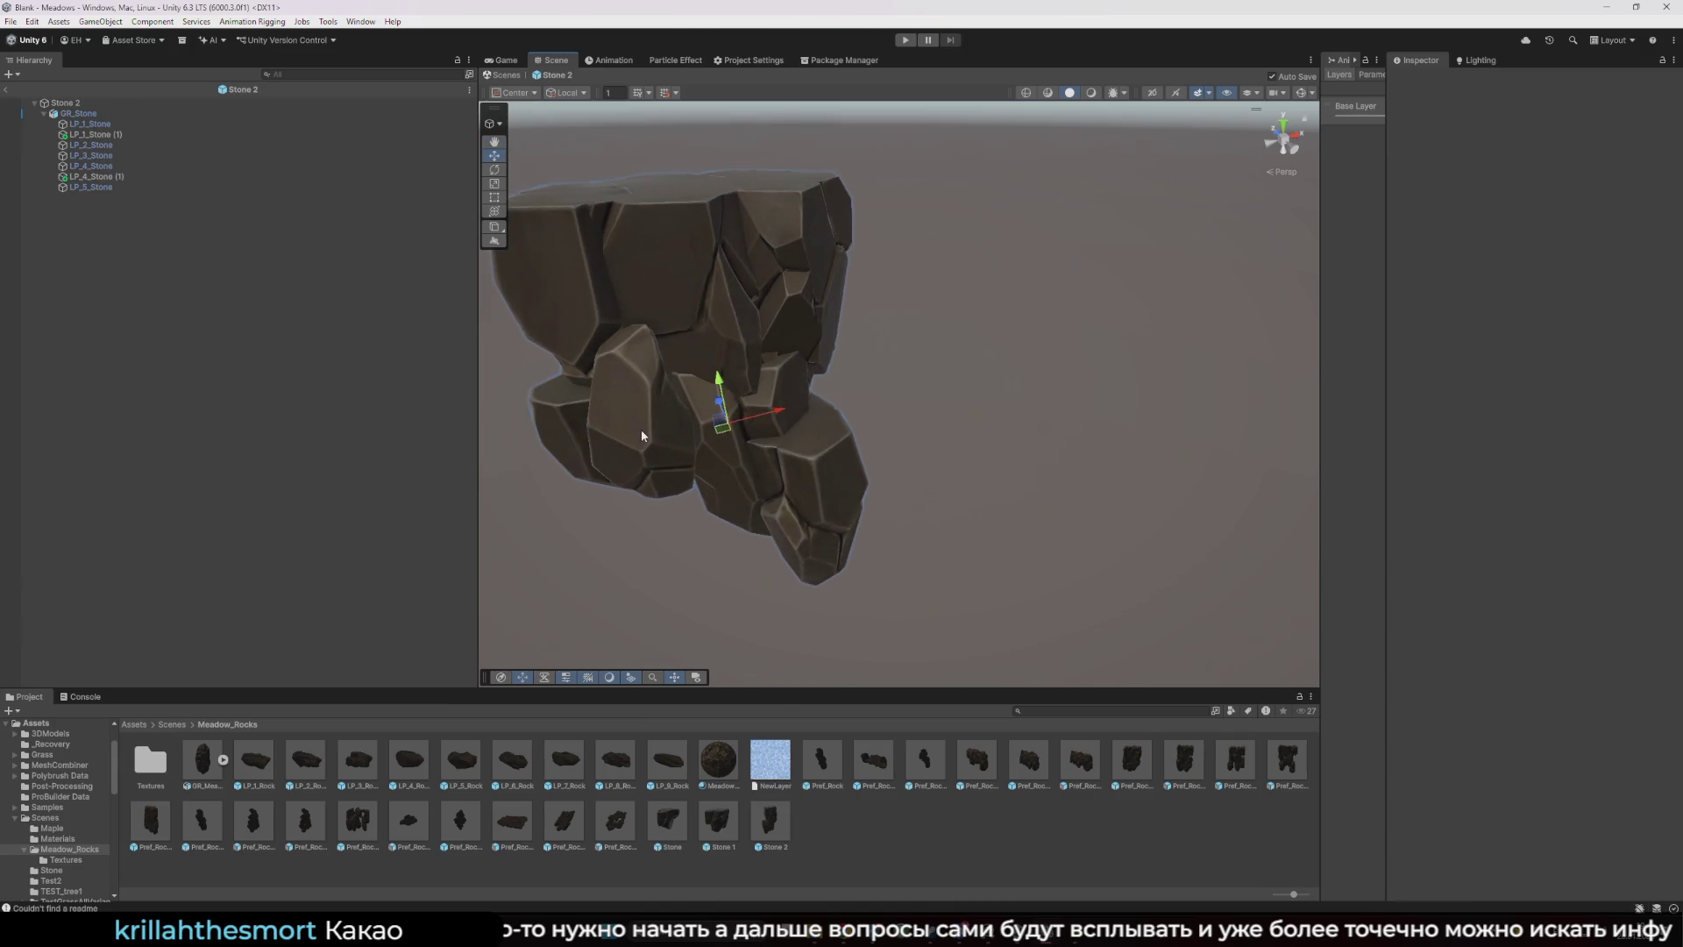
- Duplicate LP_2_Stone and move and scale the copy onto the rock's right face
click(647, 427)
drag(914, 478, 661, 400)
click(756, 407)
click(761, 407)
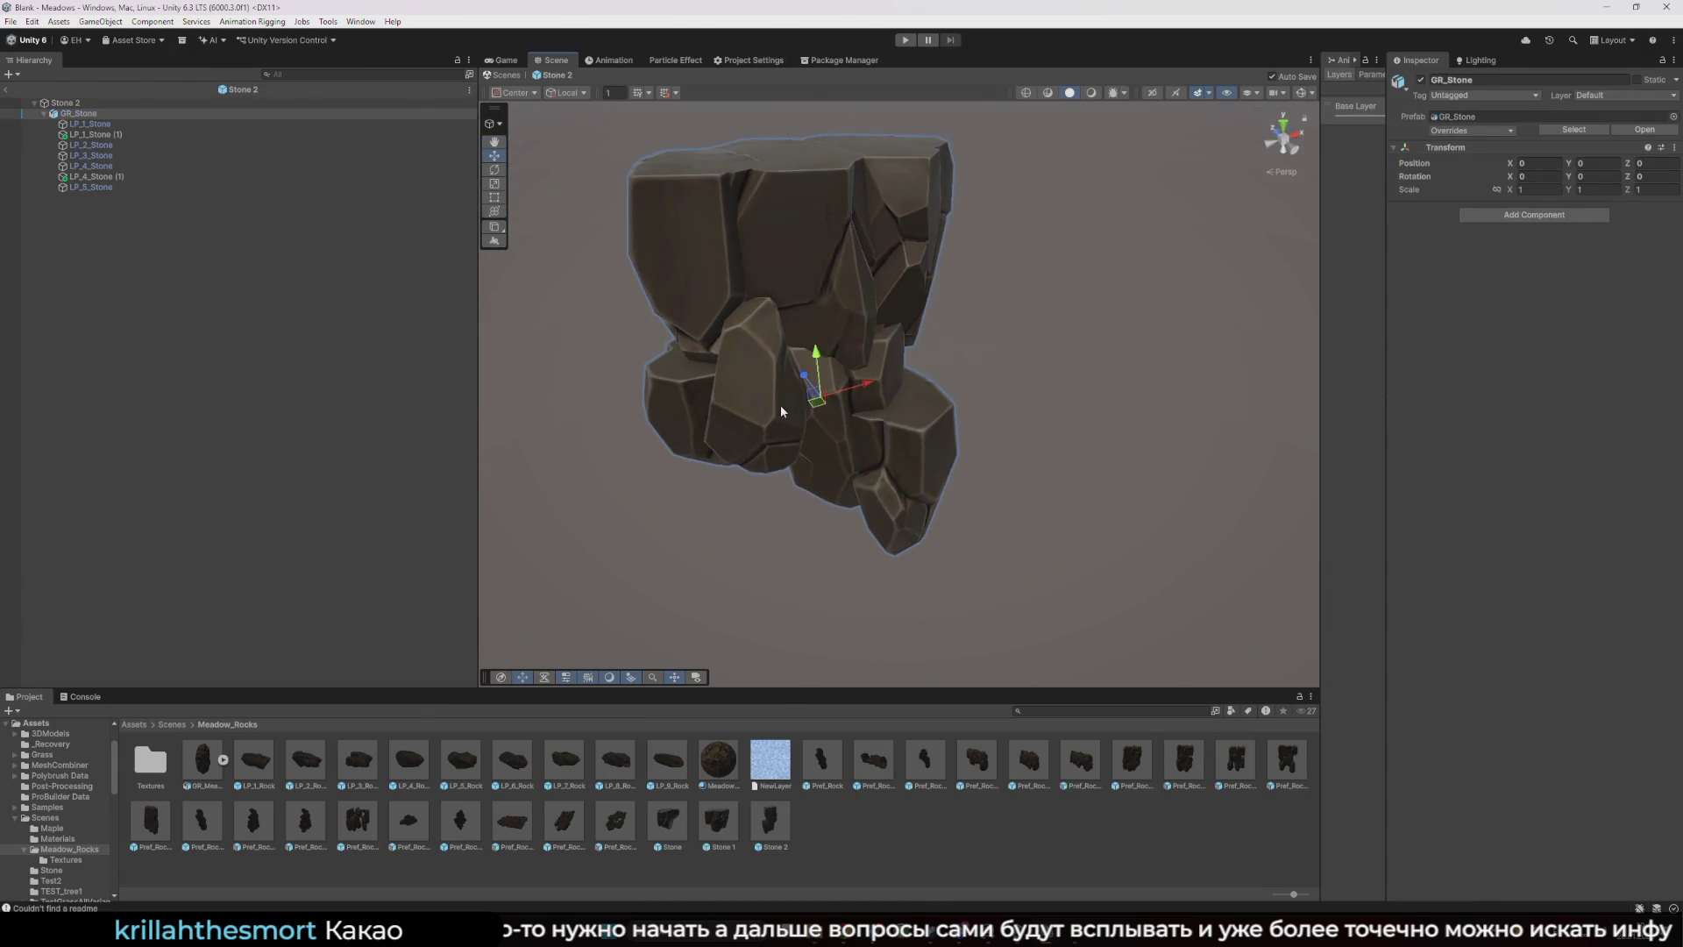
click(786, 407)
key(ctrl+d)
mouse_move(812, 399)
mouse_down()
mouse_move(902, 412)
mouse_move(920, 385)
mouse_move(911, 400)
mouse_move(894, 373)
mouse_move(902, 399)
mouse_move(921, 300)
mouse_up()
key(r)
key(w)
key(e)
key(w)
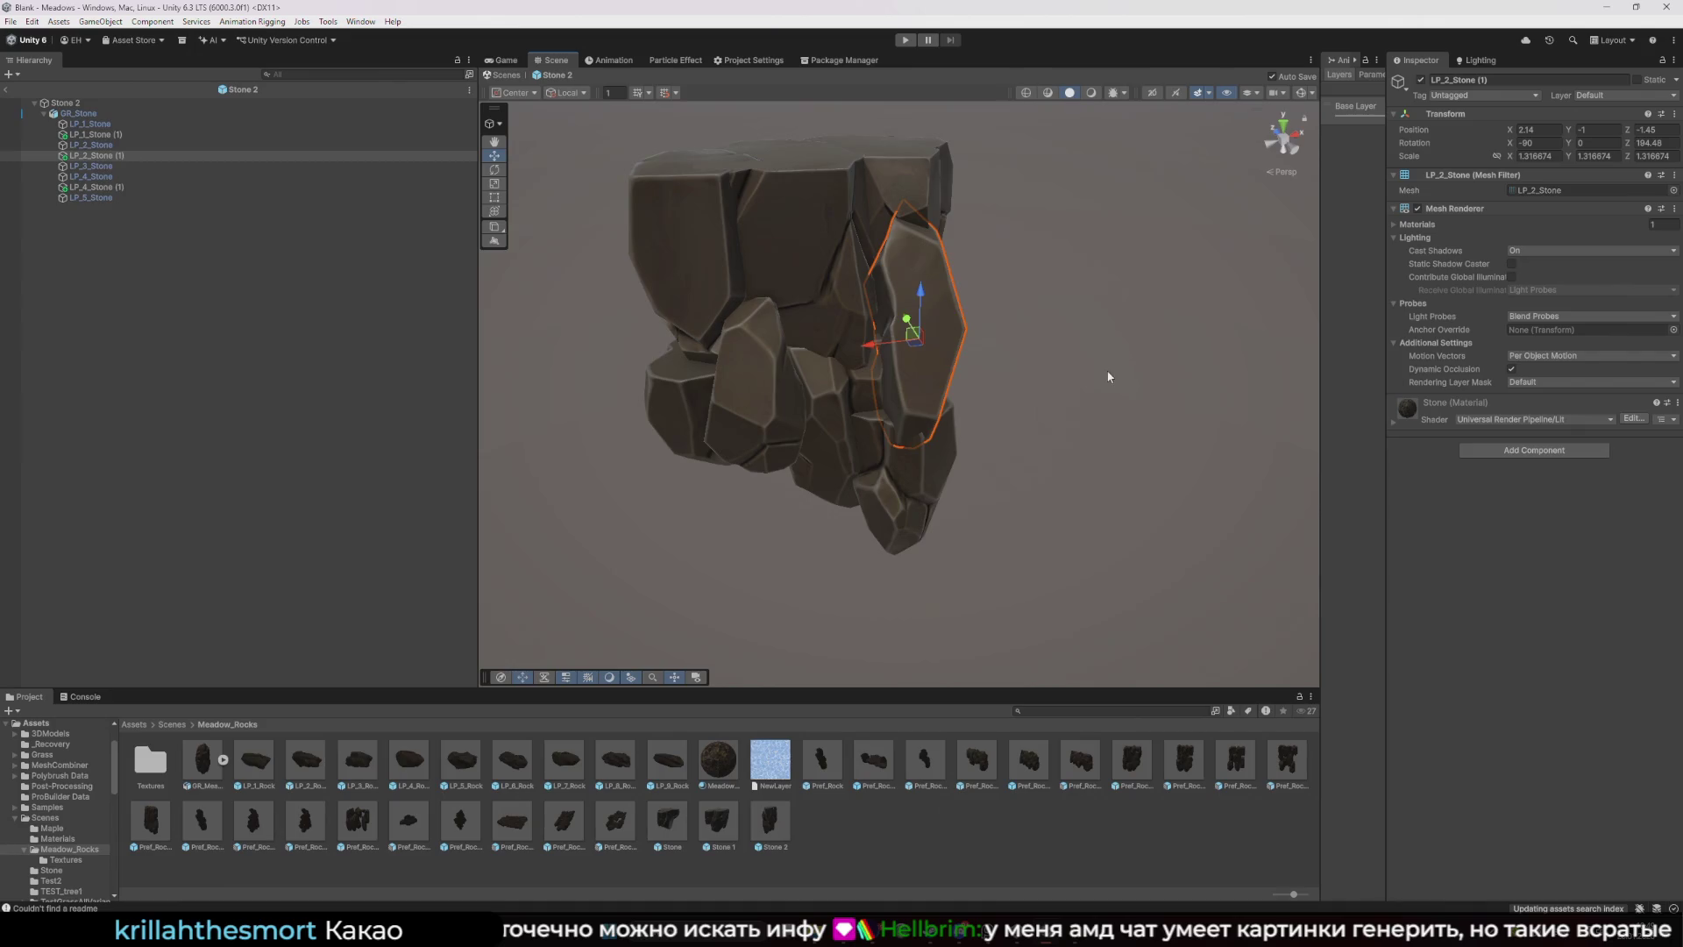
- Rotate the LP_2_Stone (1) copy to a new angle against the rock's side
mouse_move(1109, 377)
alt+mouse_down()
mouse_move(969, 481)
mouse_move(853, 339)
mouse_move(858, 355)
alt+mouse_up()
key(e)
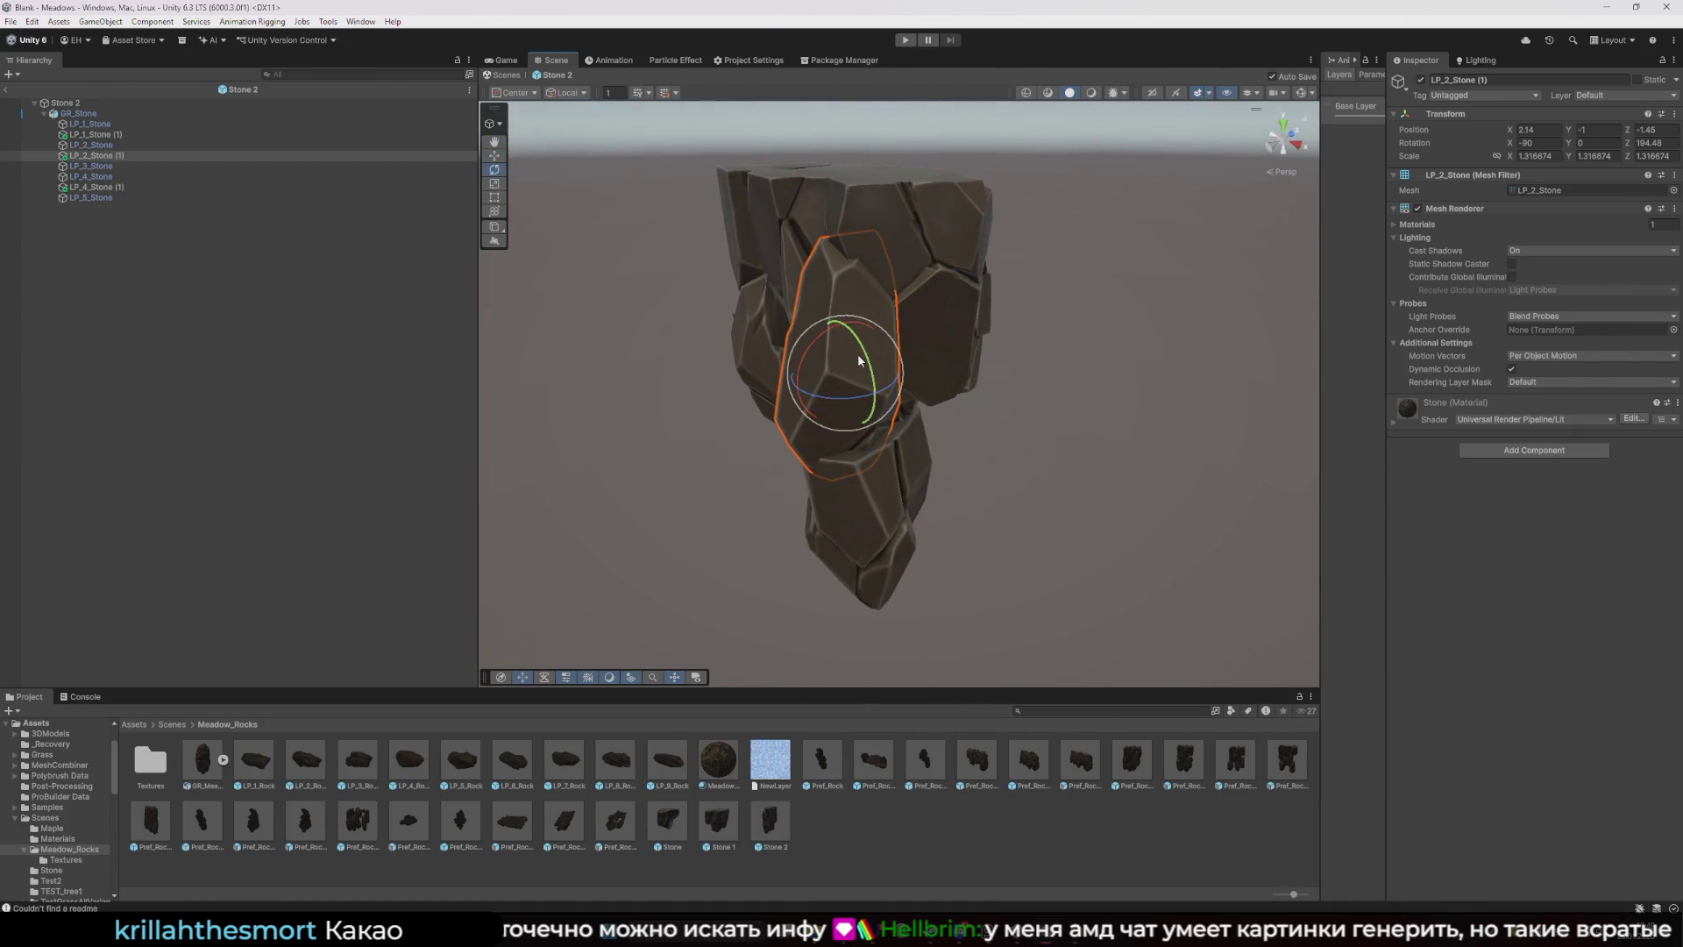
mouse_move(887, 364)
mouse_down()
mouse_move(884, 341)
mouse_move(830, 364)
mouse_move(1063, 360)
mouse_move(918, 366)
mouse_move(1017, 360)
mouse_move(1008, 372)
mouse_move(1096, 411)
mouse_up()
key(ctrl+z)
click(959, 367)
key(e)
key(w)
click(1060, 396)
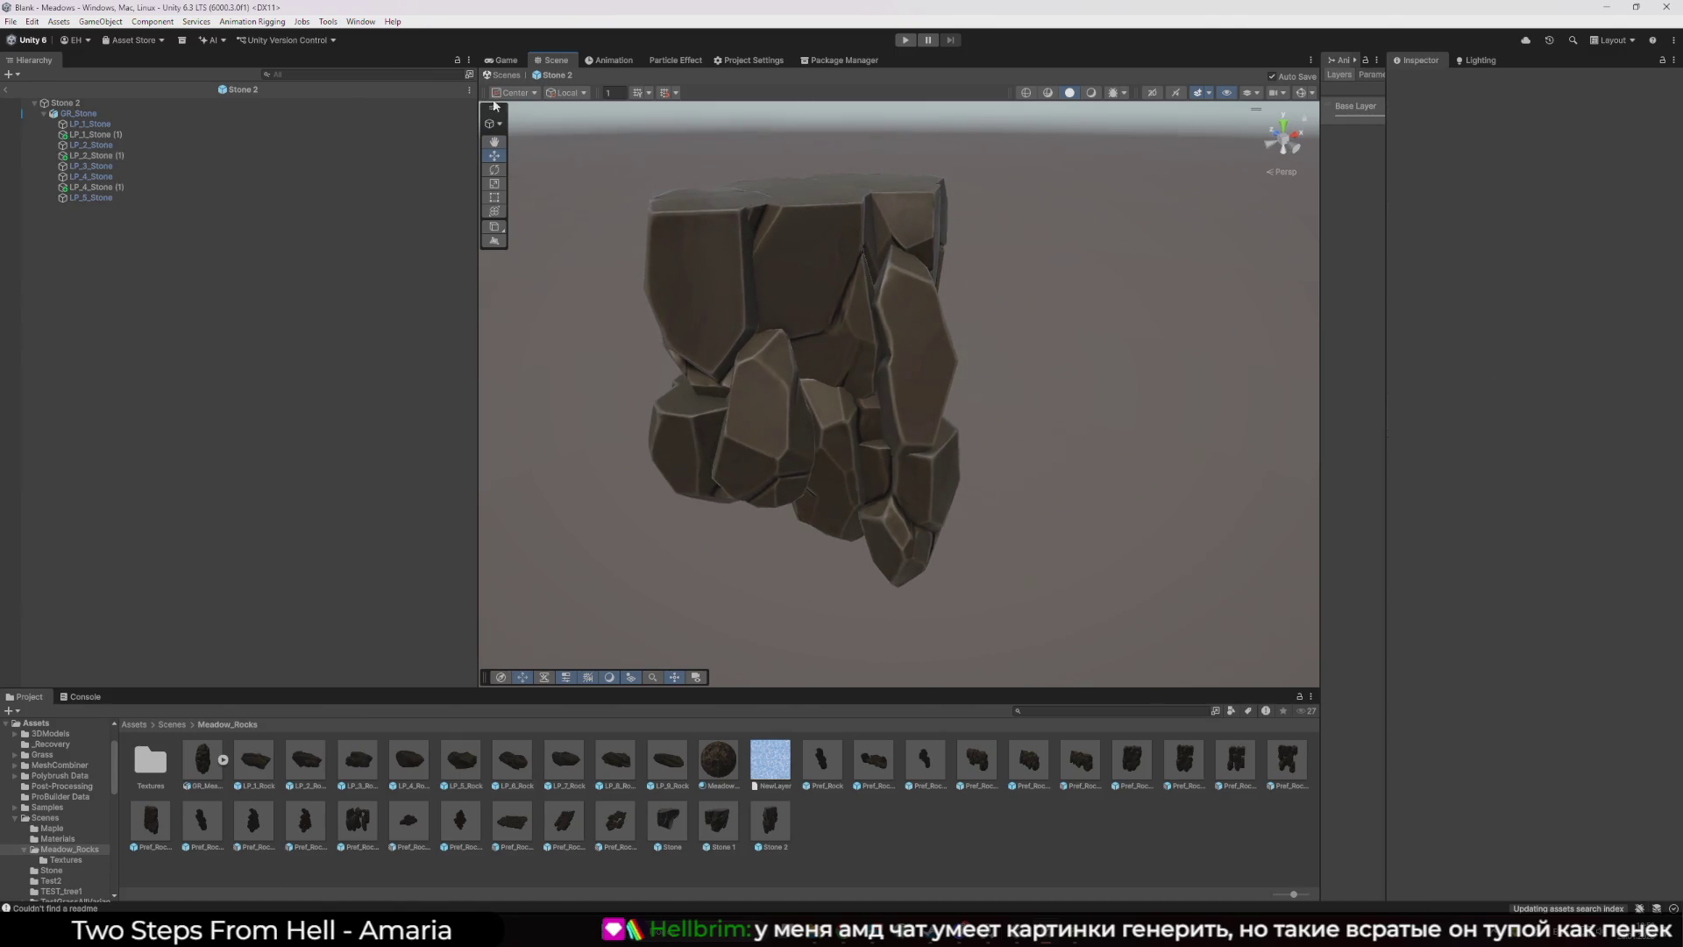
- Exit prefab mode, then drop Stone 2 into the scene, rotated and positioned in the arch
click(517, 74)
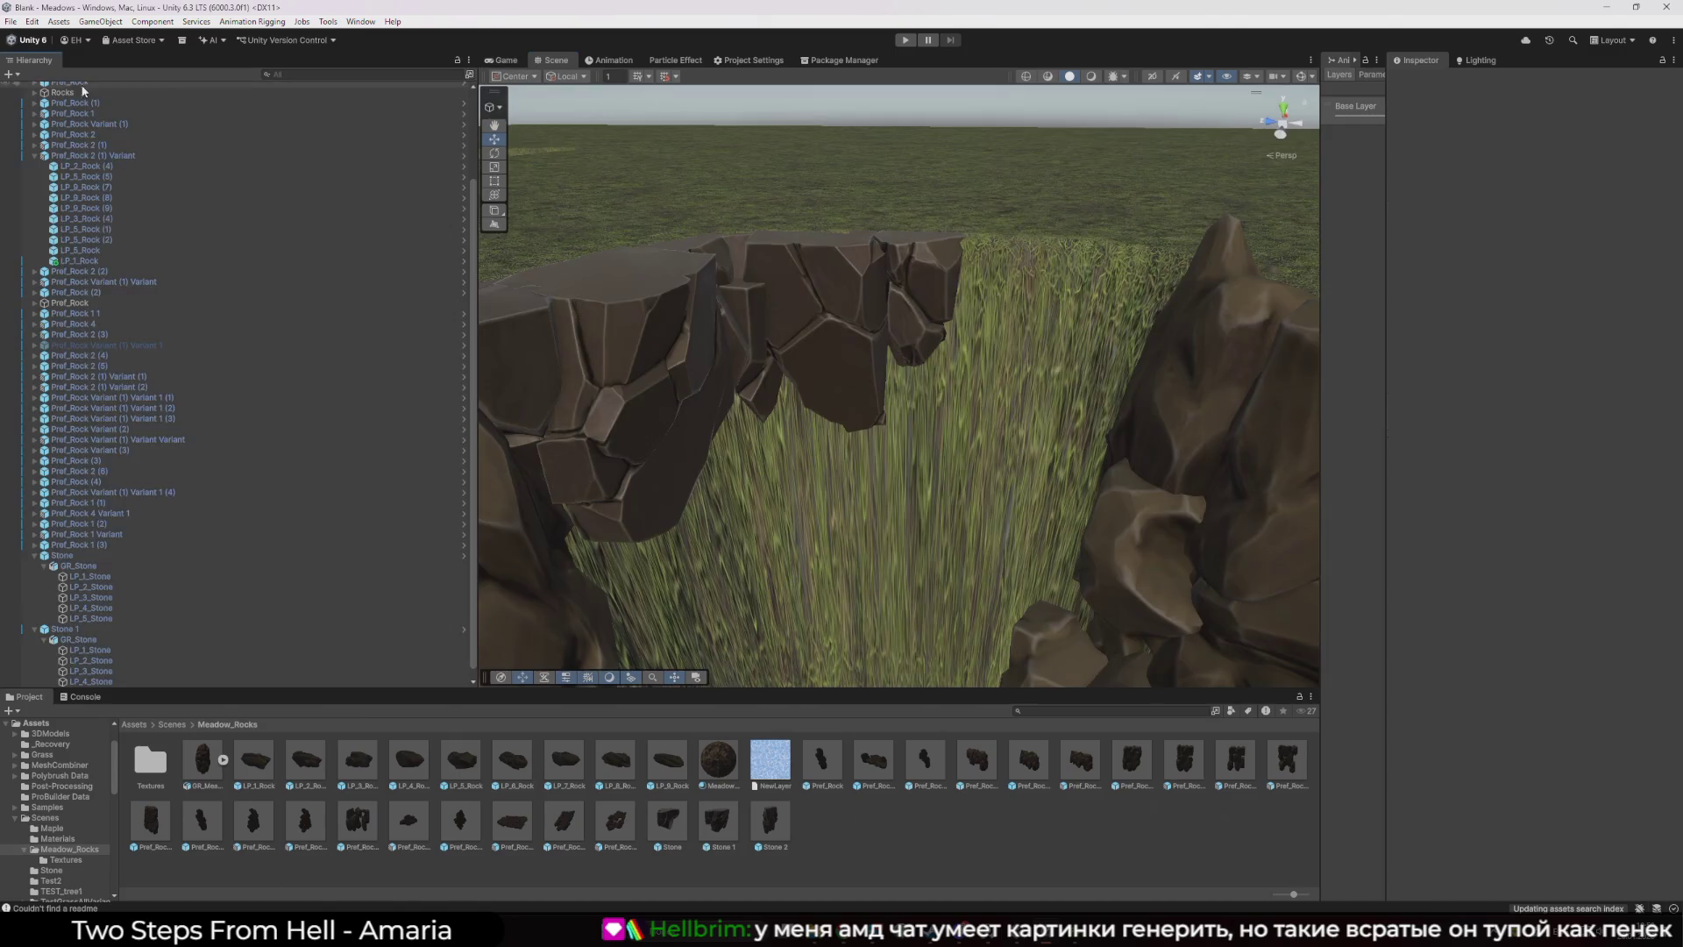
mouse_move(819, 762)
mouse_down()
mouse_move(996, 425)
mouse_move(1070, 488)
mouse_move(1016, 417)
mouse_move(1027, 445)
mouse_move(981, 449)
mouse_move(801, 419)
mouse_move(949, 408)
mouse_move(983, 381)
mouse_move(962, 328)
mouse_up()
key(e)
key(w)
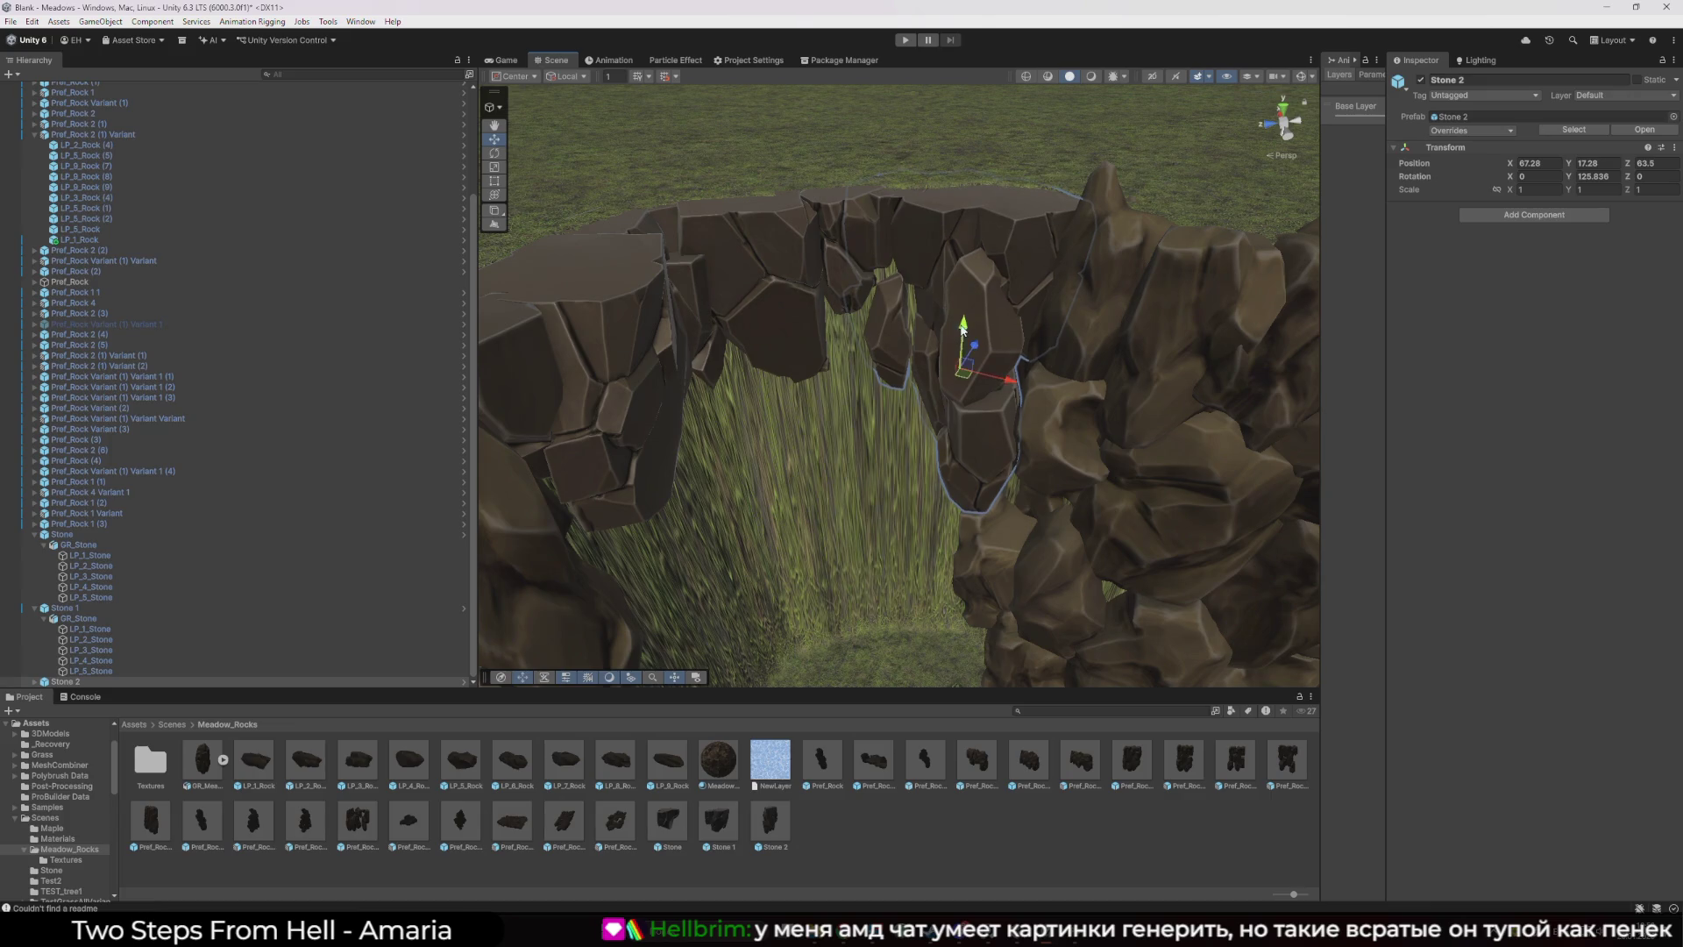
mouse_move(883, 565)
mouse_down()
mouse_move(723, 323)
mouse_move(771, 298)
mouse_move(820, 318)
mouse_move(785, 316)
mouse_up()
- Scale the Stone rock to 1.5038, lower it to Y 15.87, and enter play mode
click(778, 294)
key(w)
key(ctrl+p)
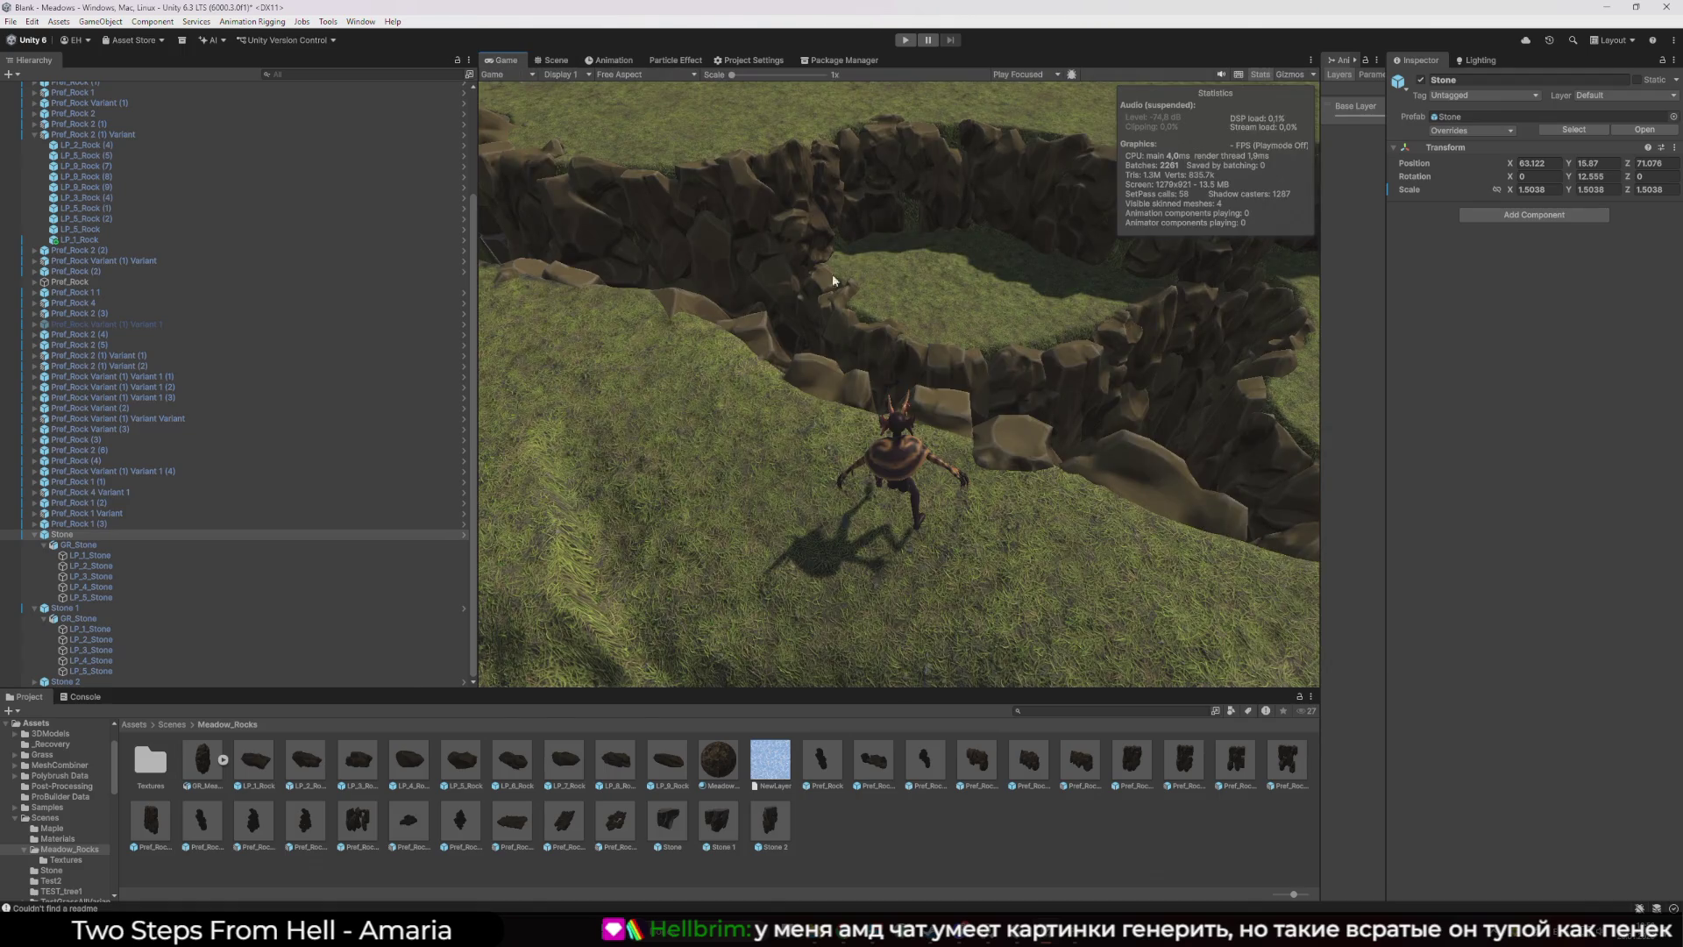
- Select the Main Camera and frame it in the Scene view
scroll(331, 255, up, 3)
click(84, 106)
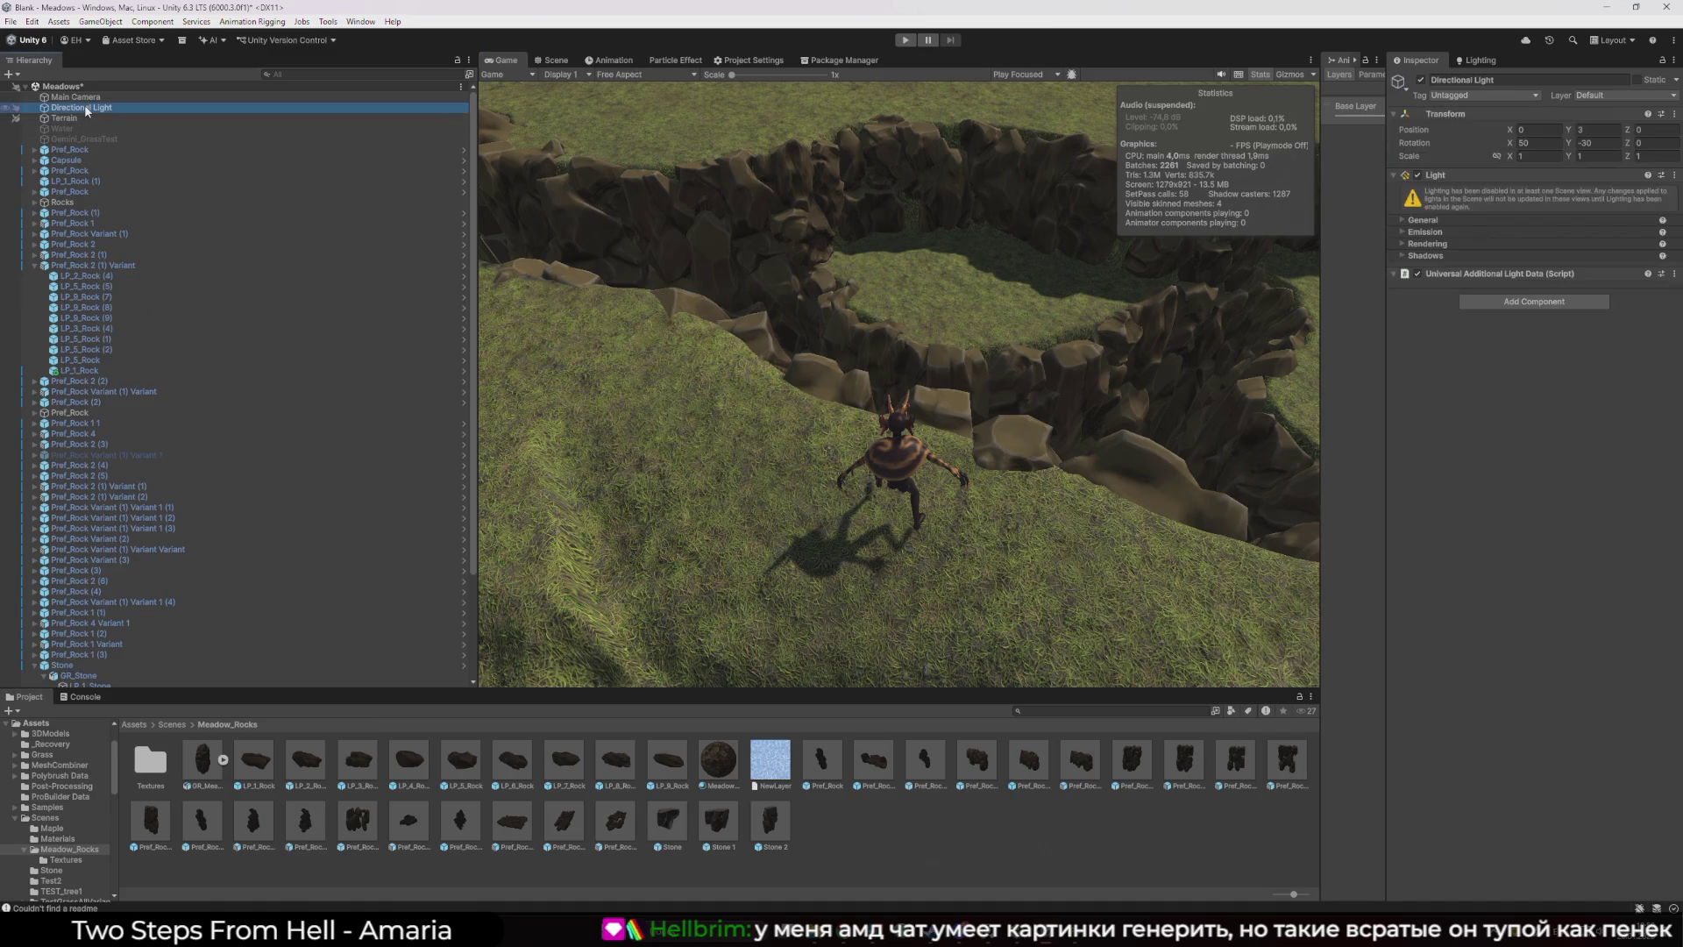
click(91, 97)
key(ctrl+1)
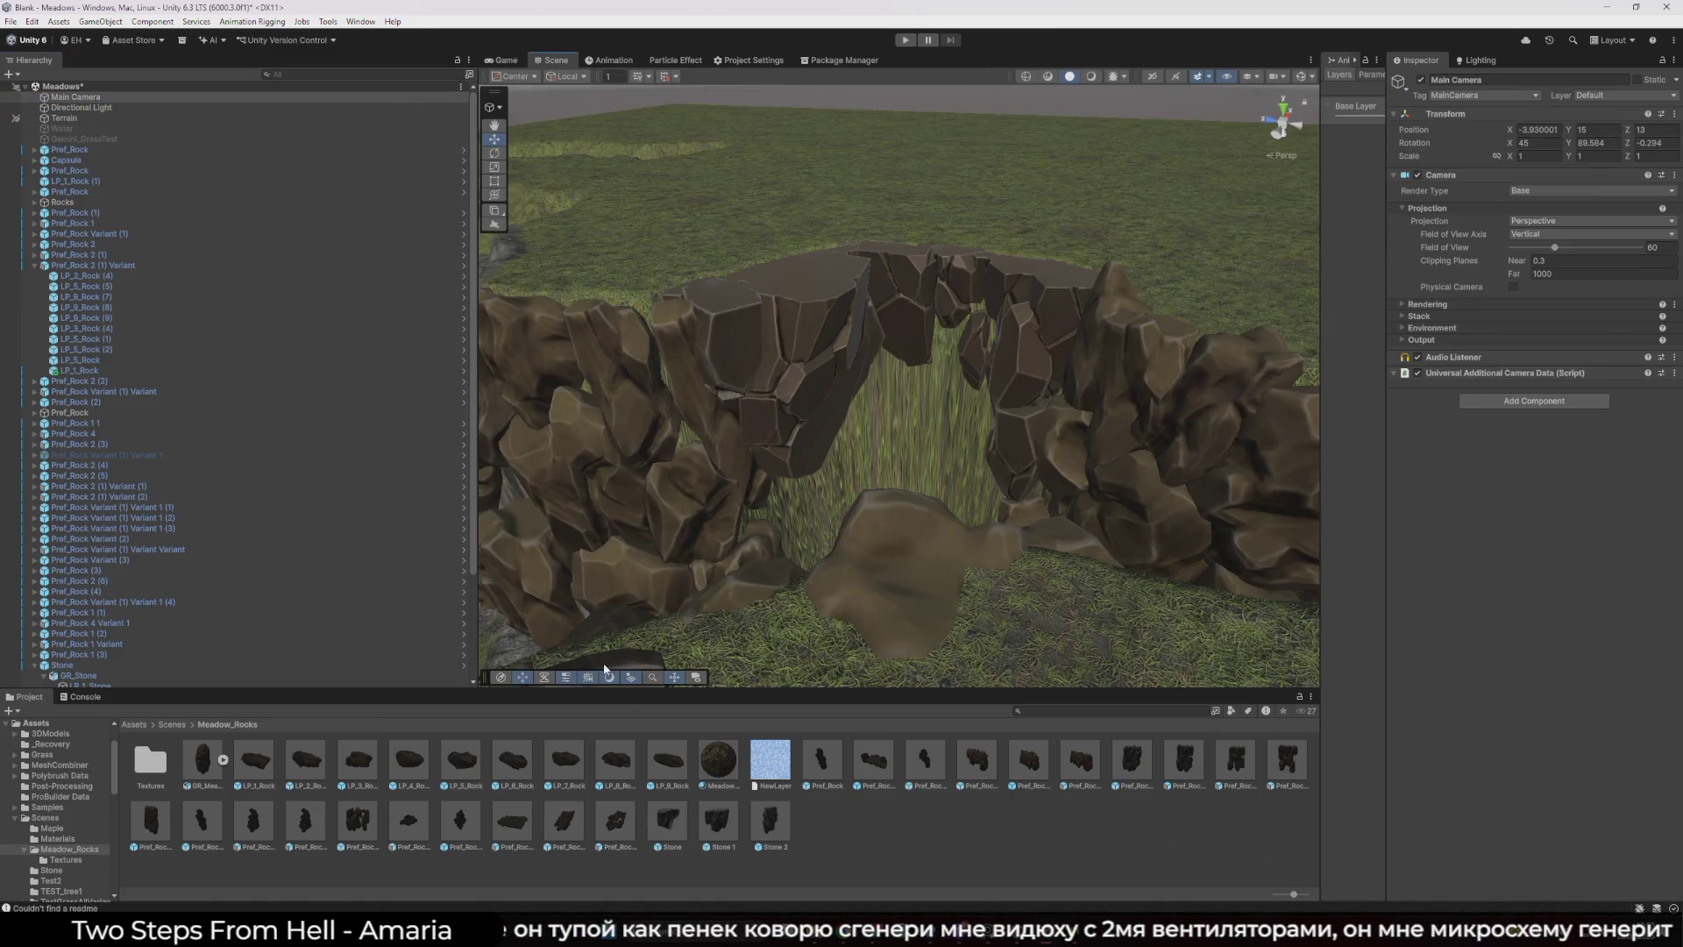
click(668, 680)
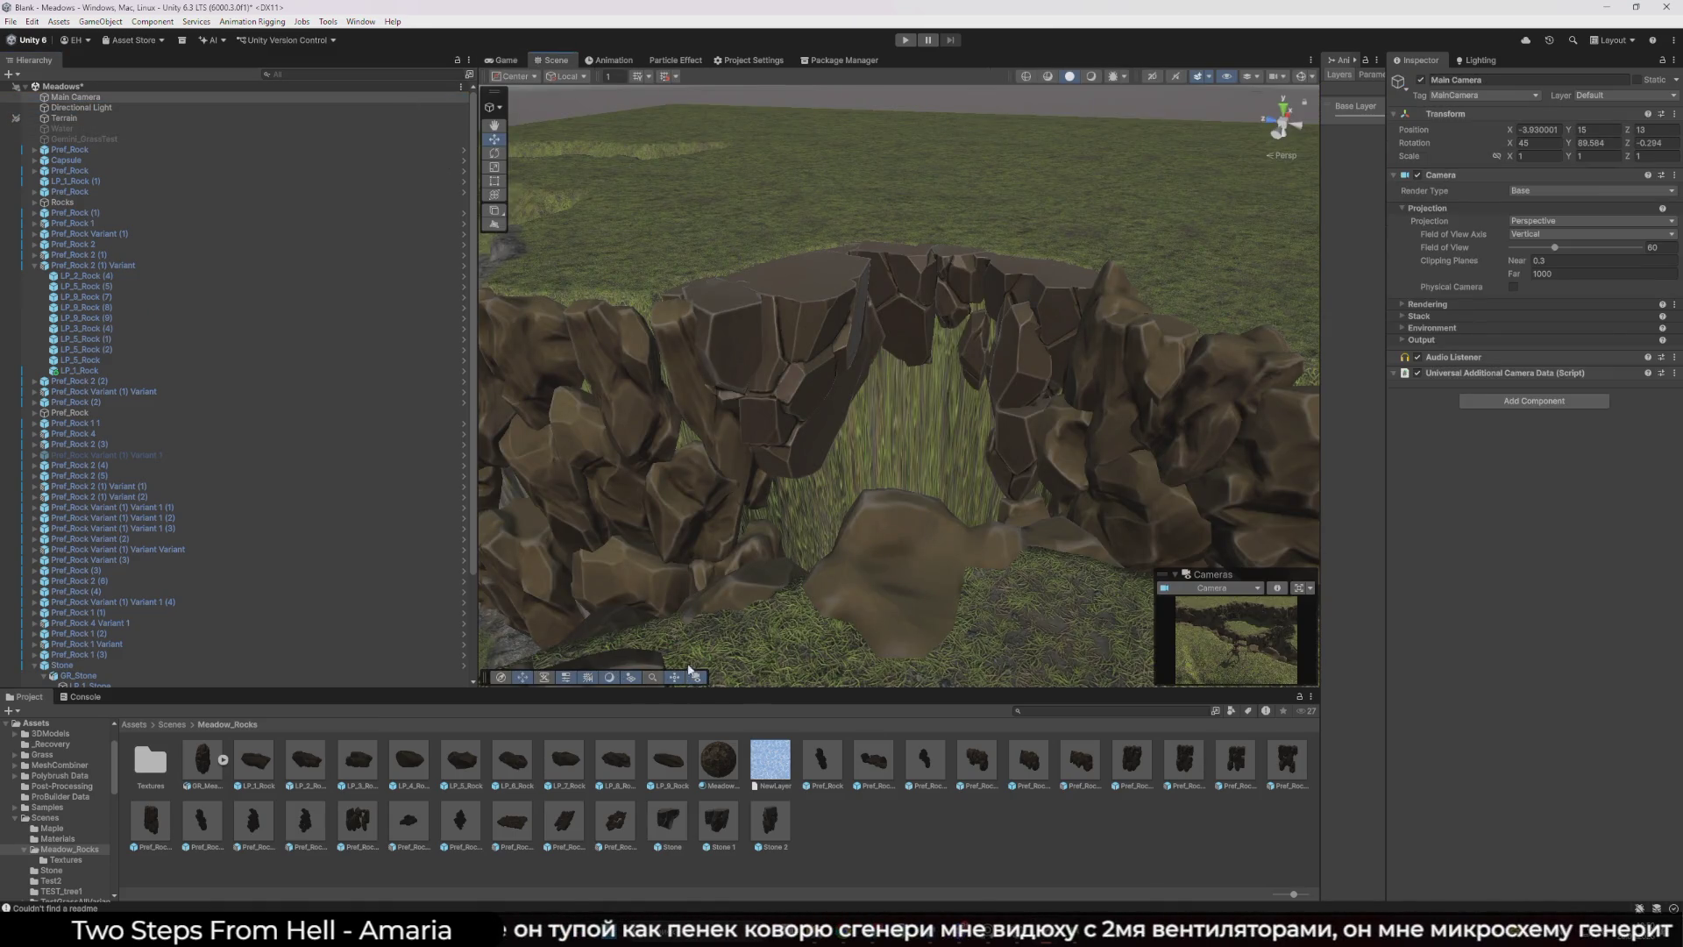
click(91, 98)
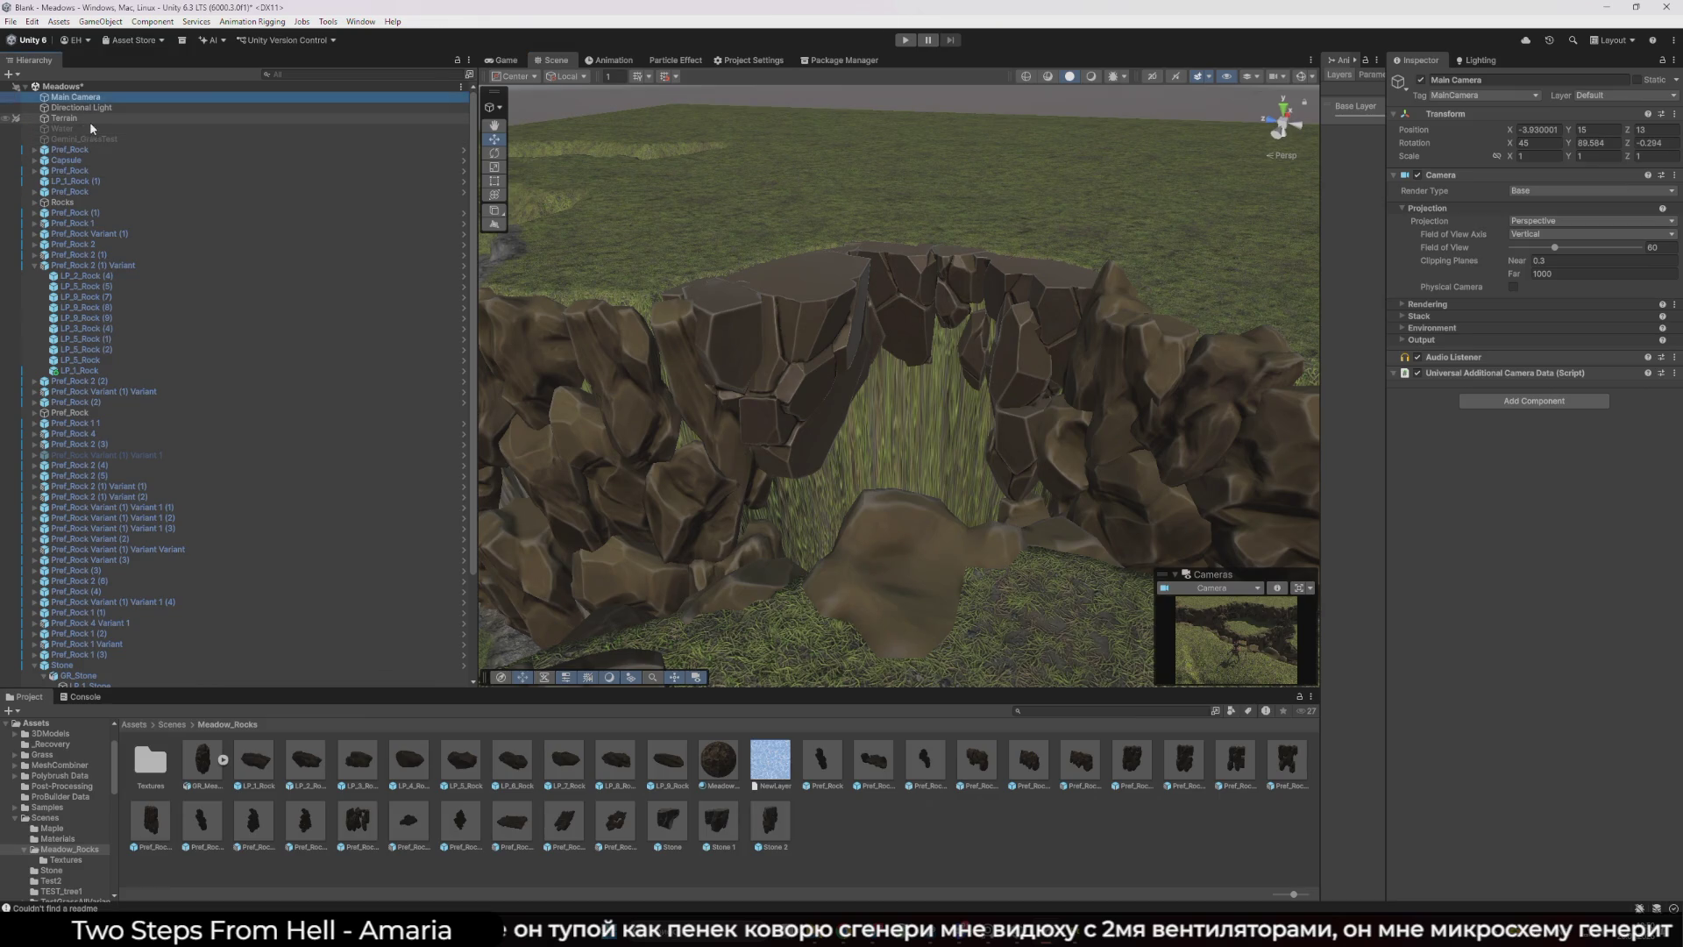
double_click(76, 97)
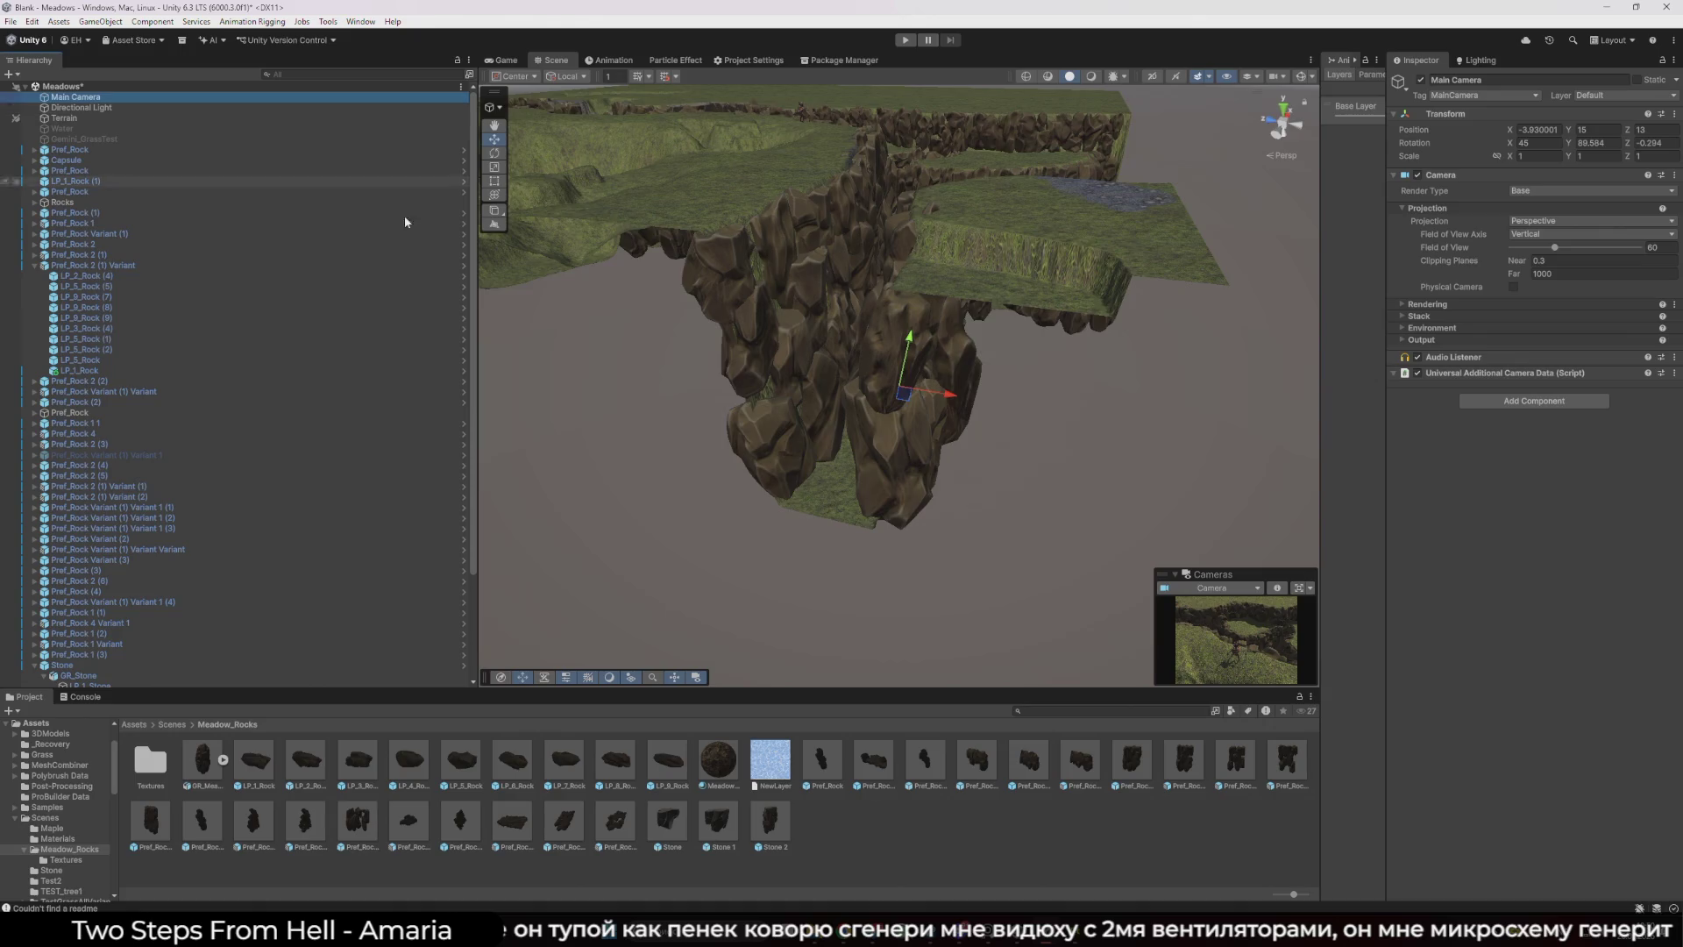
drag(757, 358, 702, 350)
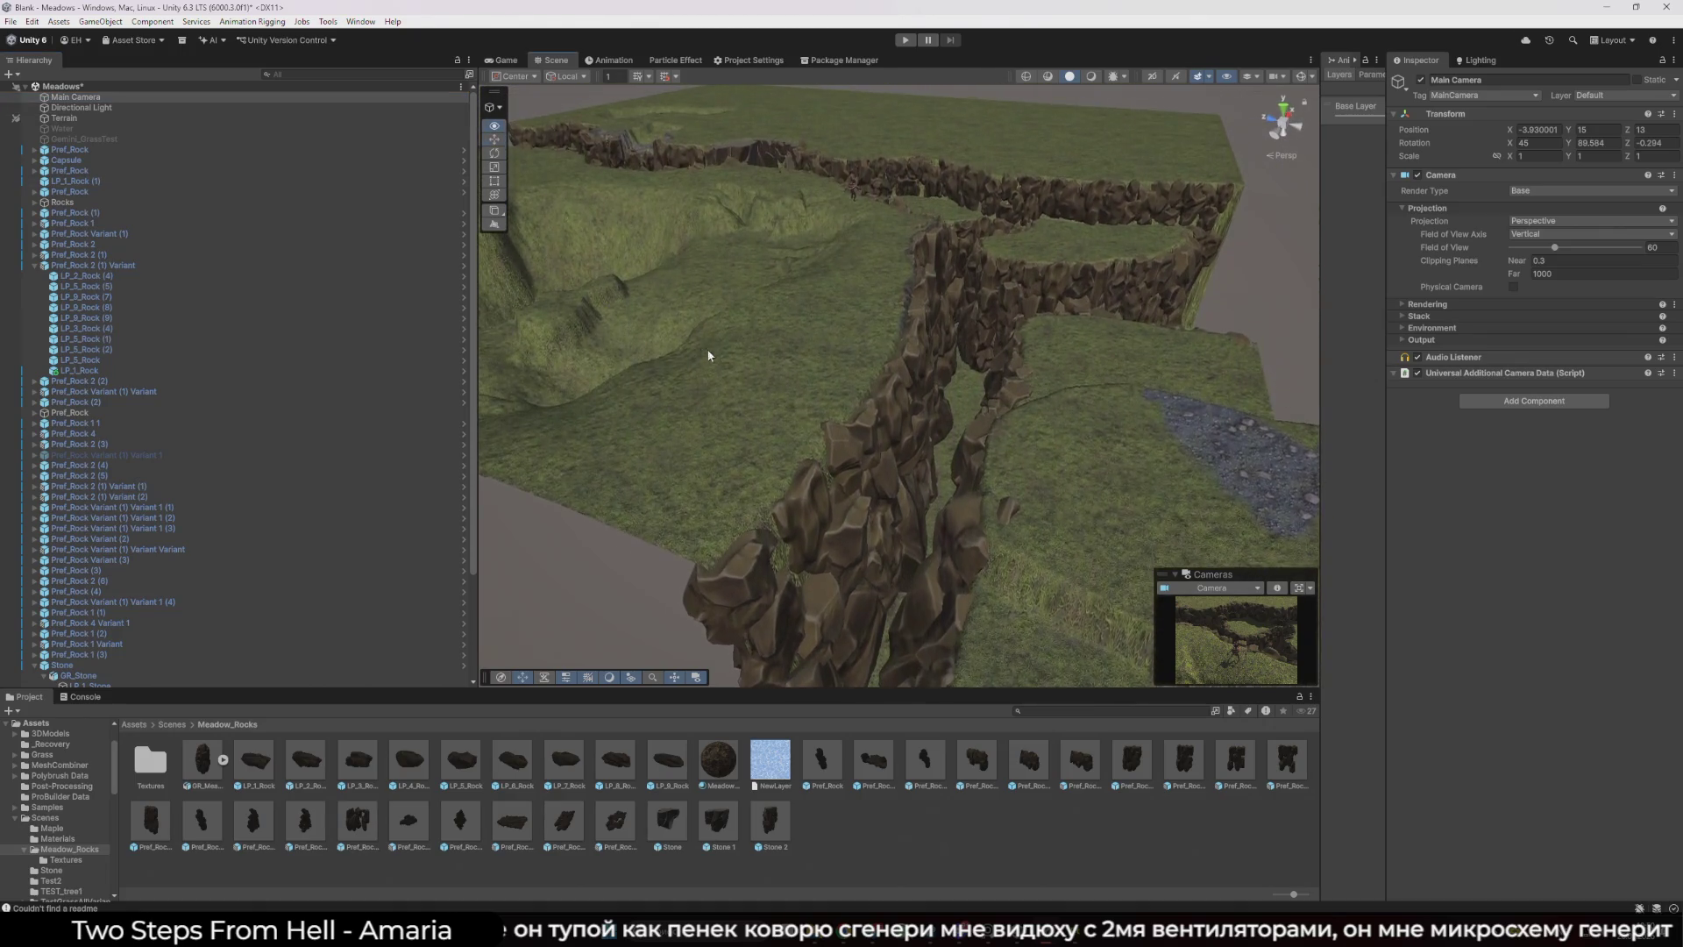
- Move the player Capsule across the terrain to the pit's edge and check the Game view
double_click(132, 156)
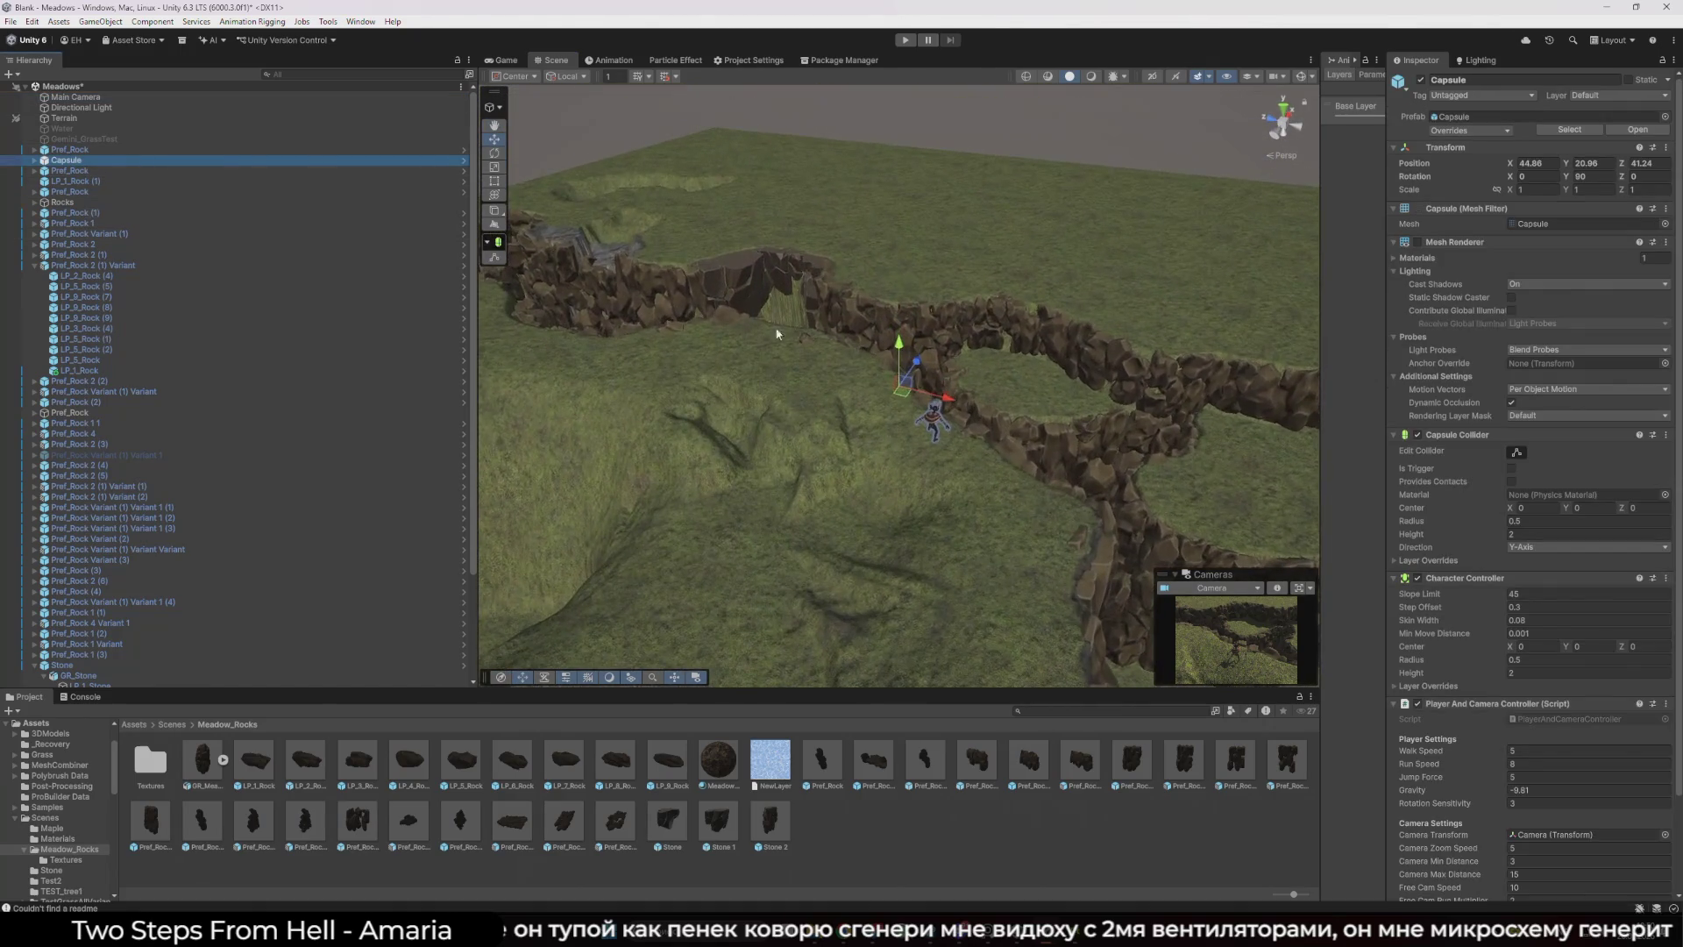
mouse_move(905, 394)
mouse_down()
mouse_move(836, 369)
mouse_move(718, 263)
mouse_move(659, 273)
mouse_up()
click(502, 61)
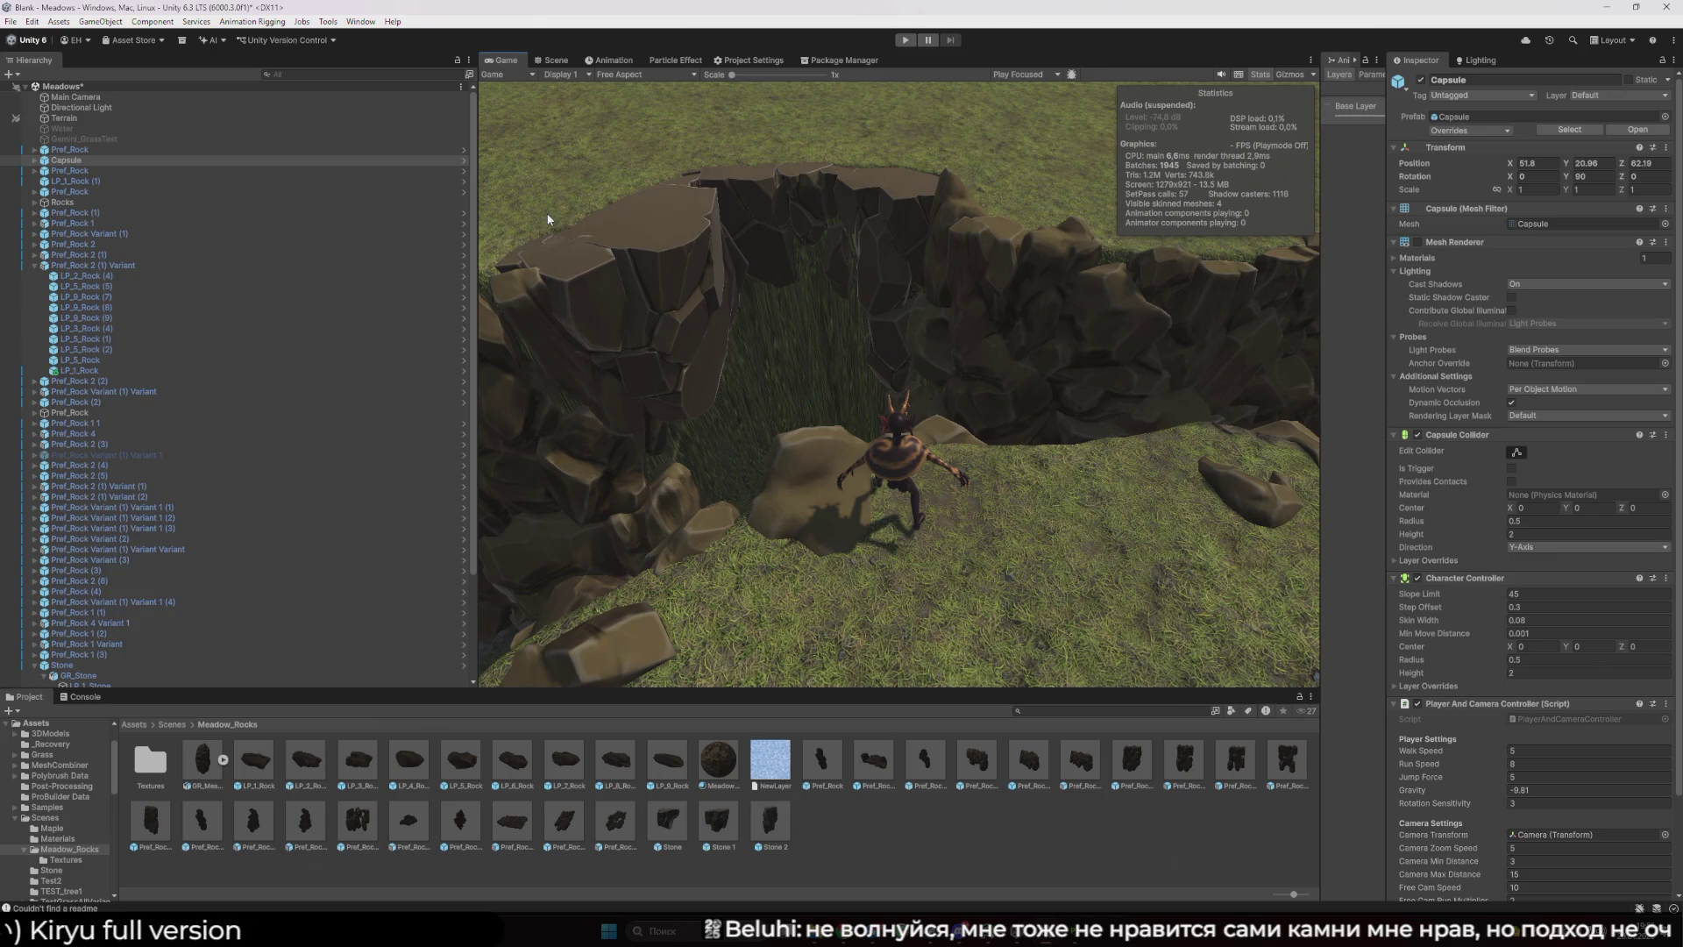
- Hide the Stone 1, Stone and Stone 2 rocks in the scene
click(556, 61)
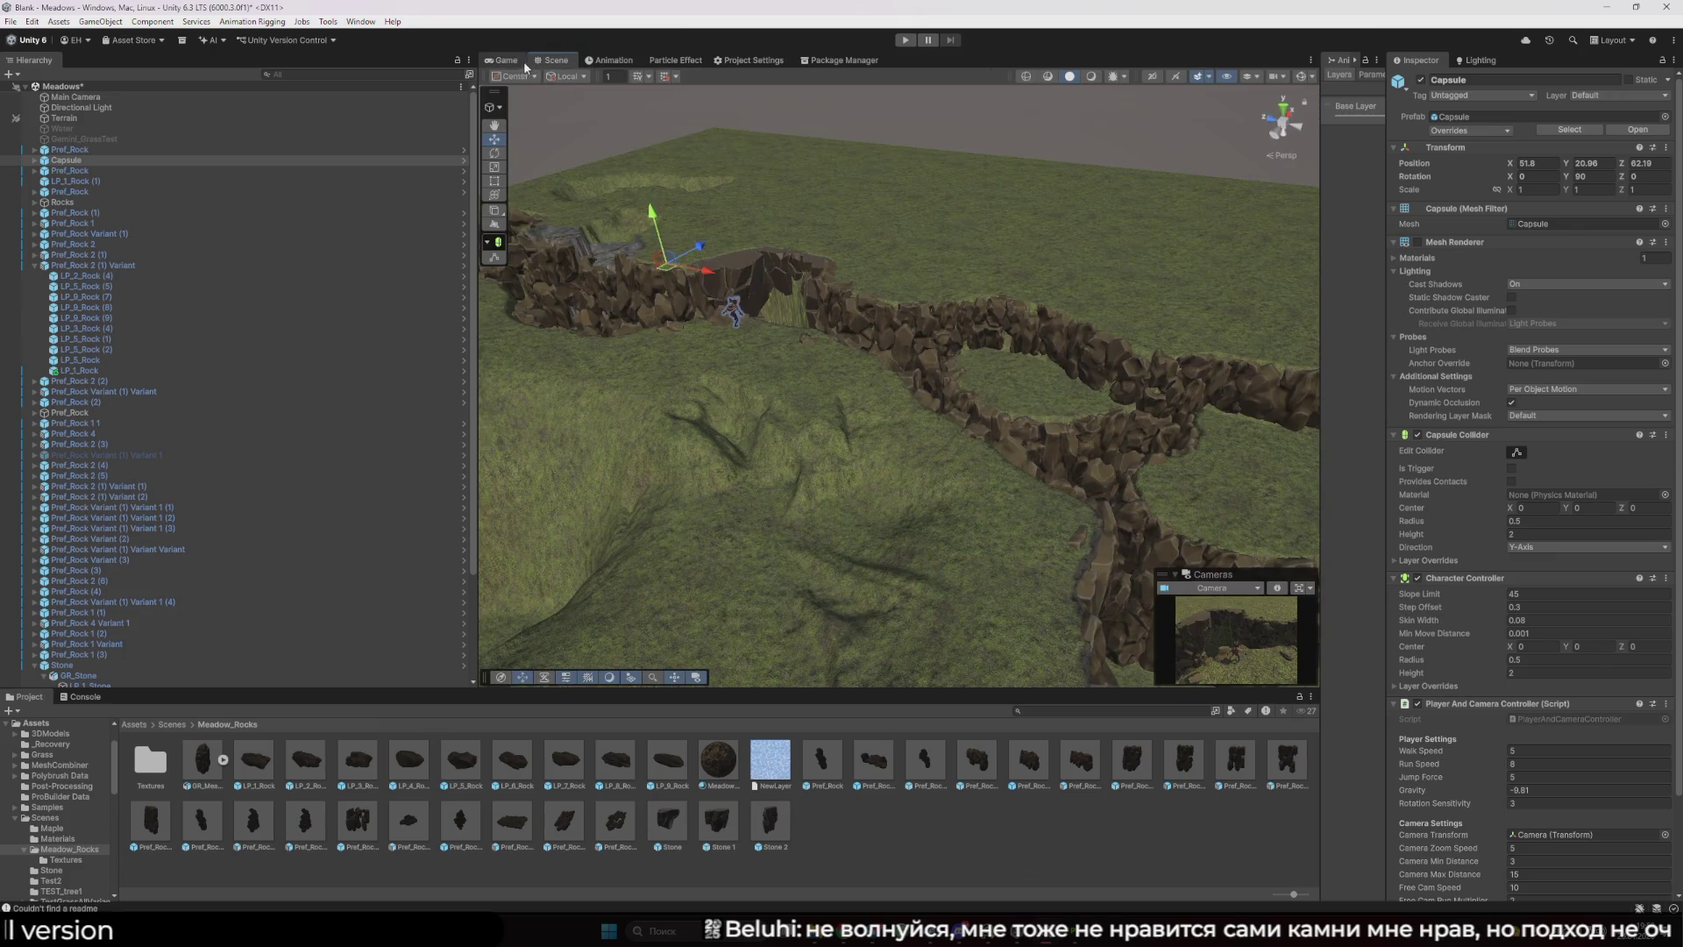
click(506, 60)
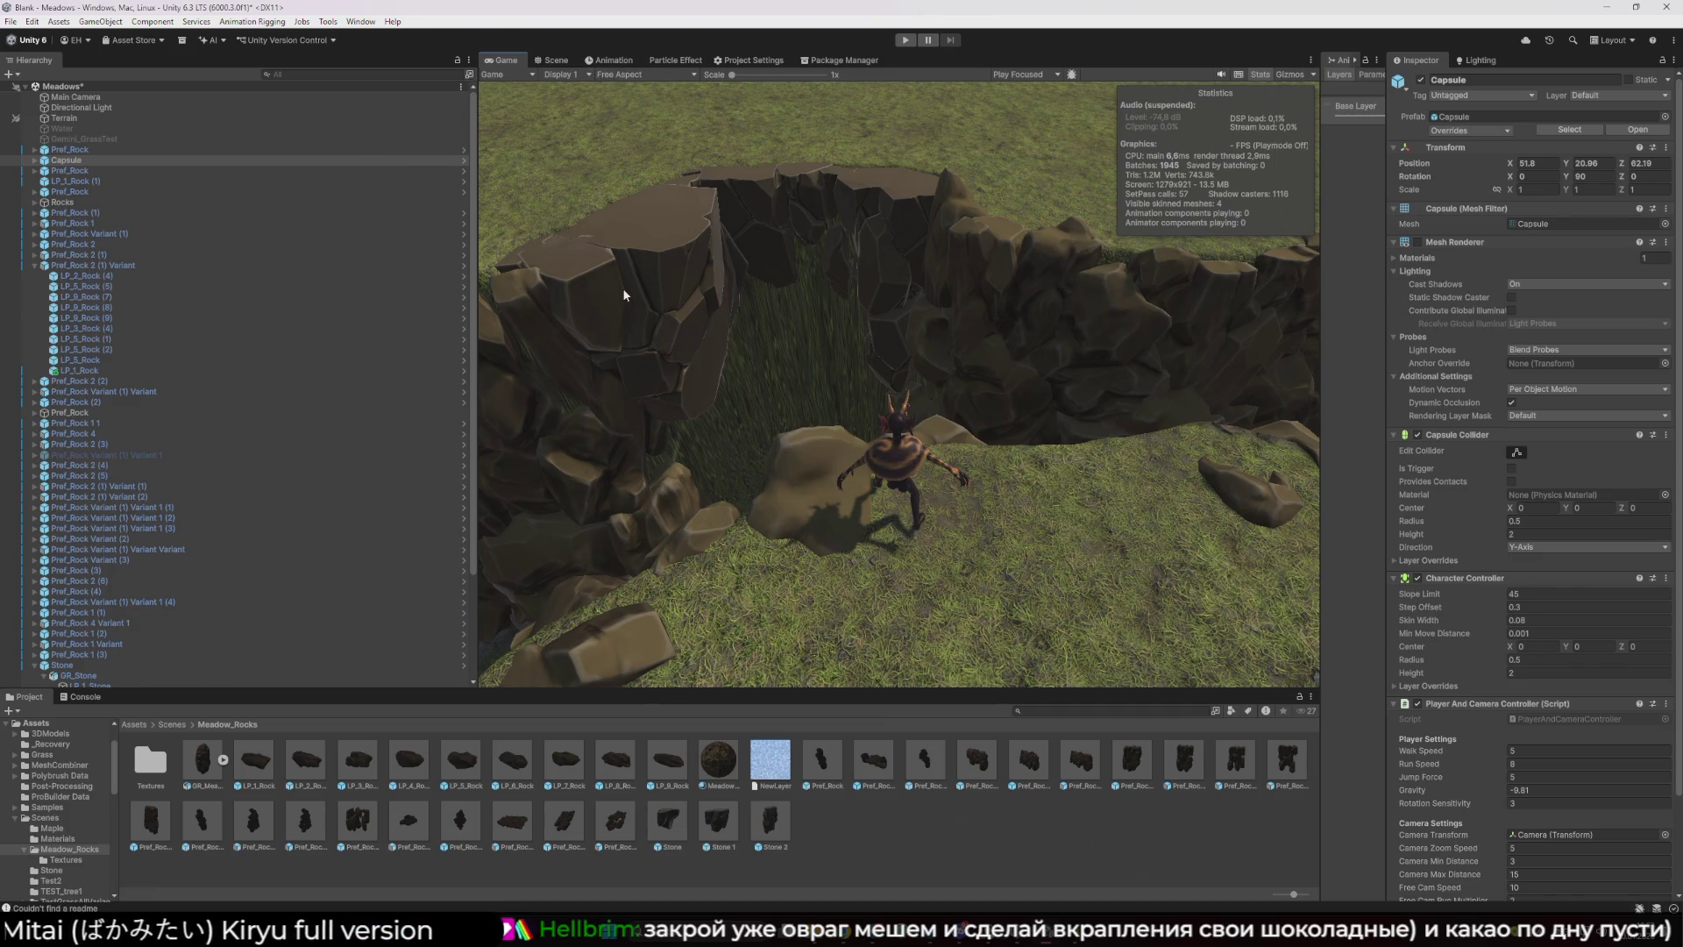
scroll(203, 531, down, 5)
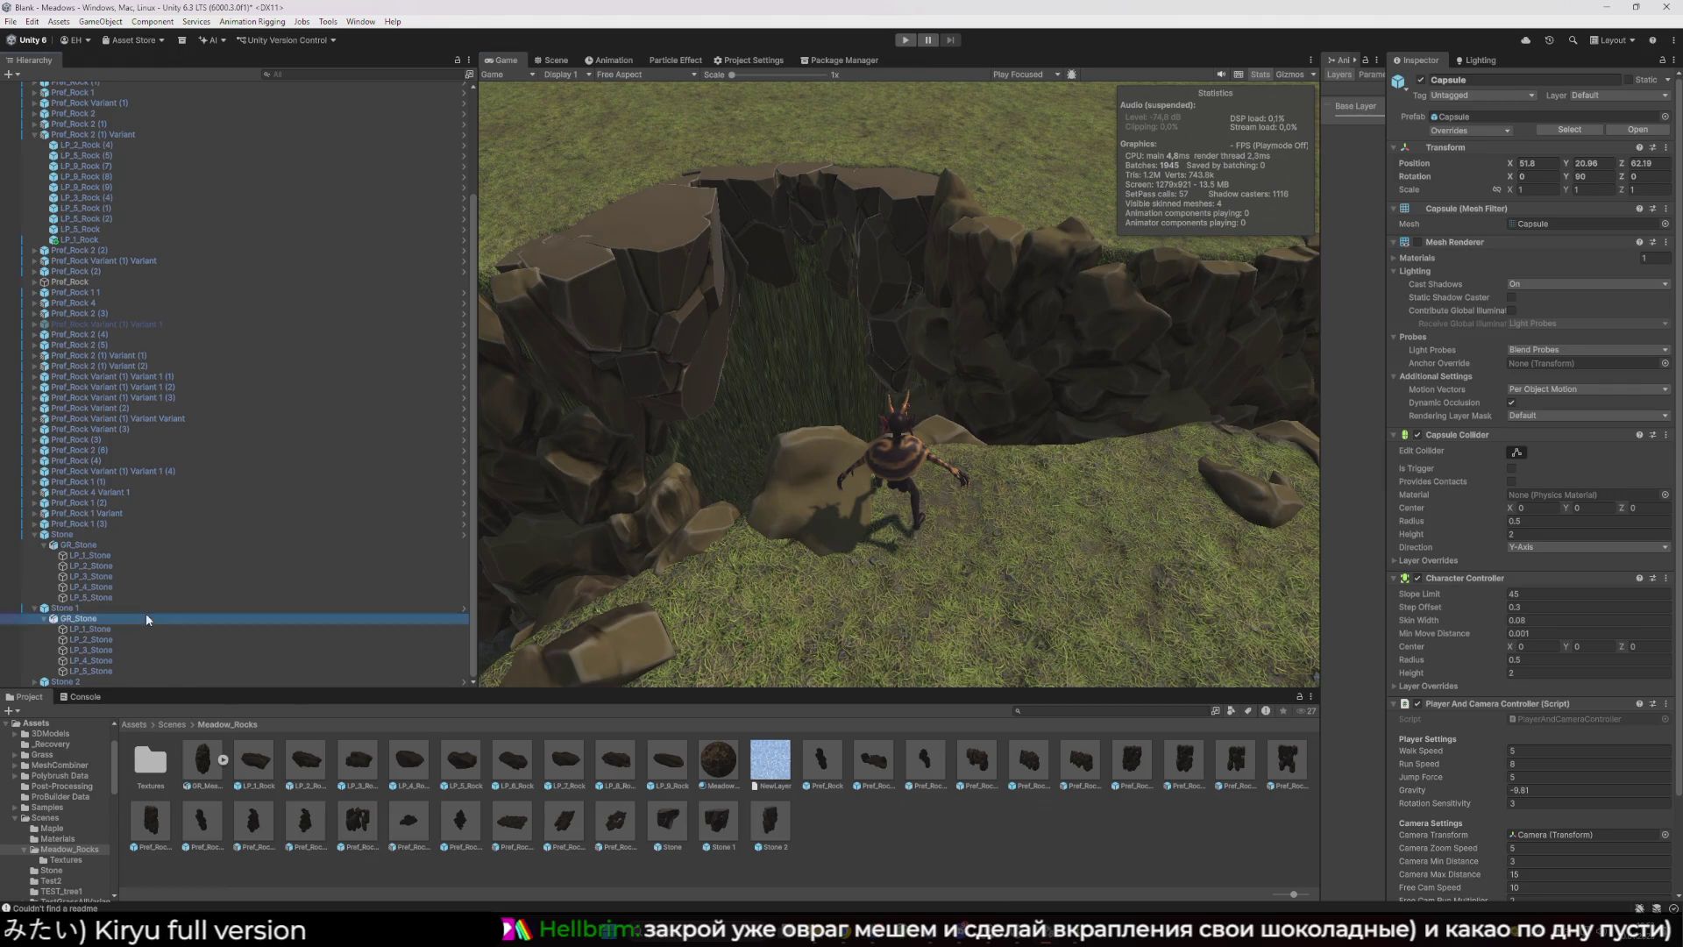
click(146, 611)
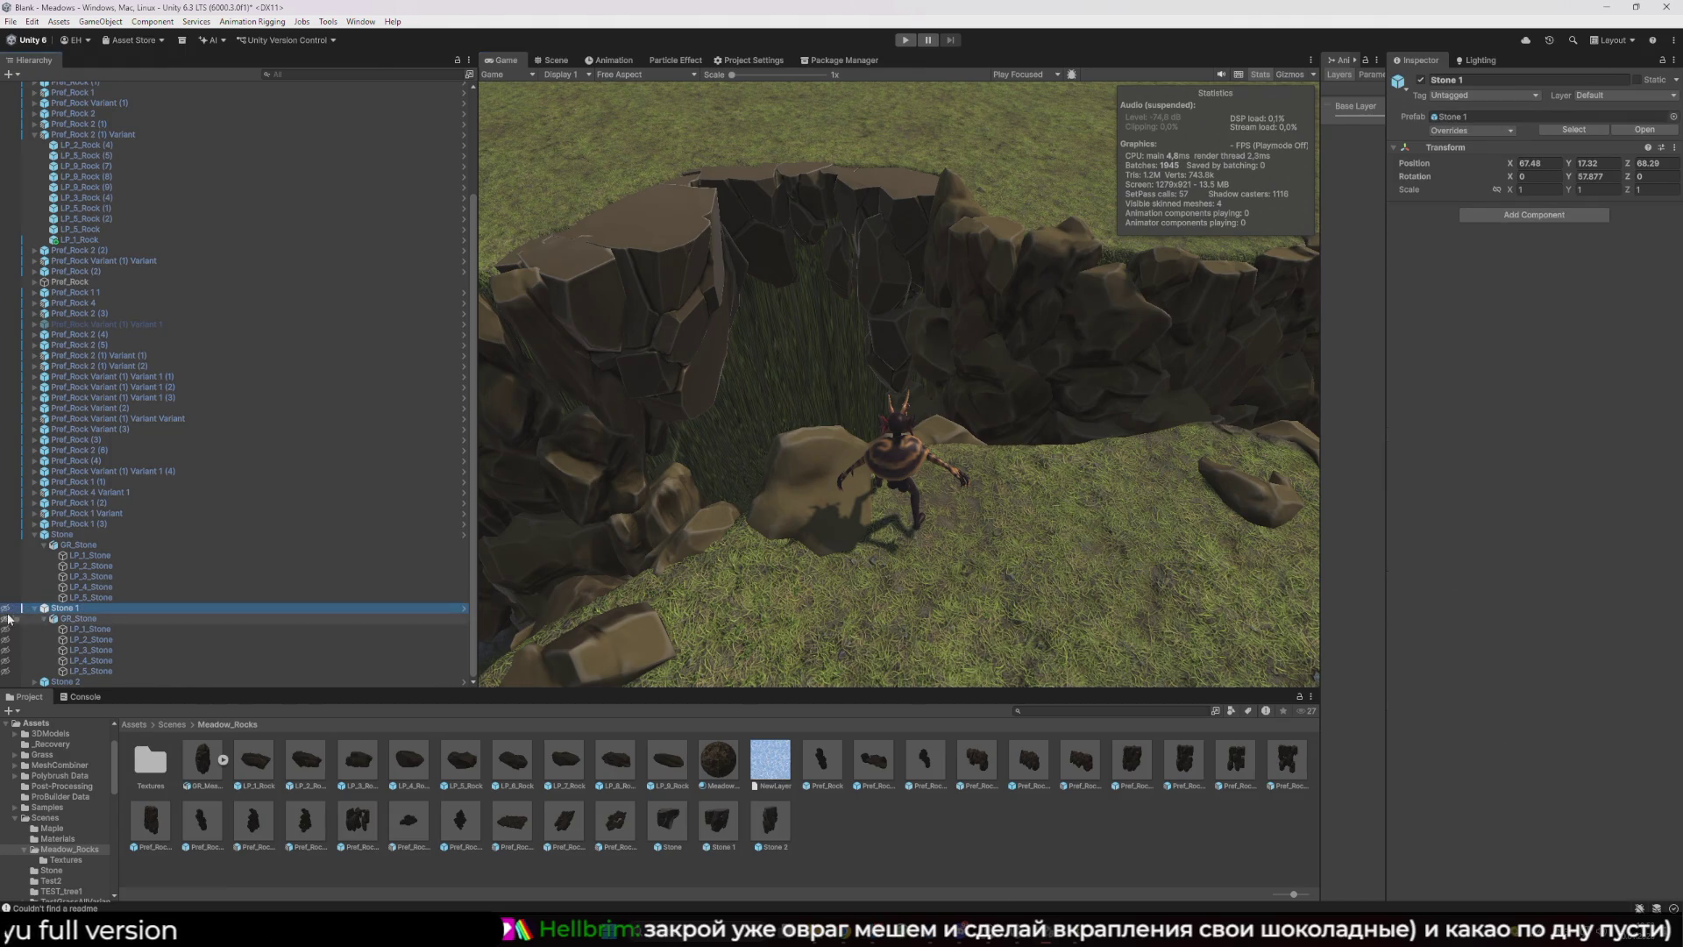
click(1421, 79)
click(78, 545)
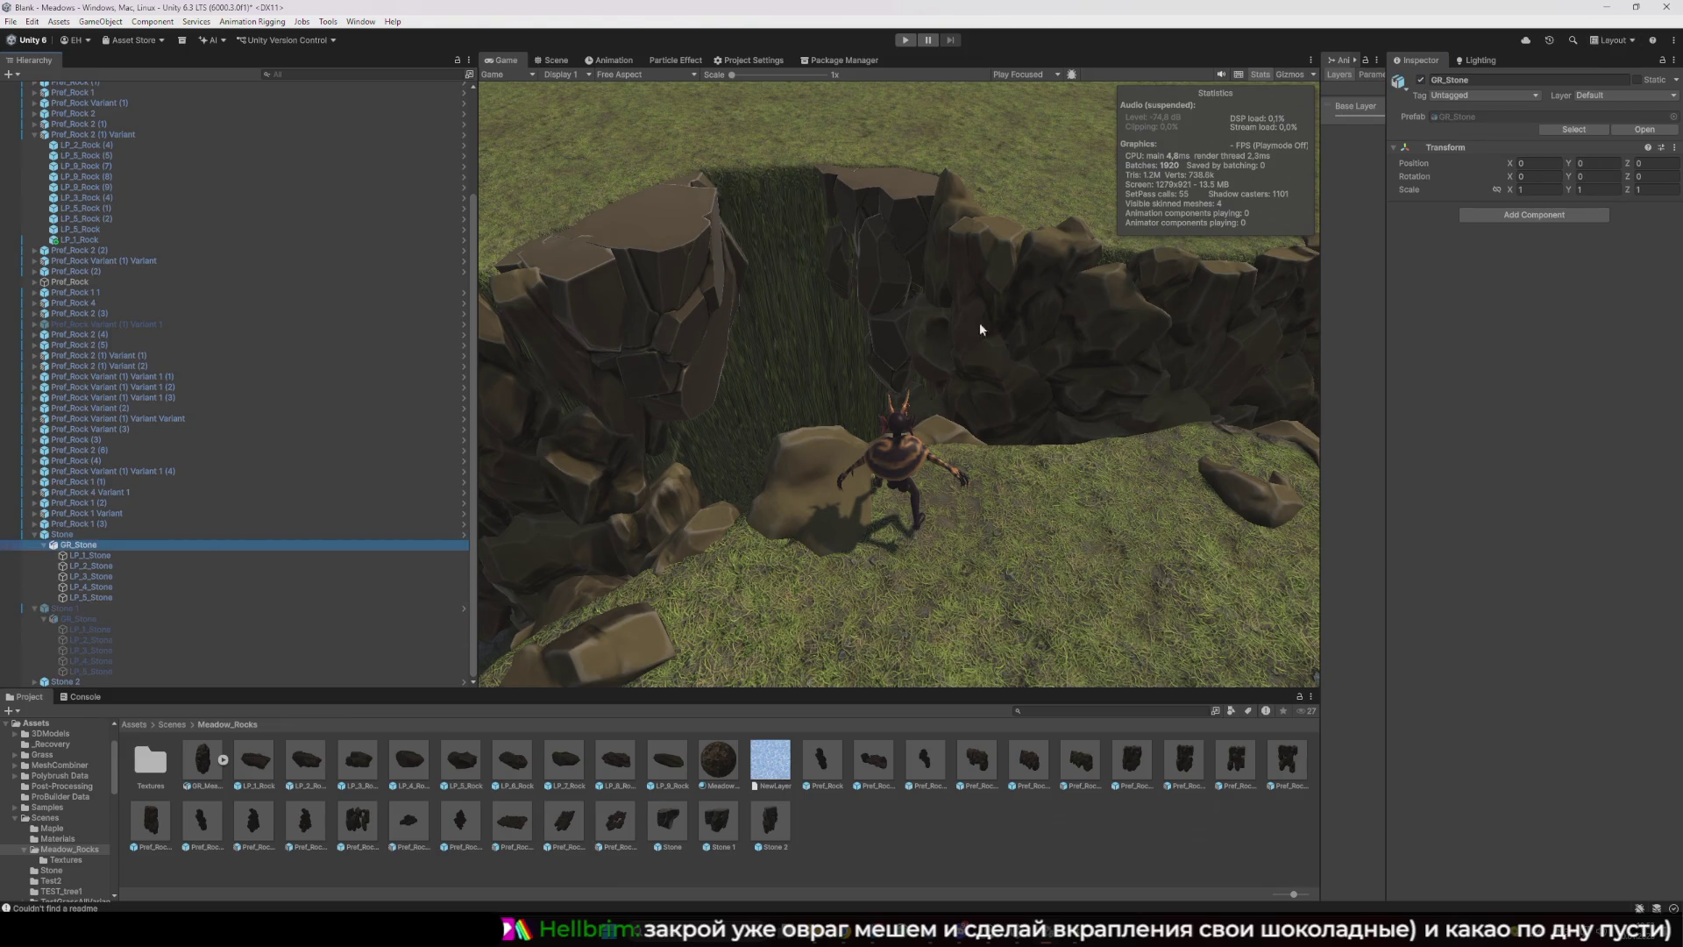
click(319, 535)
key(Left)
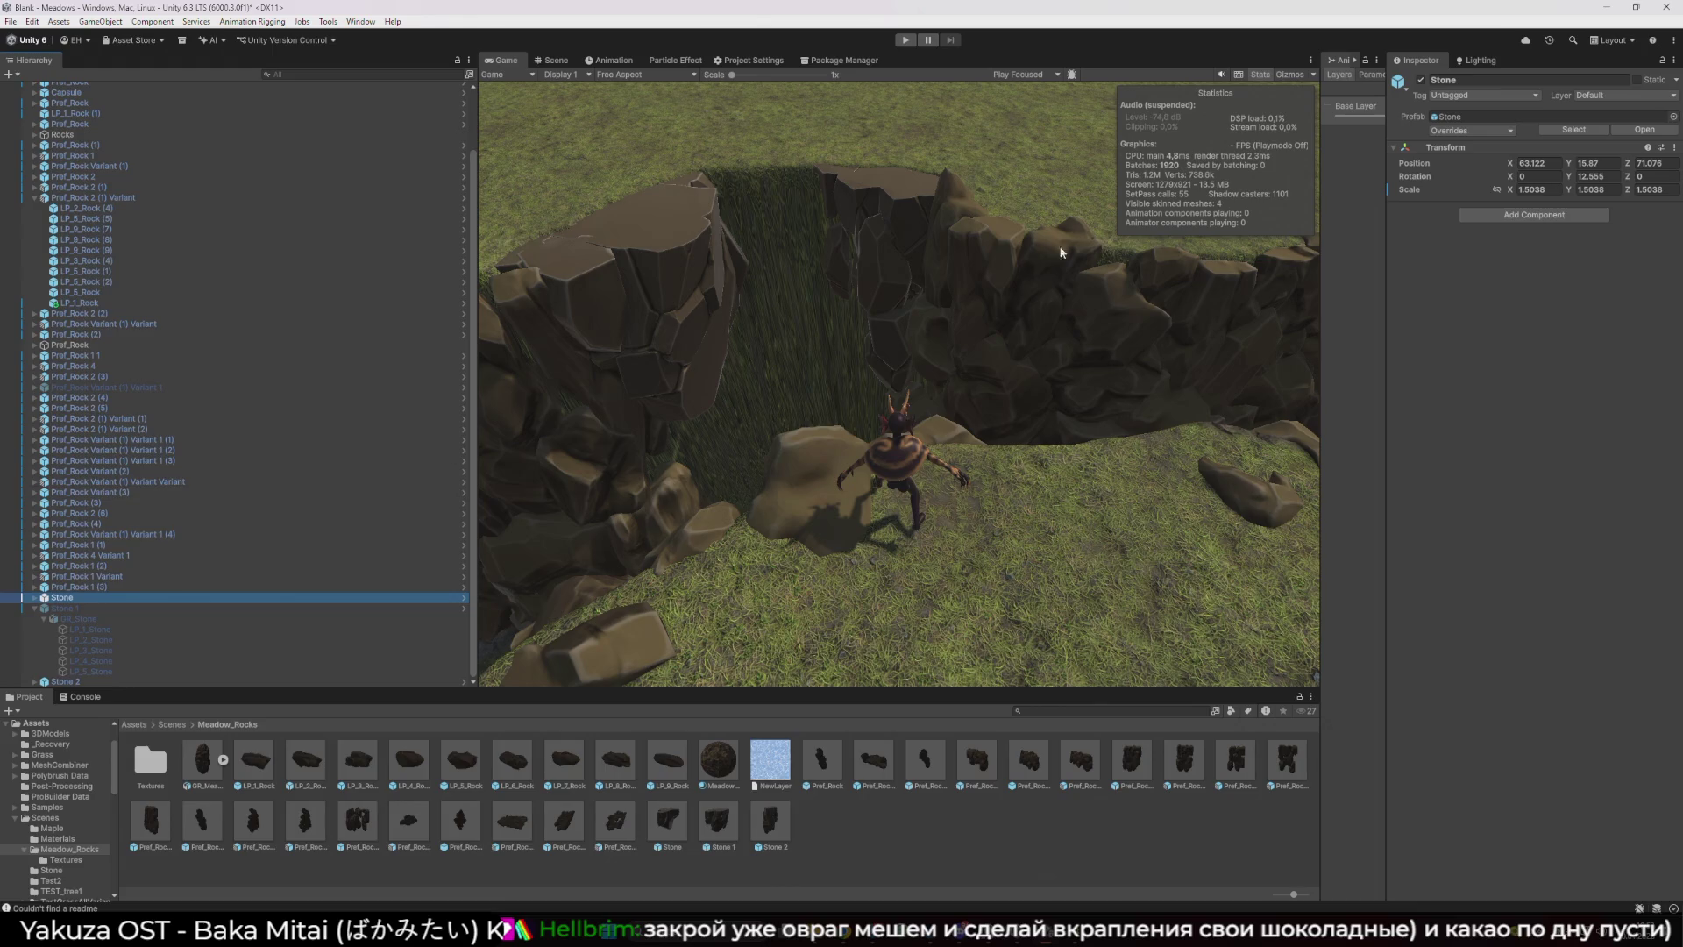
click(1421, 80)
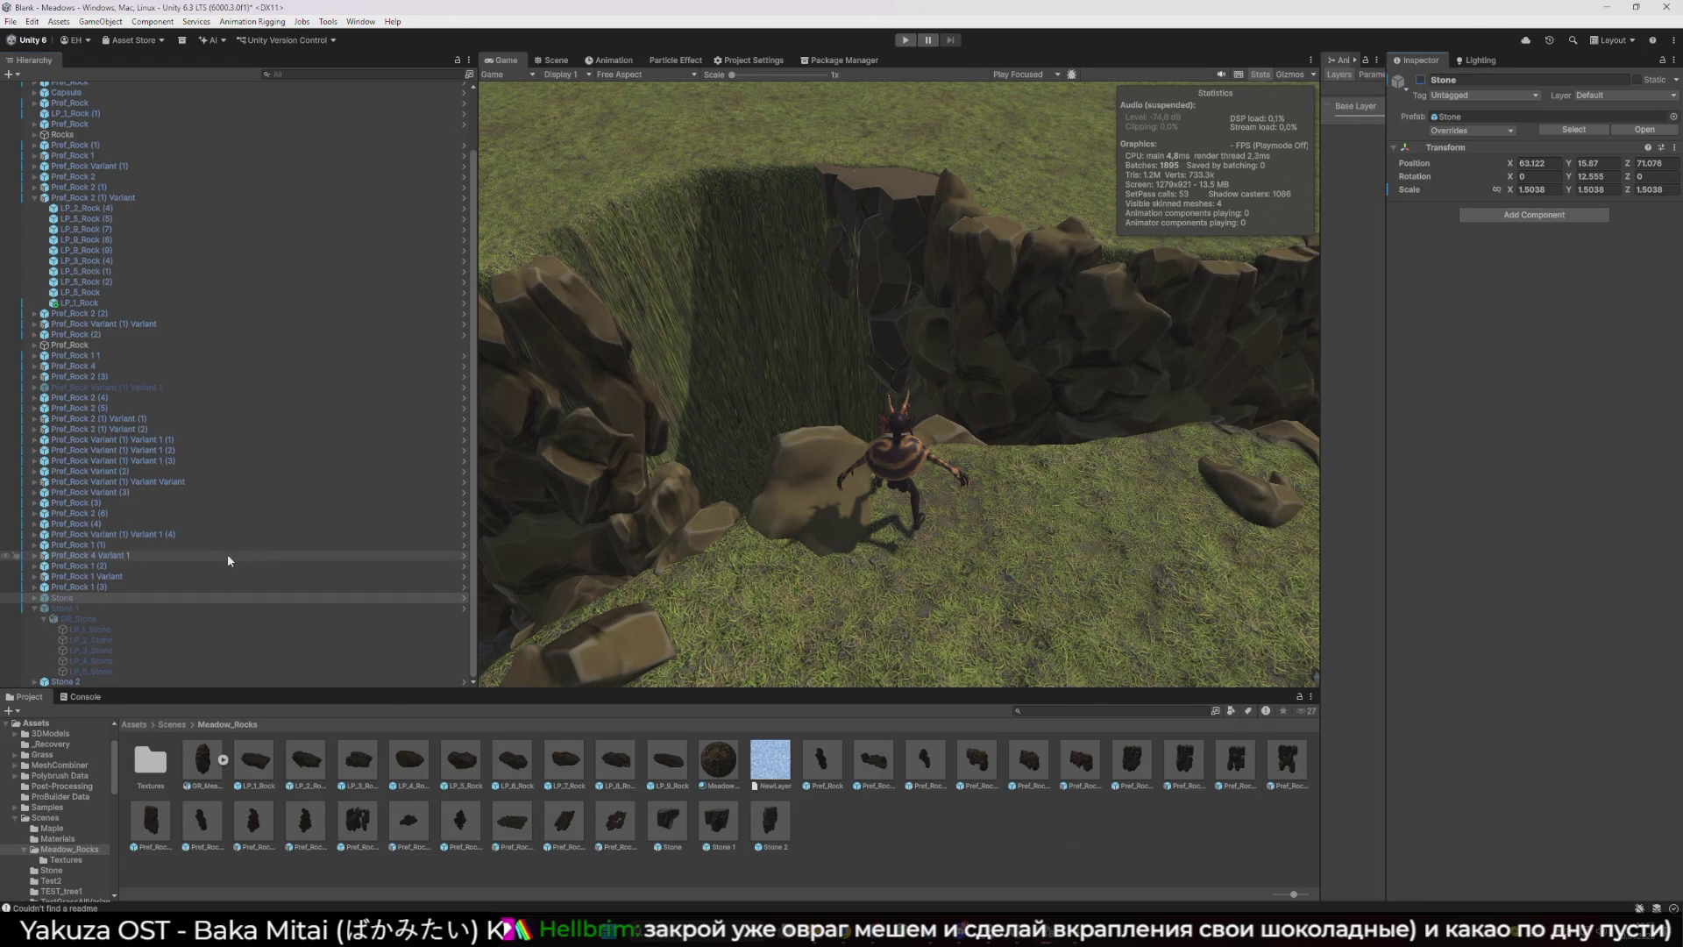
click(30, 682)
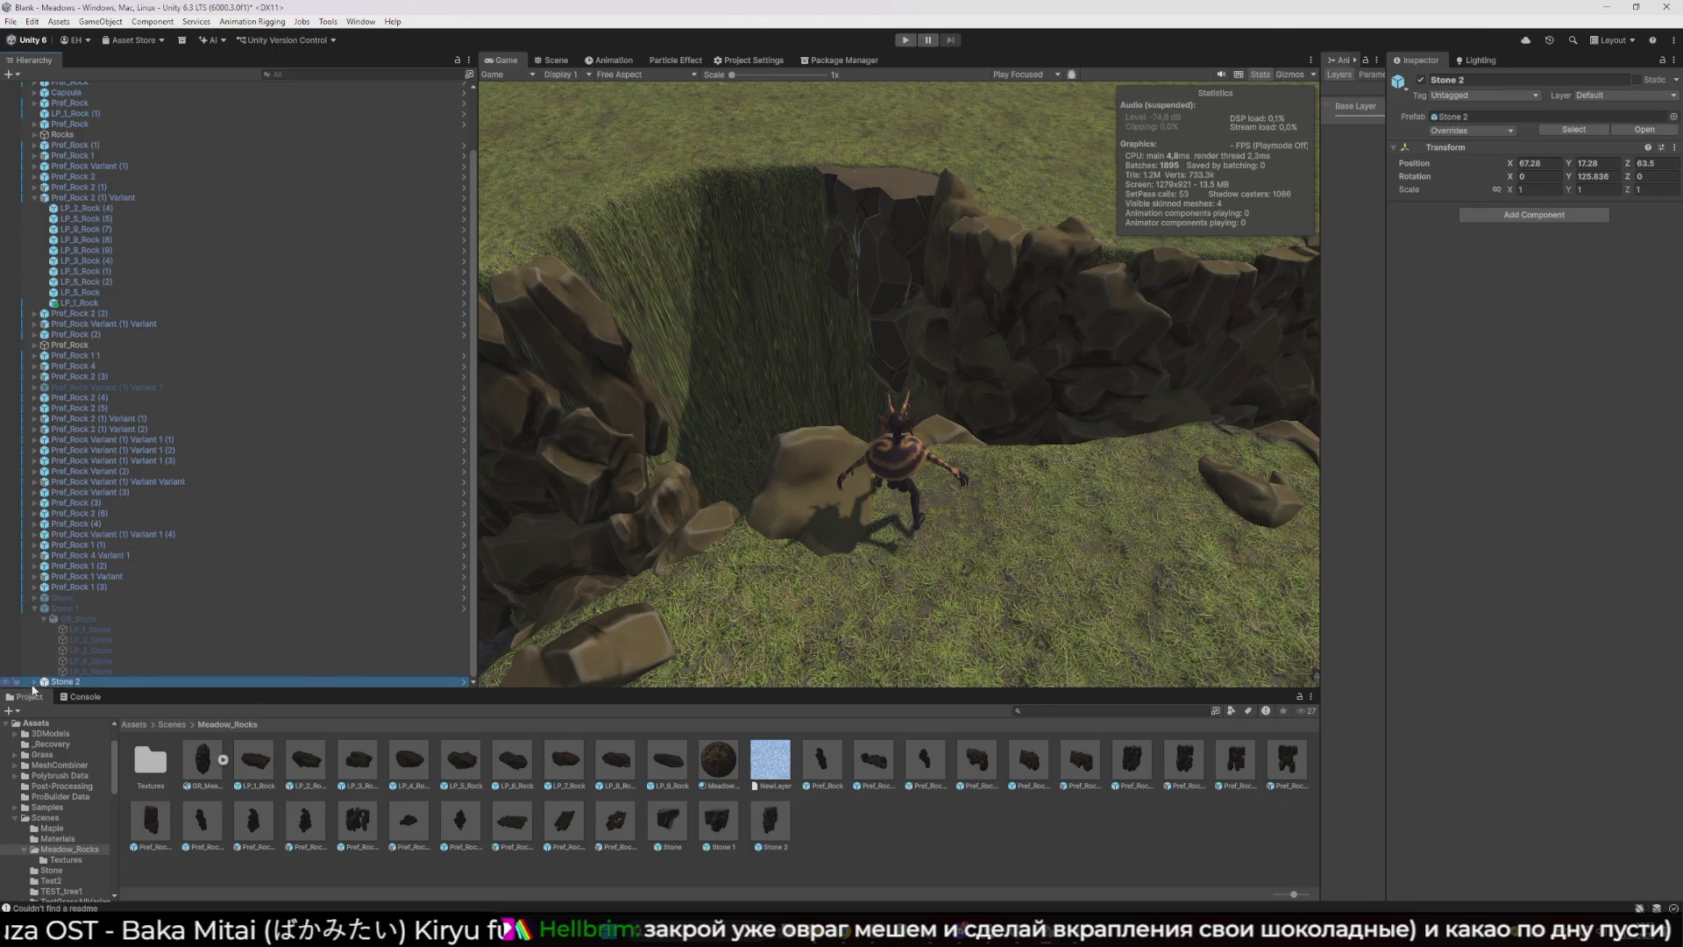
click(34, 607)
key(Right)
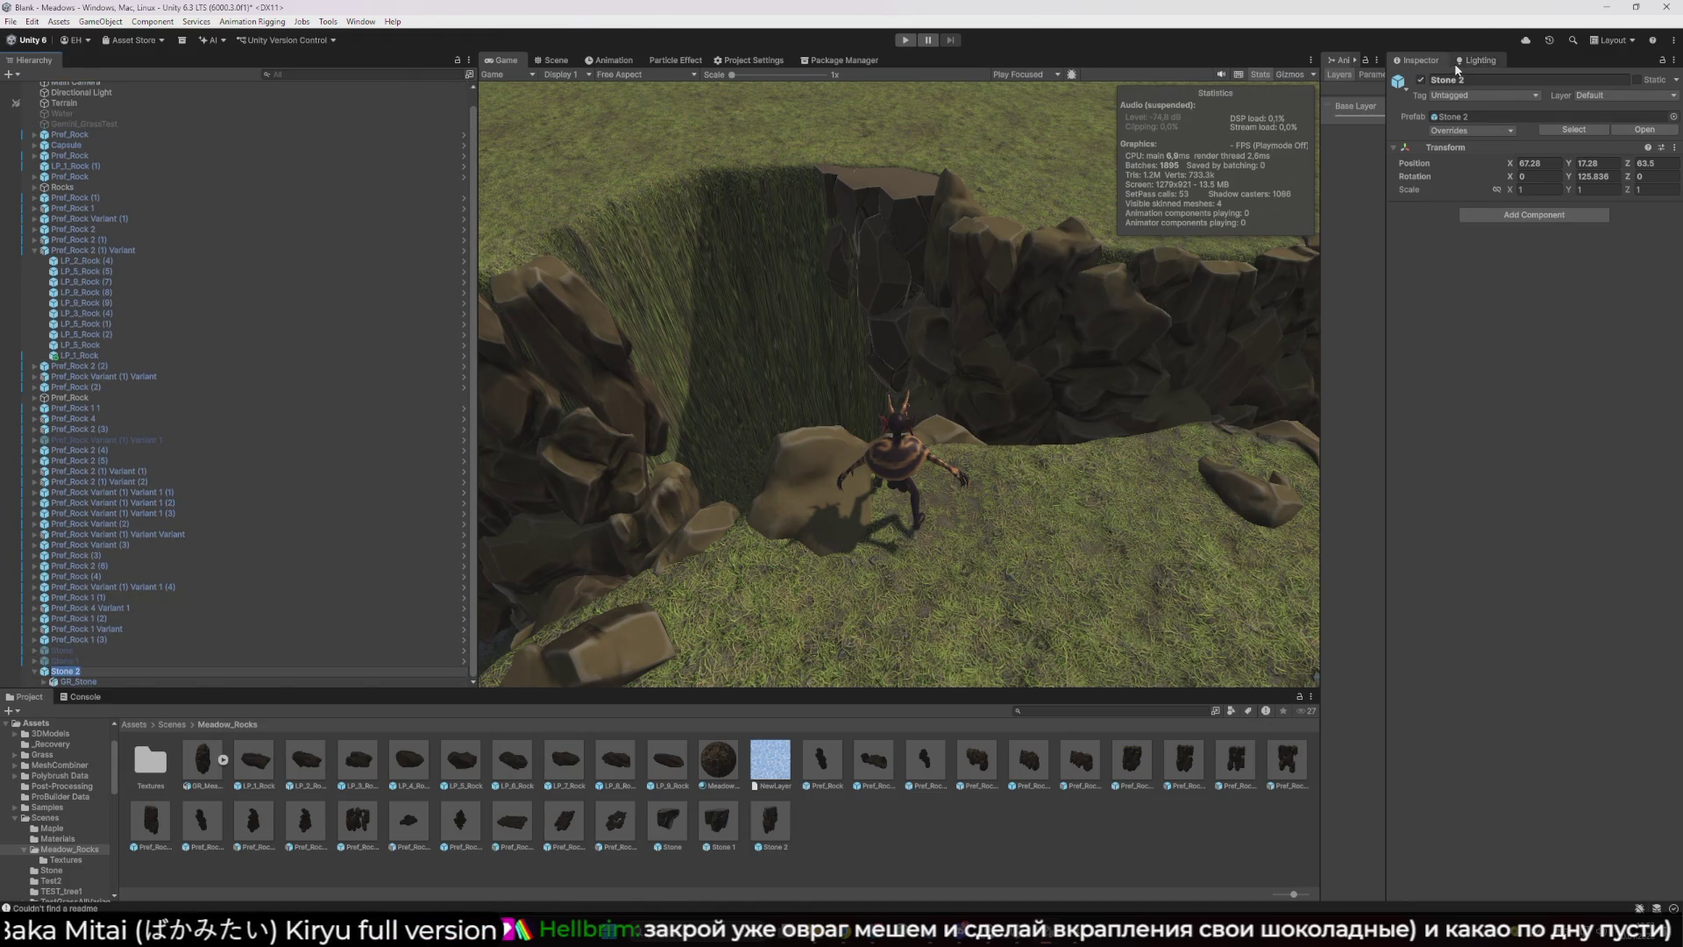
click(1421, 80)
- Show the Pref_Rock Variant (1) Variant 1 rocks, then orbit the Scene view around the canyon walls
click(184, 440)
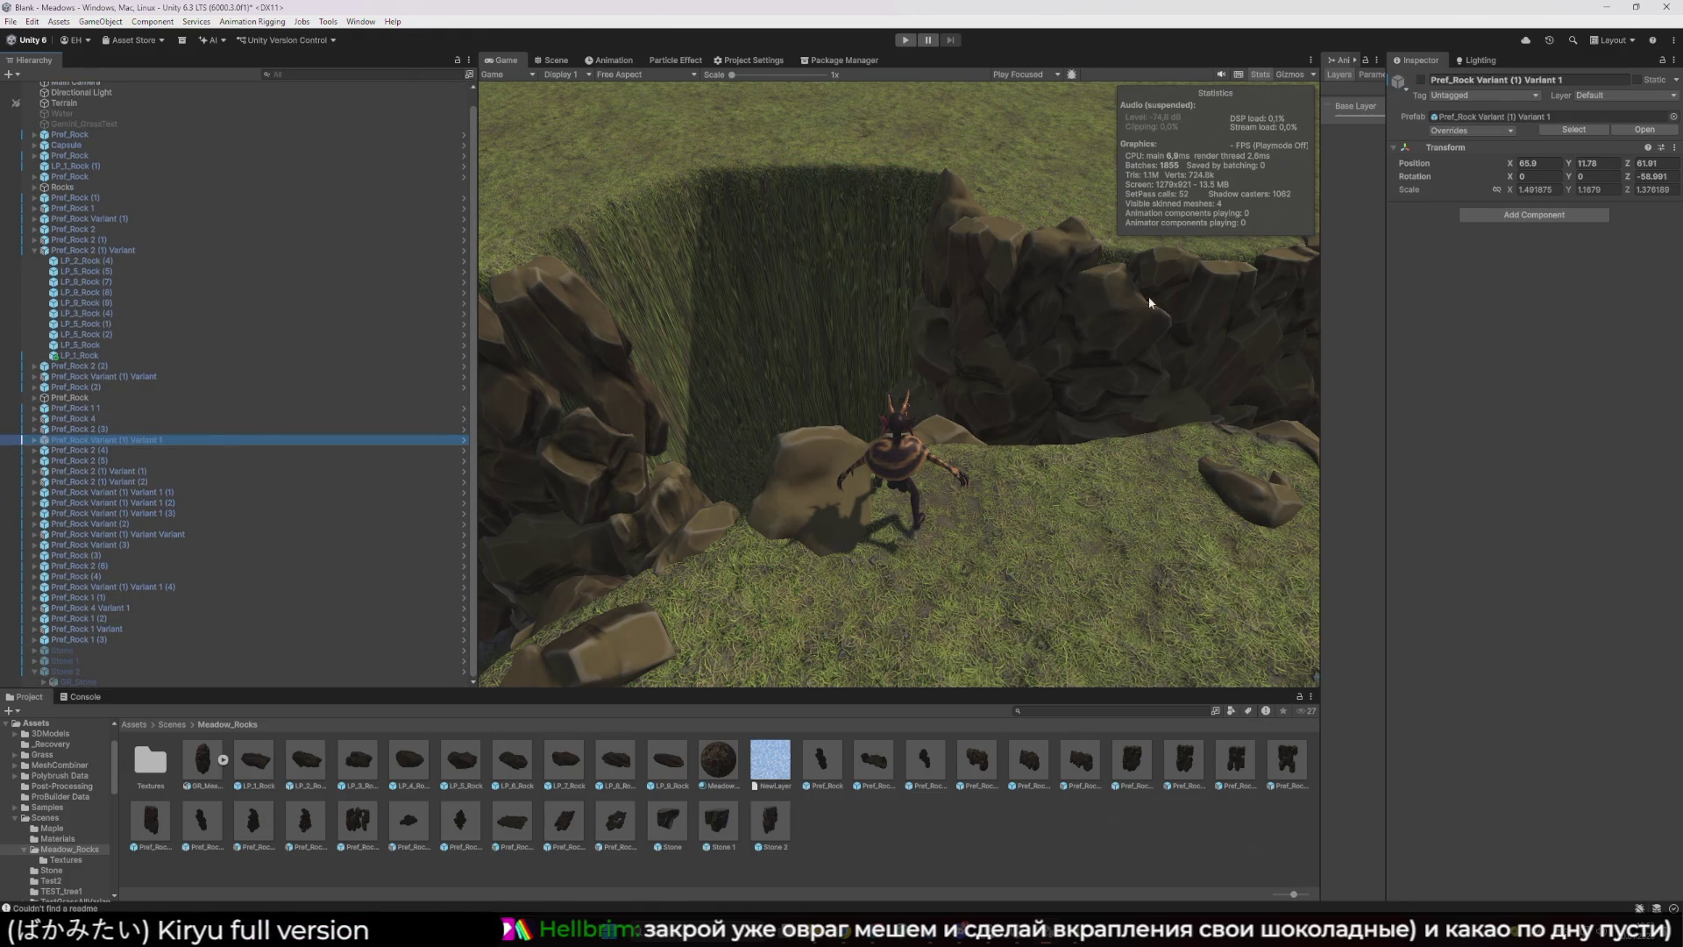
click(1421, 80)
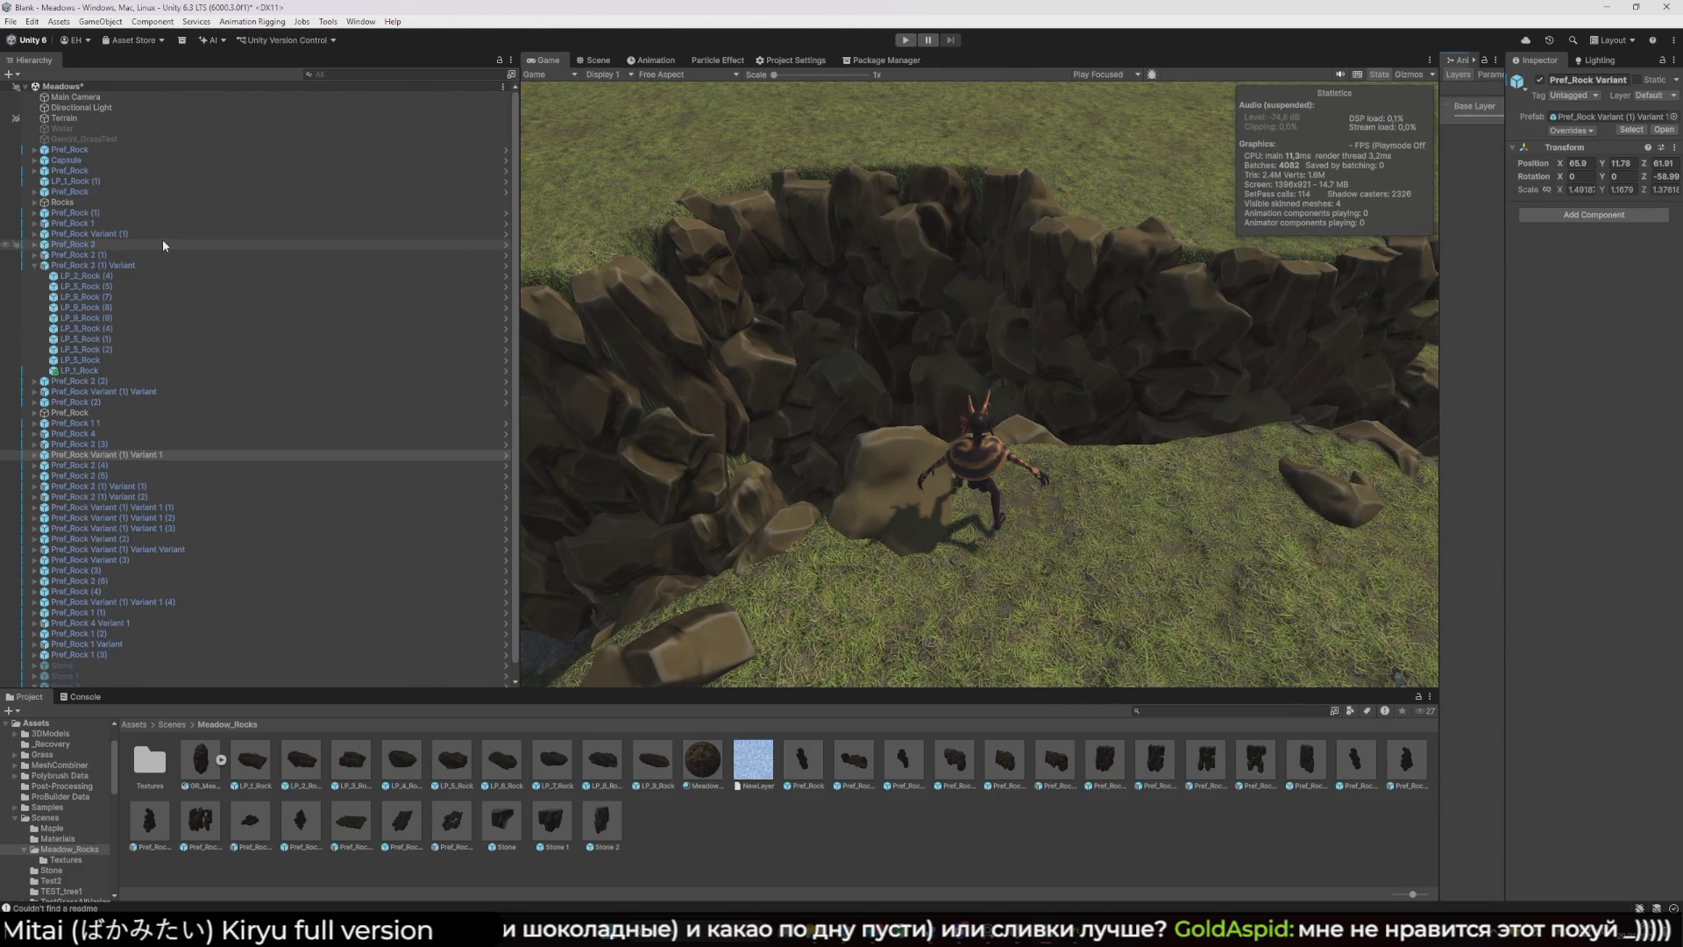
click(64, 152)
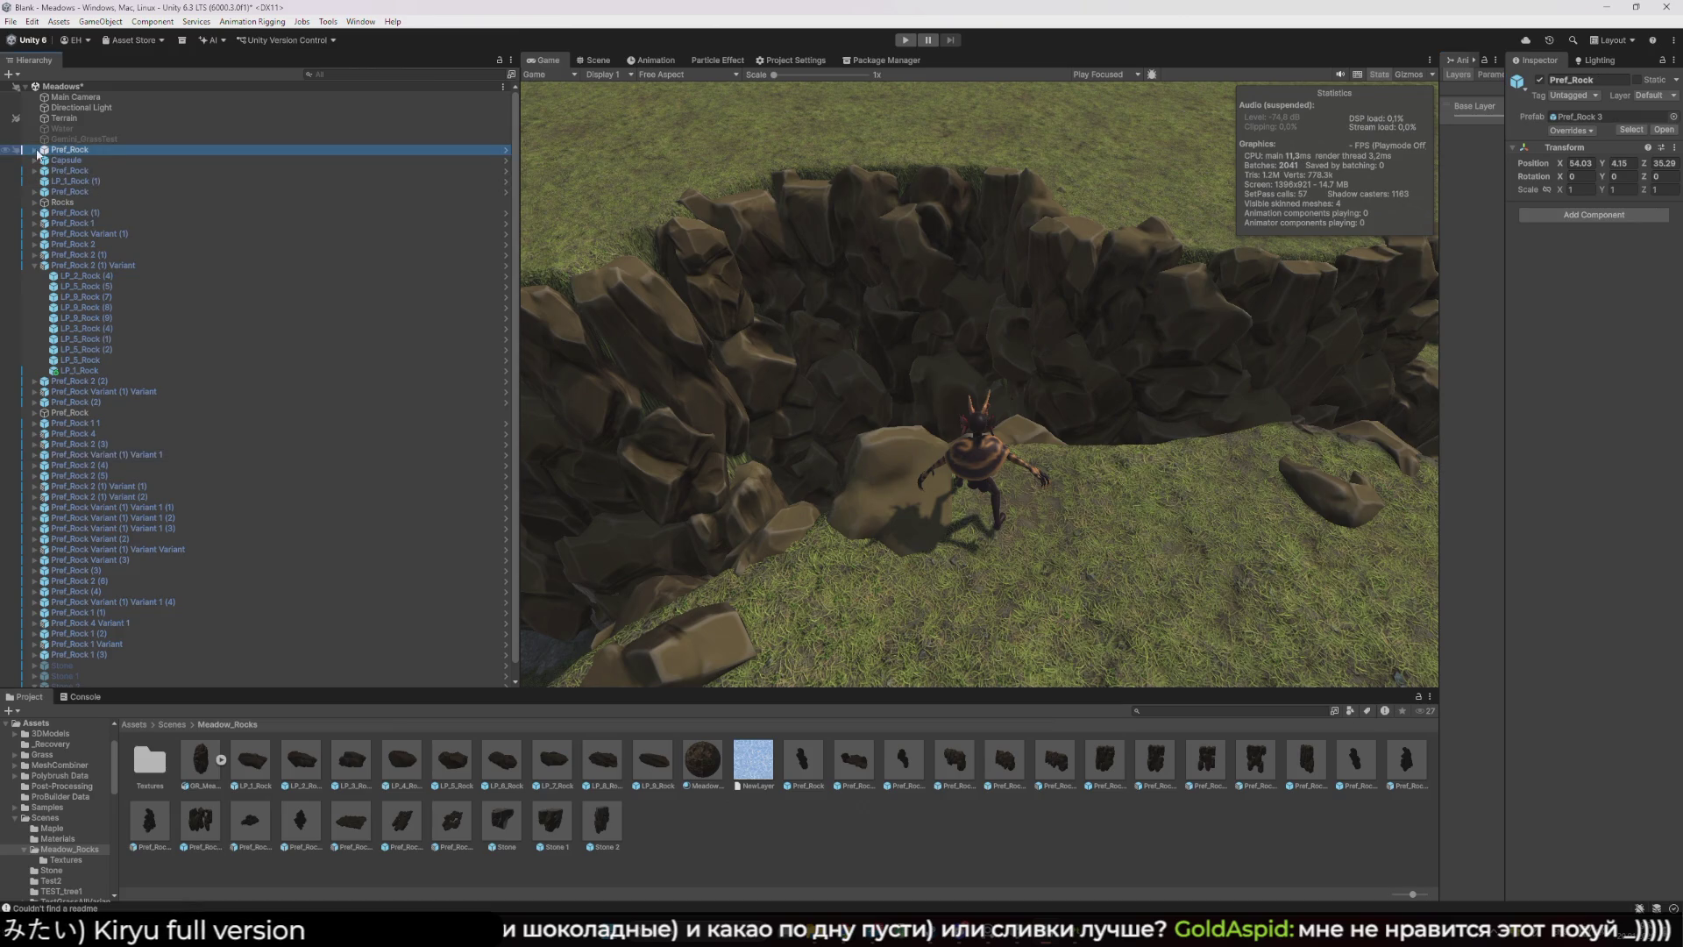
click(35, 150)
click(35, 150)
click(35, 150)
click(35, 151)
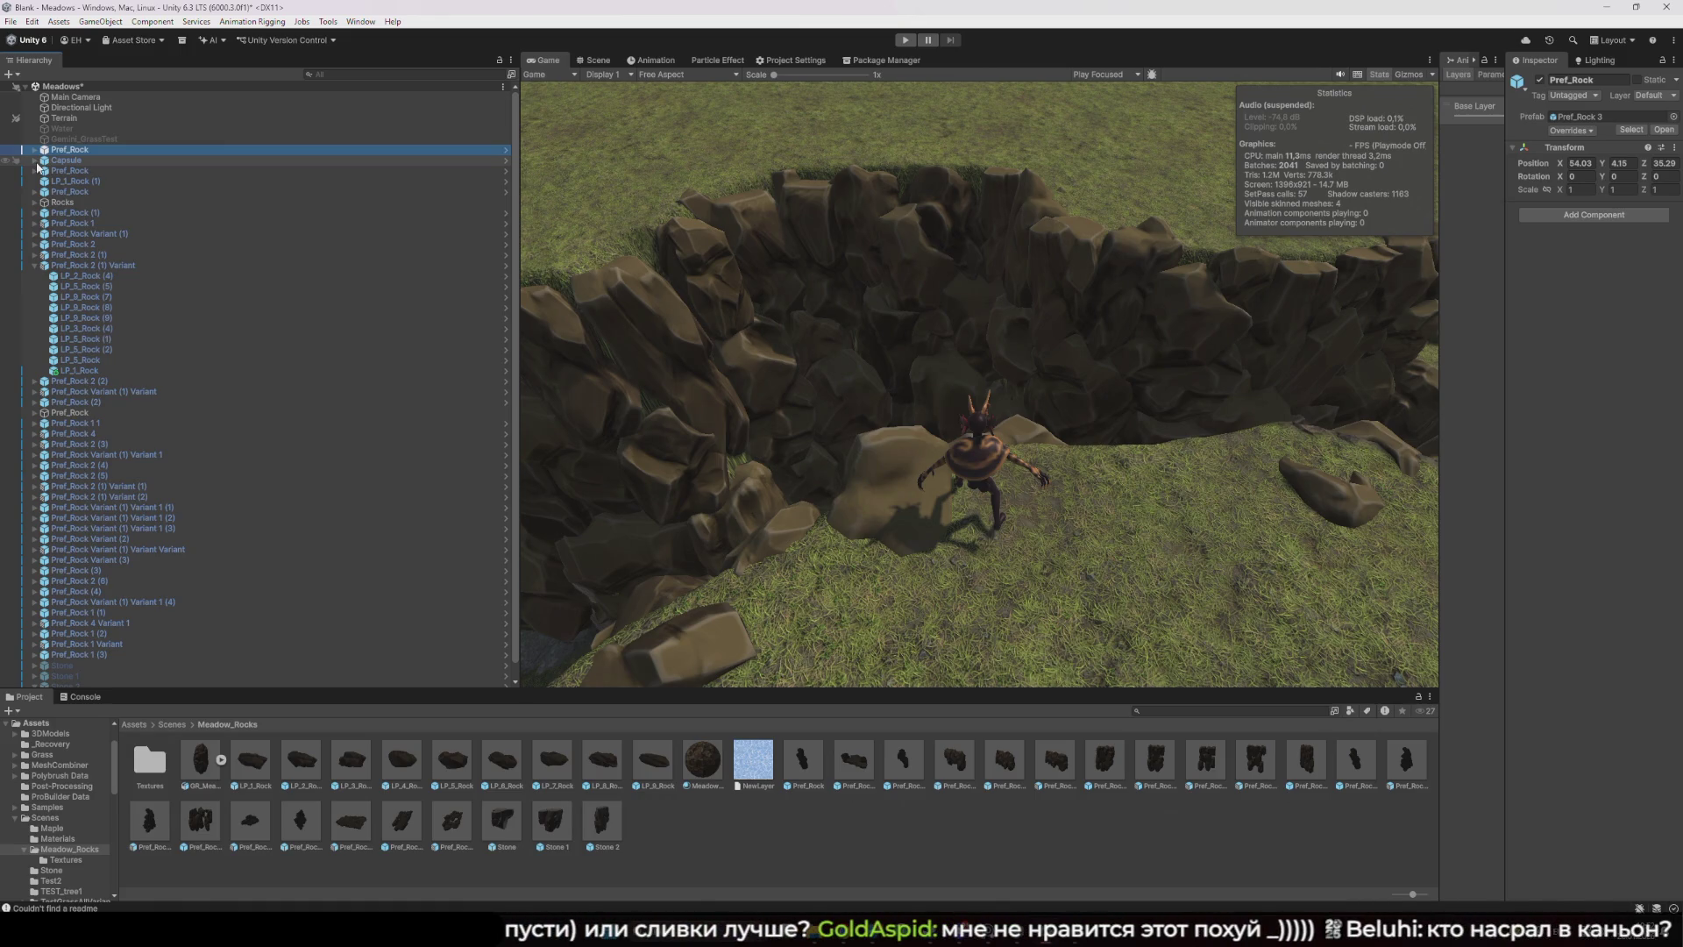
click(603, 59)
mouse_move(1063, 432)
mouse_down()
mouse_move(649, 345)
mouse_move(1037, 338)
mouse_move(807, 376)
mouse_move(770, 293)
mouse_move(772, 350)
mouse_move(754, 355)
mouse_up()
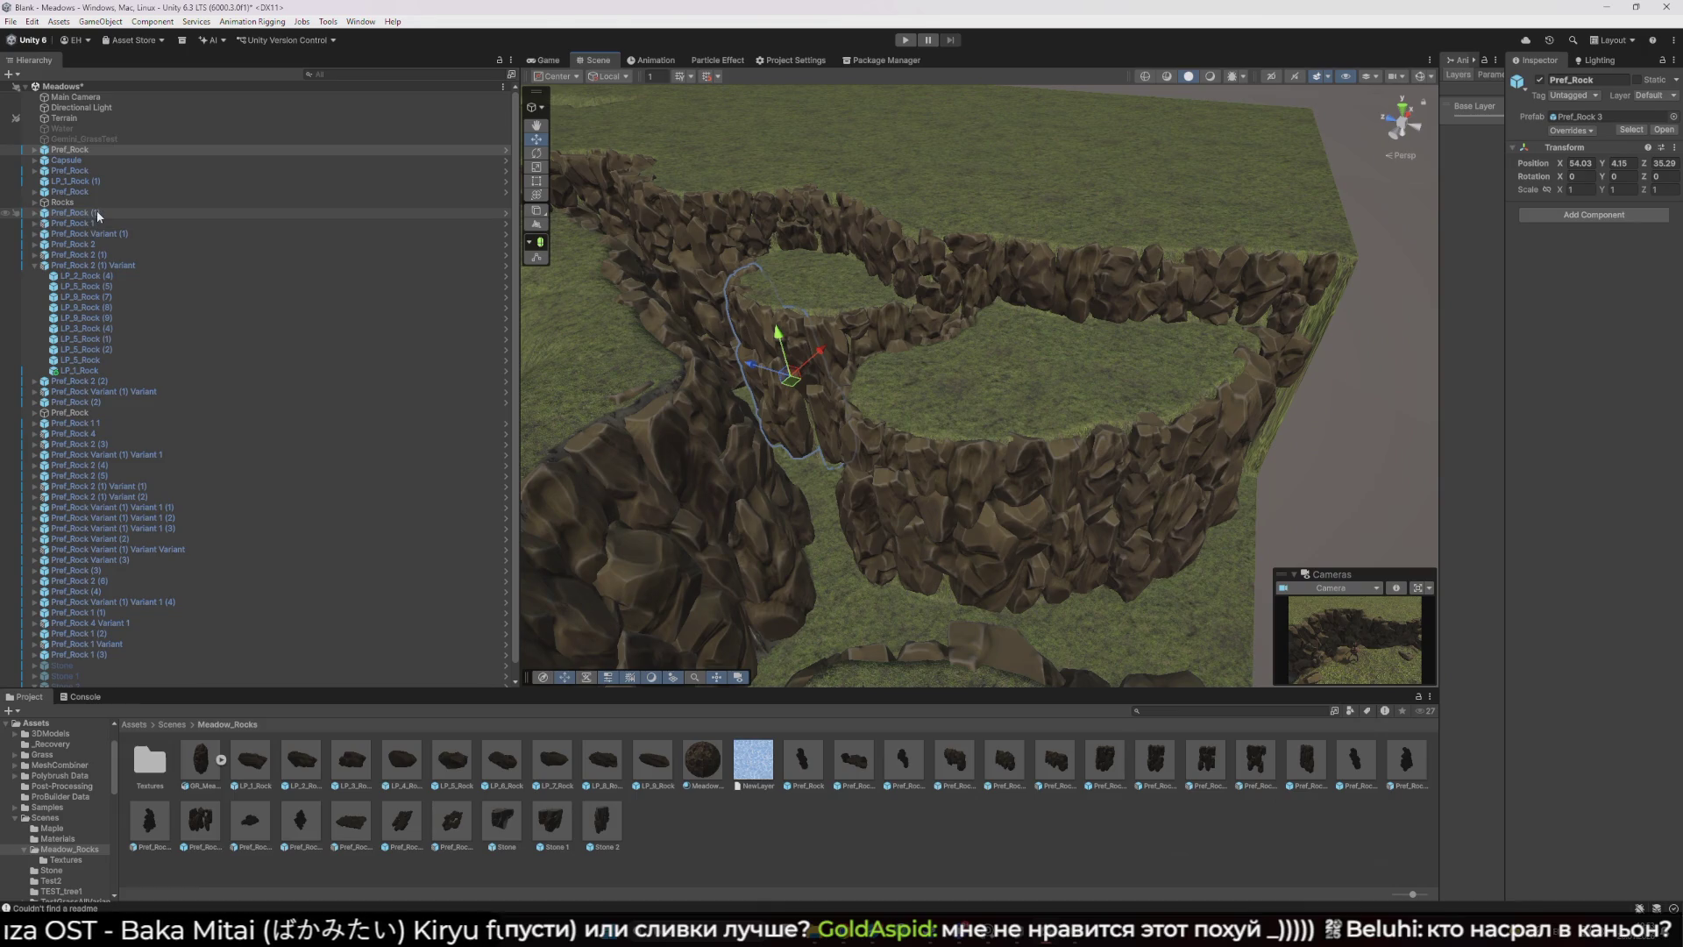
- Select the Water object and orbit out to a wide terrain overview
click(412, 128)
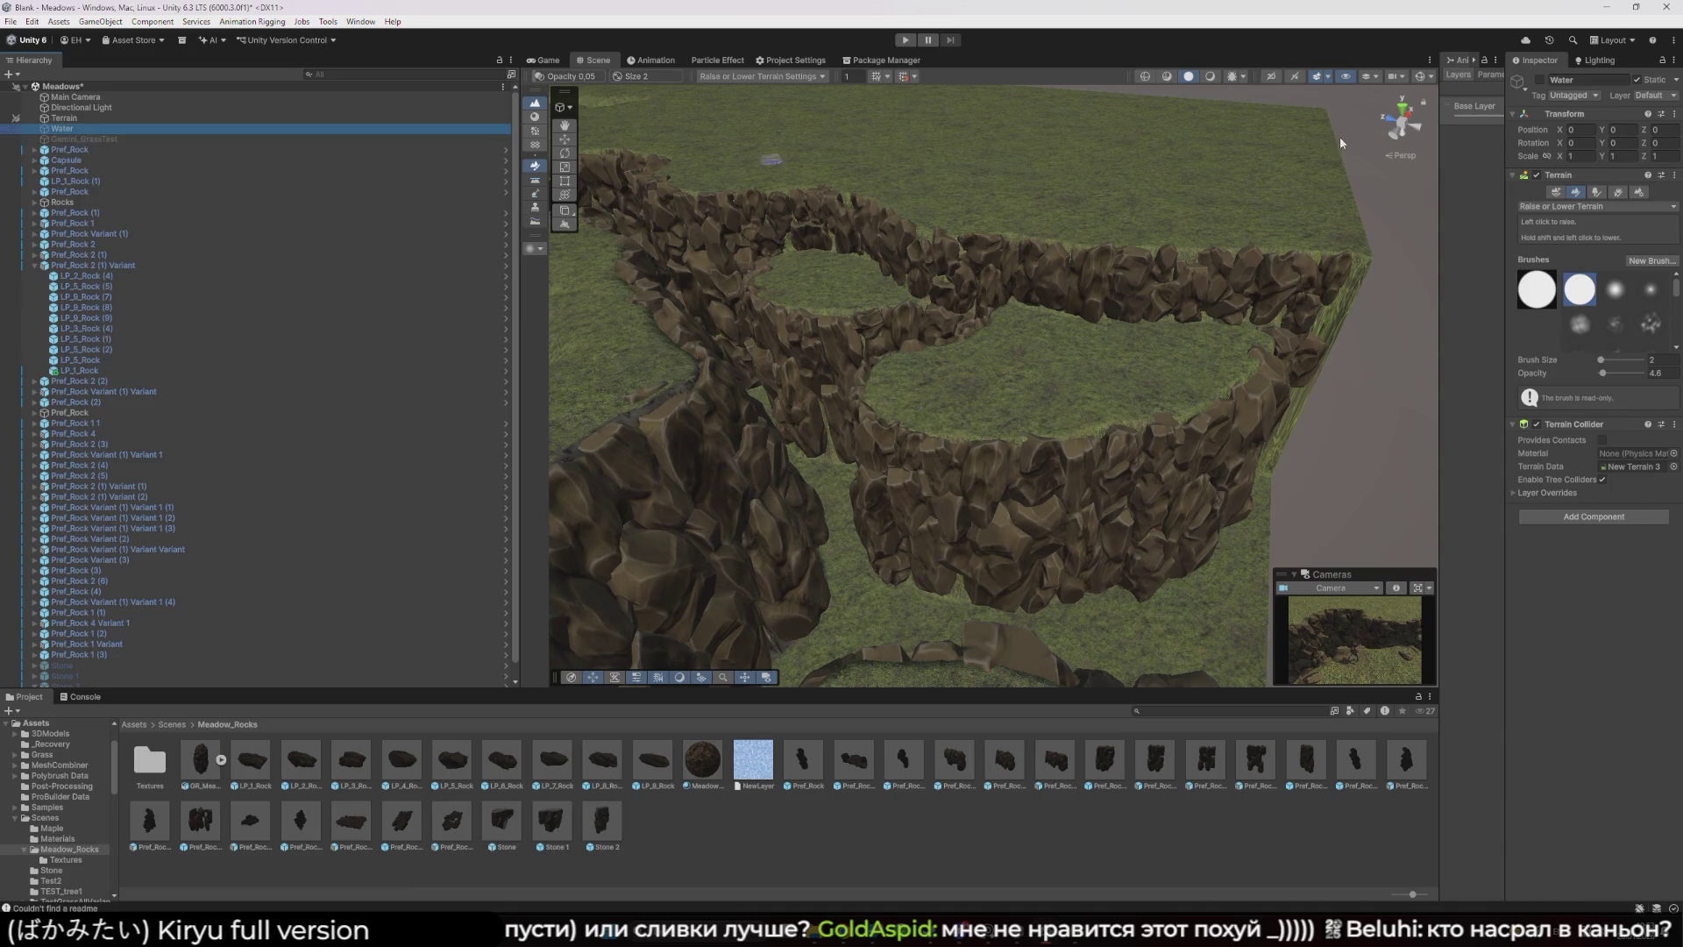
mouse_move(921, 351)
mouse_down()
mouse_move(819, 357)
mouse_move(1013, 353)
mouse_up()
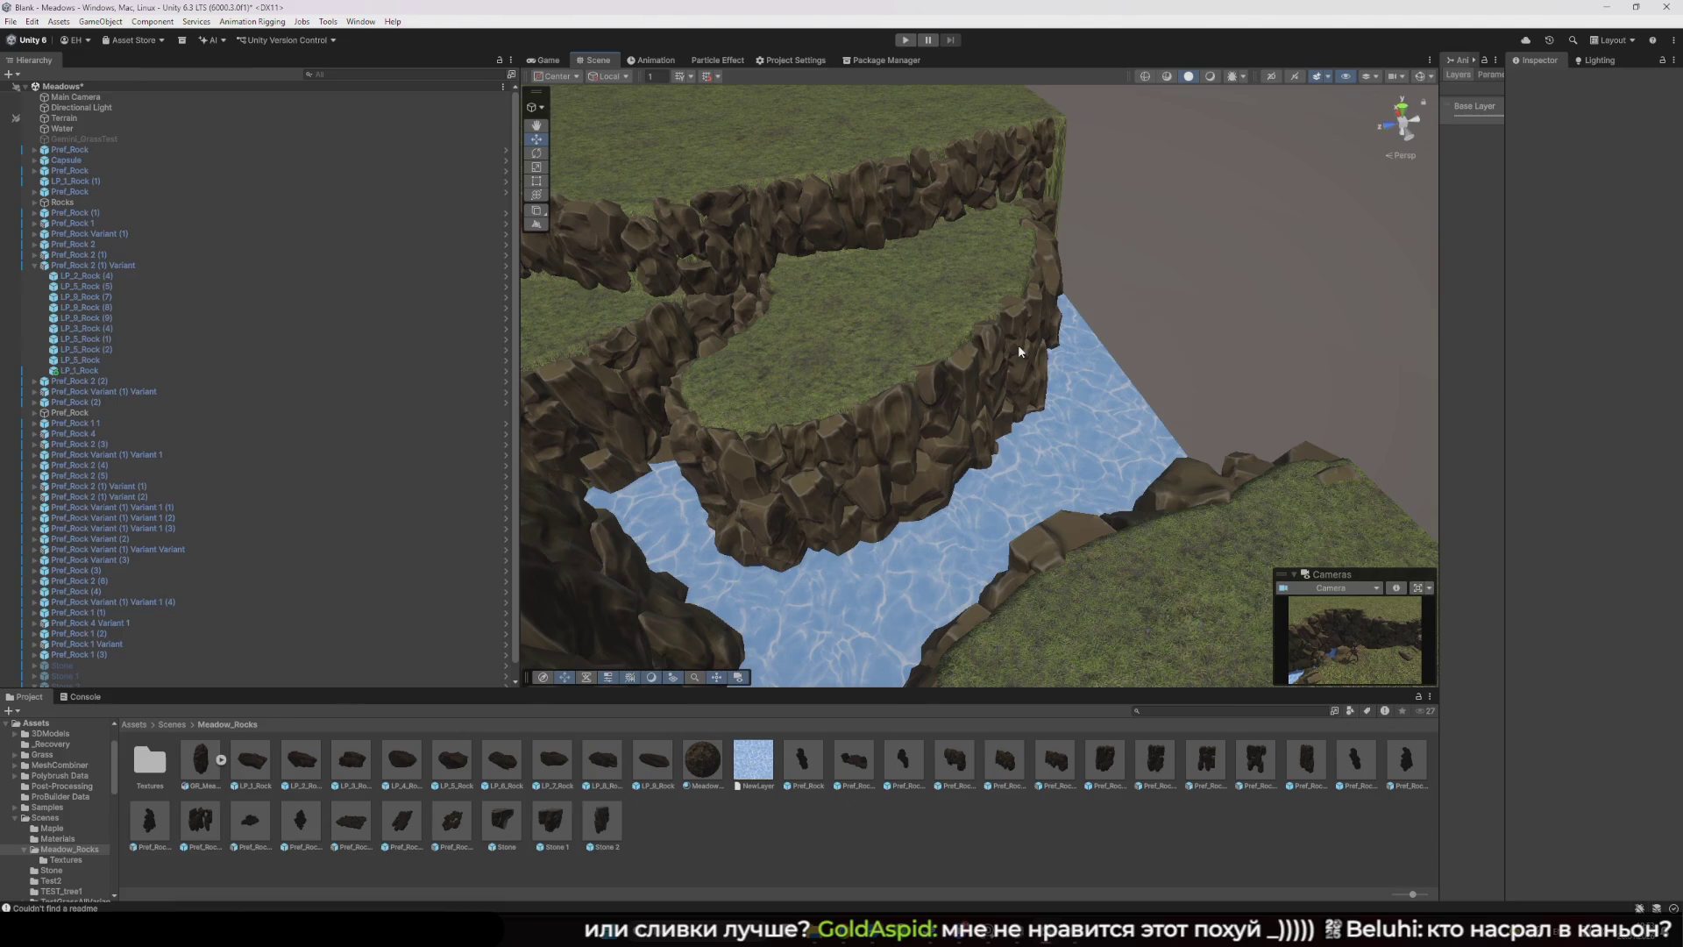
mouse_move(1018, 345)
mouse_down()
mouse_move(702, 255)
mouse_move(763, 199)
mouse_move(778, 214)
mouse_move(754, 254)
mouse_up()
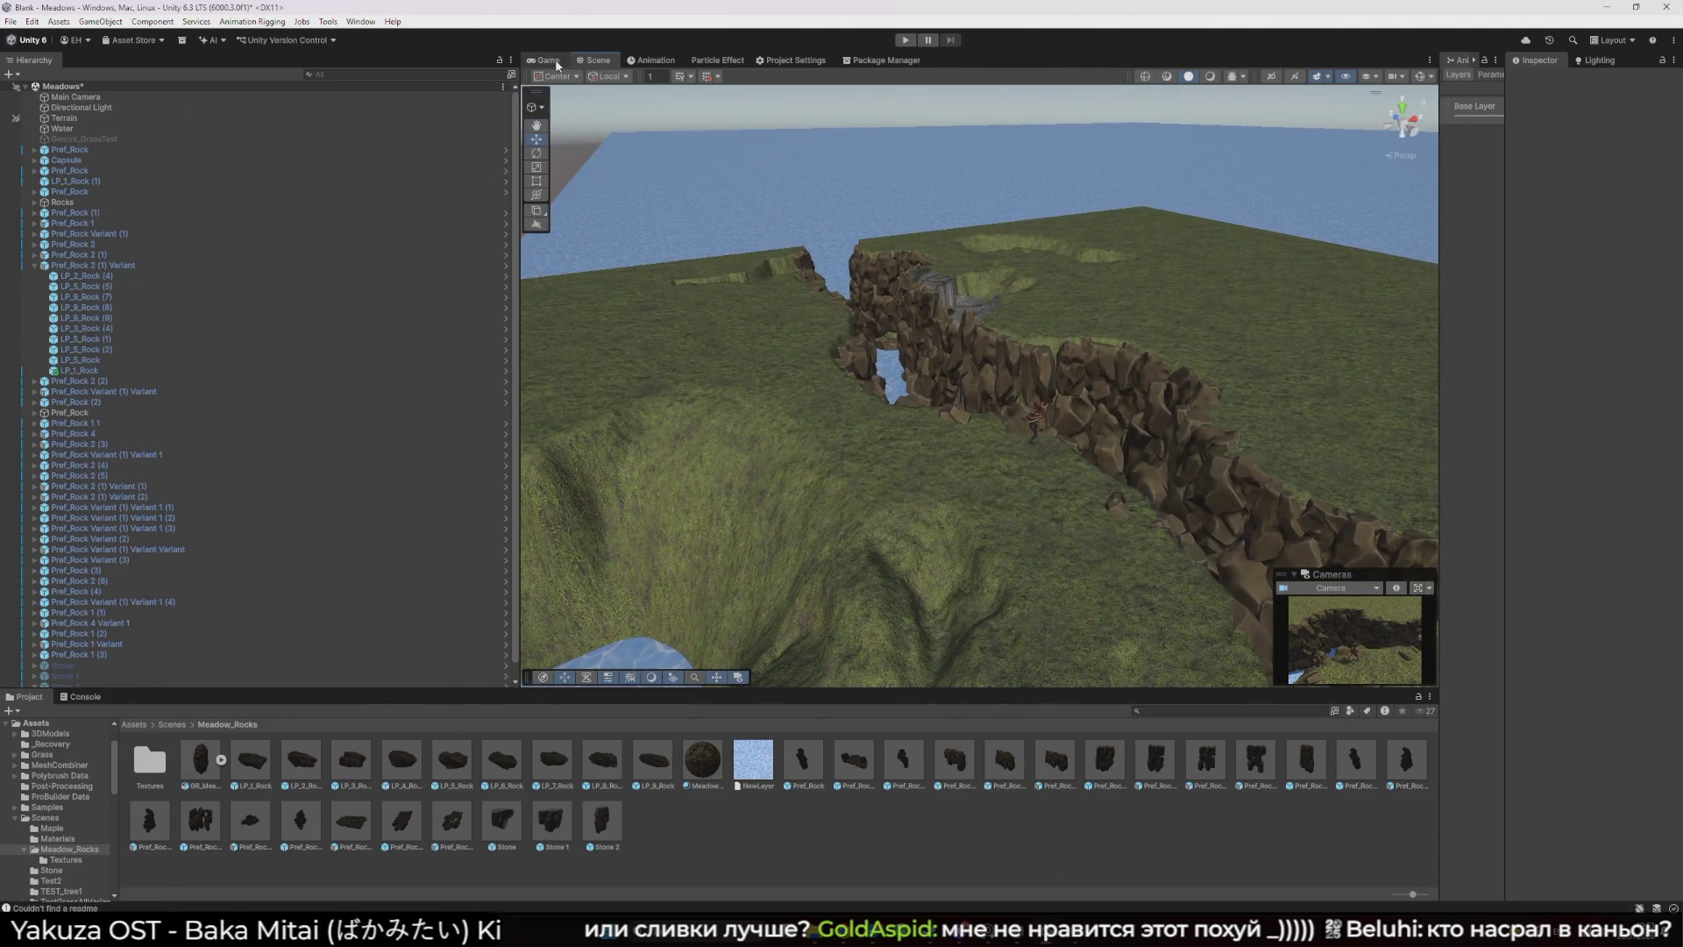
- Resize the Animator and Hierarchy panels around the Game view
click(556, 65)
drag(1441, 332, 1064, 332)
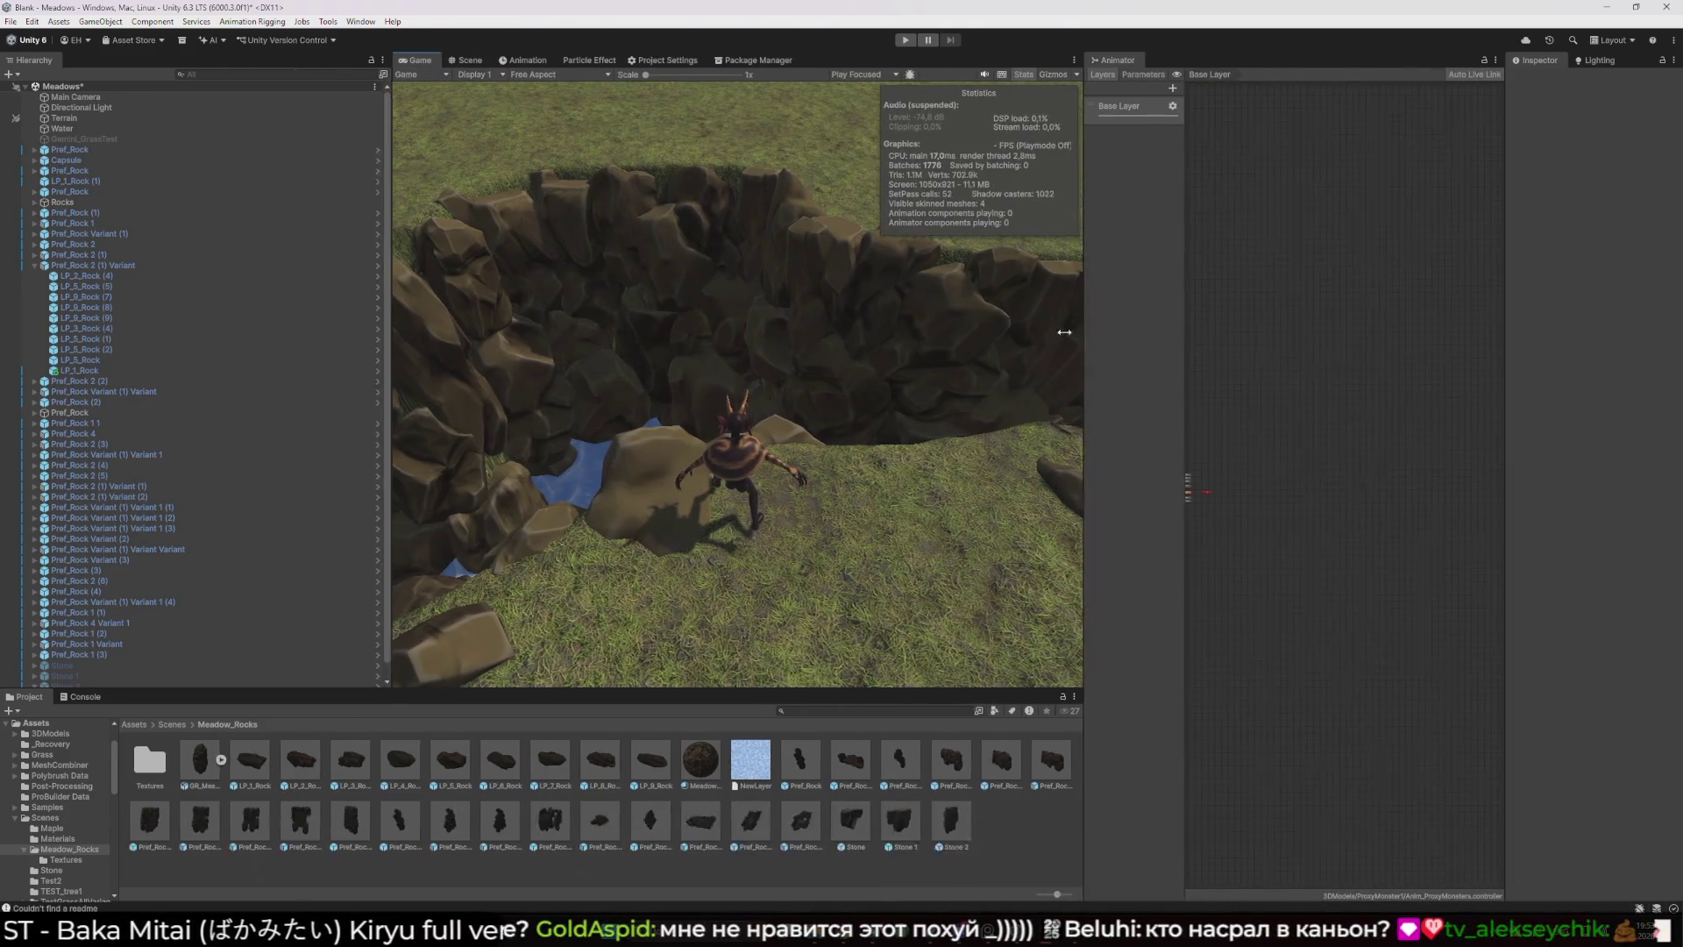
drag(390, 324, 92, 319)
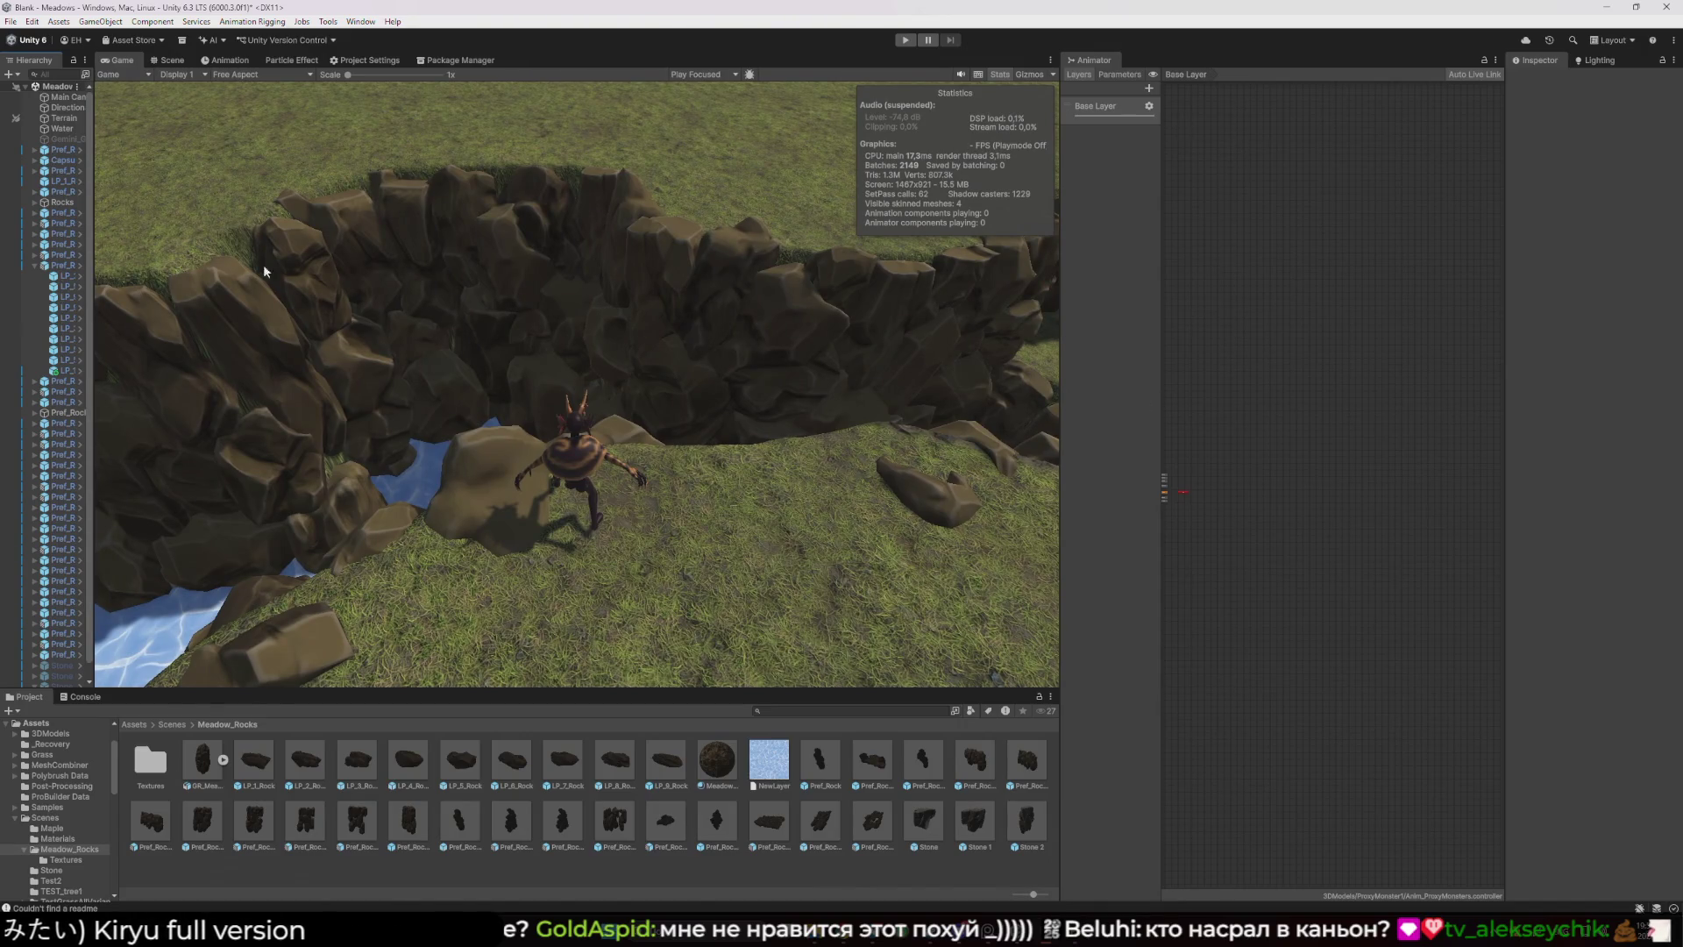
drag(96, 257, 295, 285)
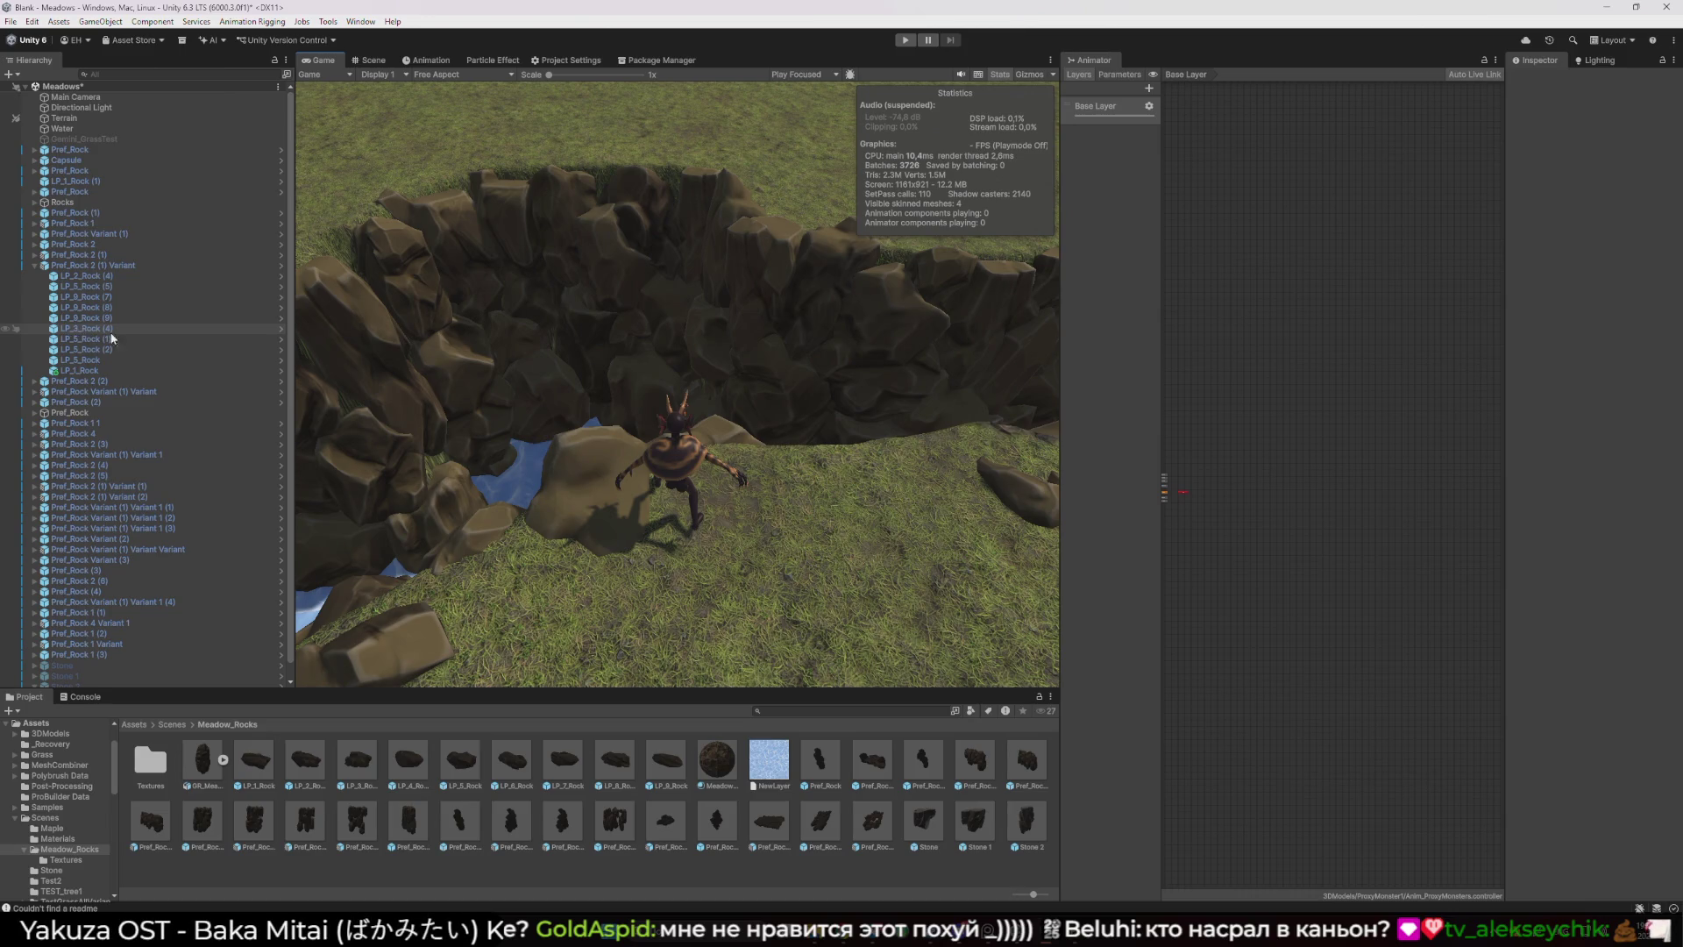
click(387, 63)
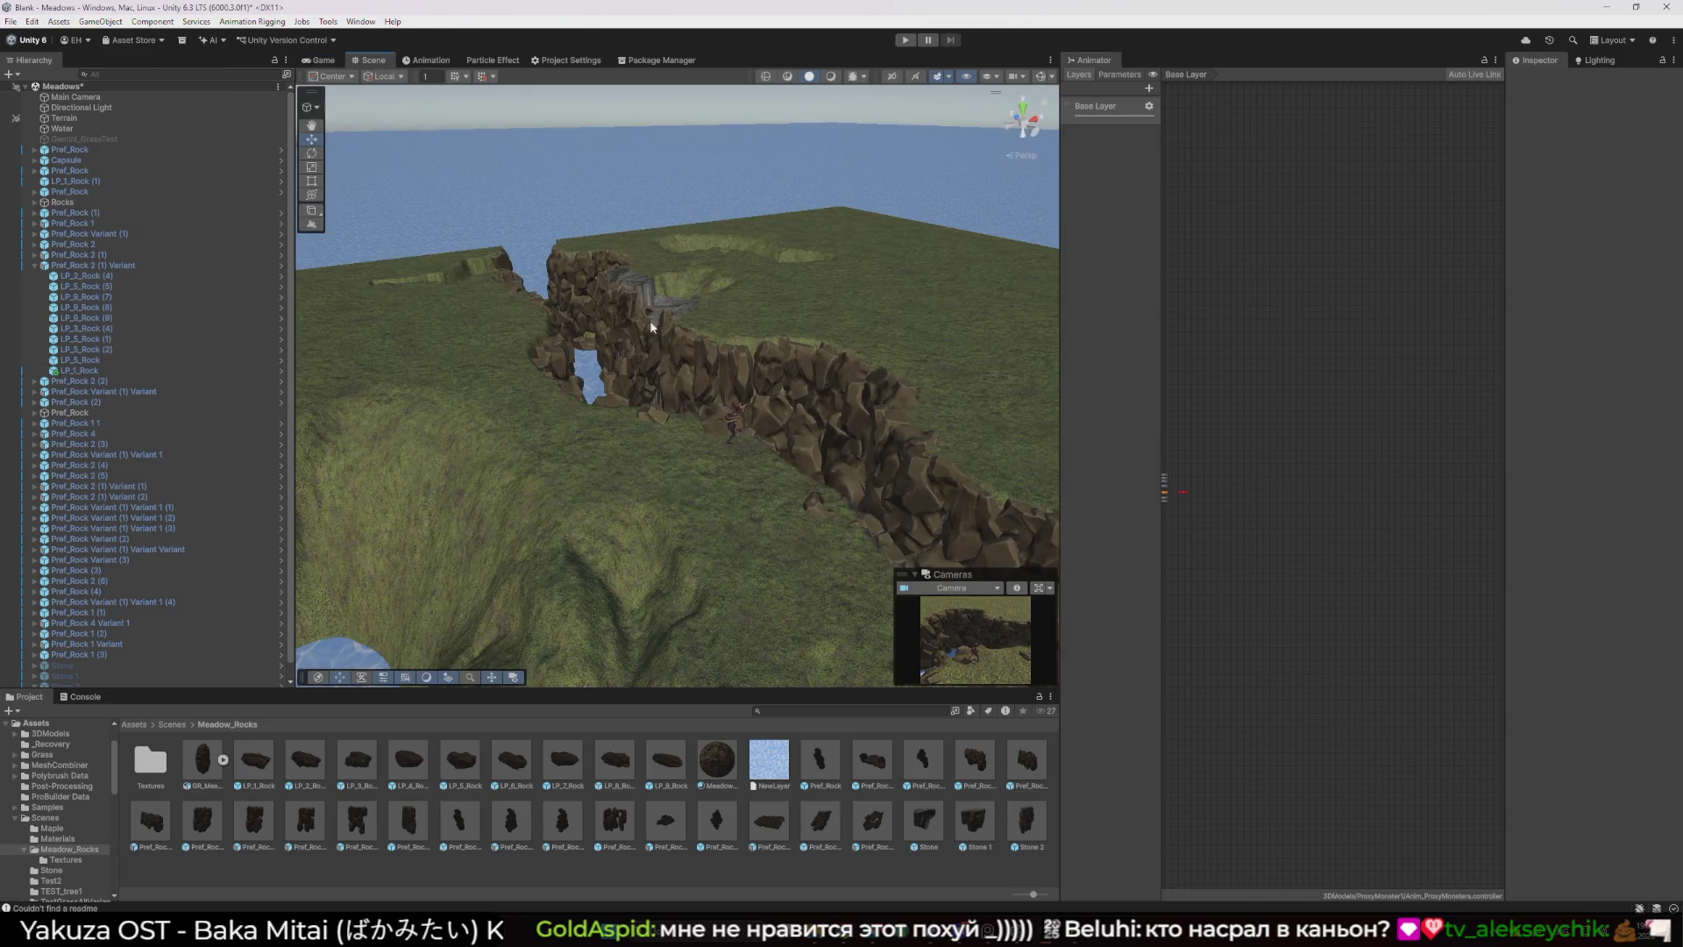
- Select the Camera under the Capsule character and widen the Inspector
click(735, 418)
click(321, 60)
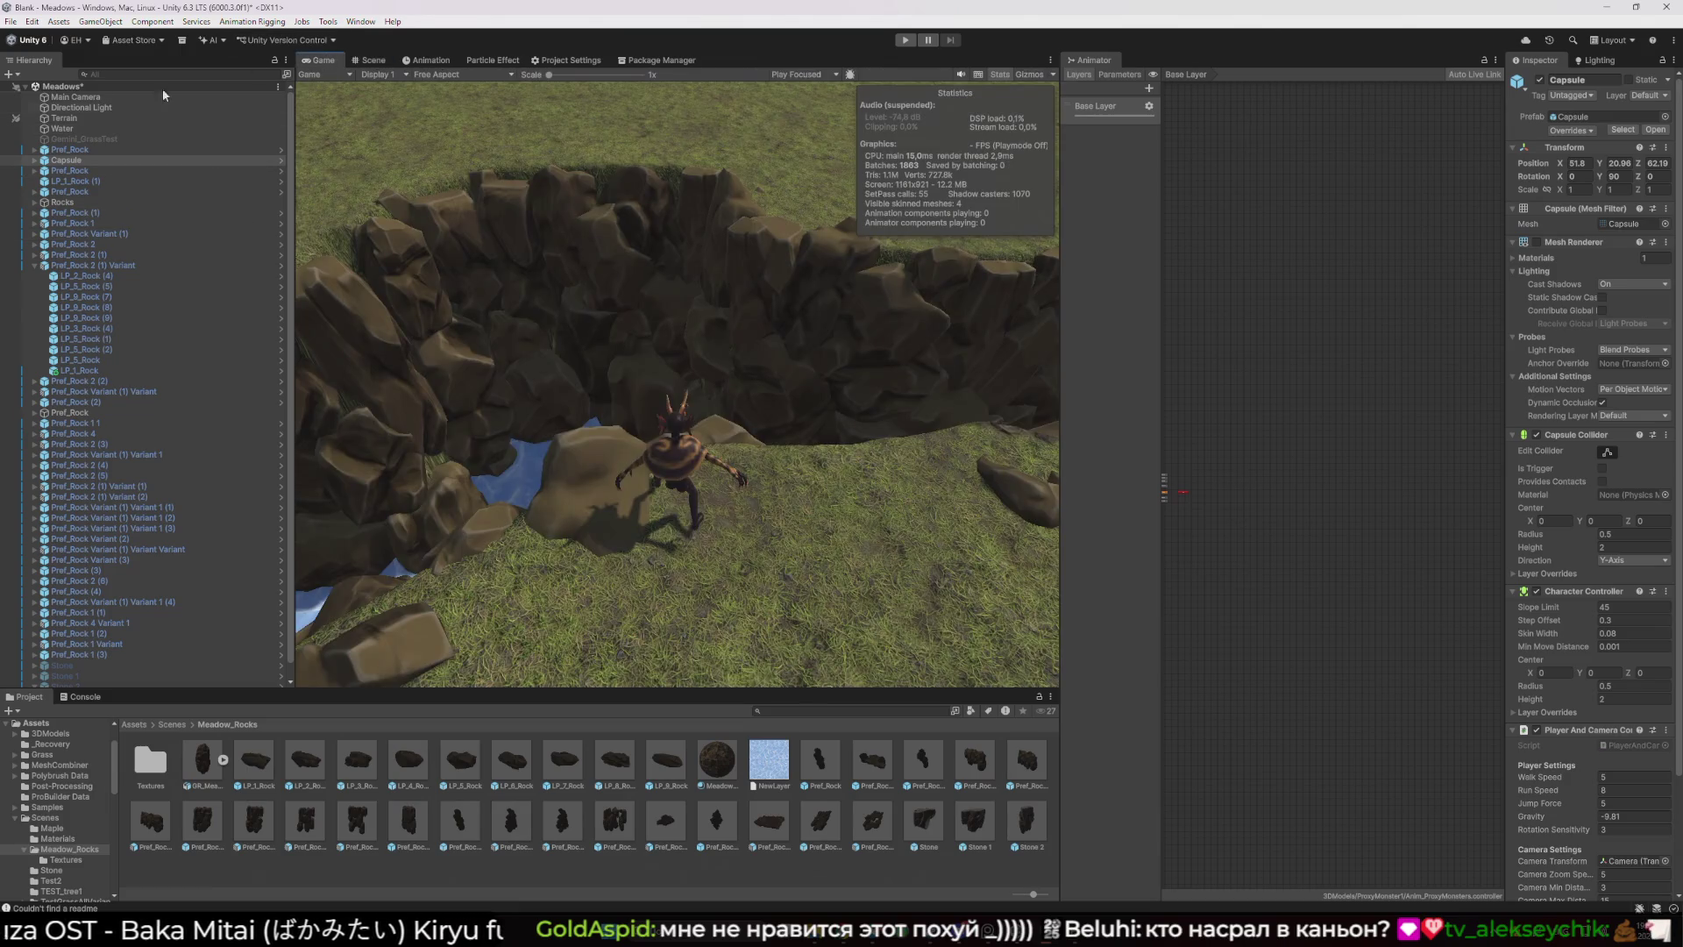
click(35, 160)
click(111, 182)
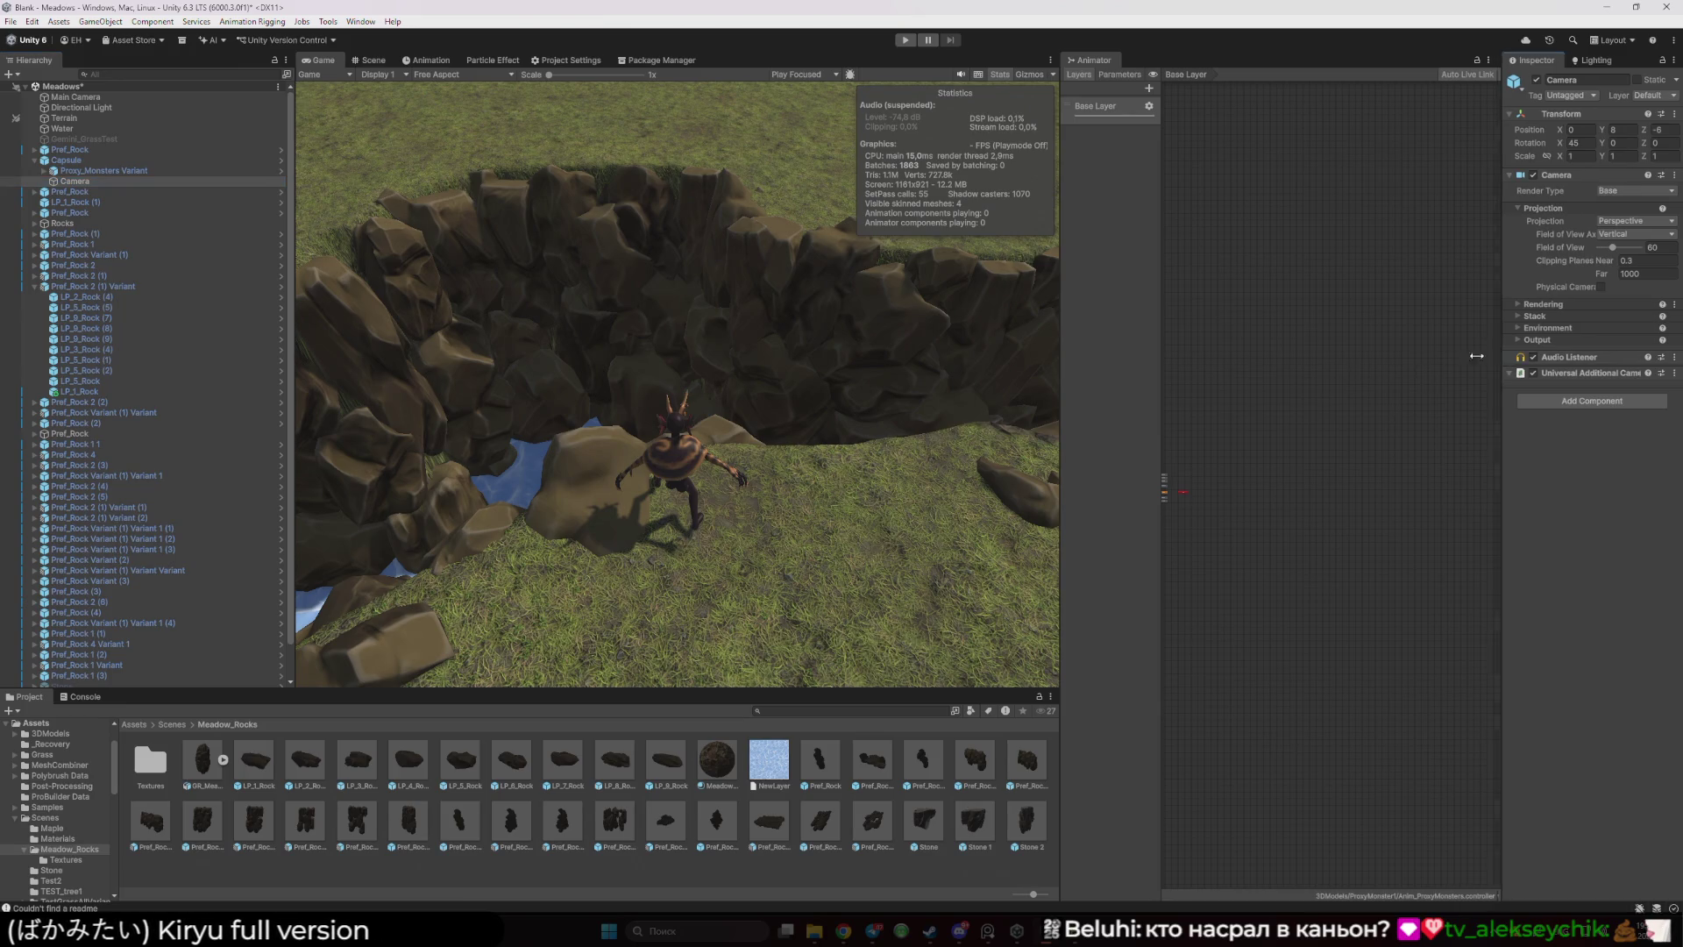
drag(1504, 355, 1343, 347)
- Tick Post Processing in the Camera's Rendering settings
right_click(135, 187)
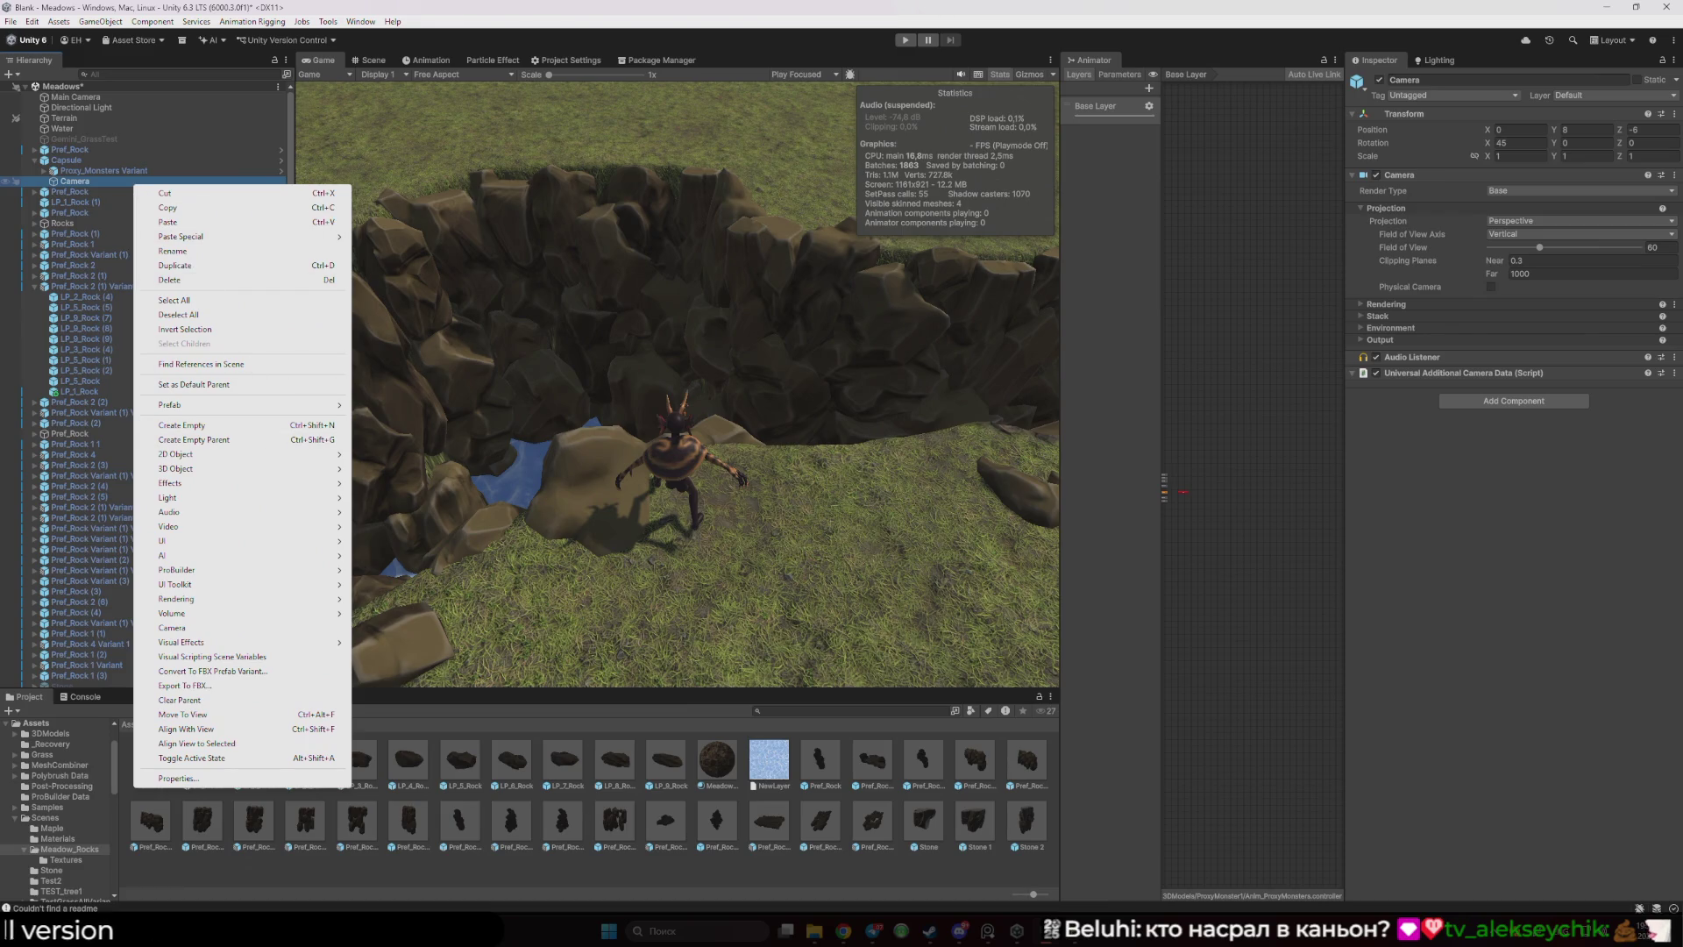
key(Escape)
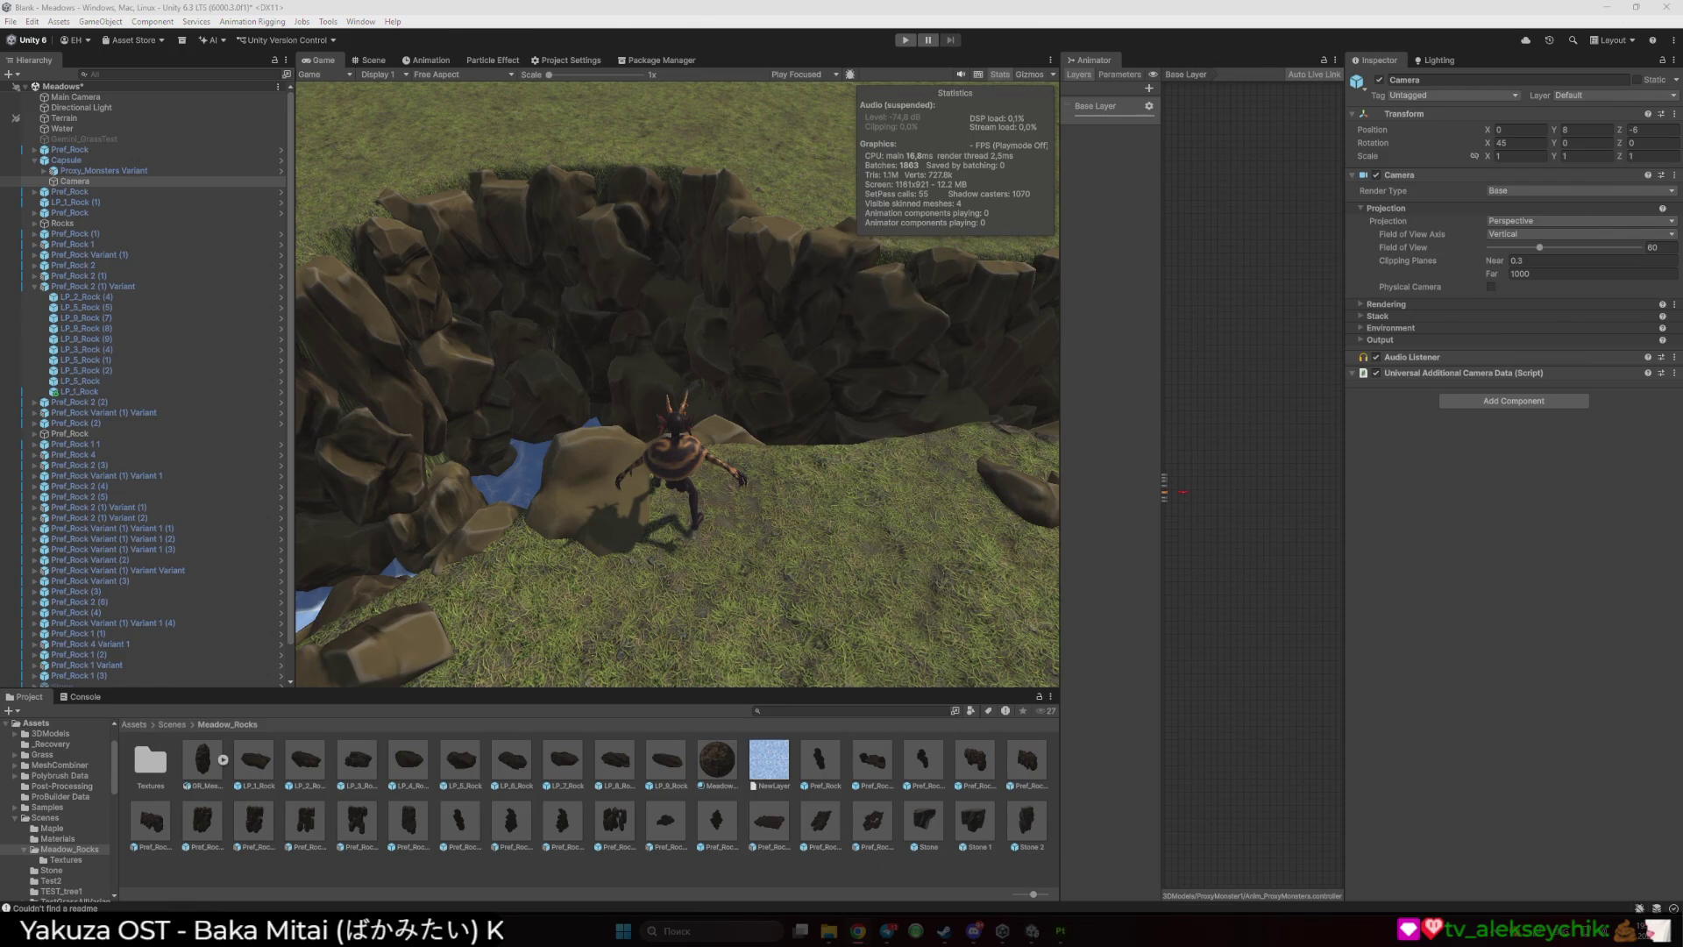
click(1360, 304)
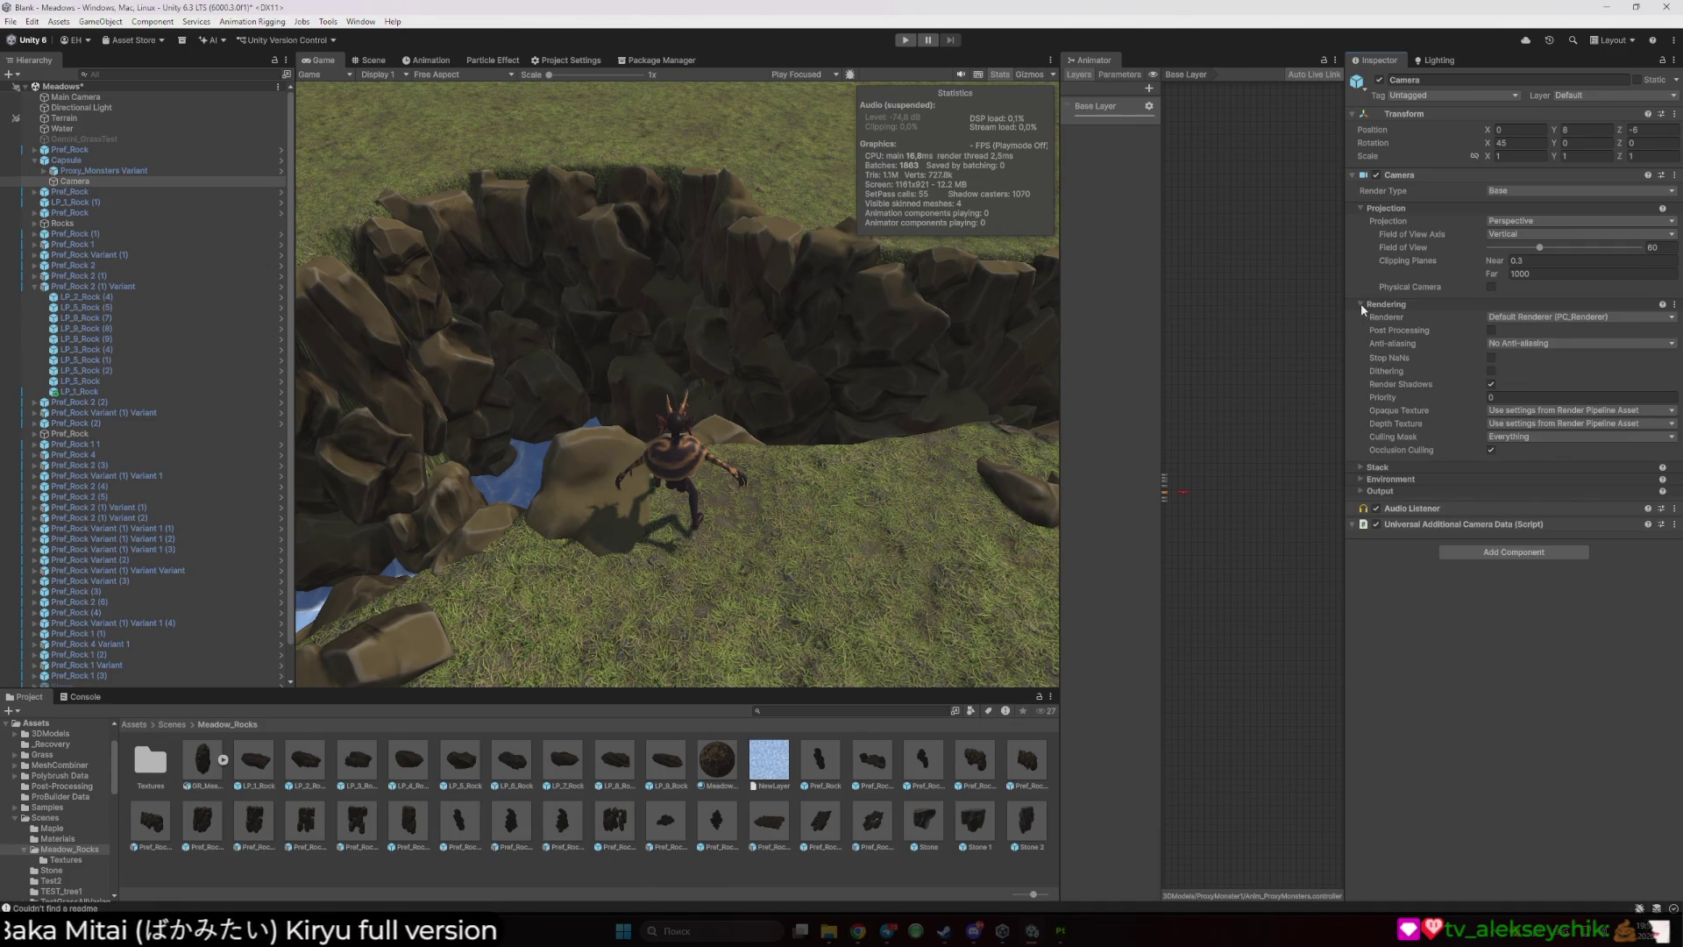
click(1491, 330)
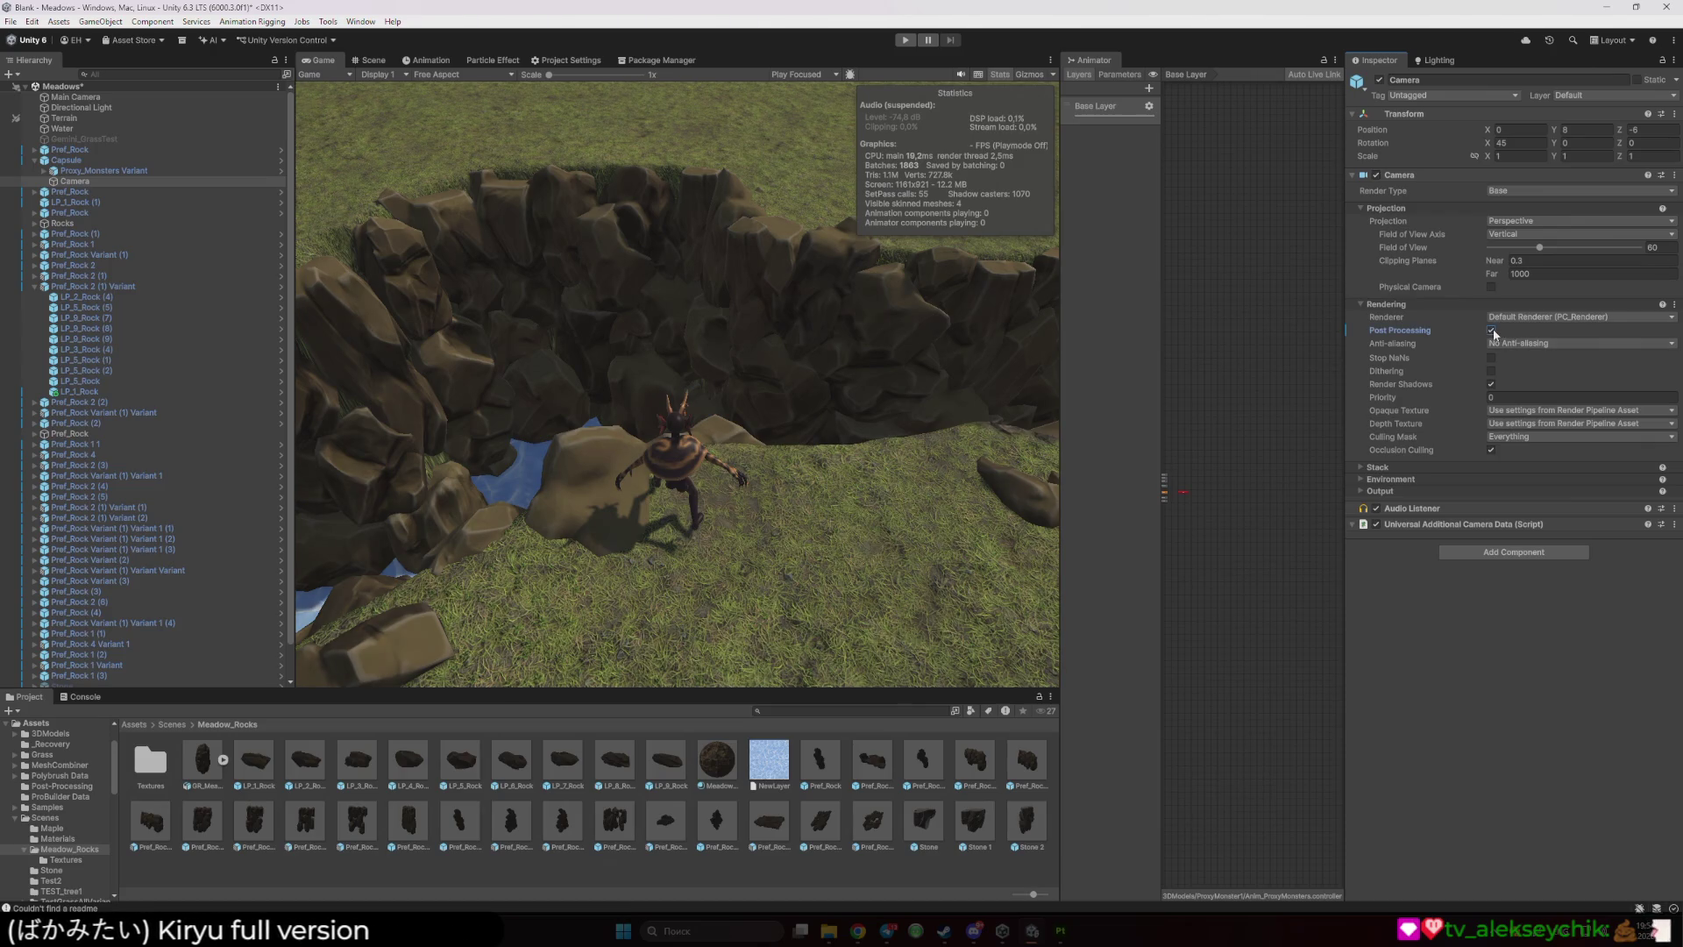
click(1491, 330)
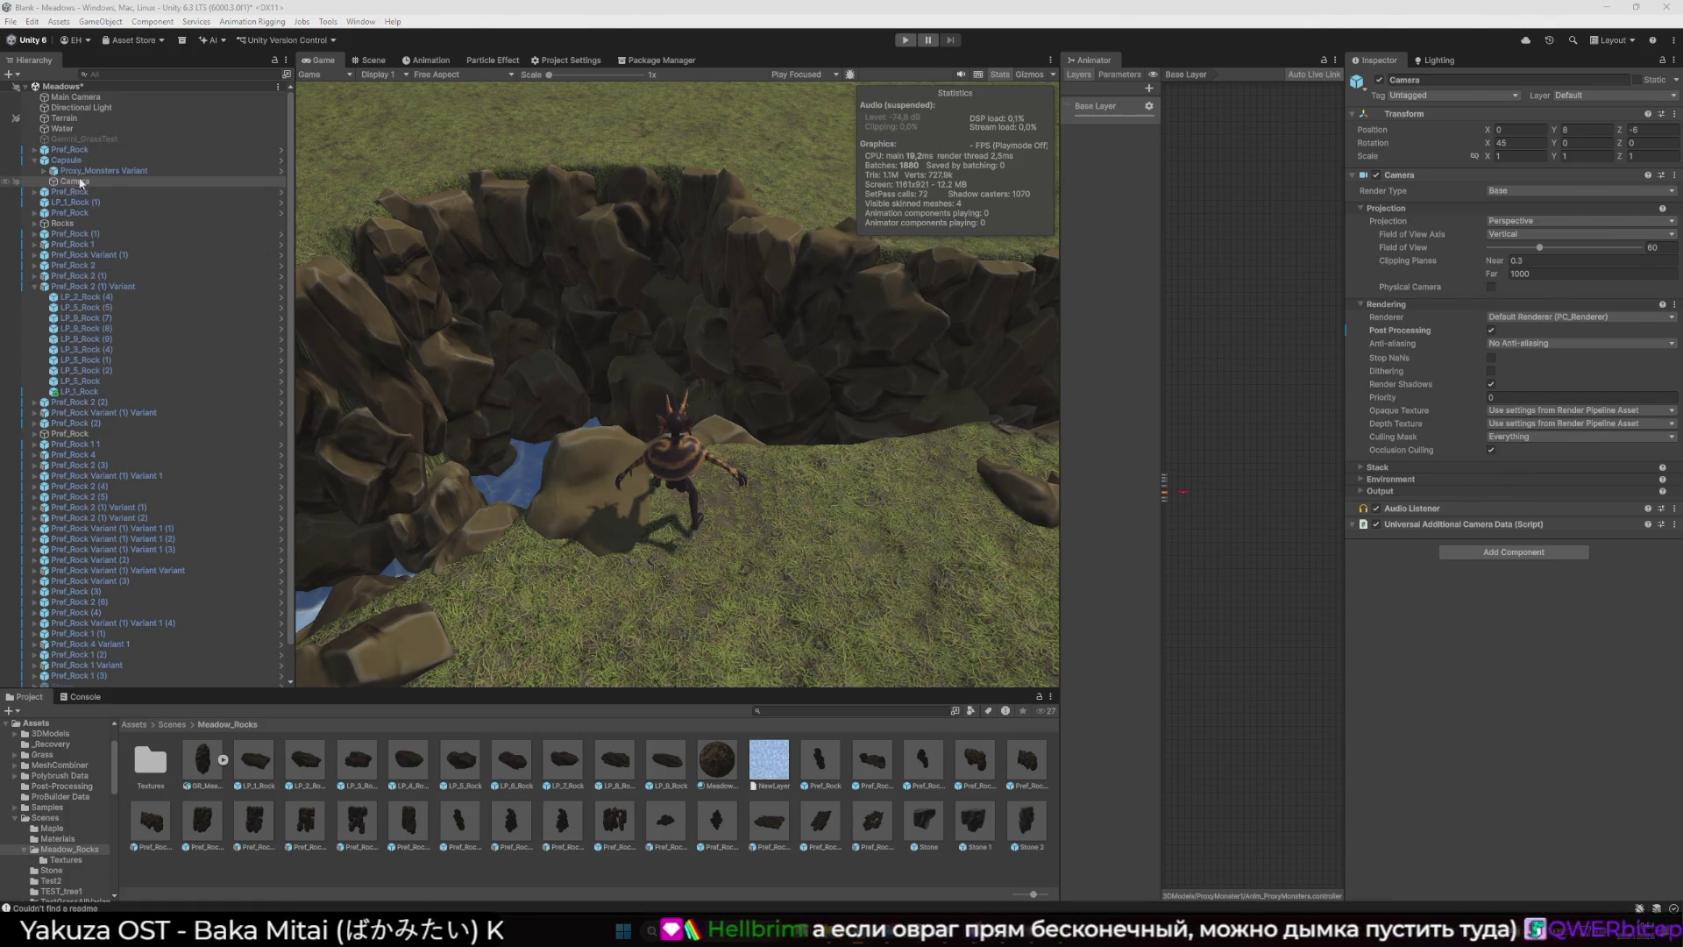
right_click(32, 96)
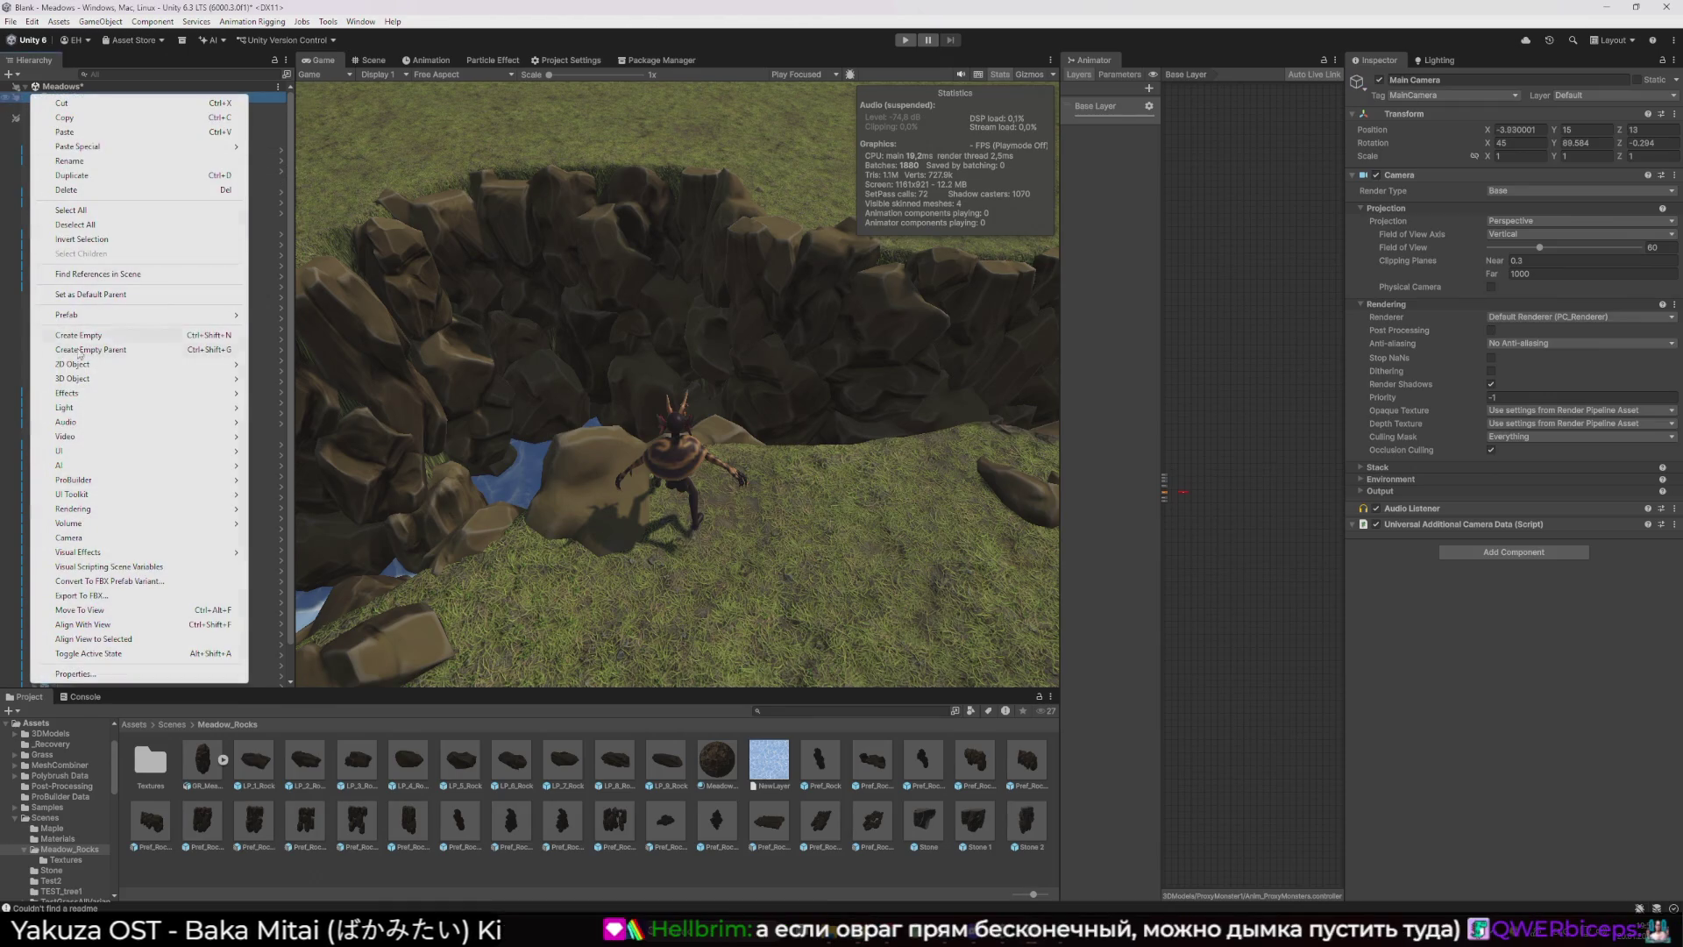
- Create a Global Volume via Volume > Global Volume in the Main Camera context menu
mouse_move(103, 403)
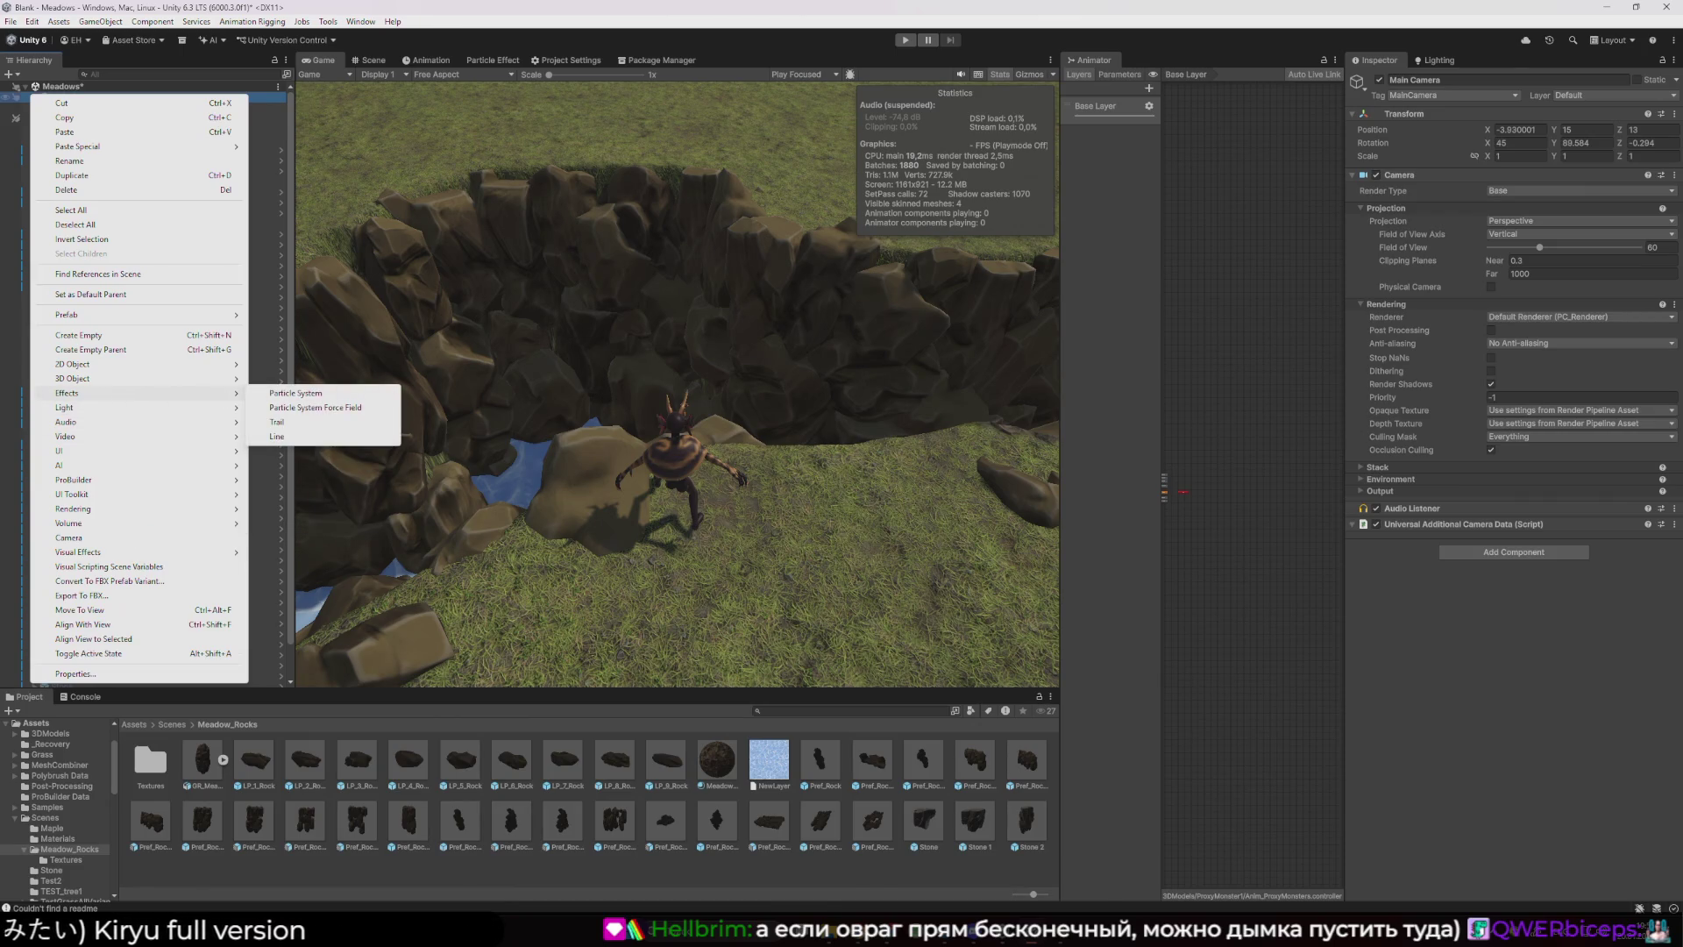
key(Escape)
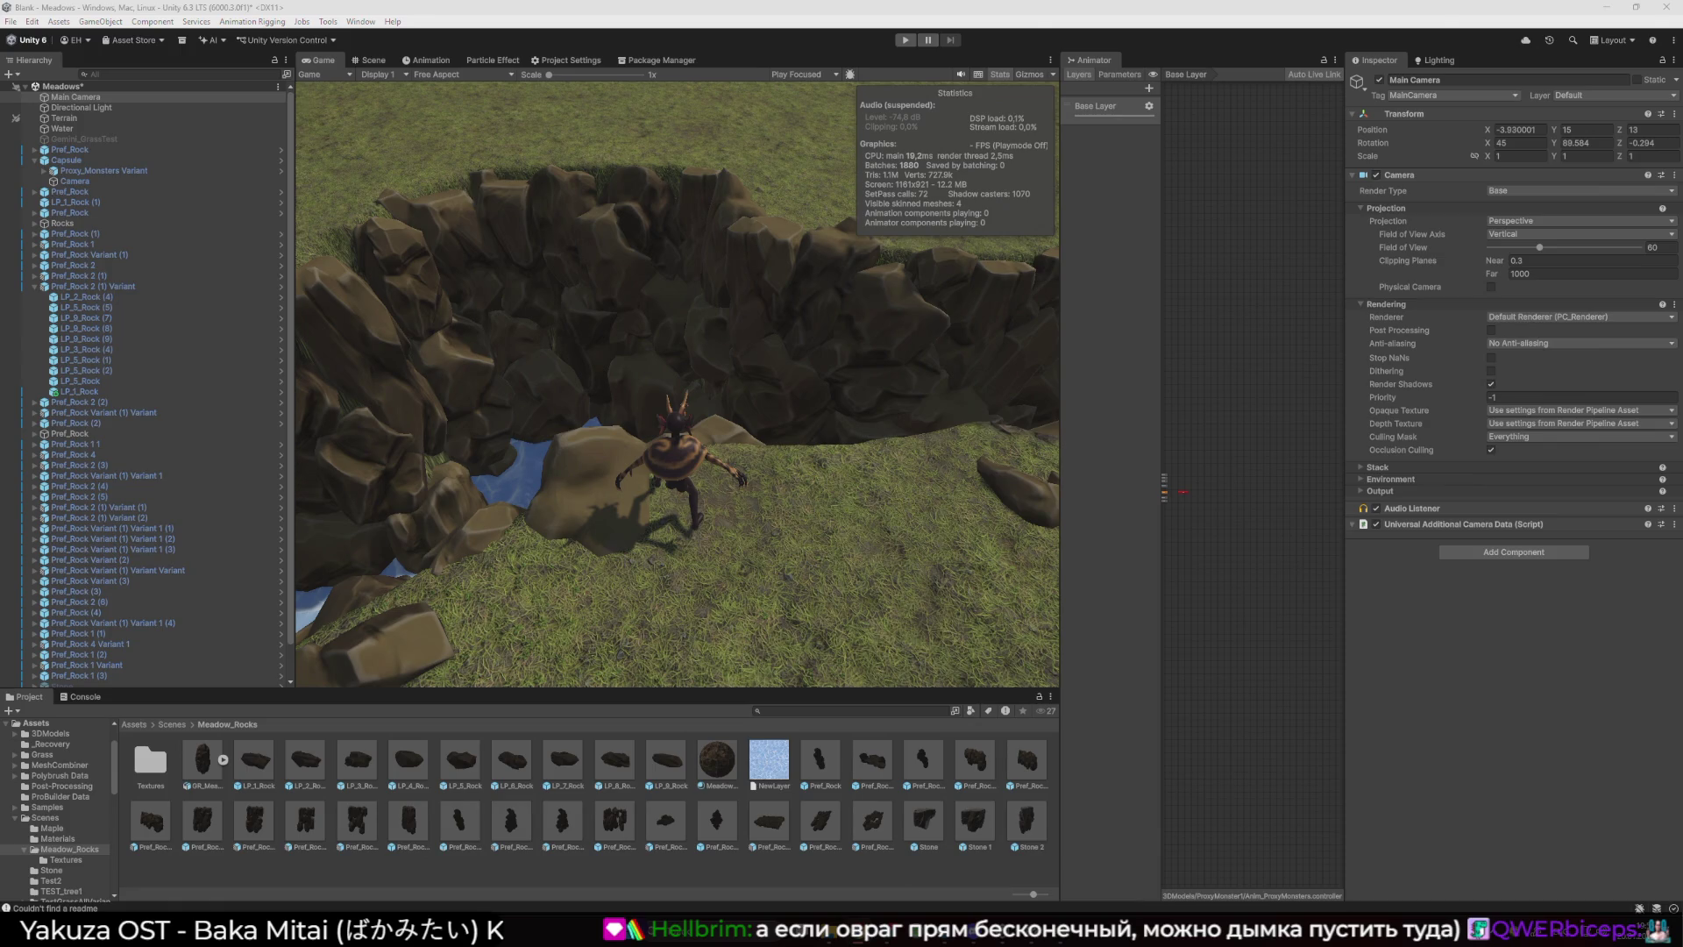
right_click(76, 97)
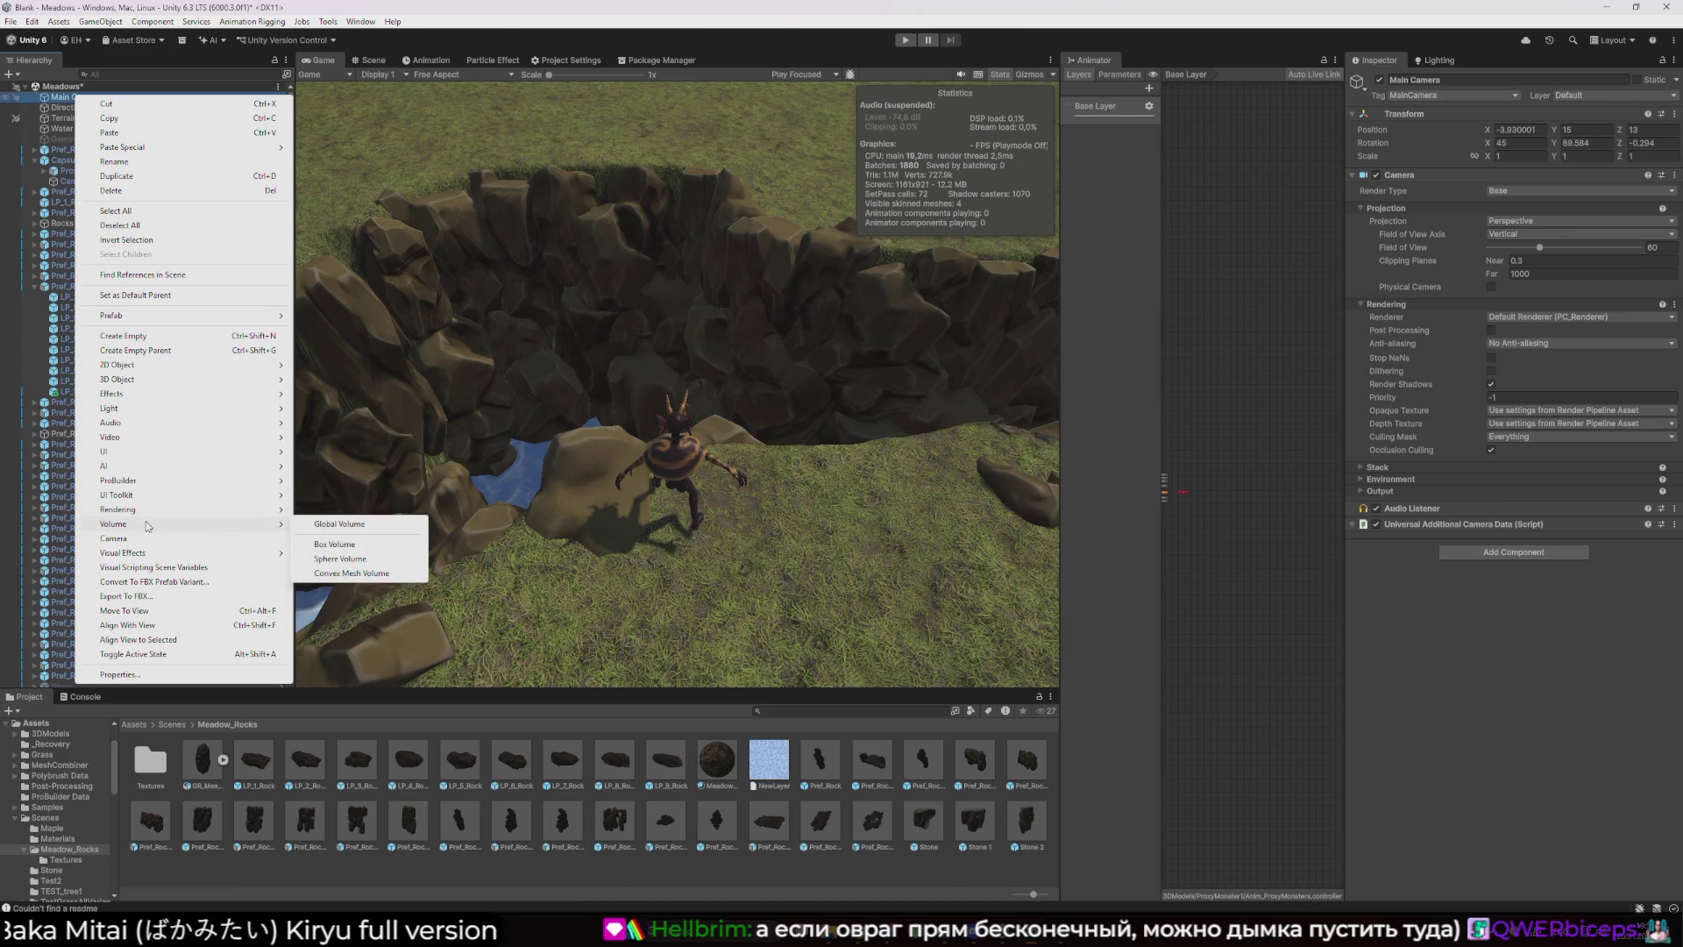
click(303, 529)
key(Return)
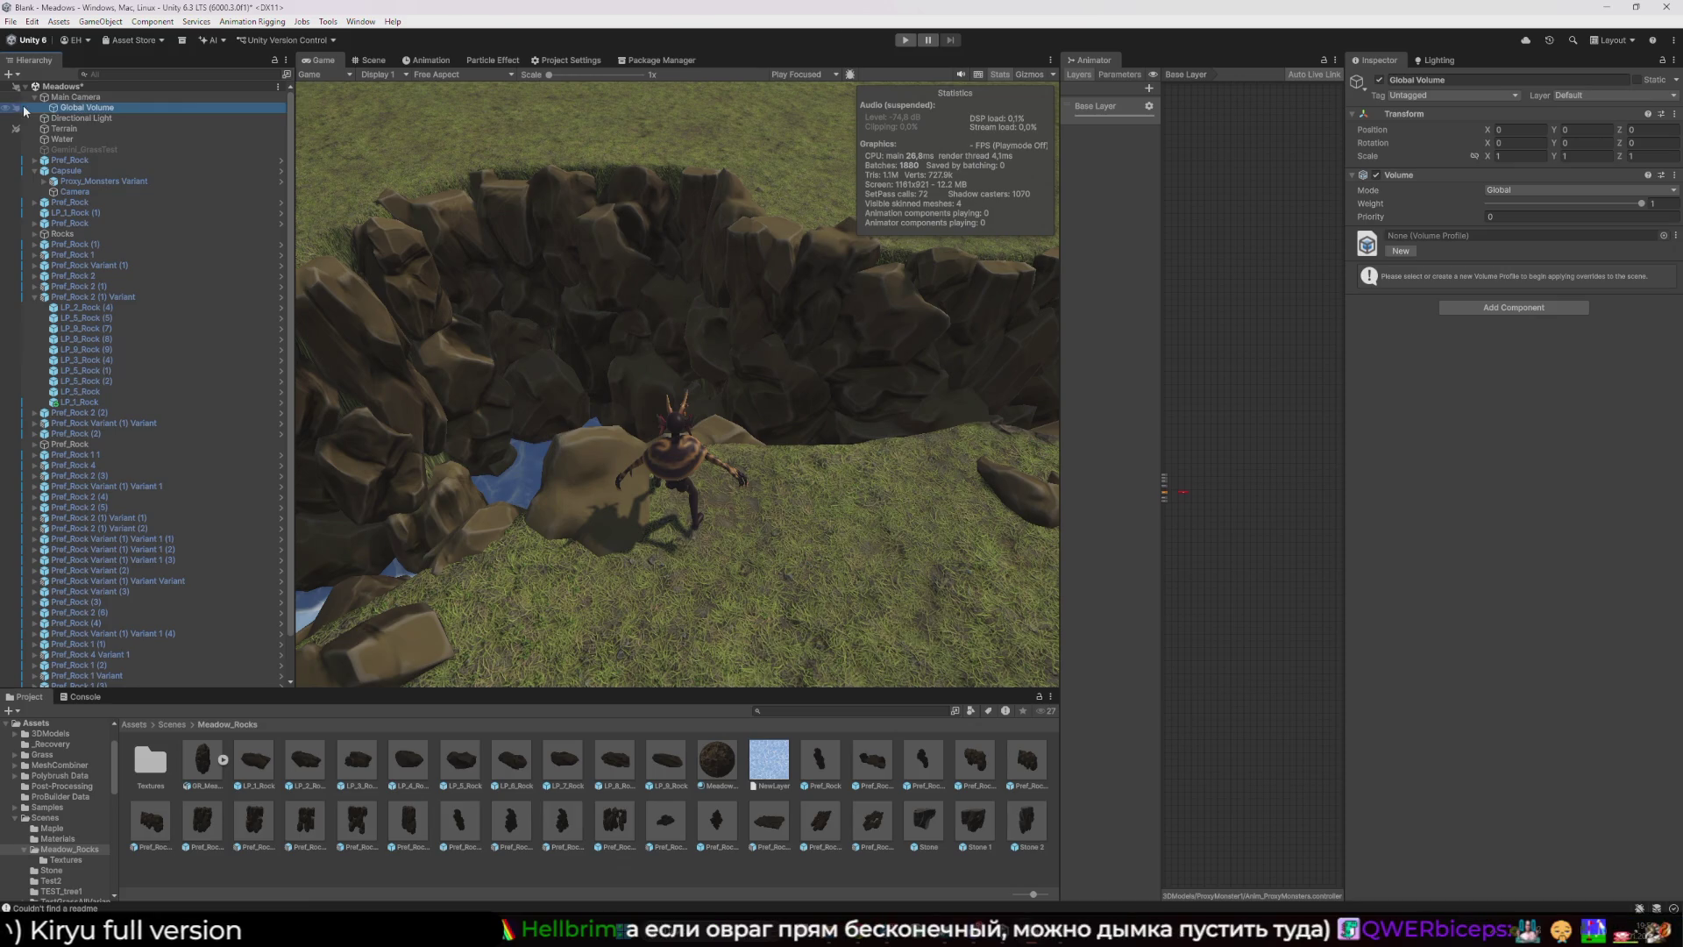
- Move Global Volume to the hierarchy root and create a new volume profile for it
drag(63, 104, 61, 97)
click(1240, 293)
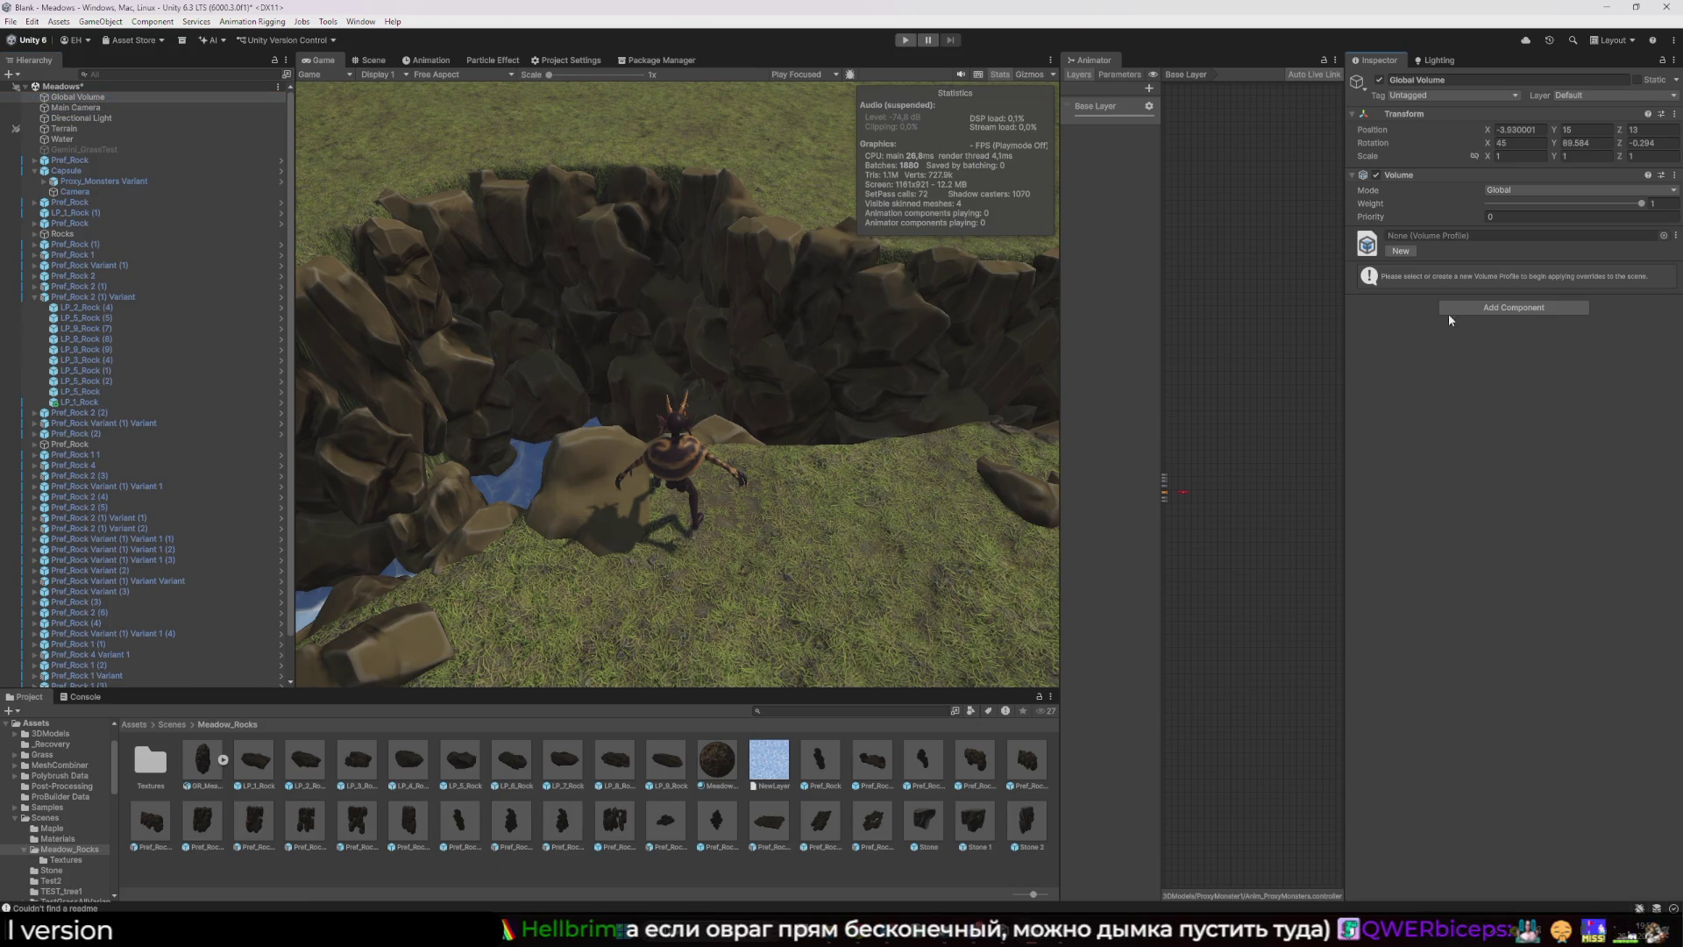
click(1490, 235)
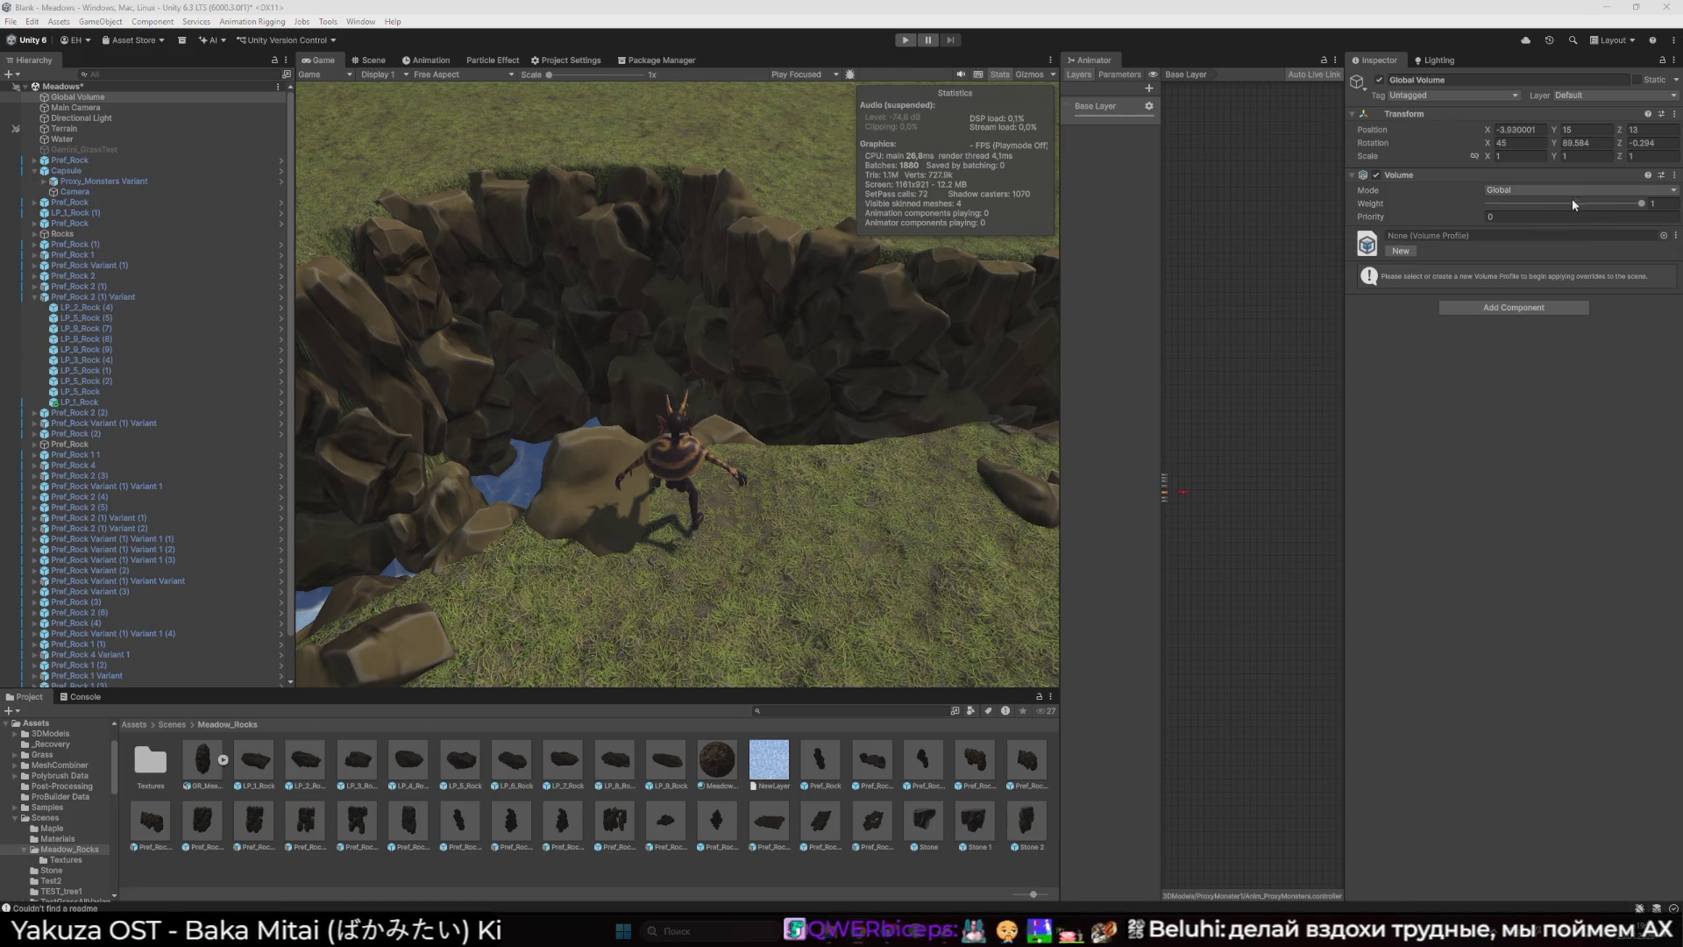
click(1402, 250)
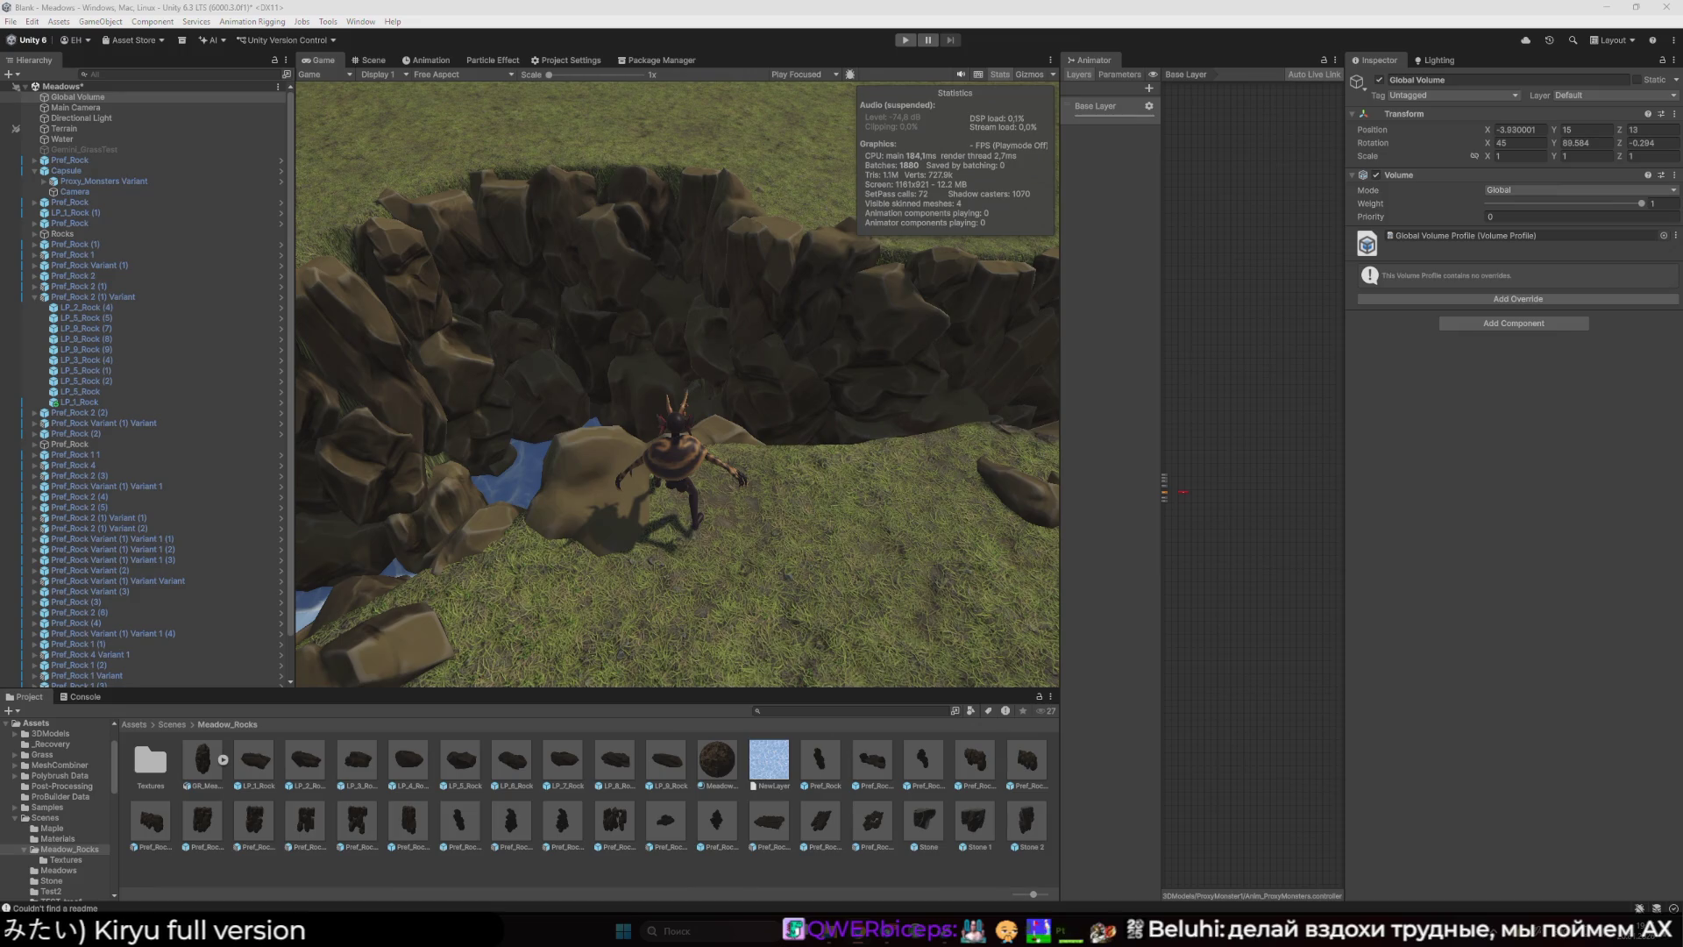
- Add a Chromatic Aberration override from the Post-processing overrides list
click(1457, 298)
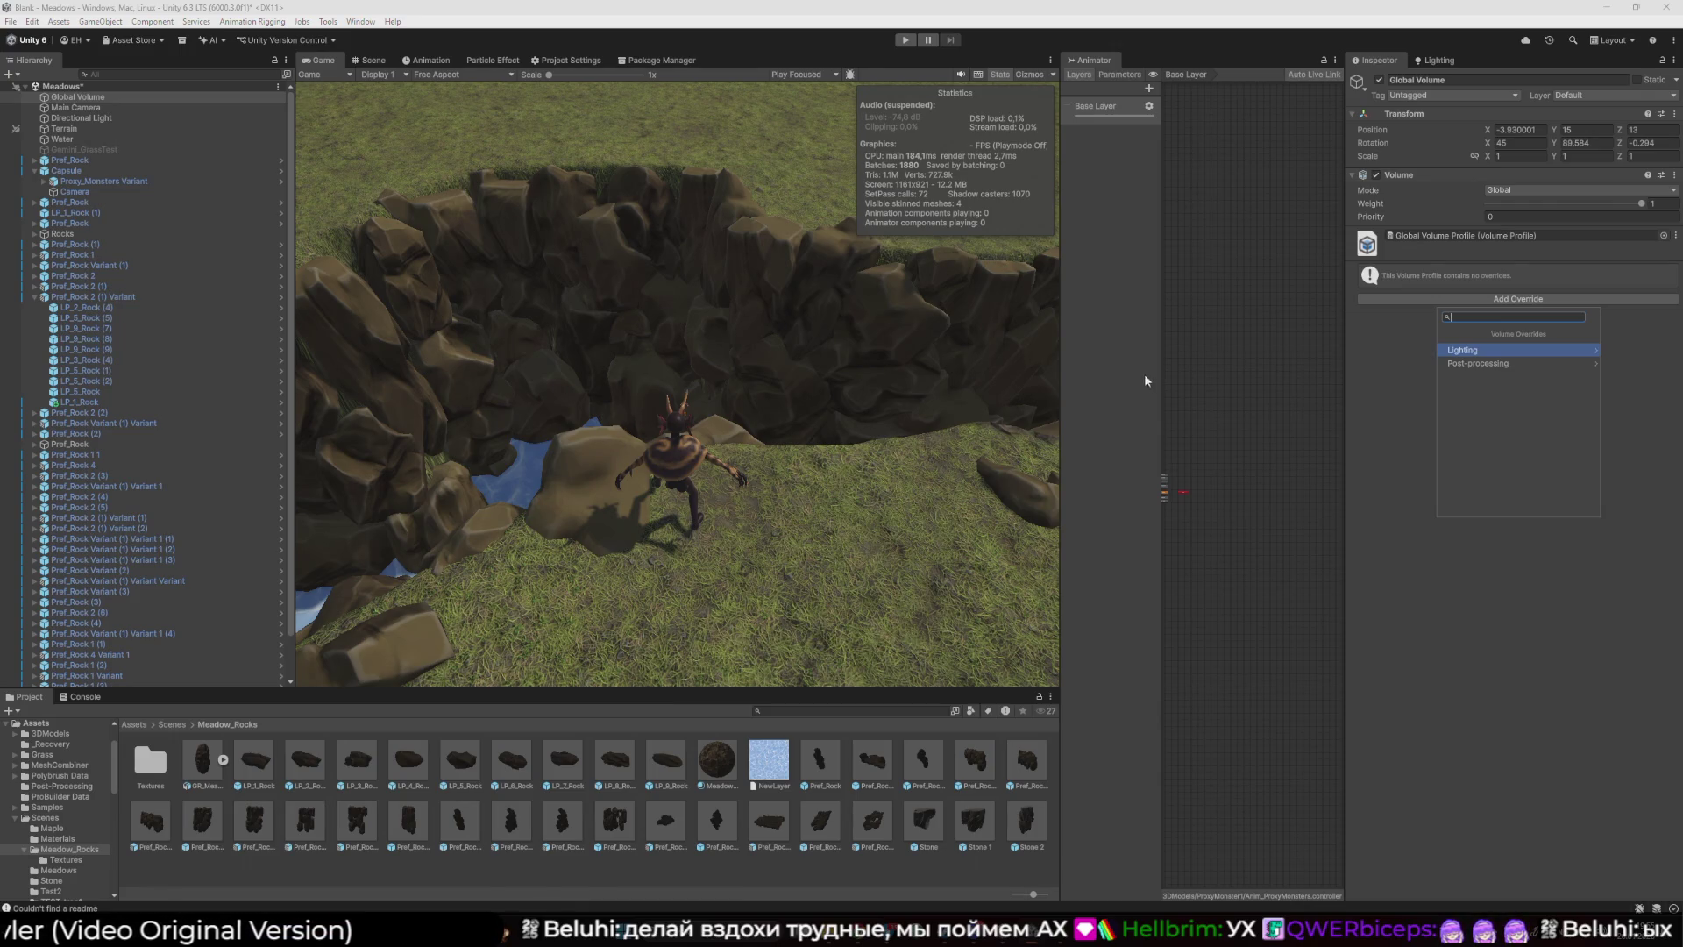
click(1490, 362)
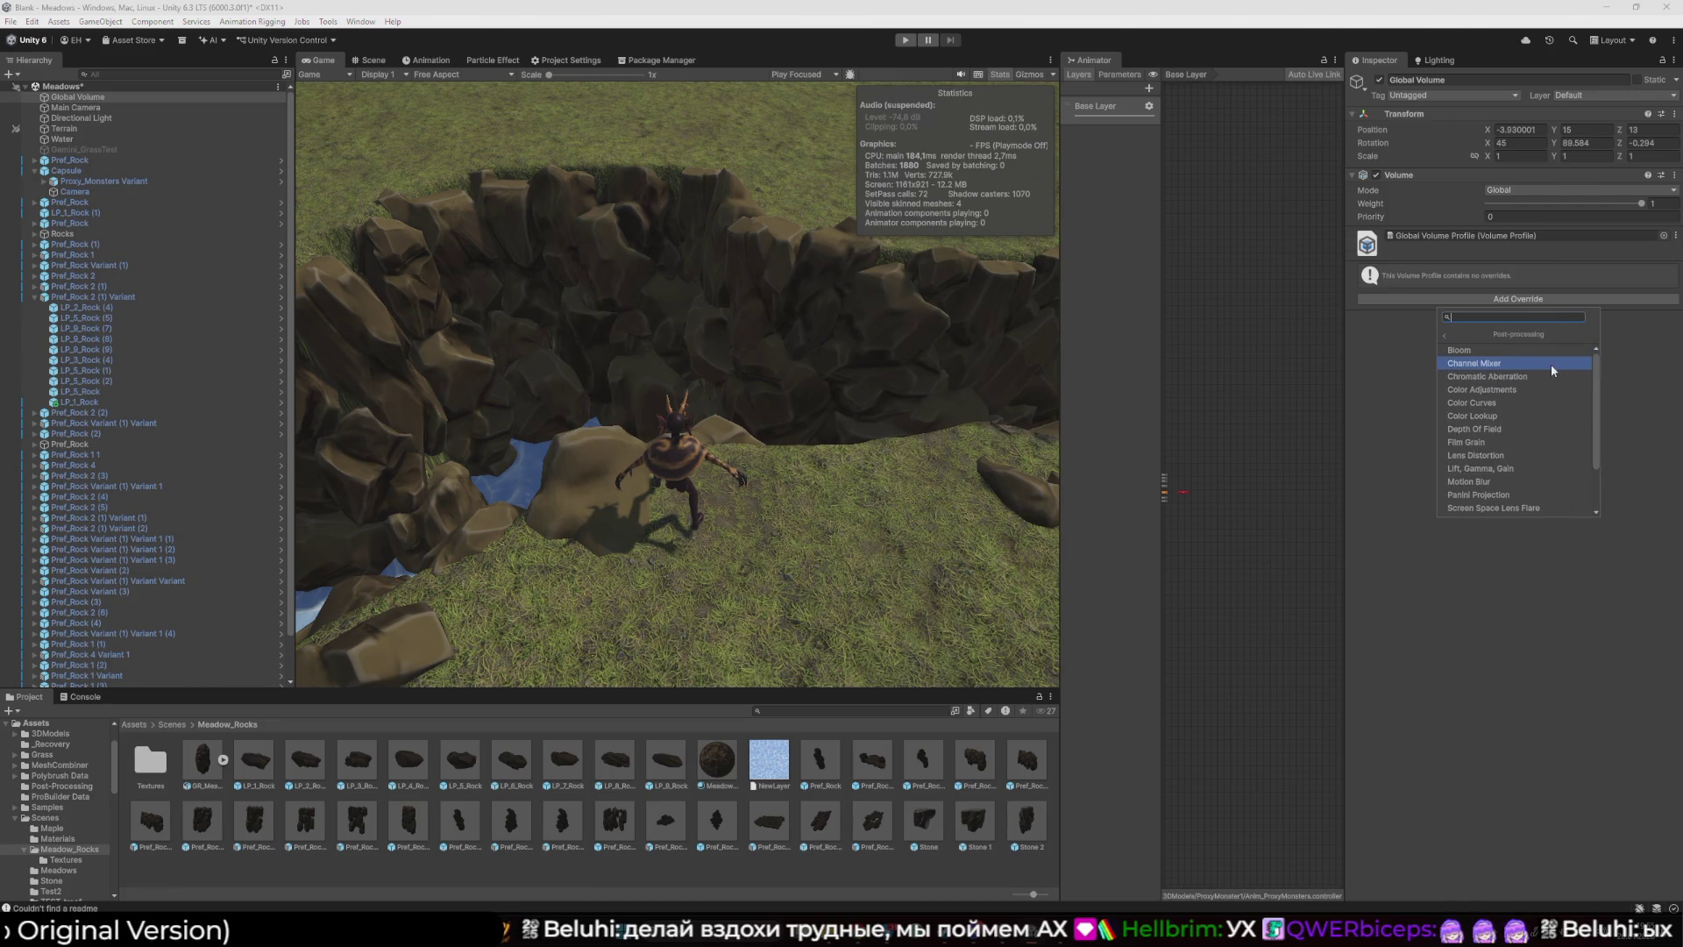
click(1446, 335)
click(1483, 350)
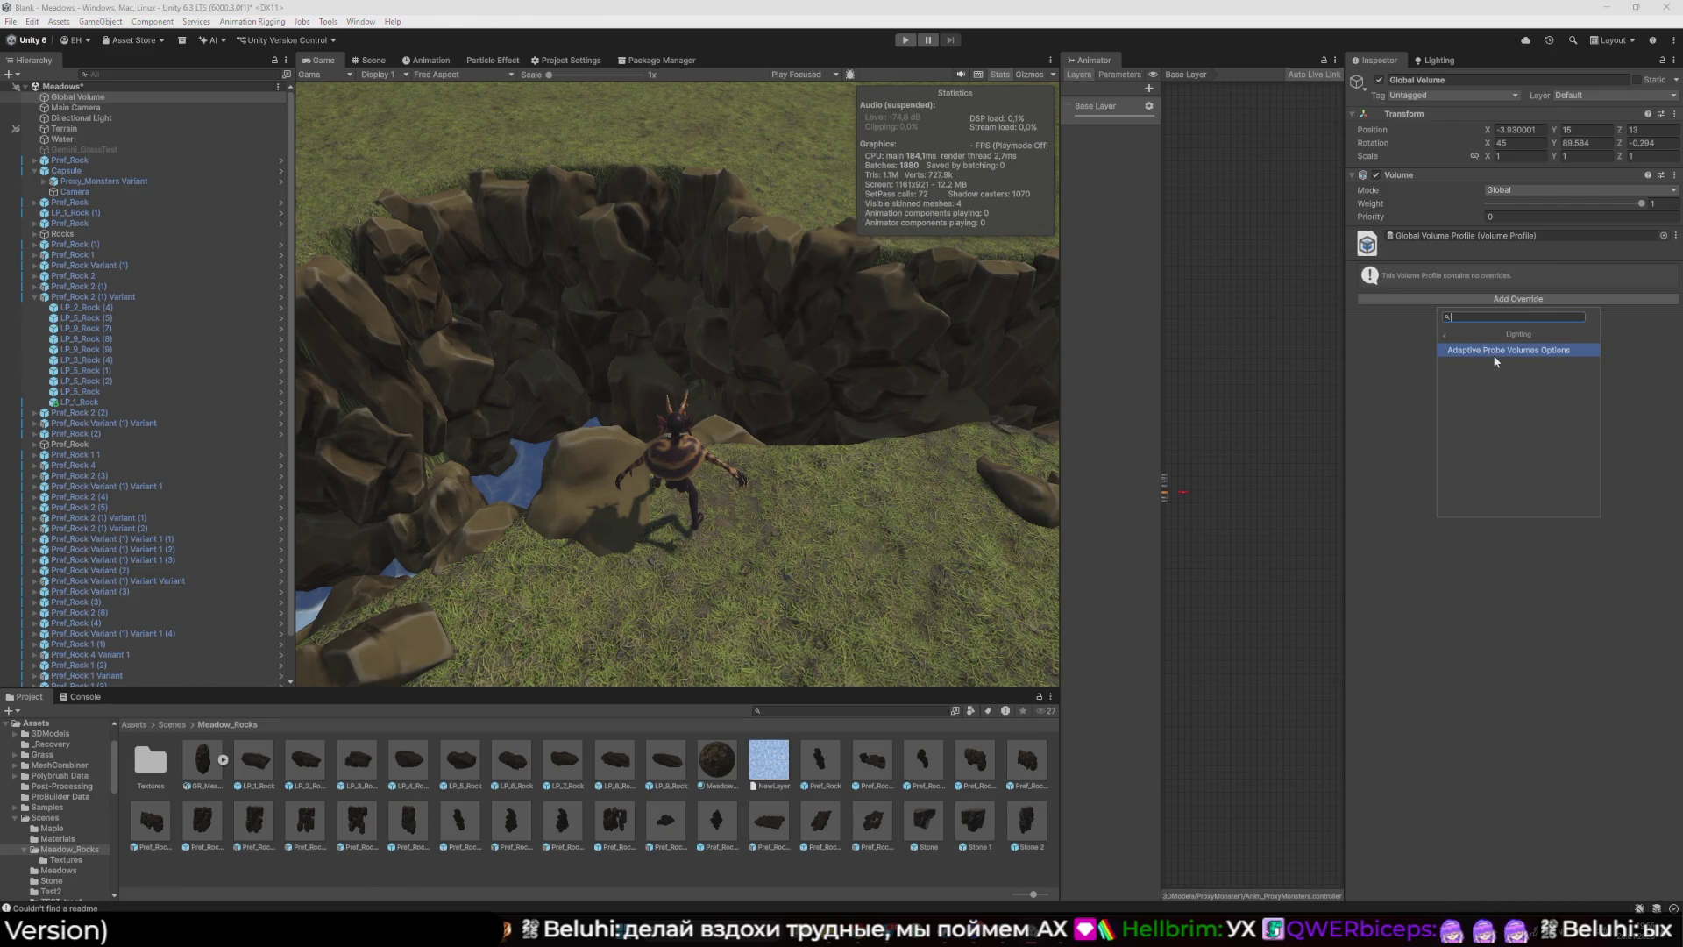
click(1478, 363)
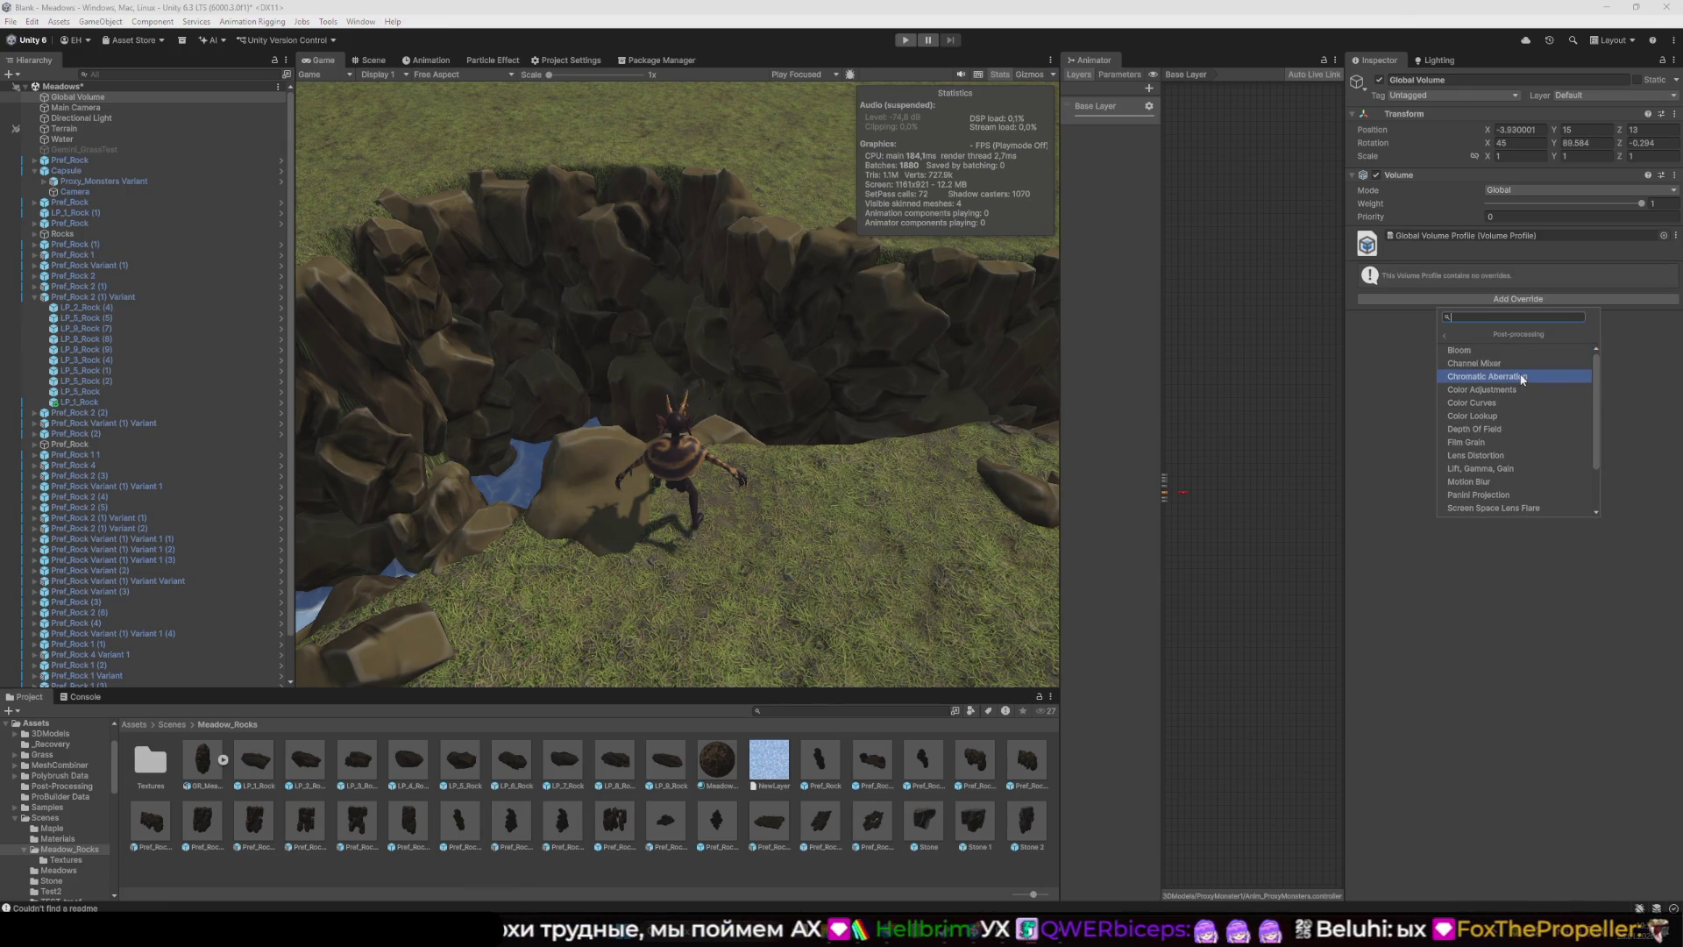
click(1527, 376)
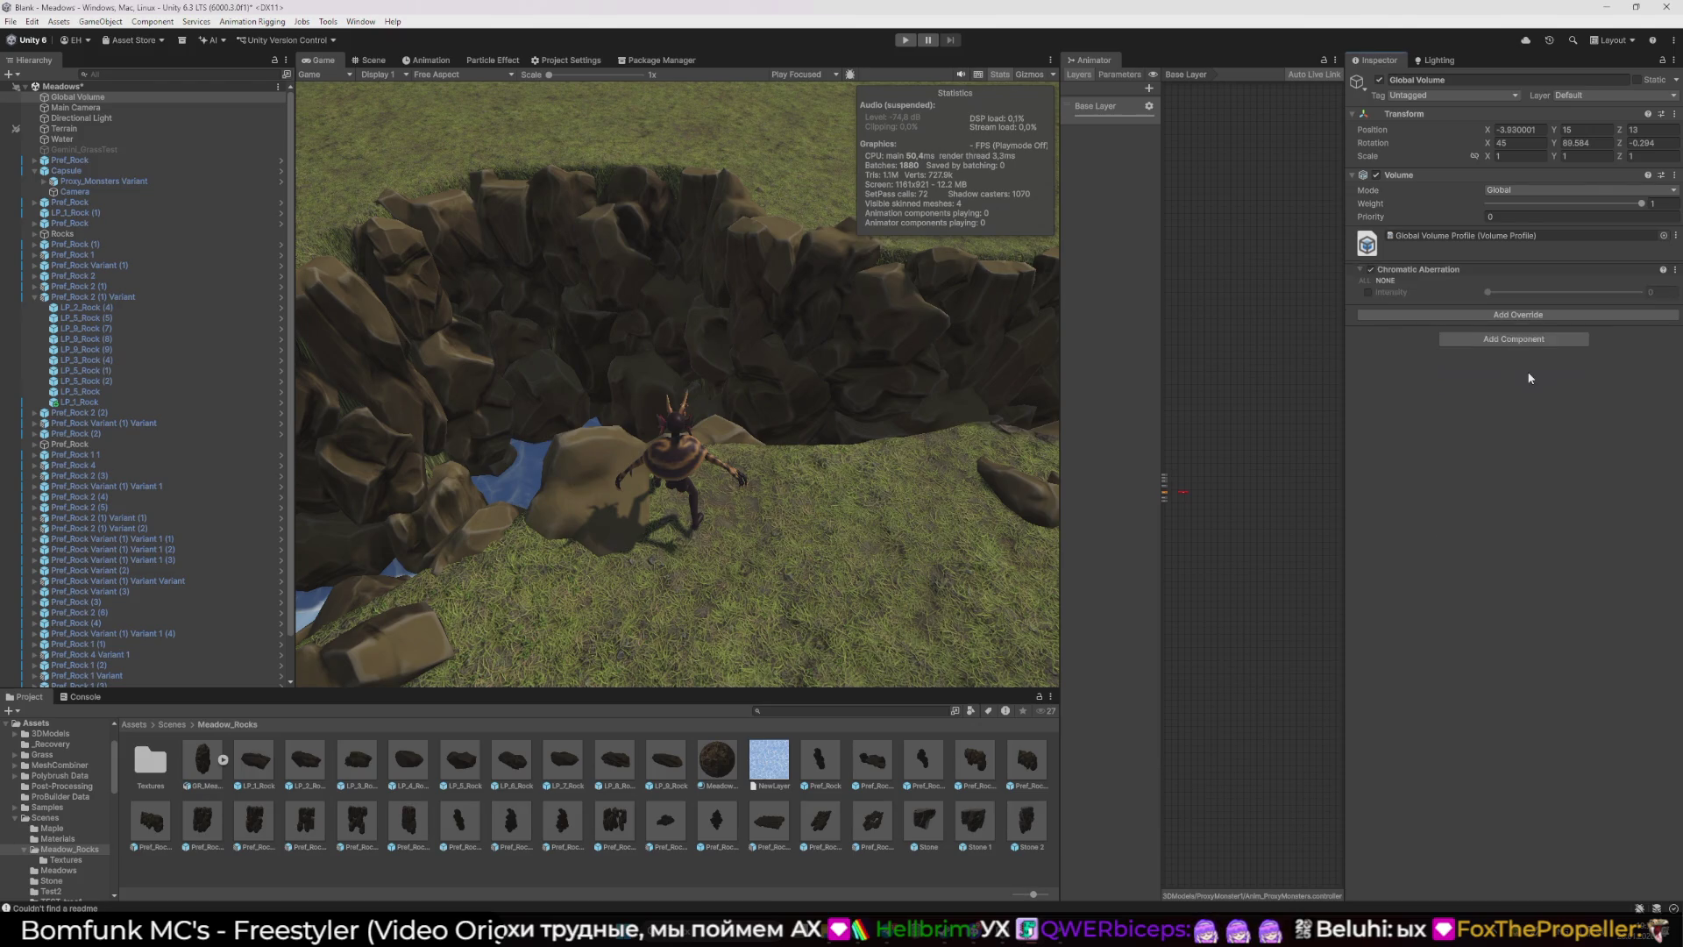
- Try out Chromatic Aberration intensity values, then set it back to 0
click(1368, 292)
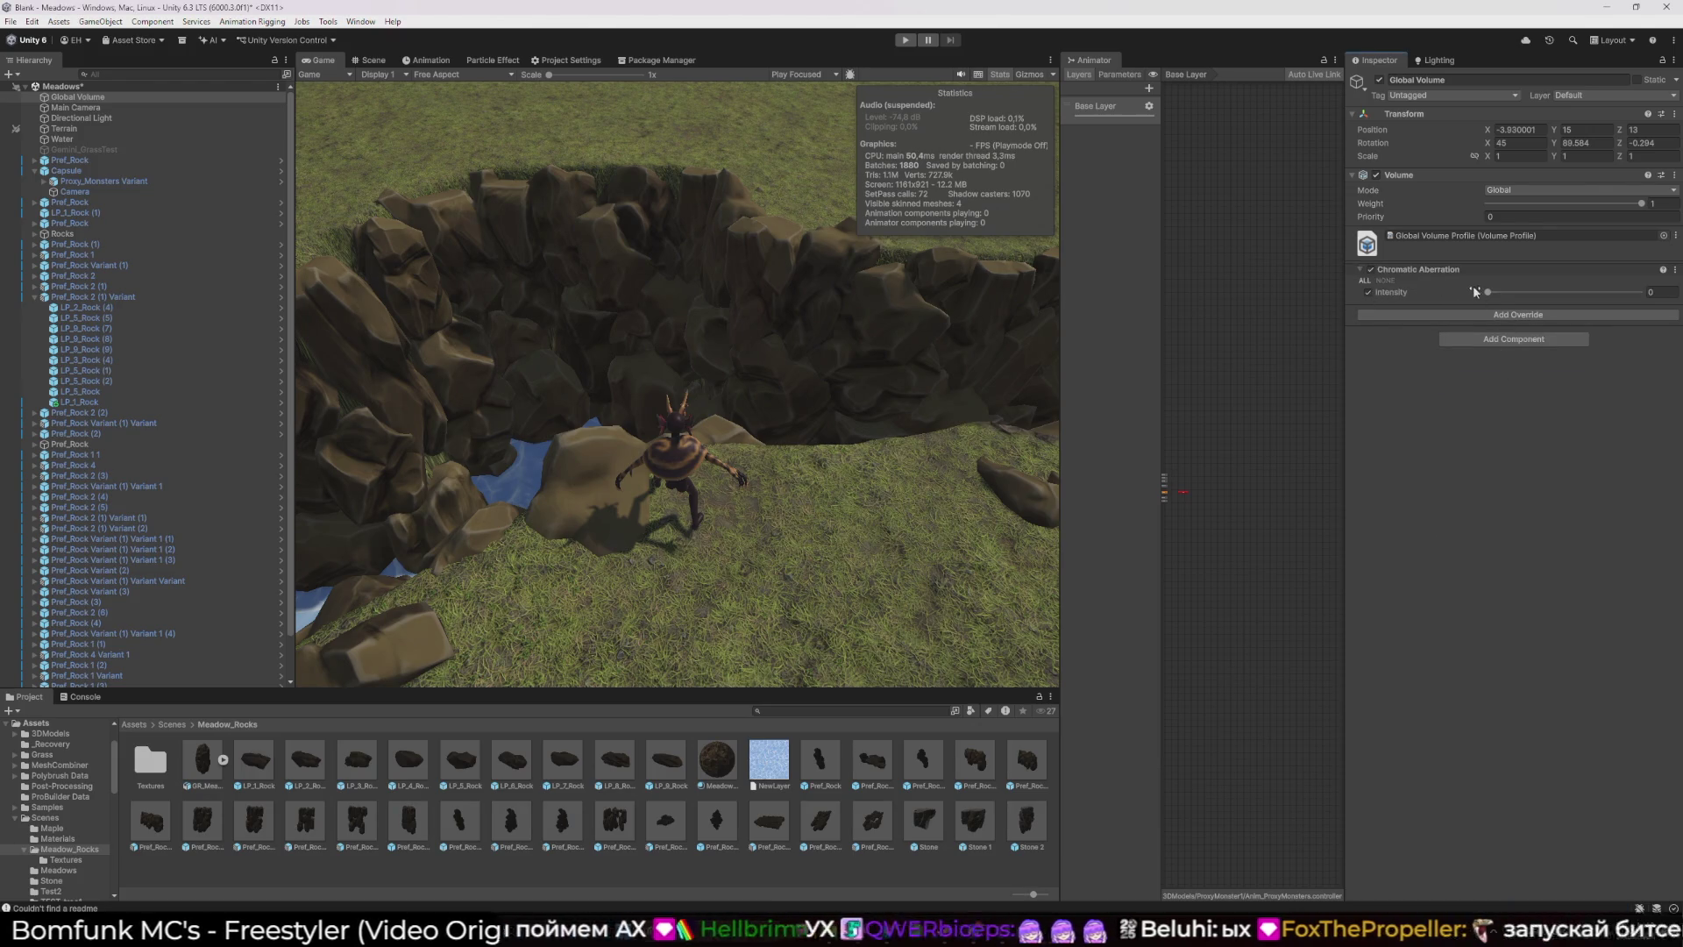
mouse_move(1487, 292)
mouse_down()
mouse_move(1641, 292)
mouse_move(1291, 277)
mouse_up()
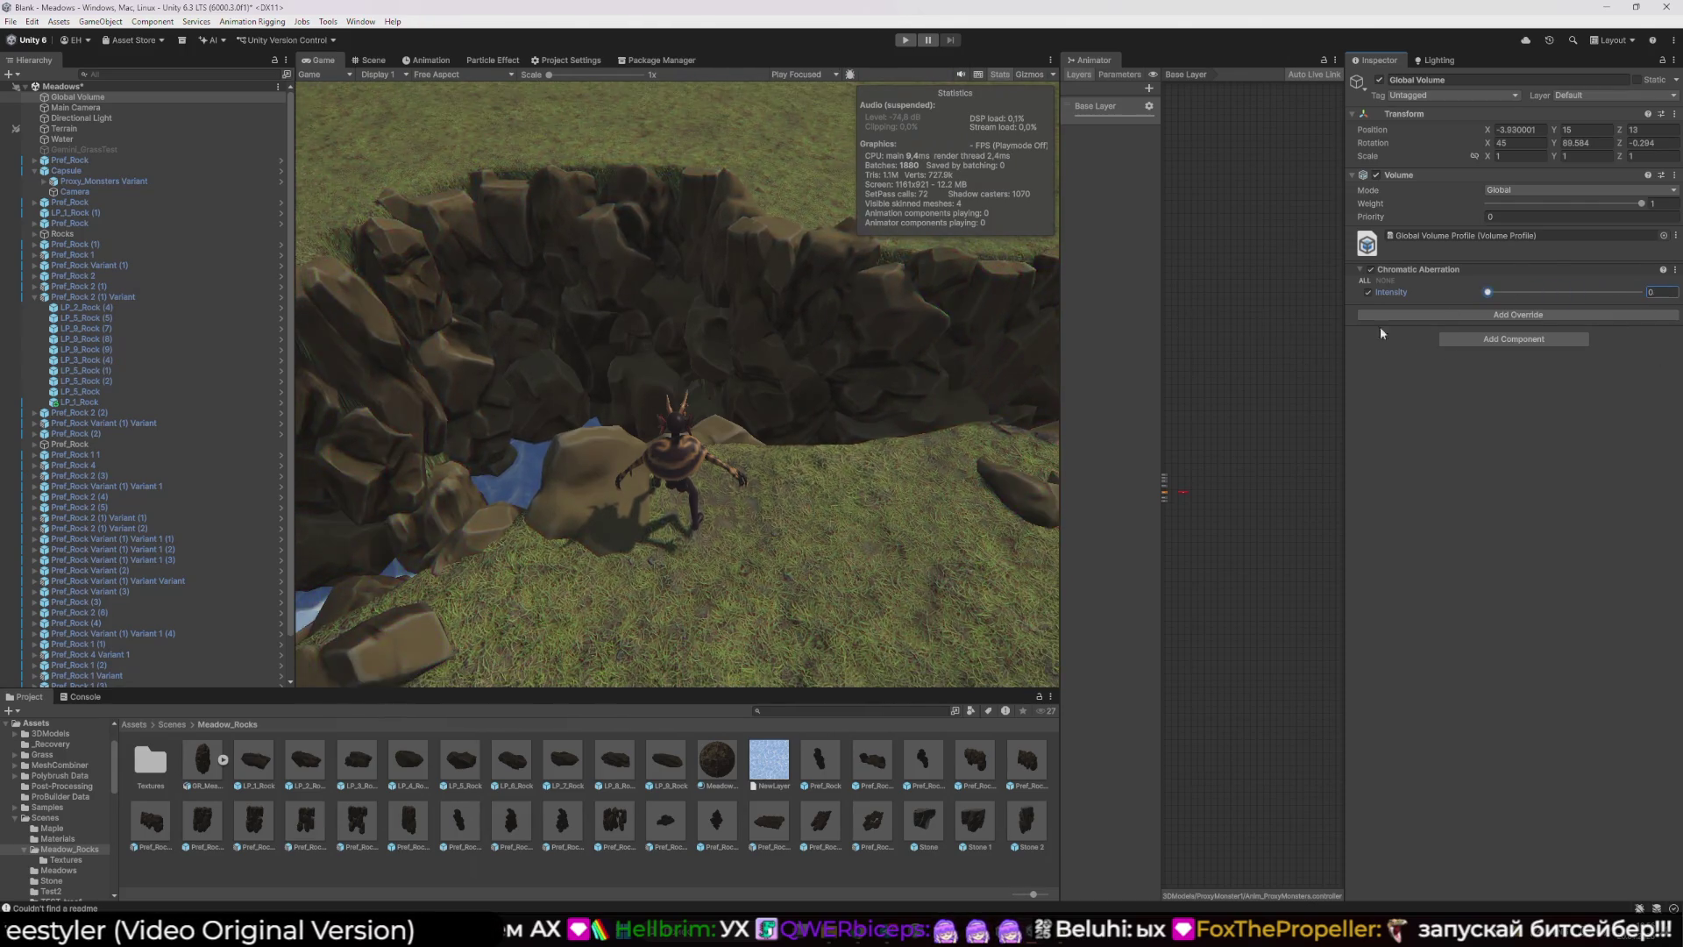
click(1611, 292)
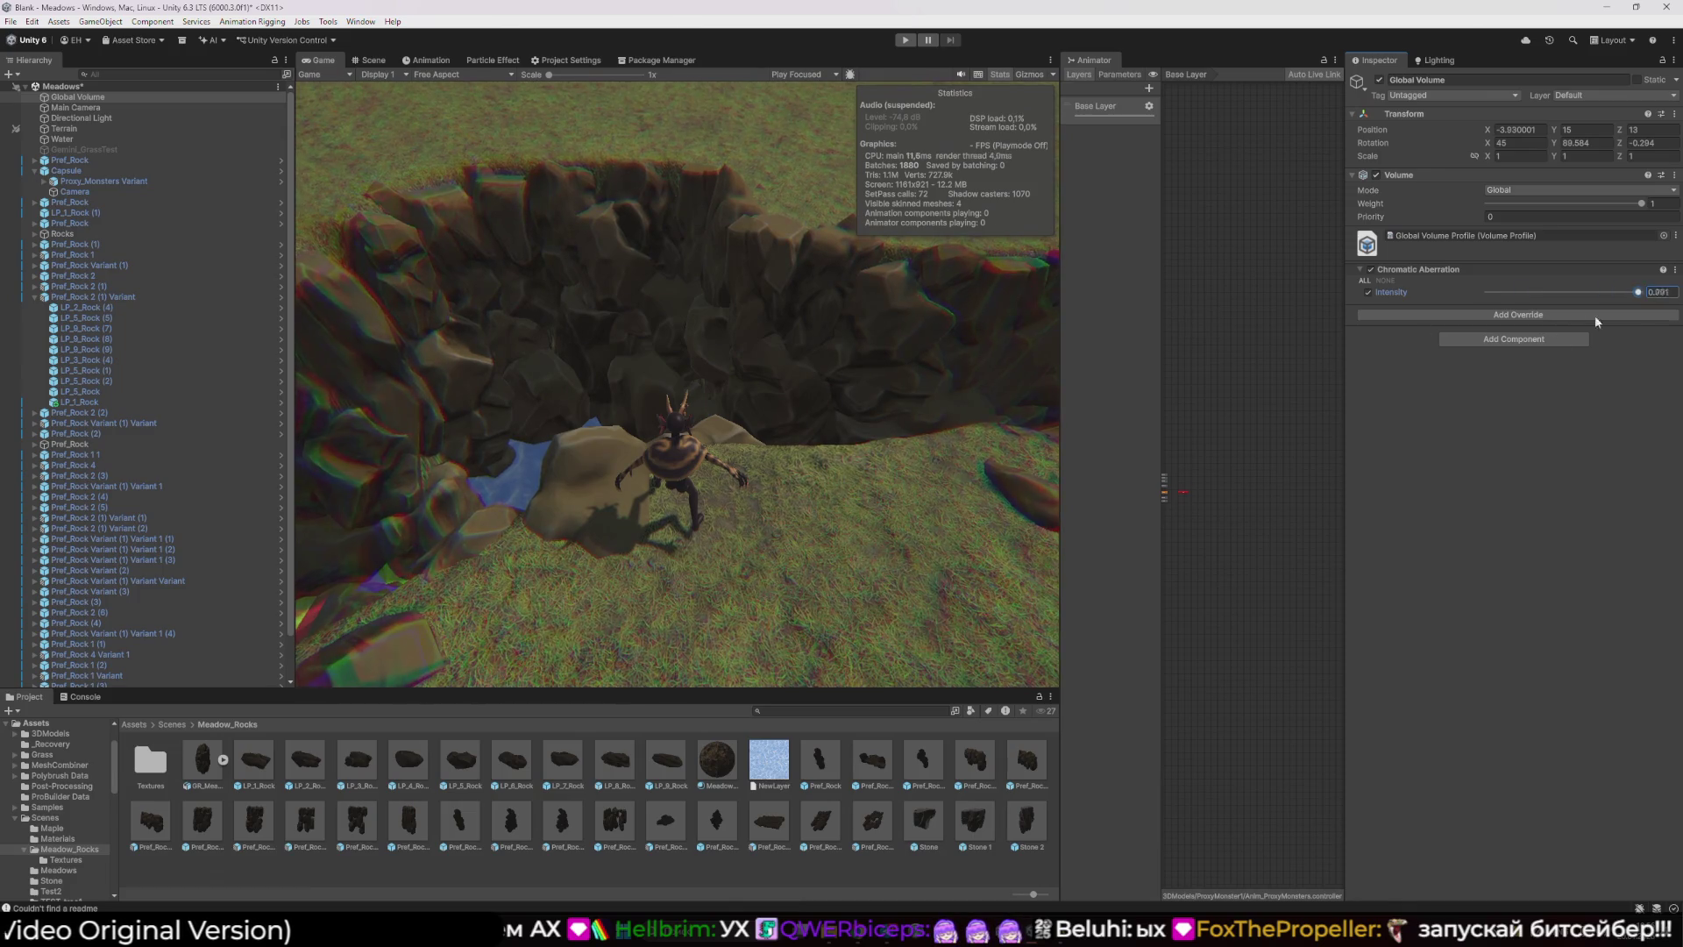
drag(1610, 292, 1462, 281)
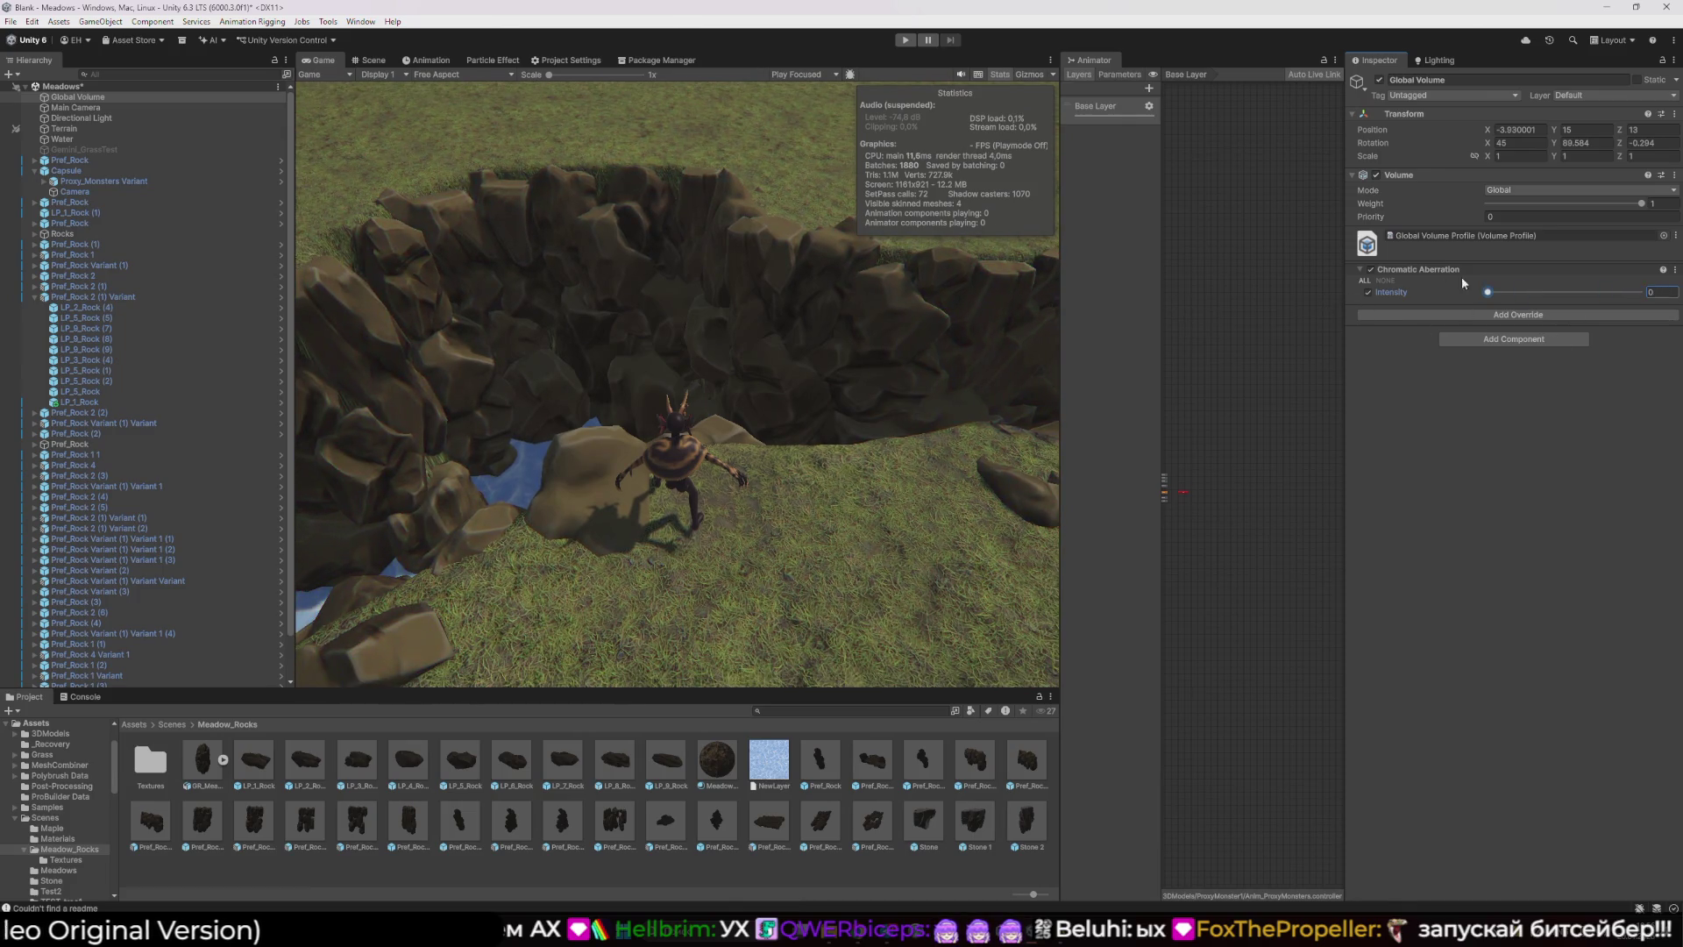
- Remove the Chromatic Aberration override and add a Vignette override instead
click(1674, 271)
click(1538, 404)
click(1517, 299)
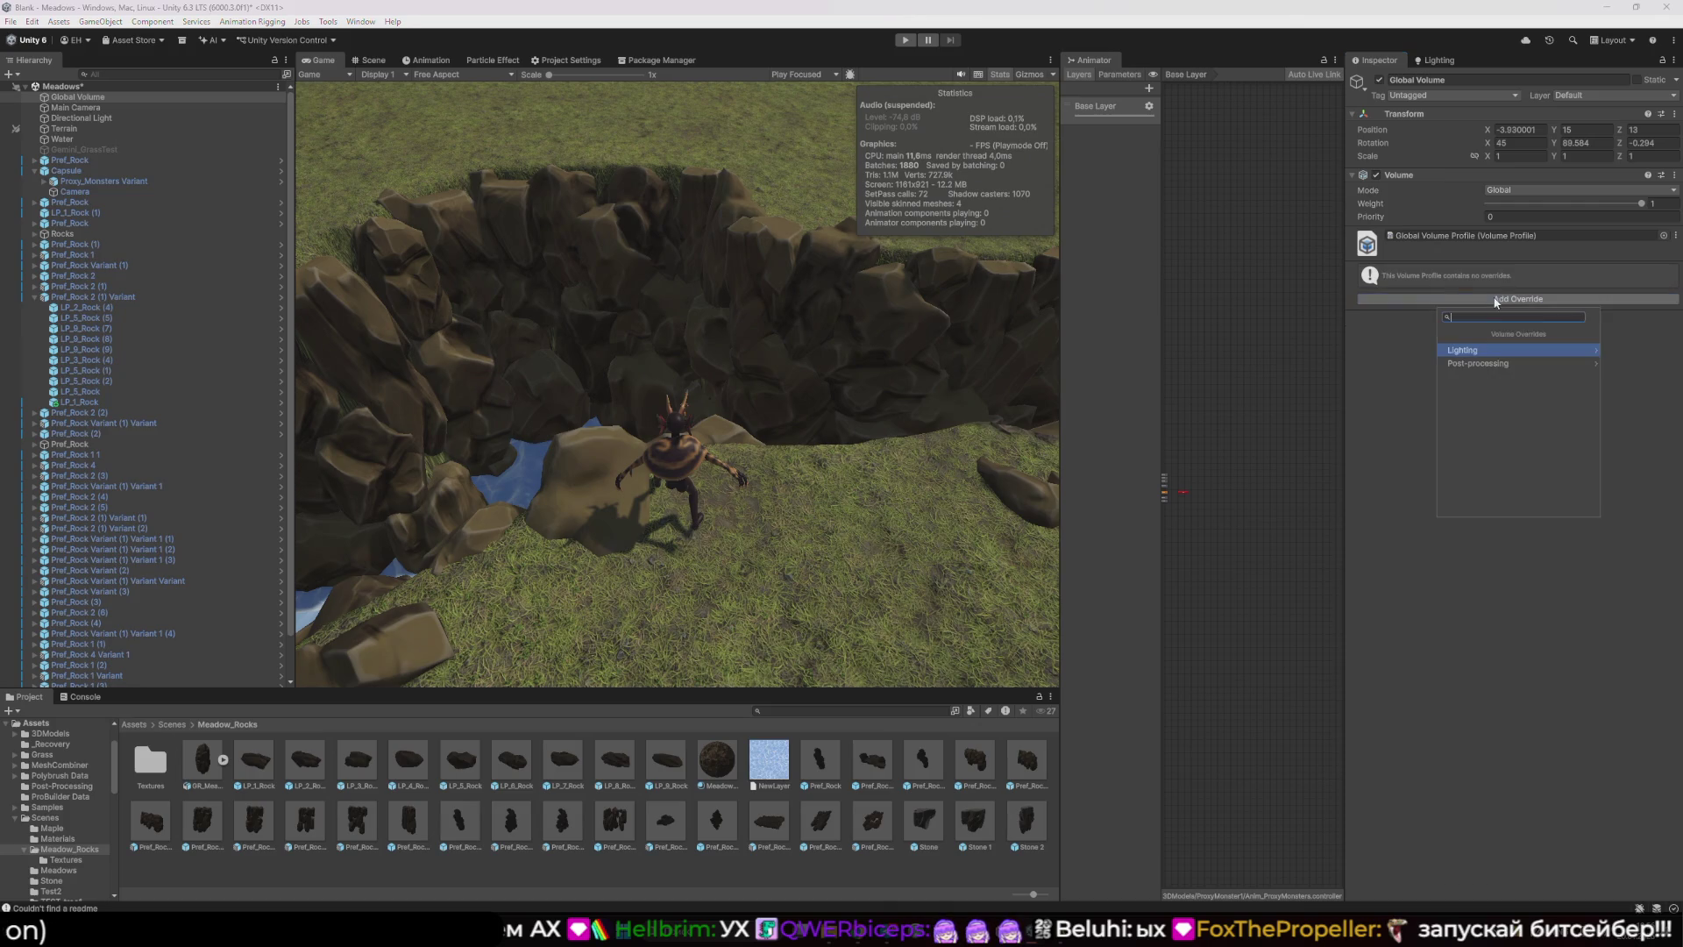
click(1494, 350)
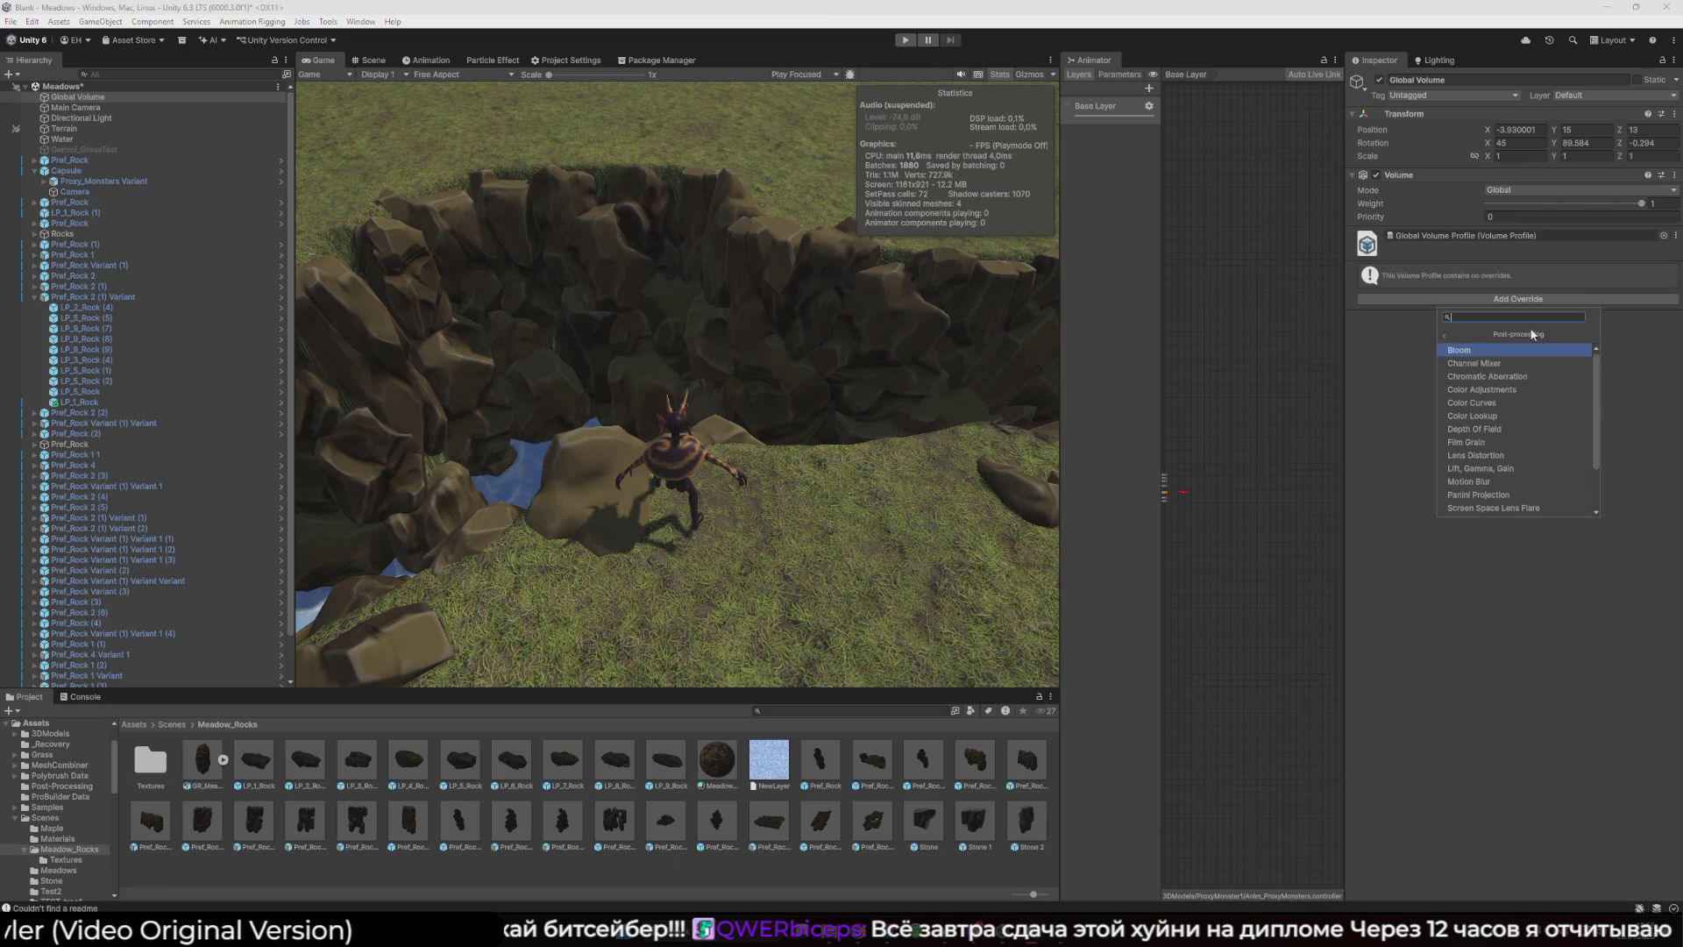
scroll(1490, 477, down, 2)
click(1490, 498)
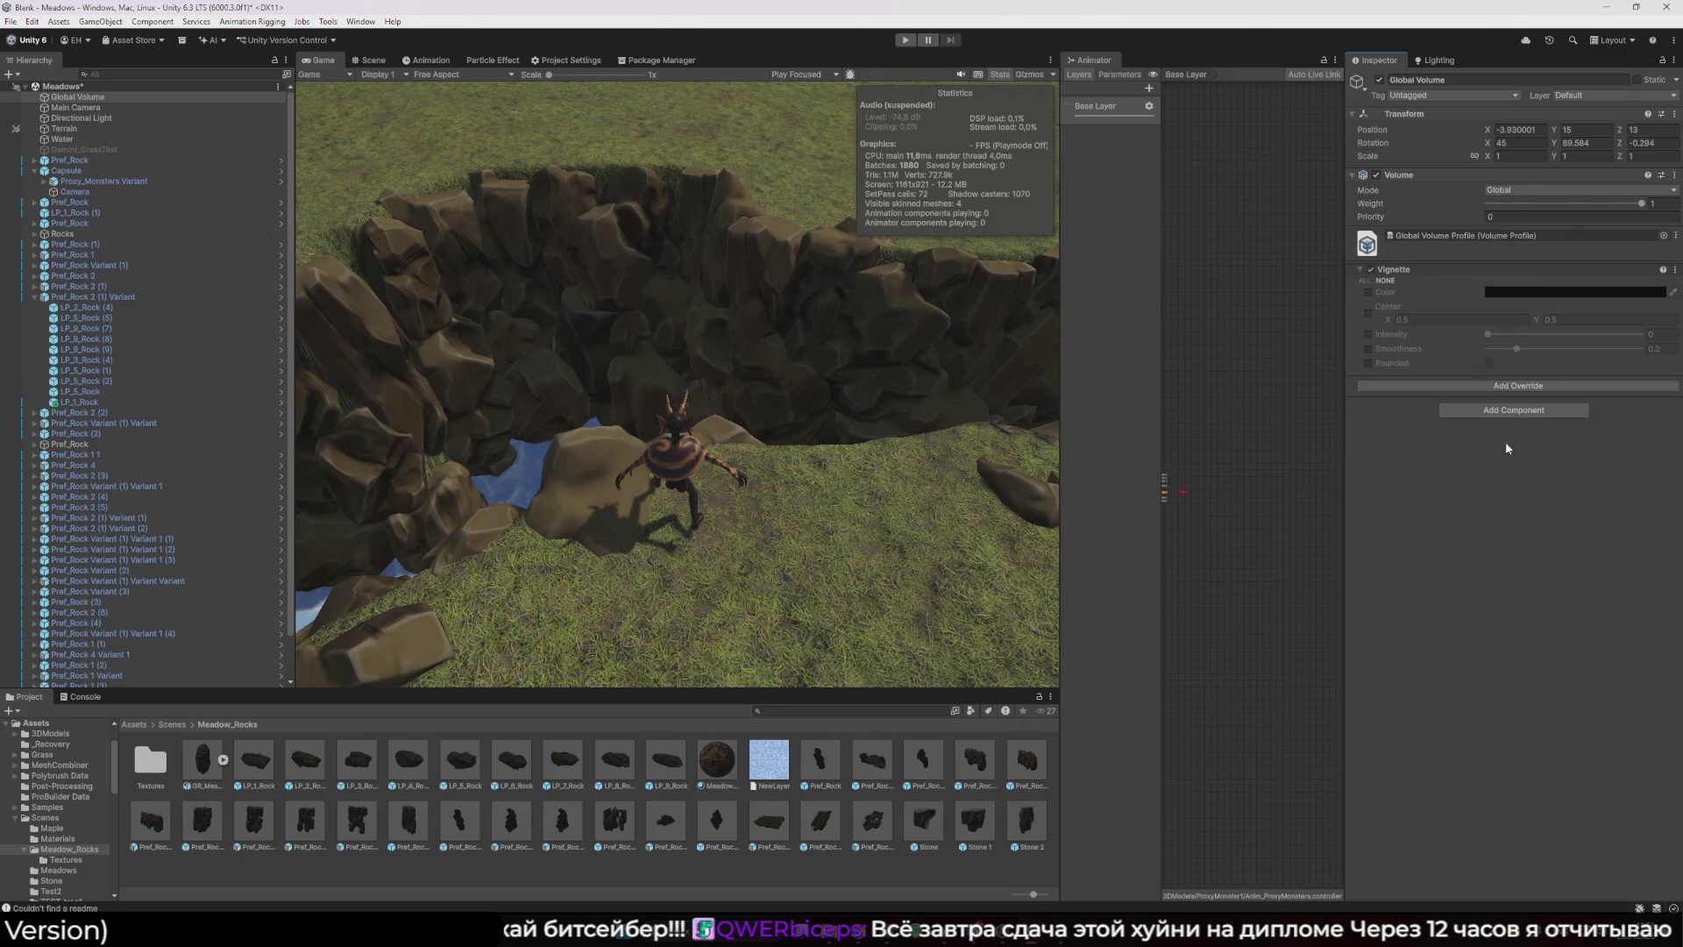
- Override the vignette center and intensity, and widen the Game view
click(1369, 314)
mouse_move(1471, 338)
mouse_down()
mouse_move(1648, 353)
mouse_move(1559, 368)
mouse_up()
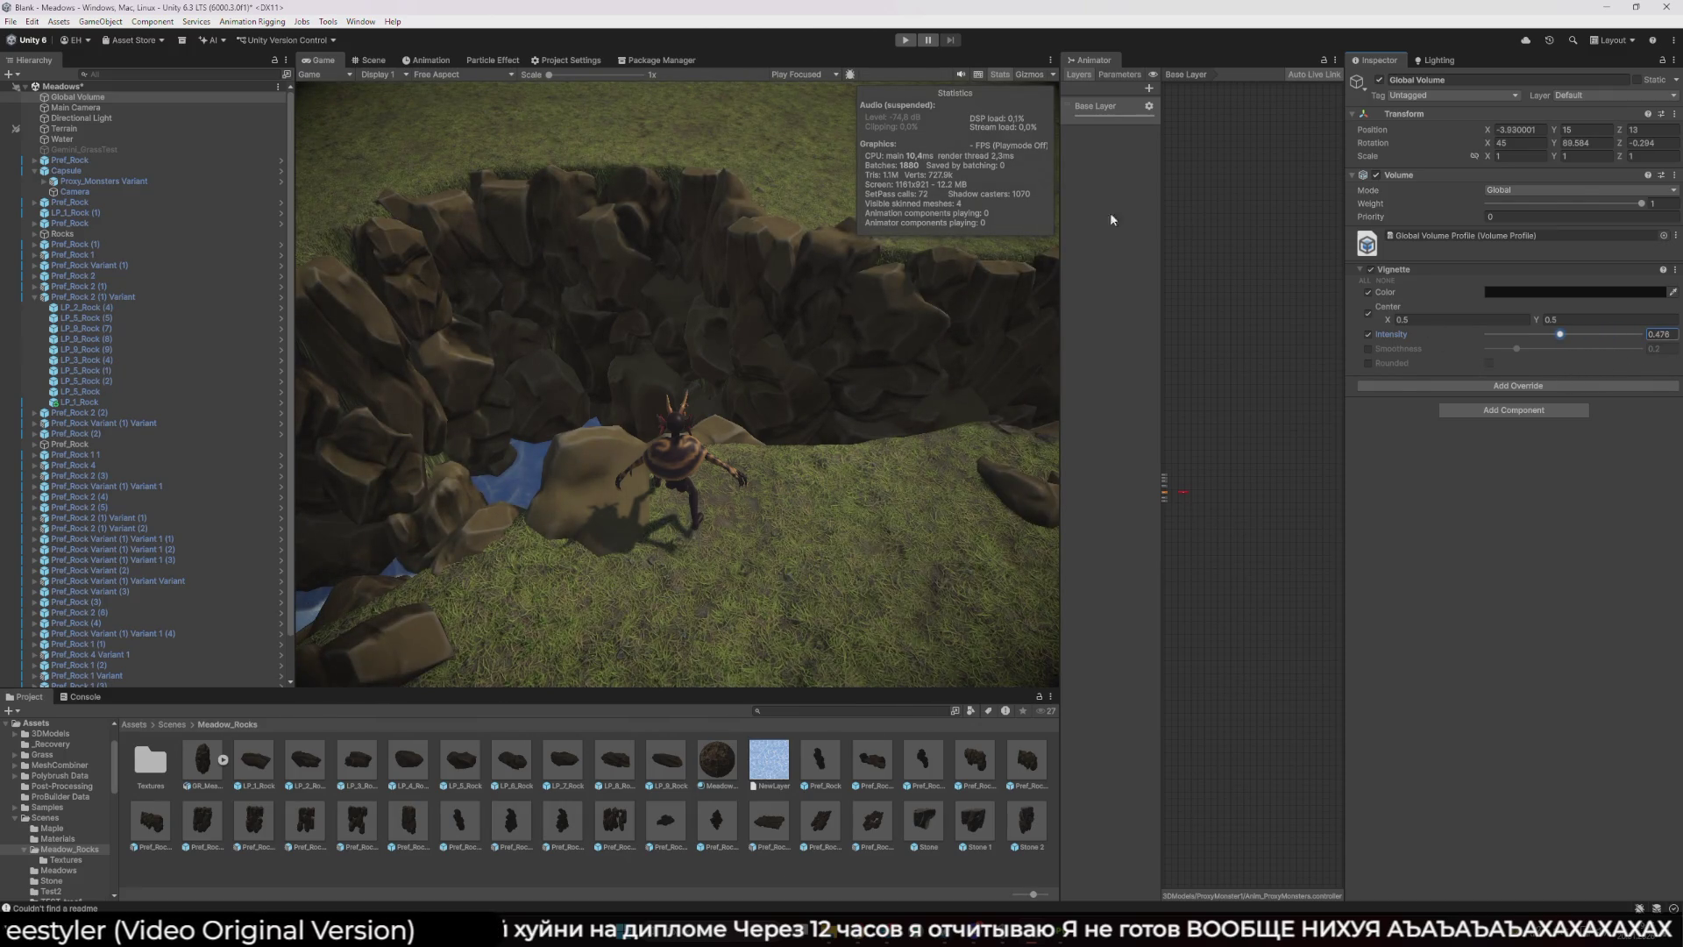
drag(1061, 263, 1385, 298)
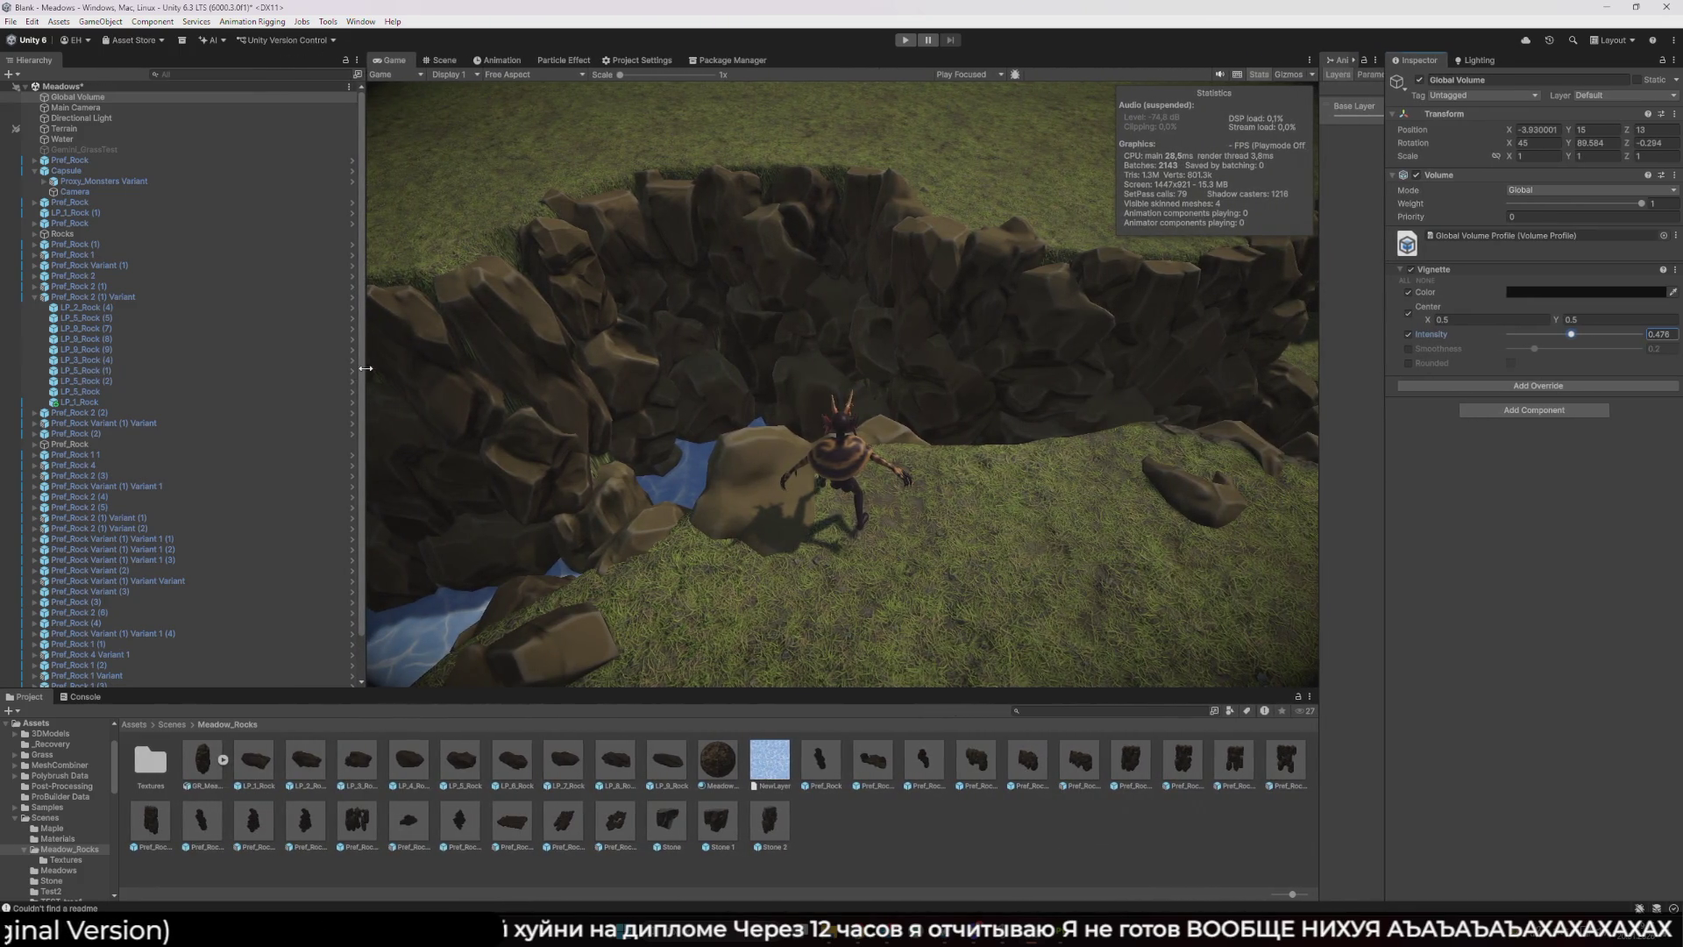
drag(366, 368, 193, 369)
- Set vignette smoothness to 1 and intensity to a subtle 0.192
click(1408, 349)
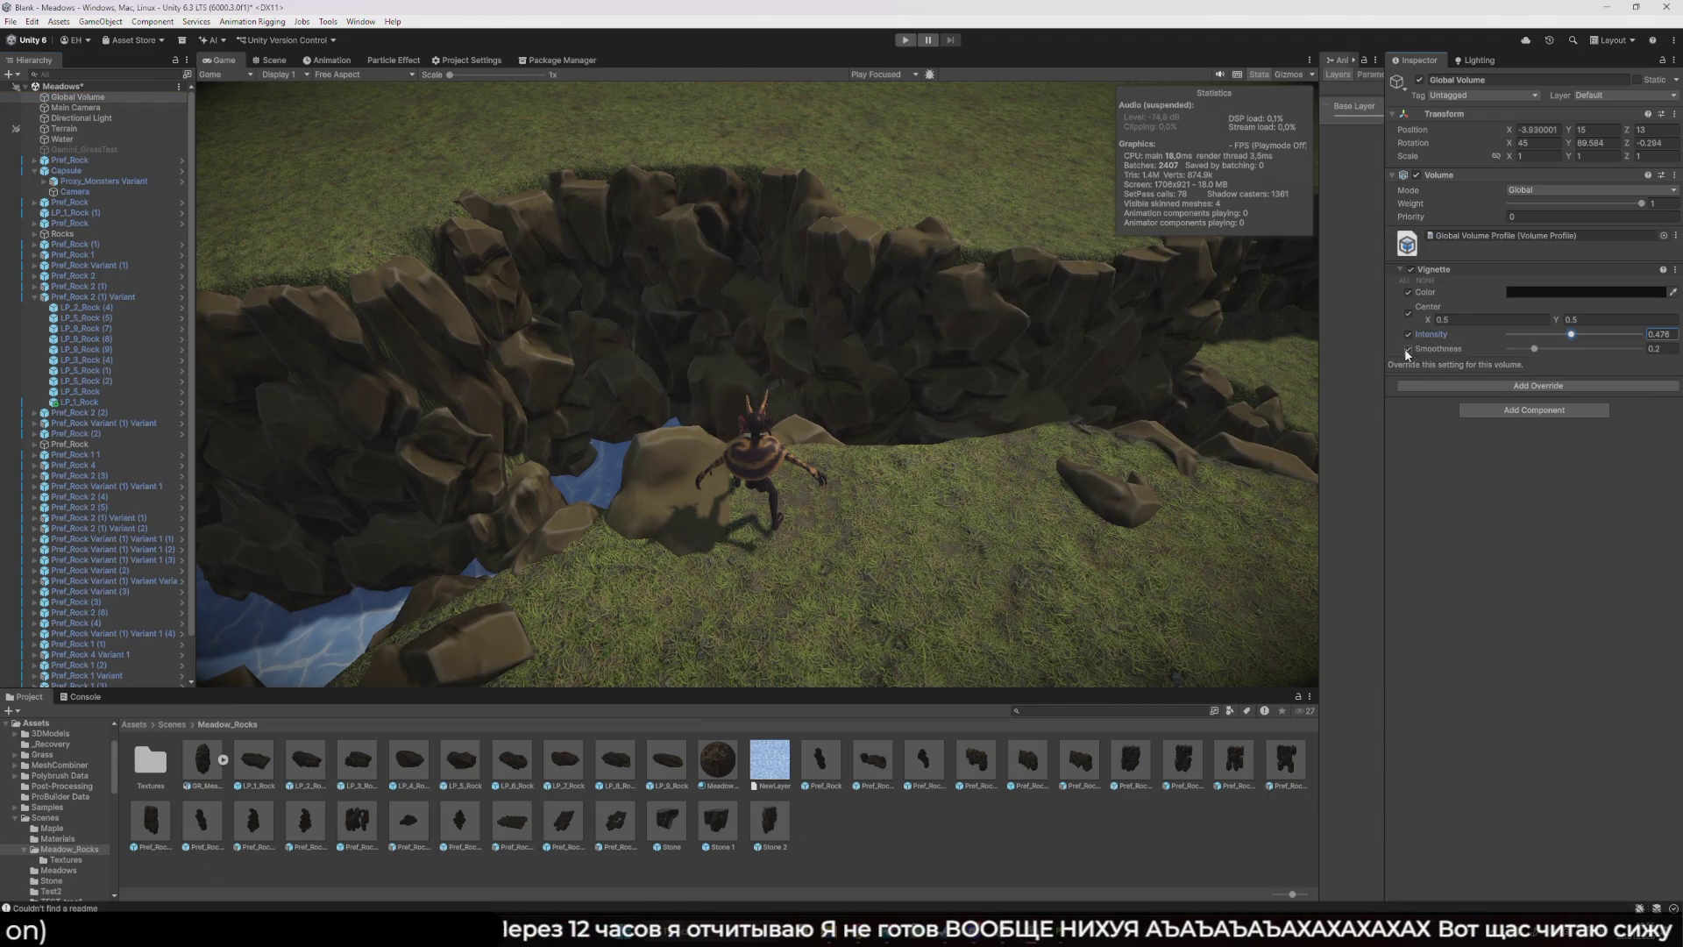
mouse_move(1574, 349)
mouse_down()
mouse_move(1652, 362)
mouse_move(1604, 334)
mouse_move(1645, 334)
mouse_move(1436, 342)
mouse_up()
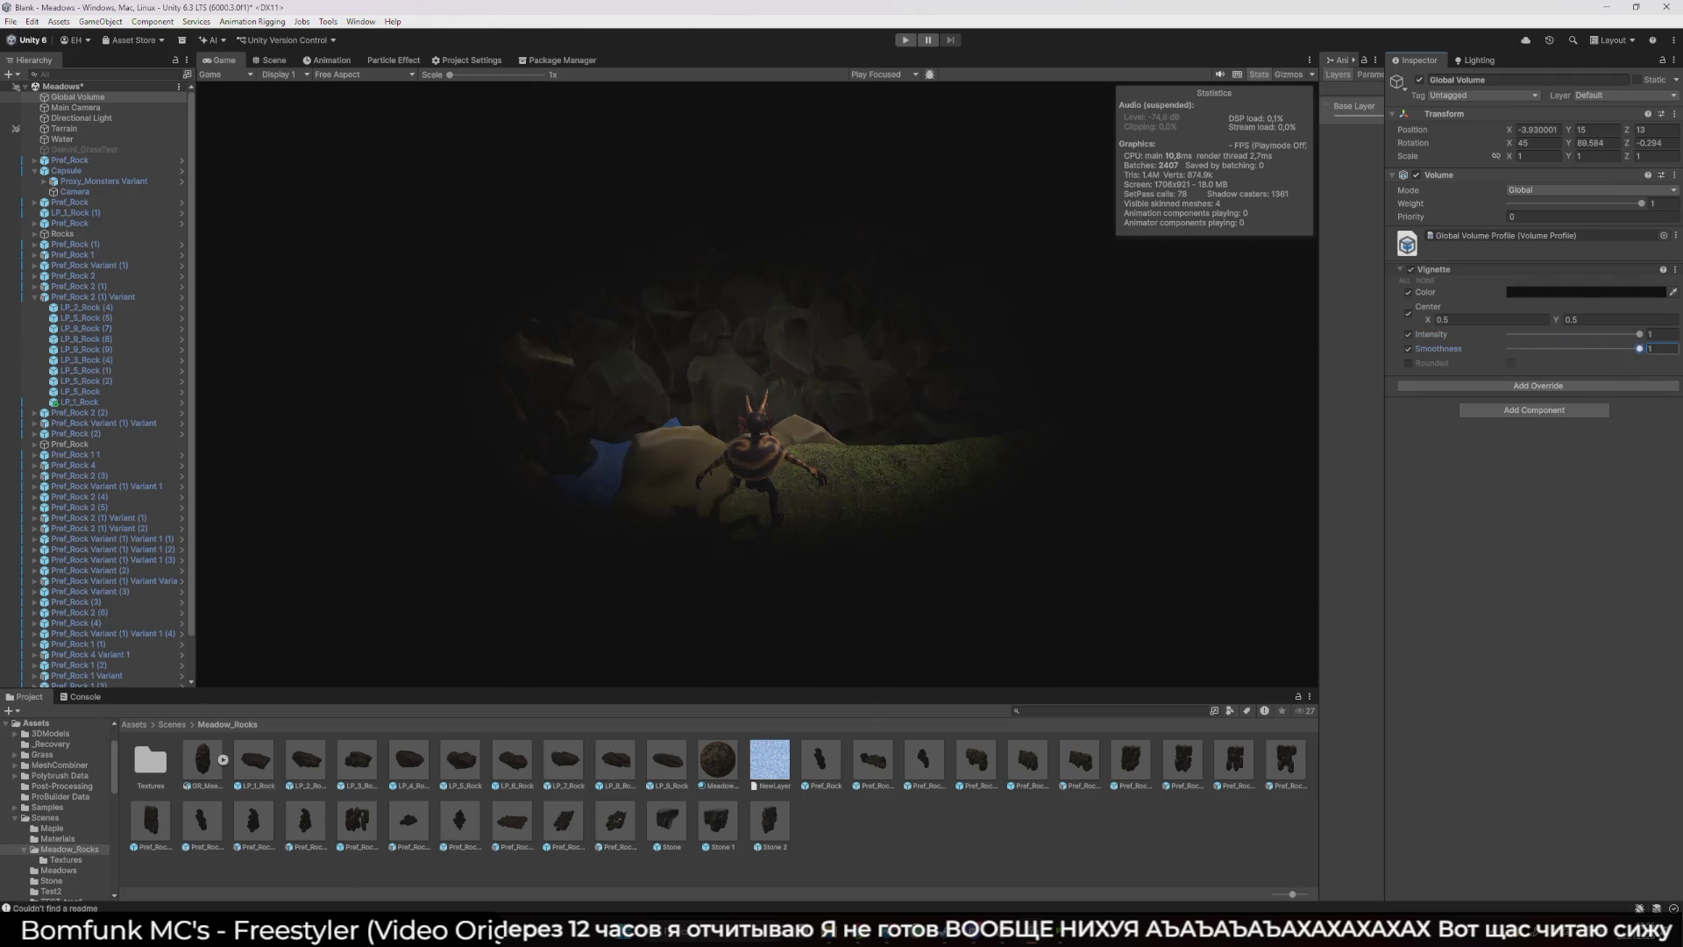
mouse_move(1510, 349)
mouse_down()
mouse_move(1639, 348)
mouse_move(1635, 334)
mouse_move(1578, 334)
mouse_up()
click(1406, 362)
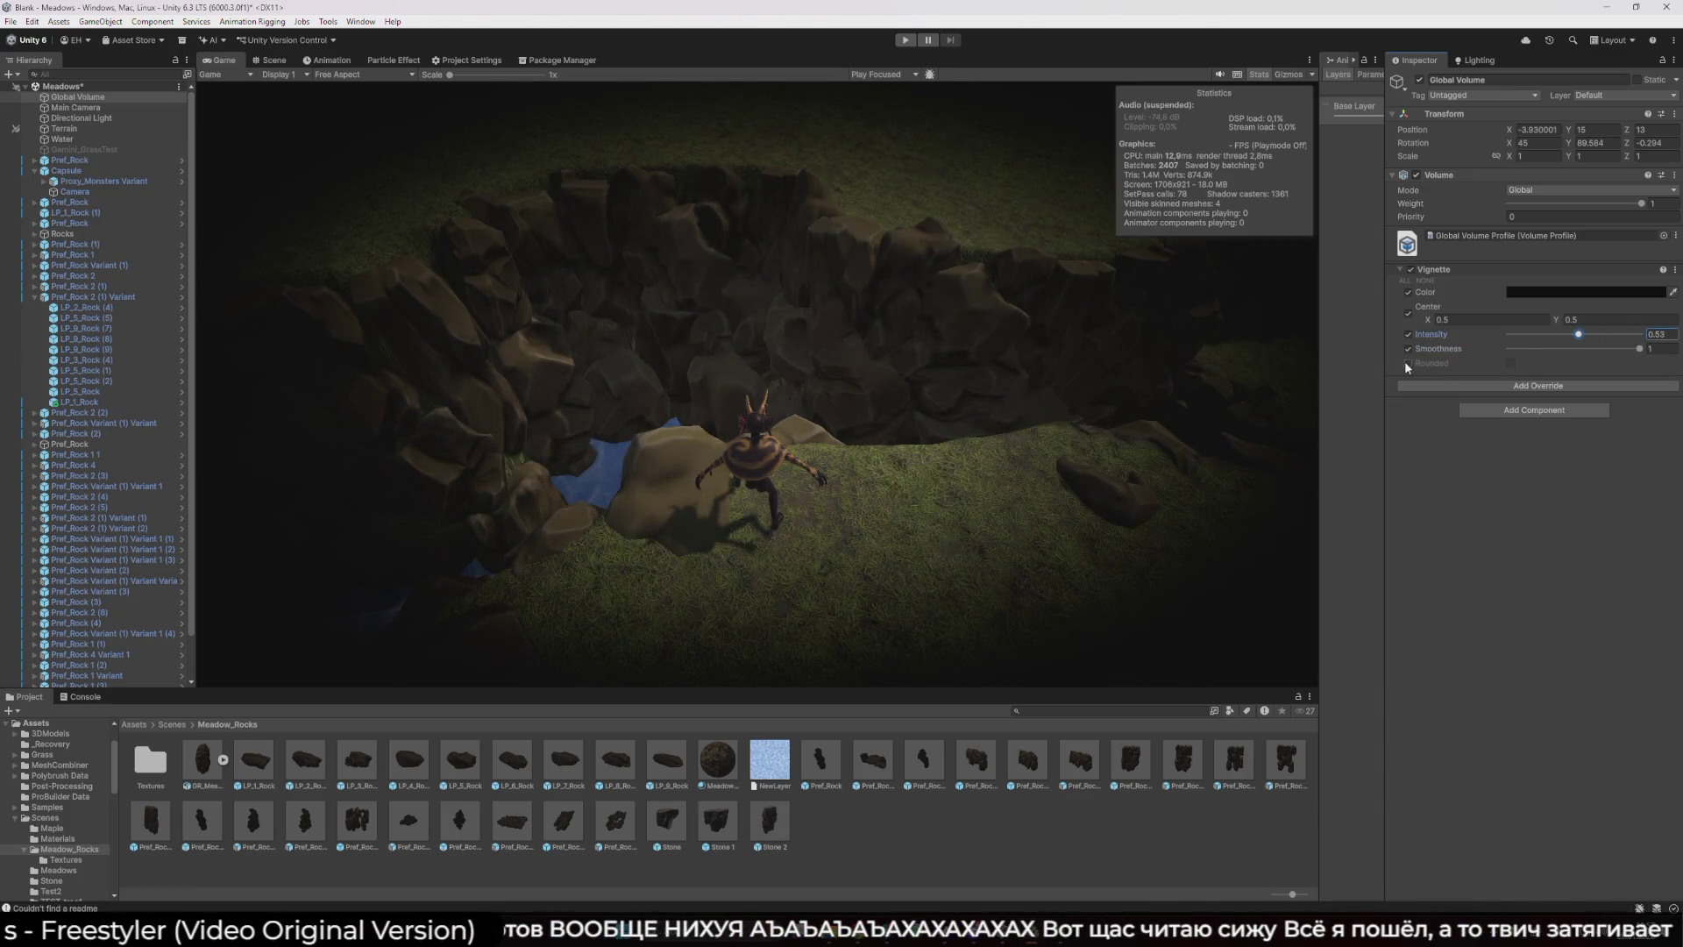
click(1508, 362)
click(1509, 362)
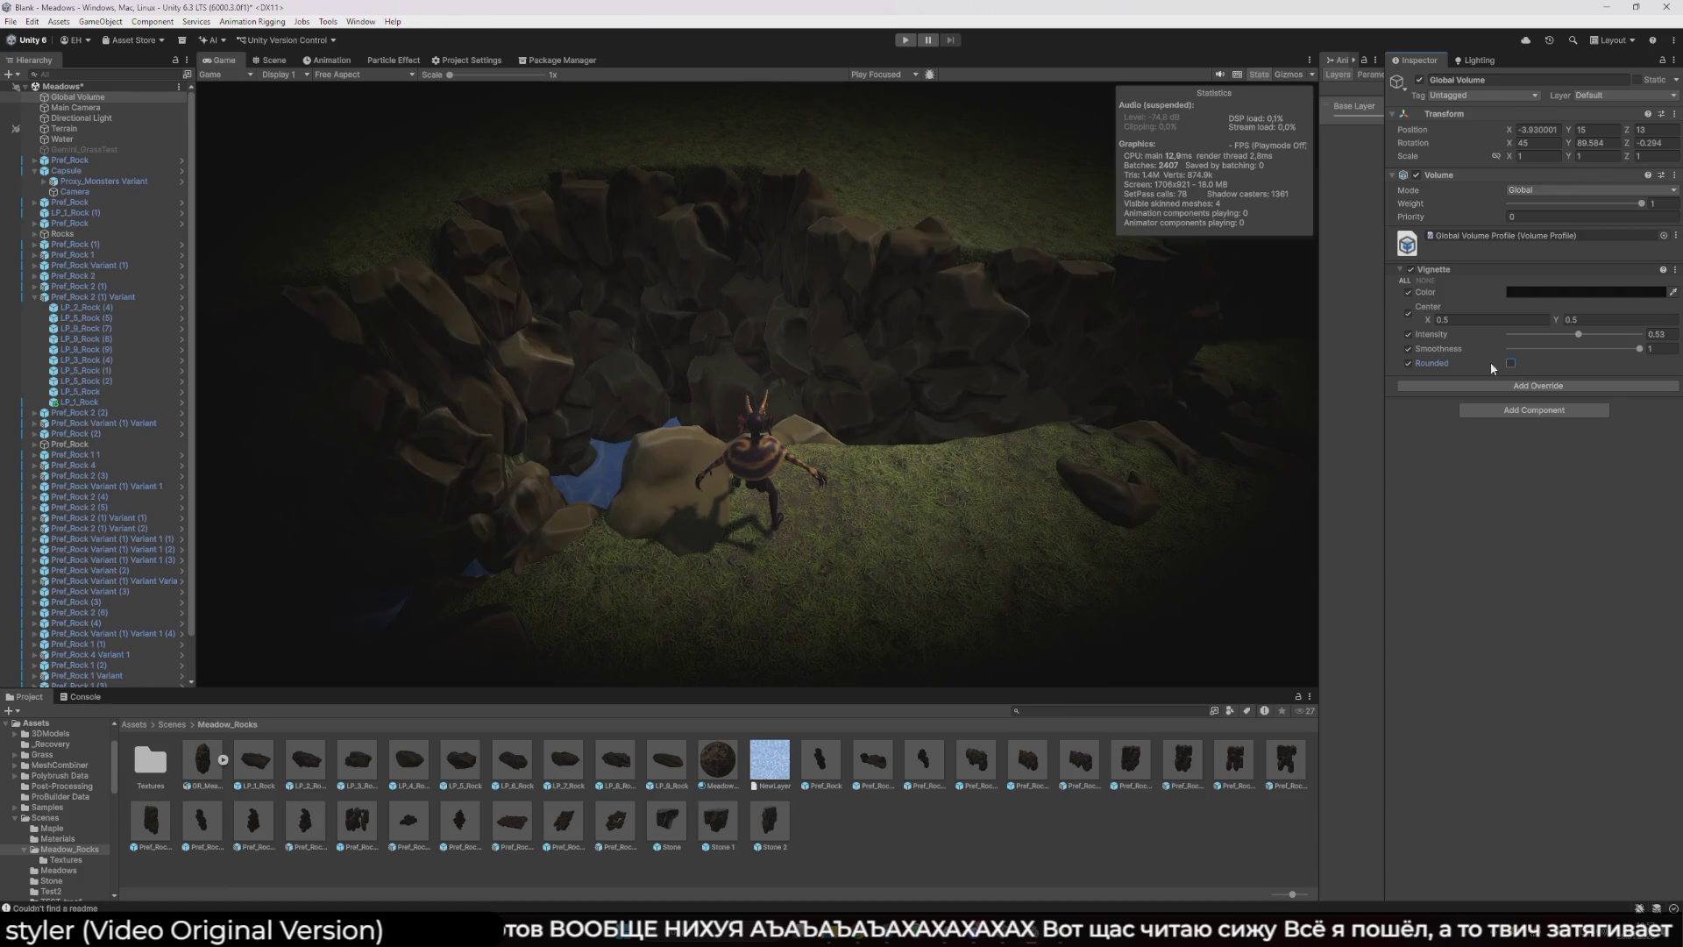
click(1408, 362)
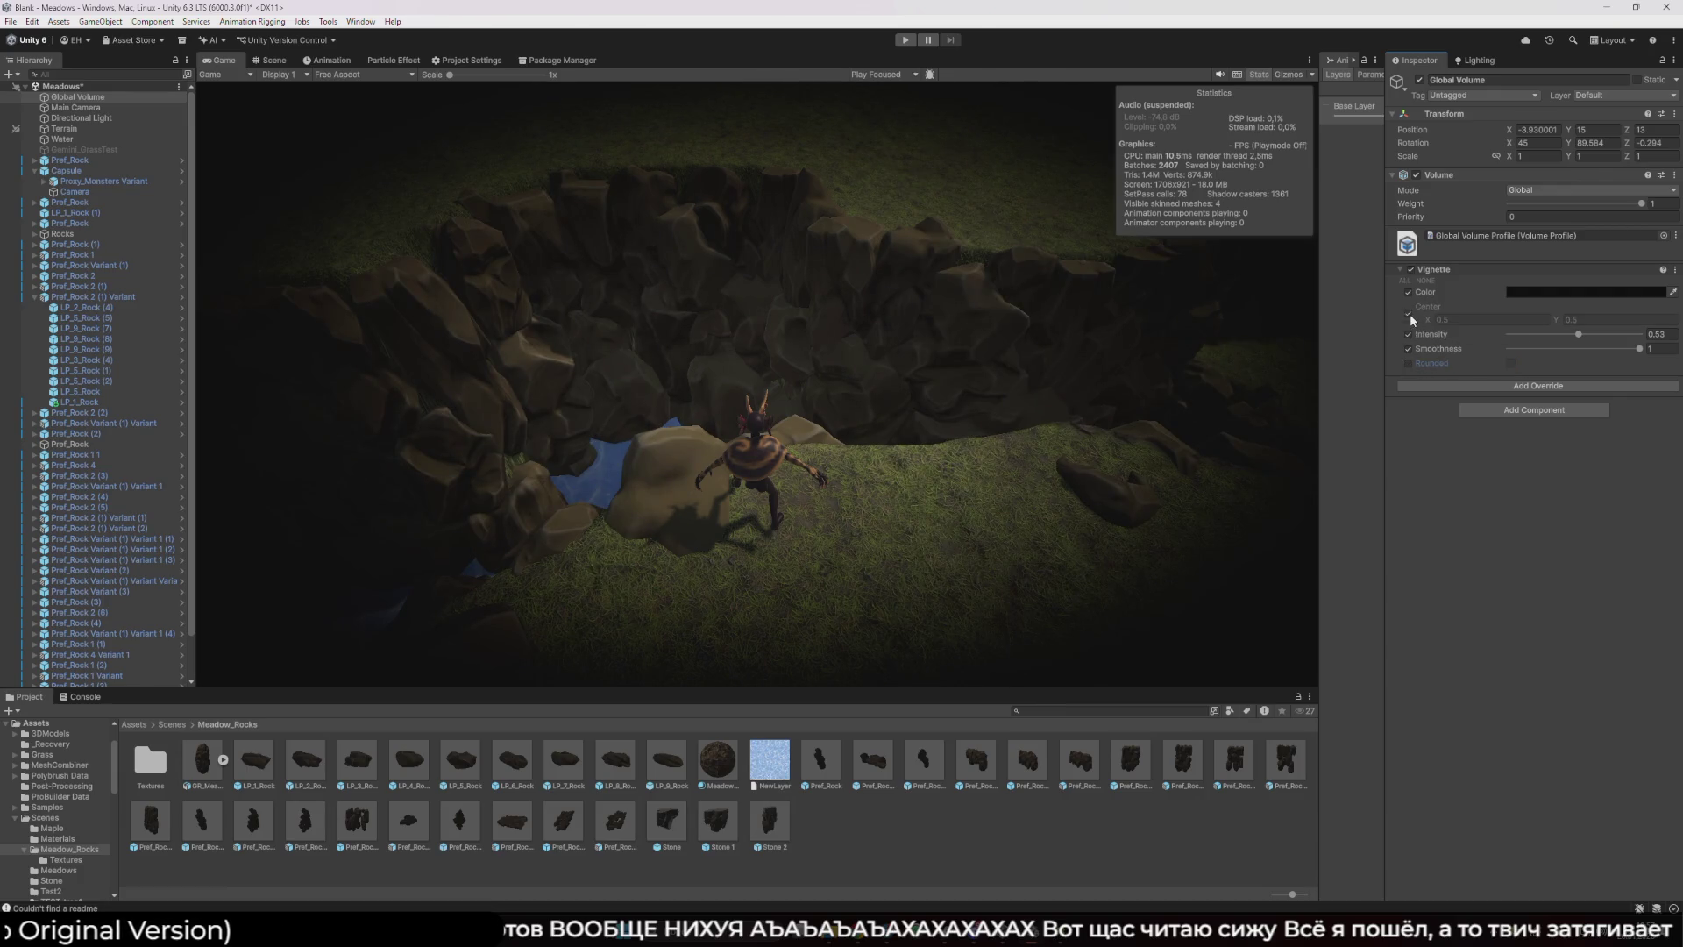
drag(1577, 335, 1526, 338)
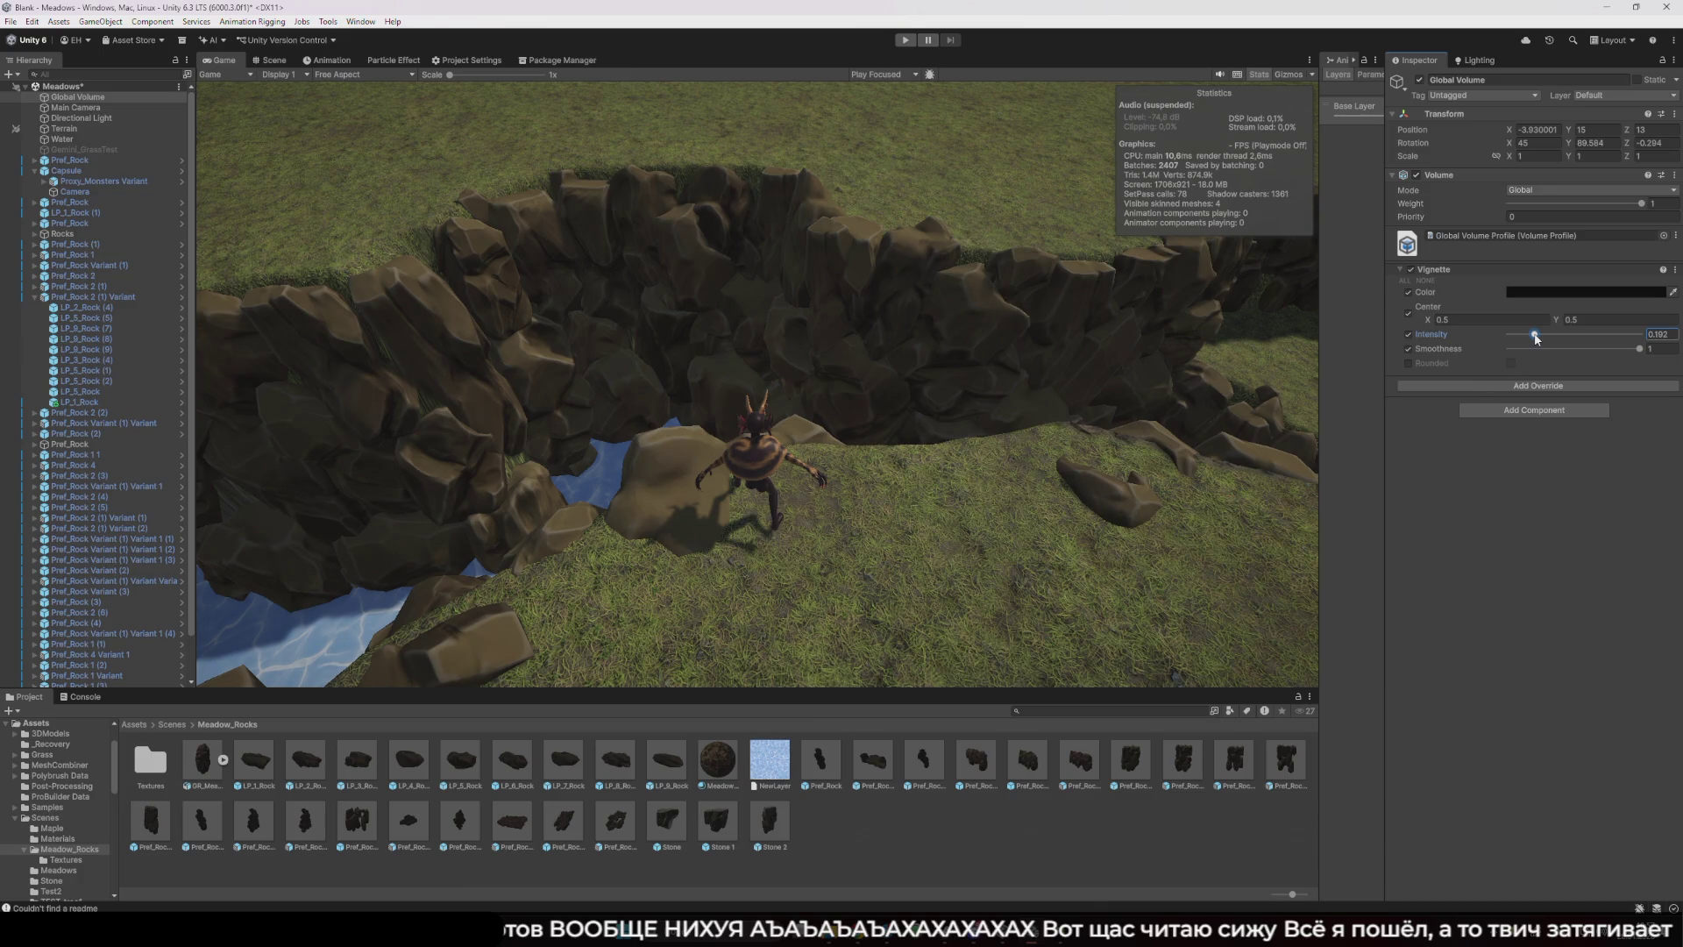
click(1407, 347)
click(1407, 347)
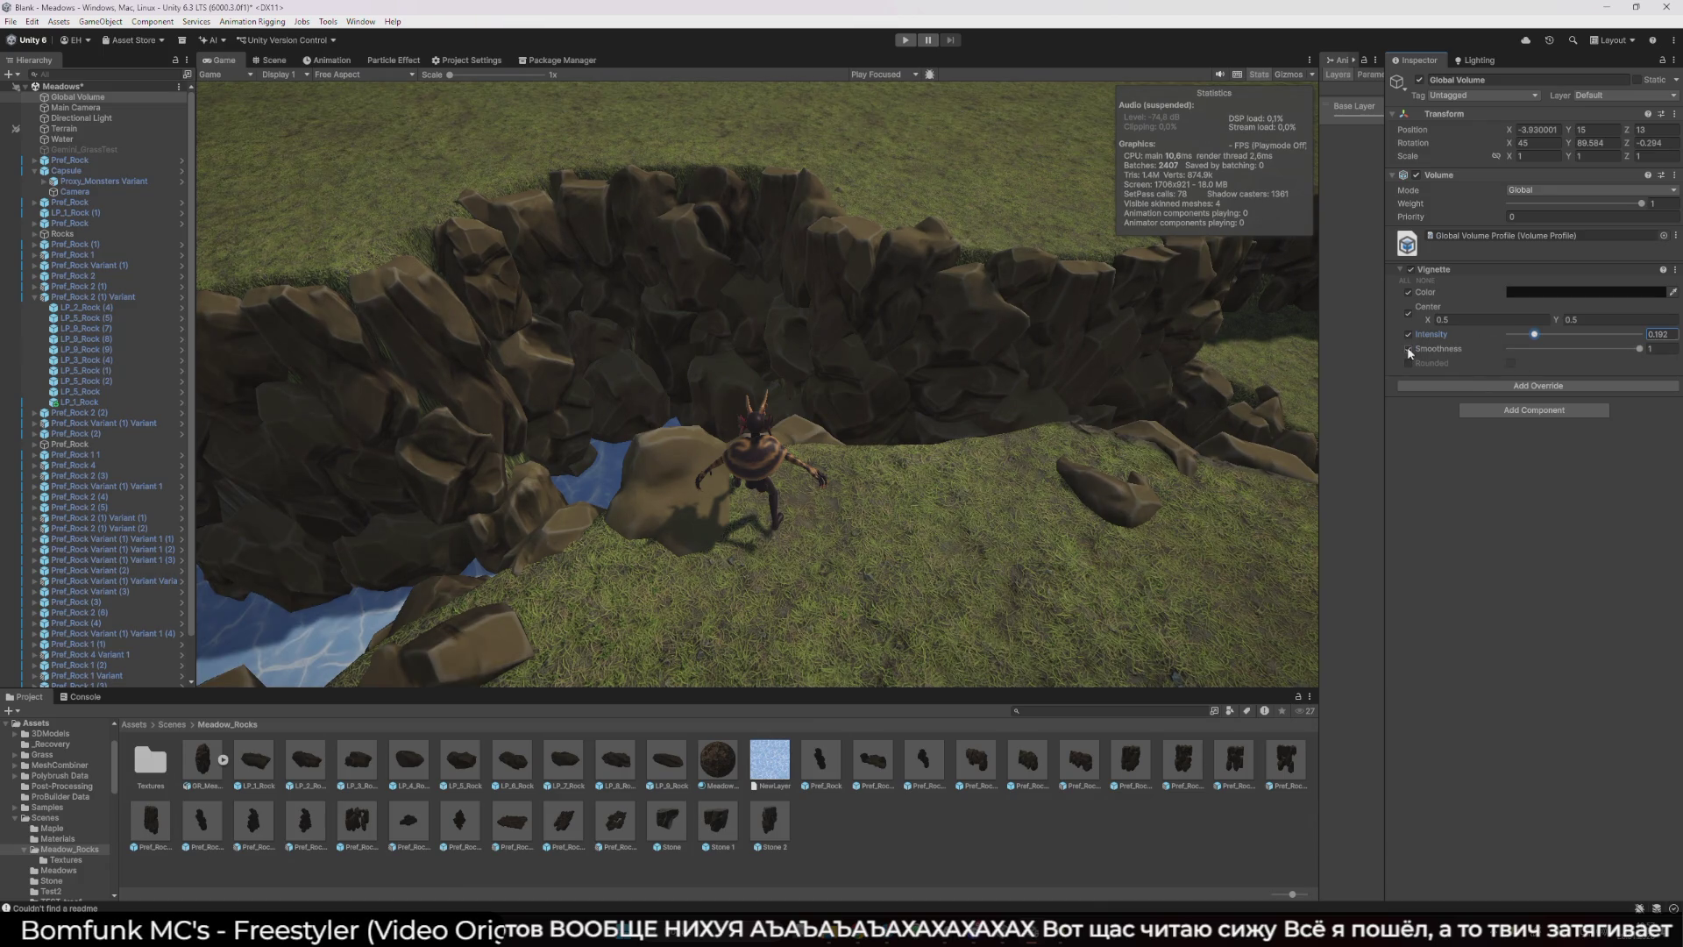
click(1511, 387)
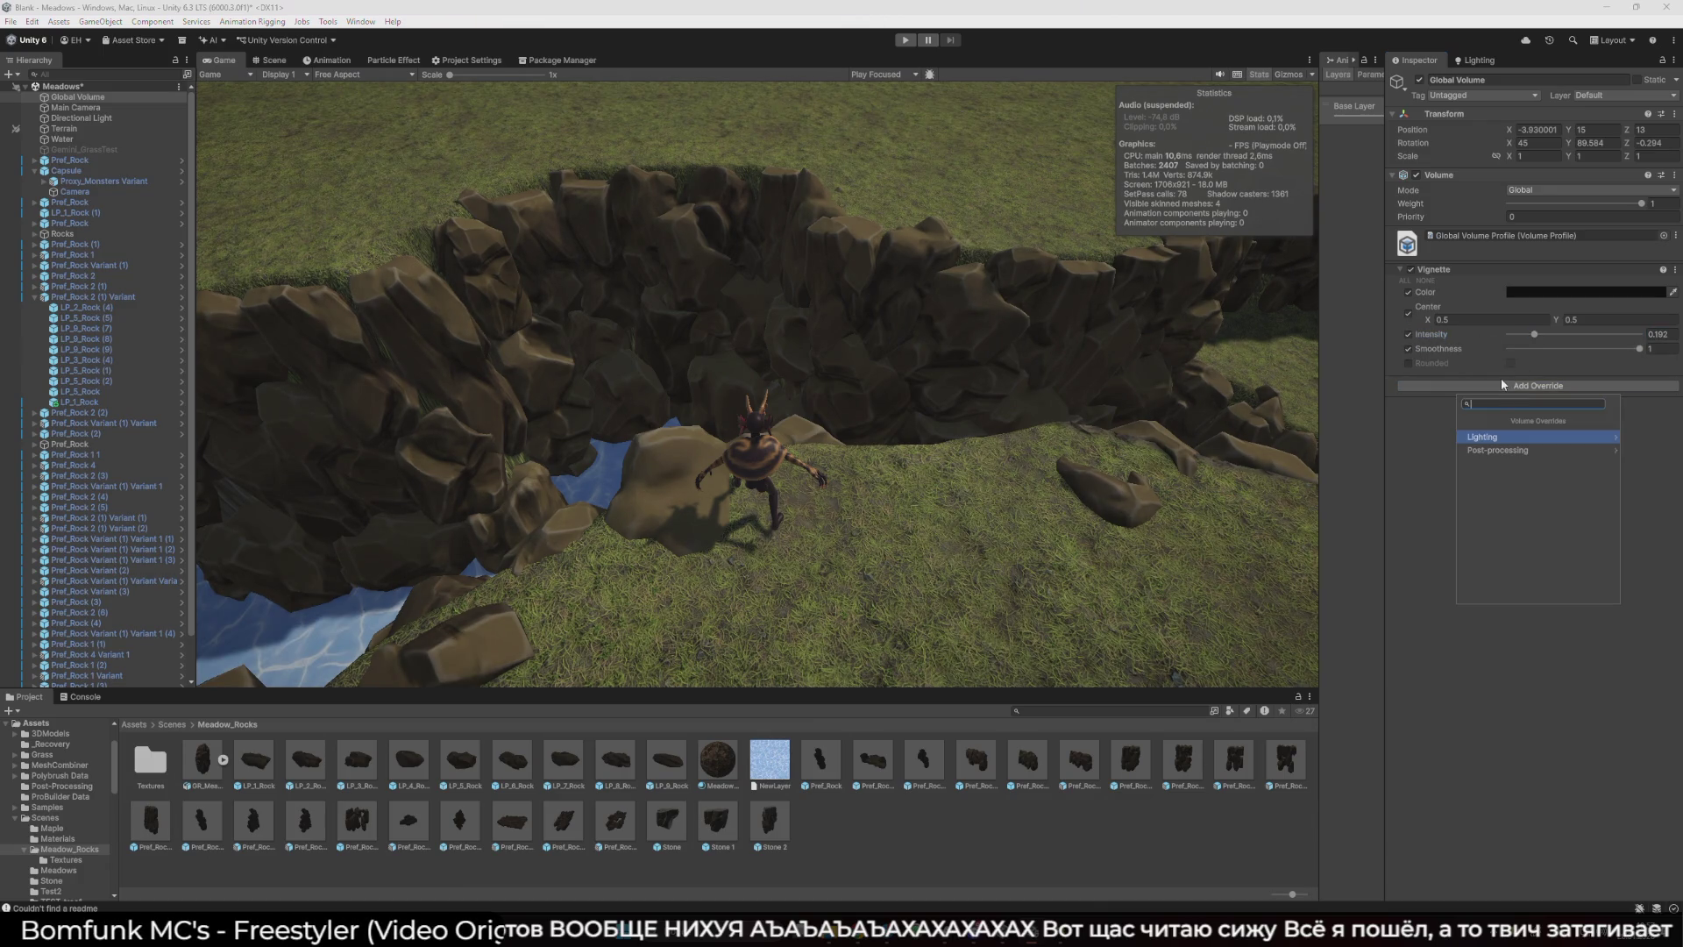
click(1500, 450)
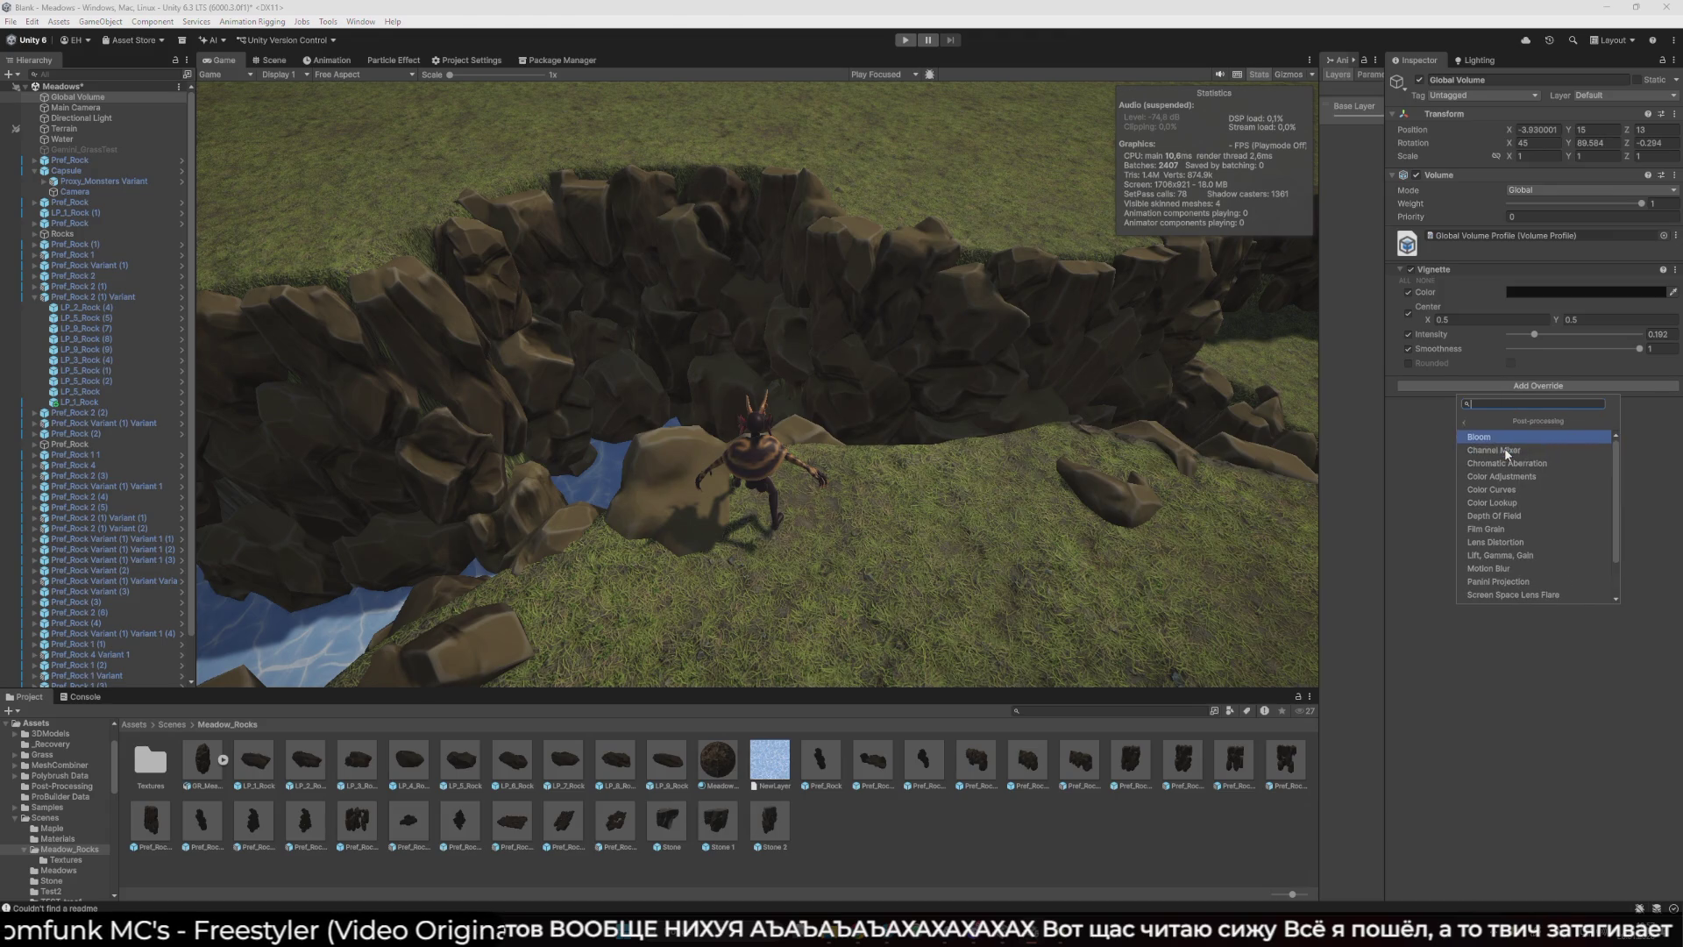
click(1527, 490)
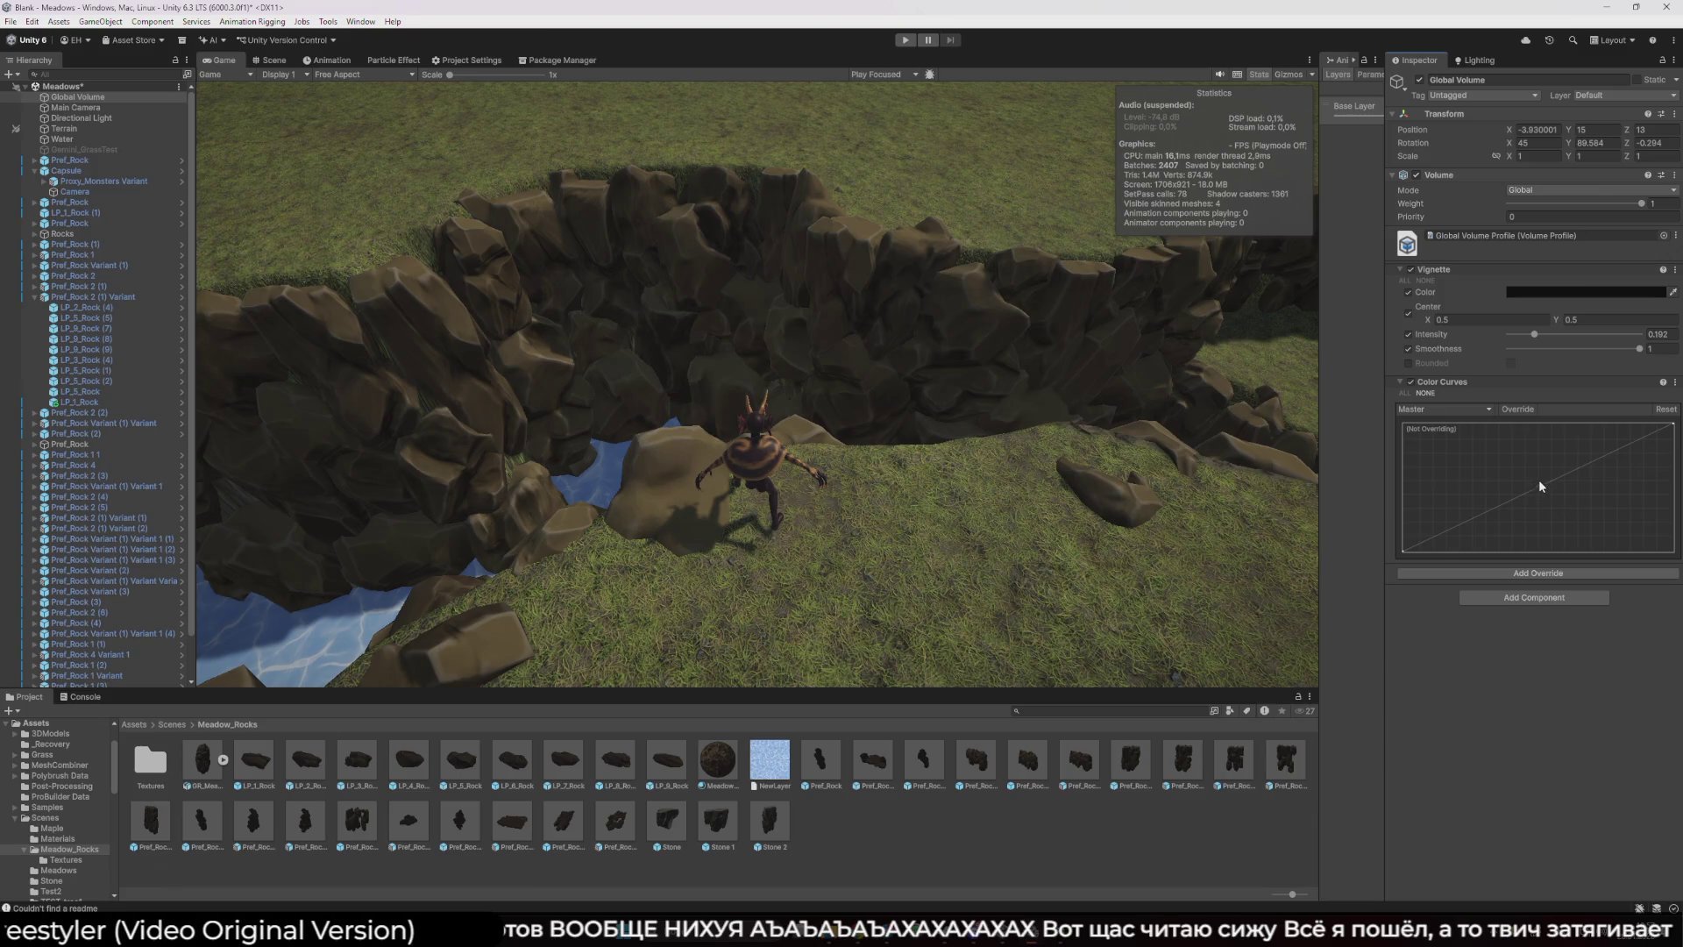
click(1517, 408)
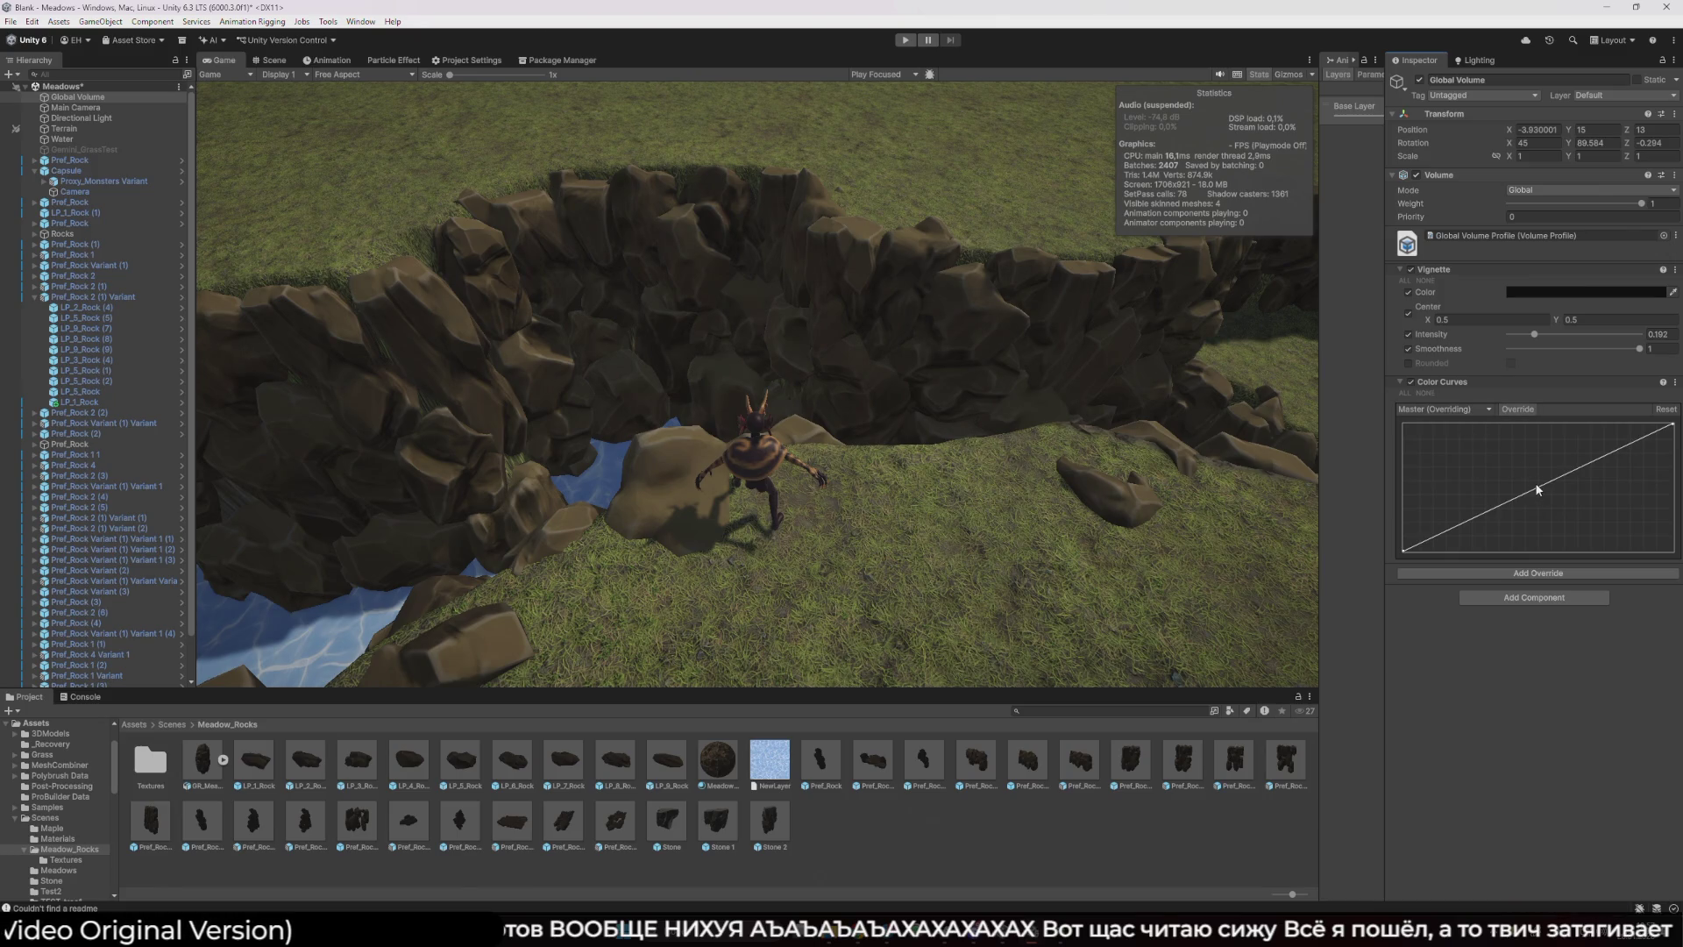
mouse_move(1540, 490)
mouse_down()
mouse_move(1494, 451)
mouse_move(1442, 451)
mouse_move(1462, 513)
mouse_move(1522, 484)
mouse_move(1503, 474)
mouse_up()
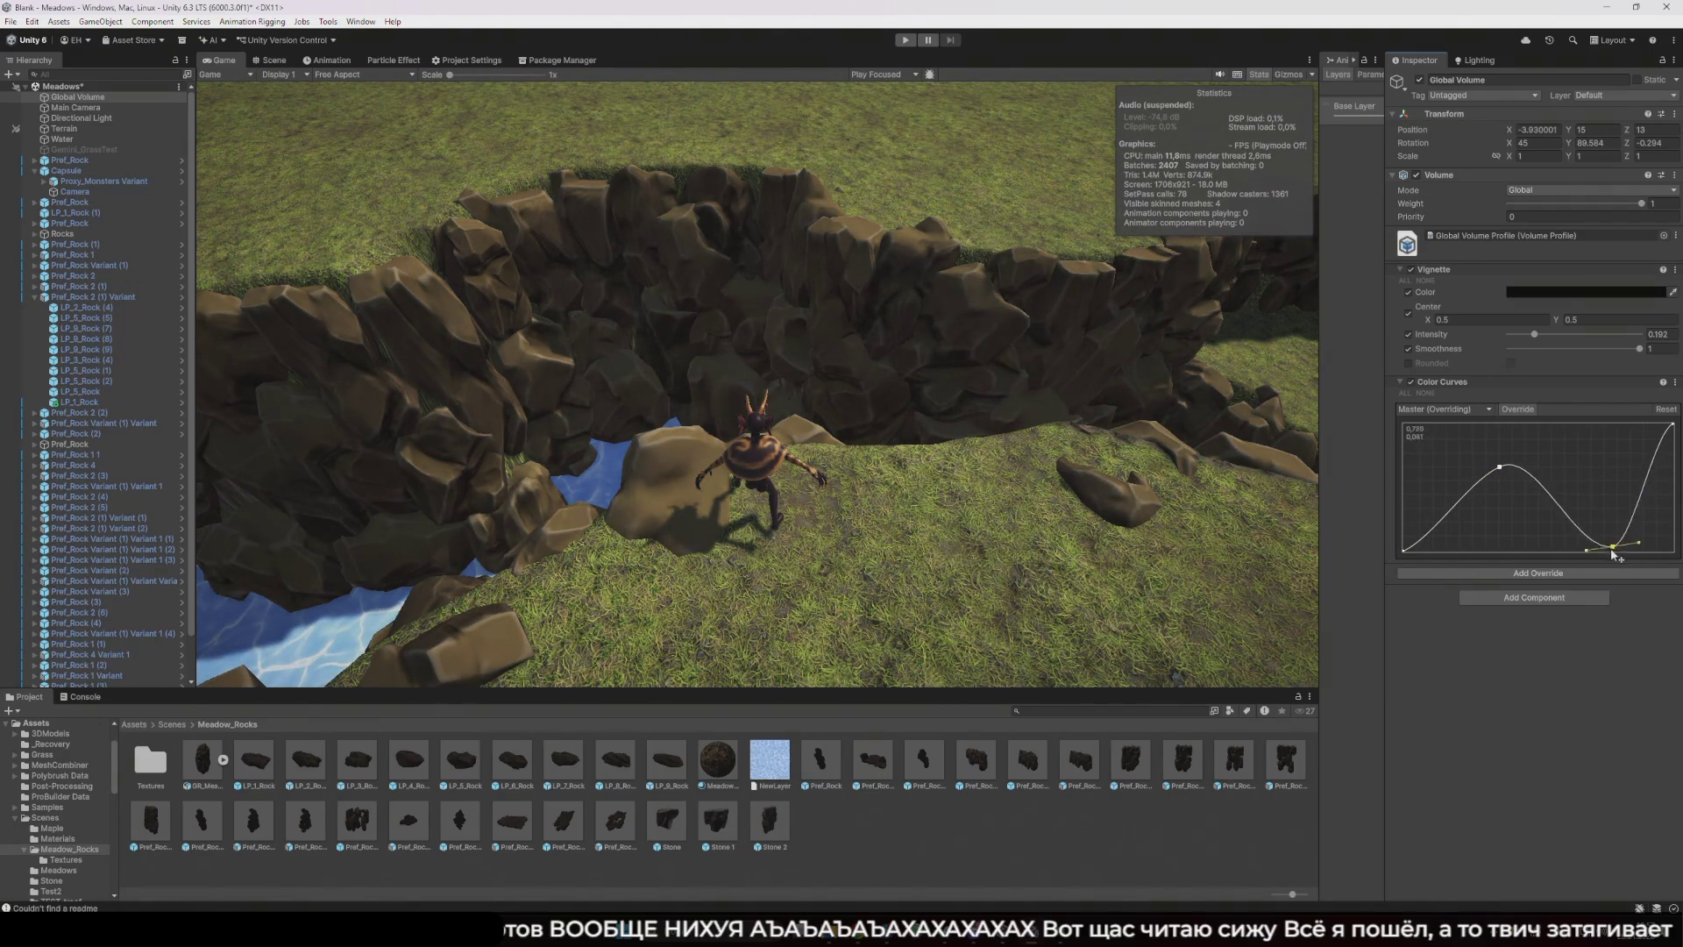
key(ctrl+z)
key(ctrl+z)
key(ctrl+z)
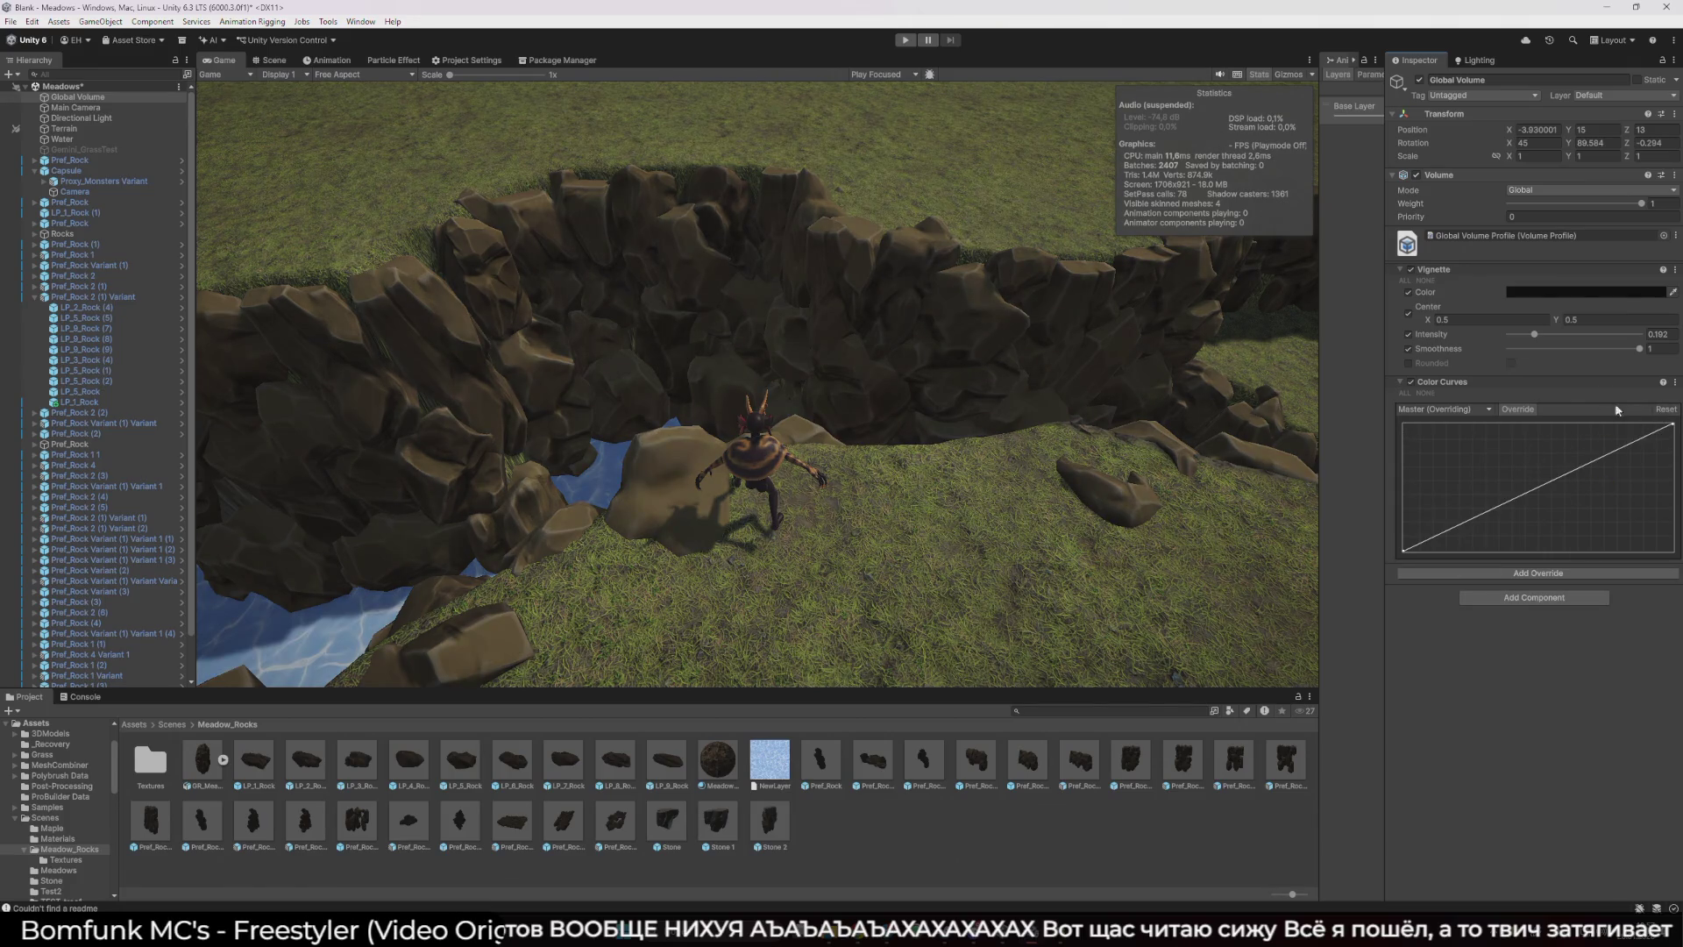
click(1675, 382)
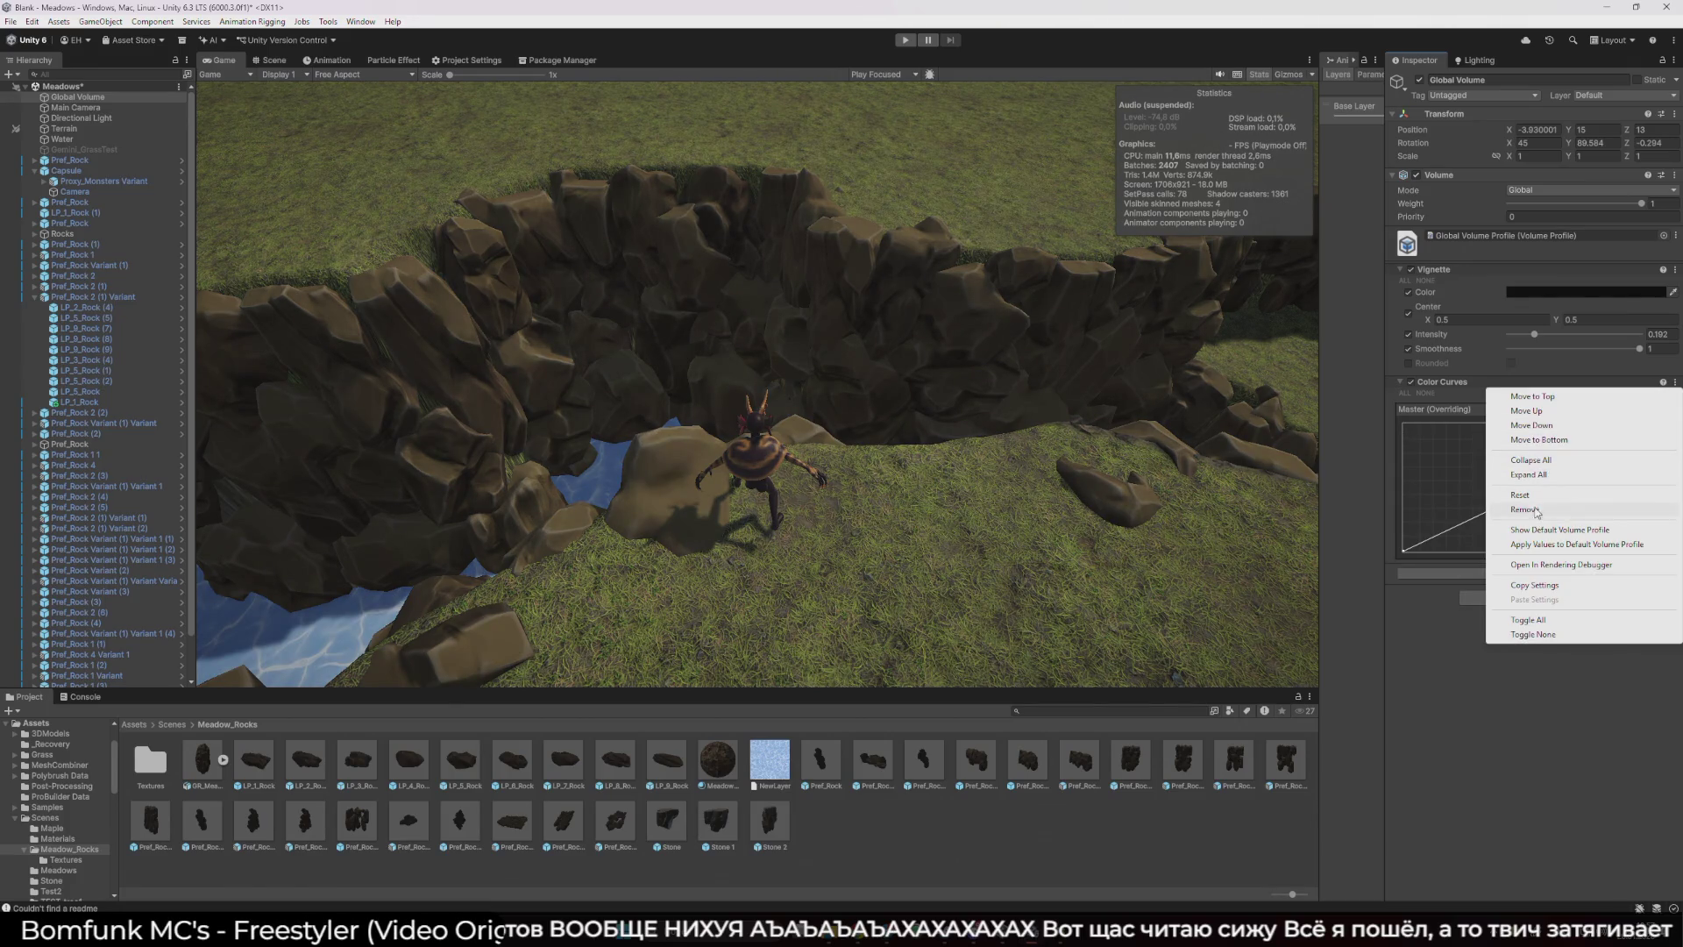
click(1525, 509)
click(1512, 387)
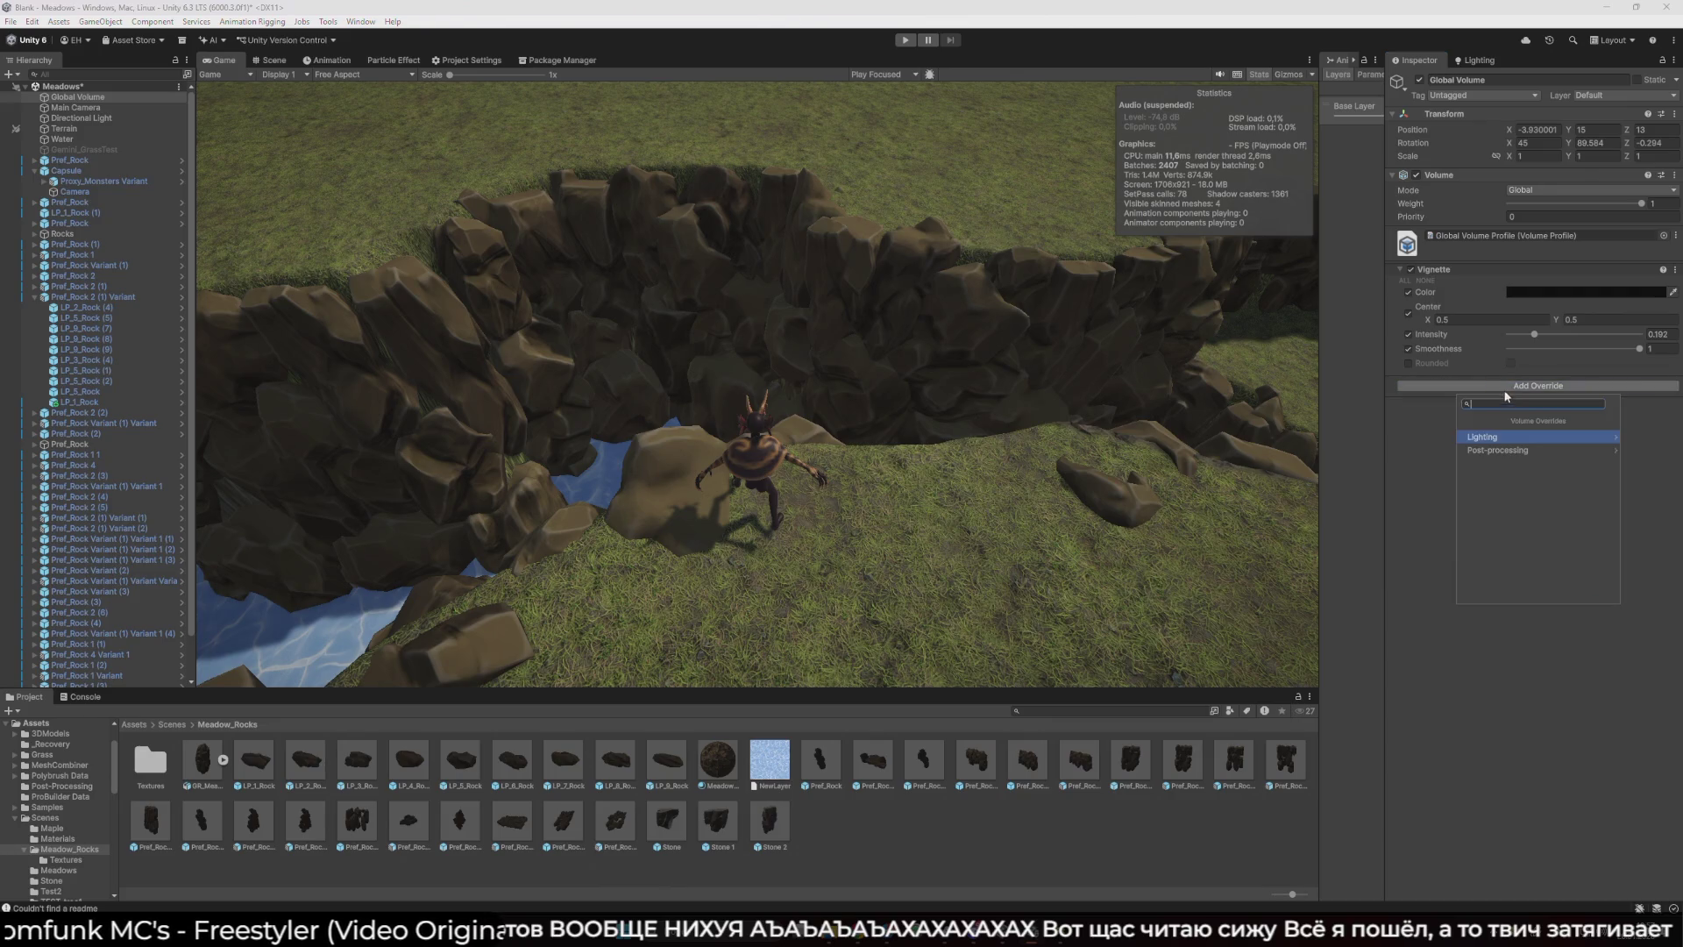
- Add a Channel Mixer override and drag the Green output's Red contribution negative, to about -15
click(1516, 449)
click(1516, 449)
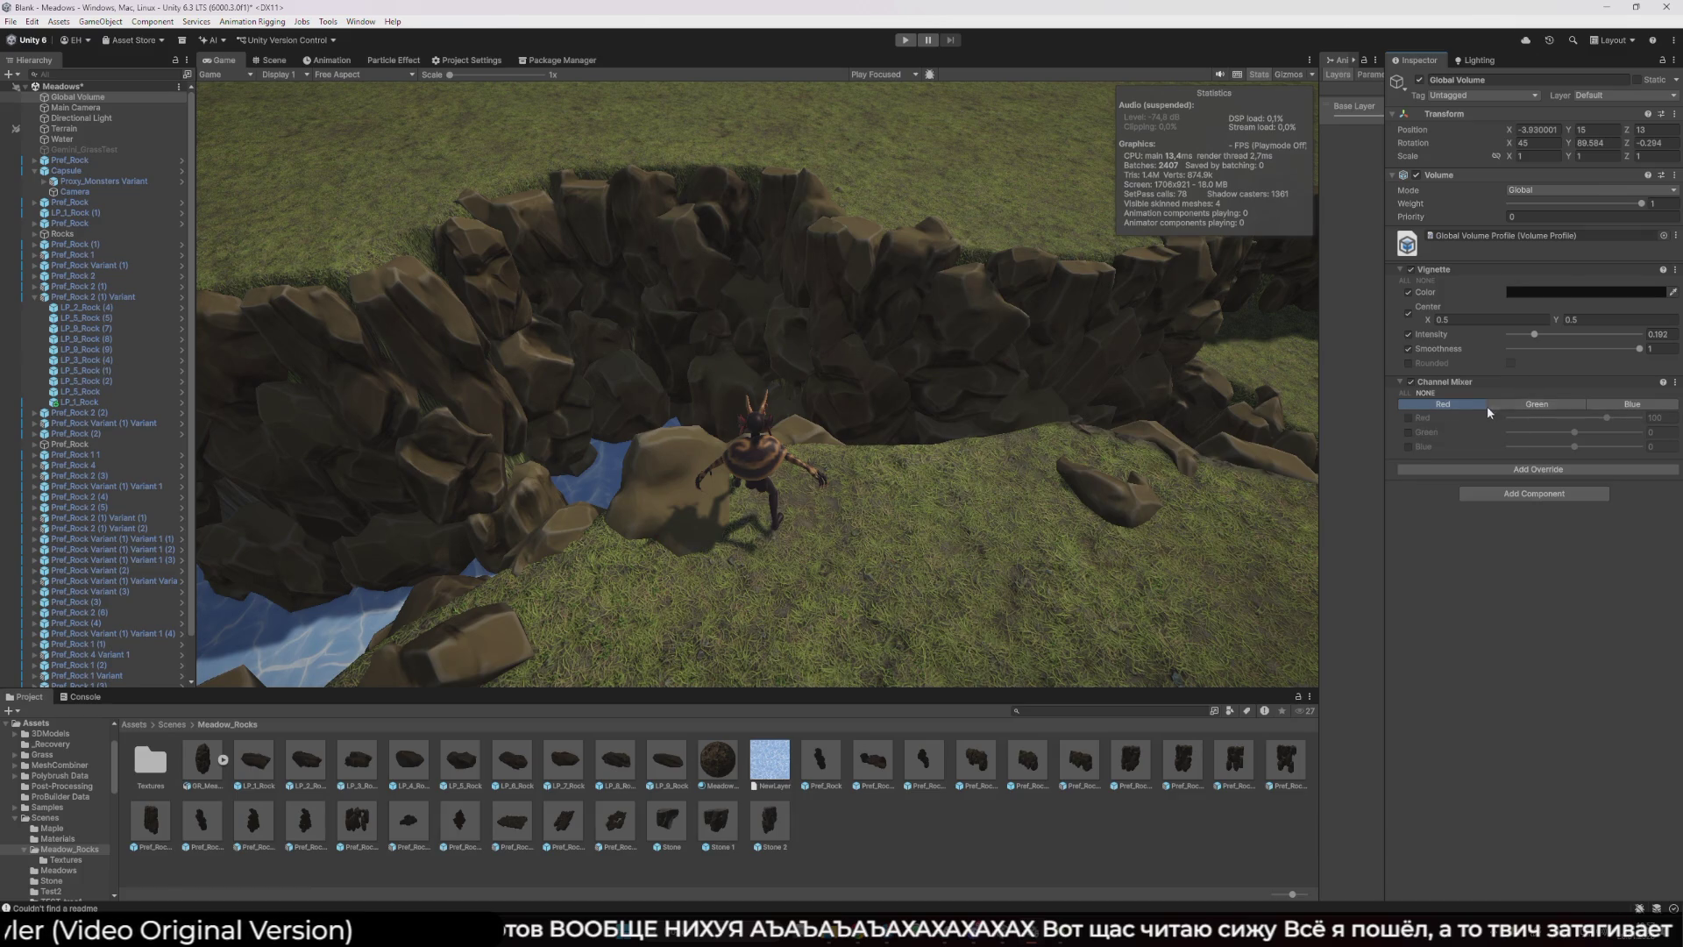
click(1512, 405)
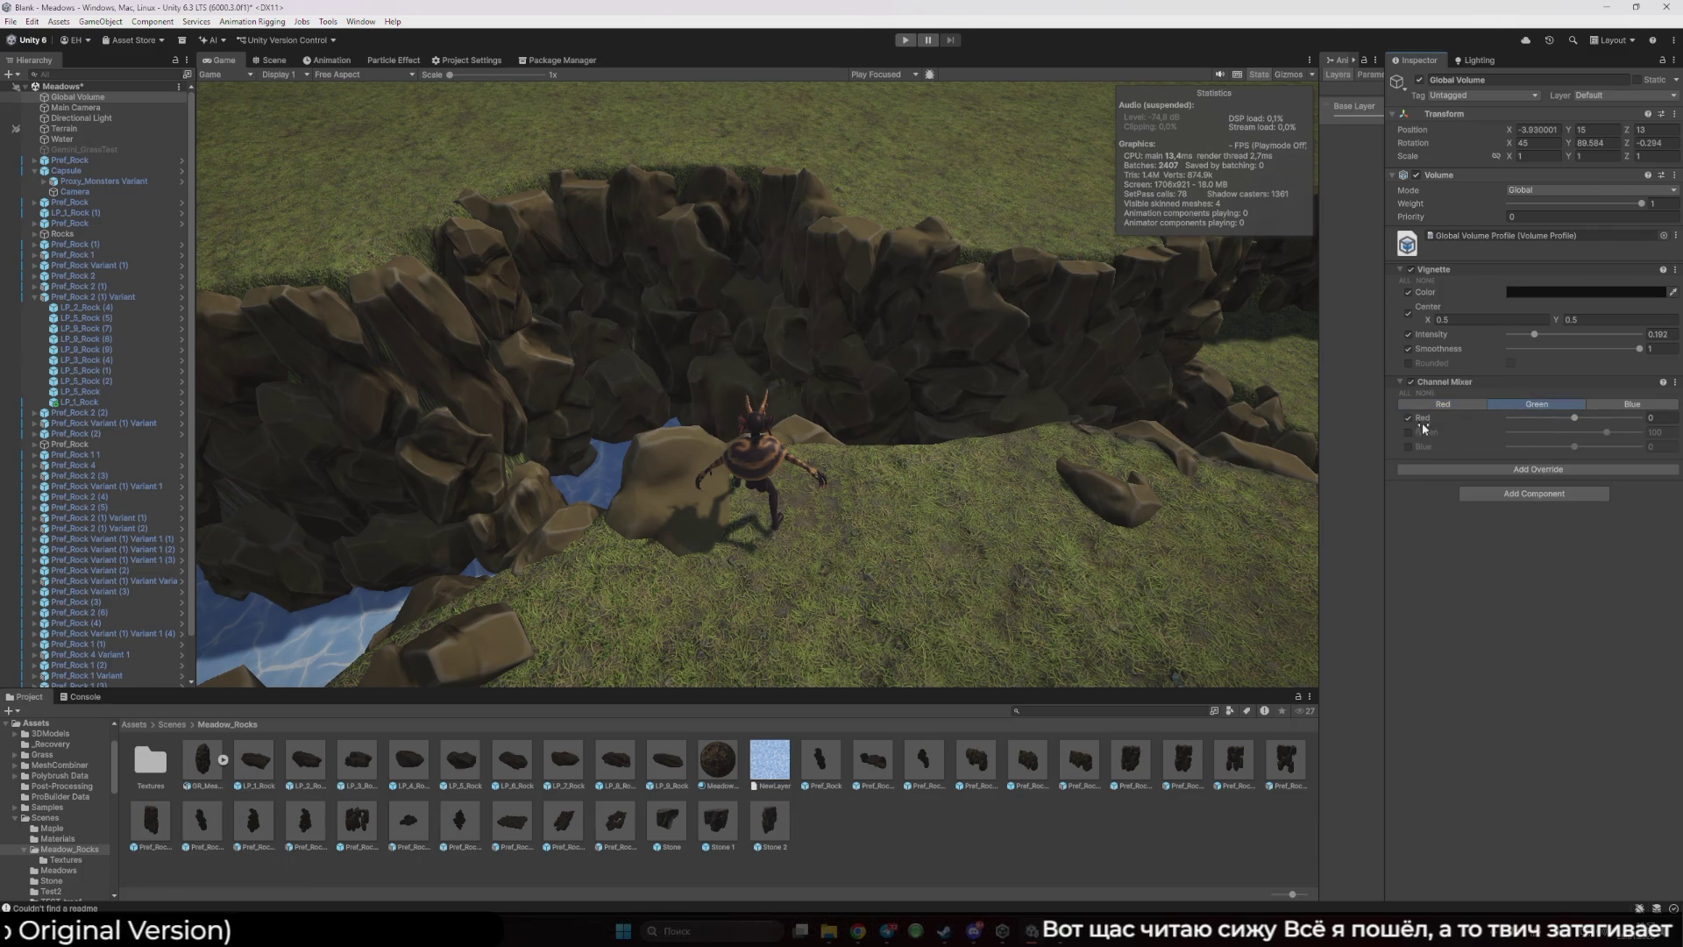
mouse_move(1569, 419)
mouse_down()
mouse_move(1607, 434)
mouse_move(1573, 436)
mouse_move(1616, 441)
mouse_up()
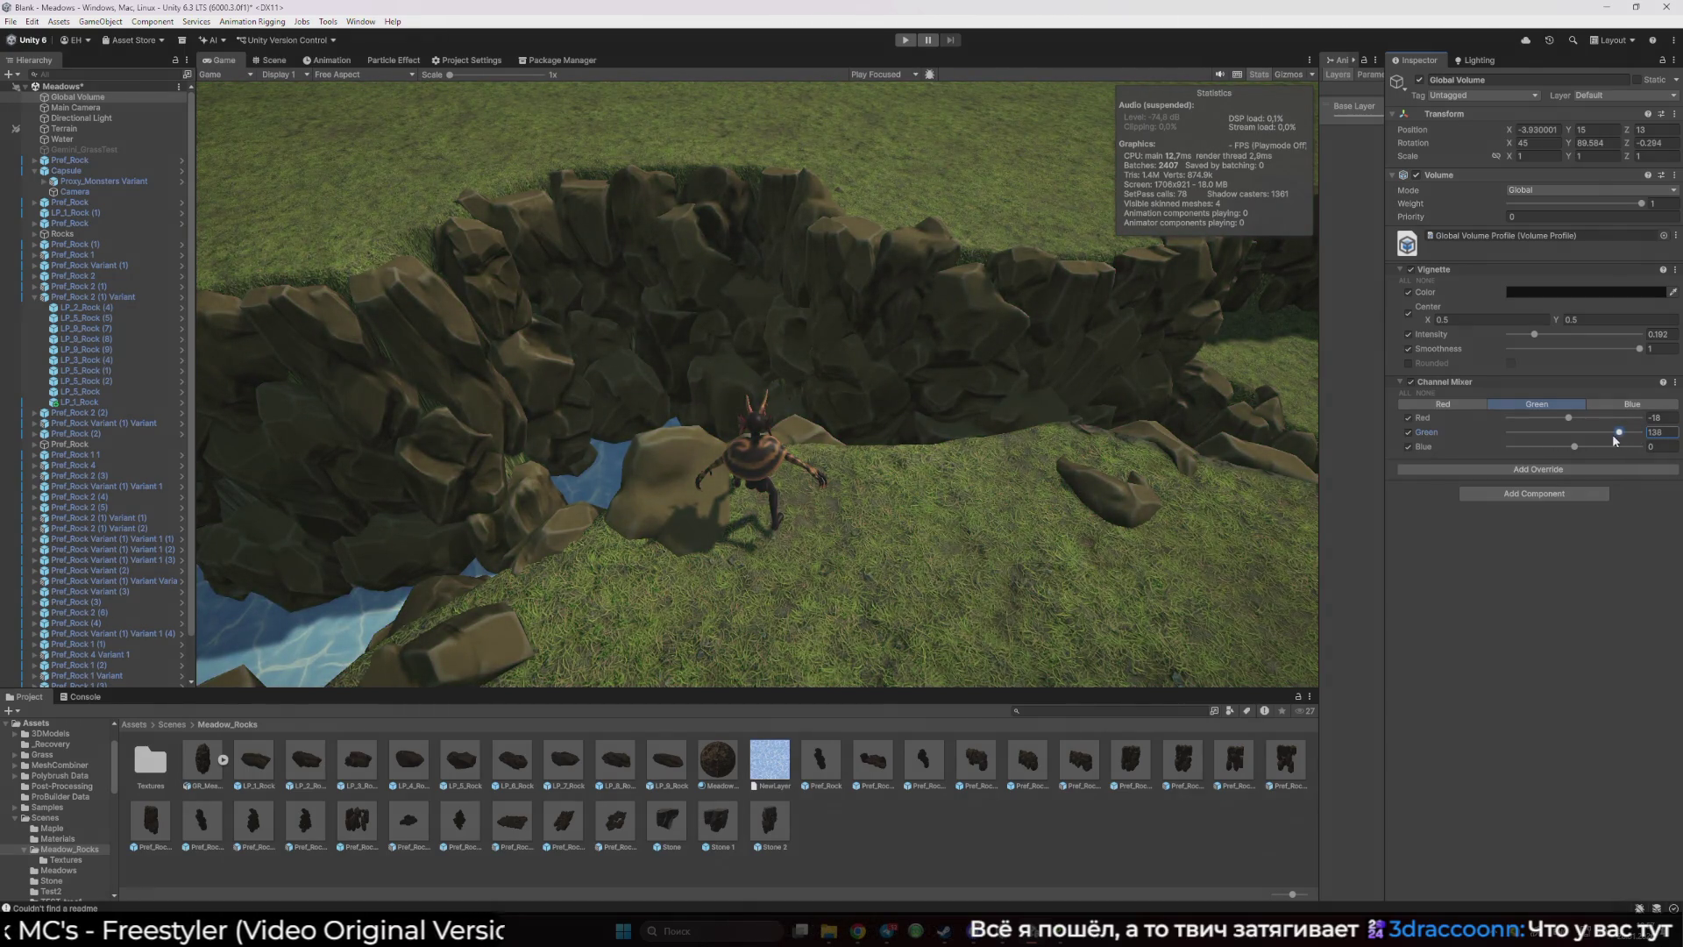